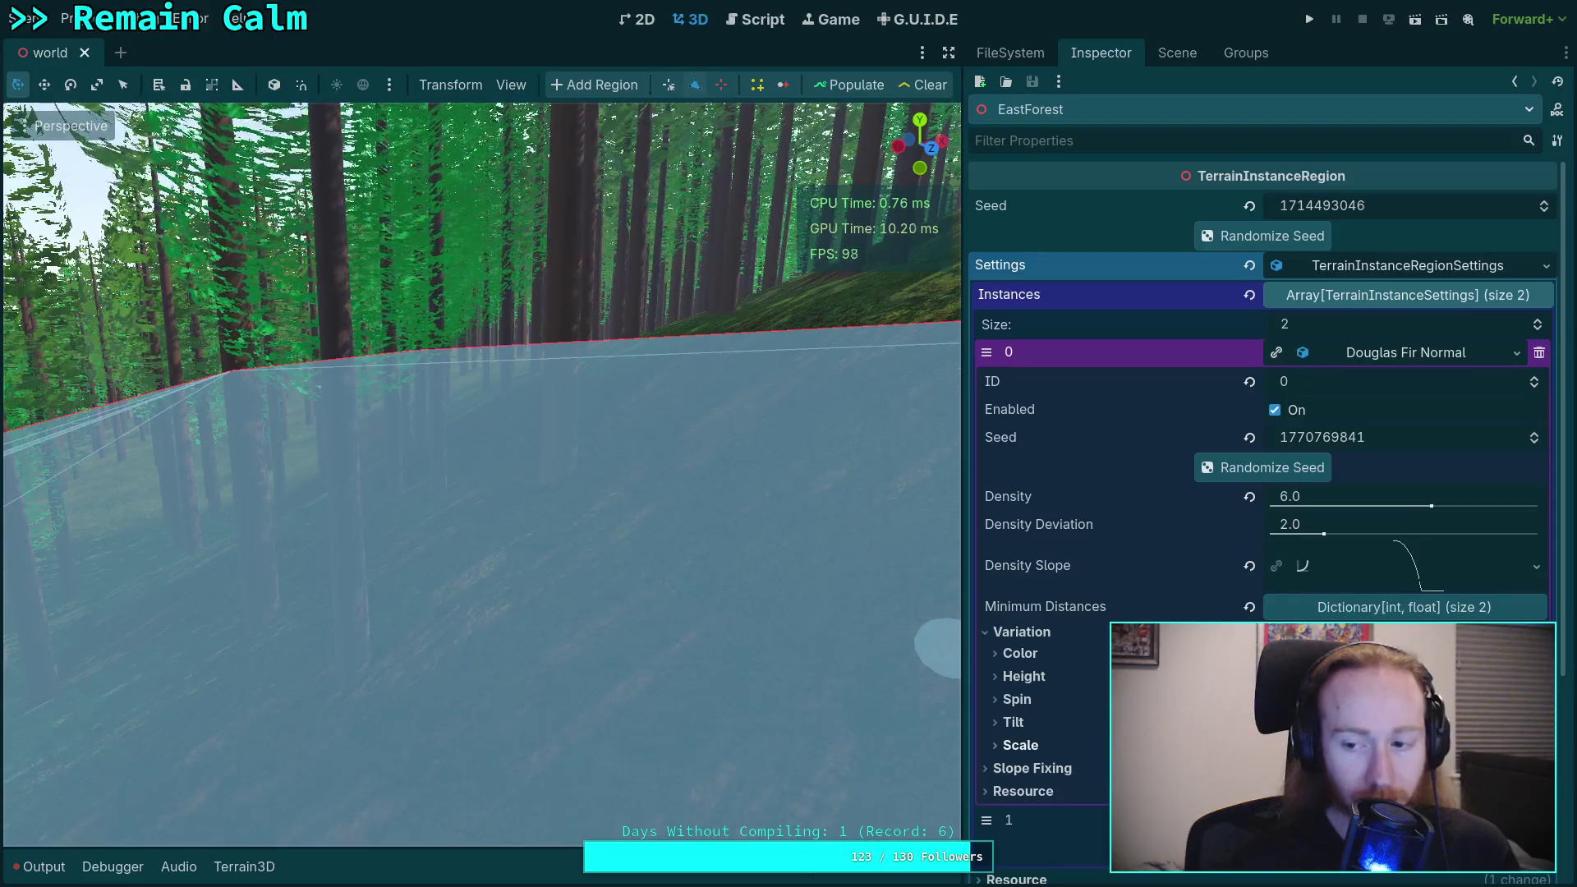
Step: Collapse the Scale and Variation groups, then fold the Douglas Fir Normal instance entry
{"action": "left_click", "coordinate": [1021, 746]}
{"action": "scroll", "coordinate": [1061, 715], "scroll_direction": "down", "scroll_amount": 2}
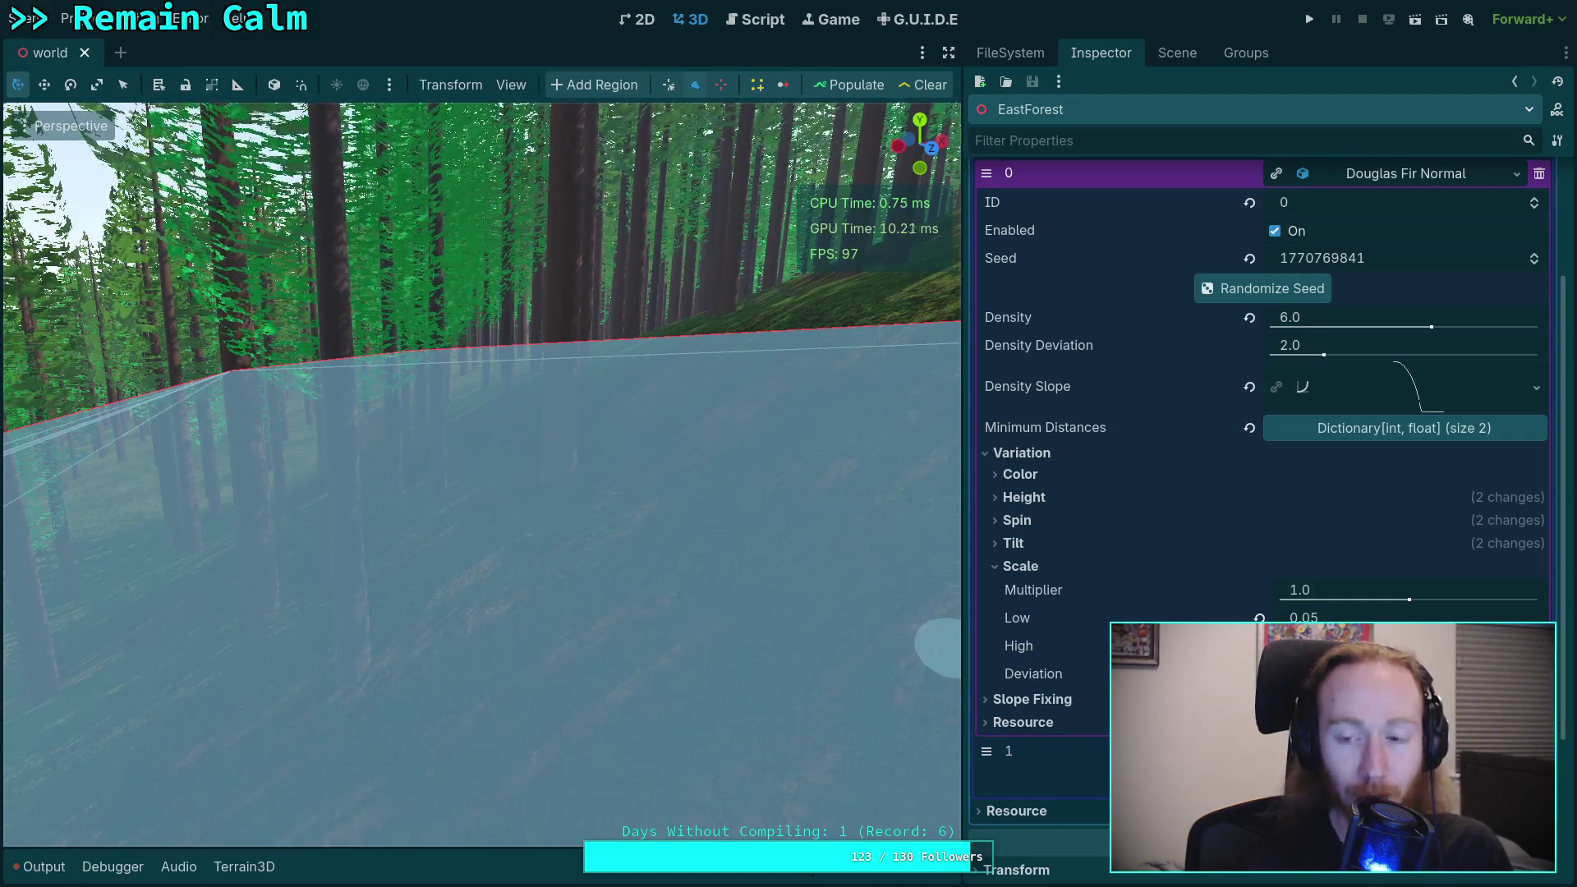
{"action": "left_click", "coordinate": [1021, 568]}
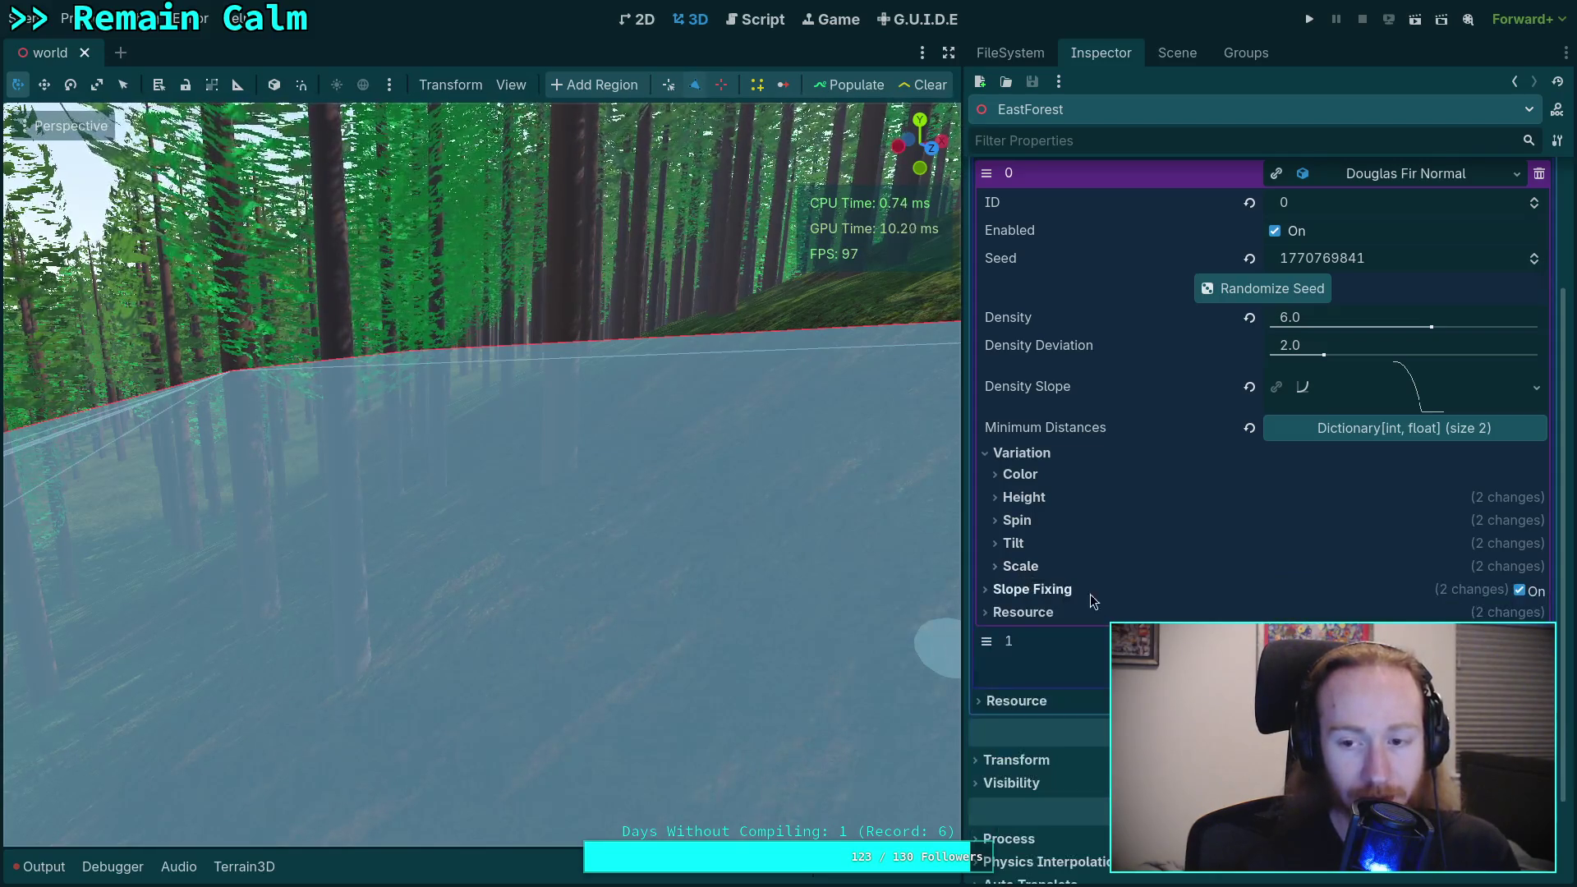
{"action": "left_click", "coordinate": [1022, 452]}
{"action": "scroll", "coordinate": [1068, 493], "scroll_direction": "up", "scroll_amount": 4}
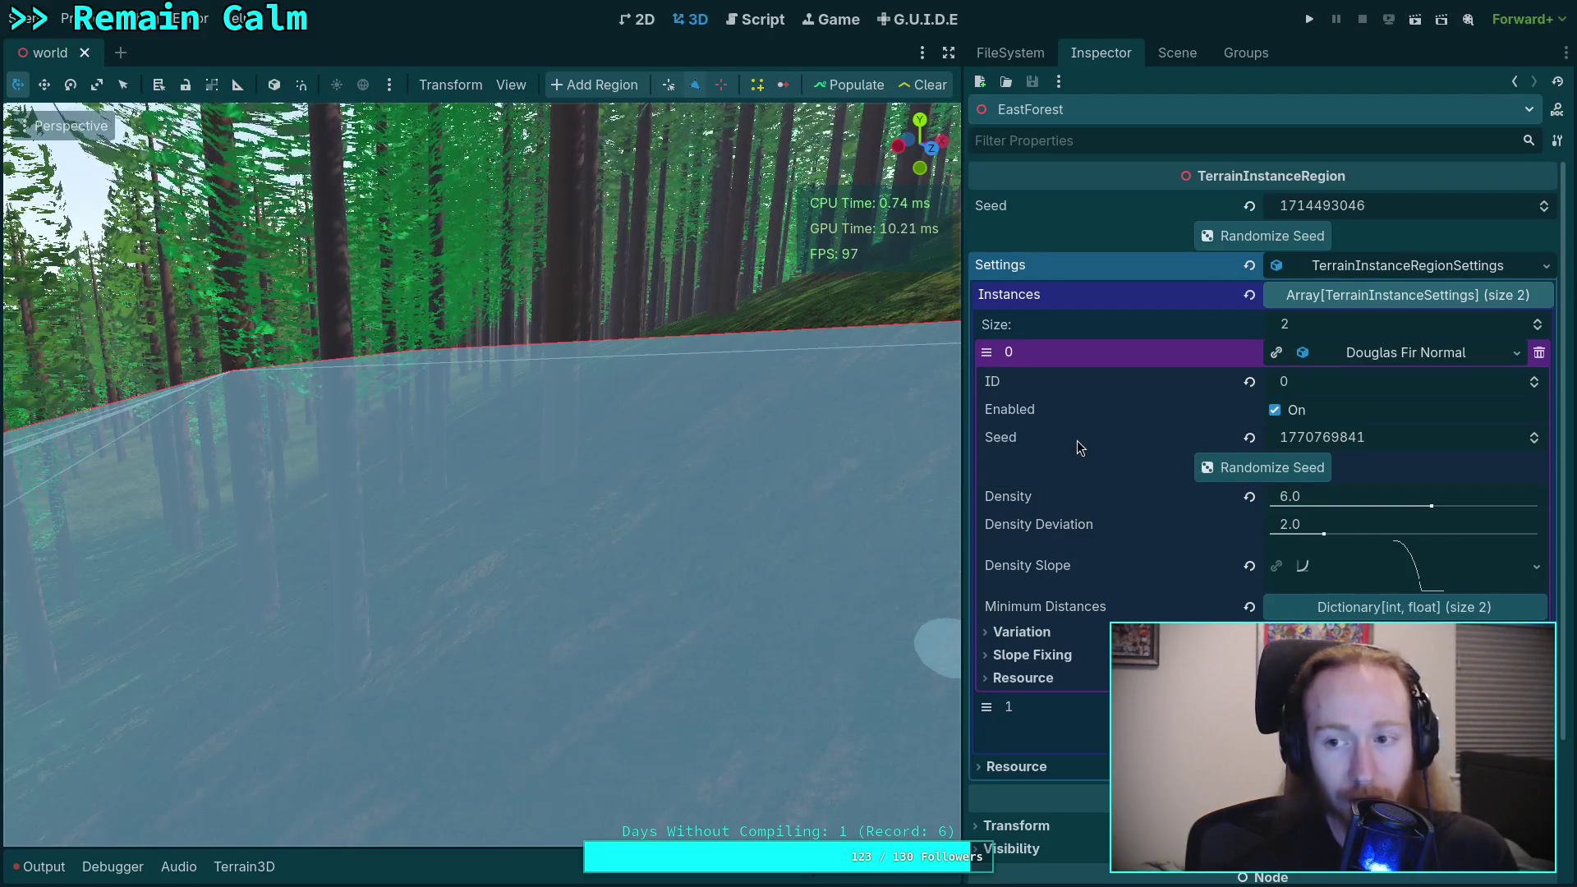
{"action": "mouse_move", "coordinate": [1096, 551]}
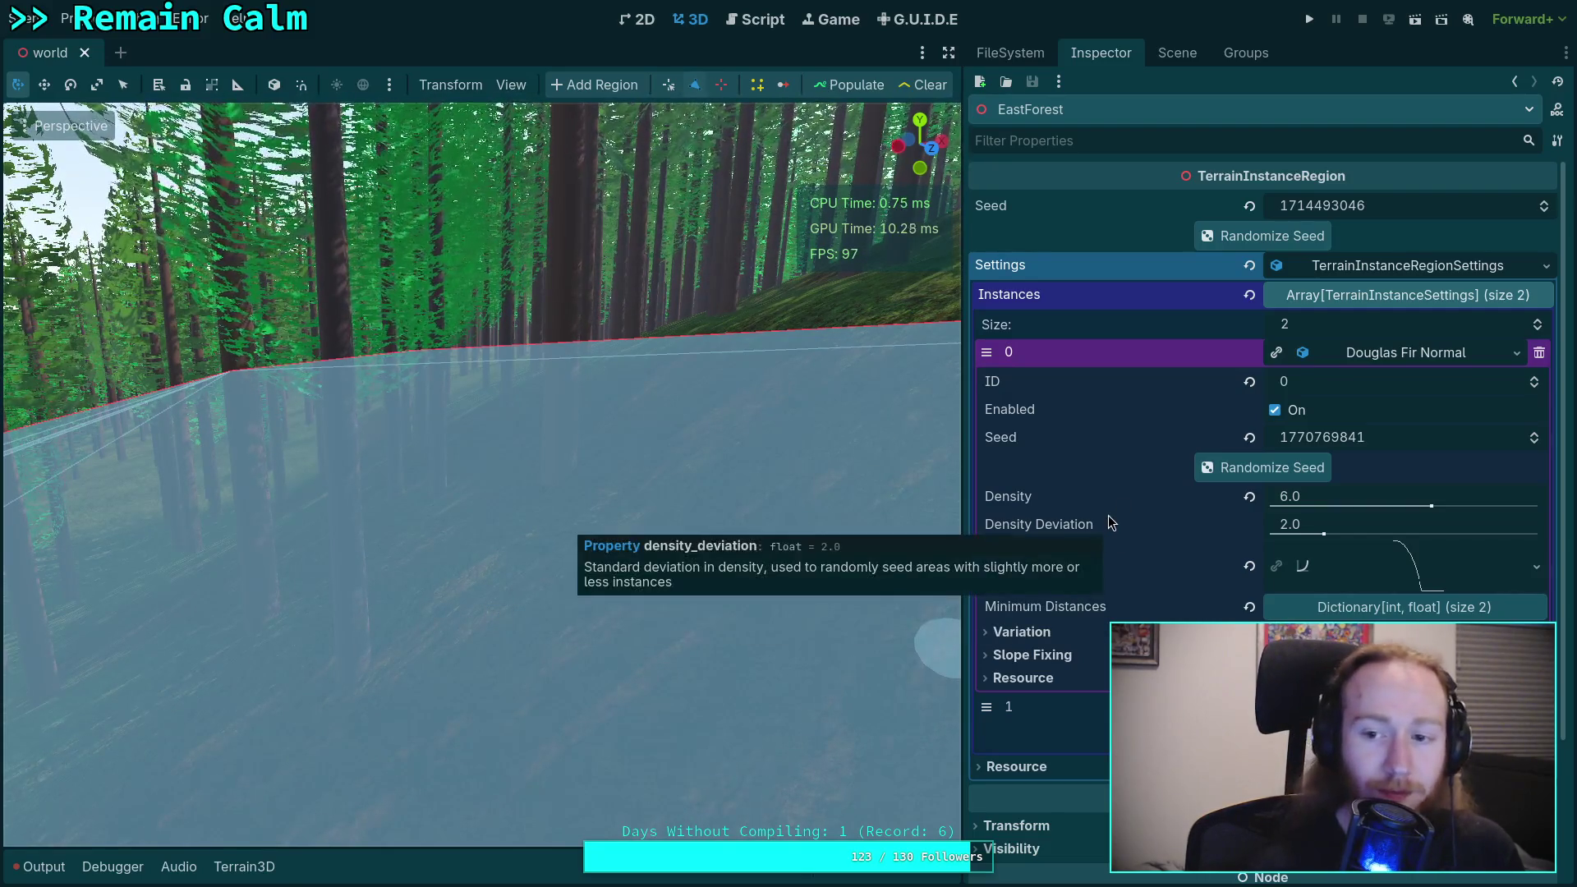
{"action": "left_click", "coordinate": [1399, 362]}
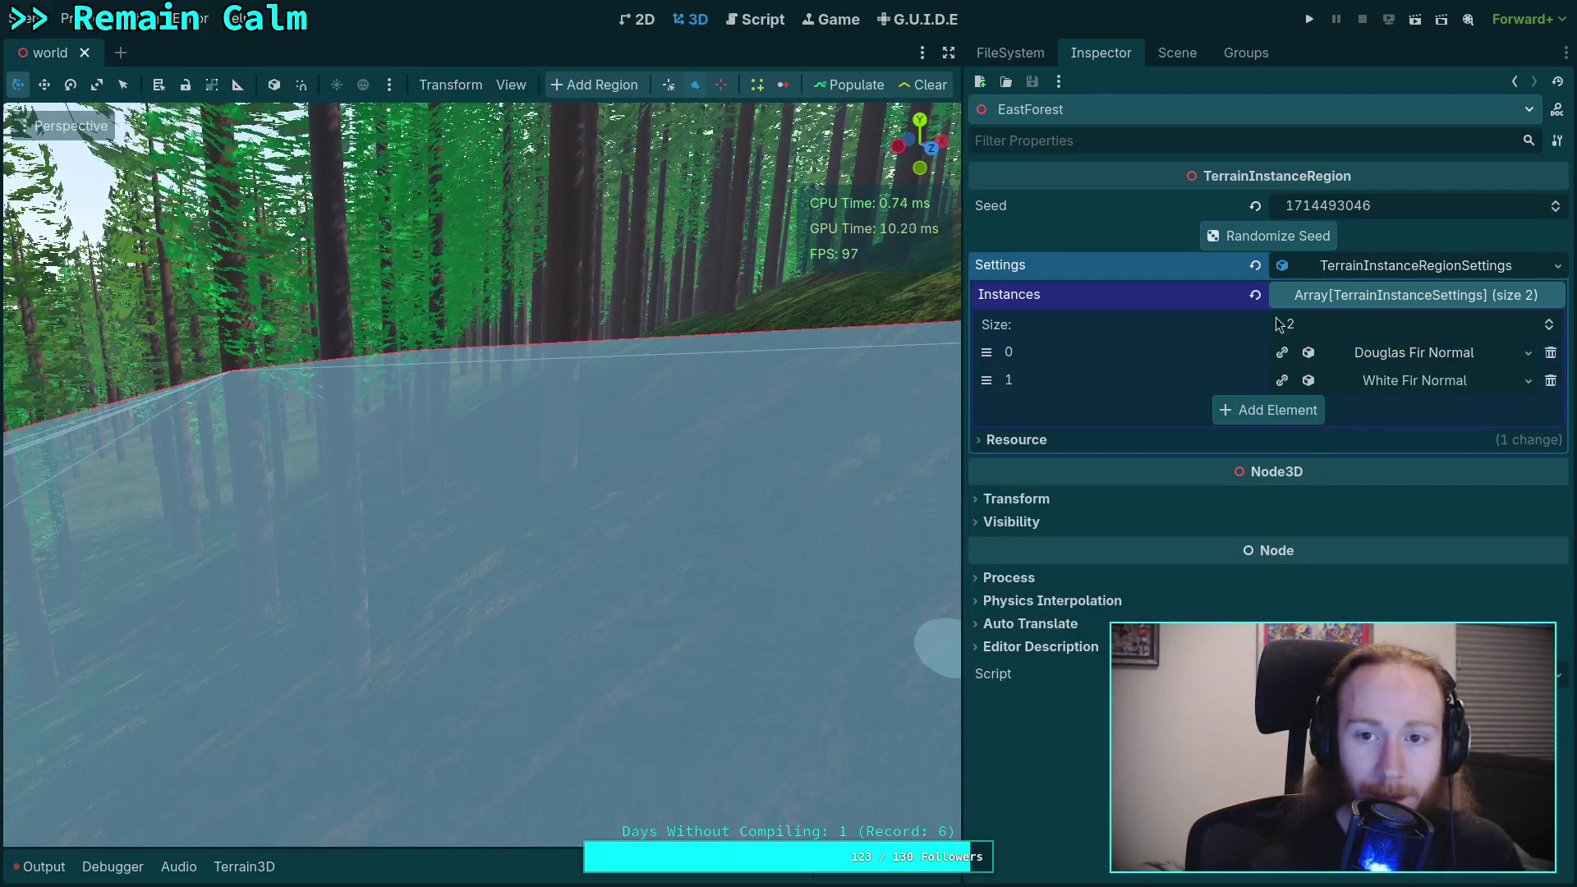
Step: Clear and repopulate the EastForest trees, then select TerrainNavRegions in the Scene tree
{"action": "left_click", "coordinate": [917, 87]}
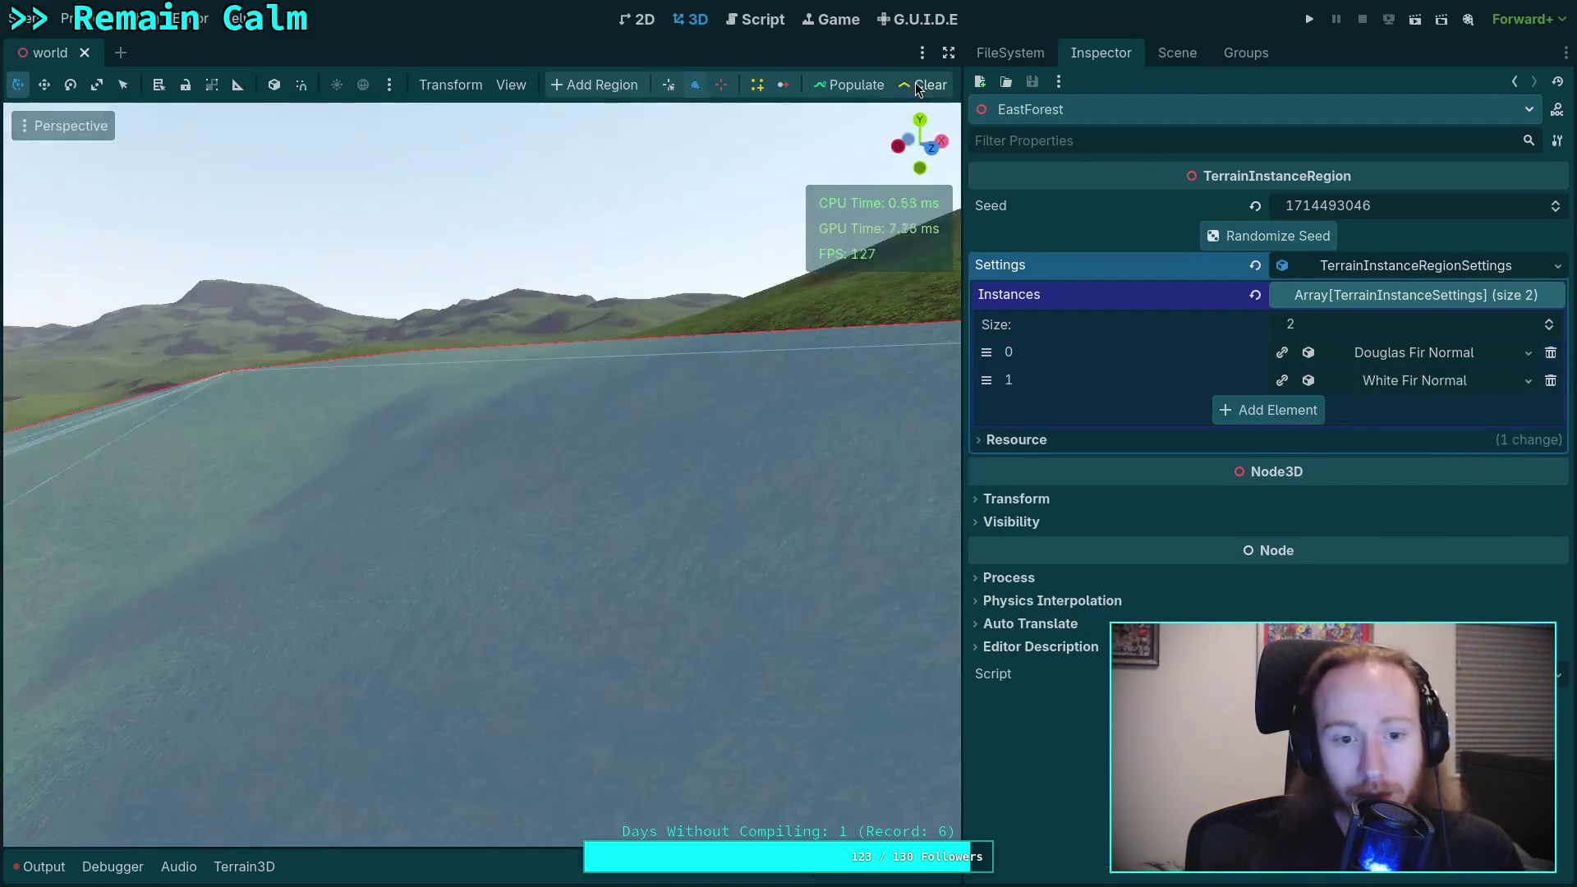
{"action": "left_click", "coordinate": [849, 87]}
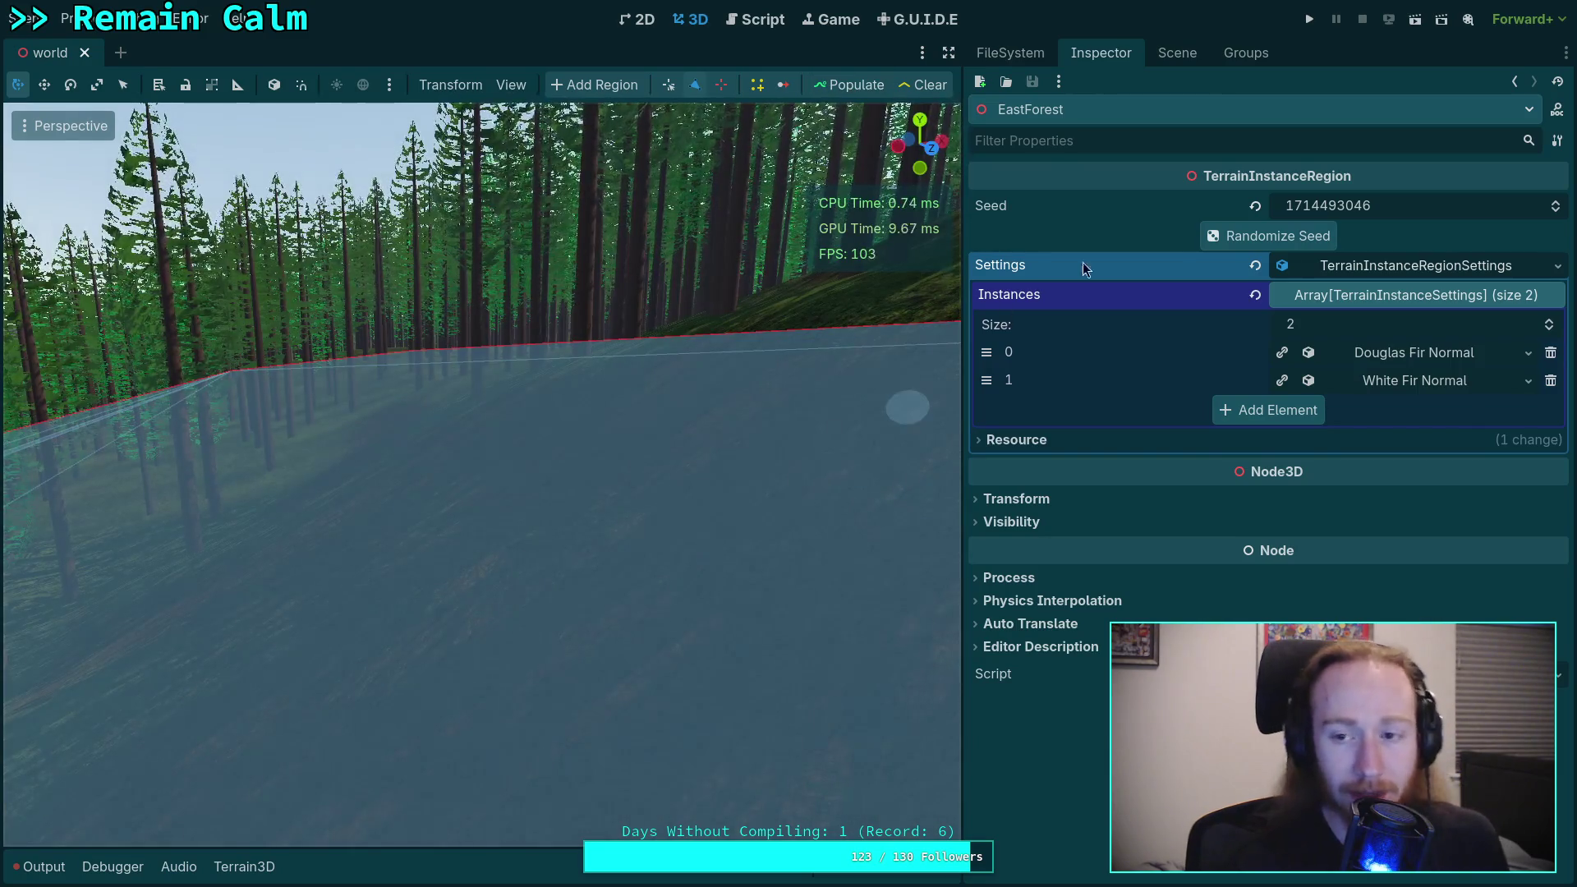
{"action": "left_click", "coordinate": [1177, 53]}
{"action": "left_click", "coordinate": [1083, 378]}
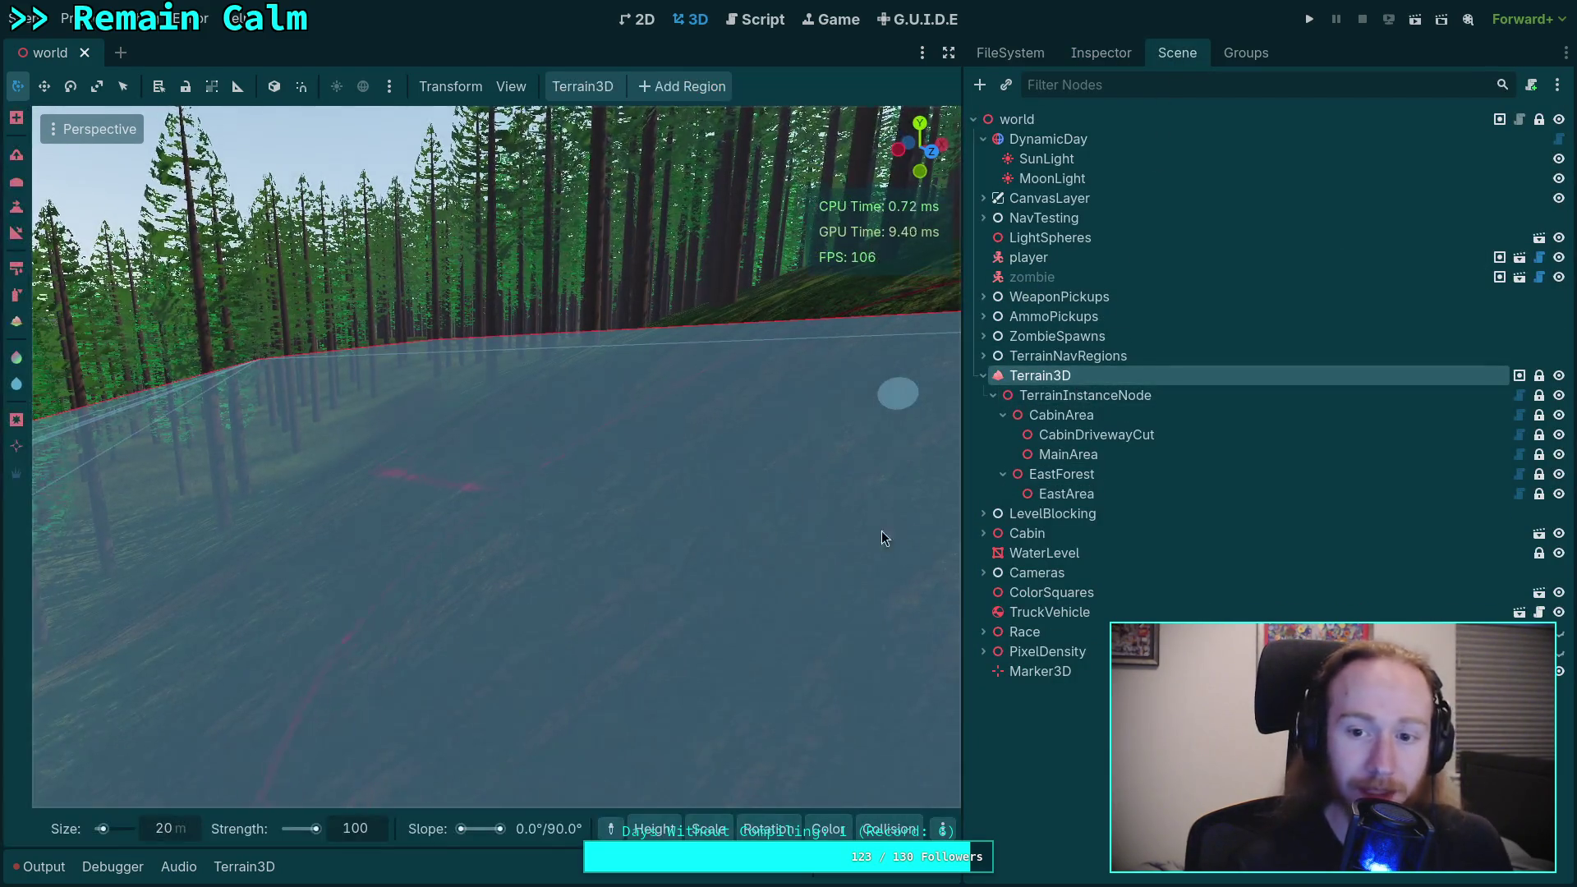
{"action": "key", "text": "Up"}
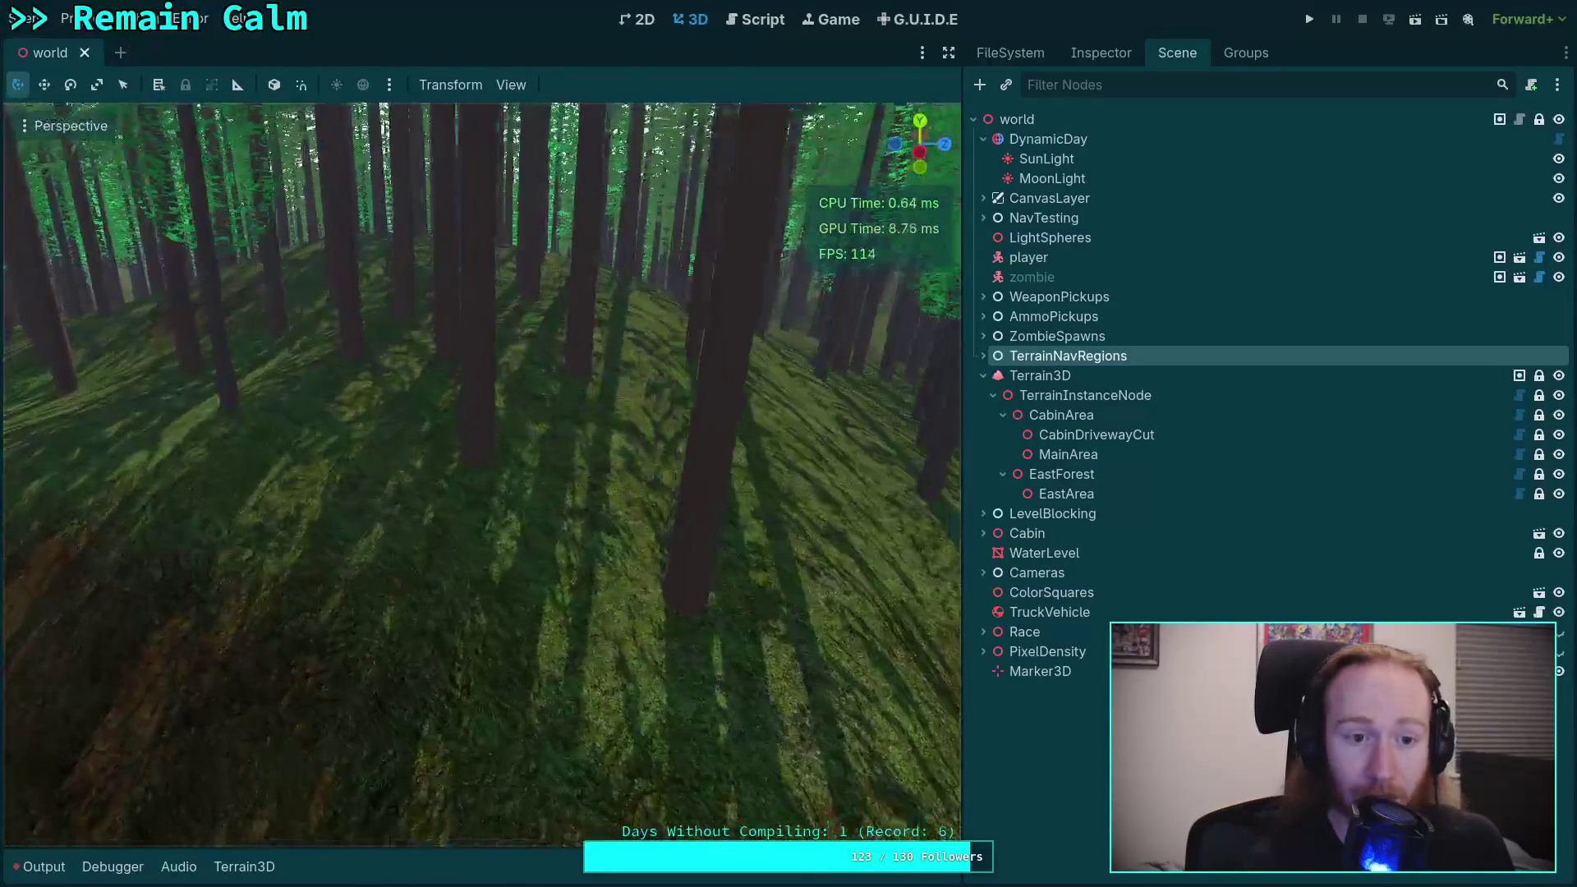
Step: Fly through the regenerated forest, then select the EastForest region node
{"action": "scroll", "coordinate": [482, 474], "scroll_direction": "up", "scroll_amount": 2}
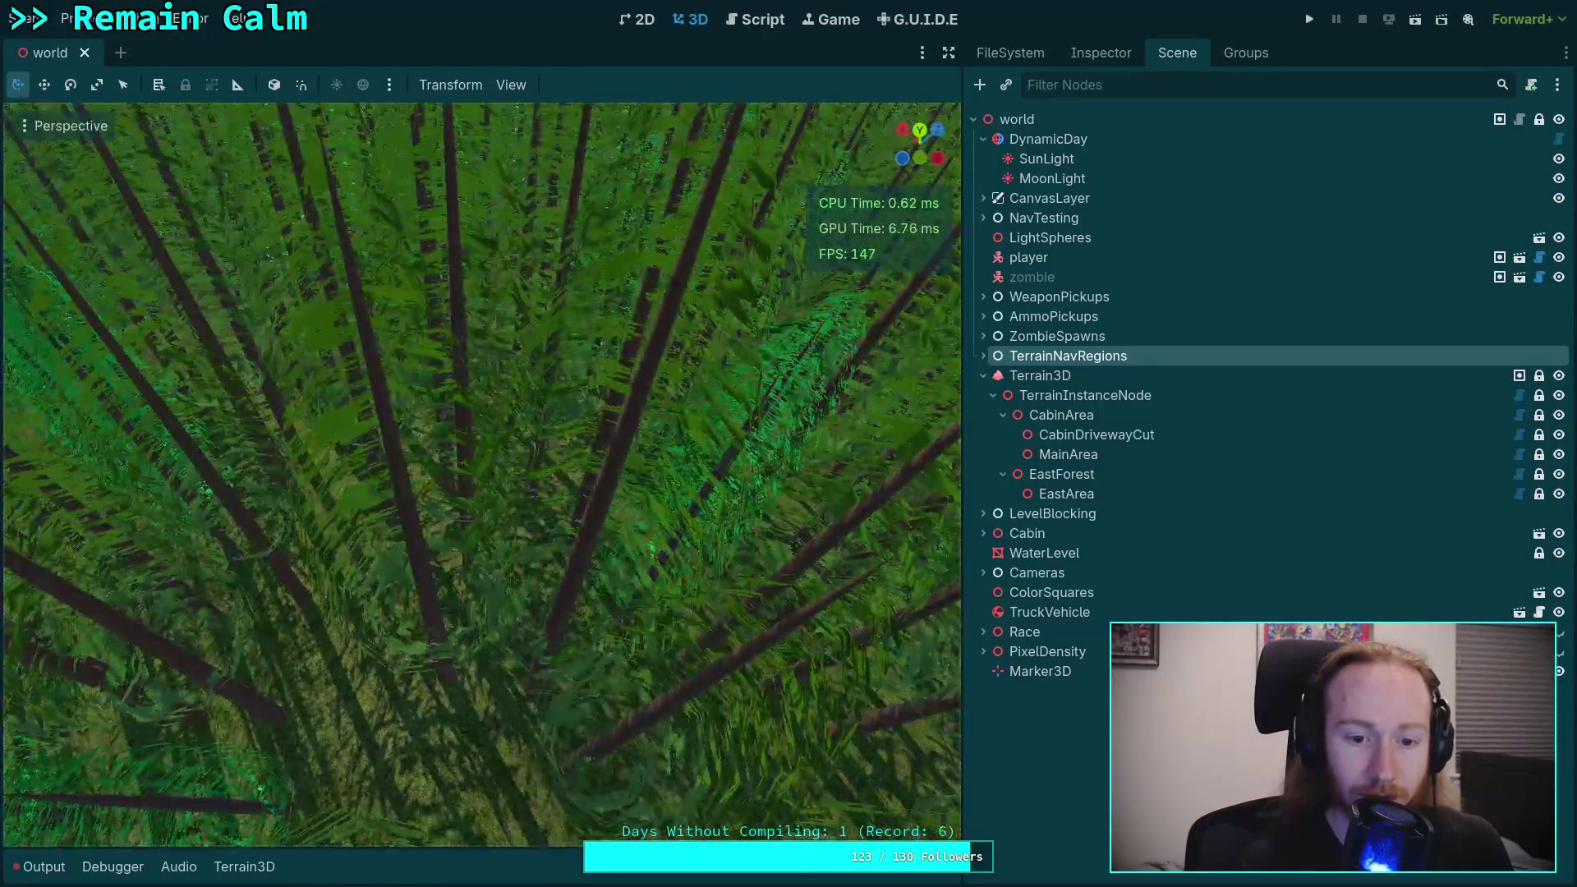
{"action": "left_click", "coordinate": [1084, 474]}
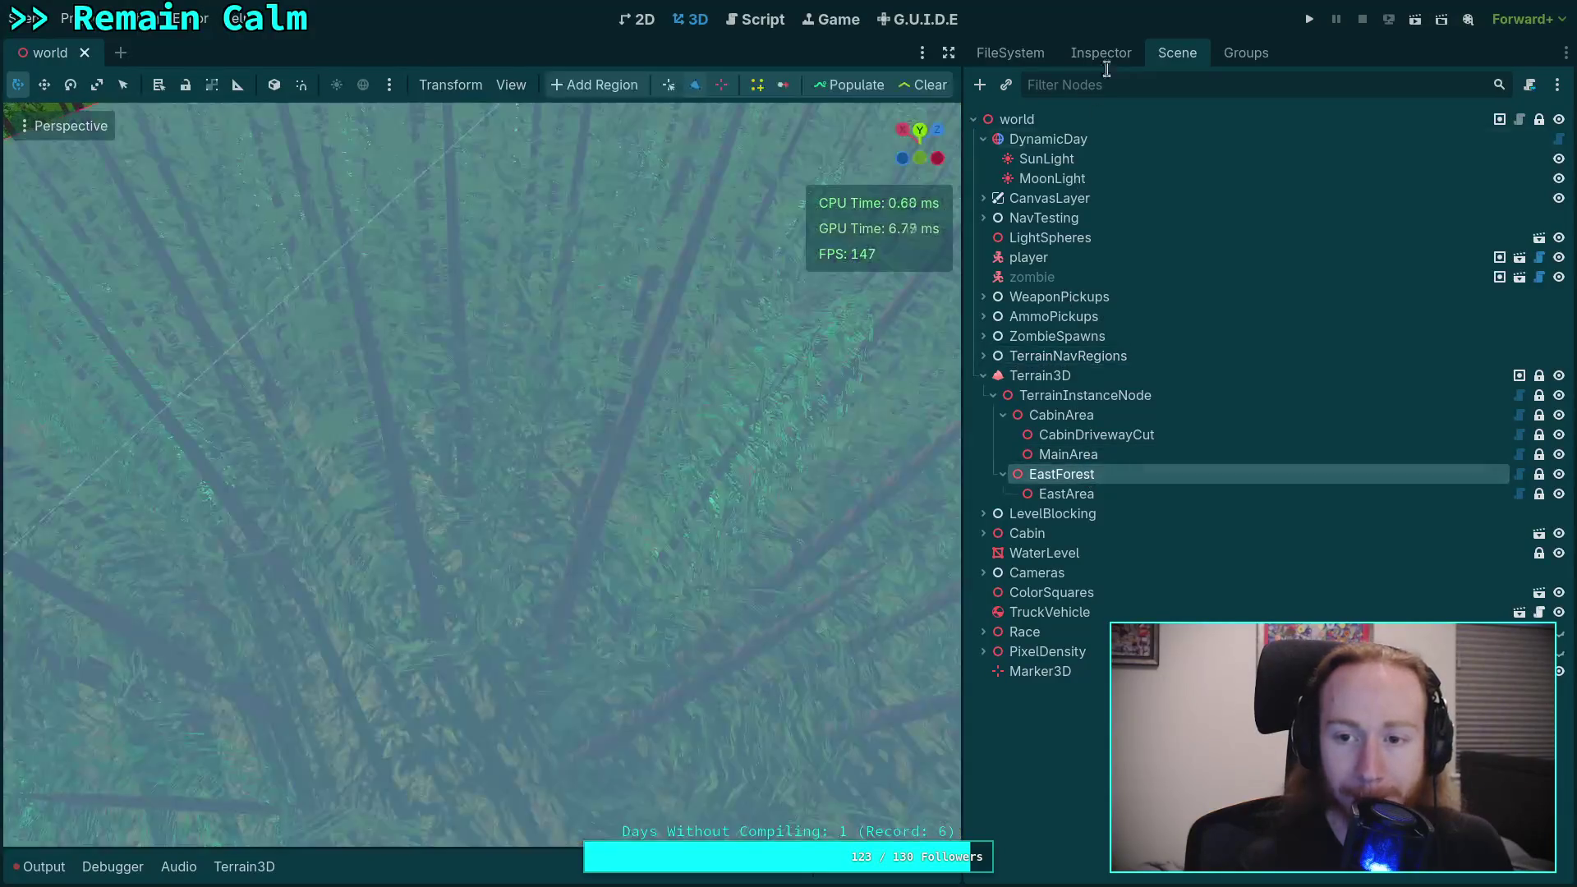
Step: Inspect the Minimum Distances dictionary of the Douglas Fir Normal instance in EastForest
{"action": "left_click", "coordinate": [1101, 52]}
{"action": "left_click", "coordinate": [1410, 355]}
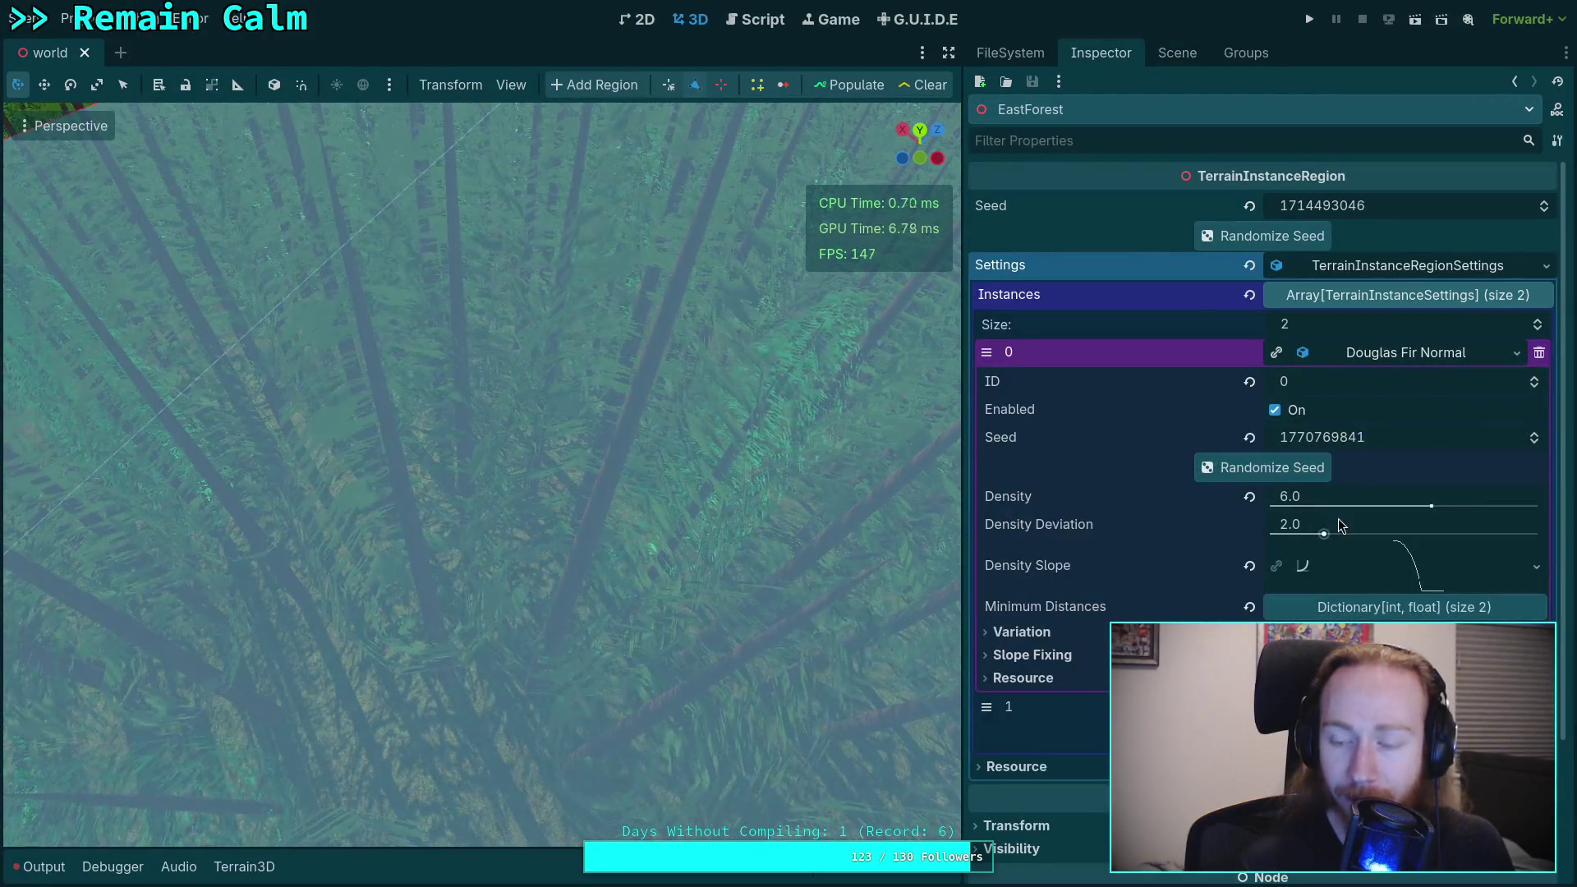
{"action": "left_click", "coordinate": [1404, 607]}
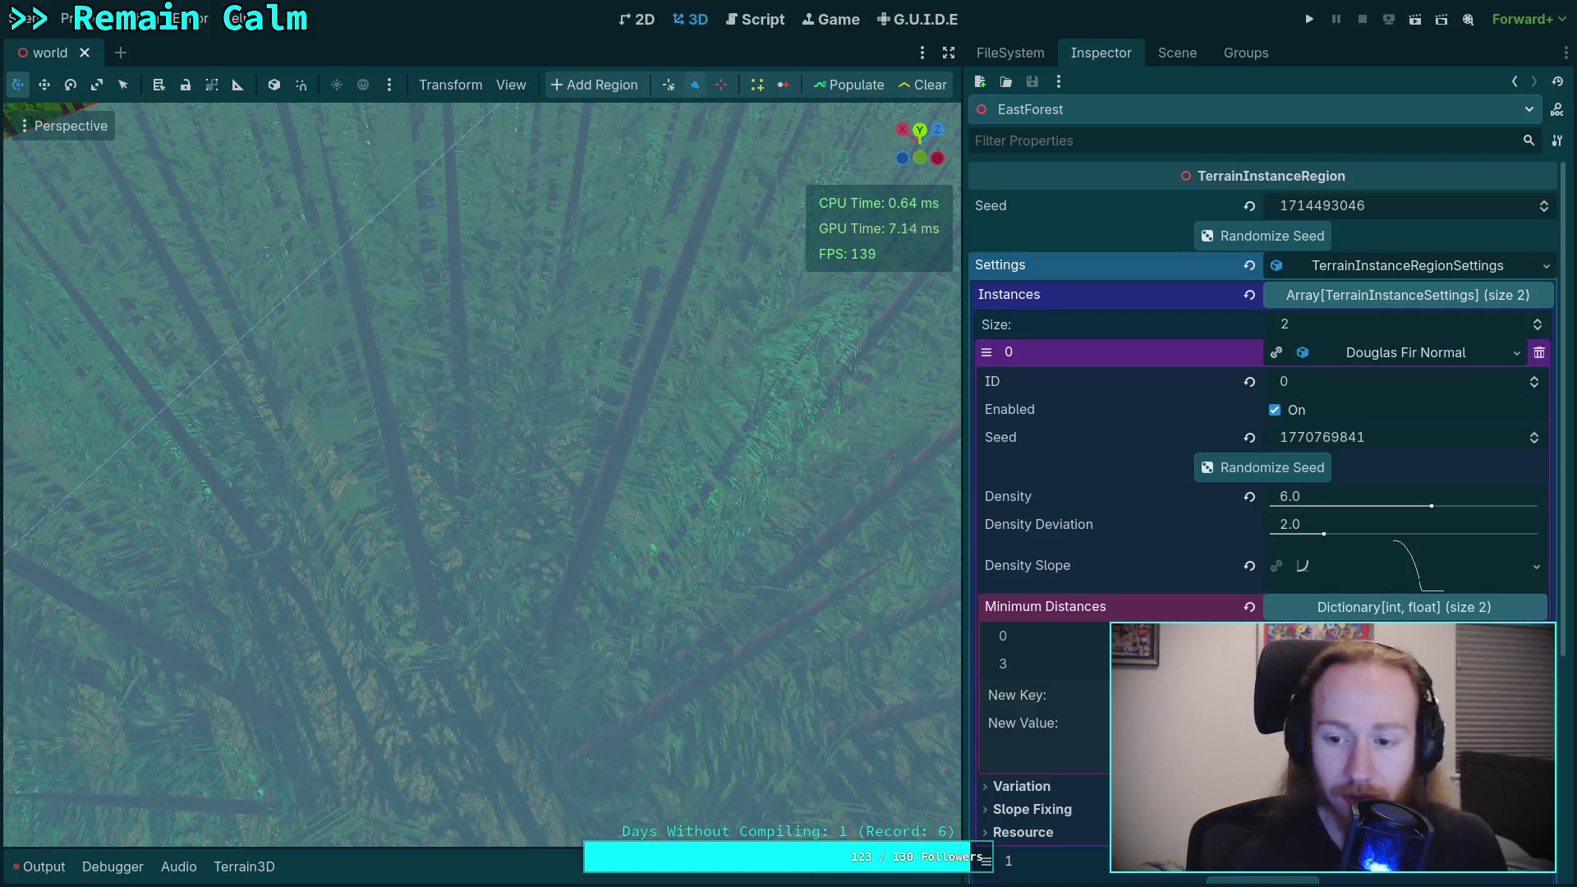
{"action": "left_click", "coordinate": [1373, 608]}
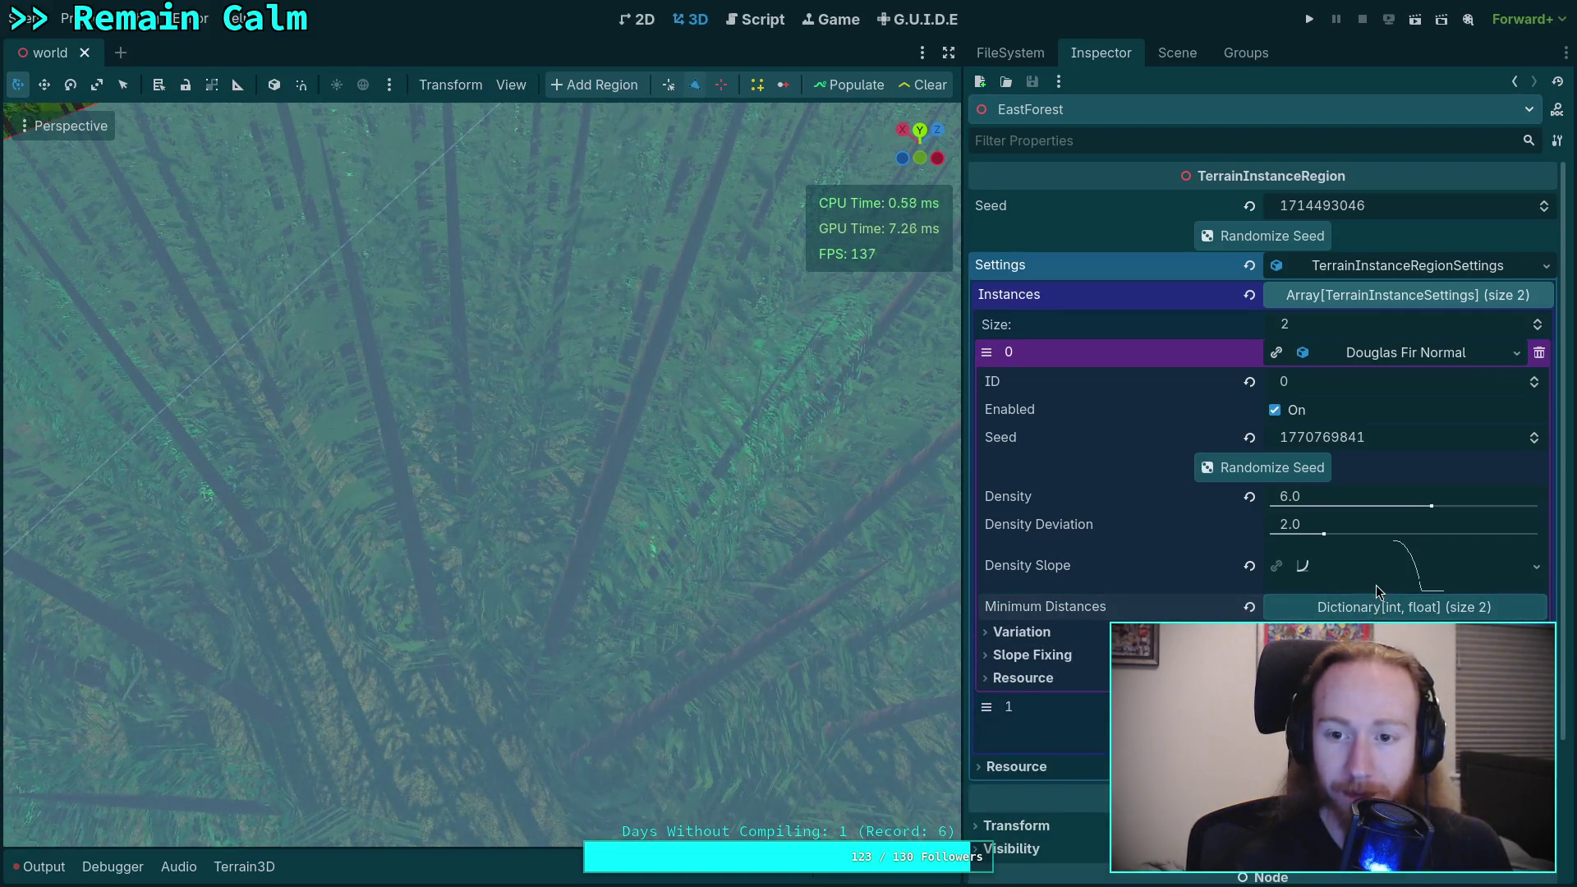
Step: Repopulate the EastForest trees and fly the camera in among them from the Scene tree
{"action": "left_click", "coordinate": [879, 88]}
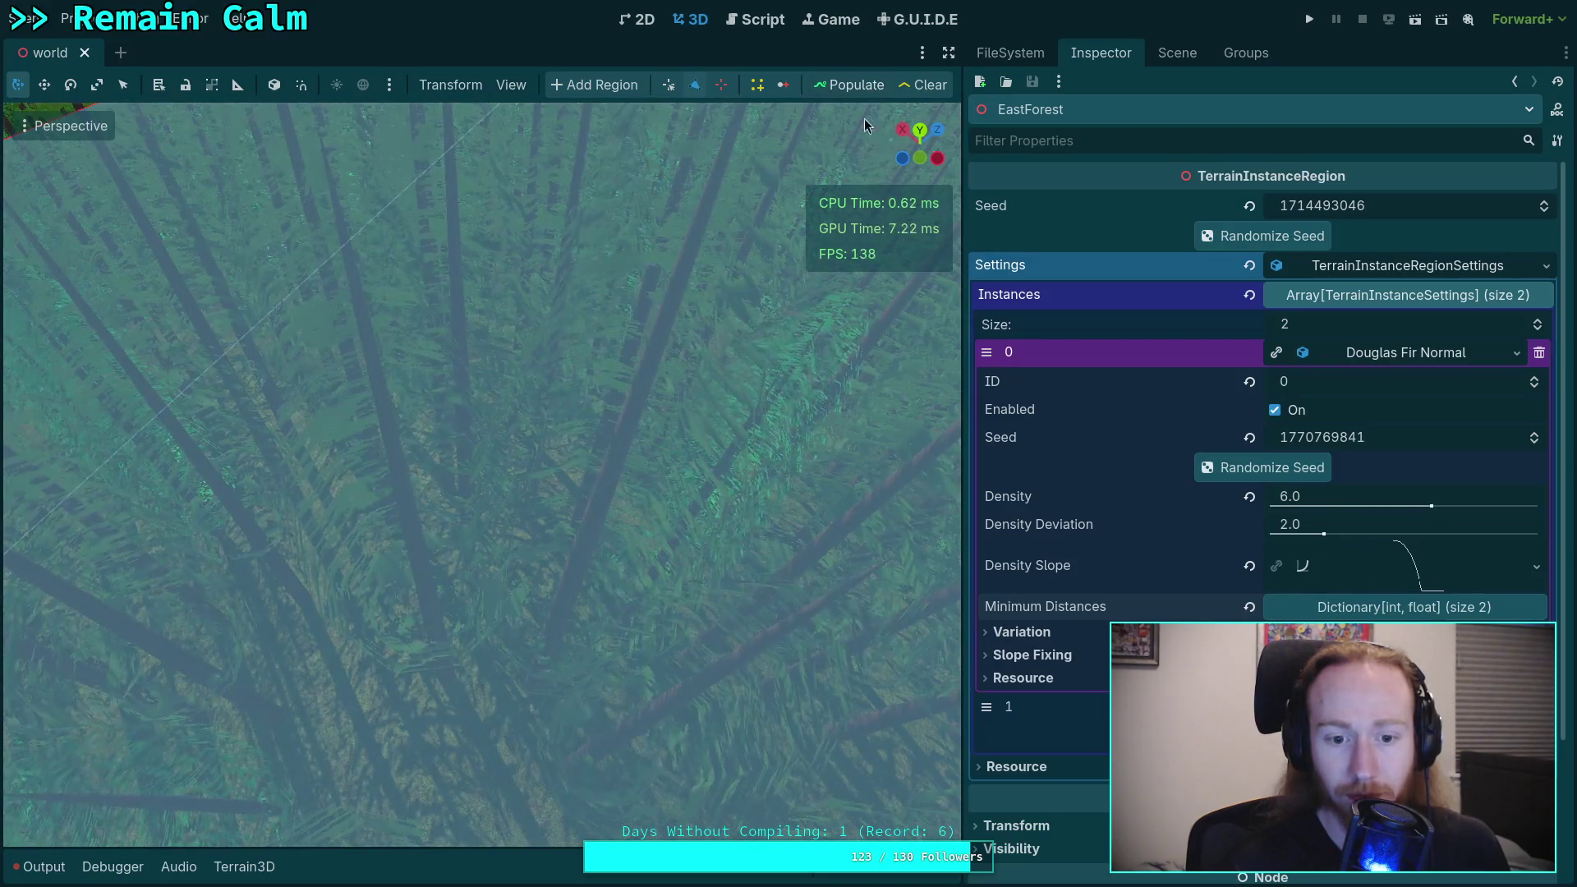
{"action": "left_click_drag", "start_coordinate": [661, 553], "coordinate": [844, 595]}
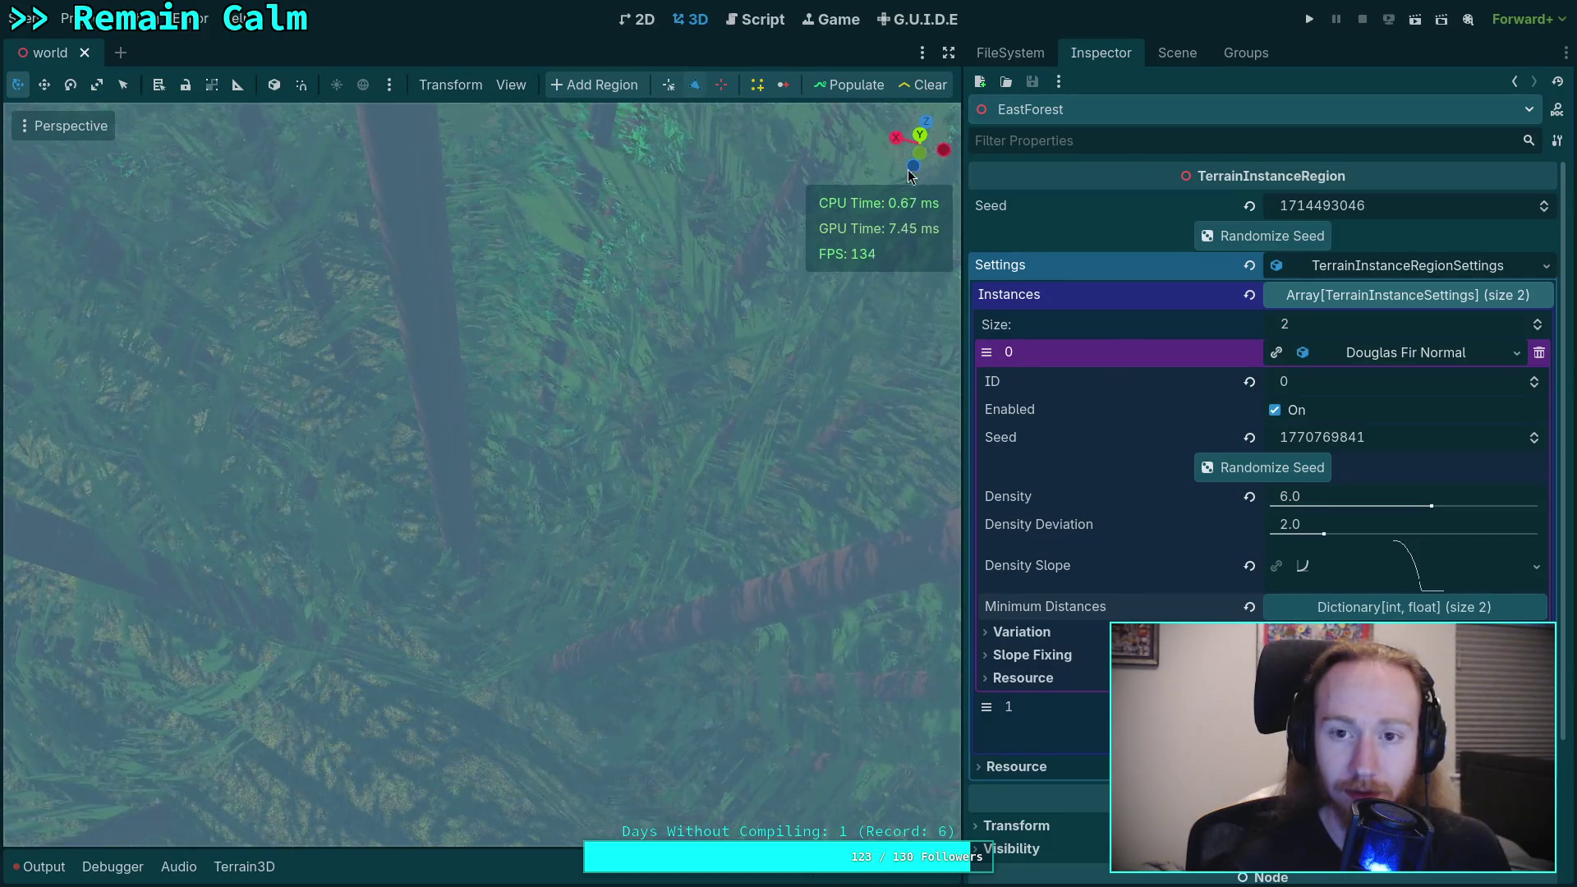
{"action": "left_click", "coordinate": [1152, 51]}
{"action": "left_click_drag", "start_coordinate": [575, 493], "coordinate": [632, 501]}
{"action": "key", "text": "w"}
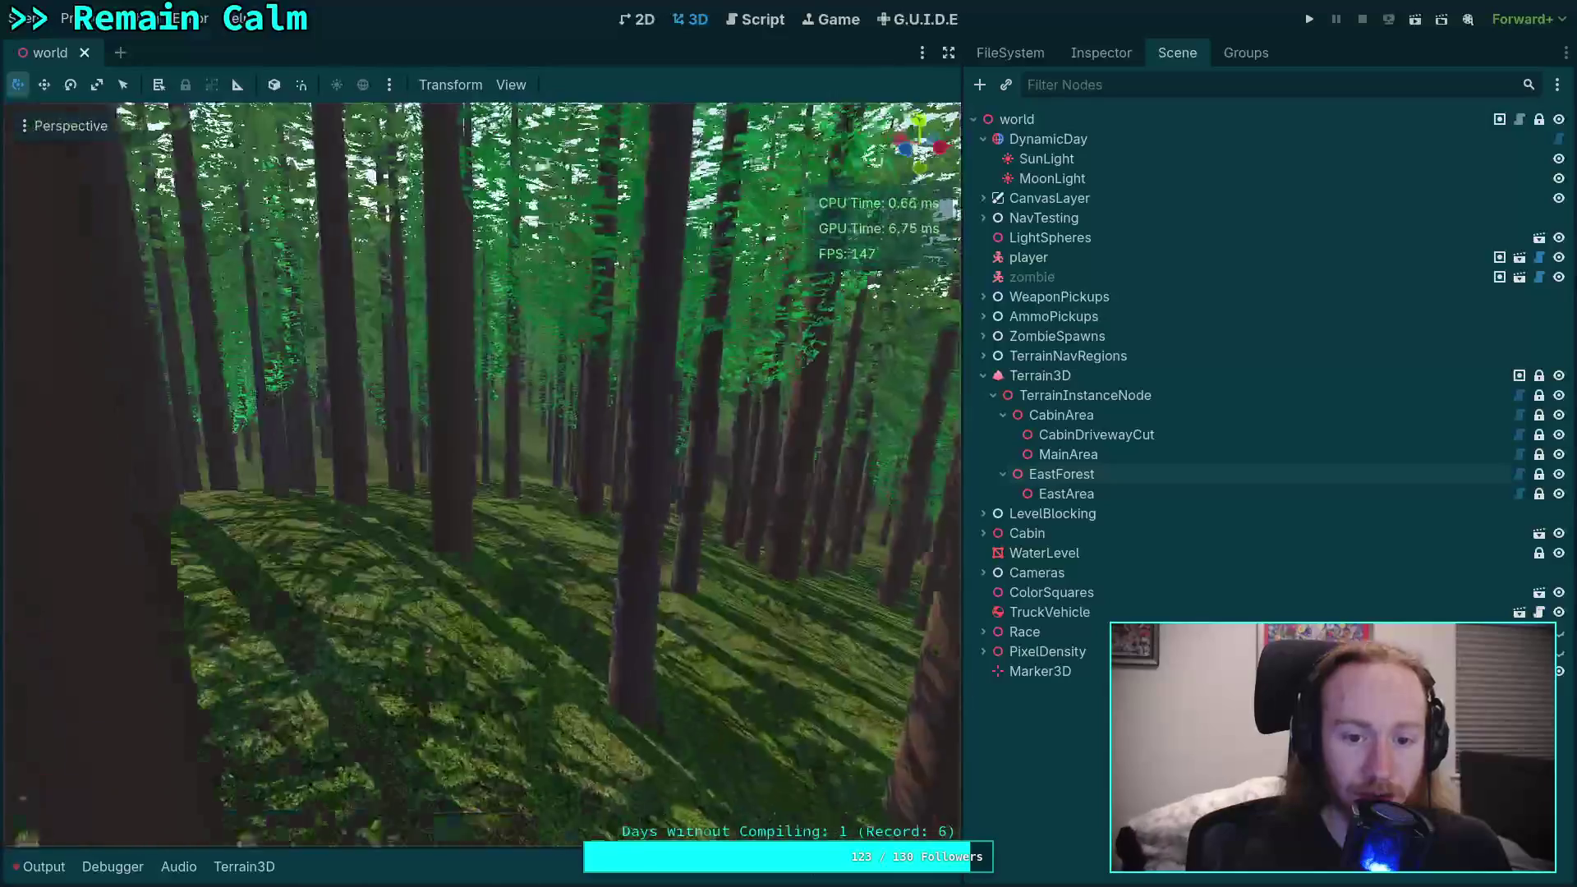
{"action": "key", "text": "w"}
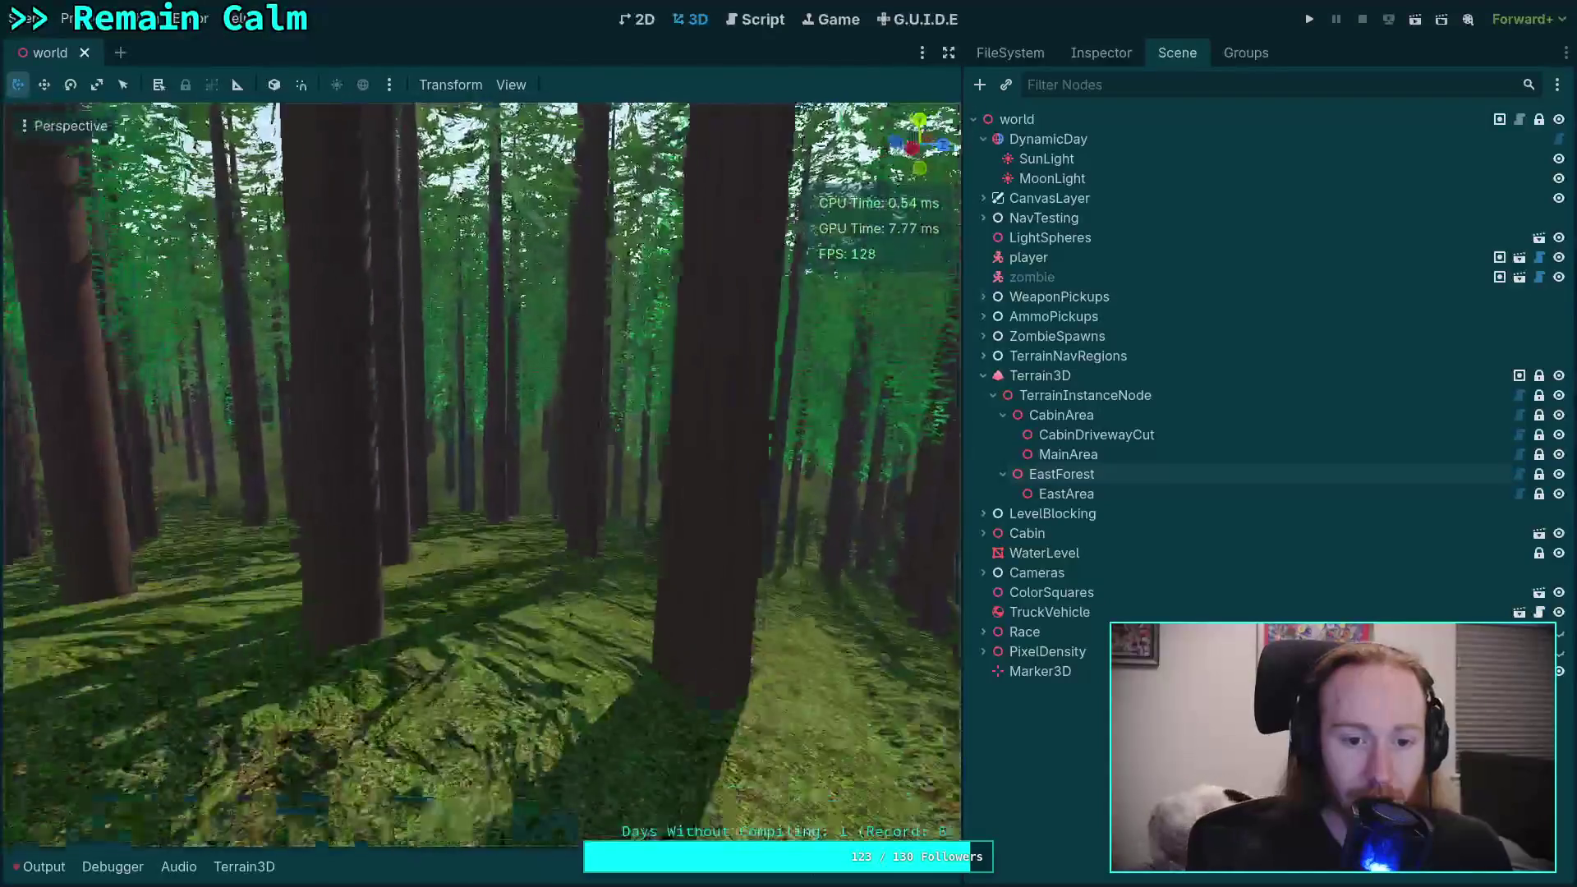
{"action": "key", "text": "w"}
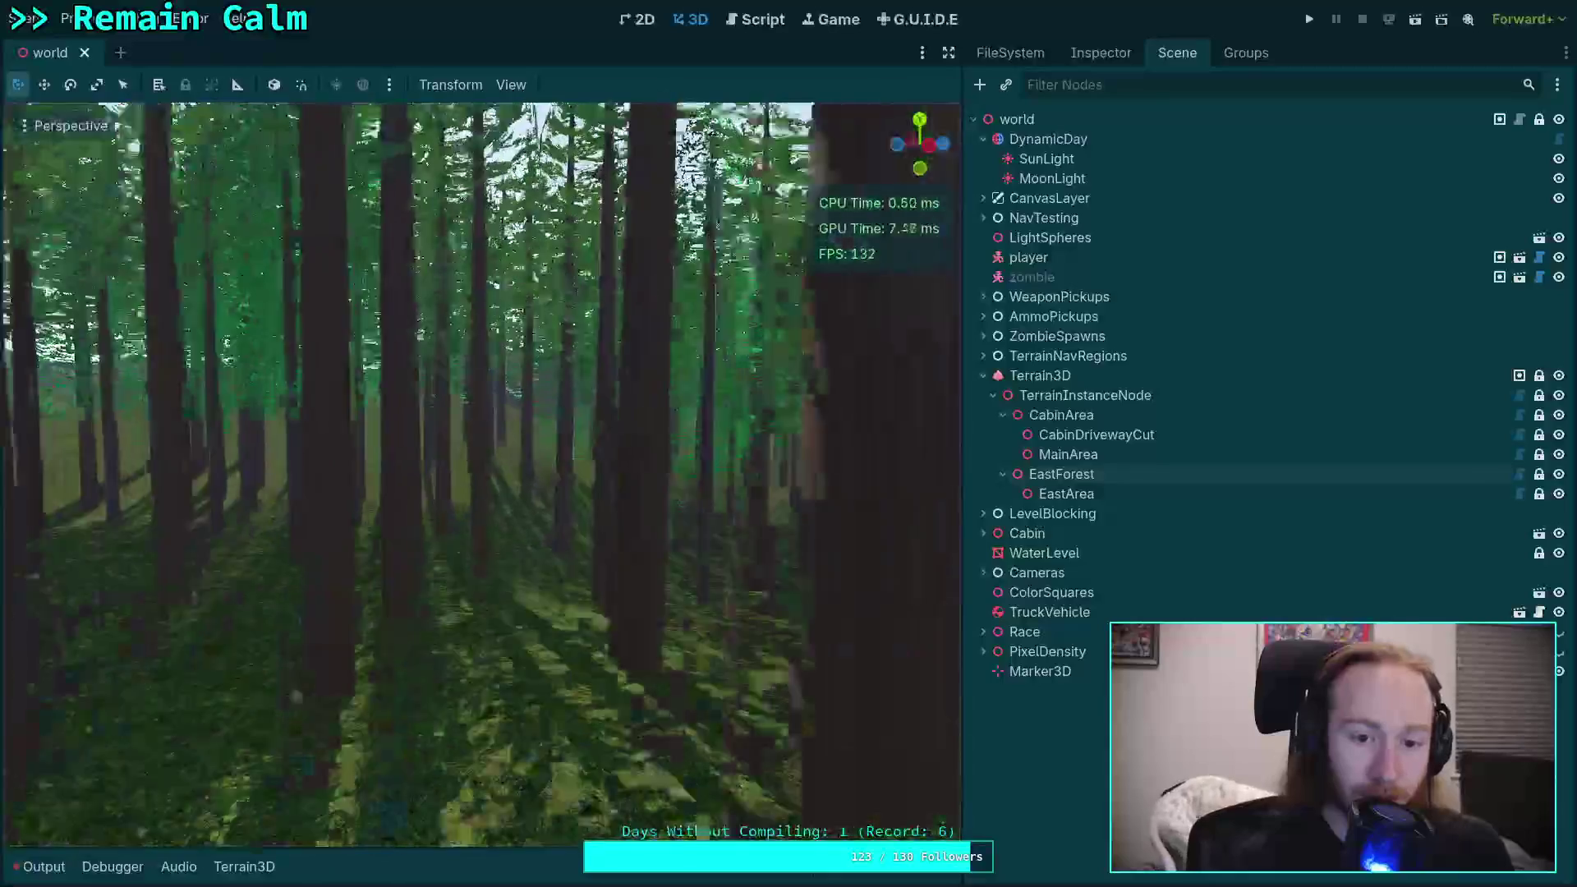
{"action": "key", "text": "w"}
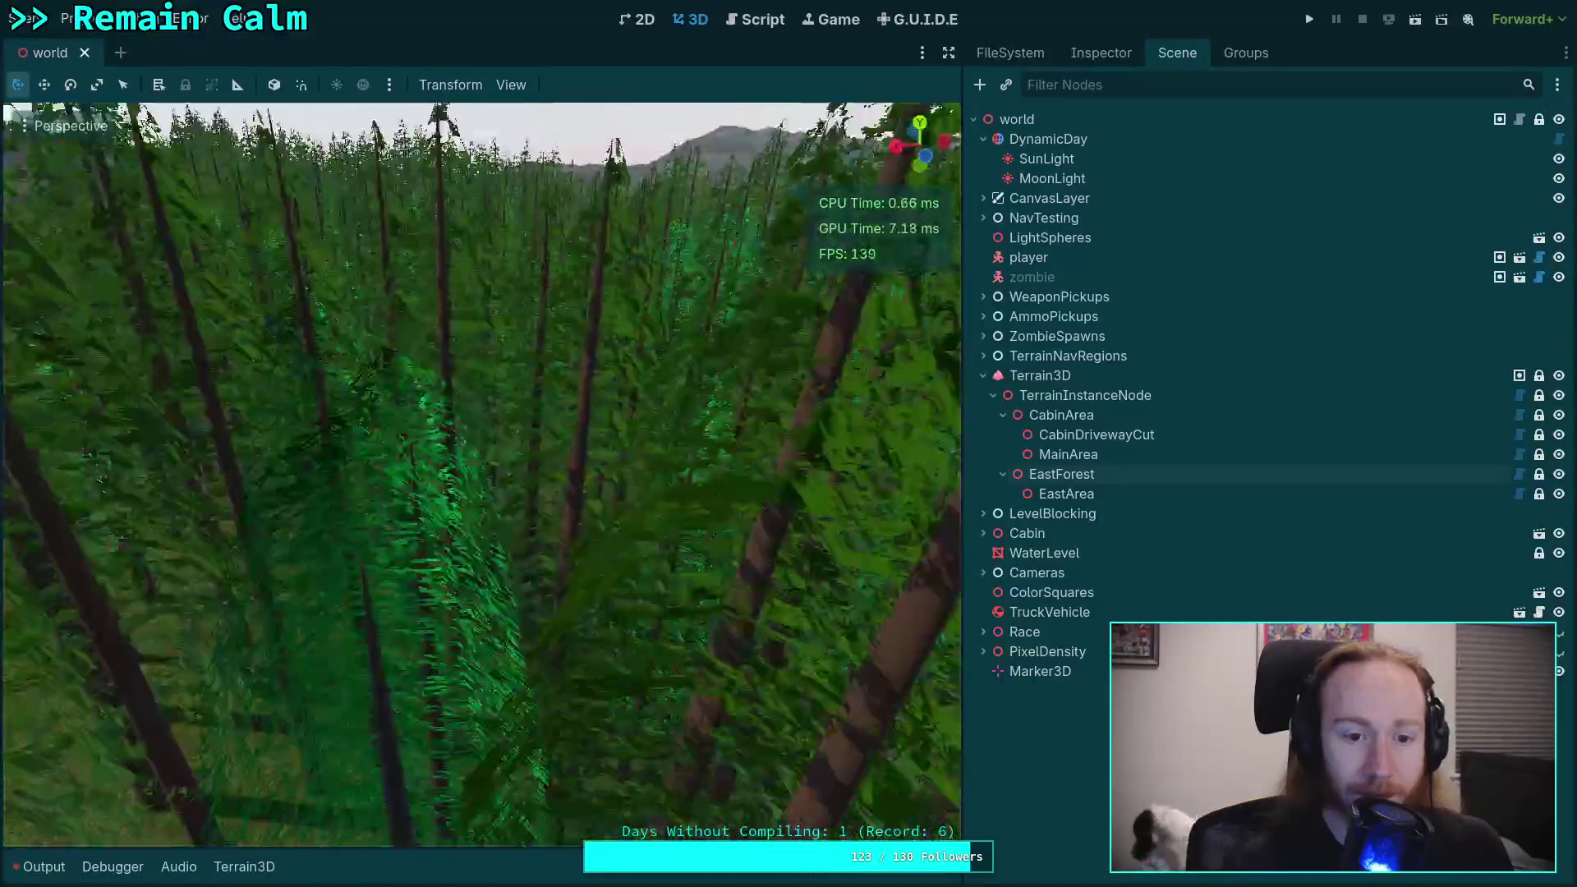
{"action": "key", "text": "w"}
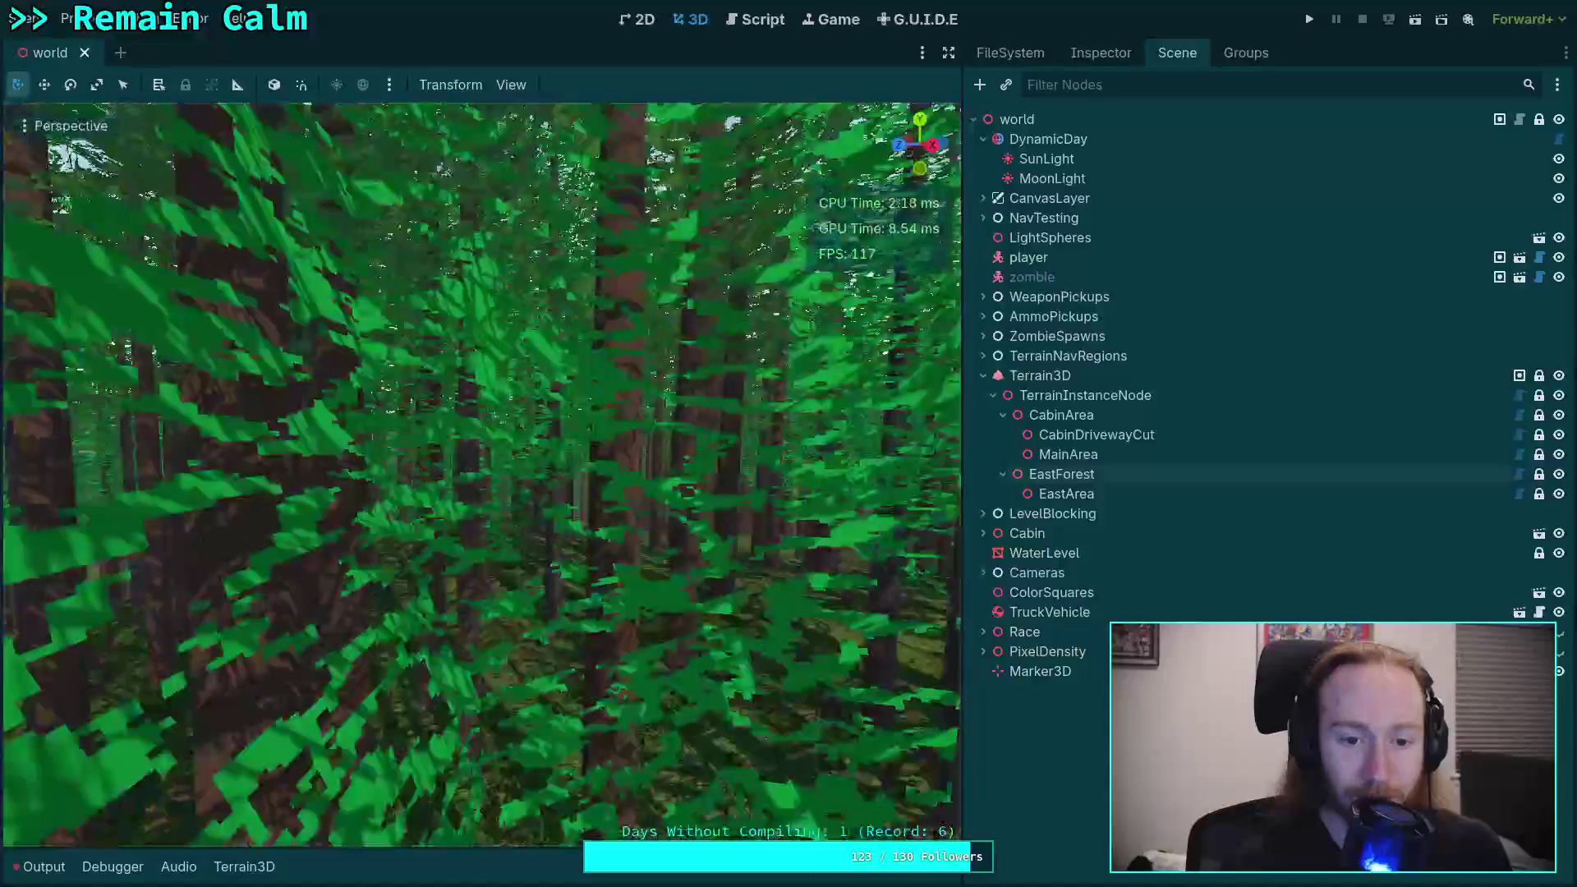
{"action": "key", "text": "w"}
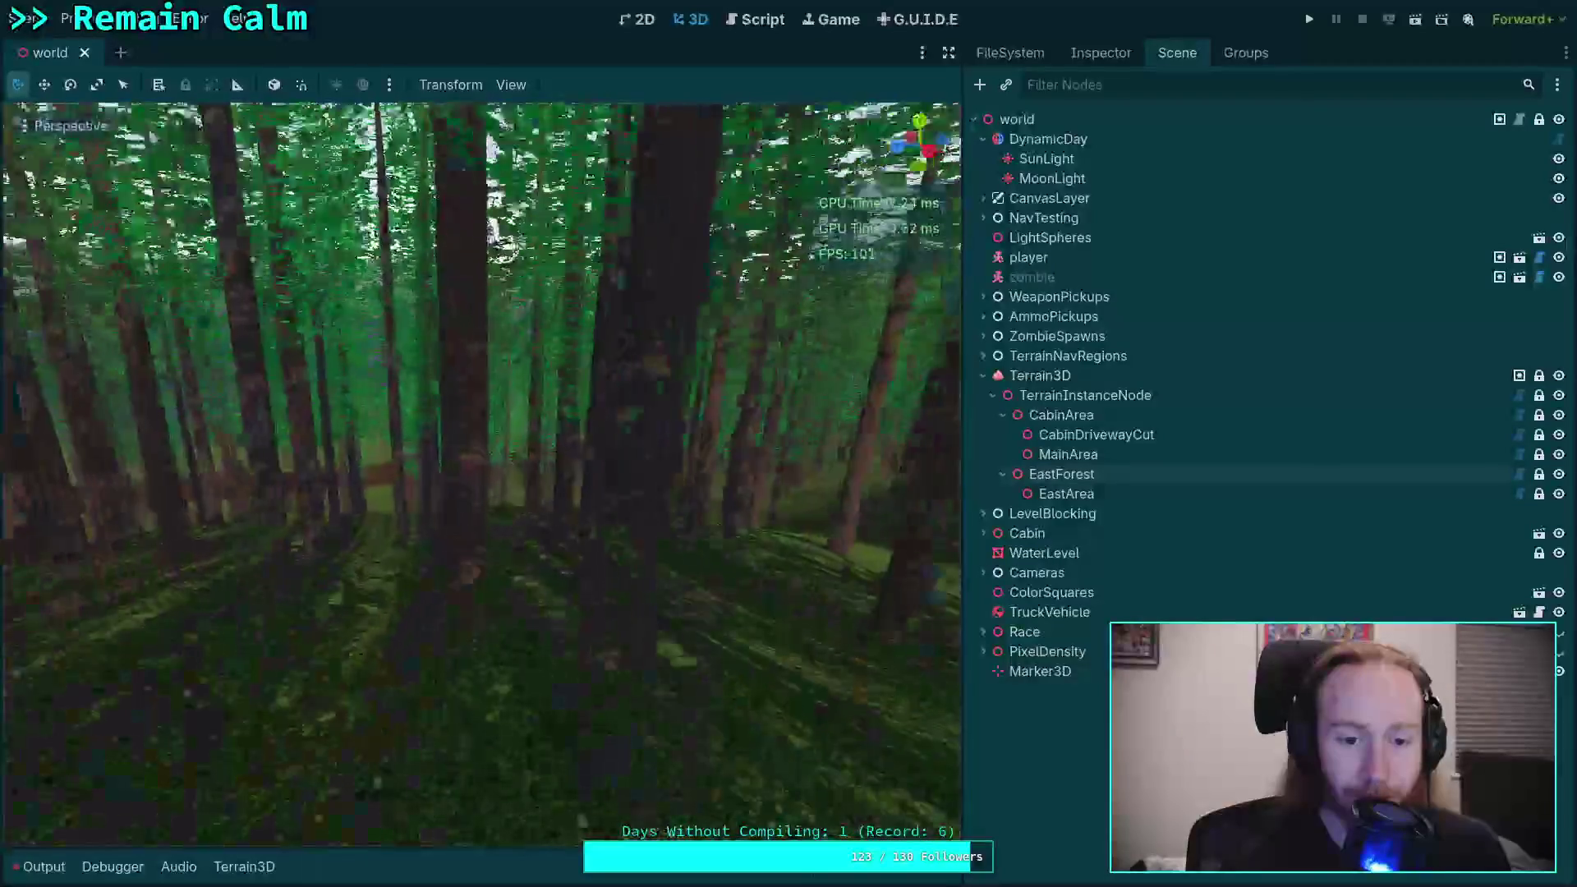
{"action": "key", "text": "w"}
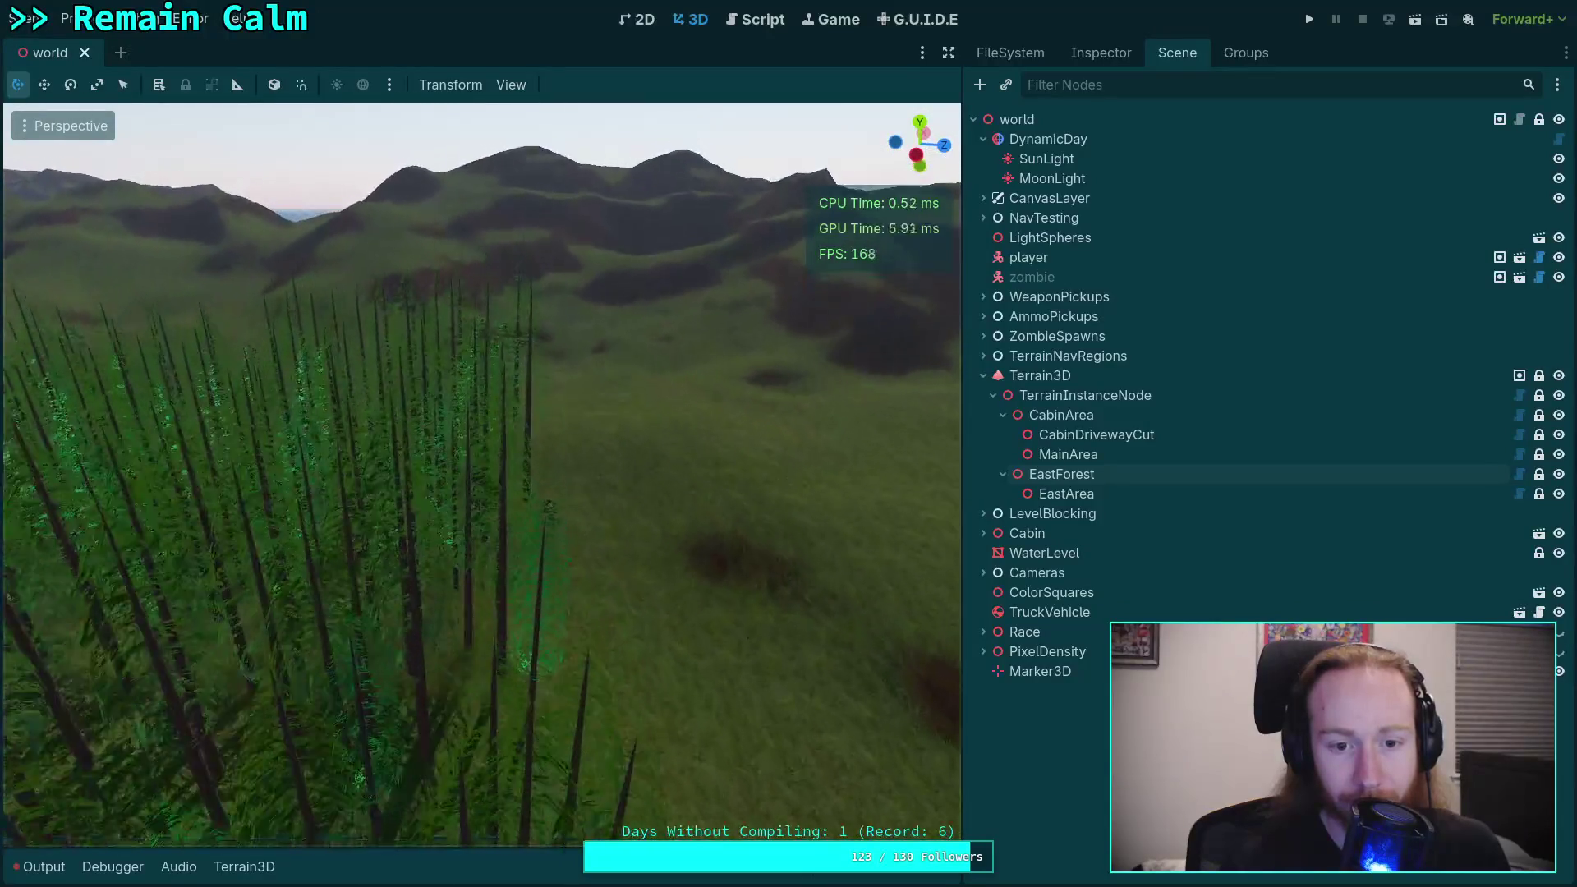
{"action": "key", "text": "w"}
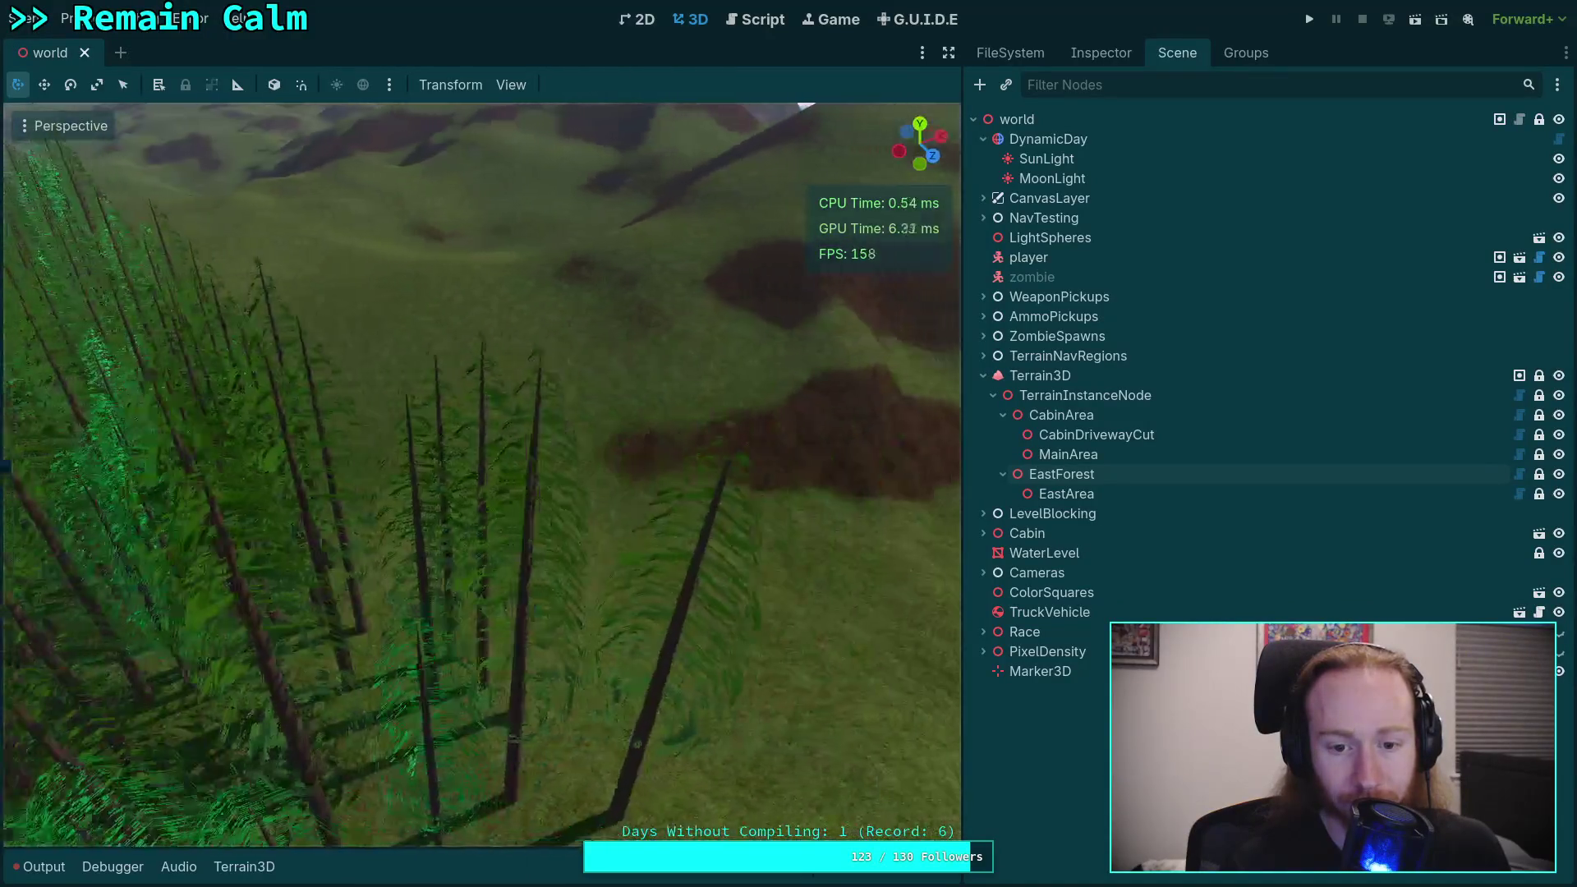
{"action": "key", "text": "w"}
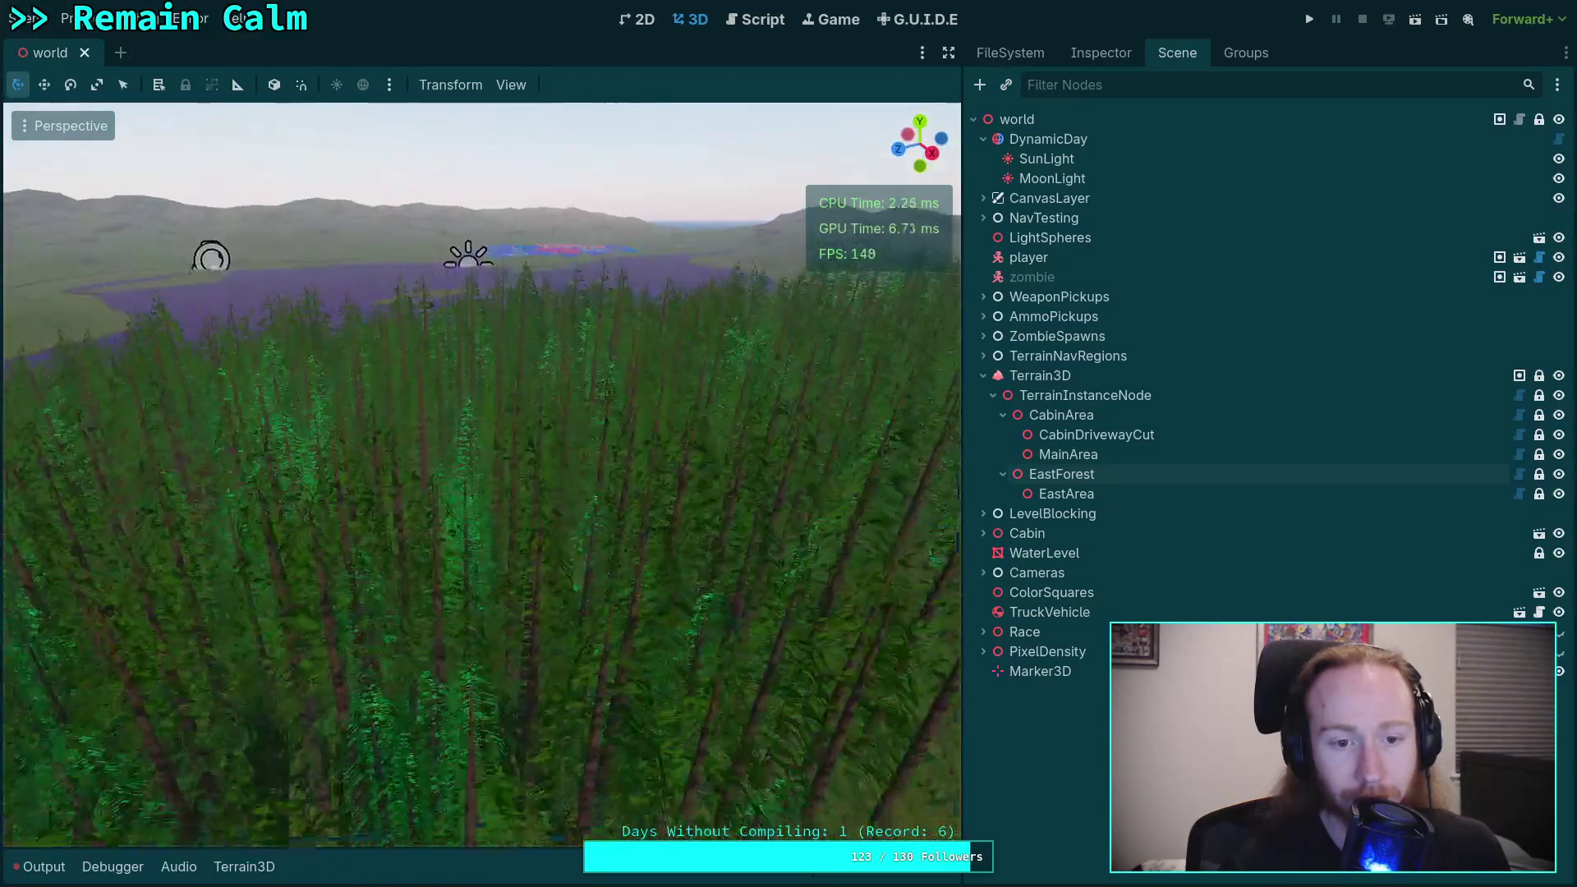
{"action": "key", "text": "w"}
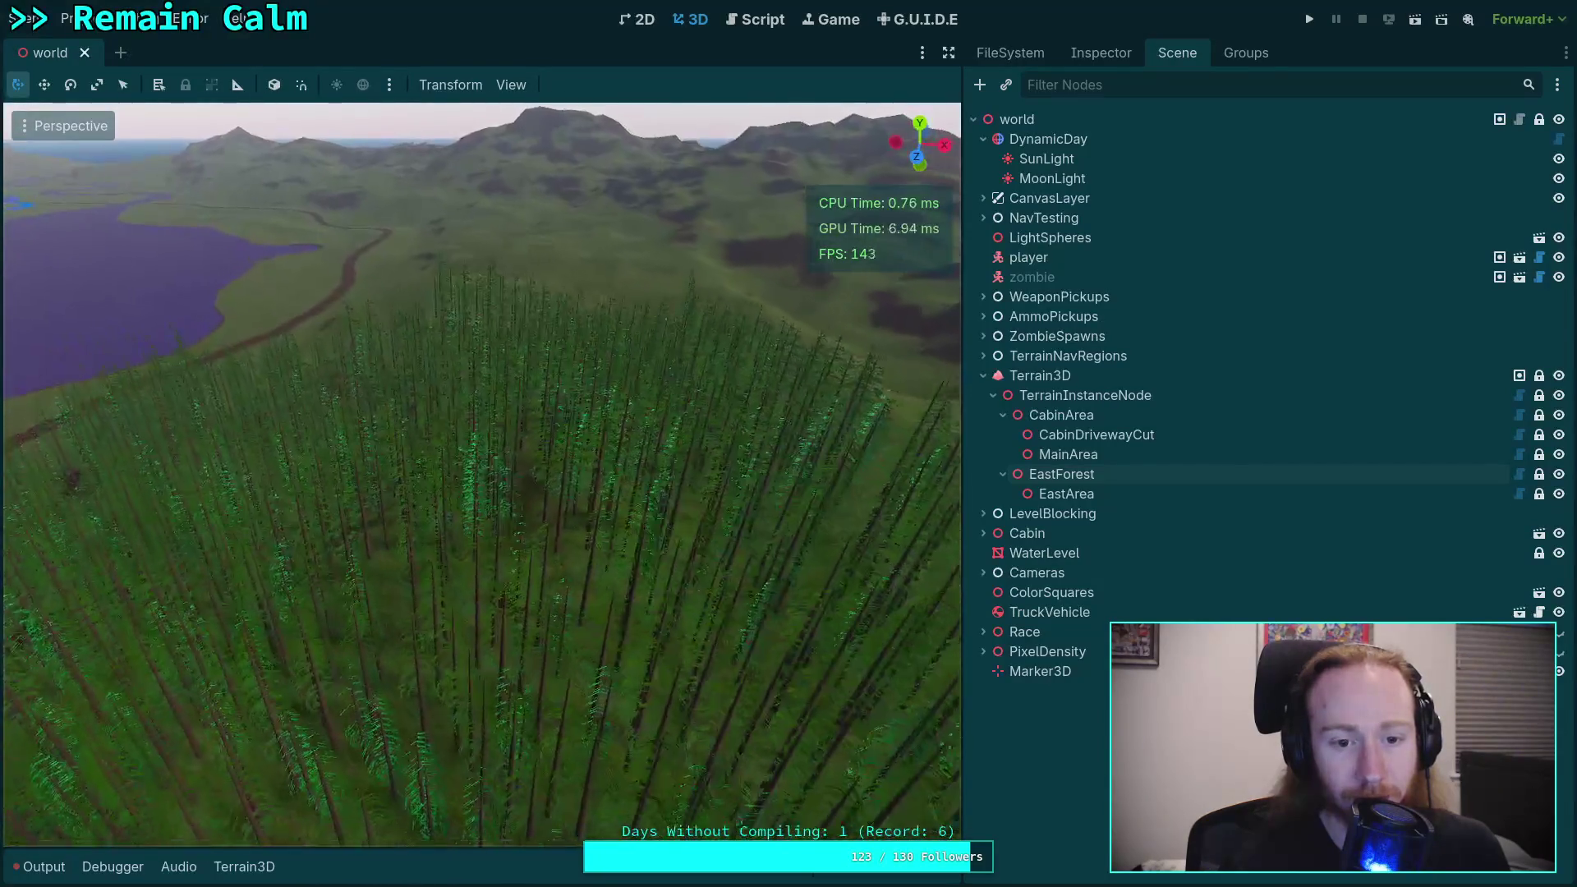
{"action": "key", "text": "w"}
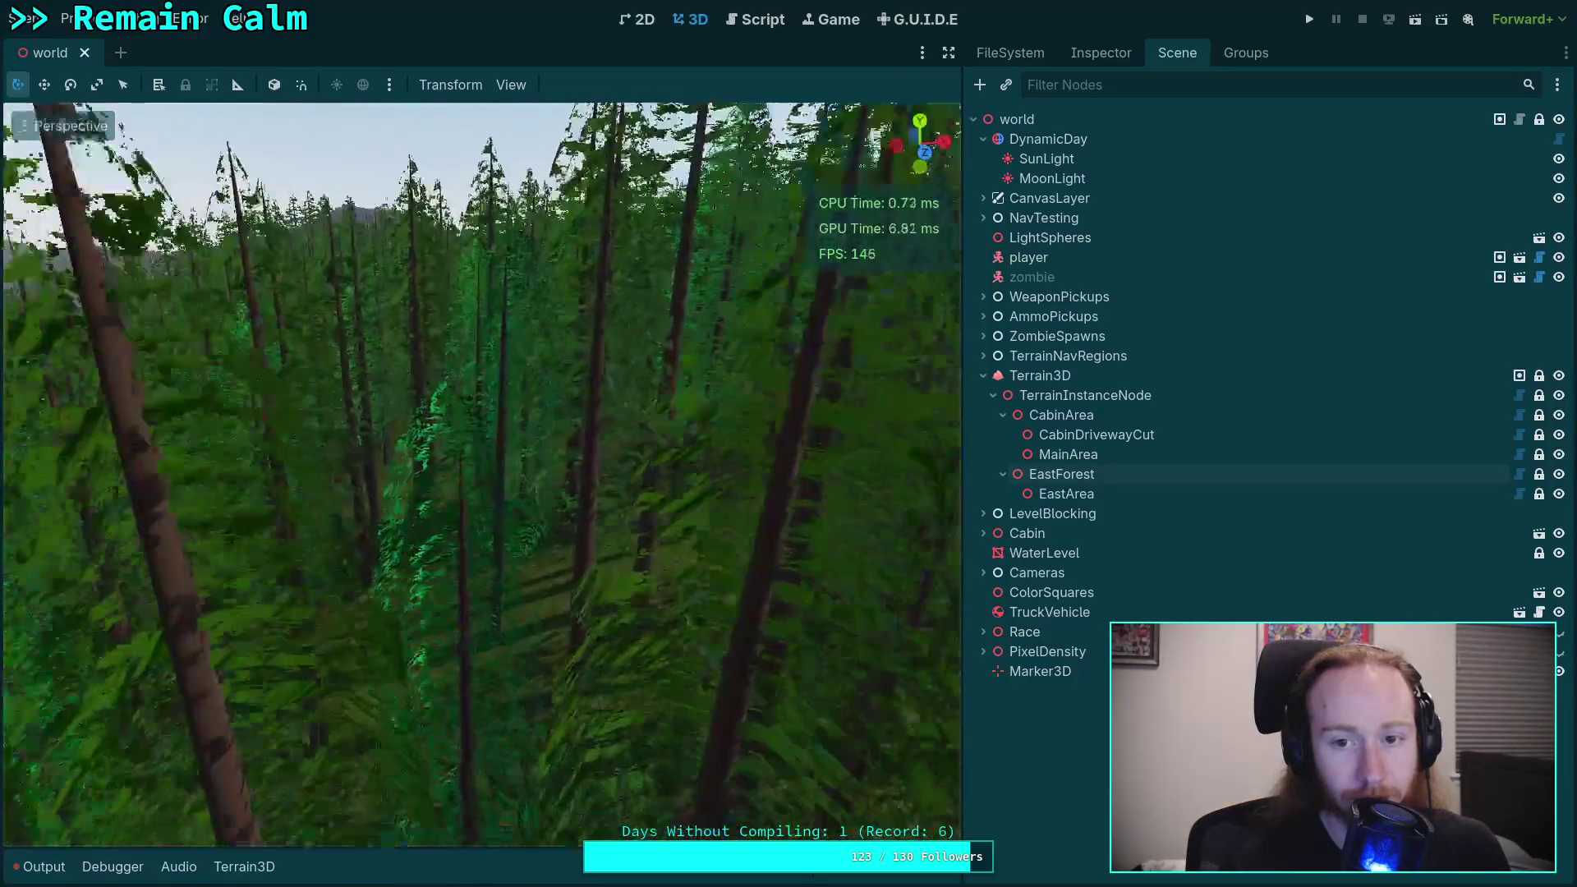
{"action": "key", "text": "e"}
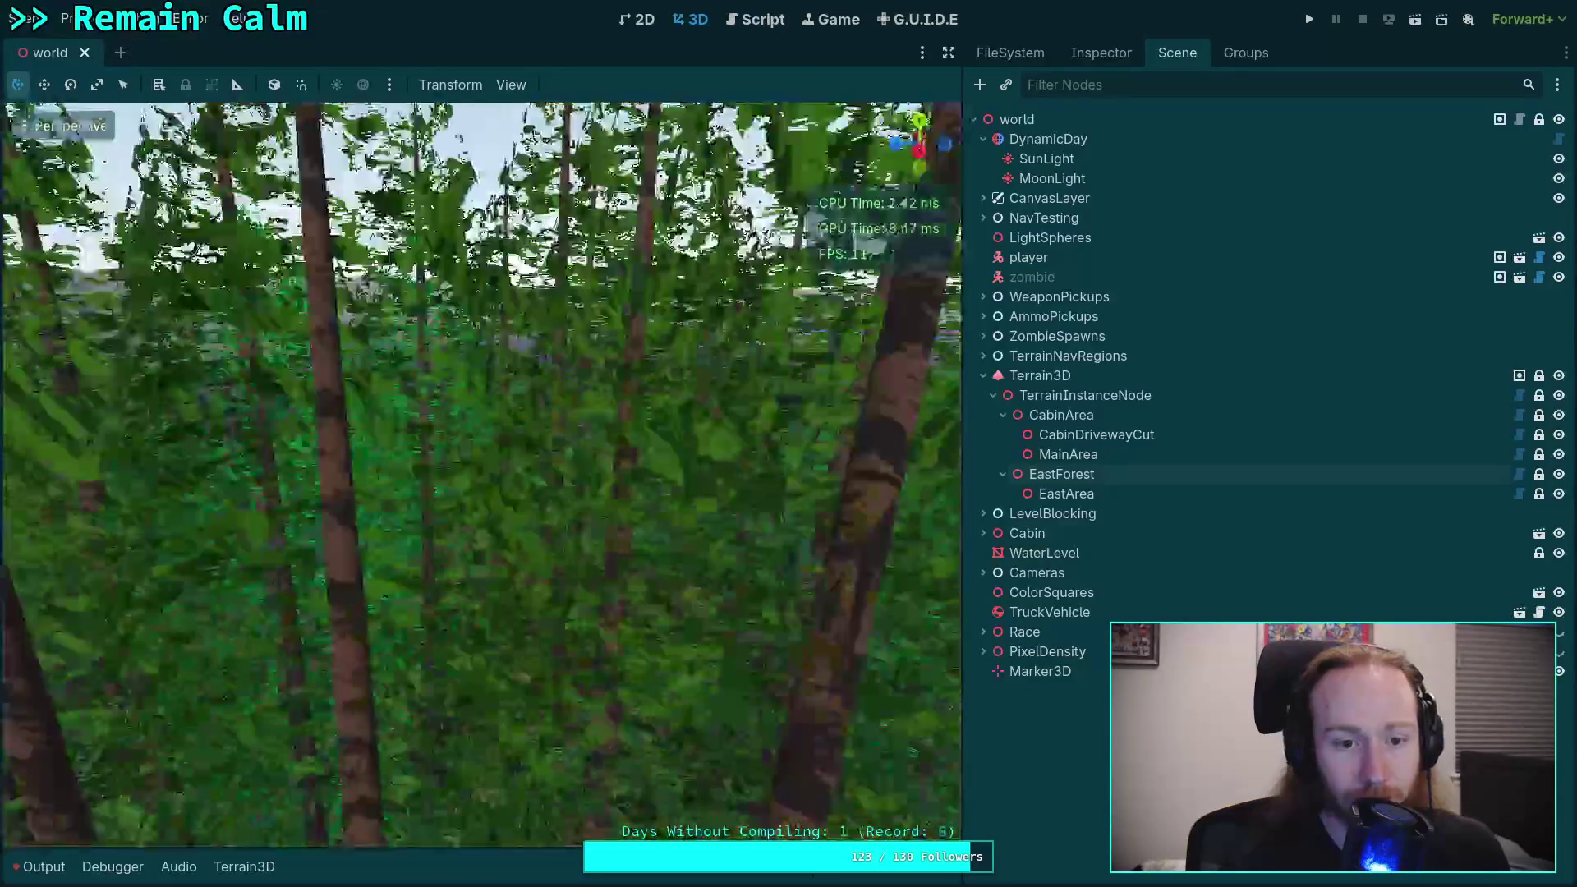
{"action": "key", "text": "e"}
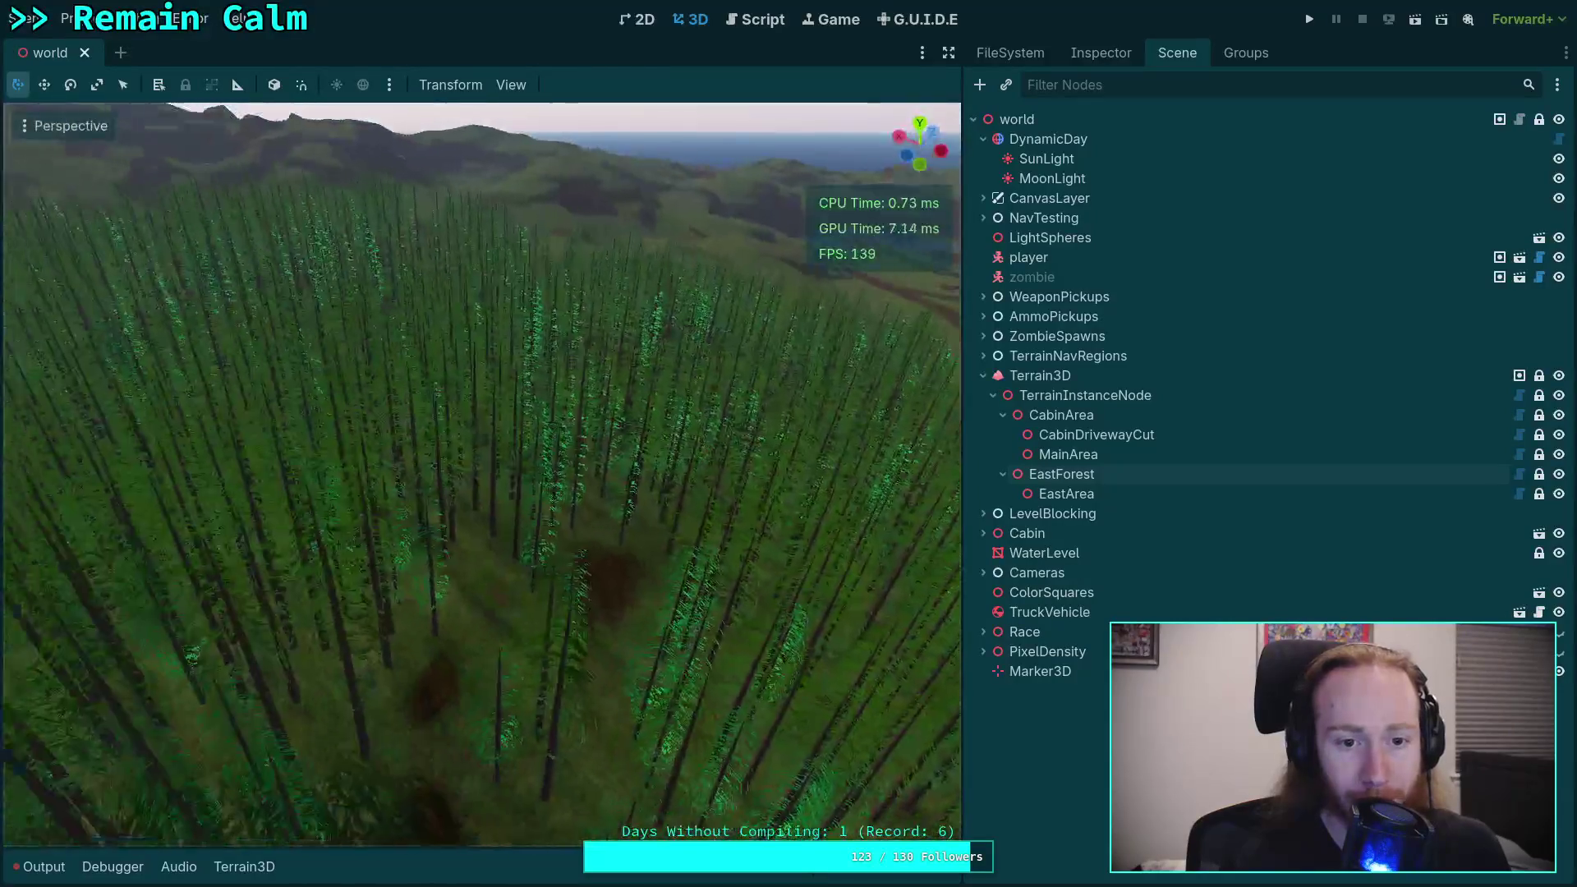
{"action": "key", "text": "q"}
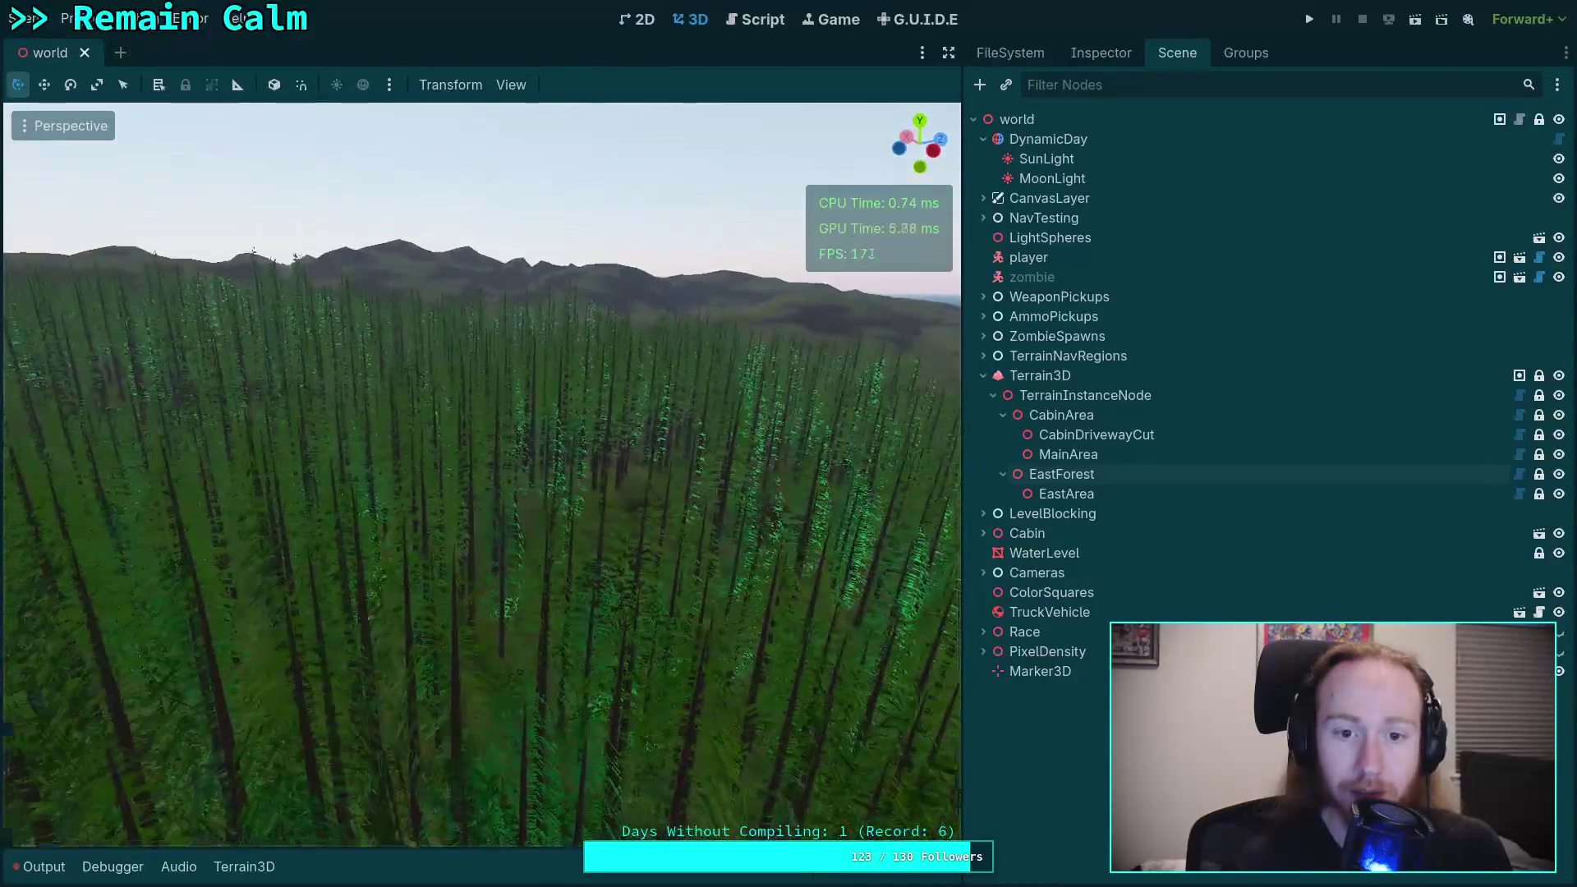
{"action": "key", "text": "e"}
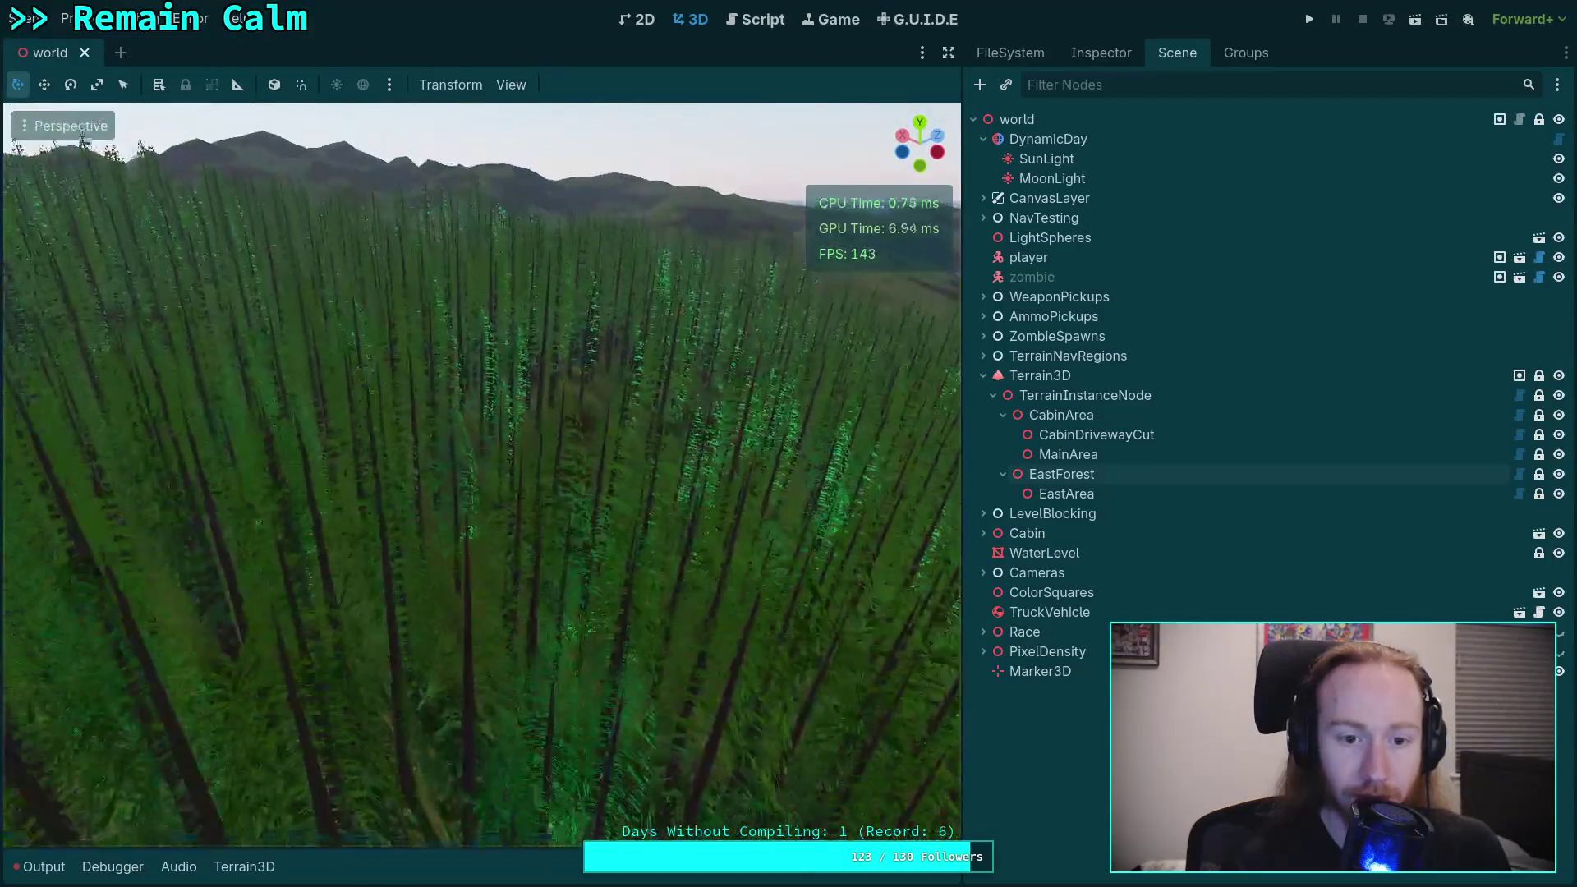
Step: Focus on the player node and move it along X toward the forest
{"action": "left_click", "coordinate": [1068, 259]}
{"action": "key", "text": "f"}
{"action": "key", "text": "g"}
{"action": "key", "text": "x"}
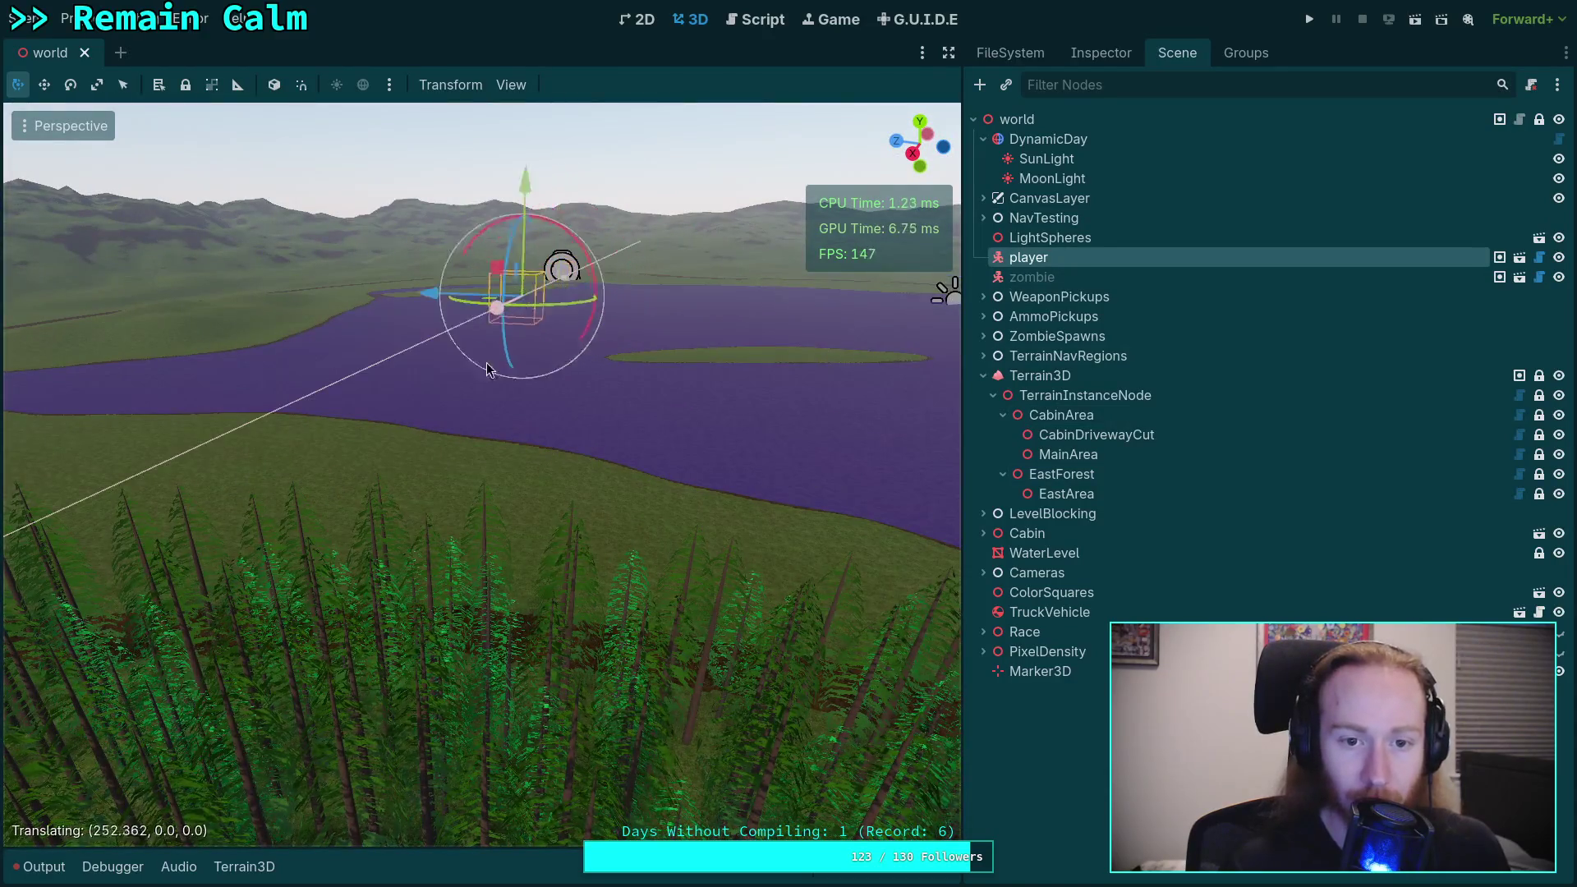
{"action": "mouse_move", "coordinate": [327, 400]}
{"action": "left_mouse_down"}
{"action": "mouse_move", "coordinate": [62, 521]}
{"action": "mouse_move", "coordinate": [377, 453]}
{"action": "left_mouse_up"}
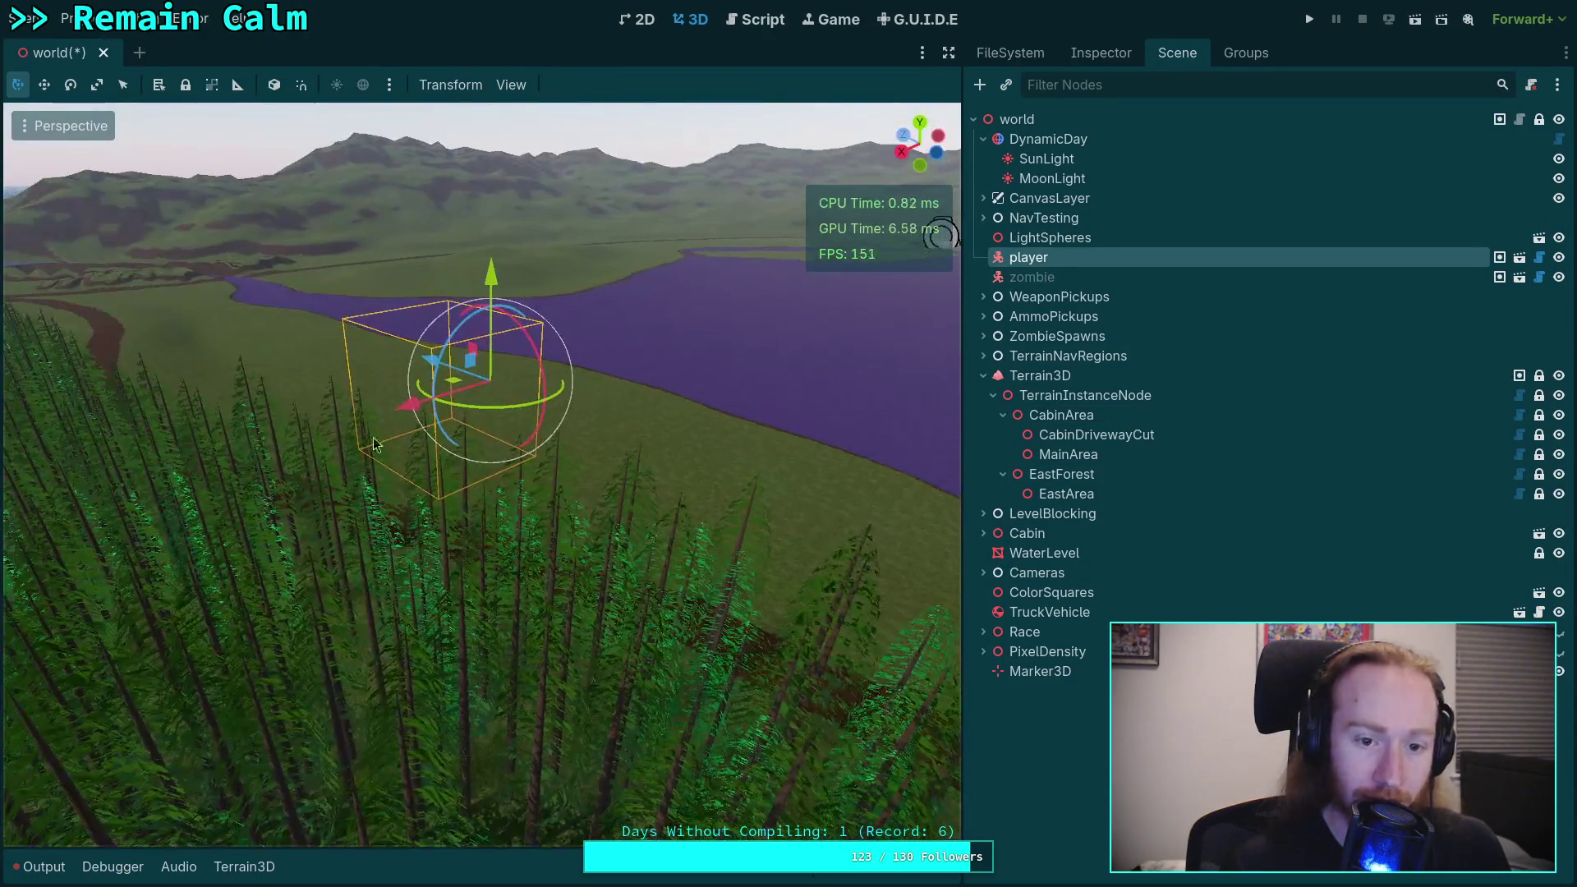
{"action": "left_click_drag", "start_coordinate": [423, 368], "coordinate": [766, 535]}
Step: Lower the player onto the forested hillside and save the world scene
{"action": "mouse_move", "coordinate": [887, 577]}
{"action": "left_mouse_down"}
{"action": "mouse_move", "coordinate": [723, 654]}
{"action": "mouse_move", "coordinate": [789, 567]}
{"action": "mouse_move", "coordinate": [766, 620]}
{"action": "left_mouse_up"}
{"action": "left_click_drag", "start_coordinate": [649, 596], "coordinate": [575, 579]}
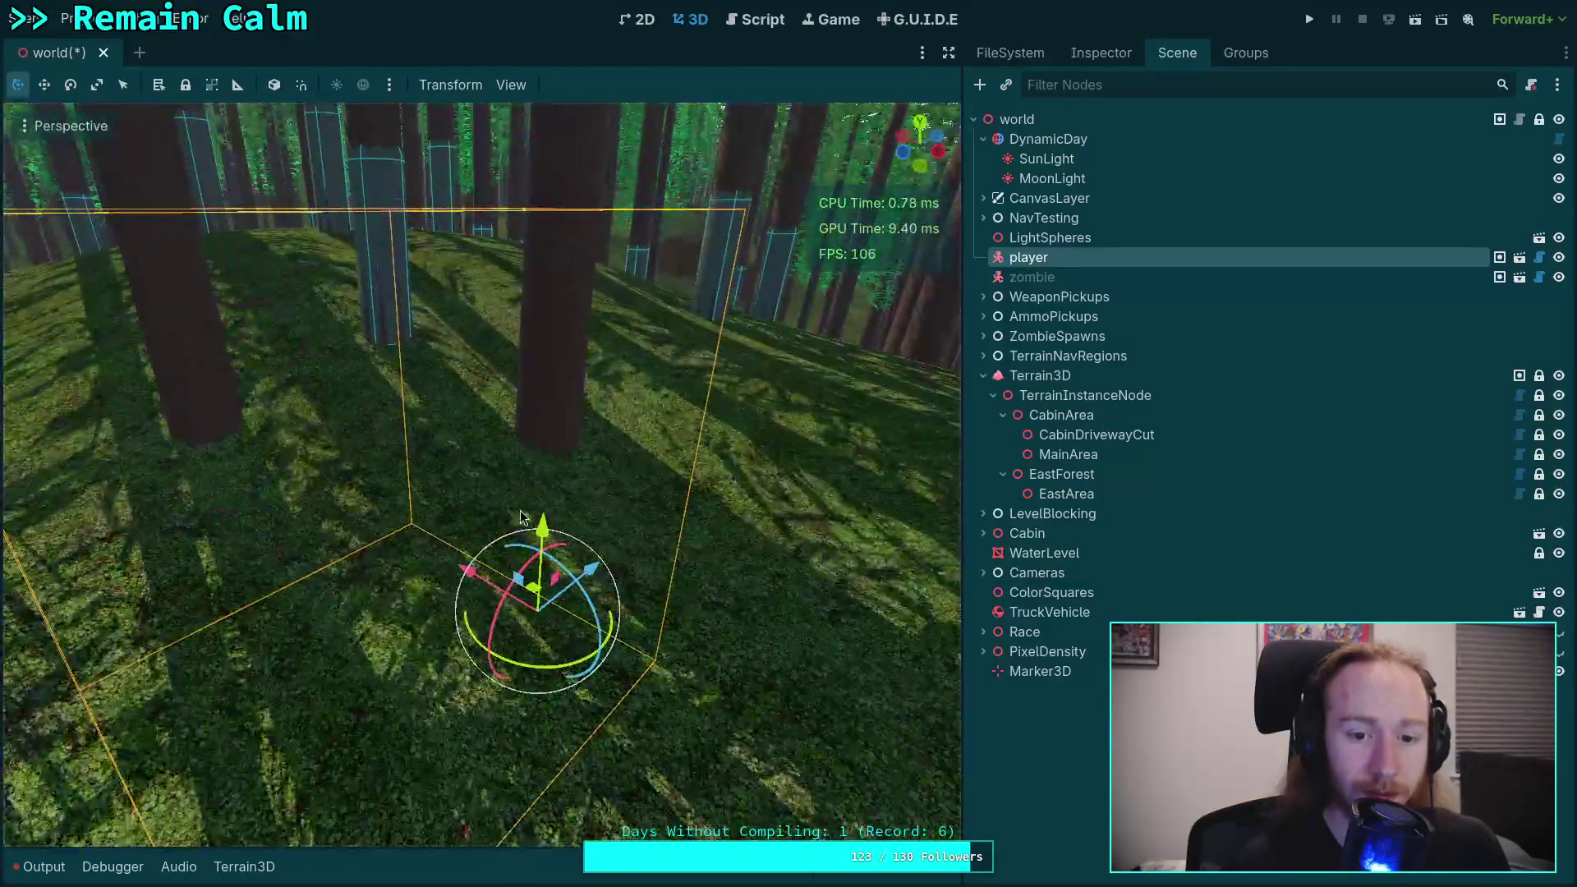
{"action": "mouse_move", "coordinate": [533, 526]}
{"action": "left_mouse_down"}
{"action": "mouse_move", "coordinate": [526, 143]}
{"action": "mouse_move", "coordinate": [493, 329]}
{"action": "mouse_move", "coordinate": [515, 459]}
{"action": "mouse_move", "coordinate": [488, 432]}
{"action": "mouse_move", "coordinate": [783, 497]}
{"action": "mouse_move", "coordinate": [625, 427]}
{"action": "mouse_move", "coordinate": [482, 394]}
{"action": "mouse_move", "coordinate": [488, 277]}
{"action": "mouse_move", "coordinate": [620, 371]}
{"action": "left_mouse_up"}
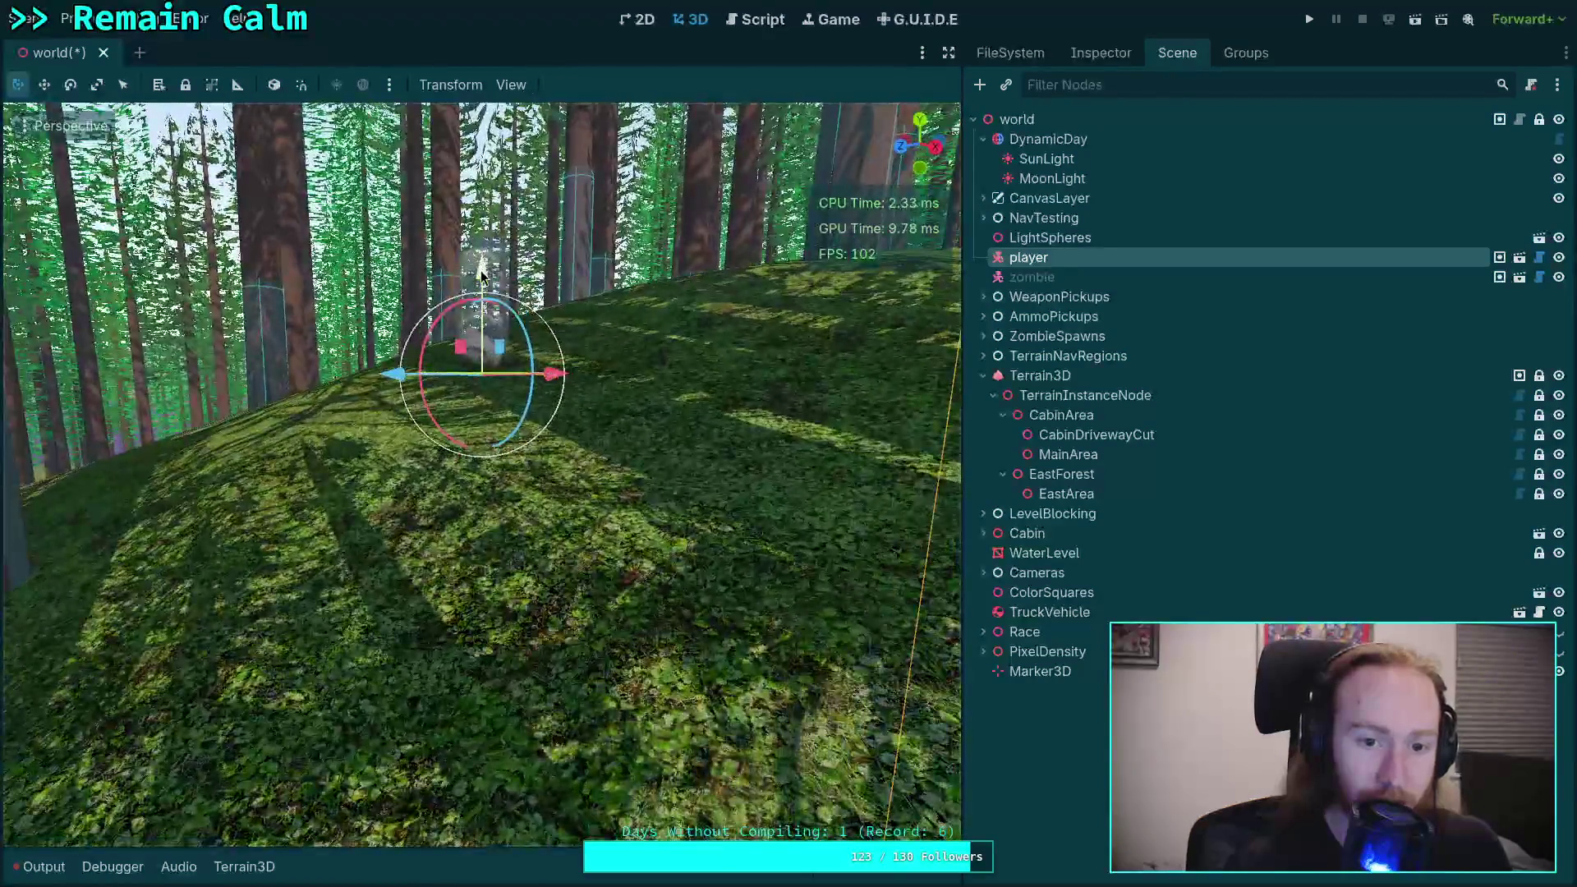
{"action": "mouse_move", "coordinate": [460, 275]}
{"action": "left_mouse_down"}
{"action": "mouse_move", "coordinate": [481, 325]}
{"action": "mouse_move", "coordinate": [614, 358]}
{"action": "left_mouse_up"}
{"action": "key", "text": "ctrl+s"}
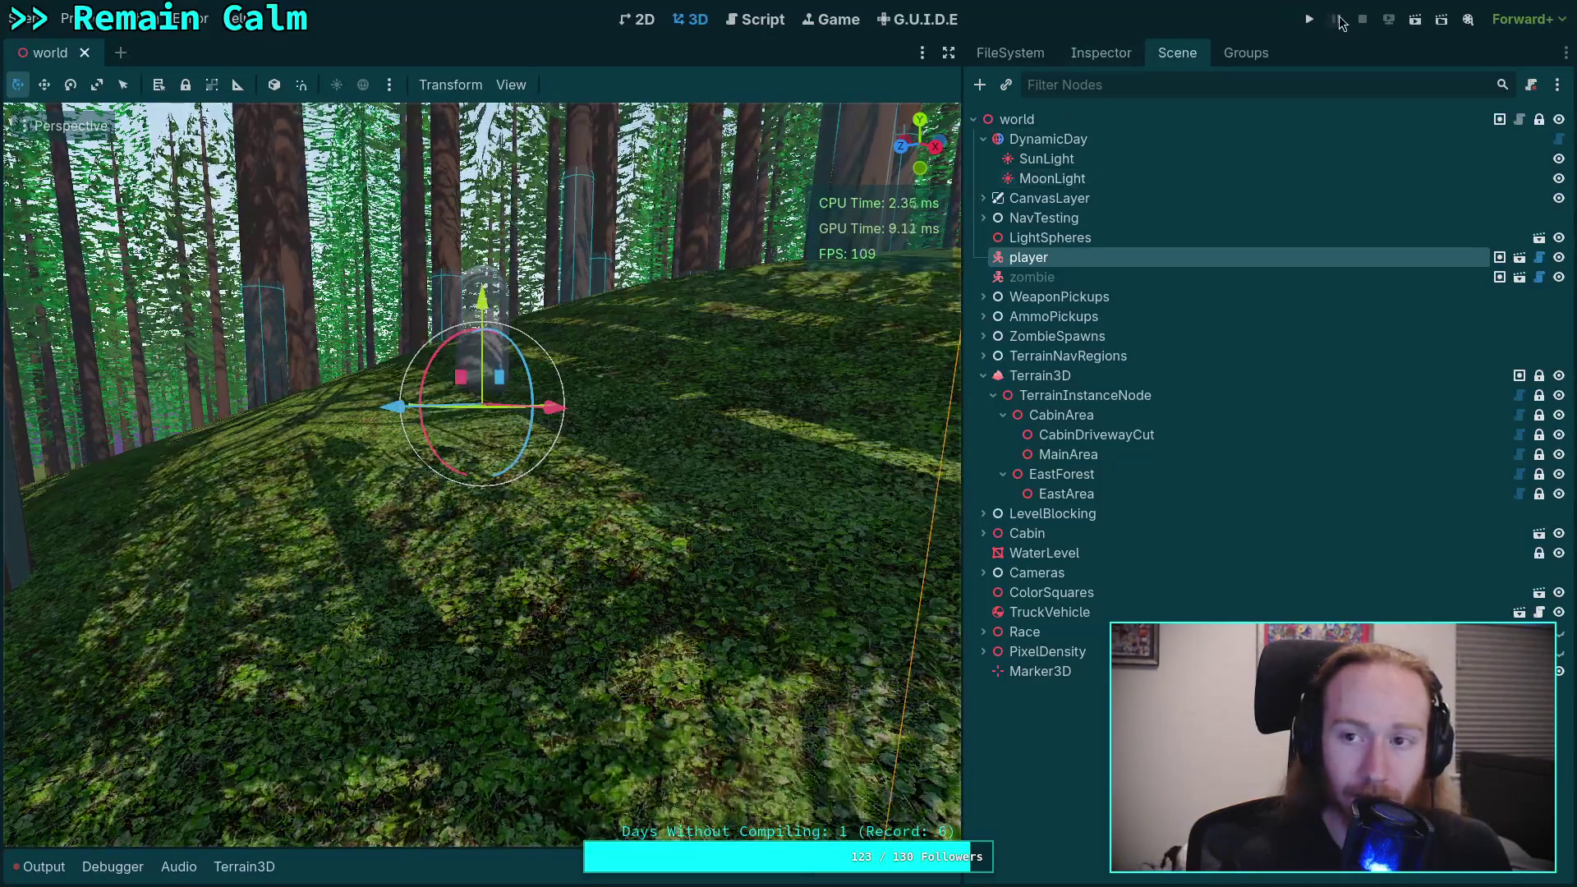
Step: Run the project, stop it, and launch it again
{"action": "left_click", "coordinate": [1307, 21]}
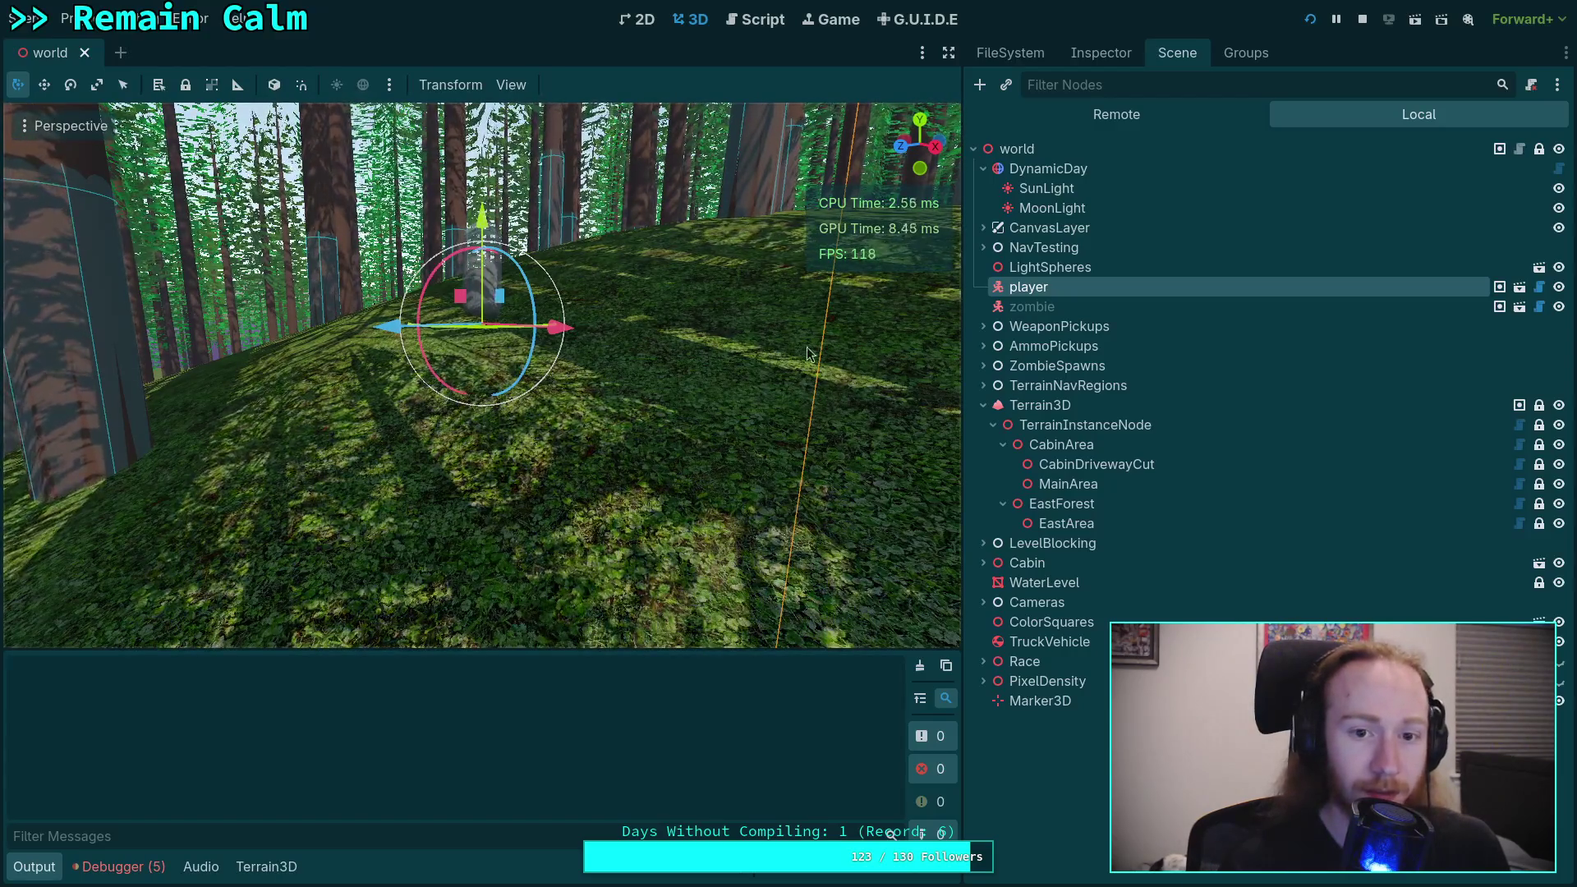
{"action": "left_click", "coordinate": [1362, 21]}
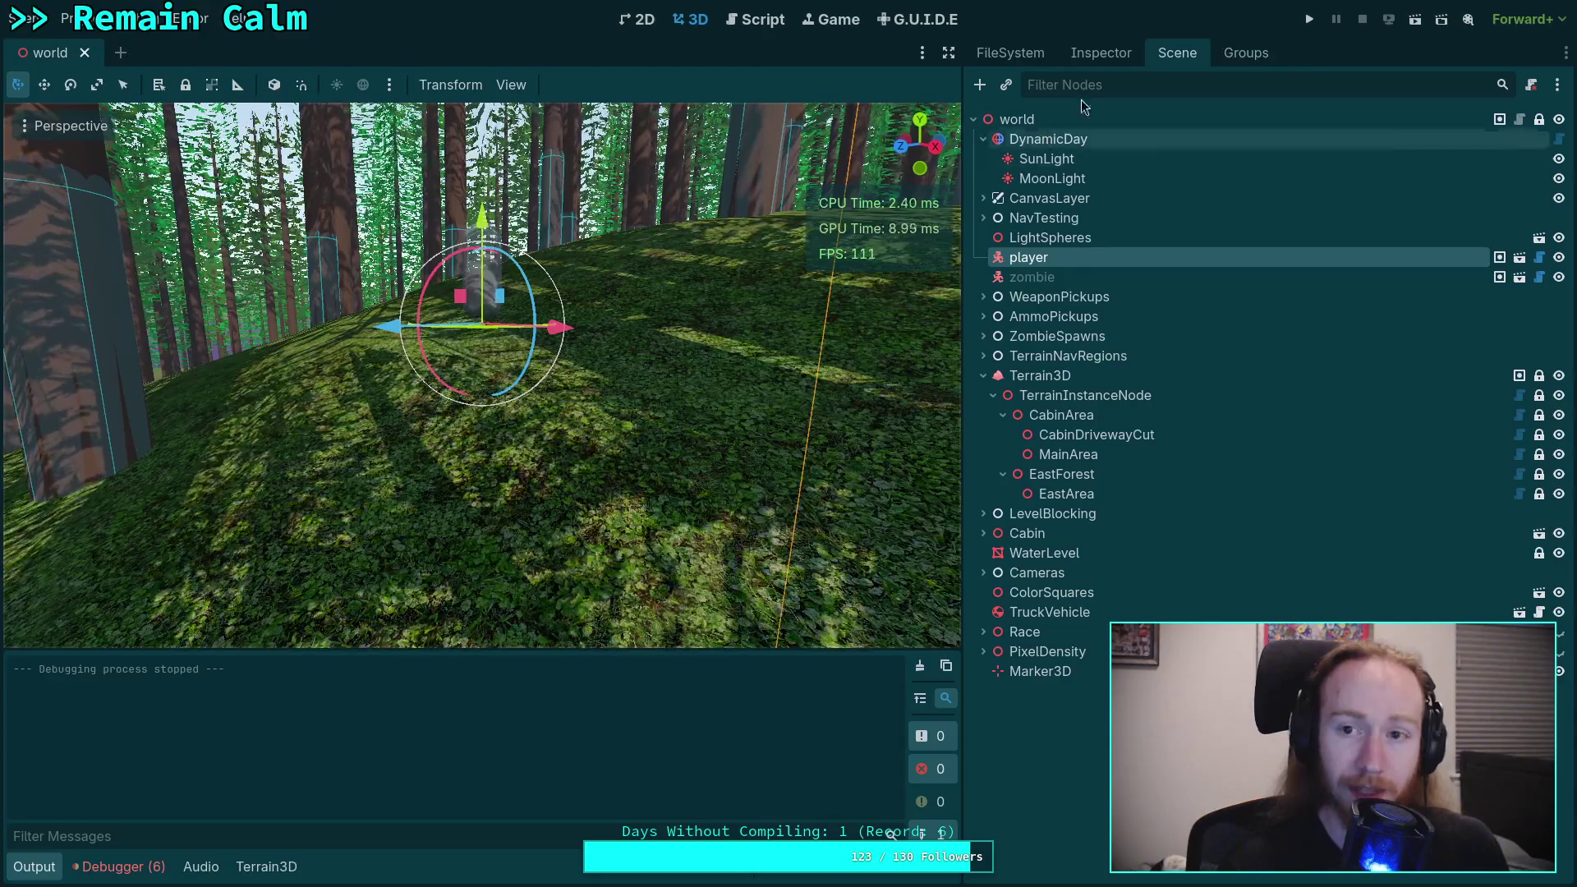
{"action": "left_click", "coordinate": [1311, 19]}
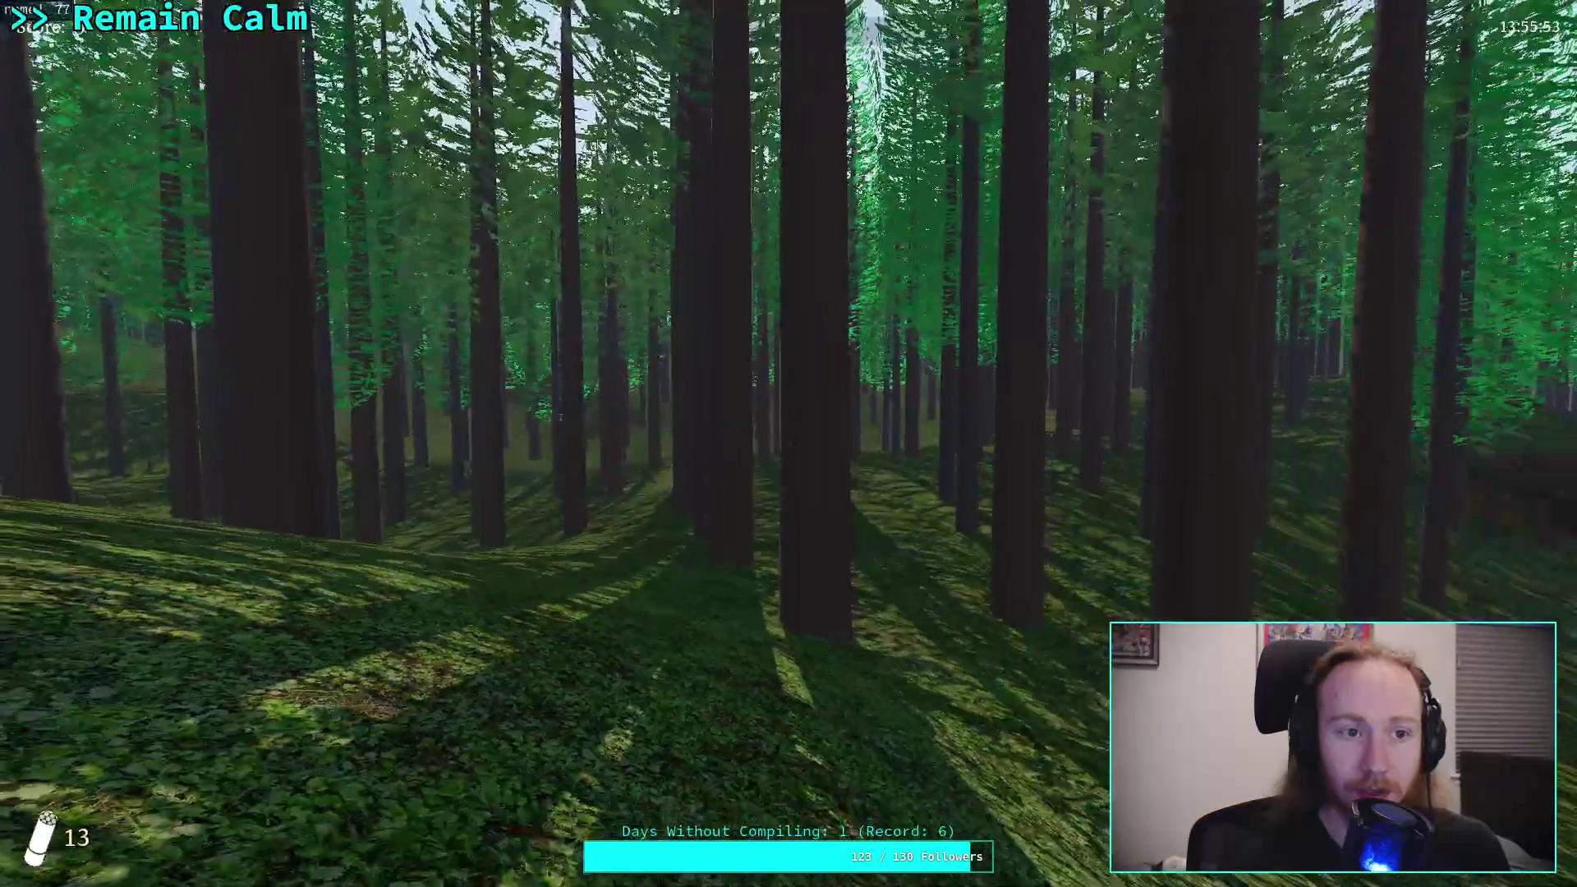
Step: Walk forward through the fir forest to check the tree placement
{"action": "mouse_move", "coordinate": [789, 443]}
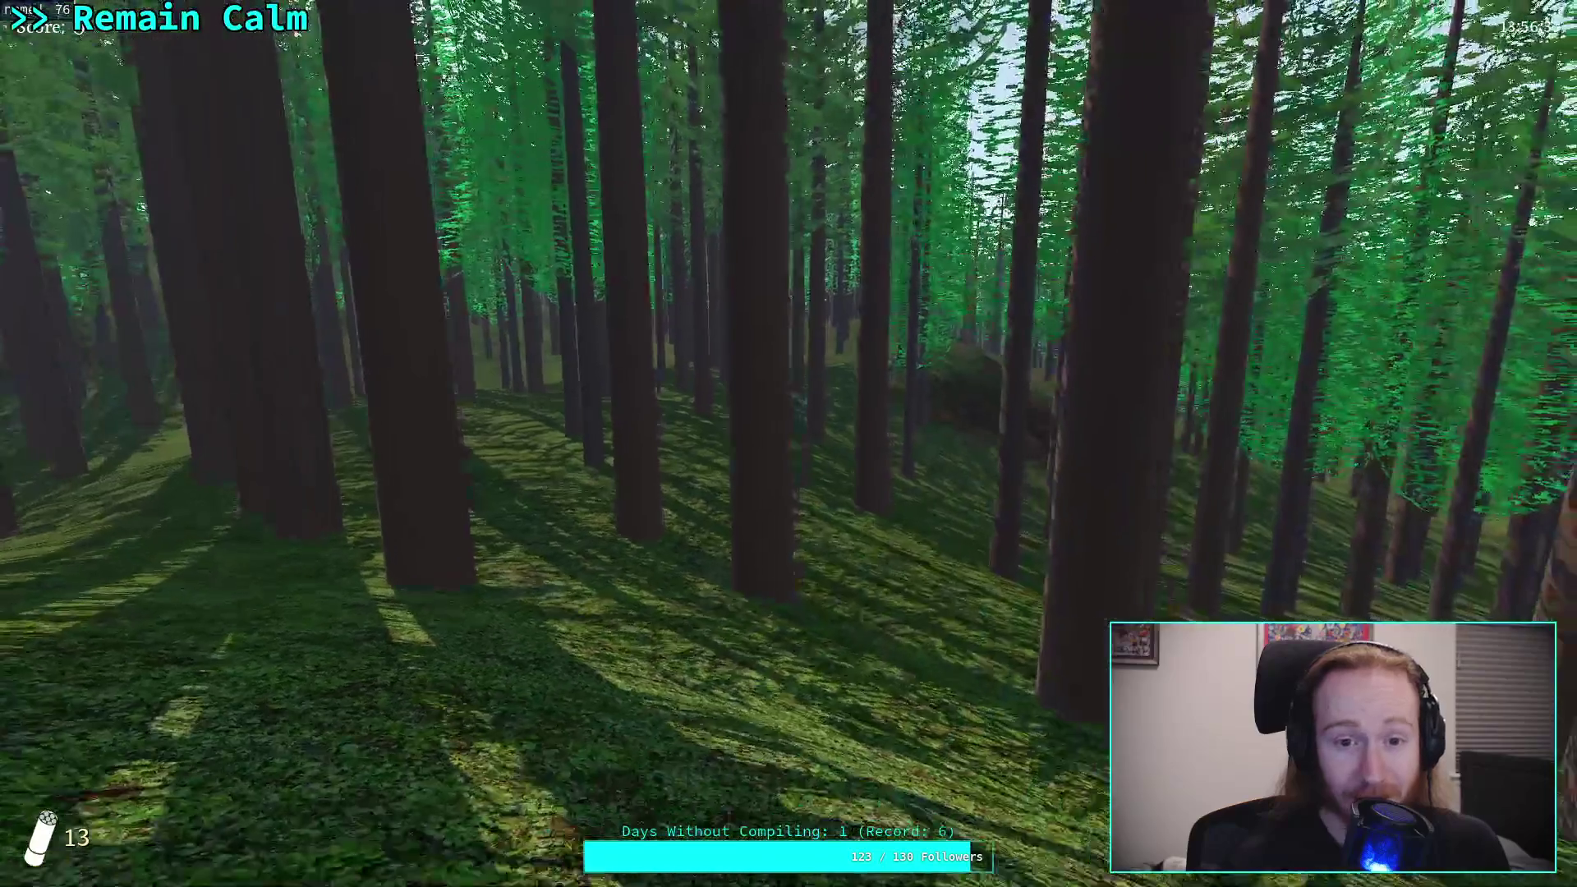
{"action": "key", "text": "w"}
{"action": "key", "text": "w"}
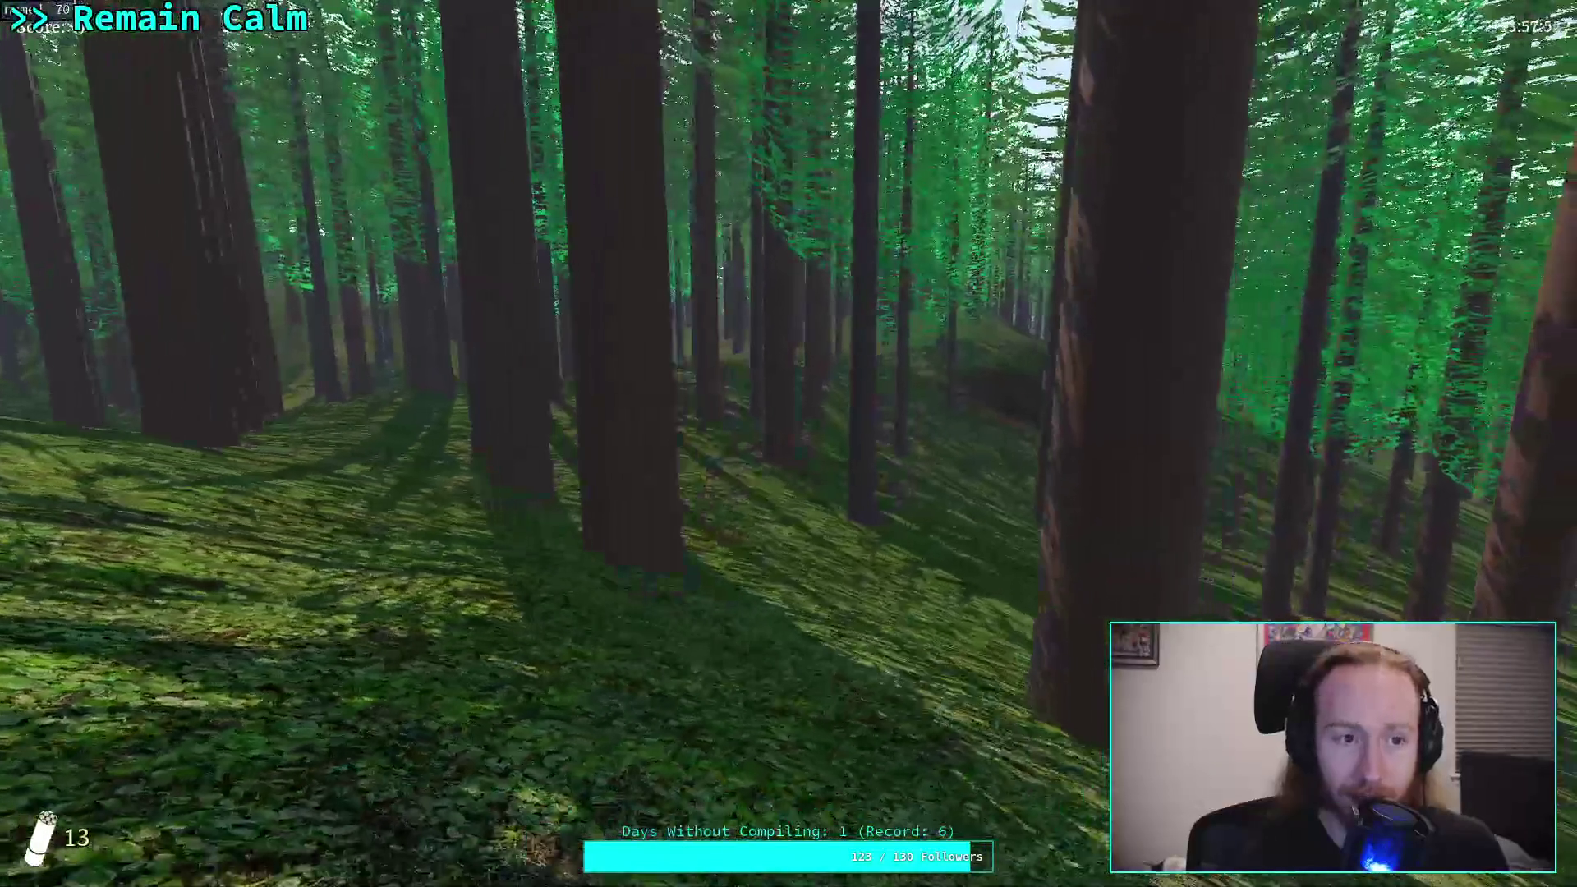
{"action": "key", "text": "w"}
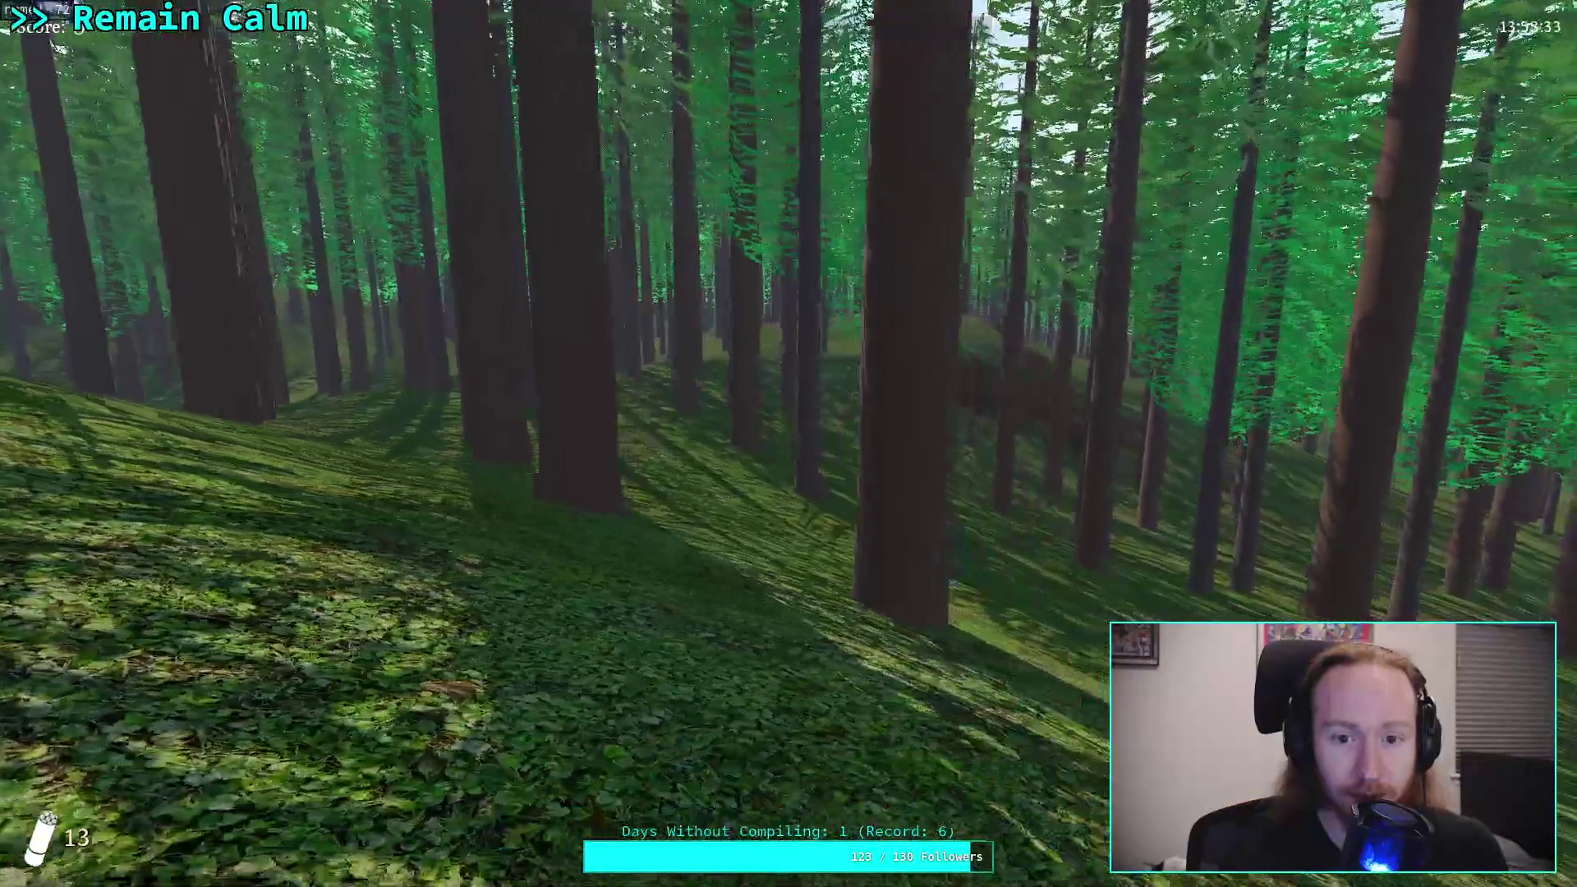
{"action": "key", "text": "w"}
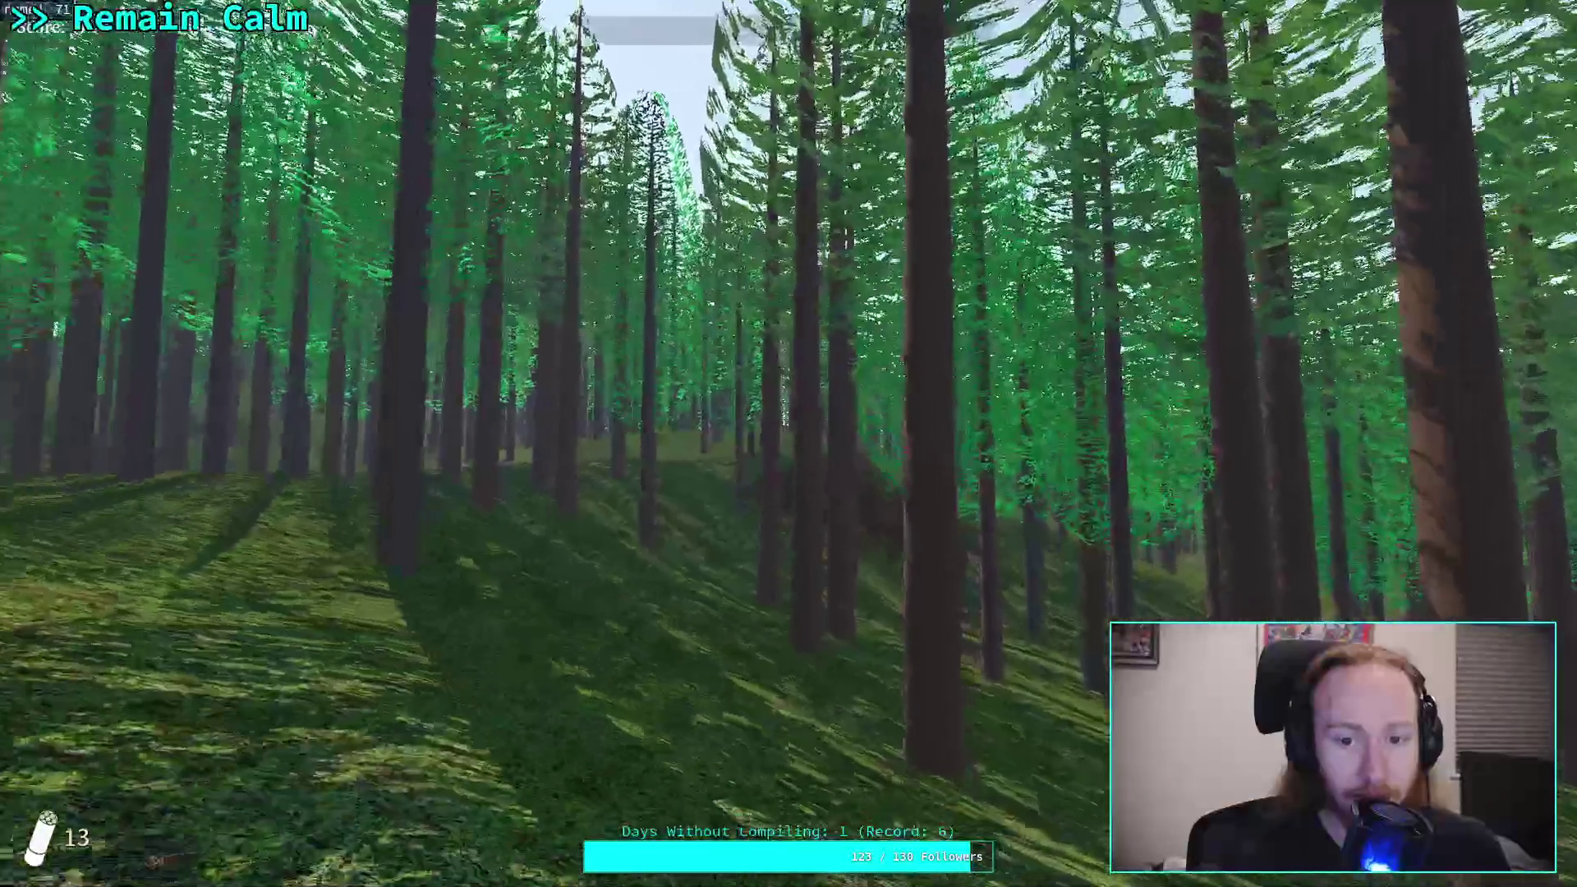
{"action": "key", "text": "w"}
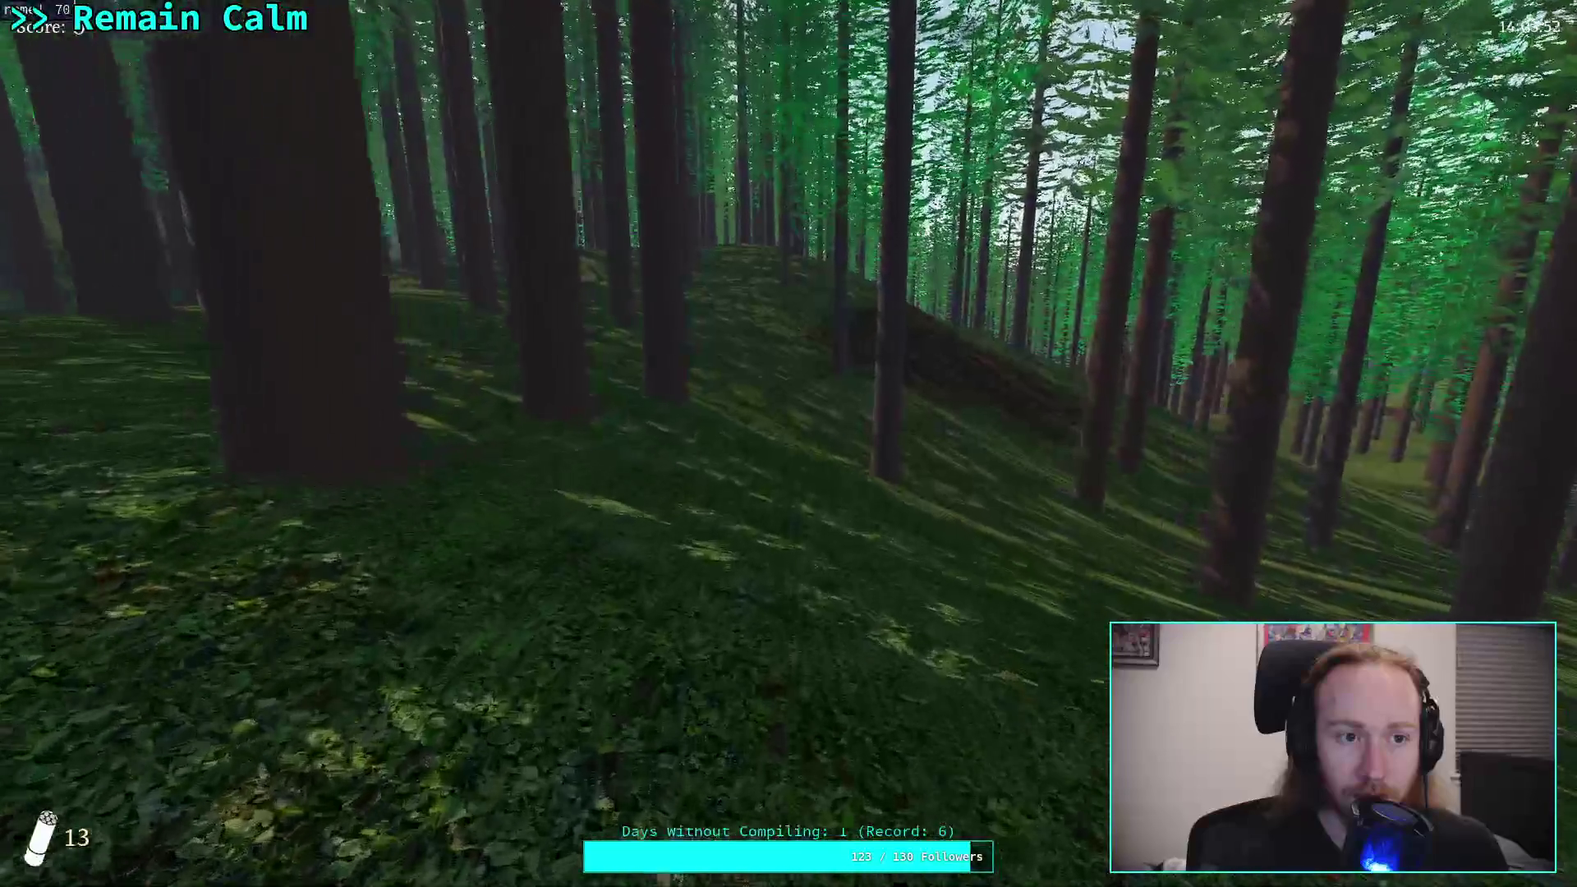
Step: Pause the game, exit to desktop, and hide the output log
{"action": "key", "text": "Escape"}
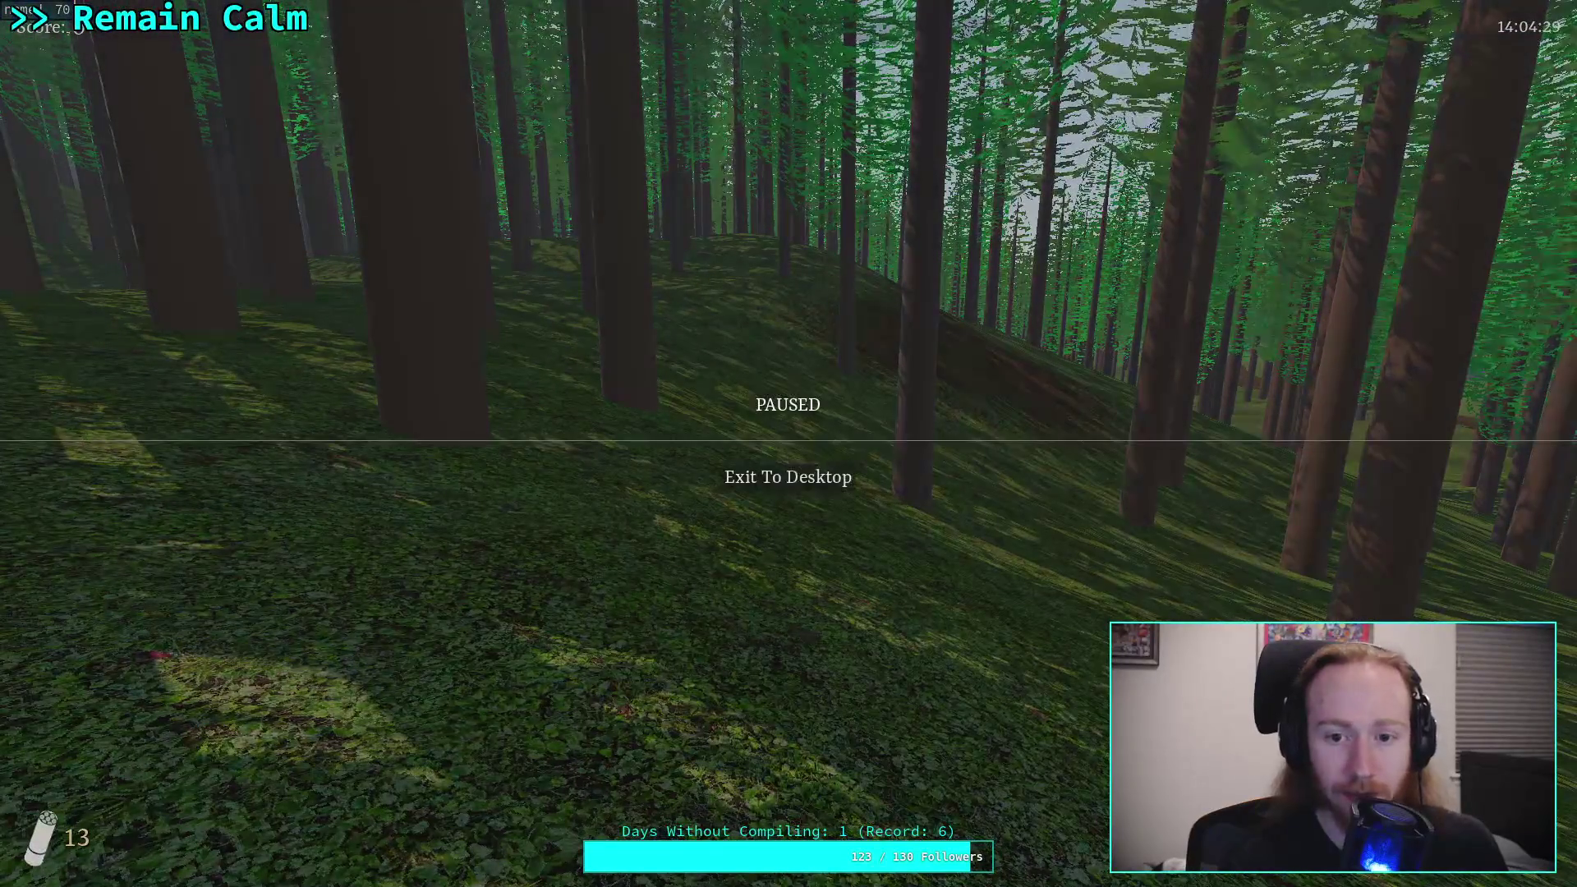
{"action": "left_click", "coordinate": [795, 479]}
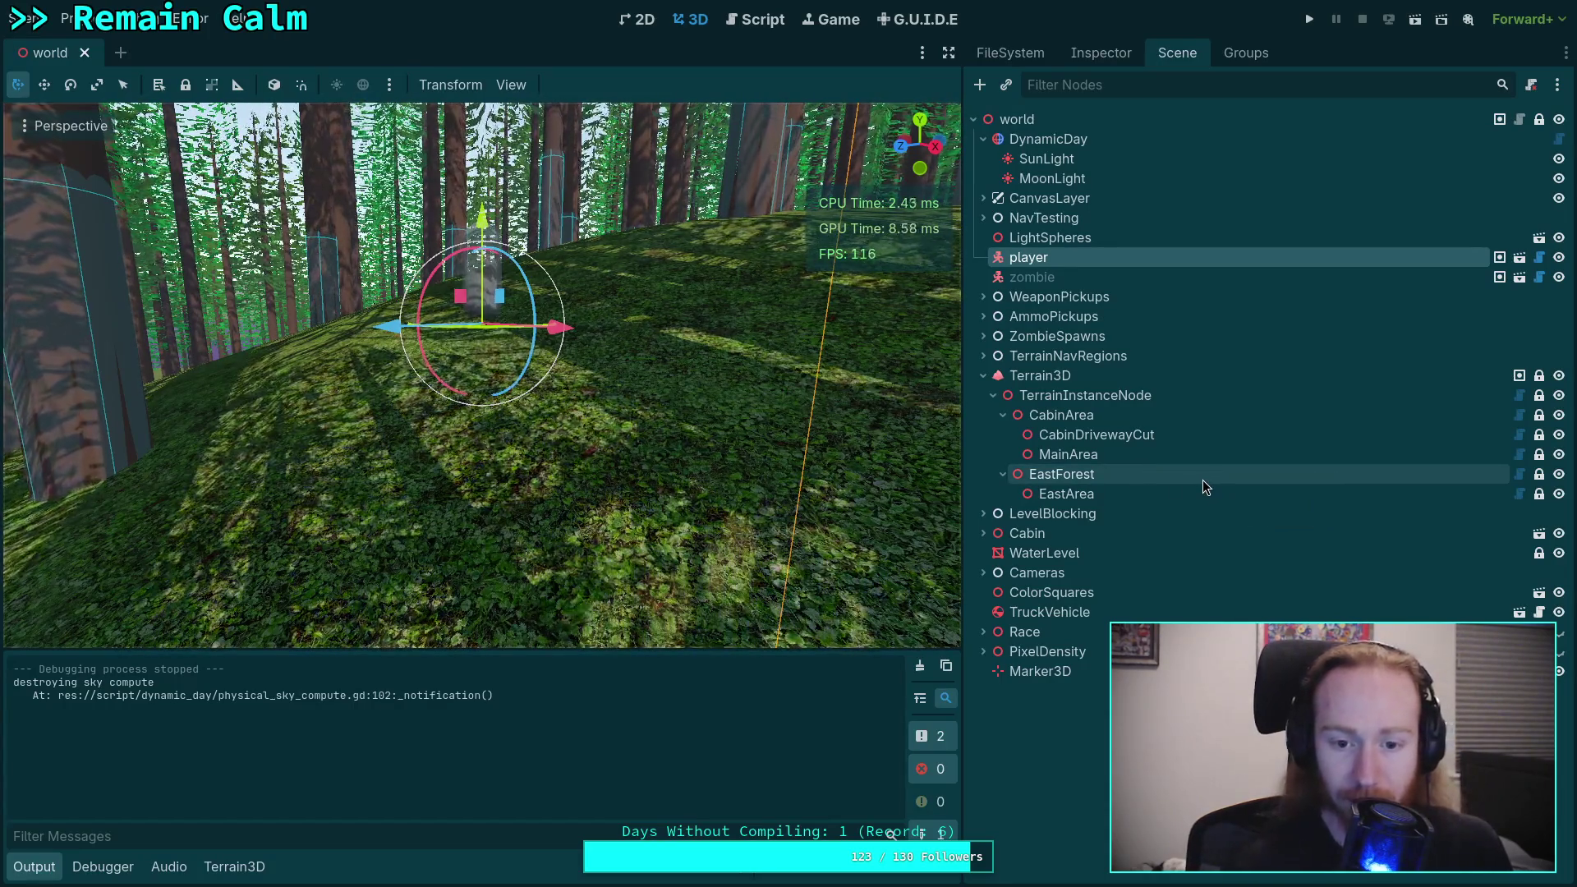
{"action": "left_click", "coordinate": [54, 877]}
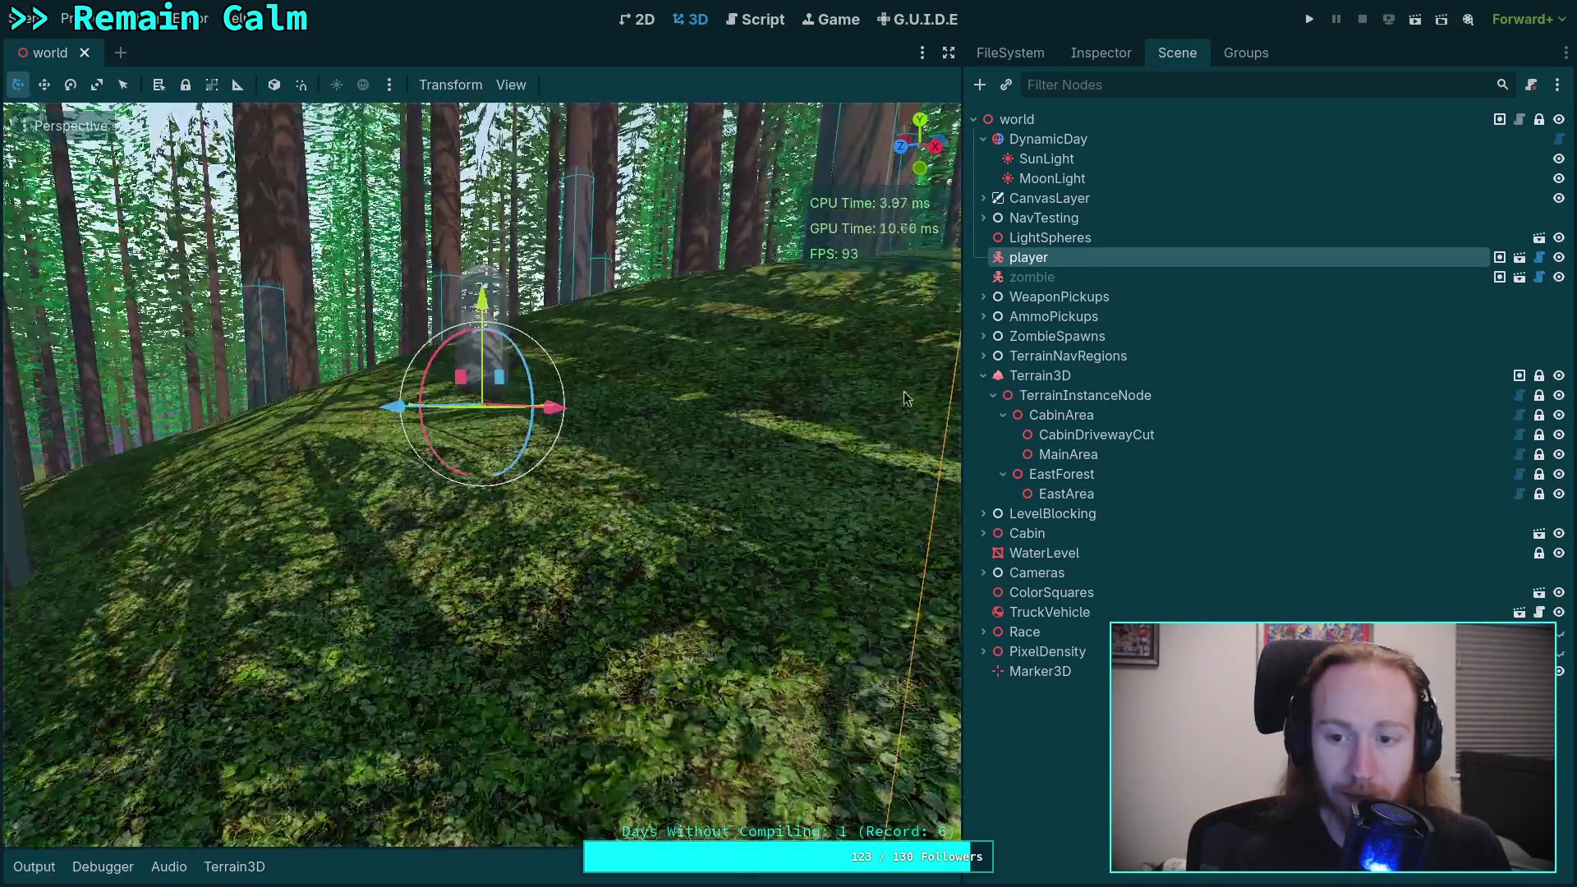
Step: Widen the viewport, select Terrain3D and browse its asset panel and properties
{"action": "left_click_drag", "start_coordinate": [963, 482], "coordinate": [1090, 482]}
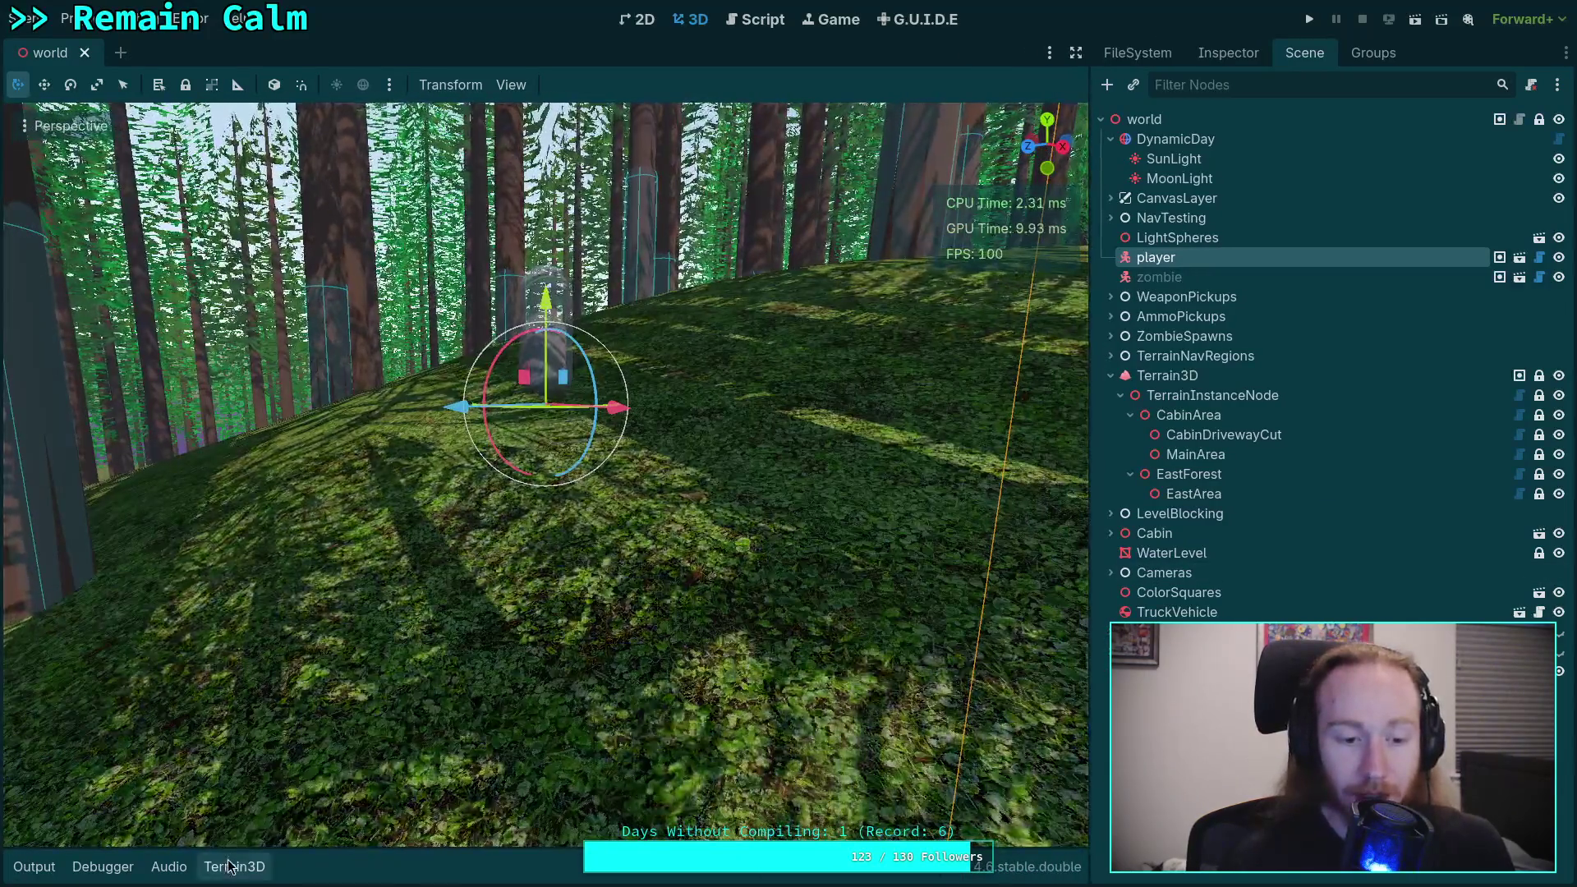
{"action": "left_click", "coordinate": [235, 867]}
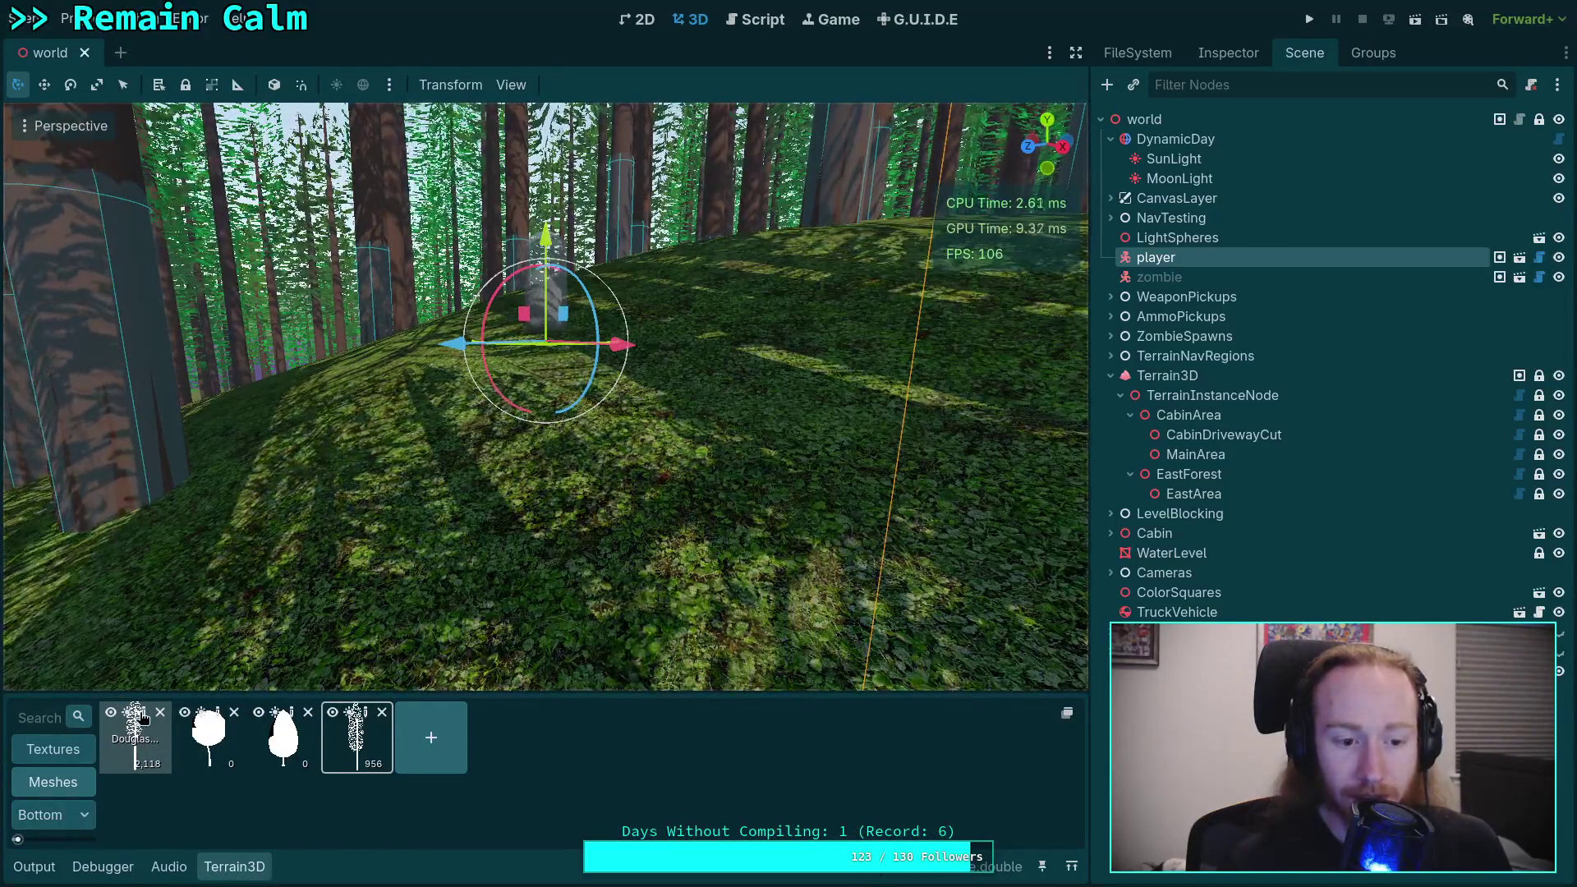
{"action": "left_click", "coordinate": [1168, 375]}
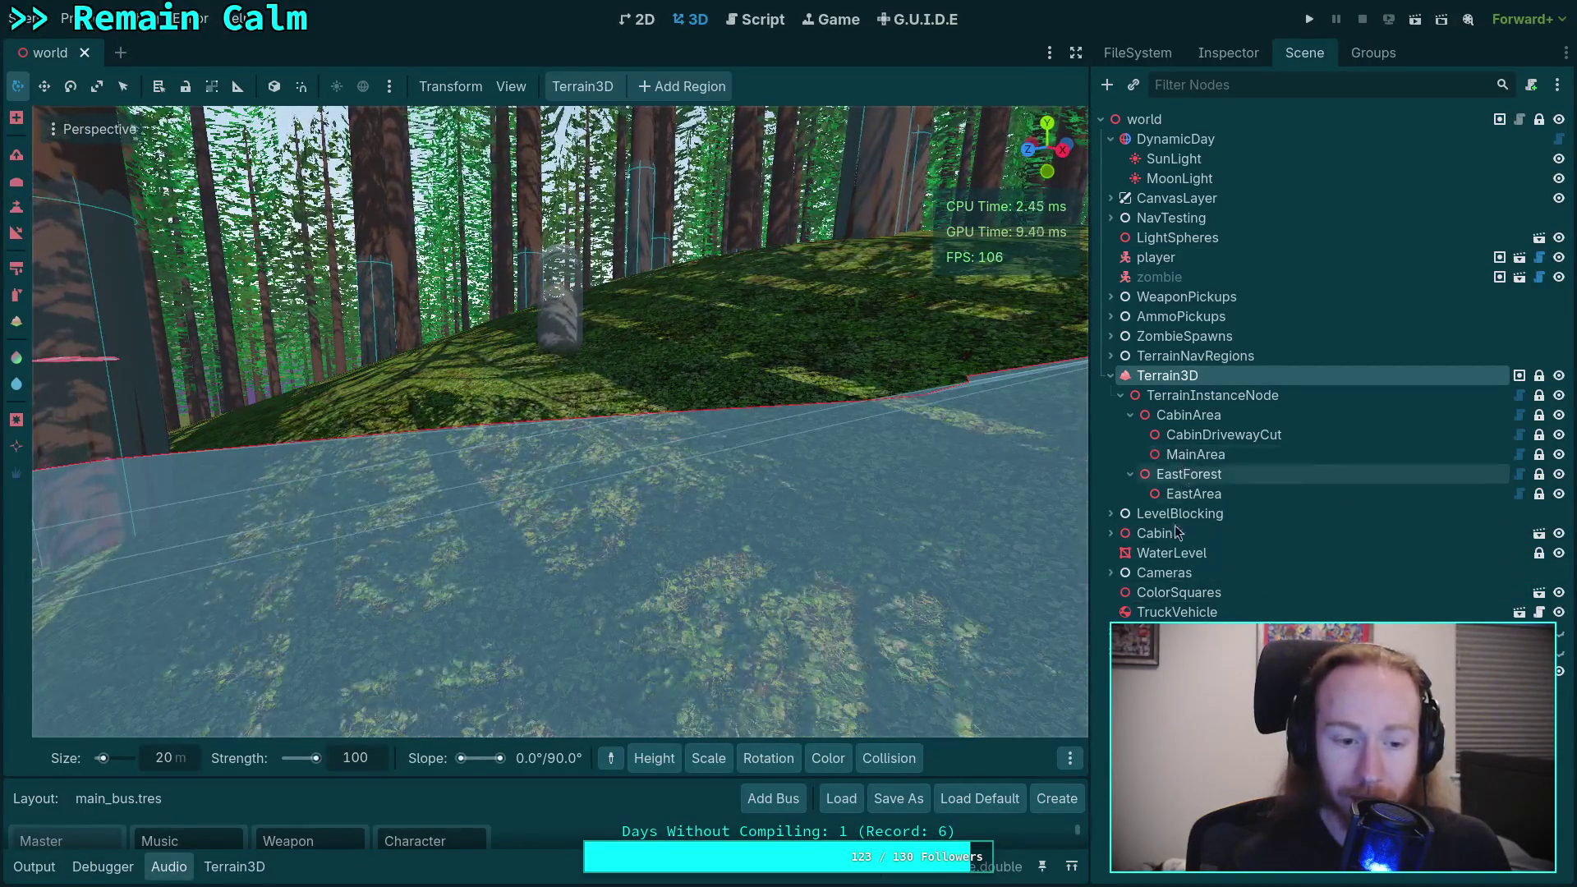
{"action": "left_click", "coordinate": [234, 867]}
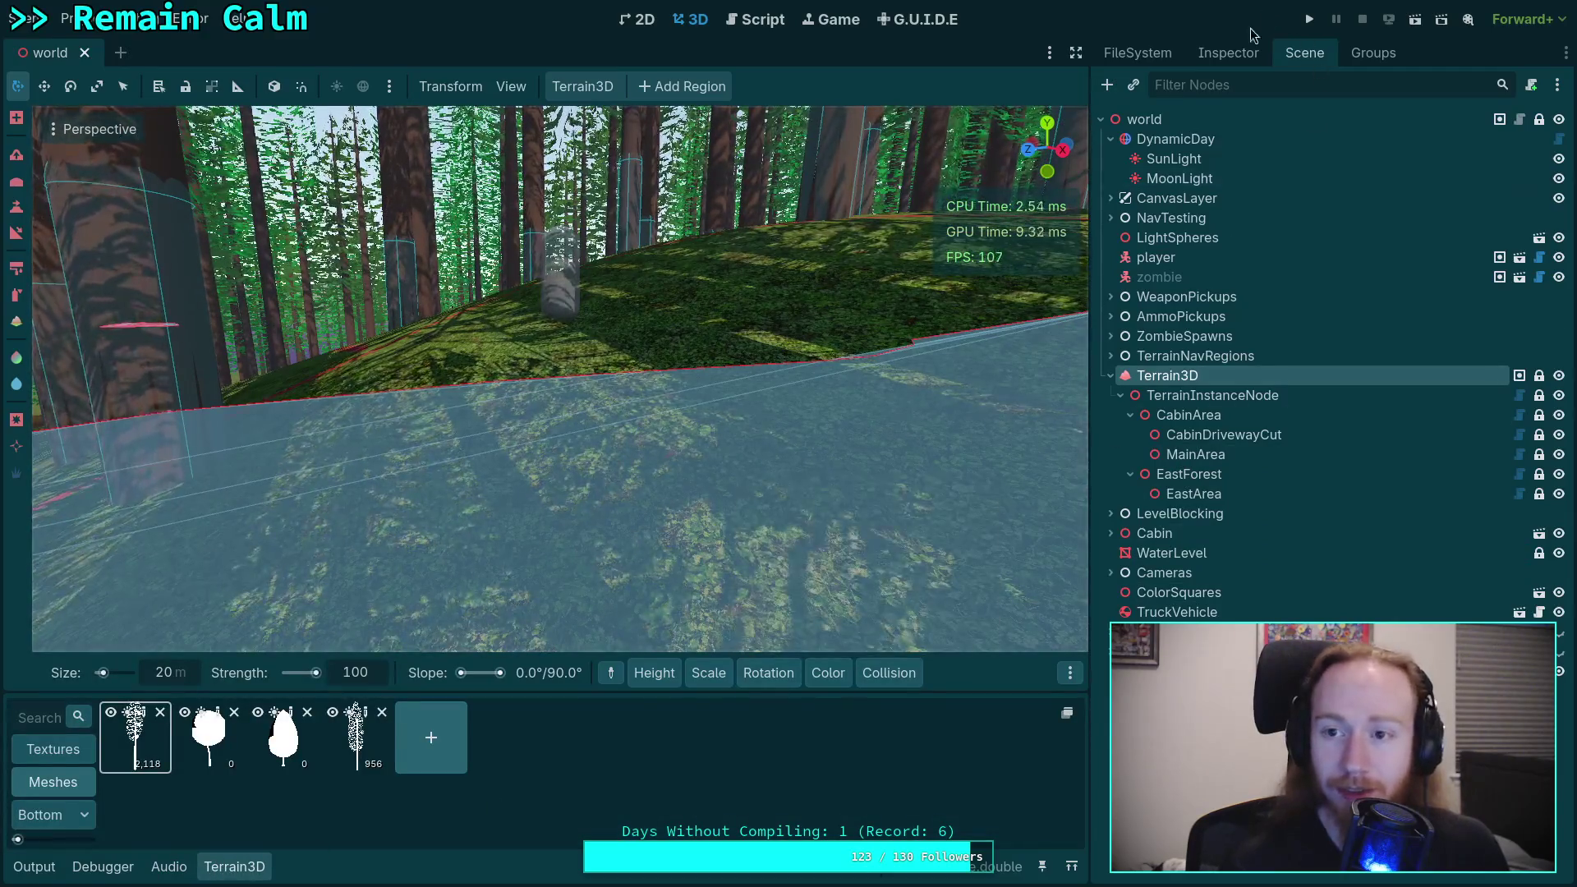
{"action": "left_click", "coordinate": [1228, 52]}
{"action": "scroll", "coordinate": [1230, 509], "scroll_direction": "down", "scroll_amount": 5}
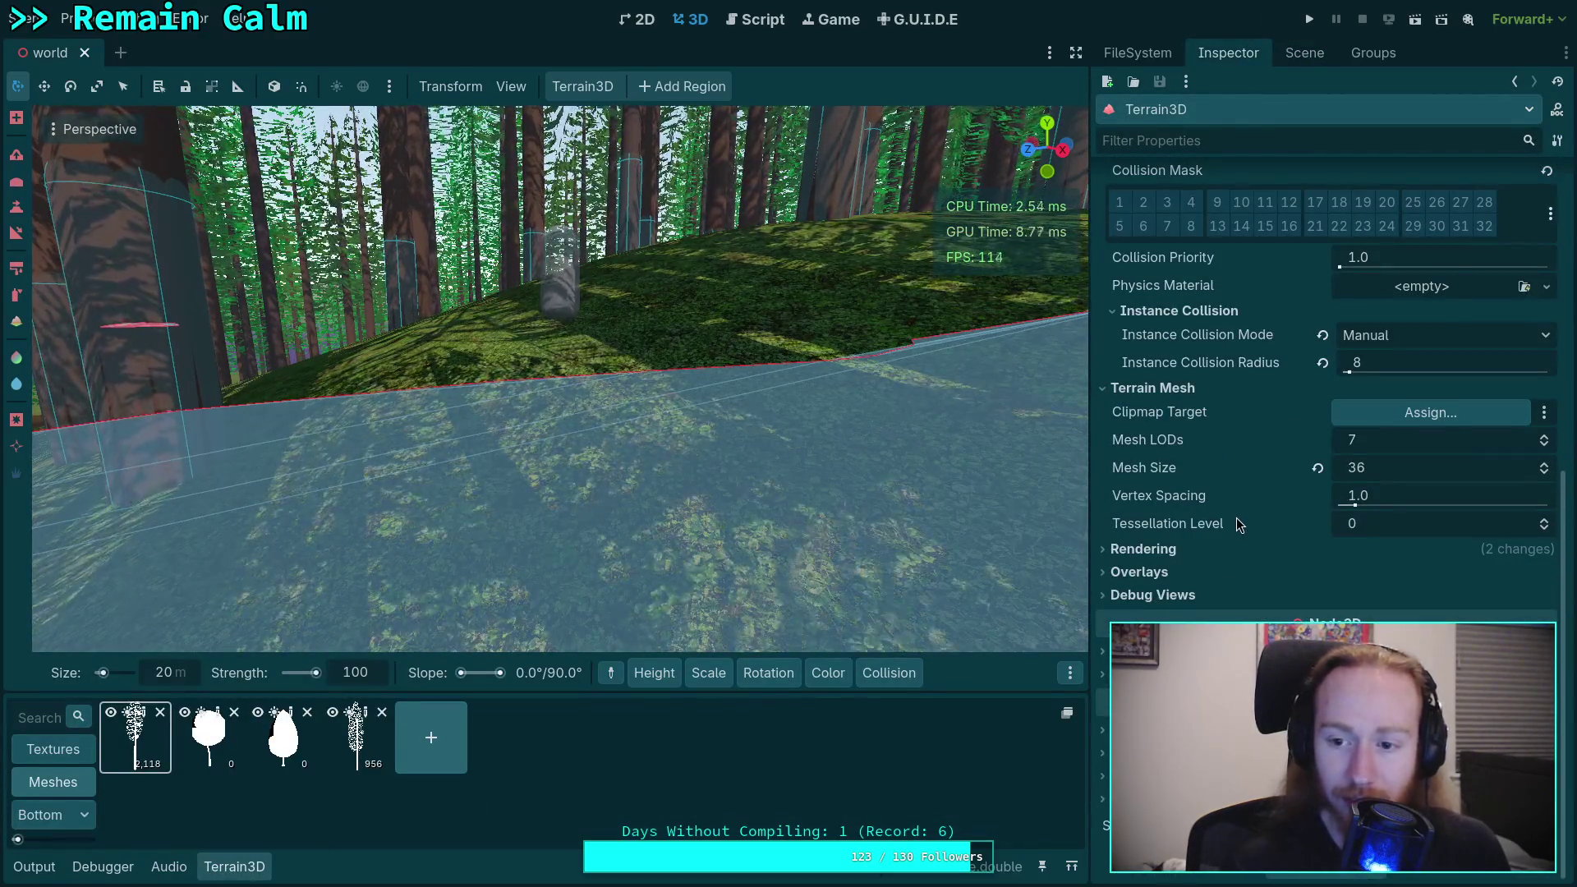
{"action": "scroll", "coordinate": [1237, 608], "scroll_direction": "up", "scroll_amount": 4}
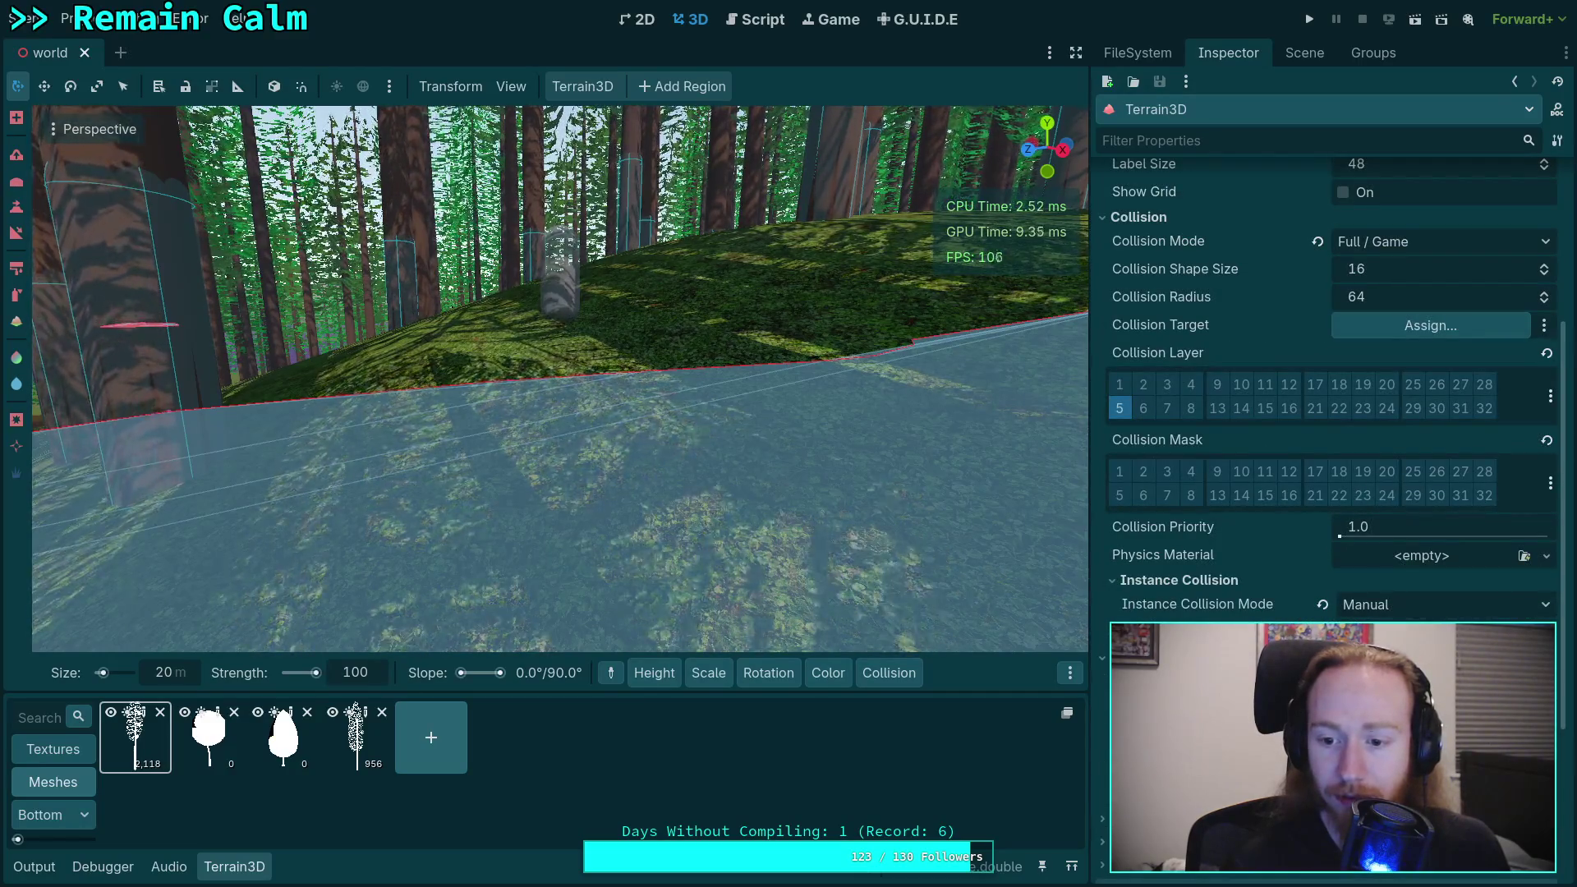
{"action": "scroll", "coordinate": [1203, 582], "scroll_direction": "down", "scroll_amount": 2}
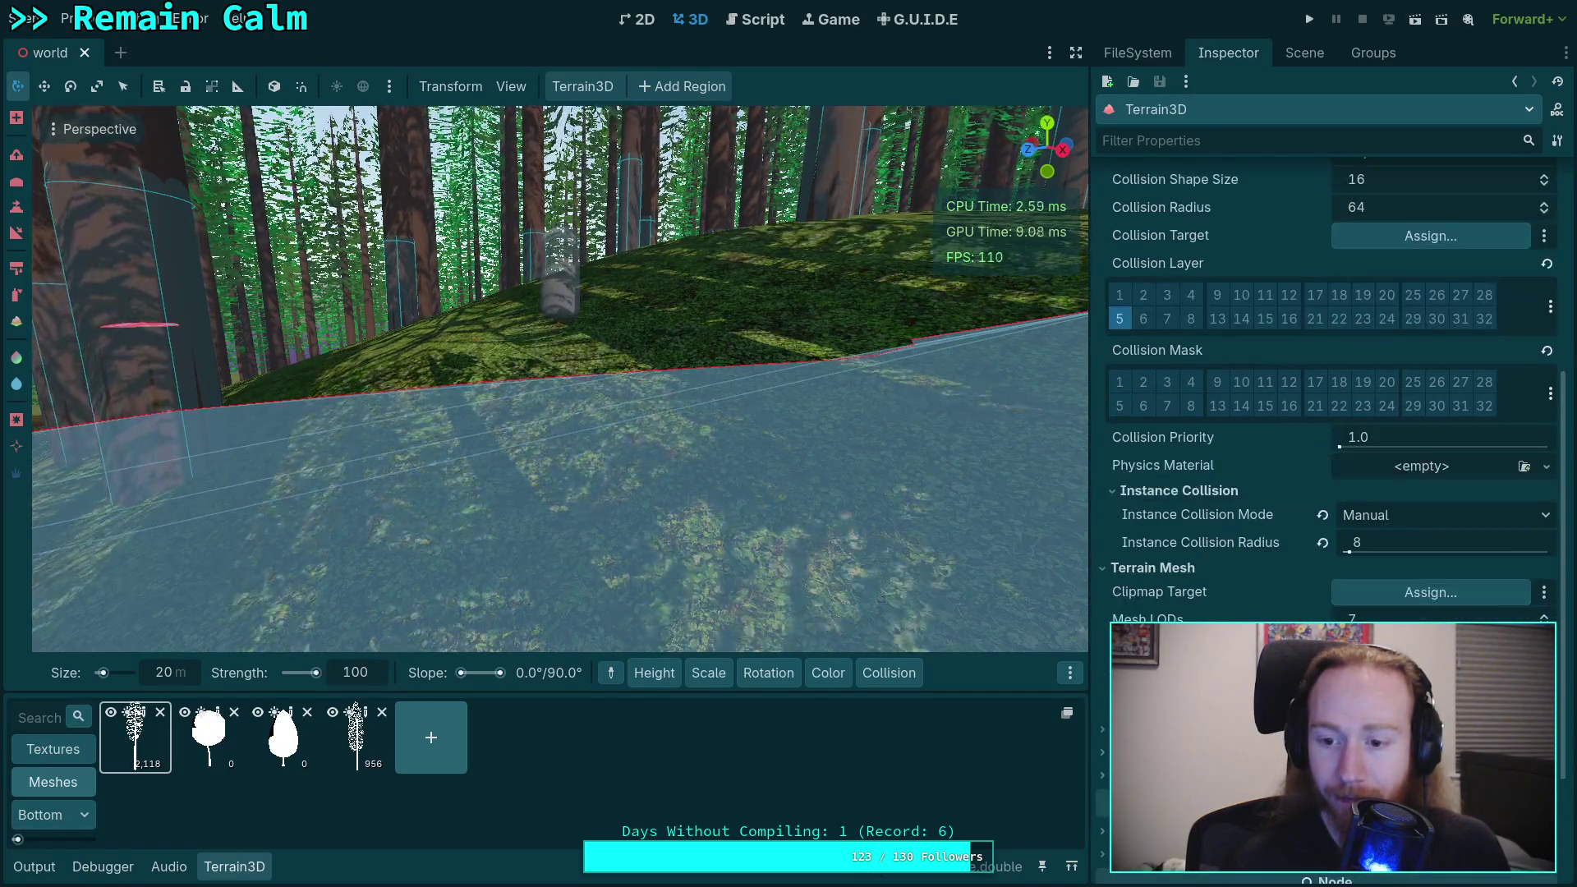
{"action": "scroll", "coordinate": [1204, 581], "scroll_direction": "up", "scroll_amount": 6}
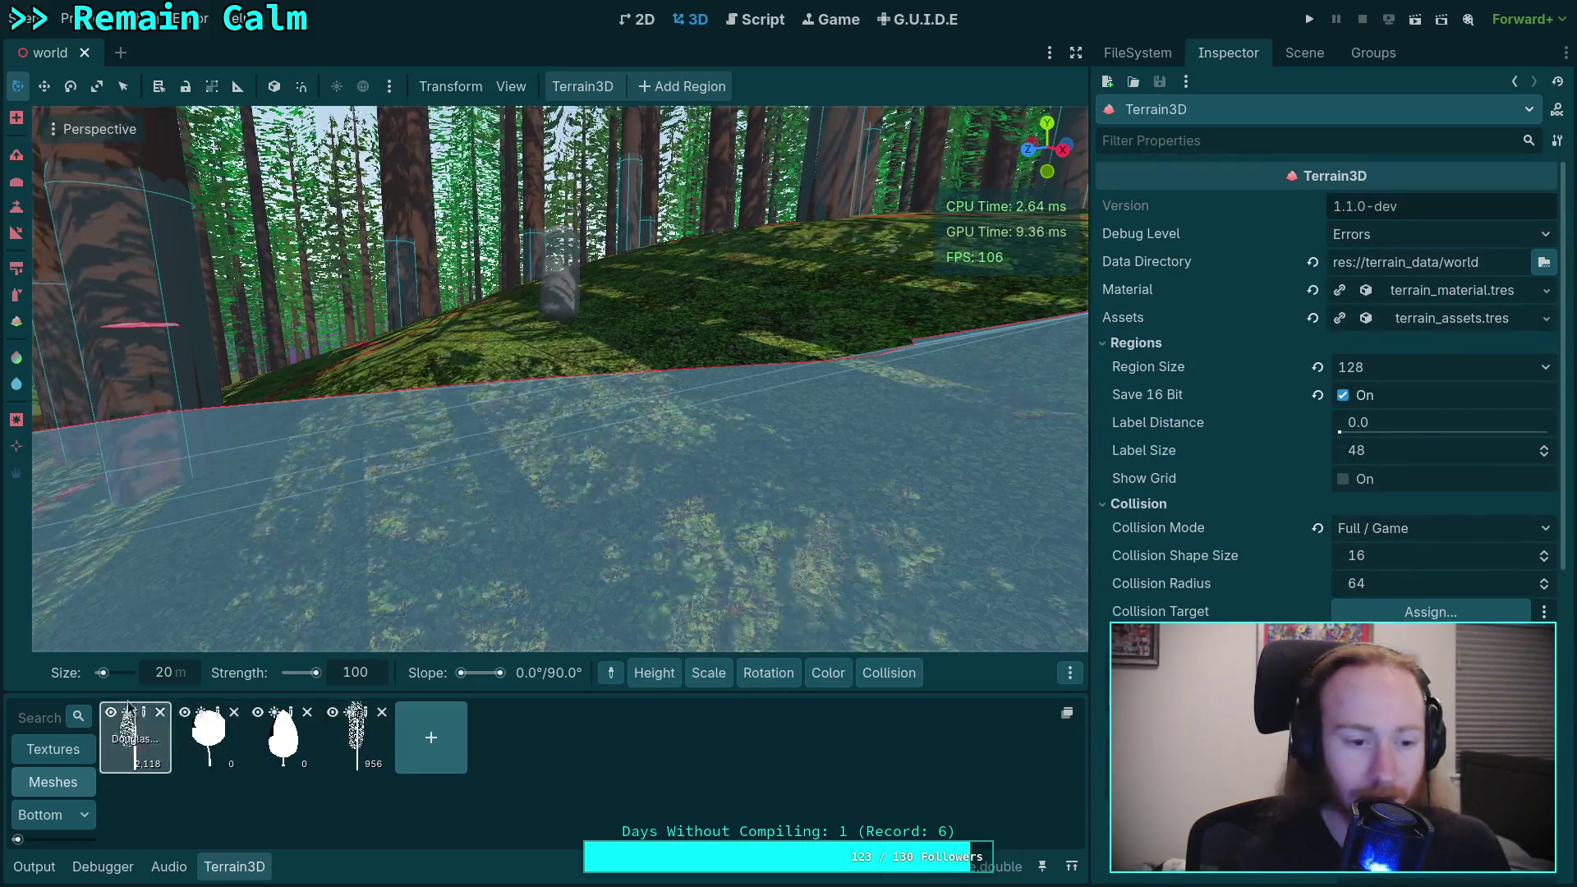
Step: Inspect the LOD settings of the DouglasFirA and WhiteFirA mesh assets
{"action": "left_click", "coordinate": [136, 736]}
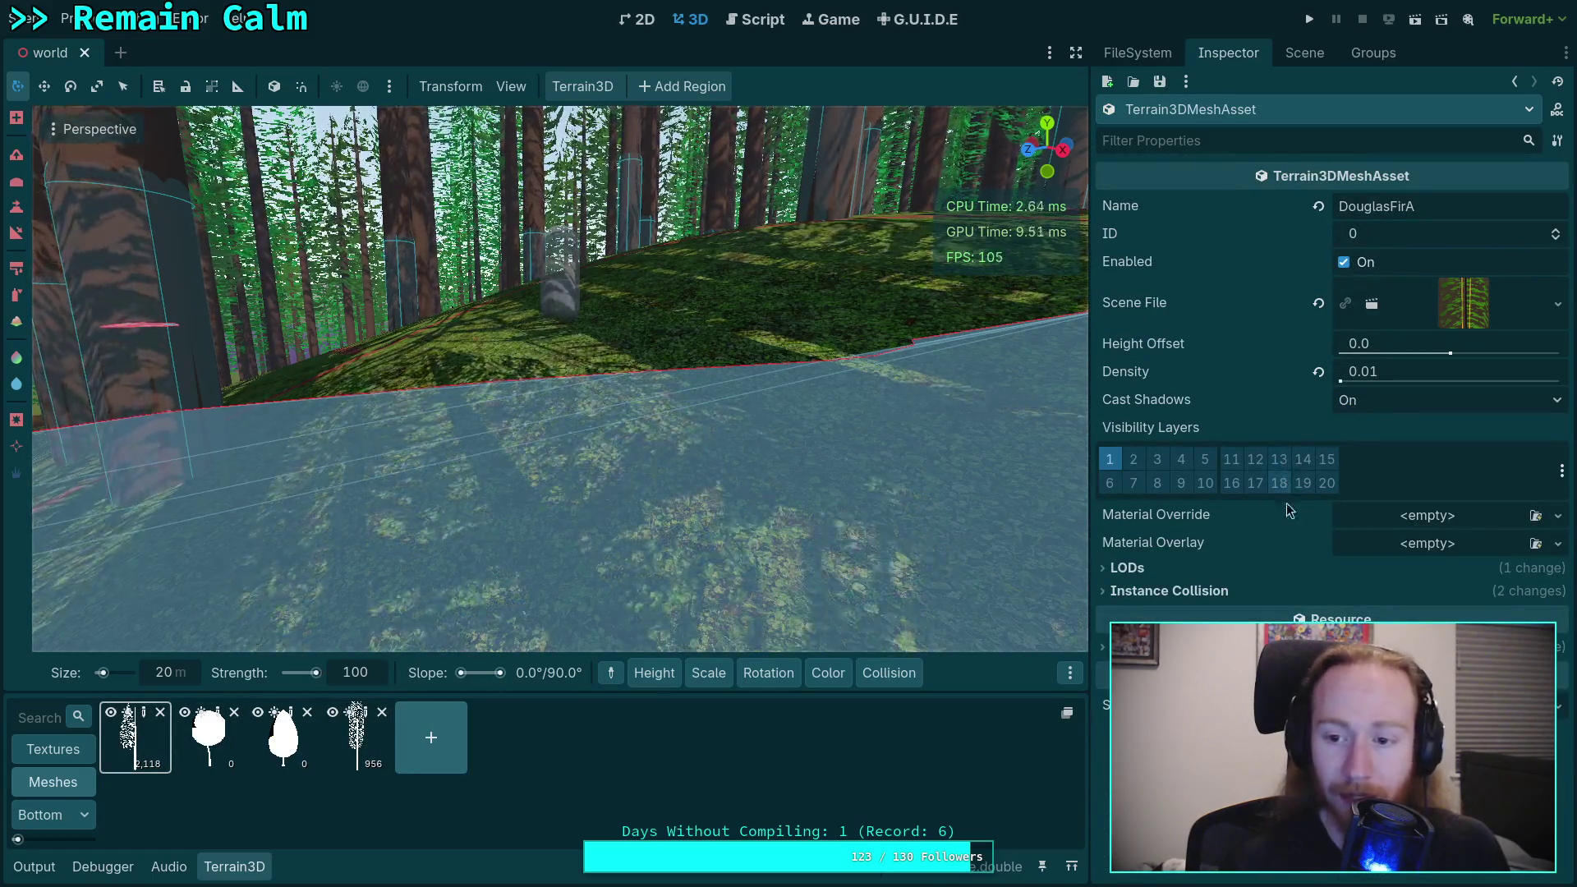
{"action": "left_click", "coordinate": [1125, 568]}
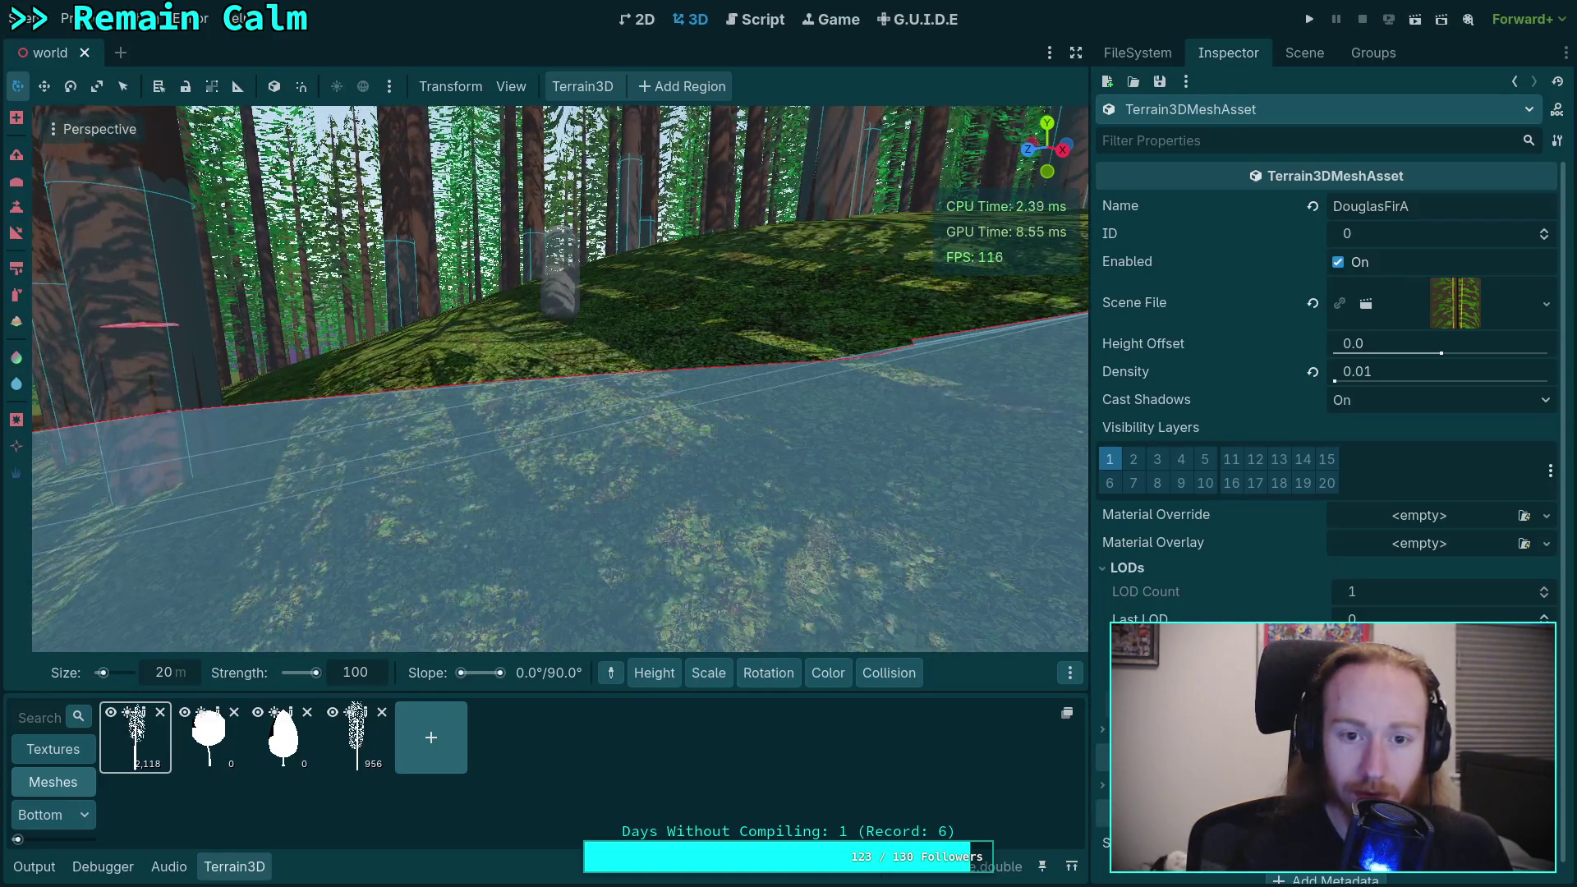
{"action": "left_click", "coordinate": [368, 718]}
{"action": "left_click", "coordinate": [1148, 575]}
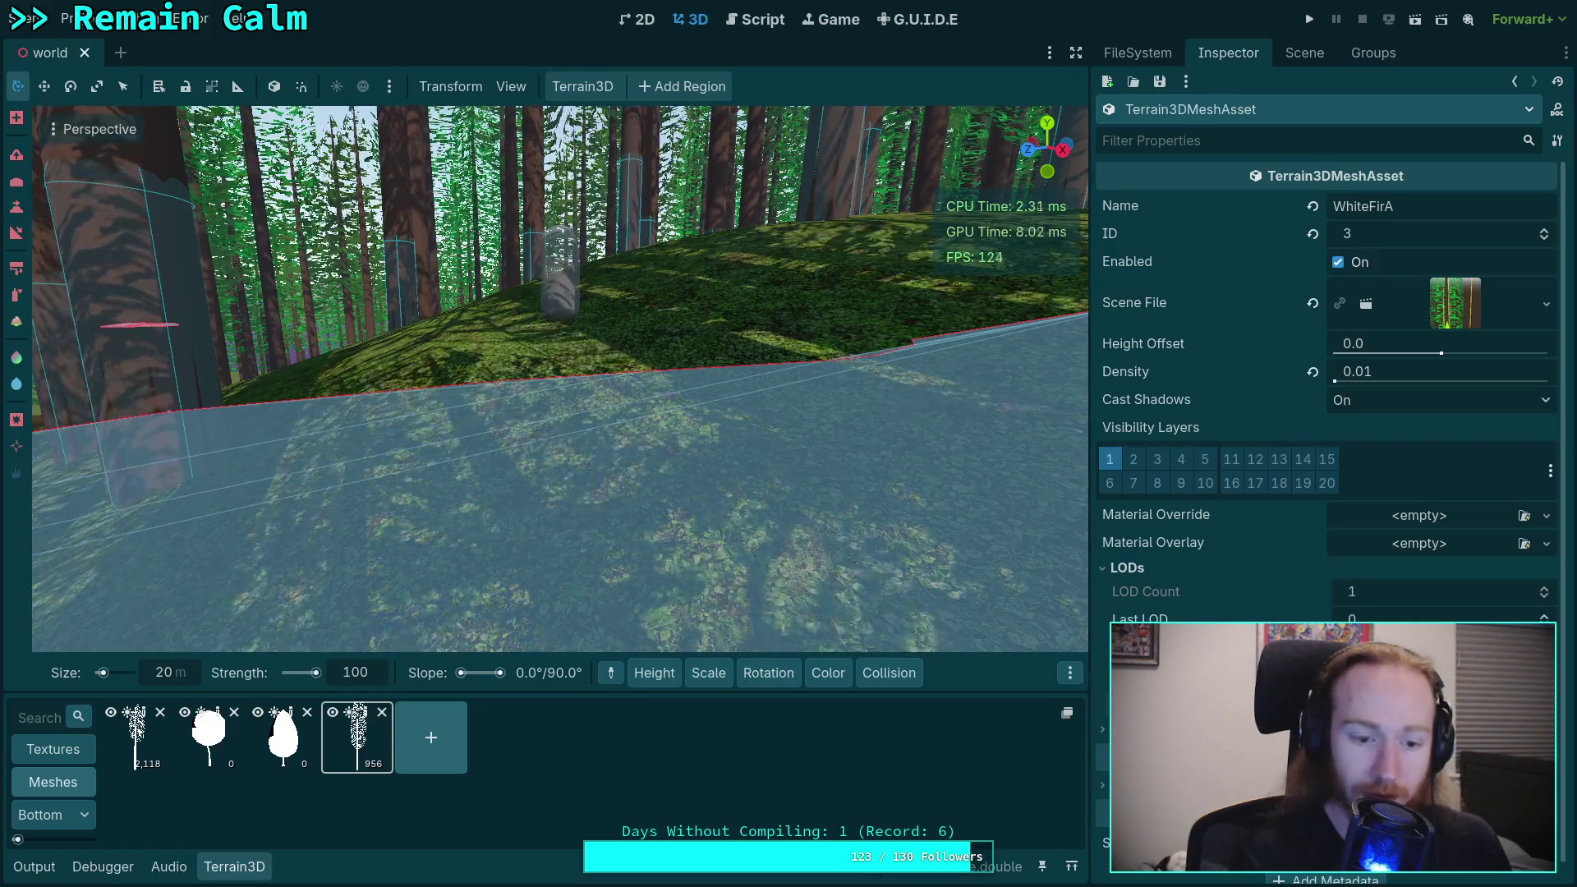
Step: Save the world scene, look over the forest terrain, and close the scene
{"action": "key", "text": "ctrl+s"}
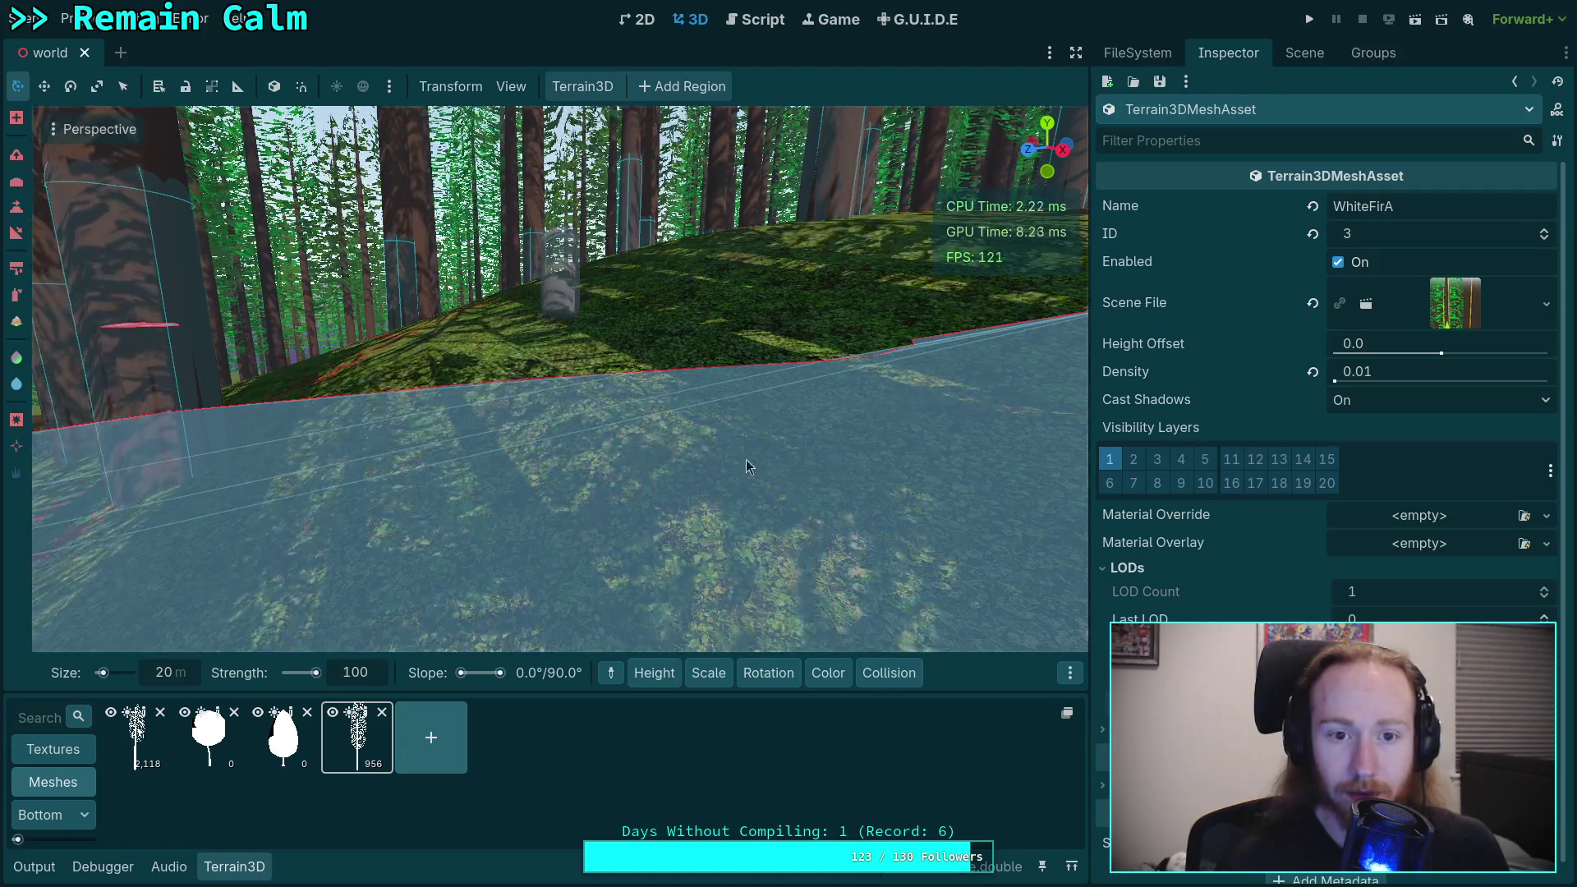
{"action": "right_click", "coordinate": [771, 458]}
{"action": "right_click", "coordinate": [557, 184]}
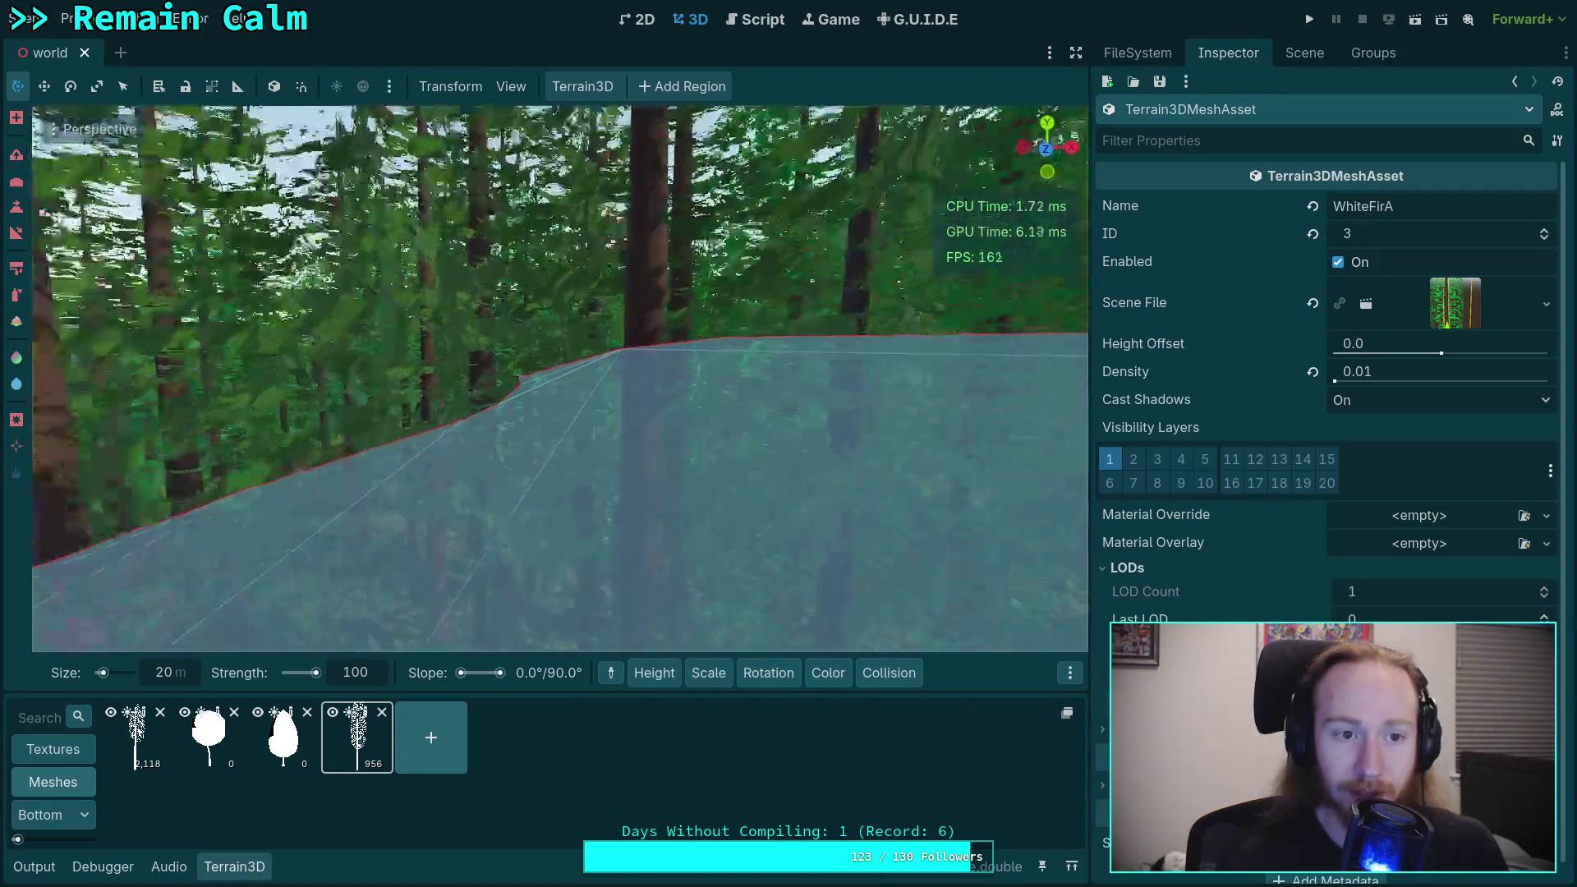
{"action": "left_click", "coordinate": [86, 54]}
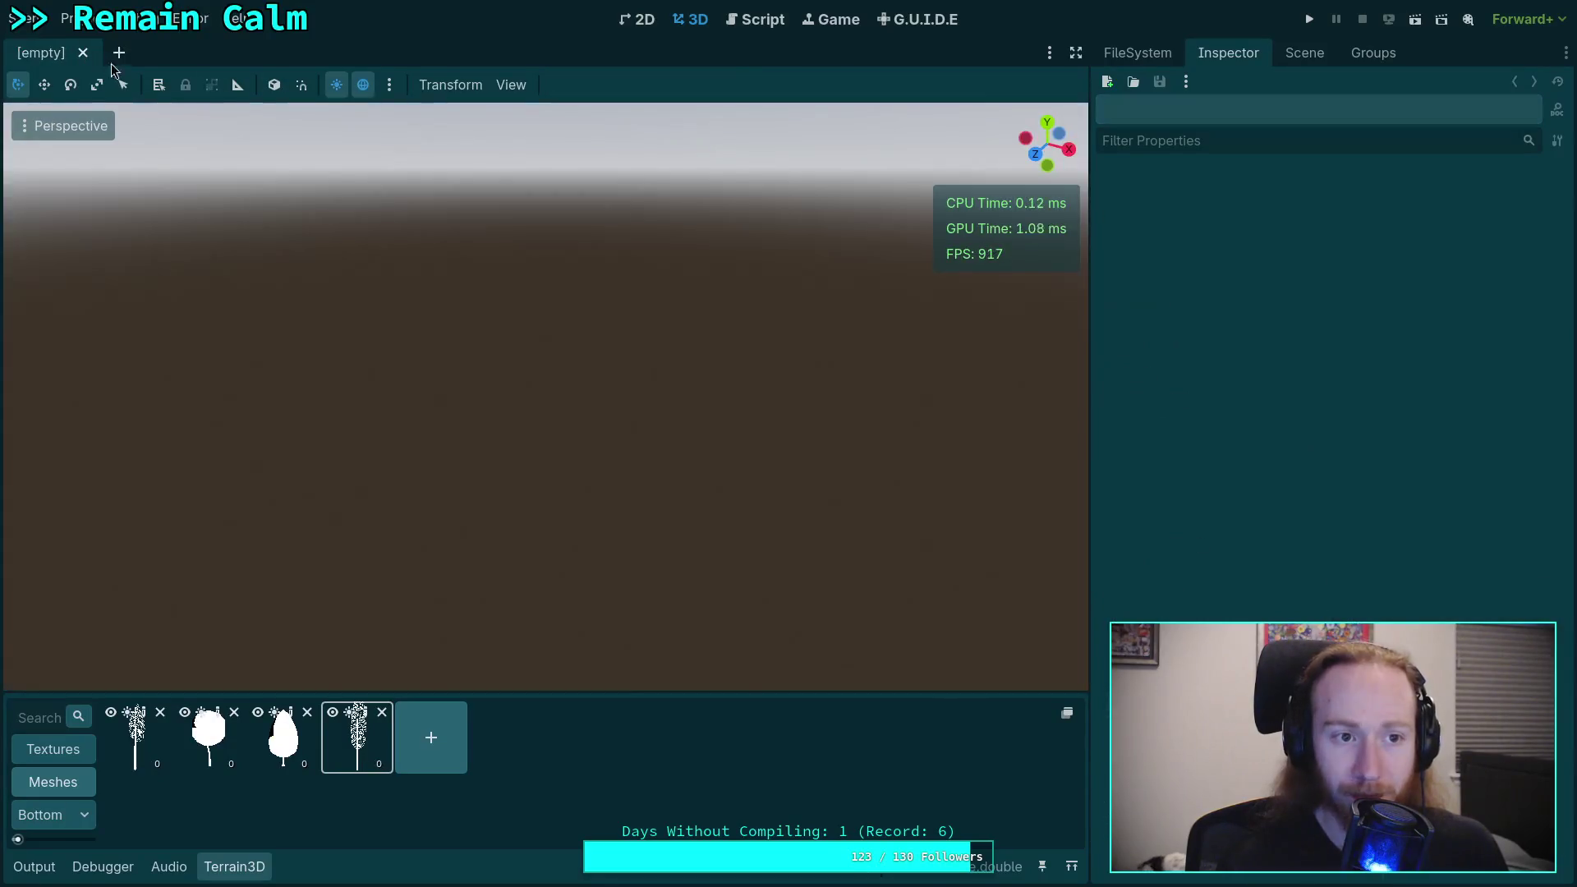
Step: Run the game, walk through the fir forest, then pause and exit back to the editor
{"action": "left_click", "coordinate": [1302, 23]}
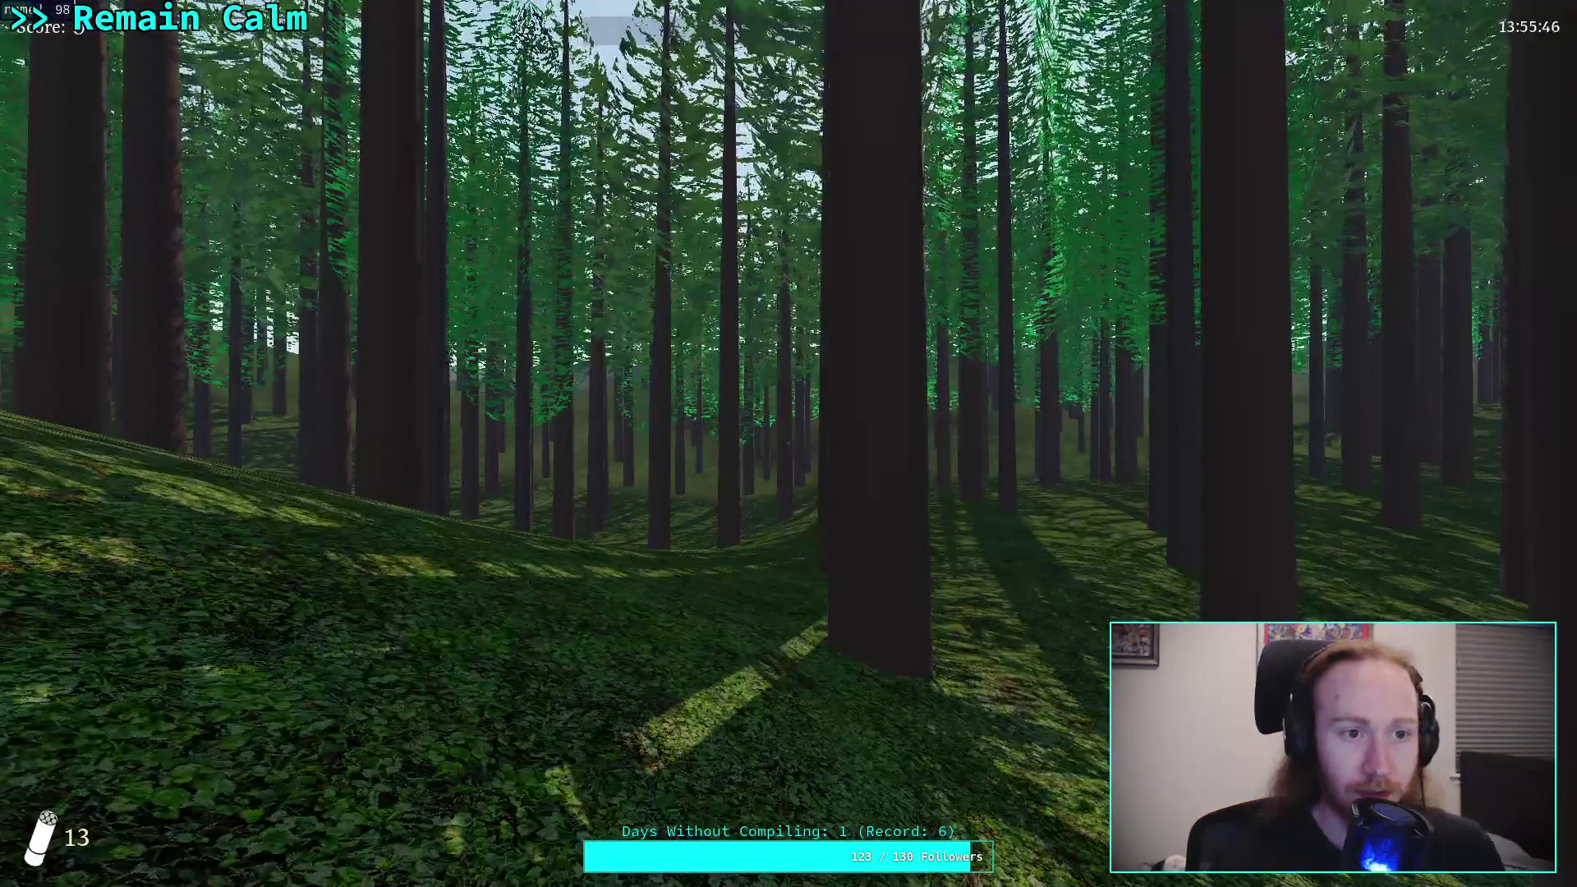
{"action": "key", "text": "w"}
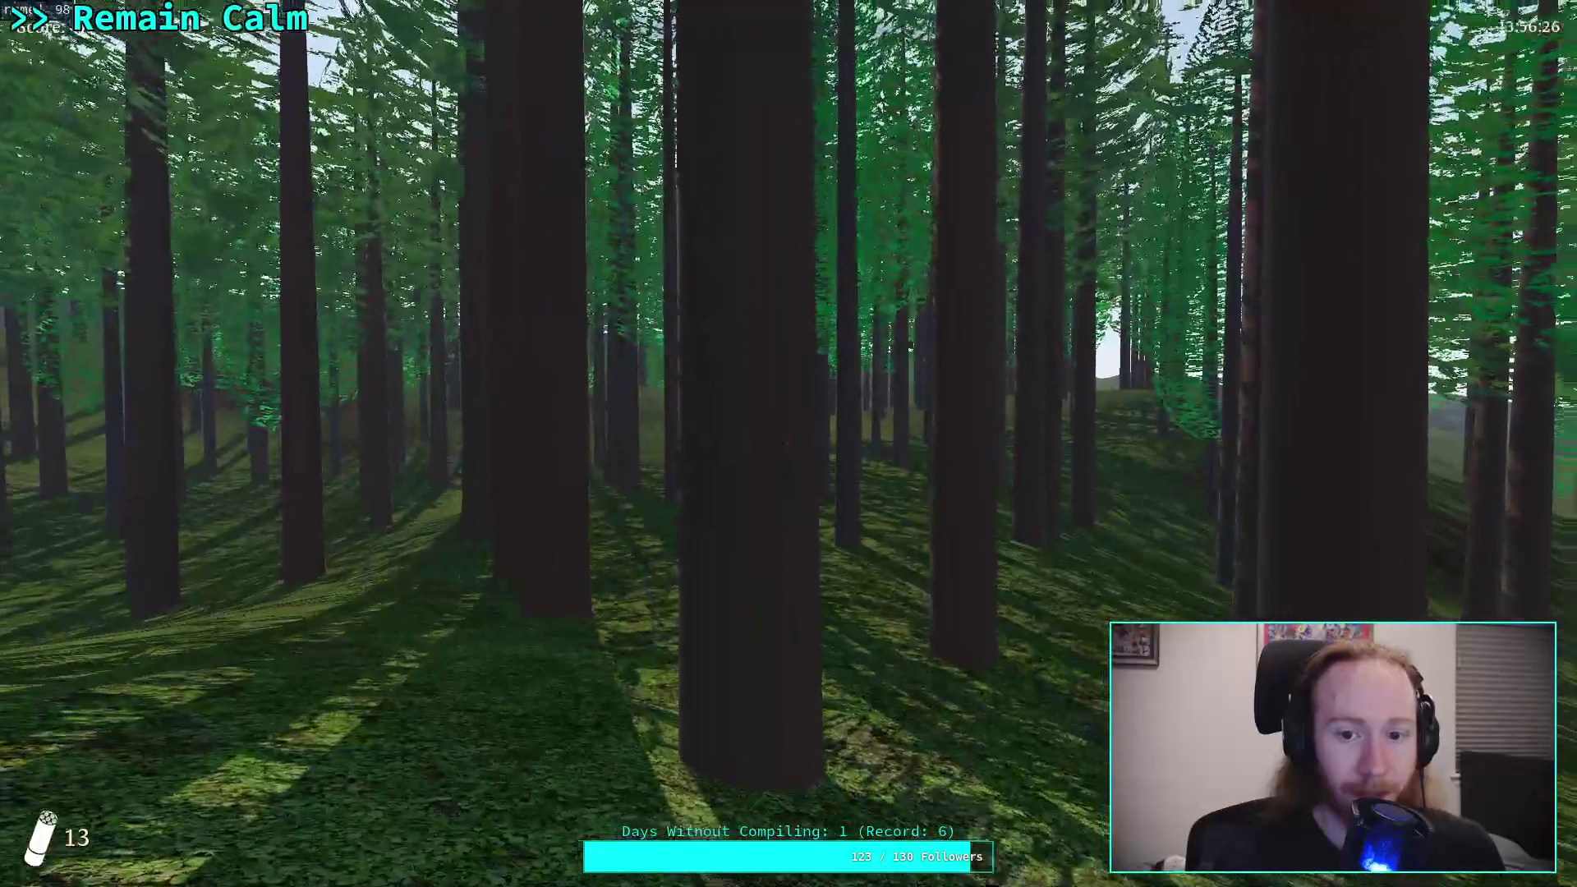
{"action": "key", "text": "w"}
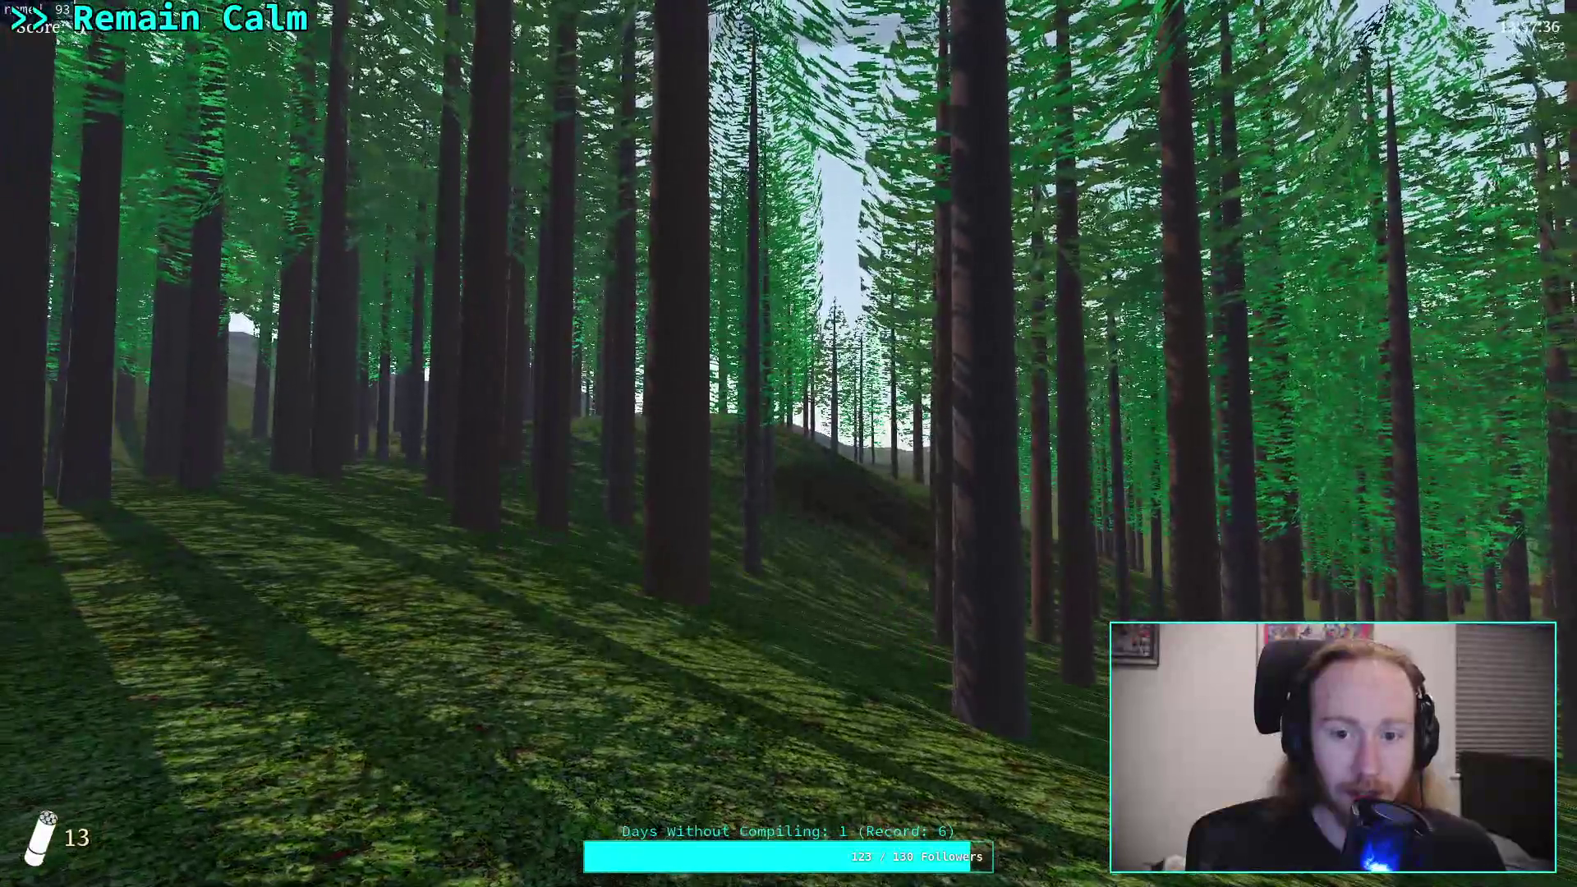
{"action": "mouse_move", "coordinate": [789, 443]}
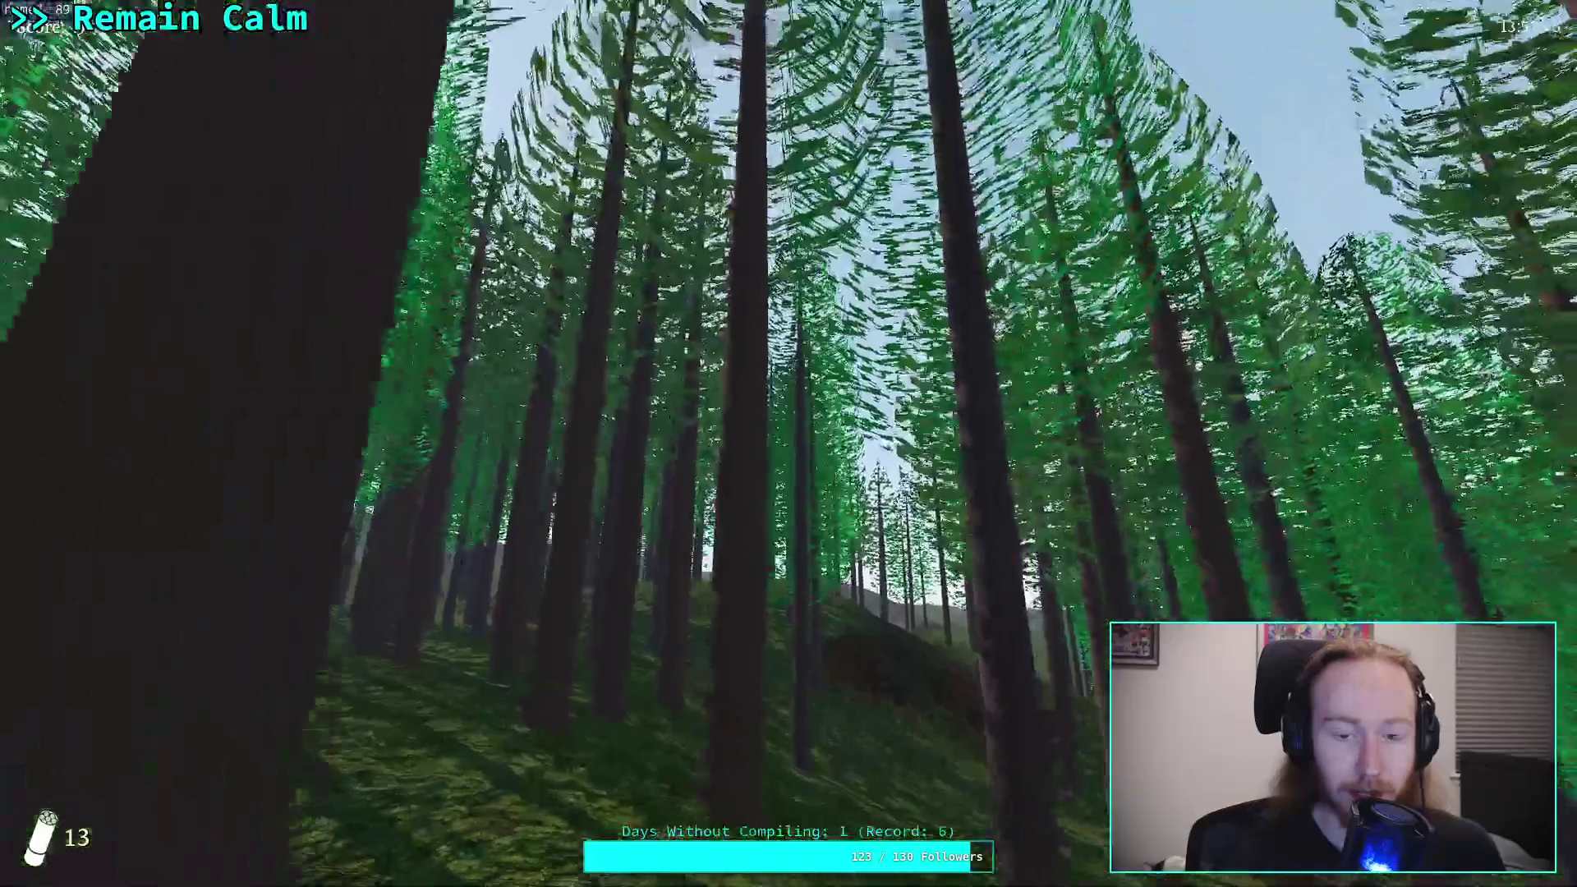
{"action": "key", "text": "w"}
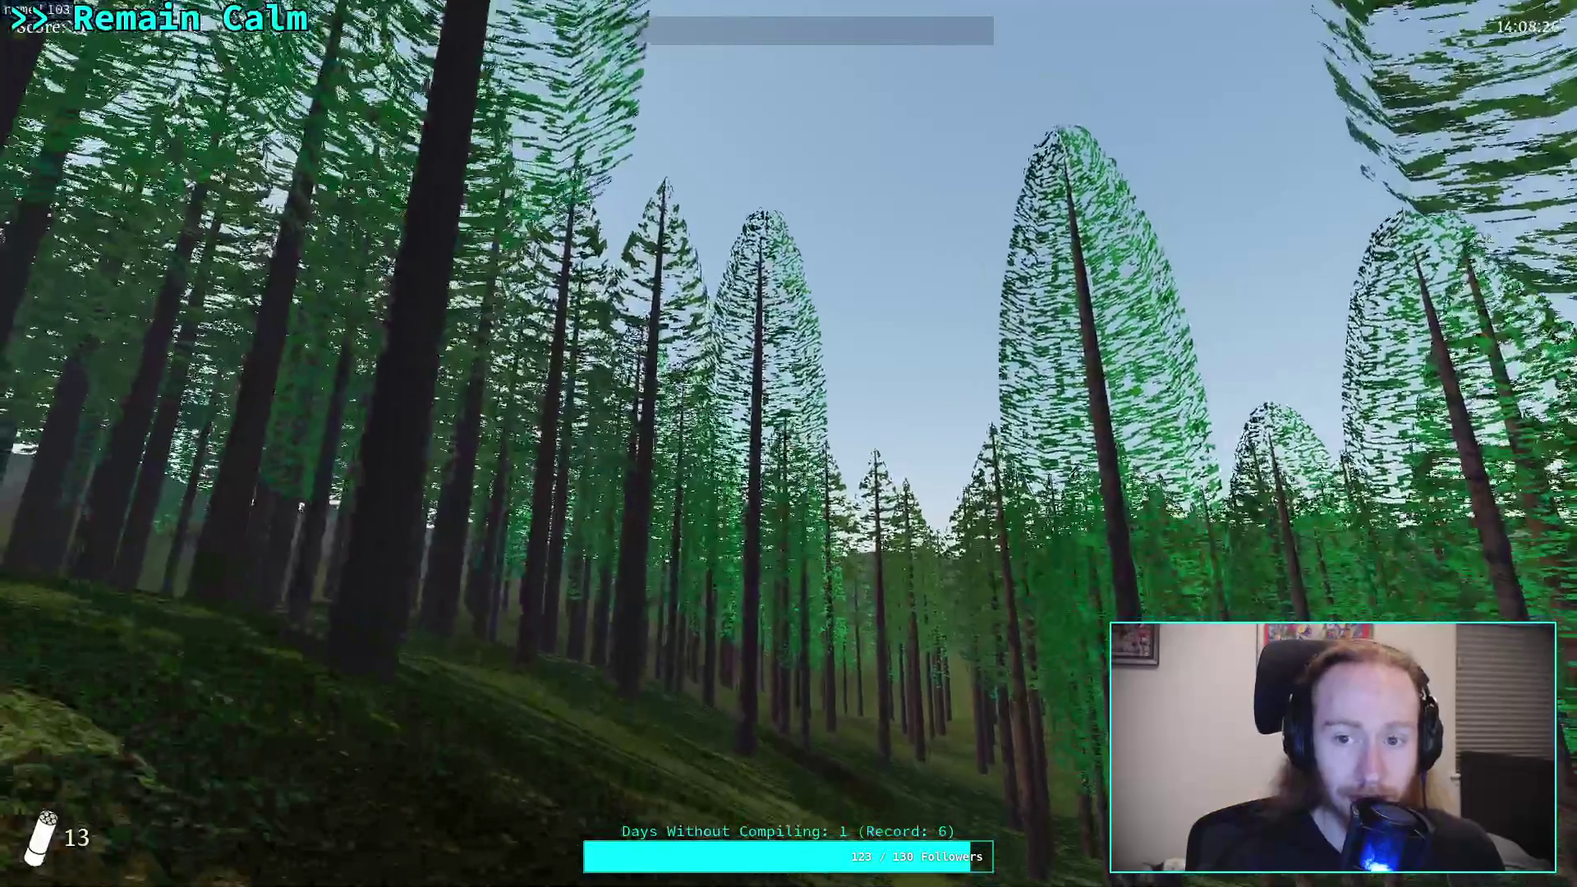
{"action": "key", "text": "Escape"}
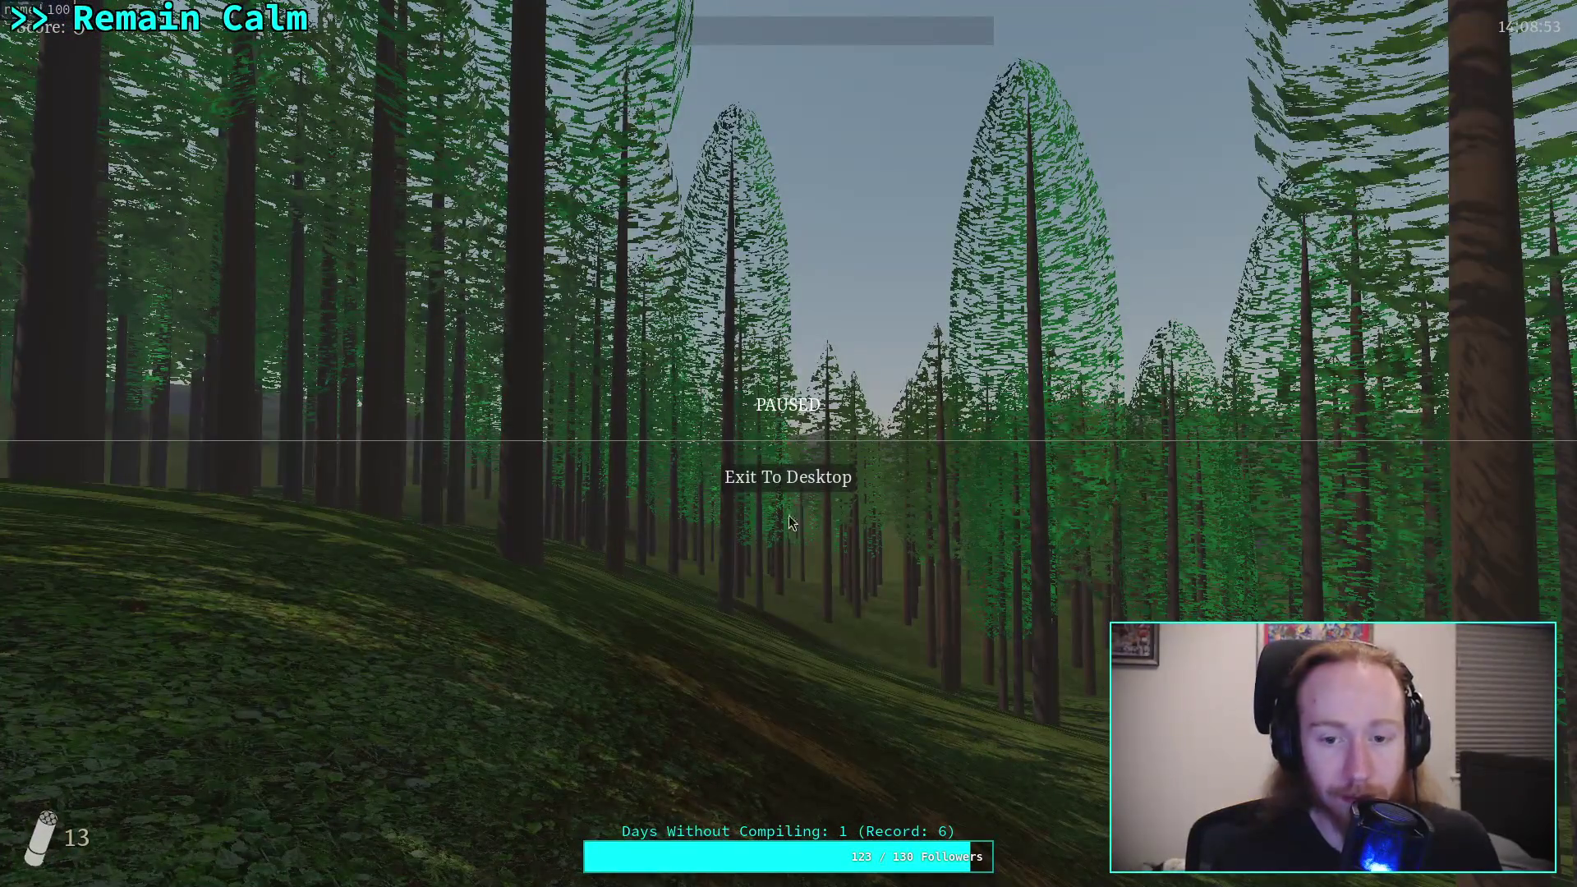
{"action": "left_click", "coordinate": [820, 481]}
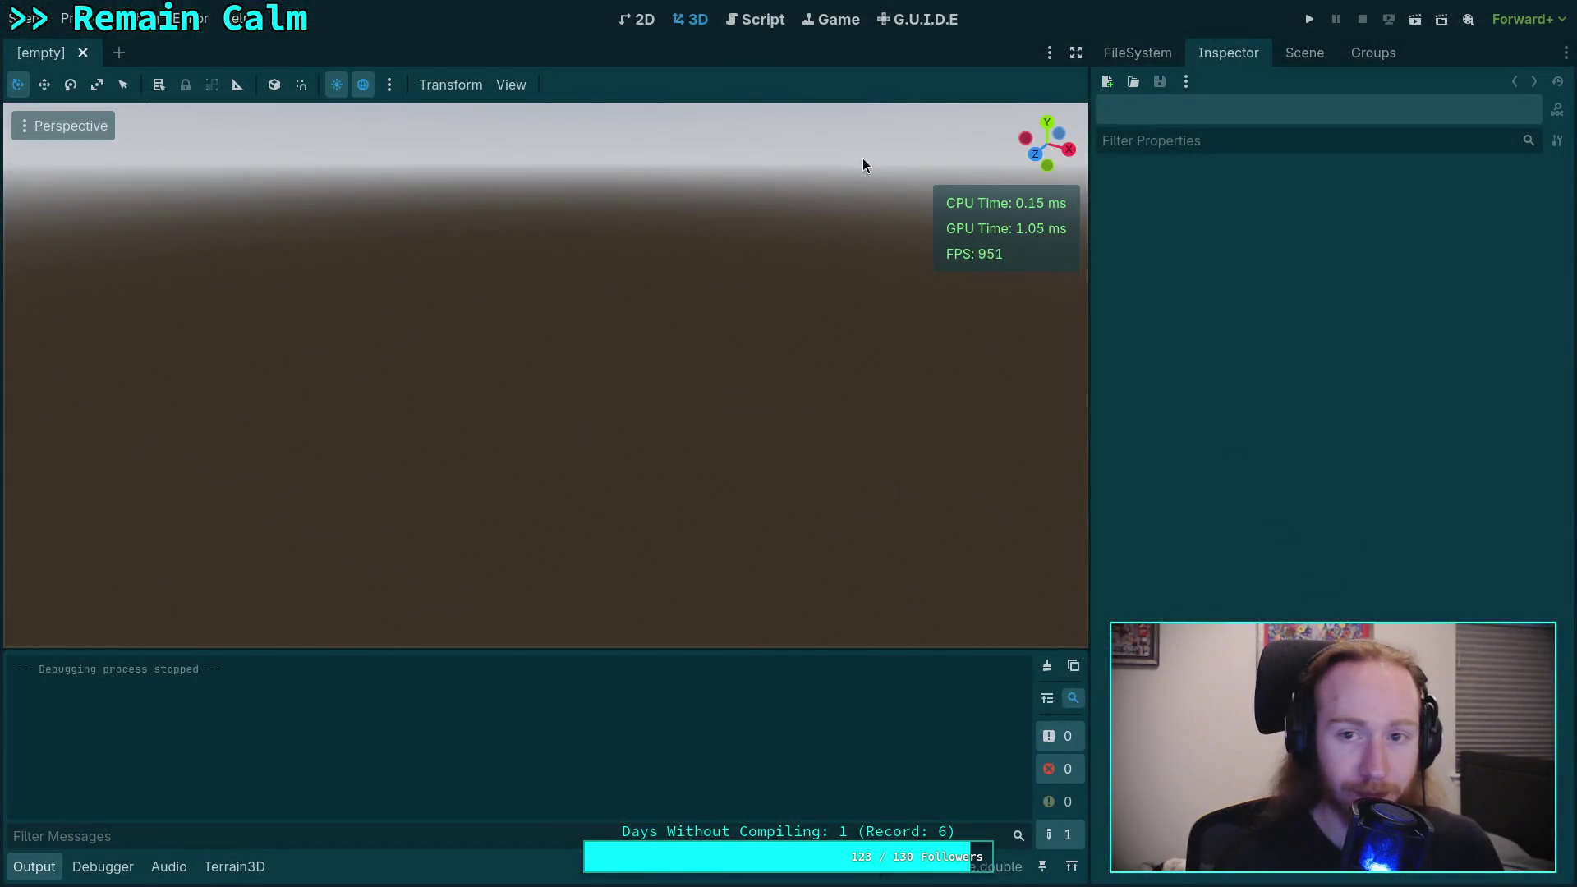
Step: Reopen world.tscn from the FileSystem dock and switch to the TerrainInstanceRegion.gd script
{"action": "left_click", "coordinate": [1160, 57]}
{"action": "left_click", "coordinate": [1303, 54]}
{"action": "left_click", "coordinate": [1160, 56]}
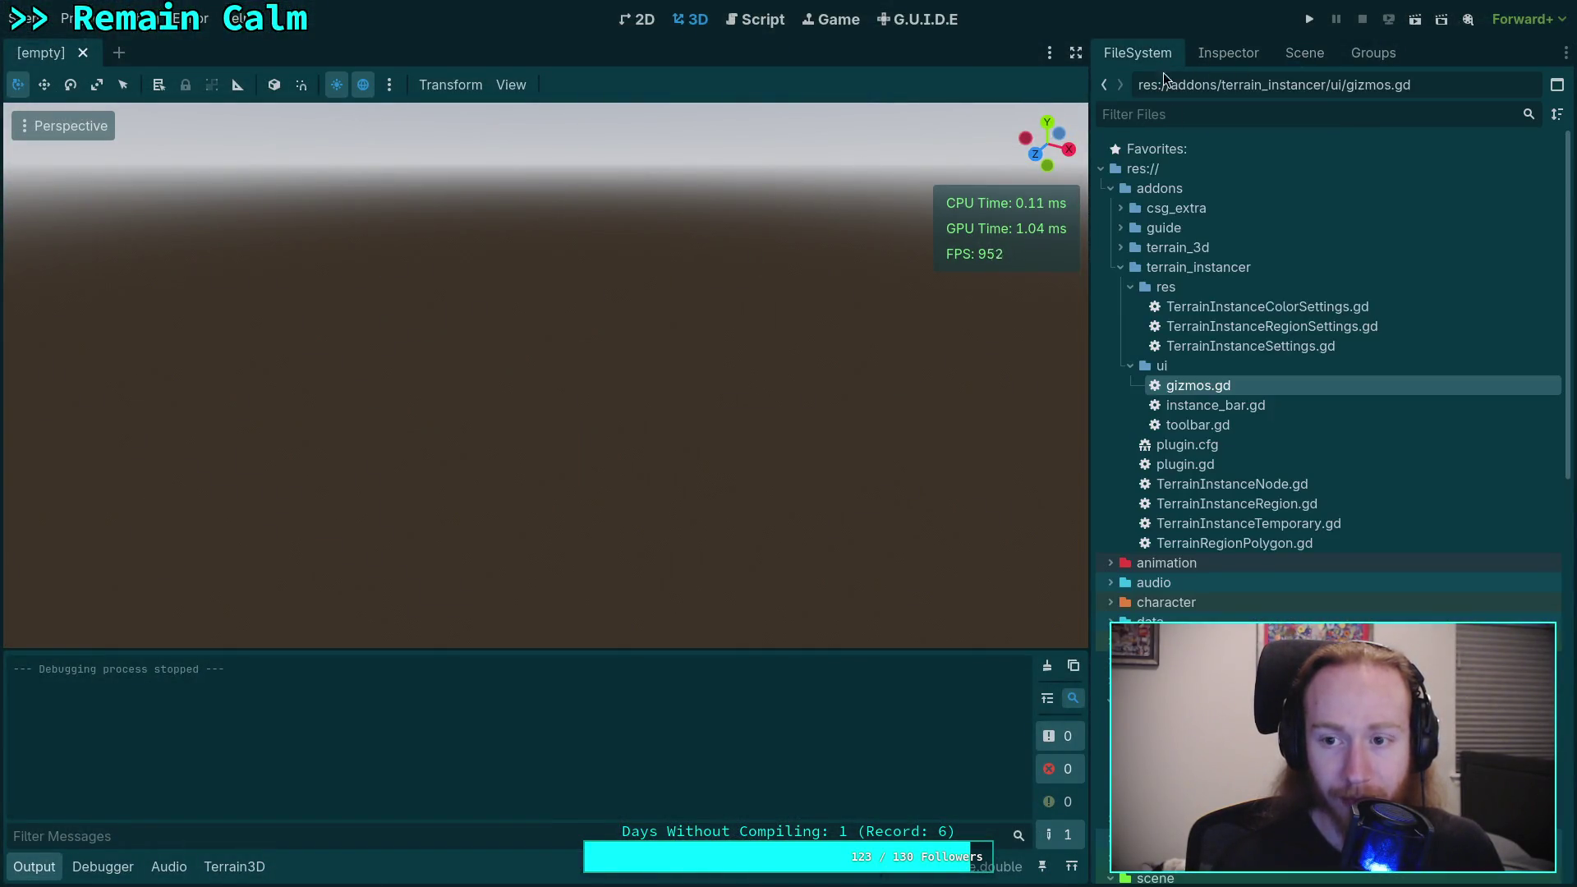
{"action": "scroll", "coordinate": [1205, 547], "scroll_direction": "down", "scroll_amount": 10}
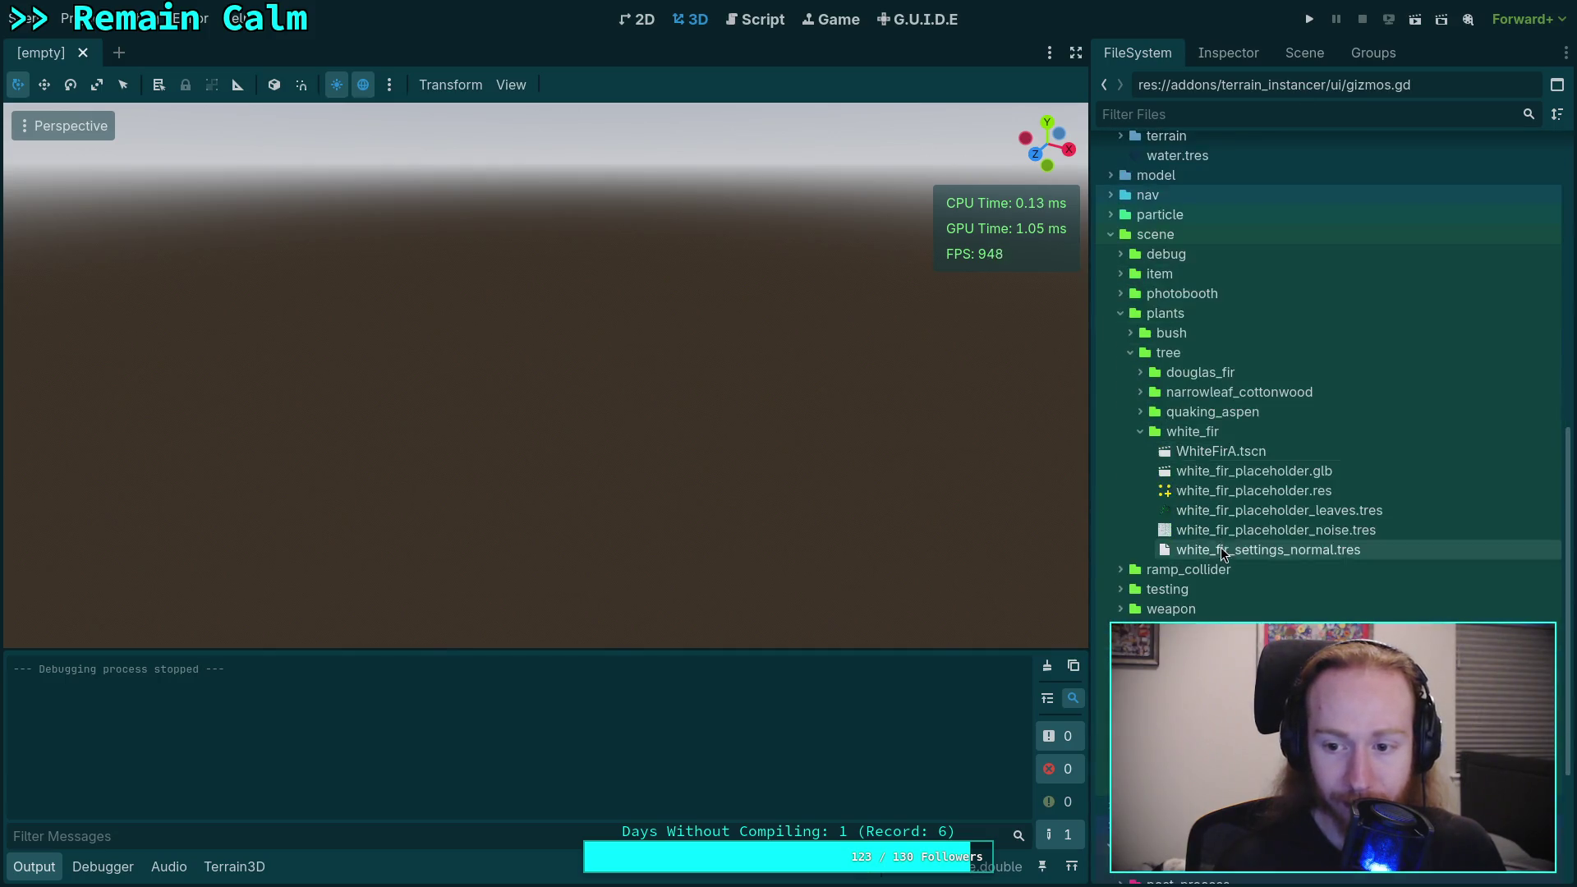
{"action": "left_click", "coordinate": [1214, 554]}
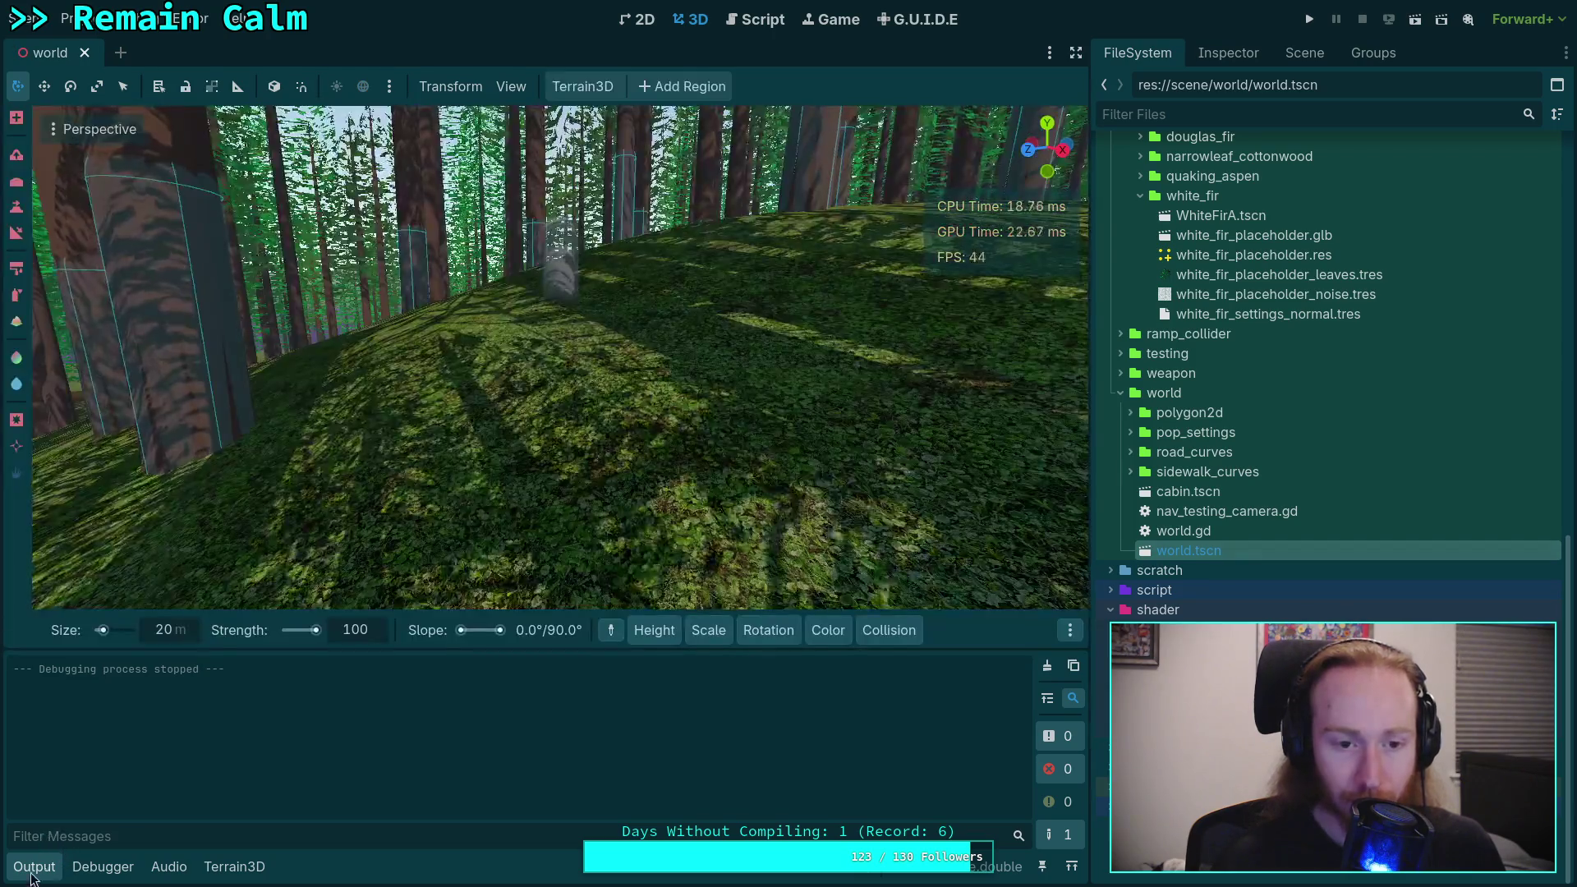
{"action": "scroll", "coordinate": [562, 456], "scroll_direction": "down", "scroll_amount": 10}
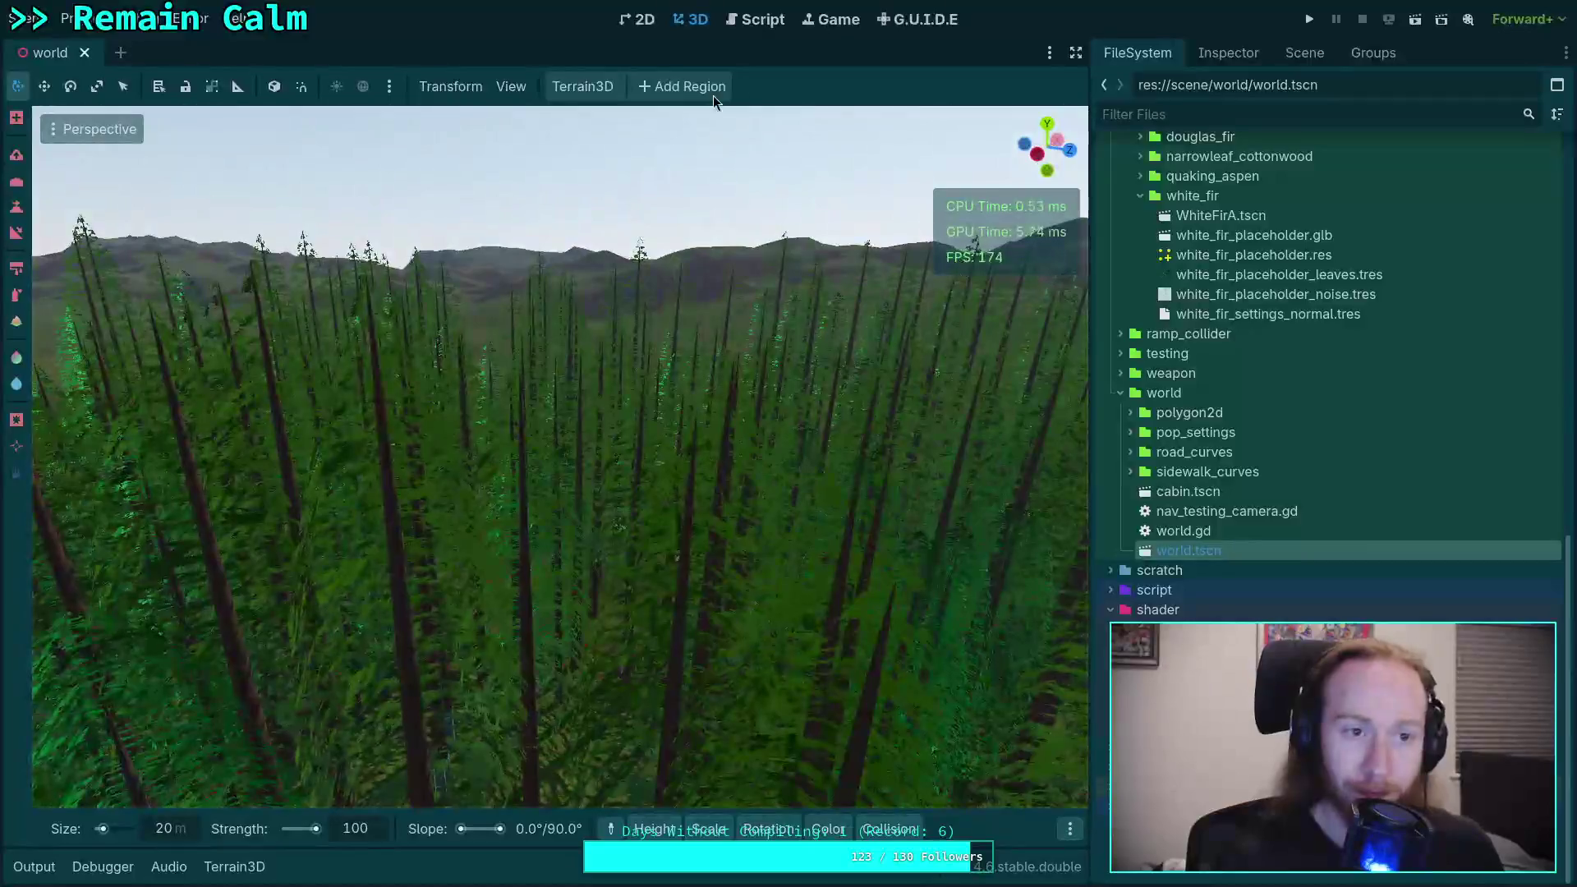
{"action": "left_click", "coordinate": [760, 28]}
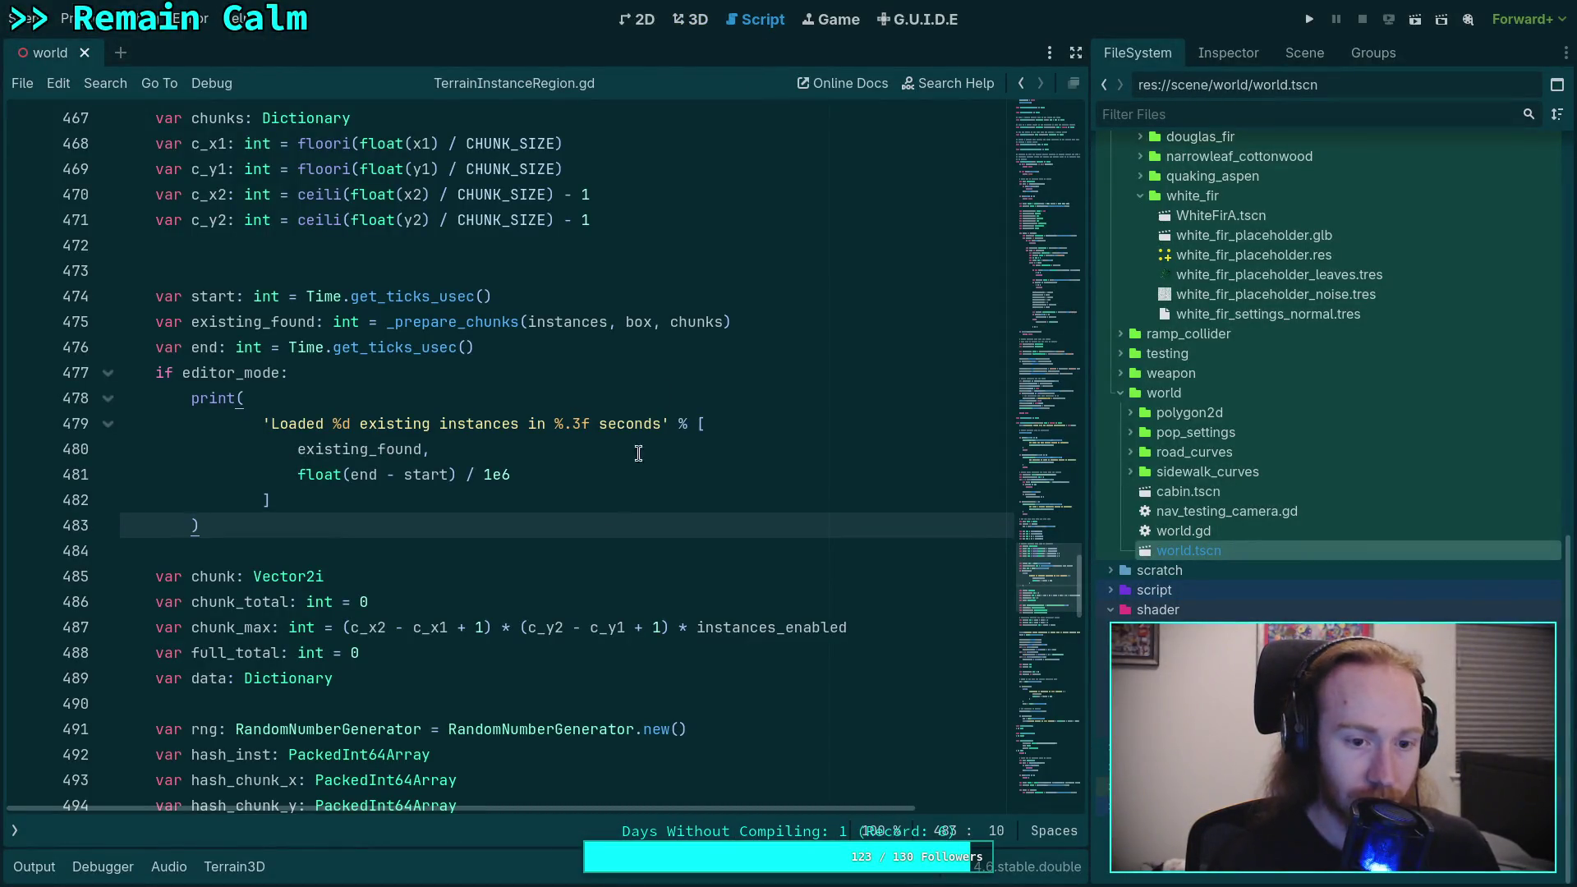
Step: Delete the early 'return 0' in _prepare_chunks and make its loop iterate 'instances' instead of 'settings.instances'
{"action": "left_click_drag", "start_coordinate": [325, 576], "coordinate": [164, 295]}
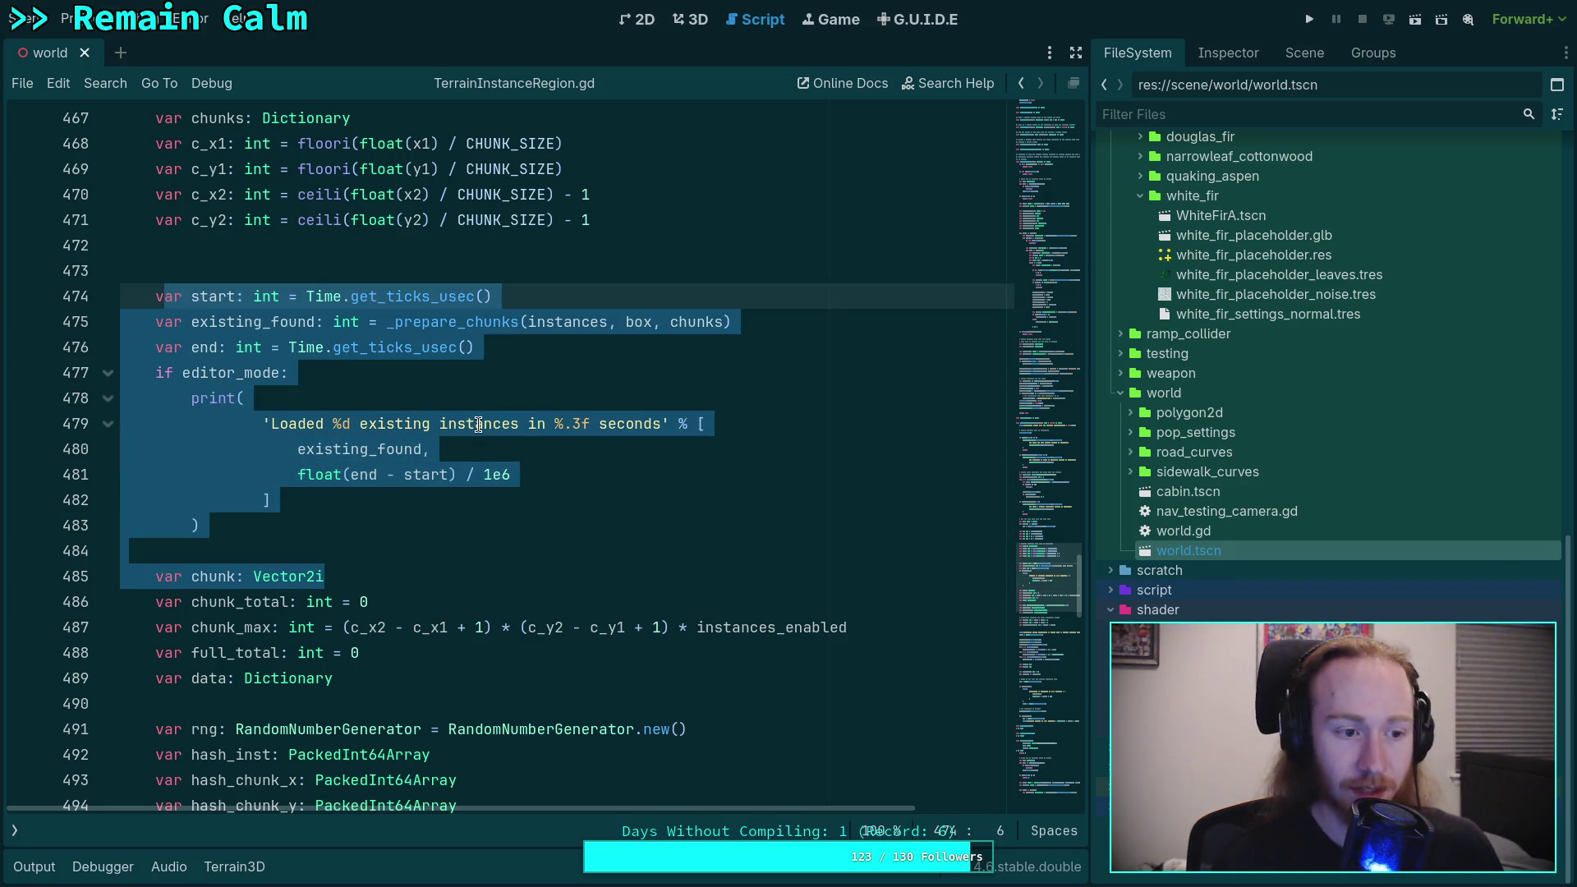
{"action": "left_click", "coordinate": [565, 432]}
{"action": "mouse_move", "coordinate": [1043, 575]}
{"action": "left_mouse_down"}
{"action": "mouse_move", "coordinate": [1057, 766]}
{"action": "mouse_move", "coordinate": [1067, 721]}
{"action": "left_mouse_up"}
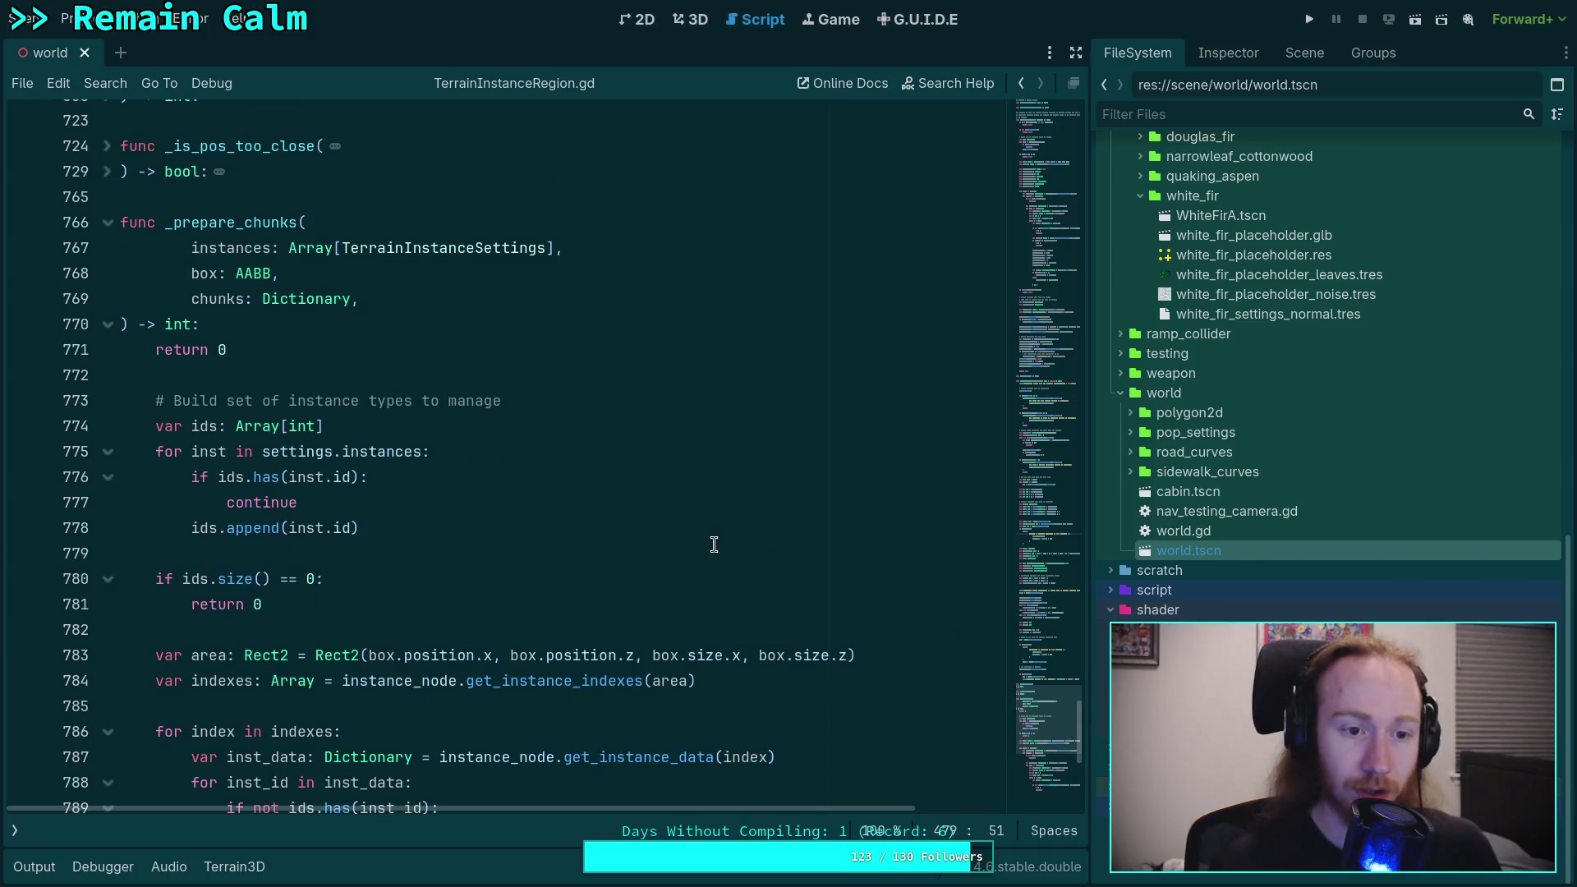
{"action": "left_click_drag", "start_coordinate": [246, 351], "coordinate": [200, 324]}
{"action": "key", "text": "BackSpace"}
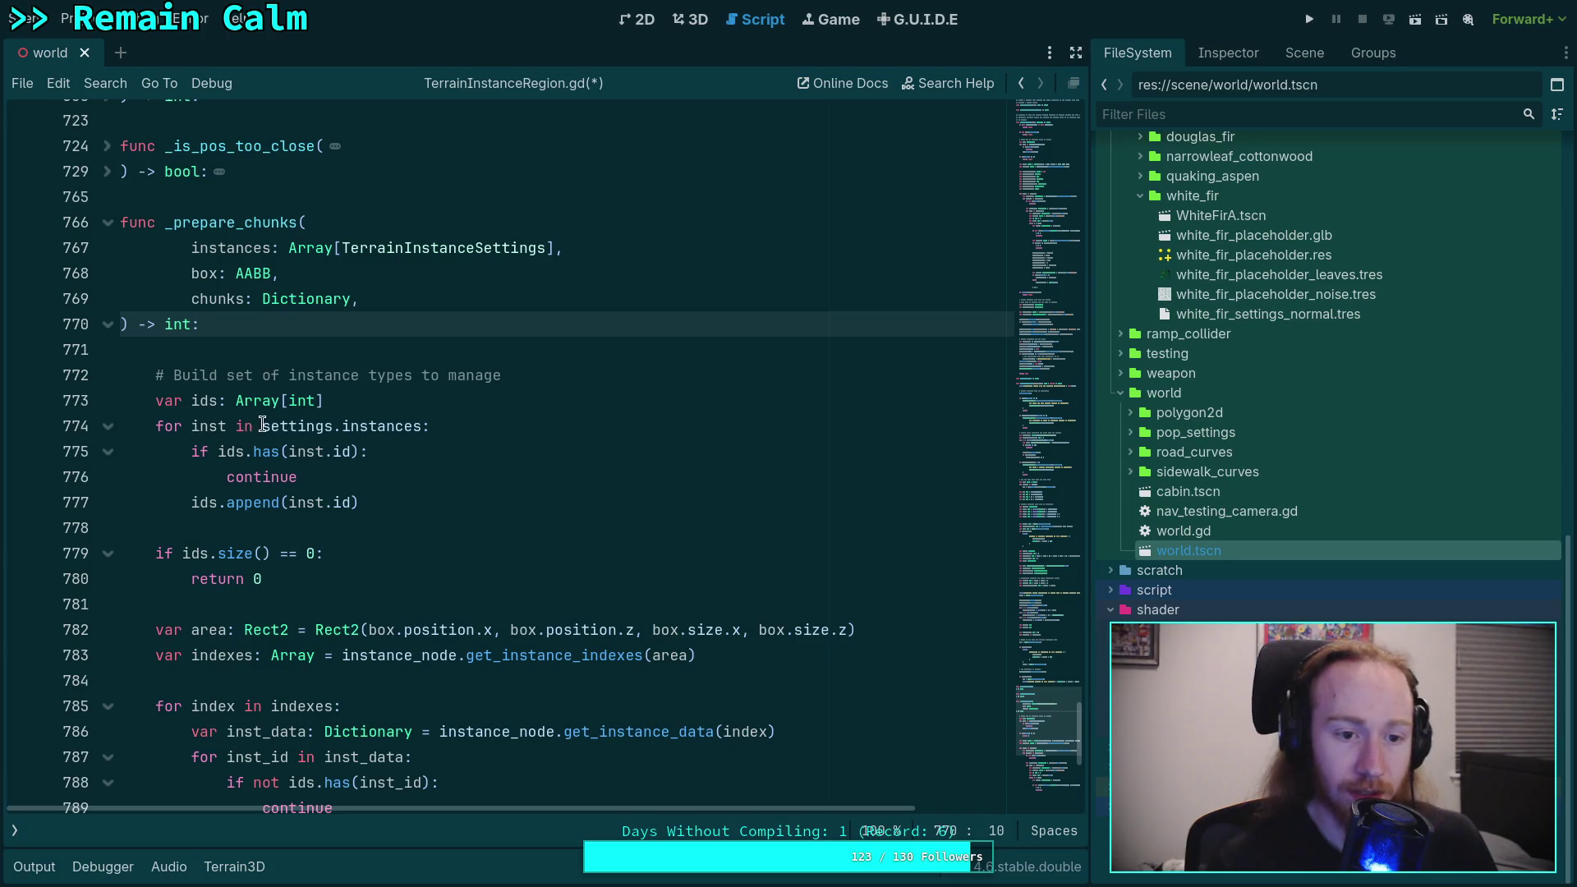
{"action": "left_click_drag", "start_coordinate": [262, 423], "coordinate": [344, 415]}
{"action": "key", "text": "BackSpace"}
{"action": "left_click", "coordinate": [423, 476]}
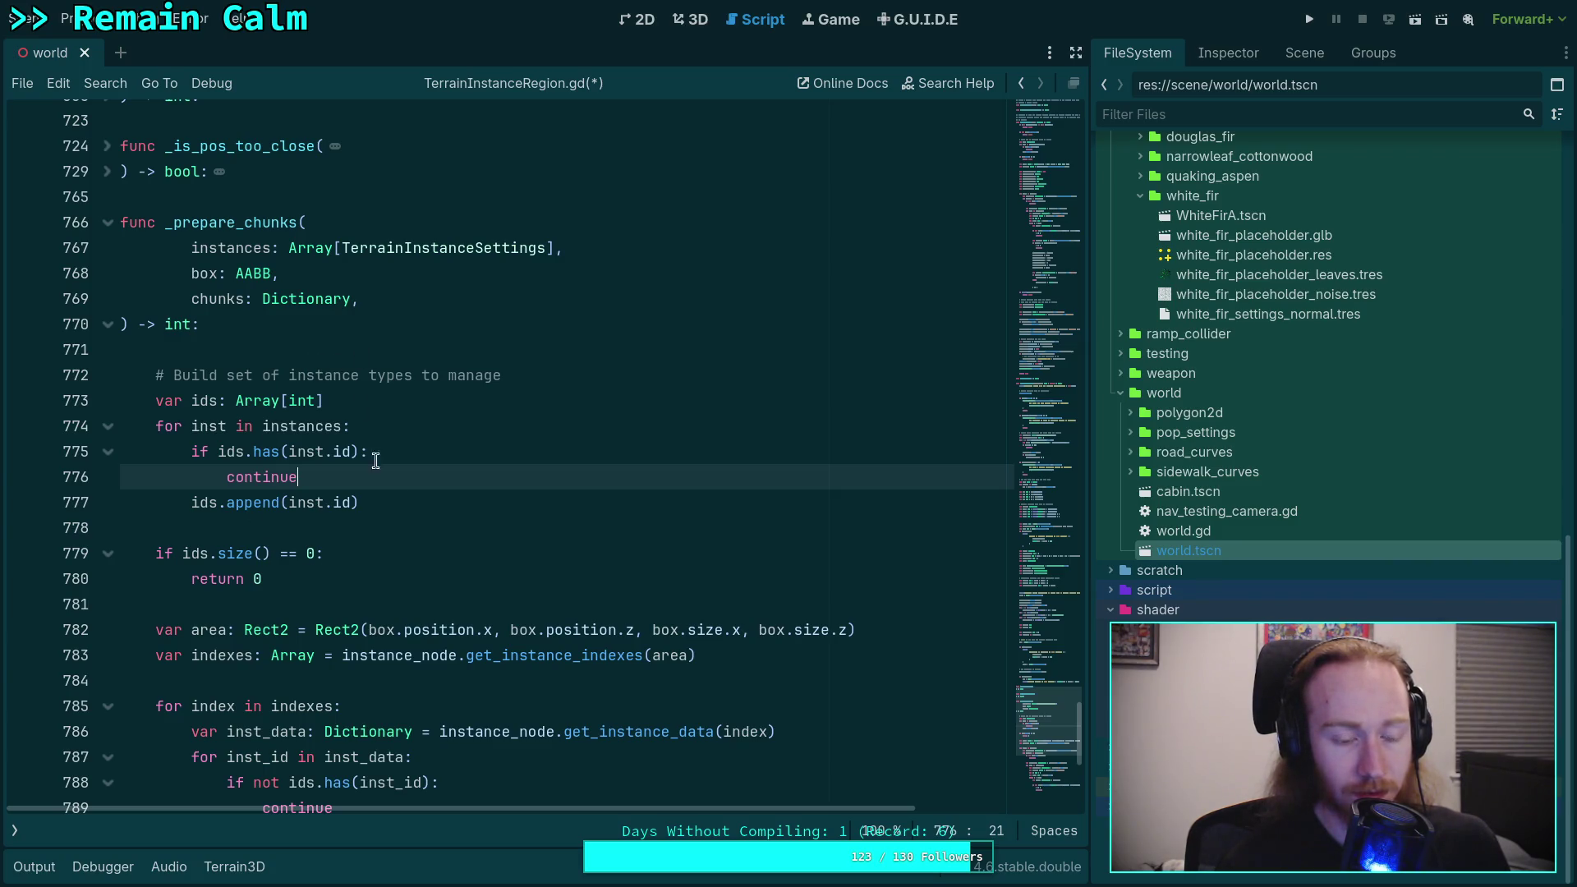
Step: Add a blank line inside the loop and begin a largest_min_distance float declaration below 'var ids'
{"action": "scroll", "coordinate": [400, 518], "scroll_direction": "down", "scroll_amount": 2}
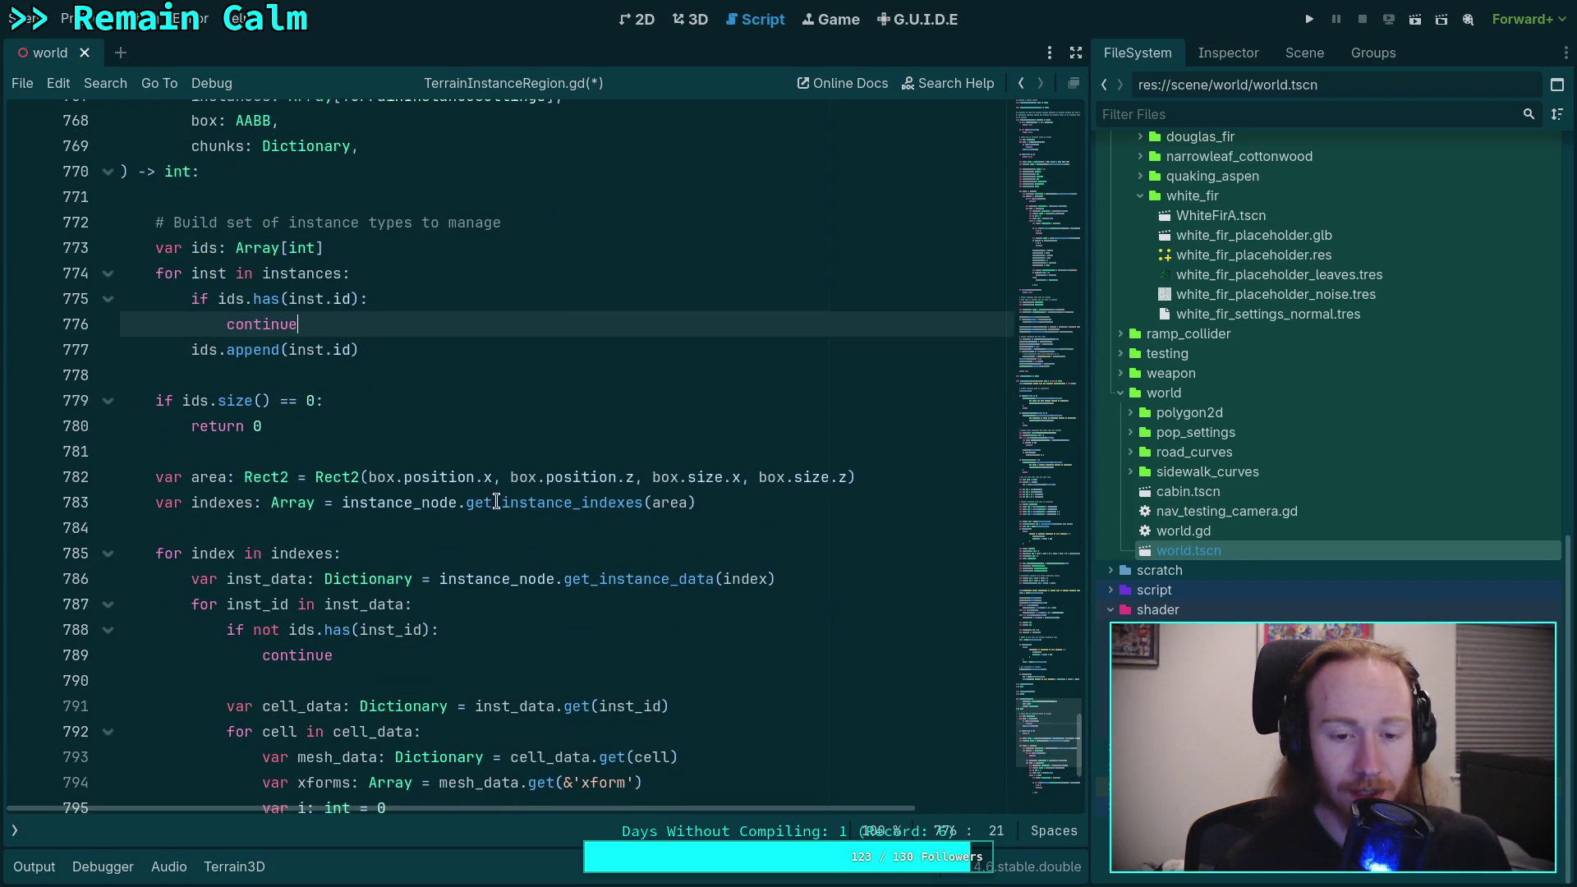
{"action": "scroll", "coordinate": [394, 518], "scroll_direction": "up", "scroll_amount": 2}
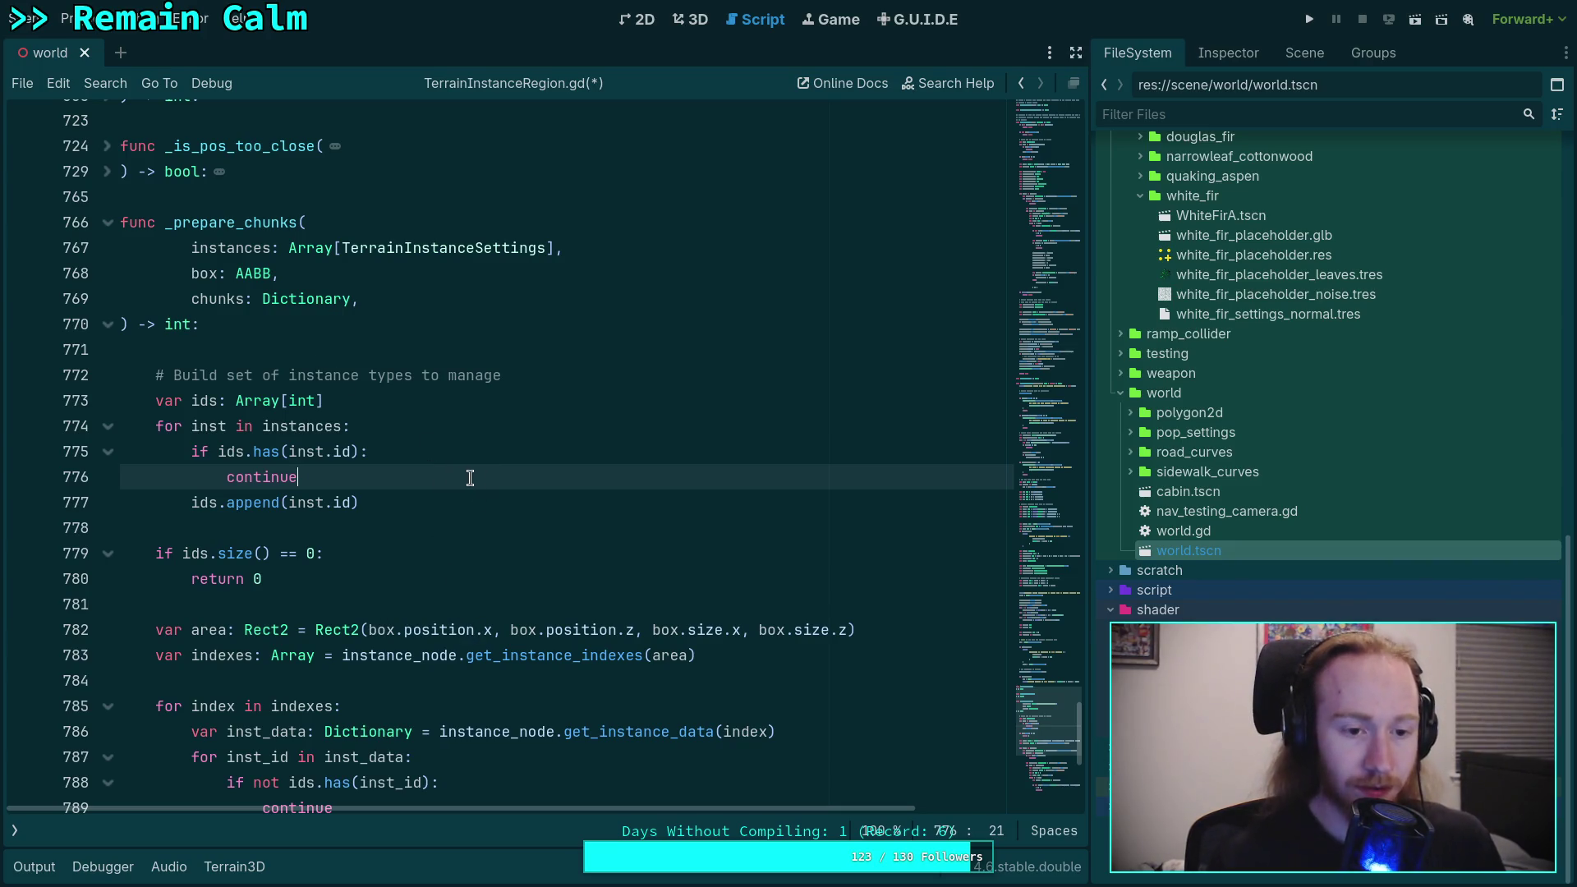
{"action": "left_click", "coordinate": [433, 500]}
{"action": "key", "text": "Return"}
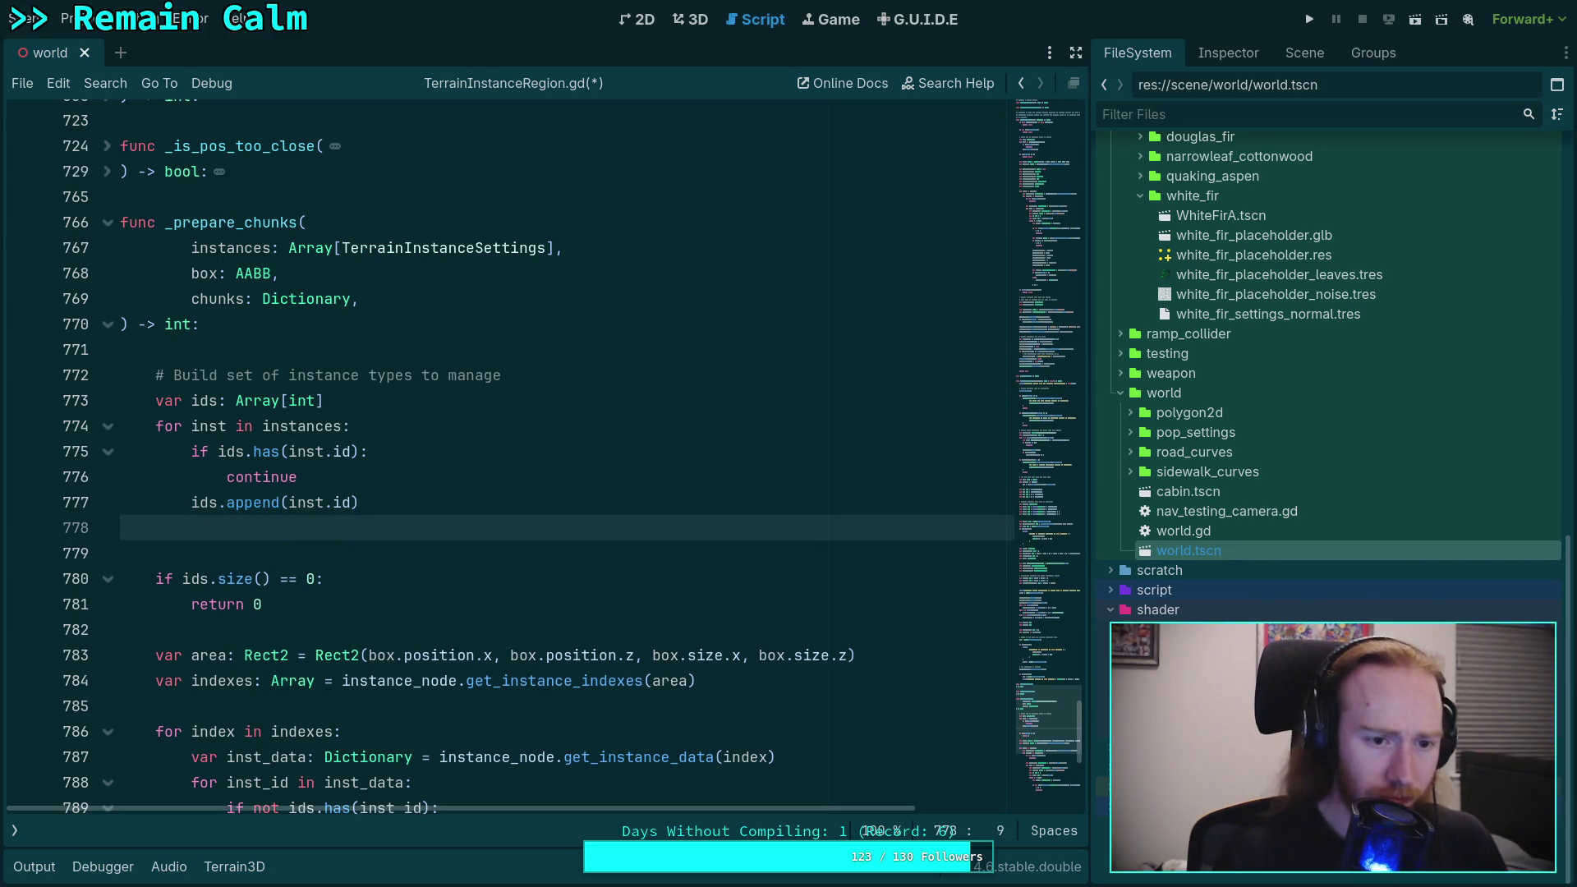
{"action": "left_click", "coordinate": [386, 423]}
{"action": "left_click", "coordinate": [382, 400]}
{"action": "key", "text": "Return"}
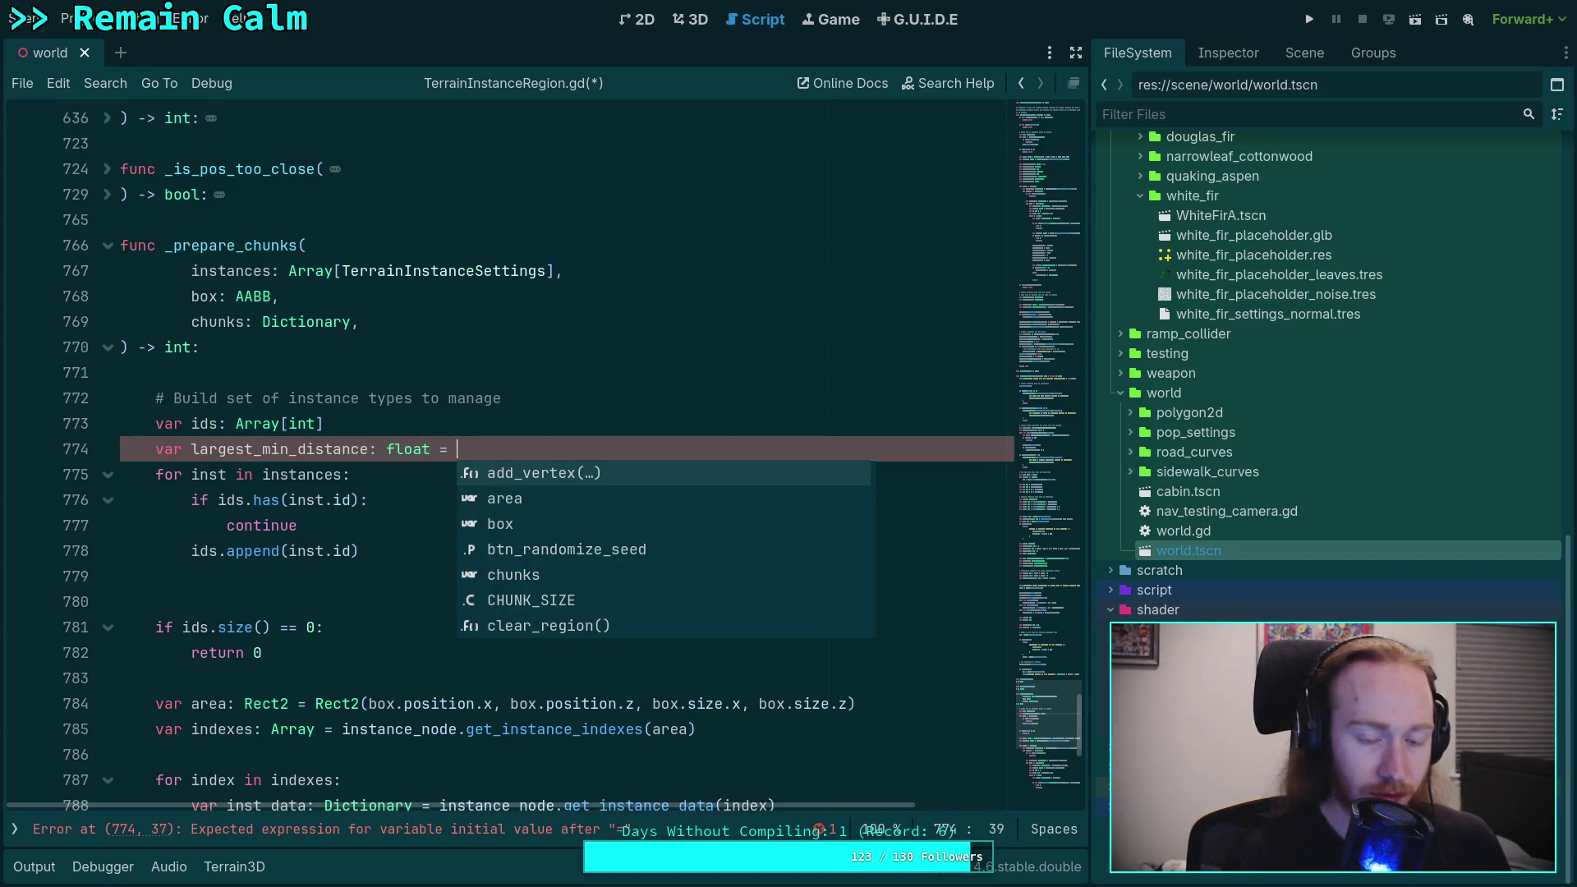
Step: Initialize largest_min_distance to 0.0 and set it from each dist in minimum_distances.values() inside the loop
{"action": "type", "text": "0.0"}
{"action": "left_click", "coordinate": [480, 566]}
{"action": "type", "text": "for dist in inst."}
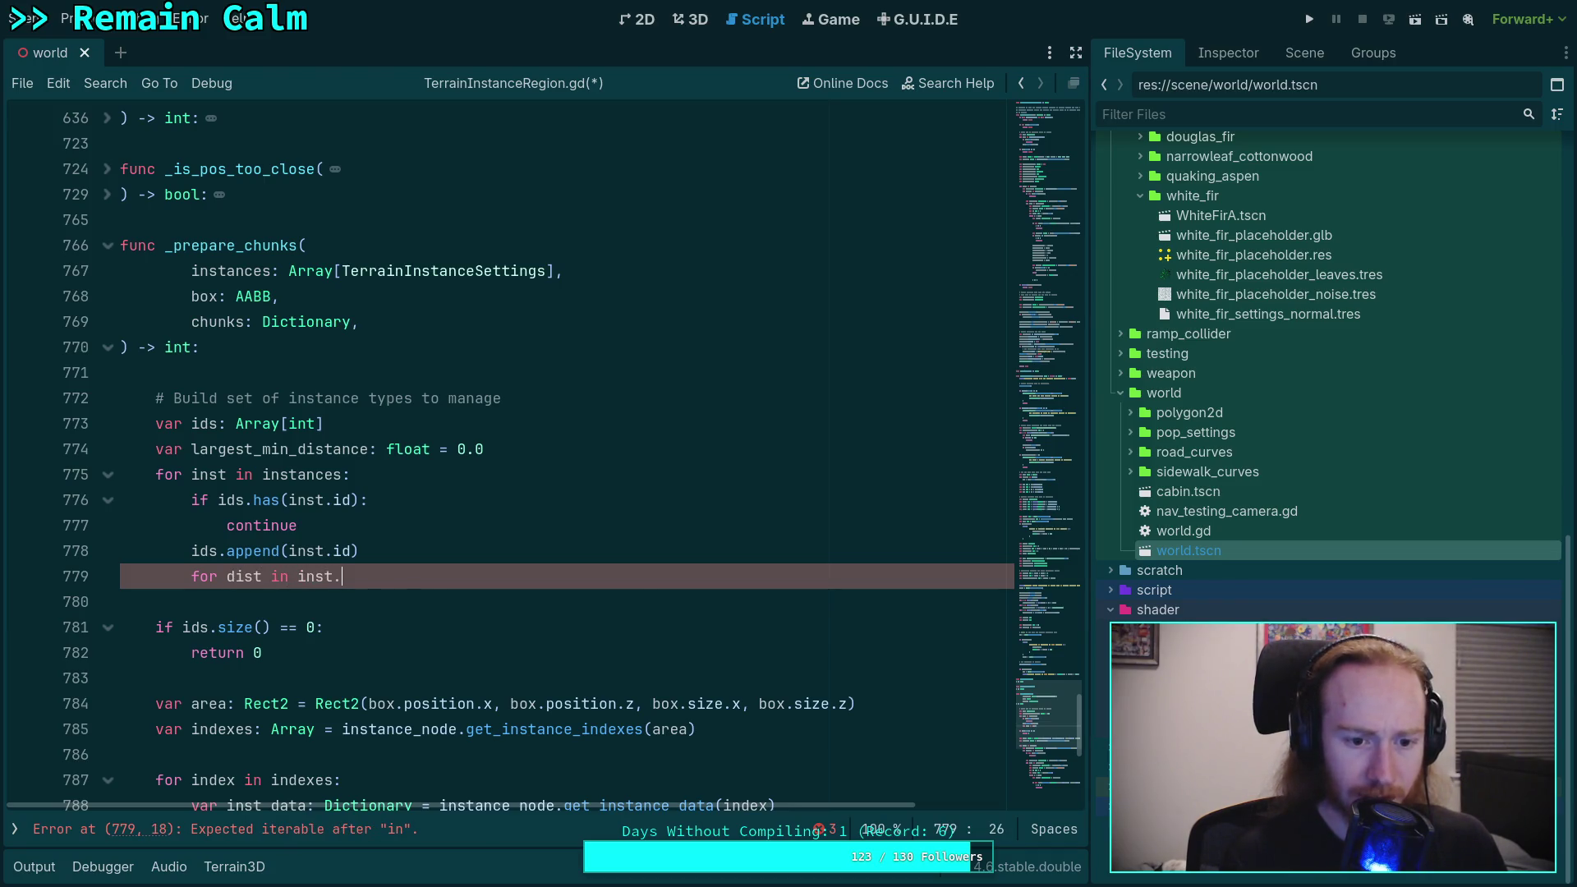
{"action": "type", "text": "minimum_distances.values()"}
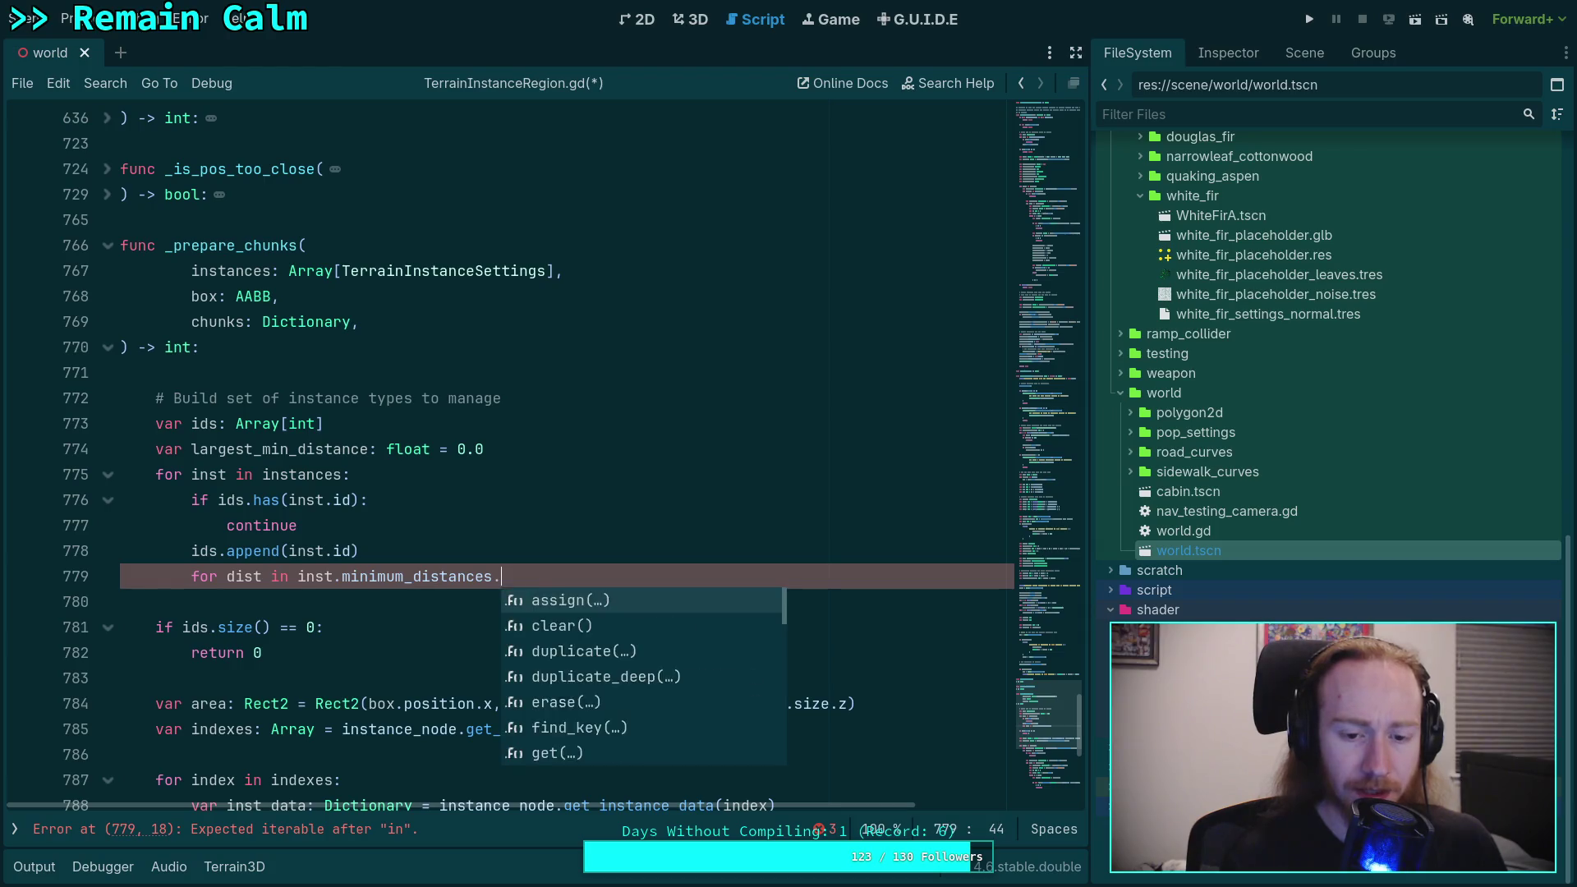
{"action": "type", "text": ":"}
{"action": "key", "text": "Return"}
{"action": "type", "text": "if"}
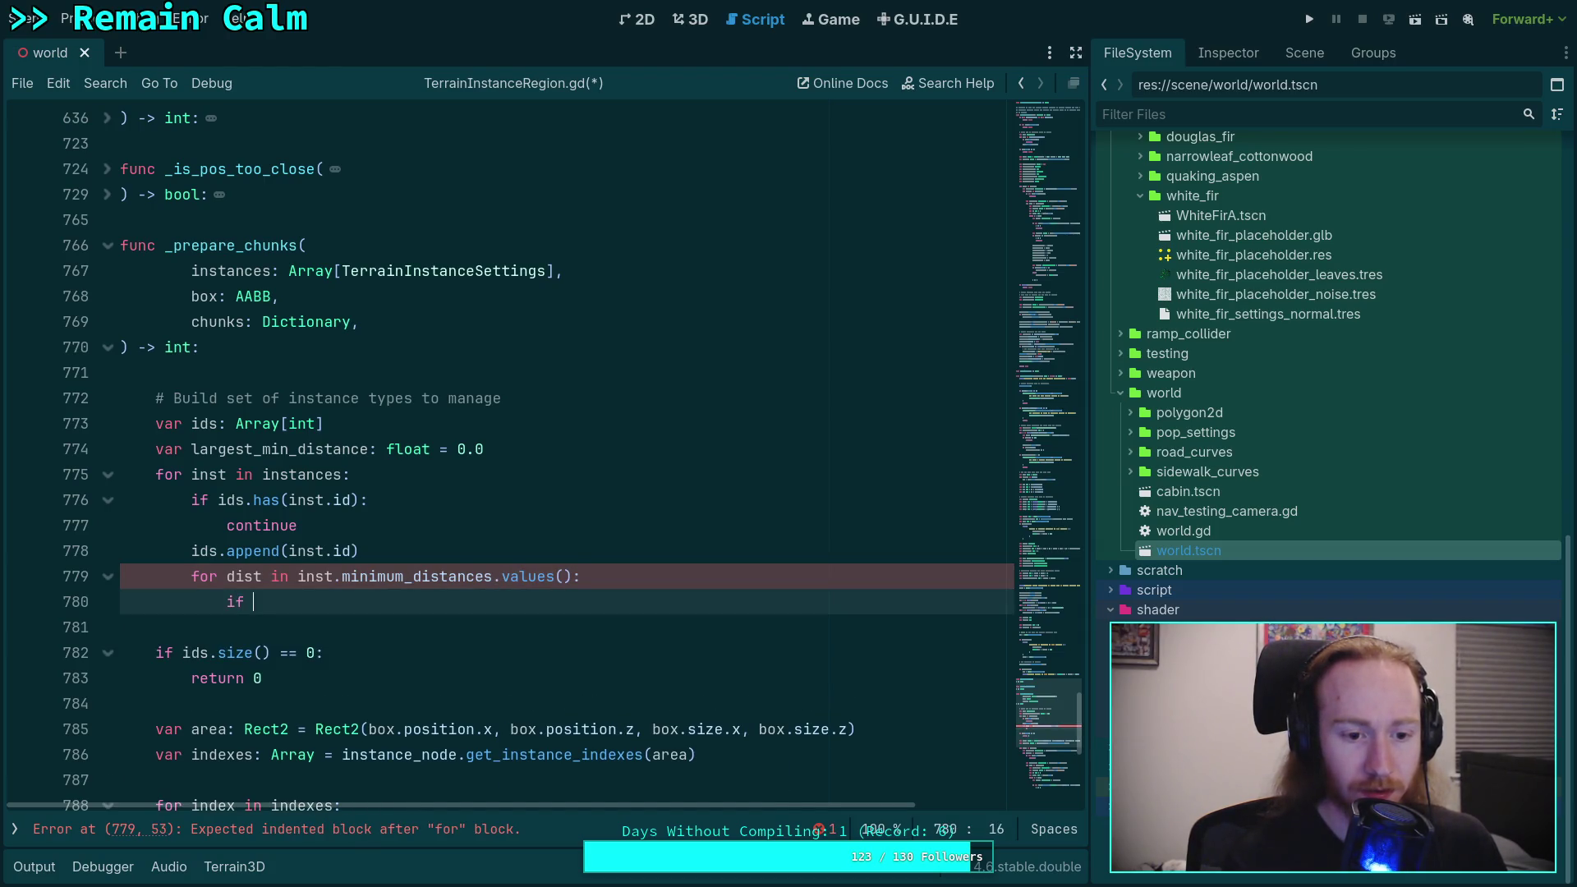
{"action": "type", "text": "dist >"}
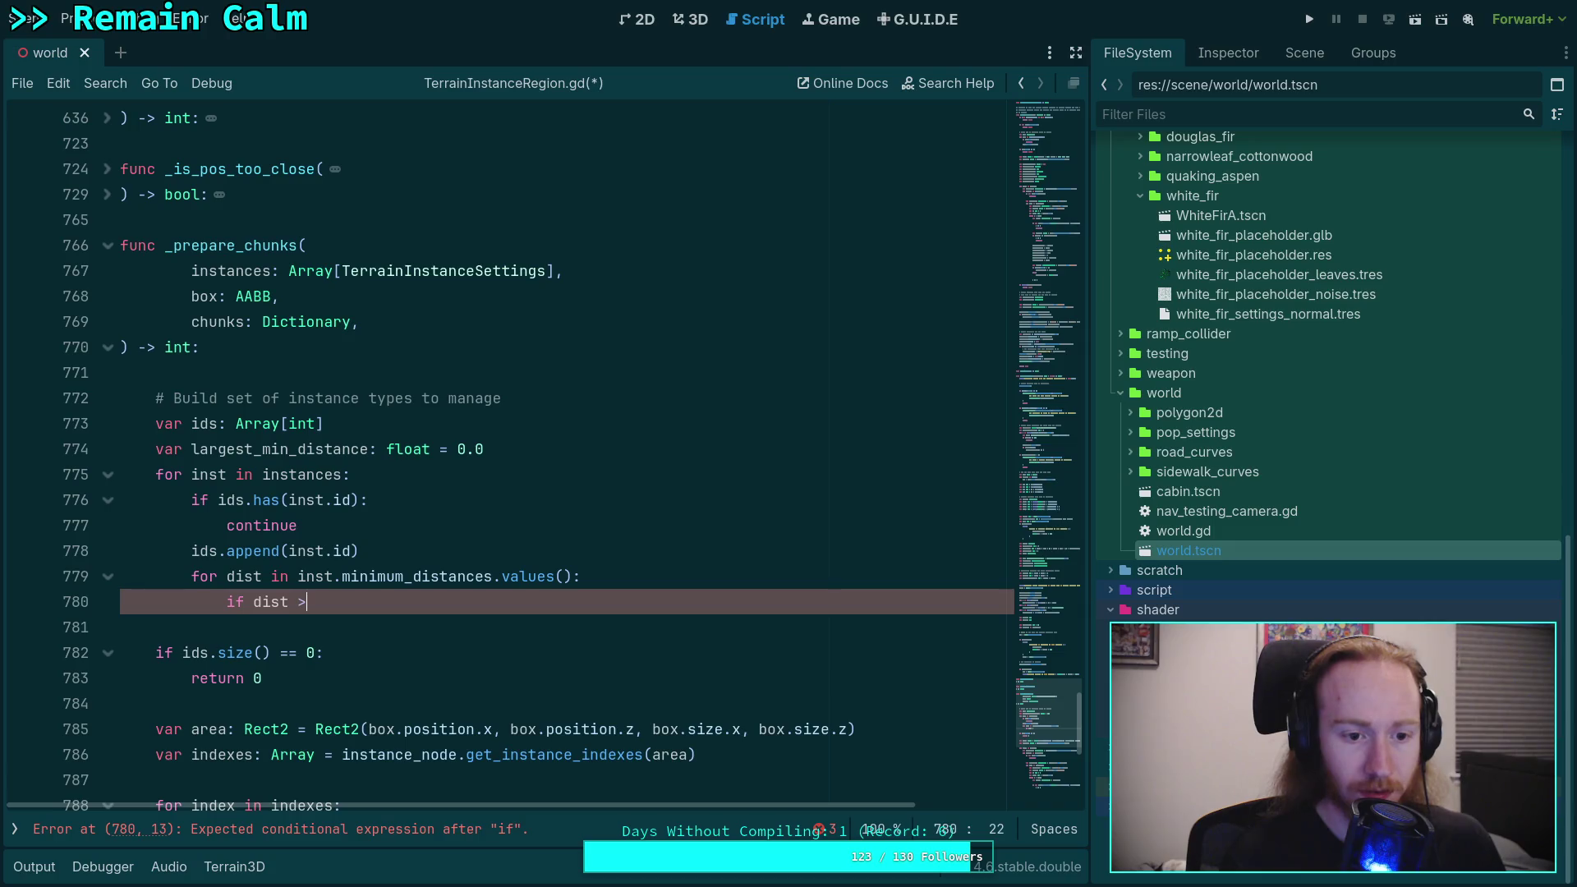
{"action": "key", "text": "Return"}
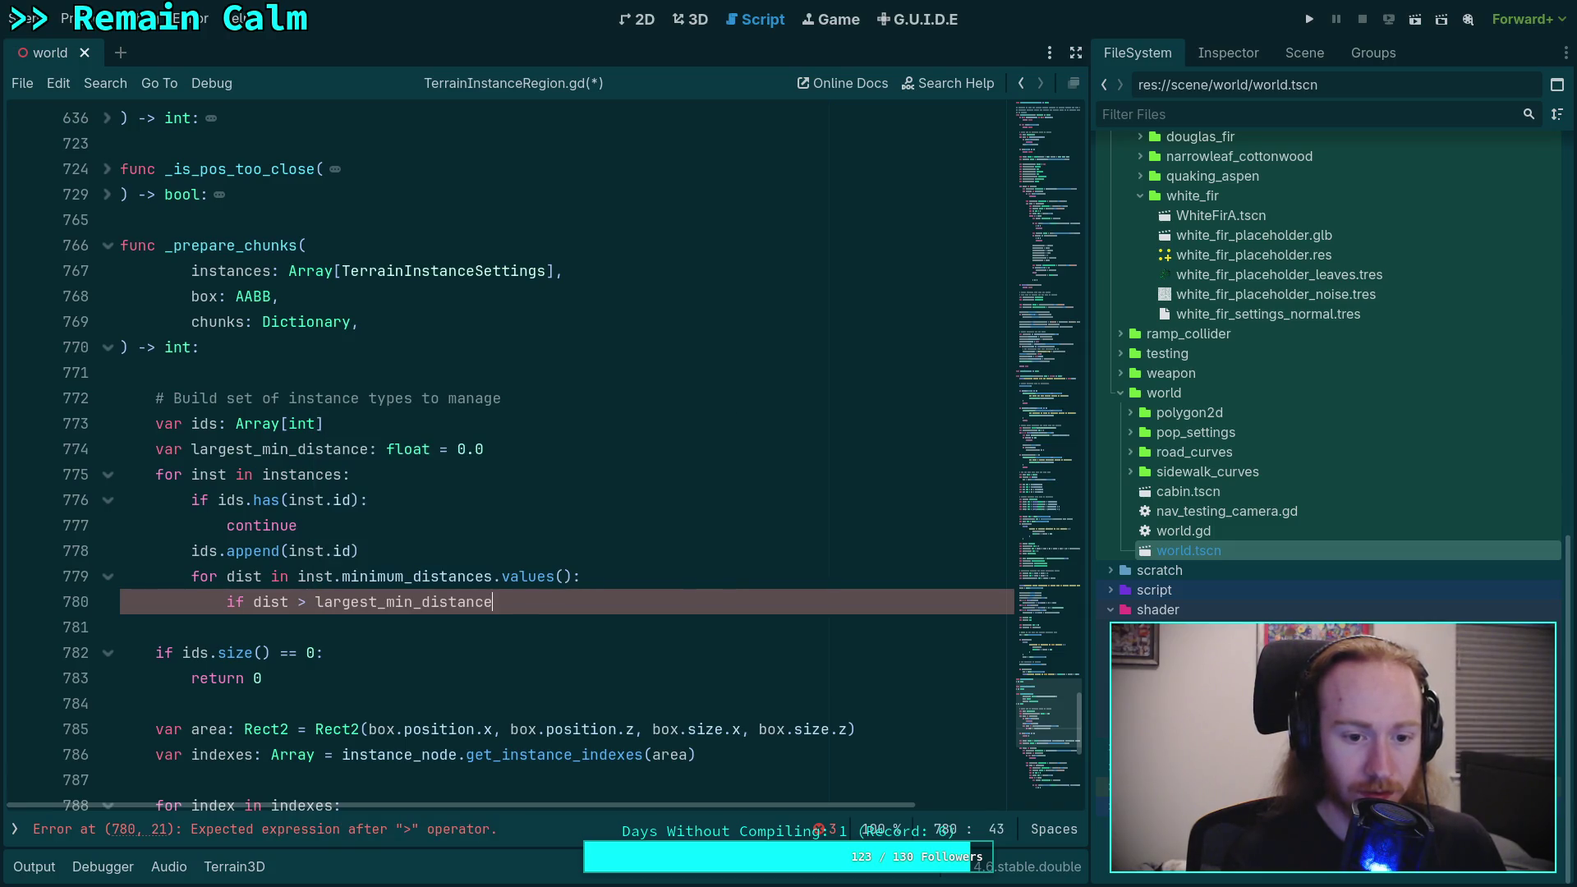
{"action": "type", "text": ":"}
{"action": "key", "text": "Return"}
{"action": "type", "text": "lar"}
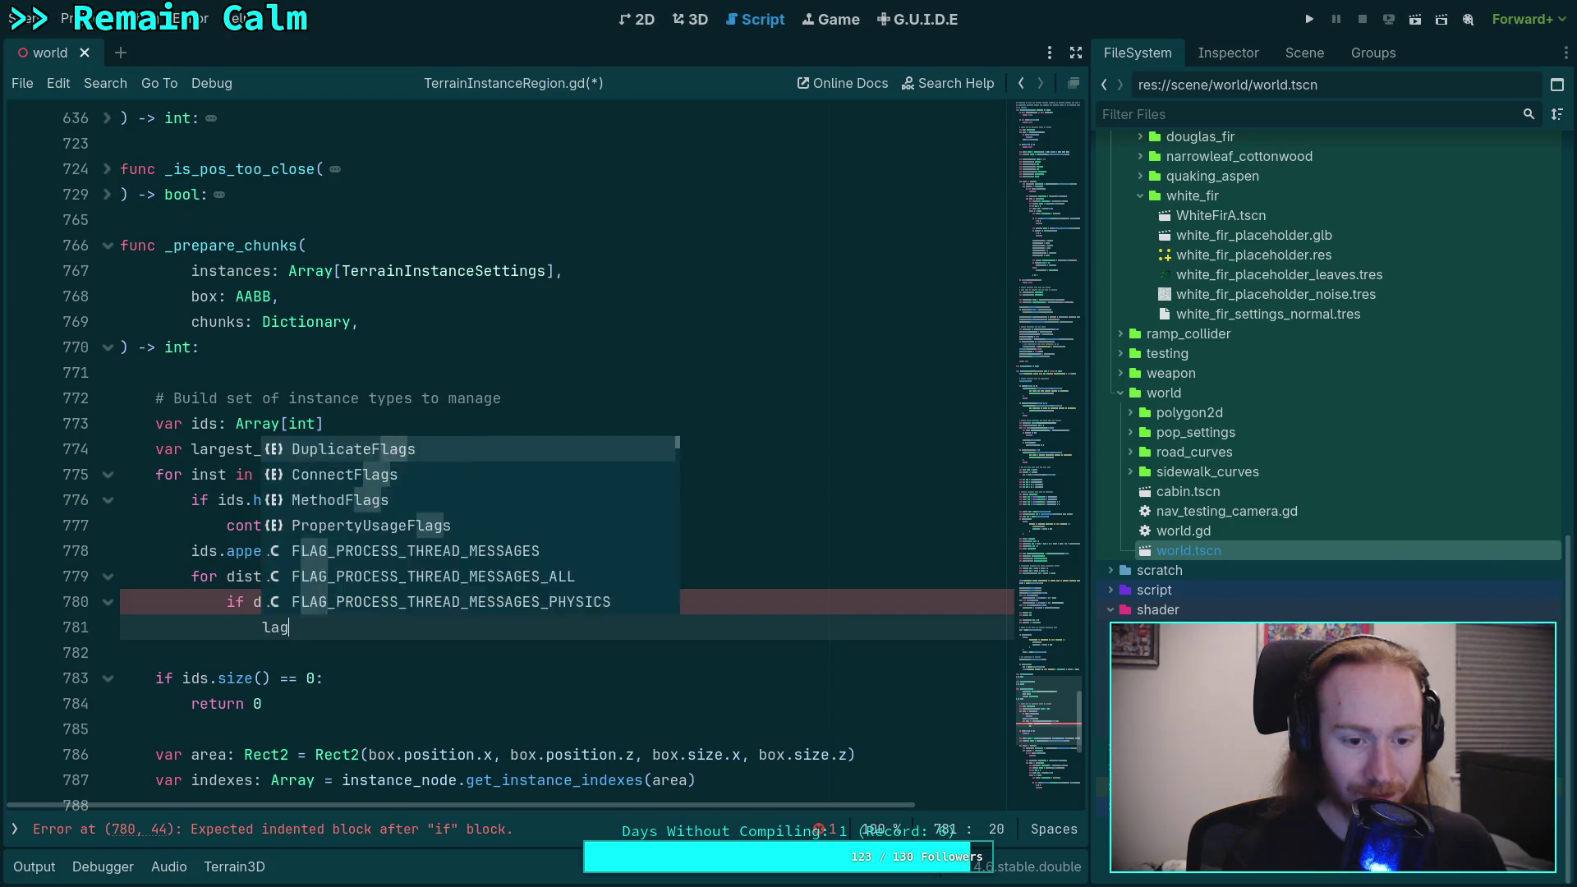
{"action": "key", "text": "Return"}
{"action": "type", "text": "distance = dist"}
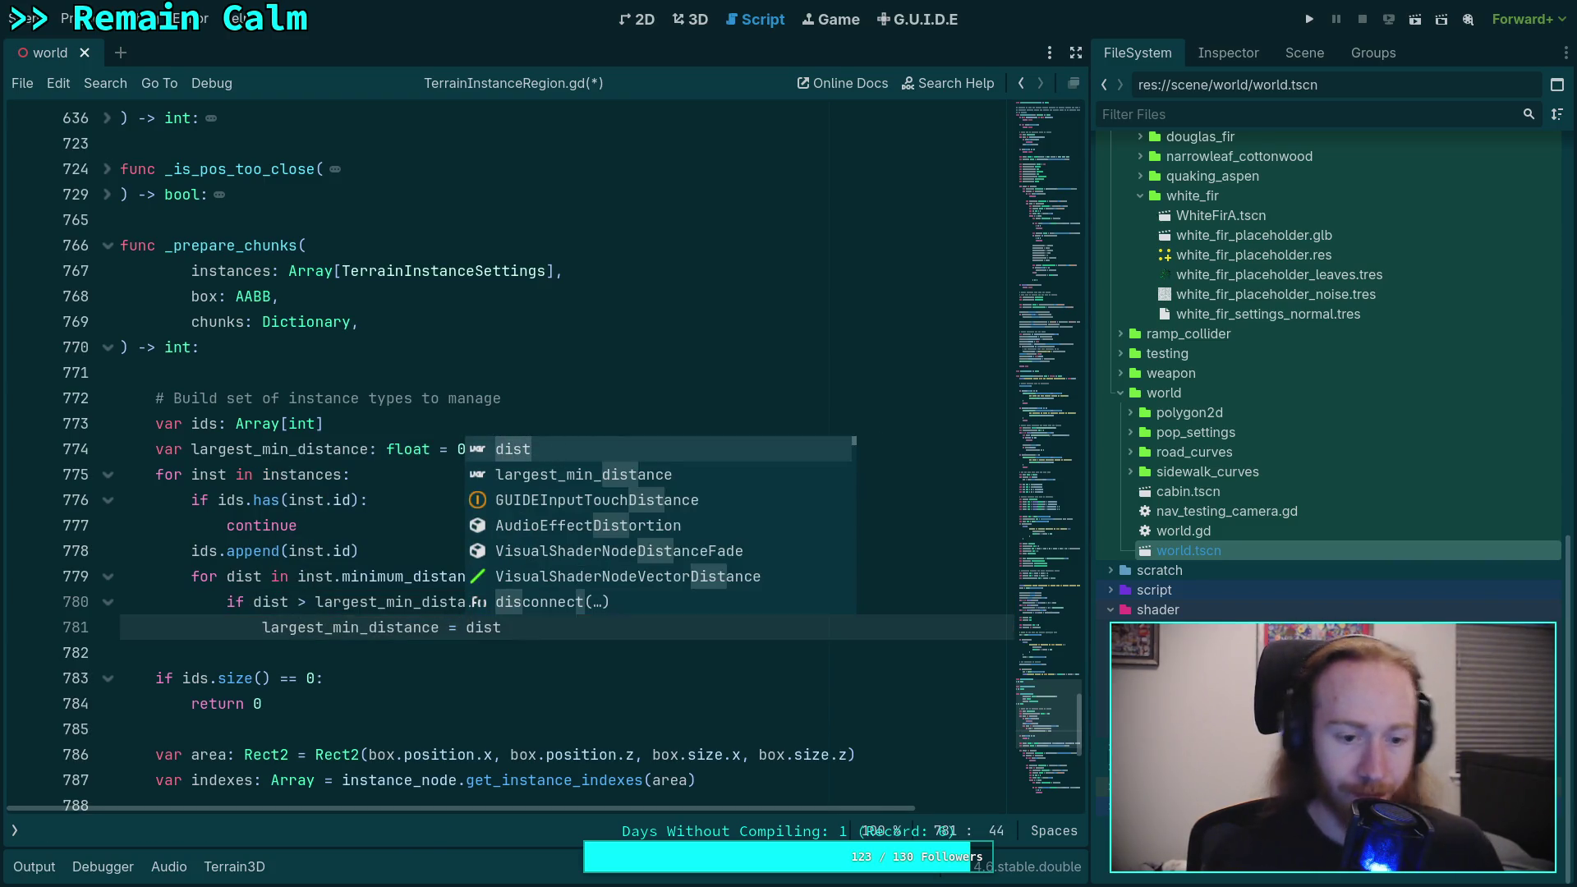
{"action": "key", "text": "Escape"}
{"action": "key", "text": "Down"}
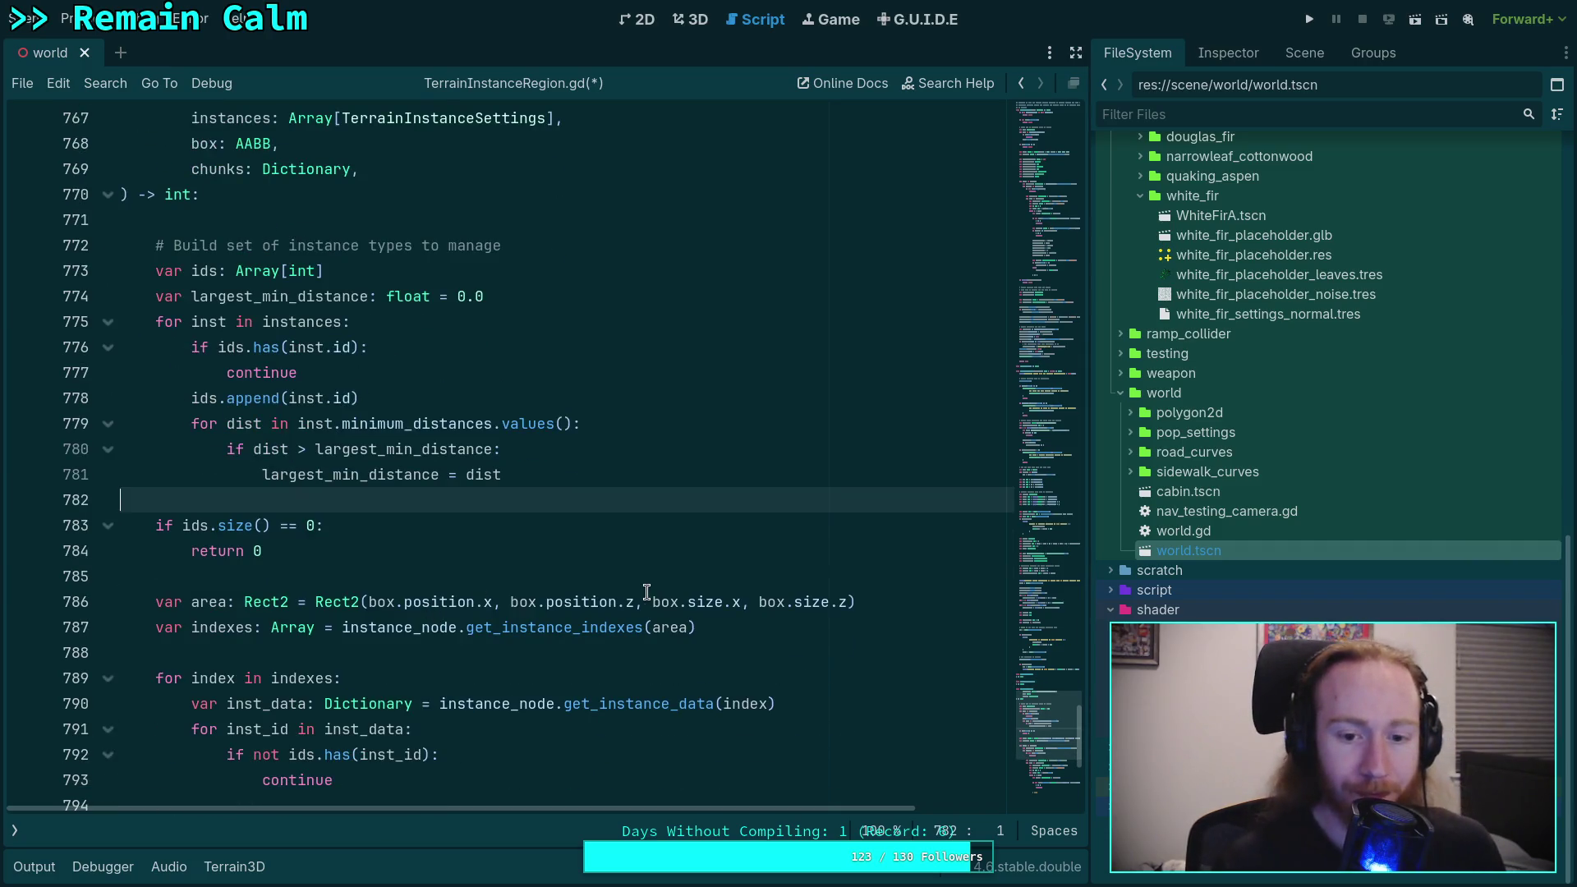
Step: Insert box.grow(largest_min_distance) on a new line above the area Rect2 declaration
{"action": "left_click", "coordinate": [494, 602]}
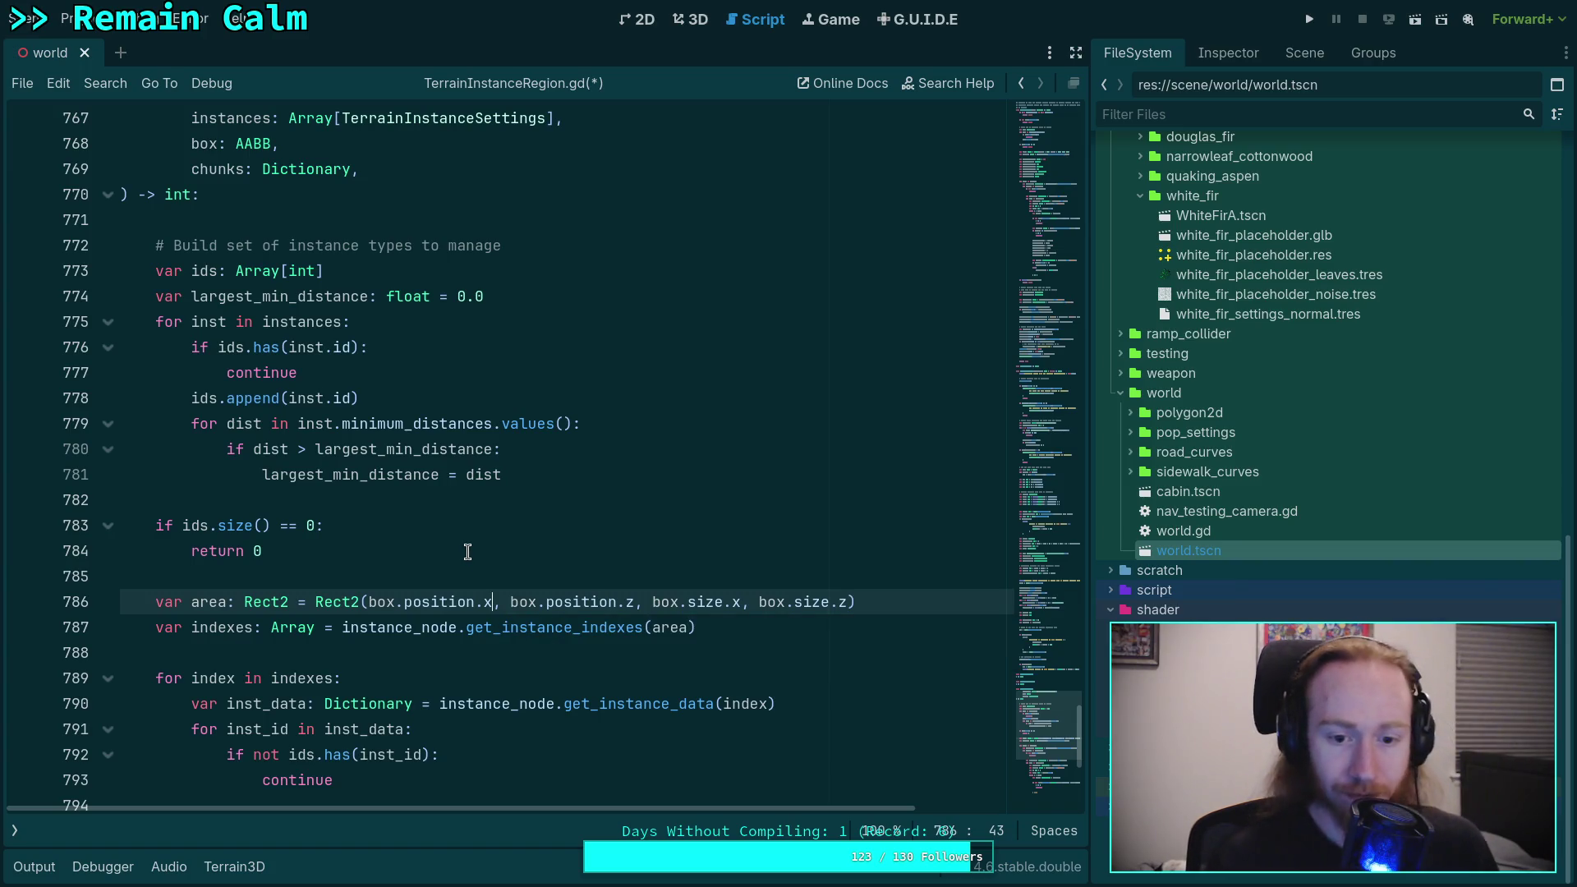
{"action": "left_click", "coordinate": [520, 552]}
{"action": "key", "text": "Down"}
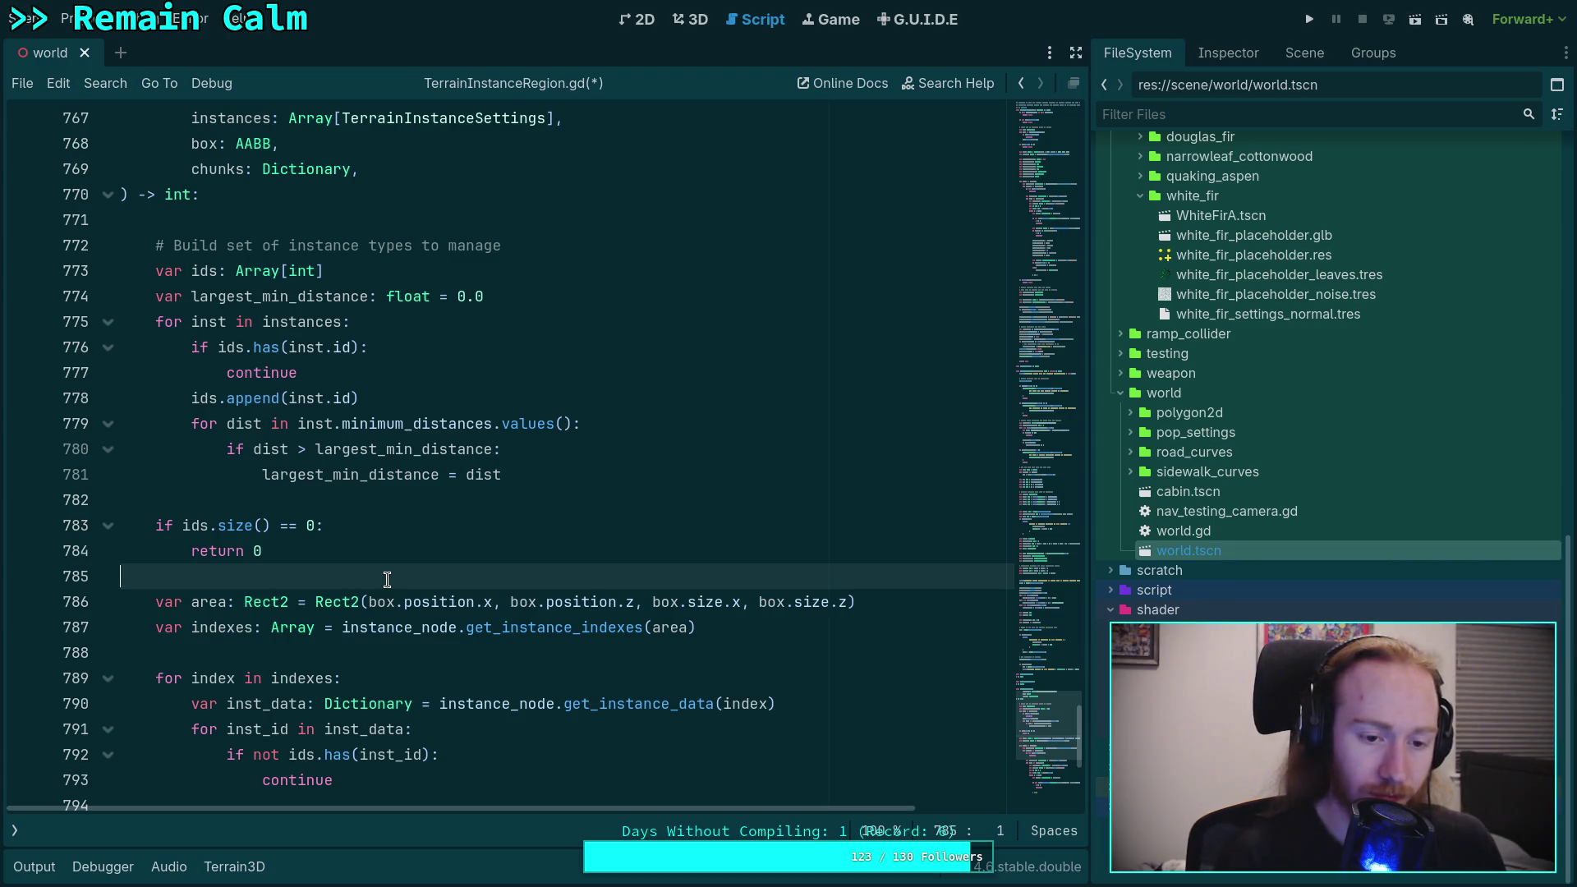
{"action": "key", "text": "Return"}
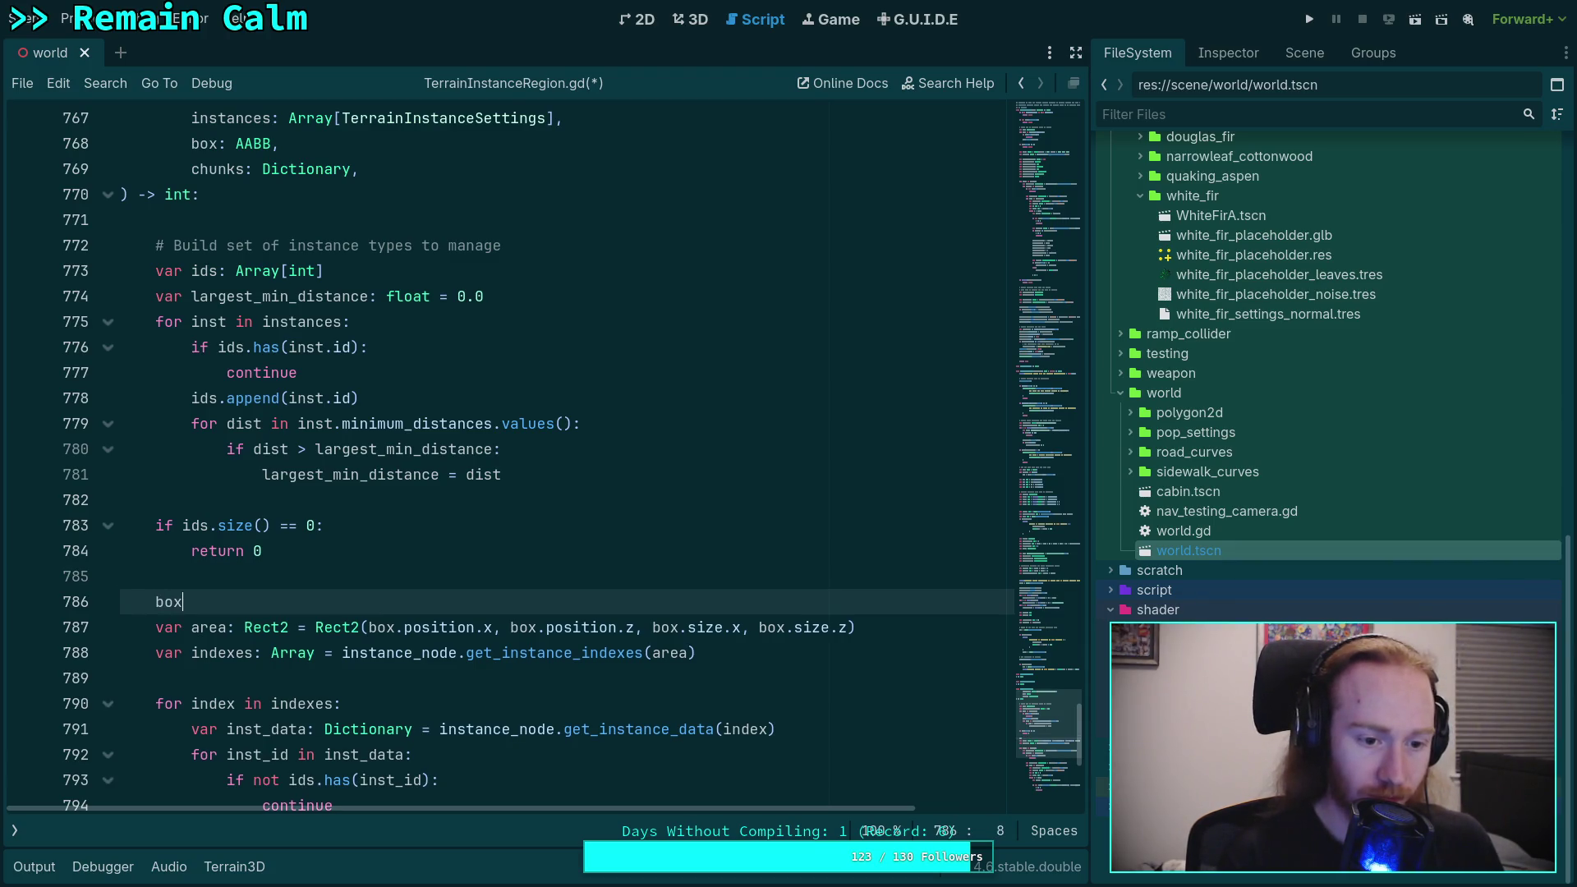
{"action": "type", "text": ".pos"}
{"action": "key", "text": "Return"}
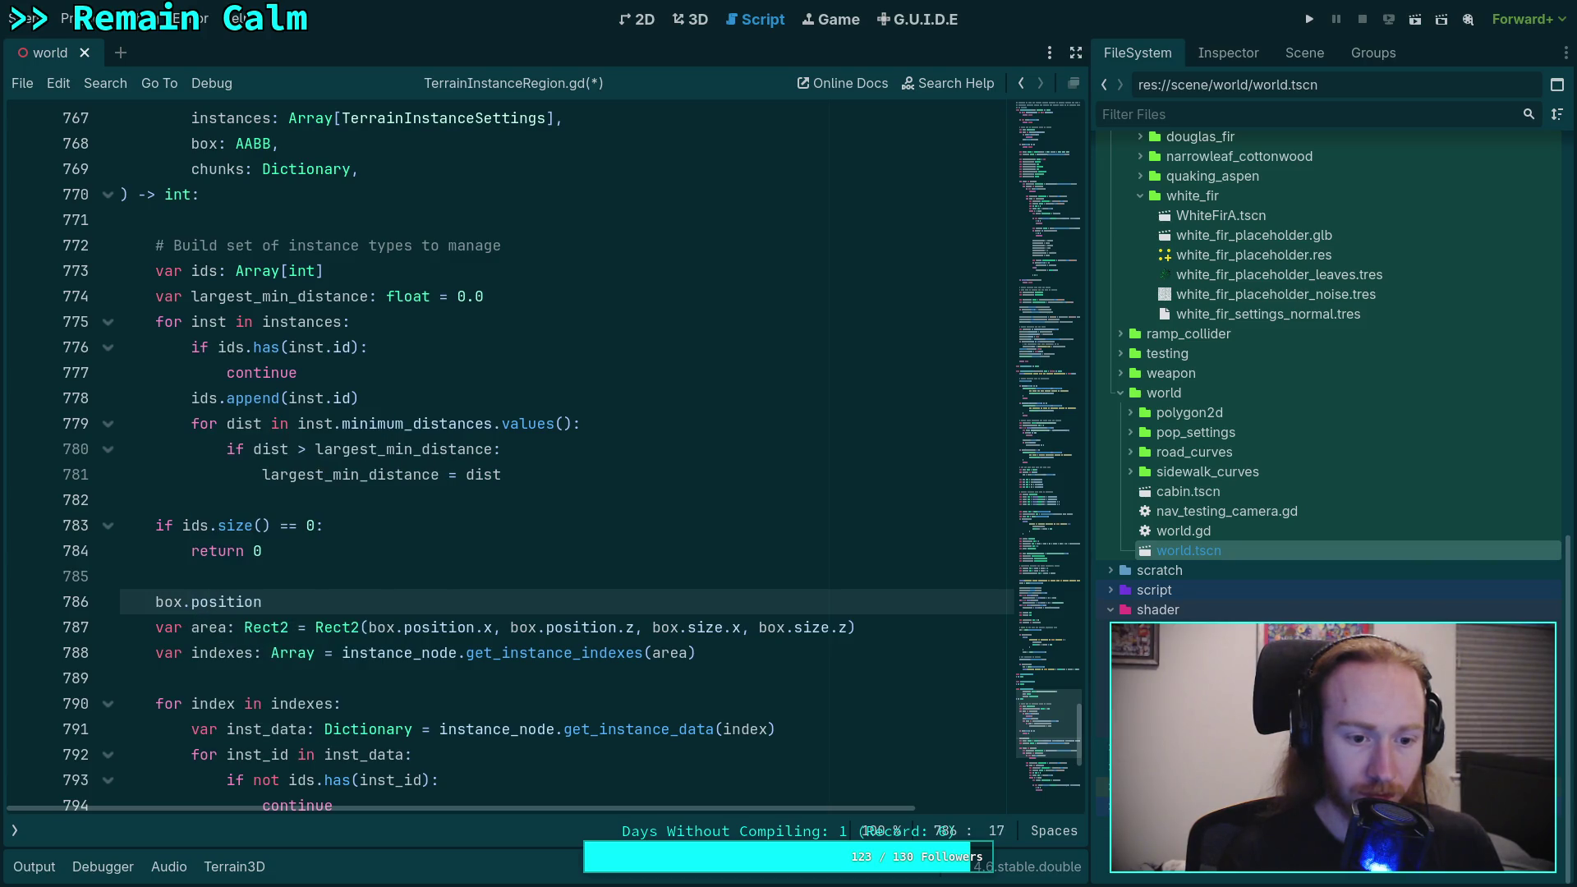
{"action": "type", "text": " -="}
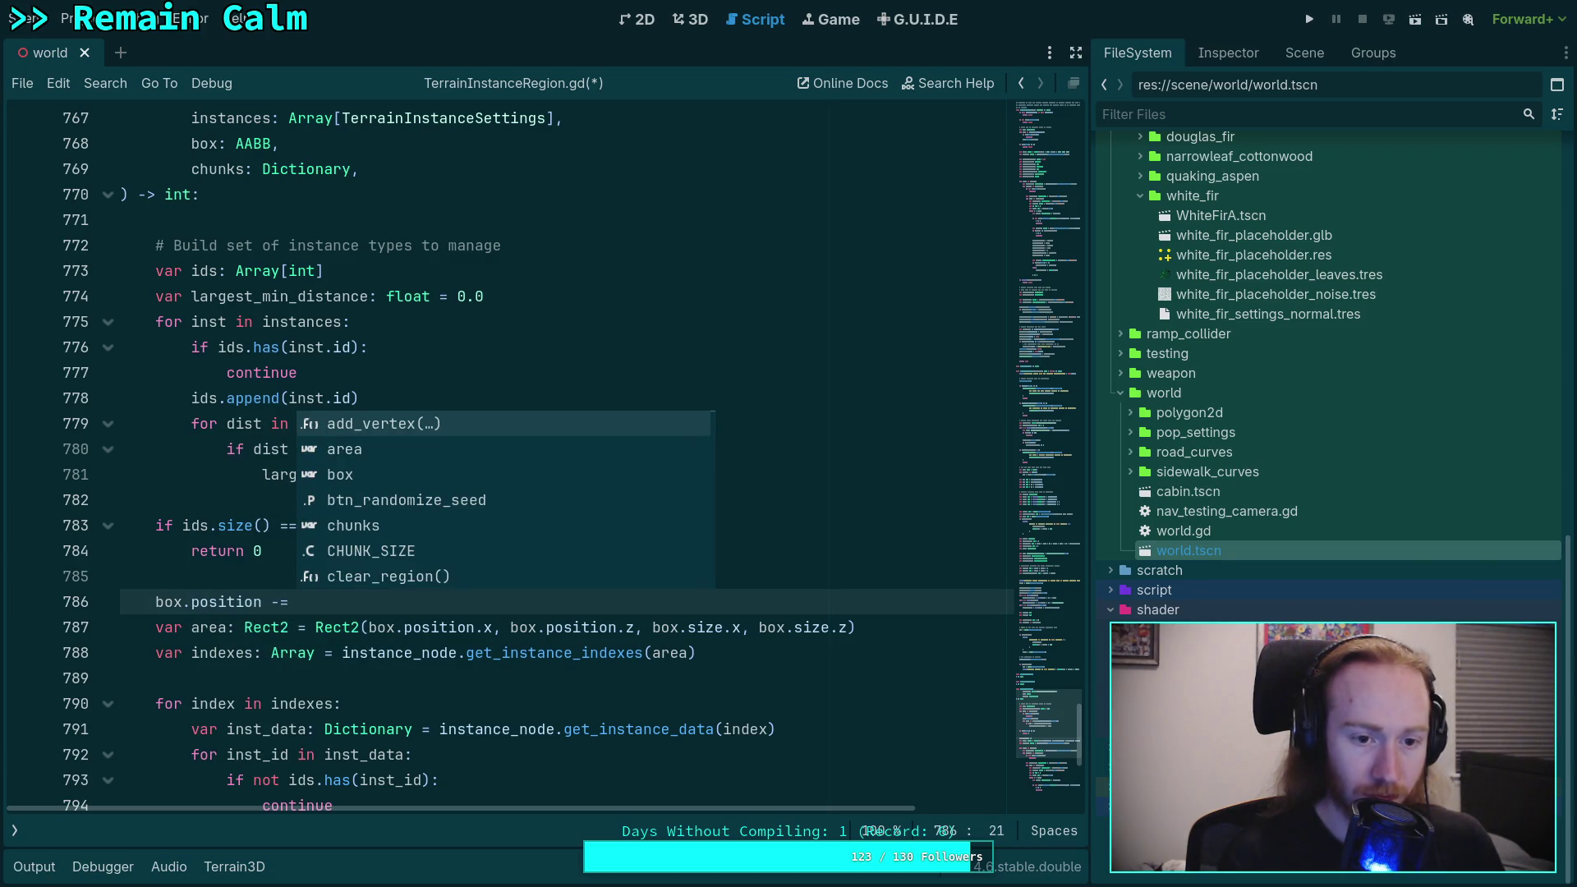
{"action": "key", "text": "BackSpace"}
{"action": "key", "text": "BackSpace"}
{"action": "key", "text": "BackSpace"}
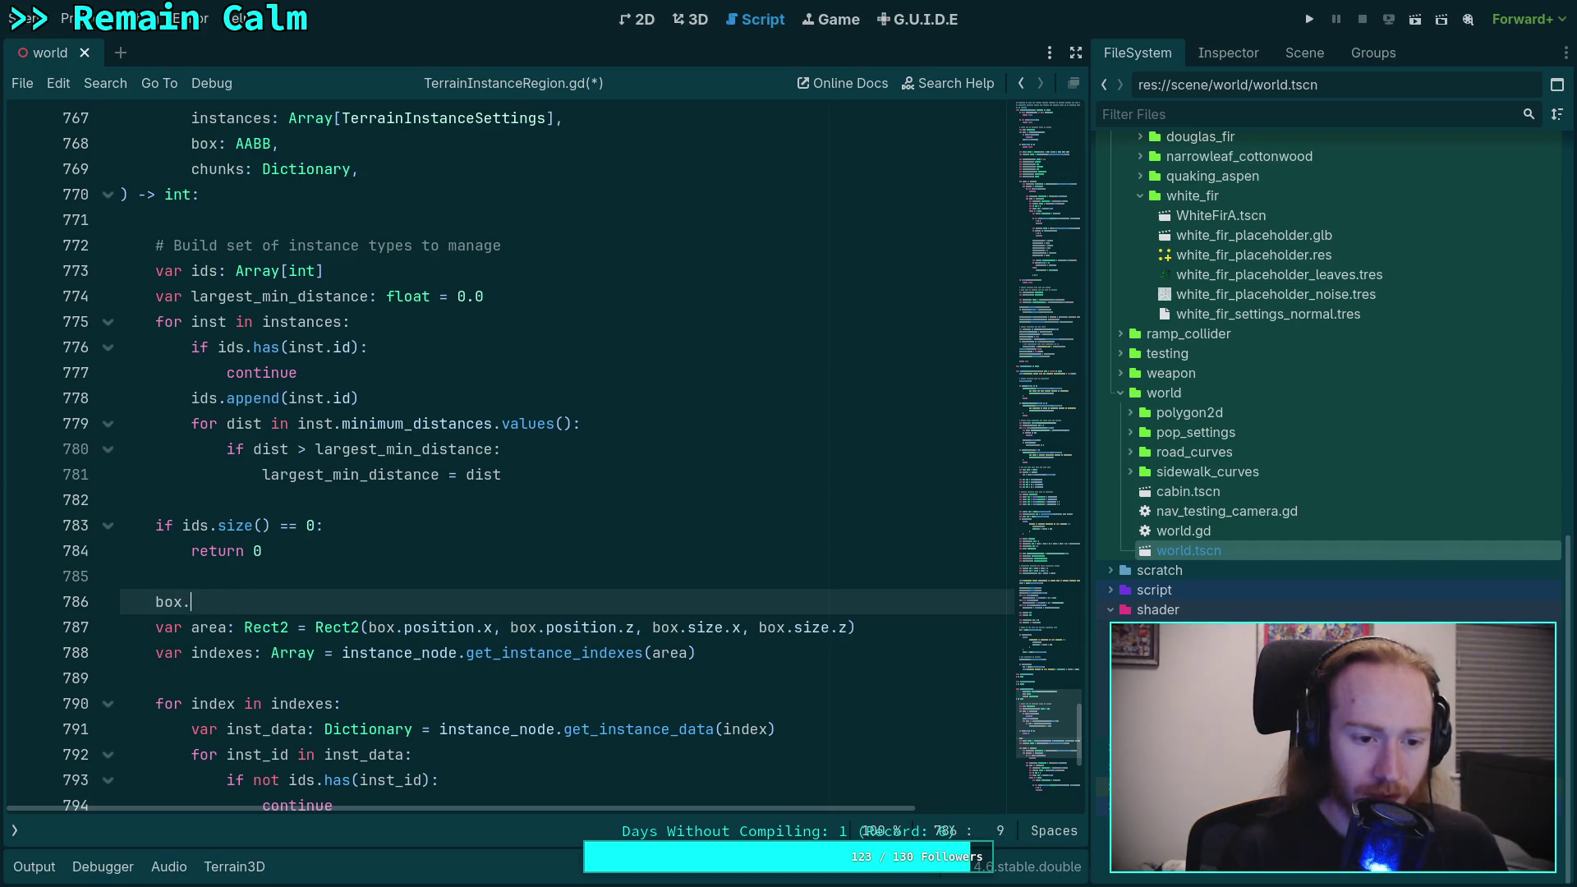
{"action": "key", "text": "Down"}
{"action": "key", "text": "Down"}
{"action": "key", "text": "Down"}
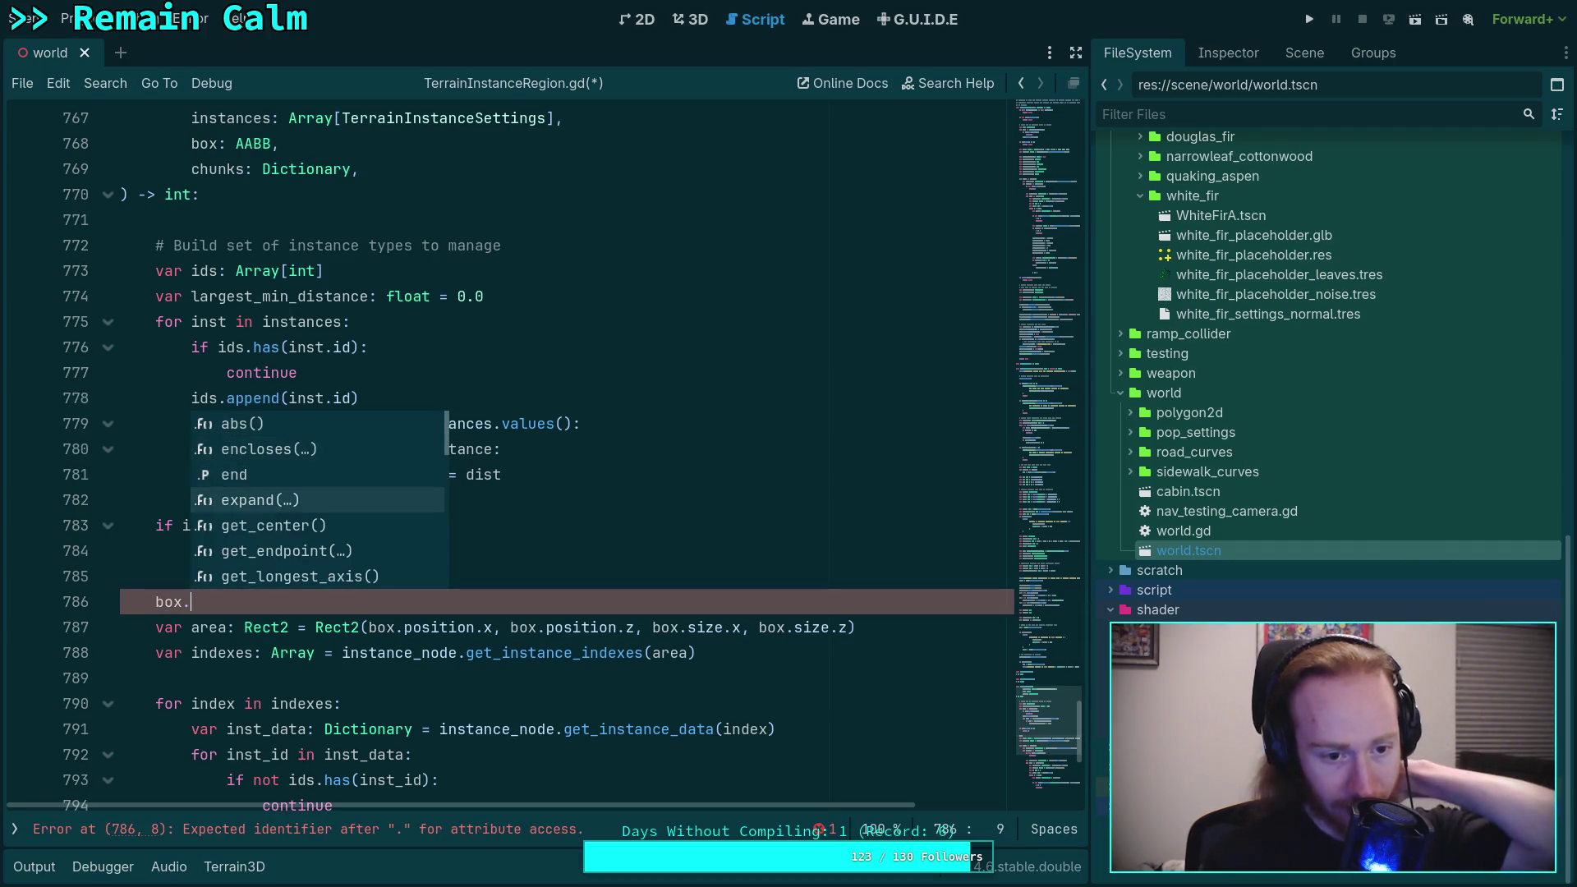
{"action": "key", "text": "Return"}
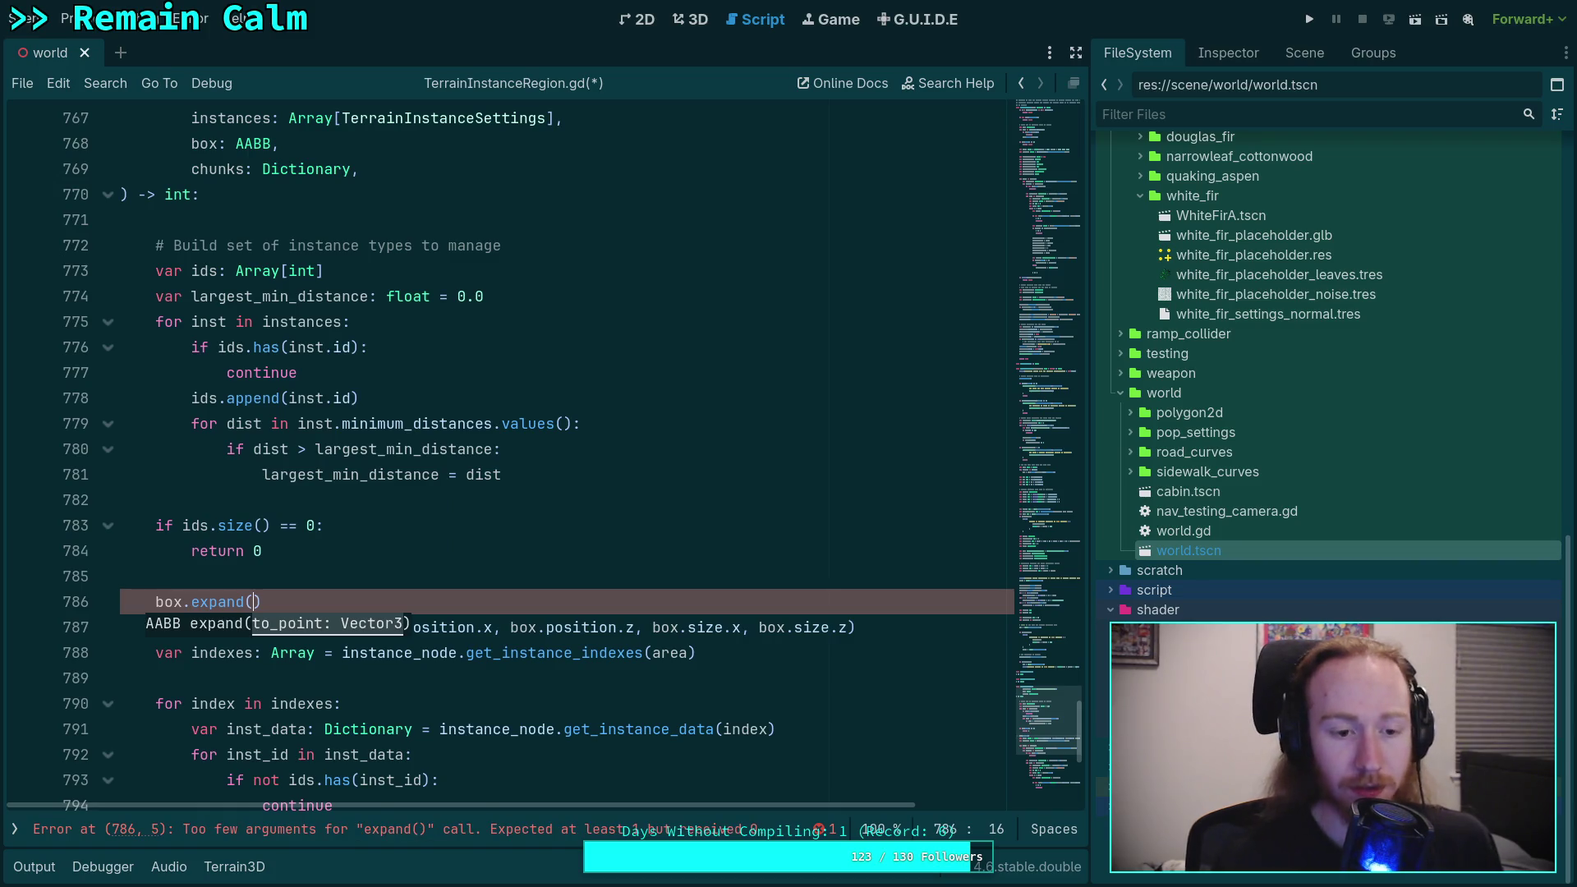
{"action": "key", "text": "BackSpace"}
{"action": "key", "text": "BackSpace"}
{"action": "key", "text": "BackSpace"}
{"action": "type", "text": "gr"}
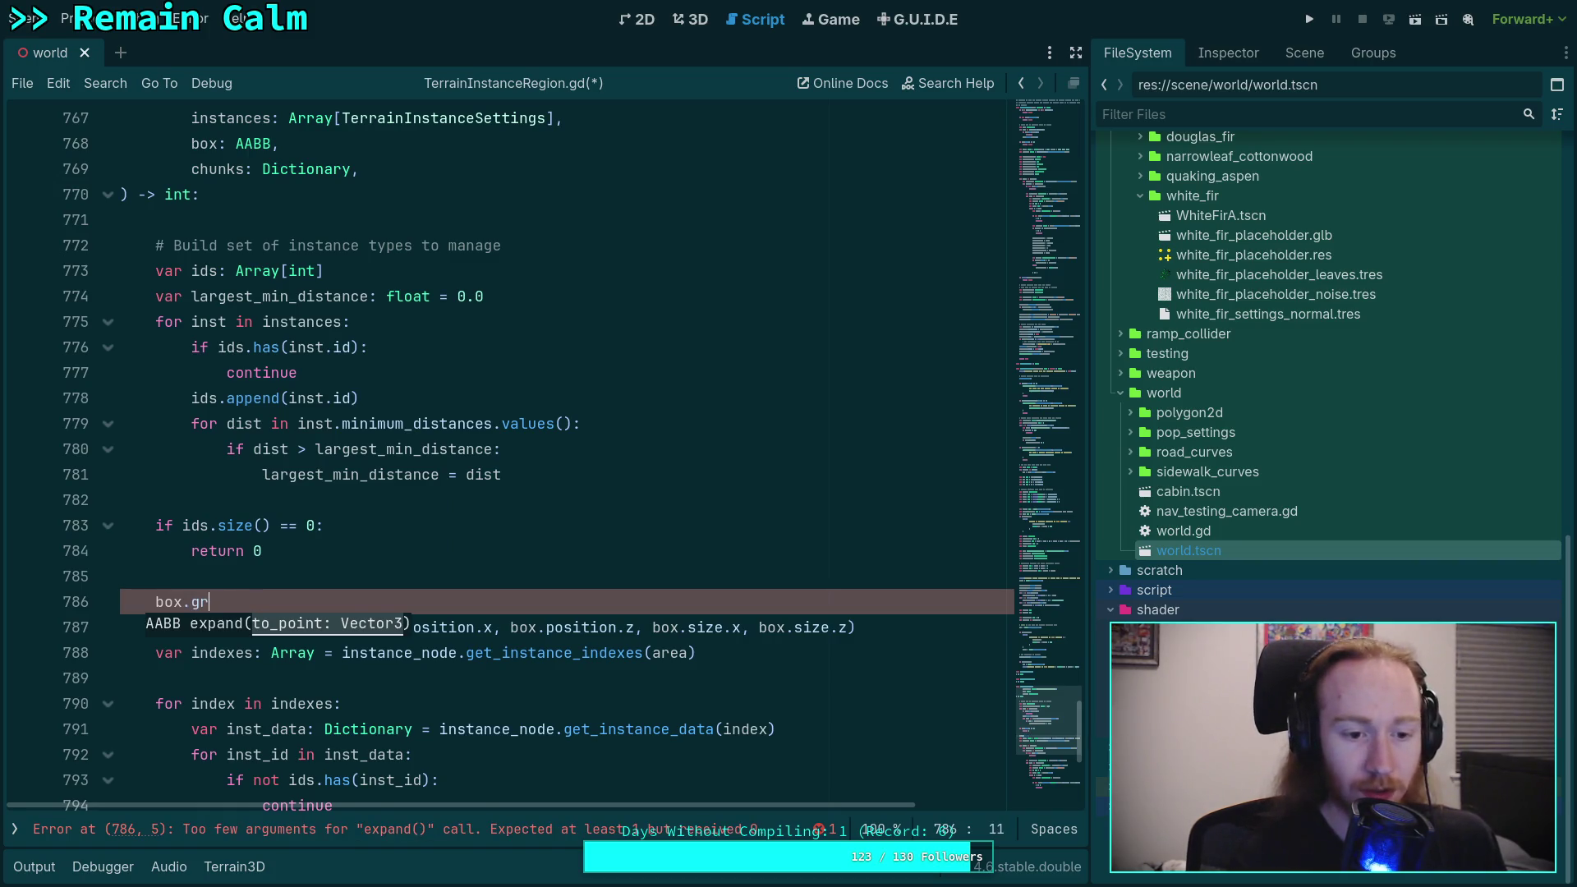
{"action": "key", "text": "Return"}
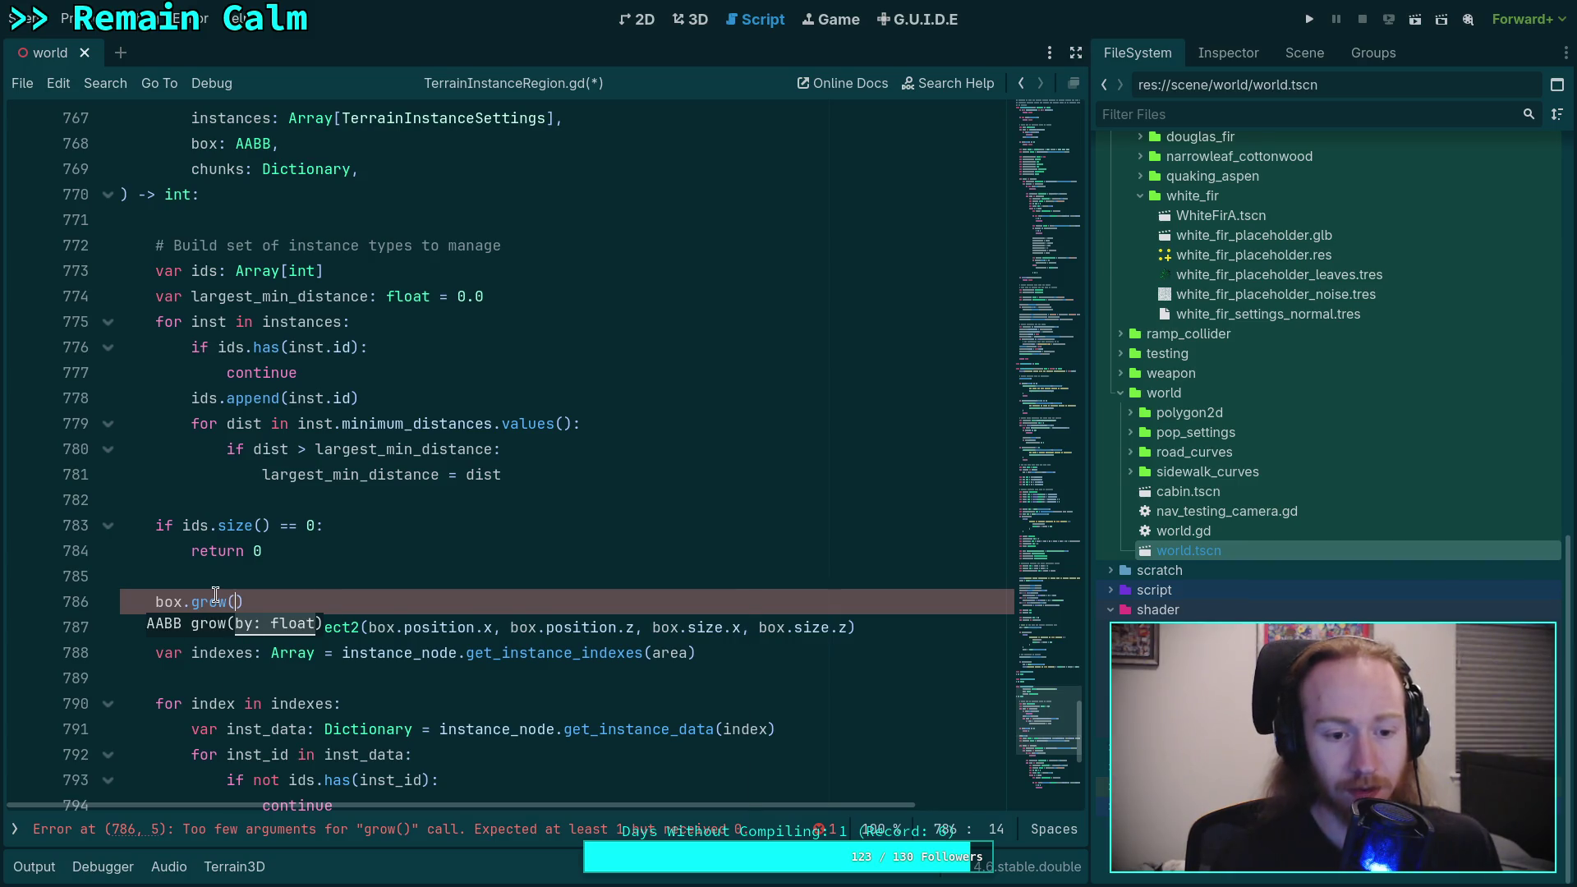
{"action": "mouse_move", "coordinate": [215, 594]}
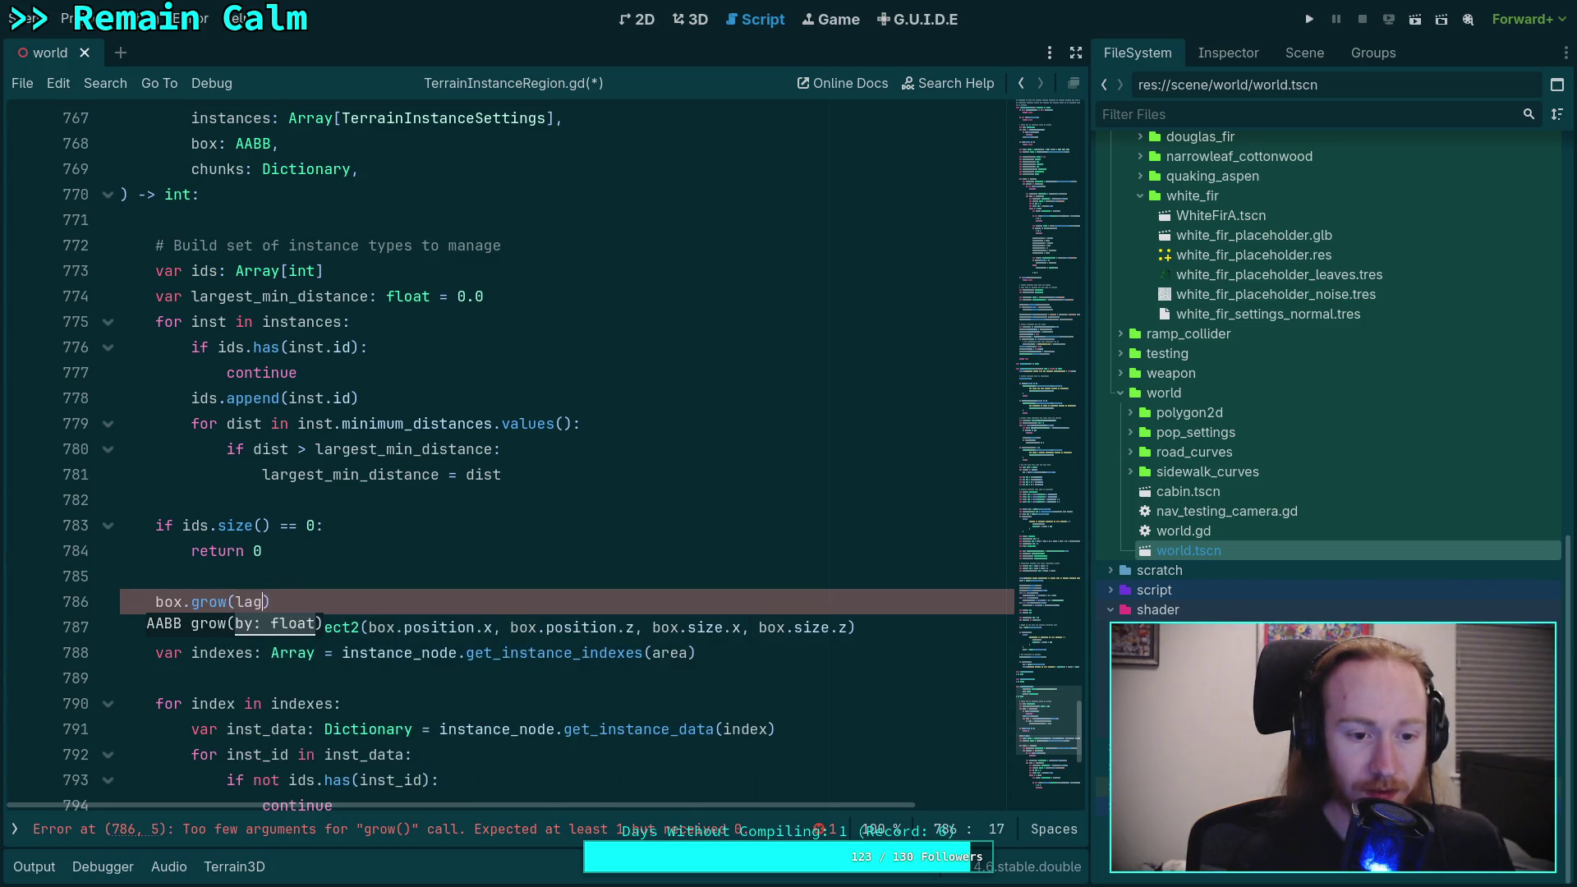
{"action": "type", "text": "larg"}
{"action": "key", "text": "Return"}
{"action": "left_click", "coordinate": [710, 656]}
{"action": "scroll", "coordinate": [673, 702], "scroll_direction": "down", "scroll_amount": 4}
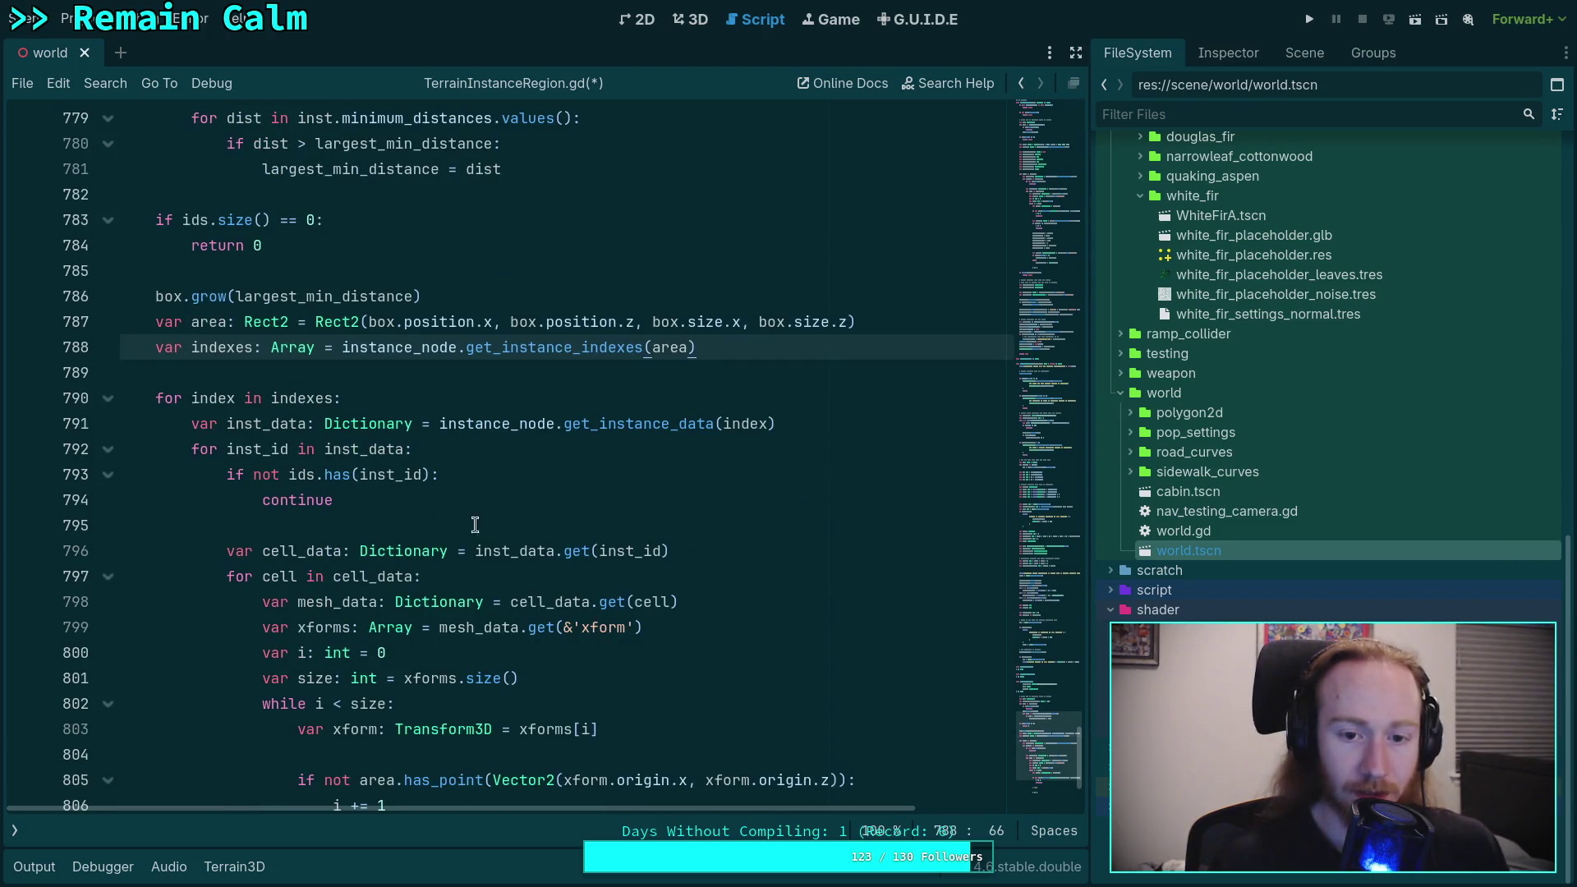
{"action": "double_click", "coordinate": [285, 398]}
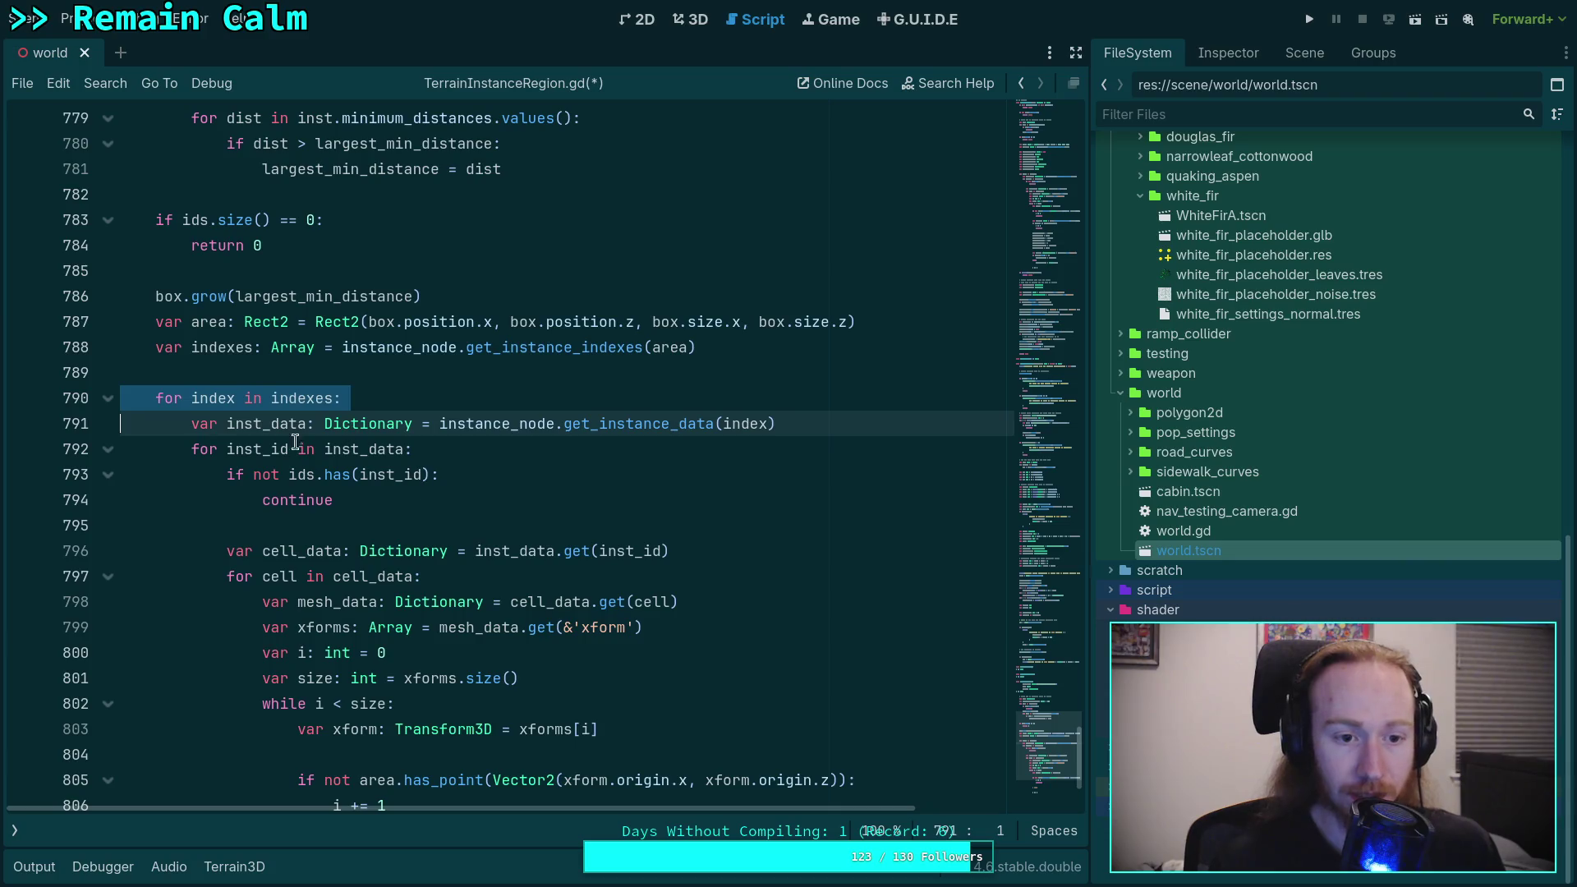
{"action": "left_click", "coordinate": [210, 402]}
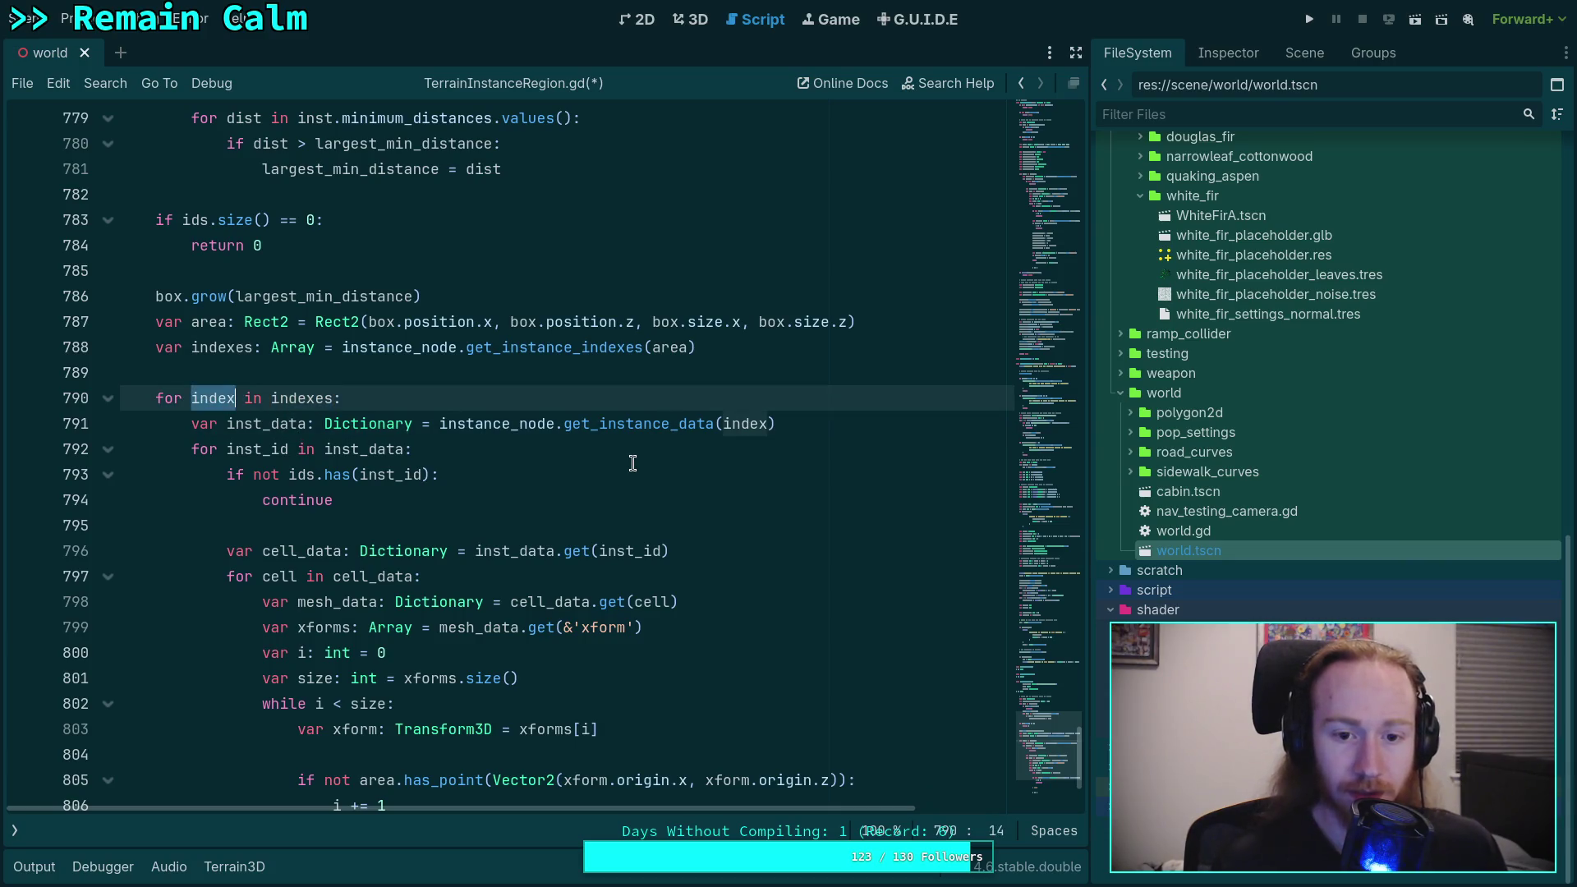
{"action": "double_click", "coordinate": [259, 423]}
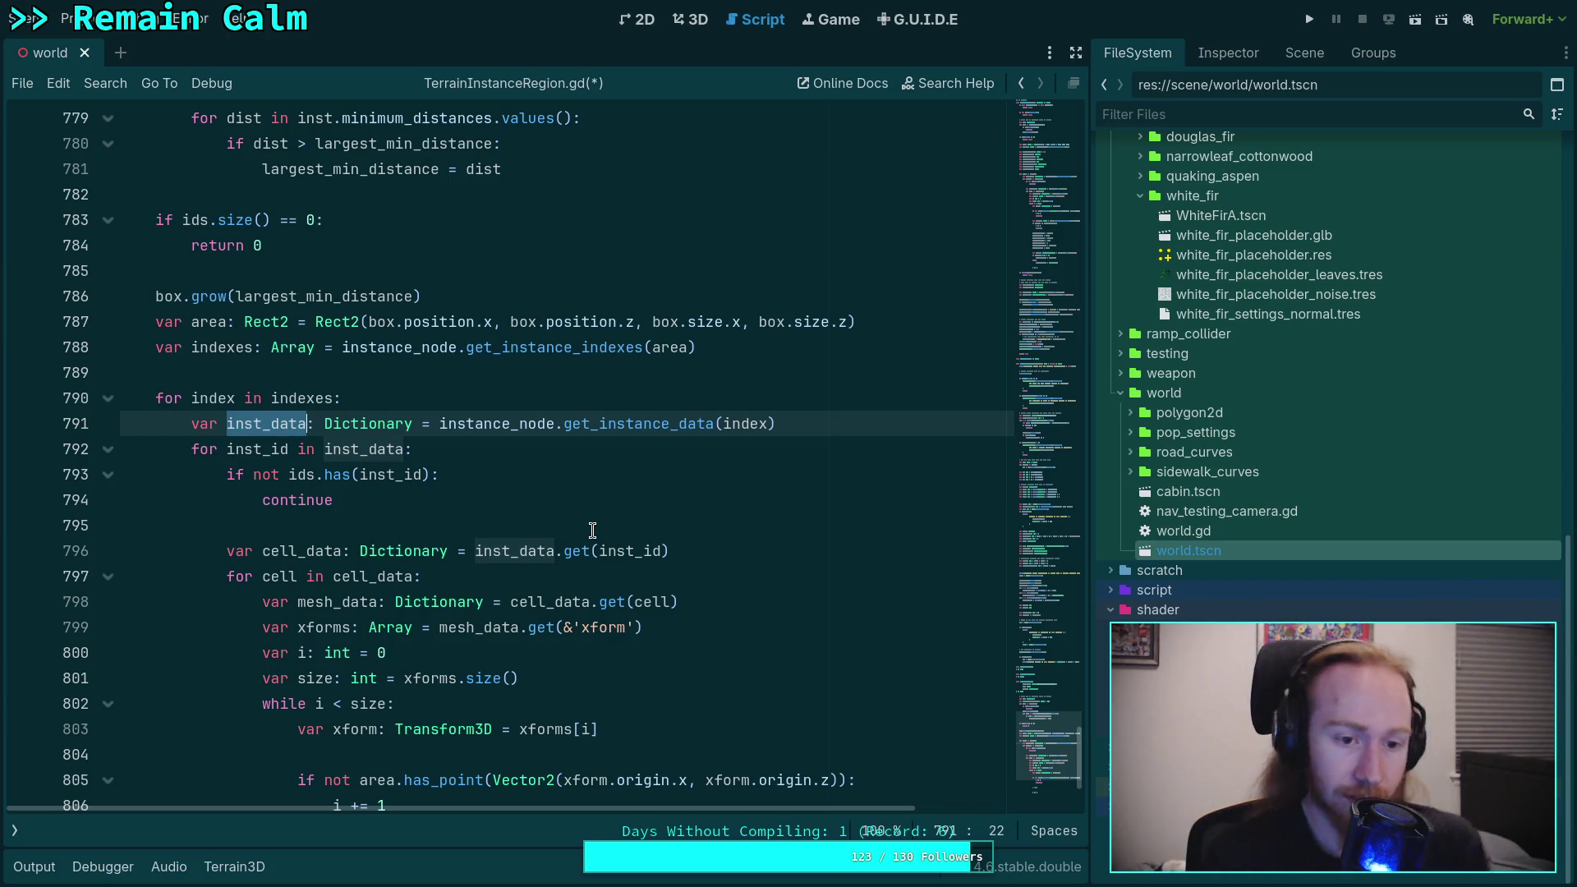
{"action": "scroll", "coordinate": [580, 546], "scroll_direction": "down", "scroll_amount": 1}
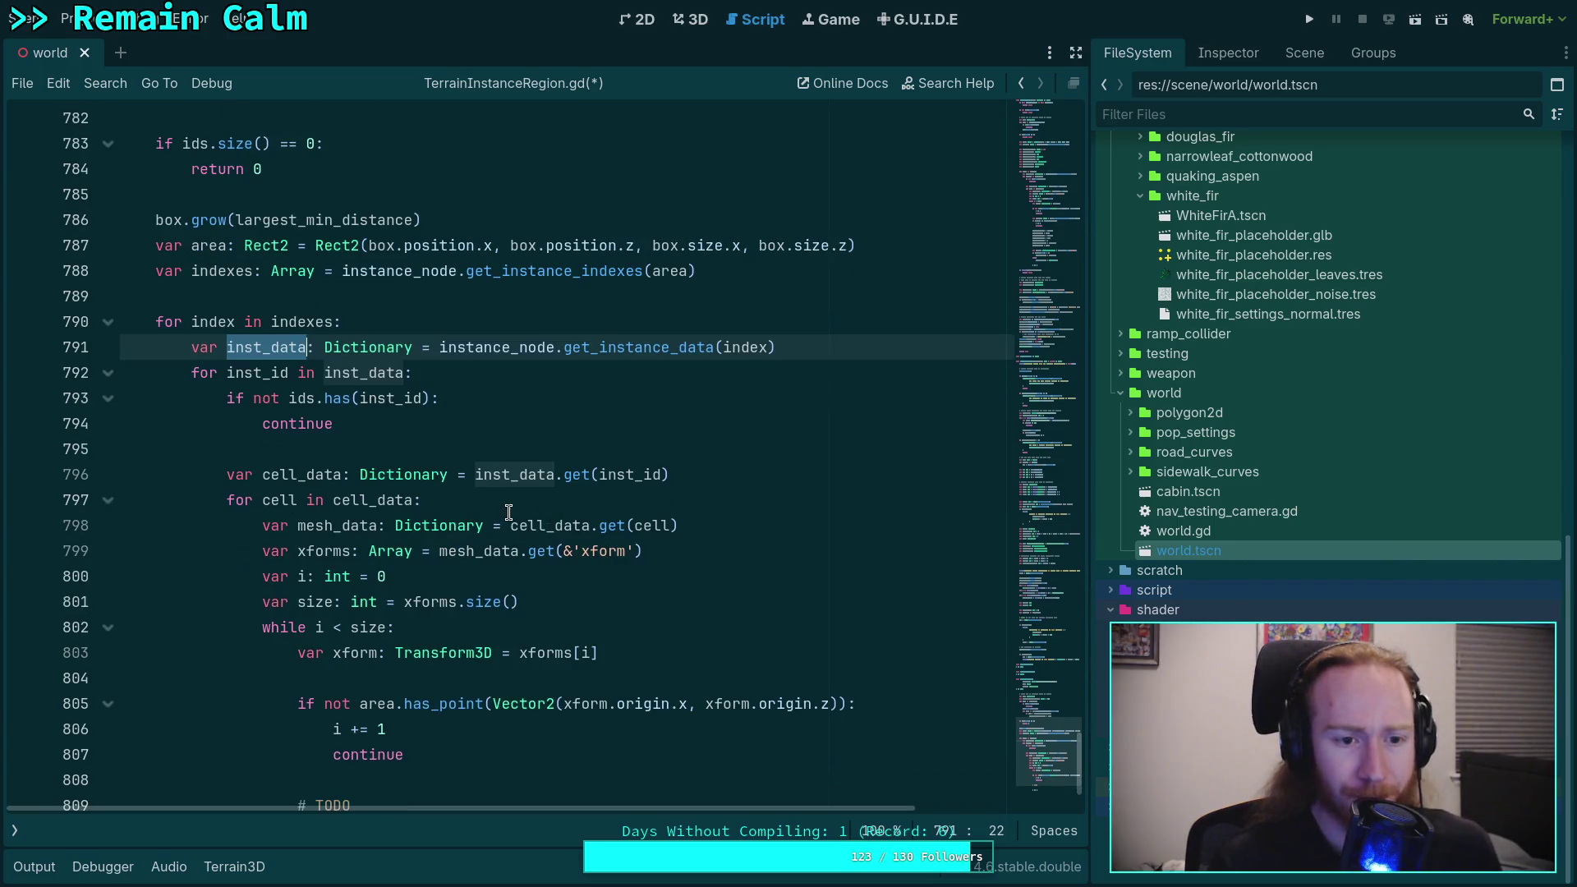
{"action": "double_click", "coordinate": [252, 370]}
{"action": "double_click", "coordinate": [337, 370]}
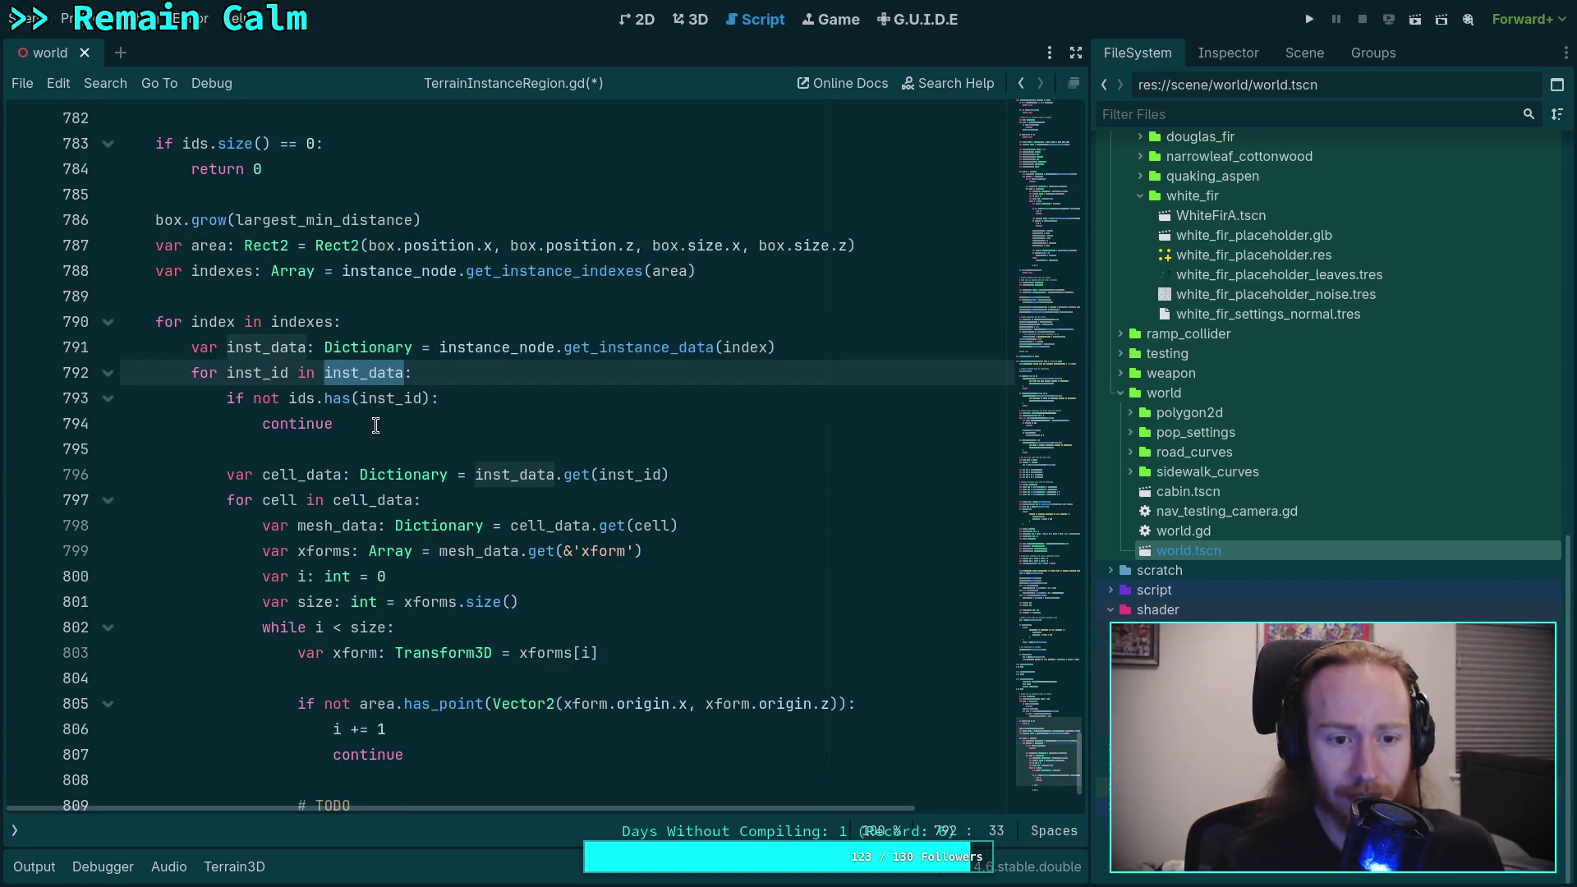
{"action": "double_click", "coordinate": [383, 400]}
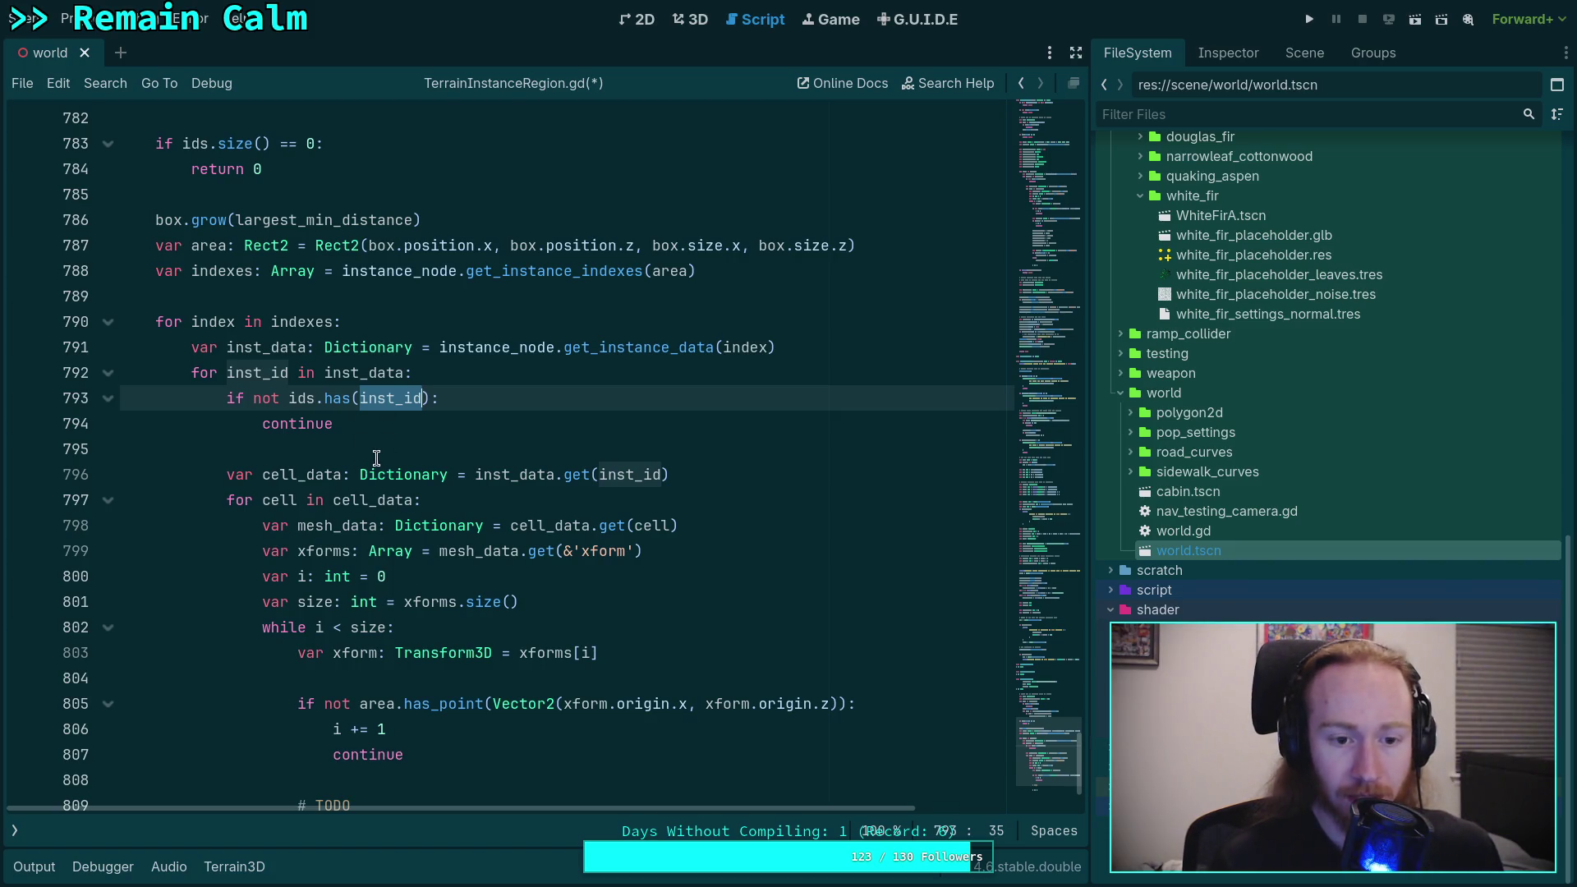
{"action": "double_click", "coordinate": [315, 477]}
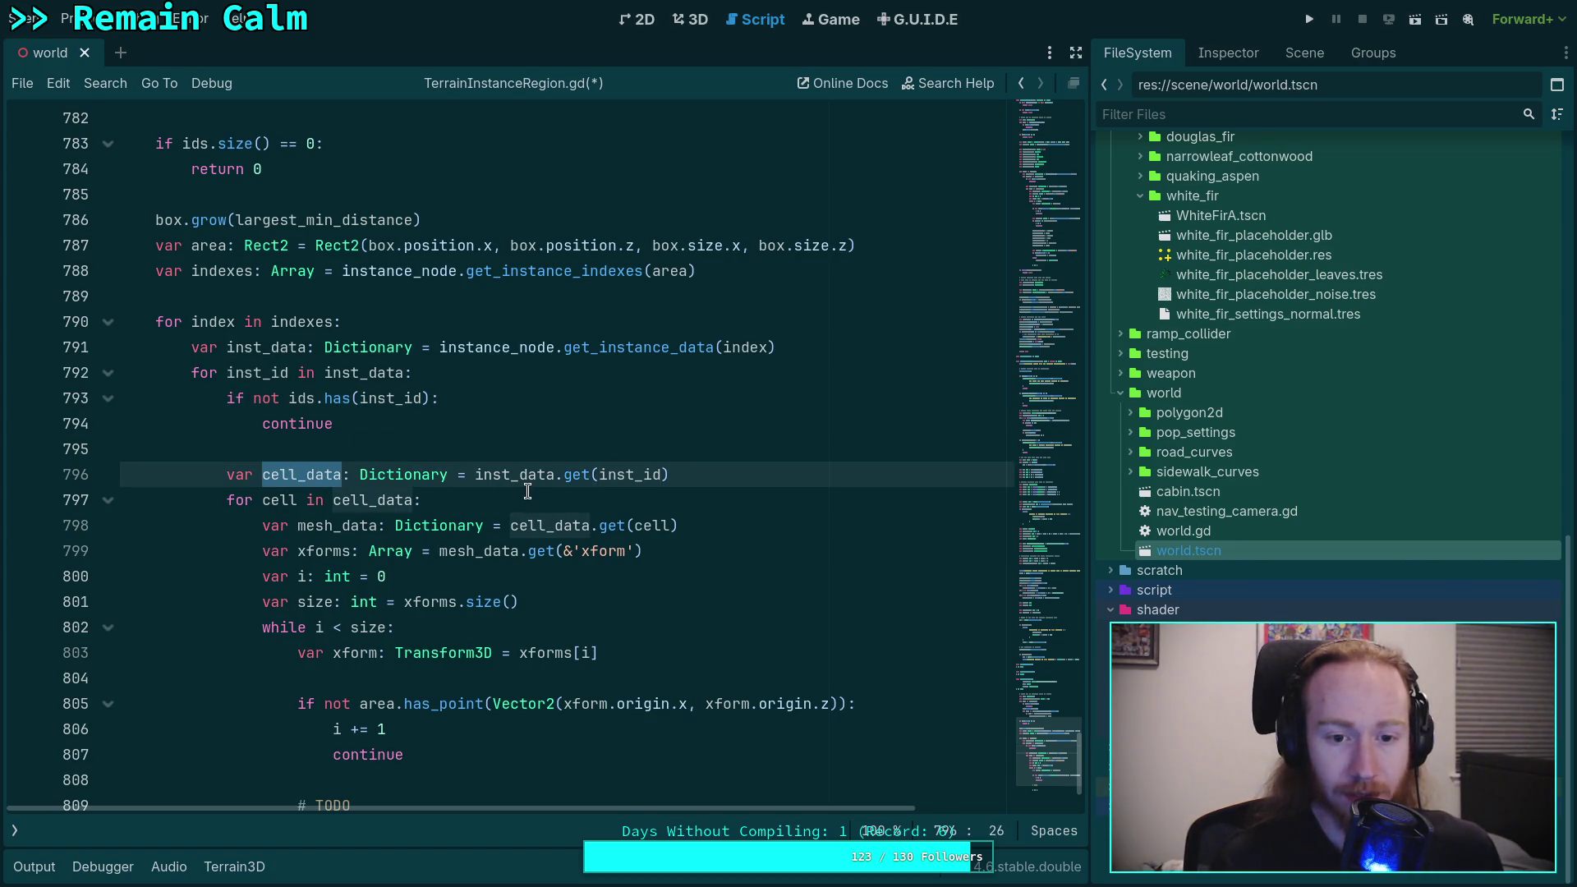
{"action": "scroll", "coordinate": [476, 493], "scroll_direction": "down", "scroll_amount": 2}
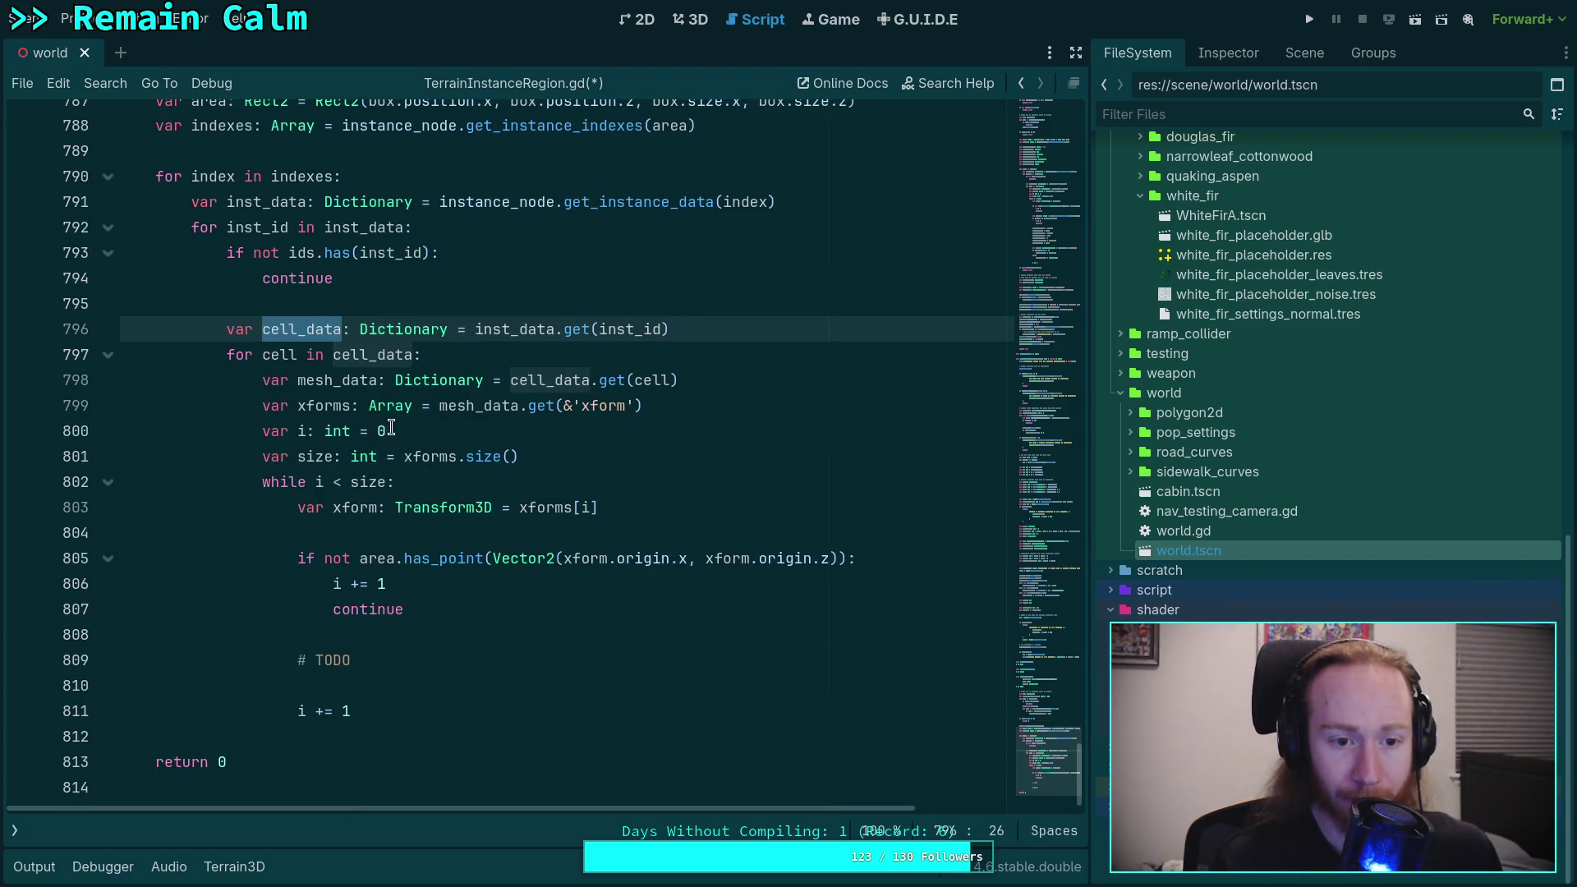
{"action": "double_click", "coordinate": [335, 382]}
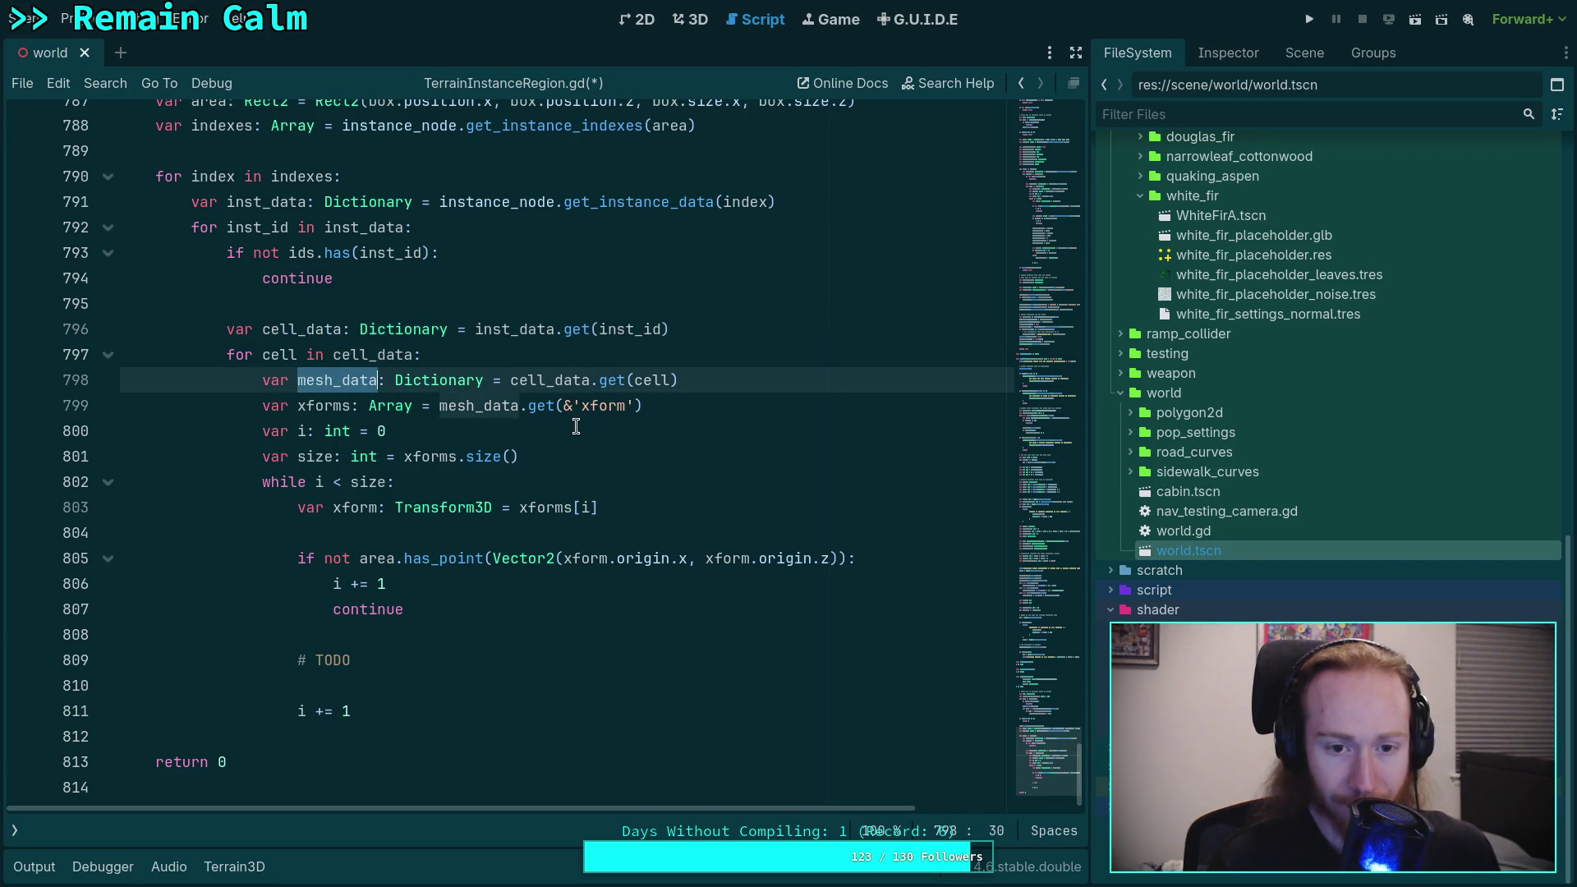
{"action": "double_click", "coordinate": [325, 407]}
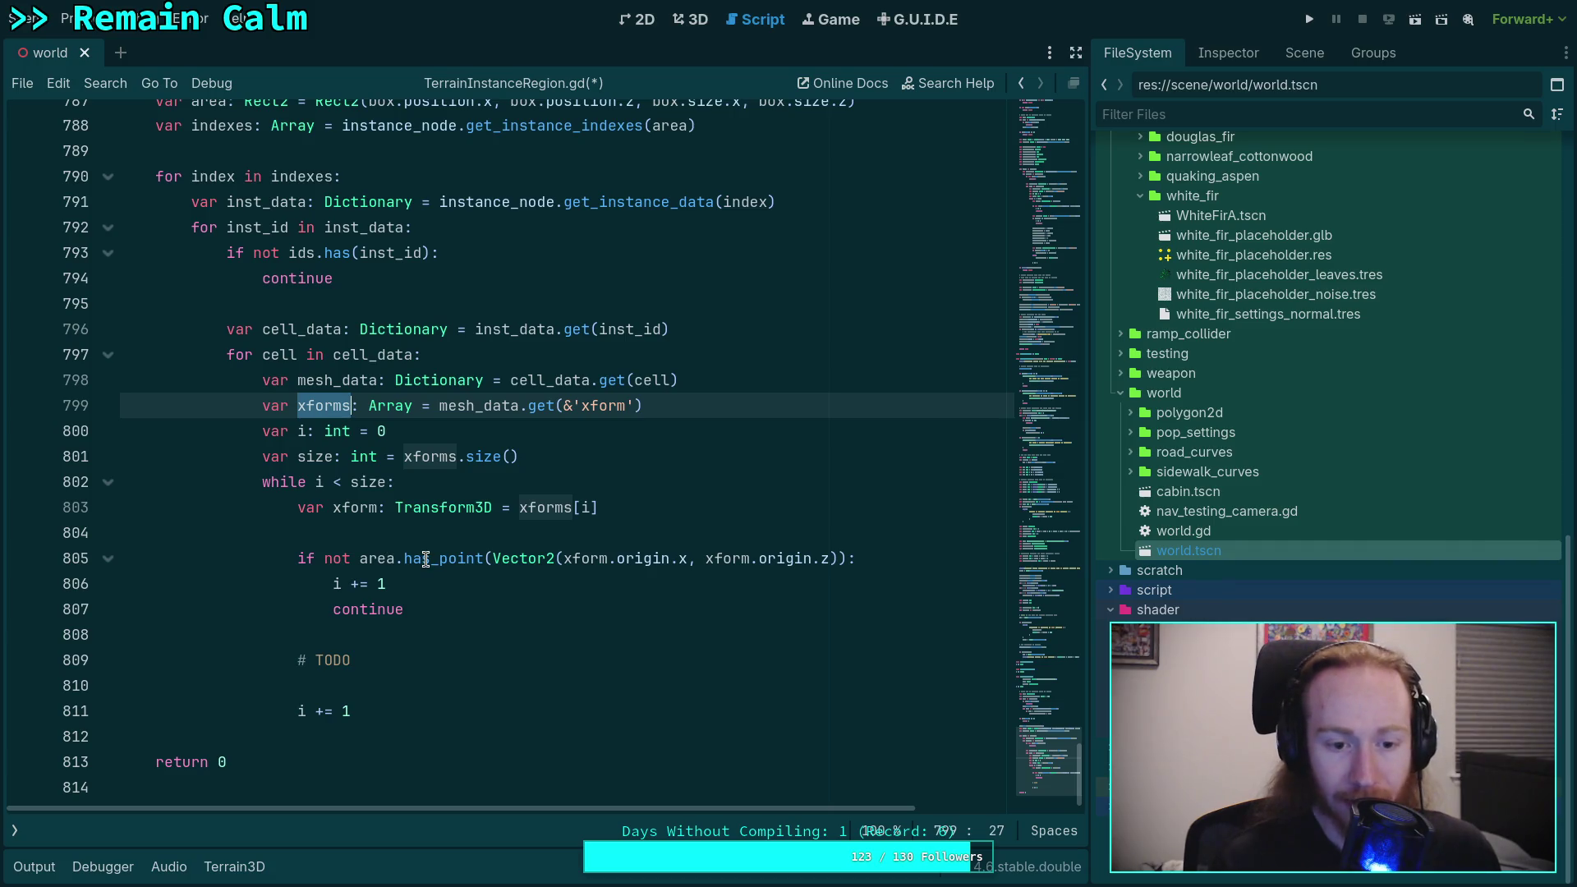
{"action": "left_click_drag", "start_coordinate": [399, 660], "coordinate": [298, 659]}
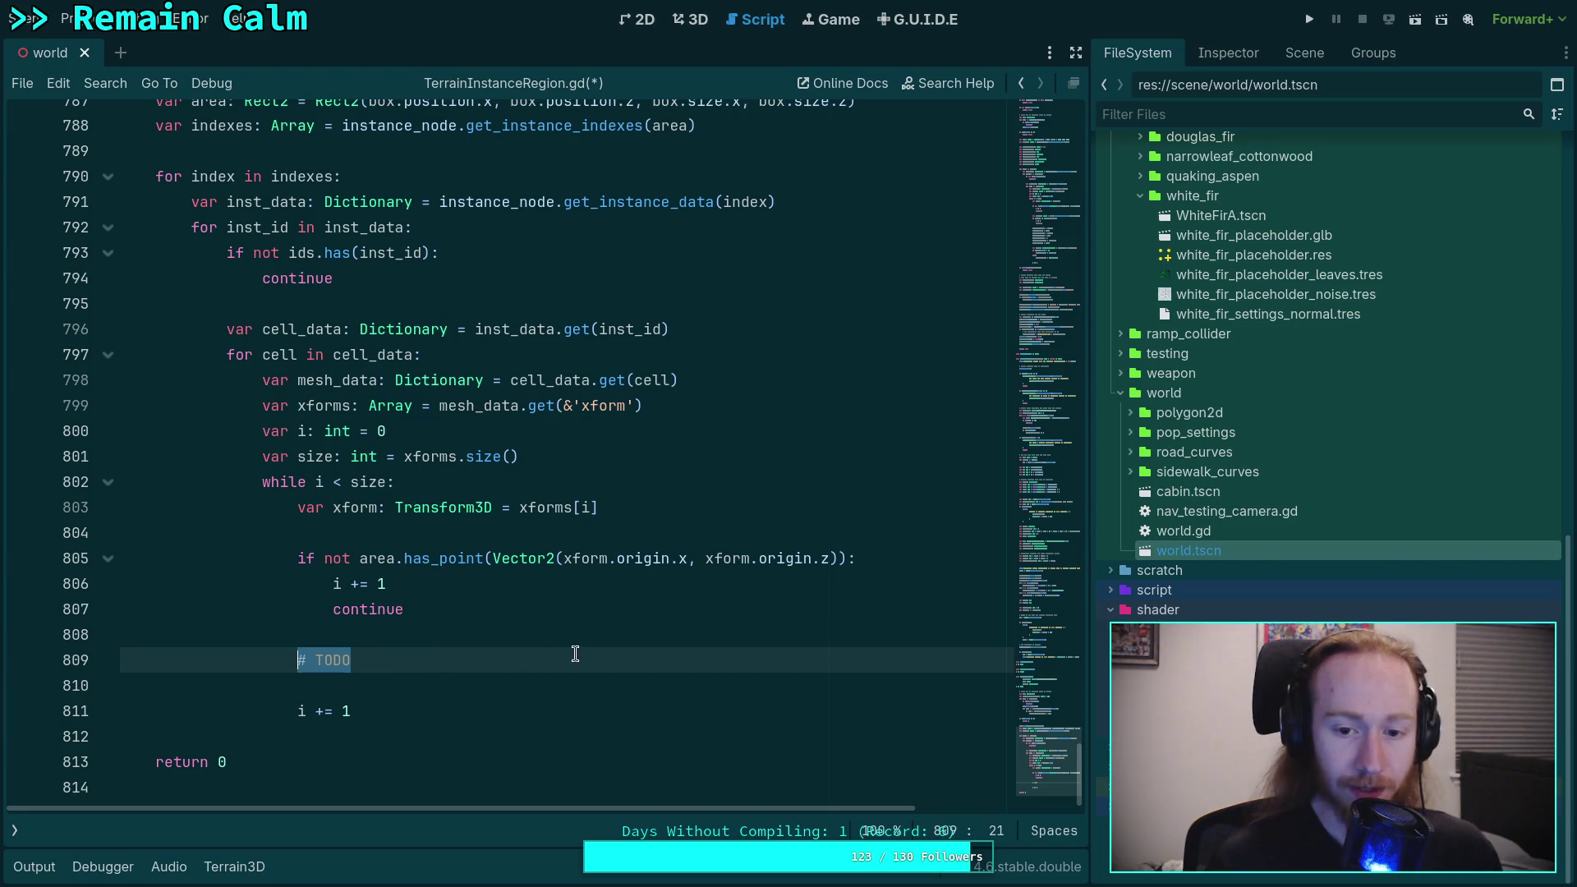
{"action": "left_click", "coordinate": [397, 584]}
Step: Move the i += 1 line up under xform, dedent it, and delete the trailing duplicate
{"action": "key", "text": "alt+Up"}
{"action": "key", "text": "alt+Up"}
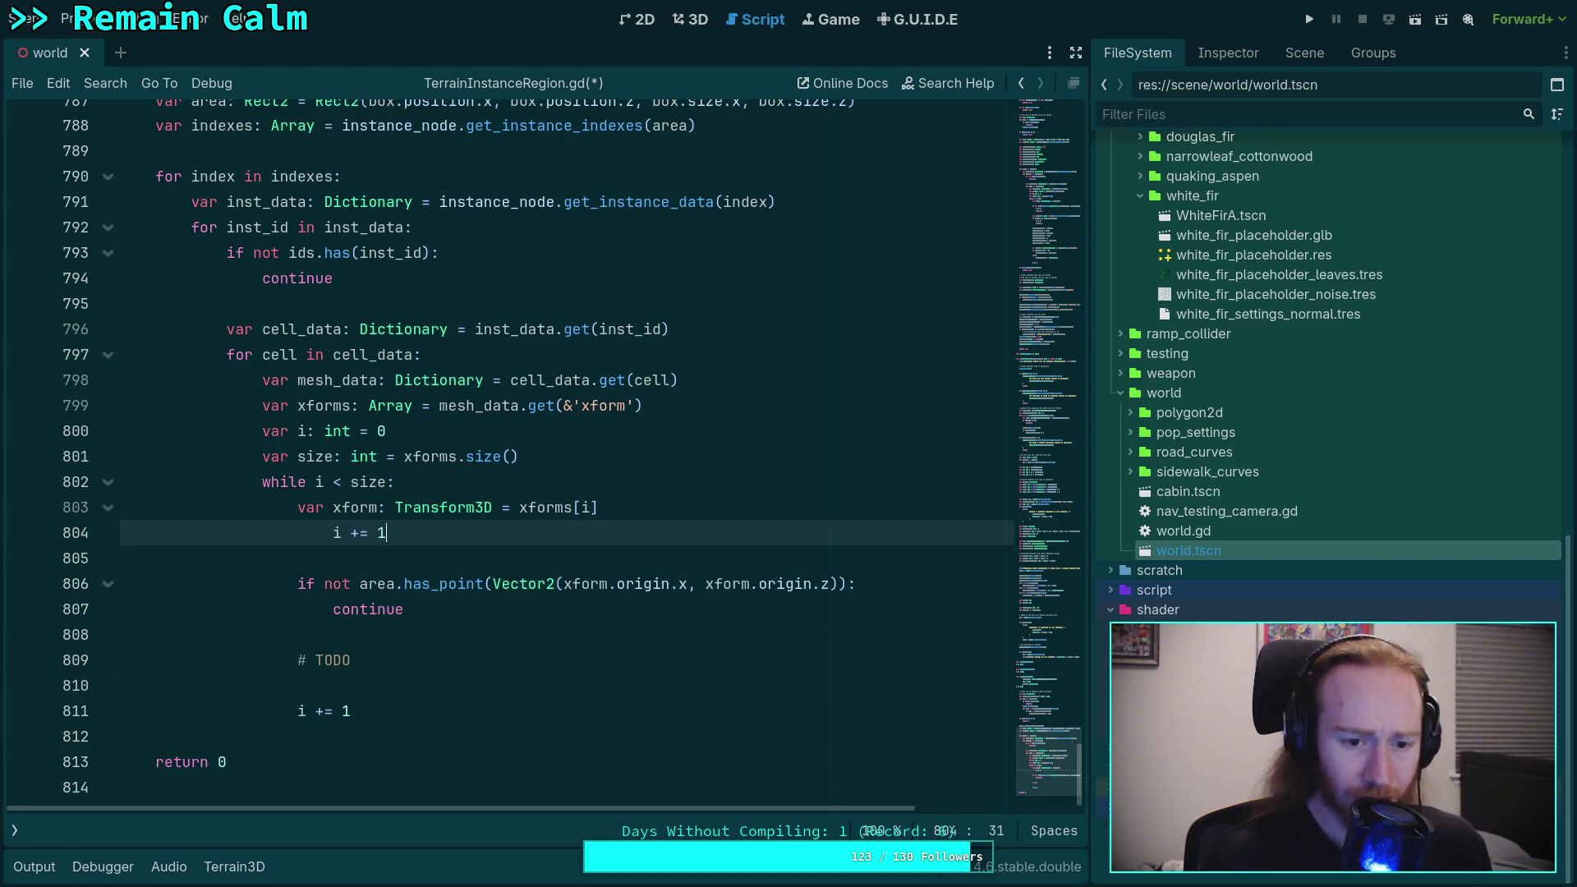
{"action": "key", "text": "shift+Tab"}
{"action": "left_click_drag", "start_coordinate": [429, 722], "coordinate": [435, 686]}
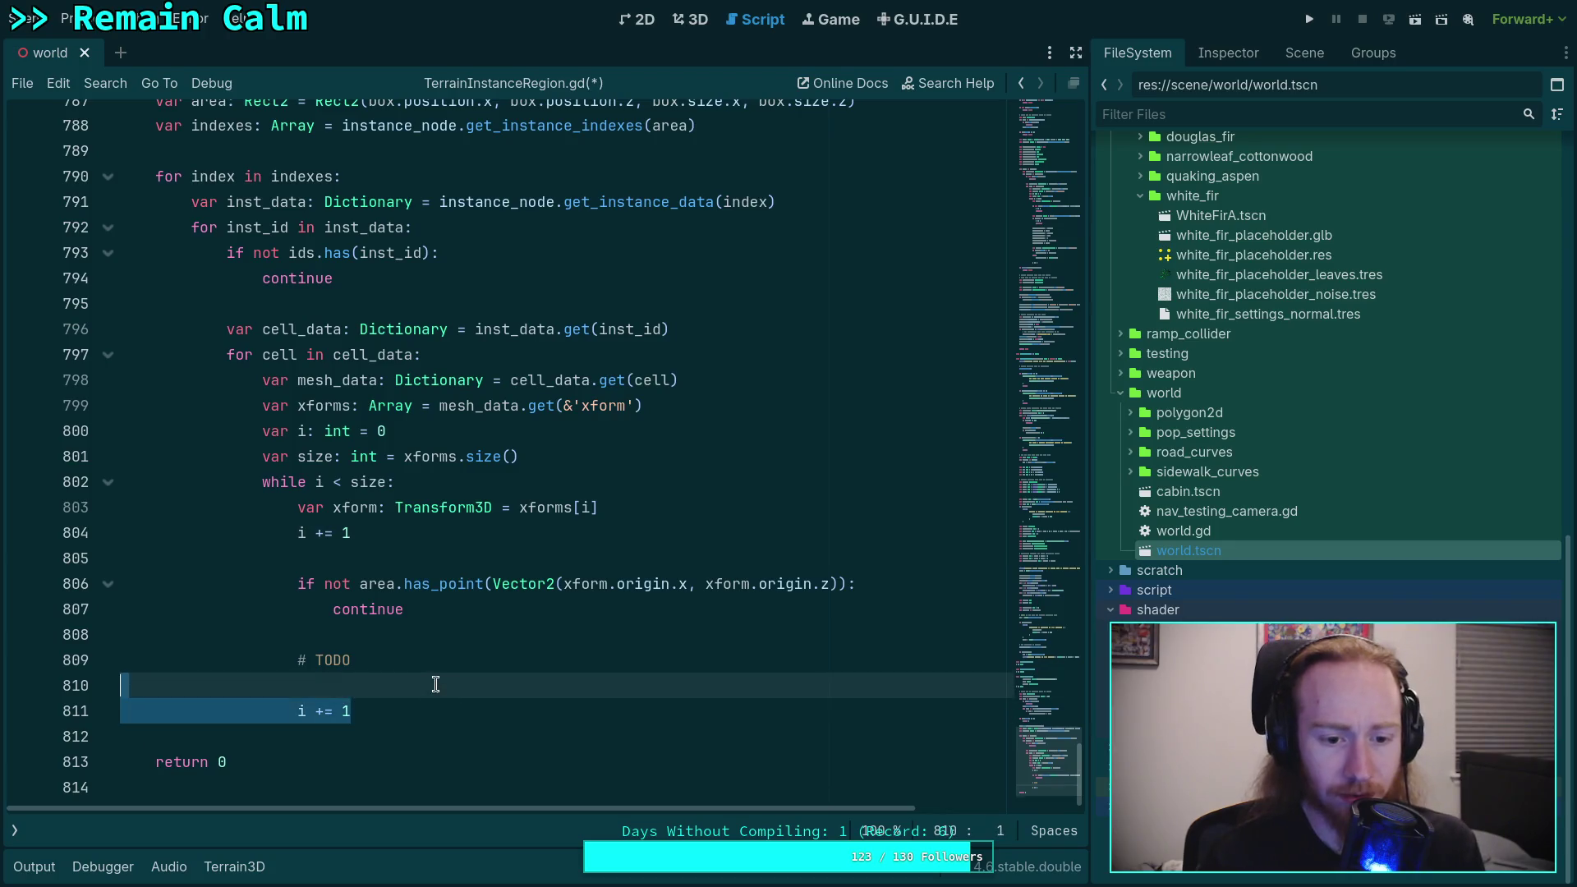
{"action": "key", "text": "BackSpace"}
{"action": "key", "text": "BackSpace"}
{"action": "key", "text": "Return"}
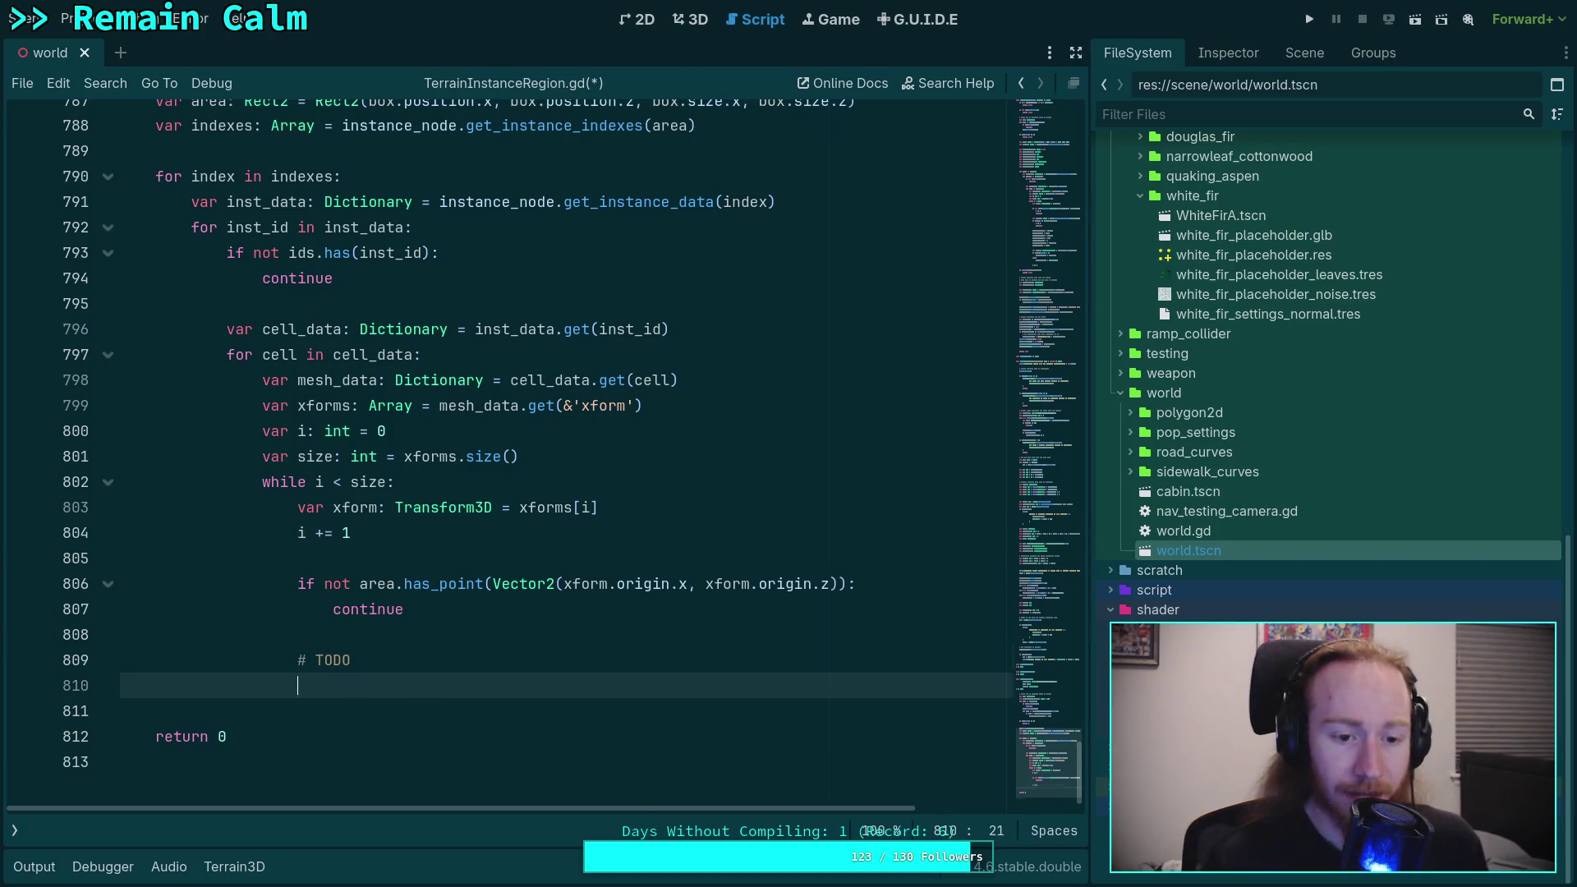
Step: Declare a total_found counter on a new line before the indexes loop
{"action": "scroll", "coordinate": [509, 452], "scroll_direction": "up", "scroll_amount": 3}
{"action": "left_click", "coordinate": [247, 353]}
{"action": "key", "text": "Return"}
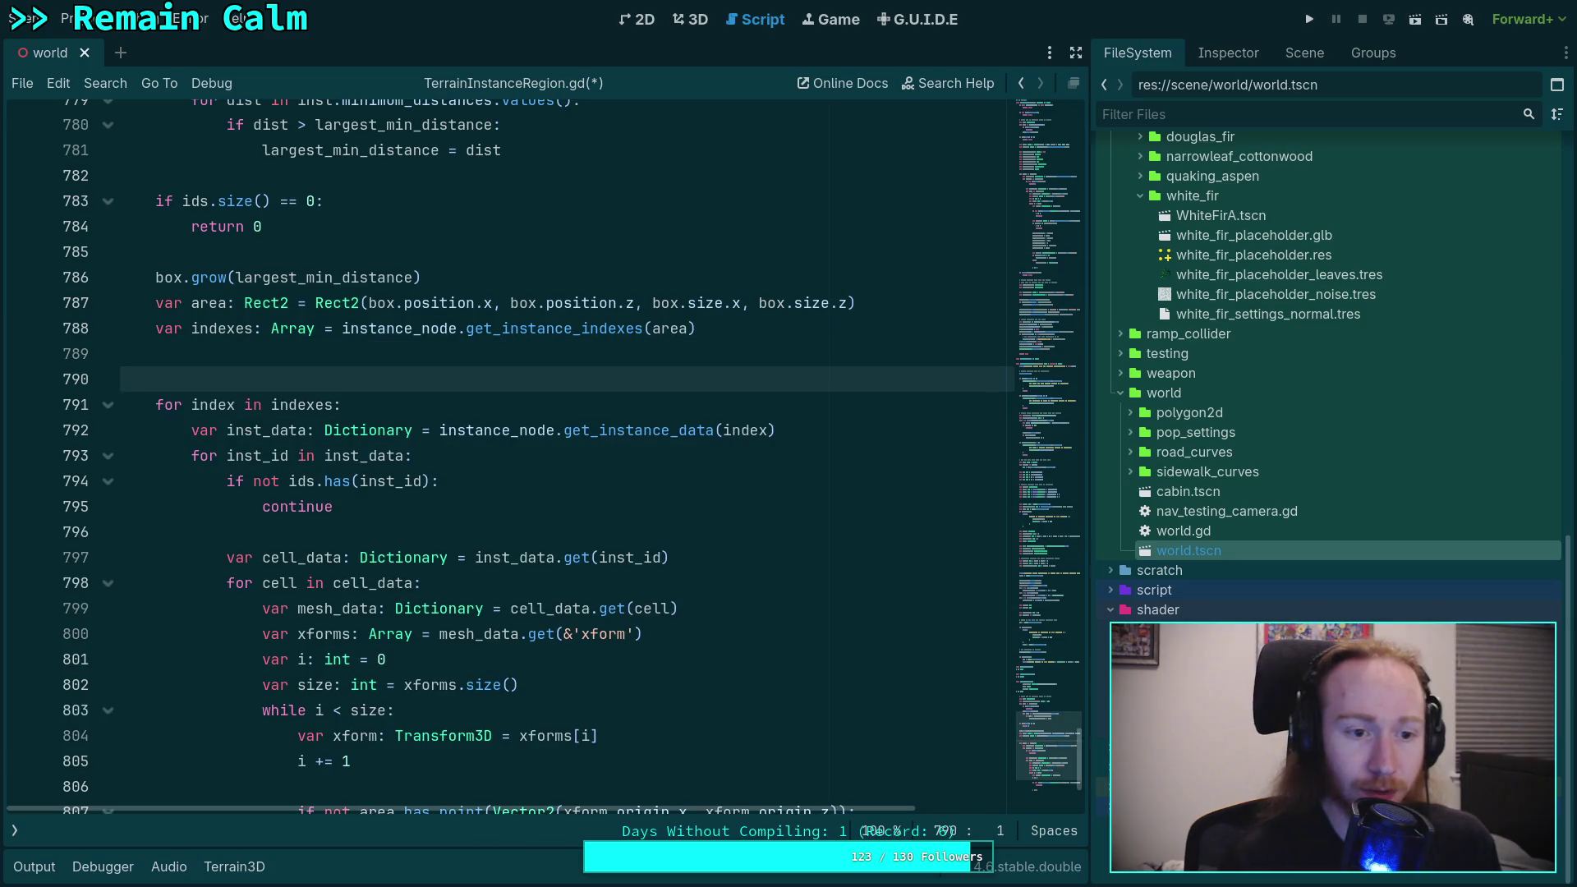
{"action": "type", "text": "var "}
{"action": "type", "text": "found"}
{"action": "key", "text": "BackSpace"}
{"action": "key", "text": "BackSpace"}
{"action": "type", "text": "t"}
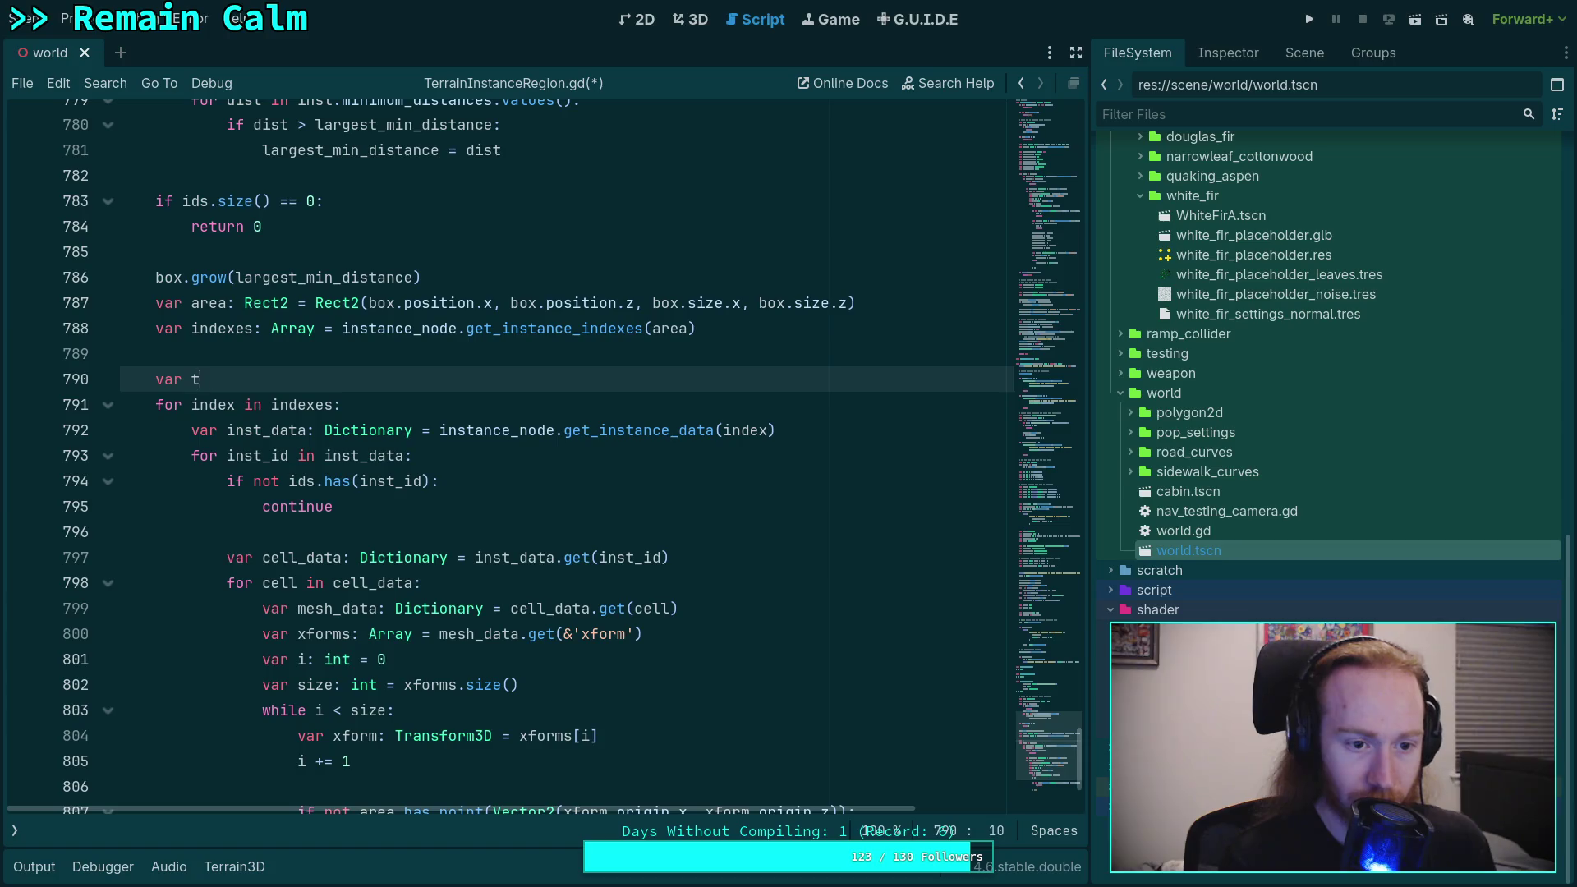
{"action": "type", "text": "otal_found: int = 0"}
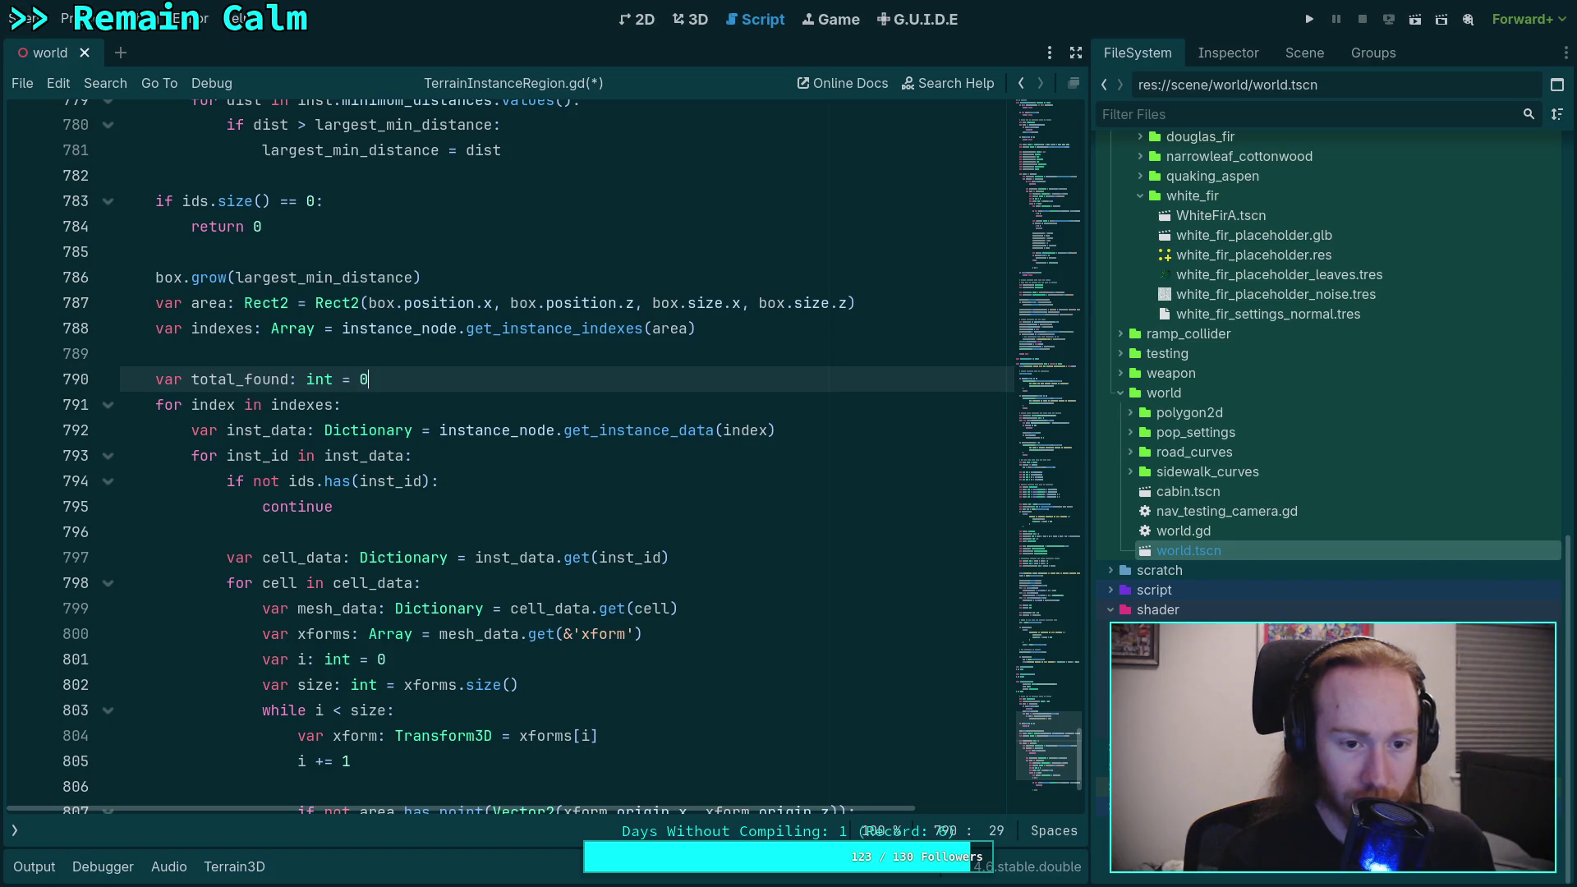
Step: Change the final 'return 0' to 'return total_found'
{"action": "scroll", "coordinate": [493, 451], "scroll_direction": "down", "scroll_amount": 3}
{"action": "left_click", "coordinate": [241, 762]}
{"action": "key", "text": "BackSpace"}
{"action": "type", "text": "total_found"}
Step: Replace the '# TODO' comment with 'total_found += 1' in the xforms loop
{"action": "left_click", "coordinate": [429, 706]}
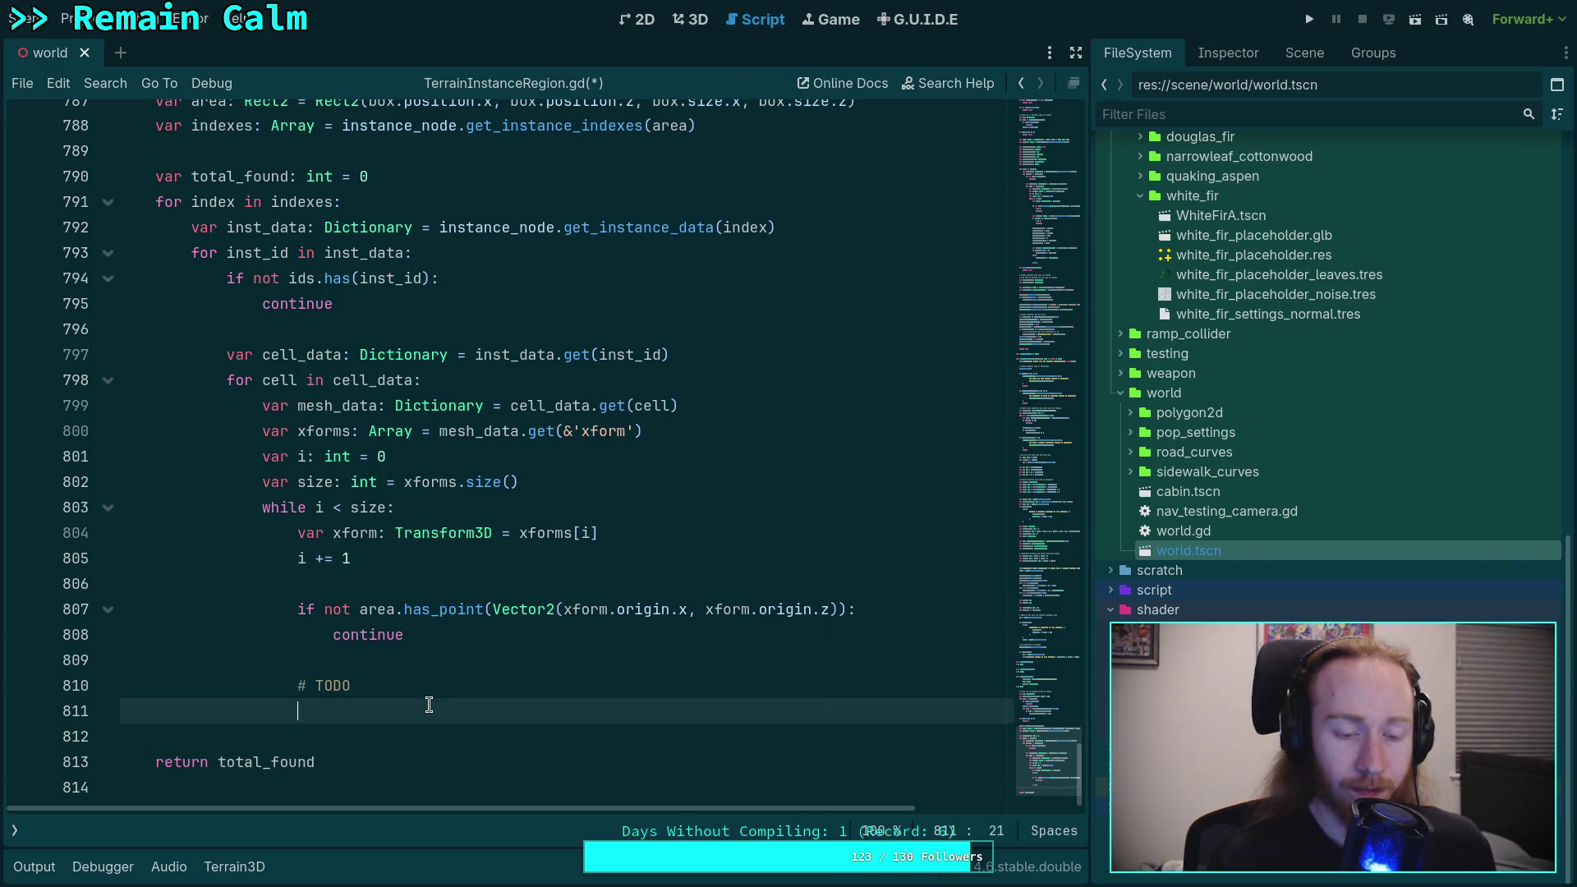
{"action": "type", "text": "to"}
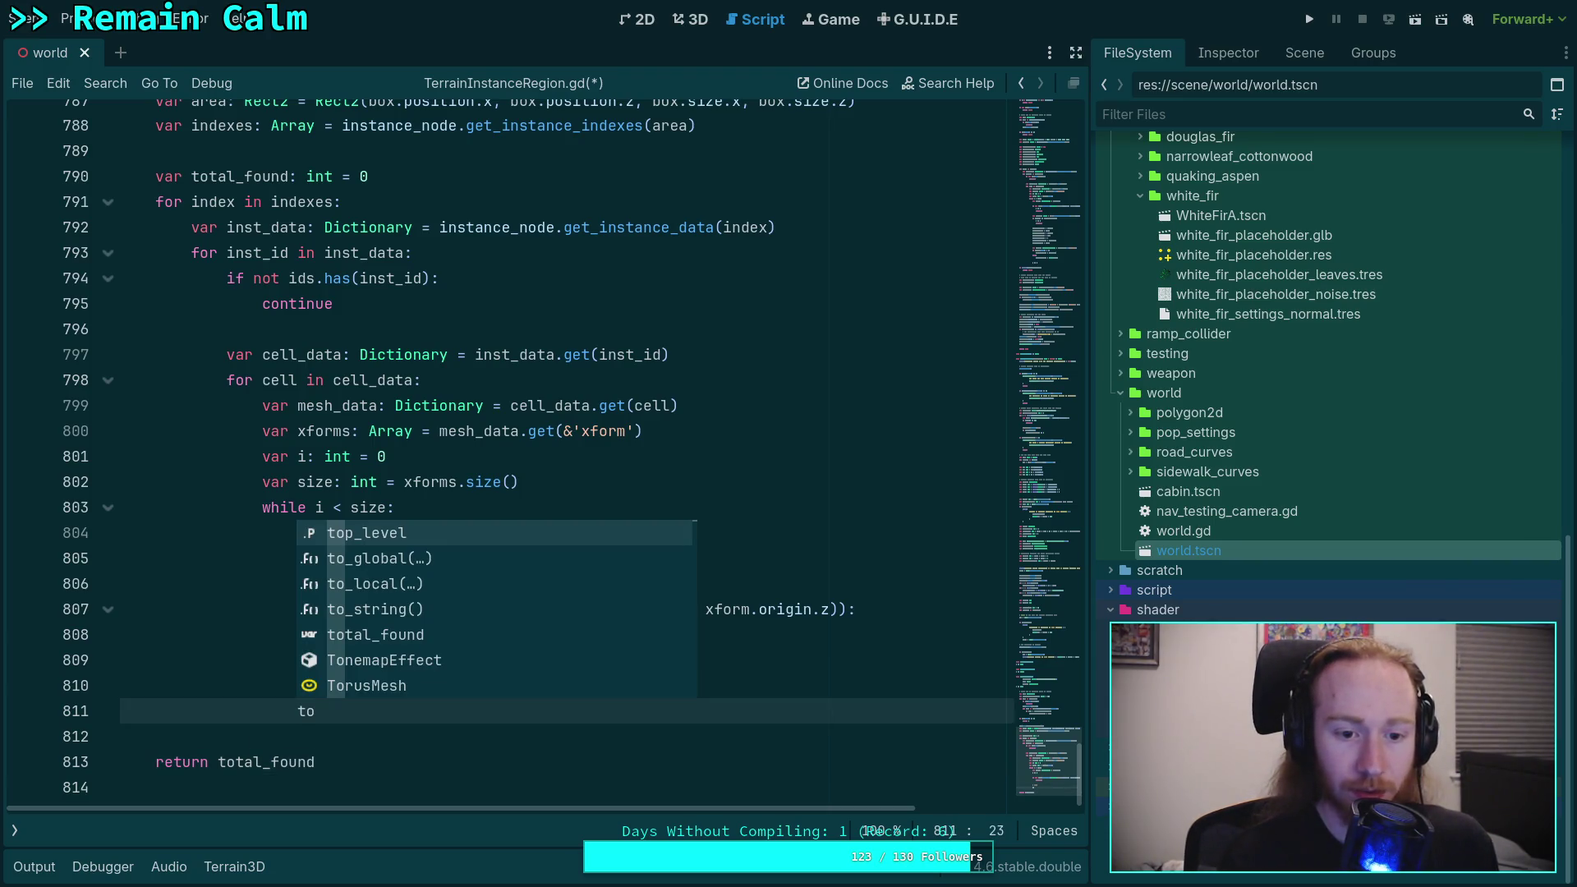
{"action": "type", "text": "t"}
{"action": "key", "text": "Return"}
{"action": "type", "text": "+= 1"}
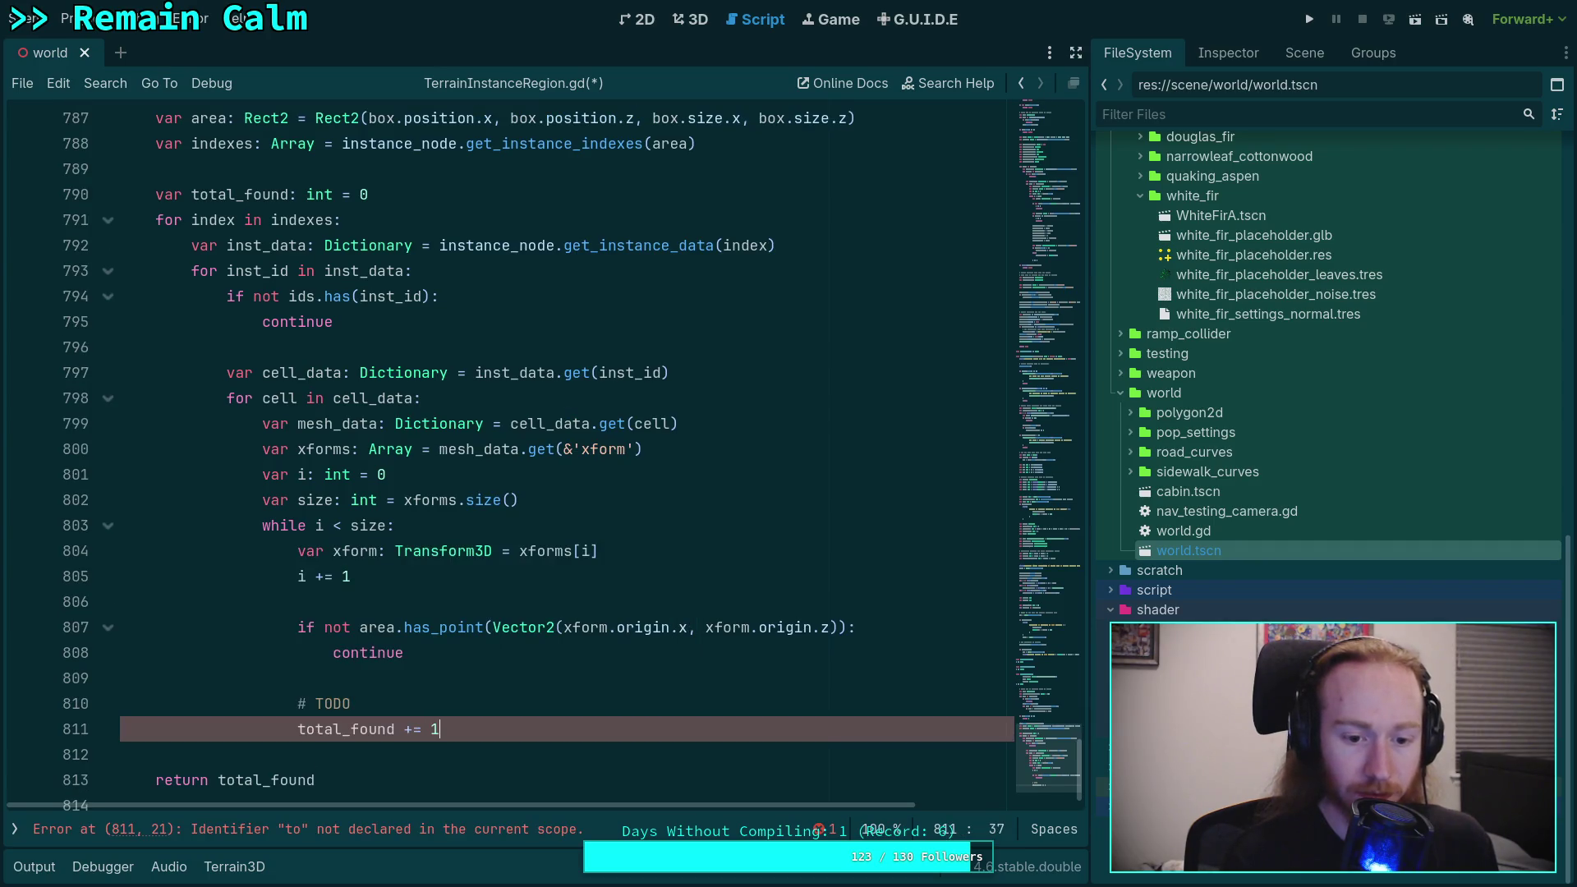
{"action": "left_click", "coordinate": [352, 703]}
{"action": "key", "text": "BackSpace"}
{"action": "key", "text": "BackSpace"}
{"action": "key", "text": "BackSpace"}
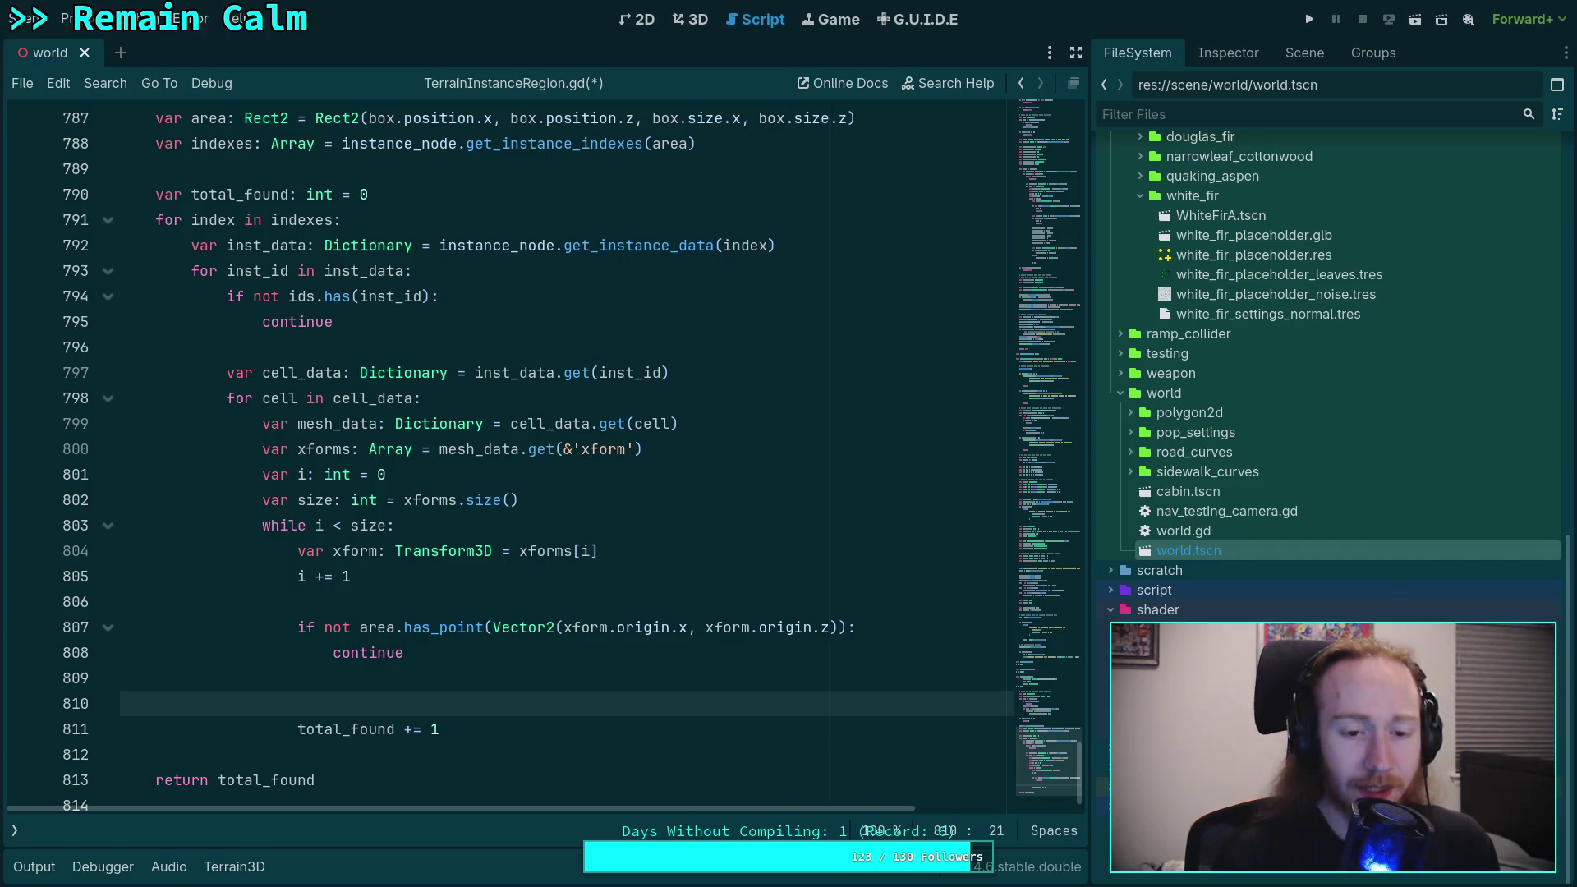
{"action": "scroll", "coordinate": [510, 693], "scroll_direction": "up", "scroll_amount": 20}
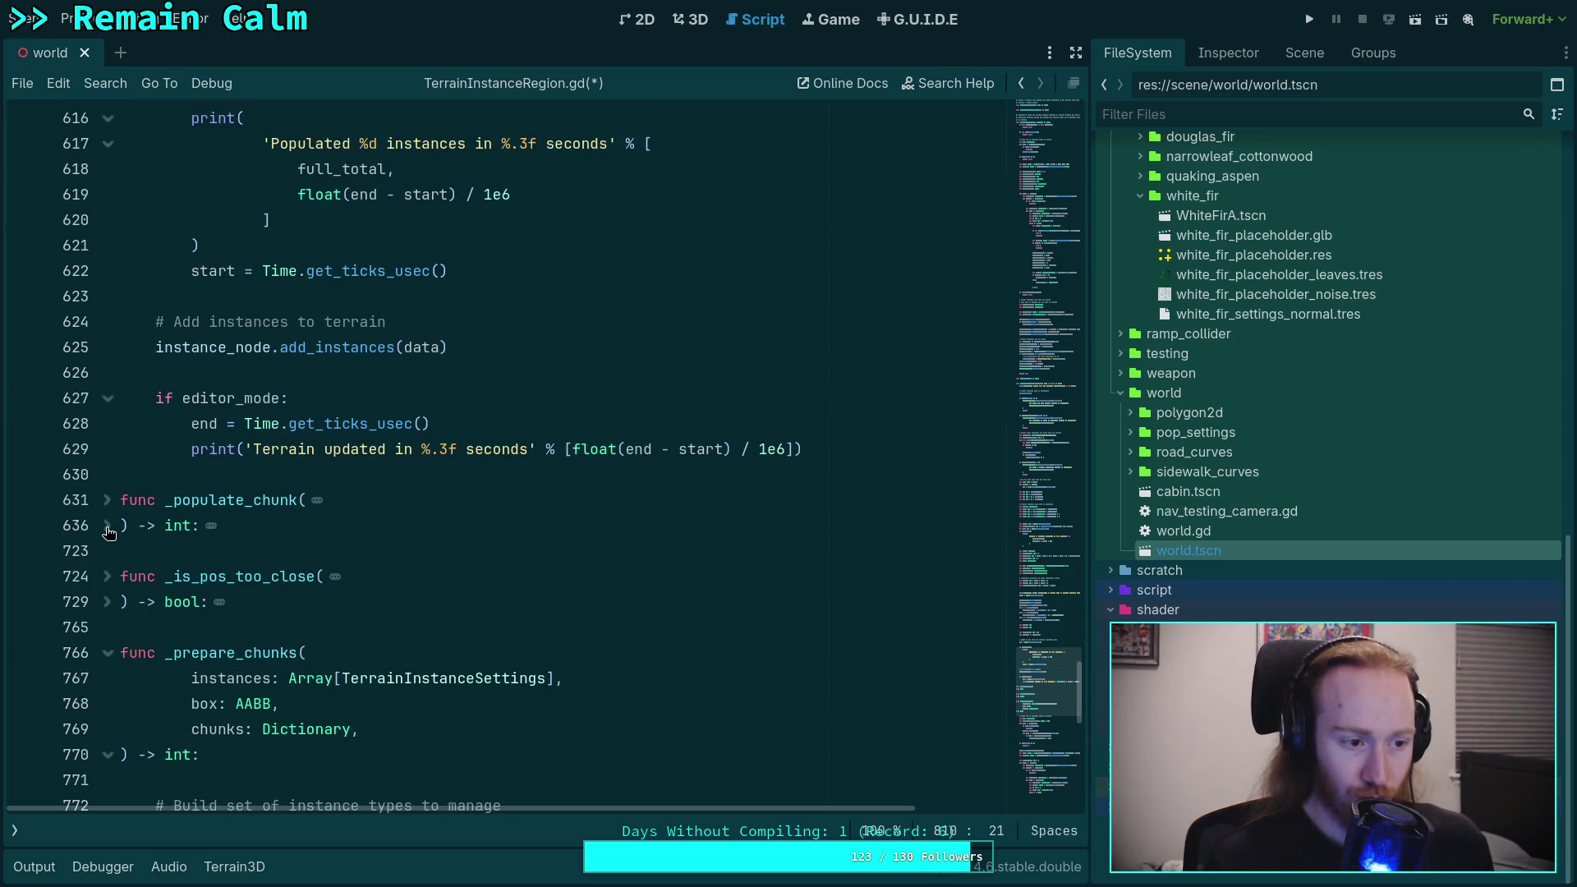
Step: Unfold _populate_chunk at line 631 and scroll up to the chunk-bounds code near line 466
{"action": "left_click", "coordinate": [108, 501]}
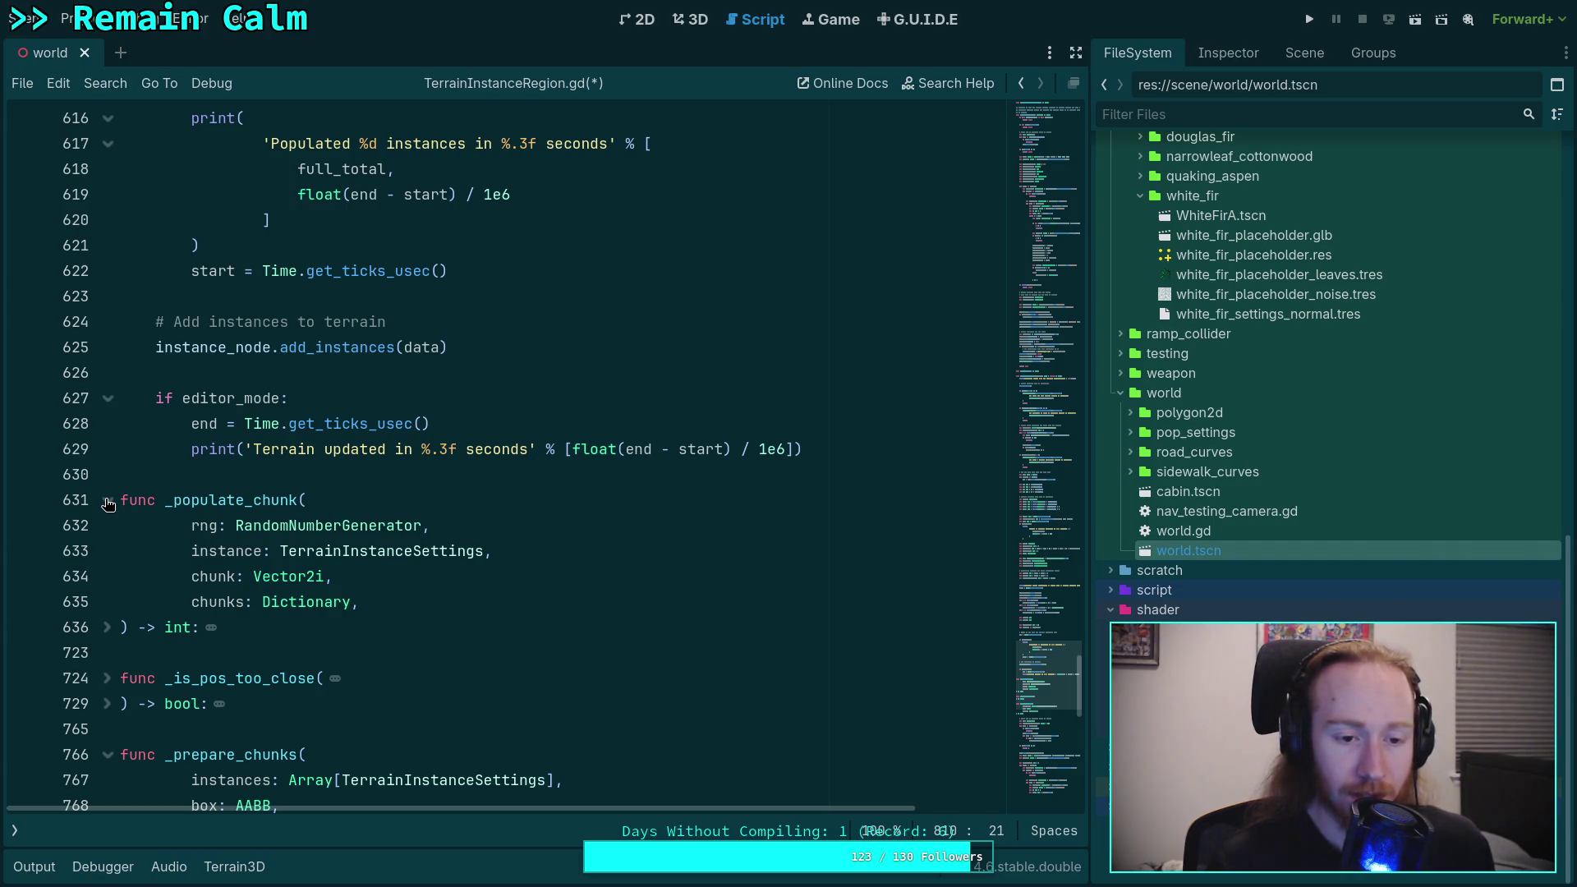
{"action": "scroll", "coordinate": [345, 575], "scroll_direction": "up", "scroll_amount": 20}
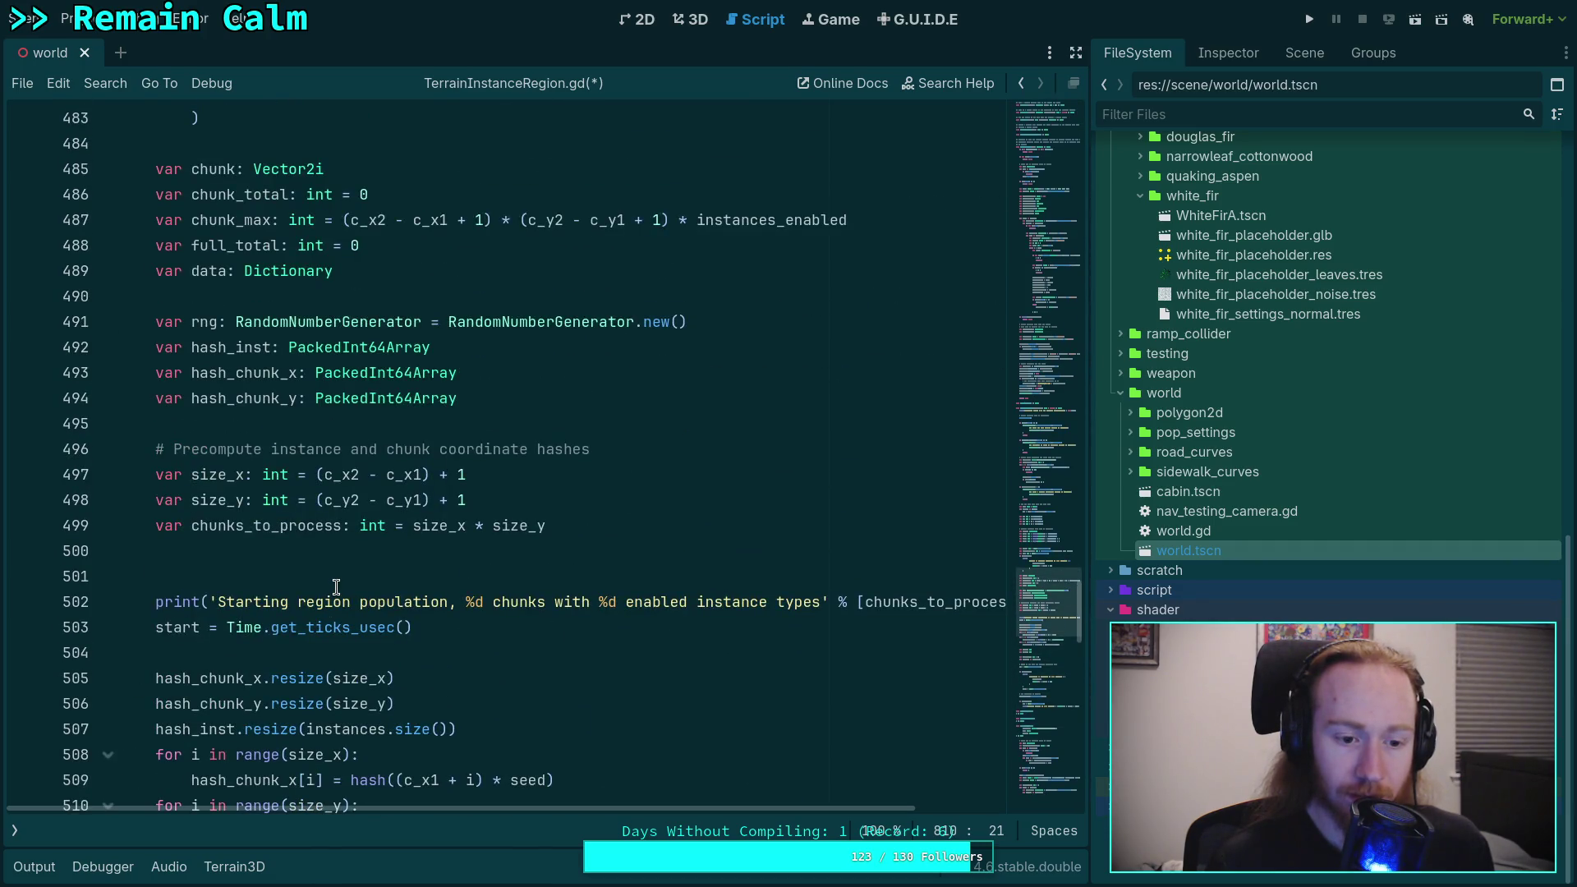
{"action": "scroll", "coordinate": [336, 586], "scroll_direction": "up", "scroll_amount": 4}
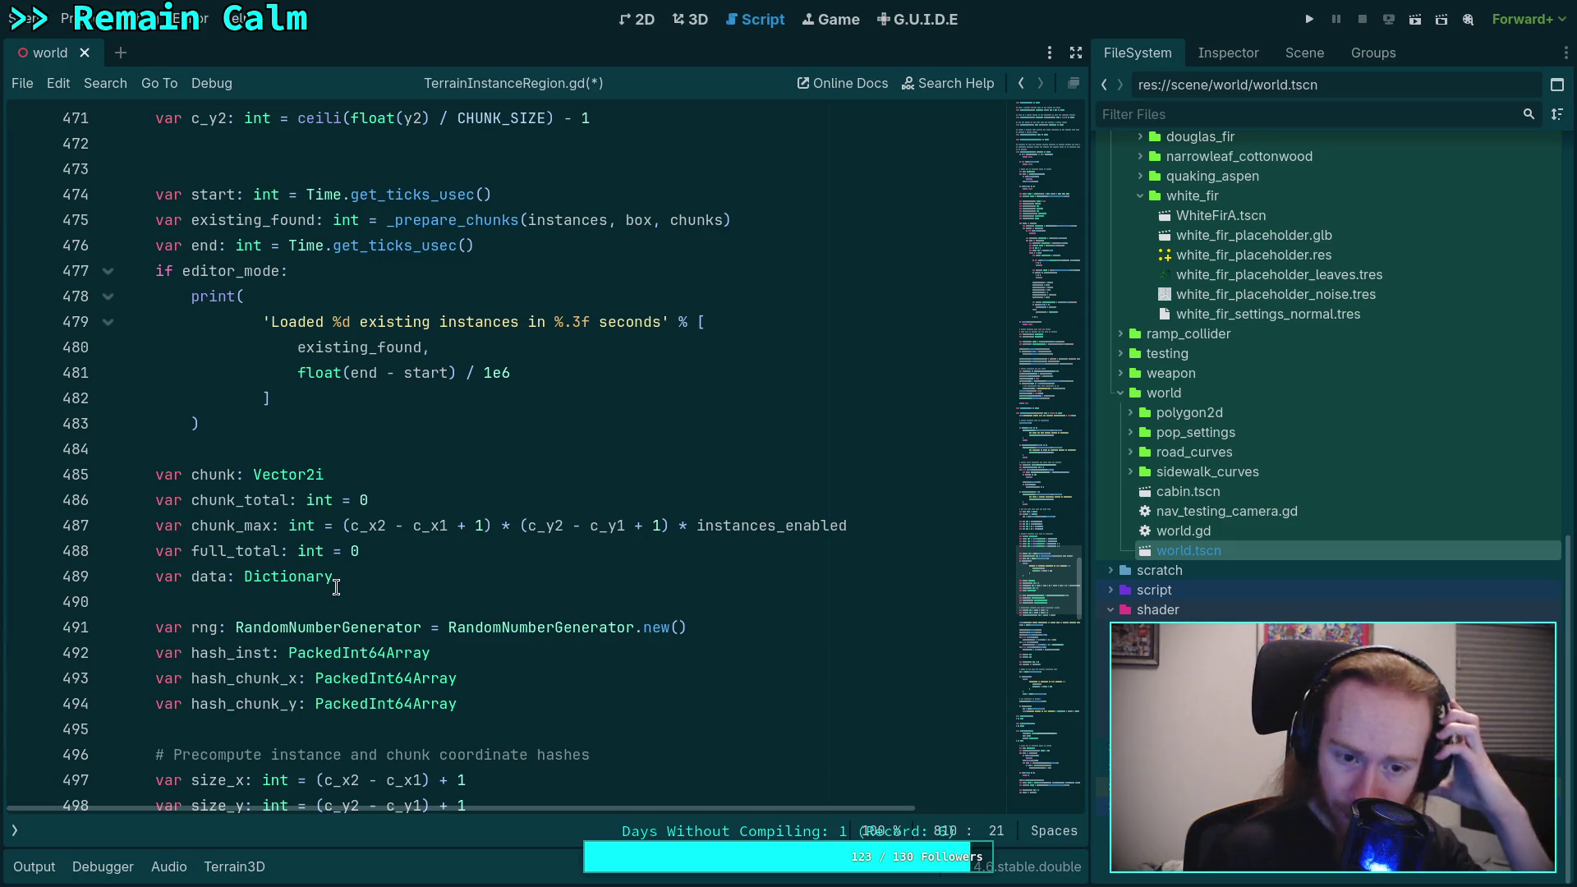
{"action": "scroll", "coordinate": [336, 586], "scroll_direction": "up", "scroll_amount": 3}
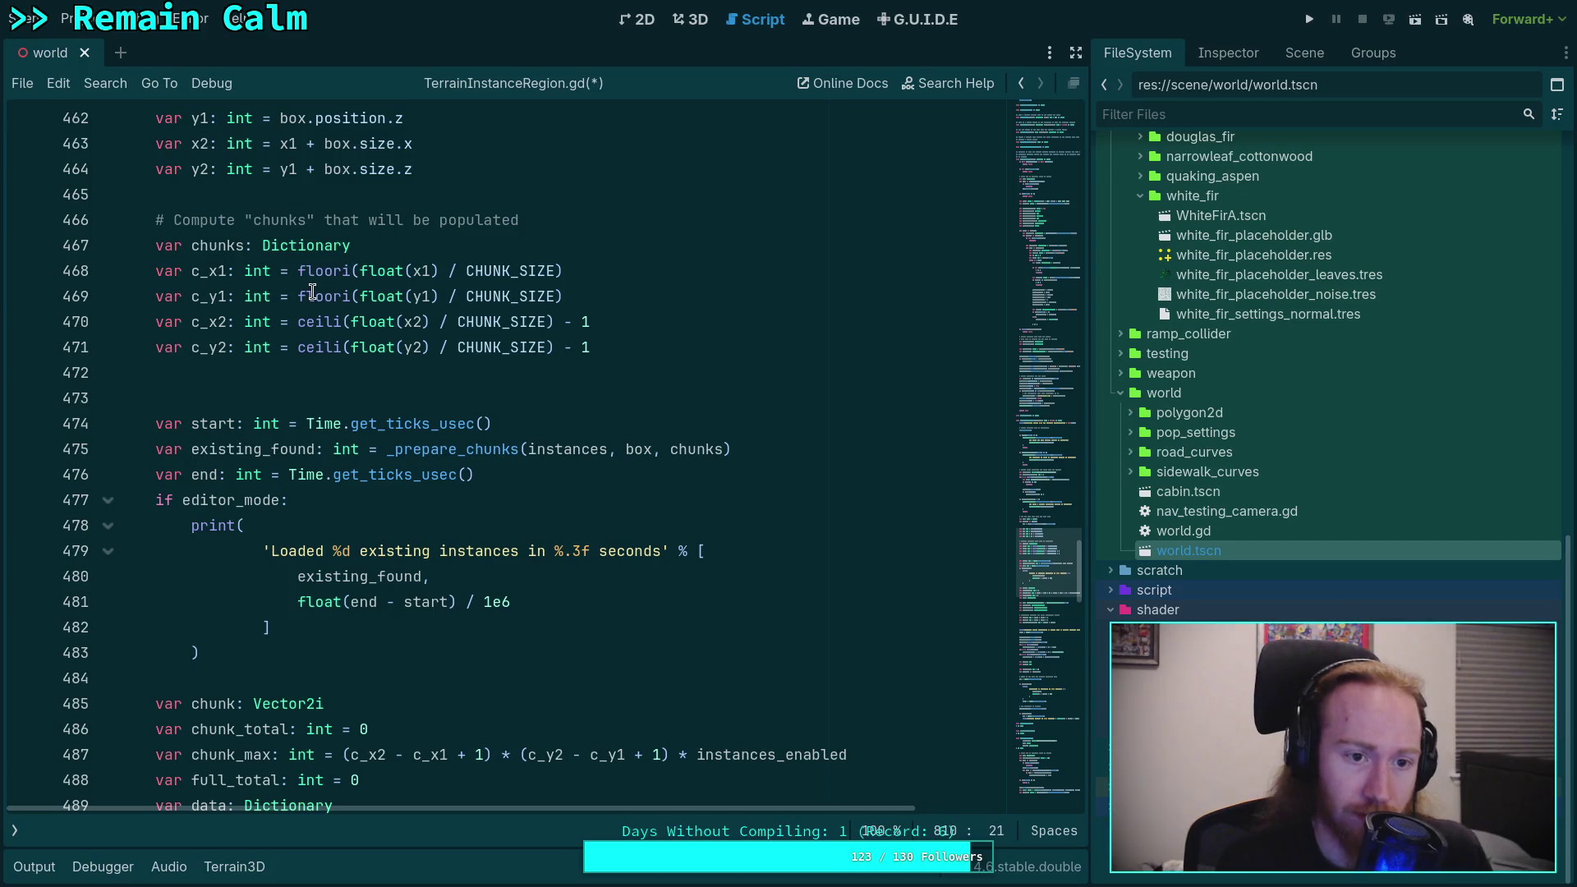
{"action": "scroll", "coordinate": [212, 340], "scroll_direction": "up", "scroll_amount": 1}
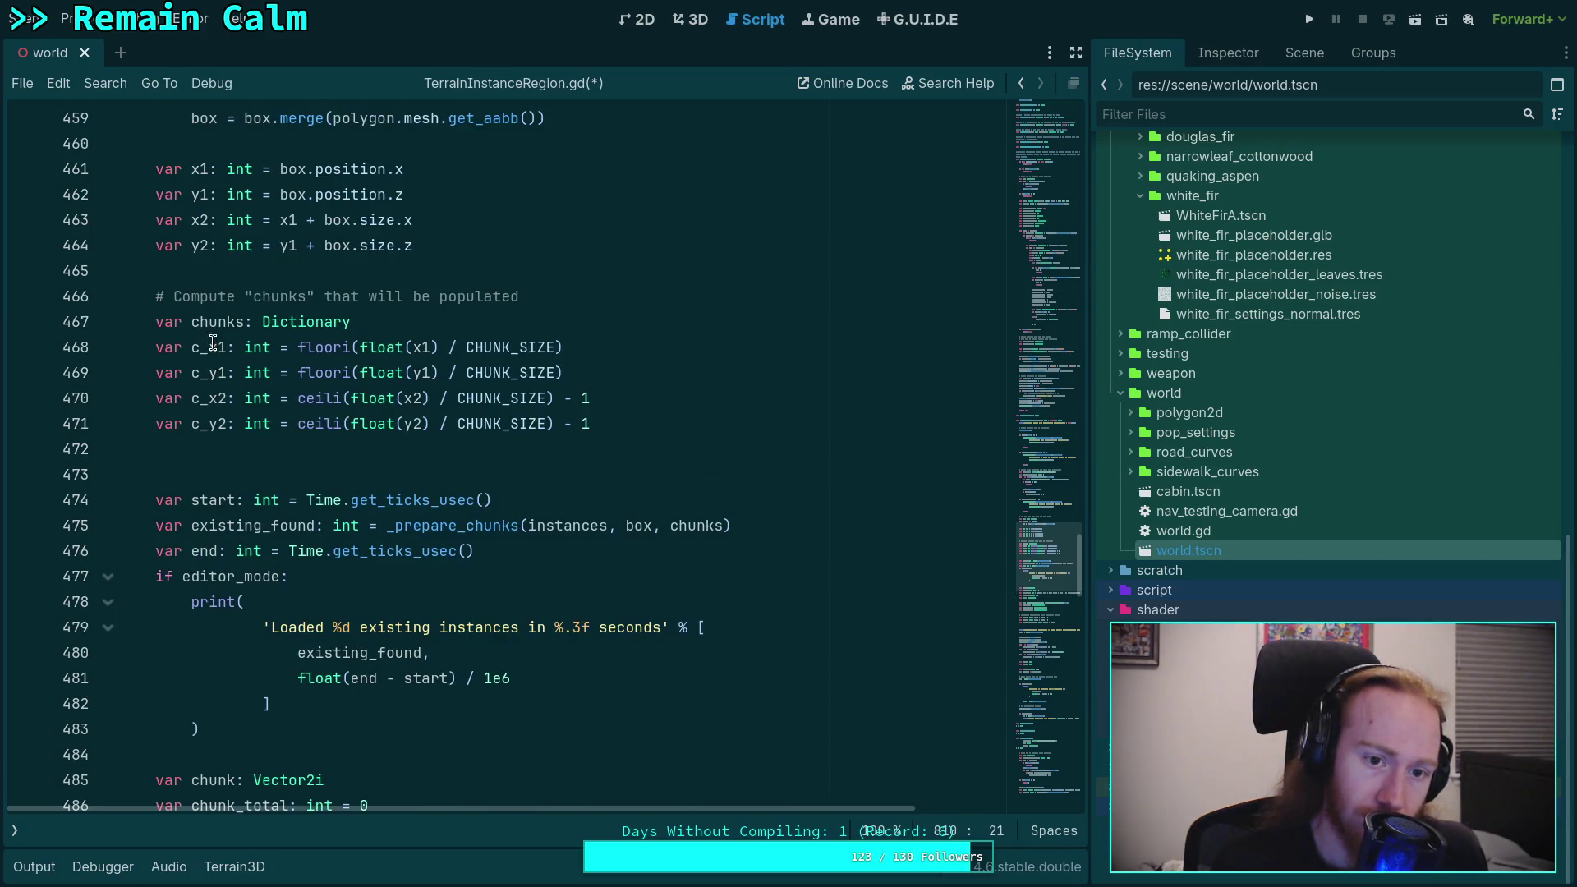
{"action": "double_click", "coordinate": [194, 322]}
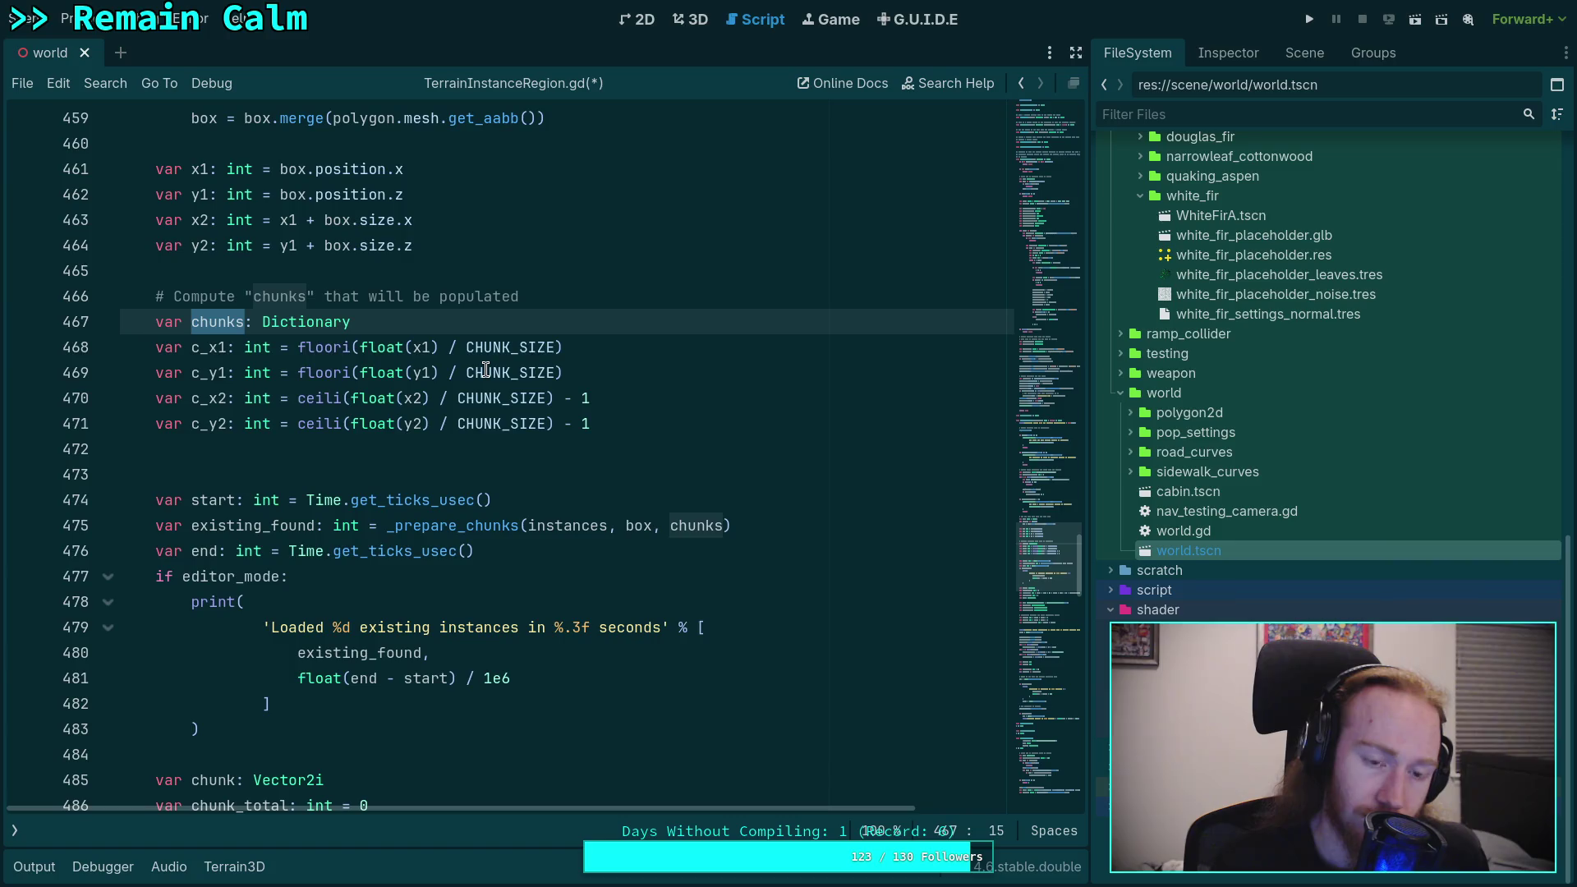
{"action": "scroll", "coordinate": [486, 370], "scroll_direction": "down", "scroll_amount": 1}
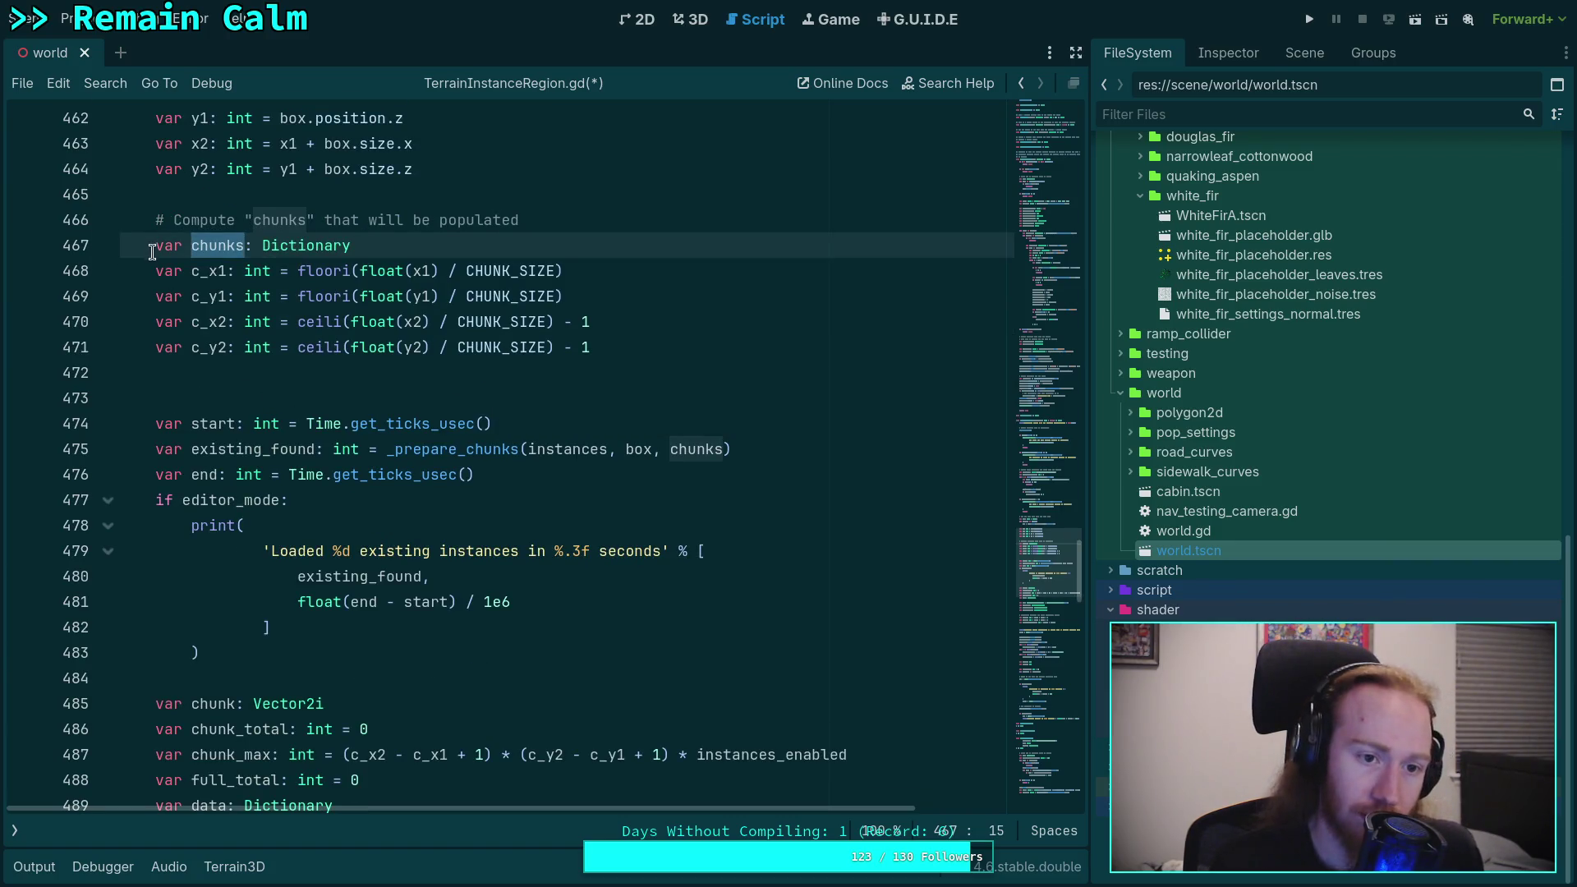
{"action": "left_click_drag", "start_coordinate": [154, 271], "coordinate": [632, 348]}
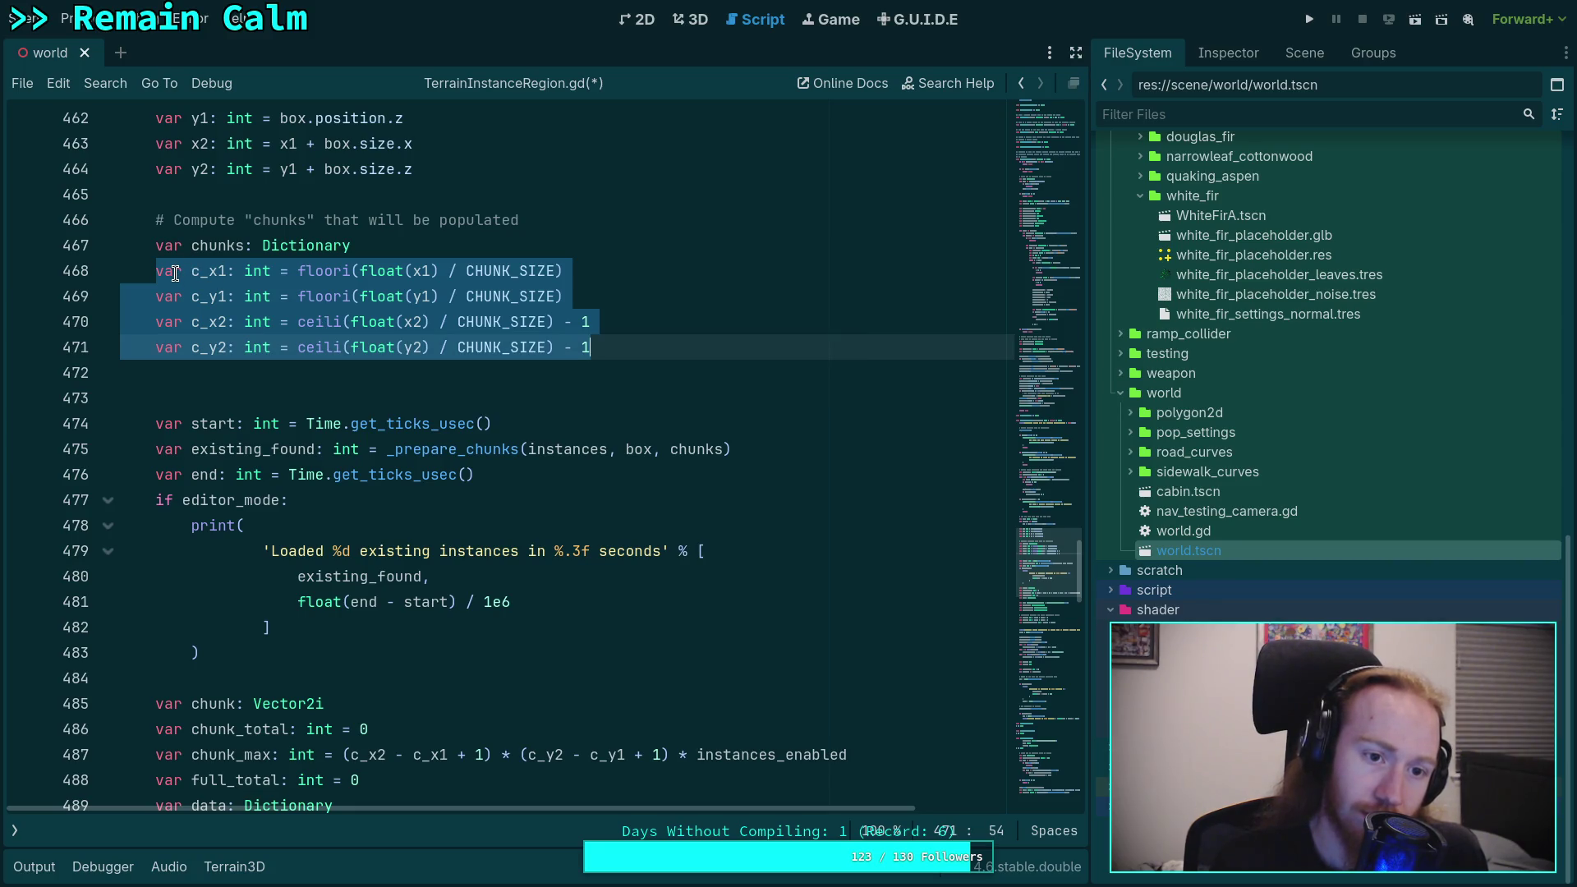
{"action": "scroll", "coordinate": [175, 273], "scroll_direction": "up", "scroll_amount": 1}
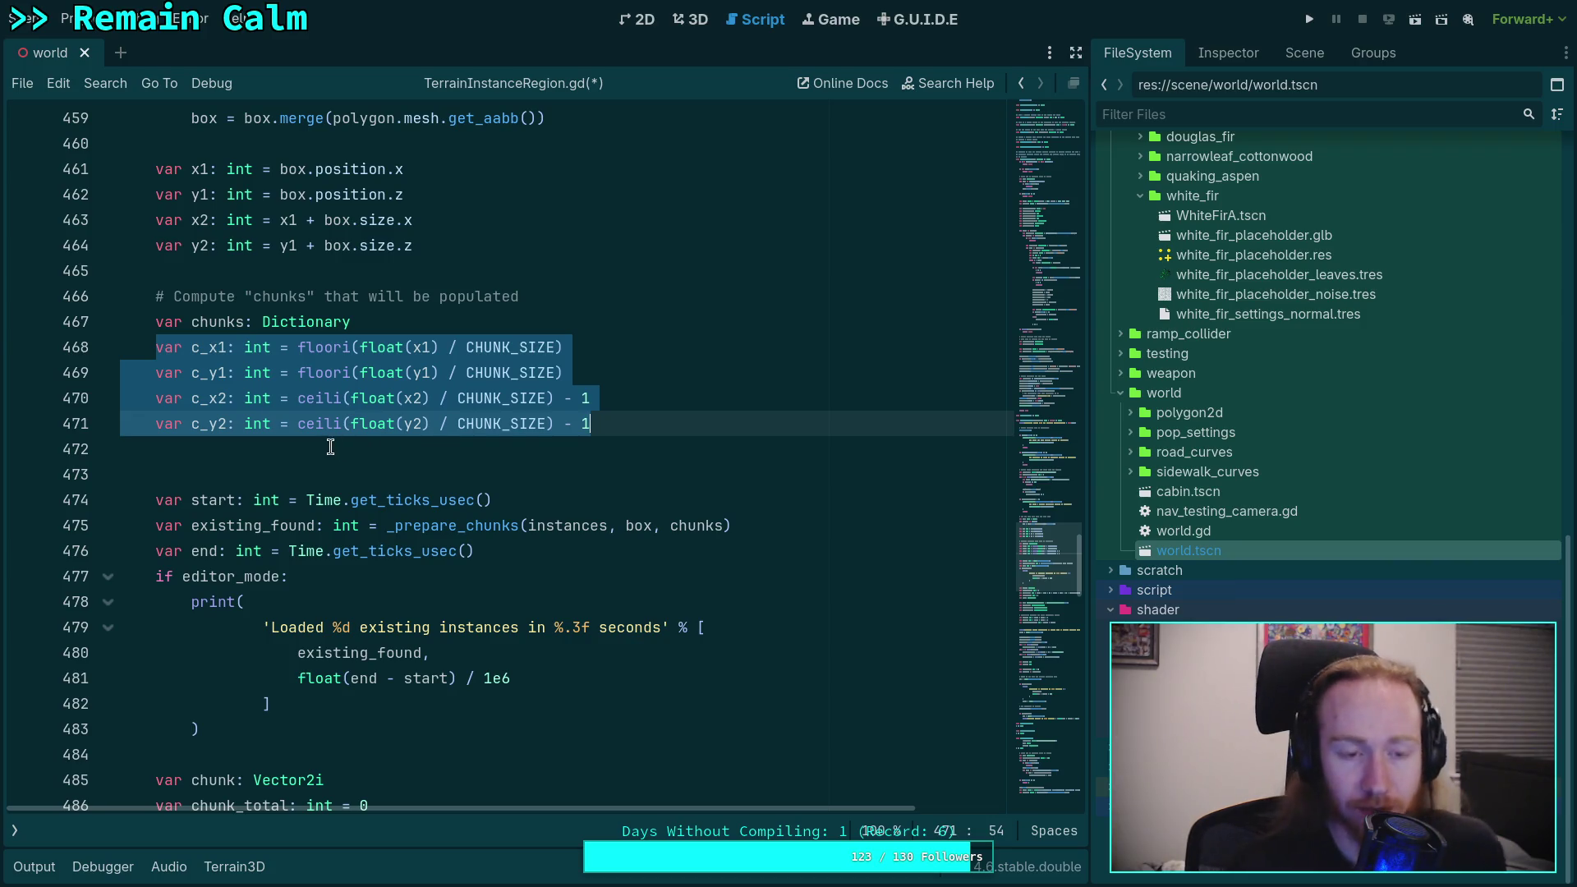
{"action": "mouse_move", "coordinate": [330, 398]}
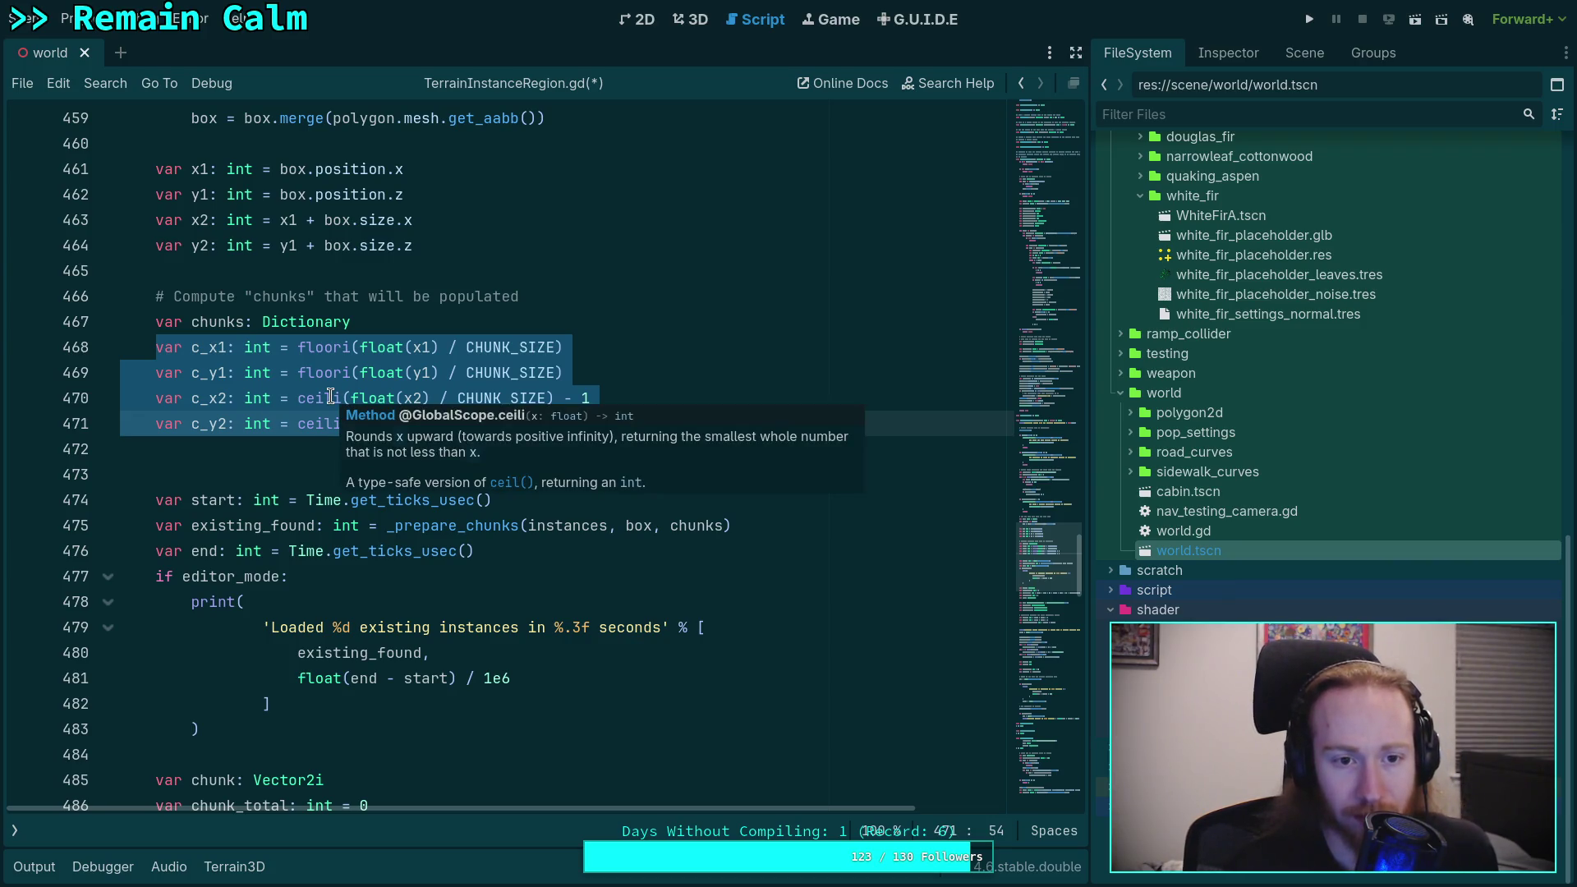
{"action": "mouse_move", "coordinate": [244, 424]}
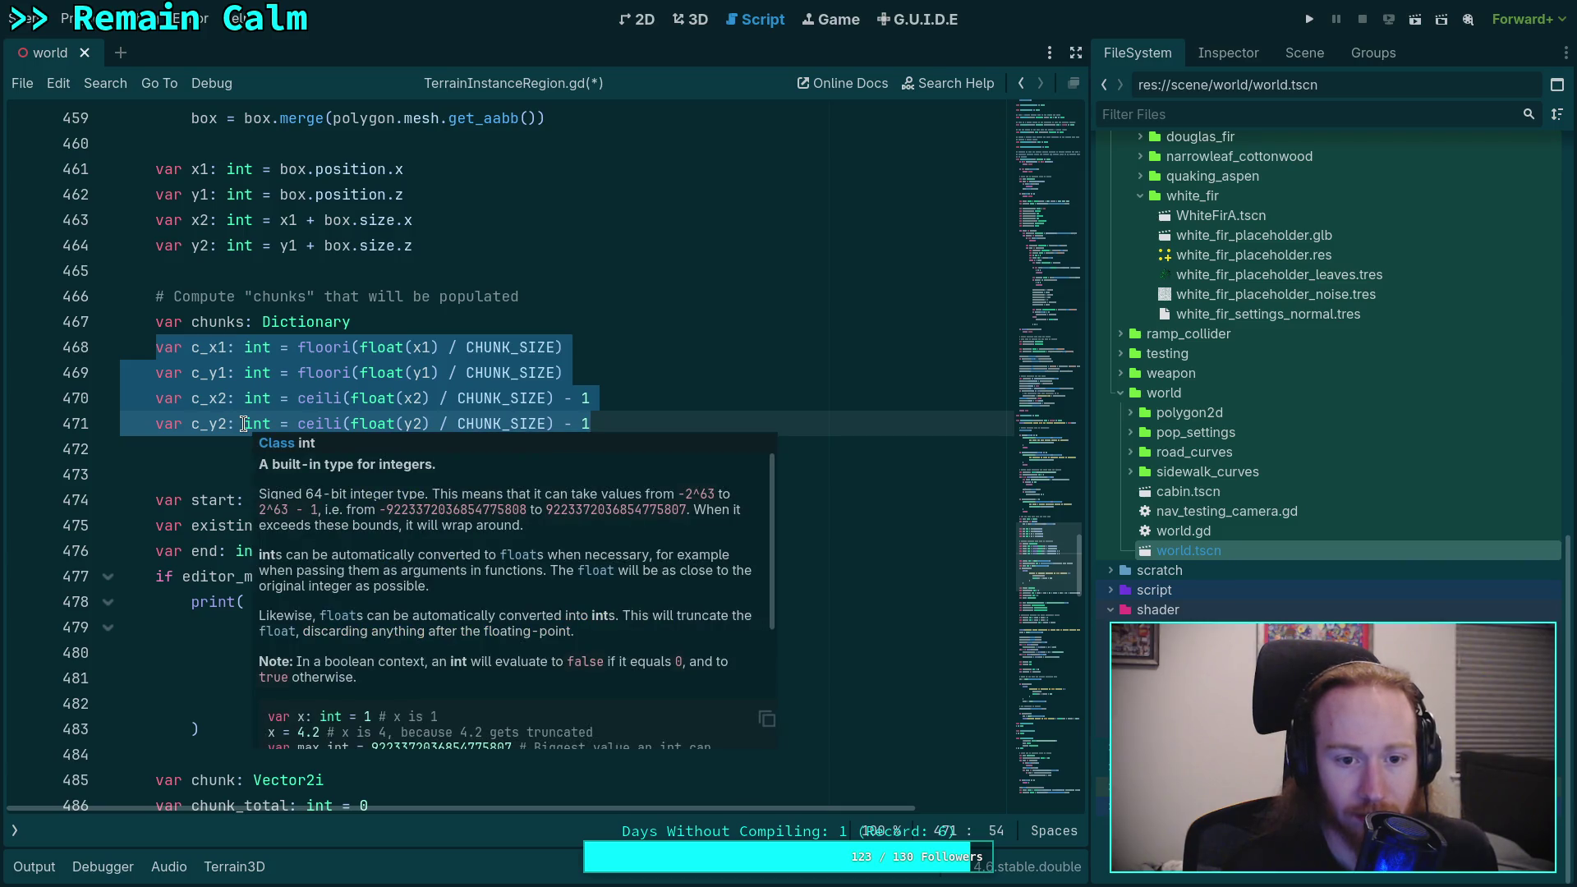
{"action": "left_click", "coordinate": [300, 347], "text": "ctrl"}
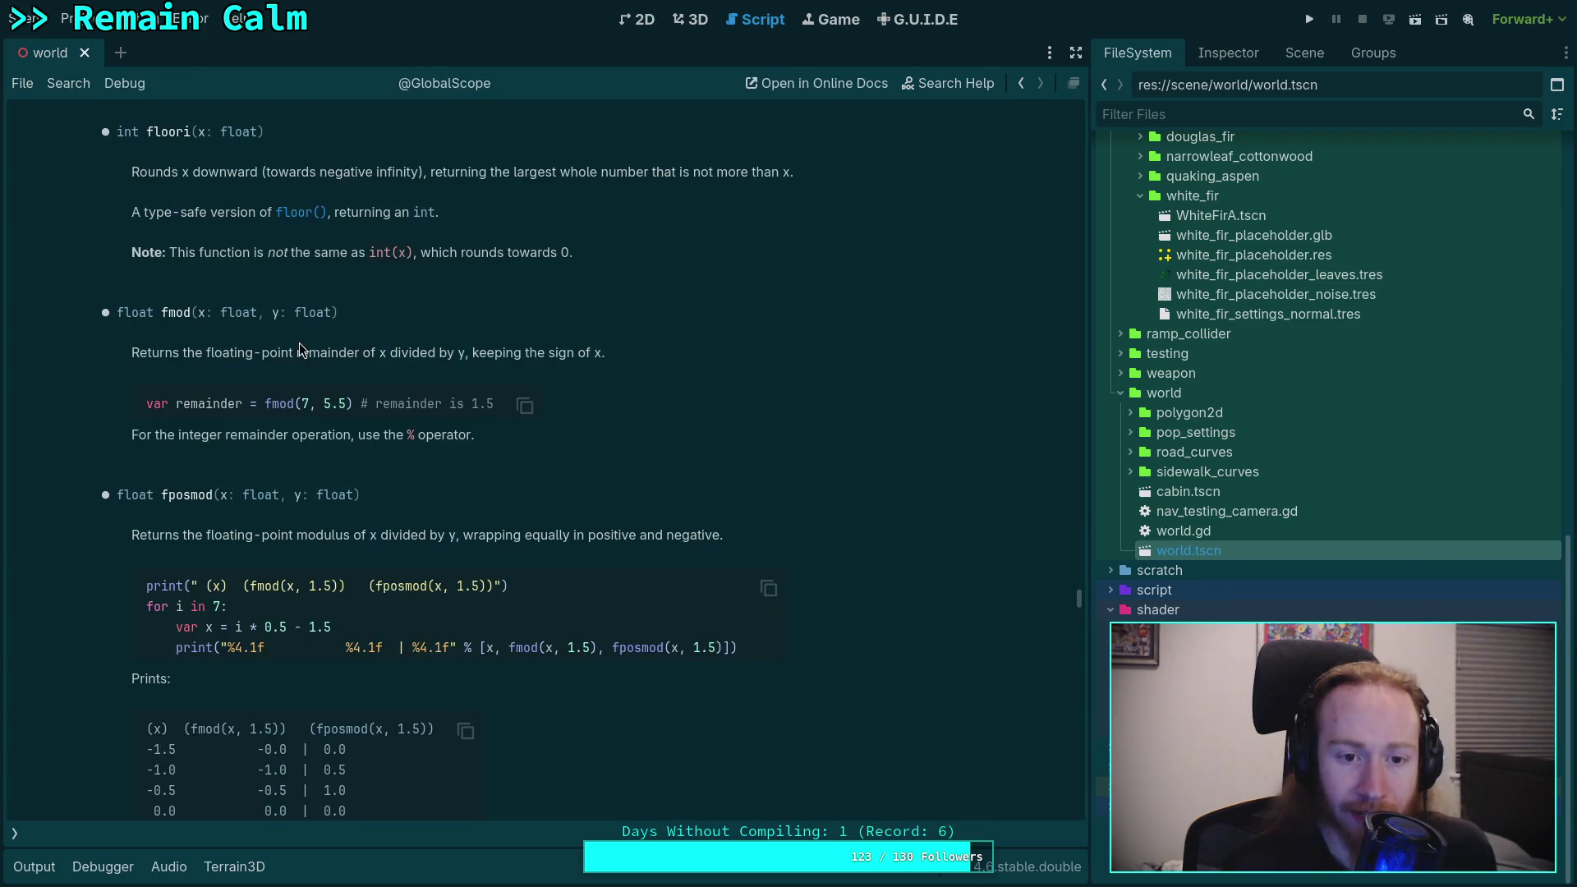
{"action": "left_click", "coordinate": [14, 833]}
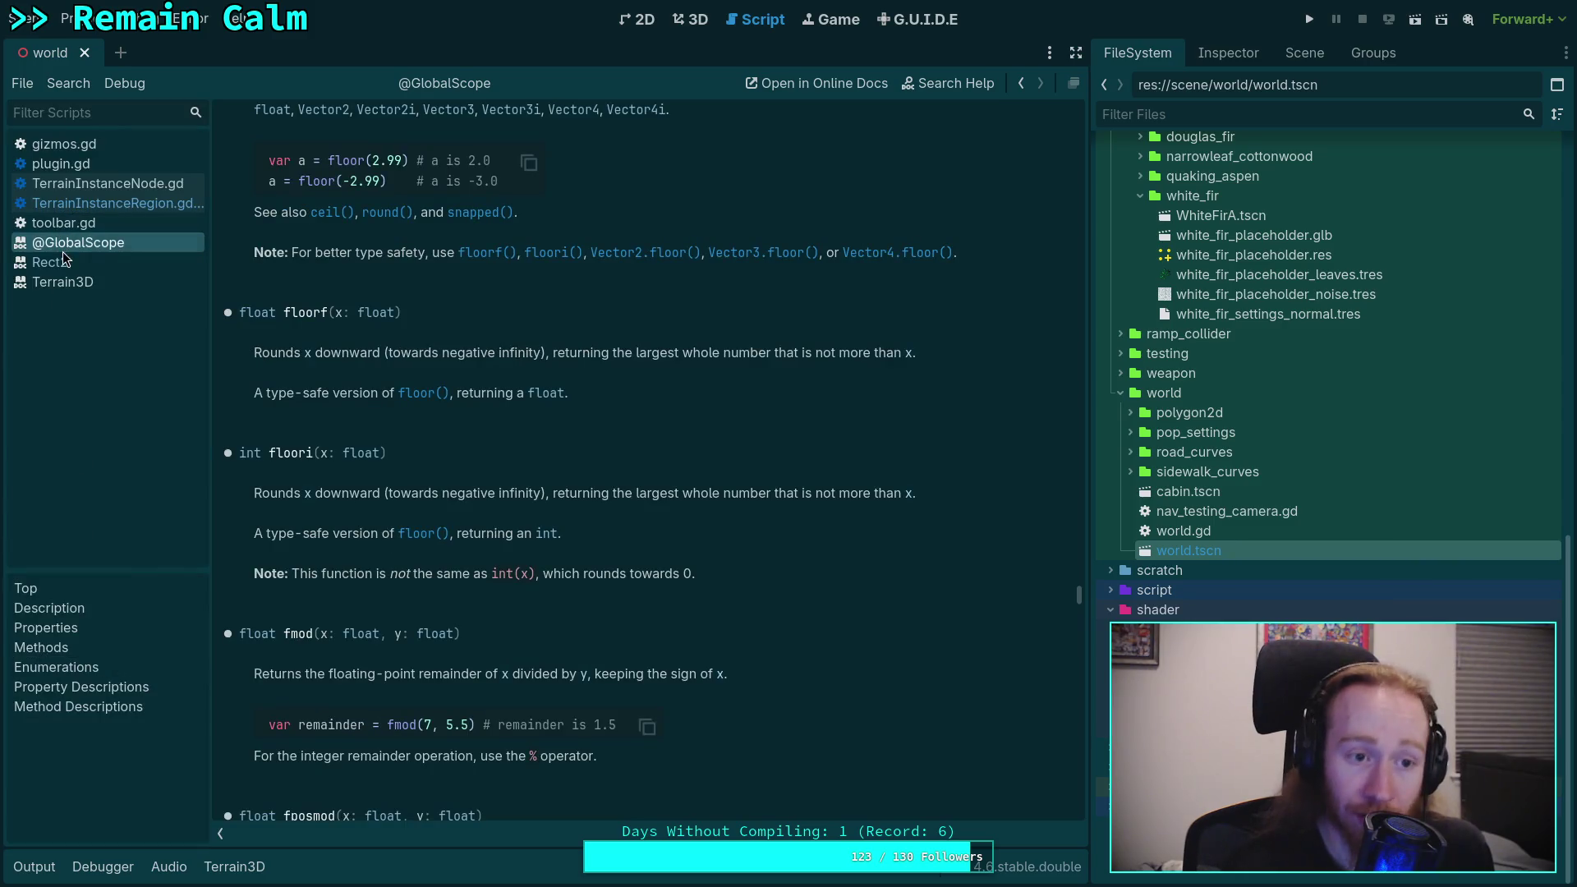
{"action": "right_click", "coordinate": [91, 243]}
{"action": "left_click", "coordinate": [125, 264]}
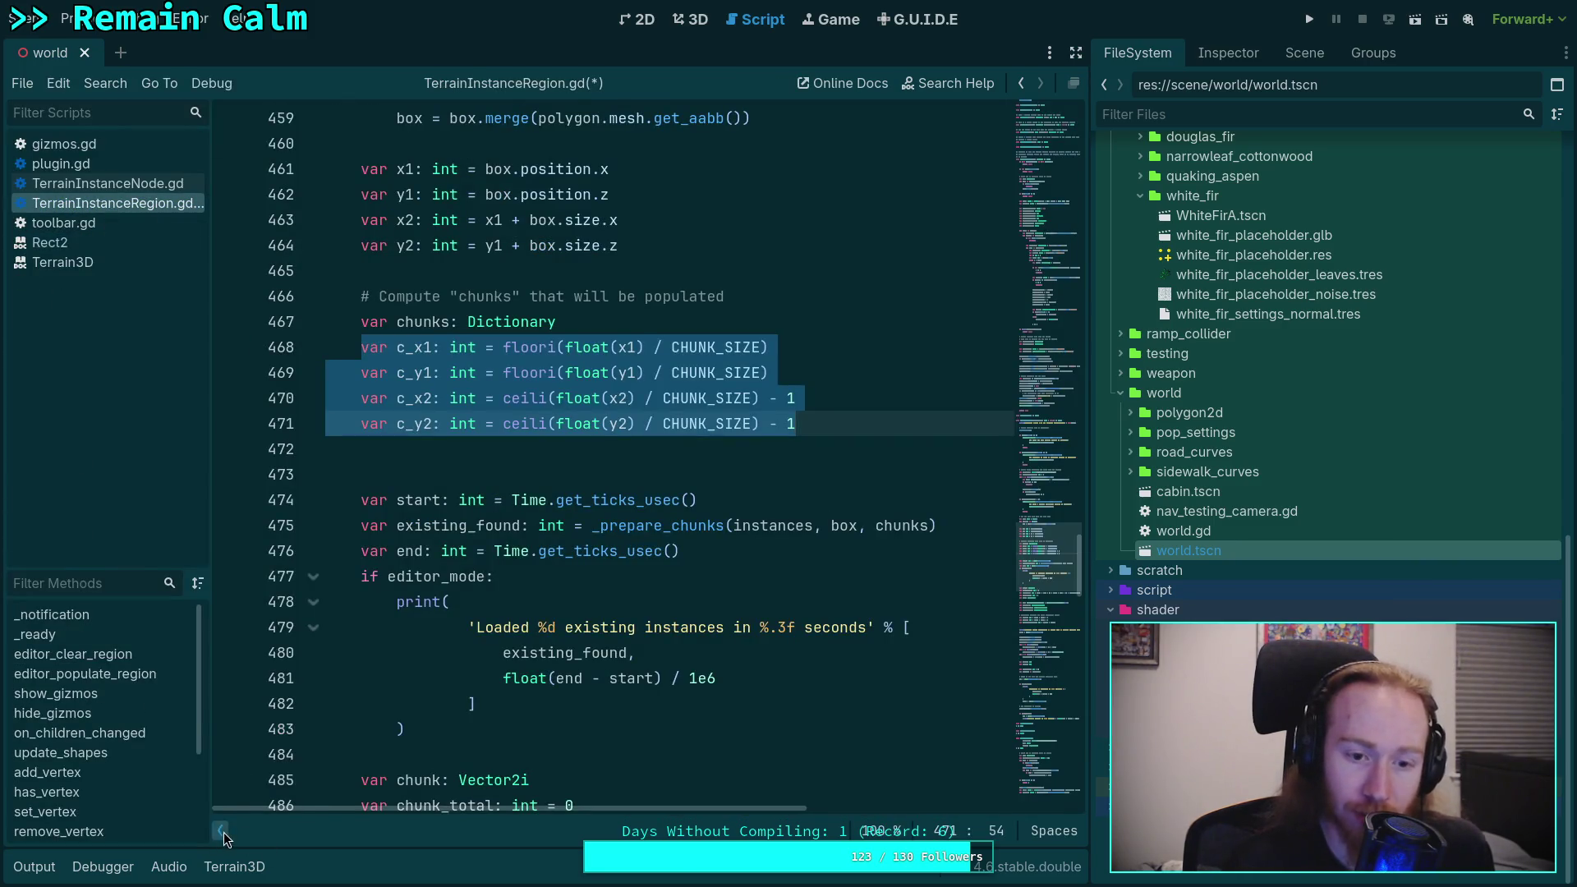
{"action": "left_click", "coordinate": [222, 832]}
Step: Copy the c_x1 and c_y1 floori lines and paste them above 'total_found += 1' with aligned indentation
{"action": "left_click", "coordinate": [193, 348]}
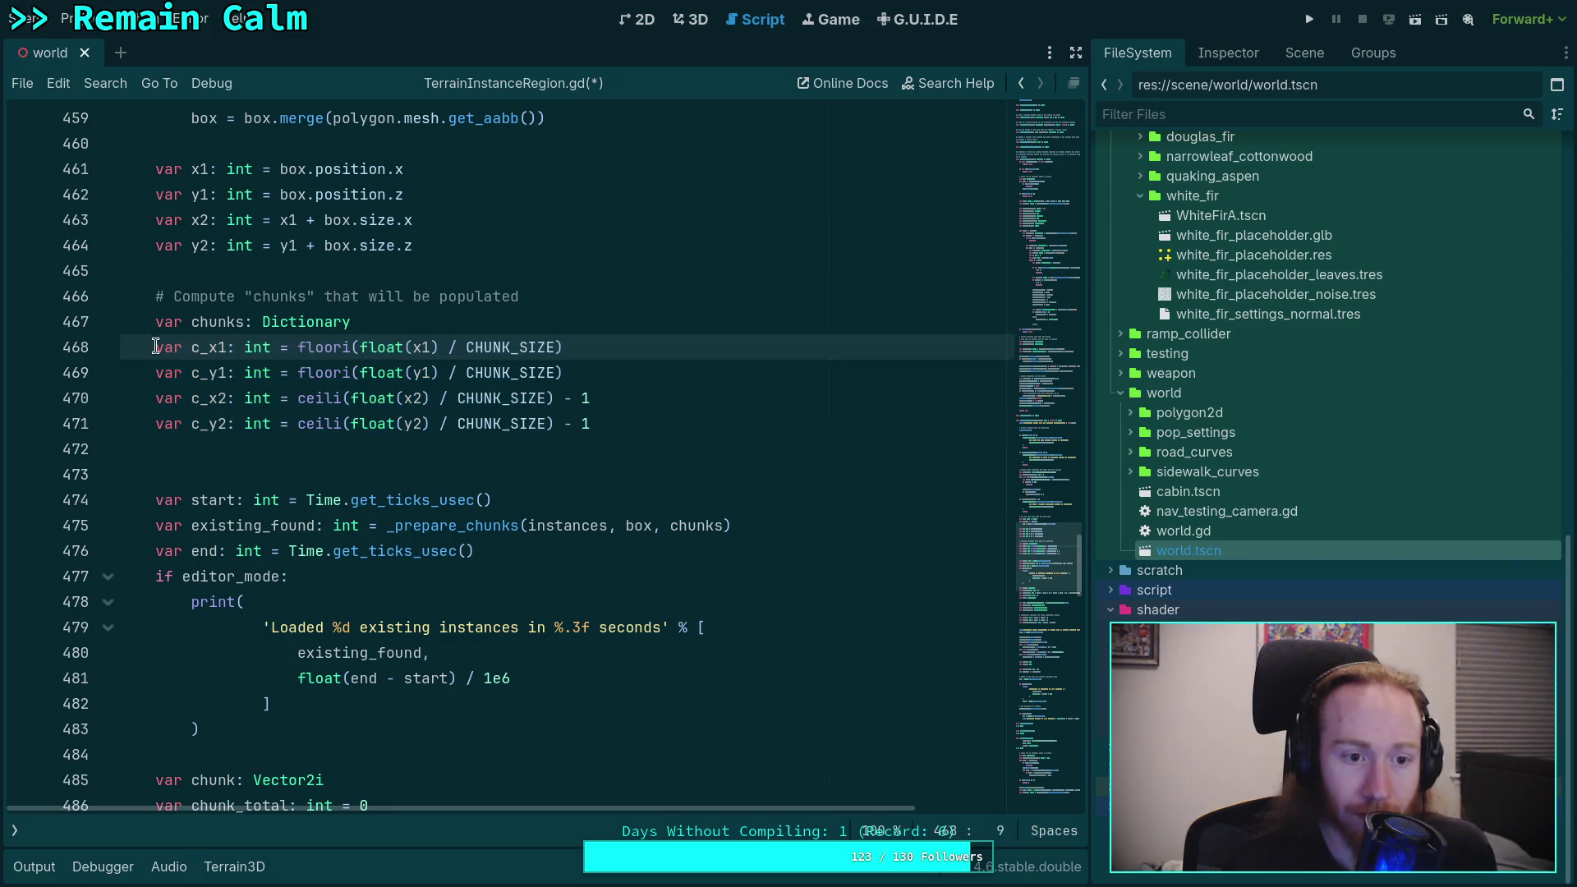
{"action": "left_click_drag", "start_coordinate": [155, 345], "coordinate": [616, 370]}
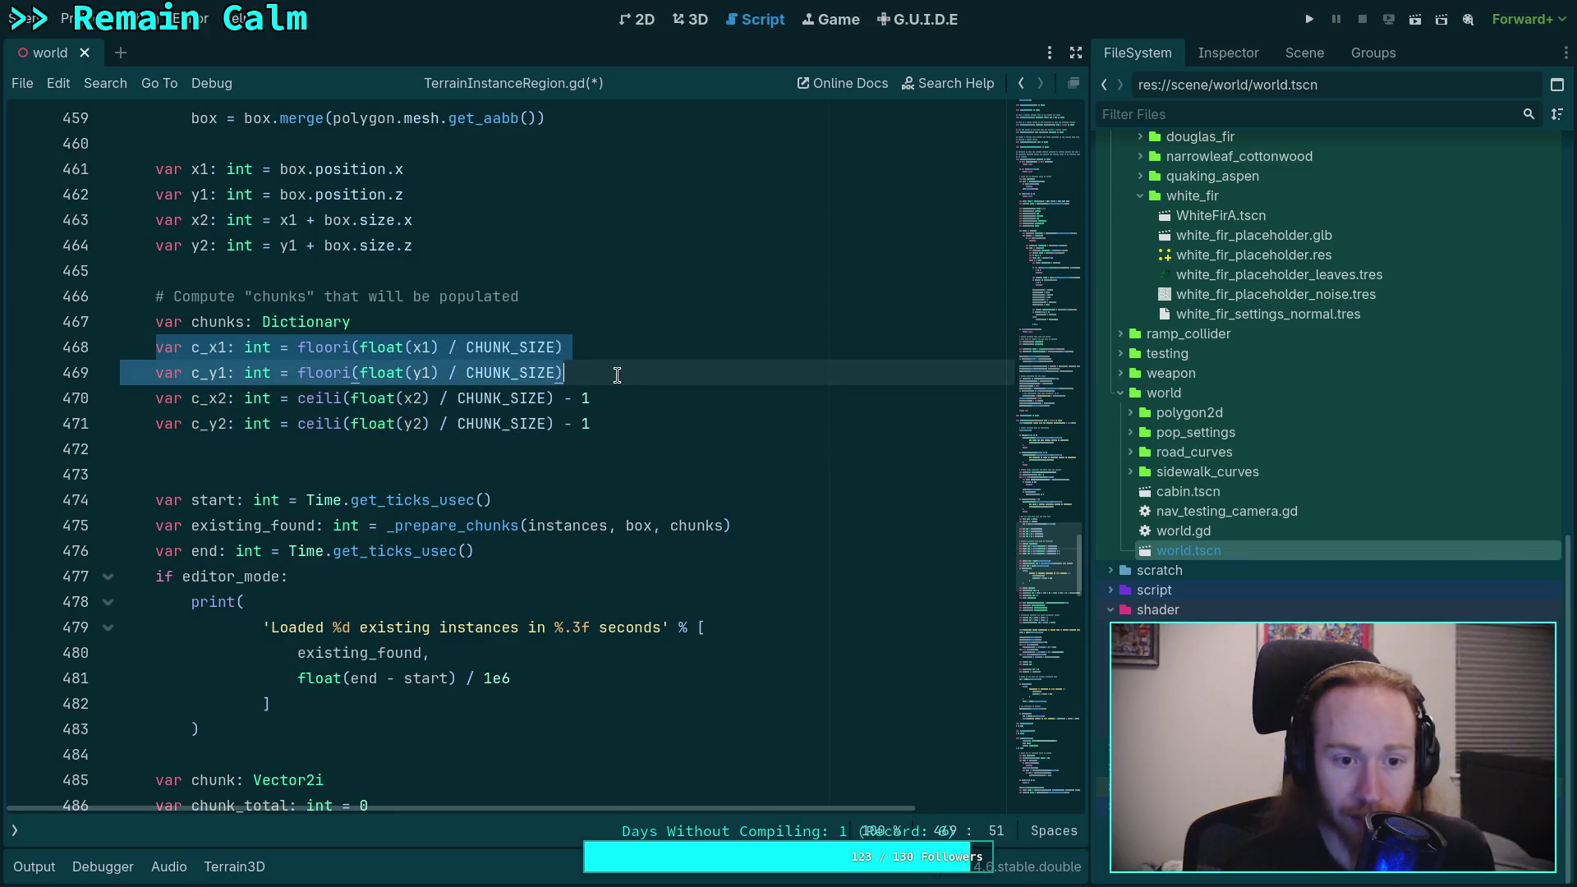
{"action": "right_click", "coordinate": [302, 369]}
{"action": "left_click", "coordinate": [345, 457]}
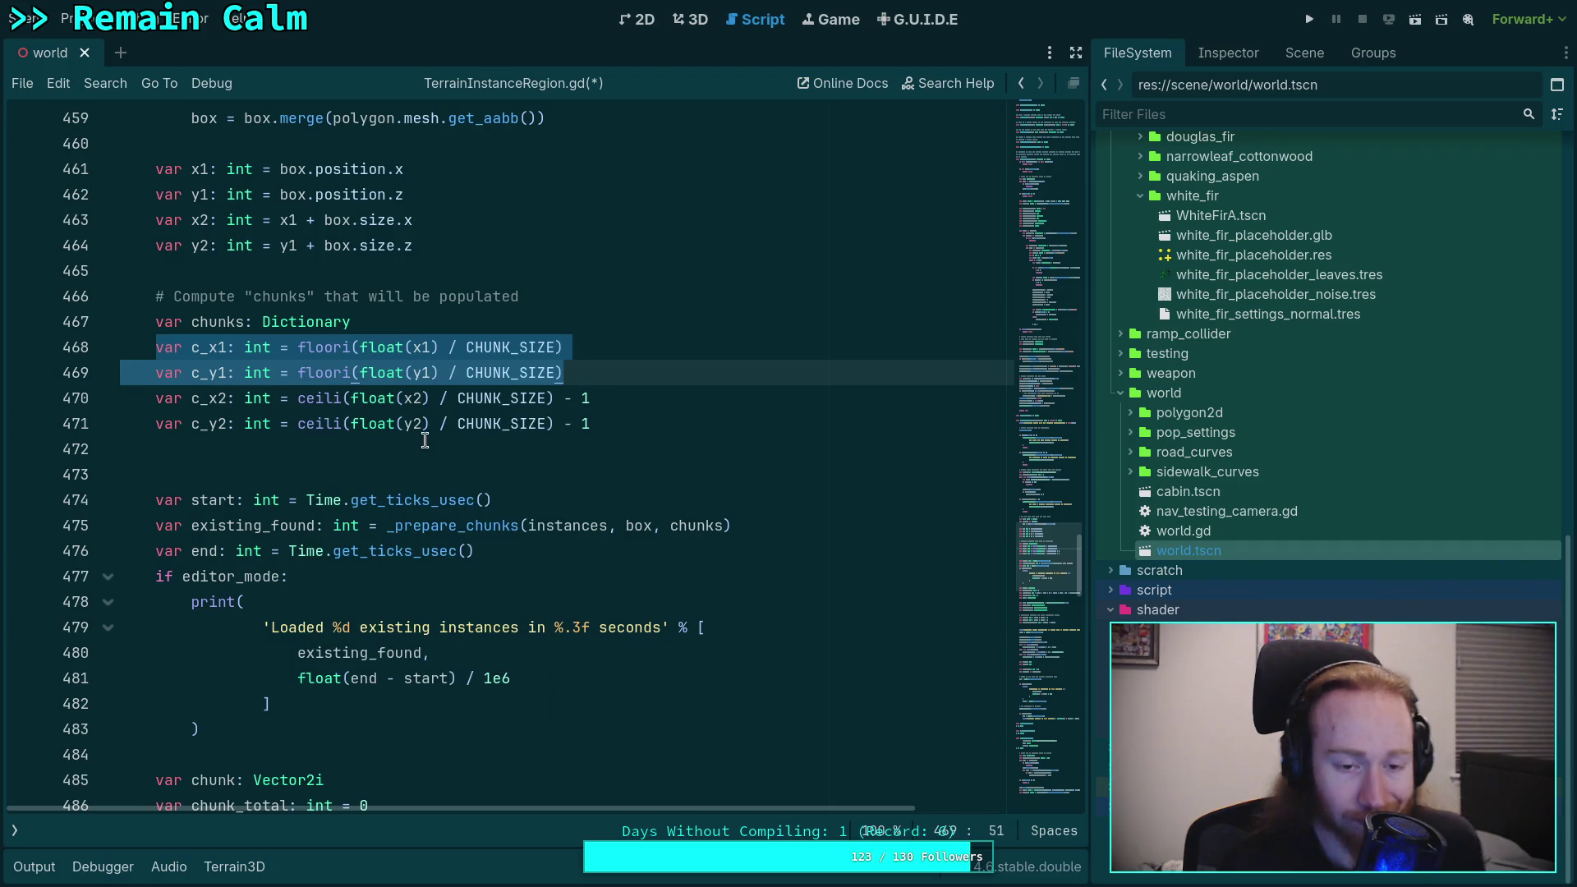
{"action": "scroll", "coordinate": [419, 460], "scroll_direction": "down", "scroll_amount": 20}
{"action": "scroll", "coordinate": [420, 460], "scroll_direction": "down", "scroll_amount": 3}
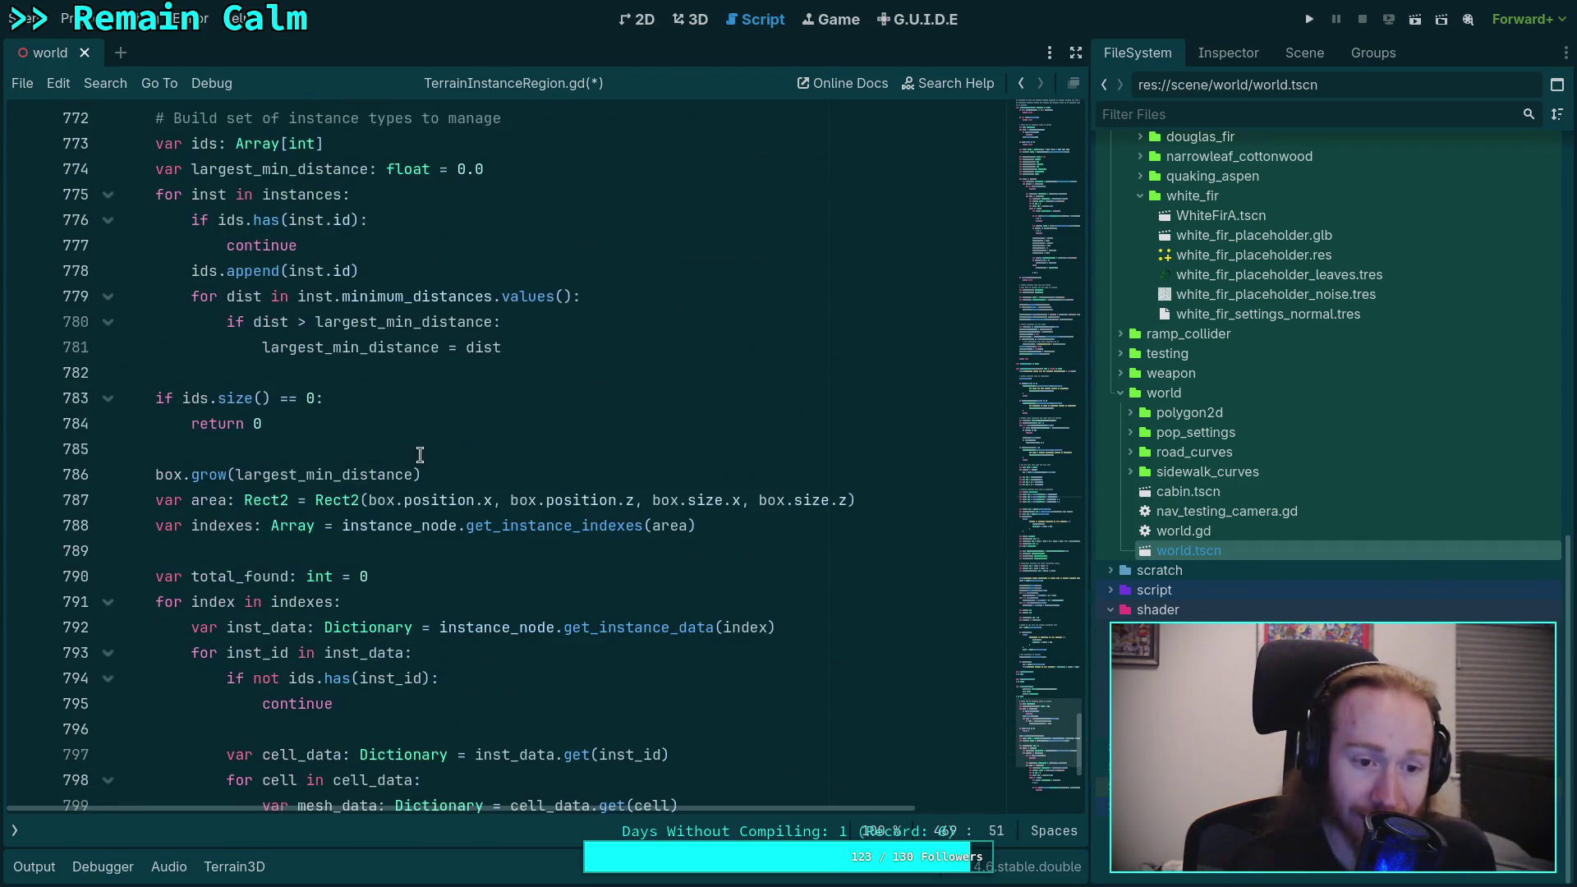
{"action": "scroll", "coordinate": [419, 469], "scroll_direction": "down", "scroll_amount": 5}
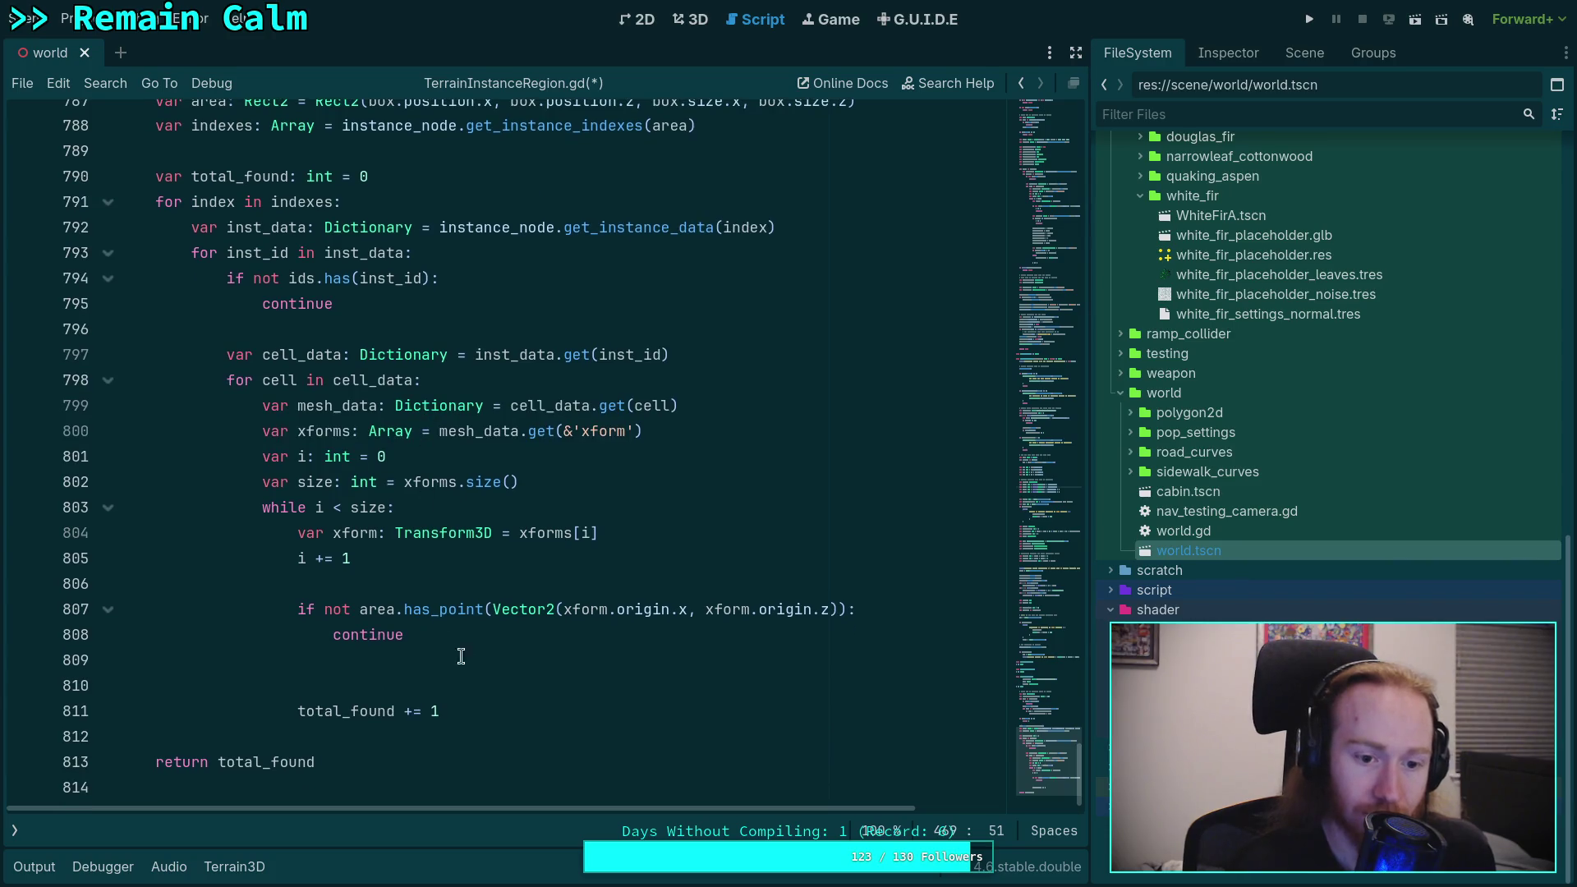
{"action": "left_click", "coordinate": [492, 666]}
{"action": "key", "text": "Return"}
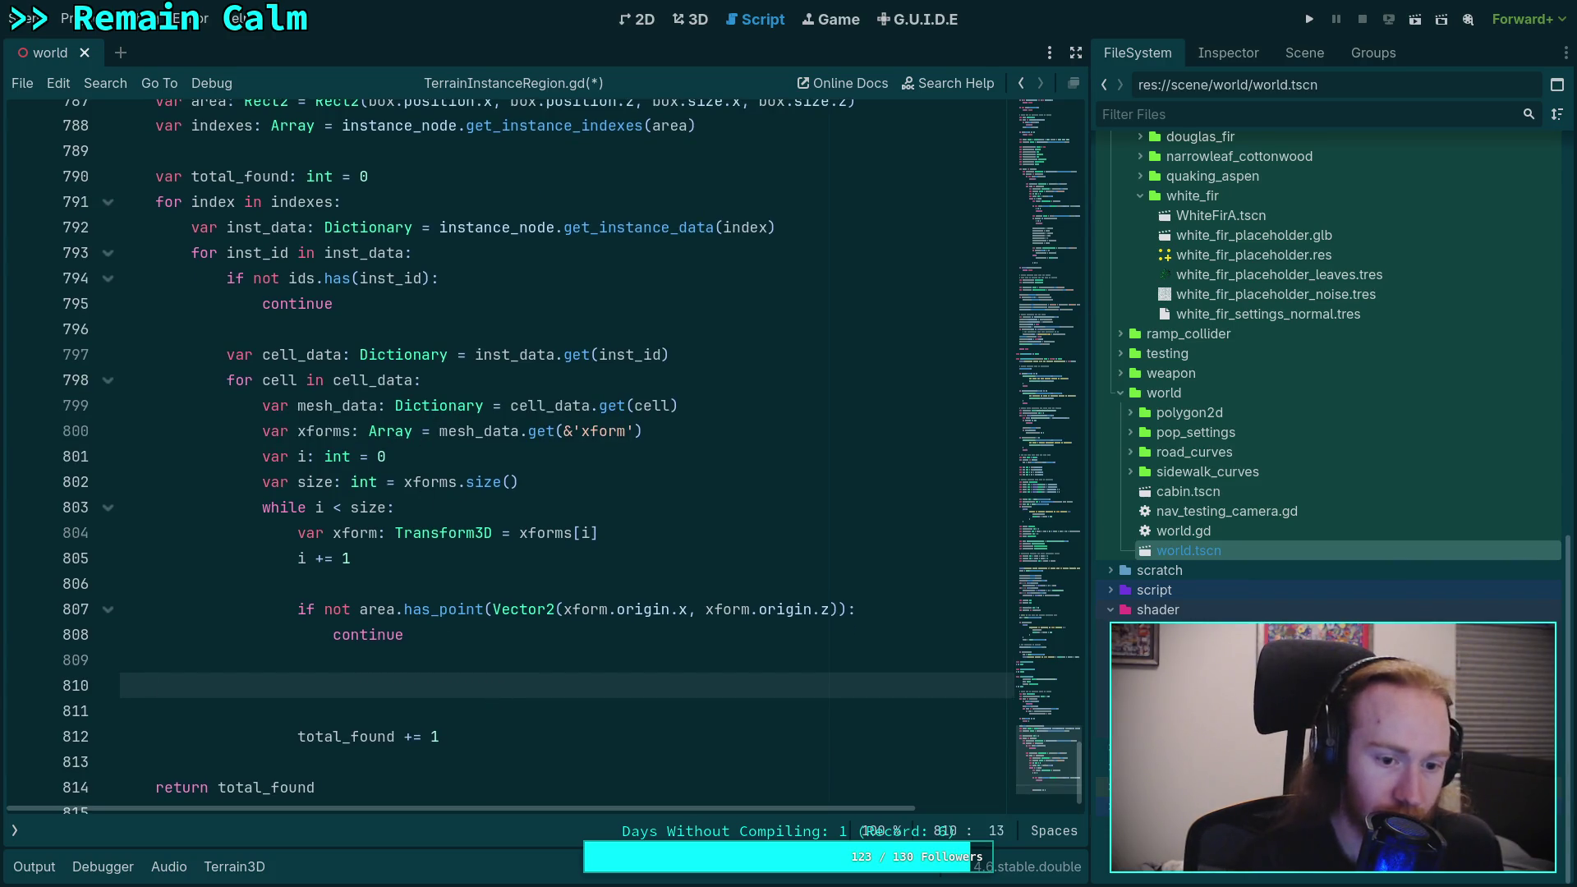
{"action": "key", "text": "ctrl+v"}
{"action": "key", "text": "Home"}
{"action": "key", "text": "Tab"}
{"action": "key", "text": "Tab"}
{"action": "key", "text": "Tab"}
Step: Start renaming the pasted c_x1 variable by clearing its name
{"action": "left_click", "coordinate": [356, 685]}
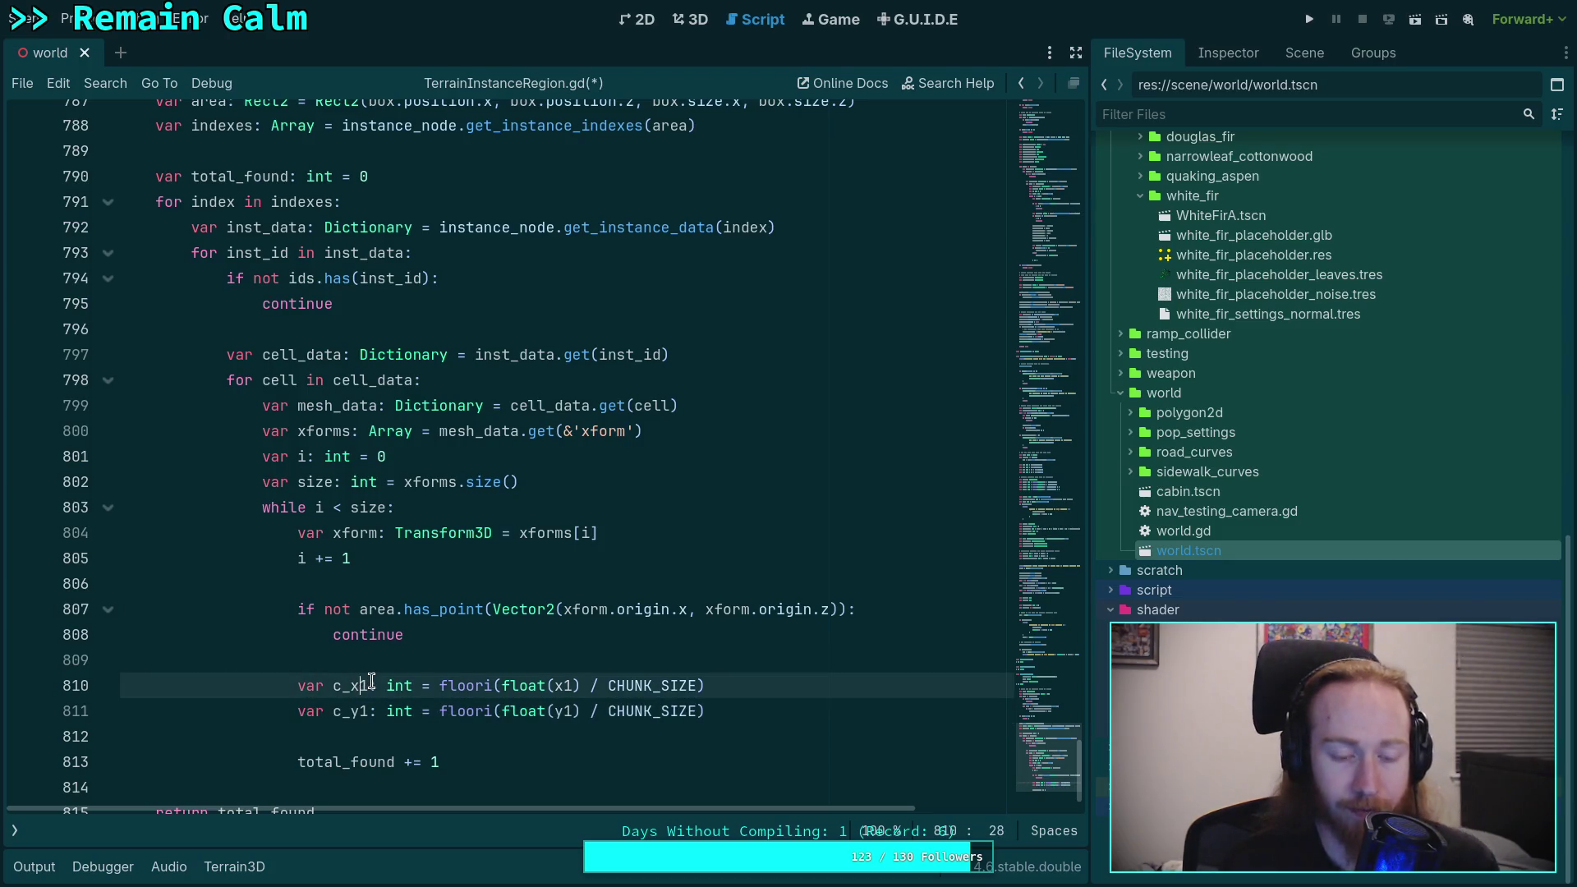
{"action": "key", "text": "BackSpace"}
{"action": "key", "text": "BackSpace"}
{"action": "key", "text": "Delete"}
{"action": "type", "text": "x"}
{"action": "key", "text": "BackSpace"}
{"action": "key", "text": "BackSpace"}
{"action": "scroll", "coordinate": [394, 668], "scroll_direction": "up", "scroll_amount": 10}
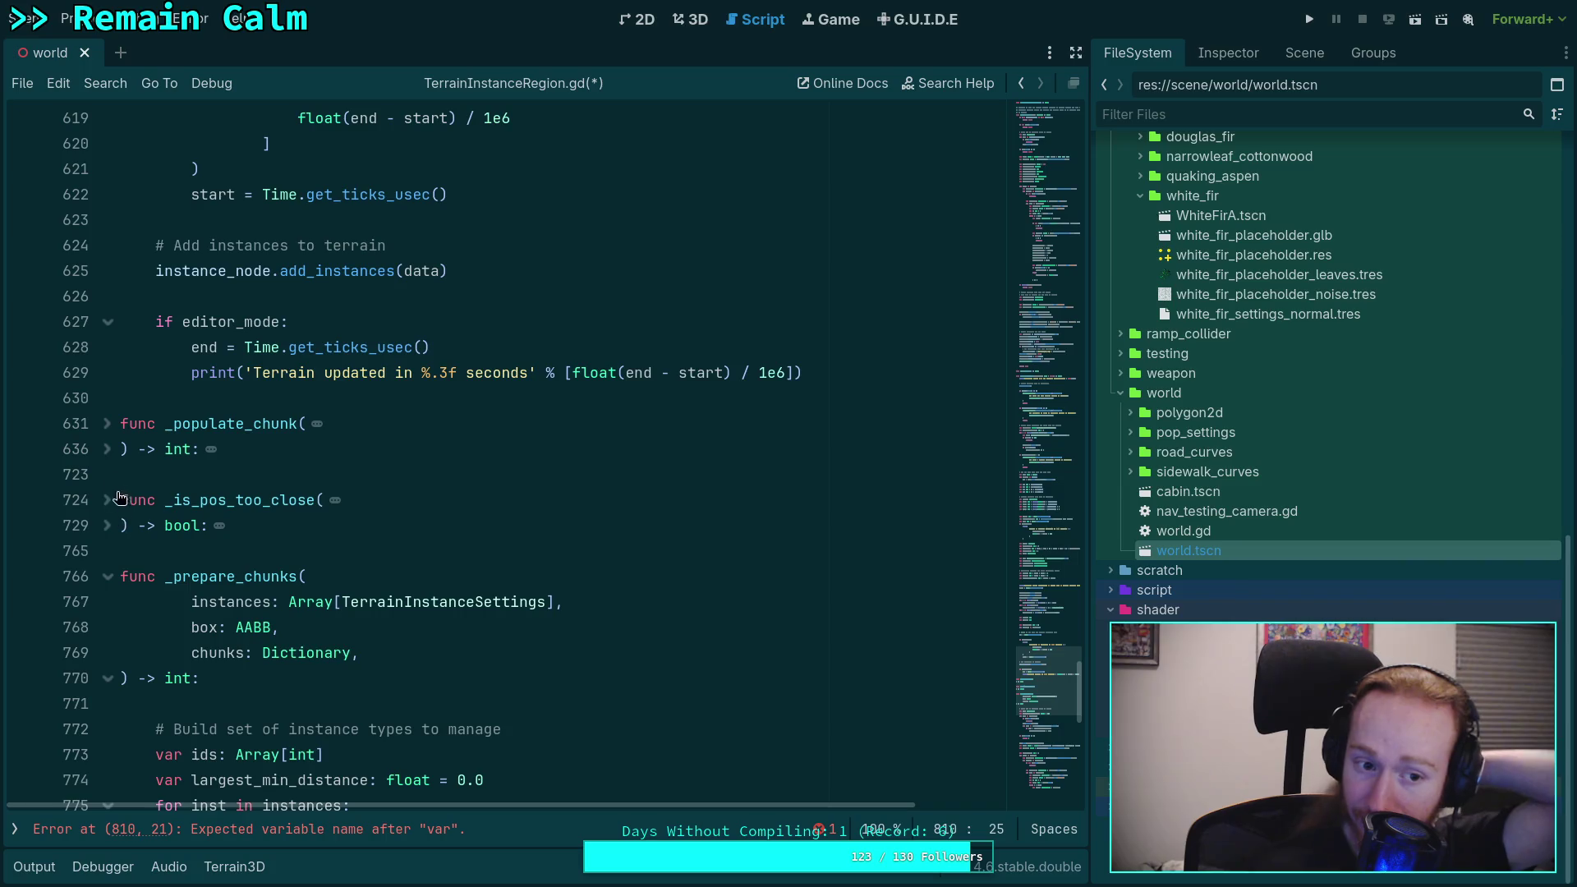
Step: Expand the folded _populate_chunk body and highlight where chunk is used
{"action": "left_click", "coordinate": [107, 449]}
{"action": "scroll", "coordinate": [473, 499], "scroll_direction": "down", "scroll_amount": 6}
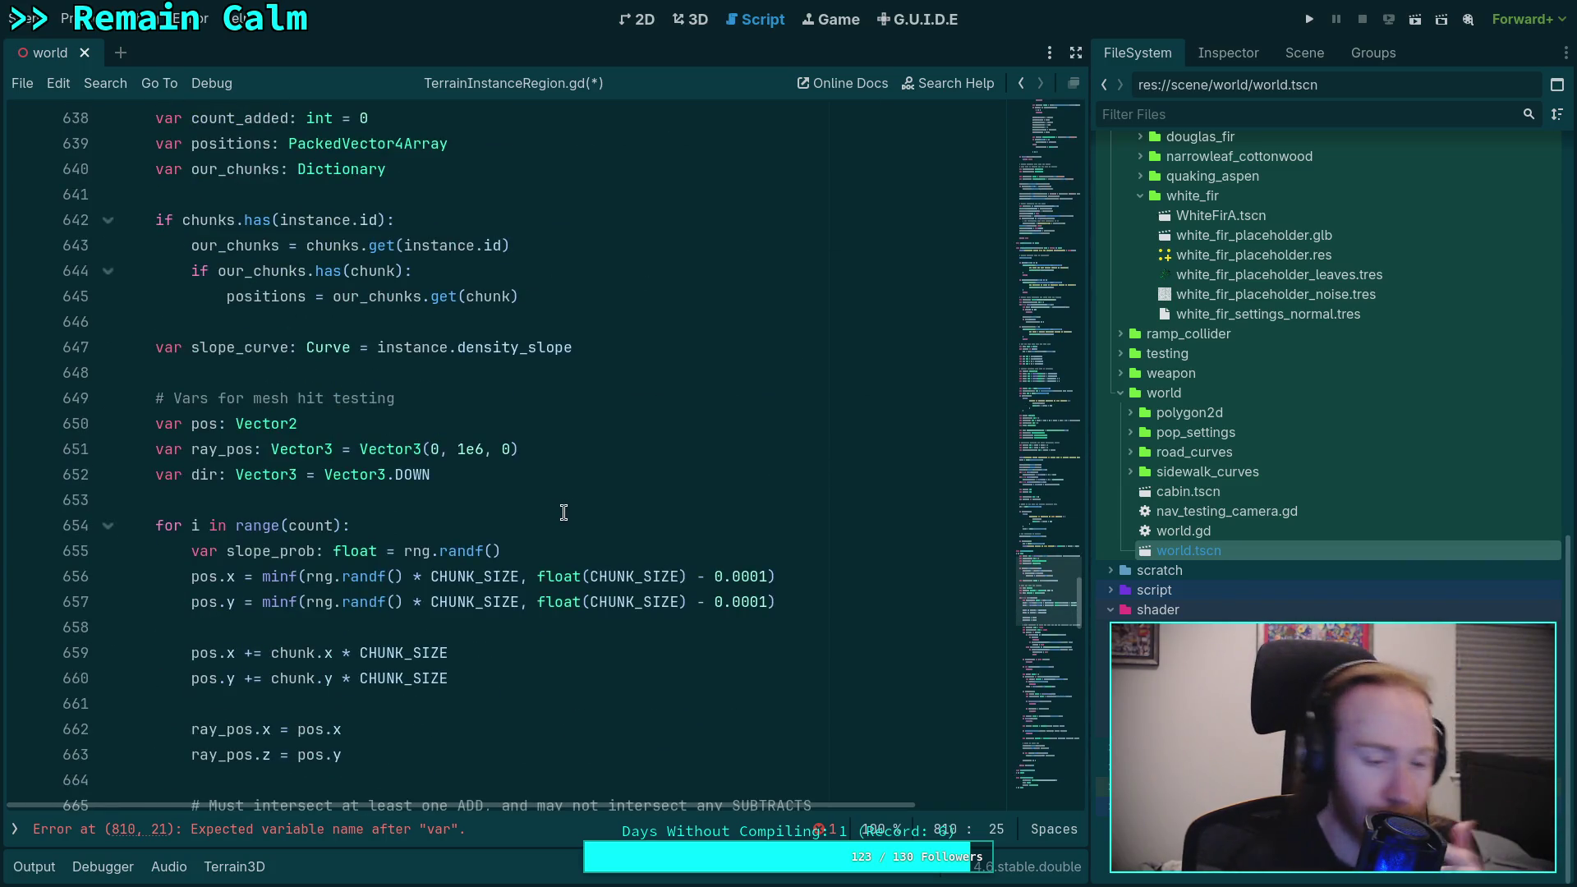
{"action": "scroll", "coordinate": [407, 320], "scroll_direction": "down", "scroll_amount": 7}
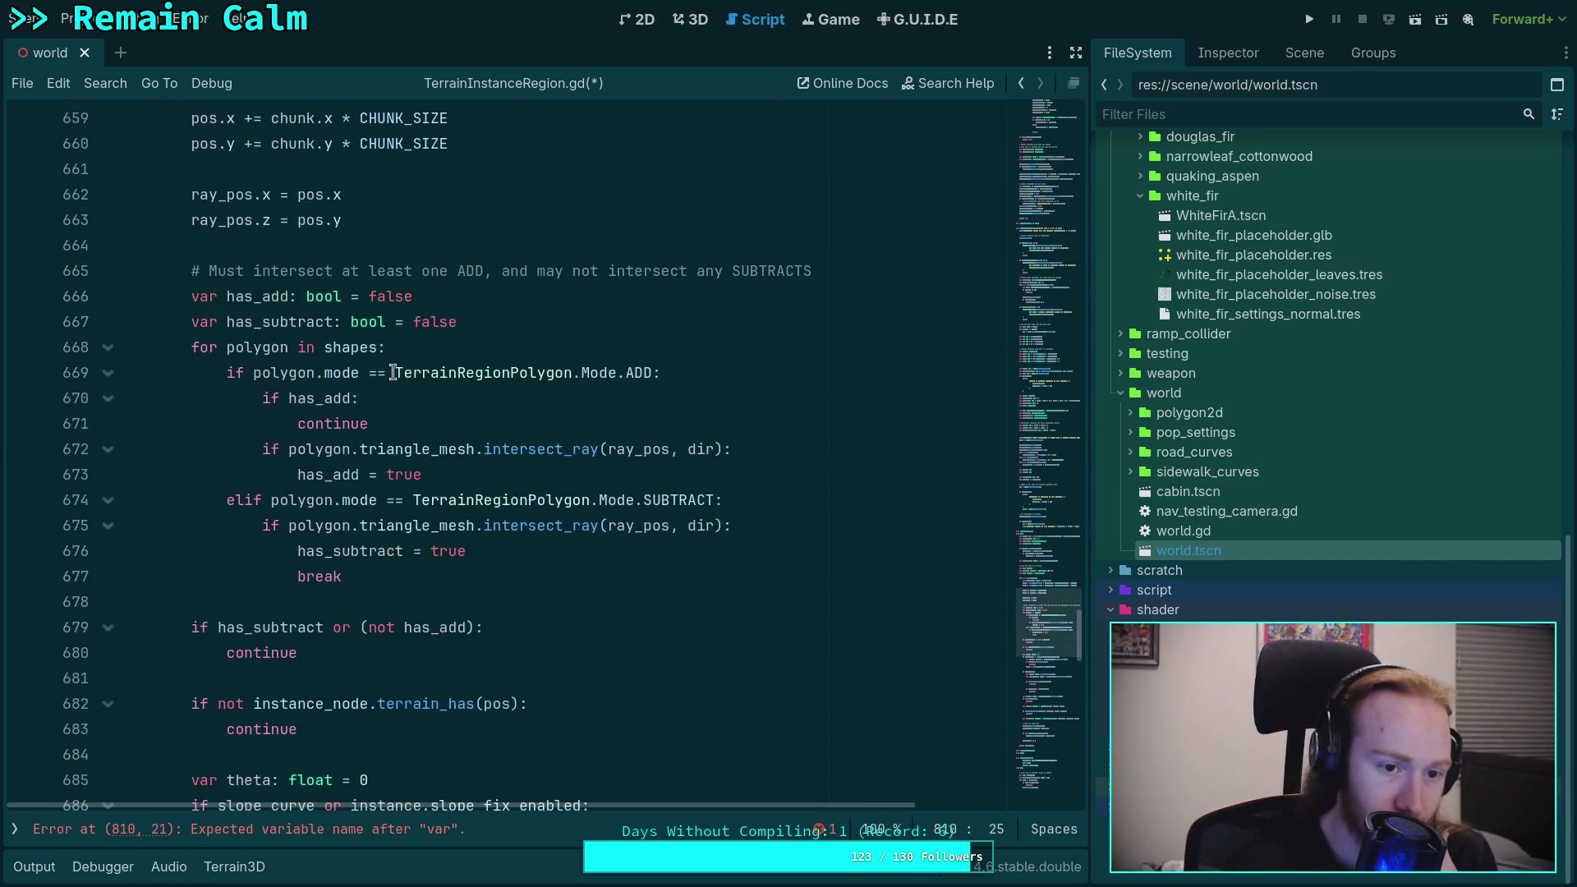
{"action": "scroll", "coordinate": [387, 397], "scroll_direction": "down", "scroll_amount": 9}
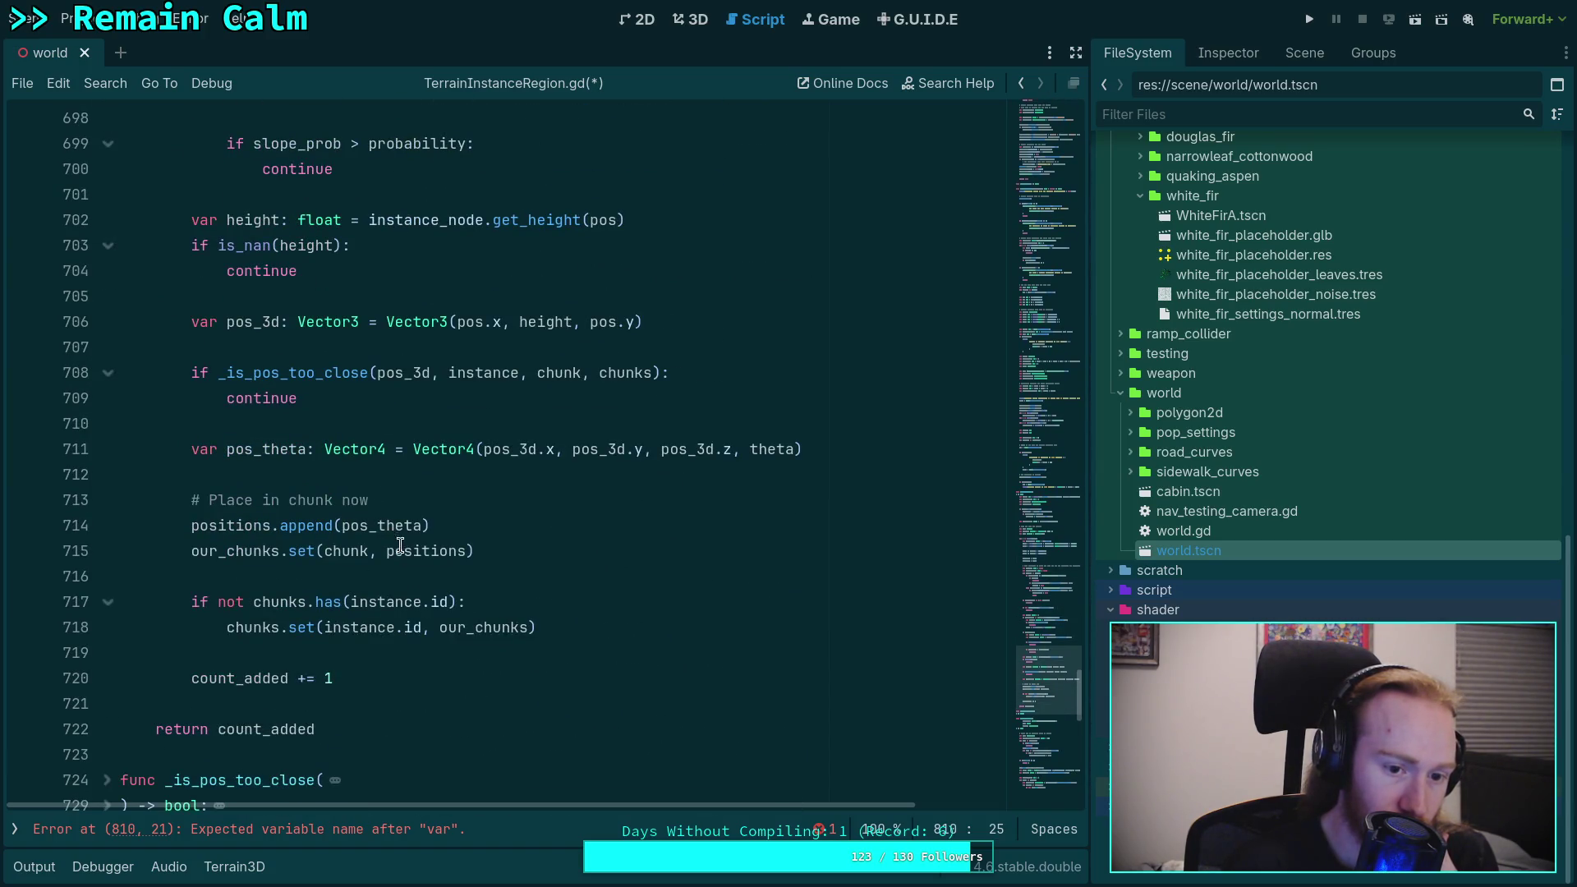
{"action": "double_click", "coordinate": [339, 550]}
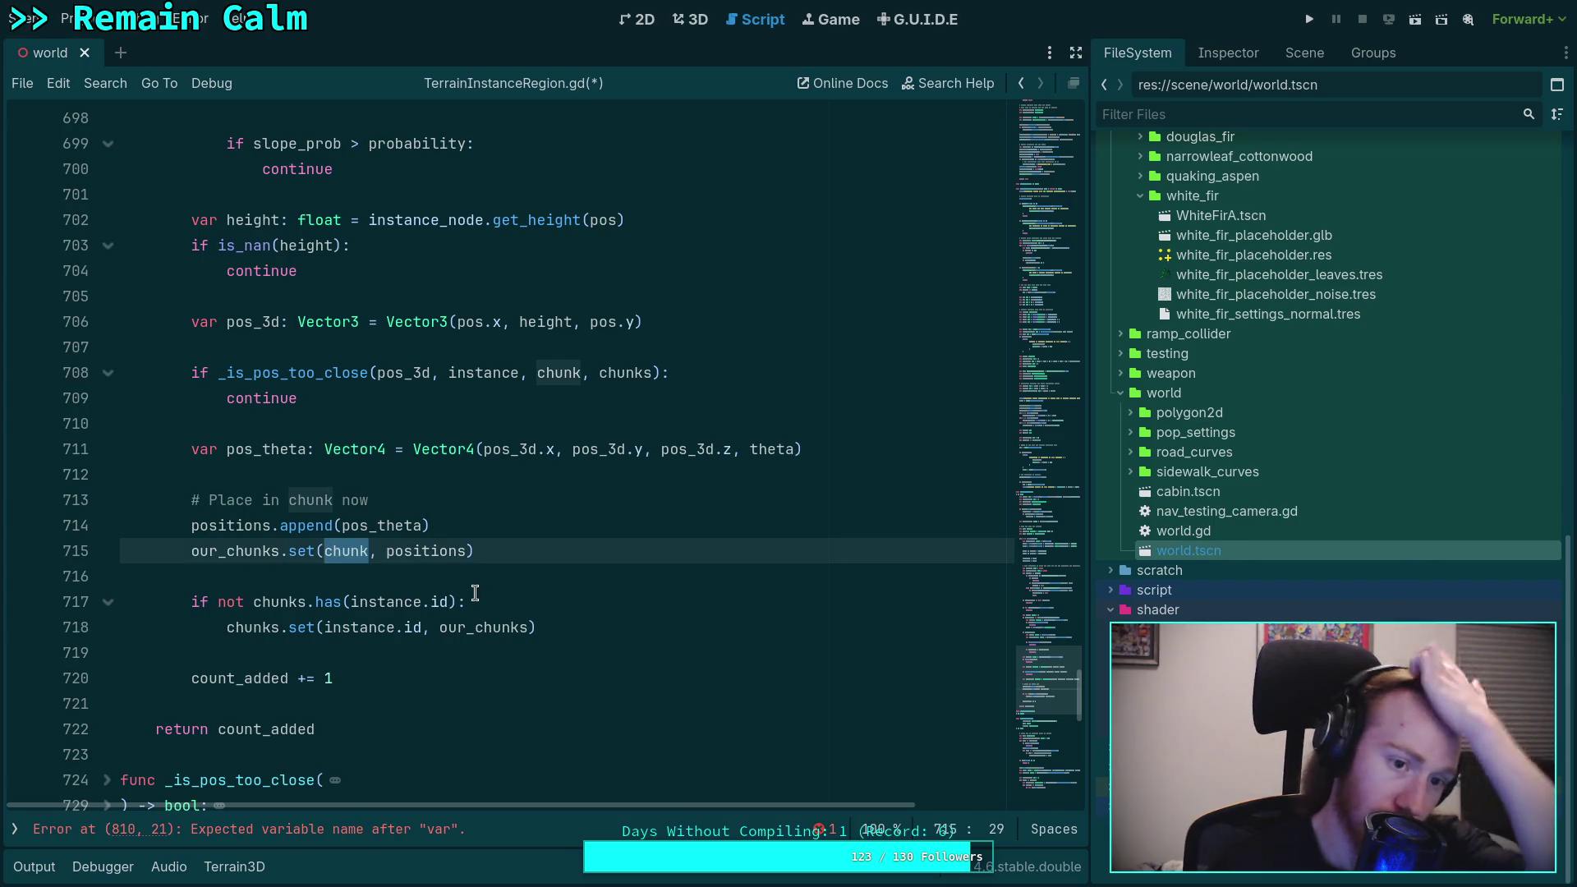
{"action": "scroll", "coordinate": [475, 593], "scroll_direction": "up", "scroll_amount": 13}
{"action": "scroll", "coordinate": [445, 538], "scroll_direction": "up", "scroll_amount": 6}
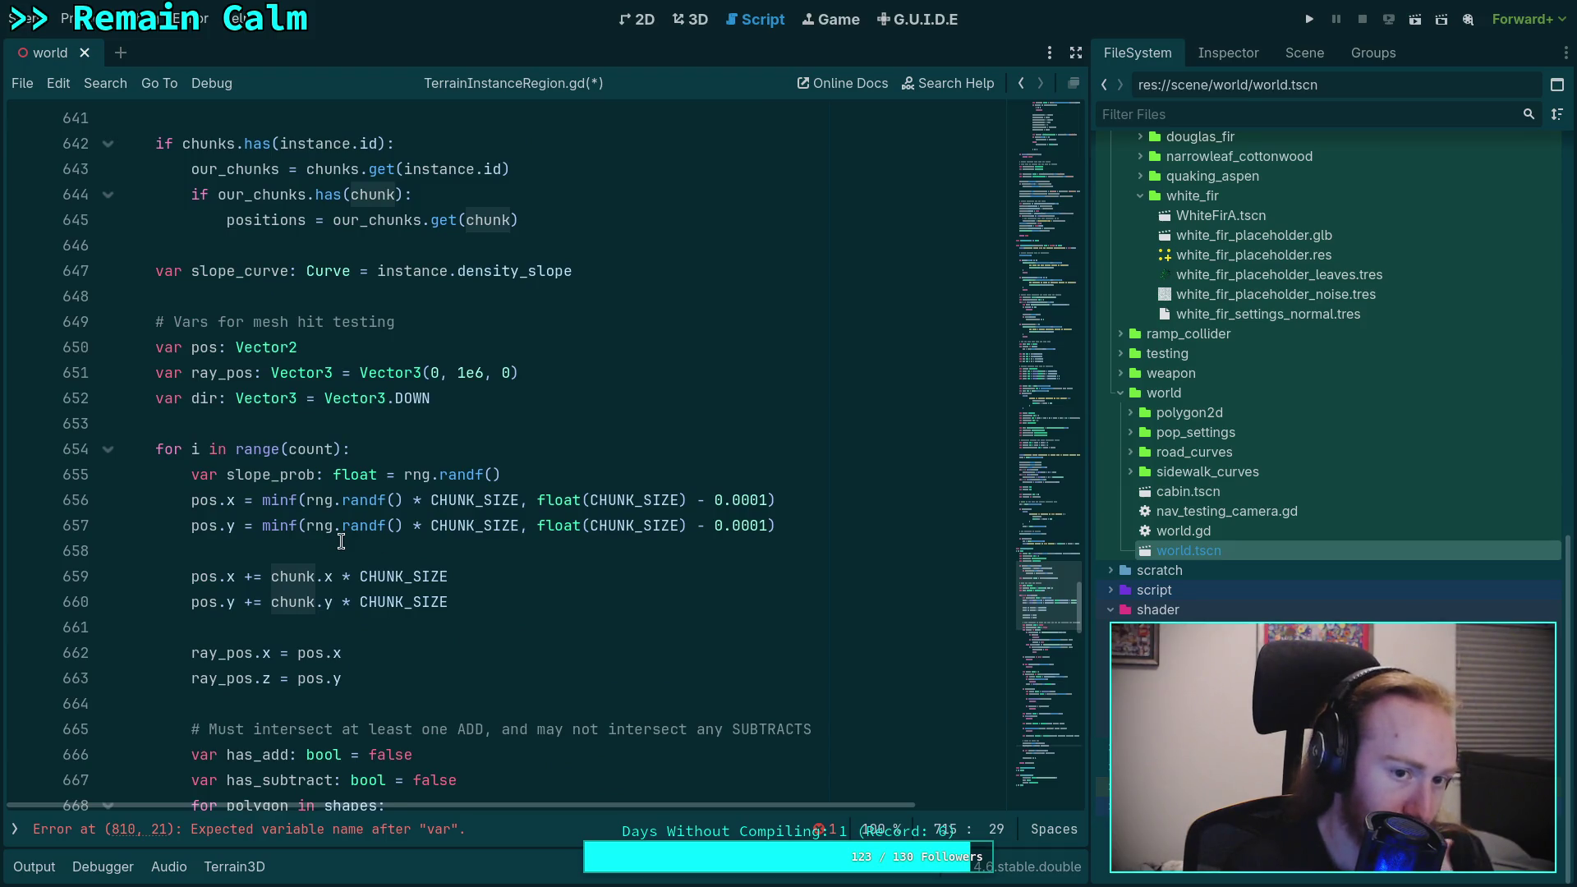
{"action": "scroll", "coordinate": [341, 542], "scroll_direction": "up", "scroll_amount": 3}
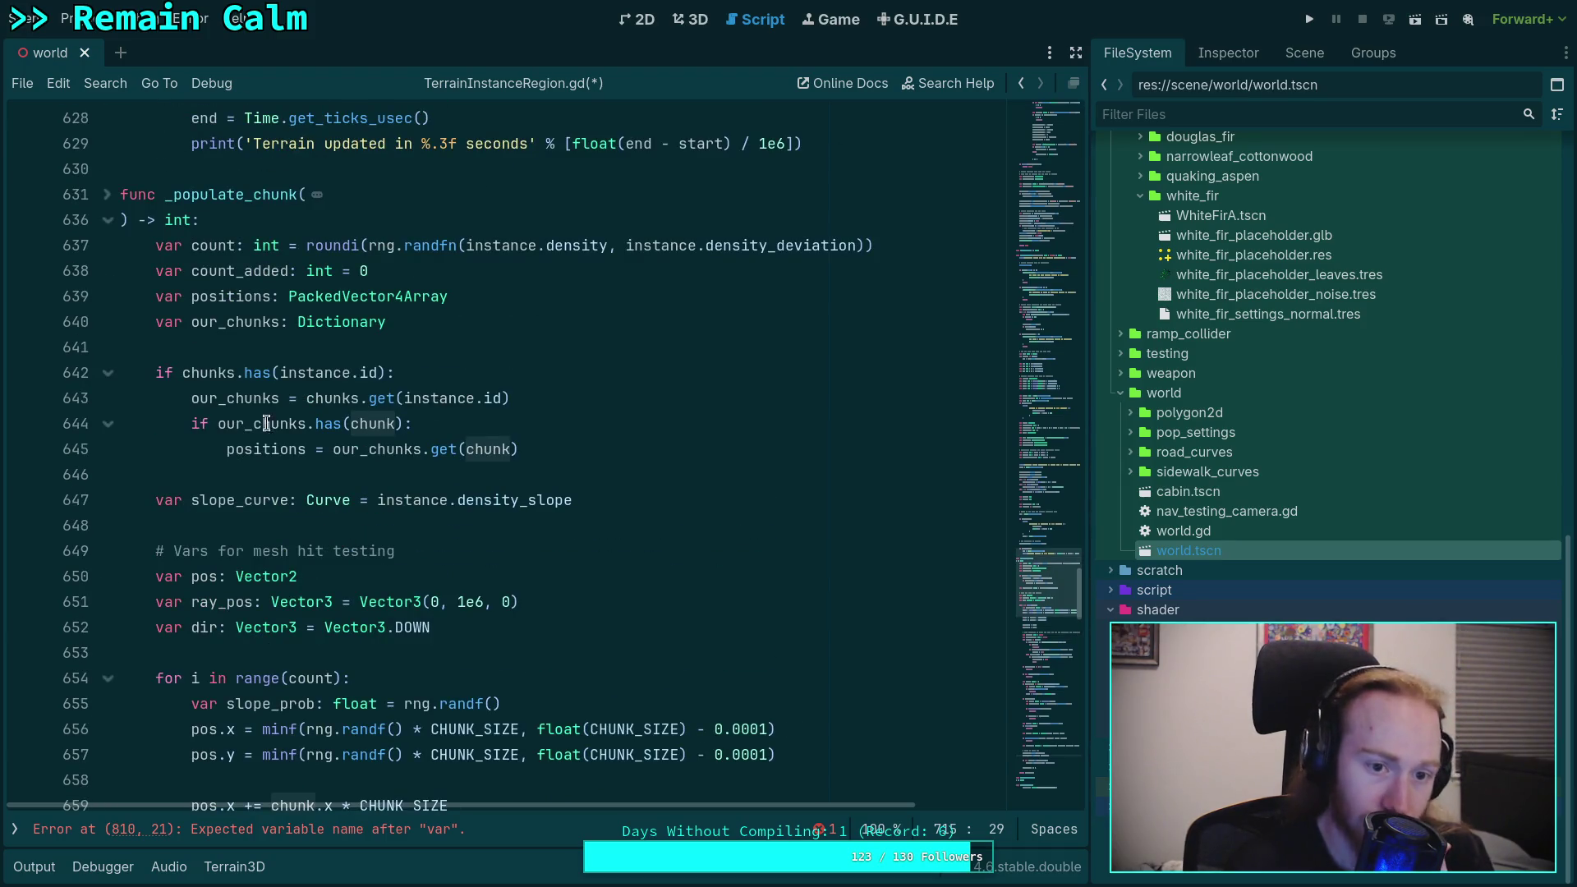
Step: Unfold its parameter lines and highlight uses of positions, pos_theta, pos_3d and pos
{"action": "left_click", "coordinate": [107, 197]}
{"action": "scroll", "coordinate": [406, 557], "scroll_direction": "down", "scroll_amount": 20}
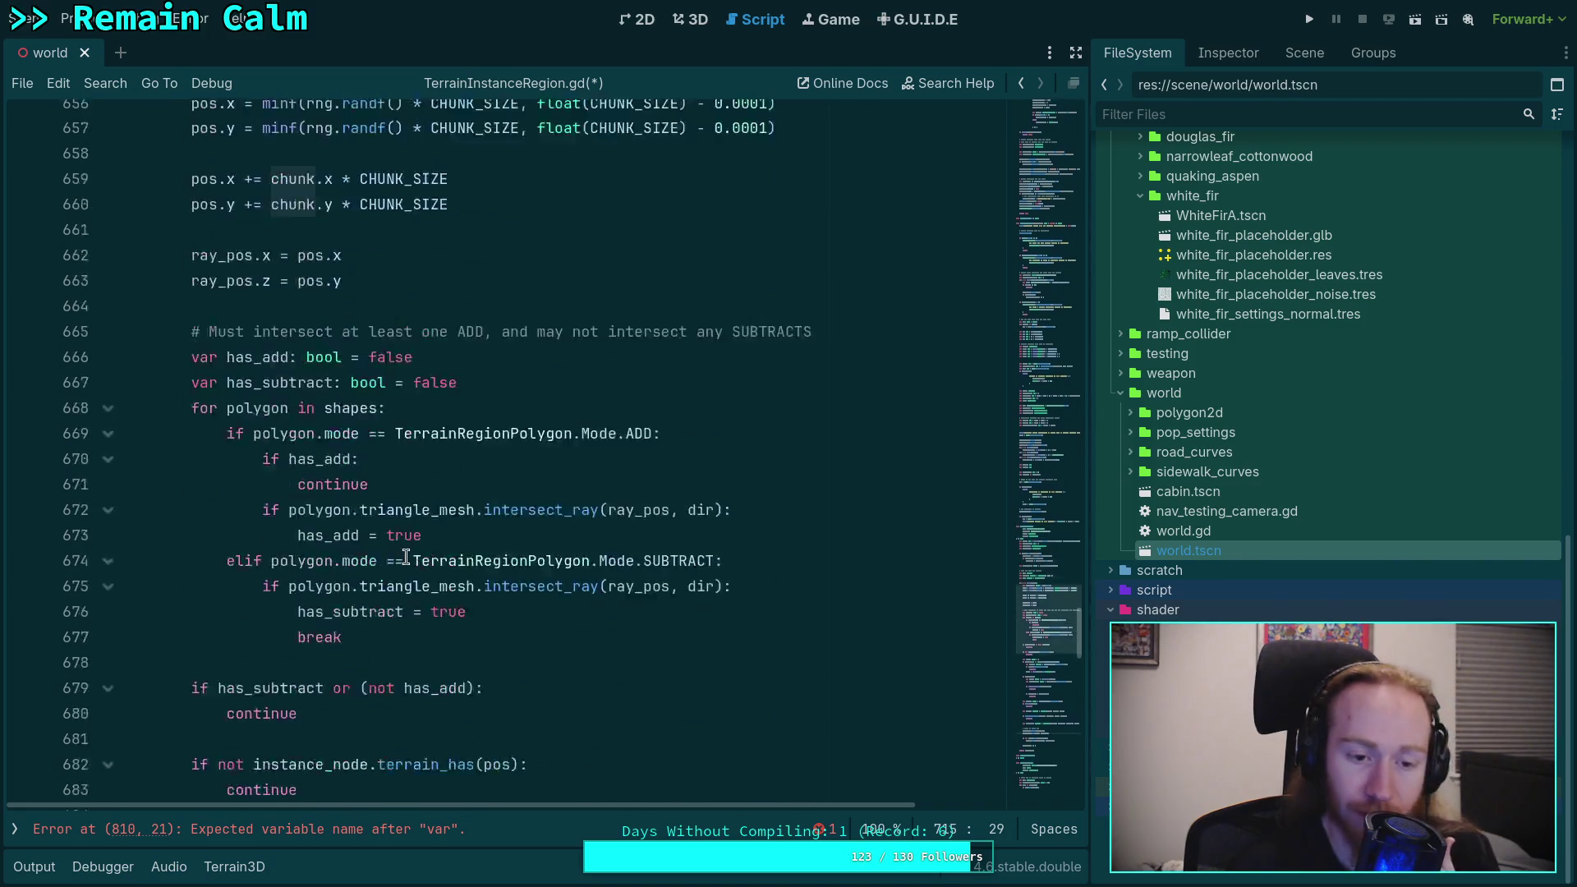
{"action": "scroll", "coordinate": [406, 557], "scroll_direction": "down", "scroll_amount": 3}
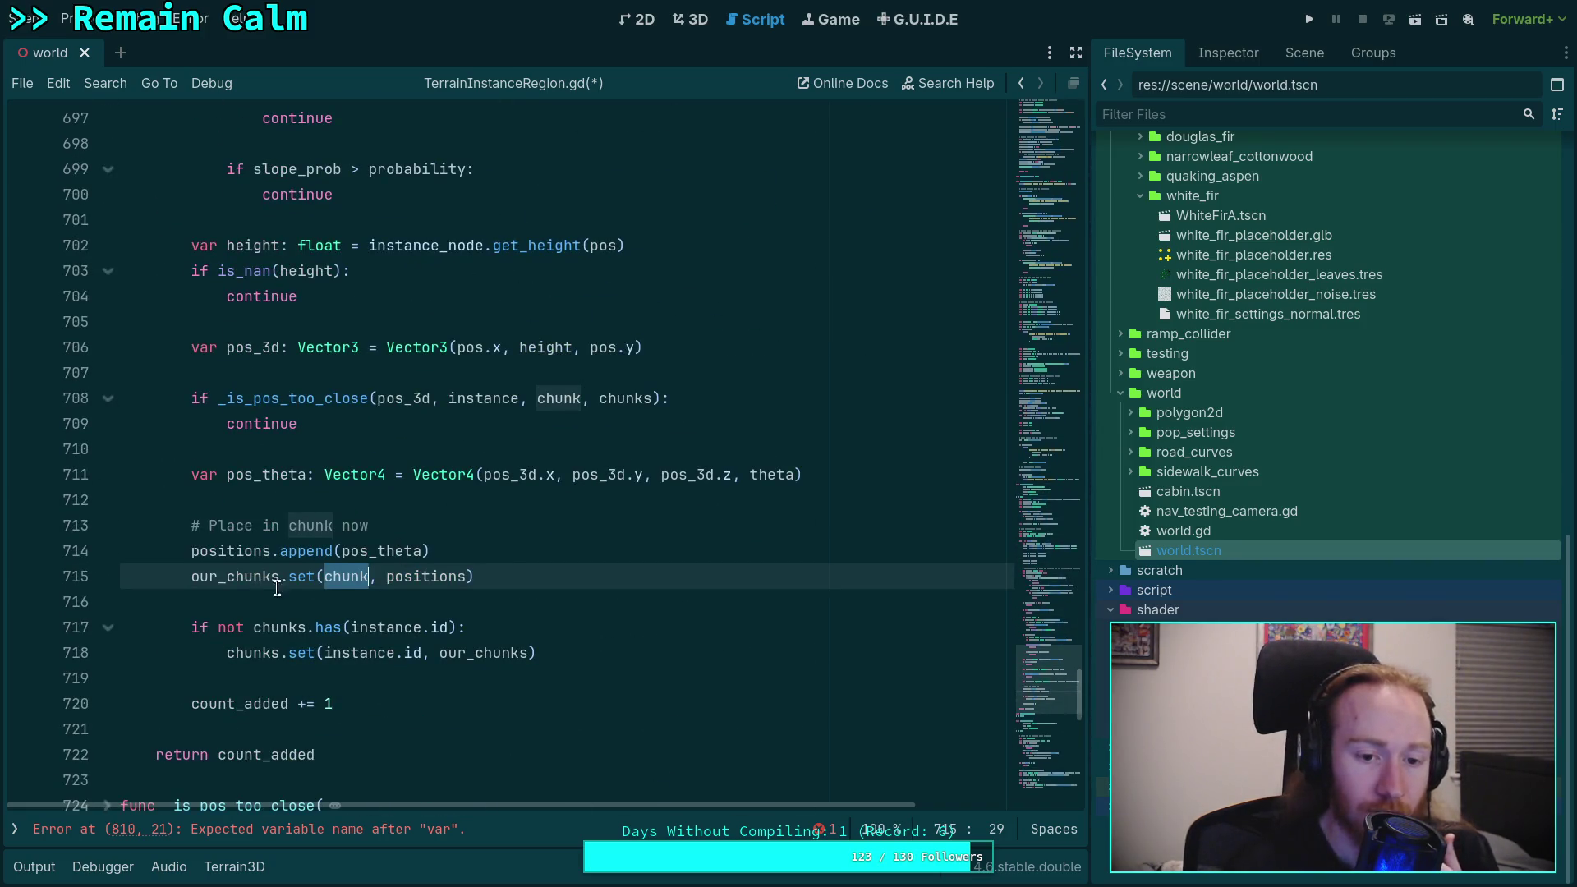
{"action": "scroll", "coordinate": [568, 635], "scroll_direction": "down", "scroll_amount": 20}
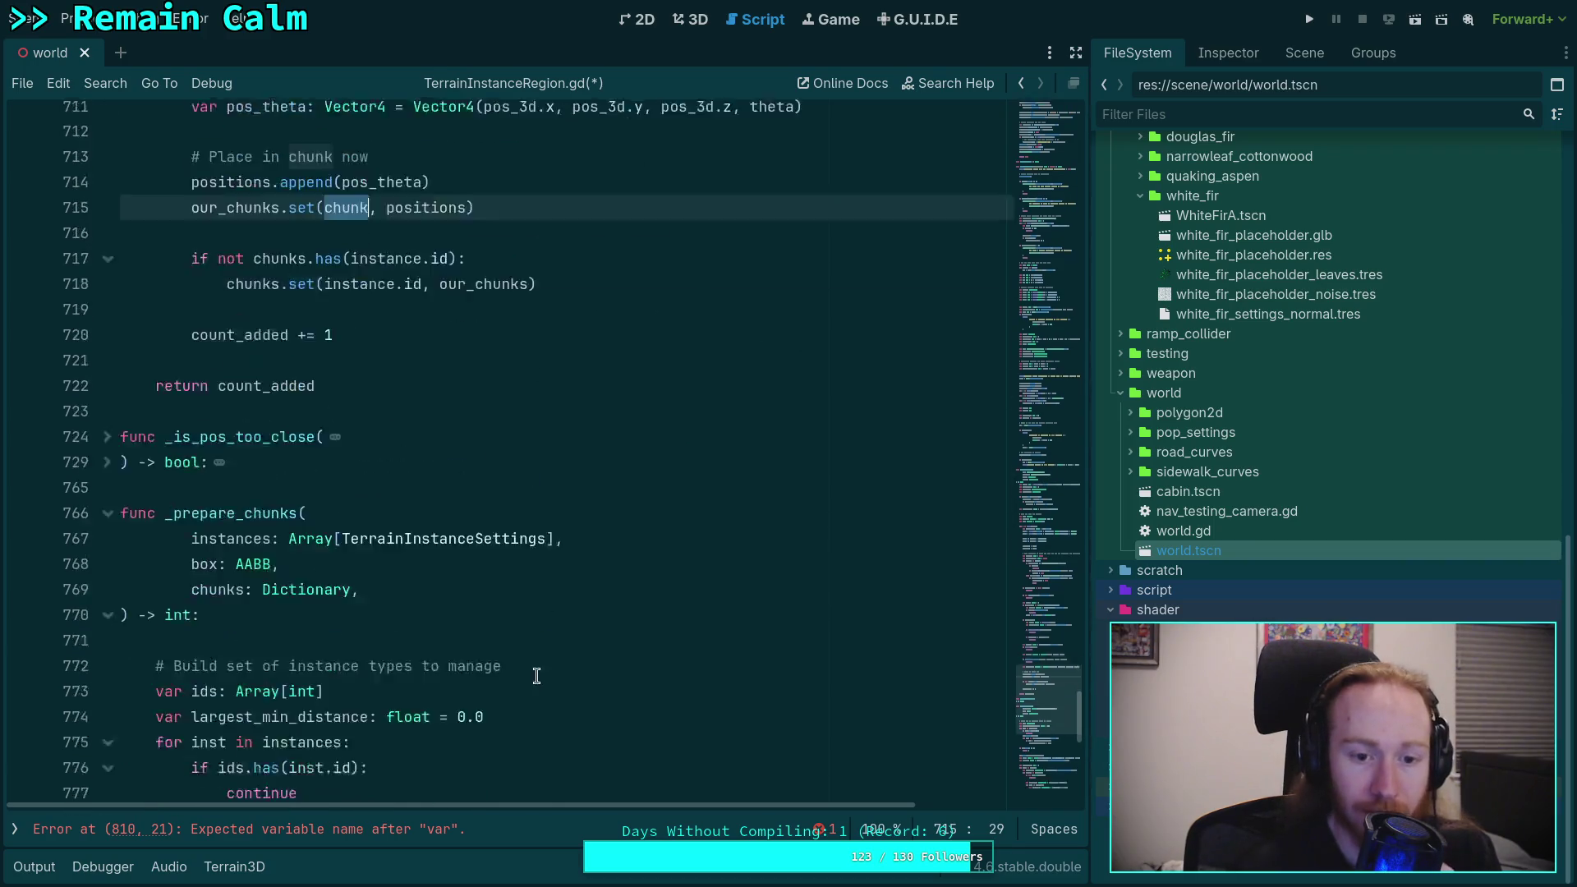
{"action": "scroll", "coordinate": [568, 635], "scroll_direction": "down", "scroll_amount": 7}
{"action": "scroll", "coordinate": [568, 635], "scroll_direction": "up", "scroll_amount": 20}
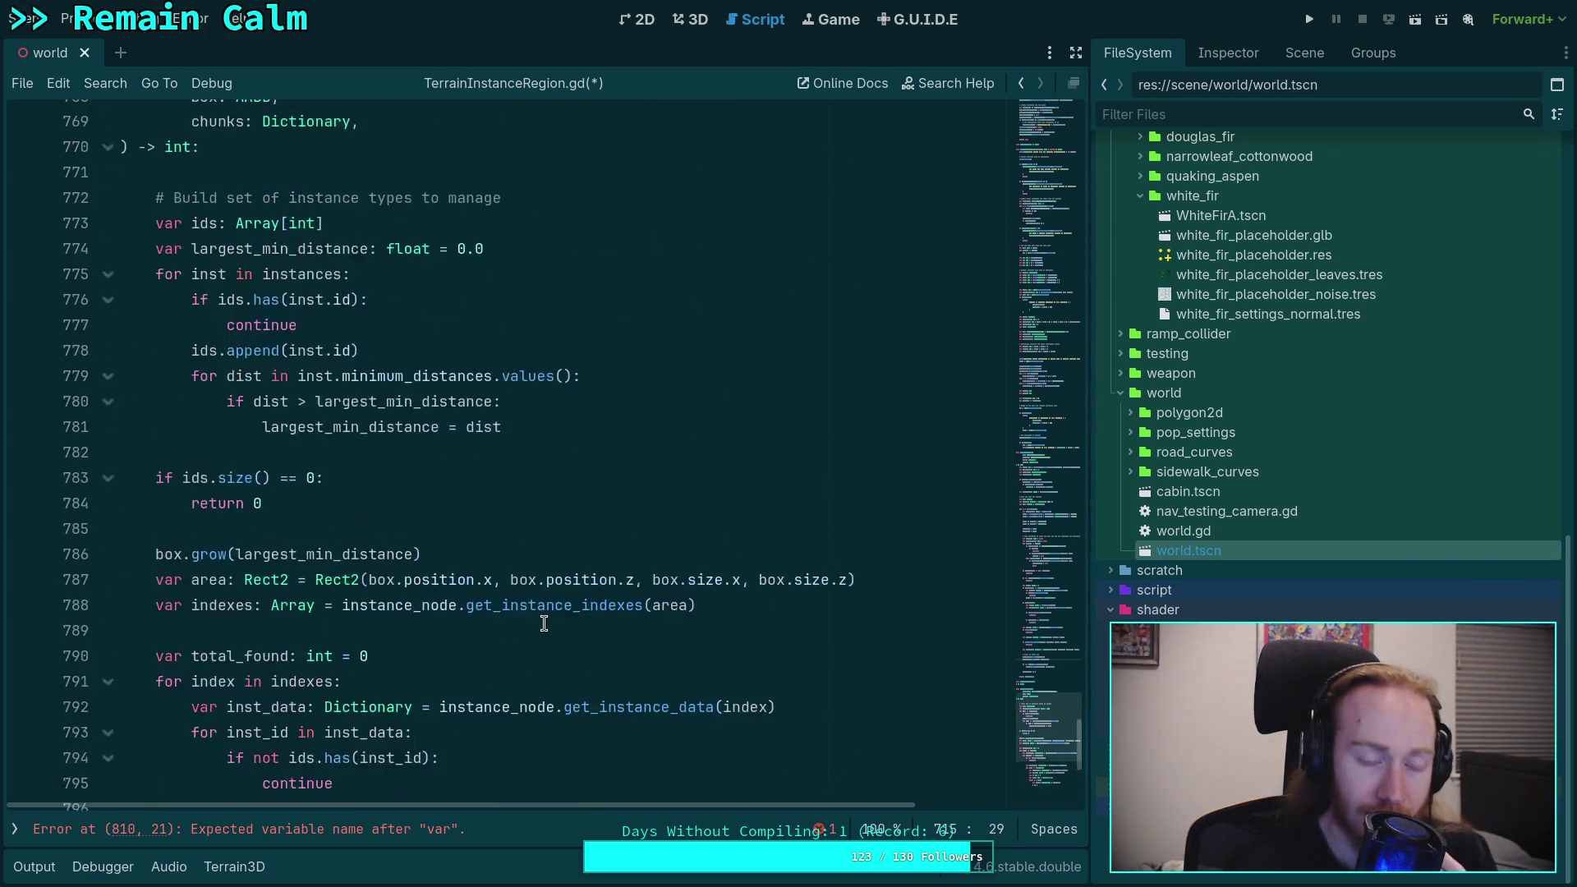
{"action": "double_click", "coordinate": [415, 733]}
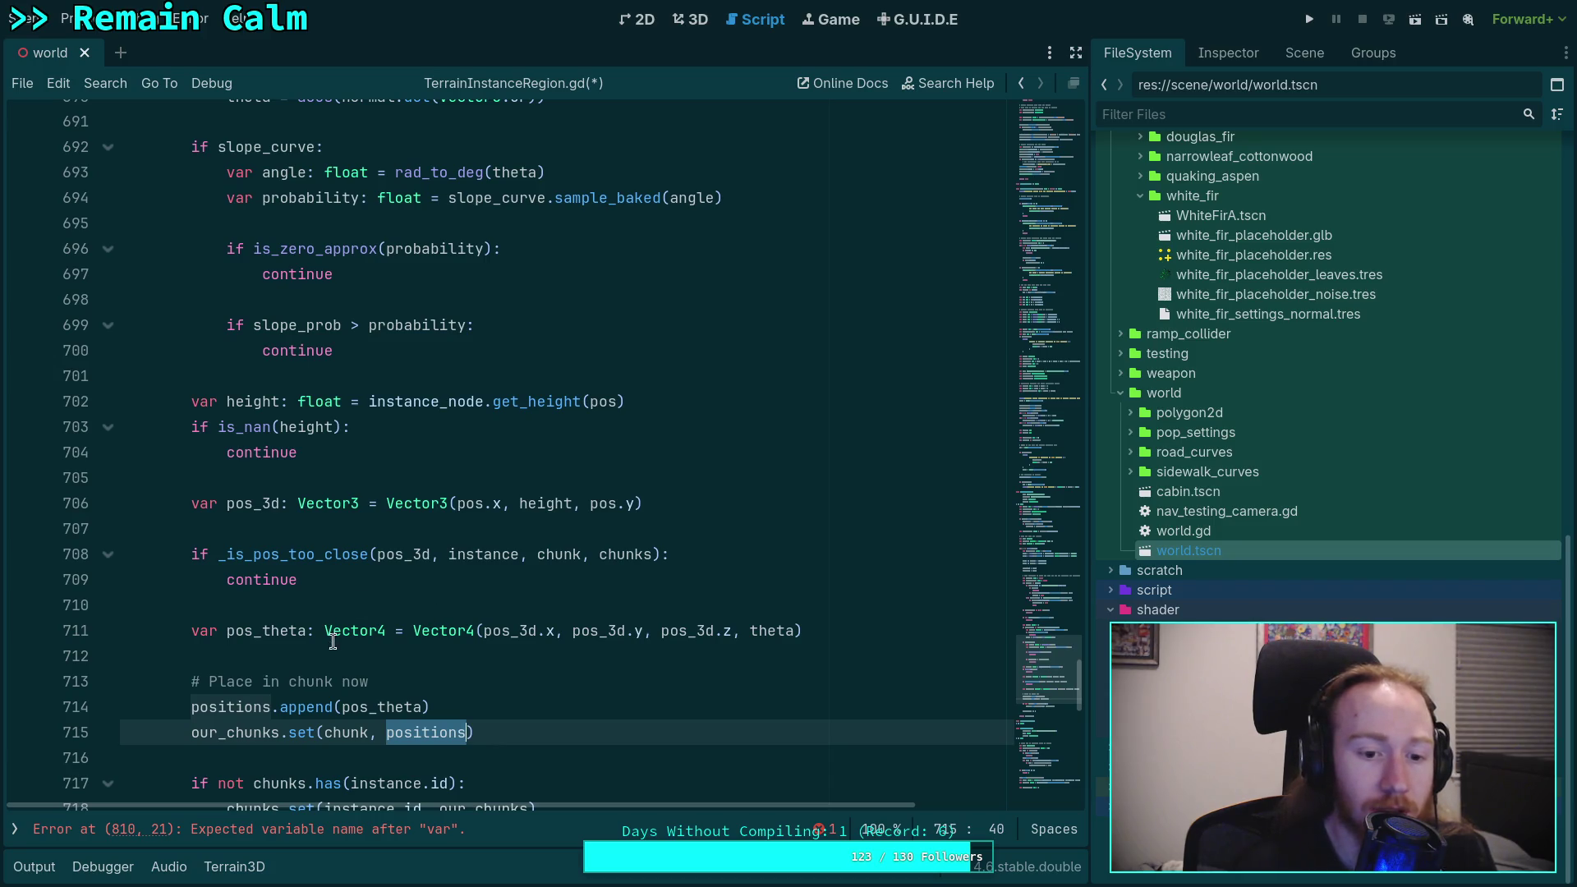
{"action": "left_click", "coordinate": [371, 708]}
{"action": "double_click", "coordinate": [353, 706]}
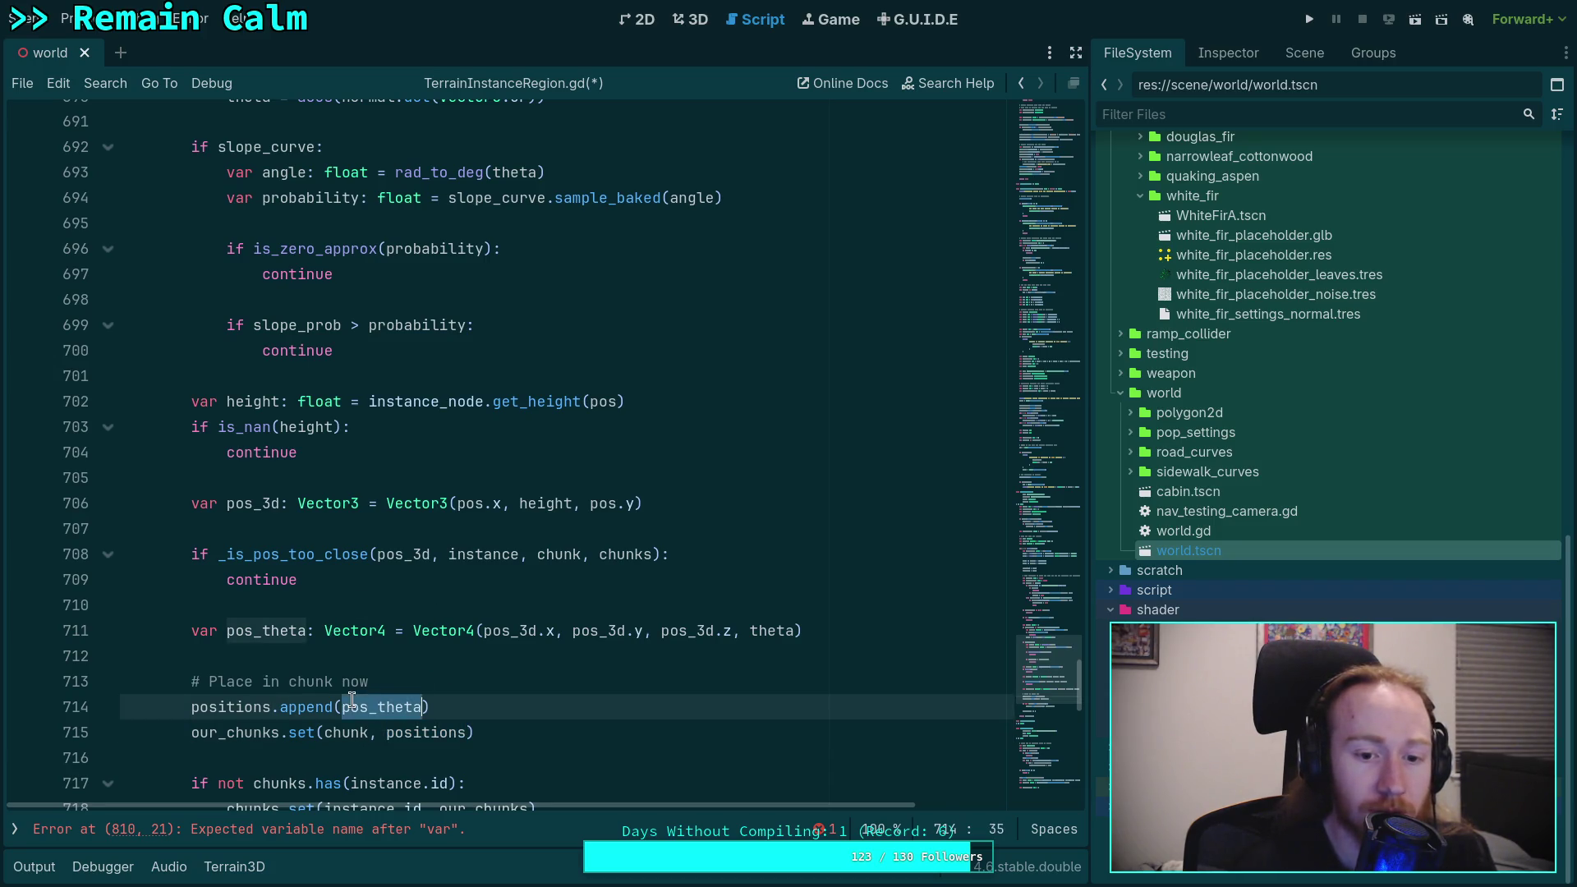
{"action": "double_click", "coordinate": [499, 628]}
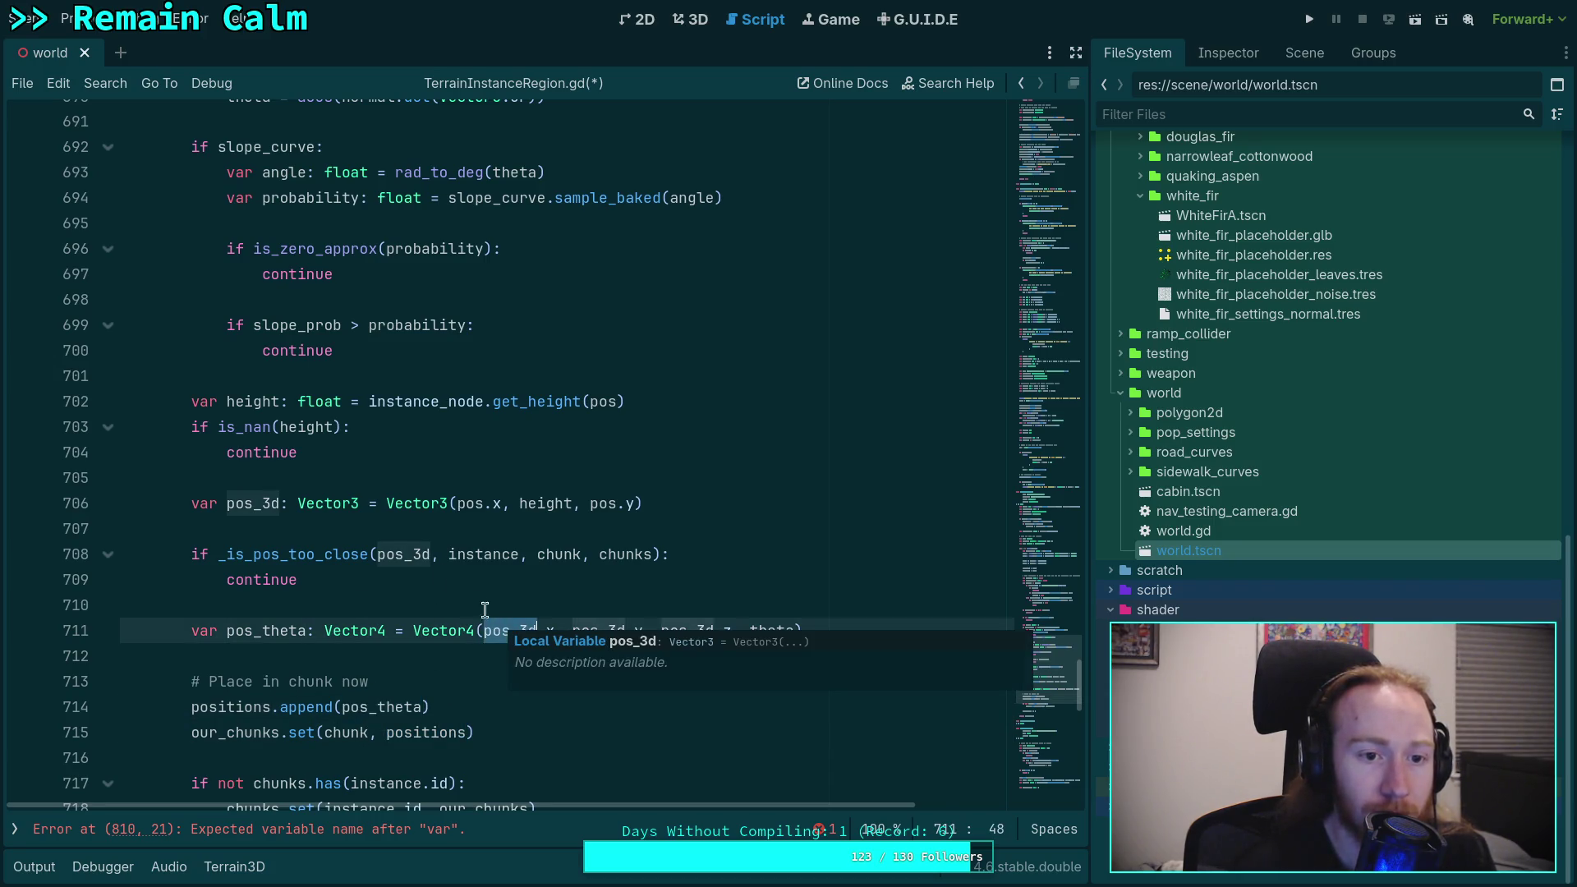
{"action": "double_click", "coordinate": [470, 503]}
Step: Scroll back to the earlier nearest-instance picking code
{"action": "scroll", "coordinate": [329, 501], "scroll_direction": "up", "scroll_amount": 2}
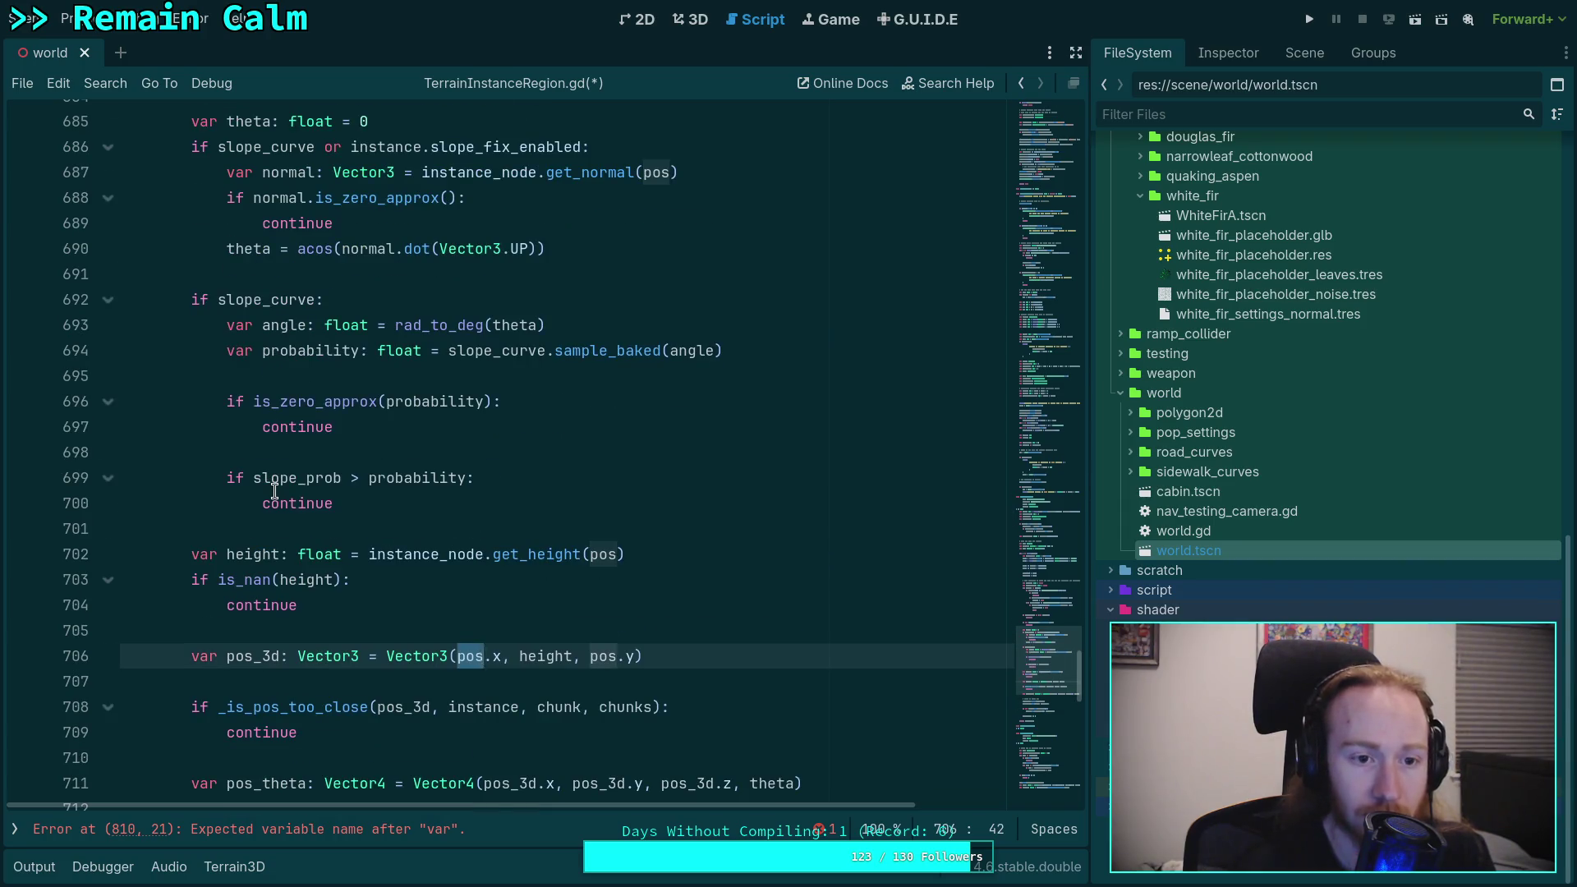
{"action": "scroll", "coordinate": [275, 491], "scroll_direction": "up", "scroll_amount": 13}
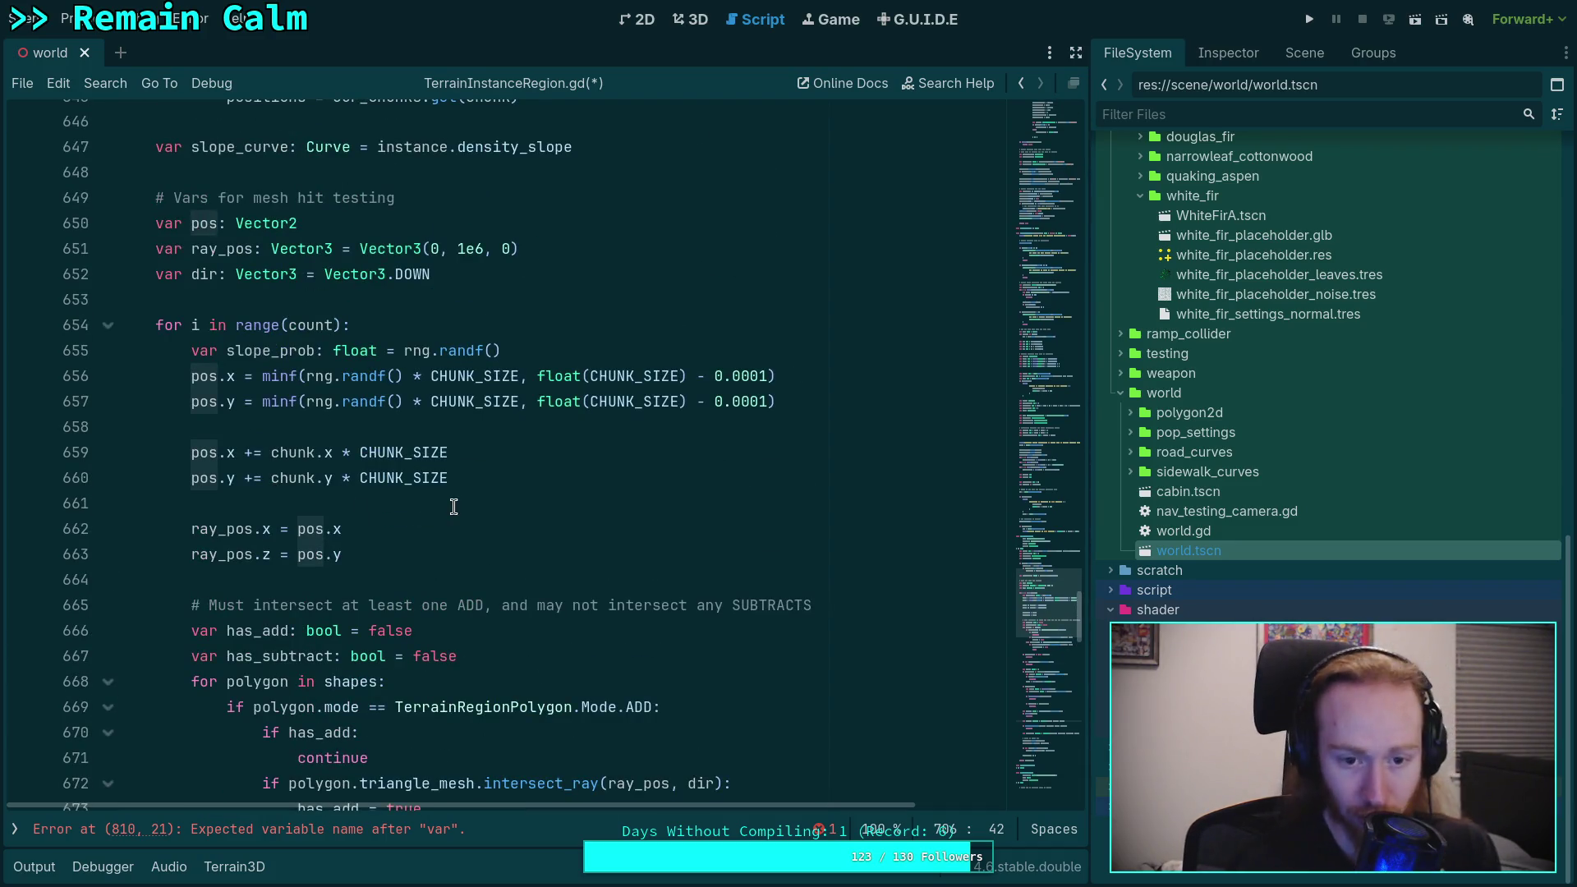
{"action": "scroll", "coordinate": [615, 529], "scroll_direction": "down", "scroll_amount": 20}
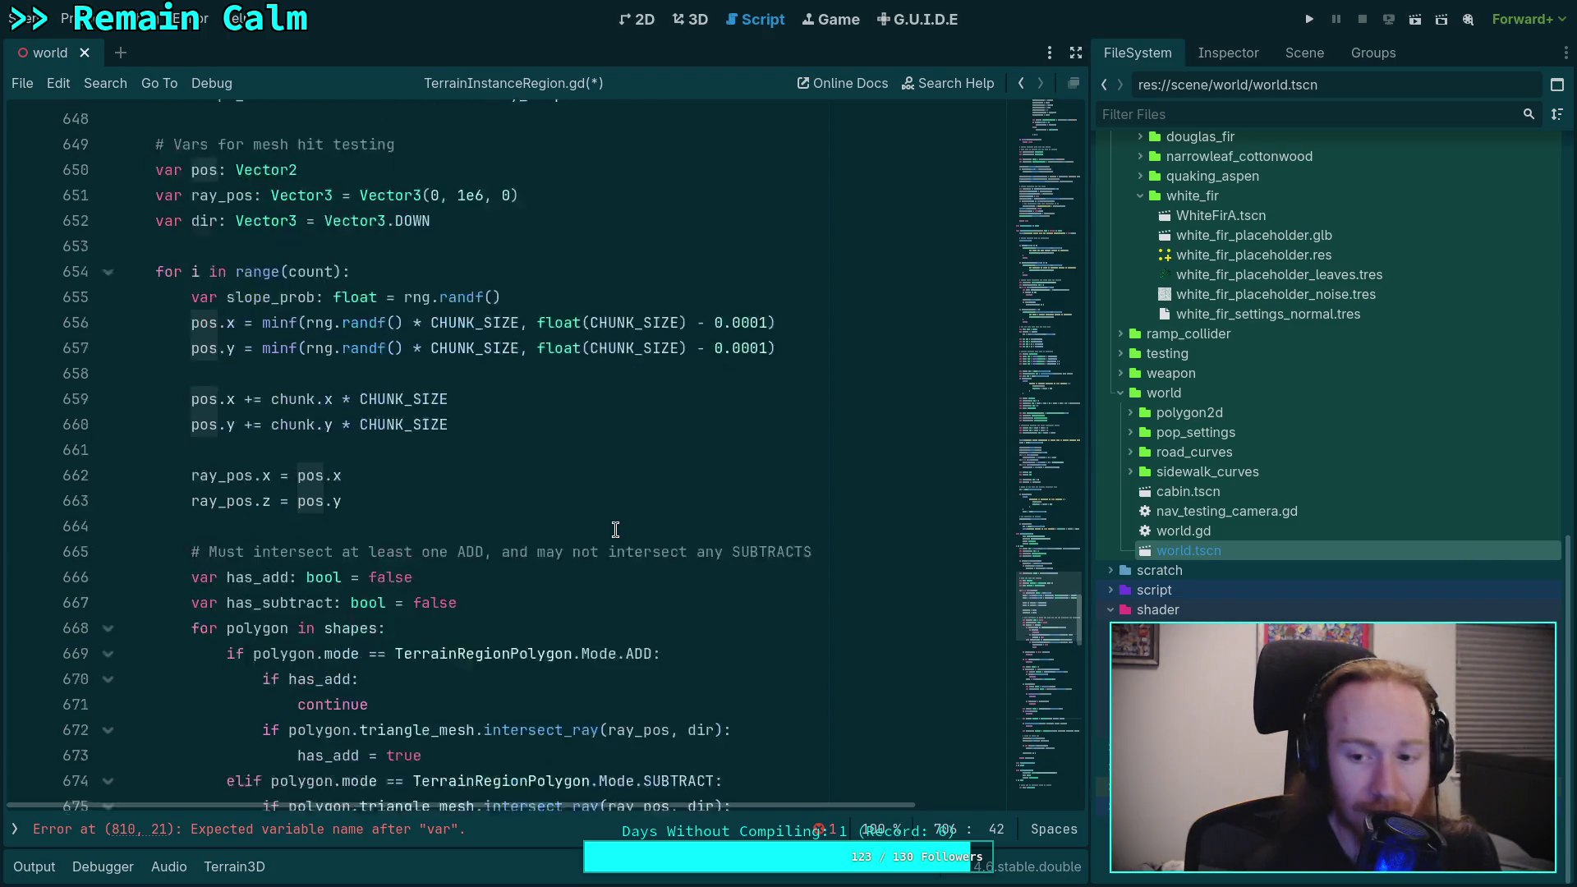
{"action": "scroll", "coordinate": [678, 553], "scroll_direction": "down", "scroll_amount": 7}
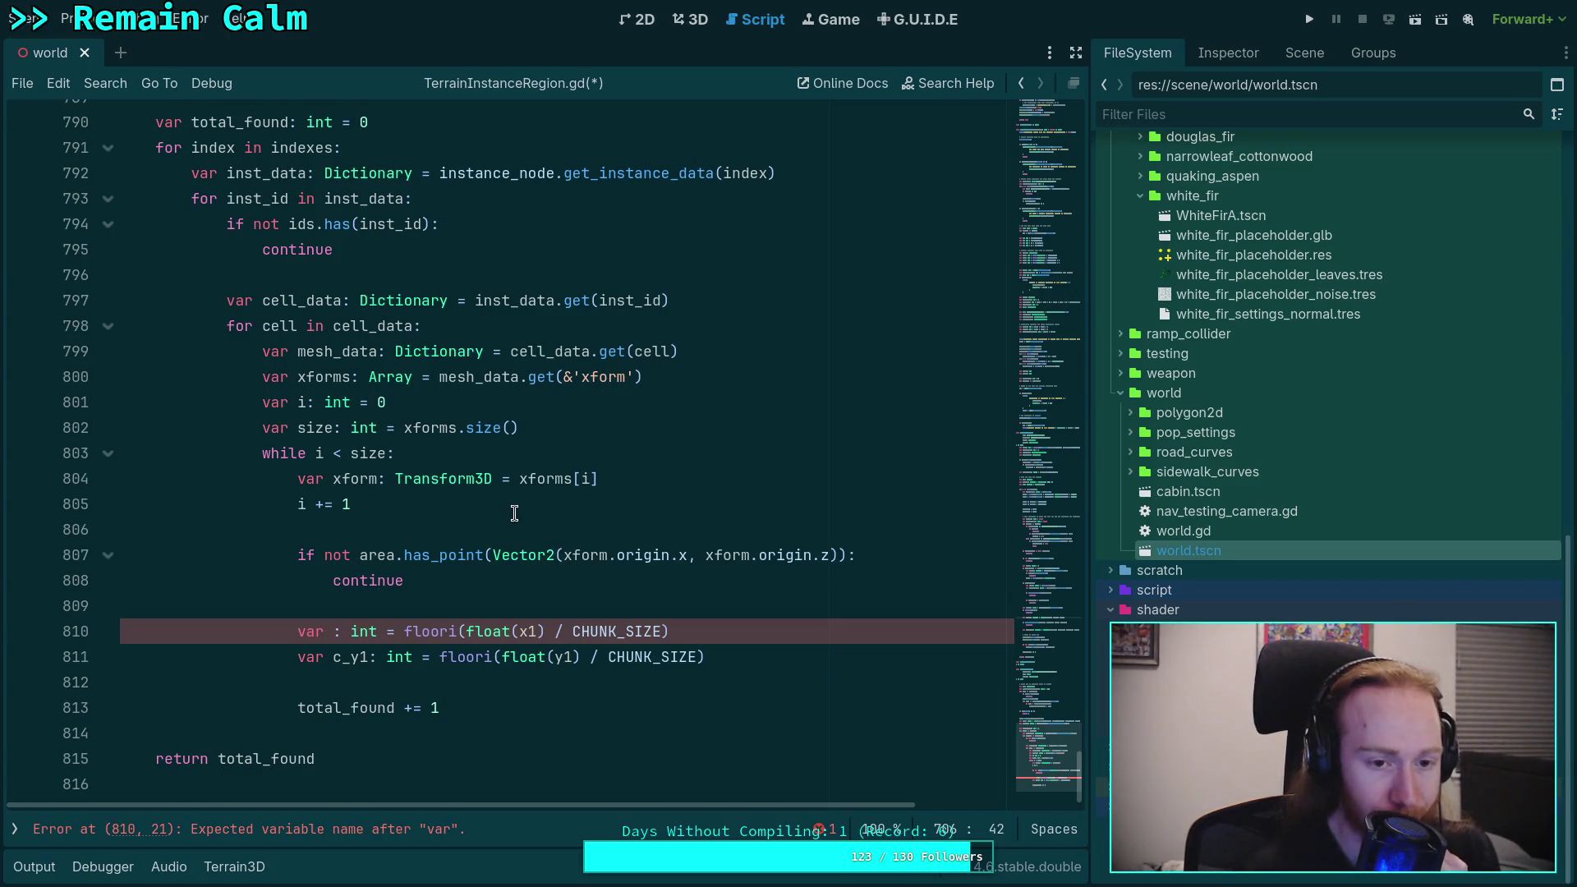
{"action": "mouse_move", "coordinate": [1042, 723]}
{"action": "left_mouse_down"}
{"action": "mouse_move", "coordinate": [1038, 188]}
{"action": "mouse_move", "coordinate": [1004, 322]}
{"action": "mouse_move", "coordinate": [1015, 278]}
{"action": "left_mouse_up"}
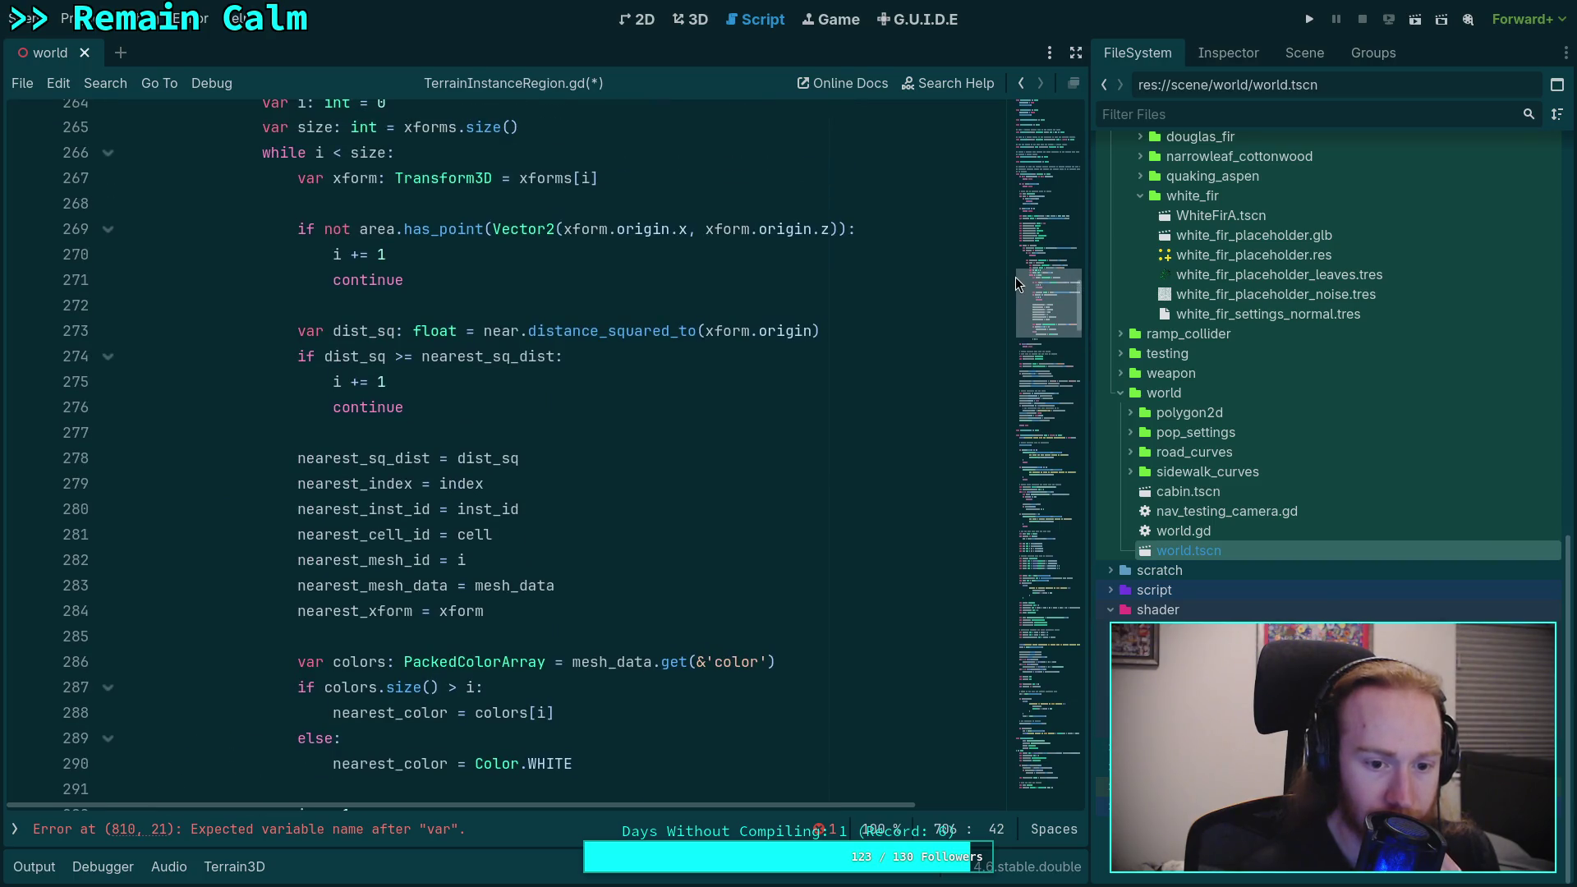
{"action": "double_click", "coordinate": [364, 611]}
{"action": "scroll", "coordinate": [526, 526], "scroll_direction": "up", "scroll_amount": 3}
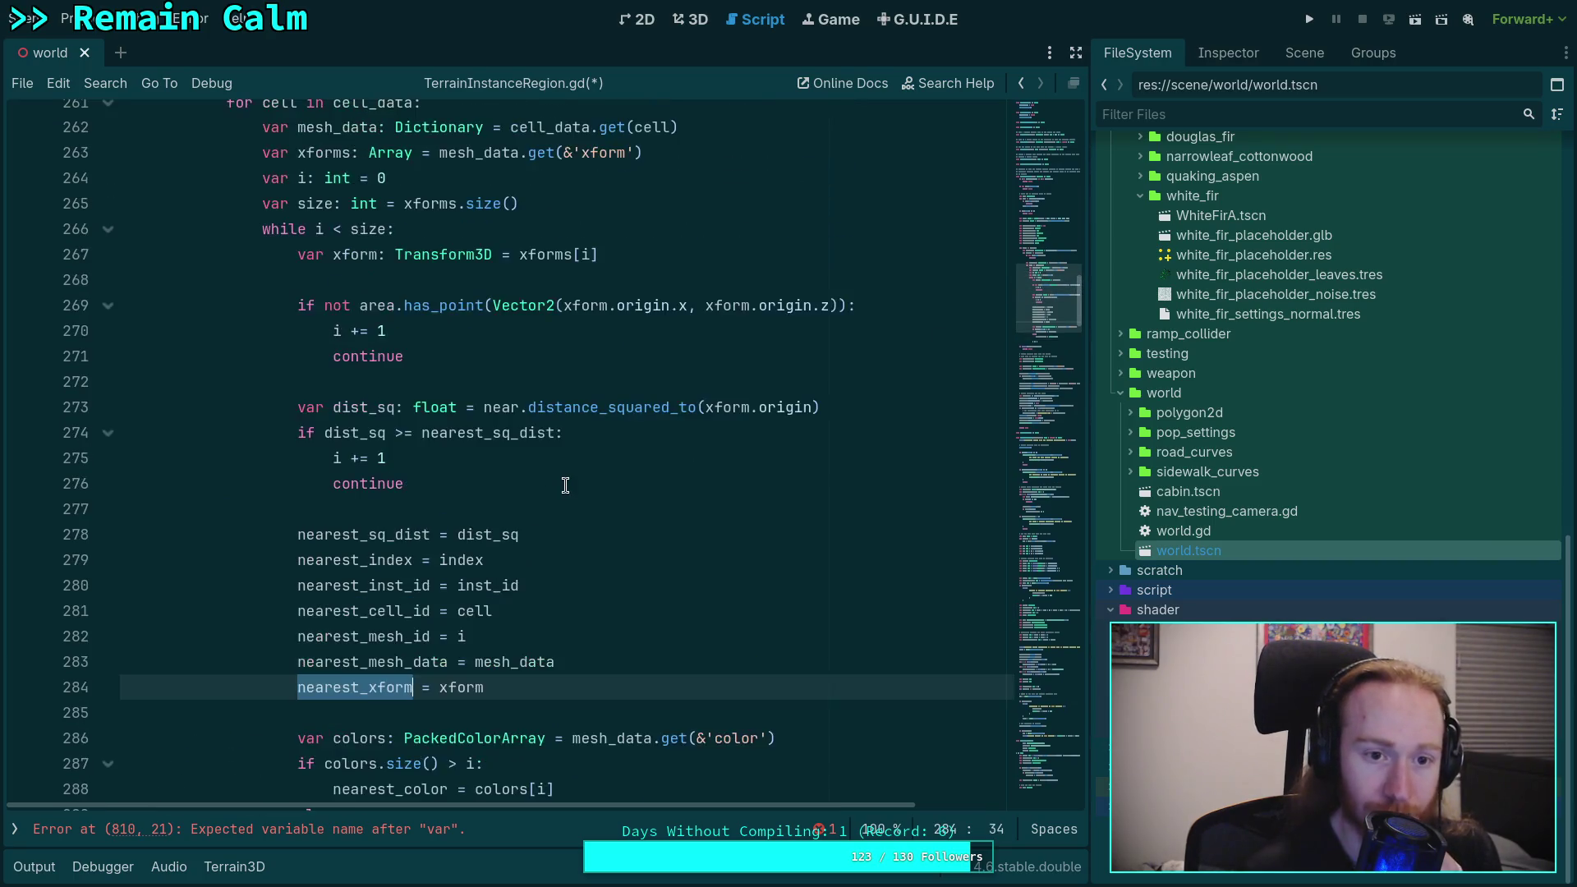
{"action": "scroll", "coordinate": [565, 485], "scroll_direction": "down", "scroll_amount": 18}
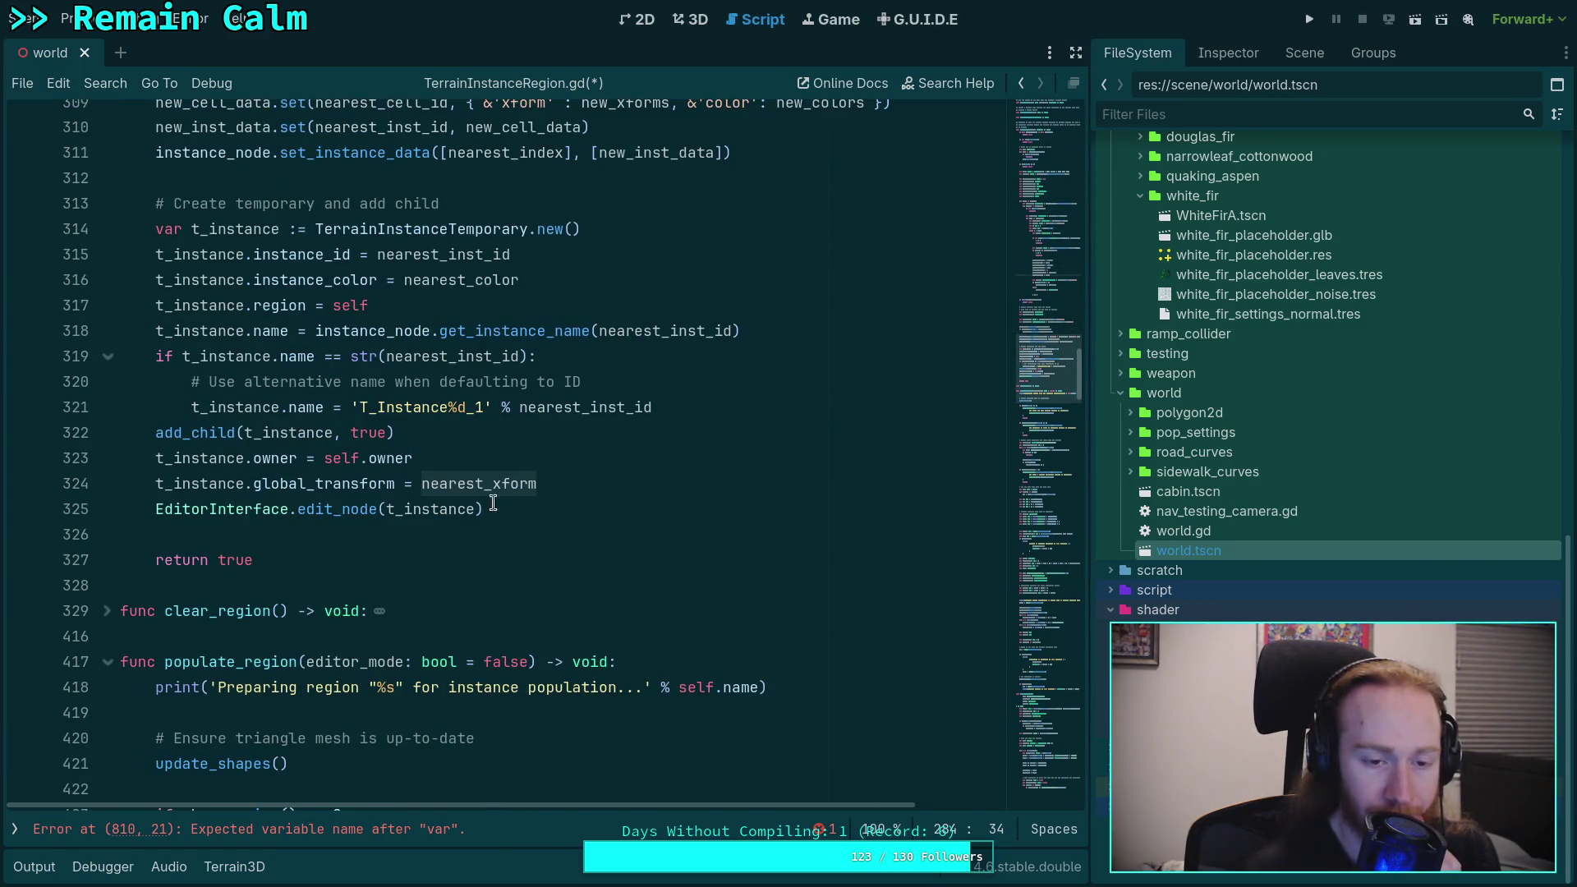
{"action": "scroll", "coordinate": [540, 503], "scroll_direction": "up", "scroll_amount": 2}
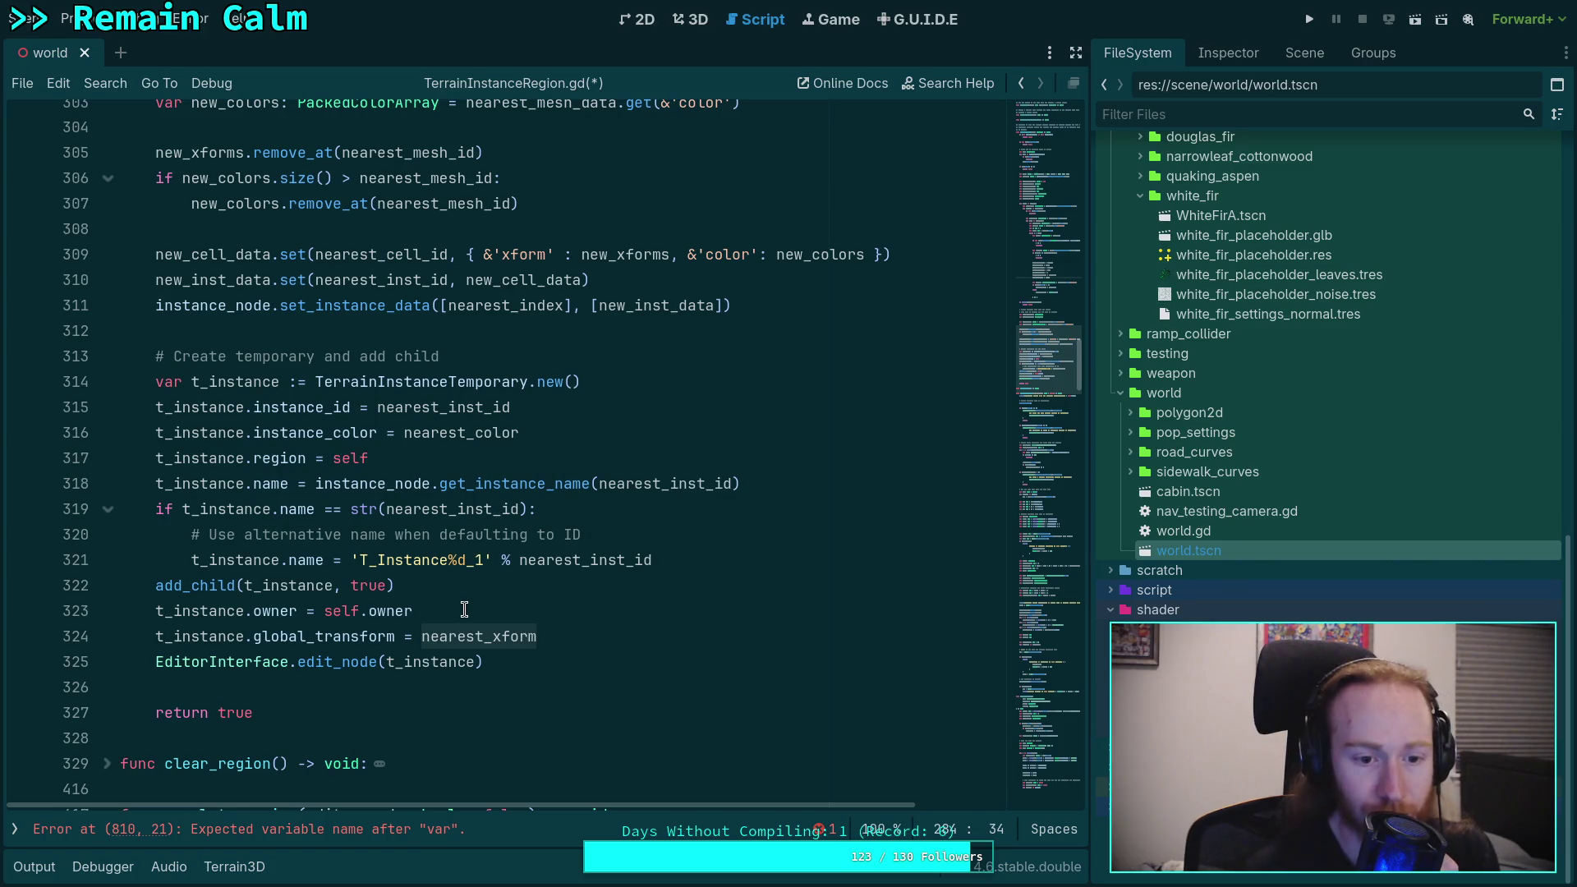
{"action": "scroll", "coordinate": [476, 593], "scroll_direction": "up", "scroll_amount": 14}
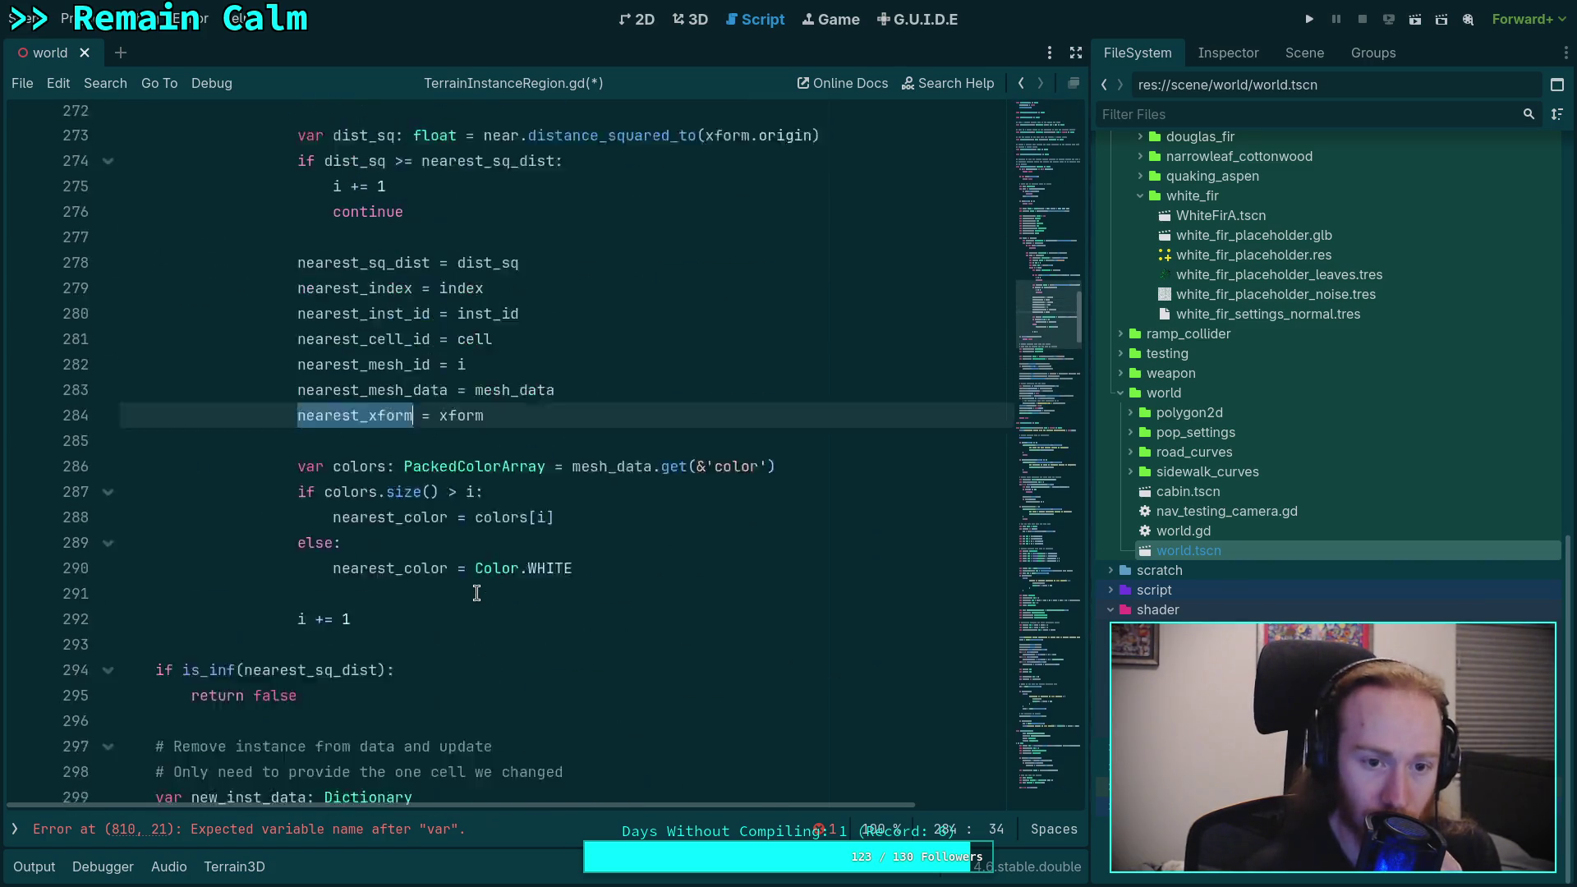
{"action": "double_click", "coordinate": [454, 686]}
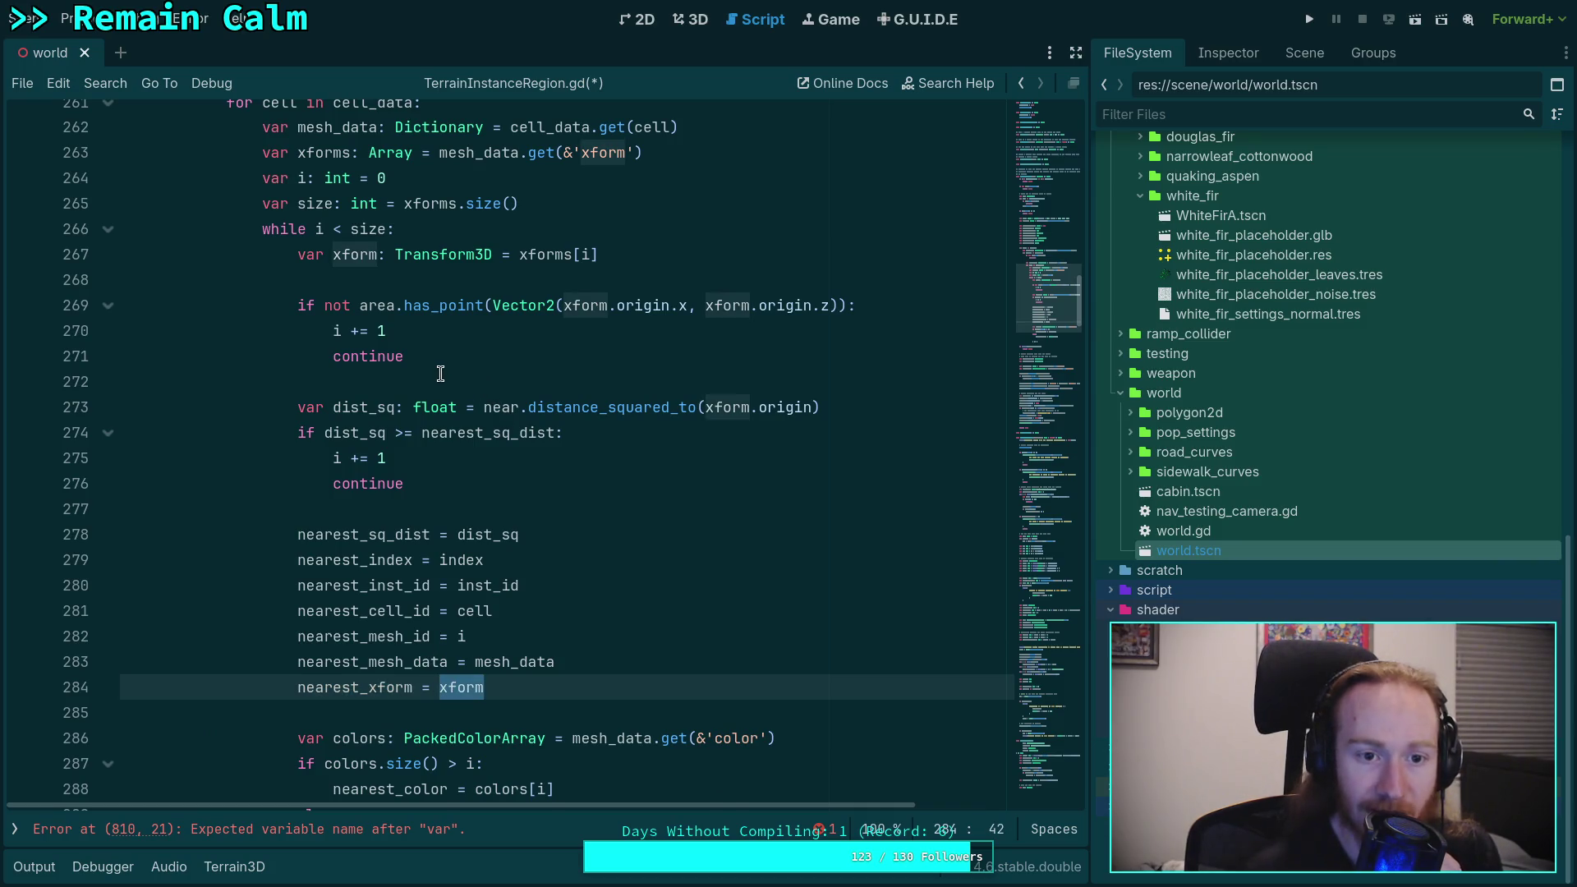
{"action": "scroll", "coordinate": [442, 375], "scroll_direction": "up", "scroll_amount": 3}
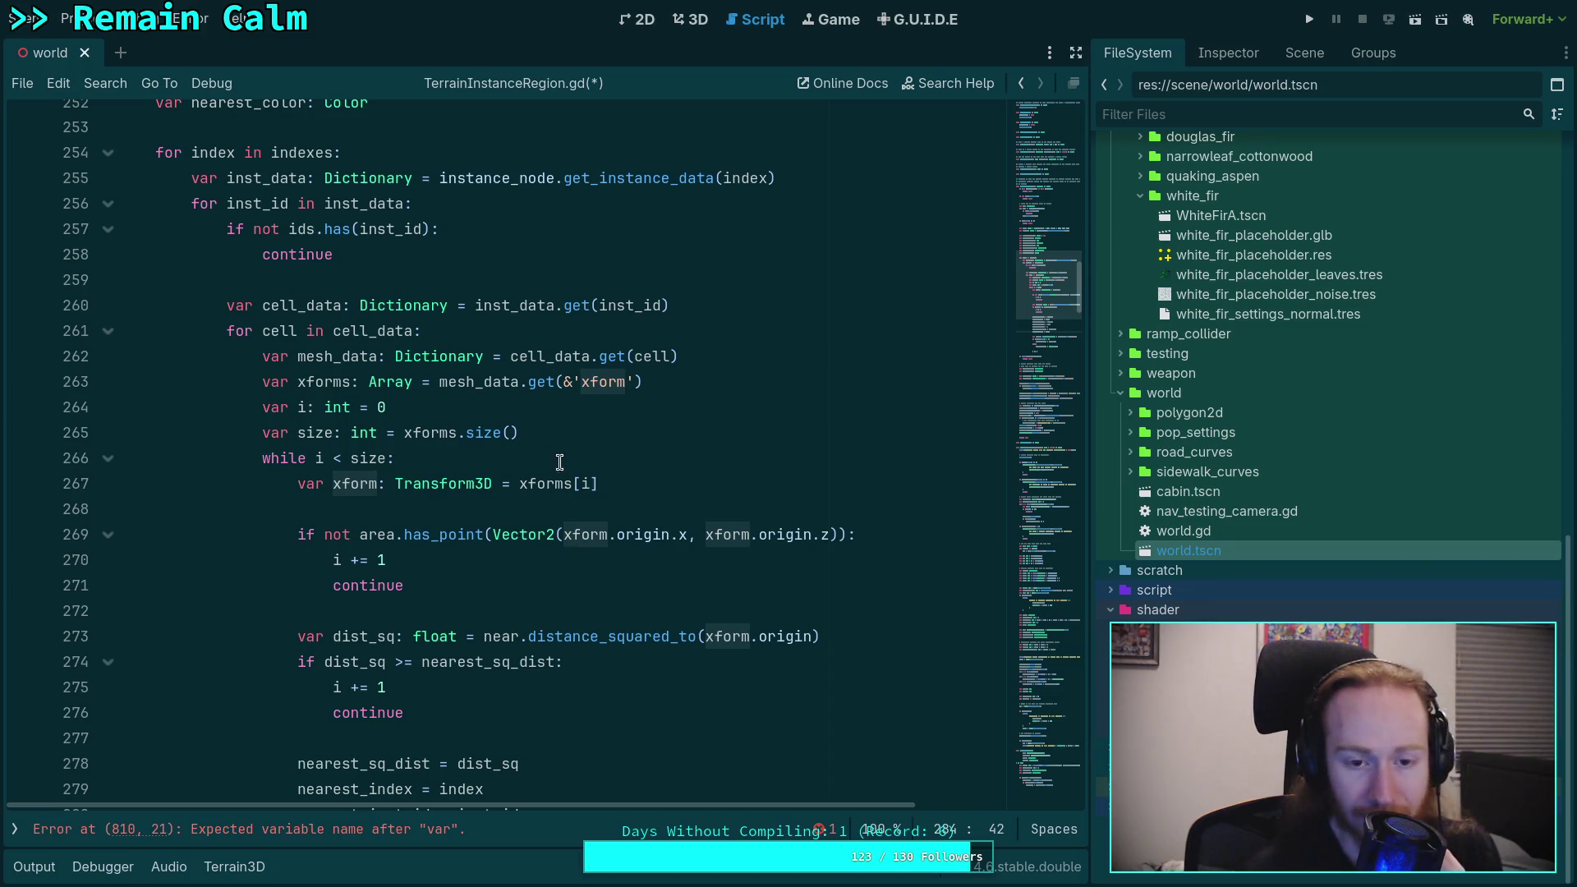
{"action": "left_click_drag", "start_coordinate": [1048, 284], "coordinate": [1078, 757]}
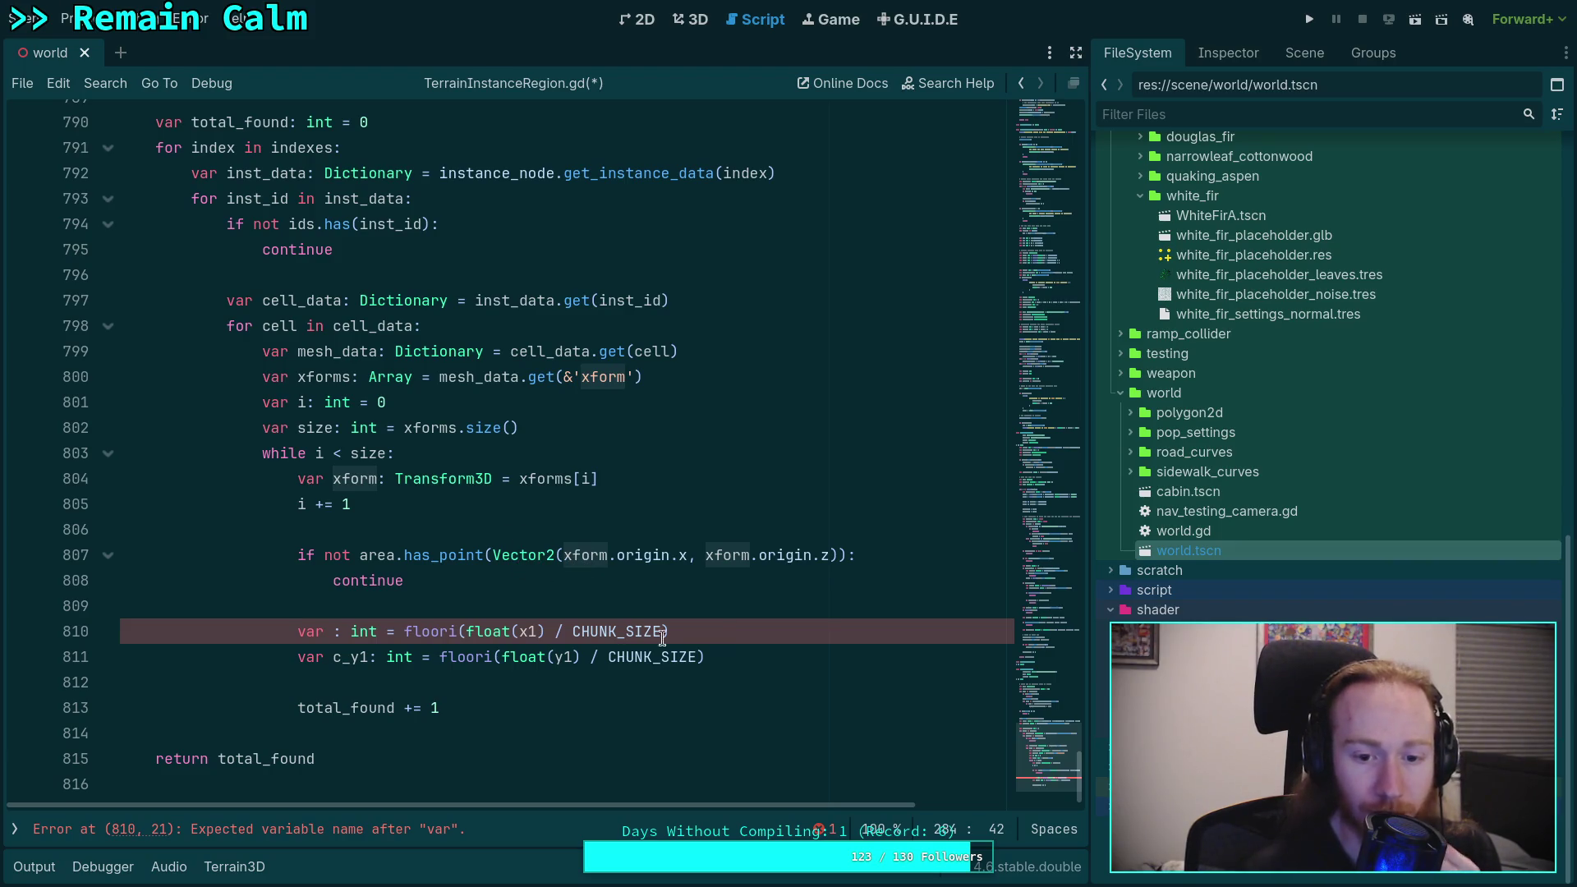
Step: Declare line 810 as var chunk: Vector2i = Vector2i(floori(...), floori(...)), merging the c_y1 line in
{"action": "left_click", "coordinate": [334, 633]}
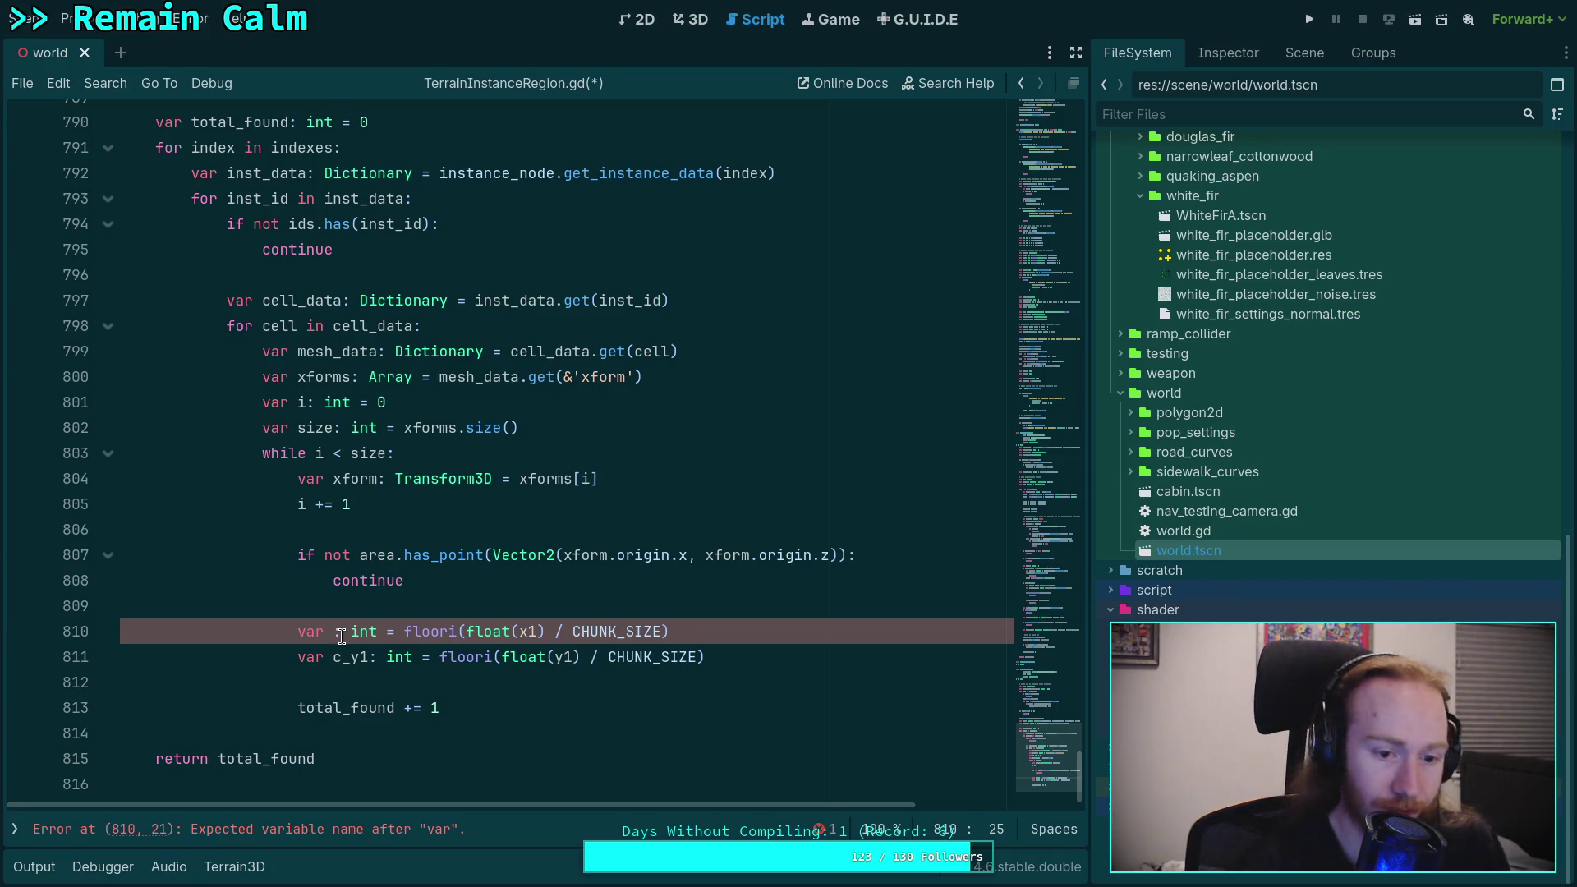
{"action": "type", "text": "chu"}
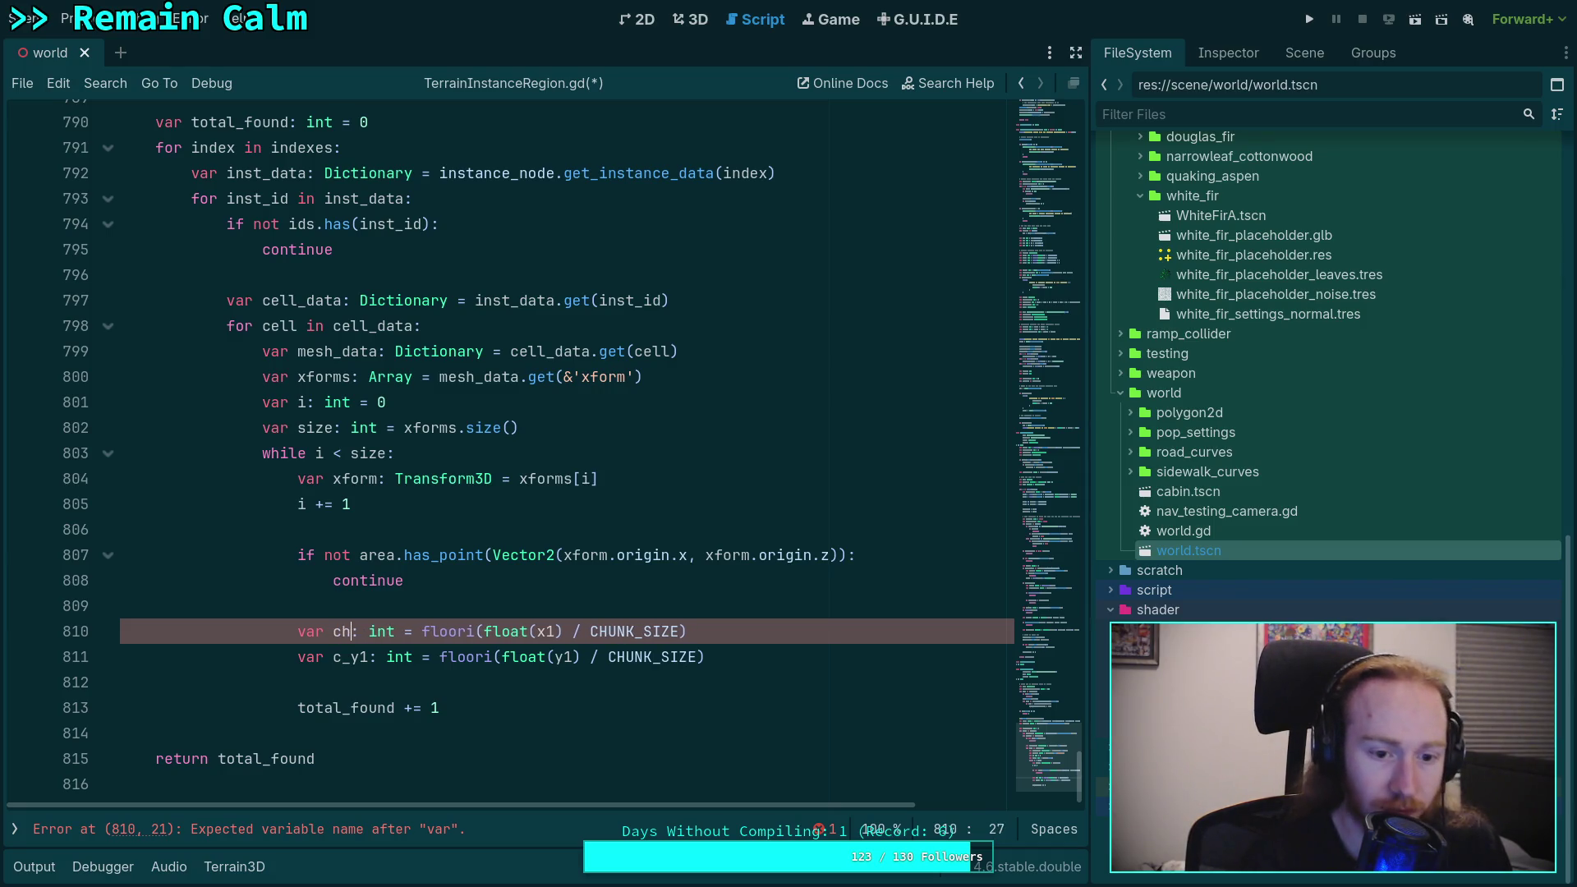
{"action": "type", "text": "nk"}
{"action": "key", "text": "Right"}
{"action": "key", "text": "Right"}
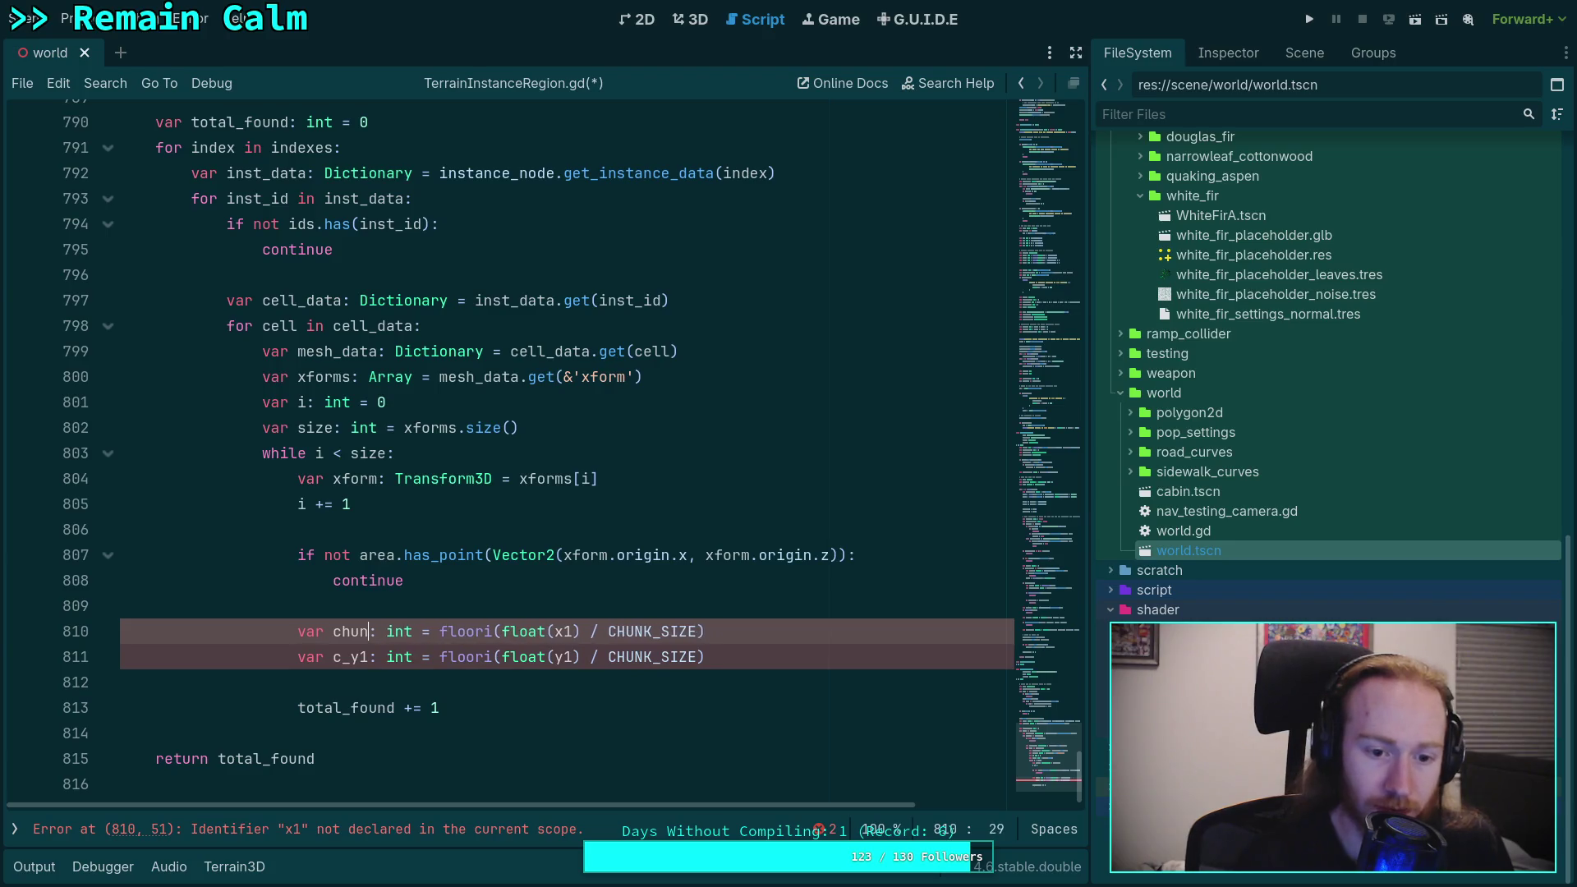
{"action": "key", "text": "Delete"}
{"action": "key", "text": "Delete"}
{"action": "key", "text": "Delete"}
{"action": "type", "text": "Vector"}
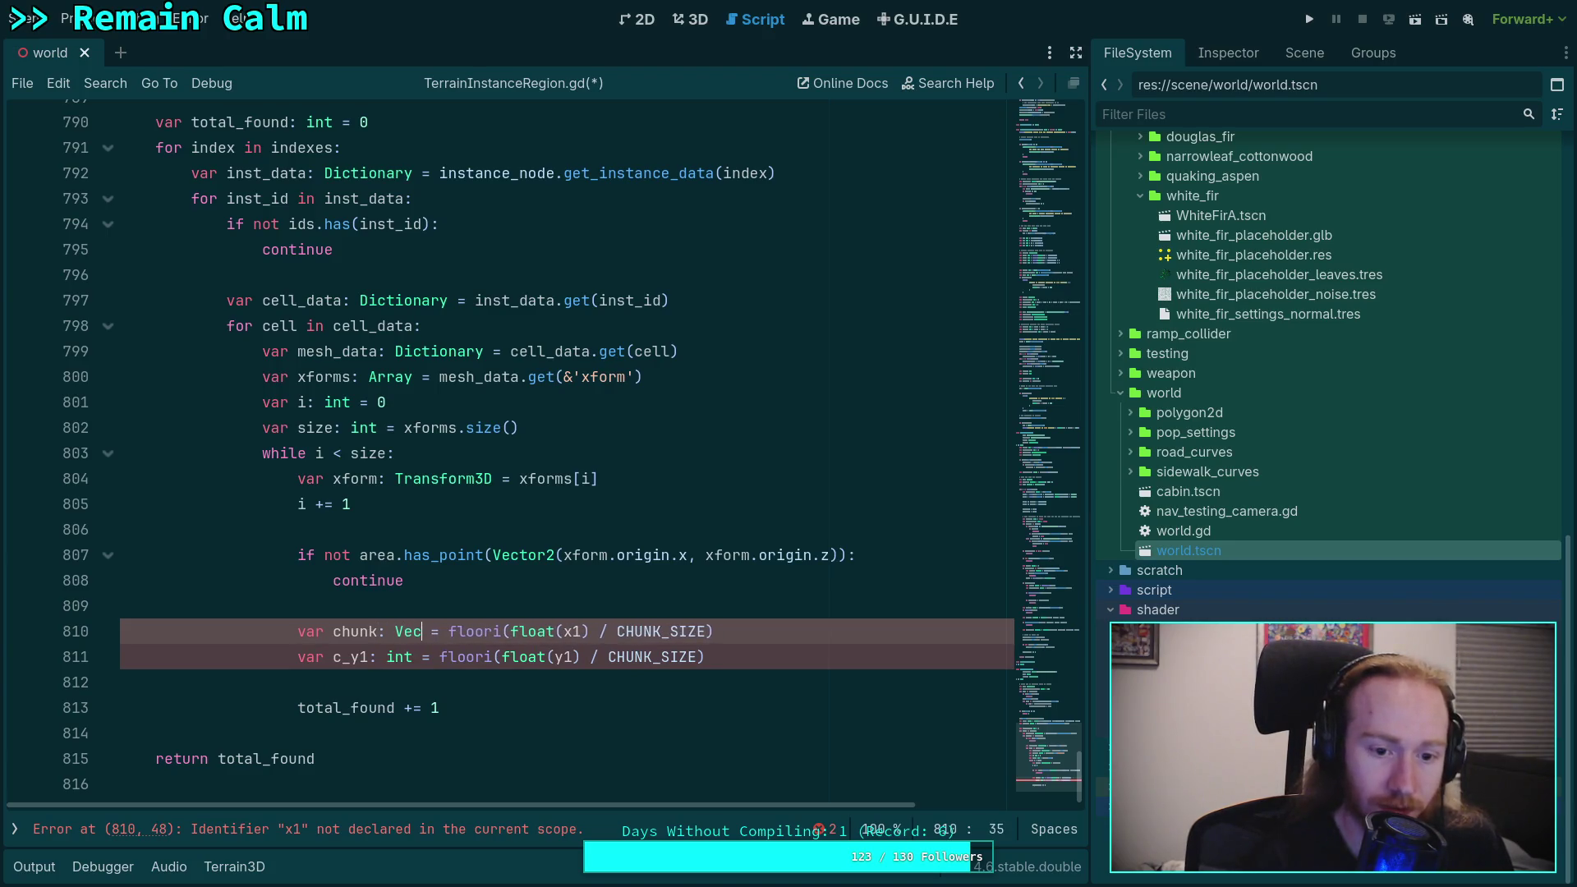
{"action": "type", "text": "2i"}
{"action": "left_click", "coordinate": [490, 631]}
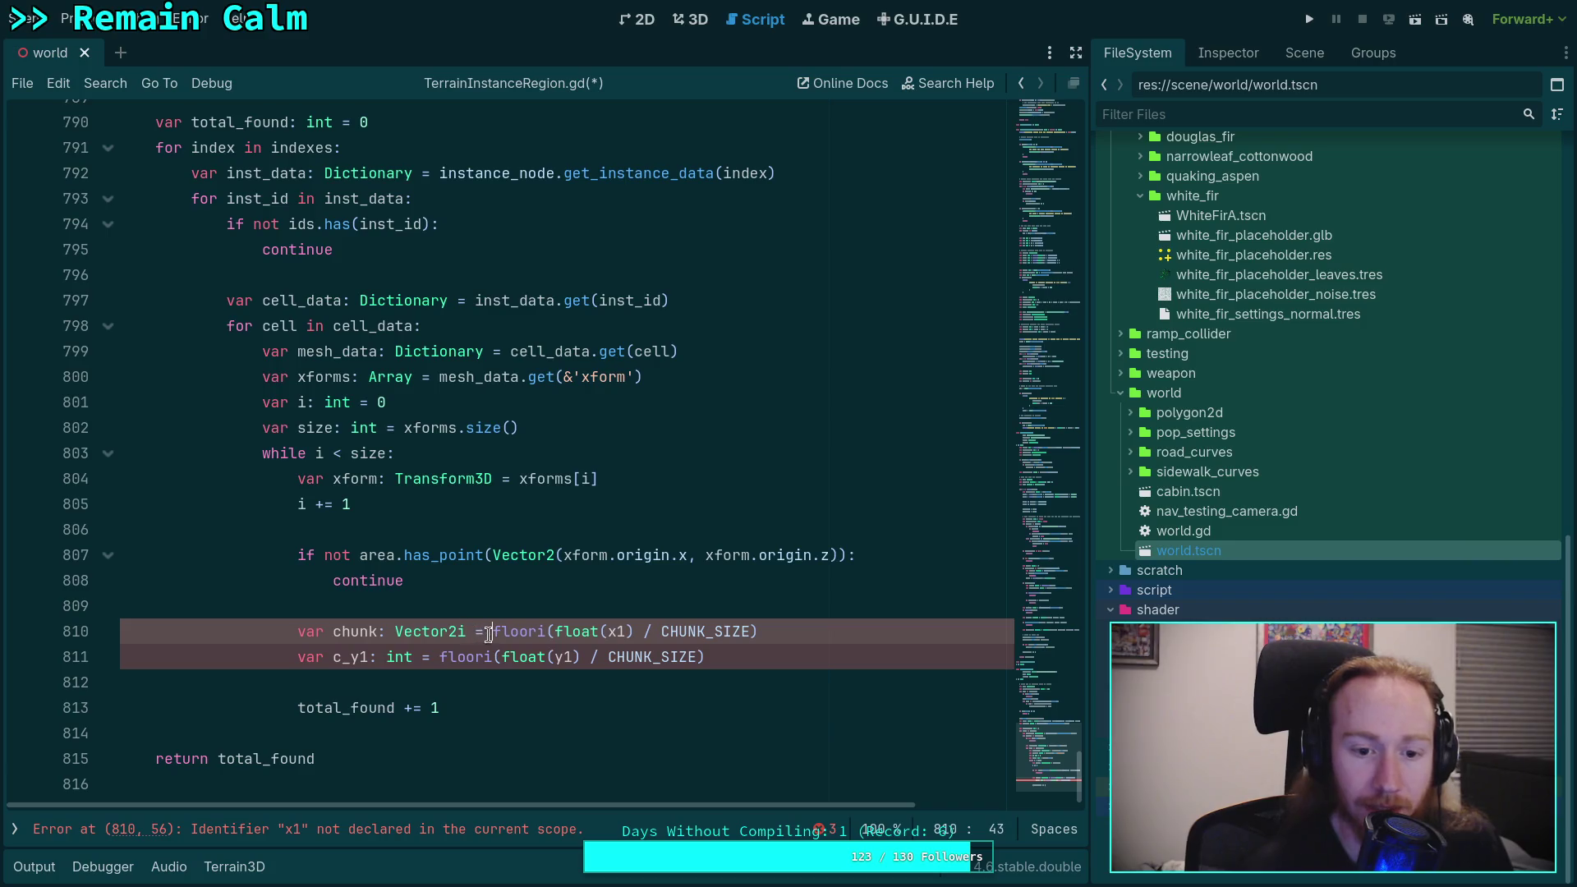
{"action": "type", "text": "Vector2i"}
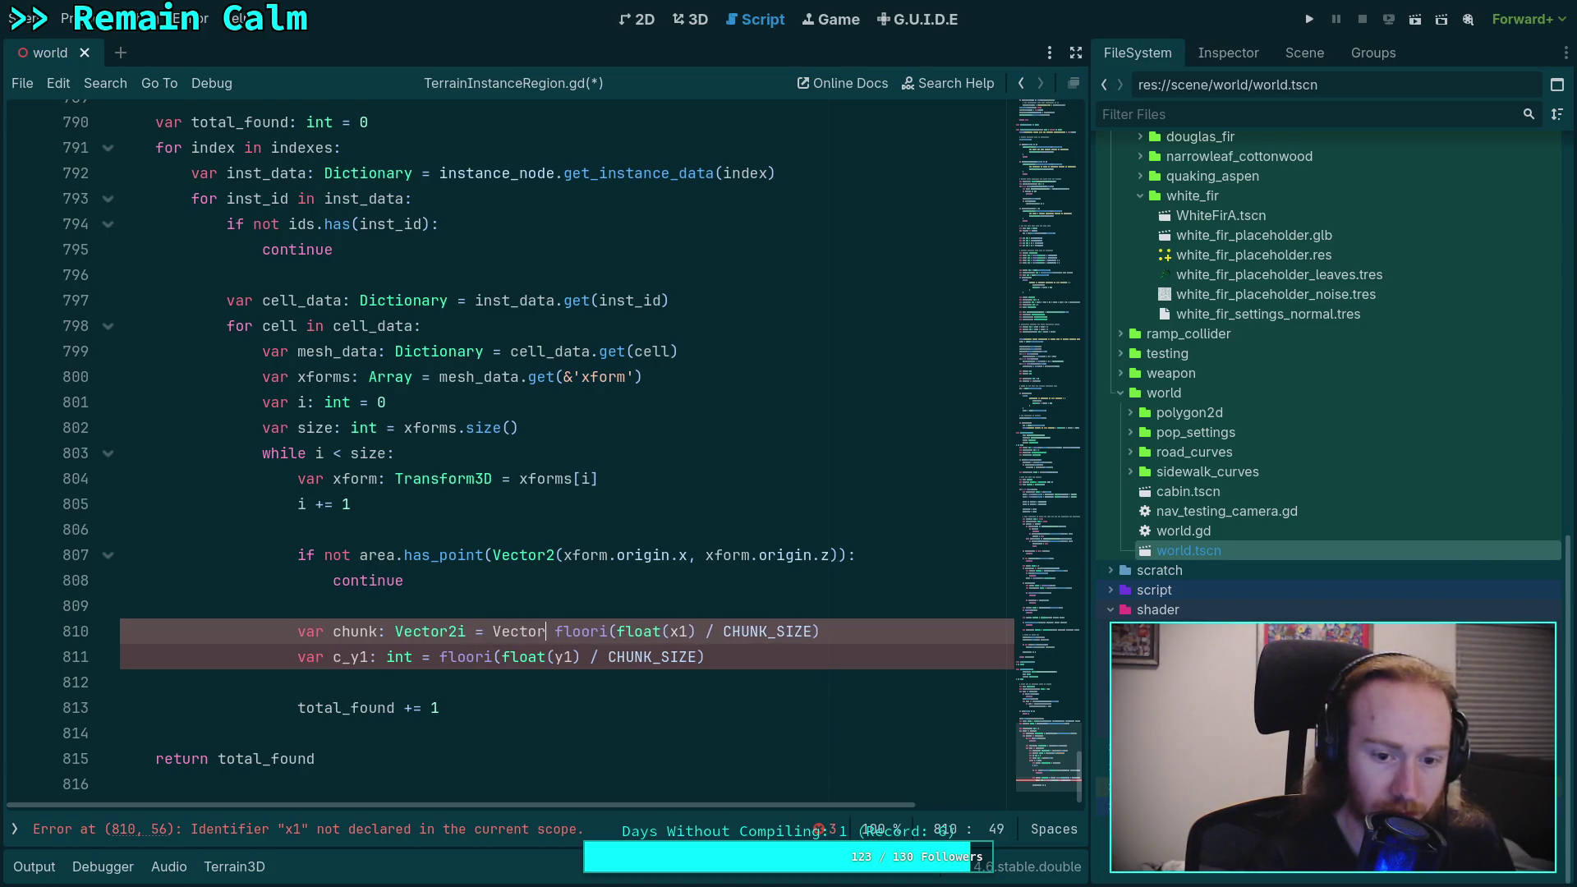
{"action": "type", "text": "("}
{"action": "key", "text": "Return"}
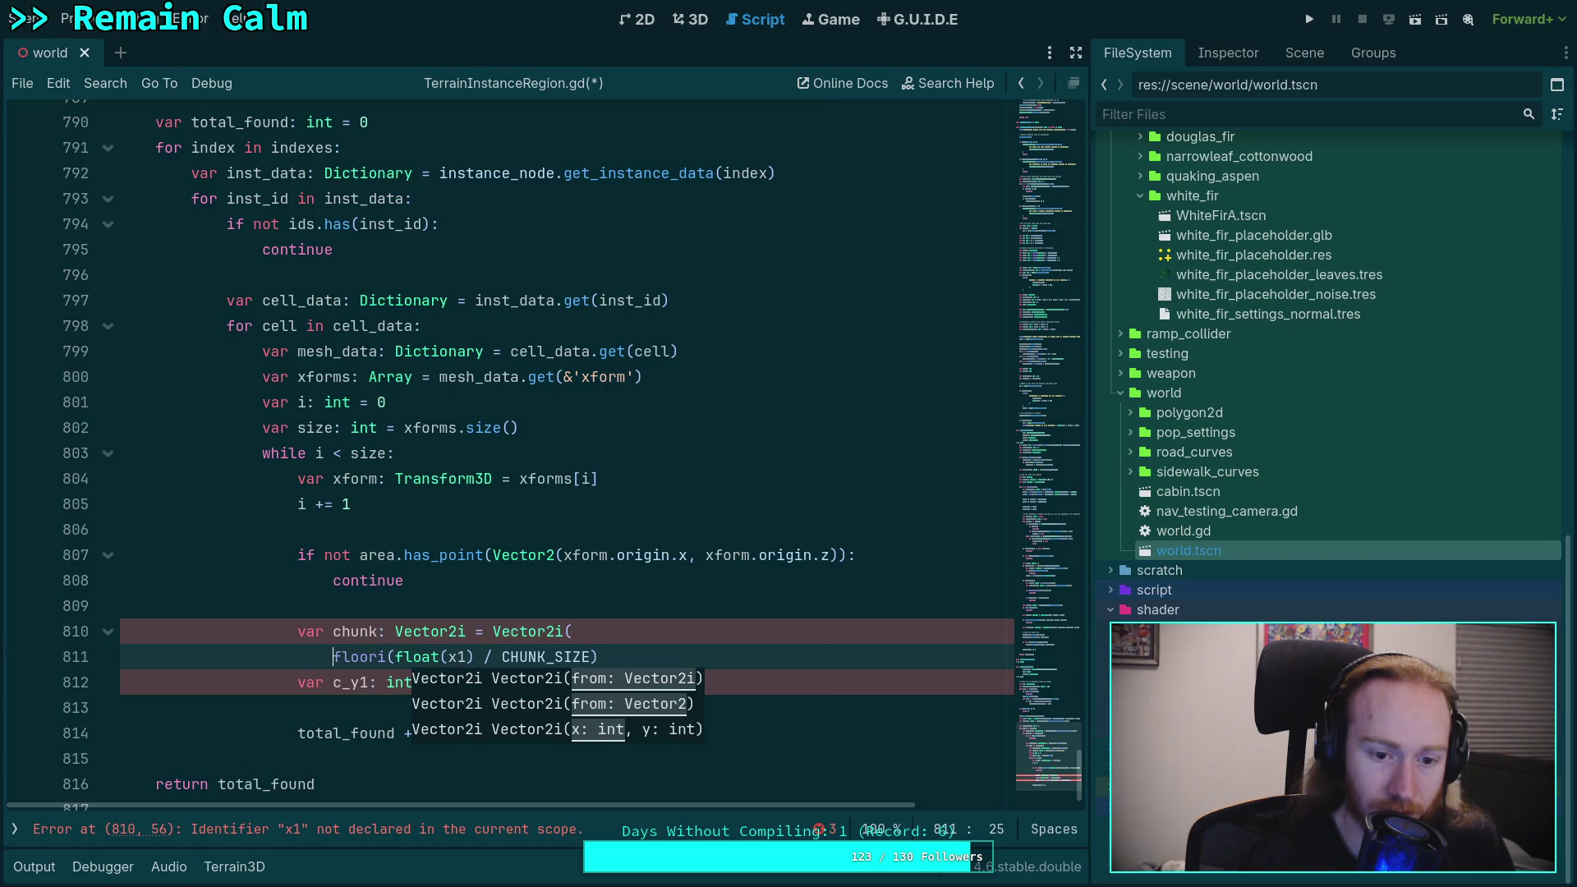
{"action": "left_click", "coordinate": [386, 631]}
{"action": "left_click", "coordinate": [706, 653]}
{"action": "type", "text": ","}
{"action": "key", "text": "Return"}
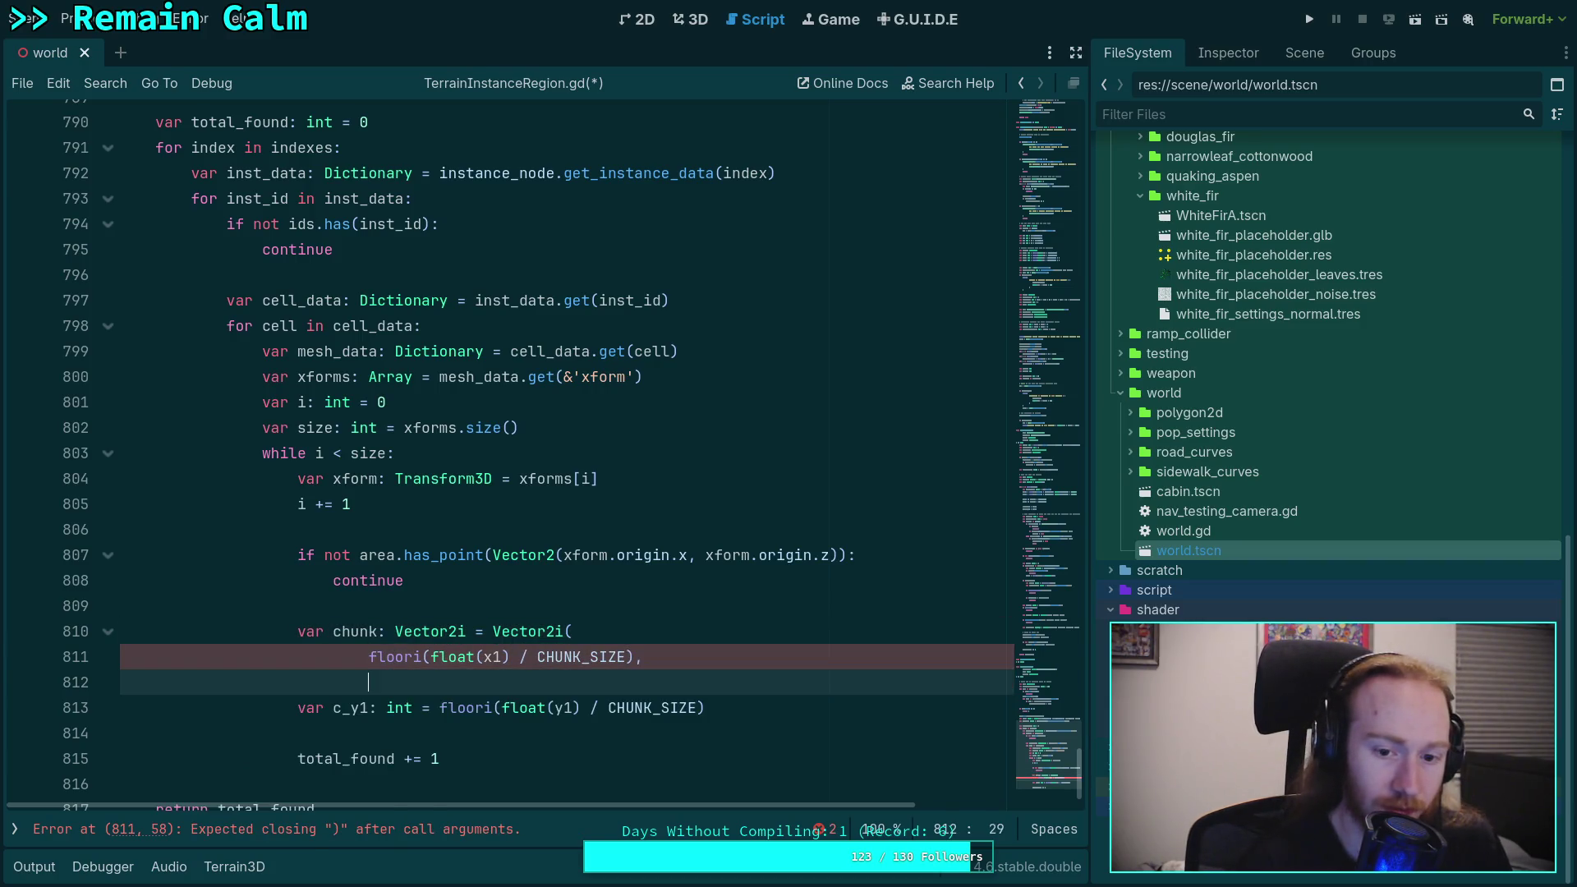
{"action": "type", "text": ")"}
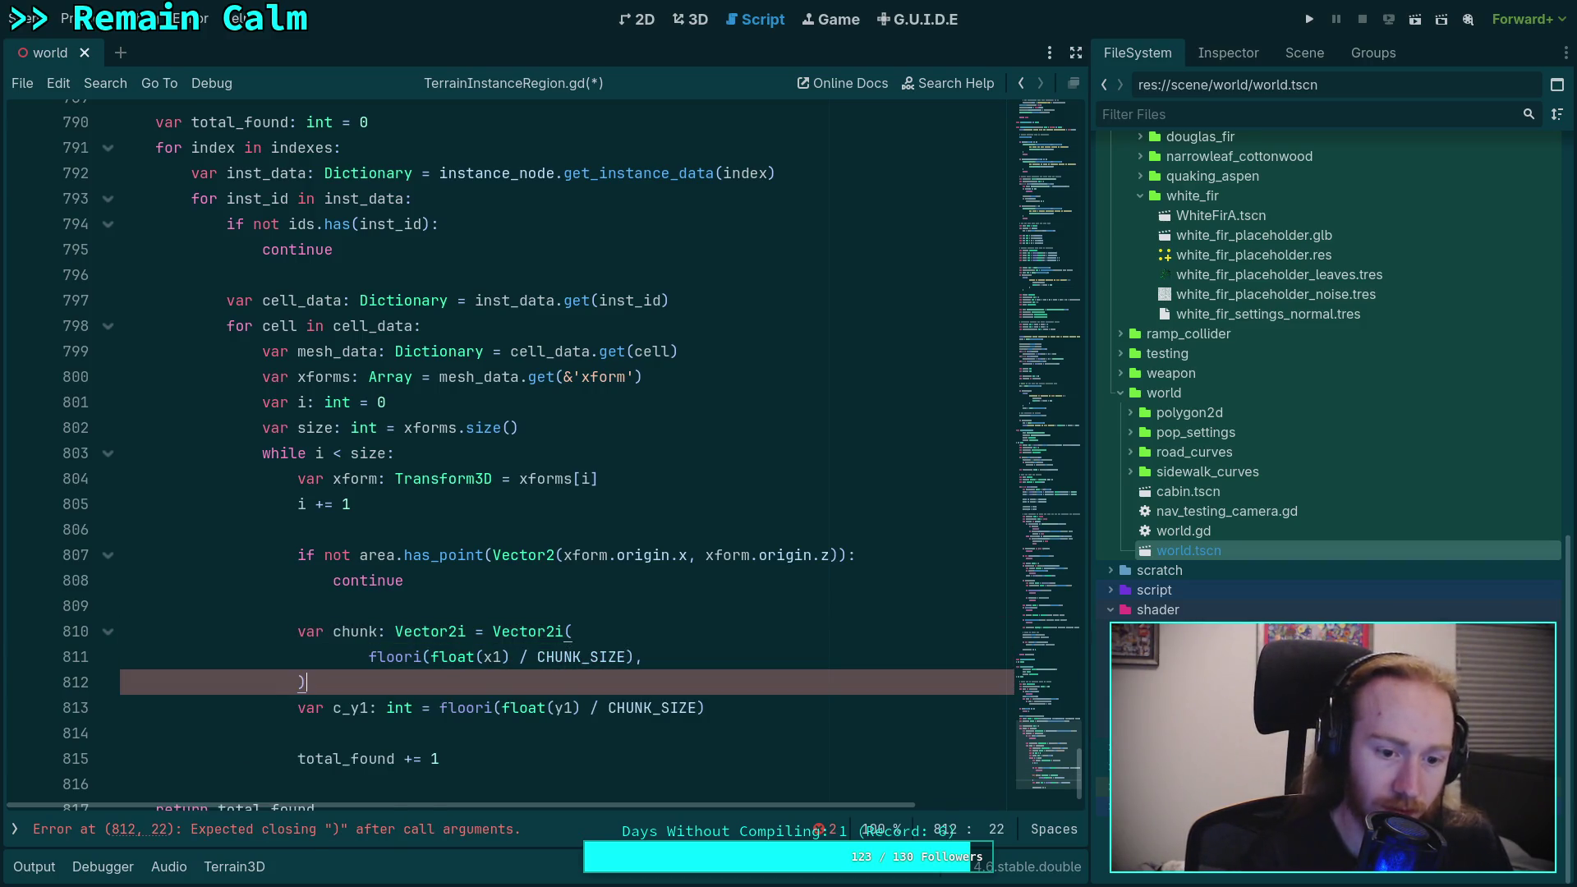
{"action": "key", "text": "Down"}
{"action": "key", "text": "alt+Up"}
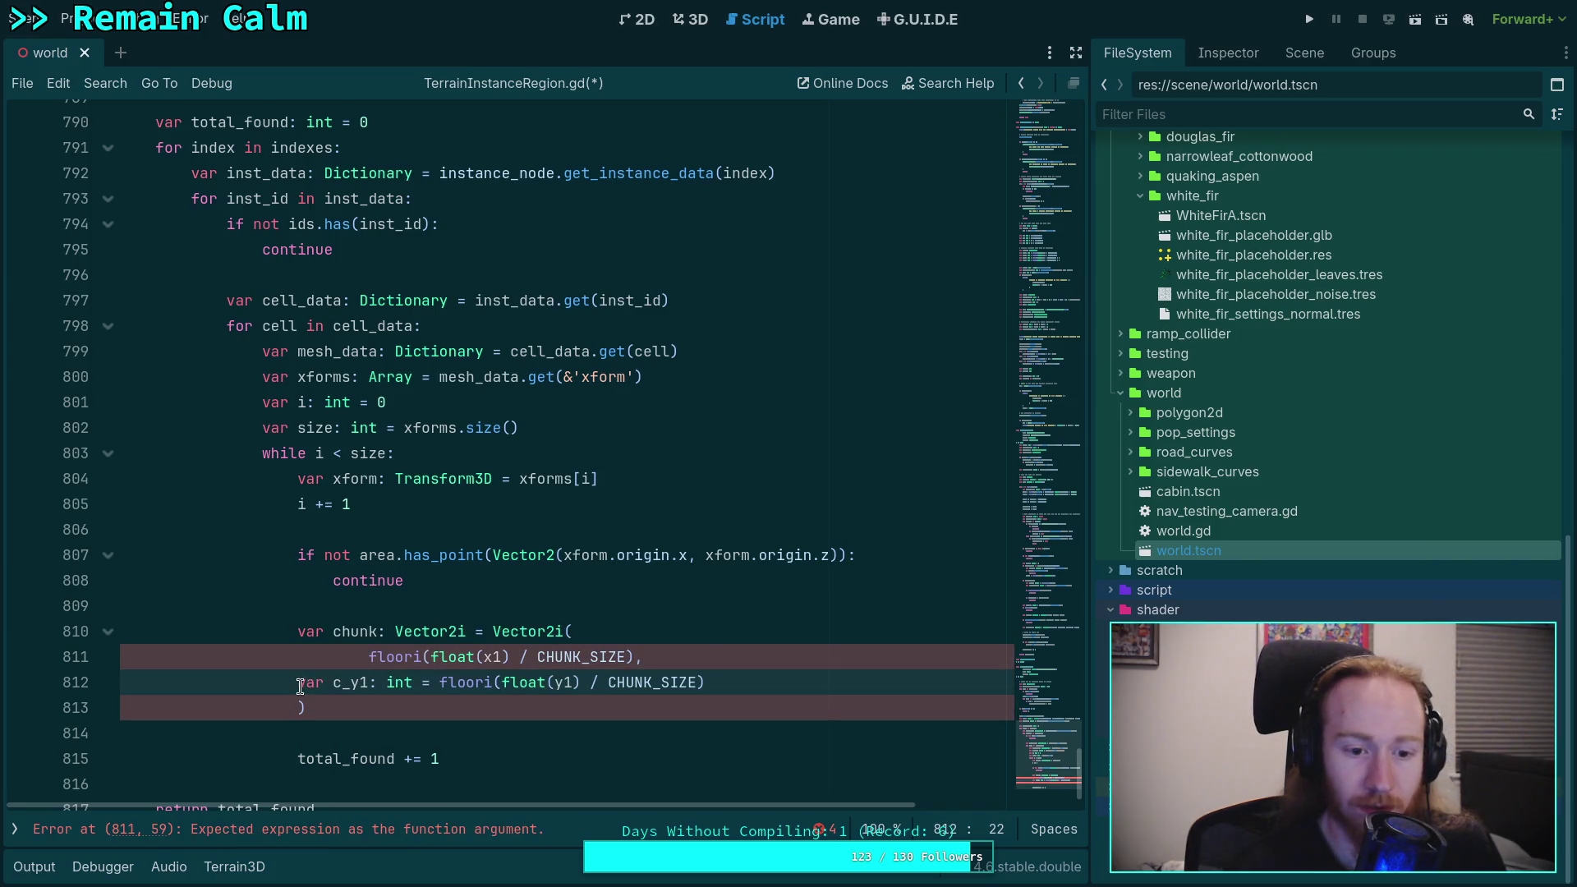
{"action": "left_click_drag", "start_coordinate": [298, 682], "coordinate": [442, 682]}
{"action": "key", "text": "BackSpace"}
{"action": "key", "text": "Tab"}
{"action": "key", "text": "Tab"}
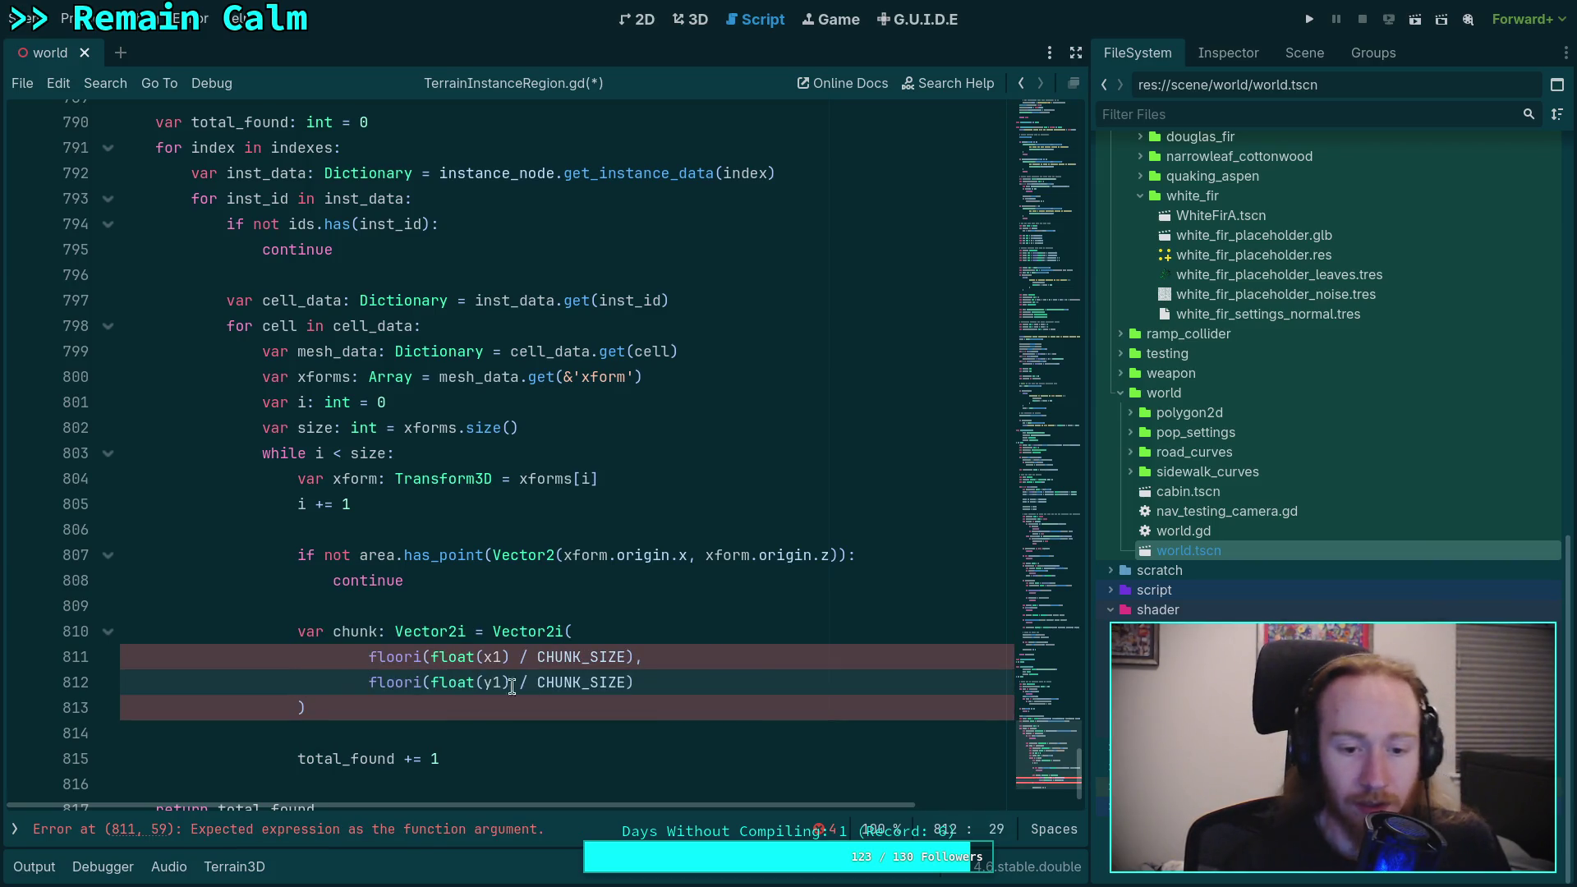
Step: Replace float(x1) and float(y1) with xform.origin.x and xform.origin.z in the floori calls
{"action": "left_click", "coordinate": [490, 658]}
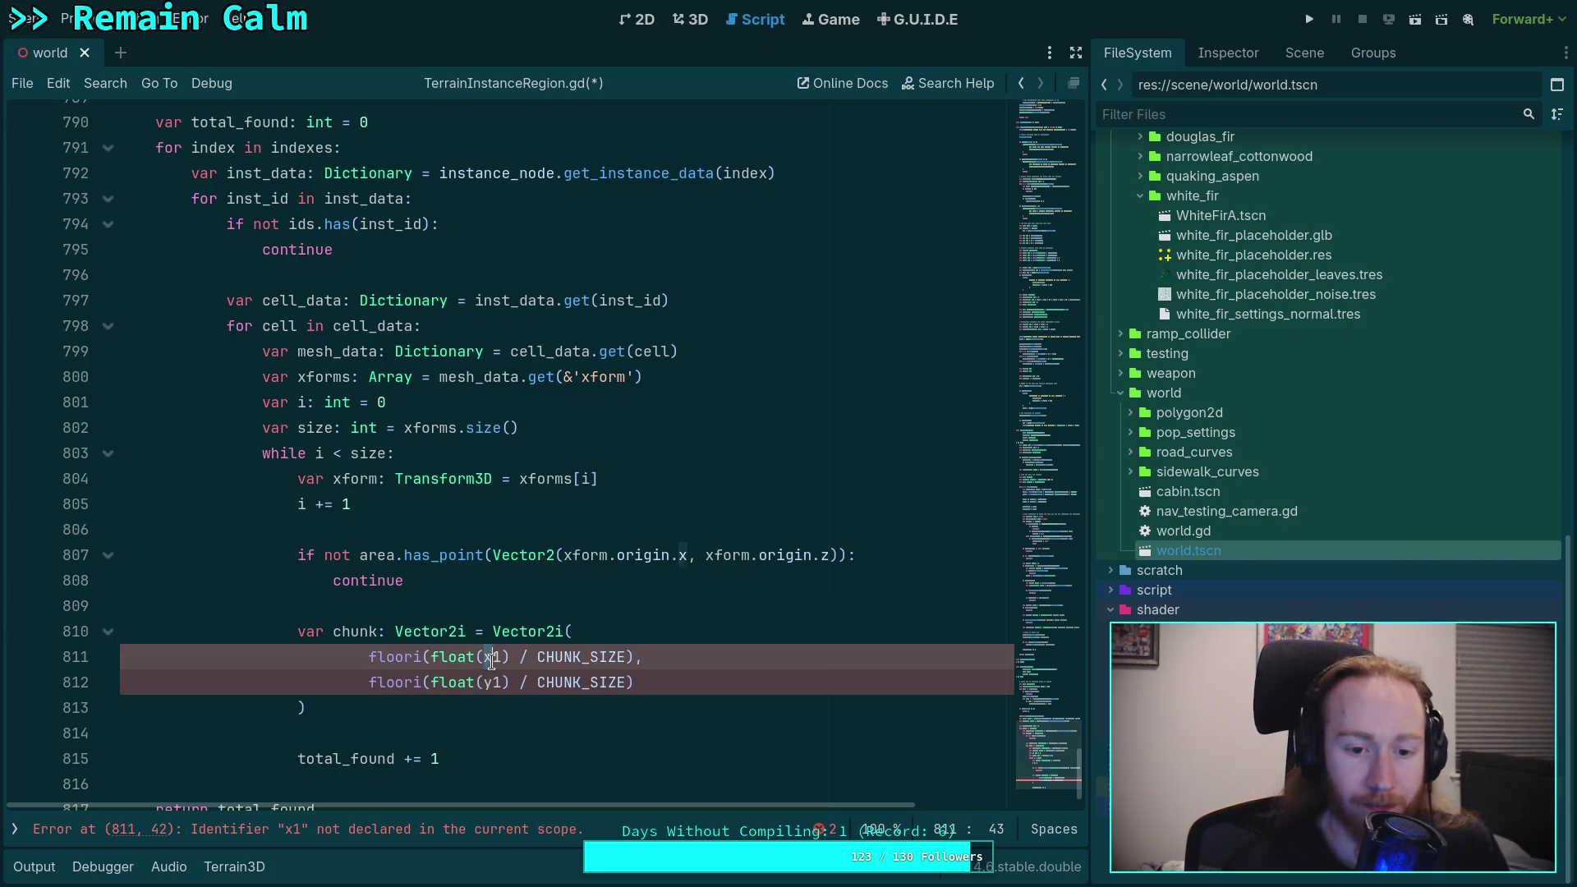
{"action": "left_click", "coordinate": [432, 657]}
{"action": "left_click_drag", "start_coordinate": [432, 657], "coordinate": [509, 655]}
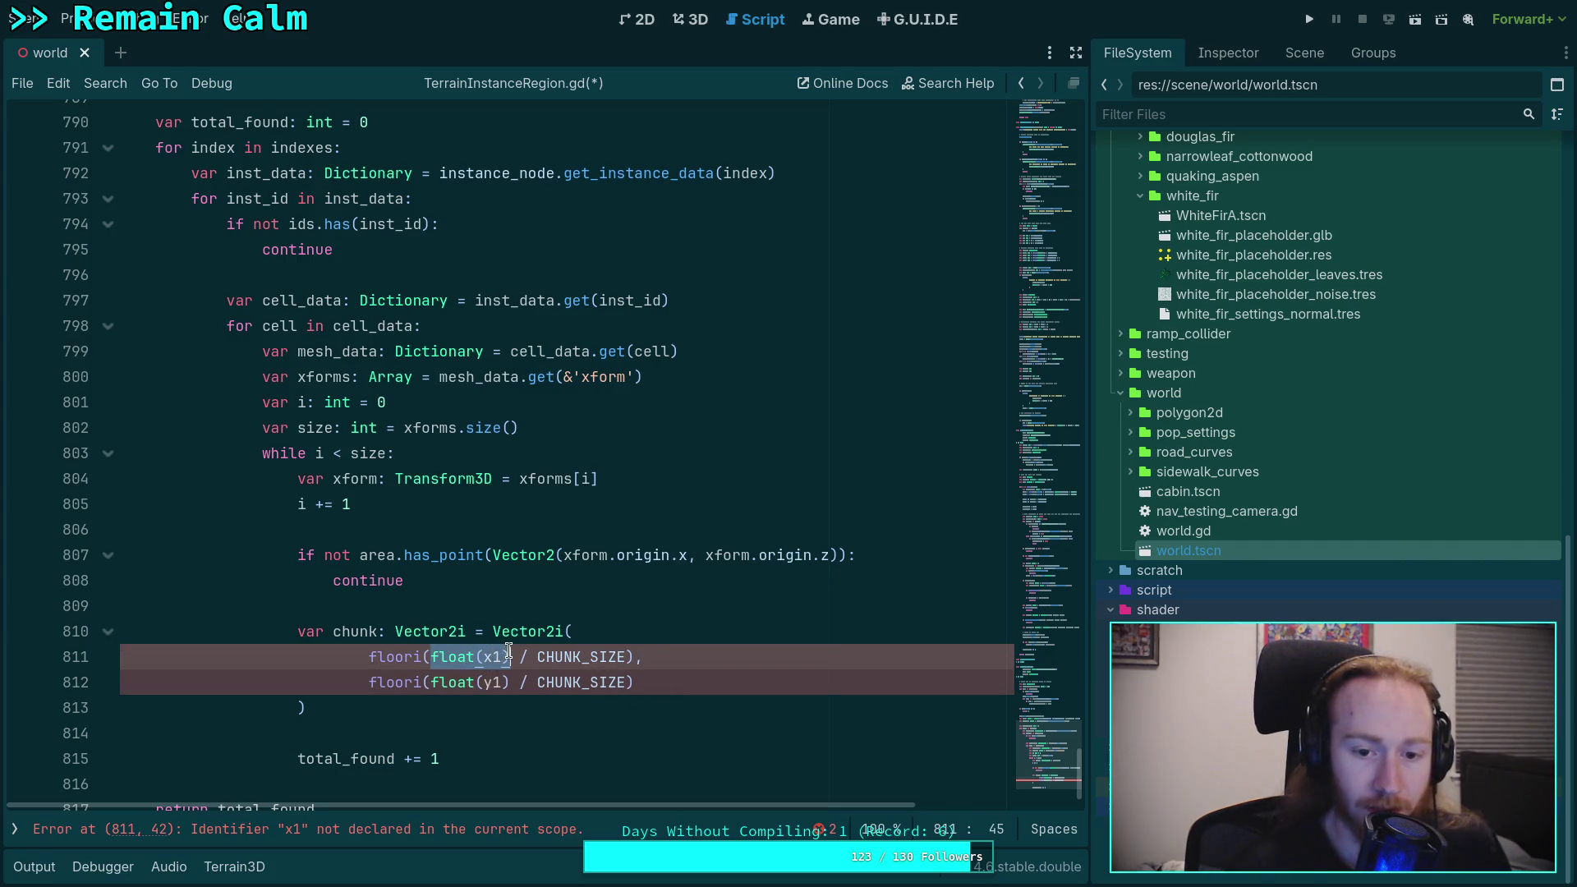
{"action": "key", "text": "BackSpace"}
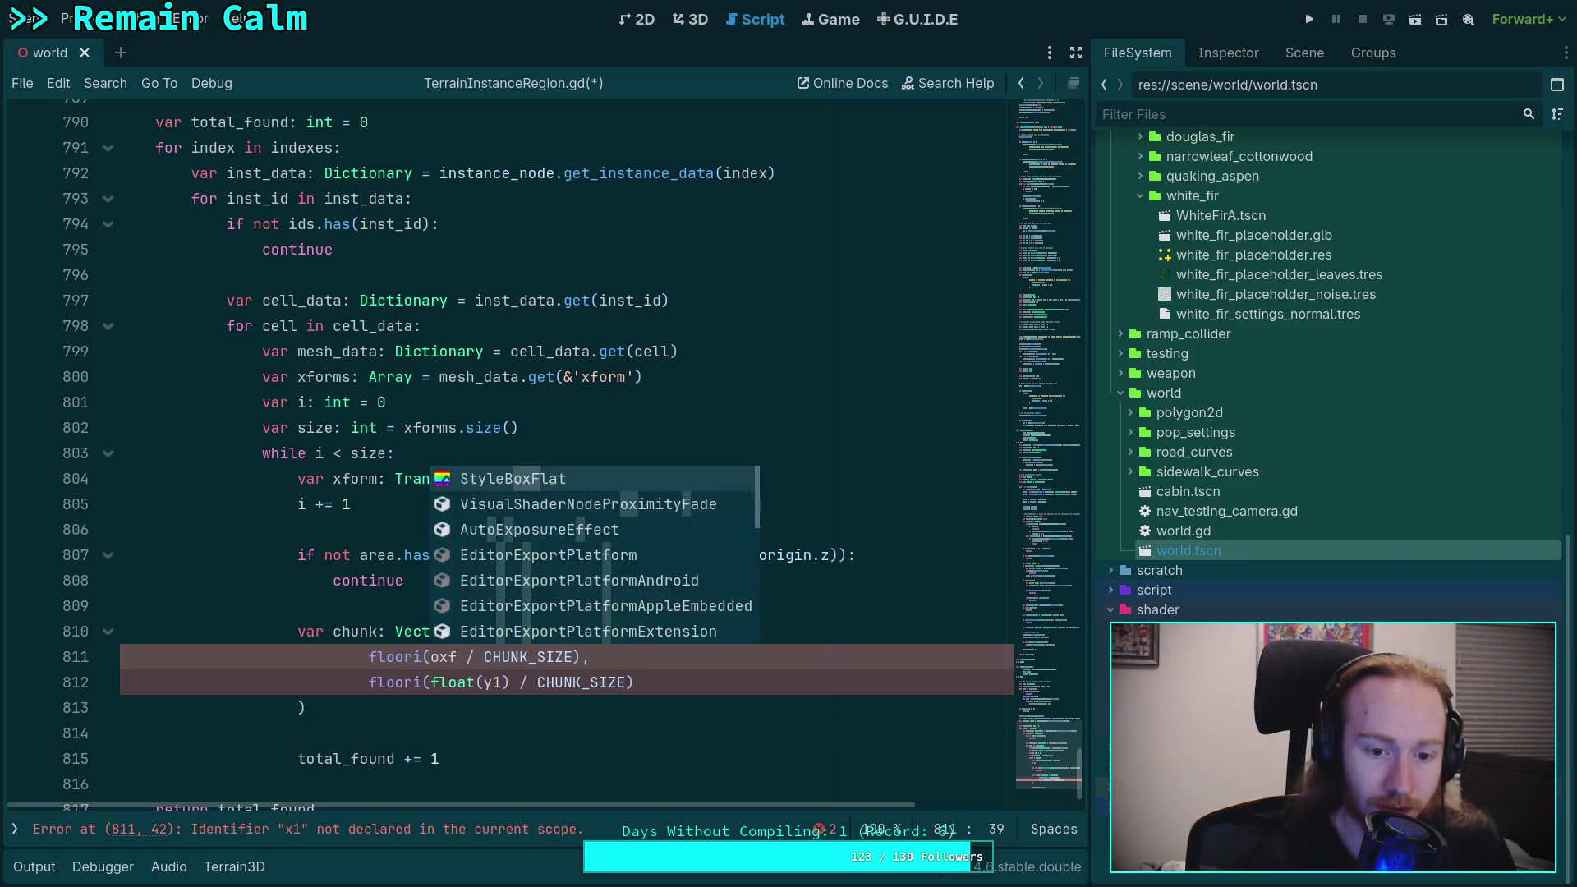
{"action": "type", "text": "xform.origin"}
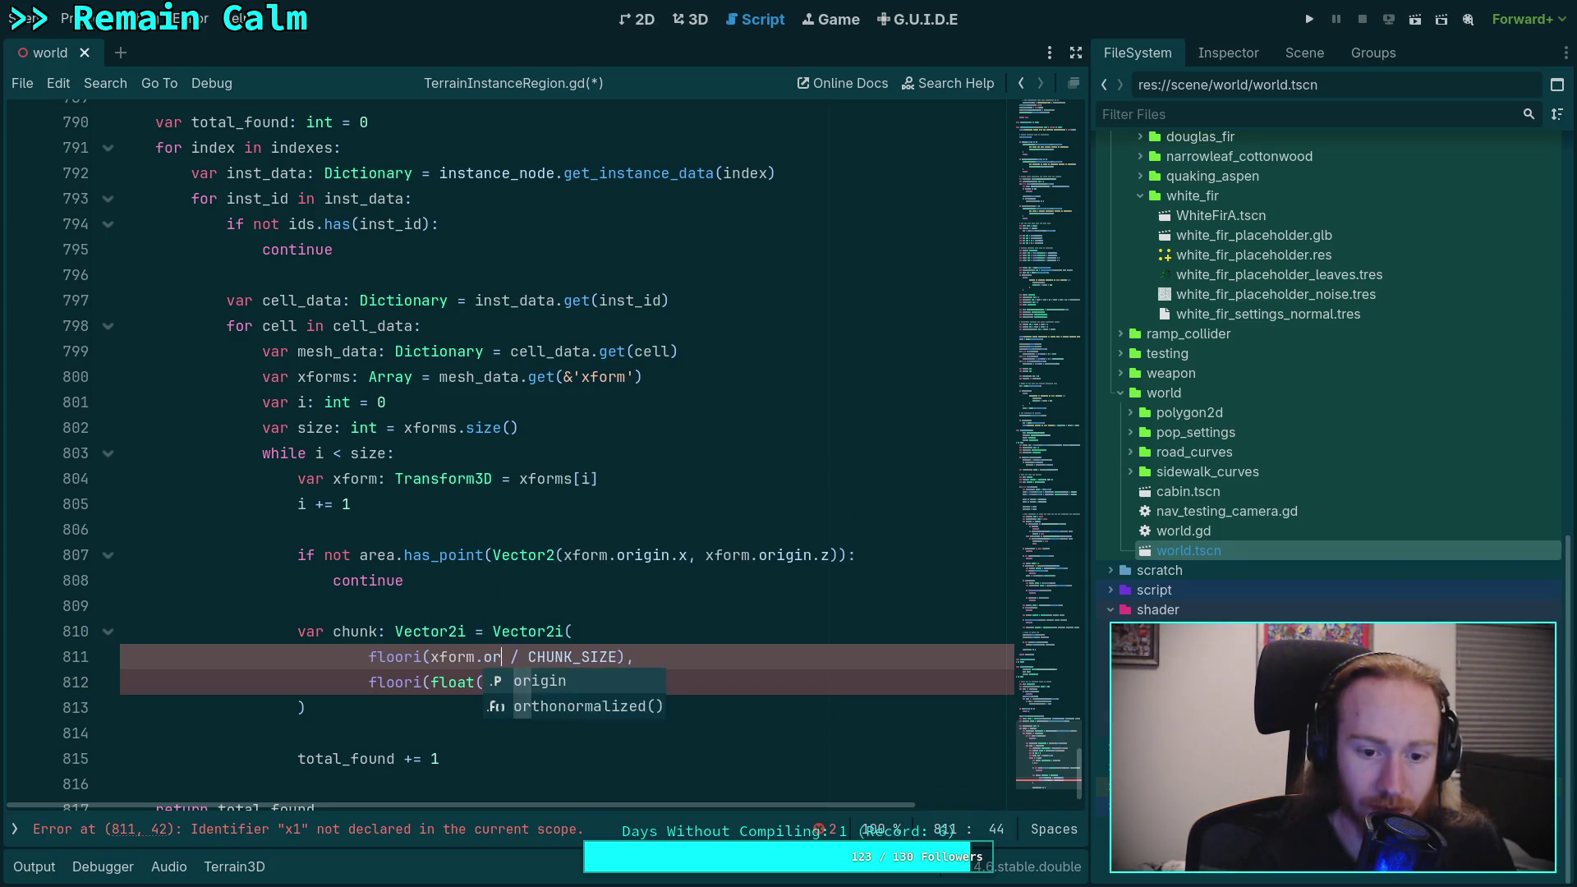
{"action": "type", "text": ".x"}
{"action": "left_click_drag", "start_coordinate": [432, 682], "coordinate": [509, 679]}
{"action": "key", "text": "BackSpace"}
{"action": "type", "text": "x / CHUNK_SIZE"}
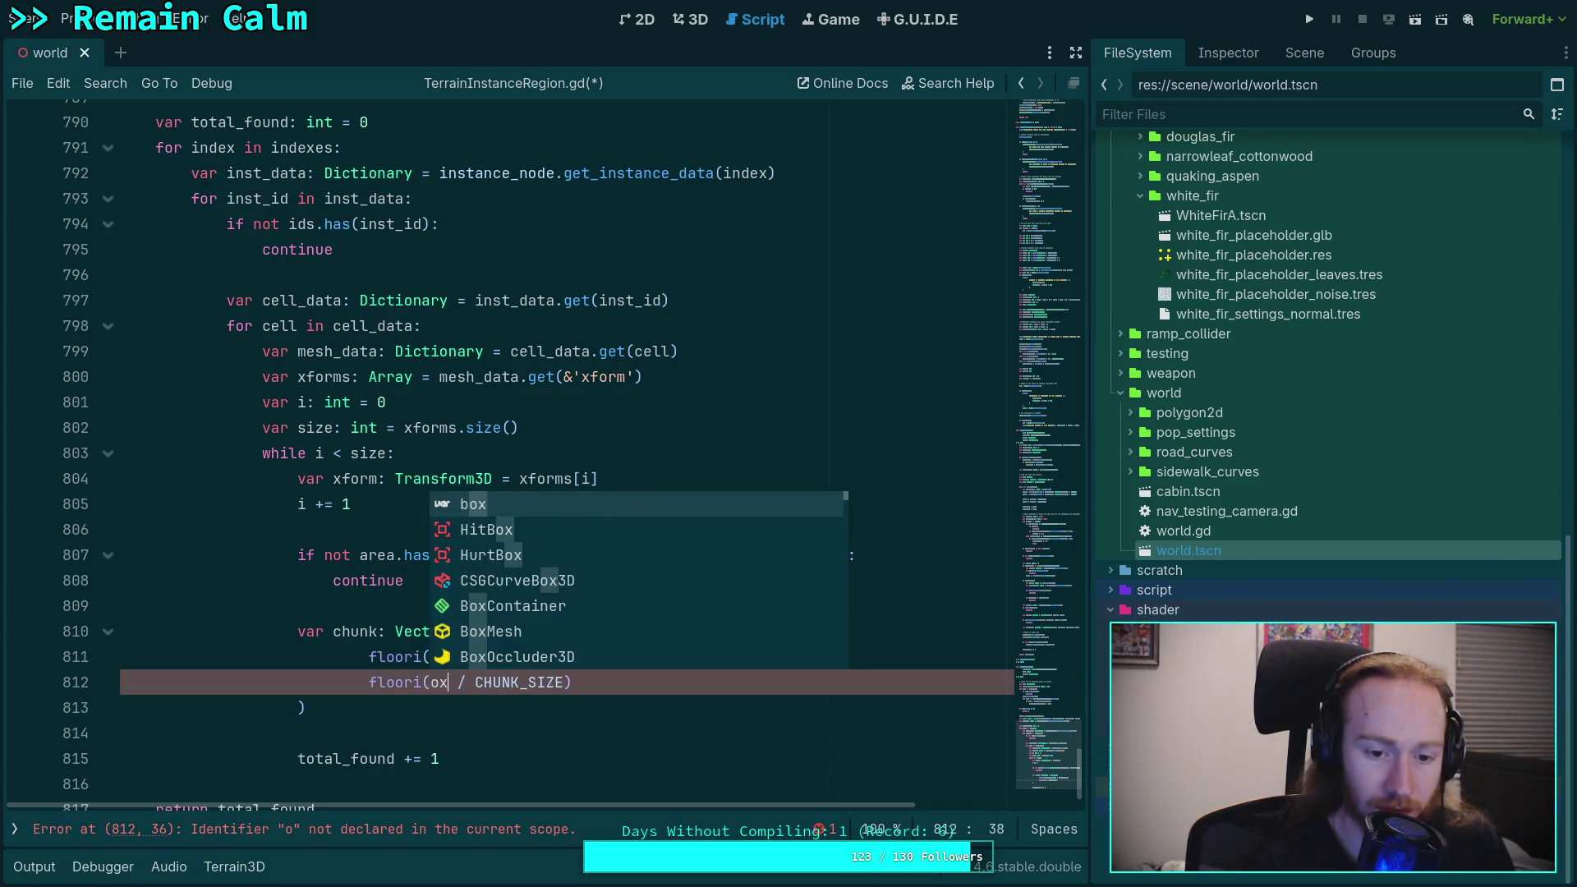
{"action": "key", "text": "Escape"}
{"action": "type", "text": "form.origin."}
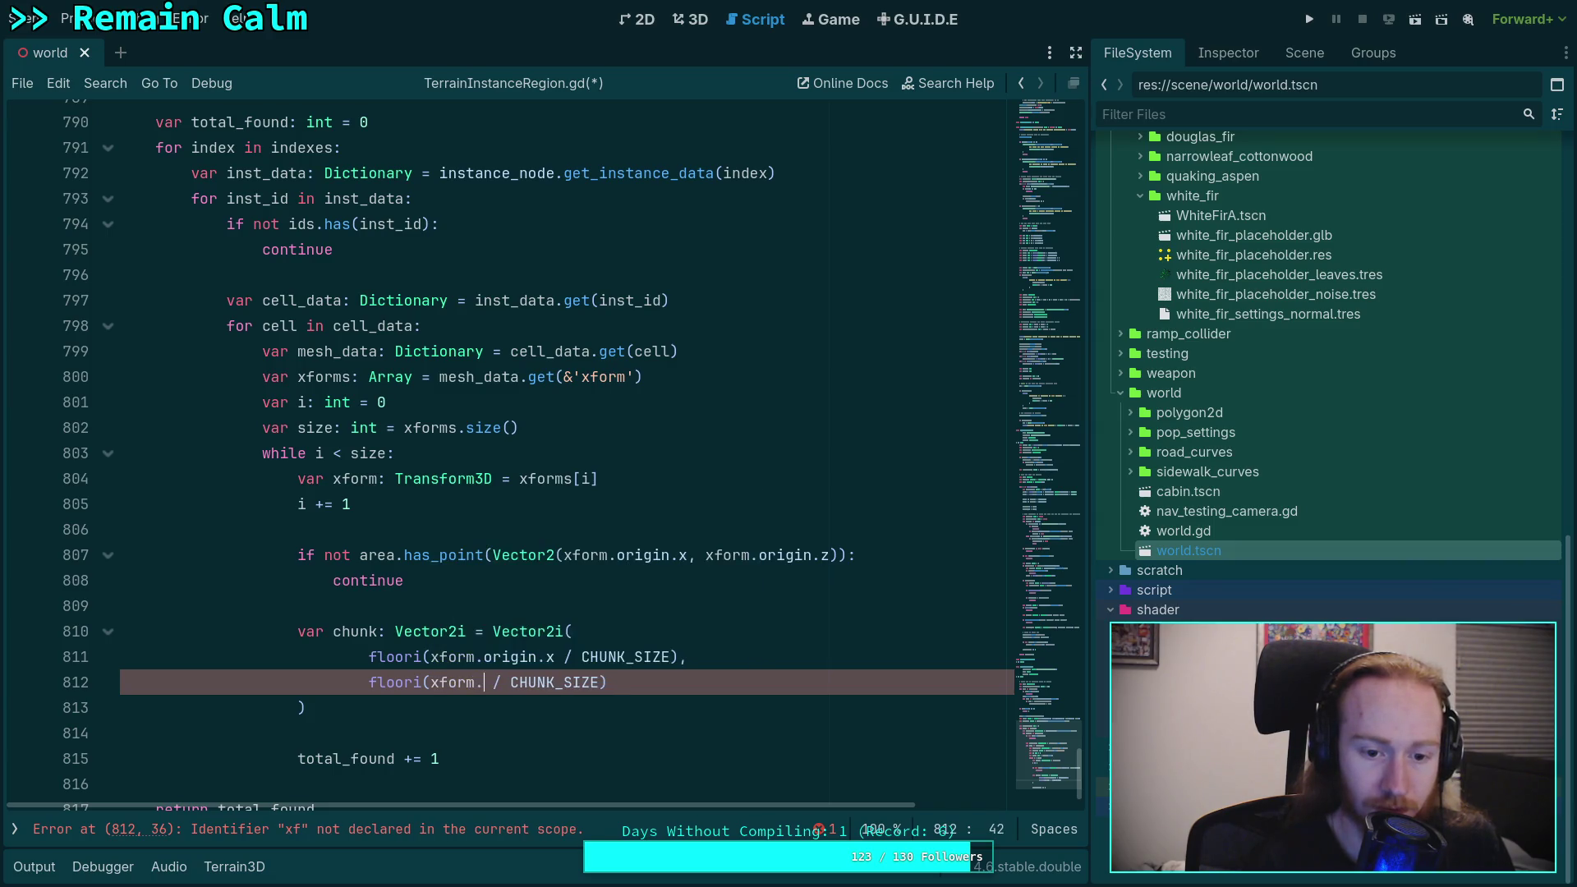
{"action": "type", "text": "z"}
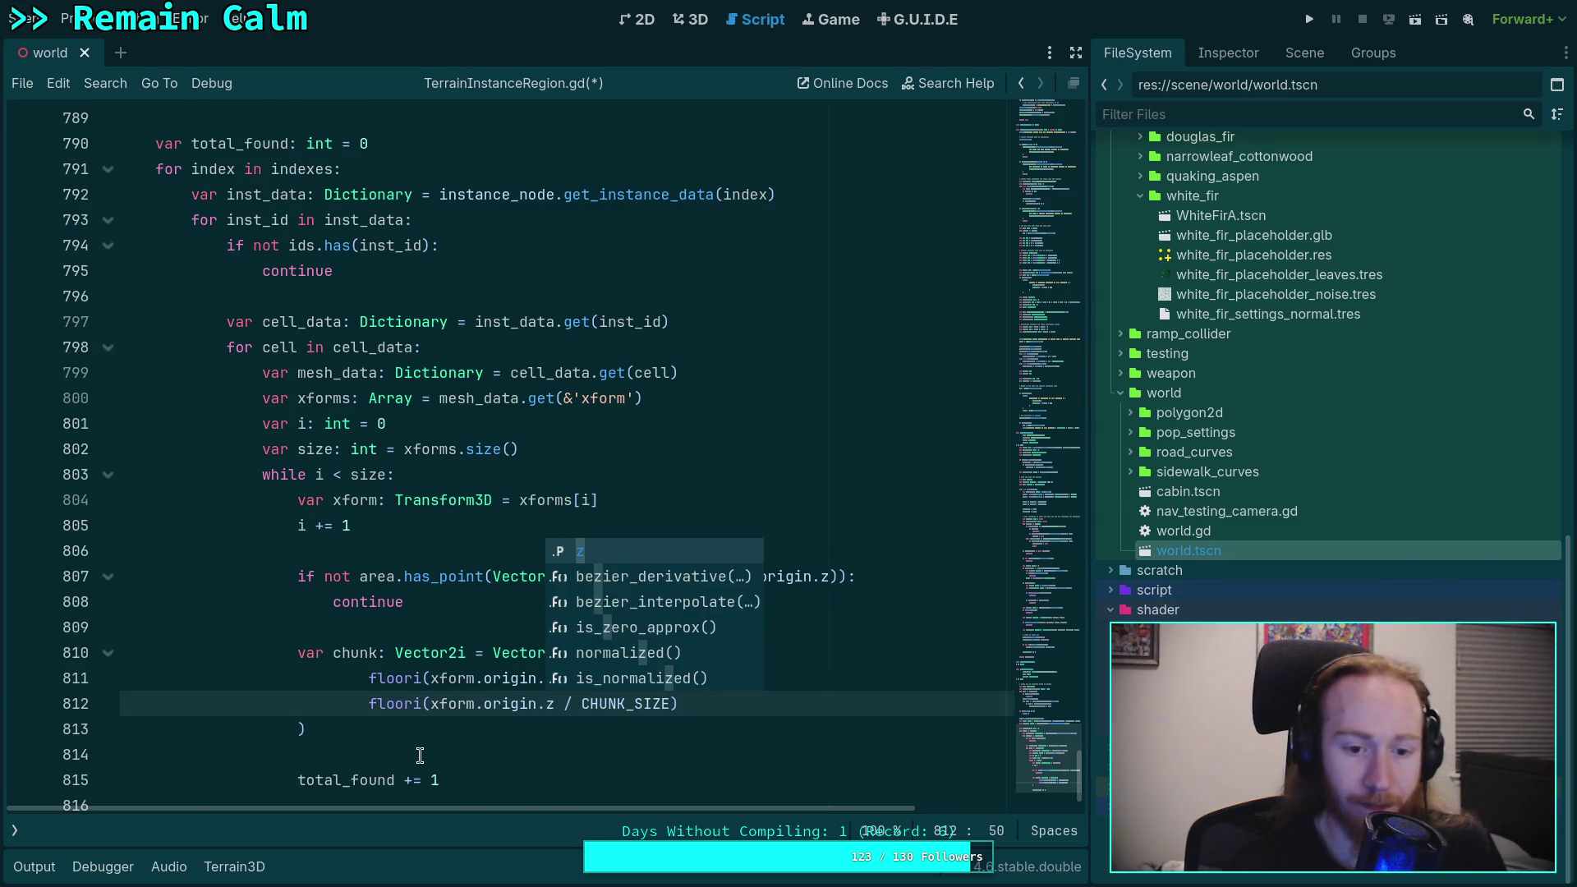
{"action": "left_click", "coordinate": [461, 707]}
{"action": "scroll", "coordinate": [461, 710], "scroll_direction": "down", "scroll_amount": 1}
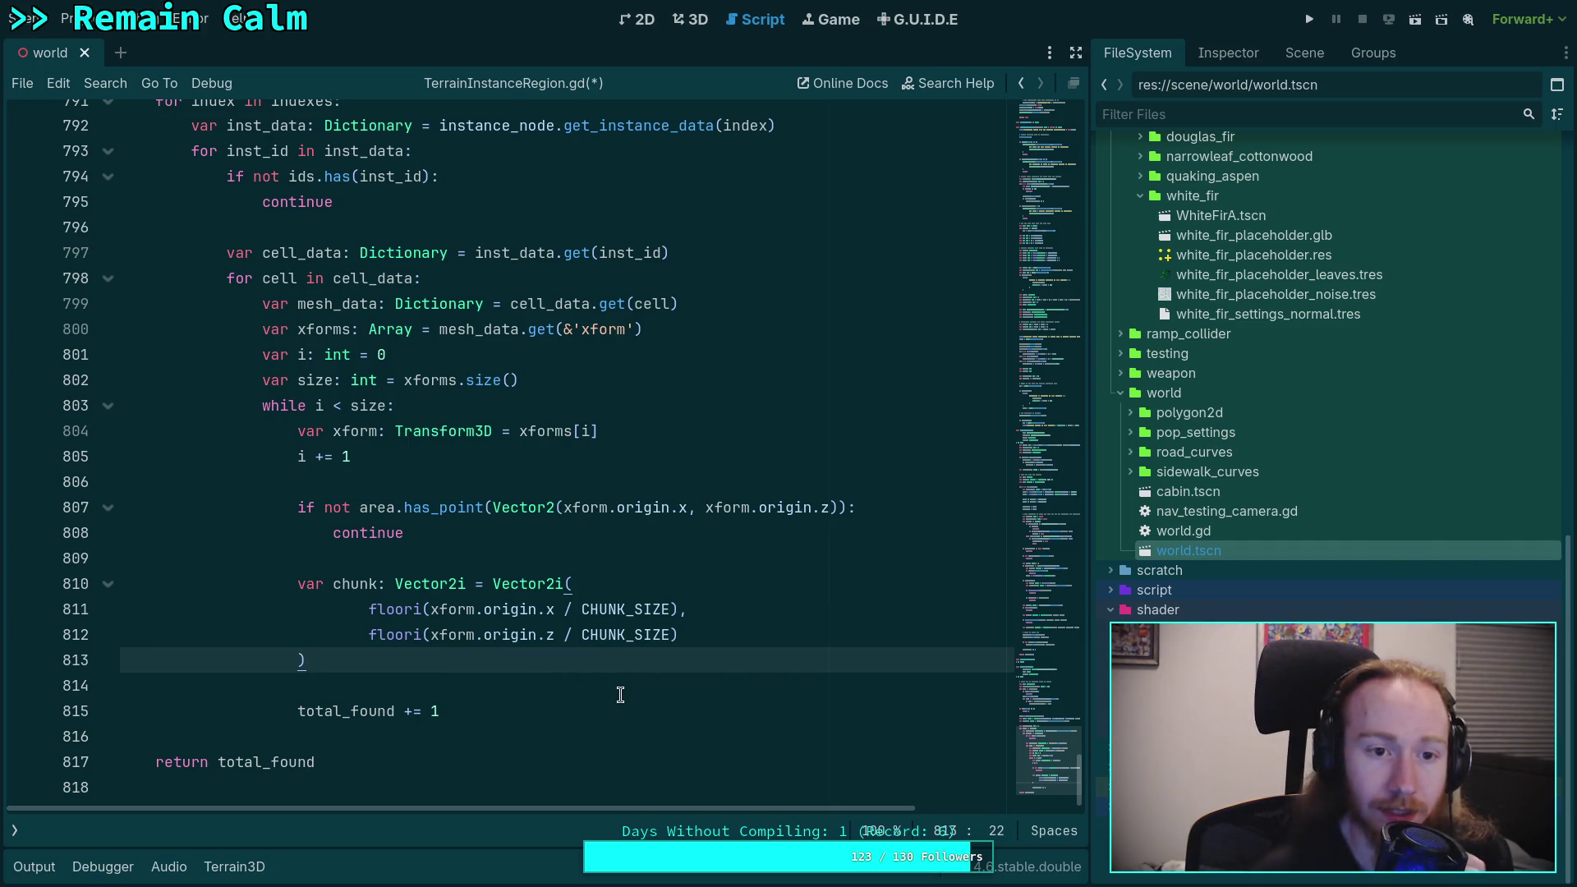
{"action": "scroll", "coordinate": [620, 695], "scroll_direction": "up", "scroll_amount": 2}
{"action": "scroll", "coordinate": [620, 695], "scroll_direction": "up", "scroll_amount": 13}
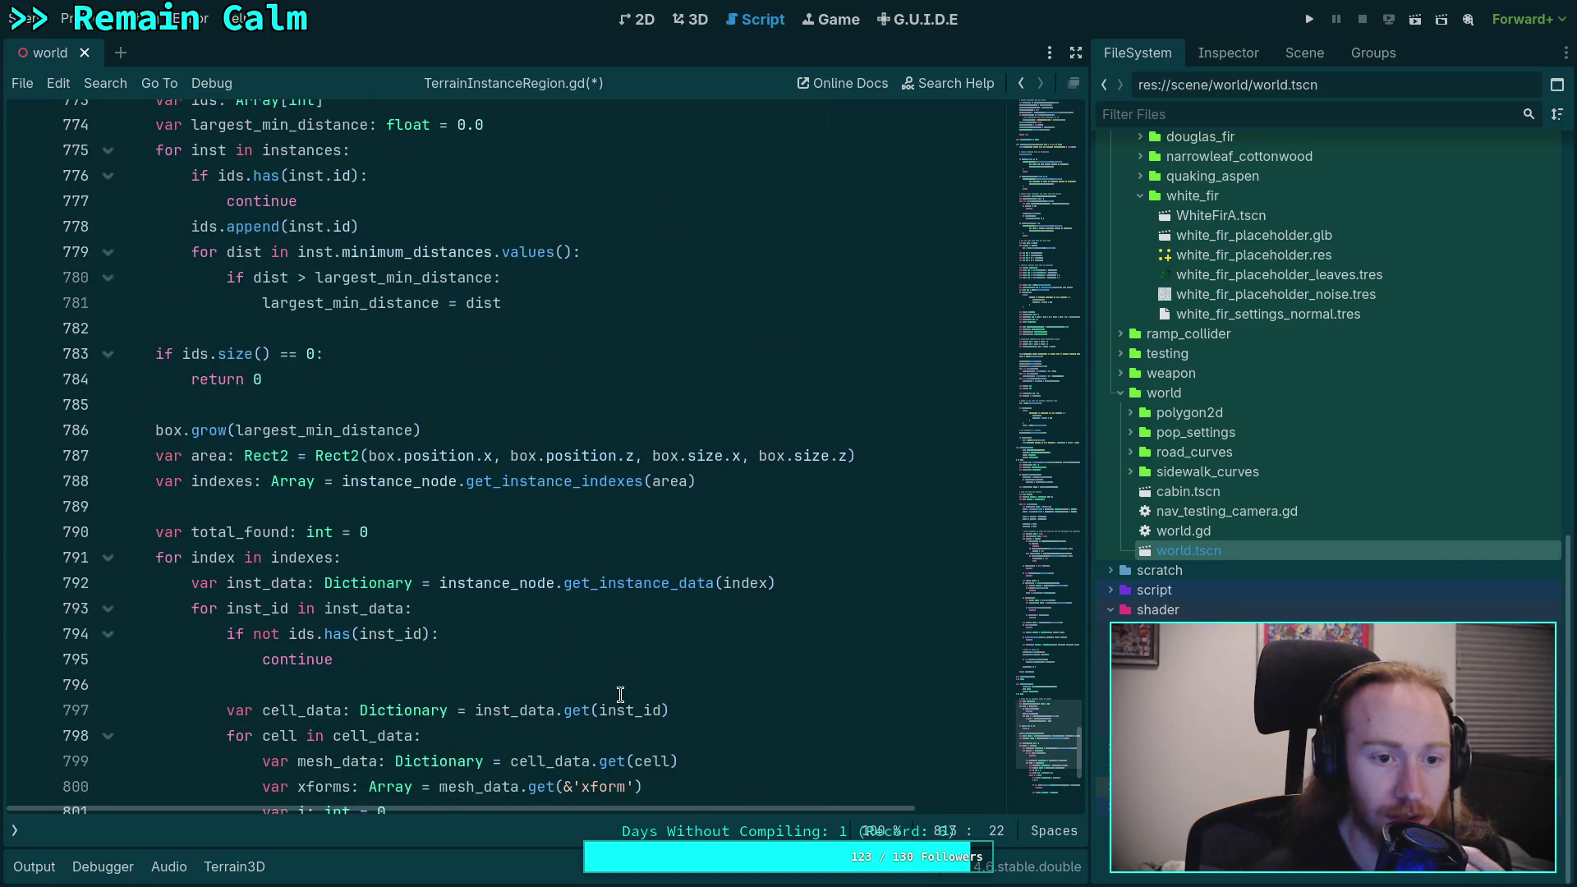
{"action": "scroll", "coordinate": [156, 530], "scroll_direction": "up", "scroll_amount": 20}
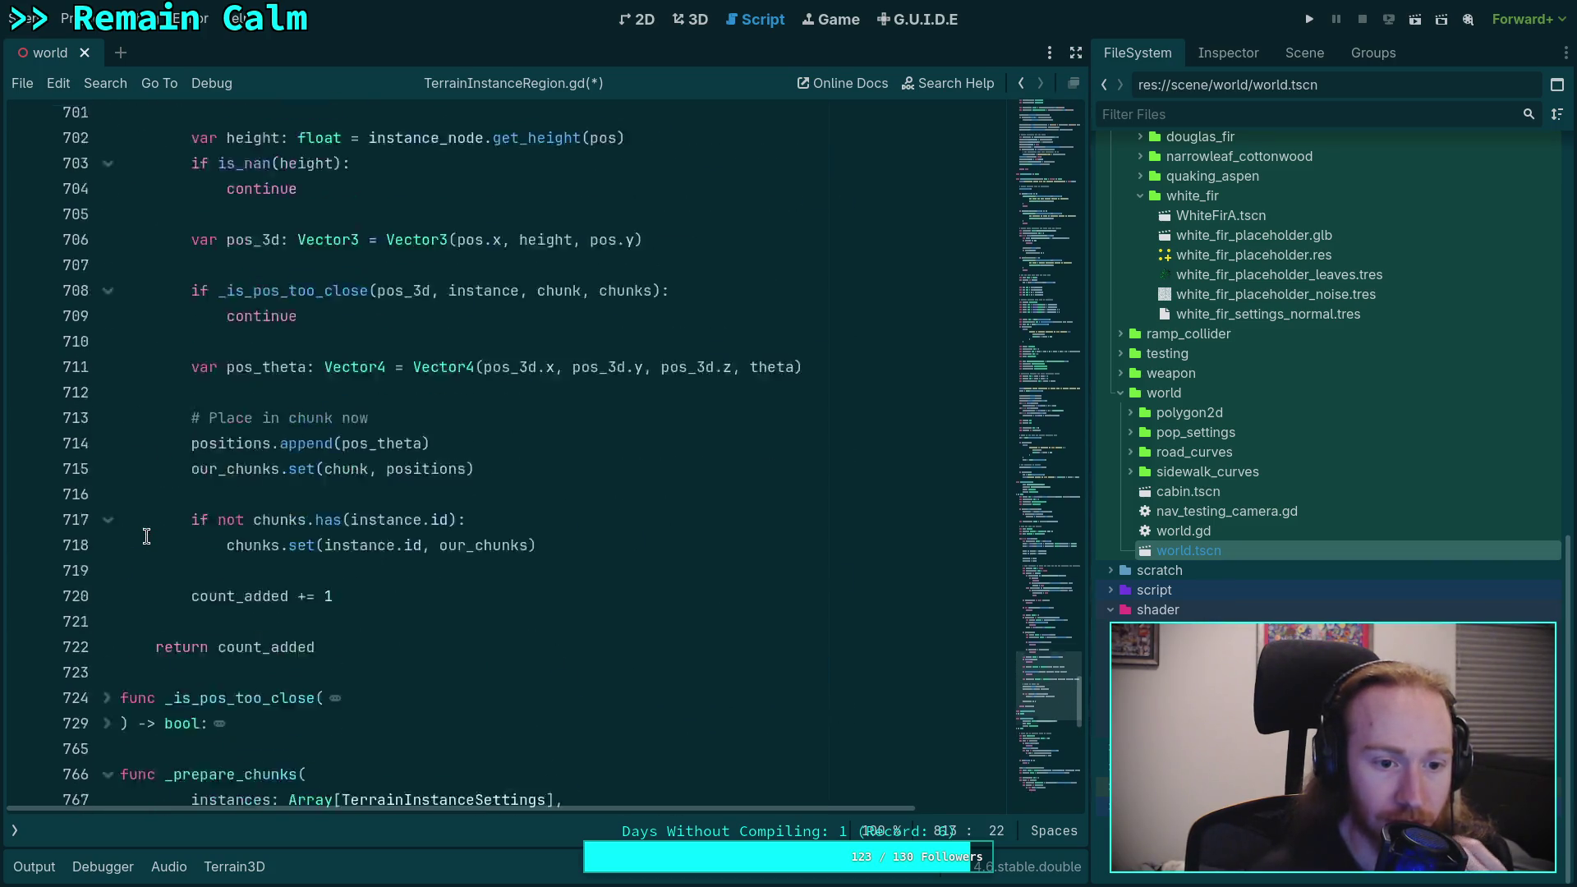
{"action": "scroll", "coordinate": [174, 523], "scroll_direction": "up", "scroll_amount": 6}
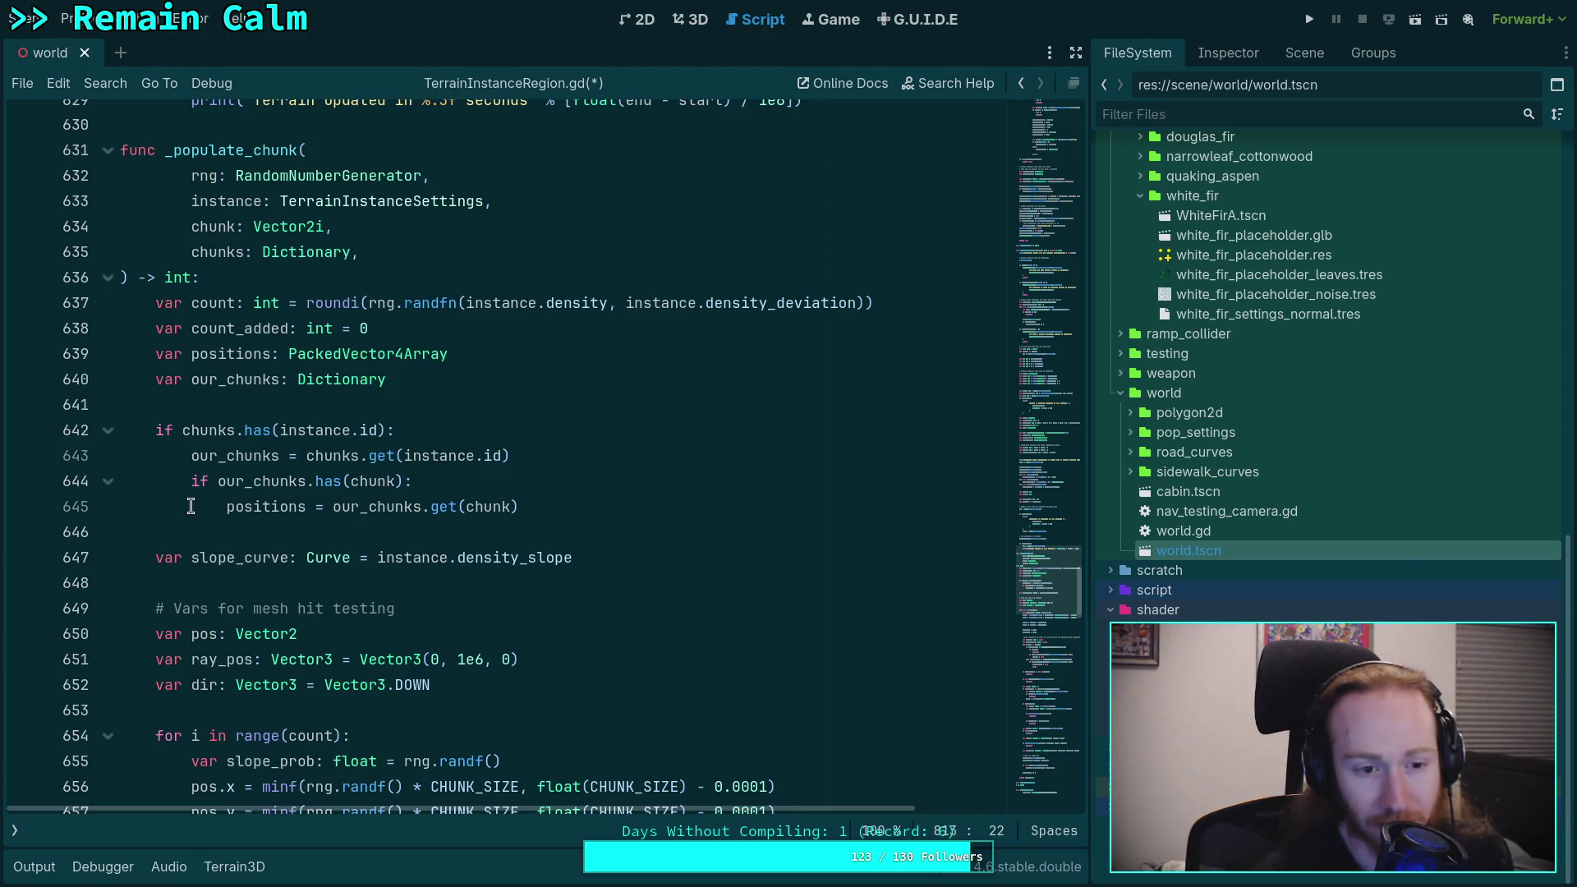
{"action": "left_click", "coordinate": [228, 248]}
{"action": "left_click", "coordinate": [202, 431]}
{"action": "left_click_drag", "start_coordinate": [223, 439], "coordinate": [656, 497]}
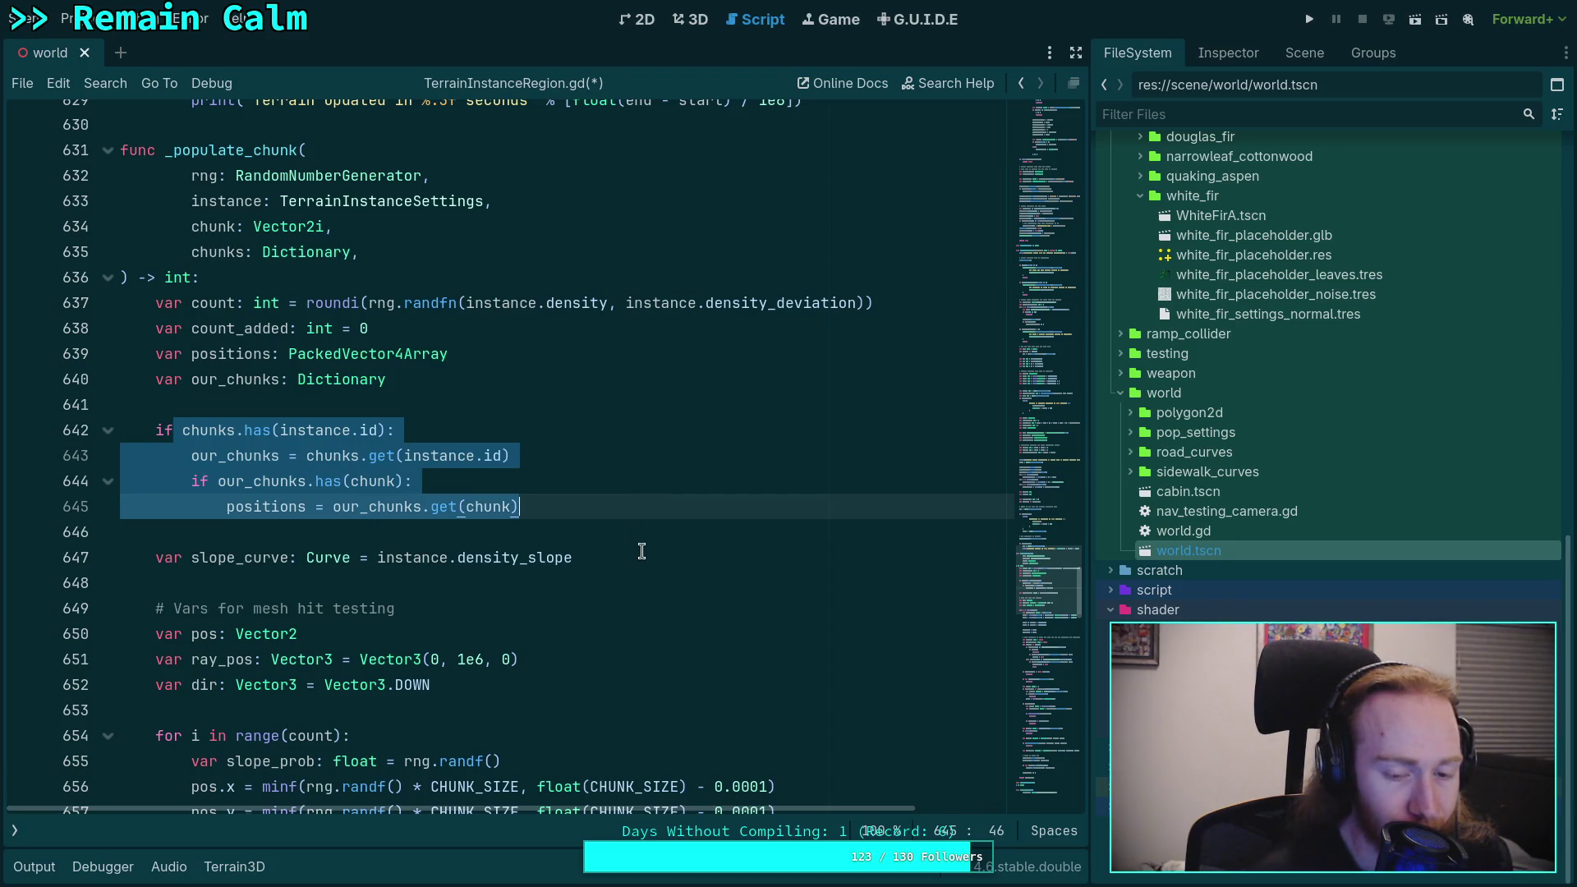
{"action": "scroll", "coordinate": [642, 550], "scroll_direction": "down", "scroll_amount": 14}
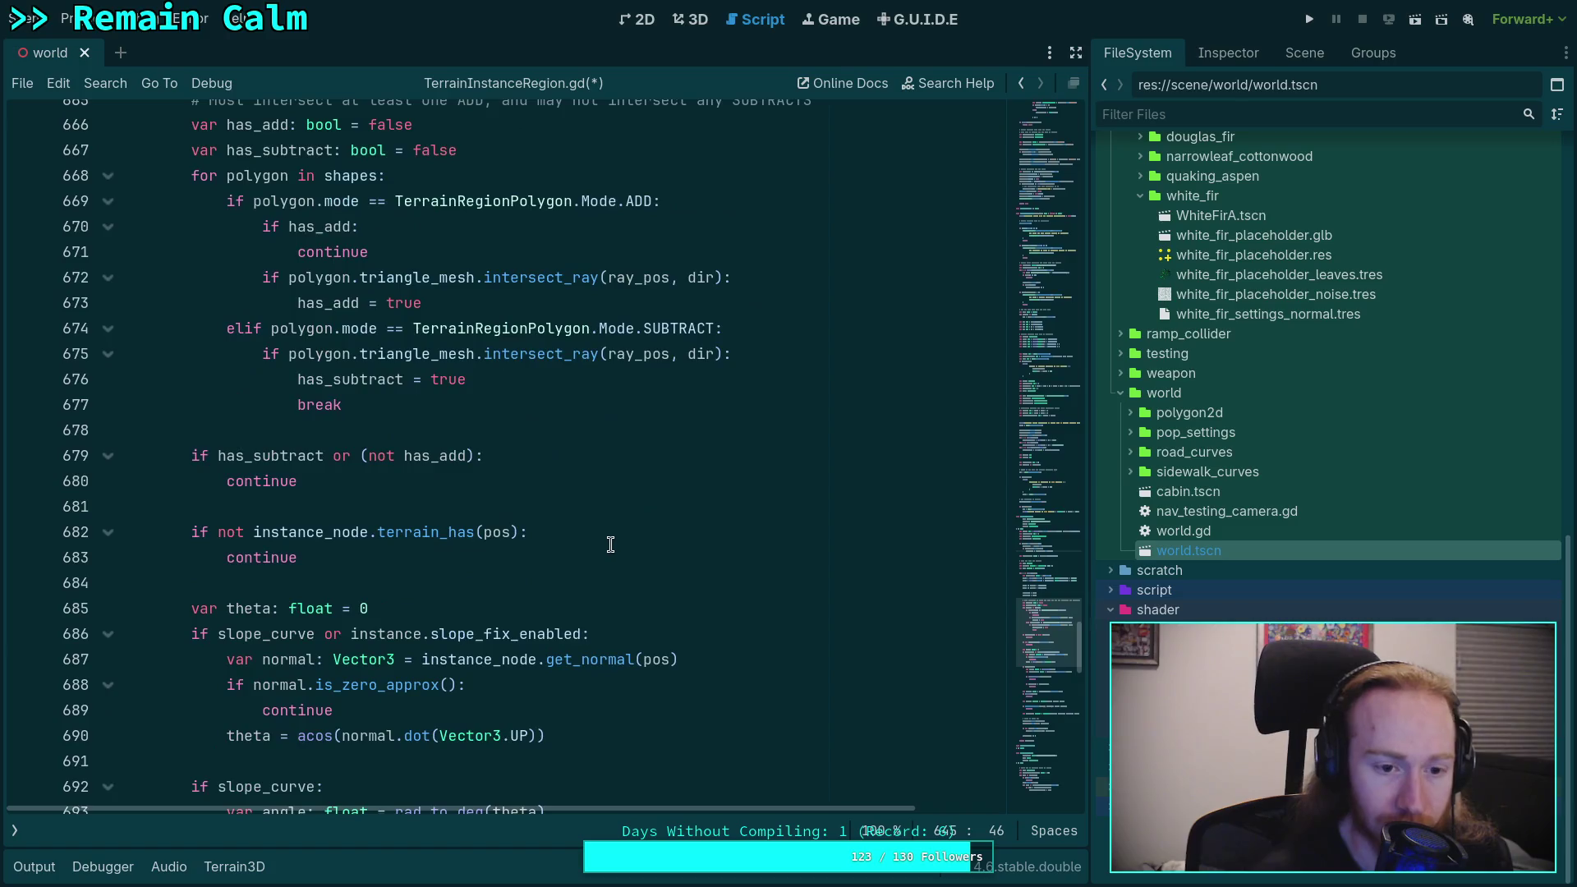
{"action": "scroll", "coordinate": [586, 549], "scroll_direction": "down", "scroll_amount": 9}
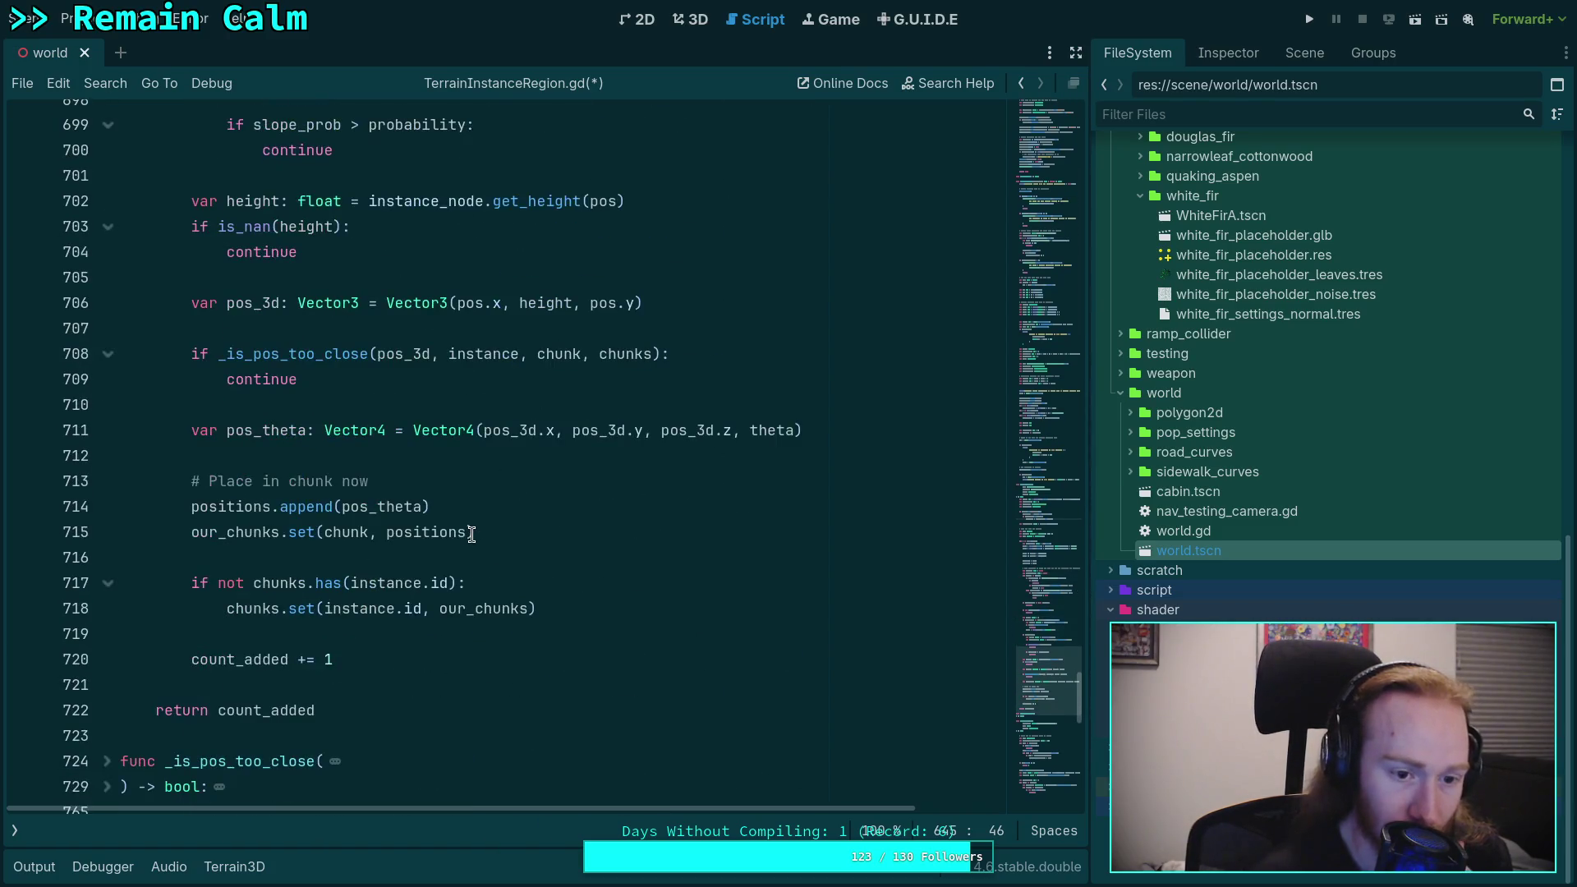
{"action": "double_click", "coordinate": [215, 508]}
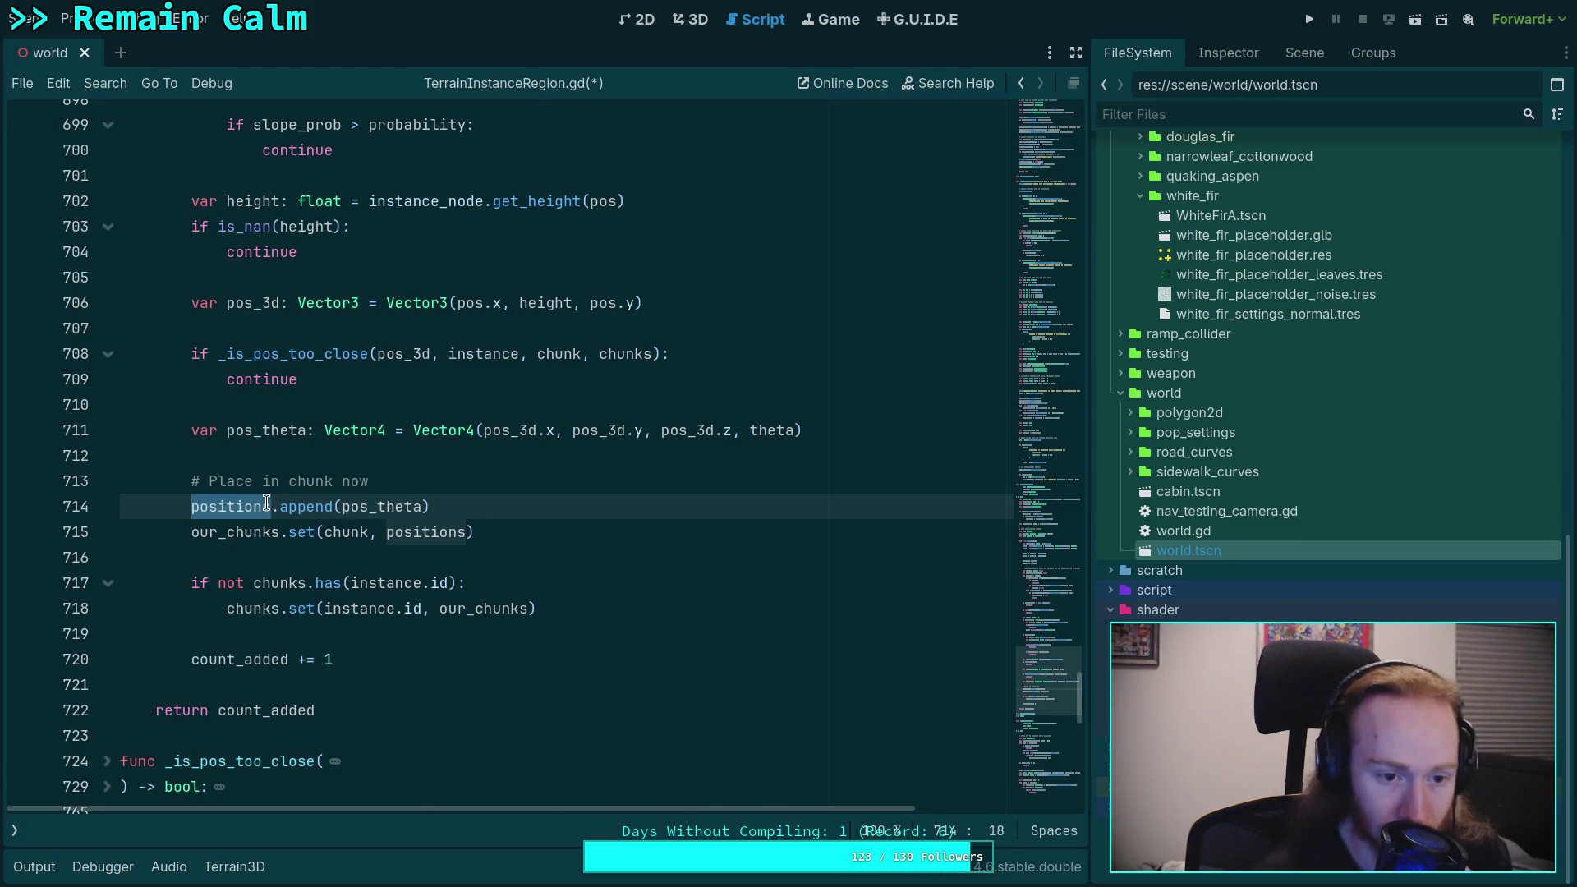
{"action": "scroll", "coordinate": [294, 515], "scroll_direction": "up", "scroll_amount": 10}
{"action": "scroll", "coordinate": [294, 514], "scroll_direction": "up", "scroll_amount": 7}
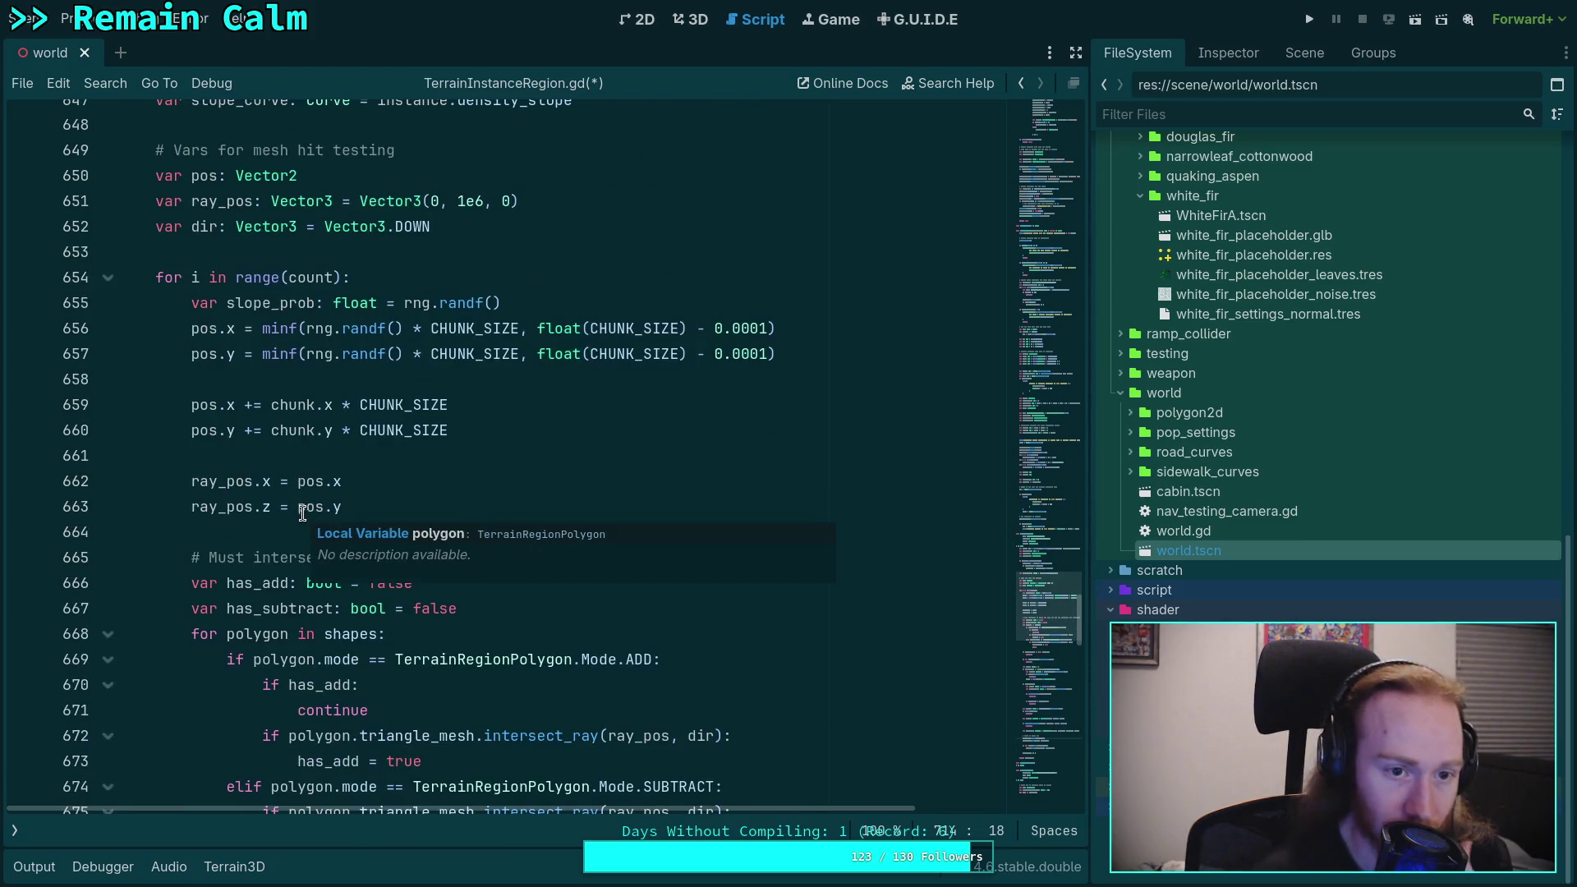
{"action": "scroll", "coordinate": [289, 506], "scroll_direction": "down", "scroll_amount": 8}
{"action": "scroll", "coordinate": [290, 506], "scroll_direction": "down", "scroll_amount": 7}
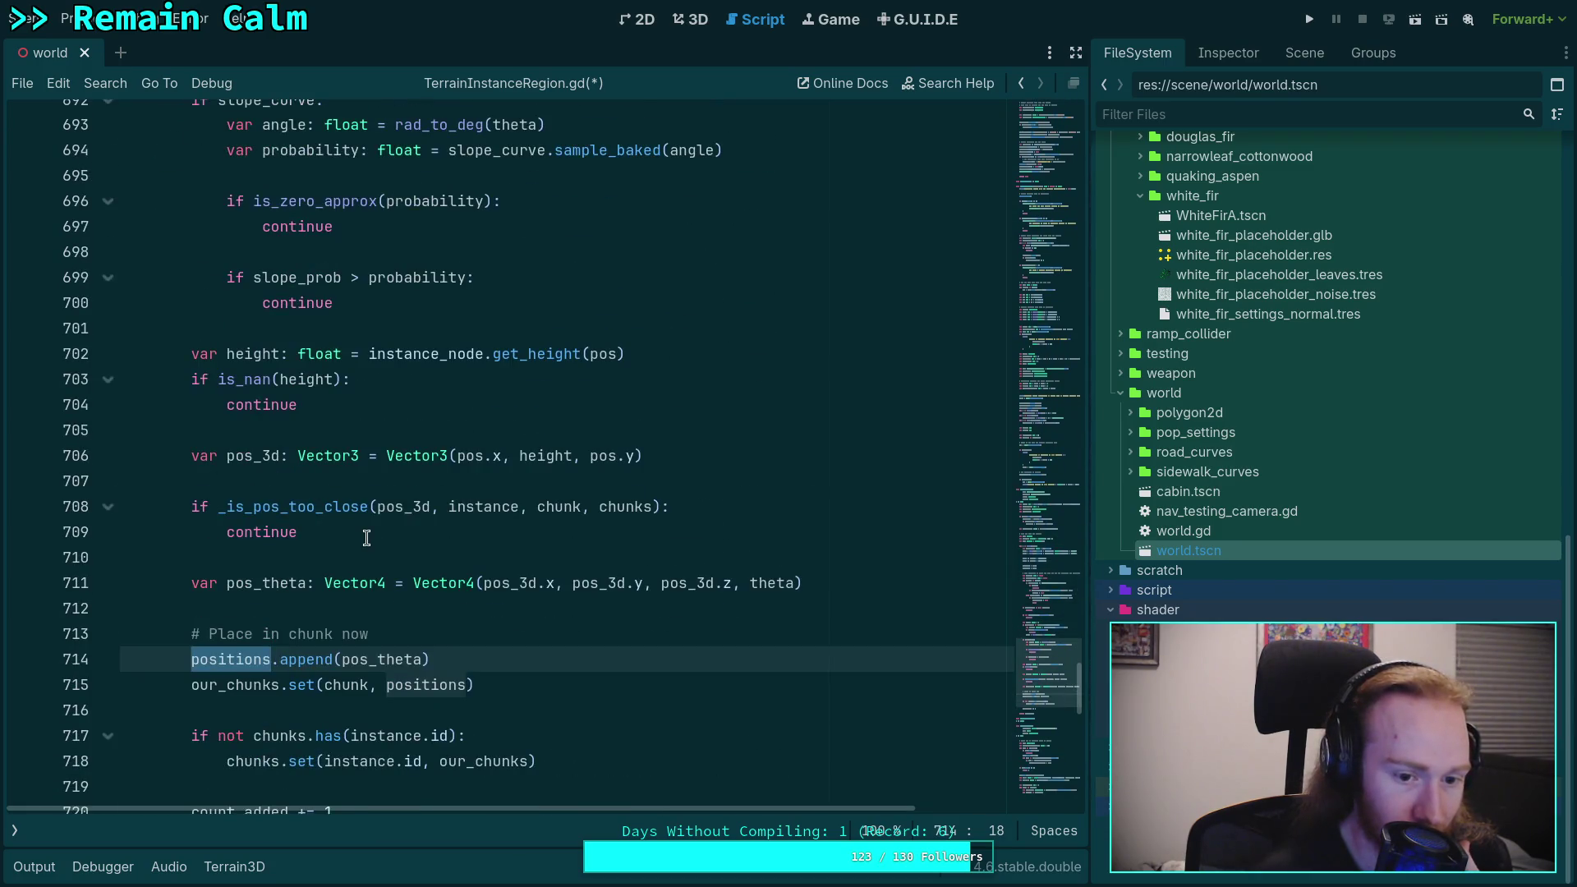
{"action": "double_click", "coordinate": [425, 685]}
{"action": "double_click", "coordinate": [230, 660]}
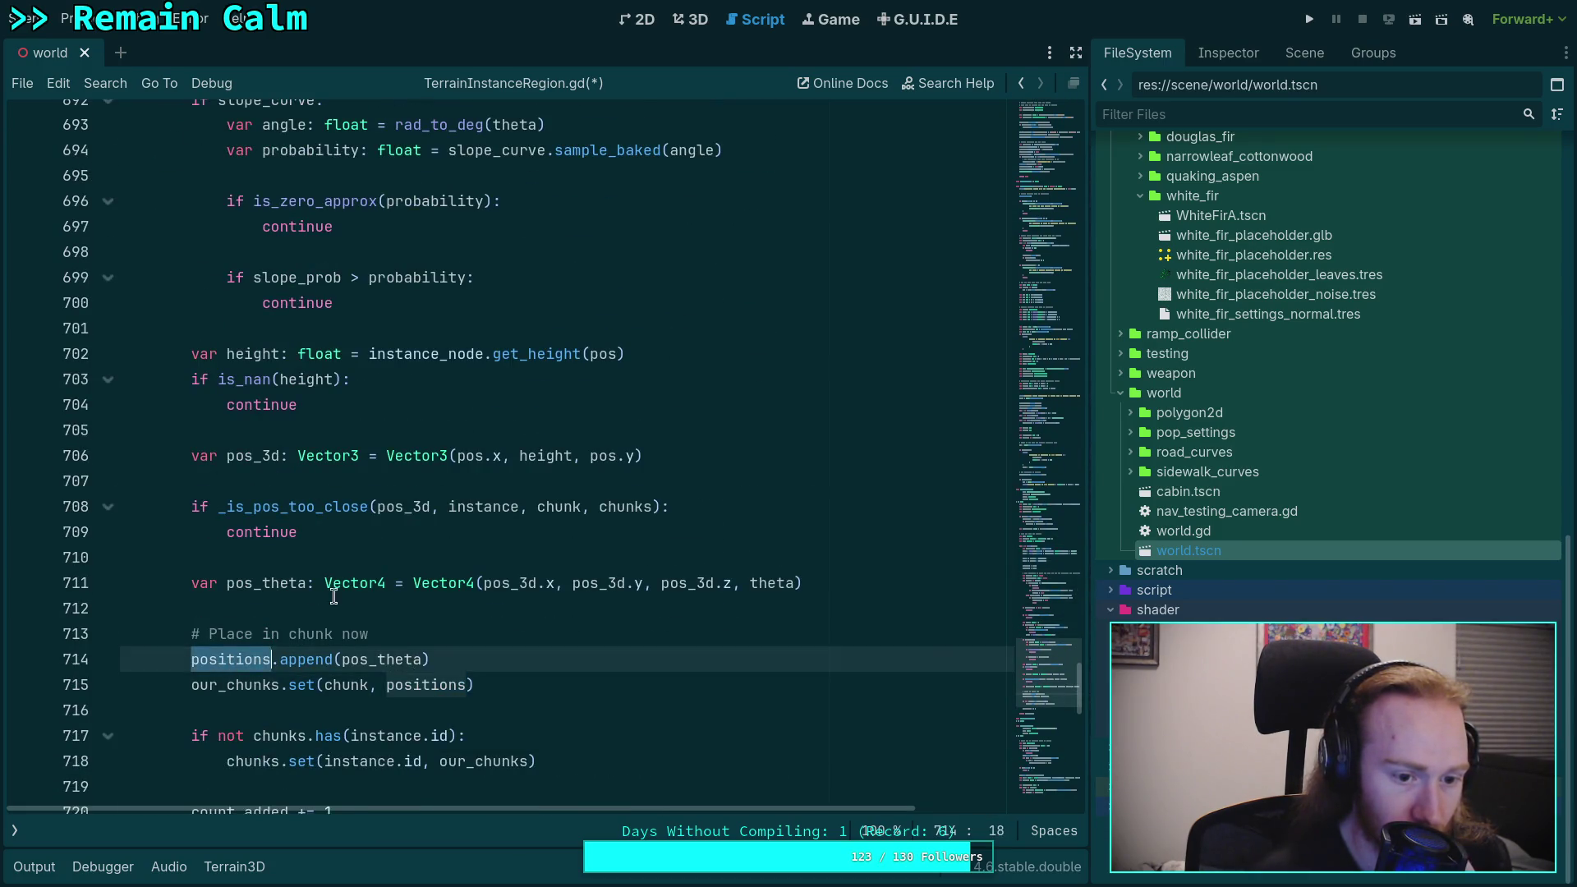
{"action": "scroll", "coordinate": [338, 586], "scroll_direction": "up", "scroll_amount": 6}
{"action": "scroll", "coordinate": [338, 587], "scroll_direction": "up", "scroll_amount": 12}
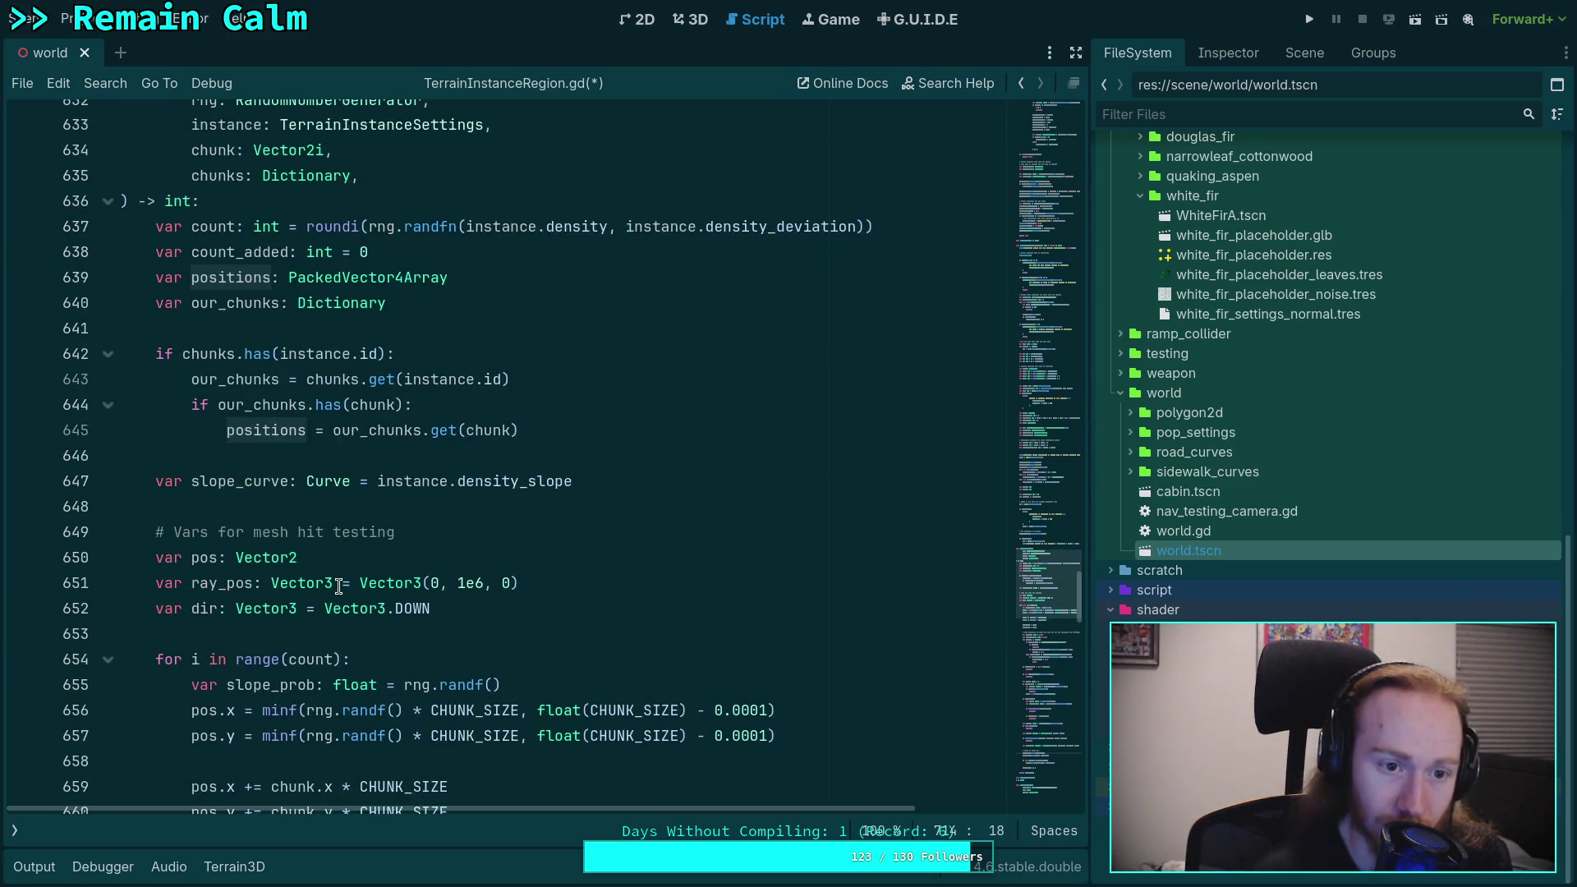
{"action": "scroll", "coordinate": [338, 586], "scroll_direction": "down", "scroll_amount": 20}
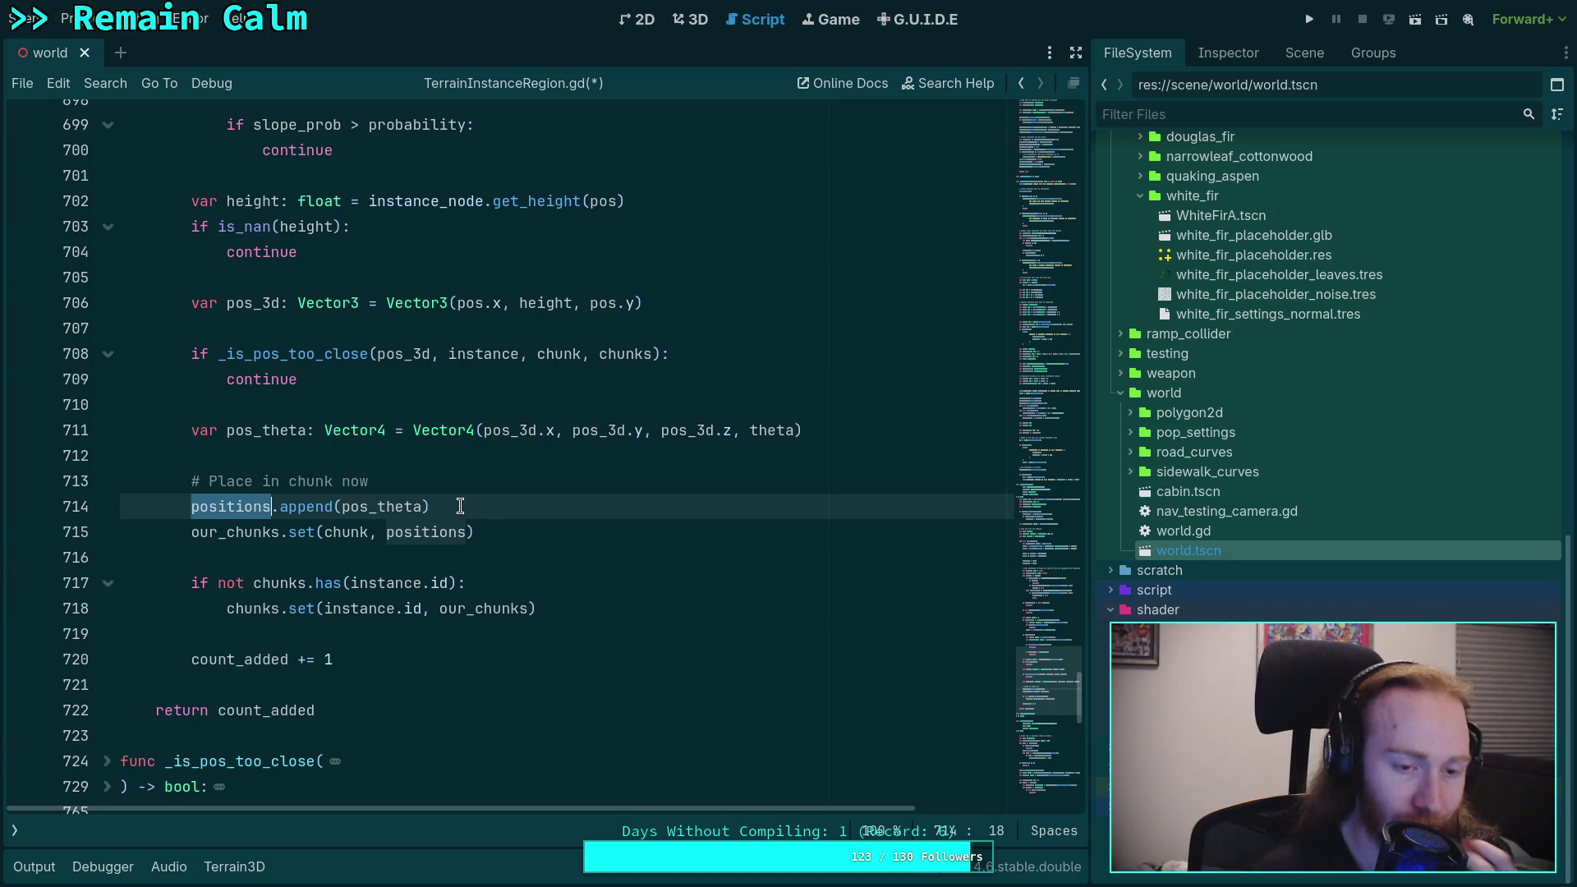
{"action": "scroll", "coordinate": [349, 616], "scroll_direction": "up", "scroll_amount": 2}
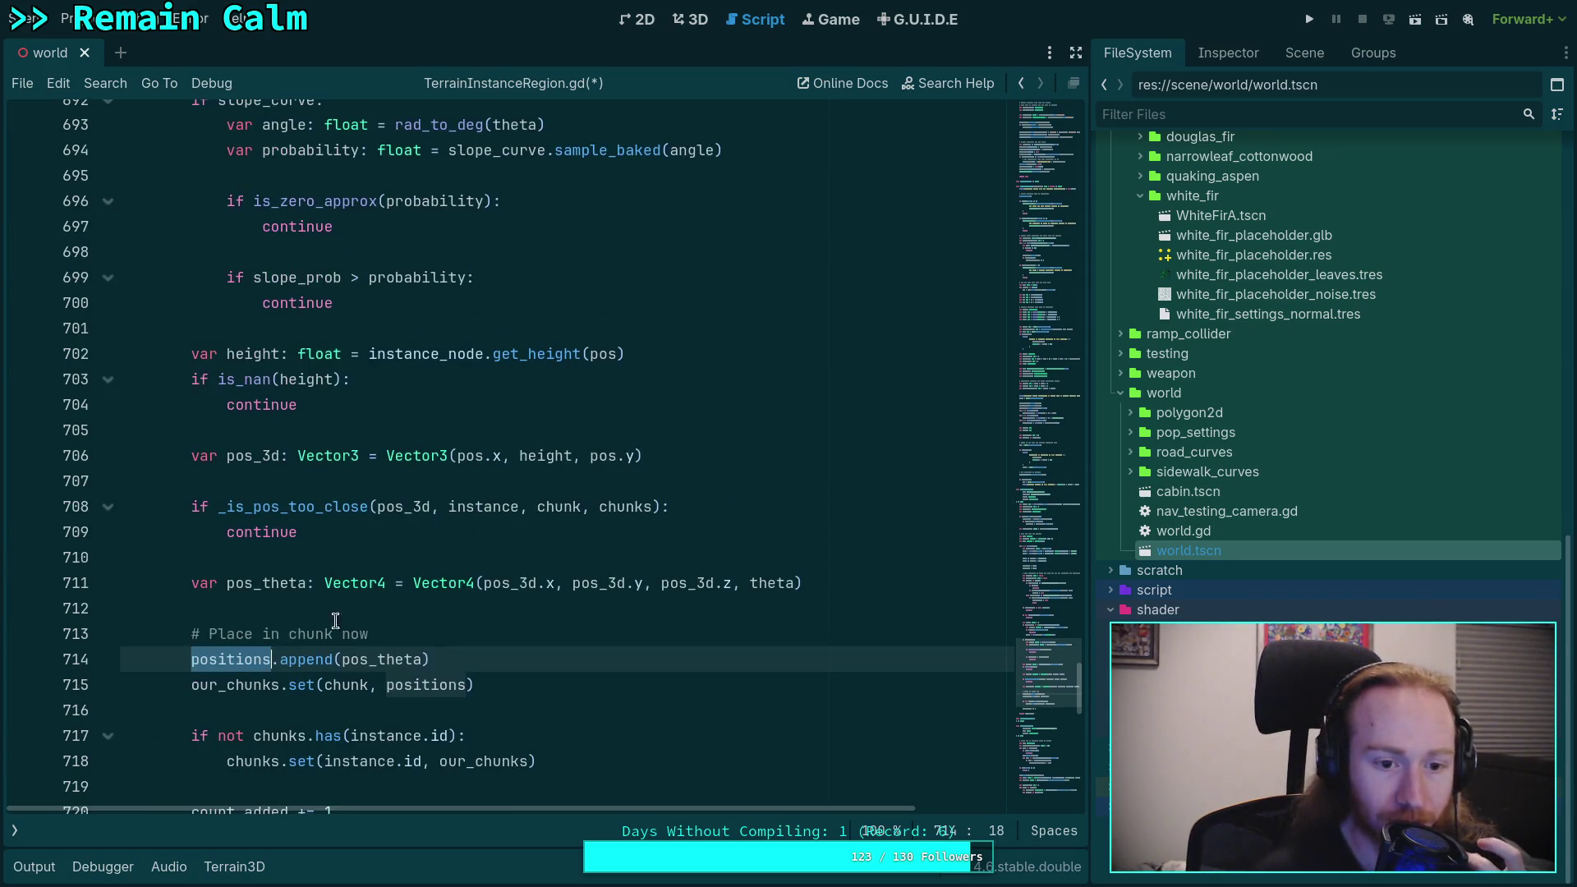
{"action": "double_click", "coordinate": [256, 583]}
{"action": "double_click", "coordinate": [760, 583]}
{"action": "scroll", "coordinate": [557, 527], "scroll_direction": "up", "scroll_amount": 2}
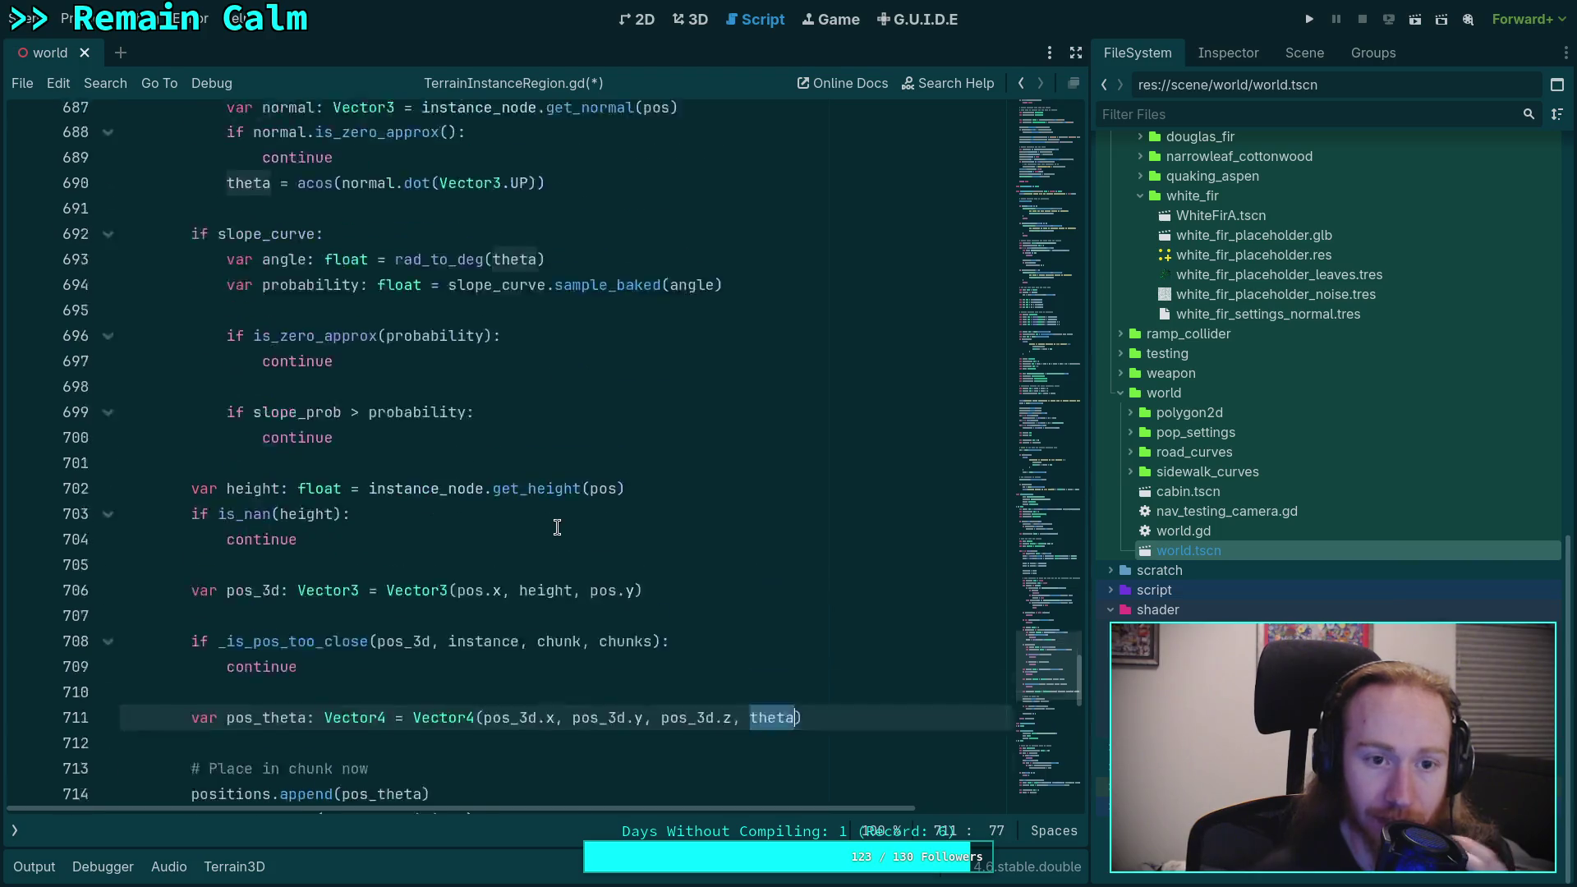
{"action": "scroll", "coordinate": [557, 526], "scroll_direction": "up", "scroll_amount": 13}
{"action": "scroll", "coordinate": [557, 527], "scroll_direction": "up", "scroll_amount": 1}
{"action": "scroll", "coordinate": [557, 526], "scroll_direction": "down", "scroll_amount": 9}
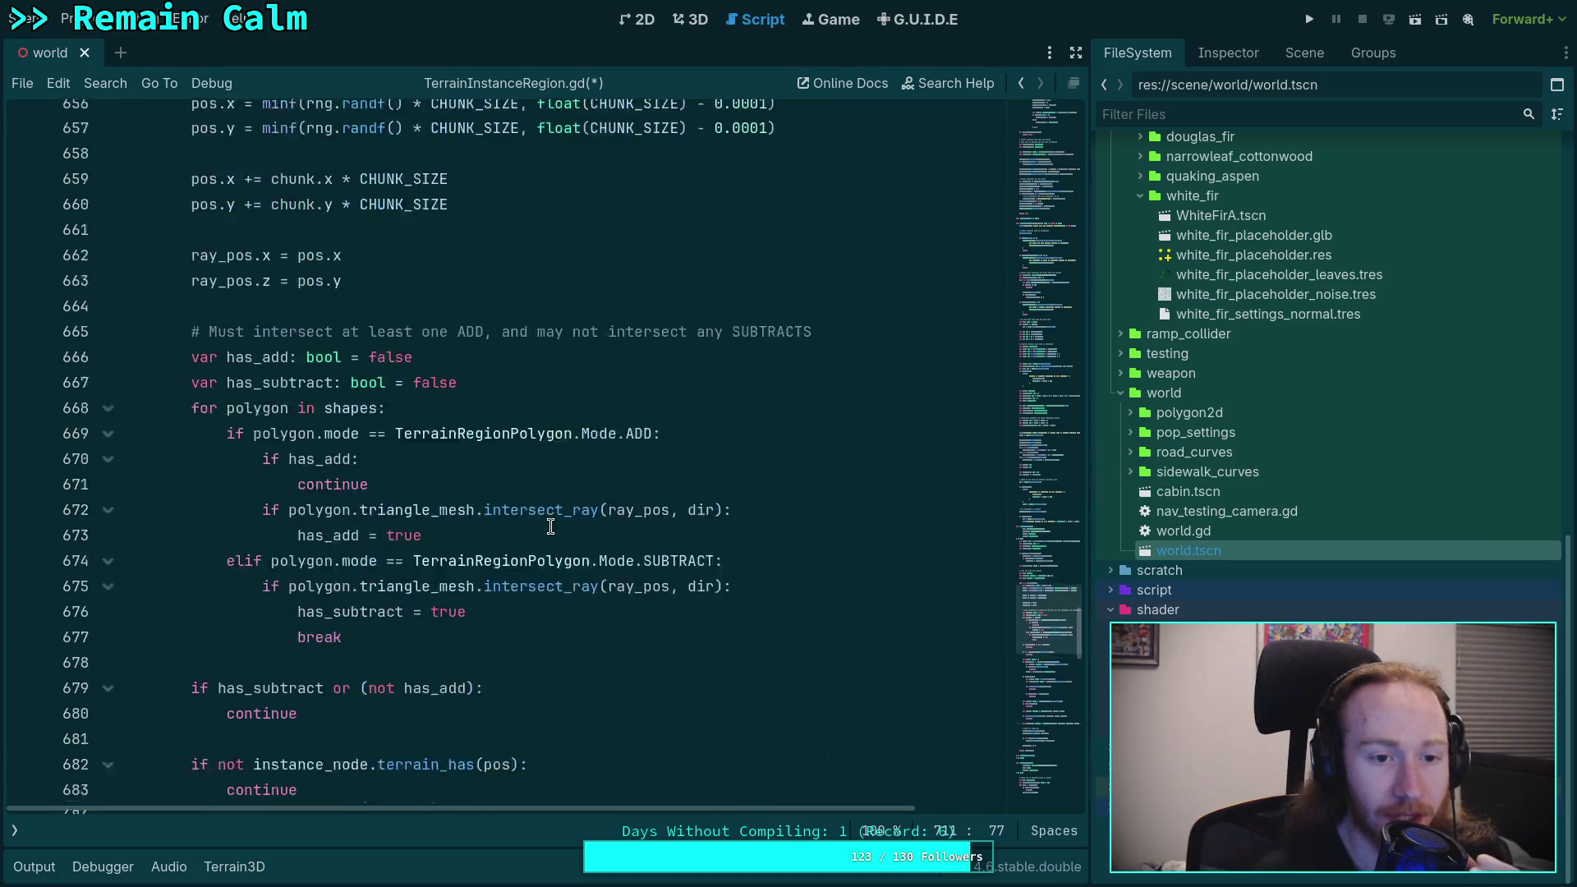
{"action": "scroll", "coordinate": [551, 527], "scroll_direction": "down", "scroll_amount": 1}
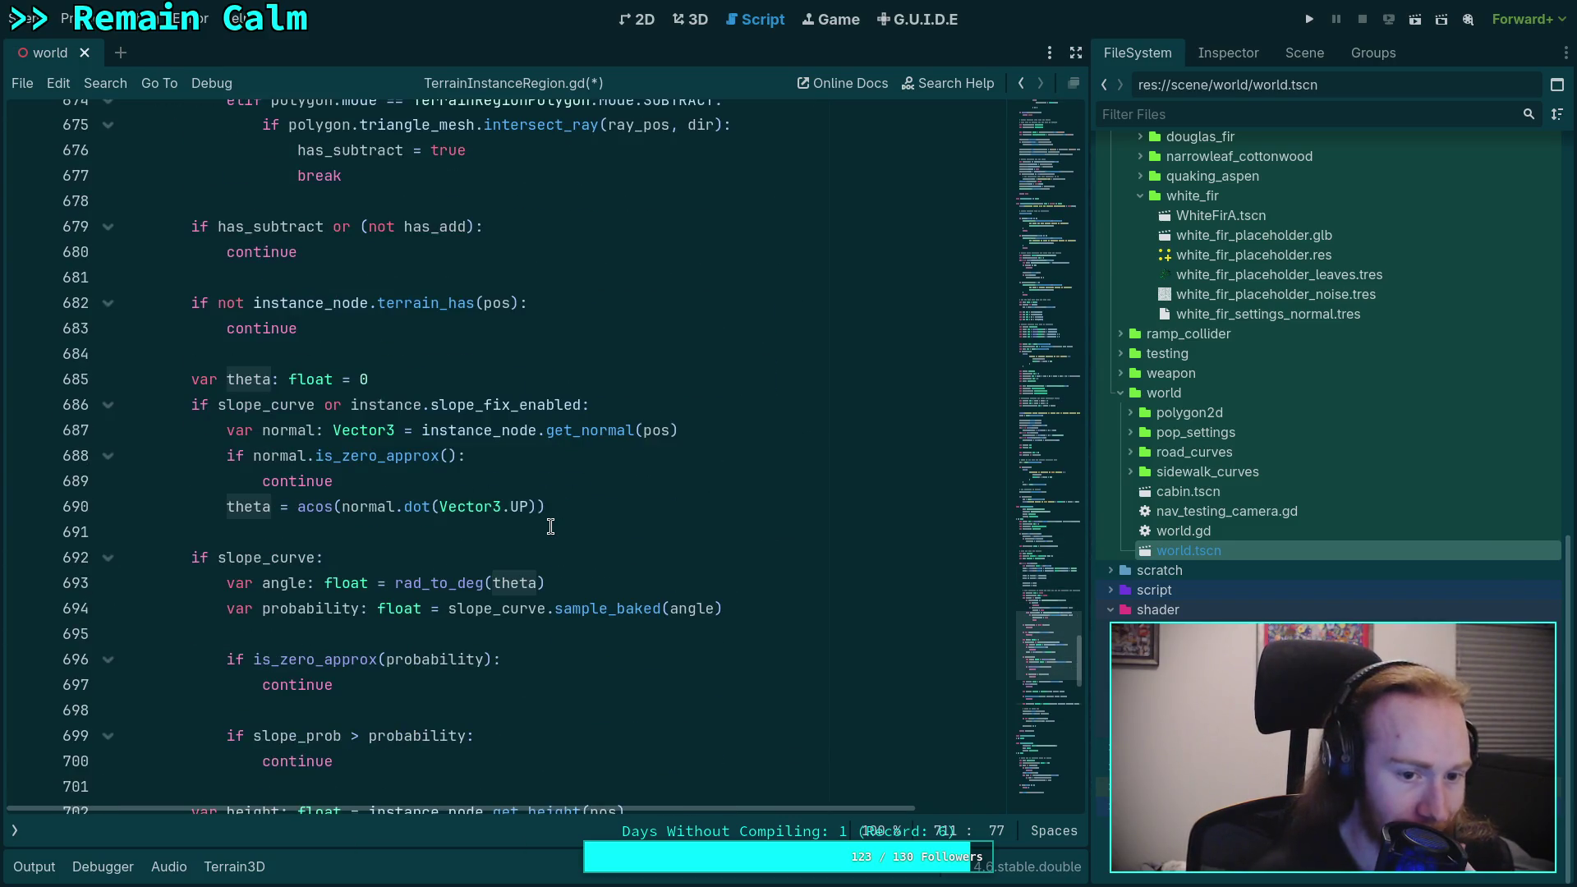
{"action": "scroll", "coordinate": [550, 527], "scroll_direction": "down", "scroll_amount": 1}
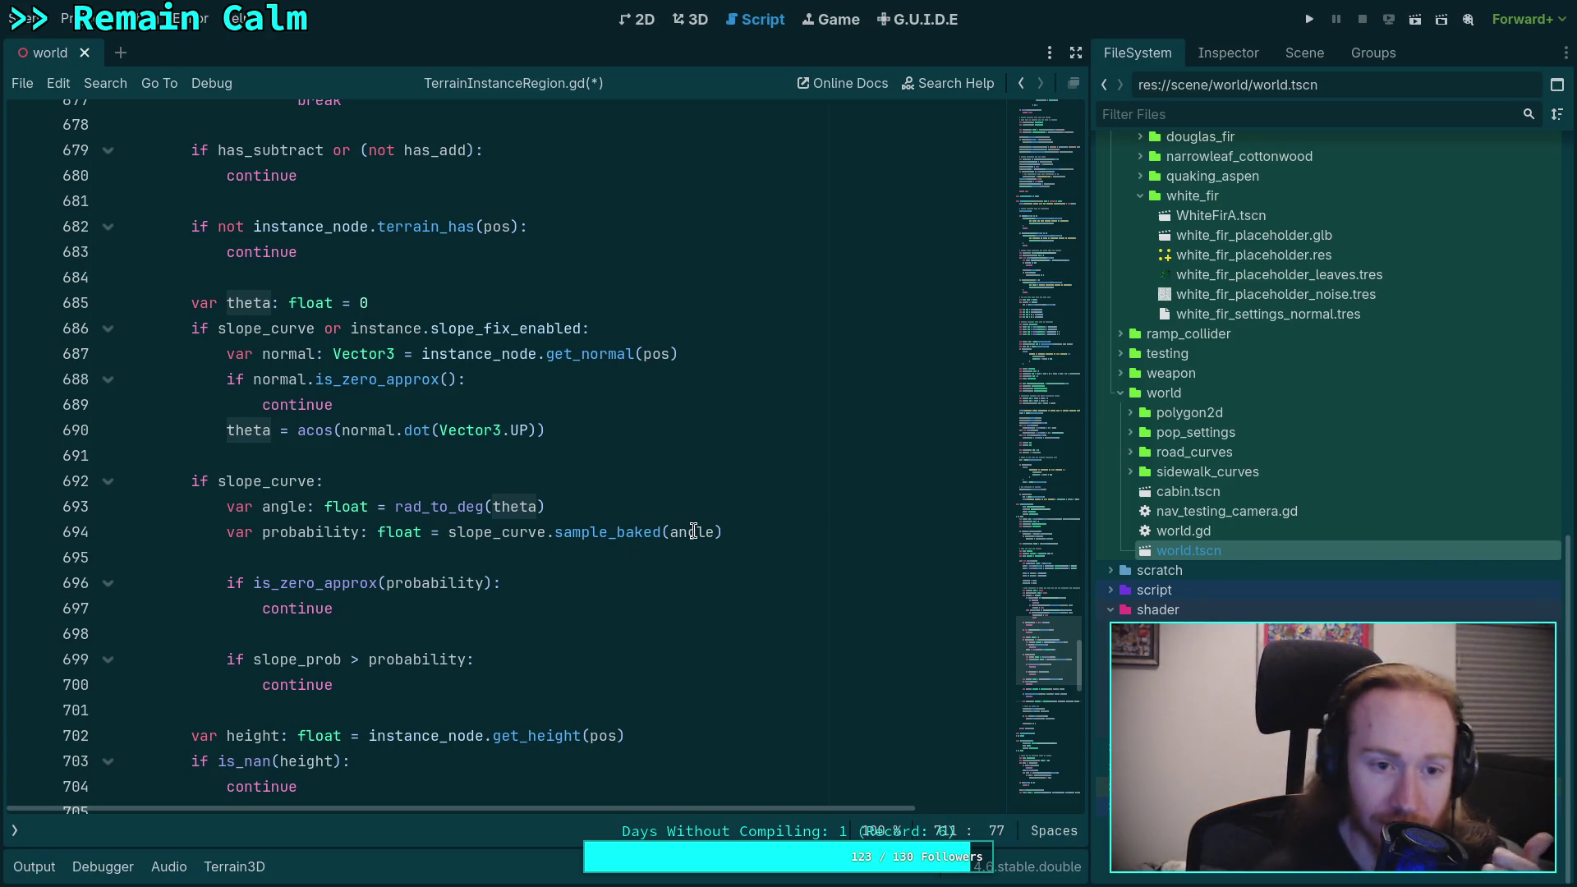
{"action": "mouse_move", "coordinate": [694, 531]}
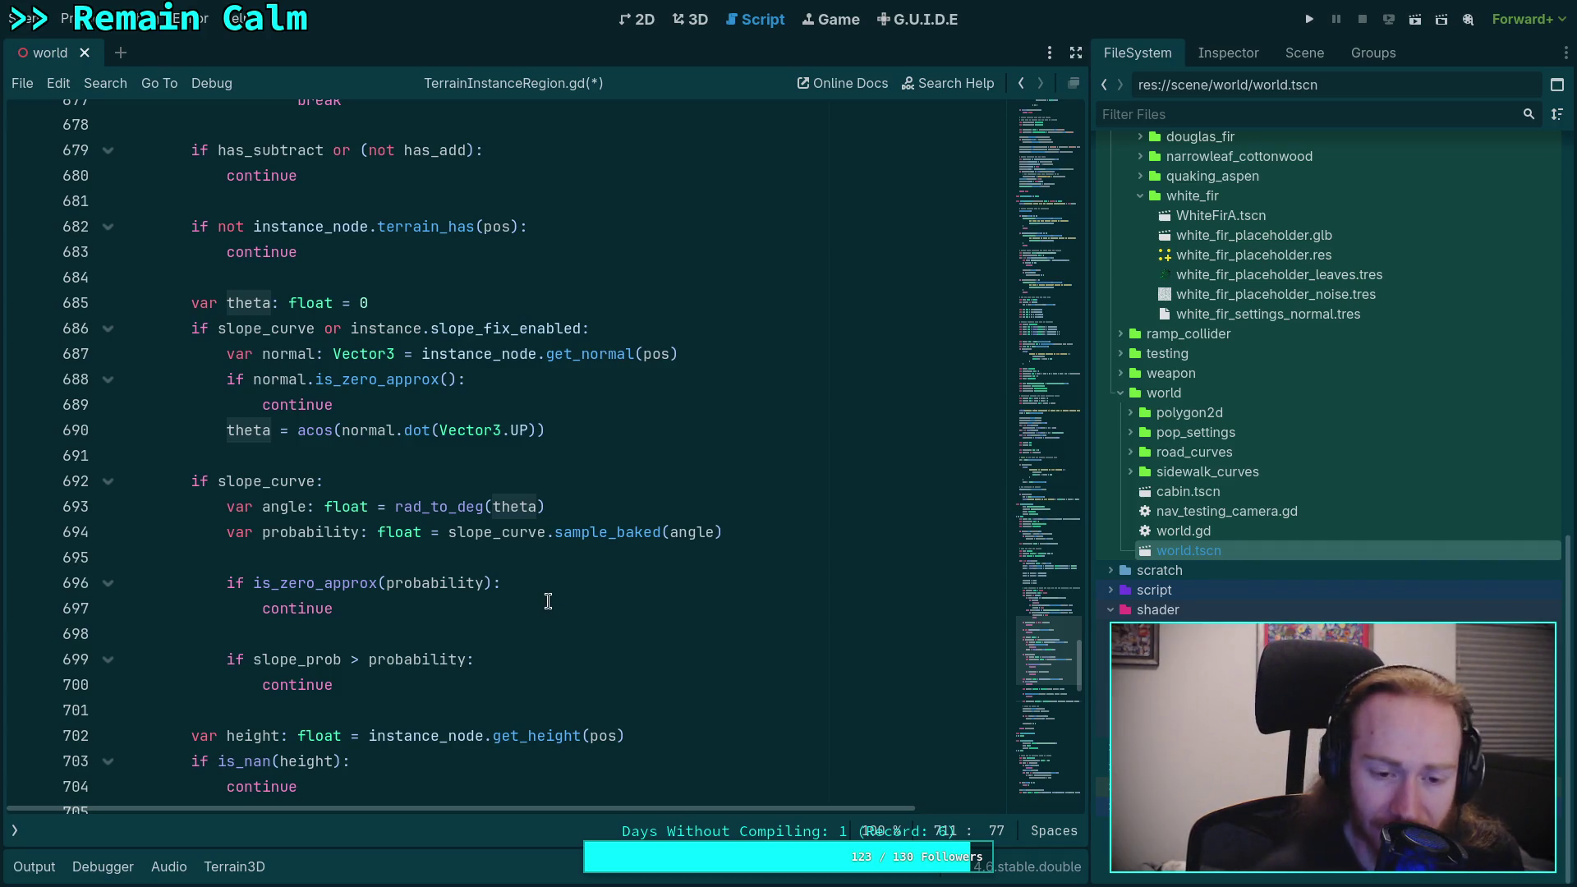
{"action": "scroll", "coordinate": [606, 593], "scroll_direction": "up", "scroll_amount": 8}
Step: Fold the edit_instance function in TerrainInstanceRegion.gd
{"action": "scroll", "coordinate": [607, 595], "scroll_direction": "up", "scroll_amount": 20}
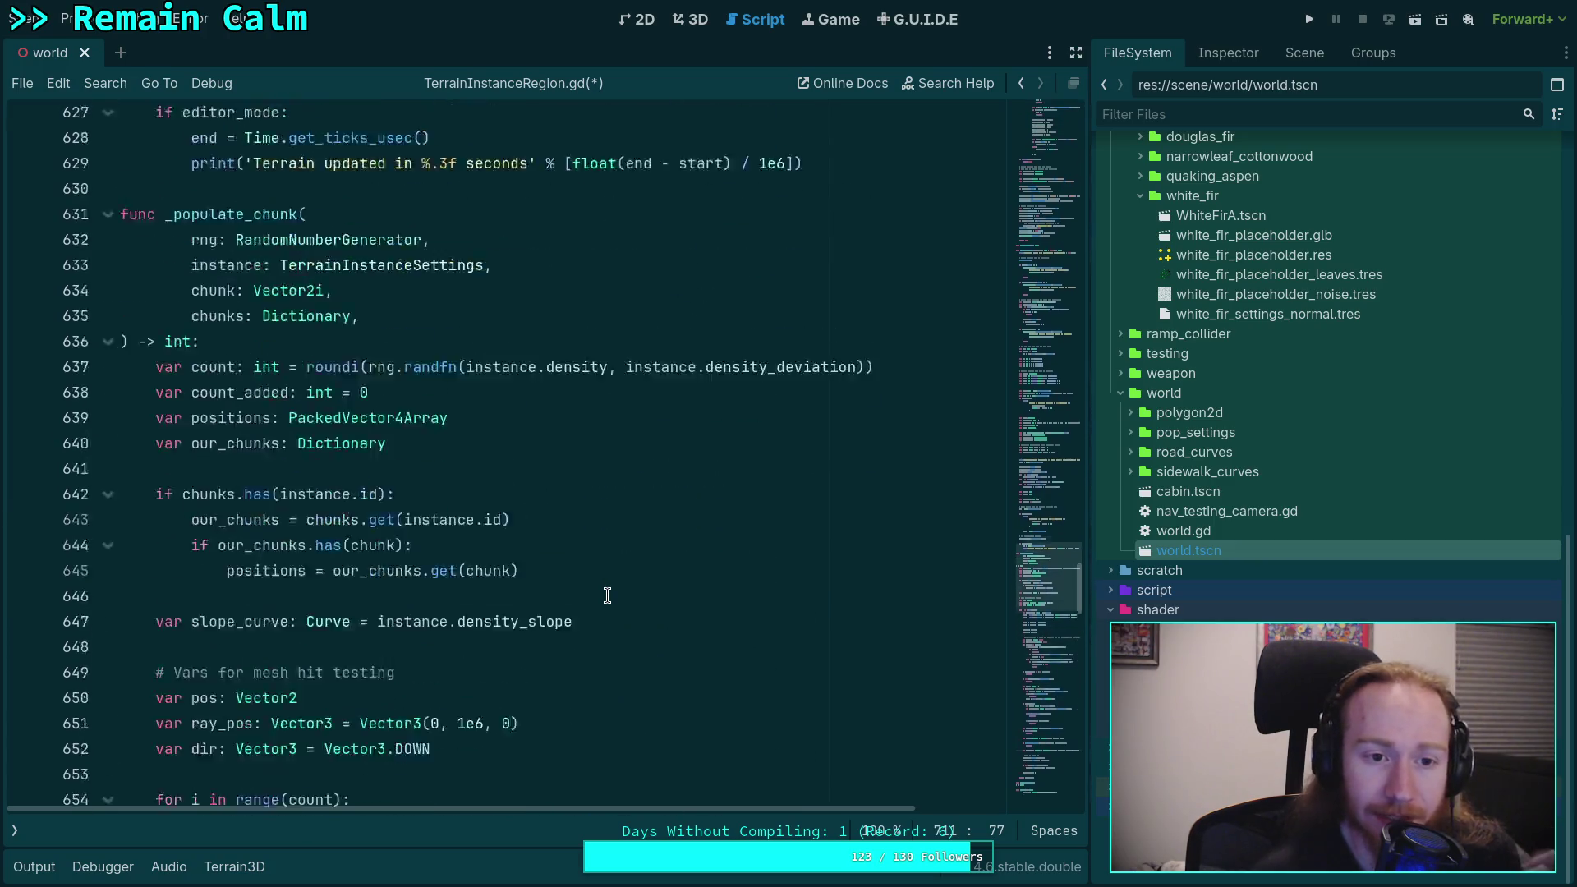
{"action": "scroll", "coordinate": [345, 541], "scroll_direction": "up", "scroll_amount": 11}
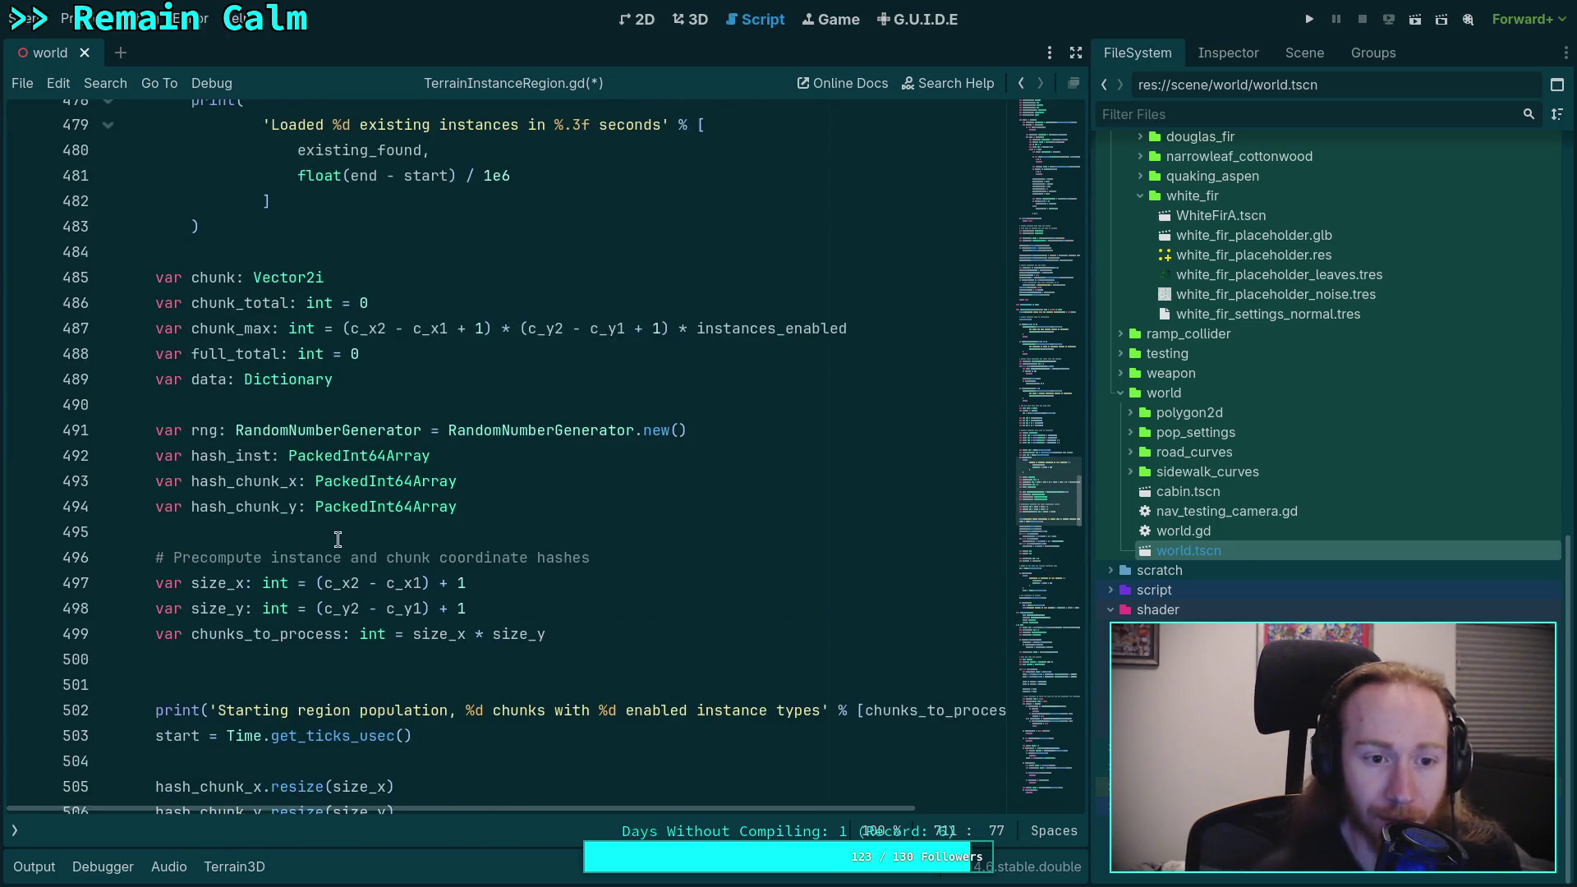
{"action": "scroll", "coordinate": [185, 483], "scroll_direction": "up", "scroll_amount": 5}
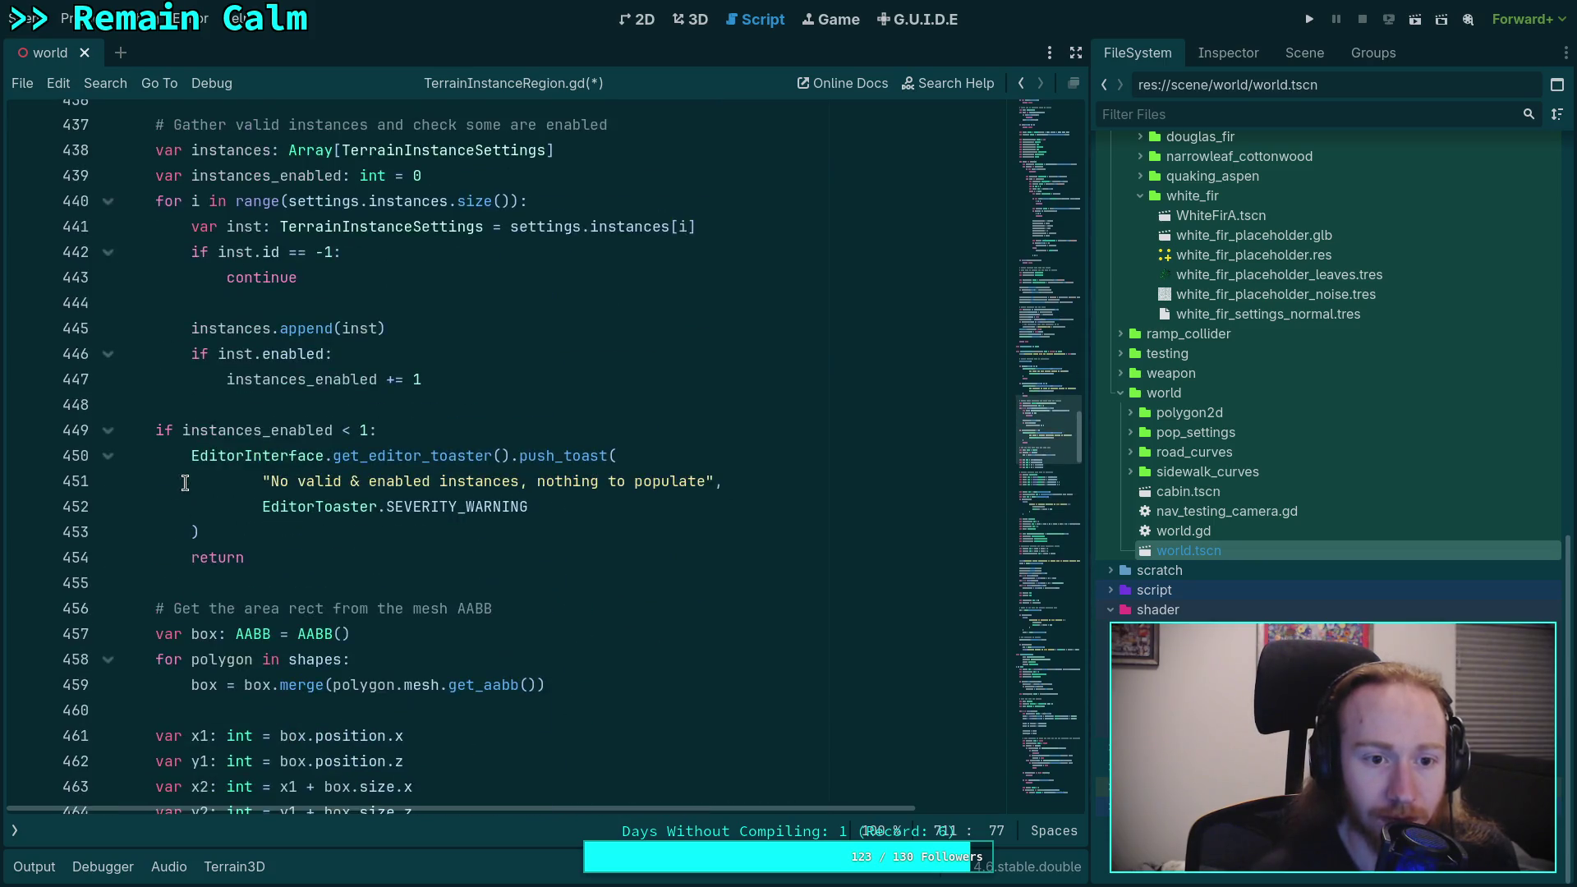
{"action": "scroll", "coordinate": [166, 545], "scroll_direction": "up", "scroll_amount": 14}
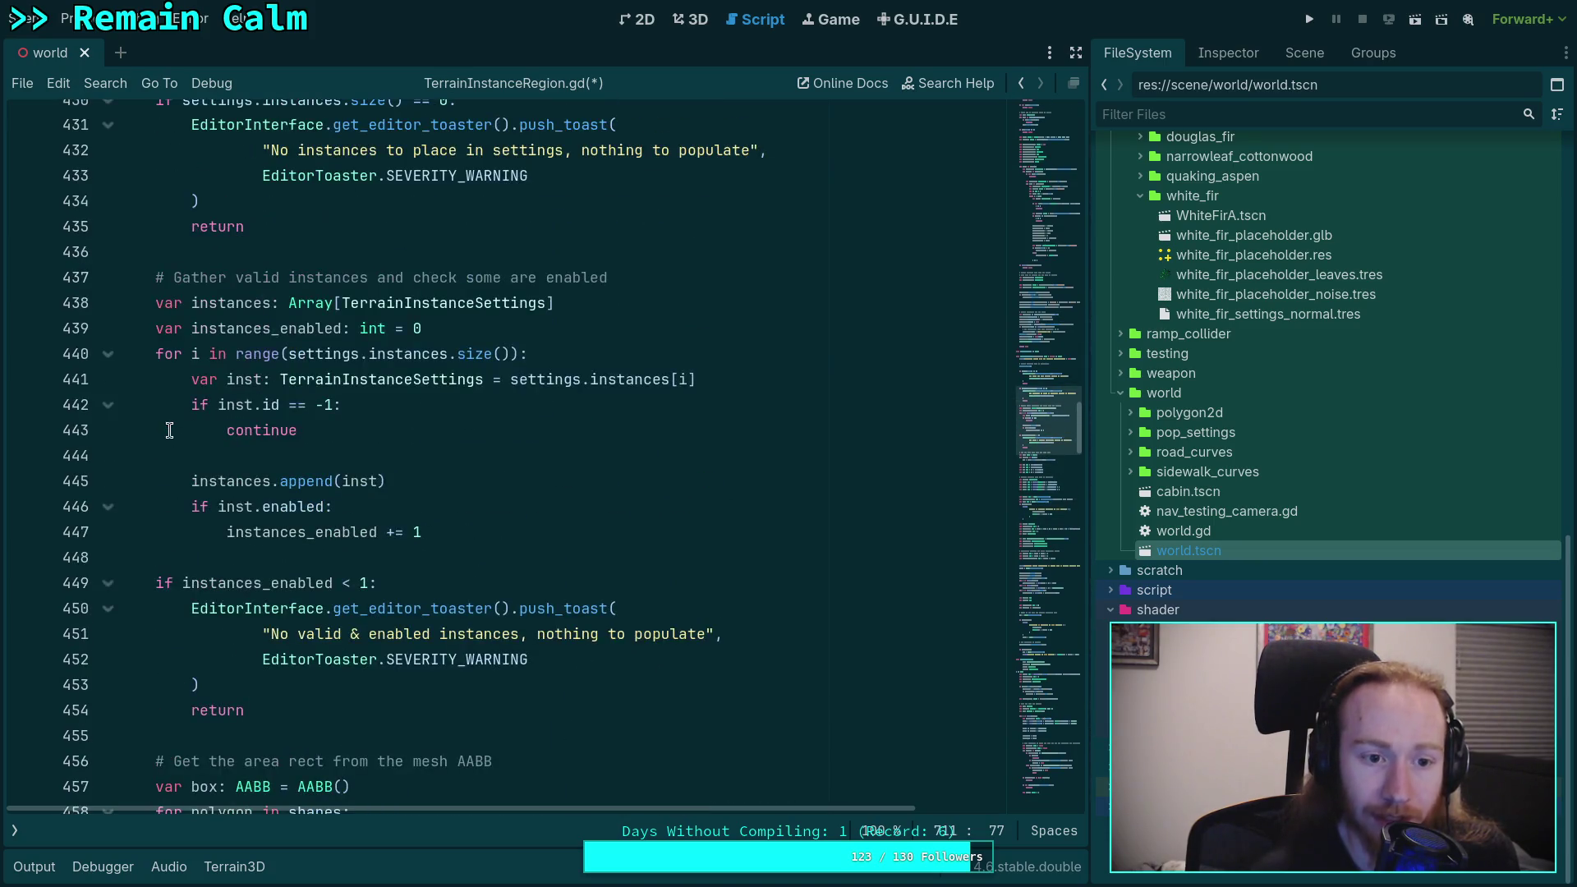
{"action": "scroll", "coordinate": [388, 567], "scroll_direction": "up", "scroll_amount": 15}
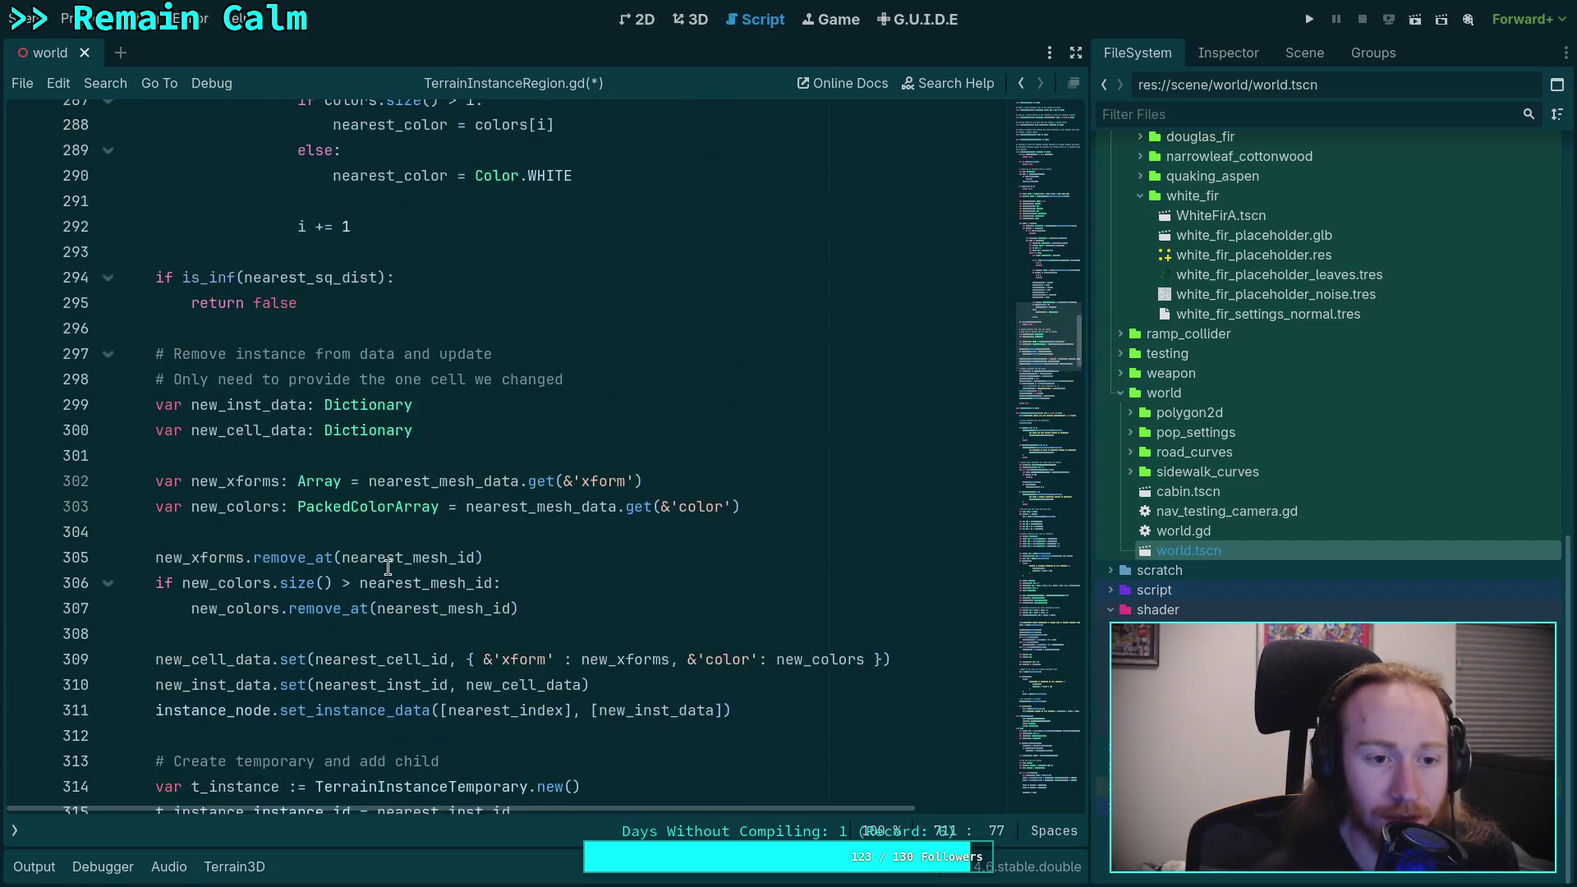
{"action": "scroll", "coordinate": [388, 567], "scroll_direction": "up", "scroll_amount": 20}
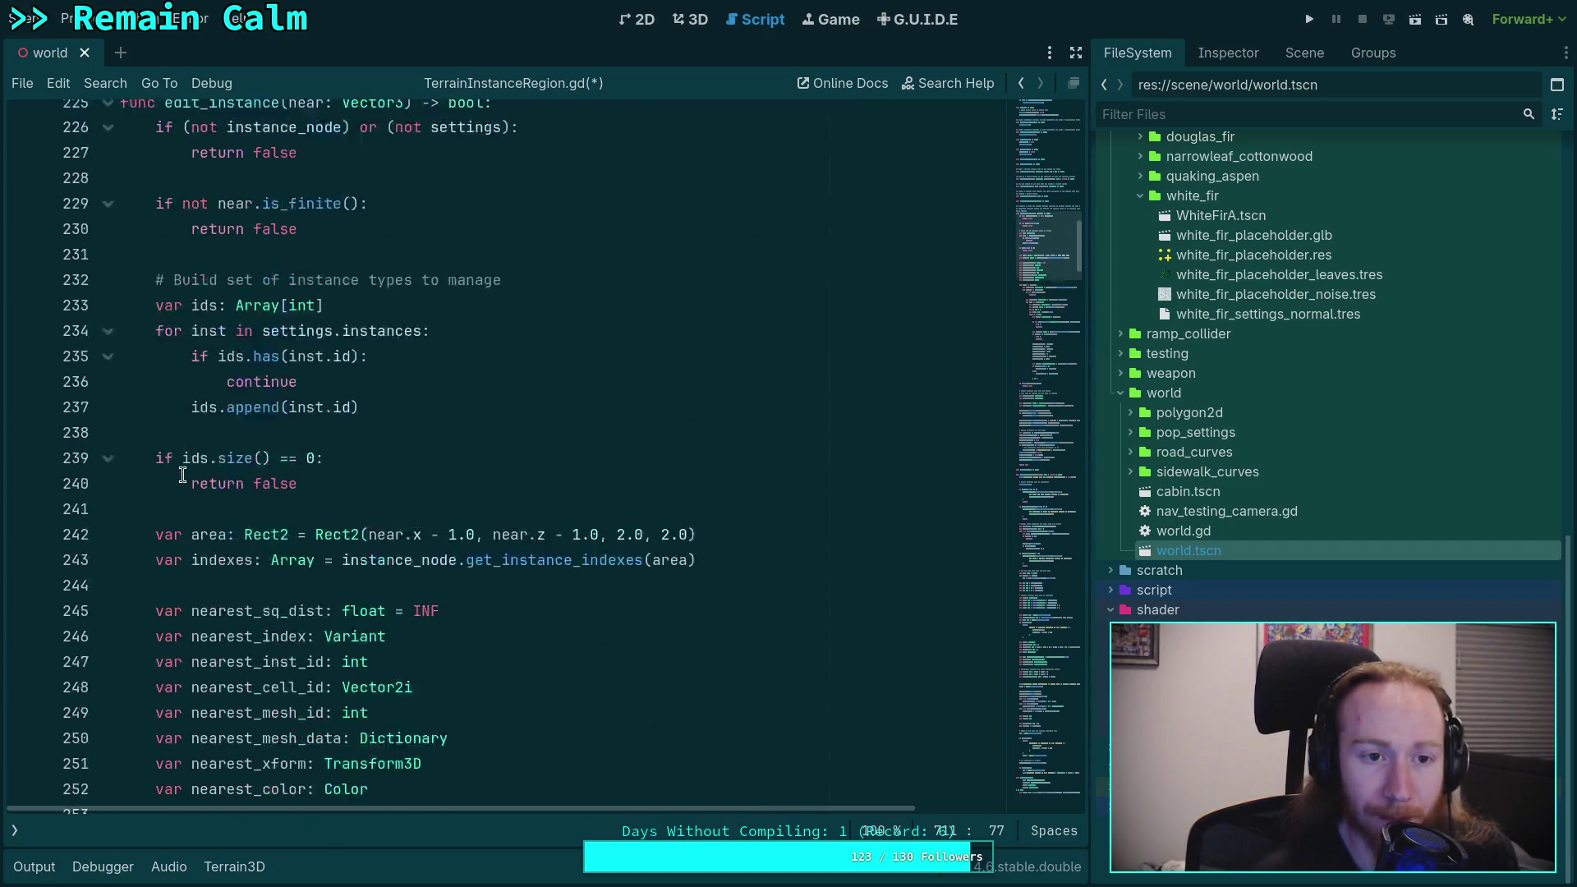
{"action": "left_click", "coordinate": [108, 584]}
Step: Unfold the 'for instance in instances' loop and locate the _populate_chunk call and count_added resize
{"action": "scroll", "coordinate": [422, 581], "scroll_direction": "down", "scroll_amount": 20}
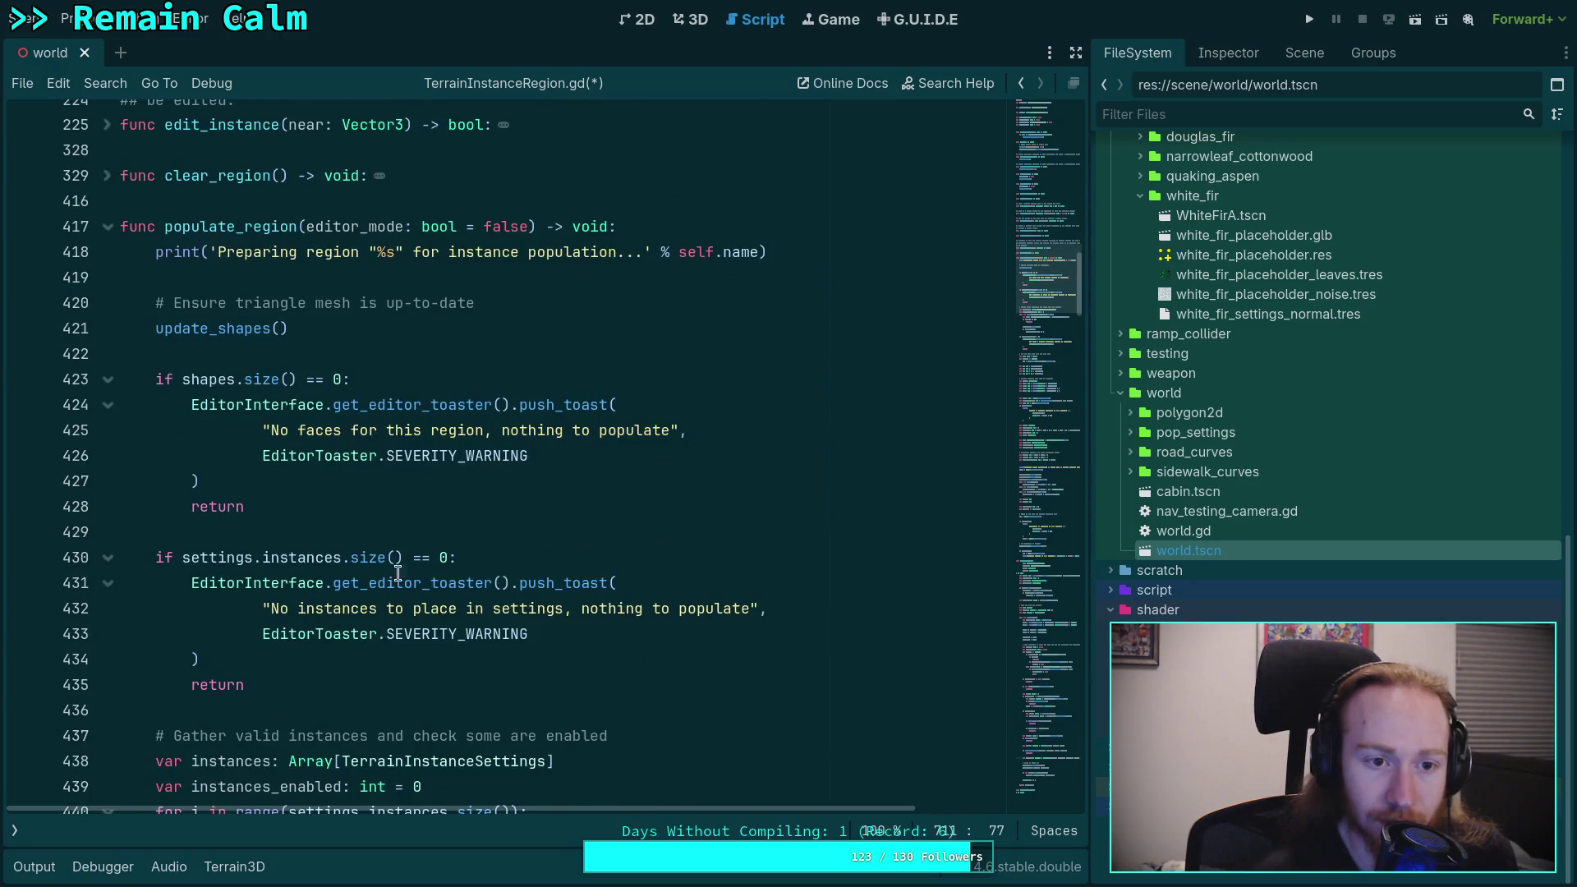
{"action": "scroll", "coordinate": [441, 542], "scroll_direction": "down", "scroll_amount": 17}
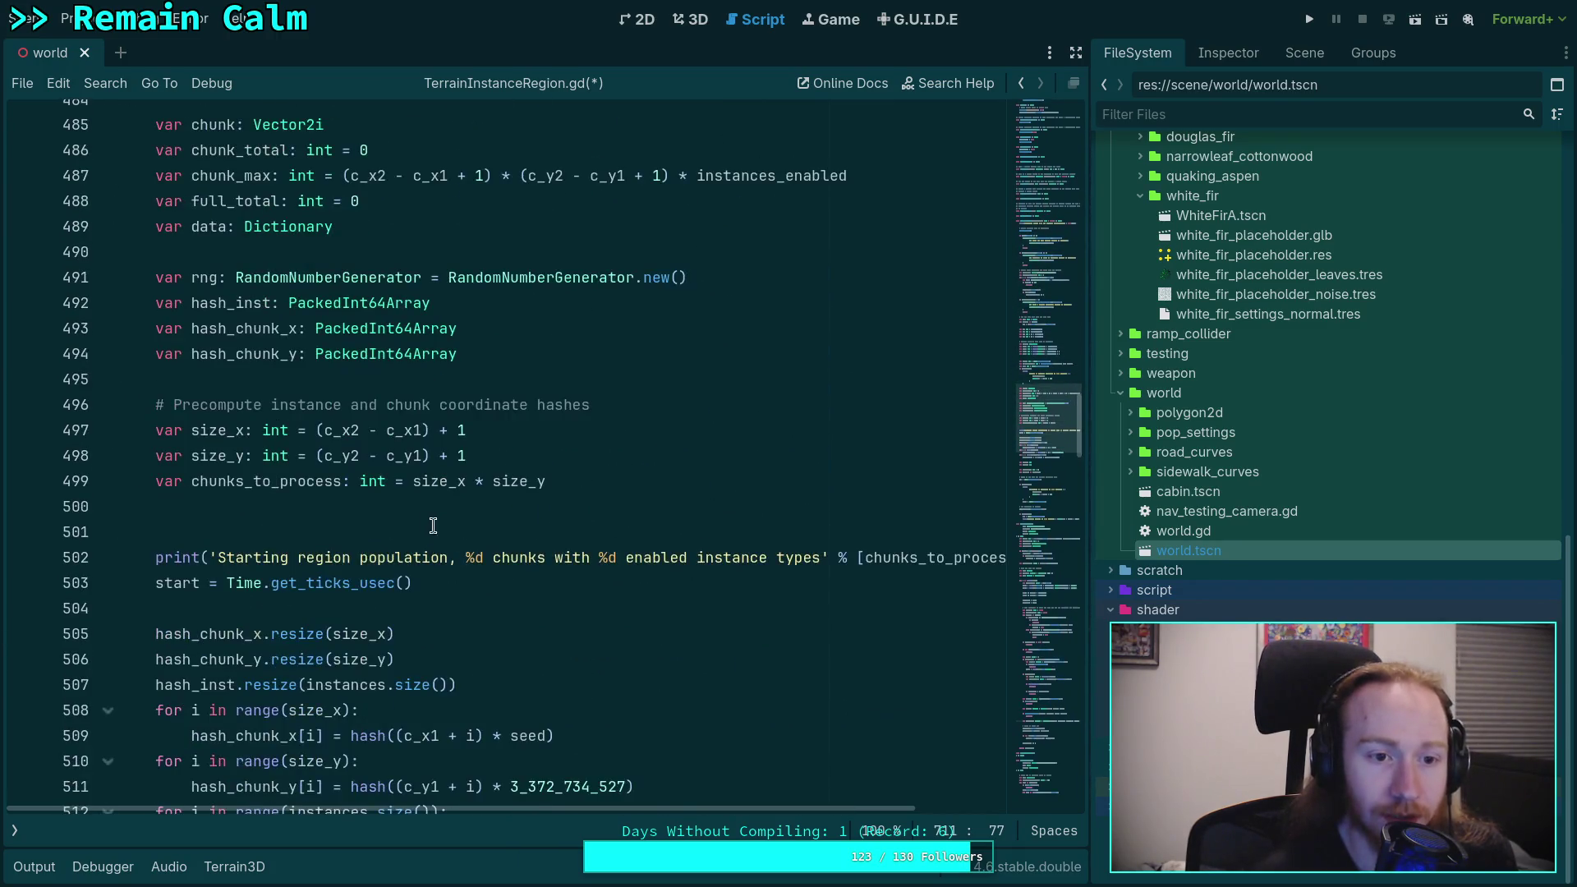
{"action": "scroll", "coordinate": [308, 456], "scroll_direction": "down", "scroll_amount": 2}
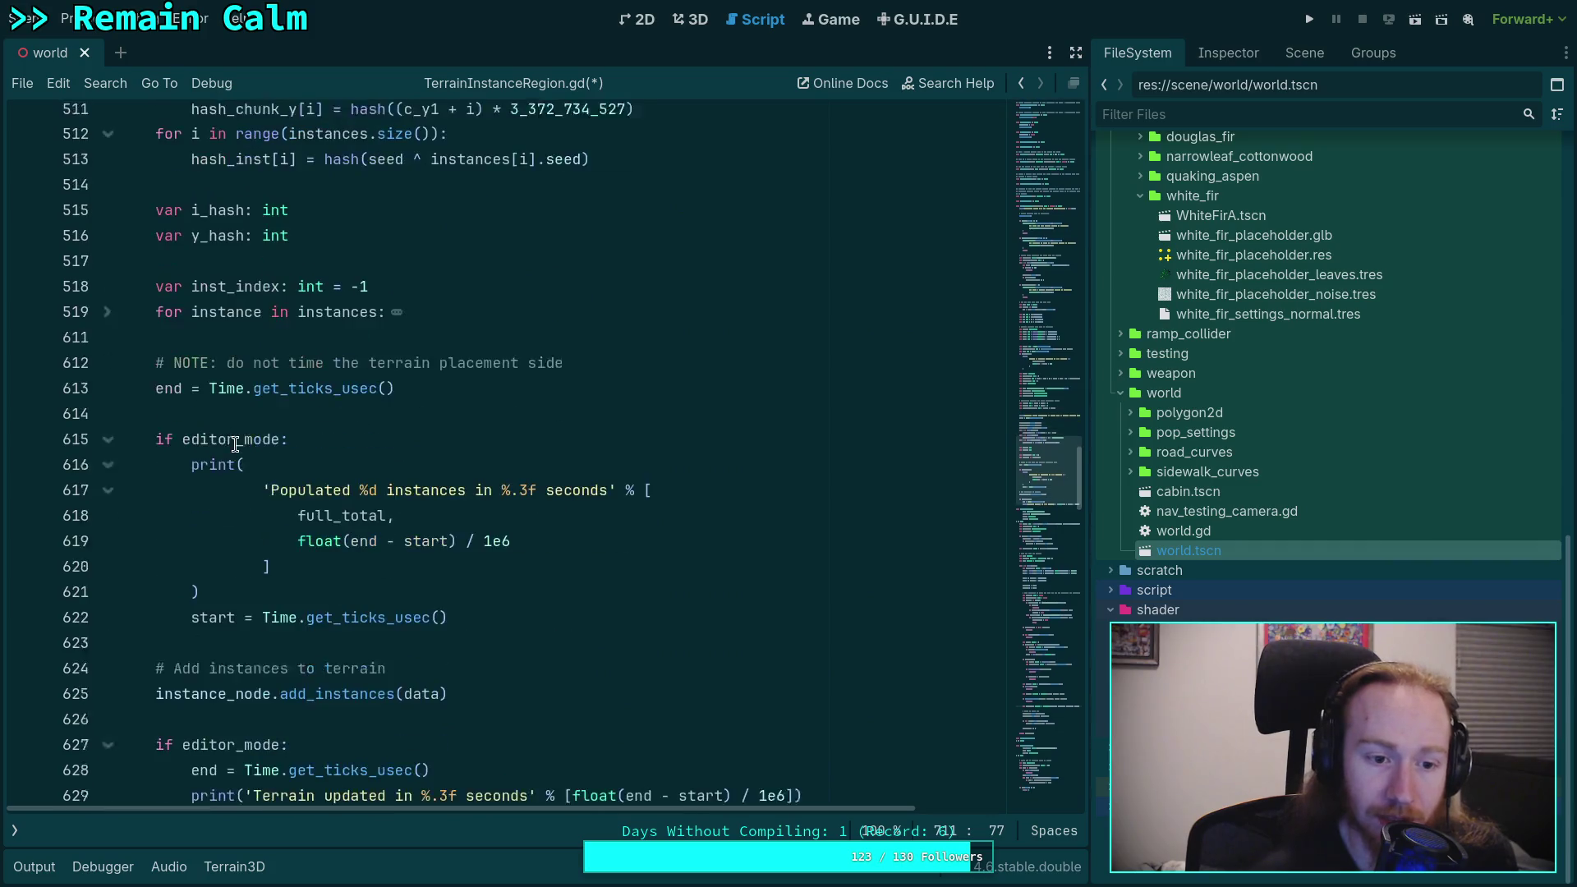
{"action": "left_click", "coordinate": [108, 316]}
{"action": "scroll", "coordinate": [572, 468], "scroll_direction": "down", "scroll_amount": 6}
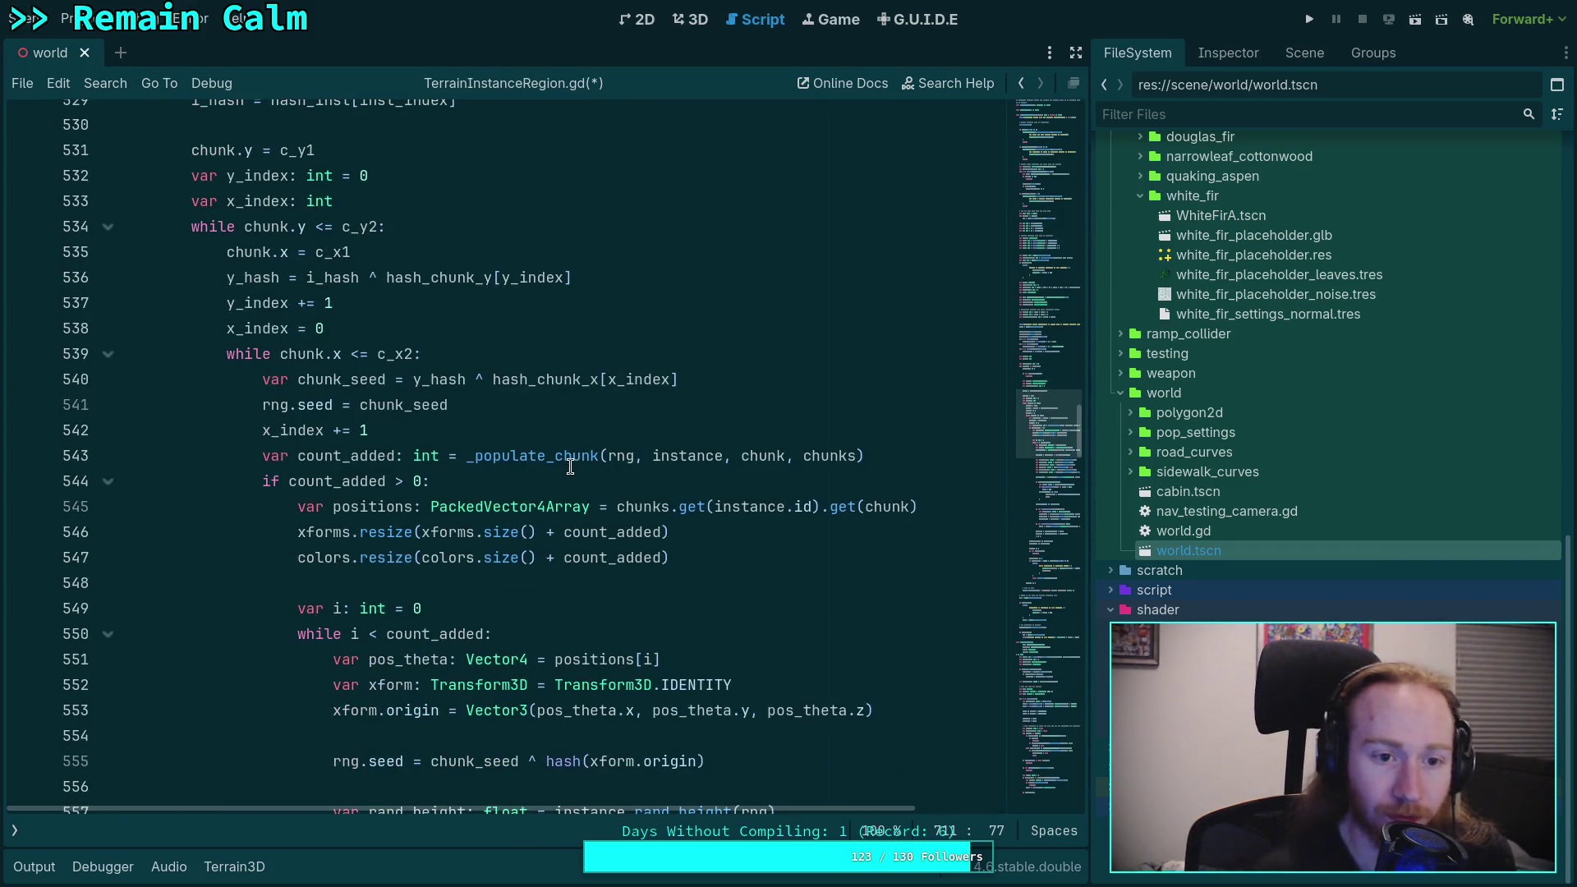
{"action": "scroll", "coordinate": [494, 489], "scroll_direction": "up", "scroll_amount": 3}
{"action": "scroll", "coordinate": [507, 482], "scroll_direction": "down", "scroll_amount": 5}
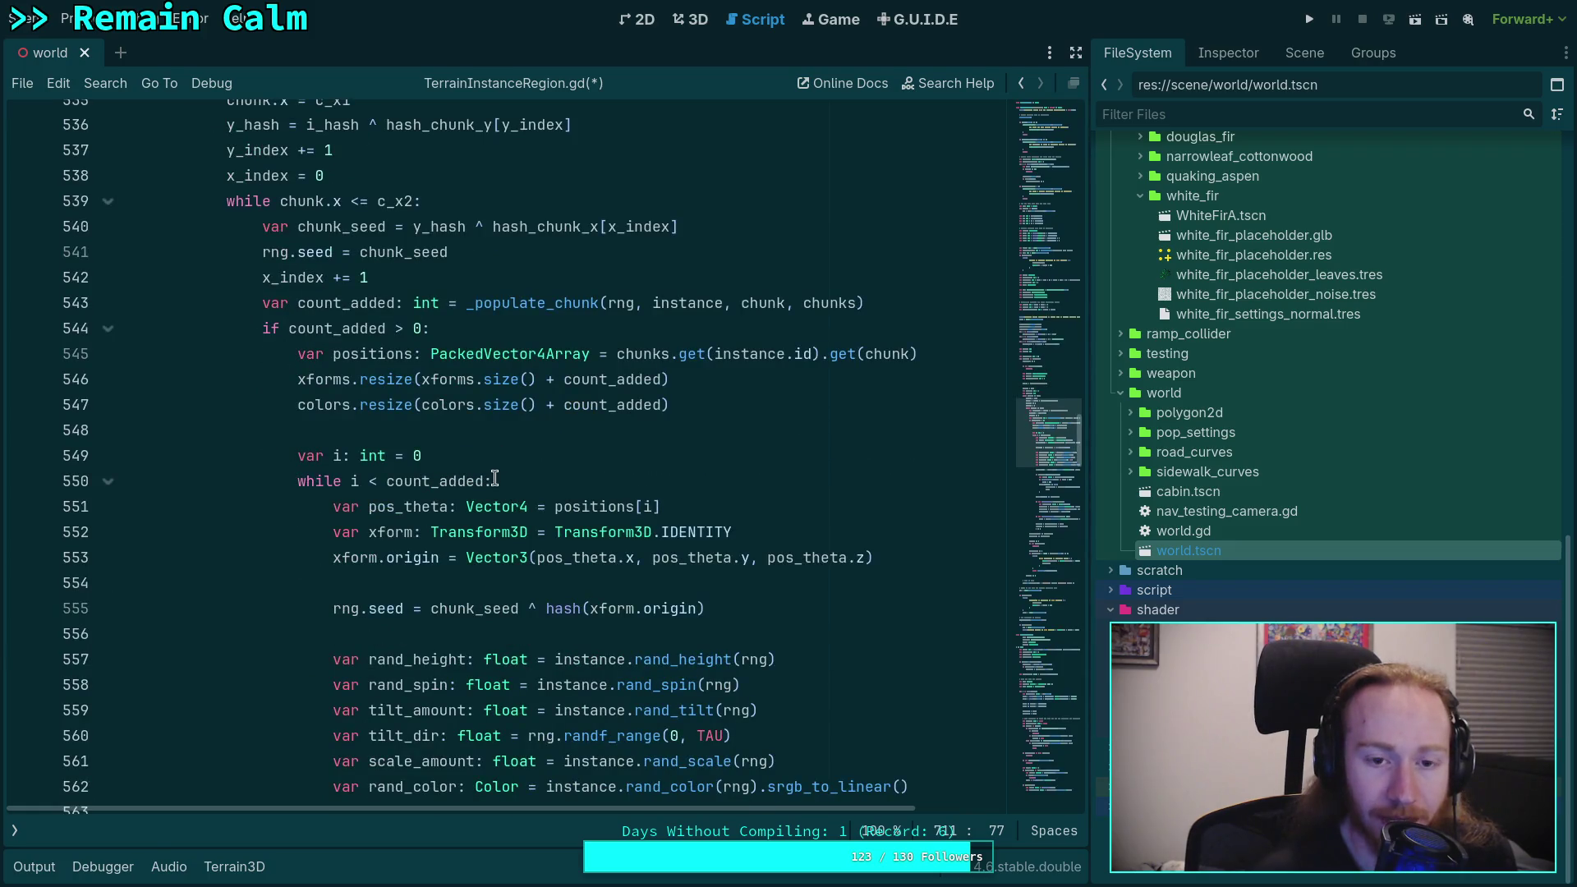
{"action": "double_click", "coordinate": [549, 306]}
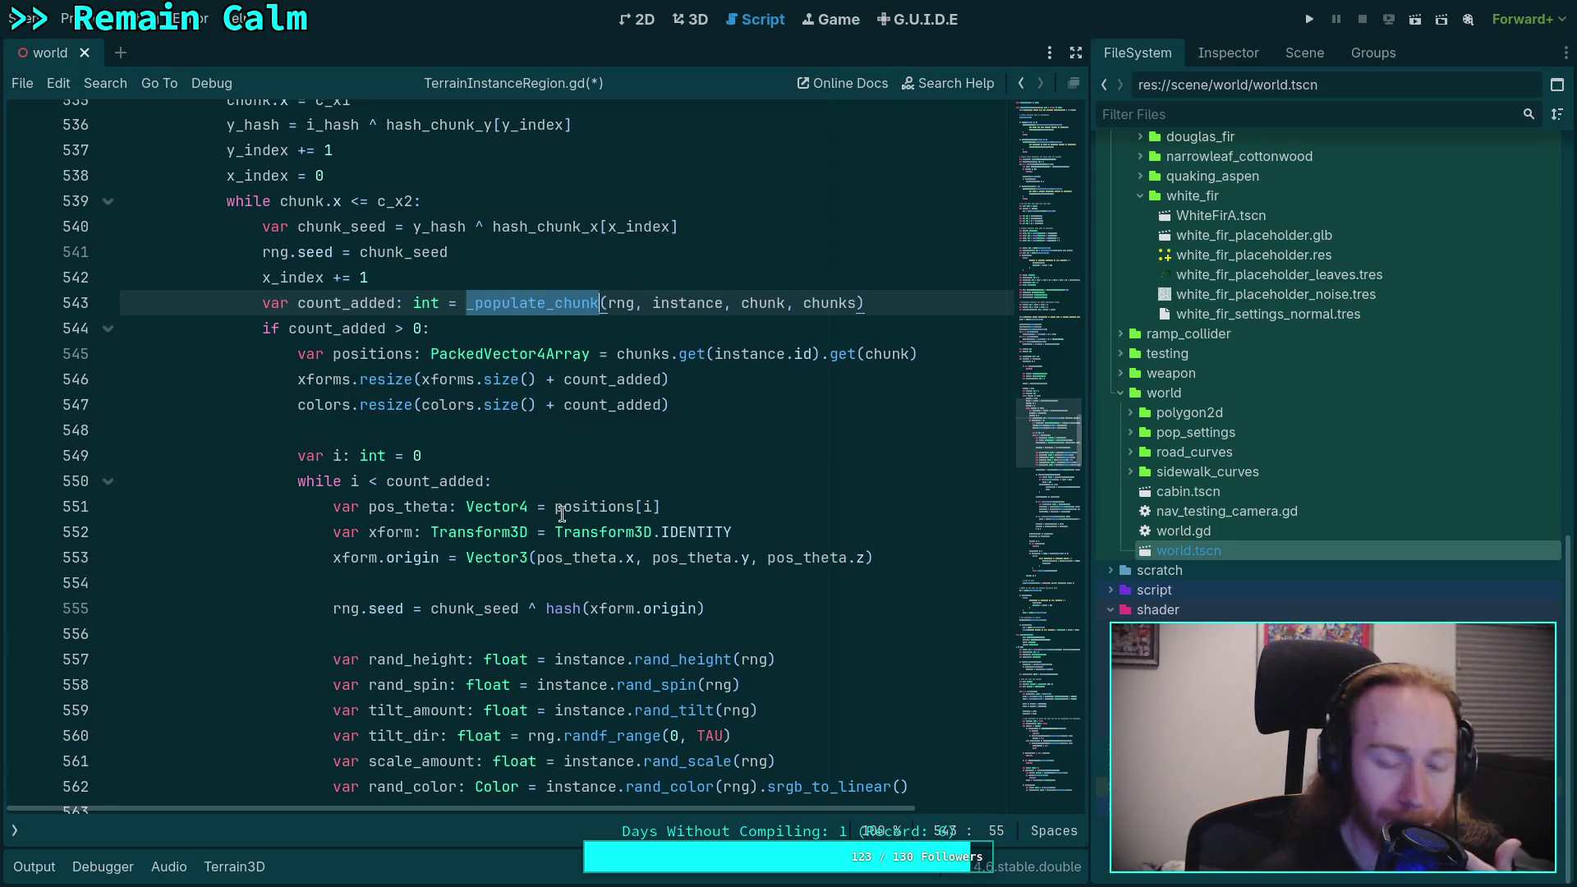
{"action": "mouse_move", "coordinate": [571, 499]}
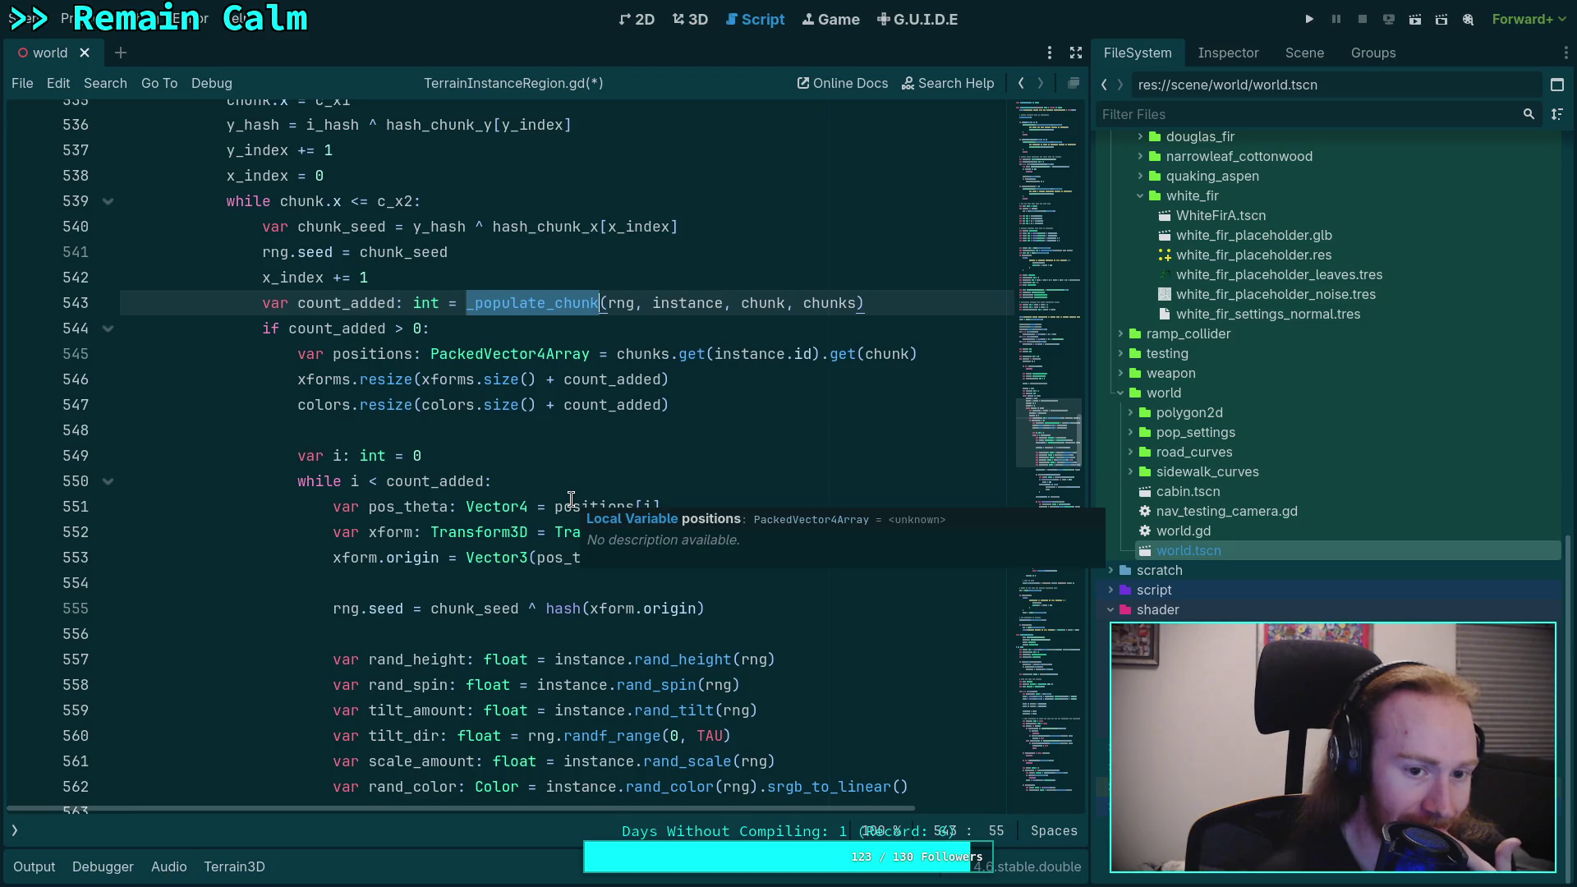
{"action": "double_click", "coordinate": [598, 381]}
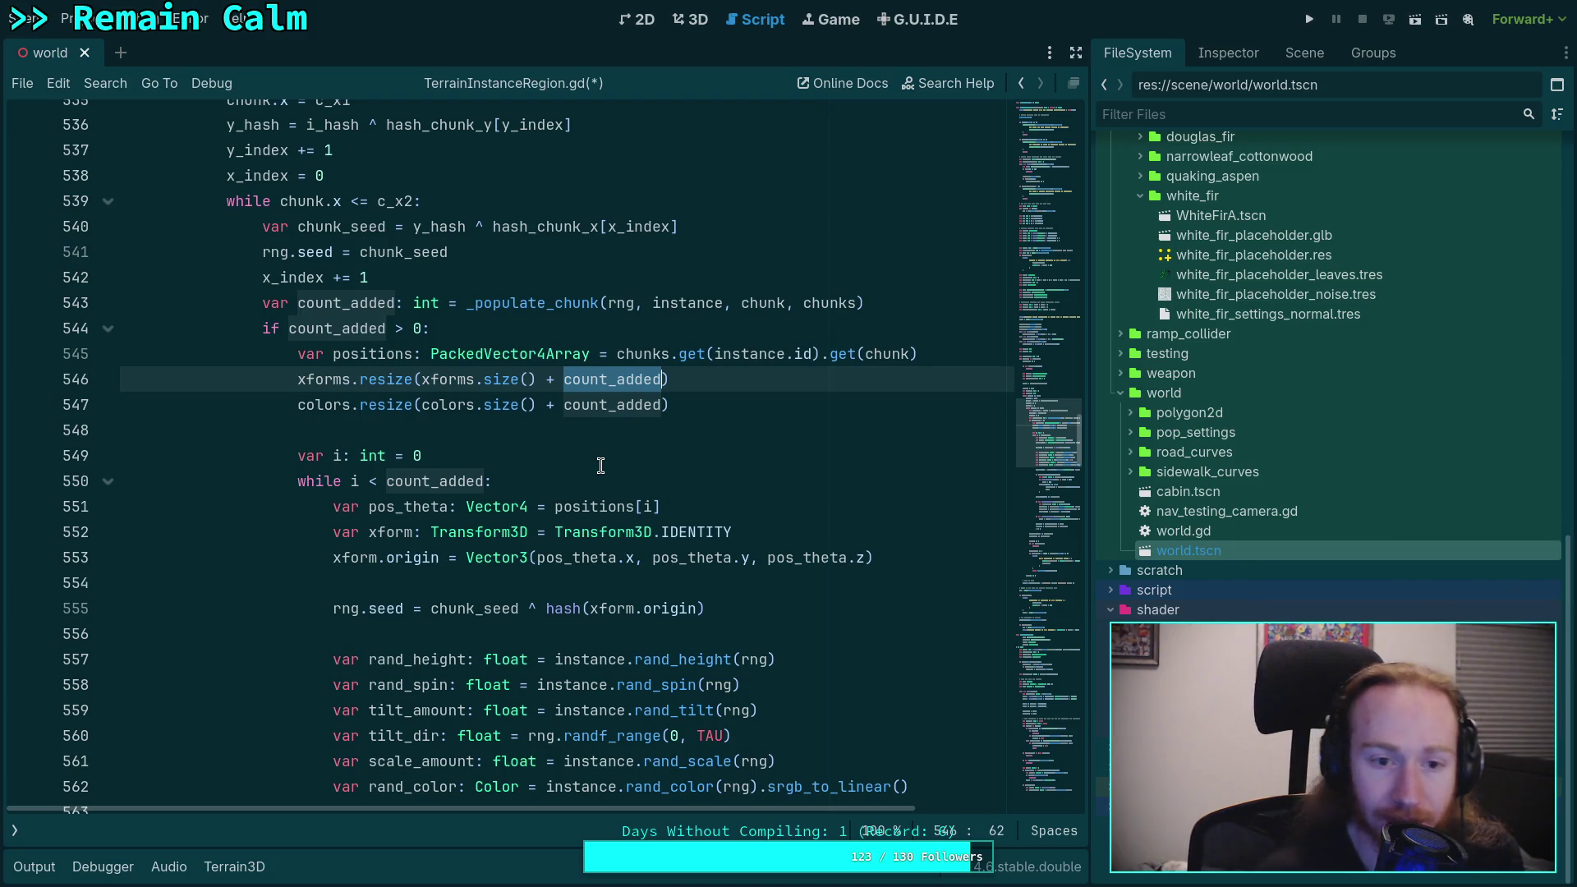
Step: Make line 549 read var i: int = positions.size() - count_added, then Lookup Symbol on _populate_chunk
{"action": "double_click", "coordinate": [367, 355]}
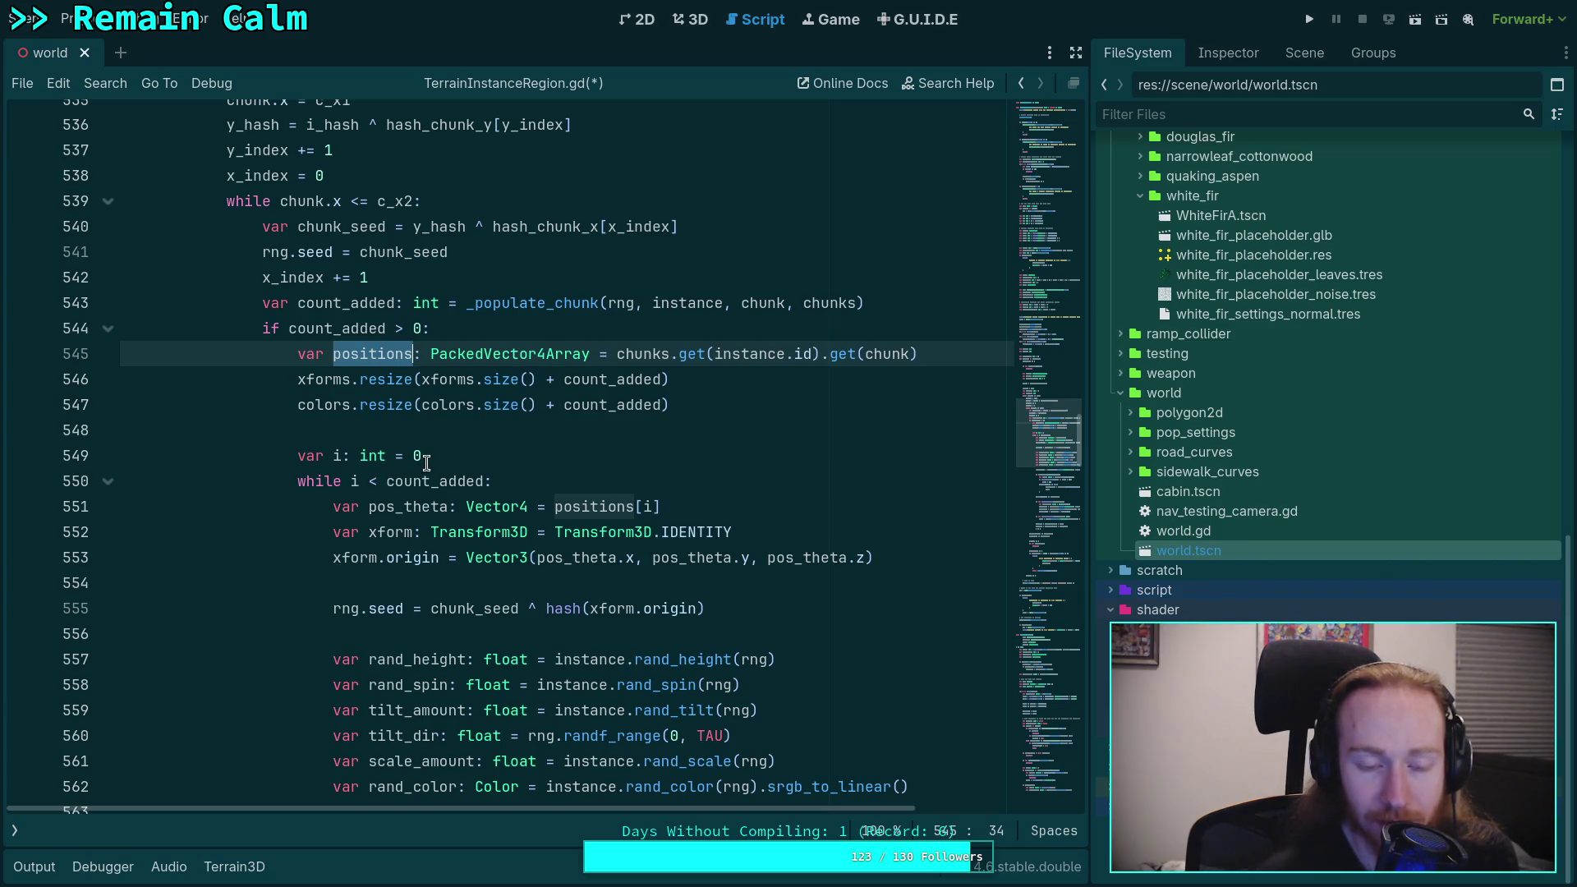
{"action": "key", "text": "ctrl+z"}
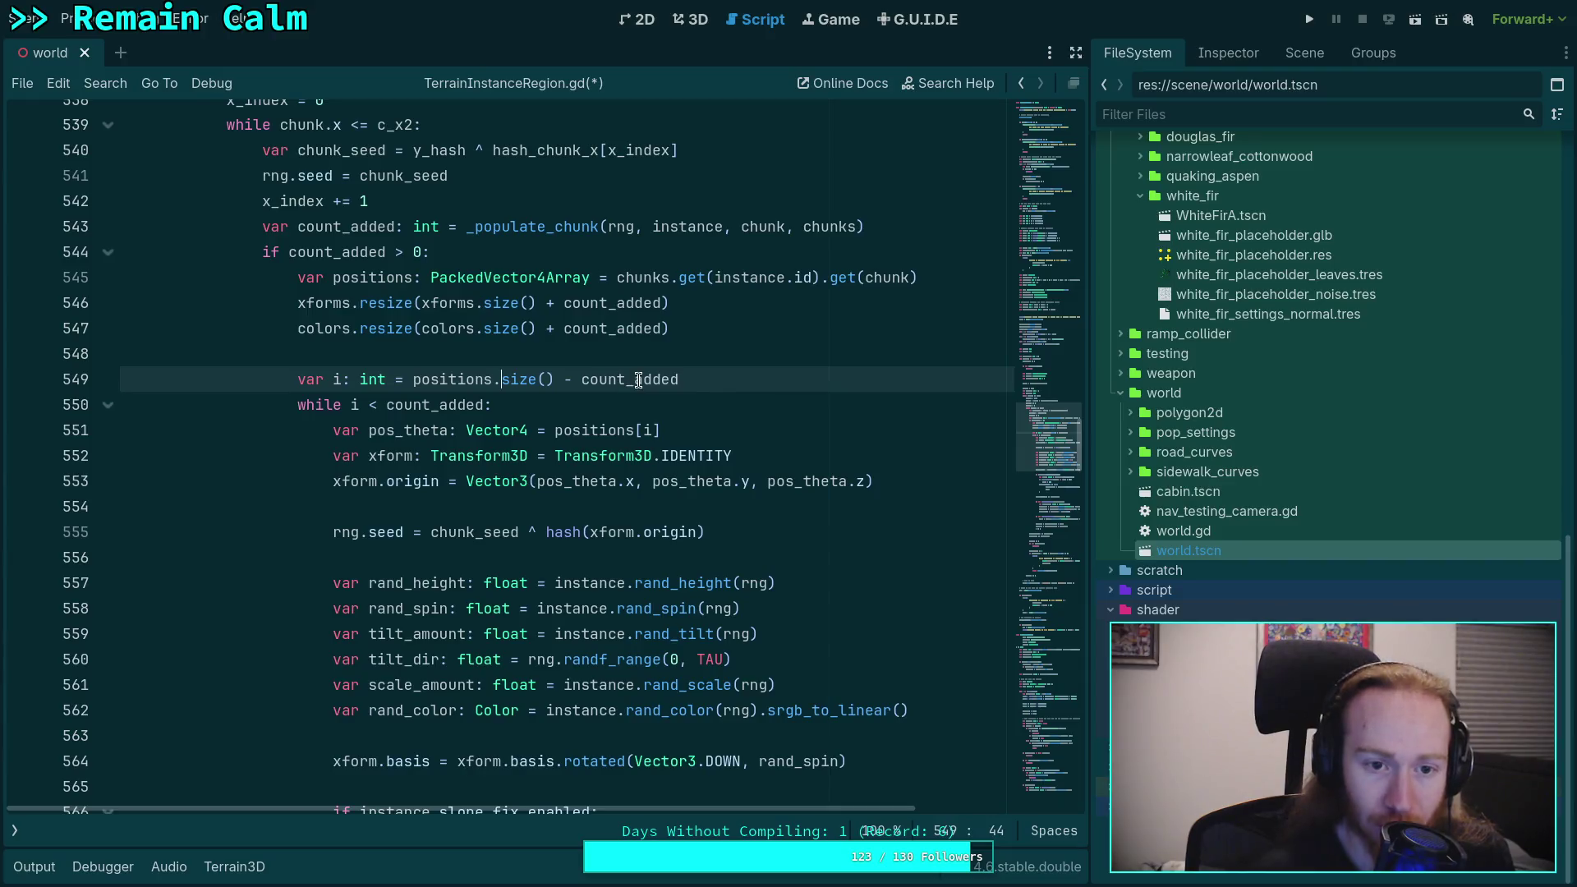
{"action": "double_click", "coordinate": [530, 226]}
{"action": "right_click", "coordinate": [523, 227]}
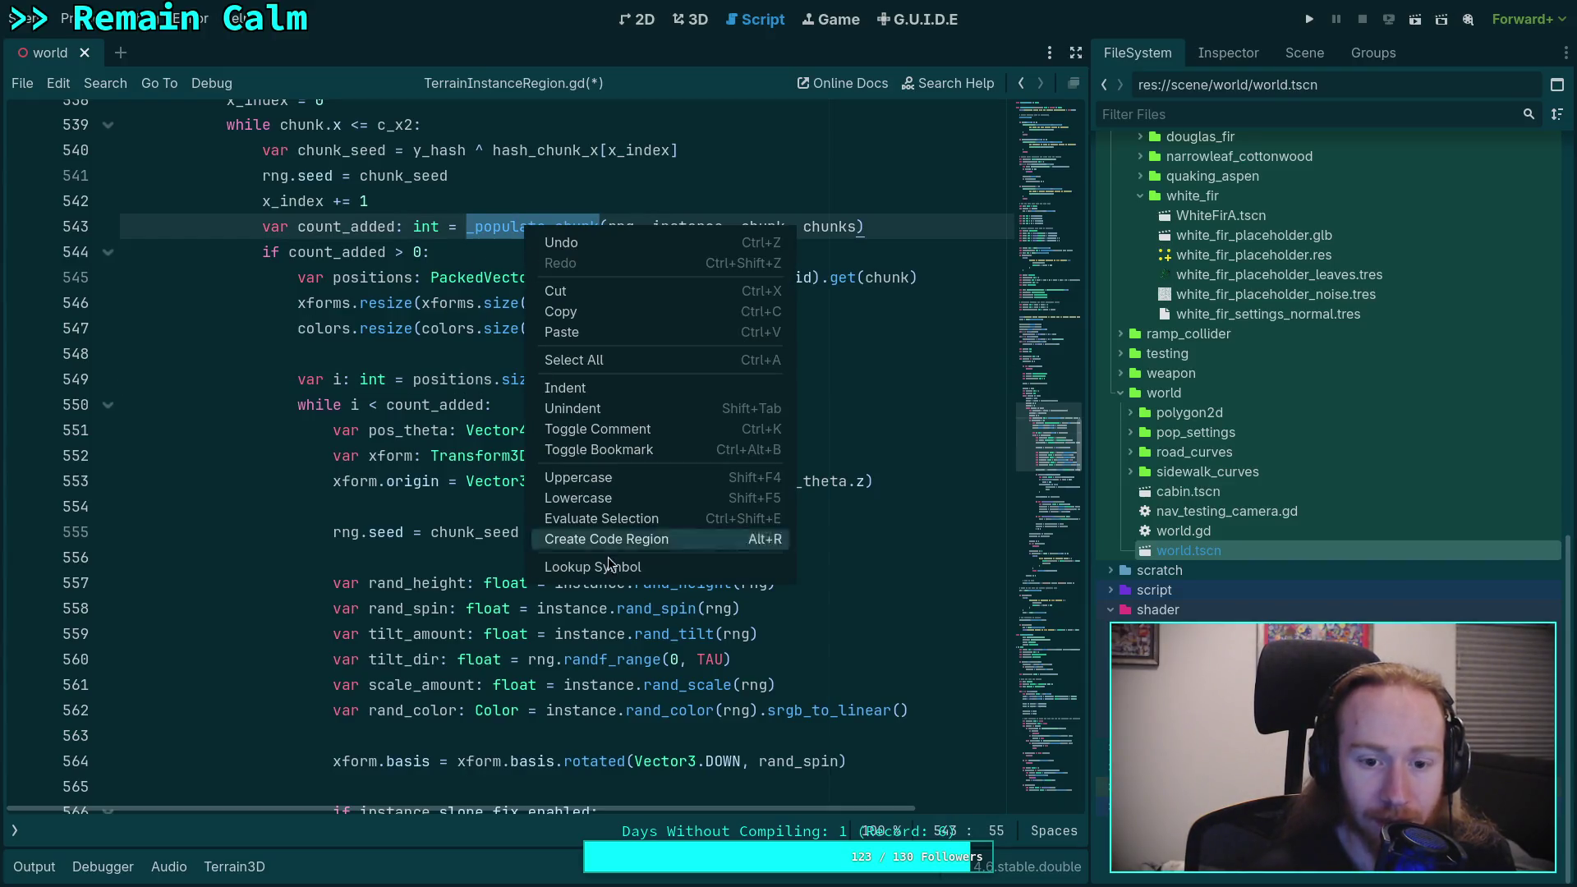
{"action": "left_click", "coordinate": [644, 568]}
{"action": "scroll", "coordinate": [464, 511], "scroll_direction": "down", "scroll_amount": 7}
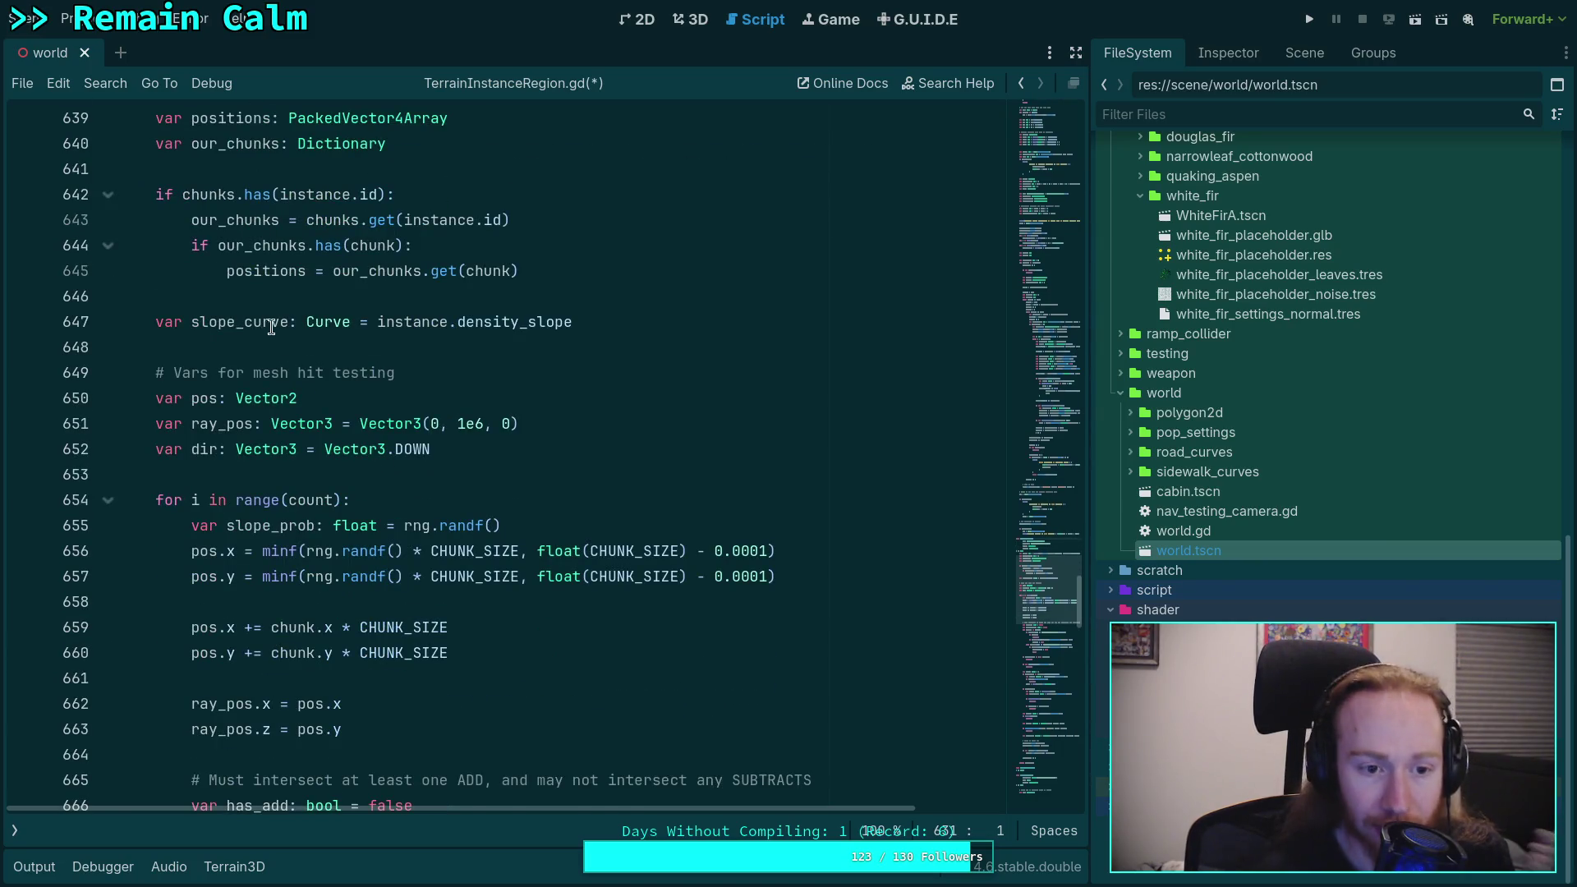
{"action": "scroll", "coordinate": [275, 328], "scroll_direction": "down", "scroll_amount": 2}
{"action": "scroll", "coordinate": [288, 345], "scroll_direction": "up", "scroll_amount": 4}
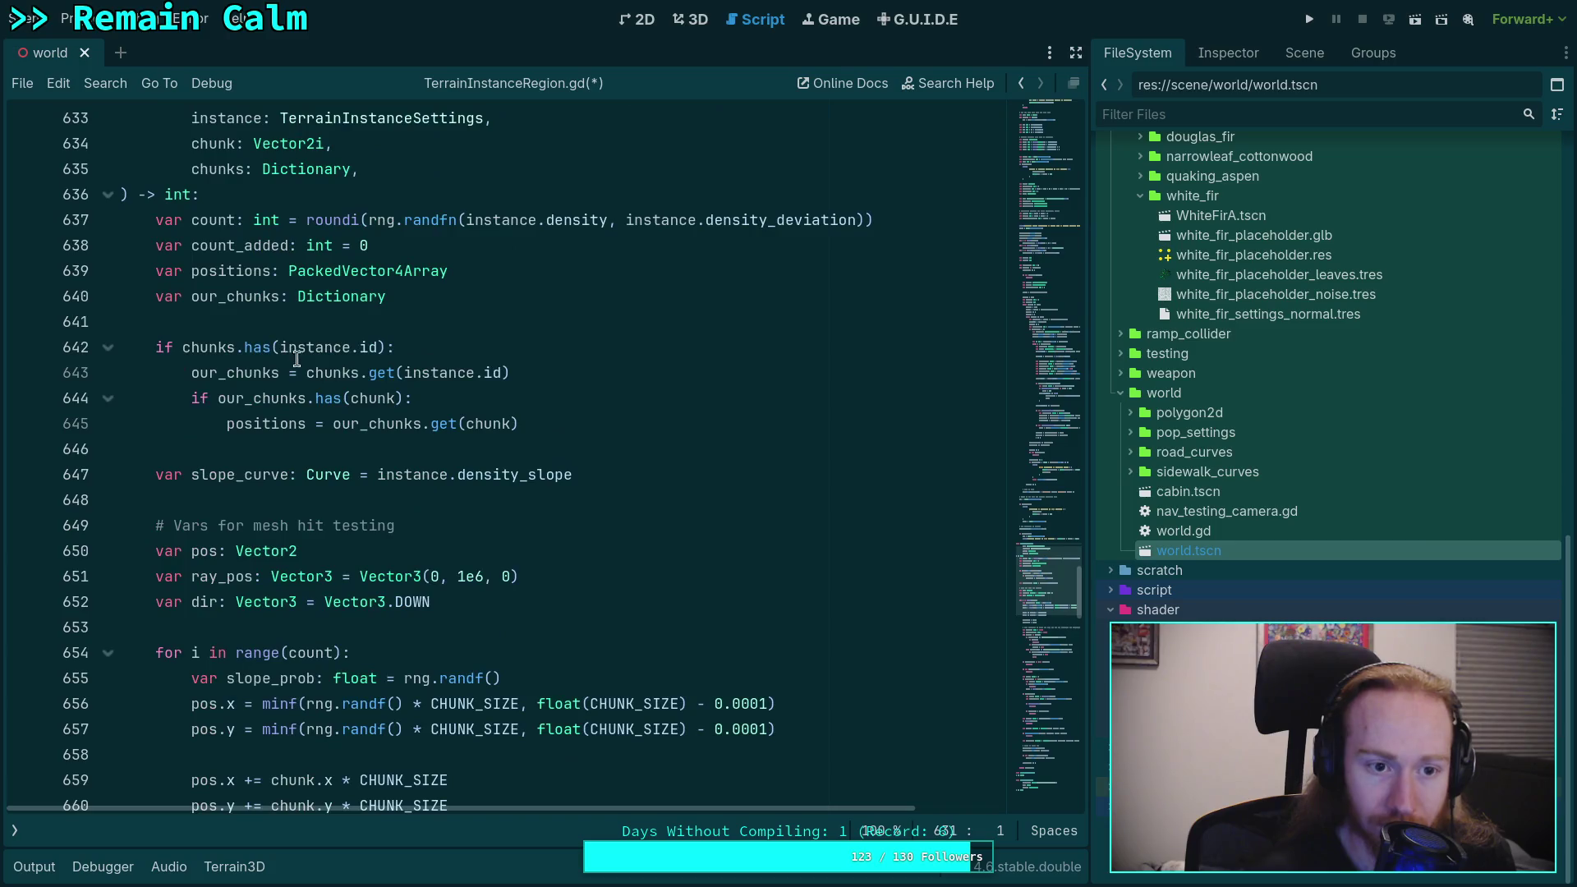
{"action": "double_click", "coordinate": [238, 245]}
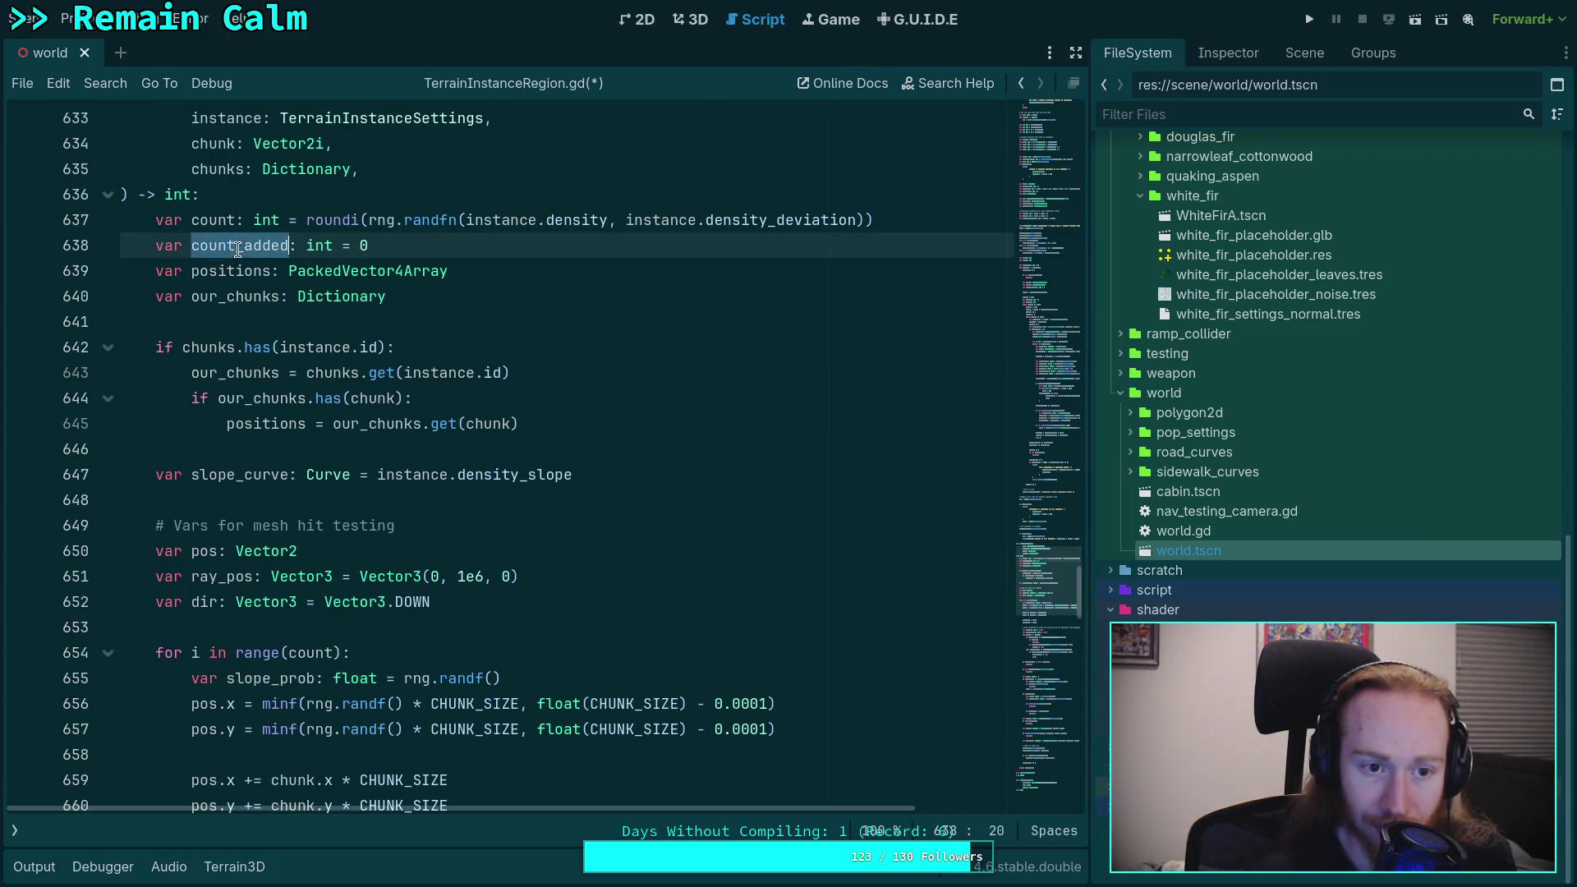
{"action": "scroll", "coordinate": [524, 391], "scroll_direction": "down", "scroll_amount": 14}
{"action": "scroll", "coordinate": [524, 391], "scroll_direction": "down", "scroll_amount": 11}
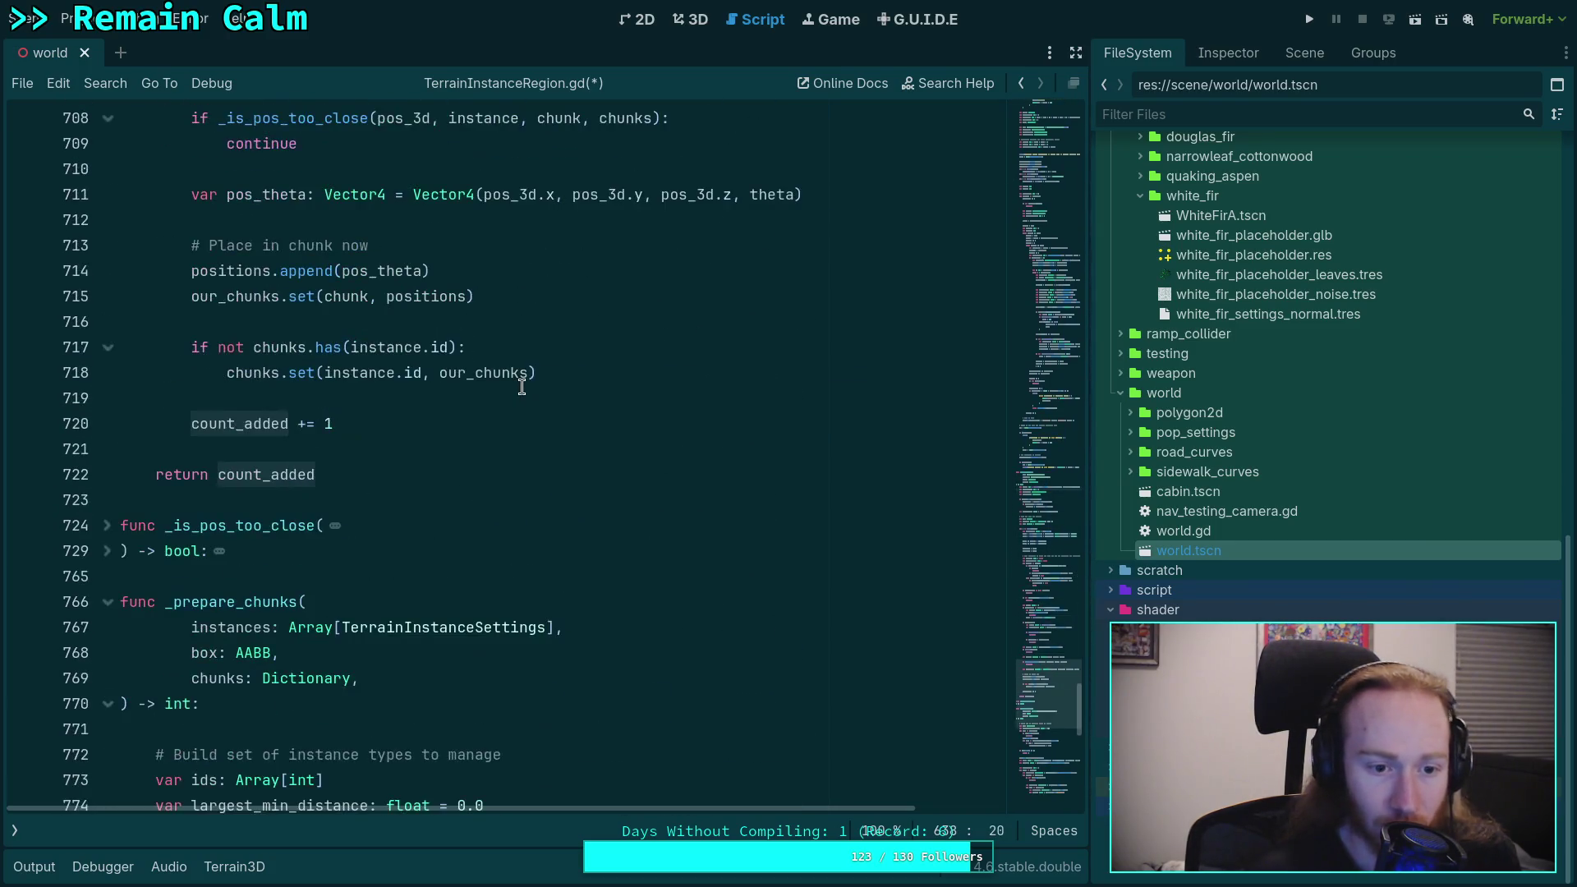
{"action": "scroll", "coordinate": [509, 445], "scroll_direction": "up", "scroll_amount": 2}
{"action": "scroll", "coordinate": [509, 444], "scroll_direction": "up", "scroll_amount": 1}
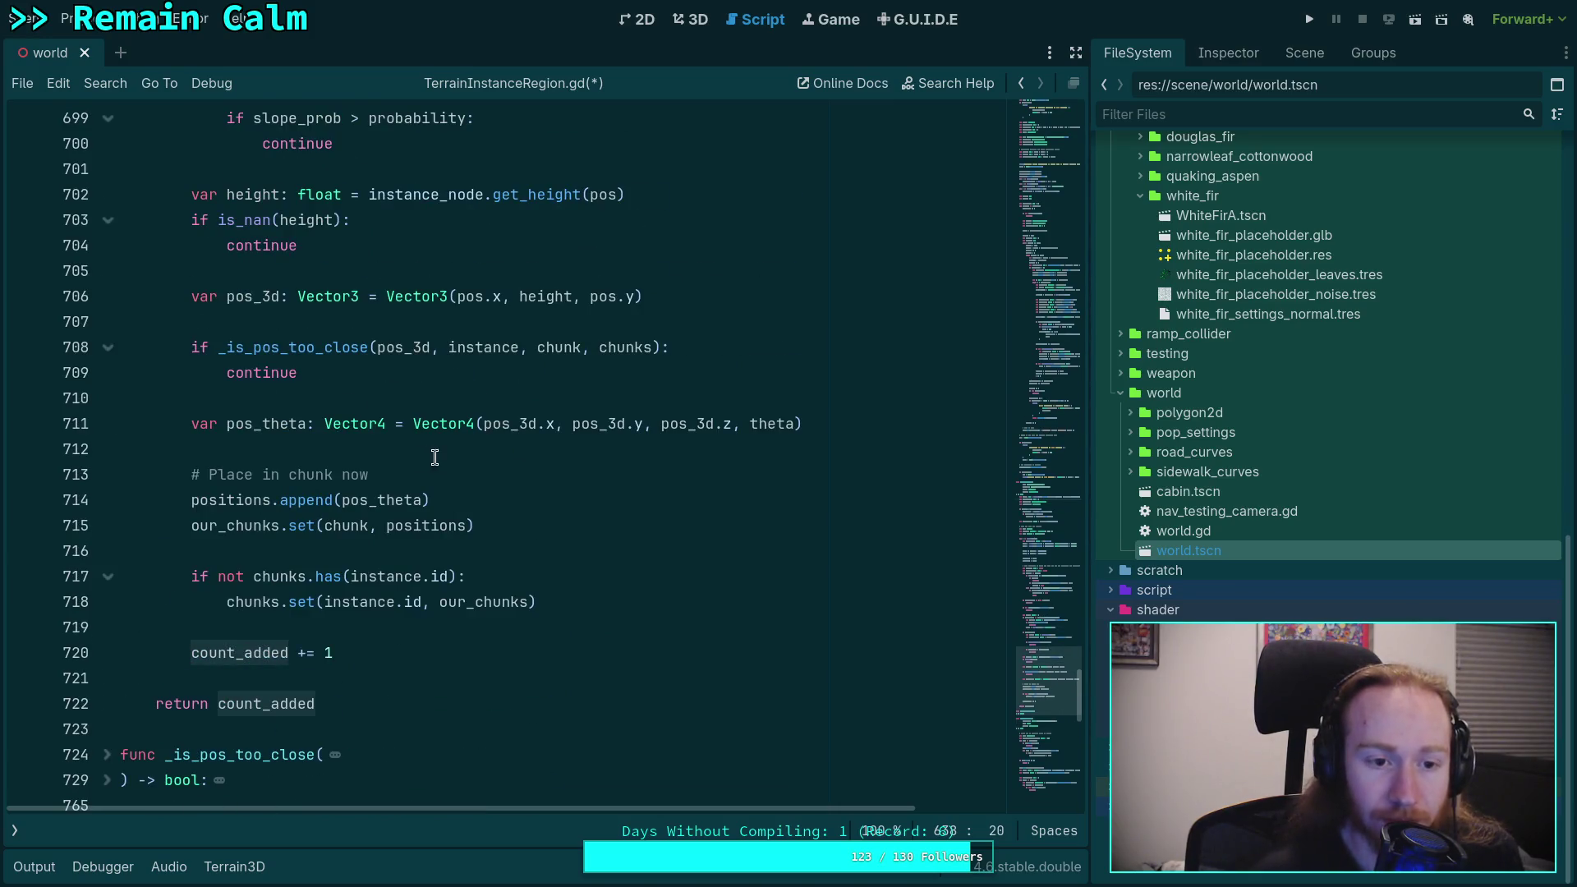
{"action": "left_click_drag", "start_coordinate": [191, 347], "coordinate": [358, 375]}
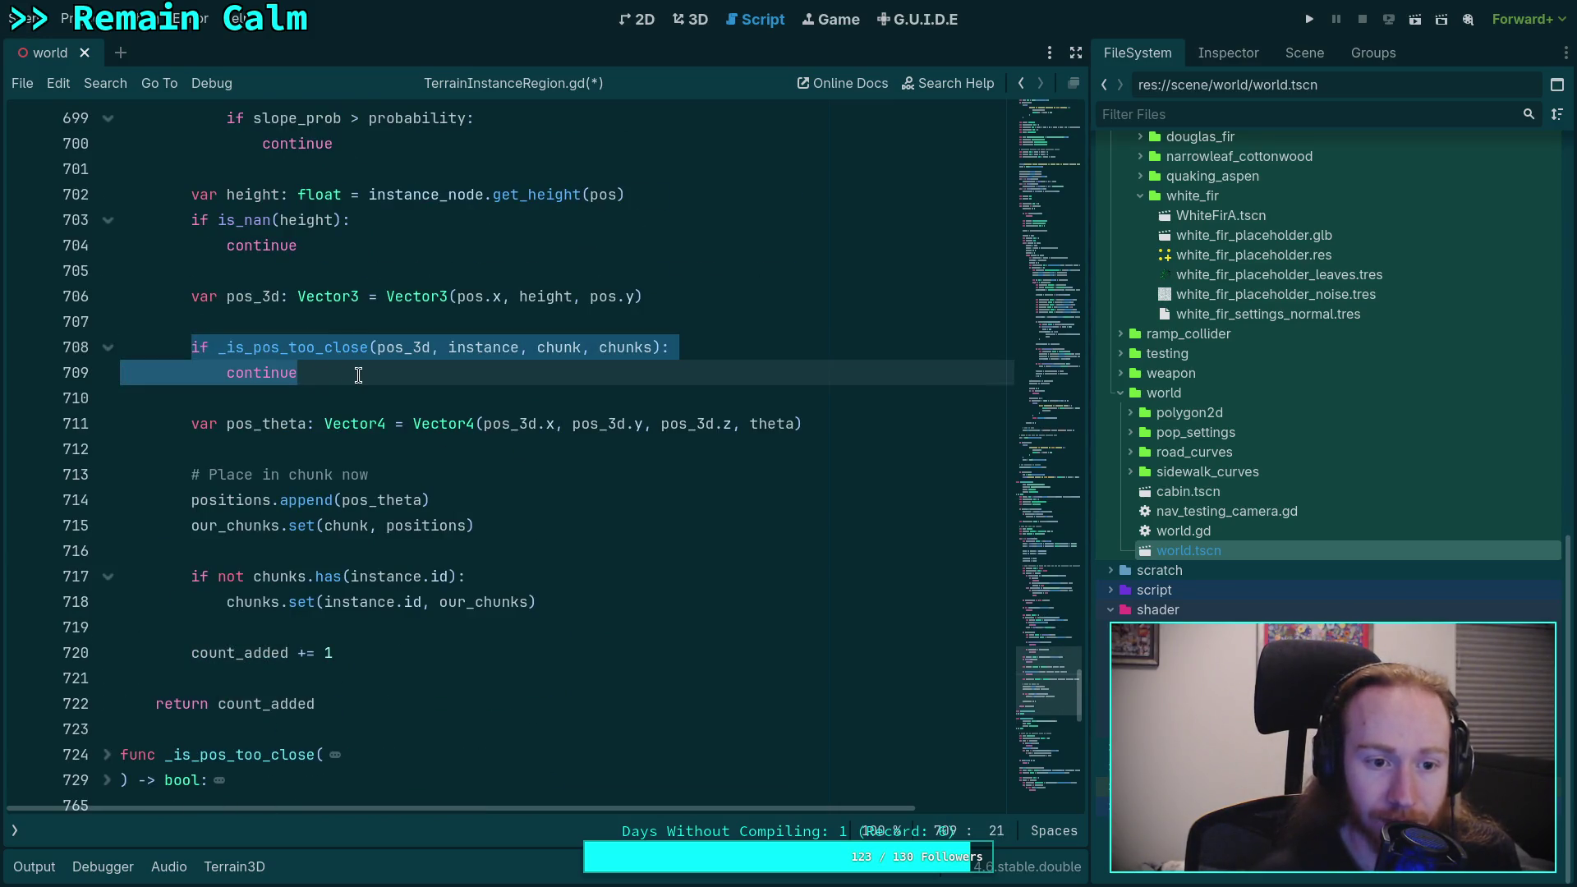
{"action": "left_click", "coordinate": [371, 665]}
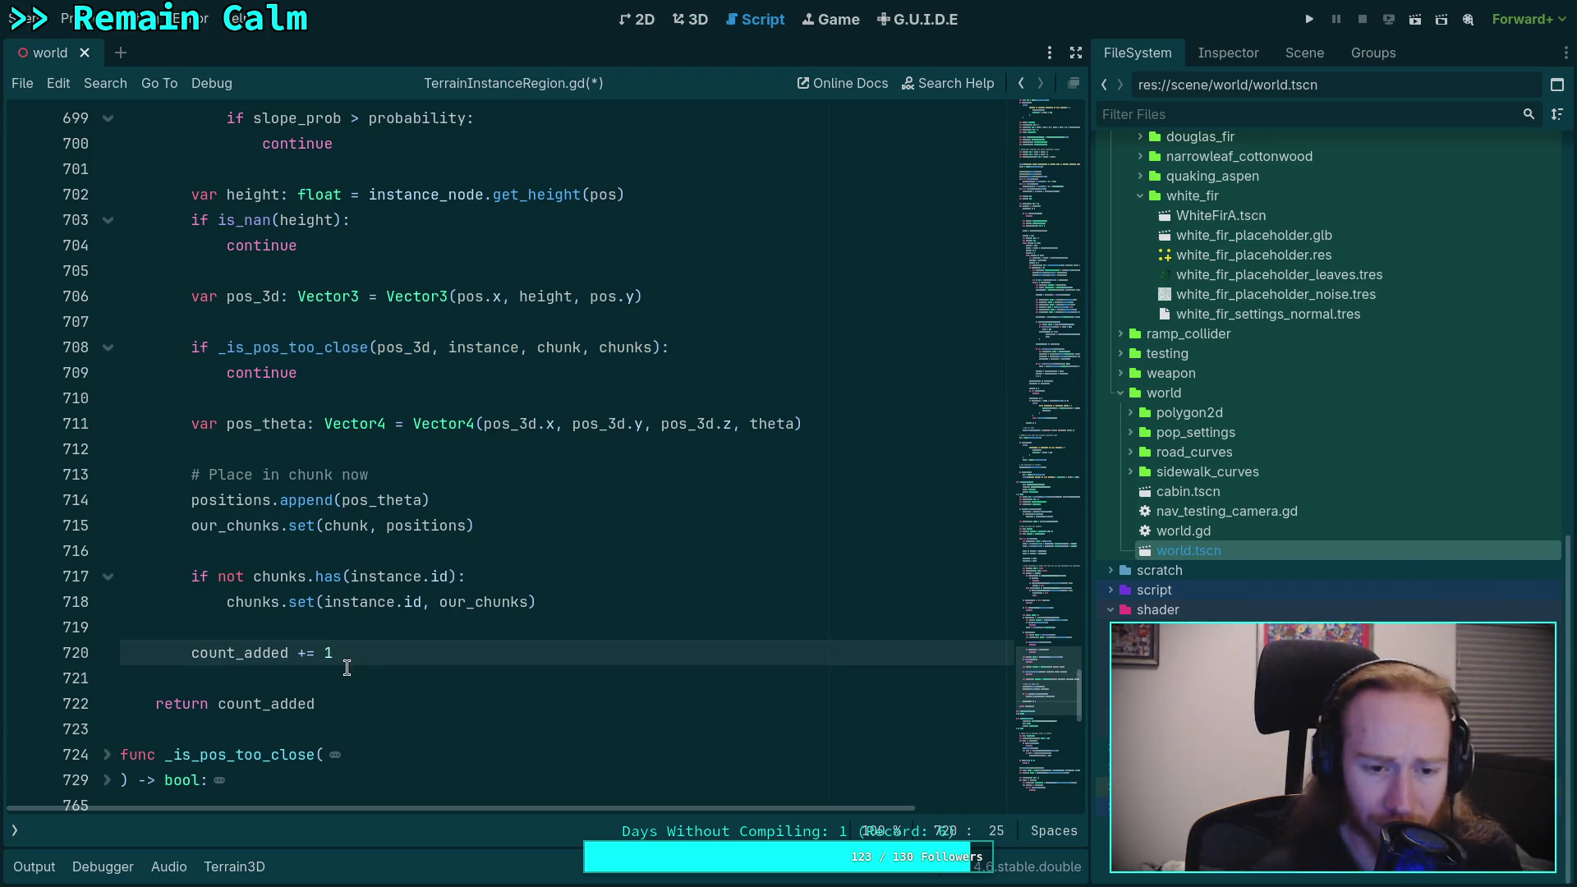
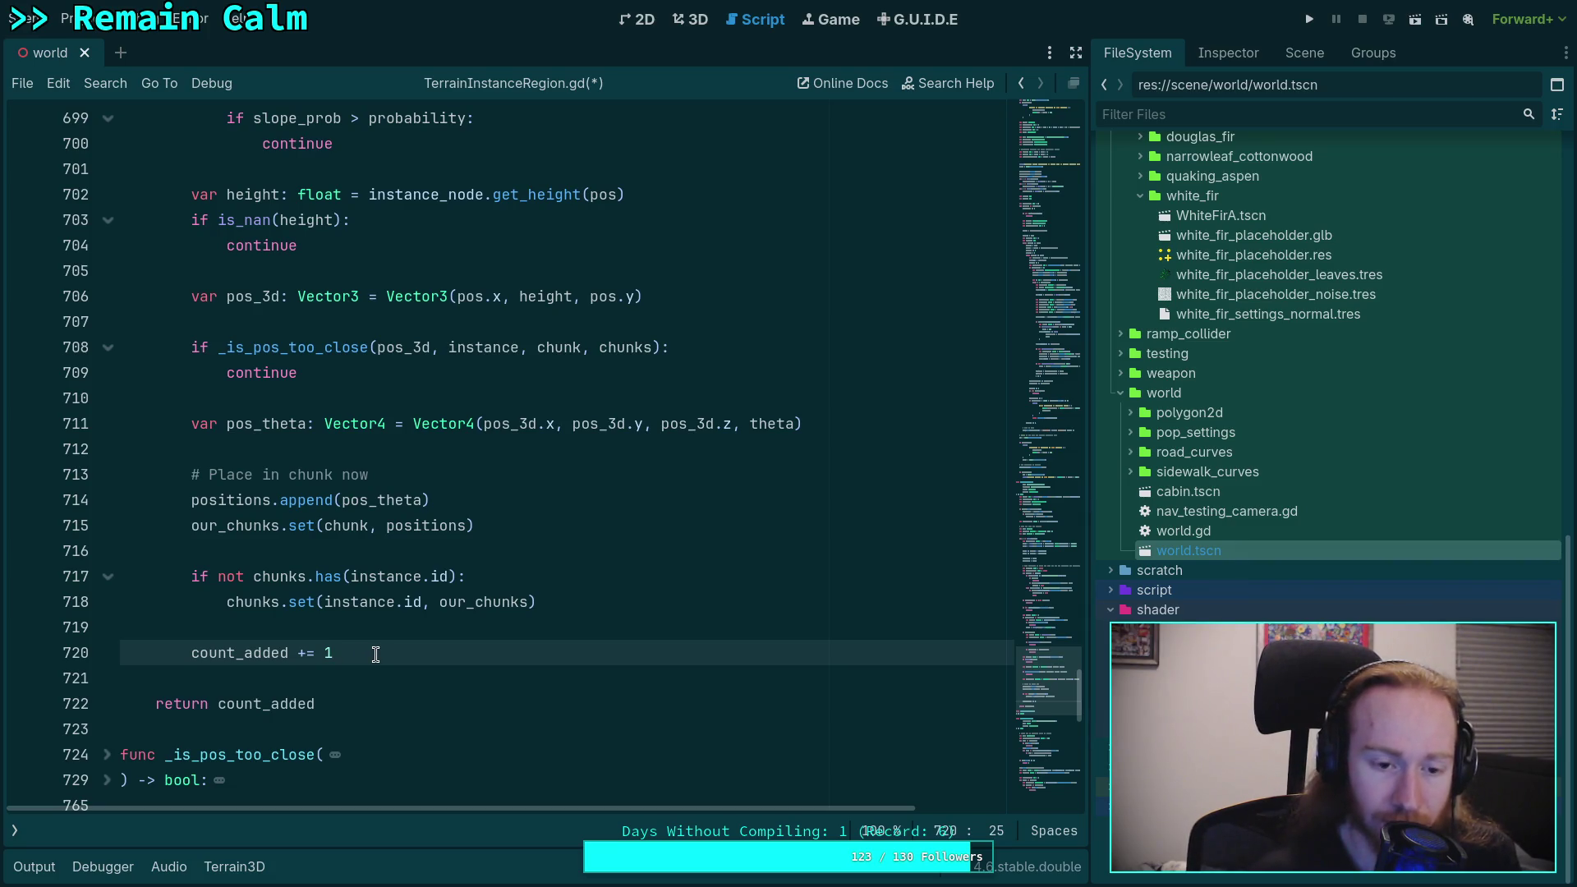
Step: Inspect the chunk loop, highlighting every use of positions, xforms and the counter i
{"action": "key", "text": "Down"}
{"action": "key", "text": "Down"}
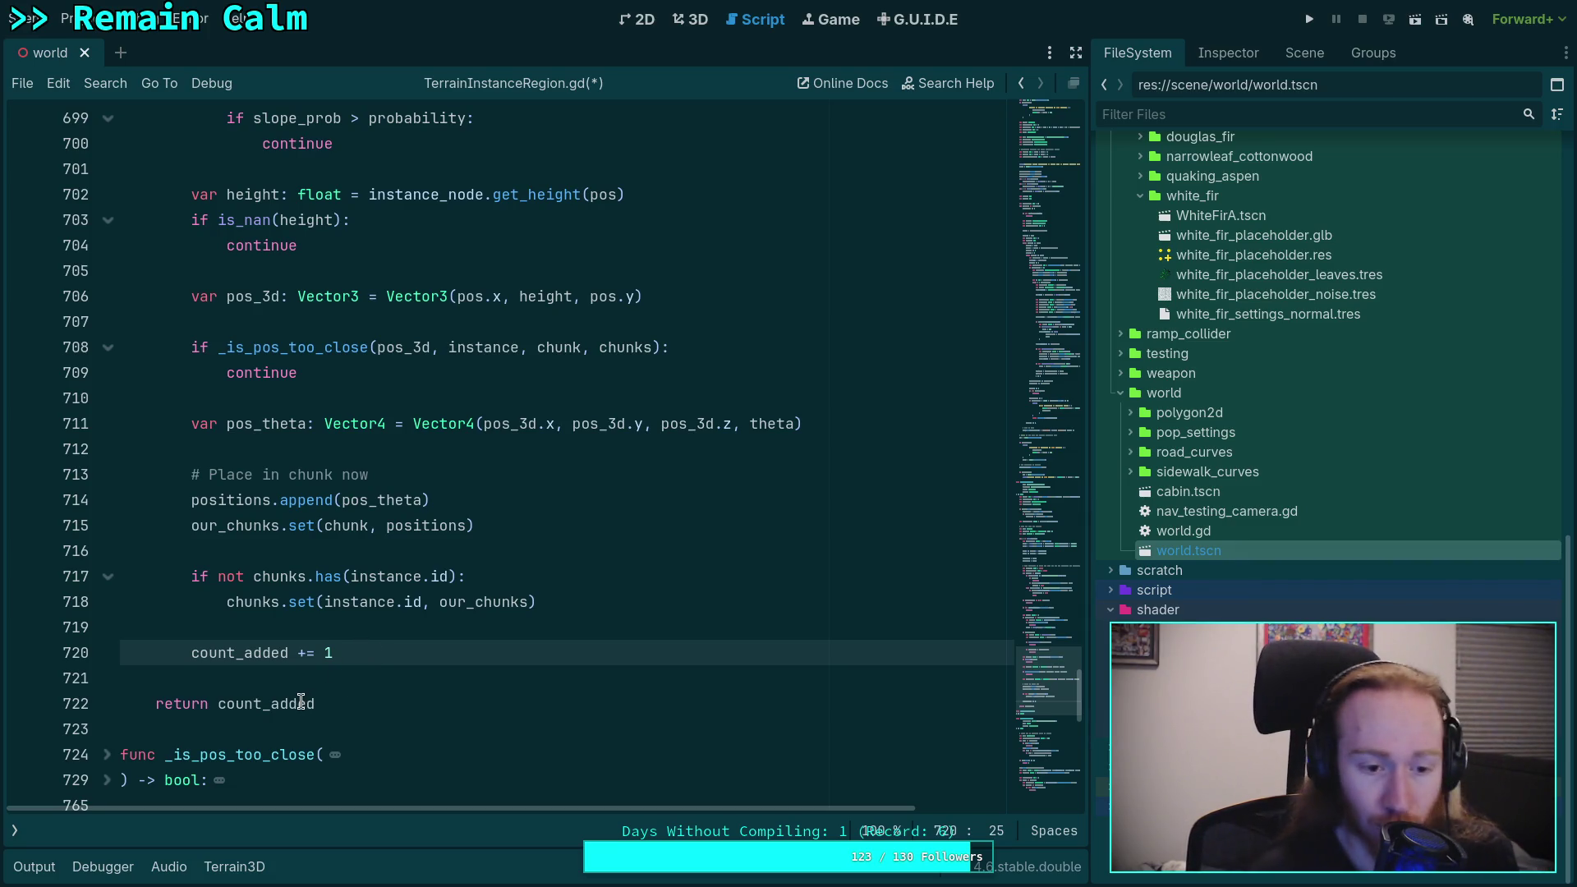
{"action": "scroll", "coordinate": [361, 636], "scroll_direction": "up", "scroll_amount": 20}
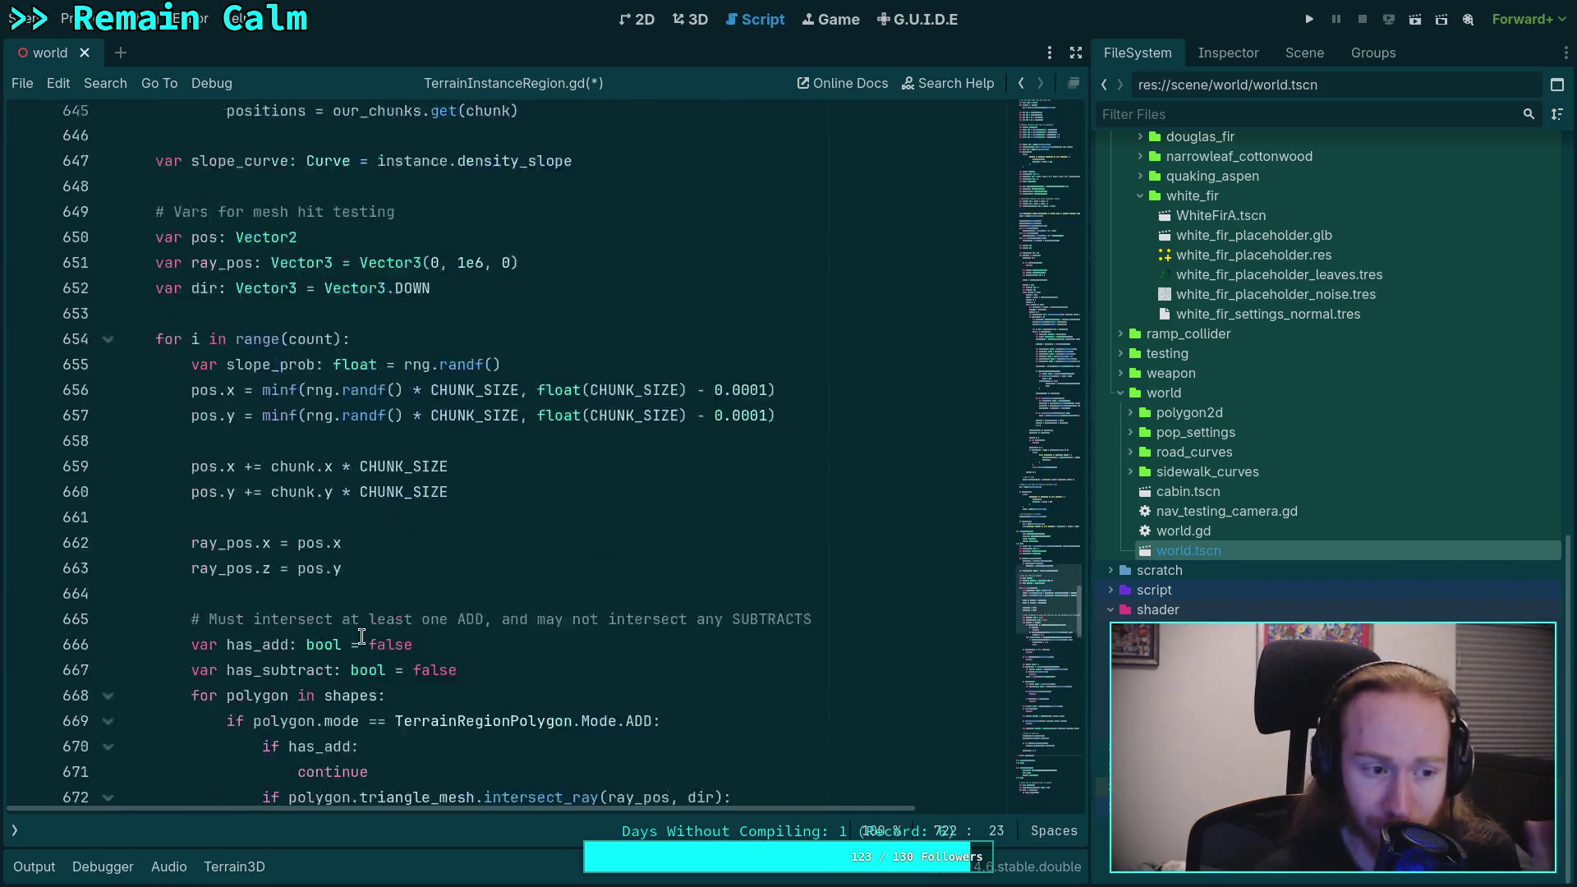
{"action": "scroll", "coordinate": [361, 636], "scroll_direction": "up", "scroll_amount": 15}
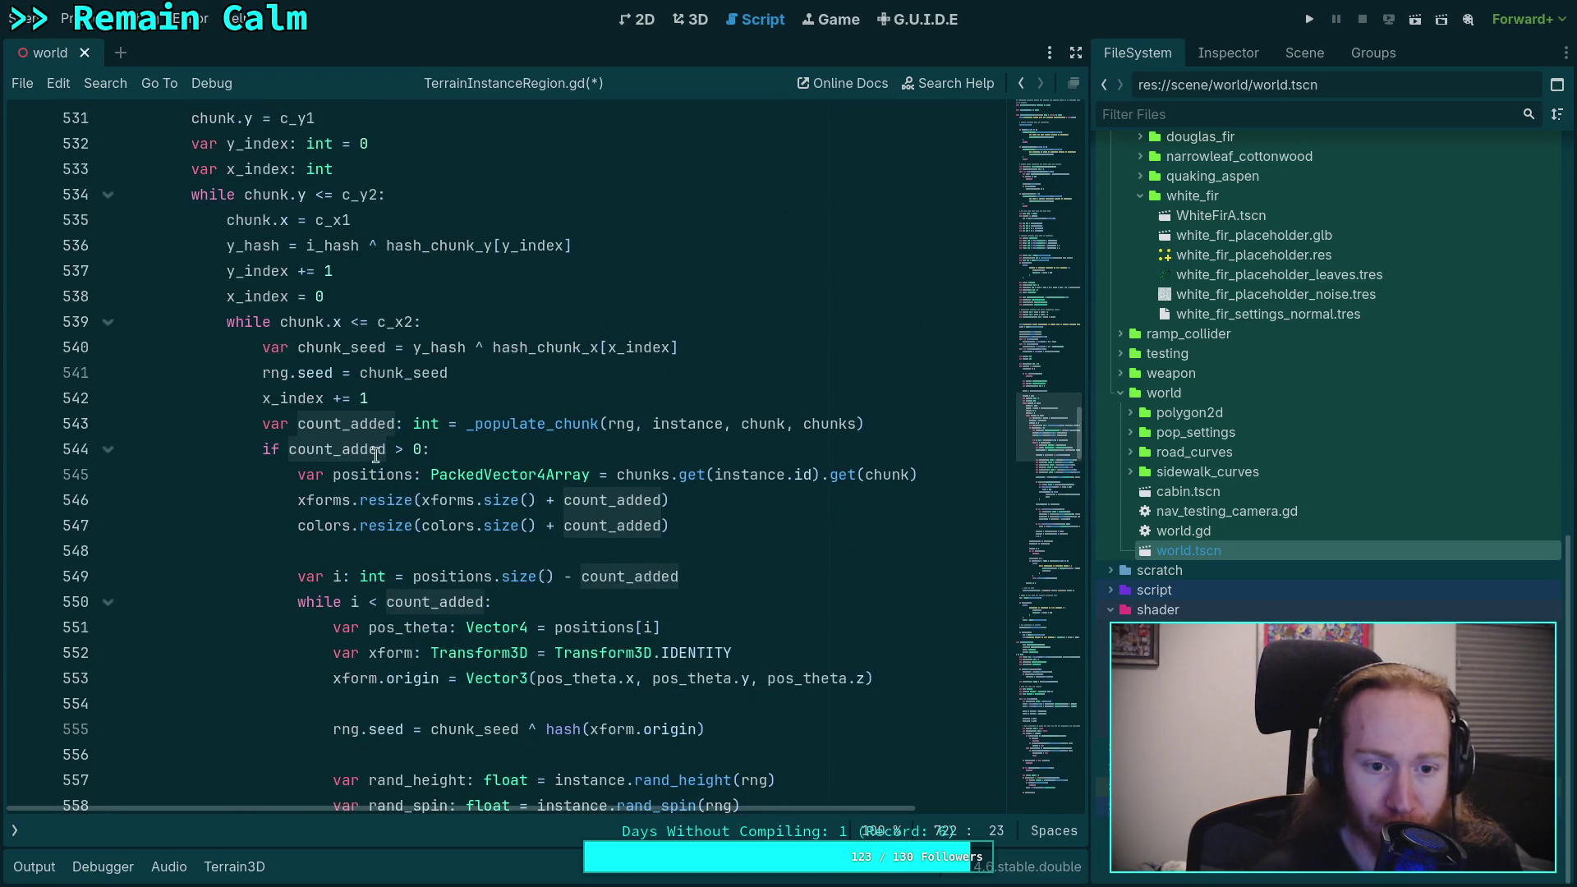
{"action": "double_click", "coordinate": [408, 481]}
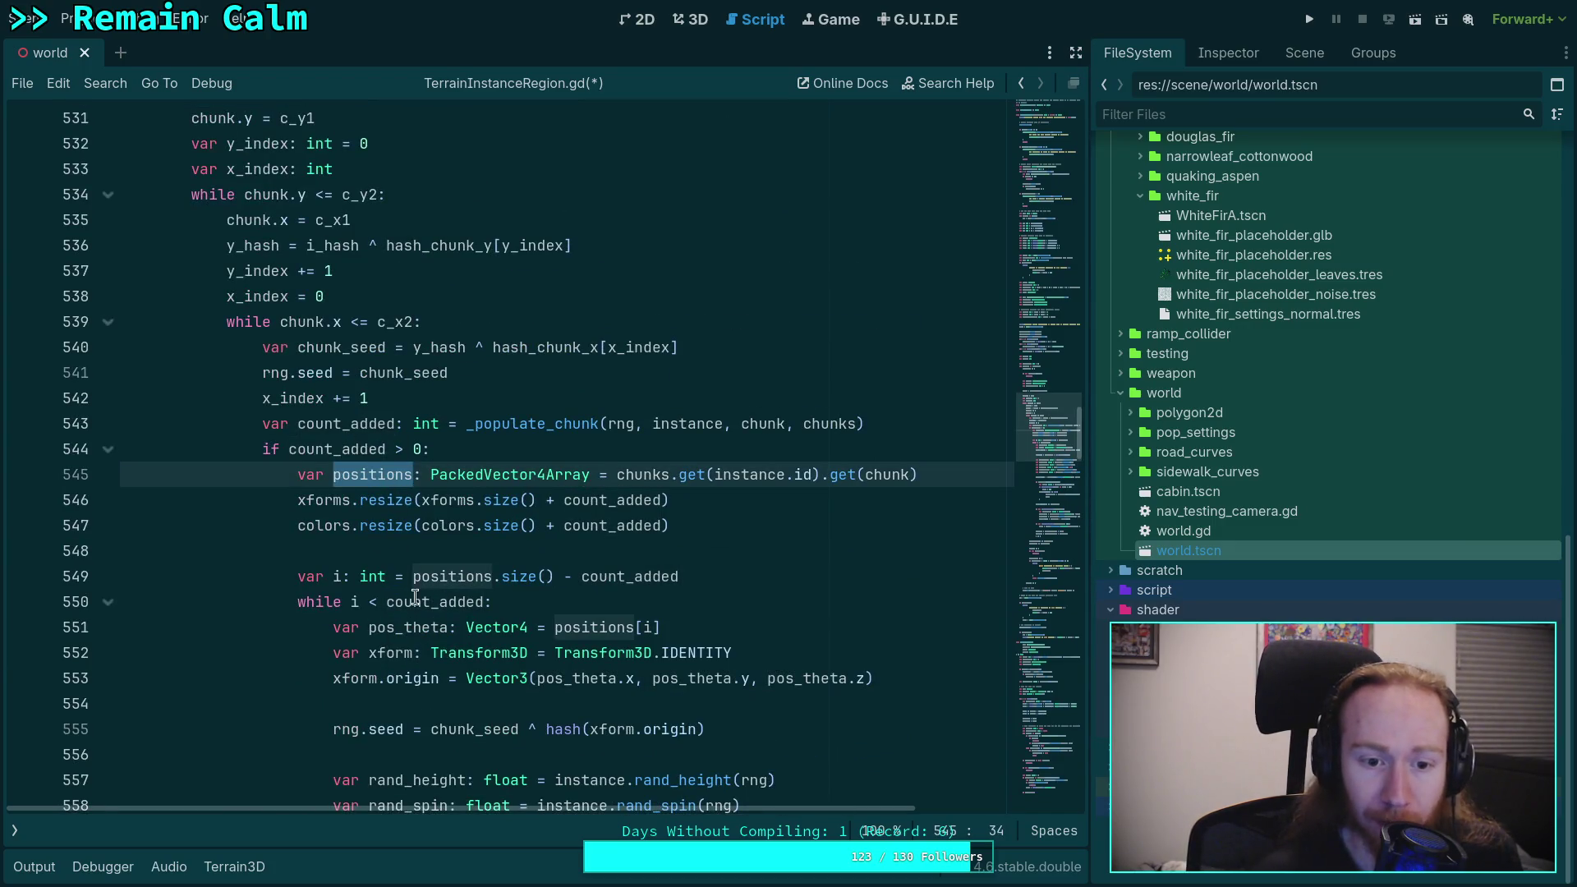
{"action": "double_click", "coordinate": [464, 503]}
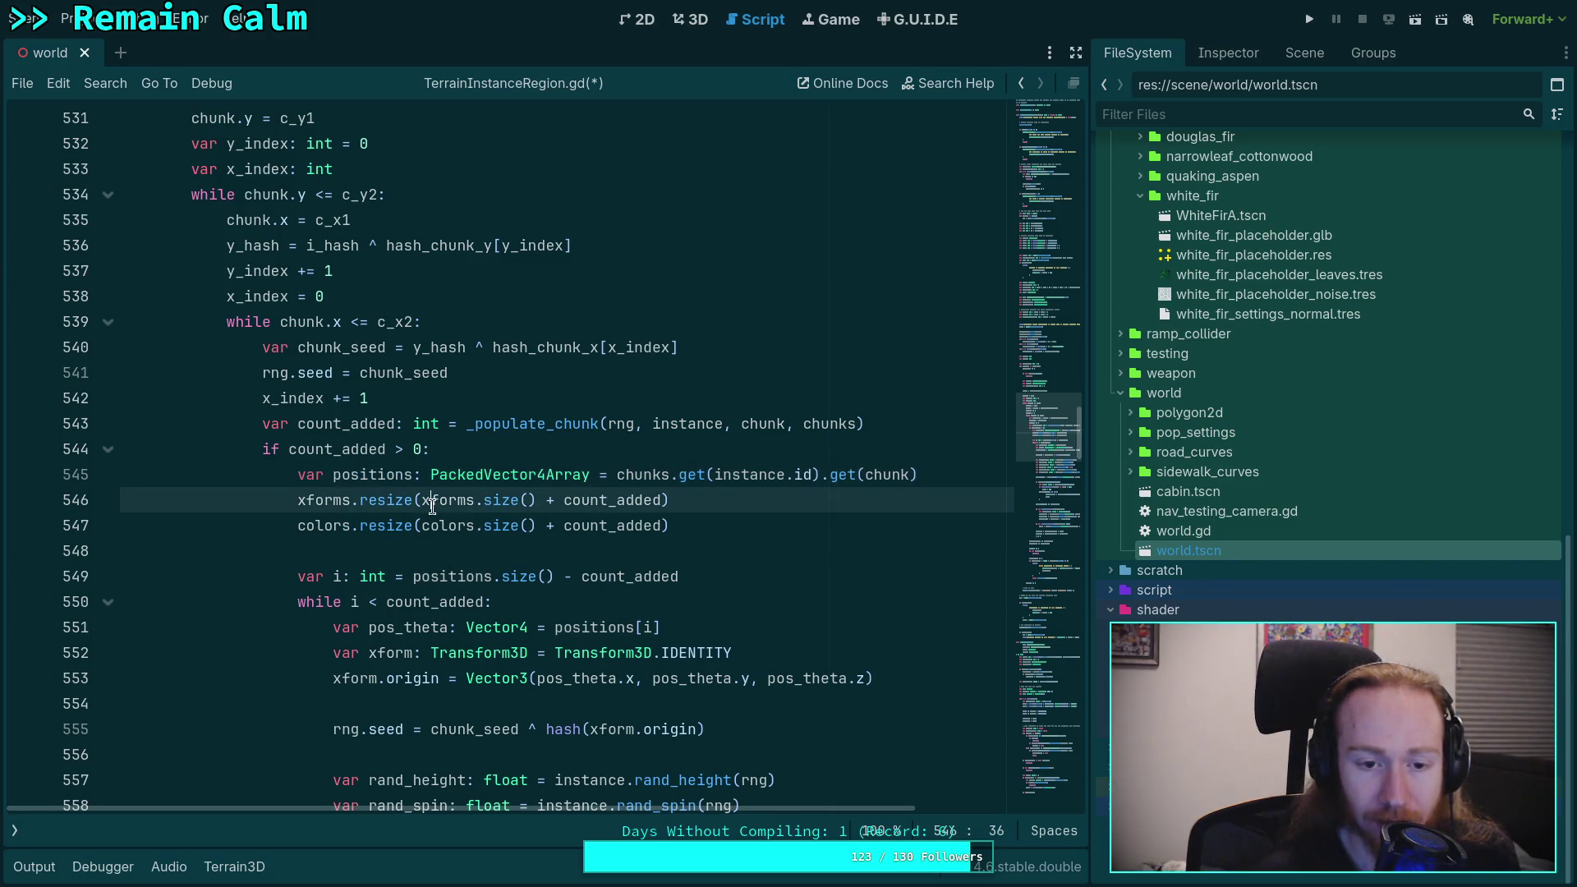
{"action": "double_click", "coordinate": [315, 503]}
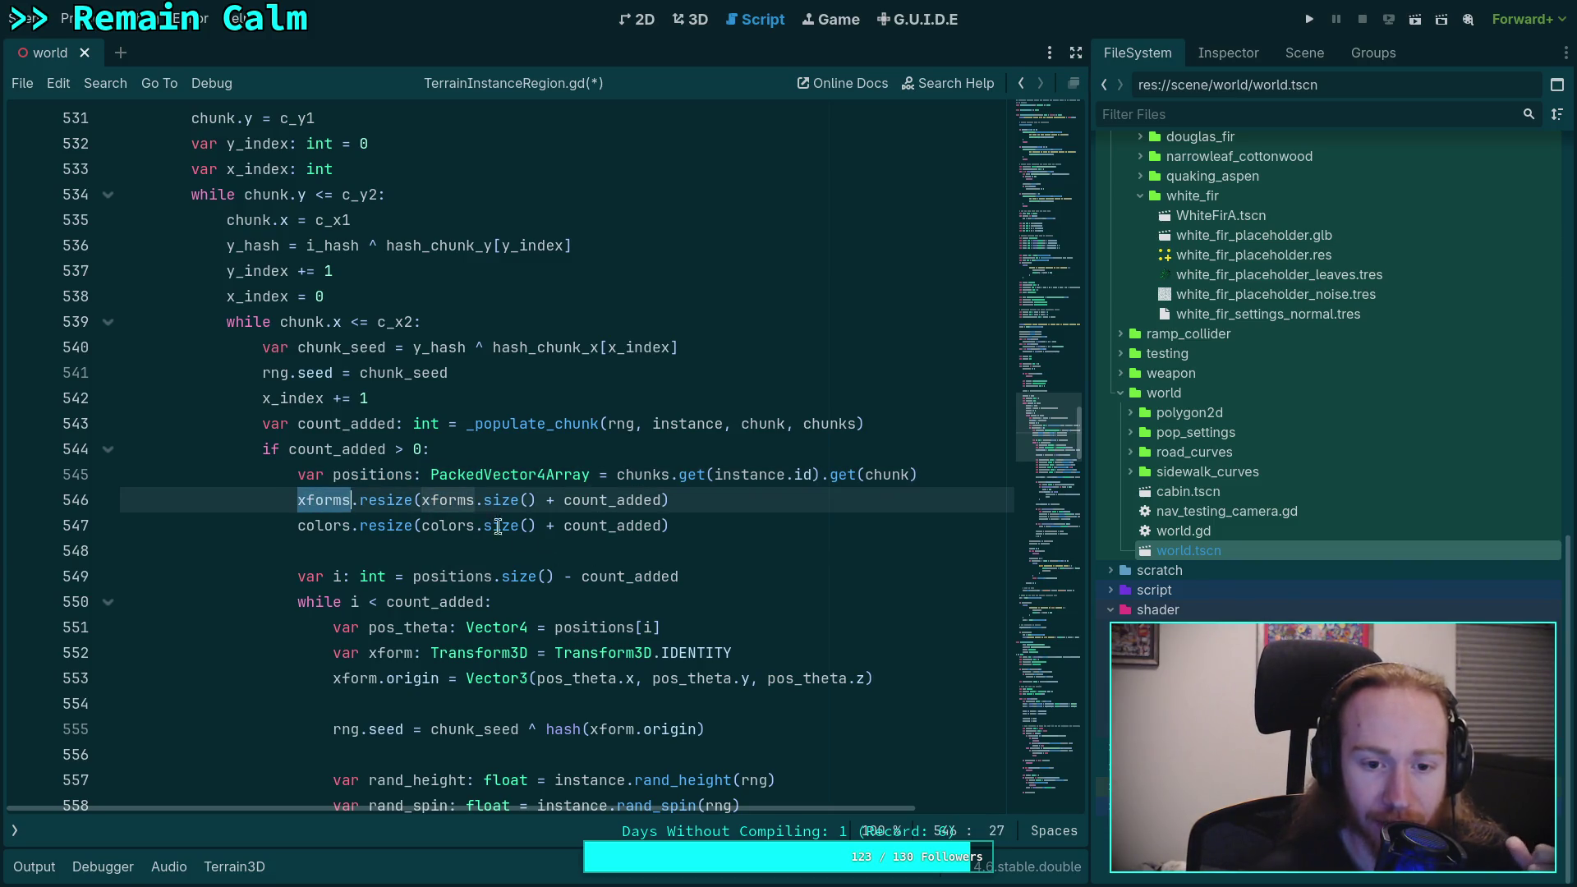
{"action": "scroll", "coordinate": [542, 587], "scroll_direction": "down", "scroll_amount": 1}
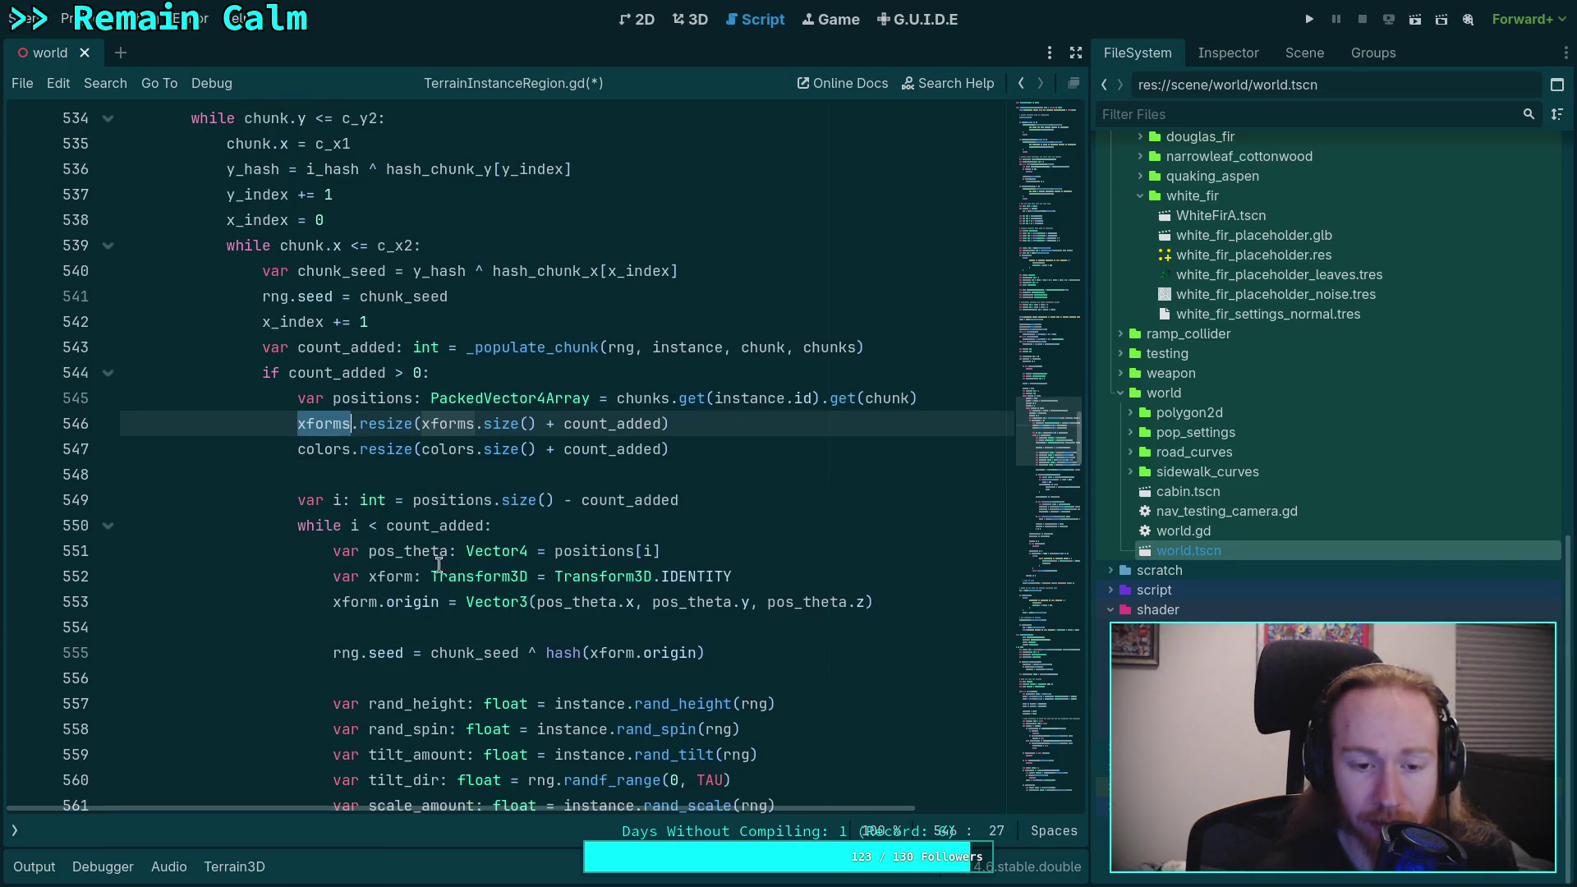
{"action": "double_click", "coordinate": [337, 500]}
{"action": "scroll", "coordinate": [491, 540], "scroll_direction": "down", "scroll_amount": 2}
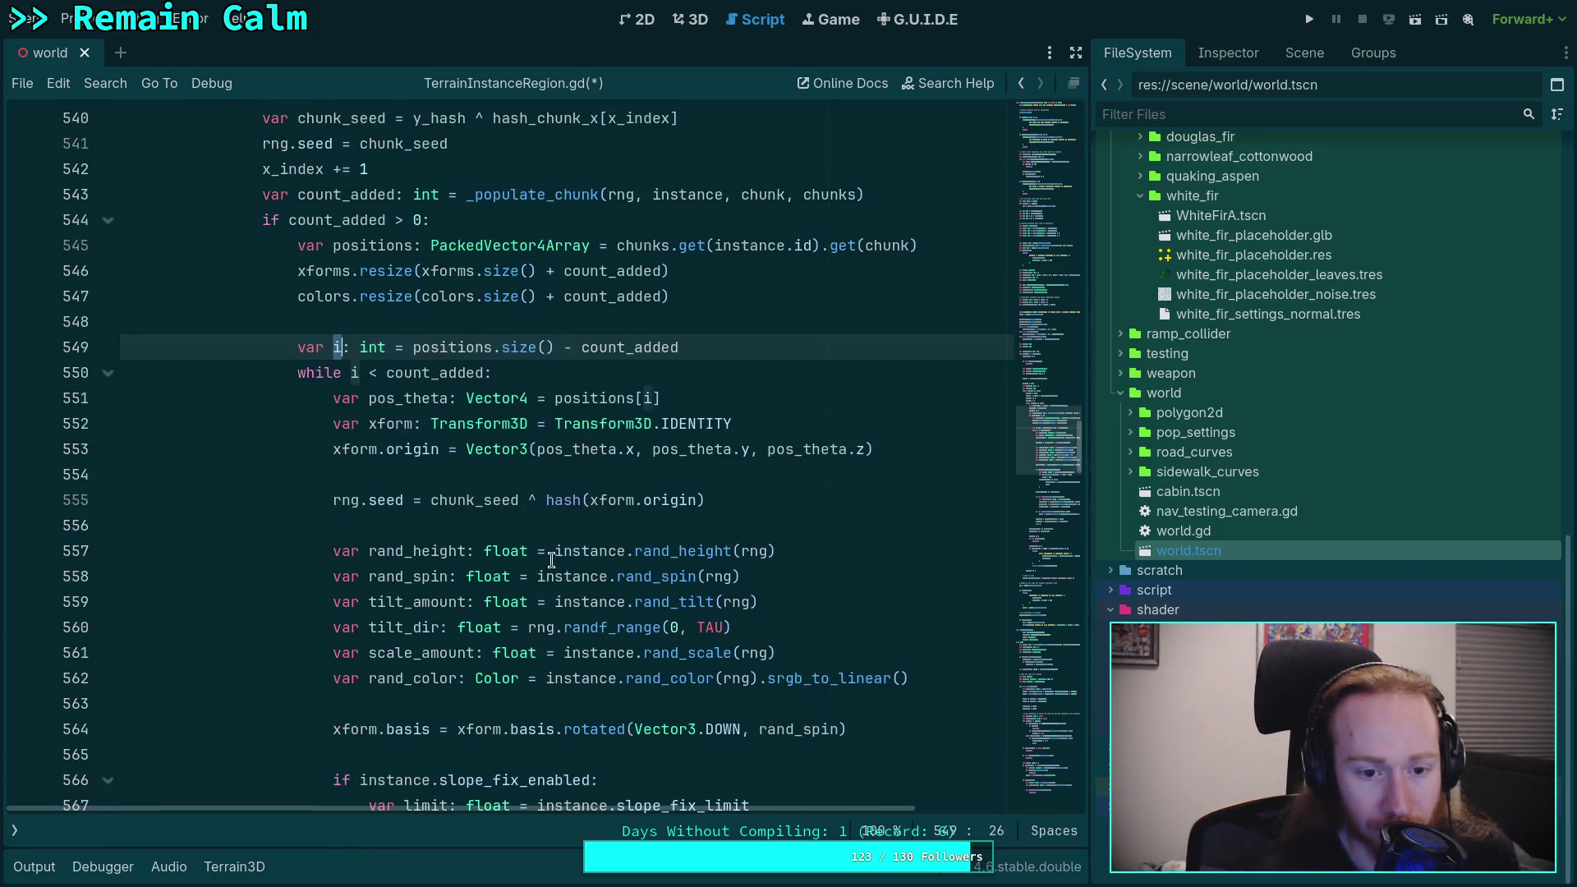
{"action": "scroll", "coordinate": [493, 530], "scroll_direction": "down", "scroll_amount": 3}
{"action": "scroll", "coordinate": [494, 527], "scroll_direction": "down", "scroll_amount": 6}
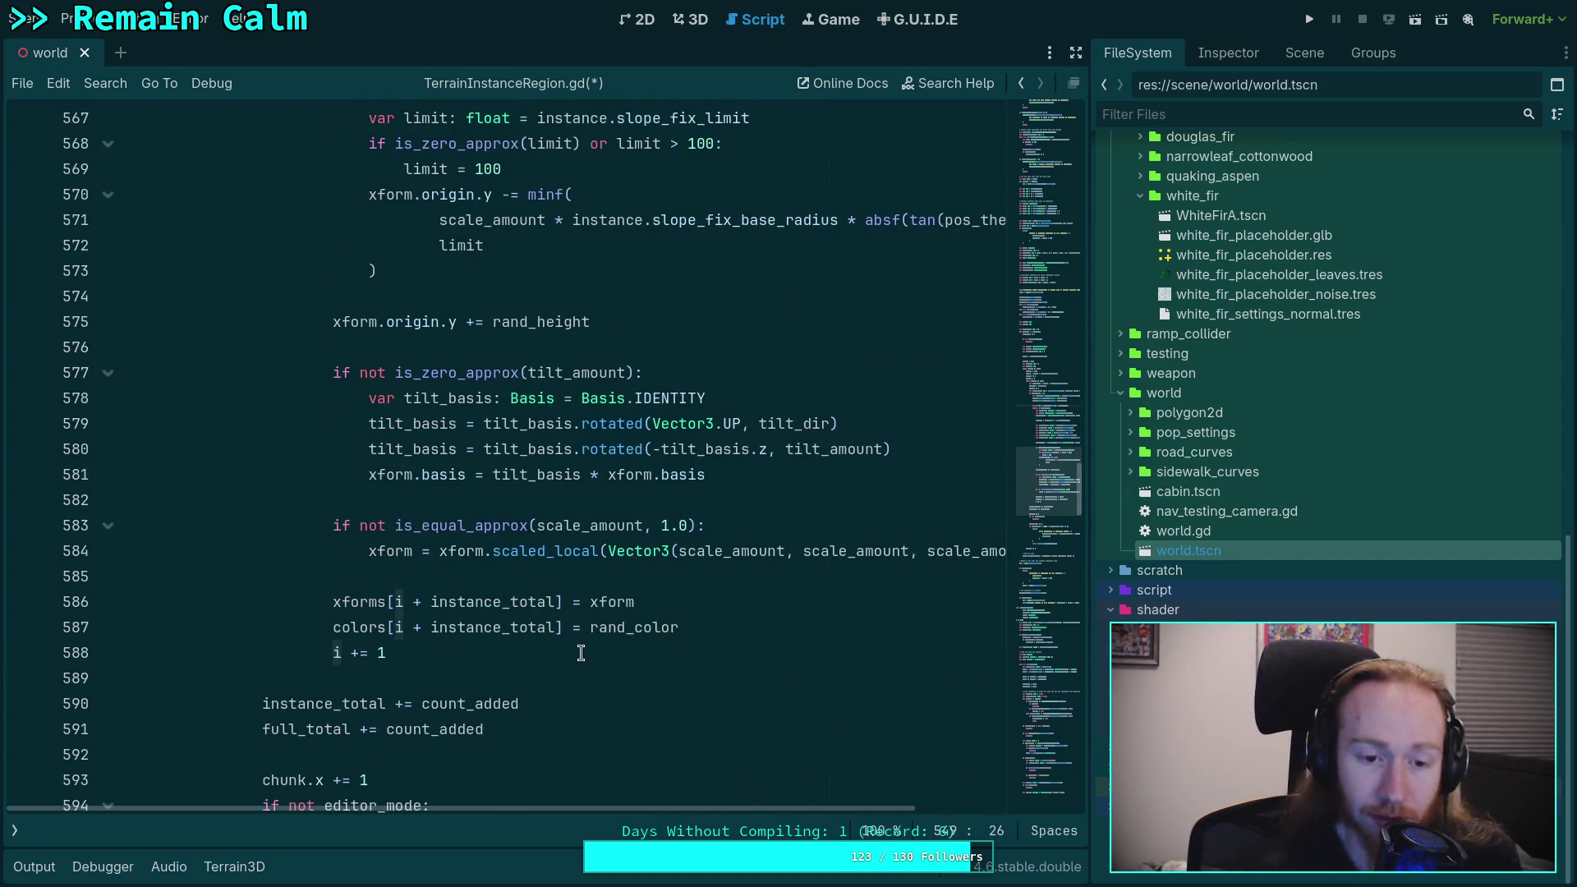
Step: Jump to the declaration of i and start a var k counter line below it
{"action": "left_click", "coordinate": [399, 603], "text": "ctrl"}
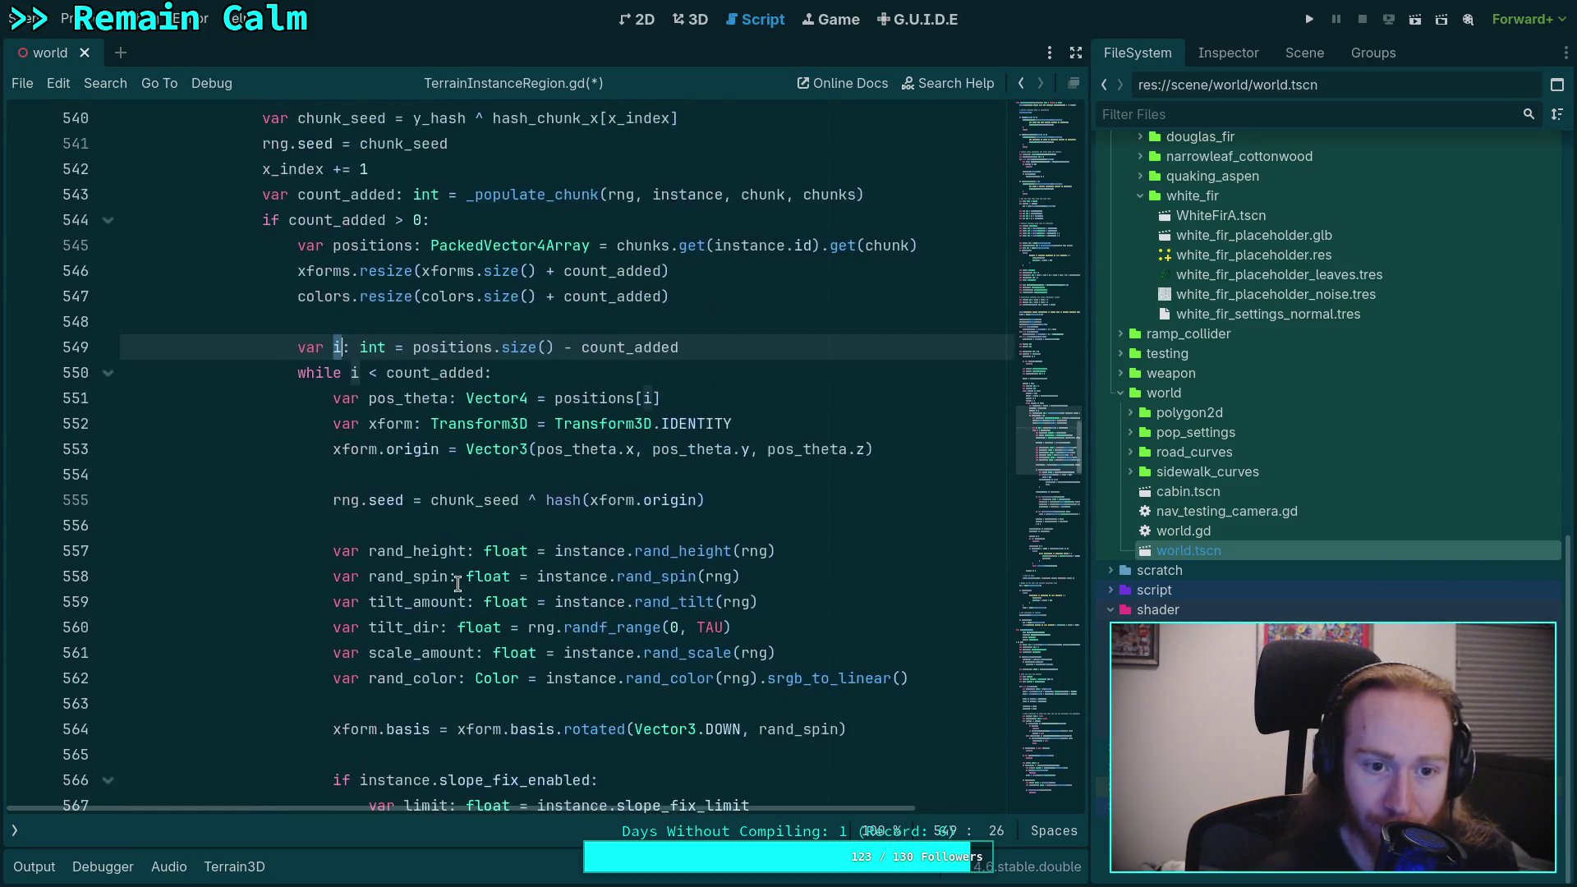
{"action": "left_click", "coordinate": [752, 354]}
{"action": "key", "text": "Return"}
{"action": "type", "text": "var k: i"}
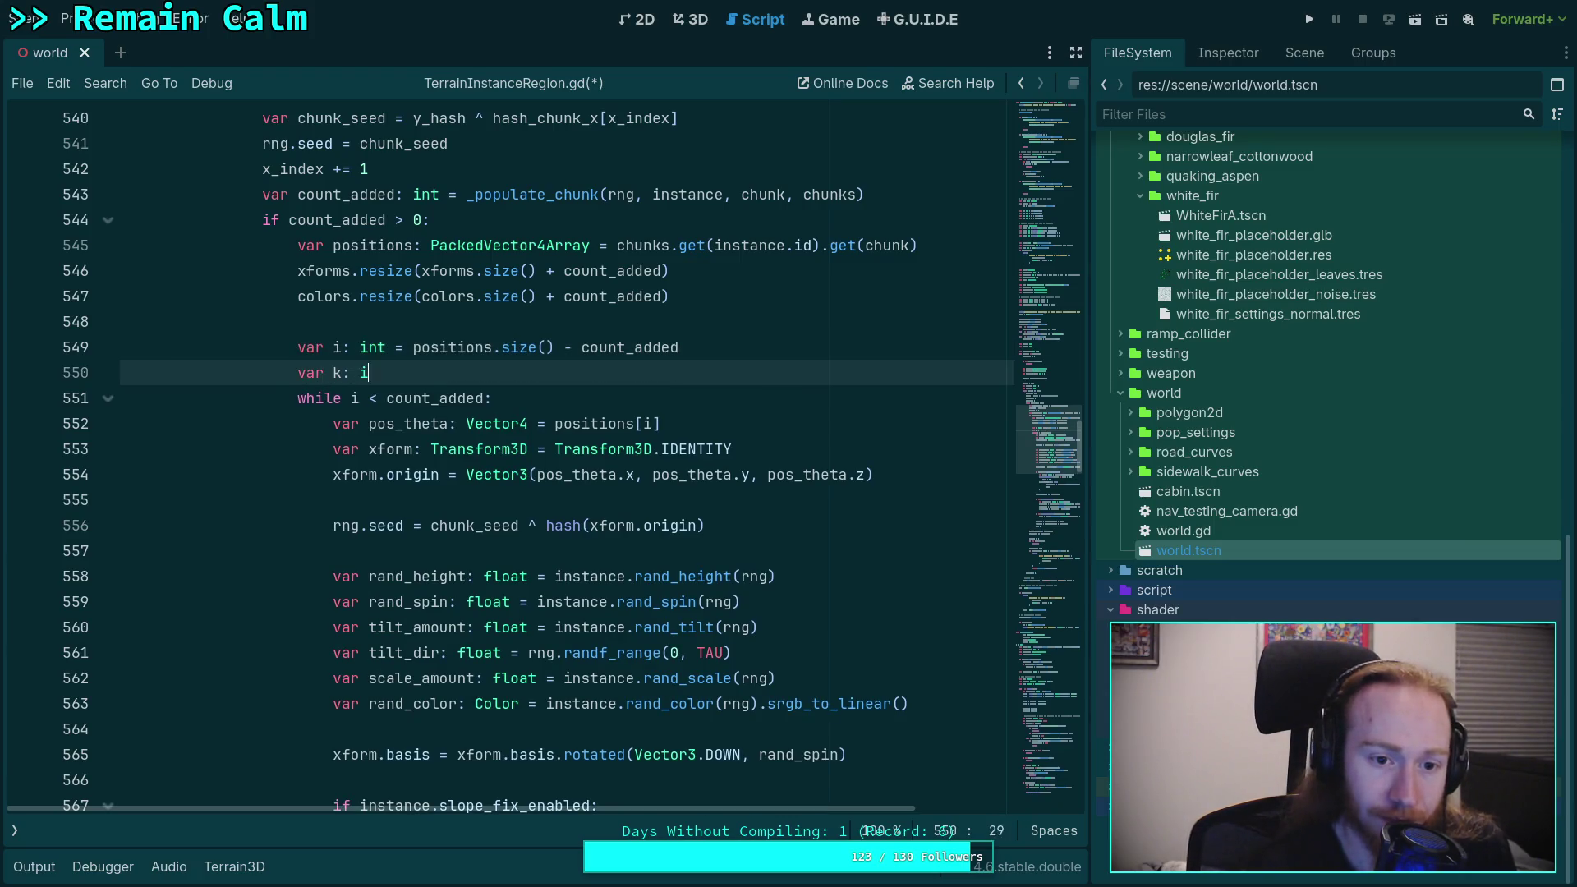
{"action": "type", "text": "nt = 0"}
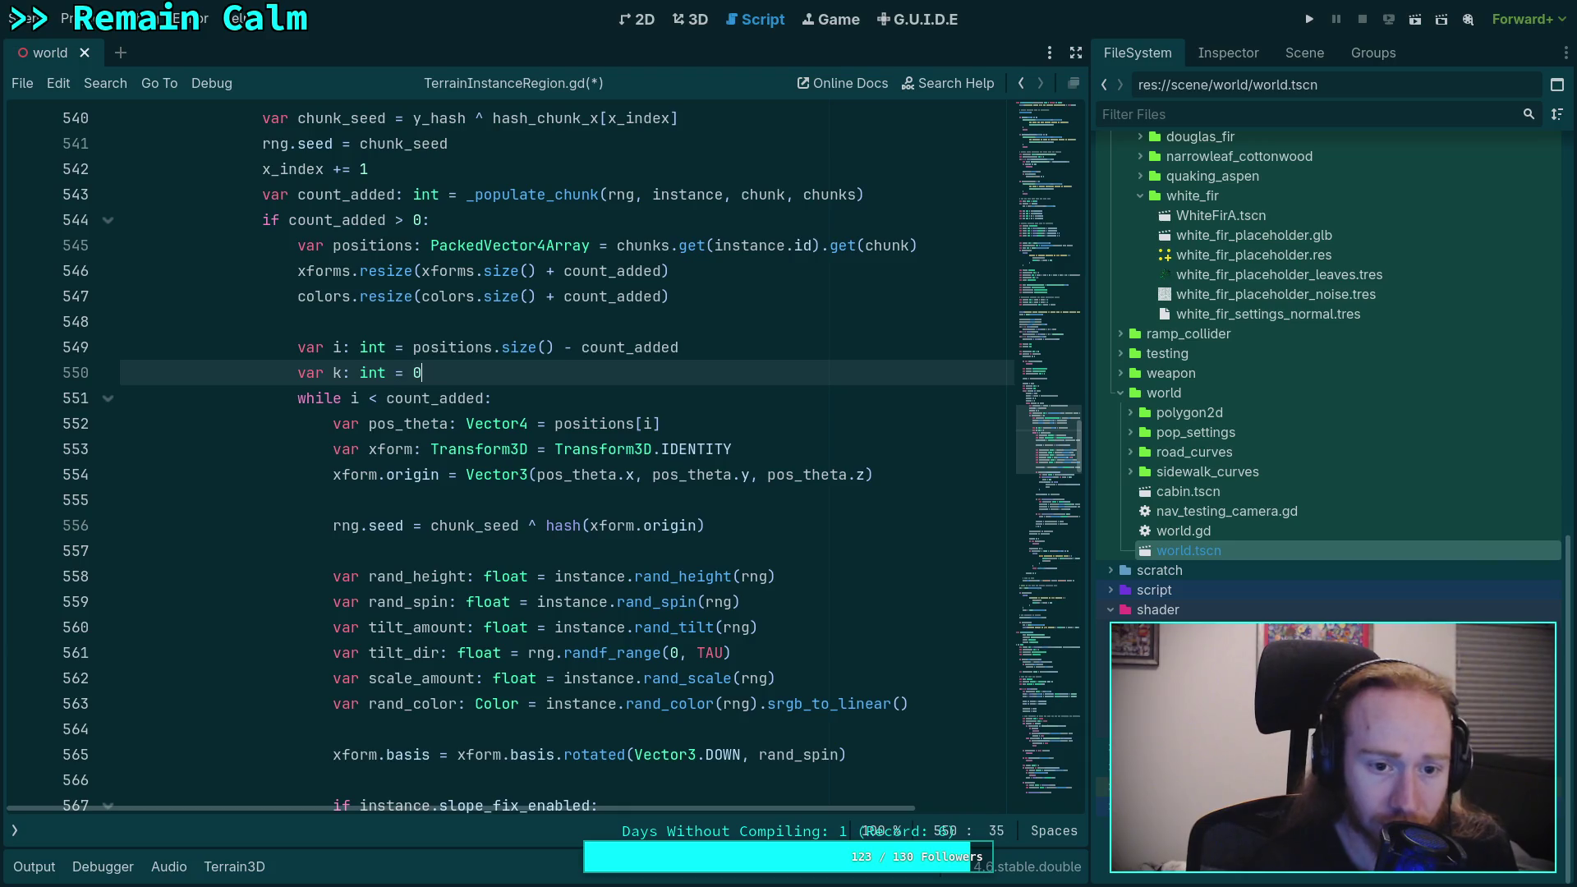
{"action": "double_click", "coordinate": [337, 349]}
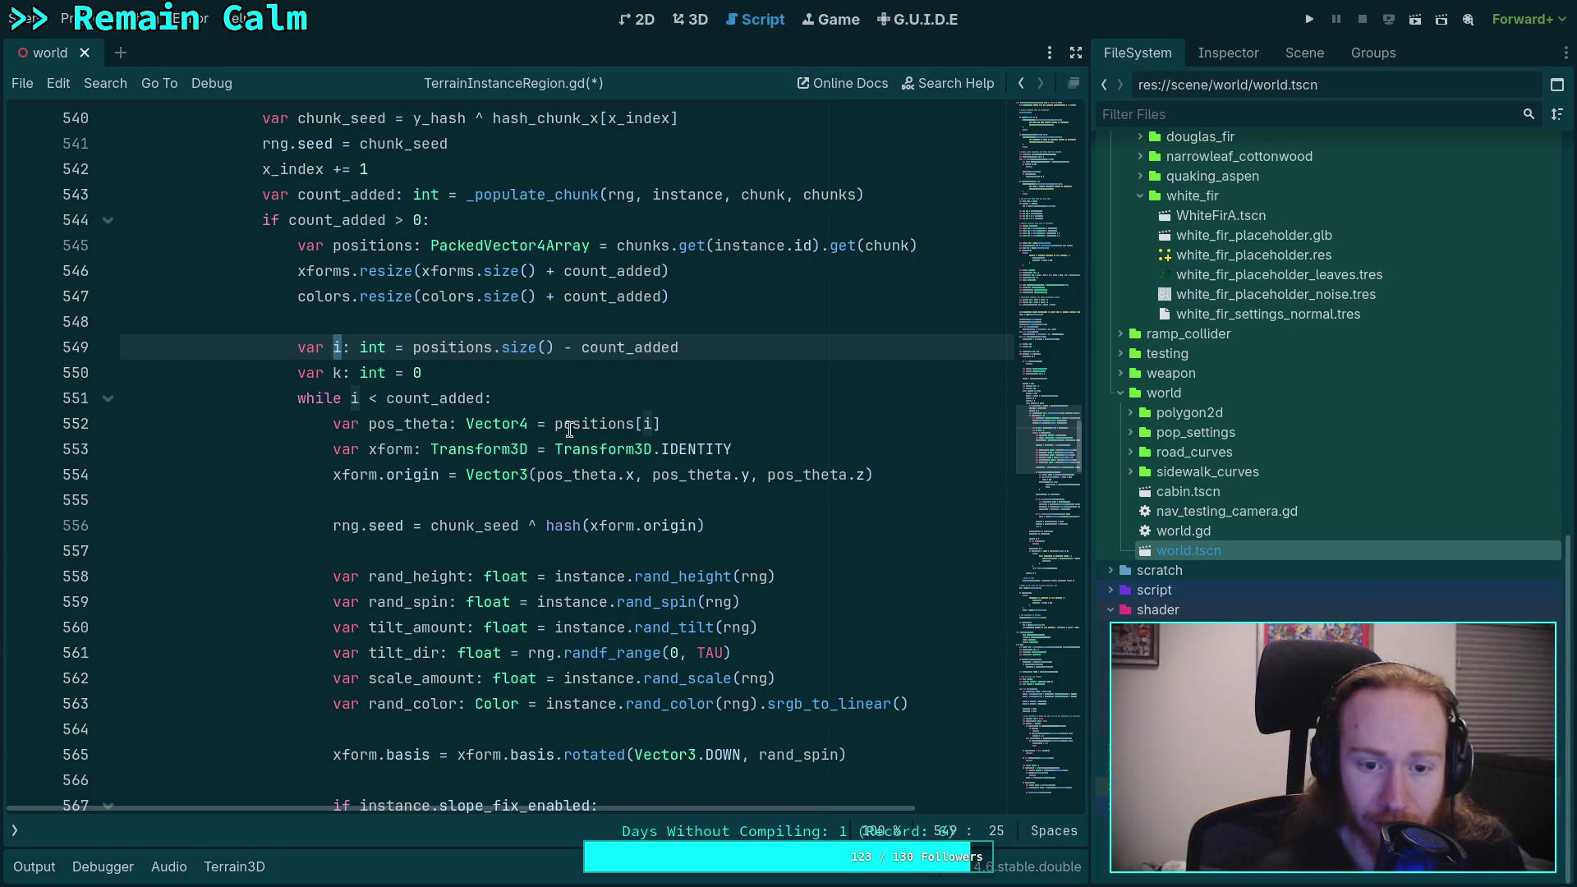
Step: Delete the var k line and initialize i to 0 instead of positions.size() - count_added
{"action": "mouse_move", "coordinate": [612, 454]}
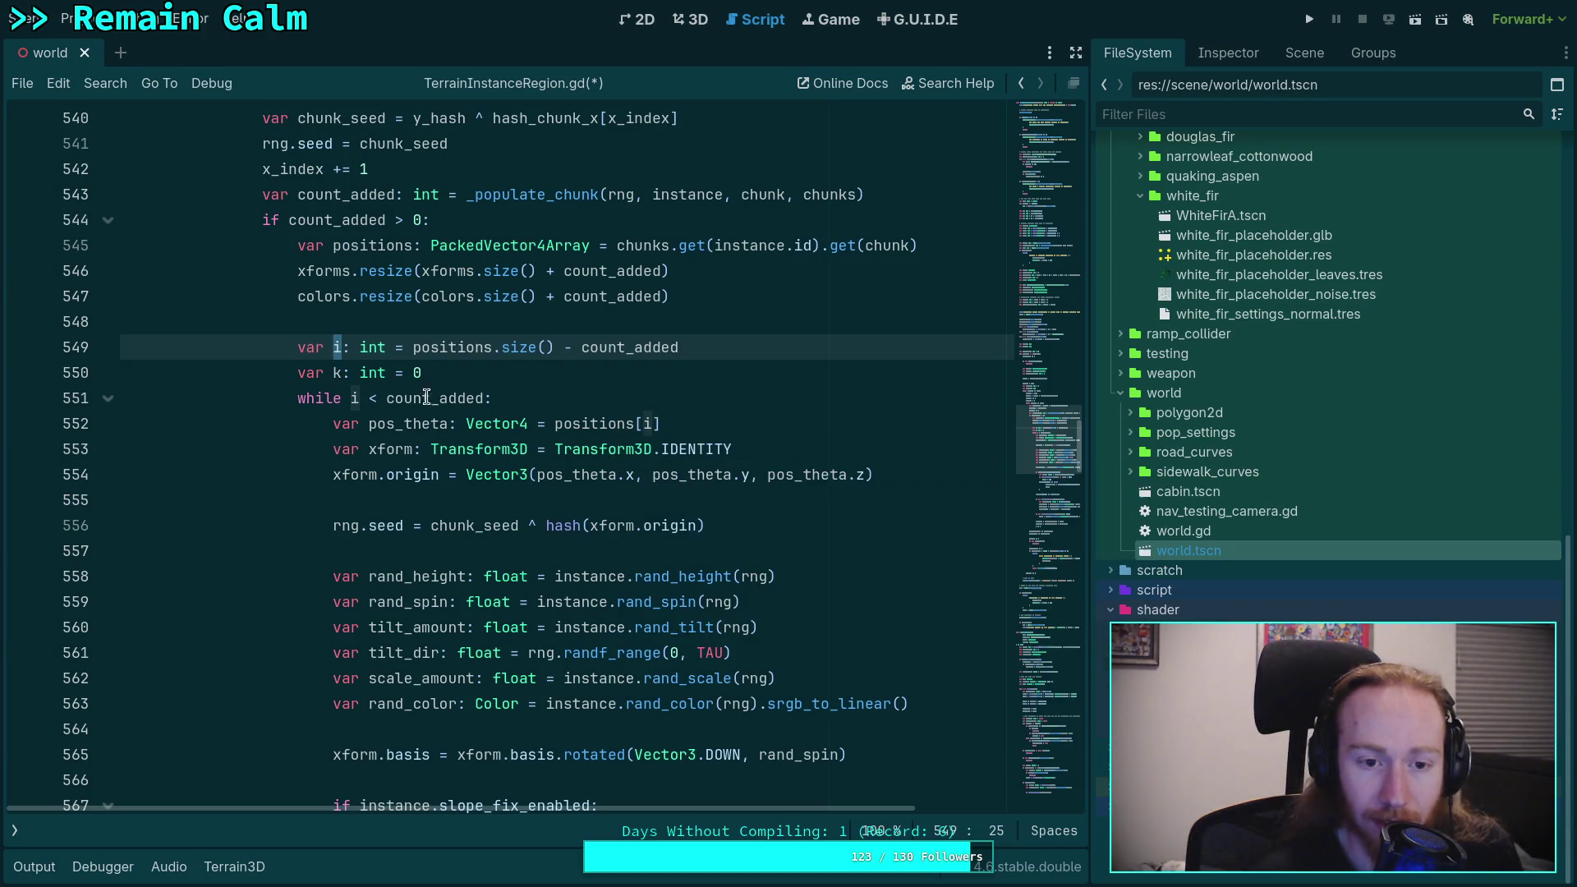
{"action": "mouse_move", "coordinate": [424, 402]}
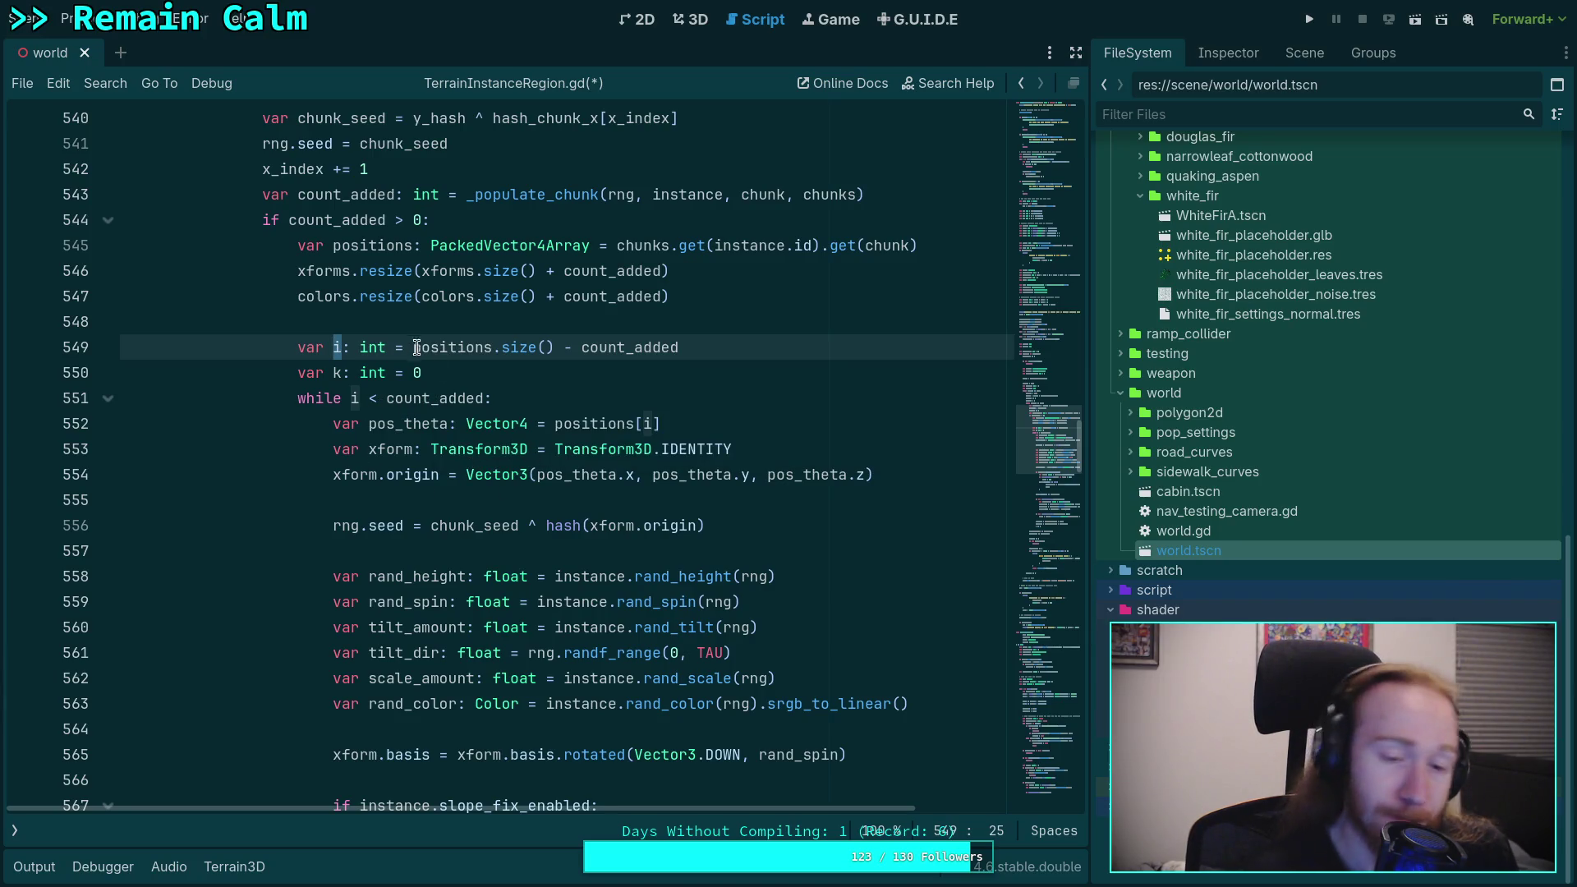
{"action": "left_click", "coordinate": [734, 359]}
{"action": "key", "text": "shift+Up"}
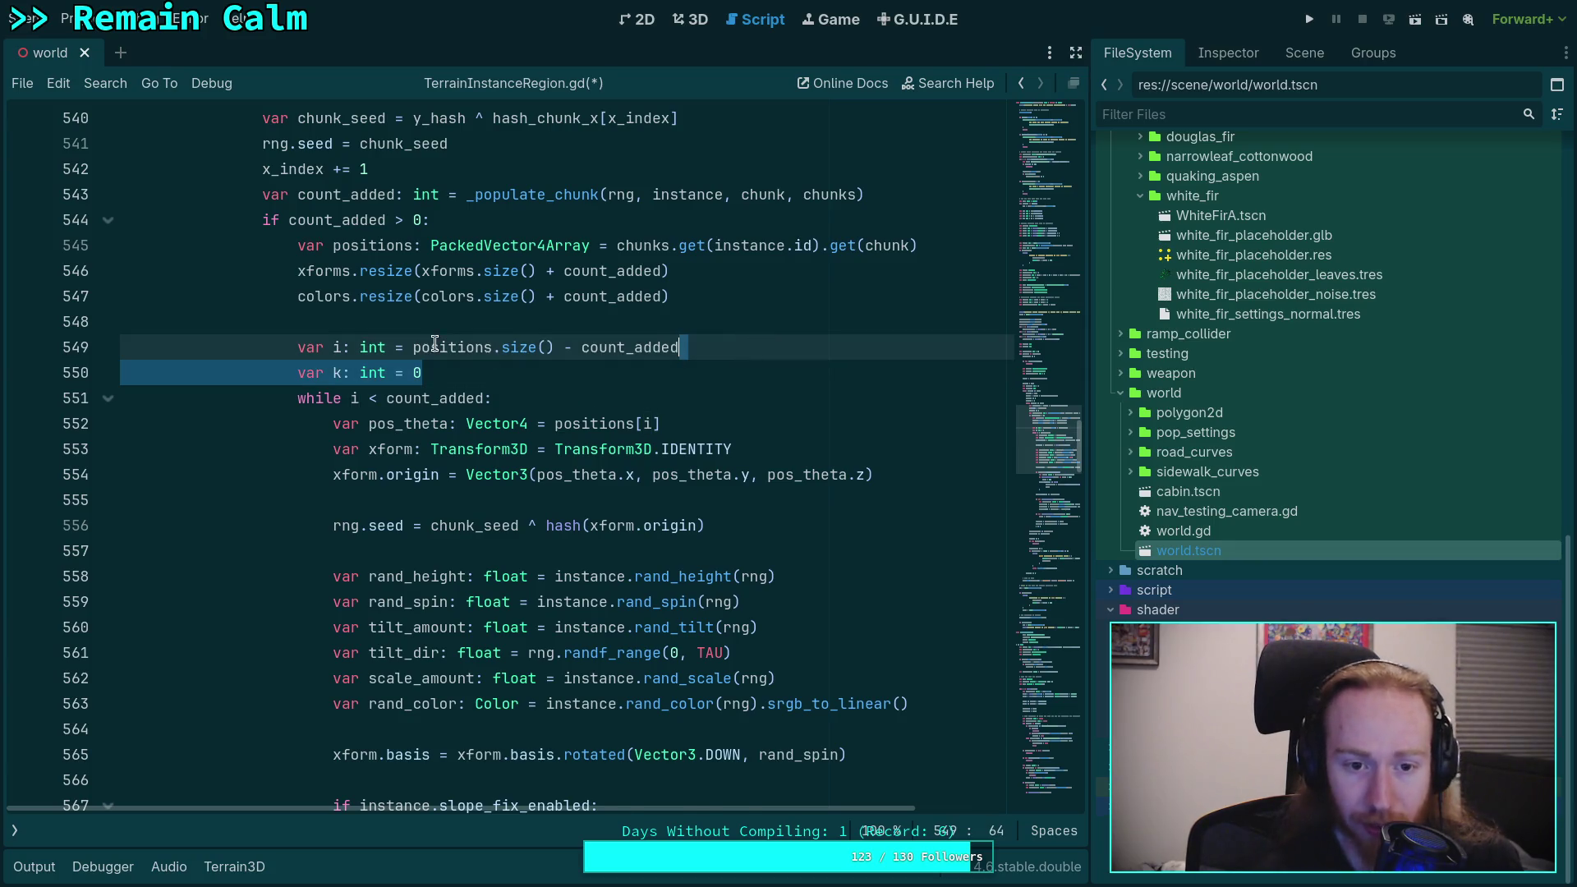
{"action": "key", "text": "BackSpace"}
{"action": "left_click_drag", "start_coordinate": [413, 347], "coordinate": [693, 337]}
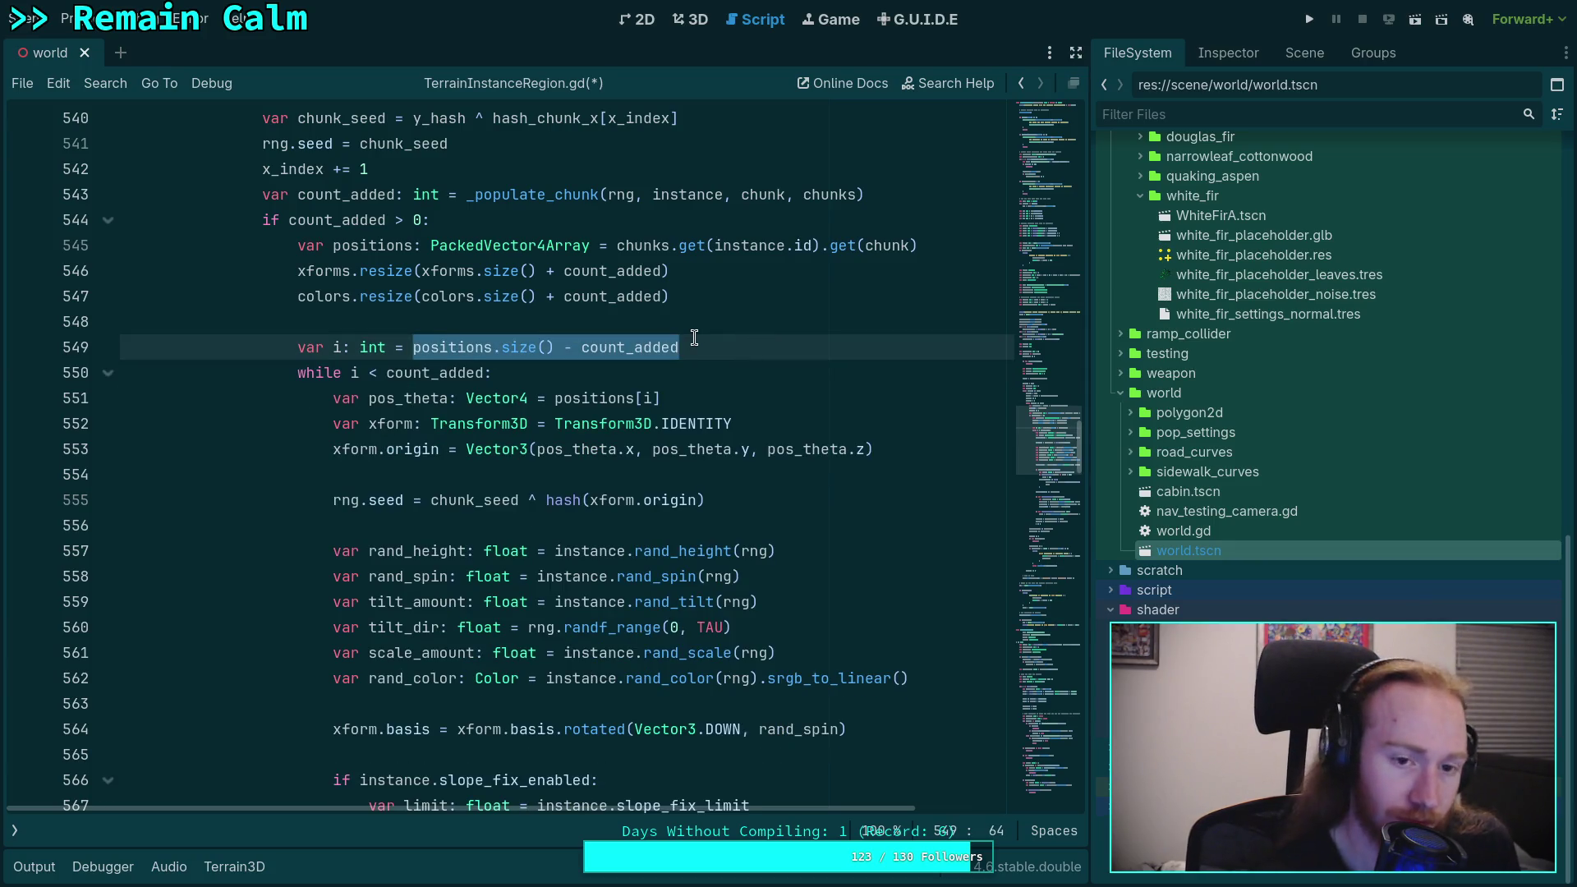
{"action": "type", "text": "0"}
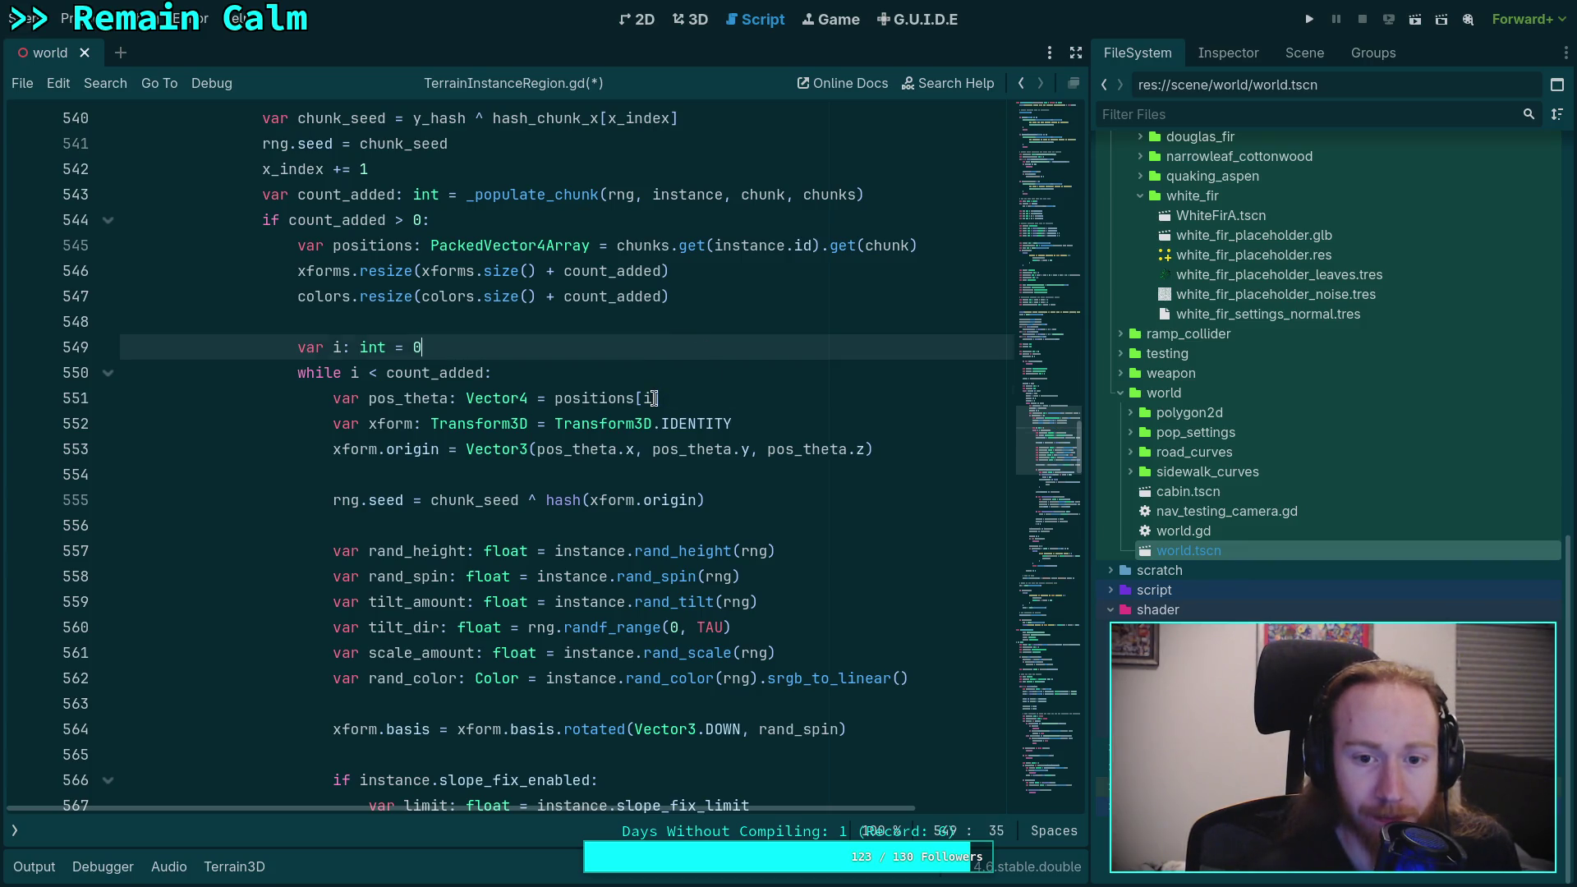
{"action": "left_click", "coordinate": [654, 399]}
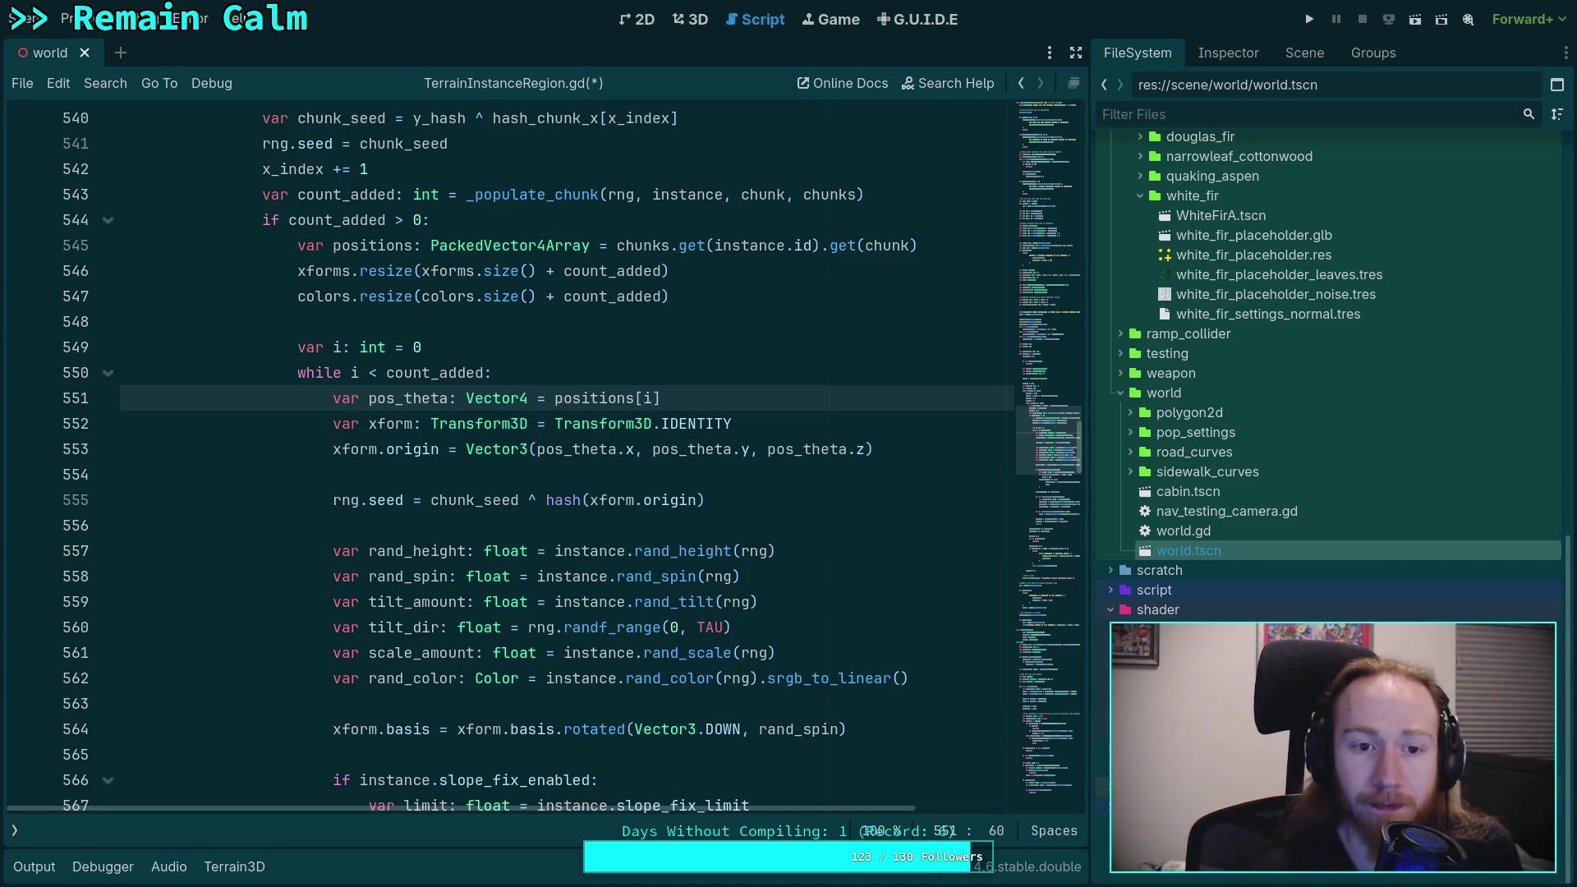
{"action": "scroll", "coordinate": [500, 404], "scroll_direction": "up", "scroll_amount": 1}
{"action": "left_click", "coordinate": [500, 402]}
Step: Declare var first: int = positions.size() - count_added above the i declaration
{"action": "key", "text": "Return"}
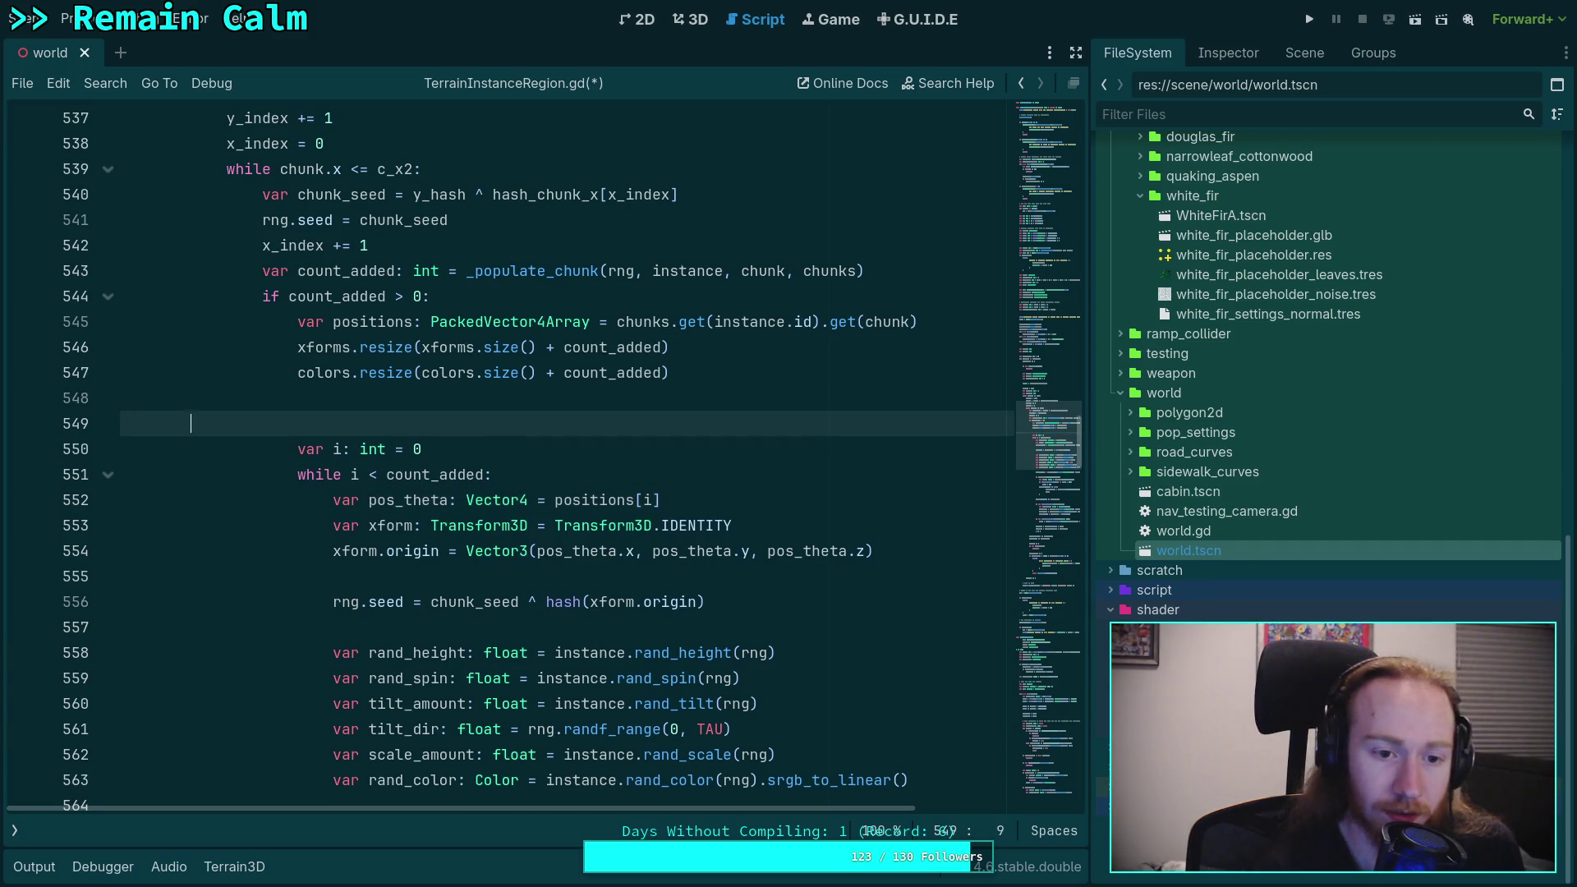
{"action": "type", "text": "vart"}
{"action": "key", "text": "BackSpace"}
{"action": "key", "text": "BackSpace"}
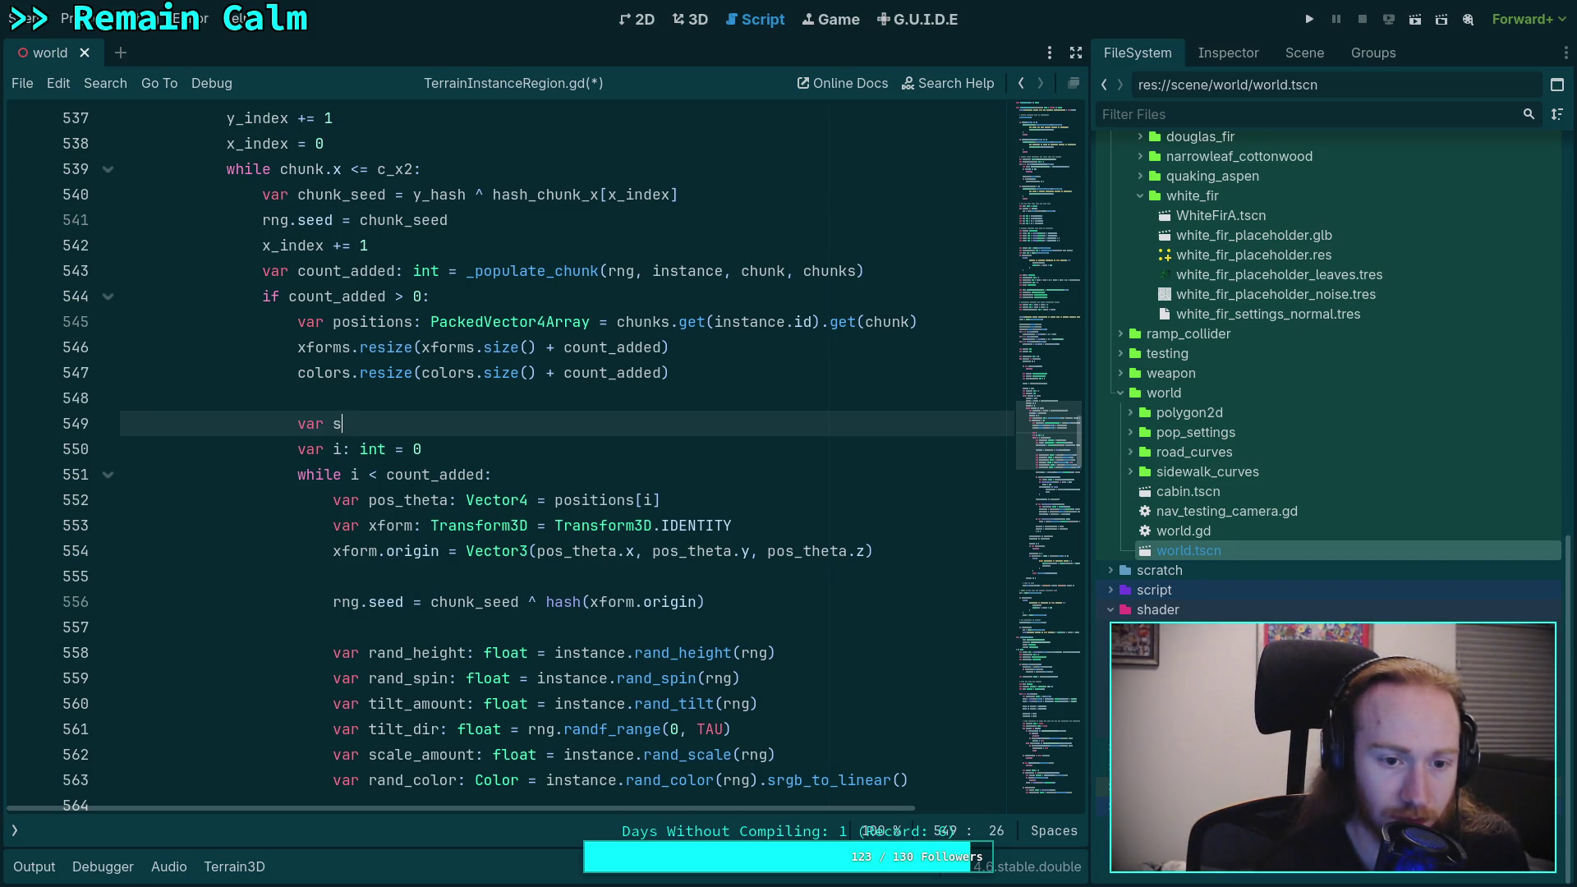
{"action": "type", "text": "irst: int = "}
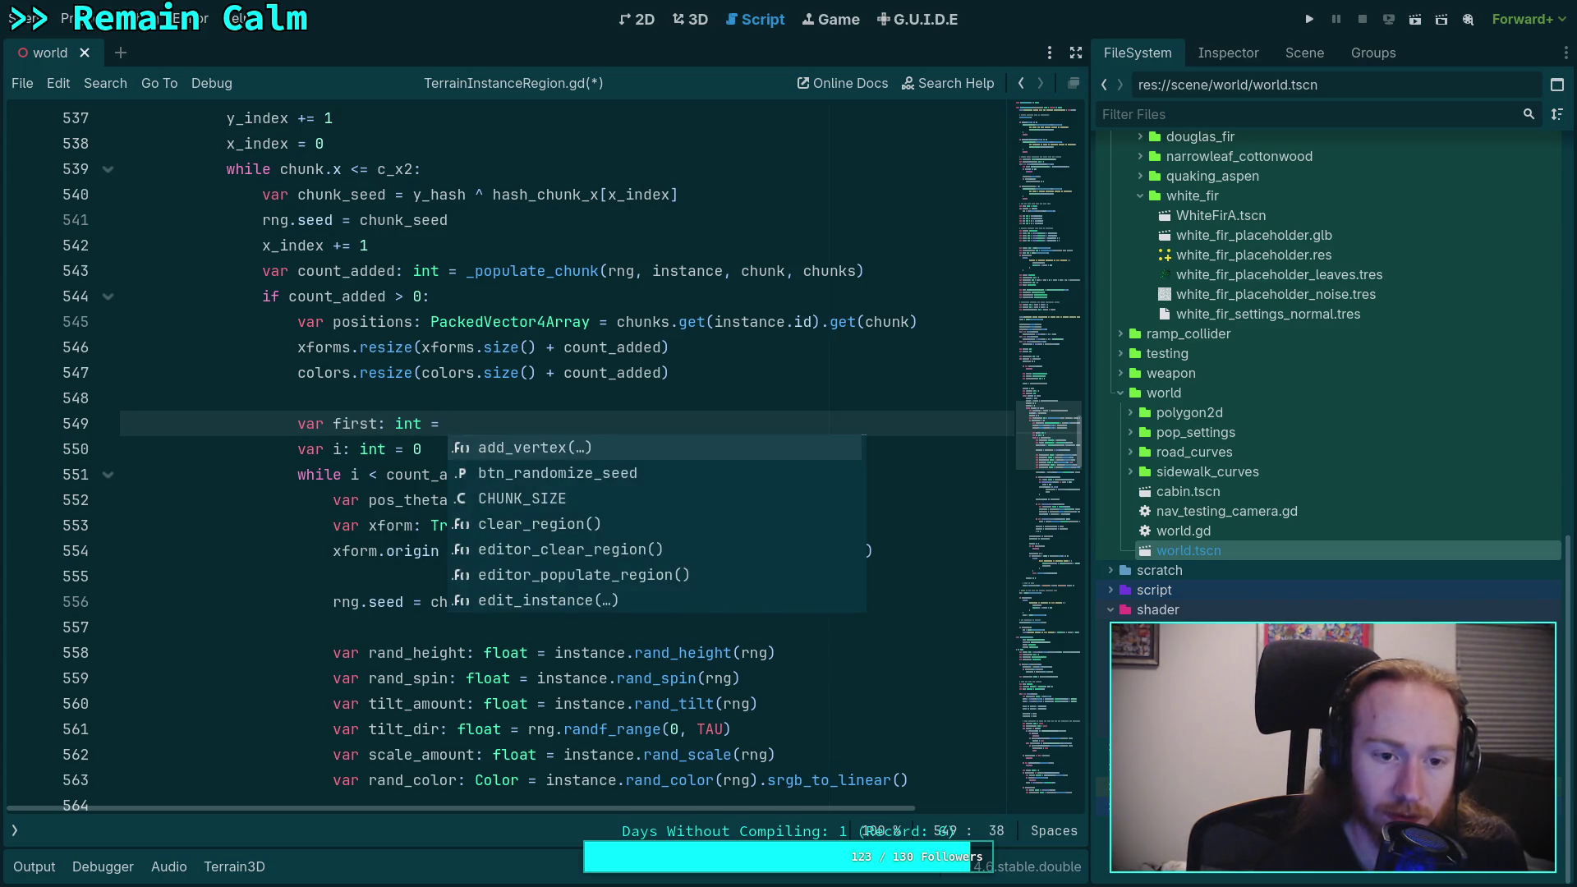
{"action": "type", "text": "positions.z"}
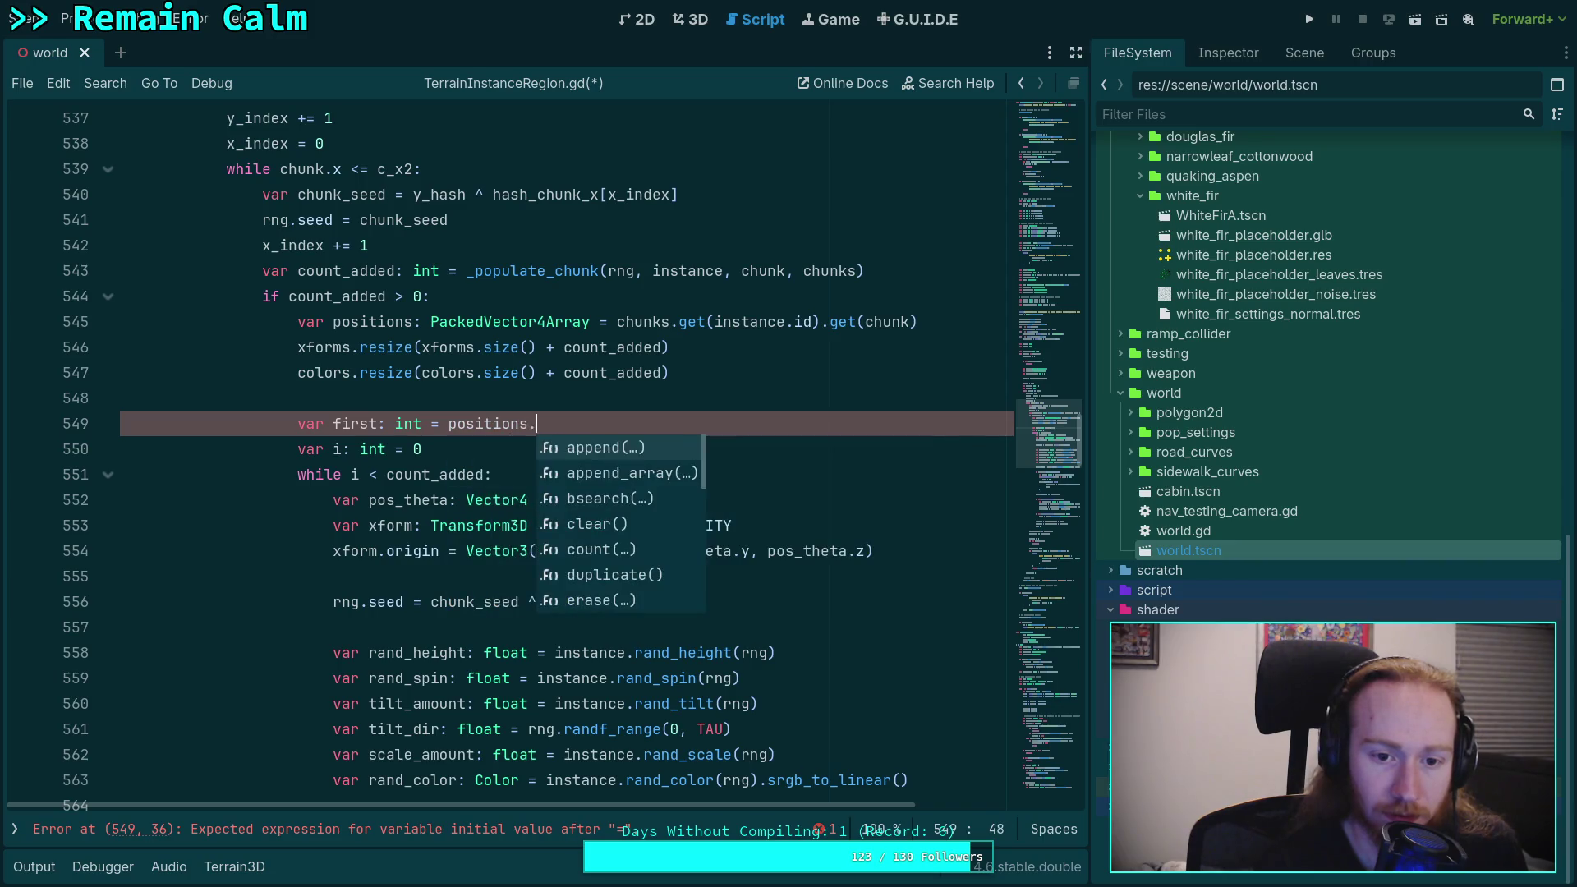
{"action": "key", "text": "BackSpace"}
{"action": "type", "text": "size() - coun"}
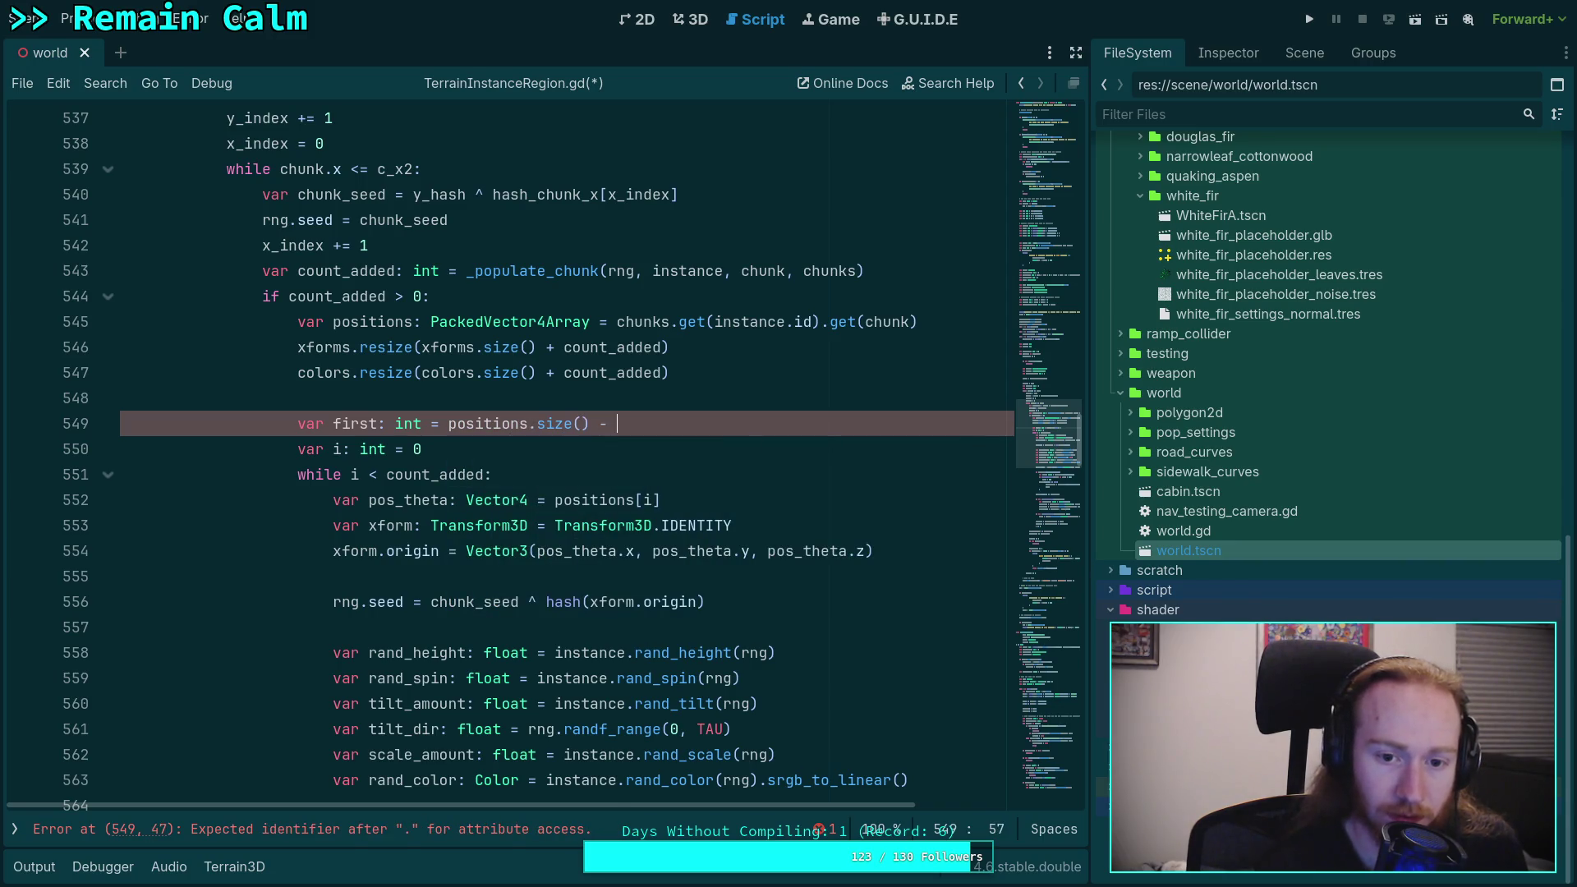
{"action": "key", "text": "Return"}
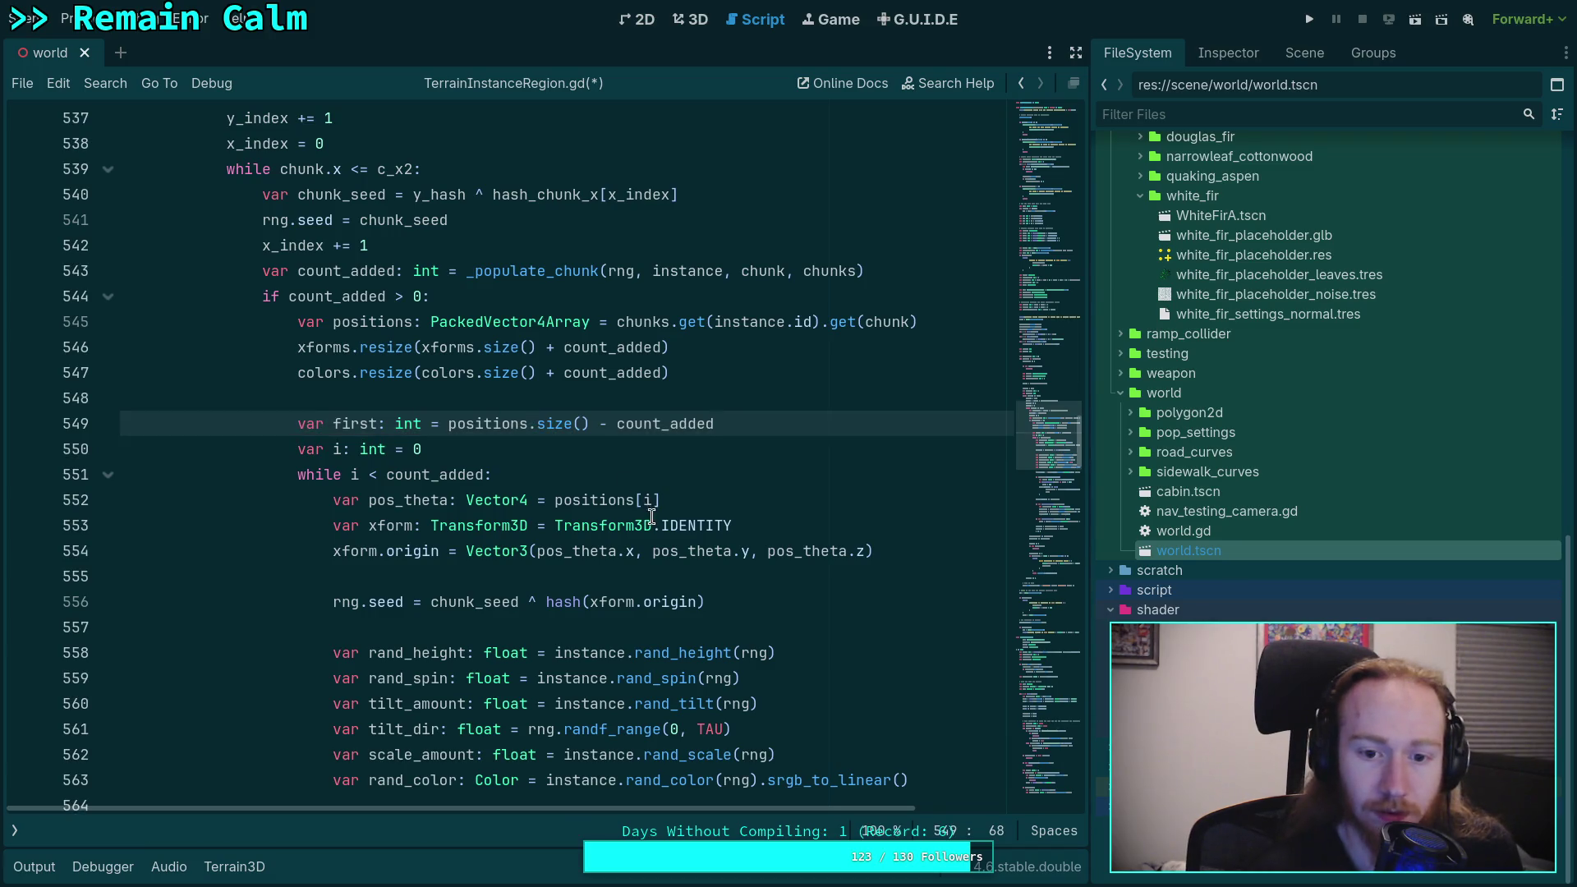
Step: Change the loop's positions[i] index to positions[first + i]
{"action": "left_click", "coordinate": [644, 503]}
{"action": "type", "text": "first "}
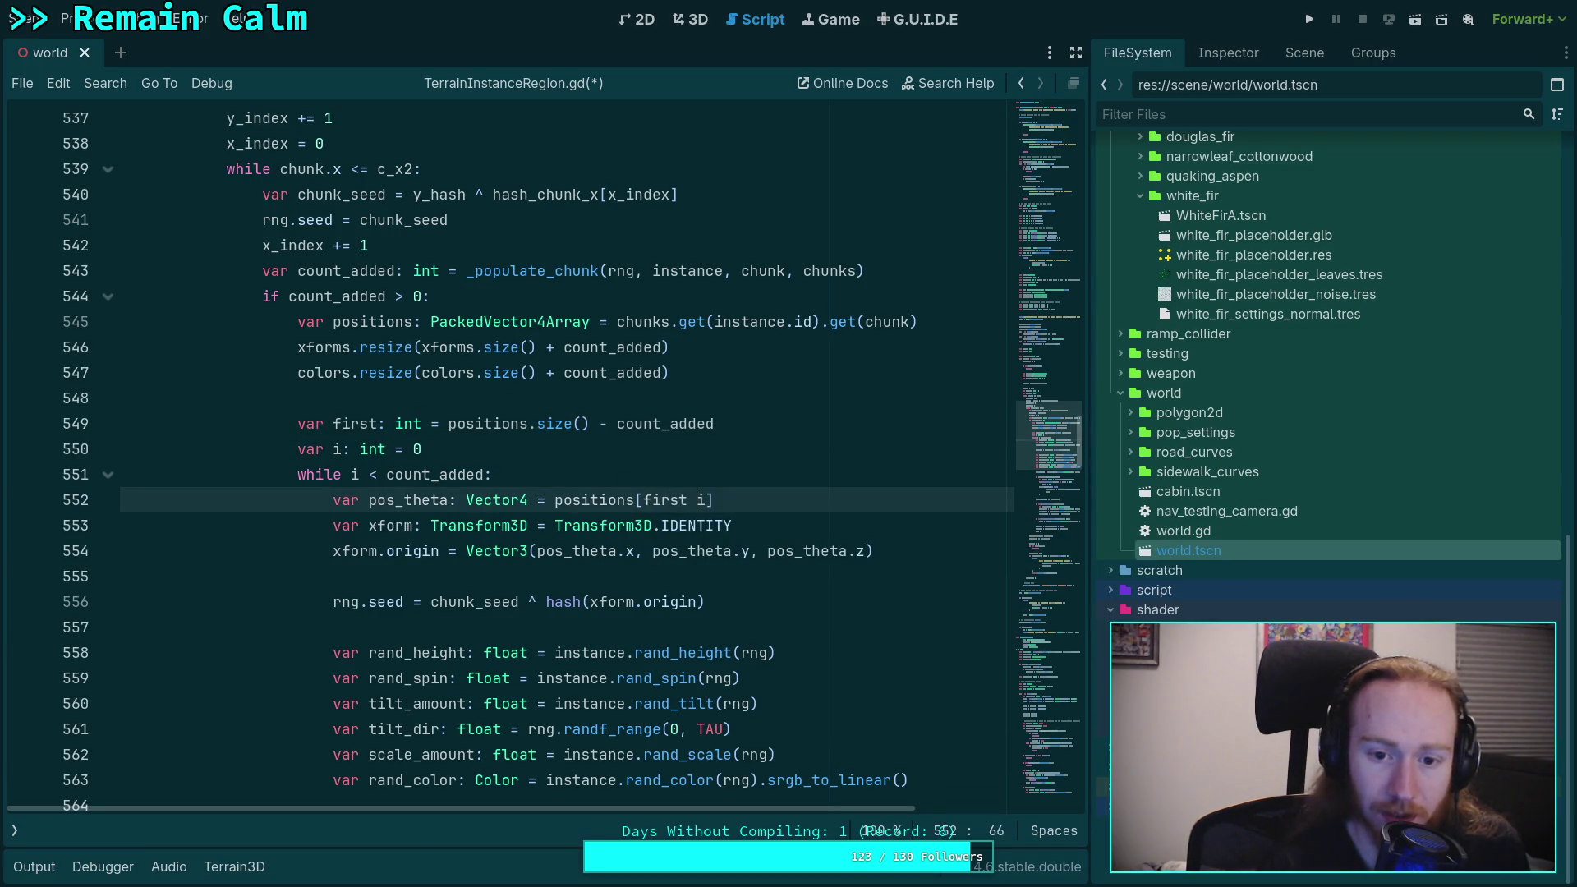
{"action": "type", "text": "+"}
{"action": "left_click", "coordinate": [595, 424]}
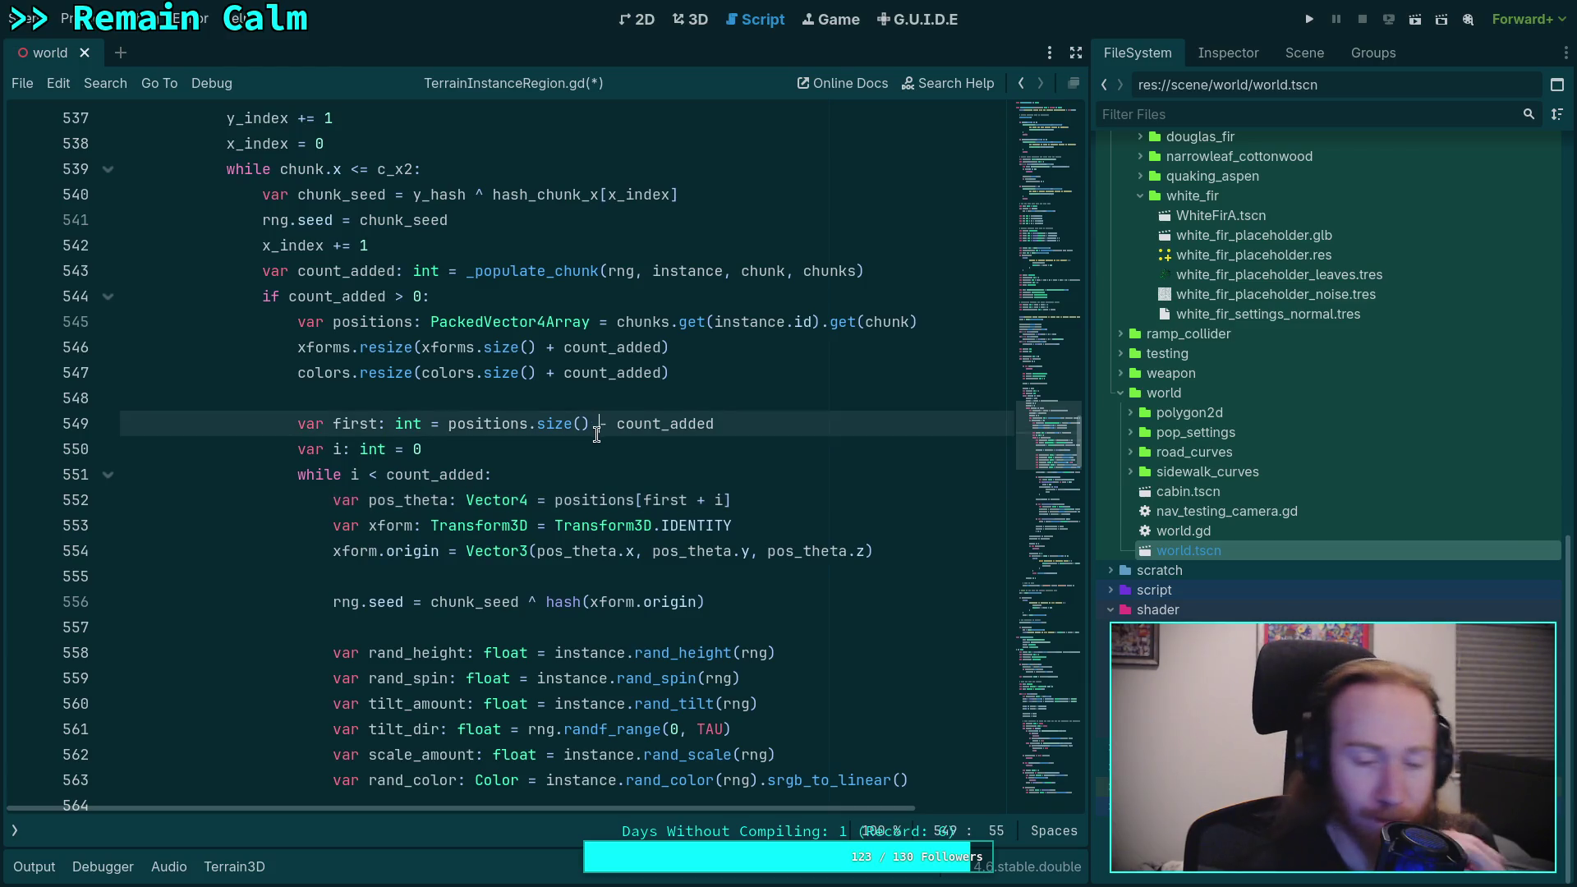
{"action": "left_click", "coordinate": [386, 474]}
{"action": "scroll", "coordinate": [688, 493], "scroll_direction": "down", "scroll_amount": 7}
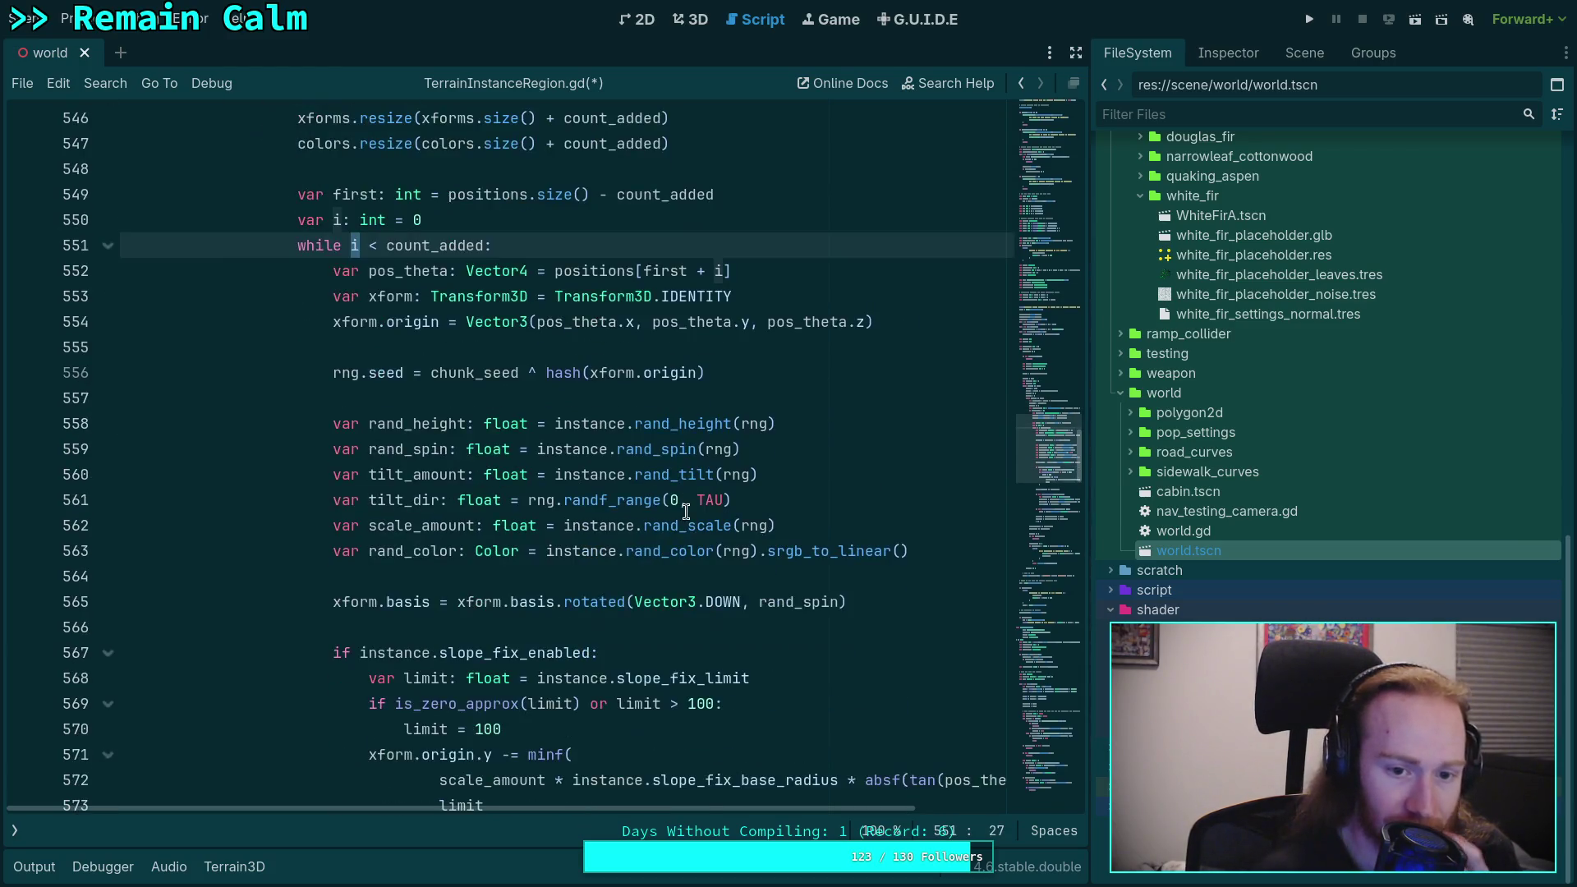
Step: Review the edited chunk loop and save TerrainInstanceRegion.gd with Ctrl+S
{"action": "scroll", "coordinate": [688, 501], "scroll_direction": "down", "scroll_amount": 6}
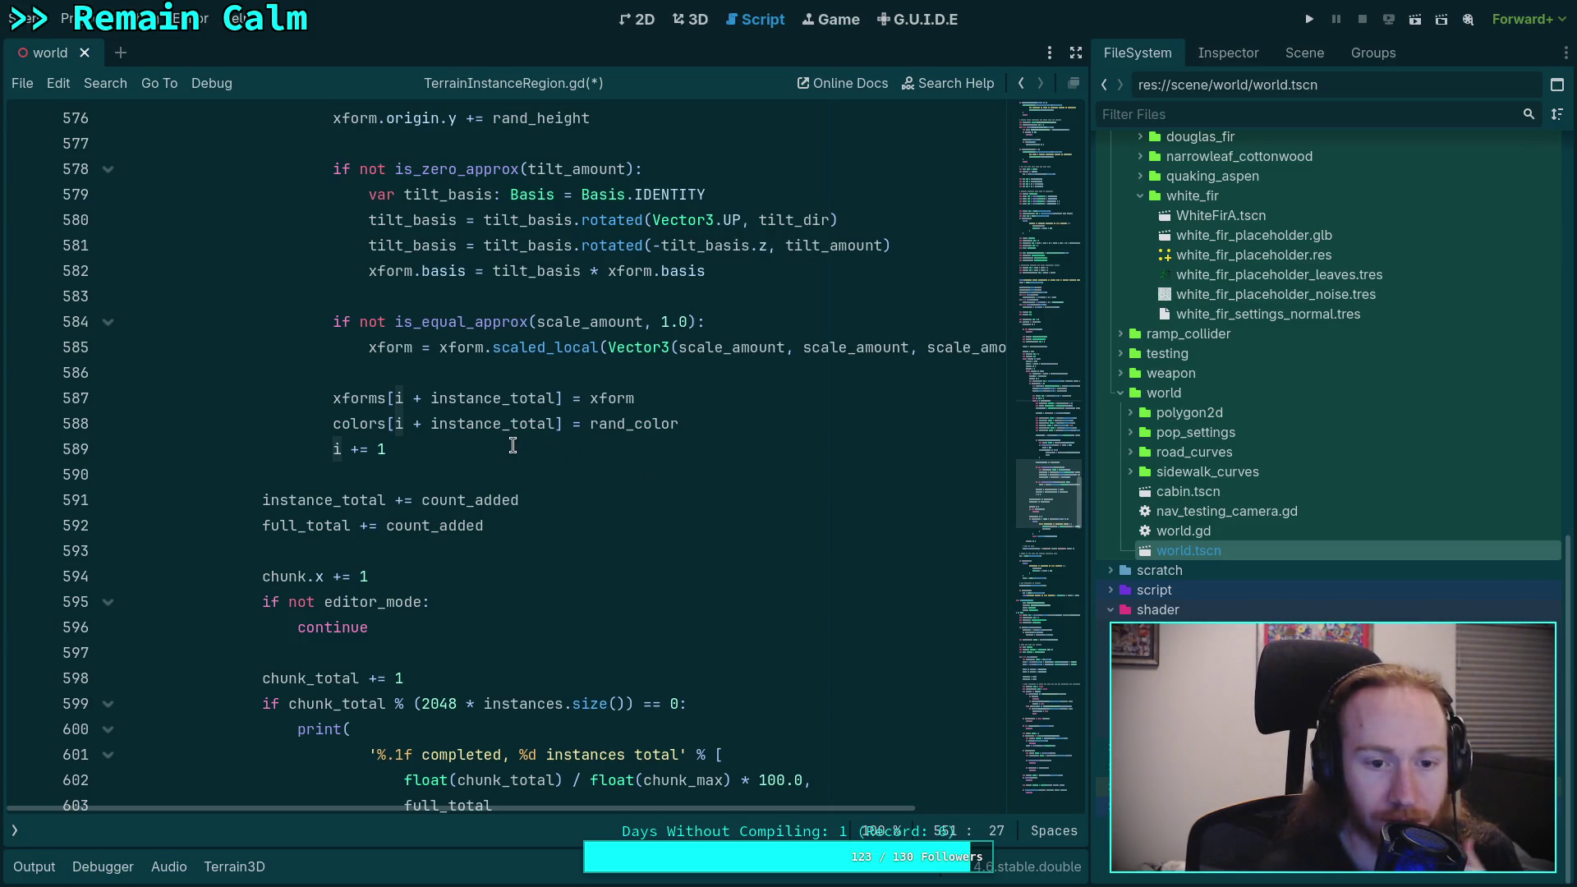
{"action": "scroll", "coordinate": [512, 446], "scroll_direction": "down", "scroll_amount": 3}
{"action": "scroll", "coordinate": [513, 446], "scroll_direction": "up", "scroll_amount": 4}
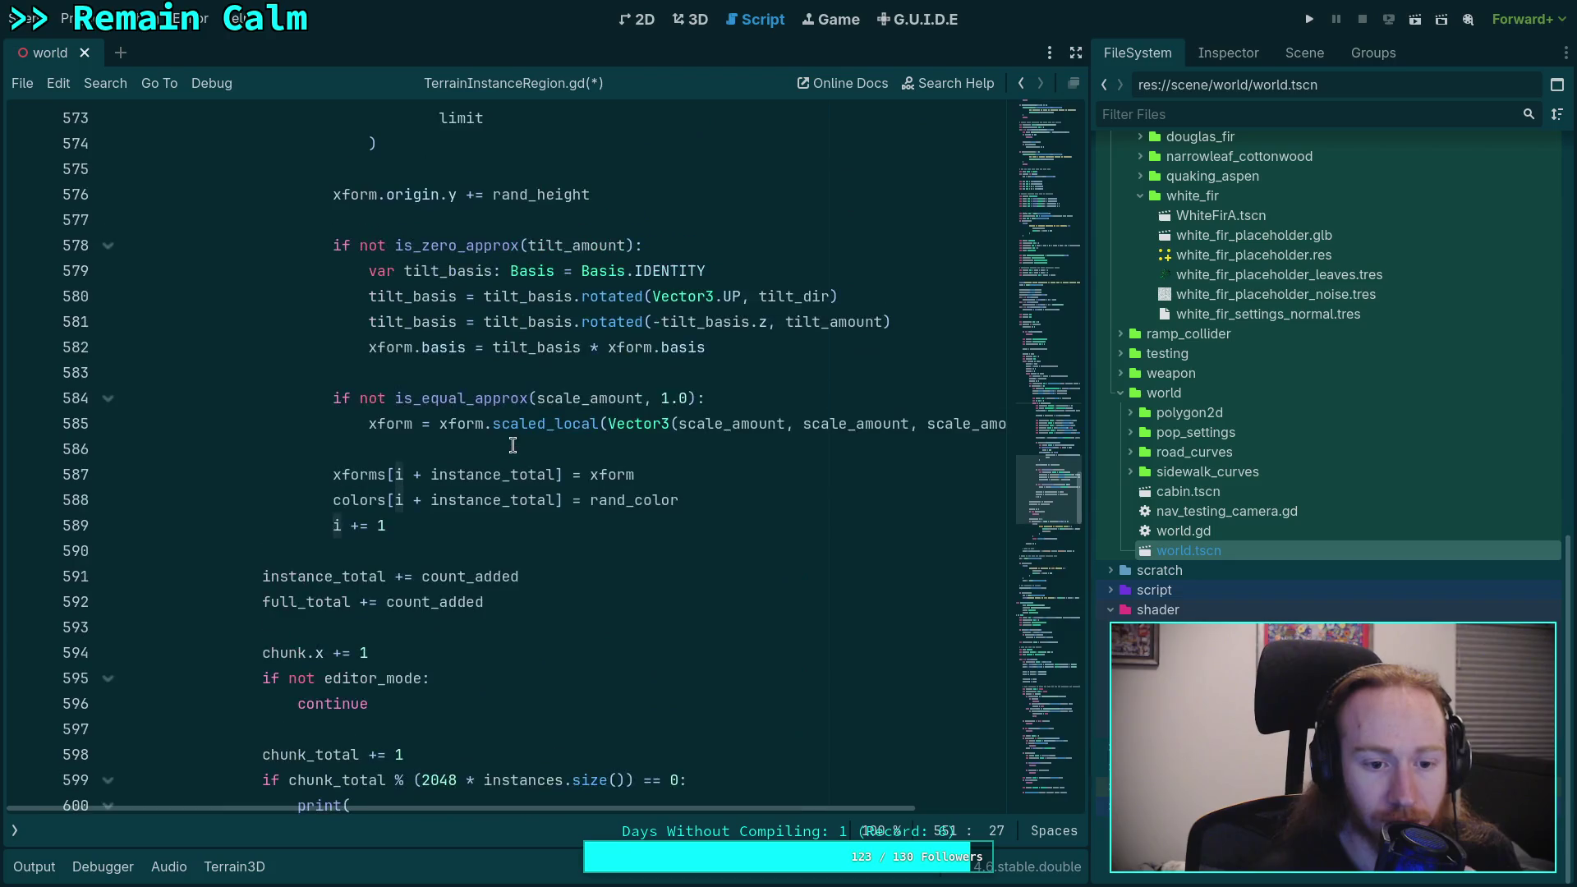
{"action": "scroll", "coordinate": [512, 446], "scroll_direction": "down", "scroll_amount": 3}
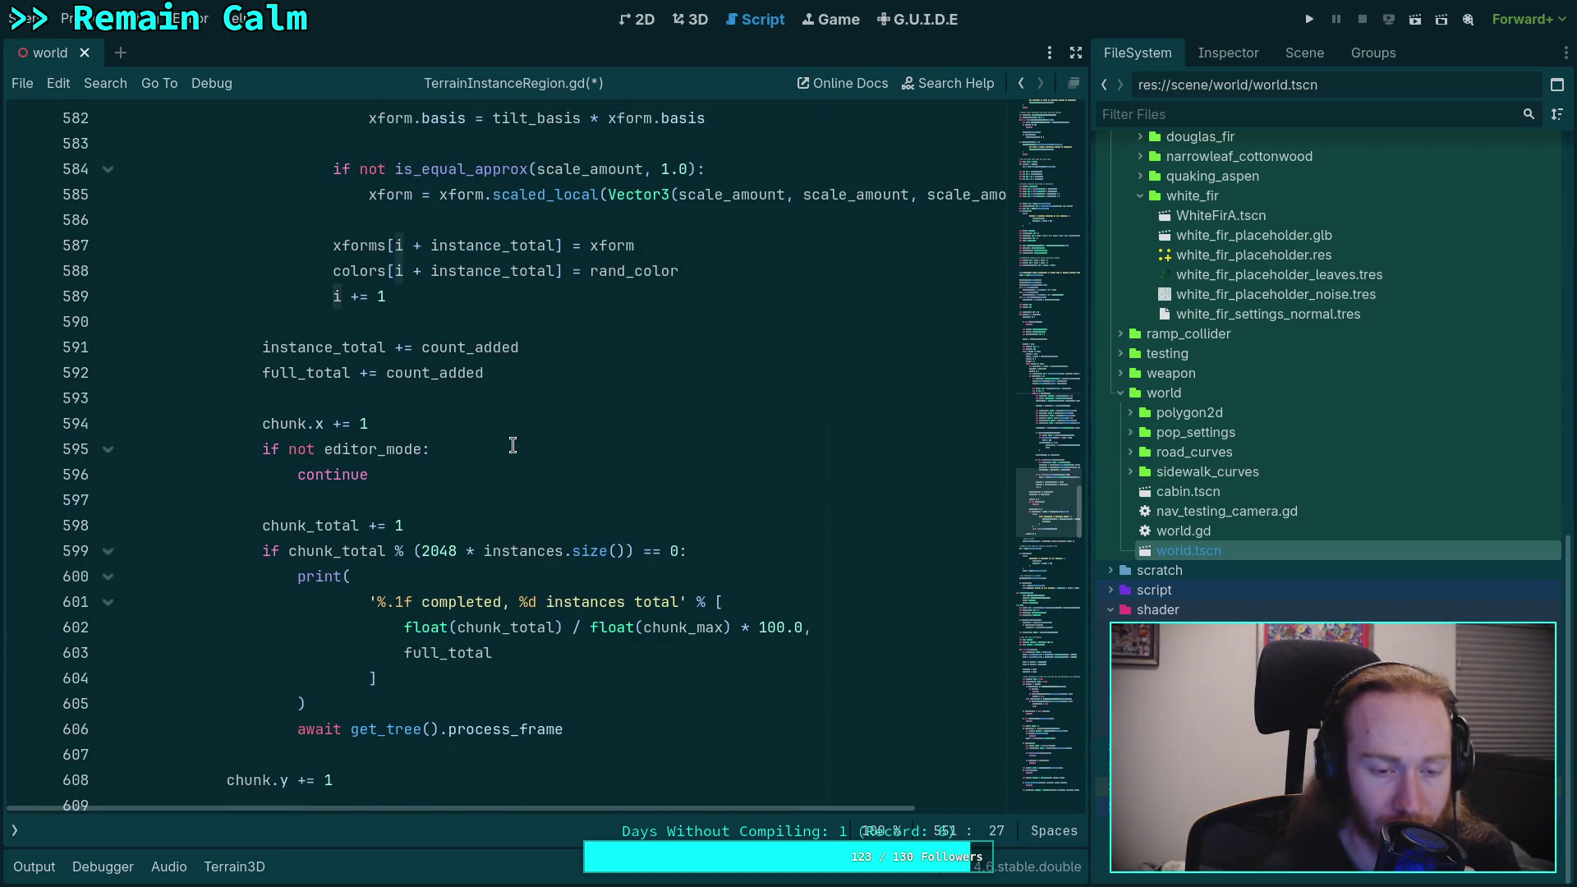
{"action": "scroll", "coordinate": [513, 445], "scroll_direction": "up", "scroll_amount": 16}
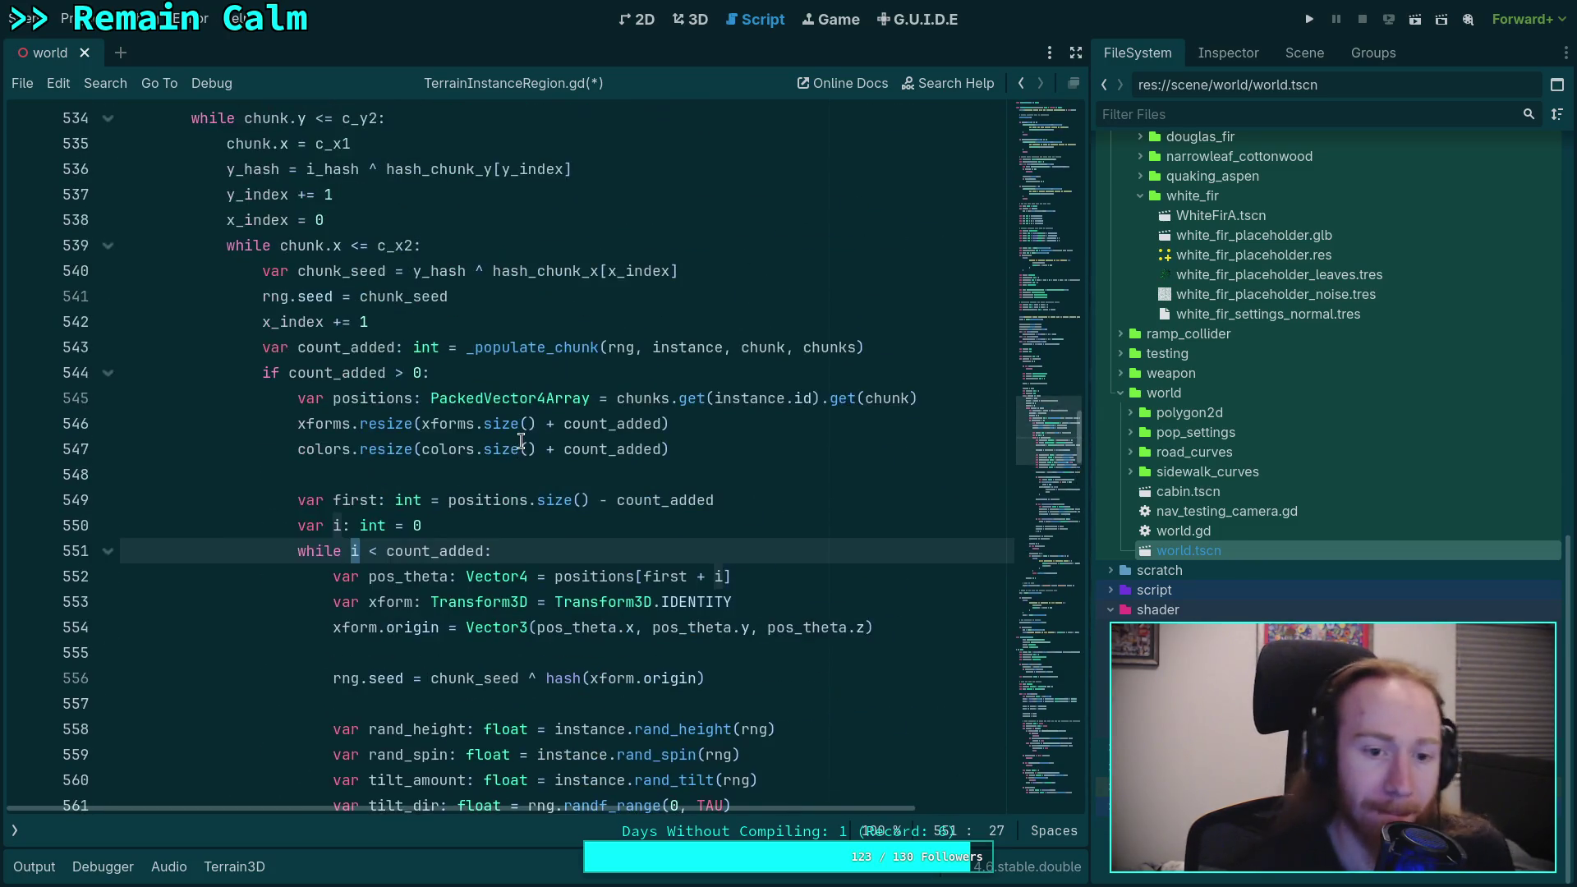
{"action": "left_click", "coordinate": [617, 500]}
{"action": "key", "text": "ctrl+s"}
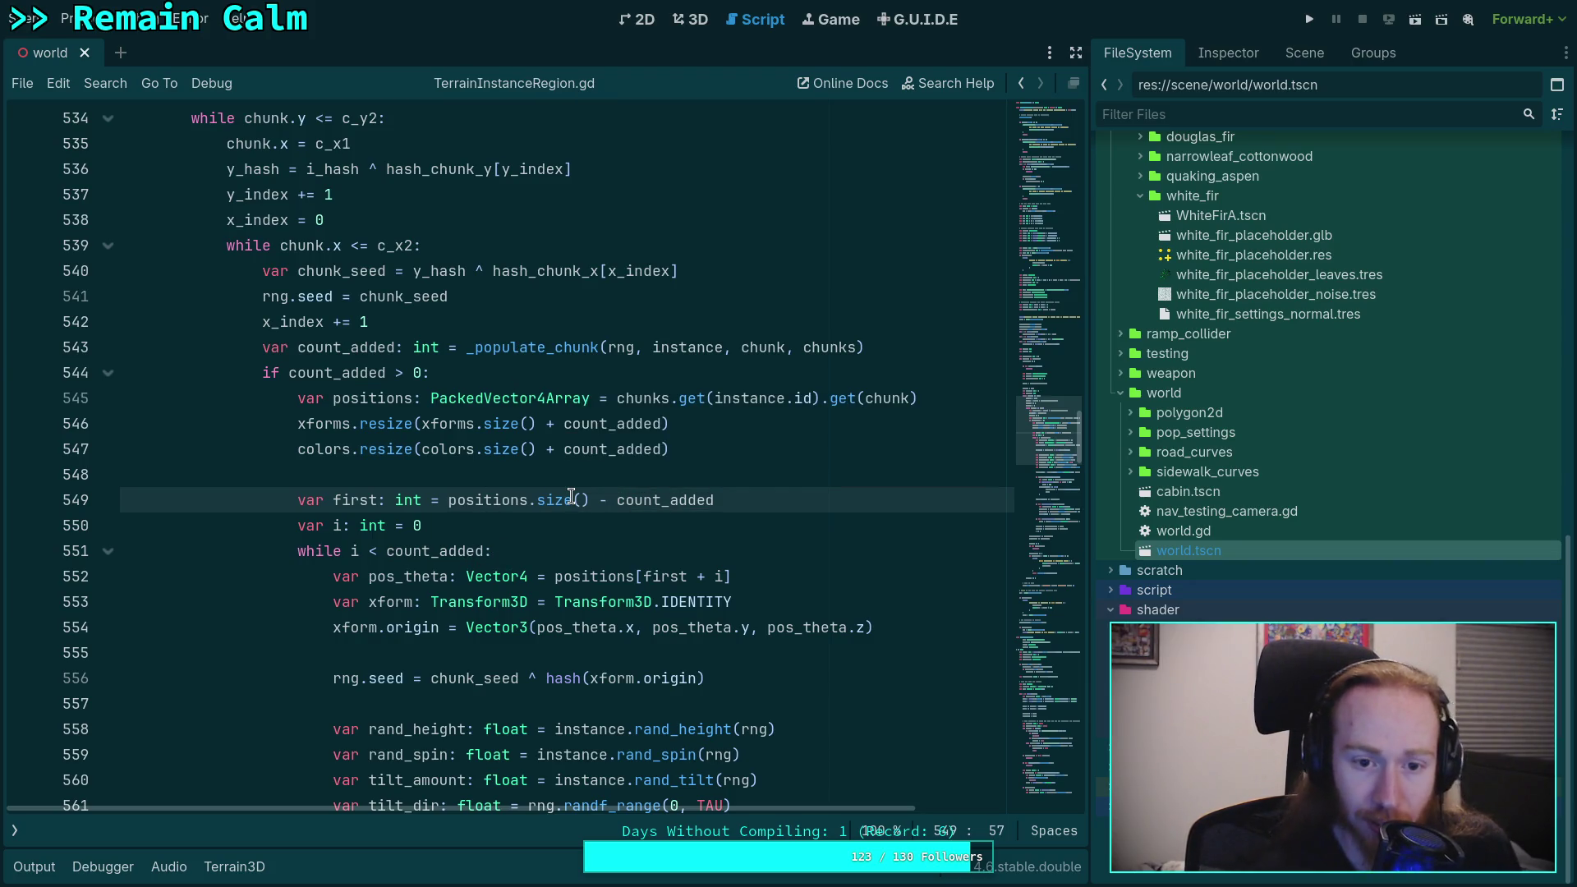
{"action": "scroll", "coordinate": [565, 534], "scroll_direction": "down", "scroll_amount": 2}
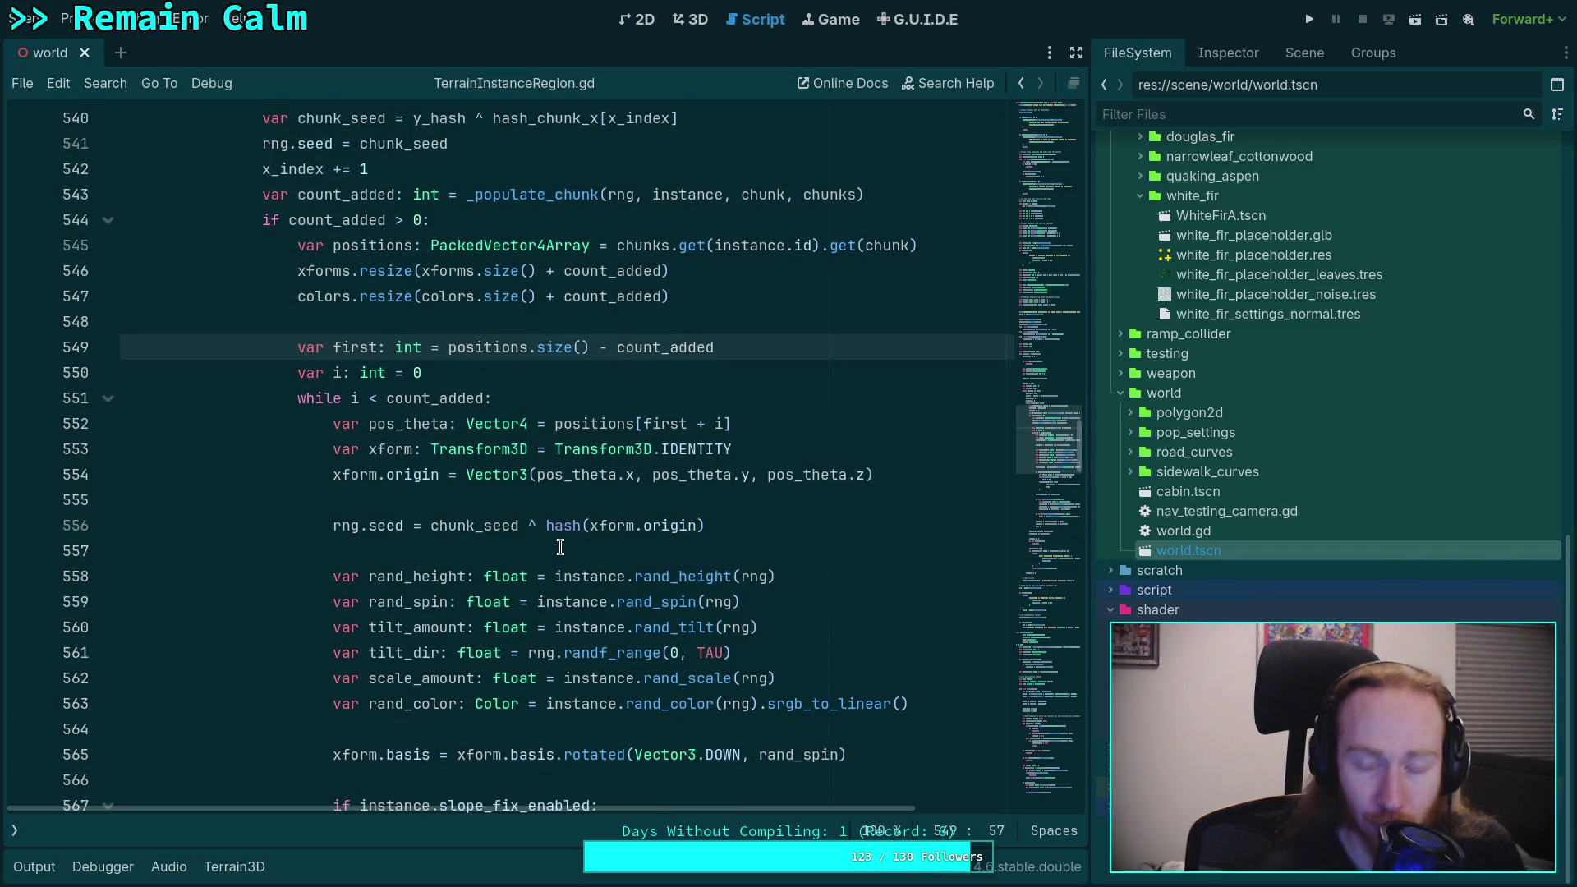
{"action": "scroll", "coordinate": [575, 547], "scroll_direction": "down", "scroll_amount": 20}
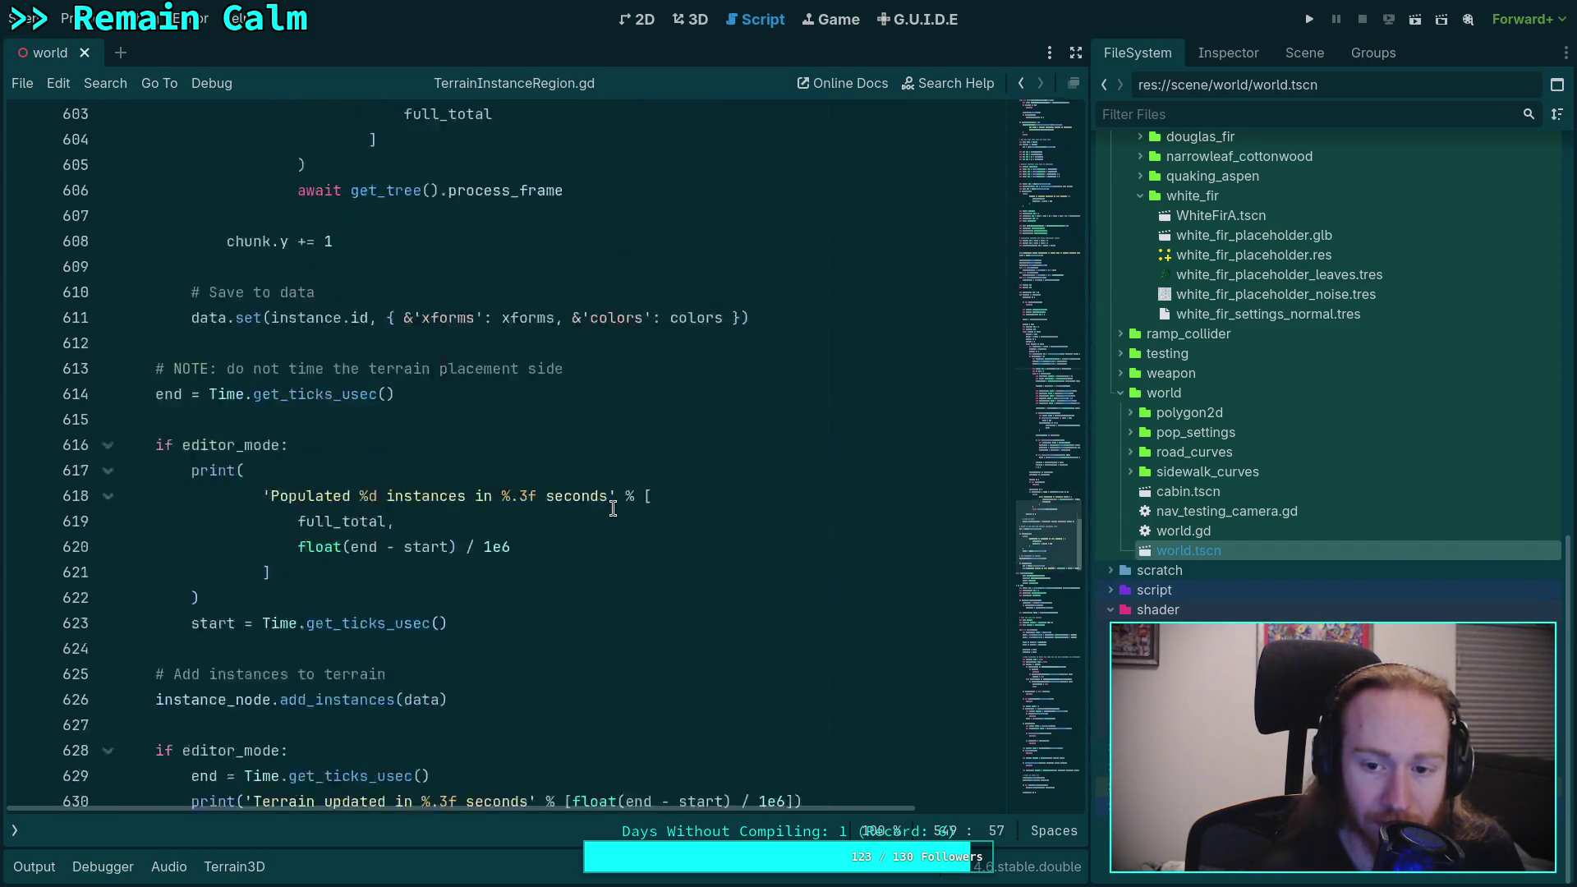
{"action": "scroll", "coordinate": [612, 508], "scroll_direction": "down", "scroll_amount": 16}
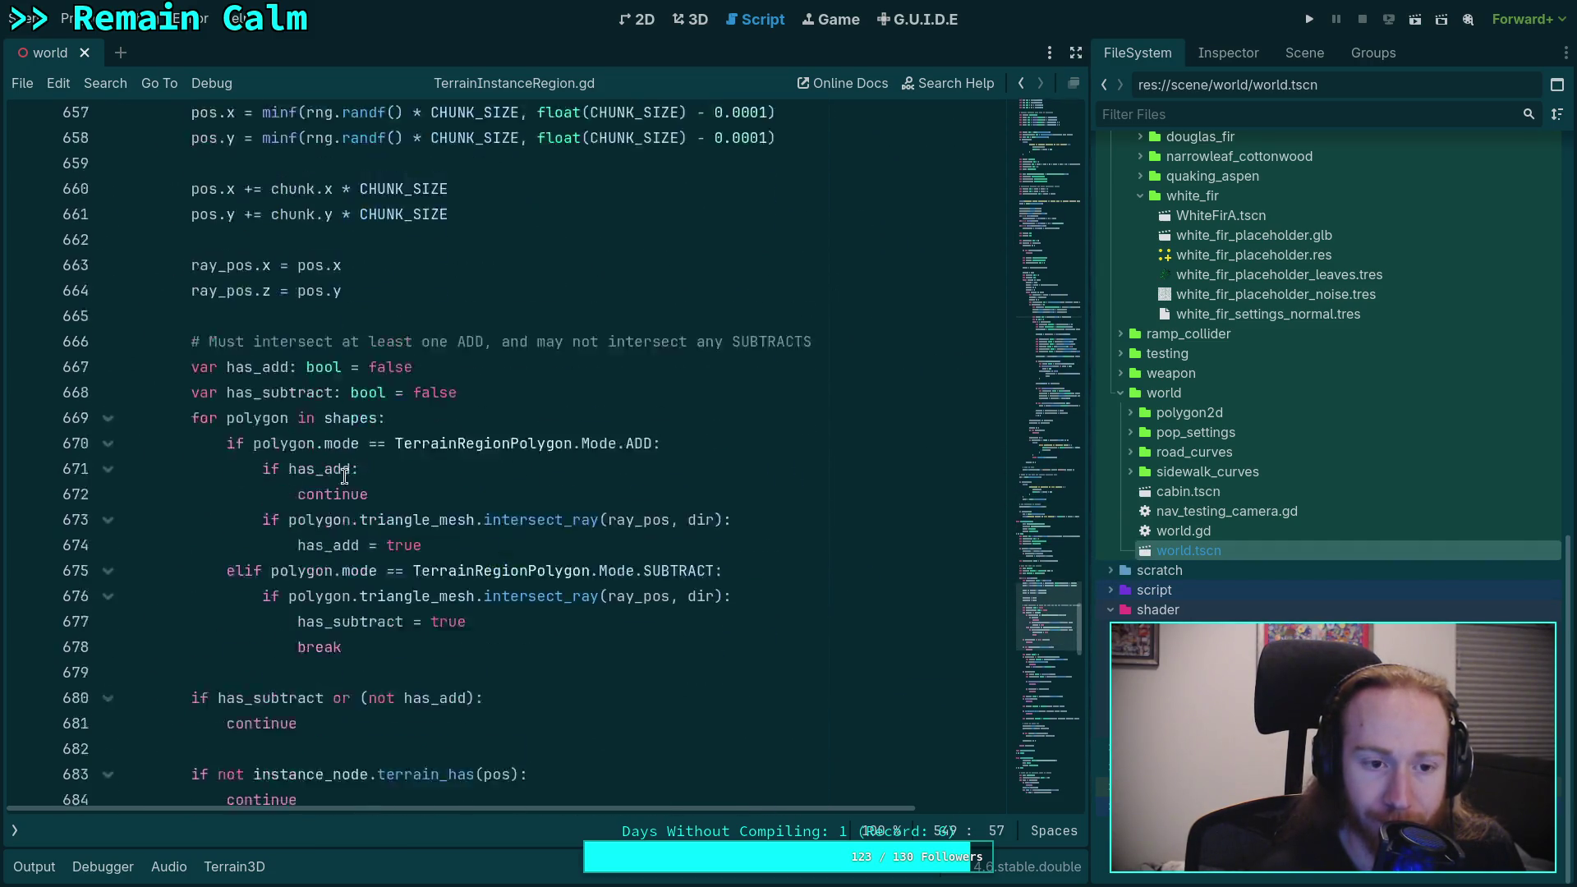
{"action": "scroll", "coordinate": [269, 511], "scroll_direction": "down", "scroll_amount": 7}
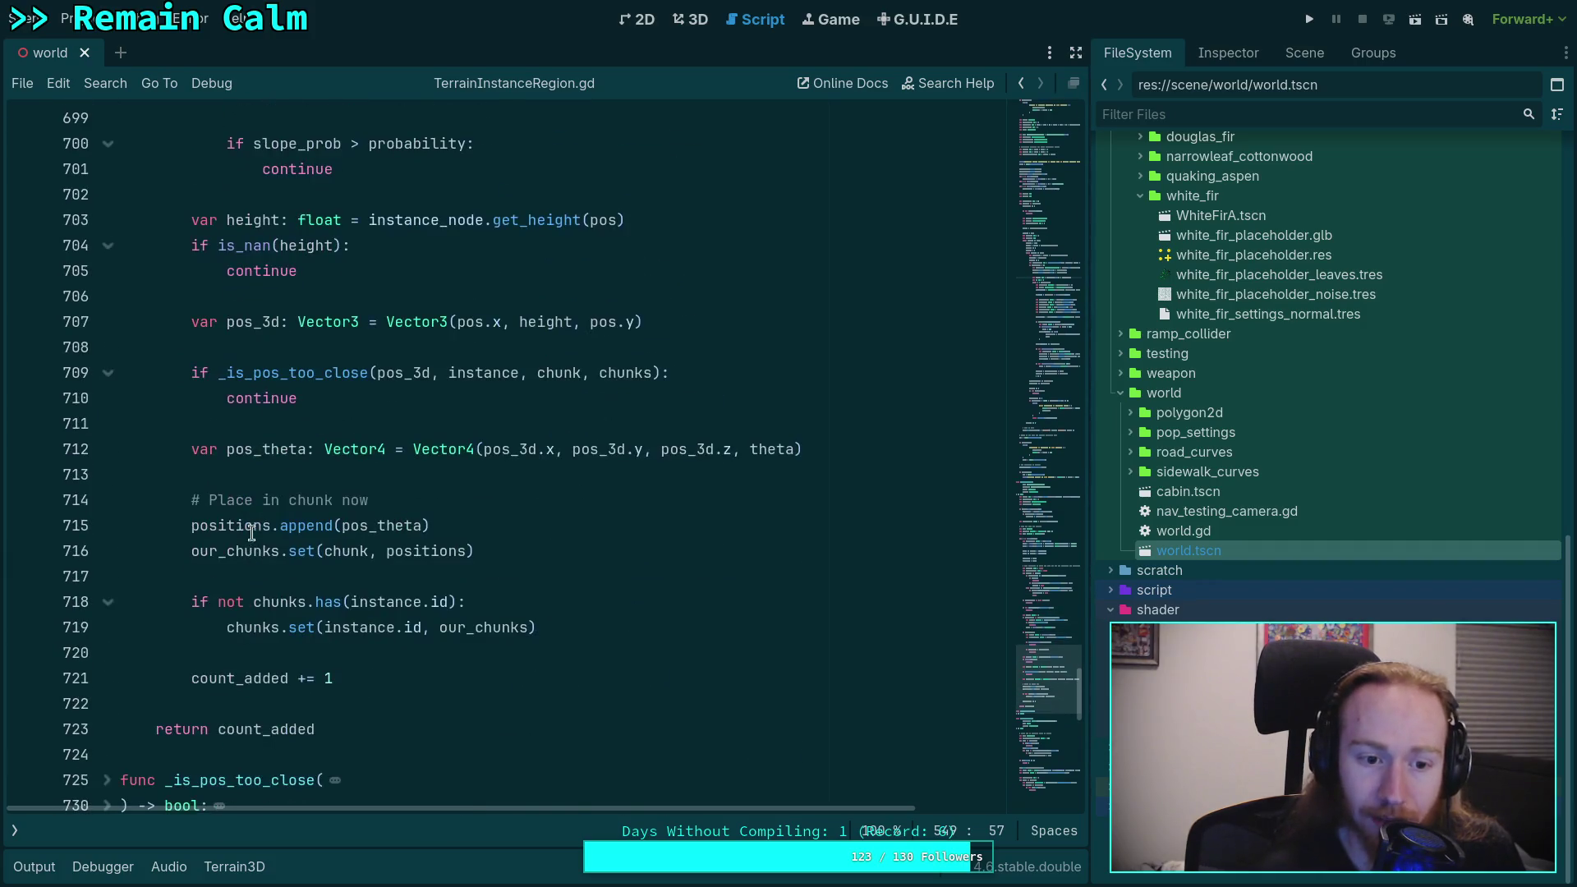
{"action": "double_click", "coordinate": [246, 526]}
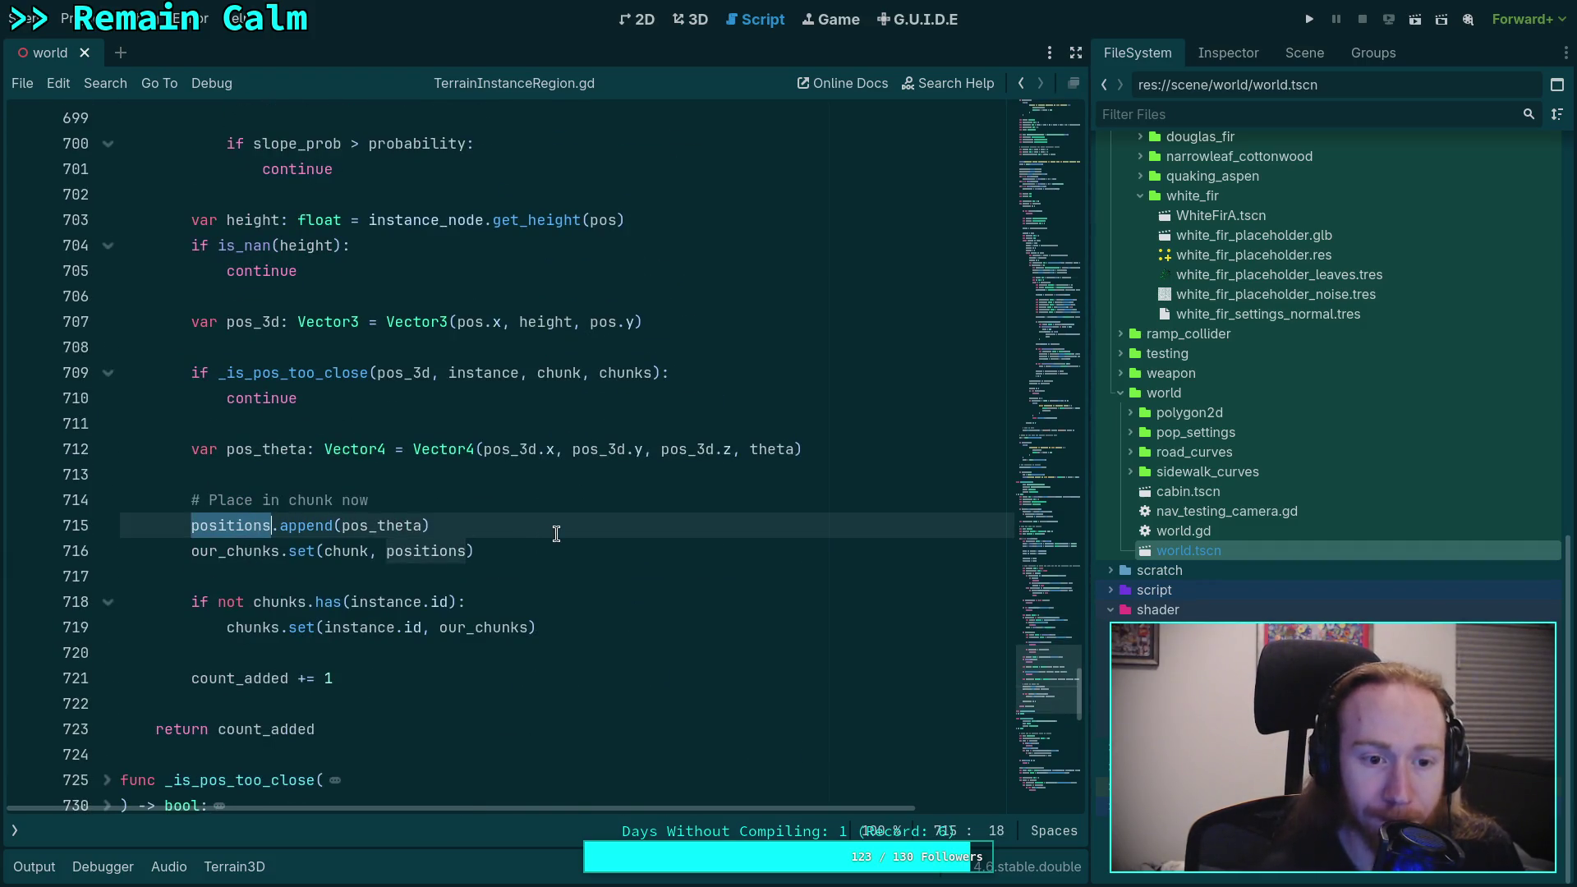
{"action": "scroll", "coordinate": [605, 589], "scroll_direction": "down", "scroll_amount": 5}
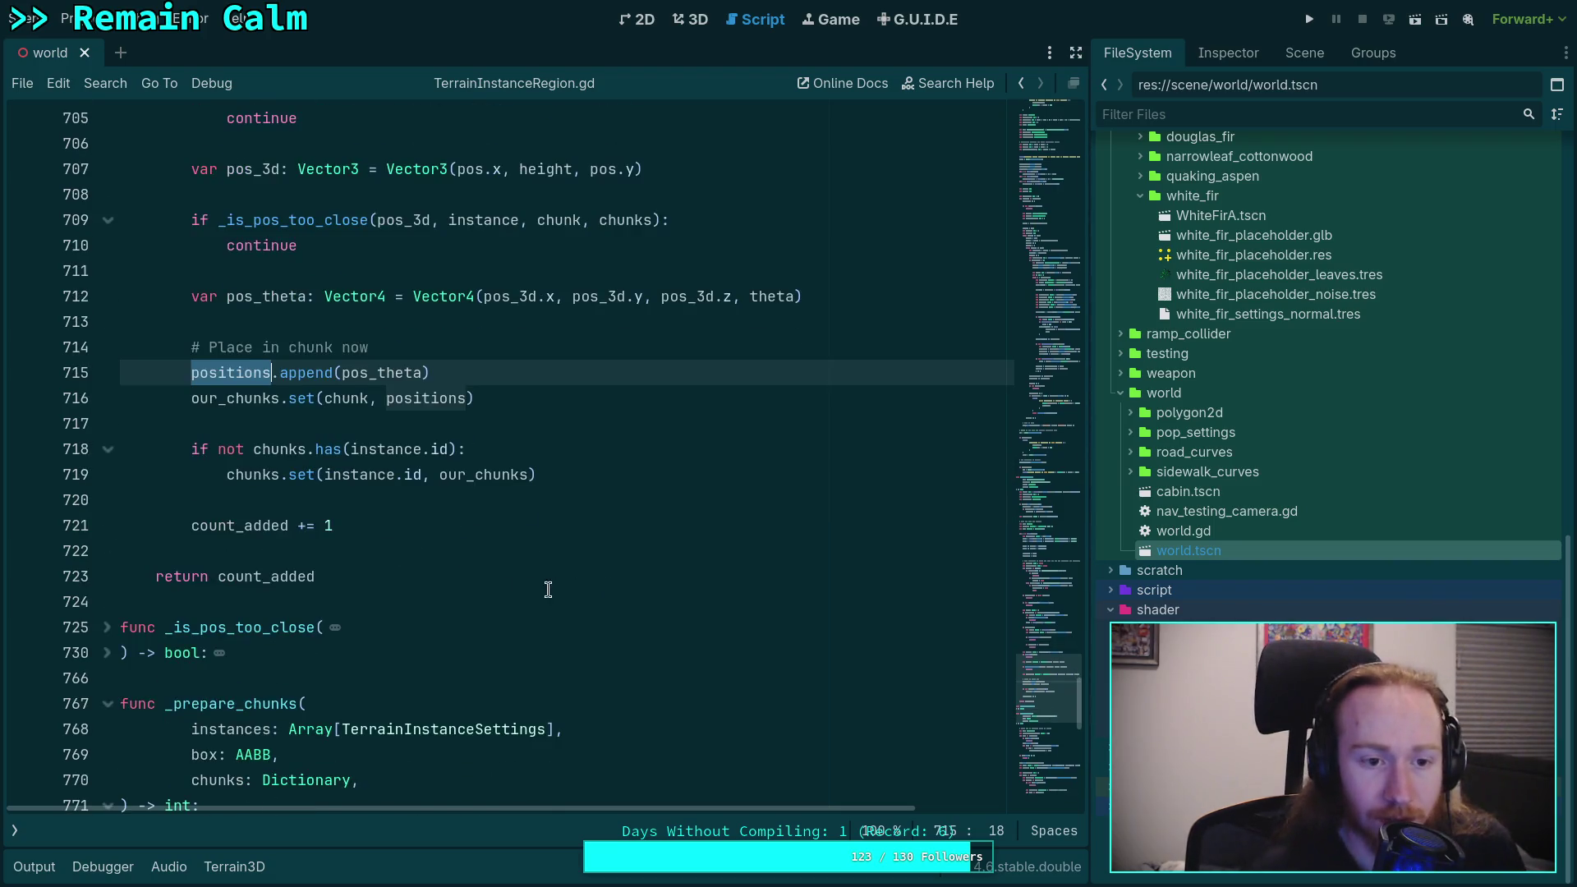
{"action": "scroll", "coordinate": [456, 574], "scroll_direction": "down", "scroll_amount": 5}
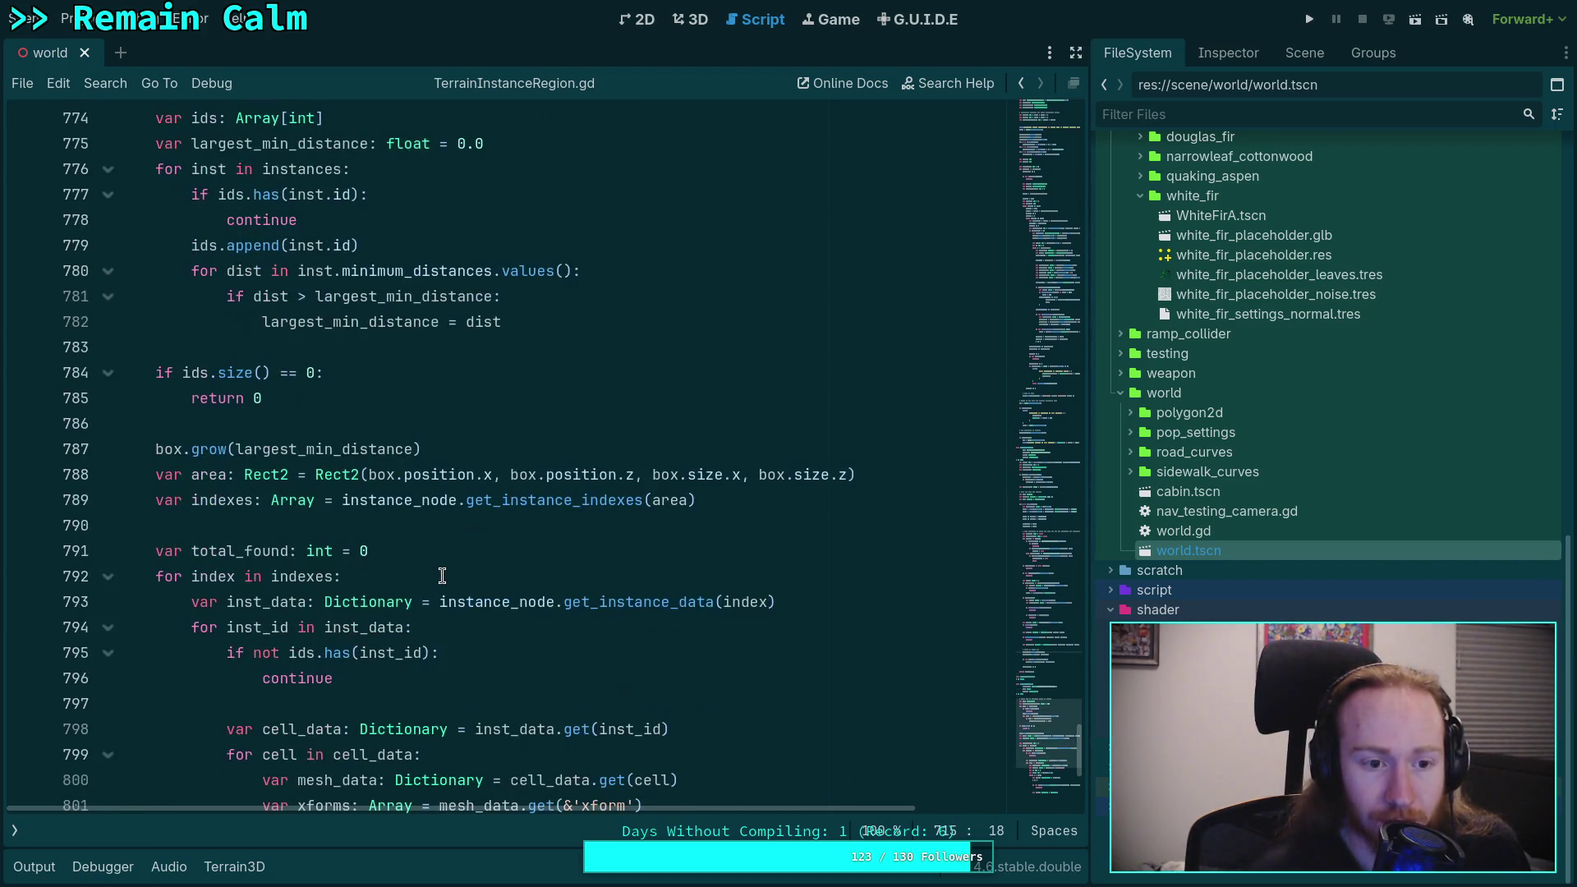
{"action": "scroll", "coordinate": [440, 574], "scroll_direction": "up", "scroll_amount": 4}
{"action": "scroll", "coordinate": [378, 493], "scroll_direction": "up", "scroll_amount": 2}
{"action": "scroll", "coordinate": [372, 479], "scroll_direction": "down", "scroll_amount": 3}
{"action": "scroll", "coordinate": [371, 479], "scroll_direction": "up", "scroll_amount": 2}
{"action": "scroll", "coordinate": [377, 479], "scroll_direction": "down", "scroll_amount": 4}
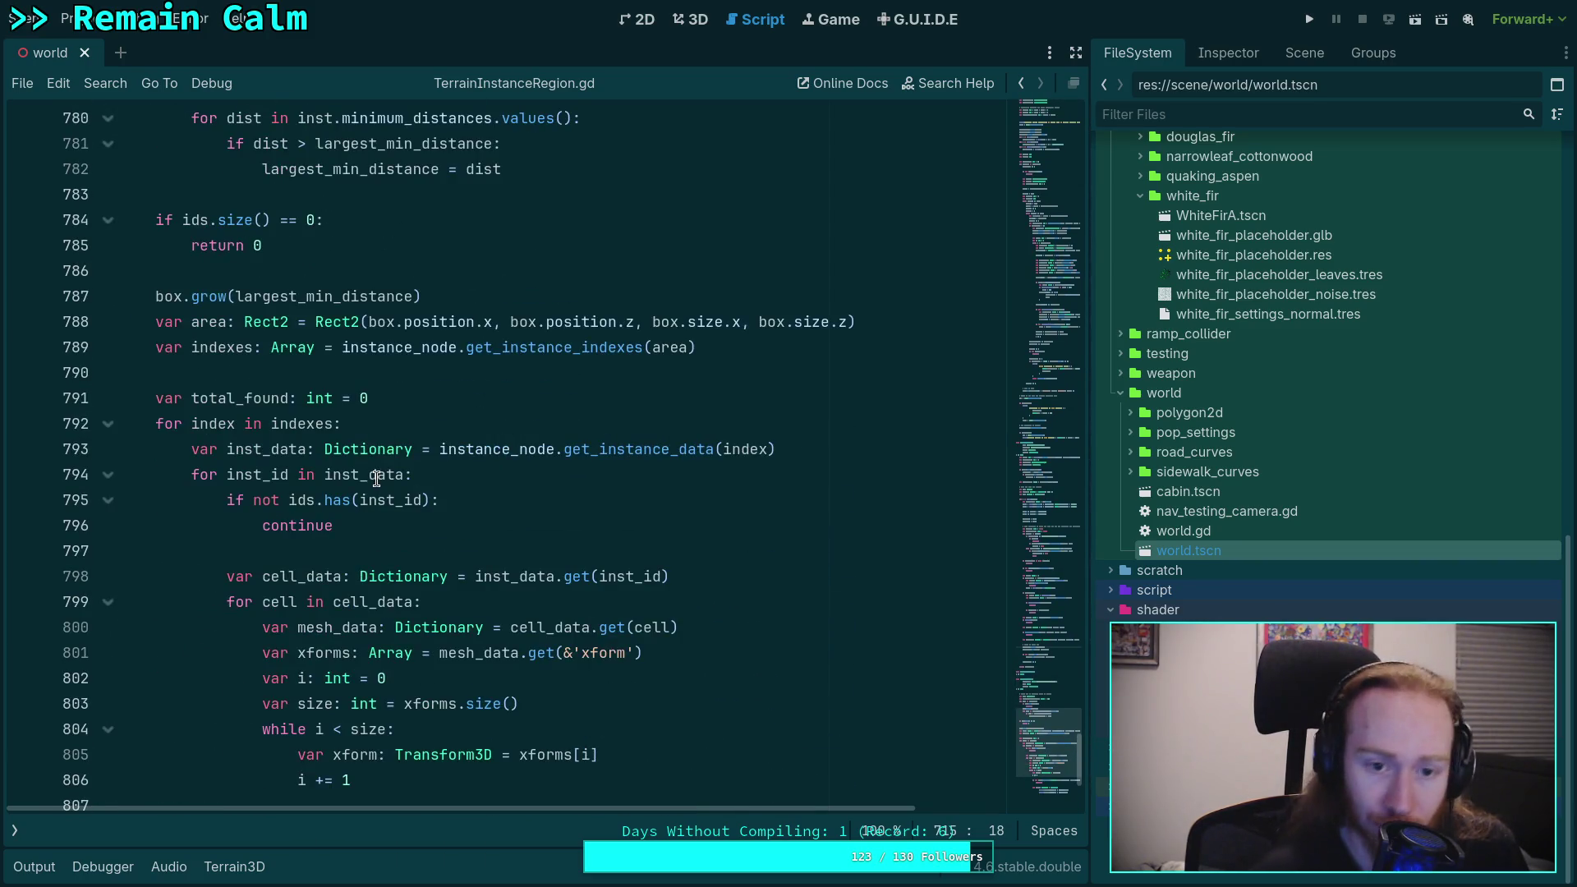
{"action": "scroll", "coordinate": [377, 479], "scroll_direction": "down", "scroll_amount": 4}
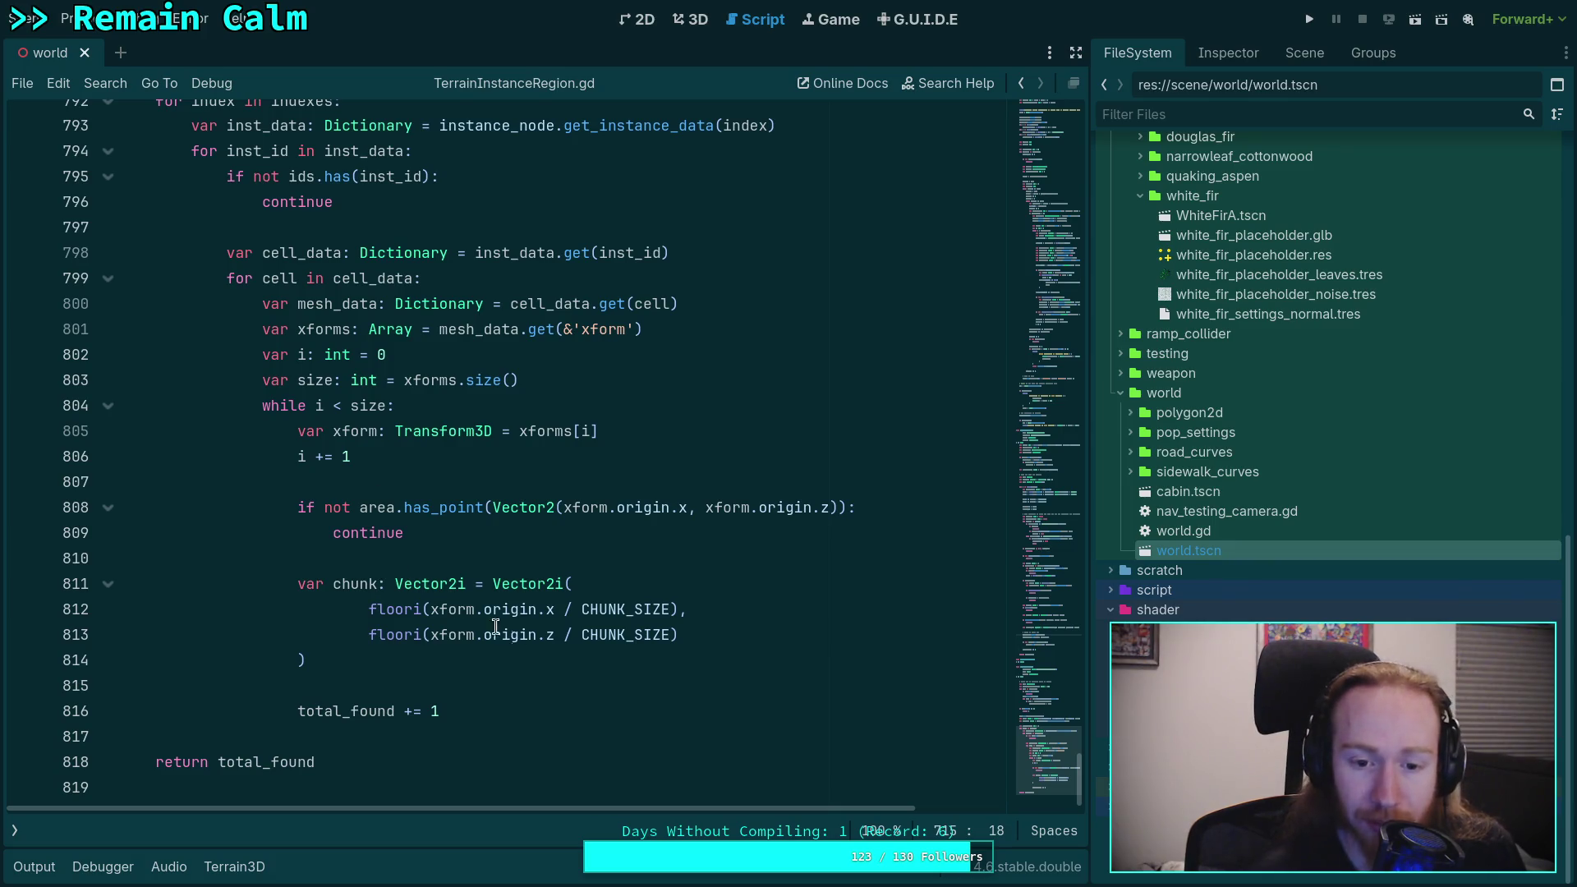
{"action": "left_click", "coordinate": [572, 699]}
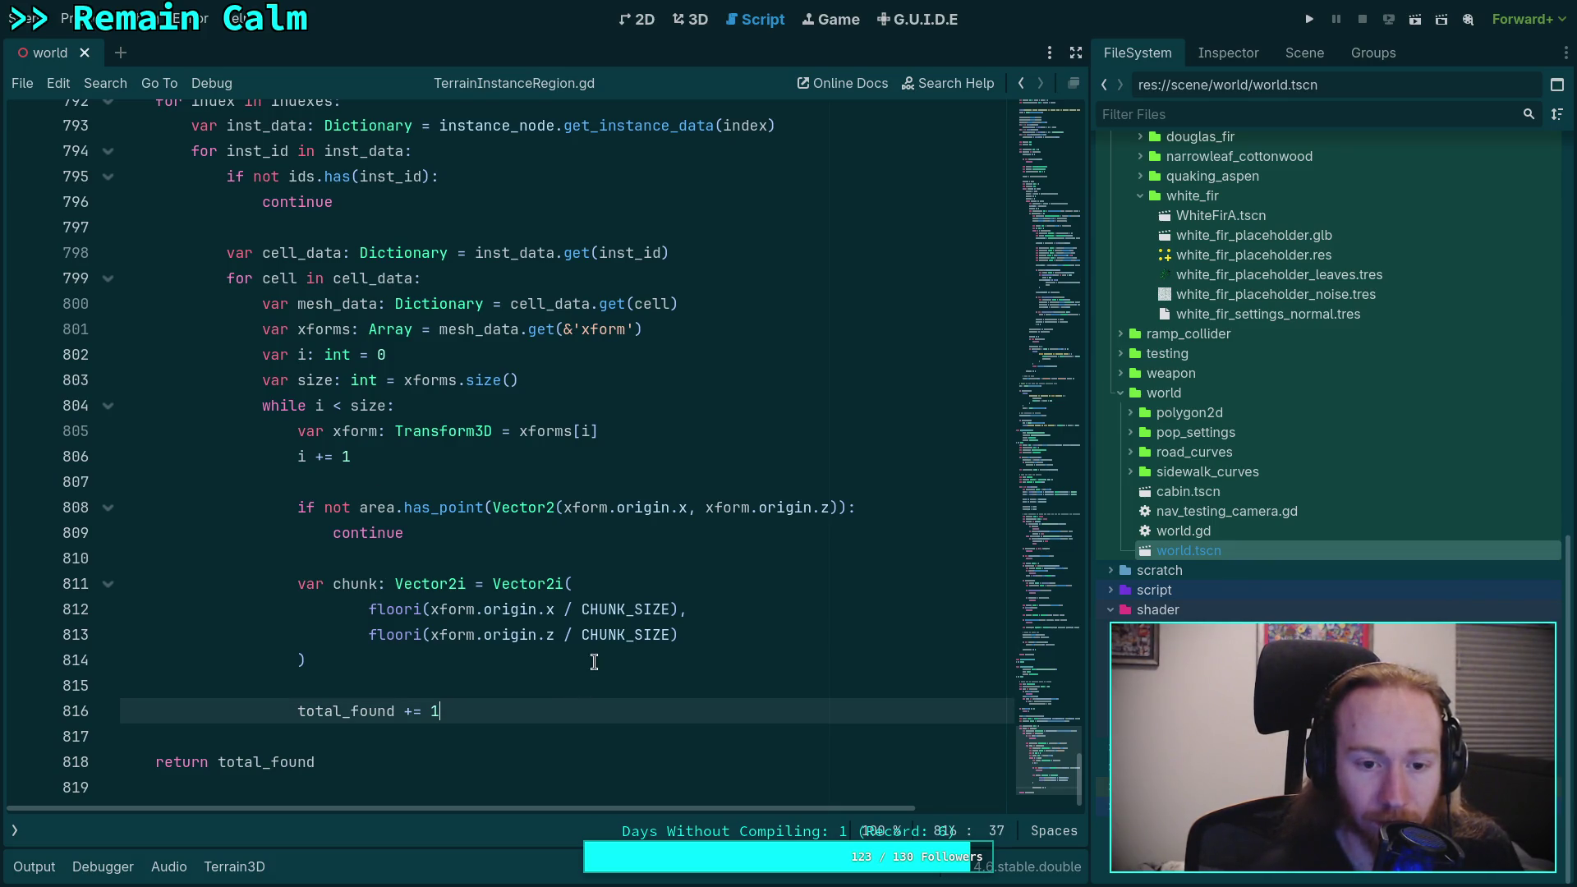
{"action": "left_click", "coordinate": [640, 655]}
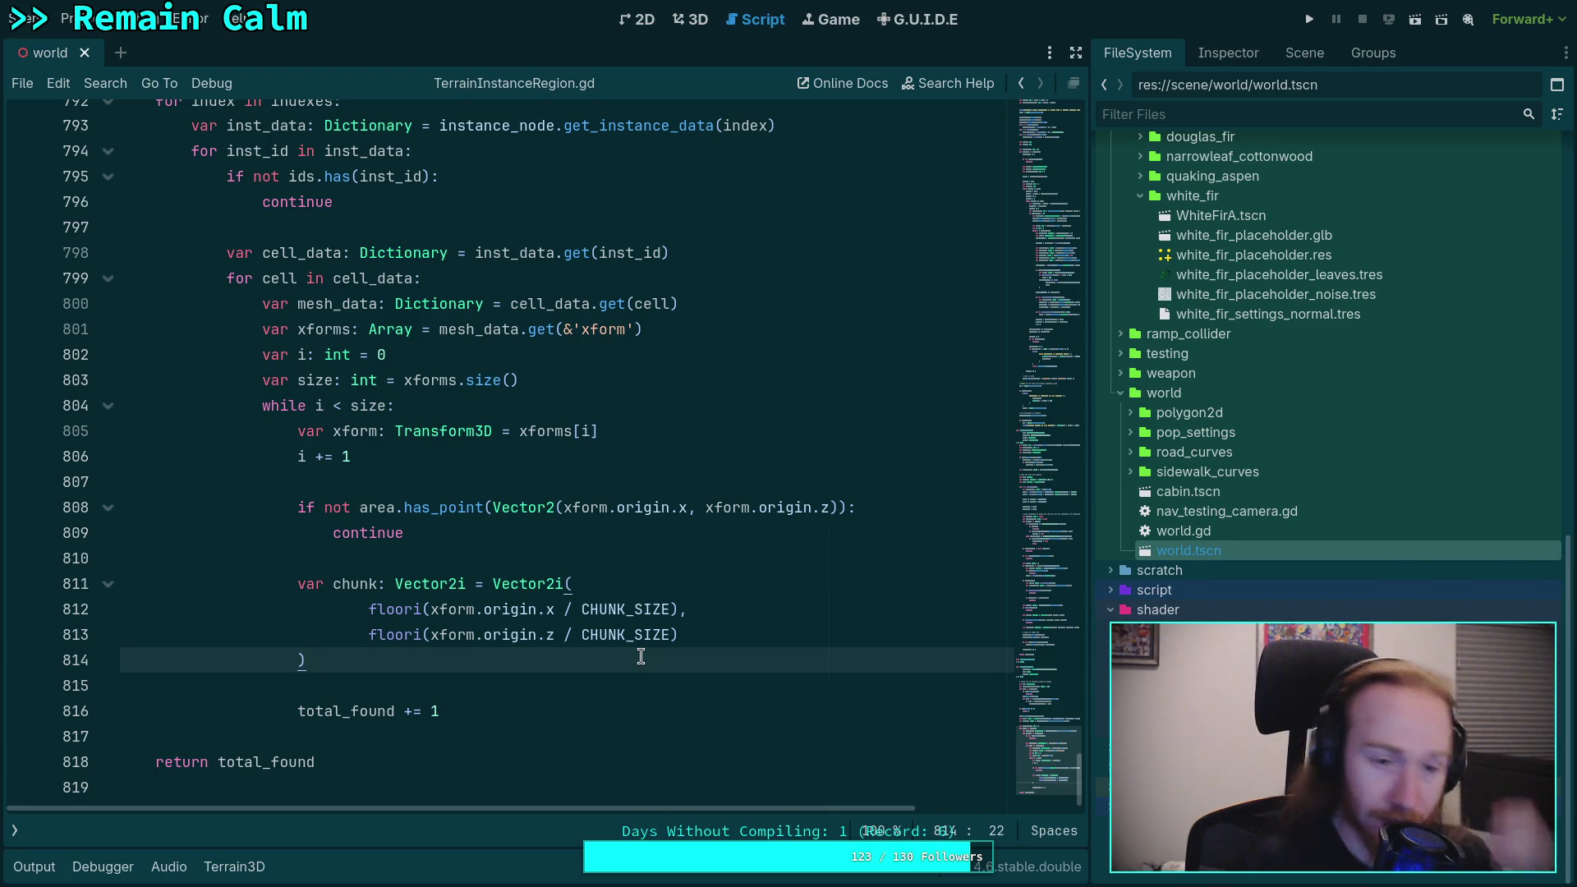
{"action": "scroll", "coordinate": [645, 654], "scroll_direction": "up", "scroll_amount": 2}
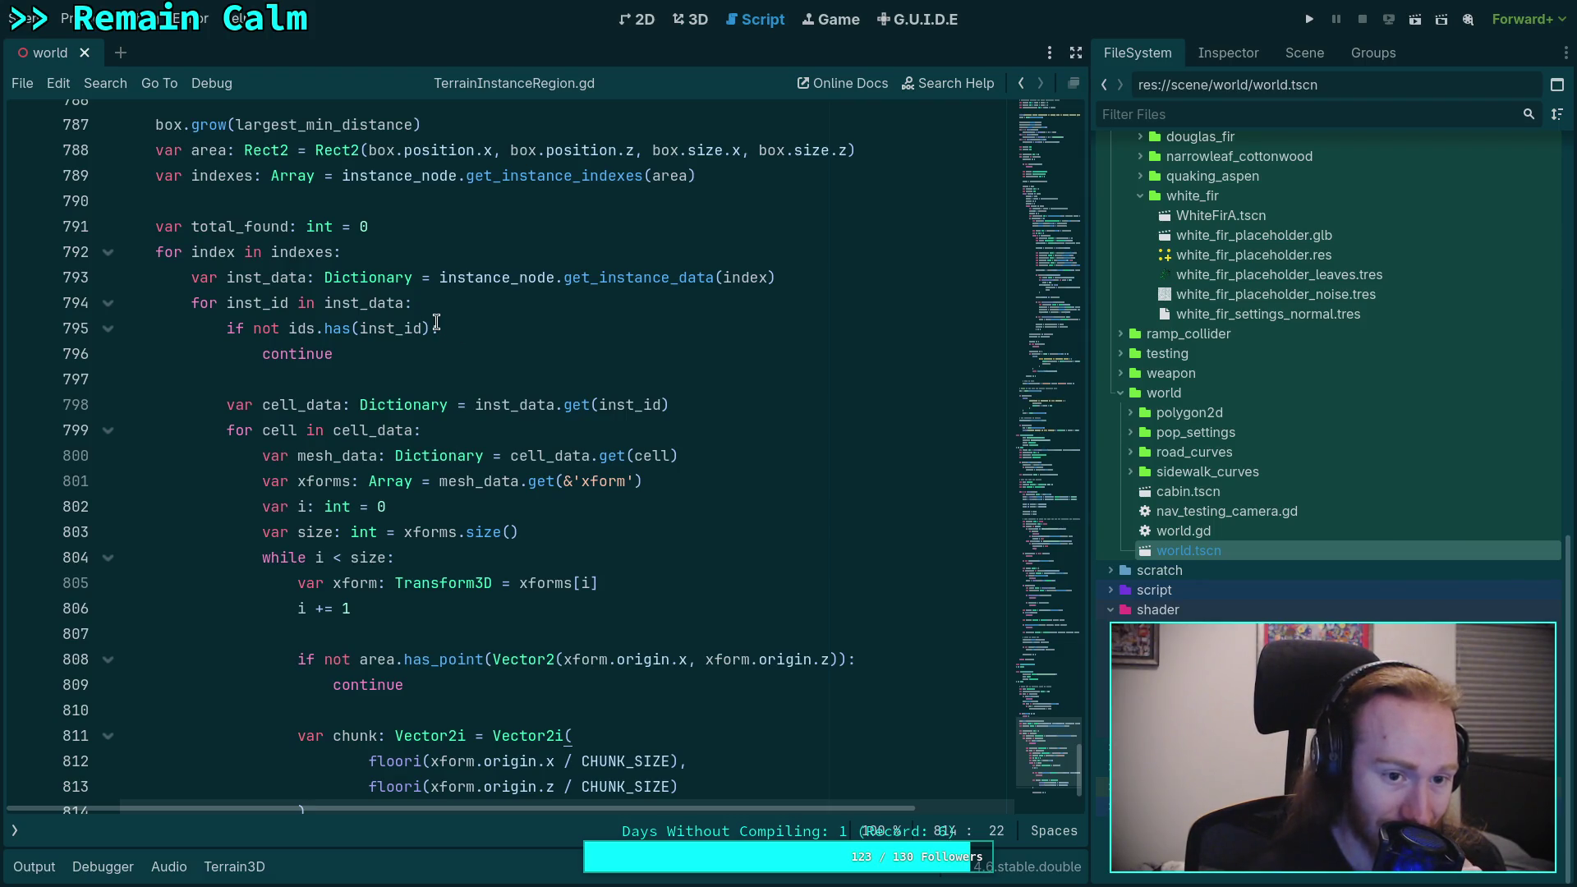
{"action": "left_click", "coordinate": [414, 380]}
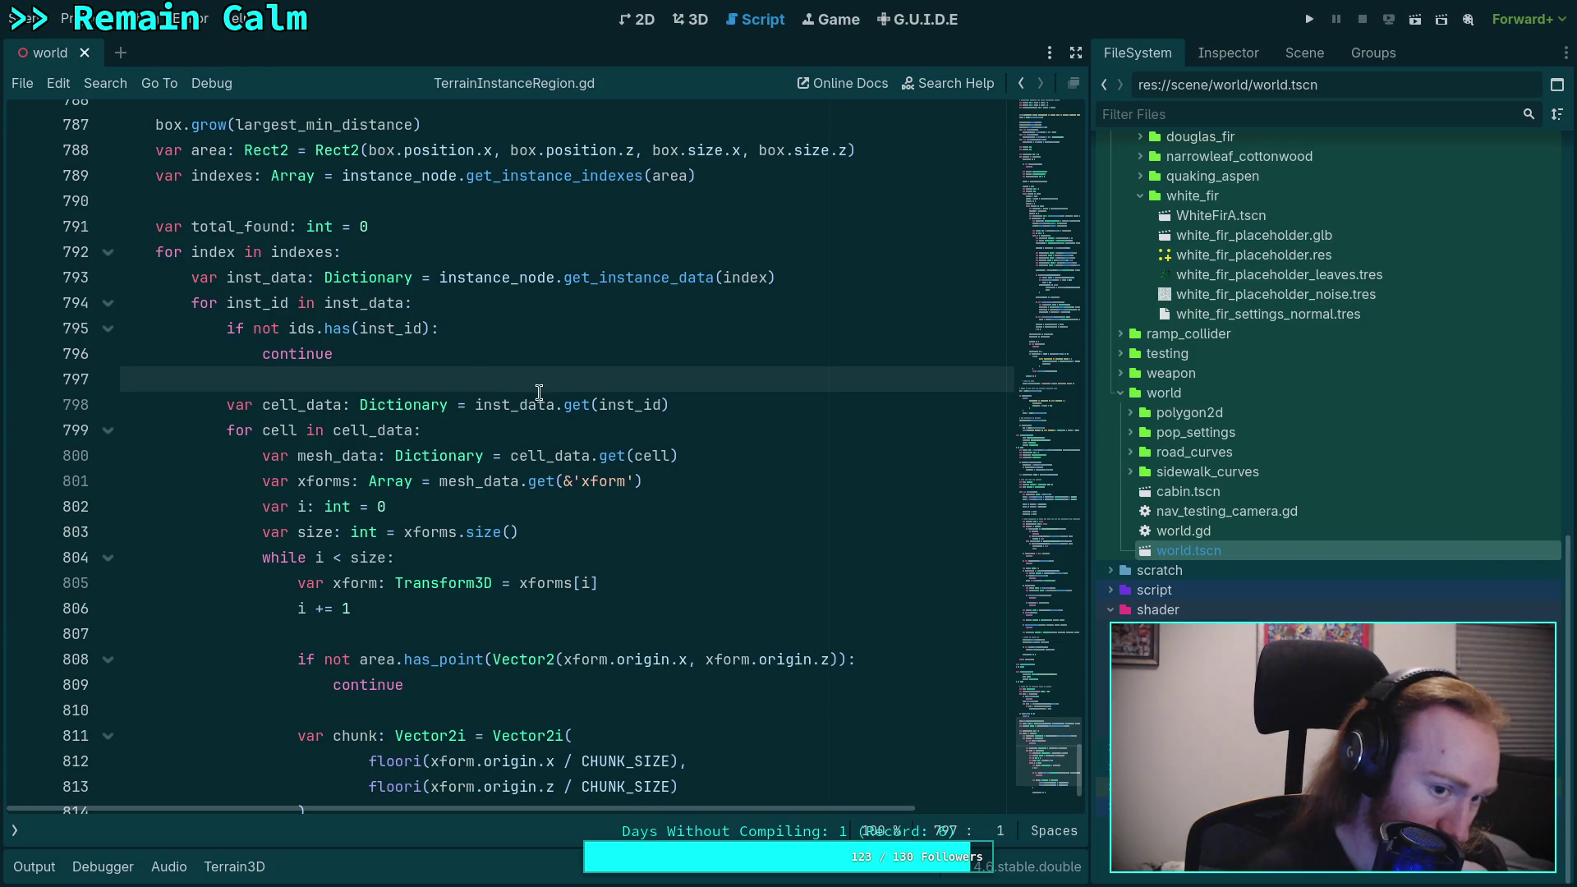
Step: Insert a new line after the instance-id check and start a var declaration there
{"action": "key", "text": "Return"}
{"action": "key", "text": "Return"}
{"action": "key", "text": "Up"}
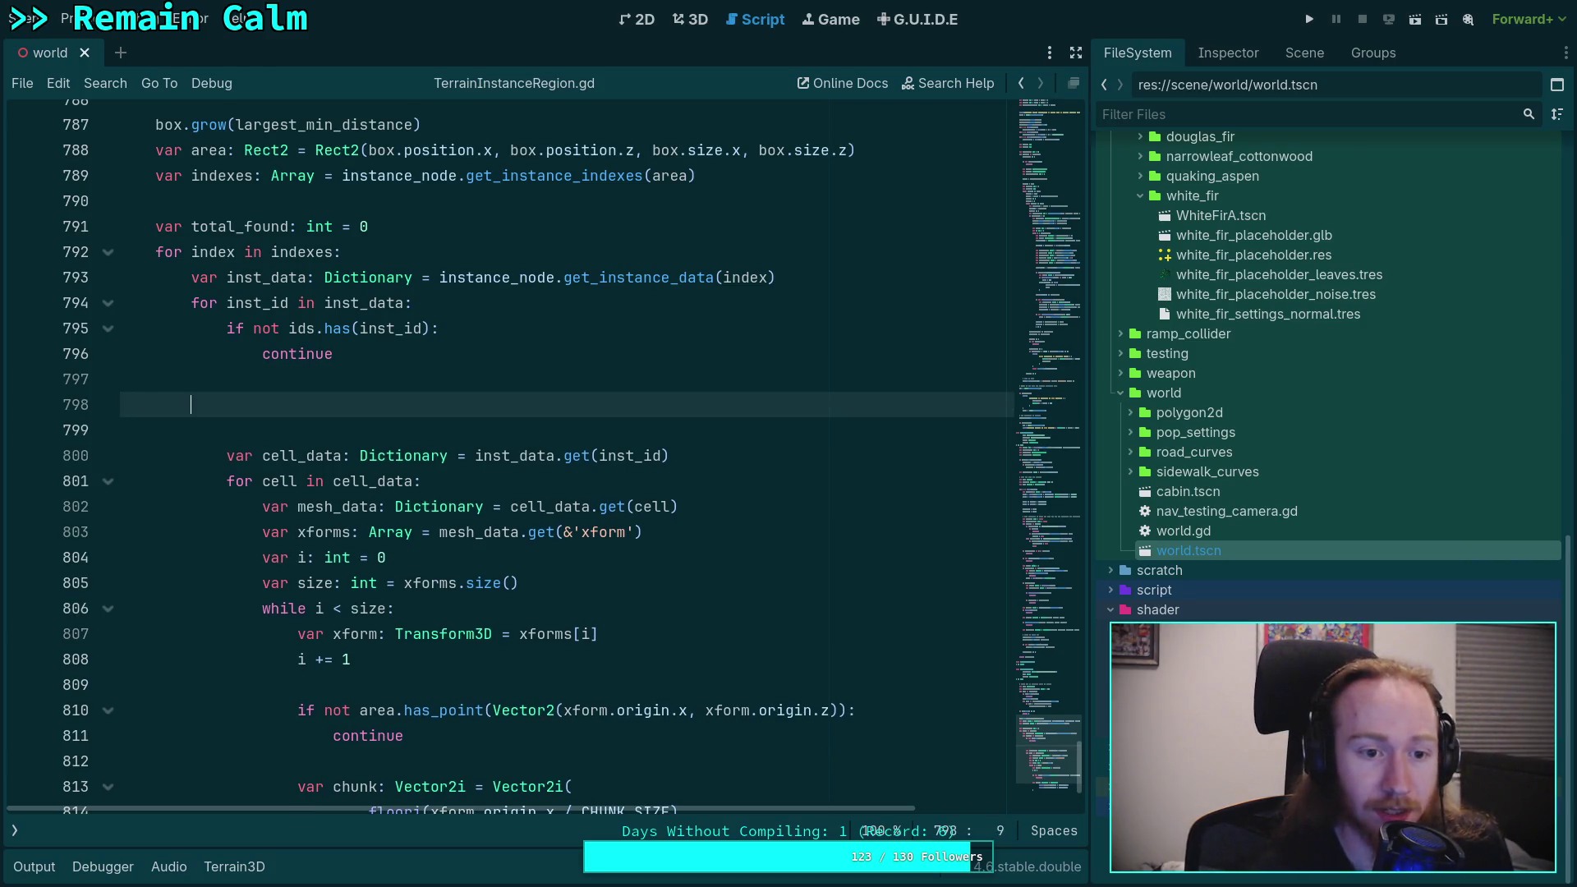
{"action": "scroll", "coordinate": [720, 432], "scroll_direction": "up", "scroll_amount": 2}
{"action": "type", "text": "var positions"}
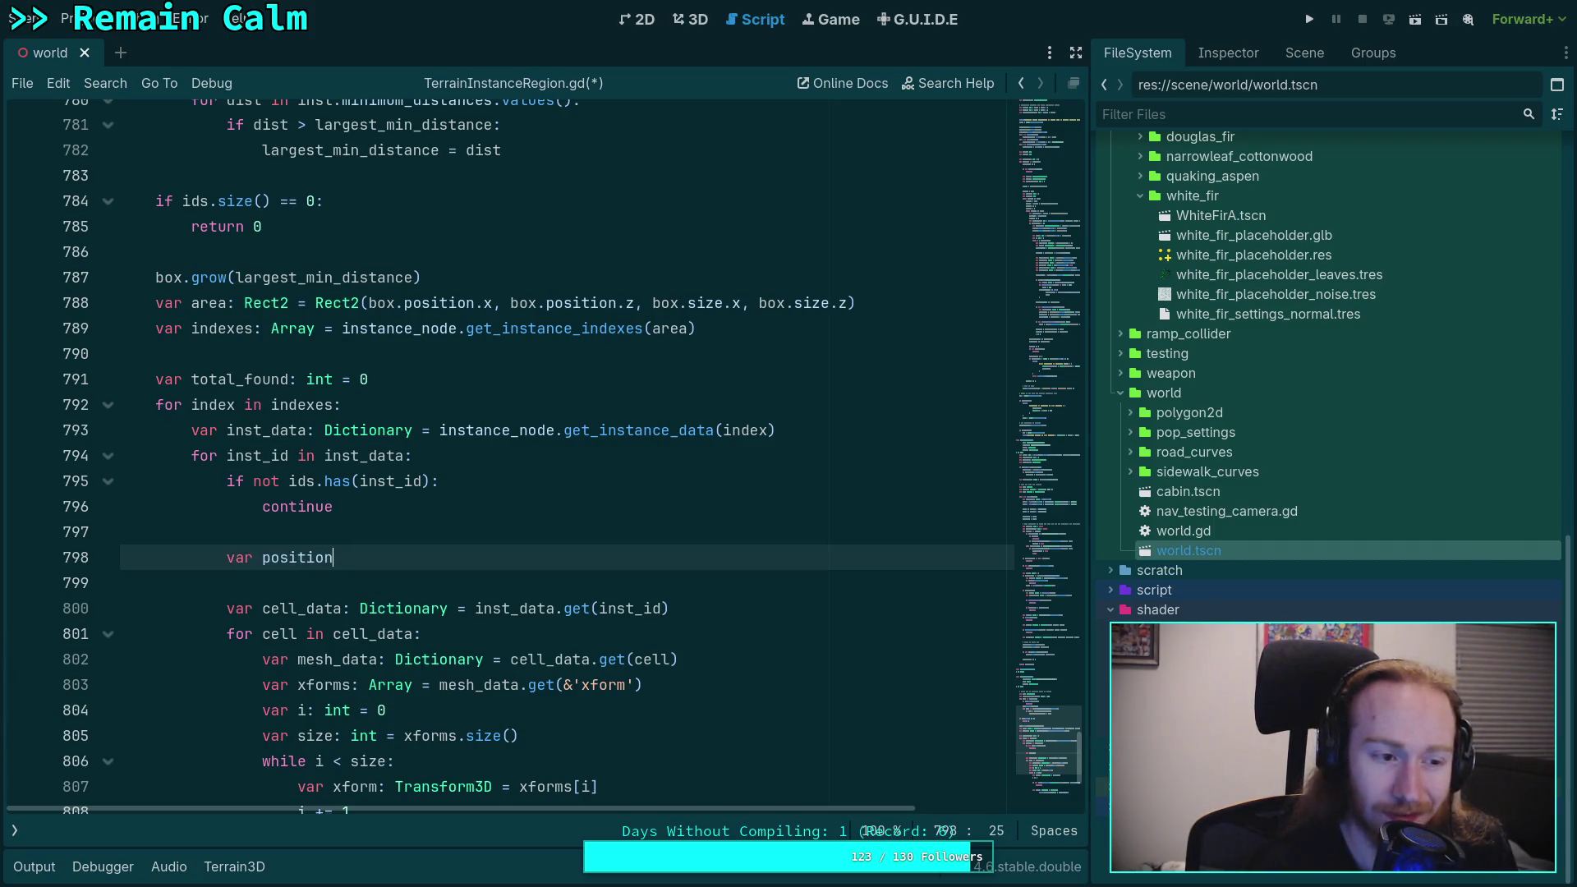
{"action": "key", "text": "BackSpace"}
{"action": "key", "text": "BackSpace"}
{"action": "key", "text": "BackSpace"}
Step: Highlight instance and our_chunks in _populate_chunk to see how chunks are looked up
{"action": "scroll", "coordinate": [519, 522], "scroll_direction": "up", "scroll_amount": 10}
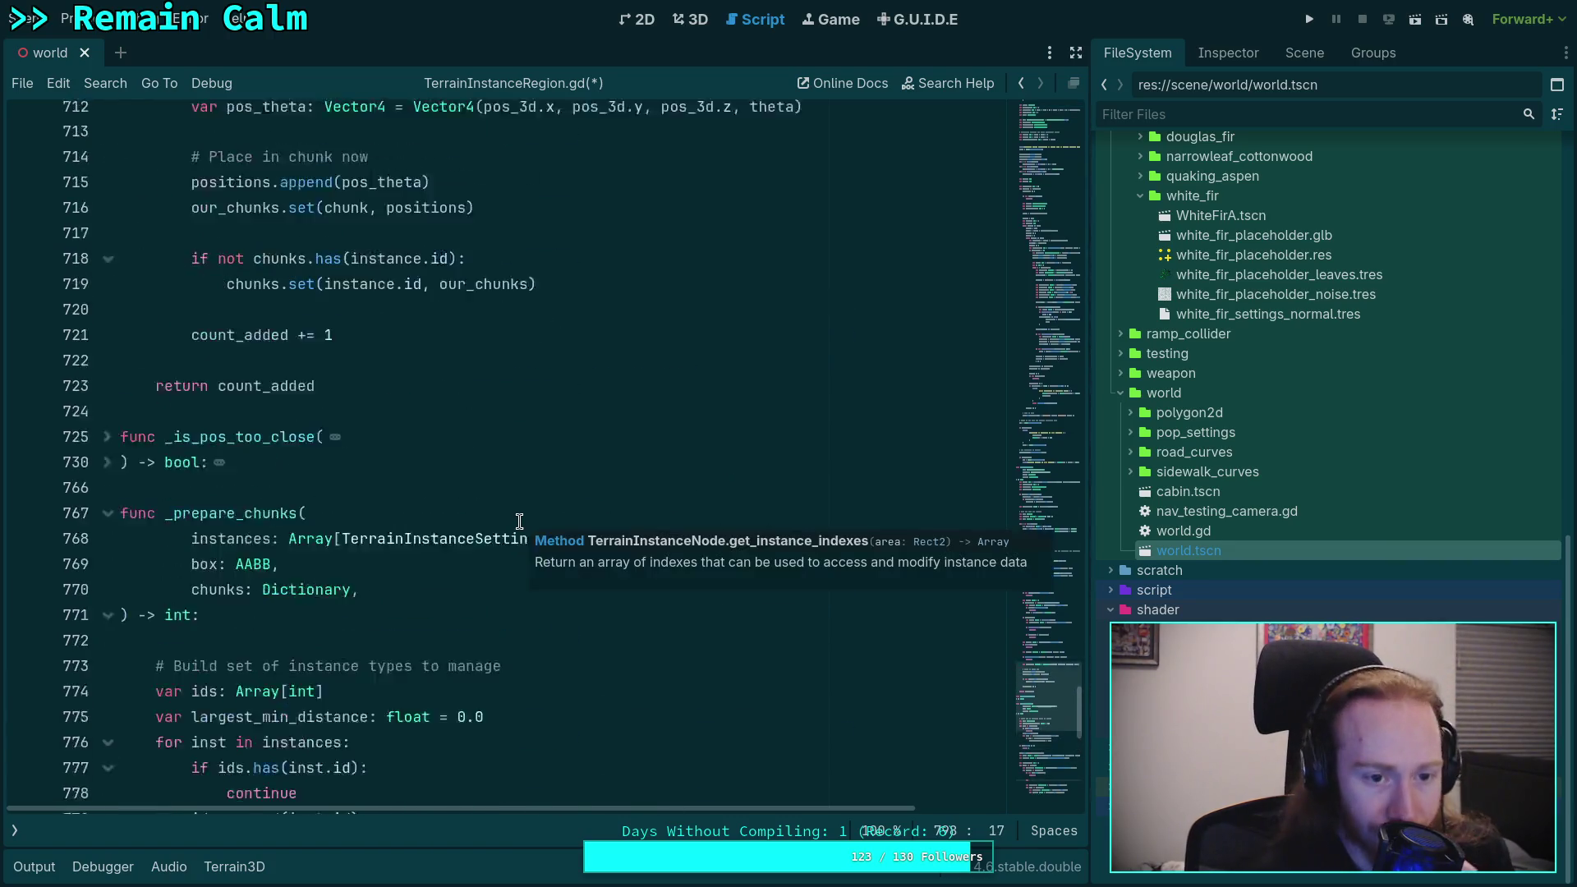
{"action": "scroll", "coordinate": [519, 522], "scroll_direction": "up", "scroll_amount": 1}
{"action": "scroll", "coordinate": [189, 540], "scroll_direction": "up", "scroll_amount": 10}
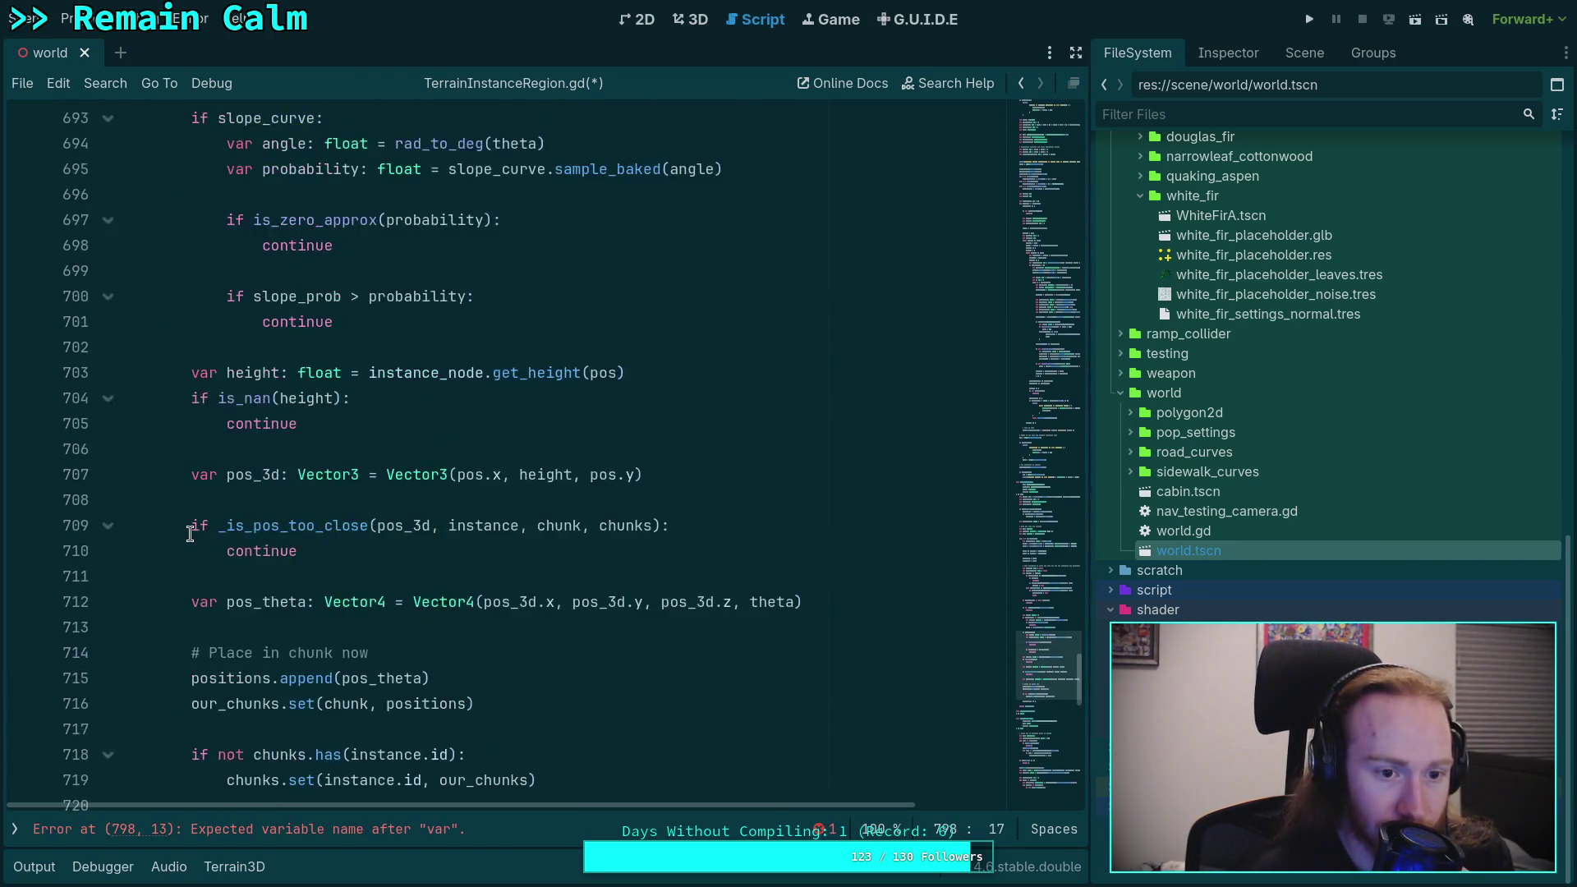
{"action": "scroll", "coordinate": [191, 534], "scroll_direction": "up", "scroll_amount": 4}
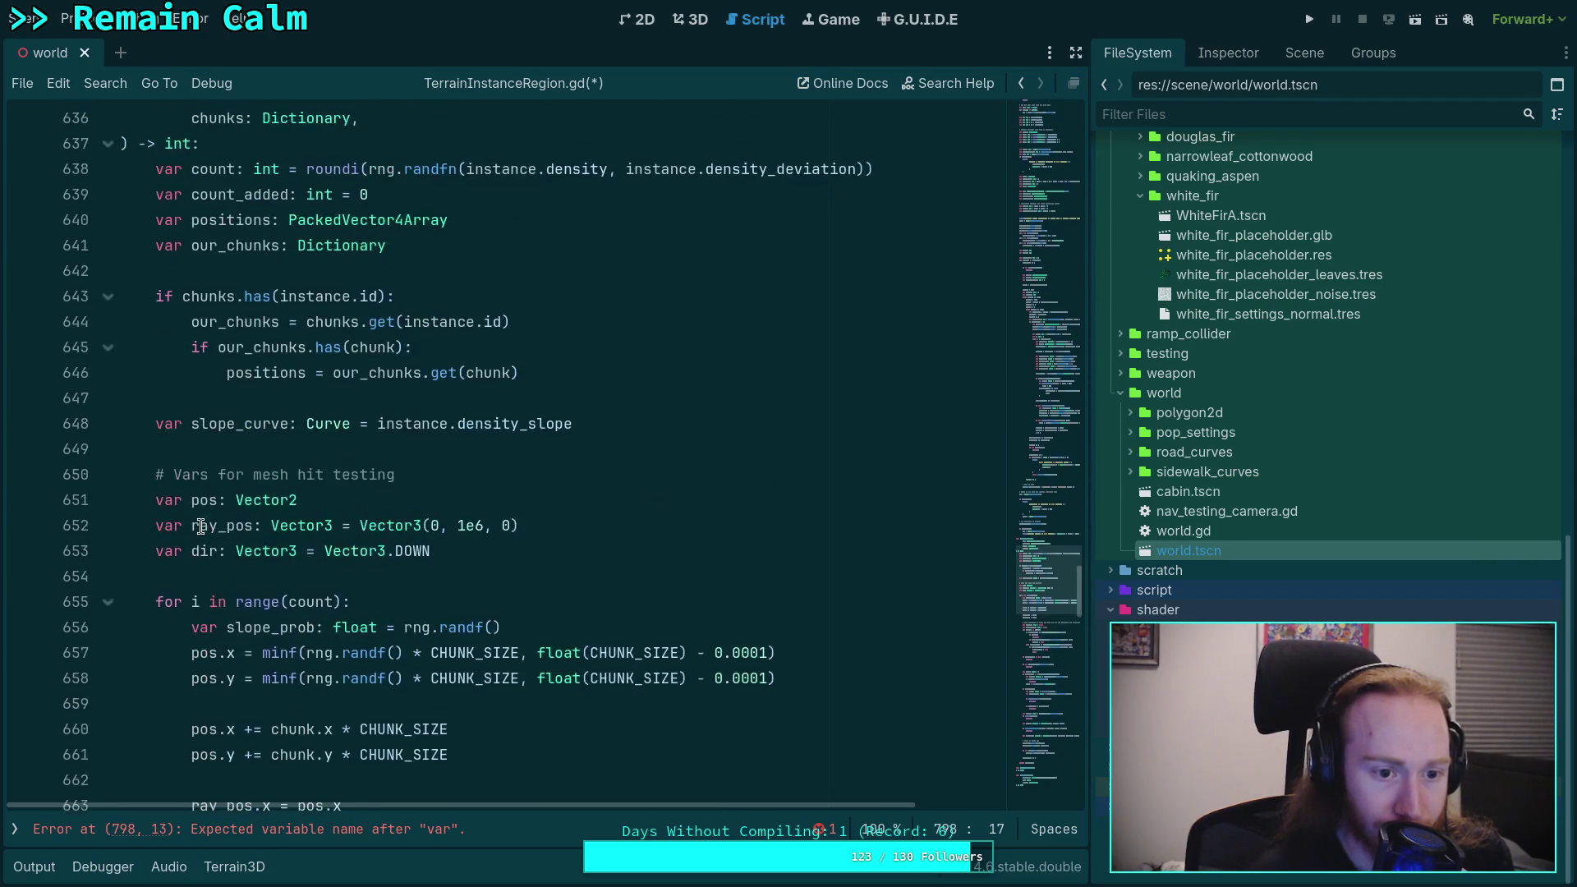
{"action": "scroll", "coordinate": [275, 516], "scroll_direction": "down", "scroll_amount": 3}
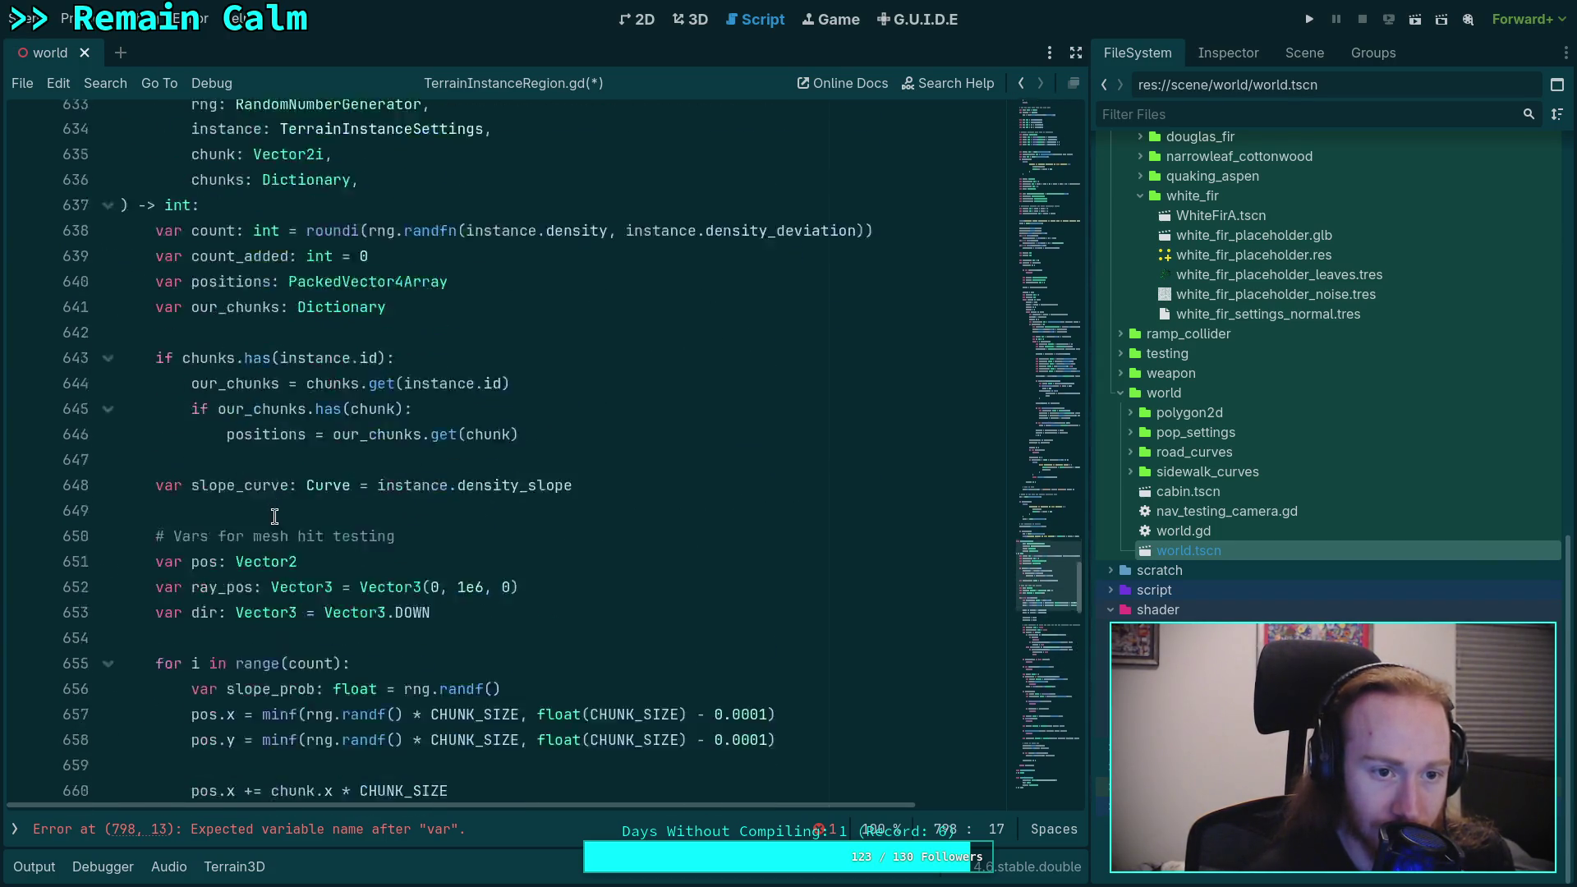
{"action": "scroll", "coordinate": [274, 516], "scroll_direction": "up", "scroll_amount": 3}
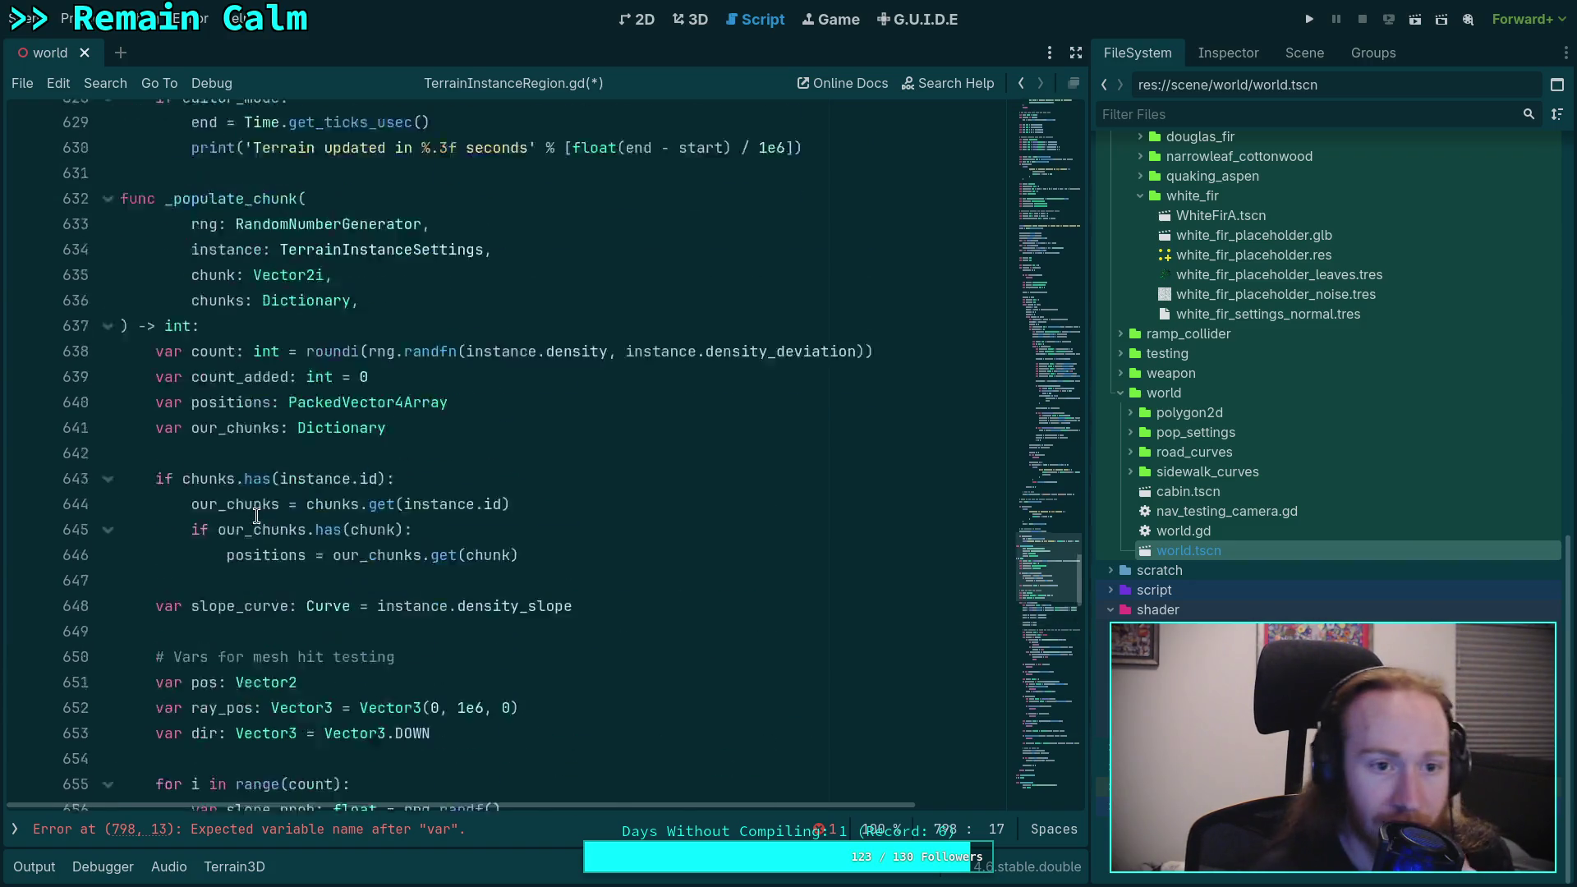
{"action": "double_click", "coordinate": [328, 520]}
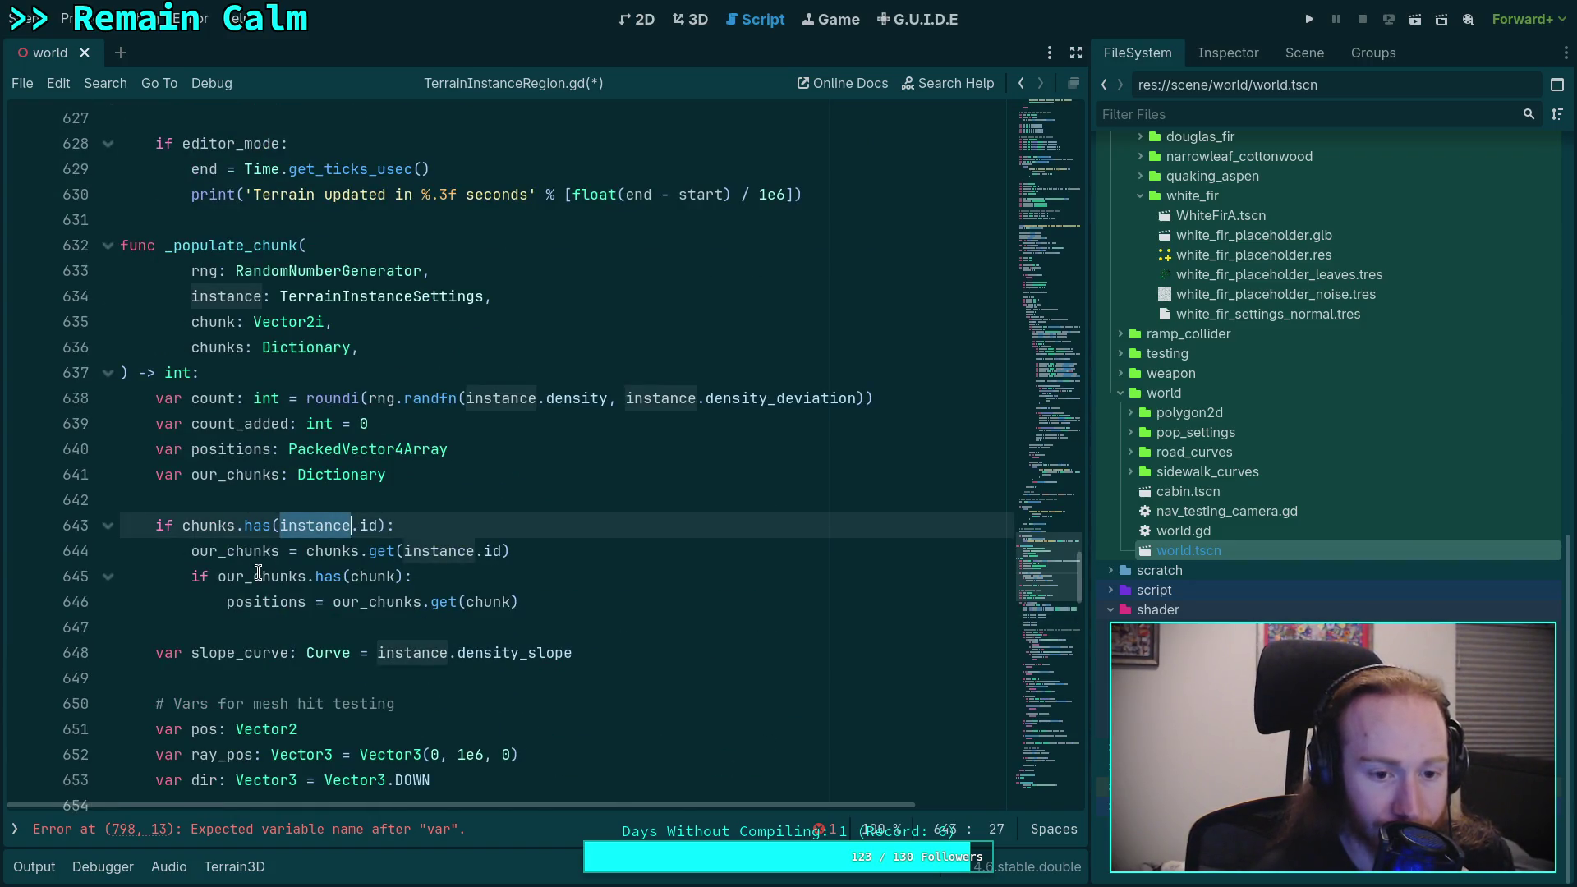
{"action": "double_click", "coordinate": [215, 549]}
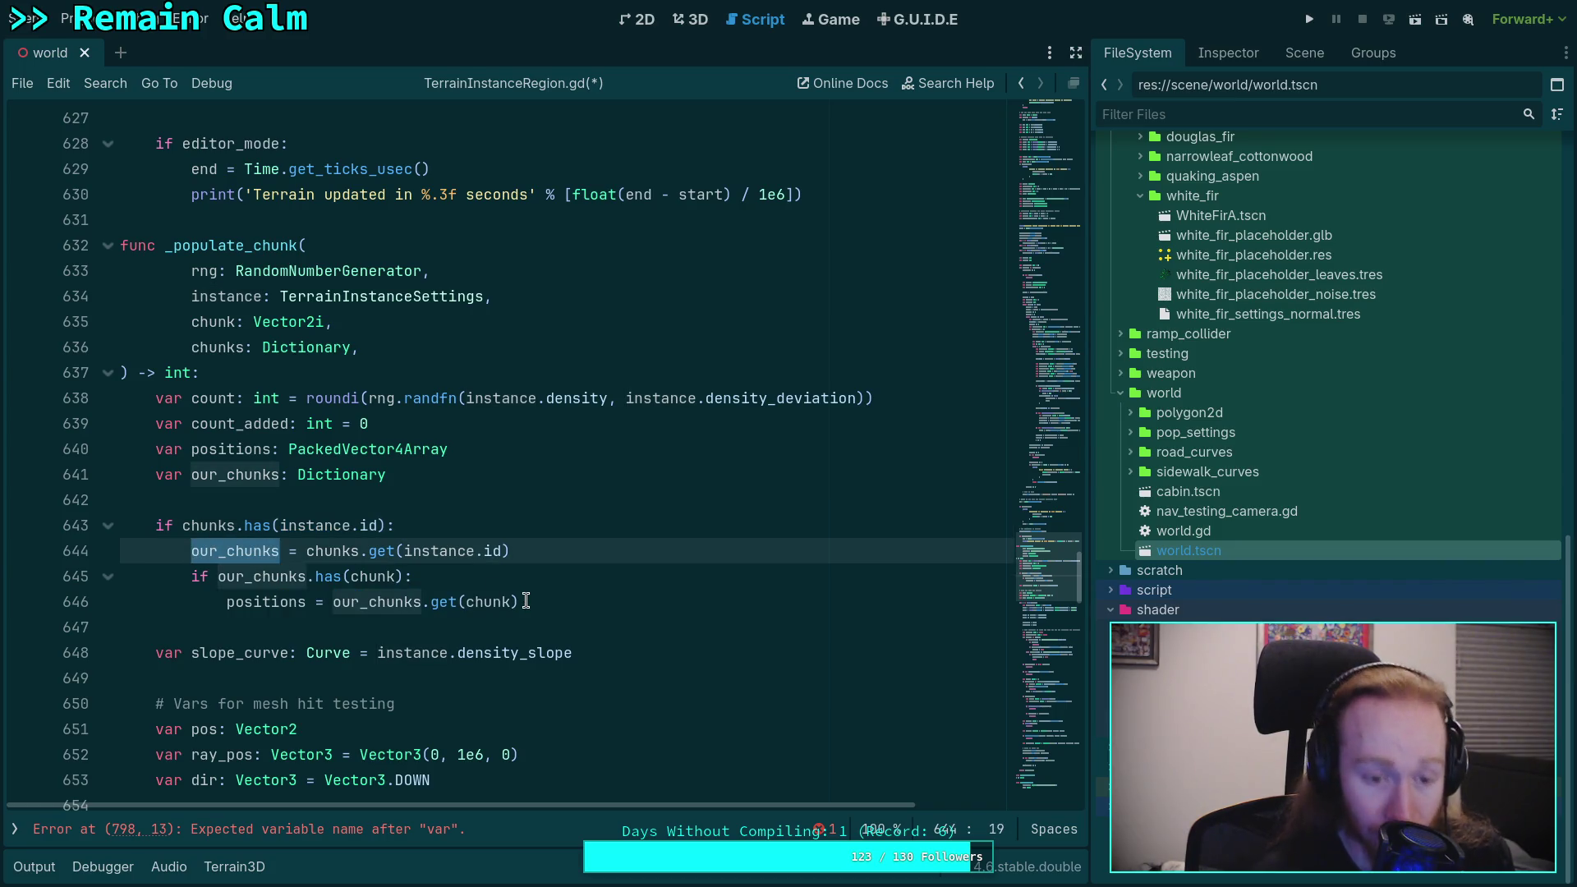
{"action": "scroll", "coordinate": [543, 592], "scroll_direction": "down", "scroll_amount": 1}
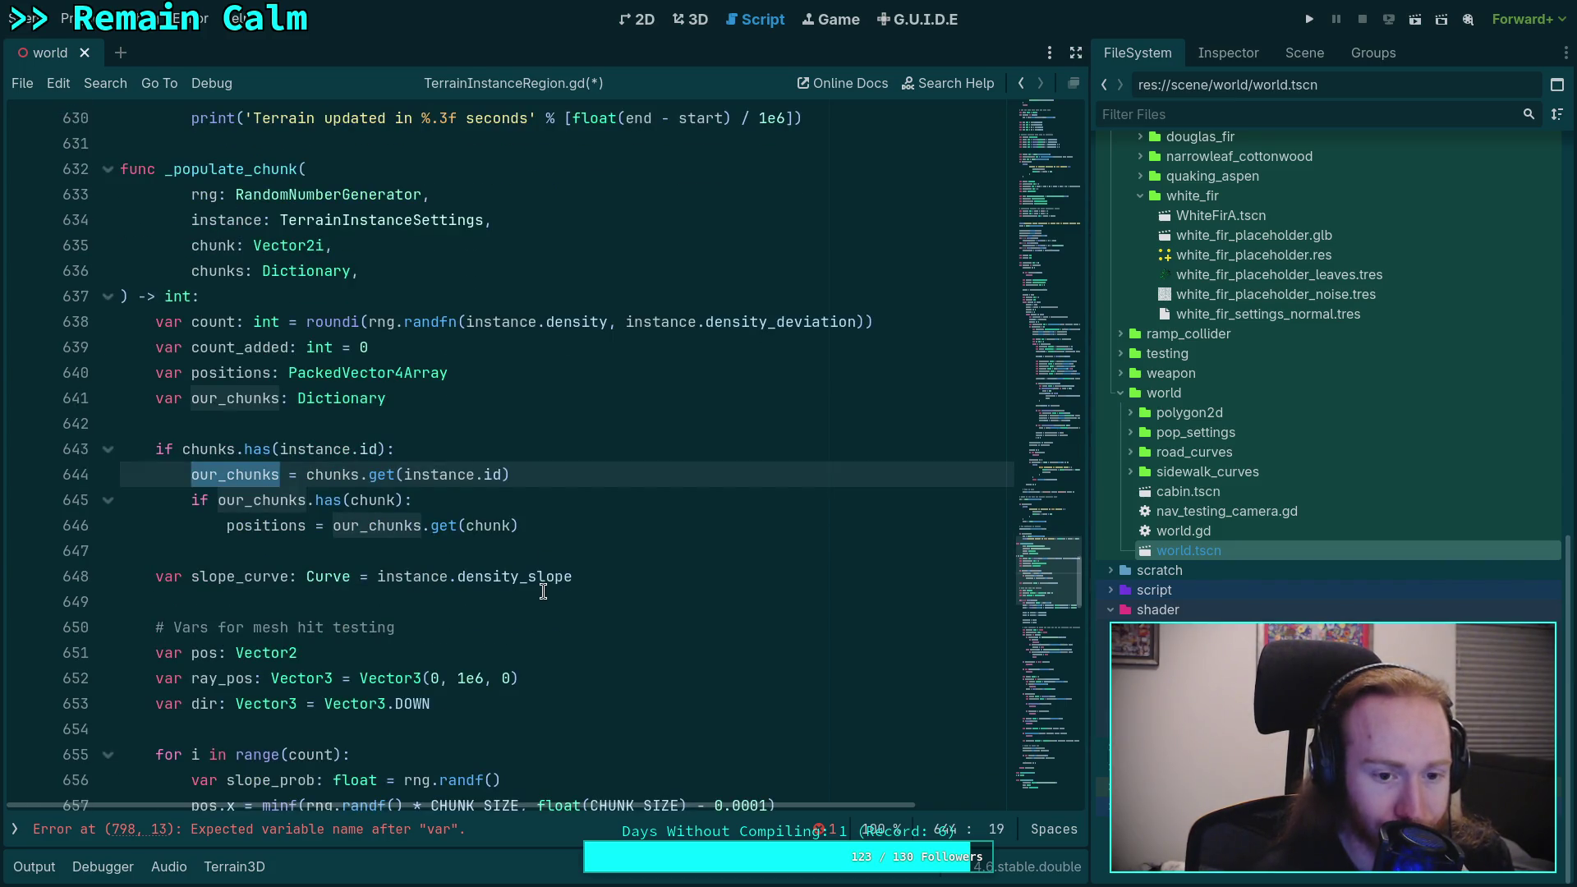
{"action": "scroll", "coordinate": [543, 591], "scroll_direction": "down", "scroll_amount": 20}
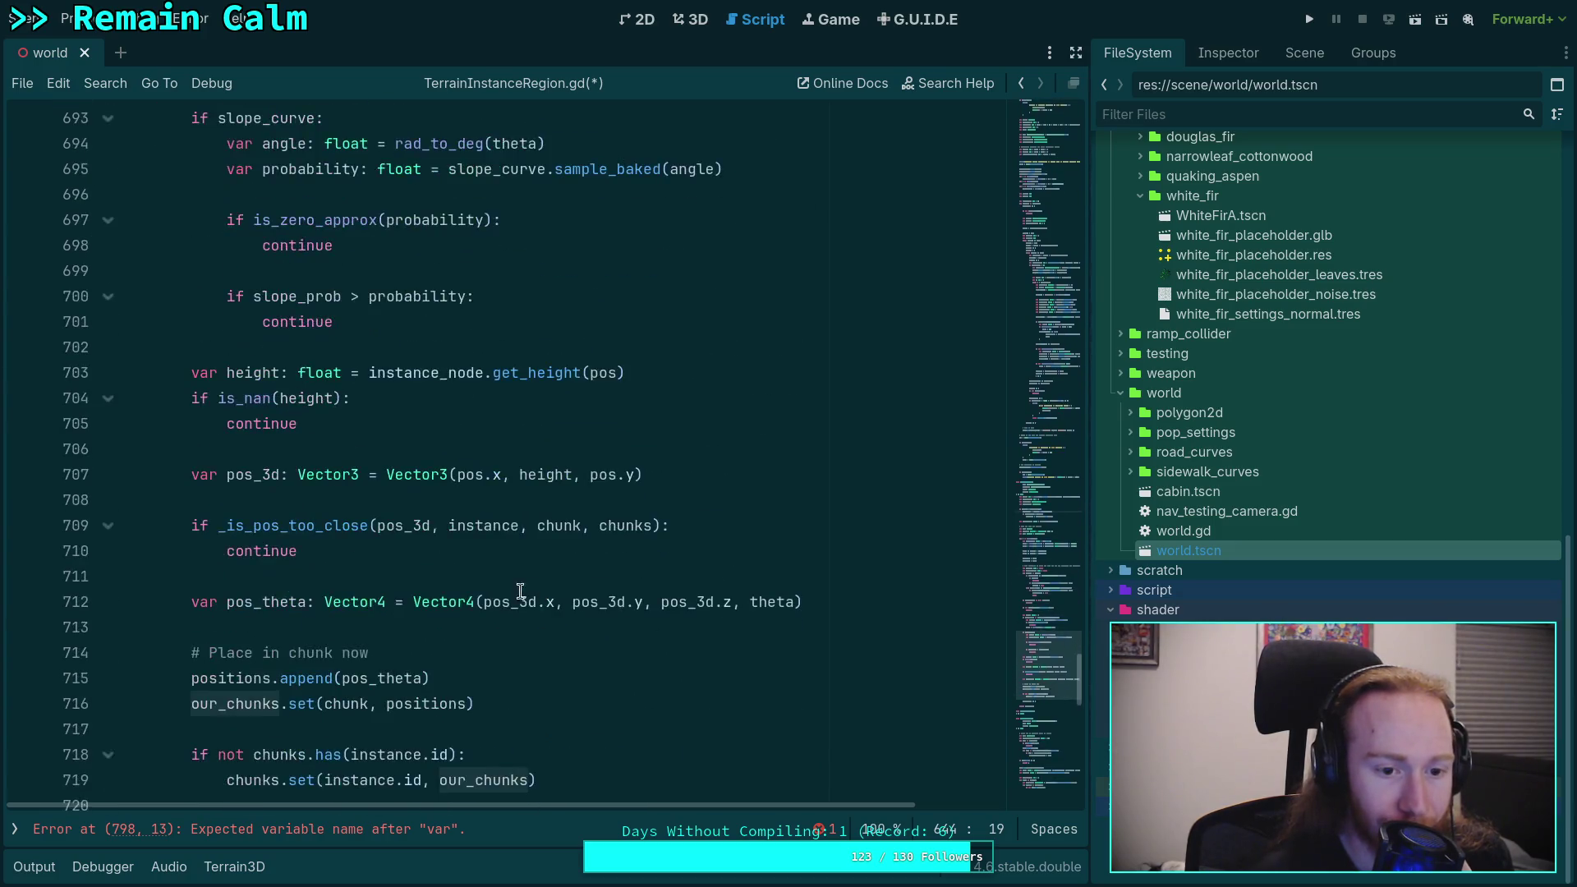
{"action": "scroll", "coordinate": [531, 591], "scroll_direction": "down", "scroll_amount": 3}
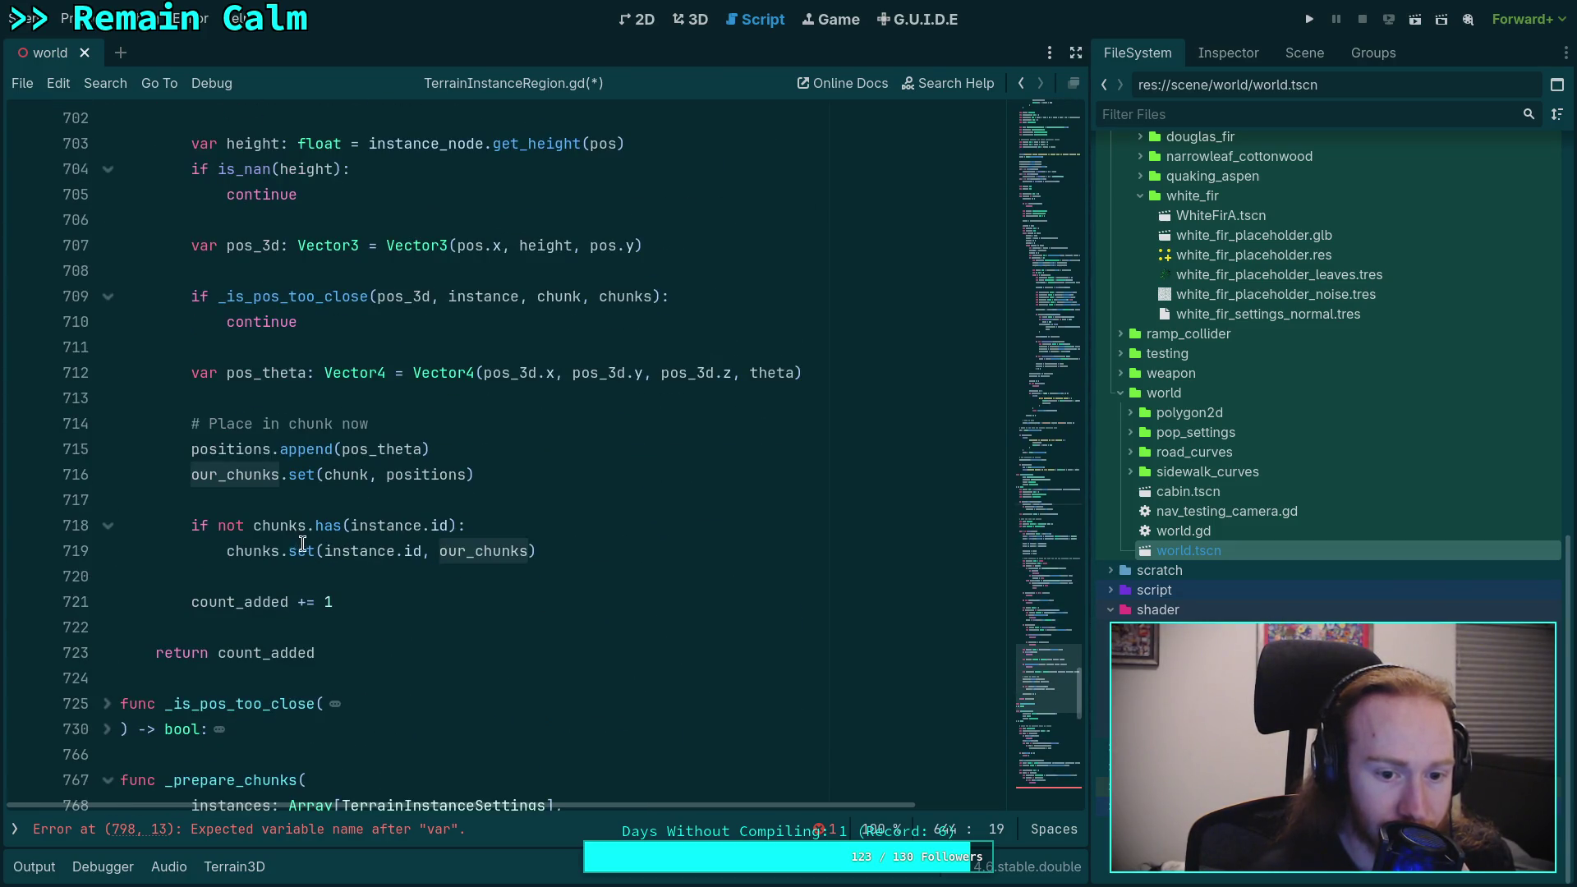
{"action": "scroll", "coordinate": [324, 564], "scroll_direction": "down", "scroll_amount": 2}
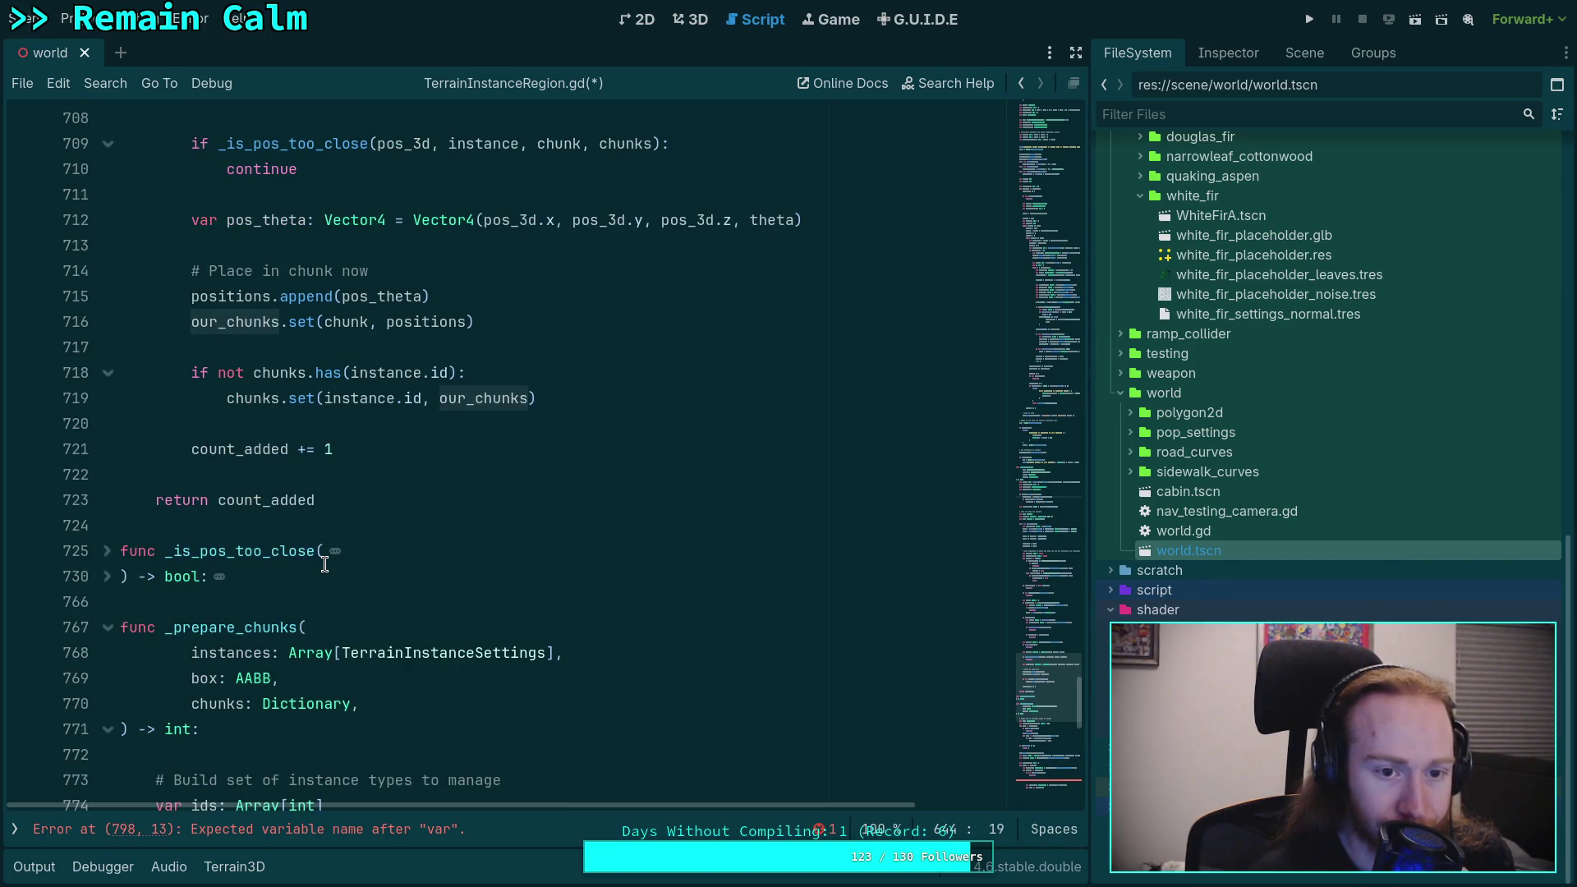
{"action": "scroll", "coordinate": [325, 564], "scroll_direction": "down", "scroll_amount": 13}
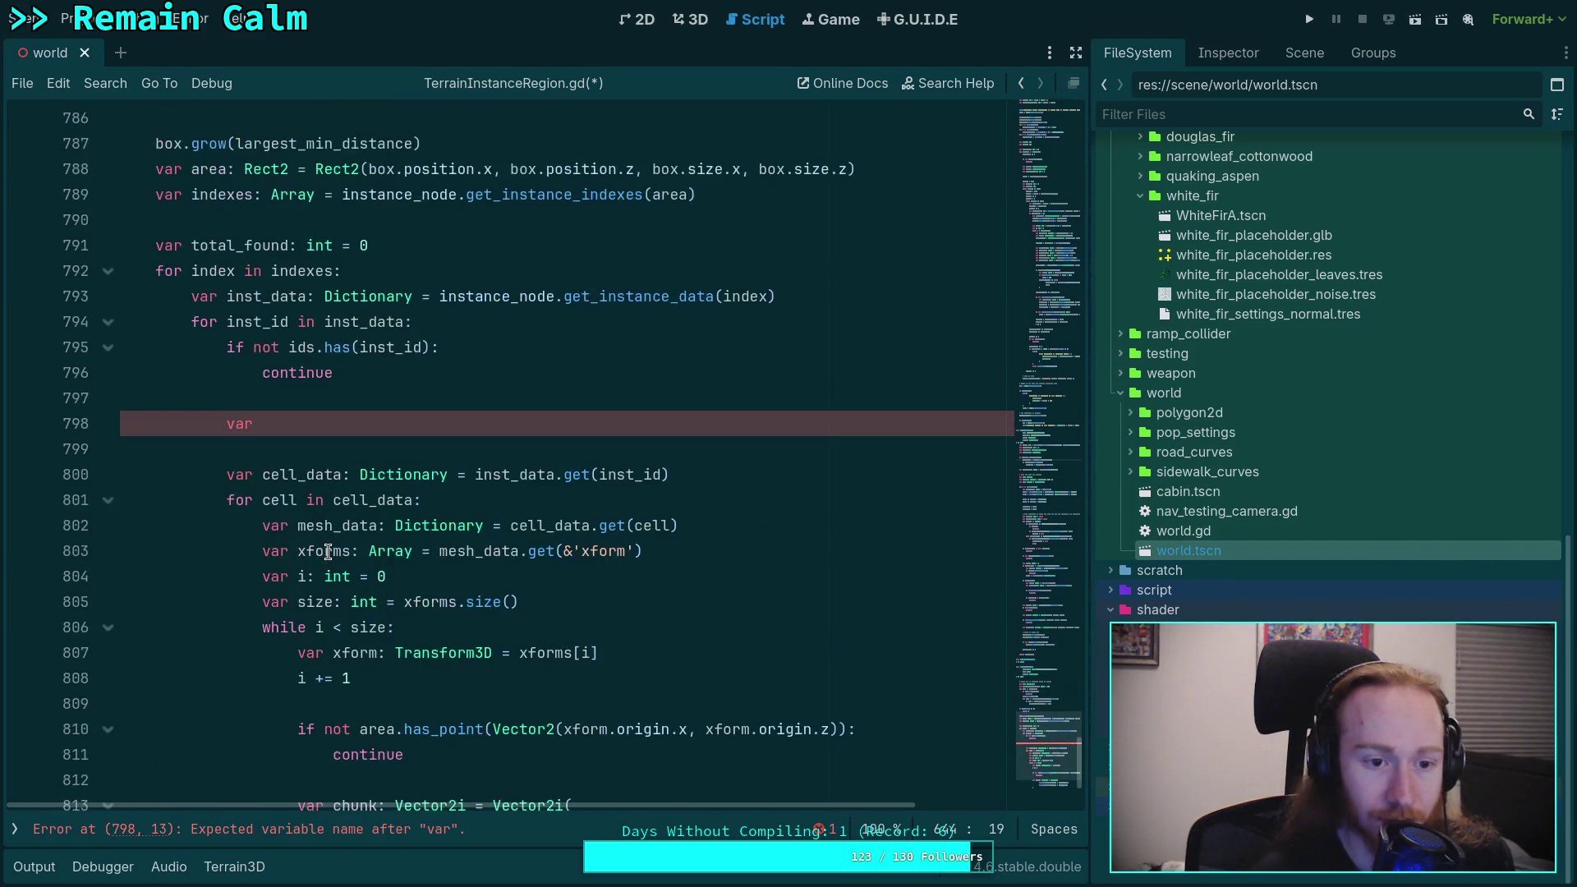
Step: Complete line 798 as var inst_chunks: Dictionary
{"action": "scroll", "coordinate": [328, 551], "scroll_direction": "up", "scroll_amount": 1}
{"action": "left_click", "coordinate": [393, 494]}
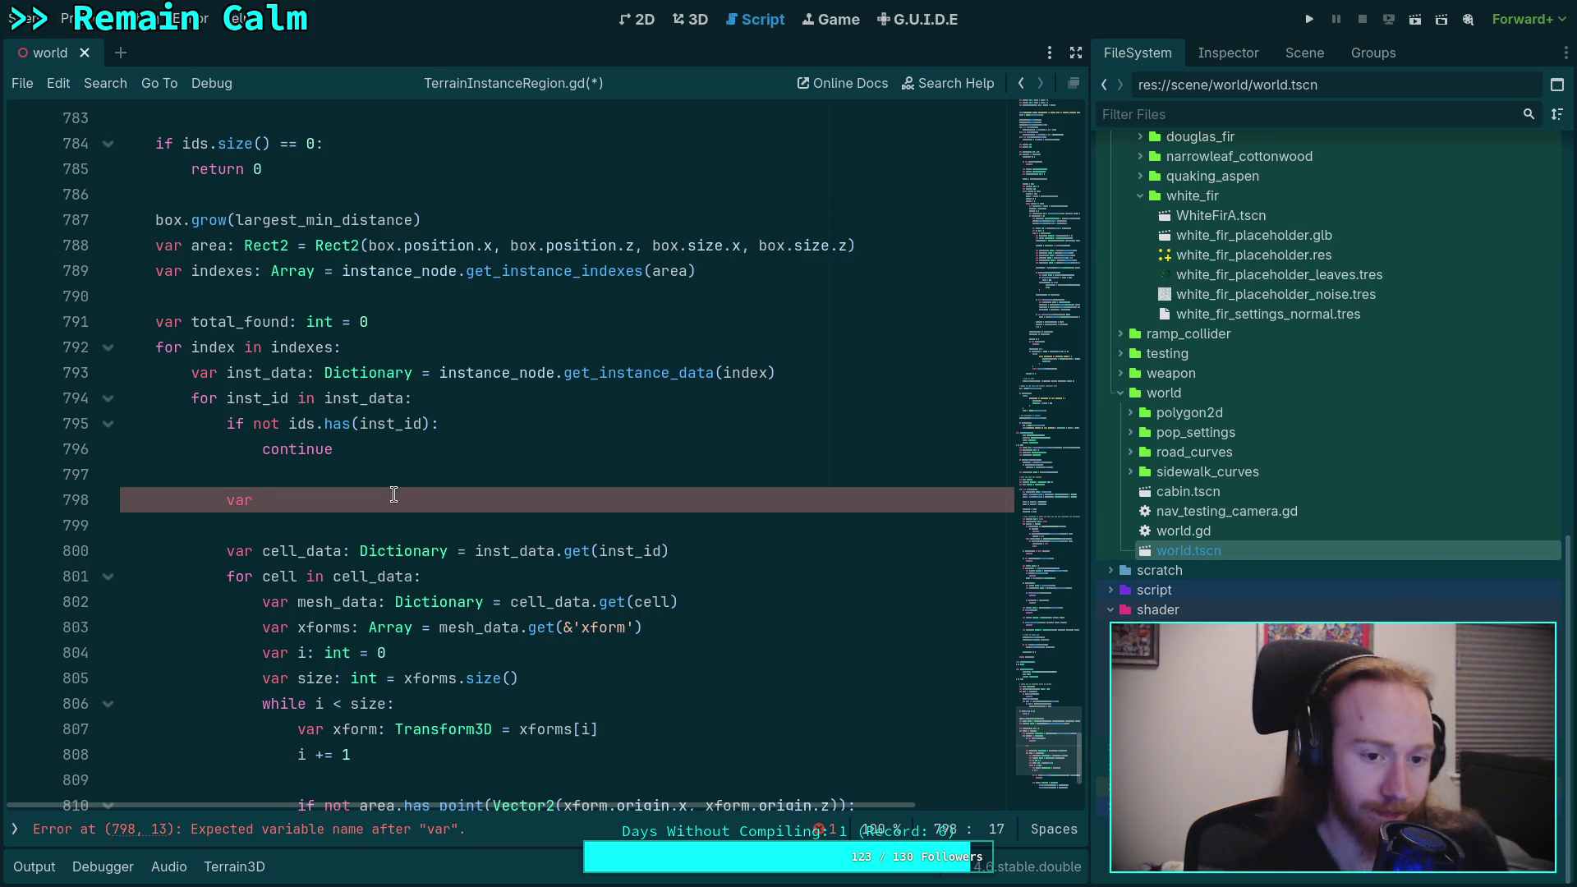
{"action": "type", "text": "inst"}
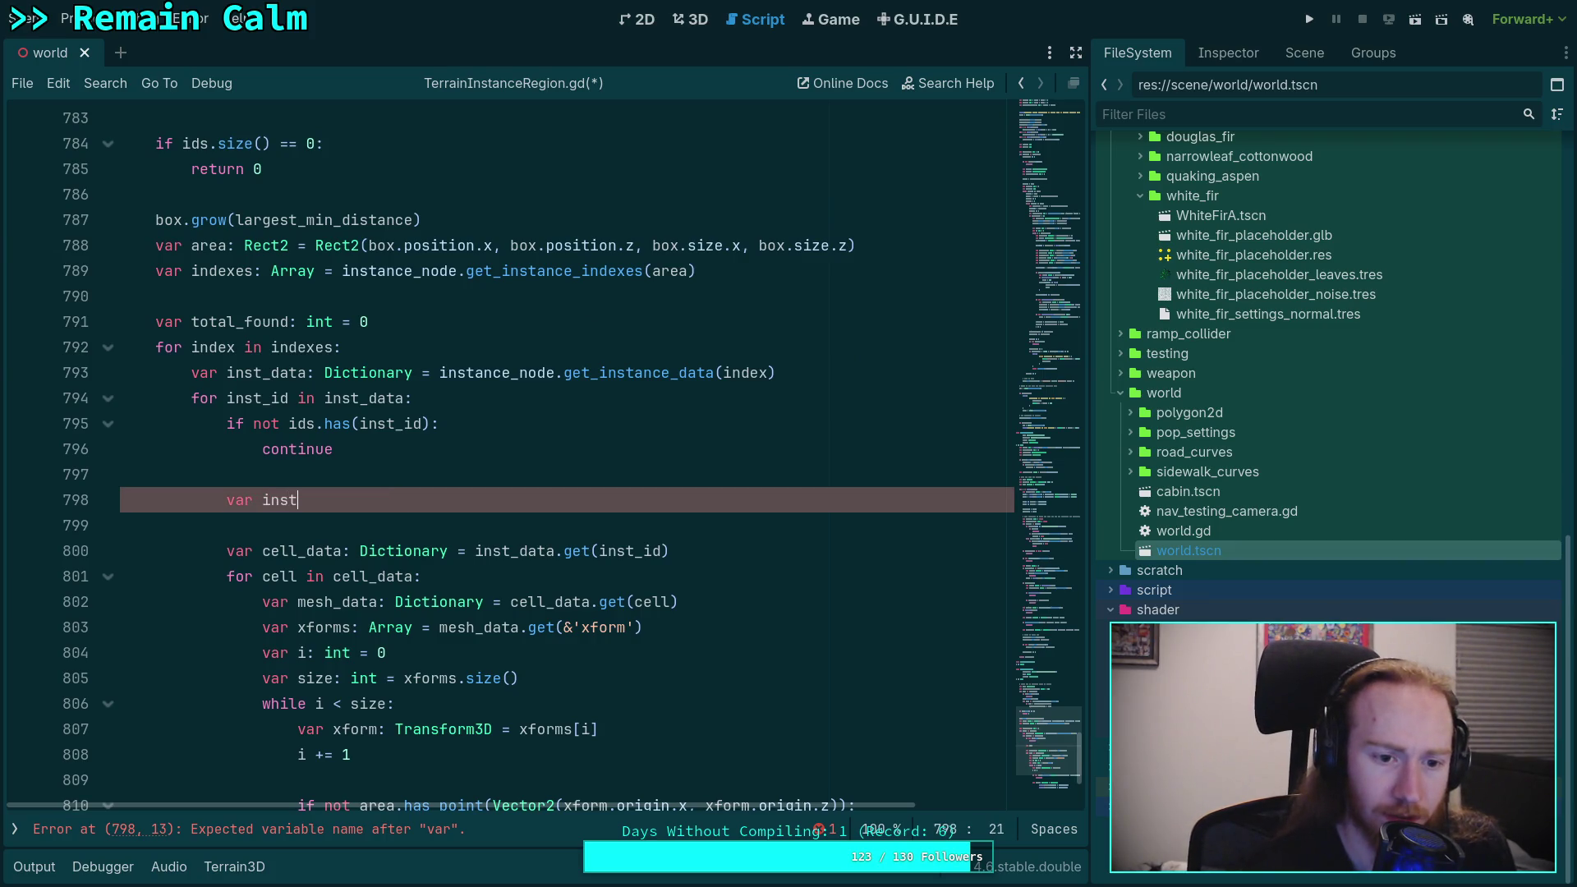
{"action": "type", "text": "_chunks: "}
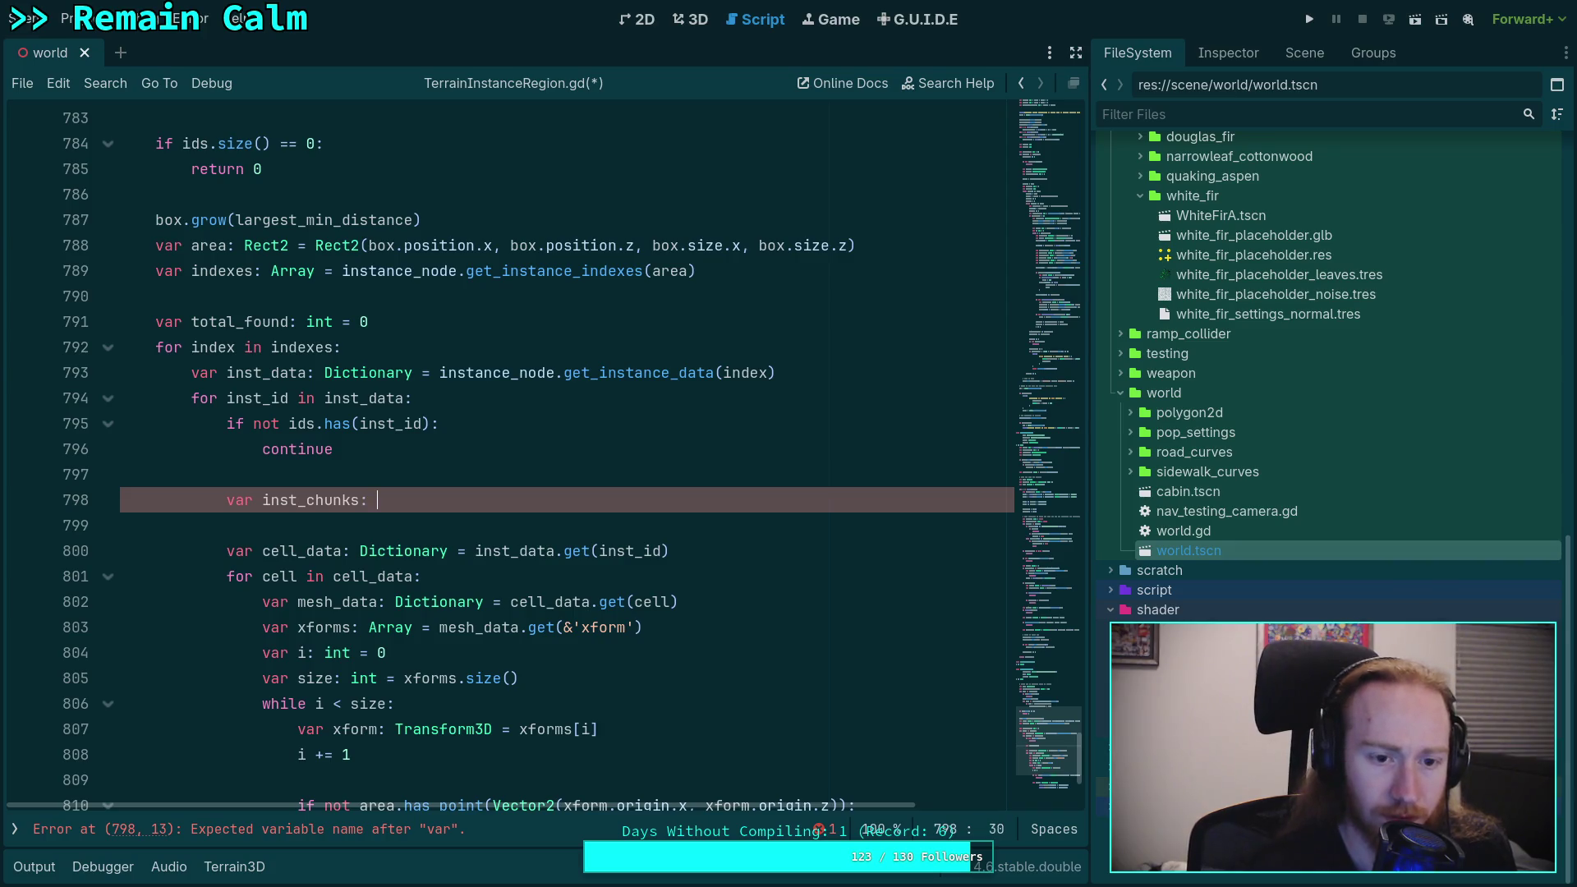
{"action": "type", "text": "Dicti"}
{"action": "key", "text": "BackSpace"}
{"action": "type", "text": "tionar"}
{"action": "key", "text": "Return"}
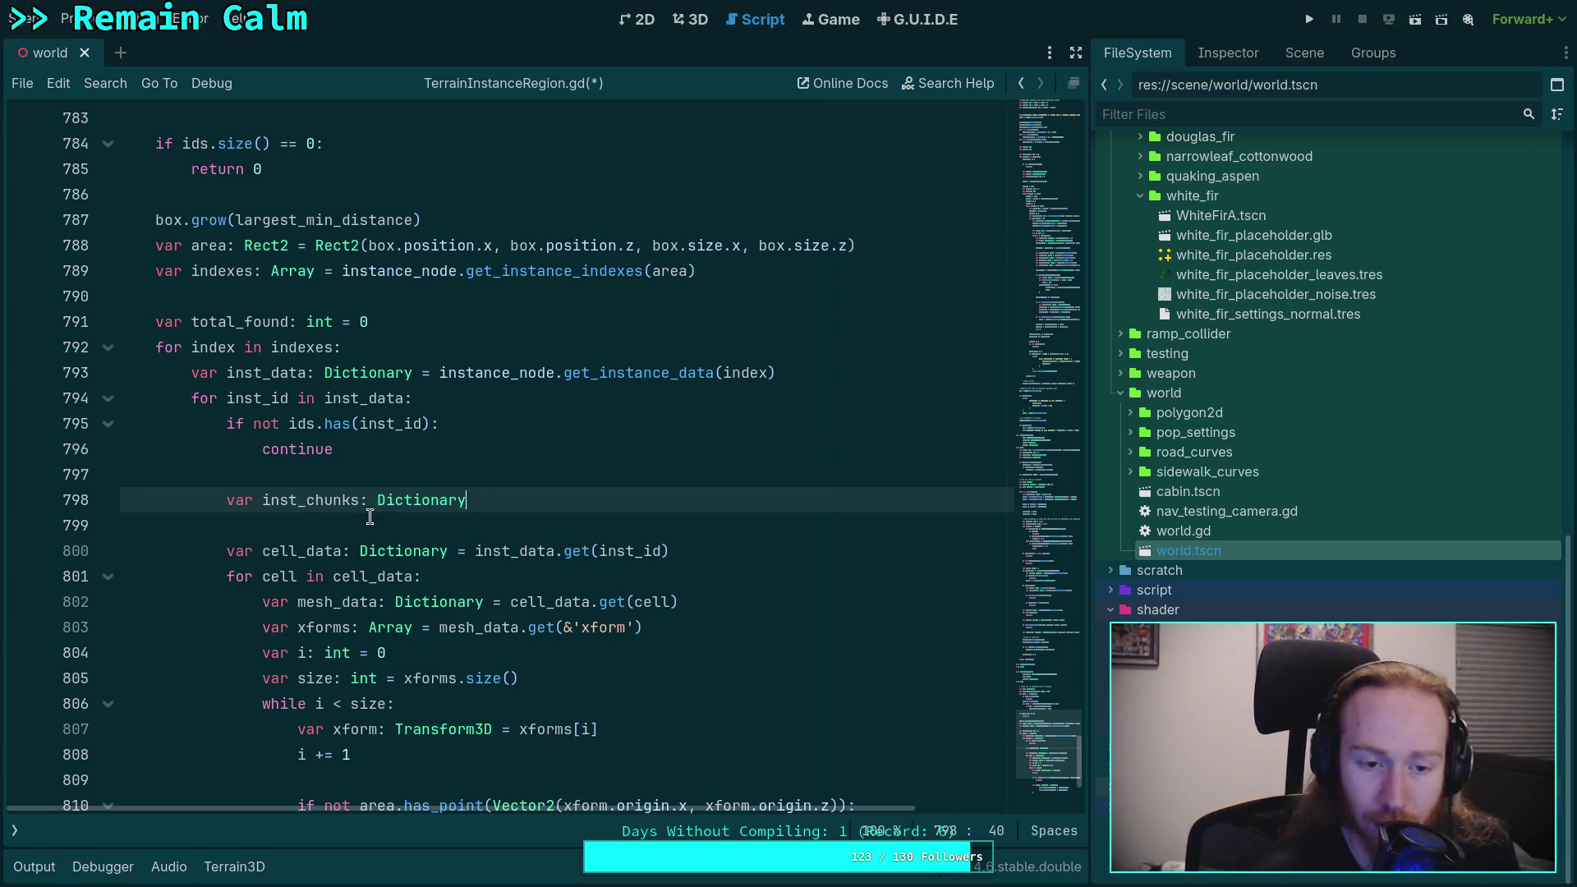
Step: Add a var positions: PackedVector4Array declaration on a new line
{"action": "scroll", "coordinate": [369, 503], "scroll_direction": "down", "scroll_amount": 2}
{"action": "scroll", "coordinate": [368, 504], "scroll_direction": "down", "scroll_amount": 2}
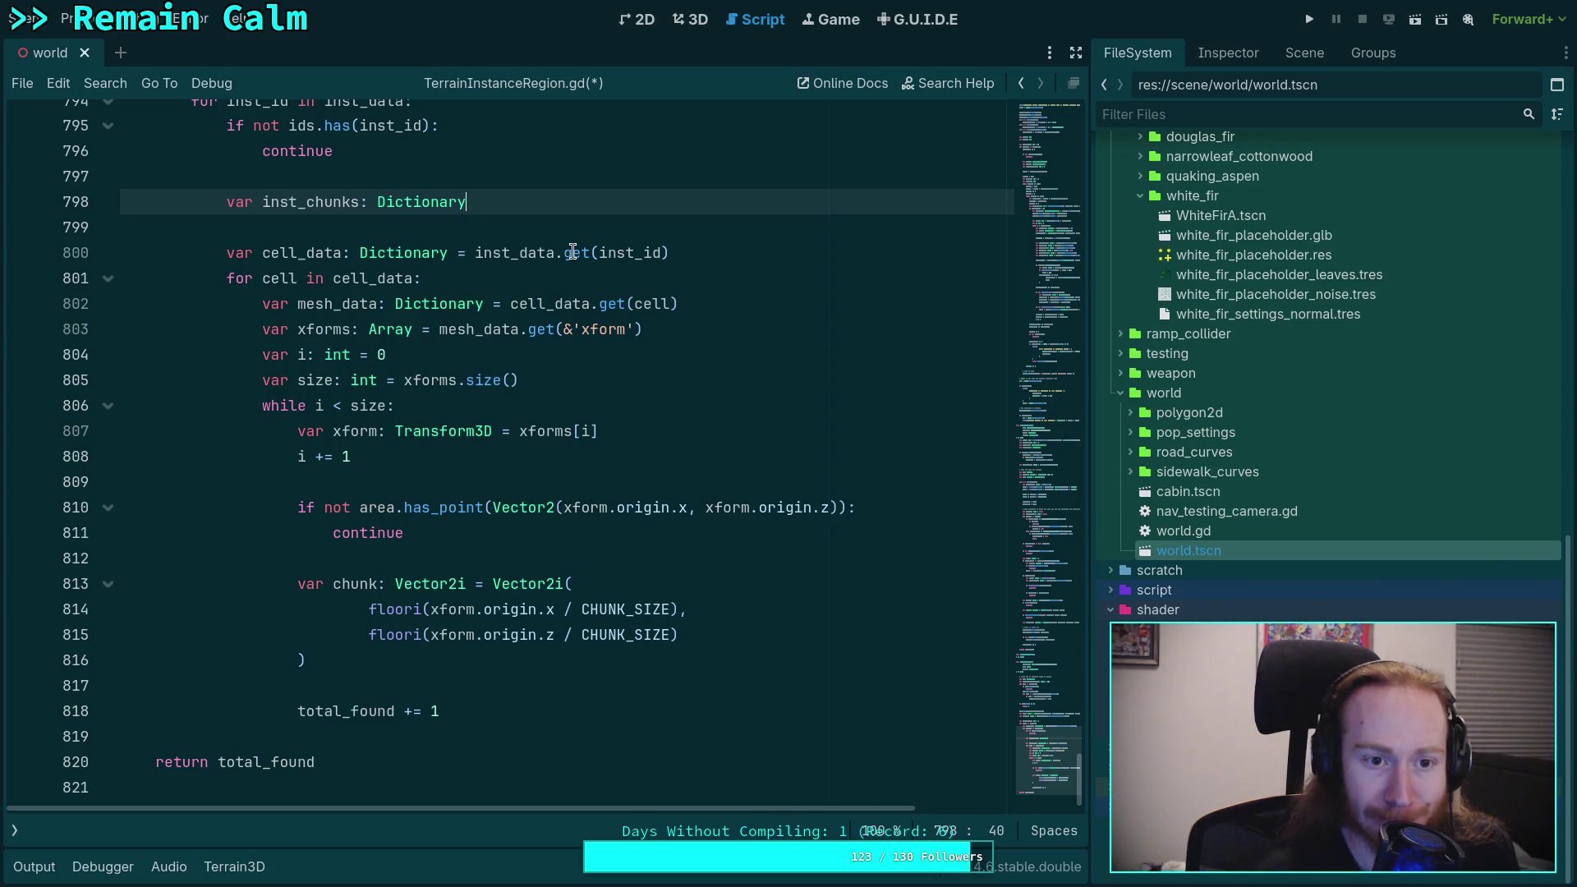
{"action": "key", "text": "Return"}
{"action": "type", "text": "var positions: "}
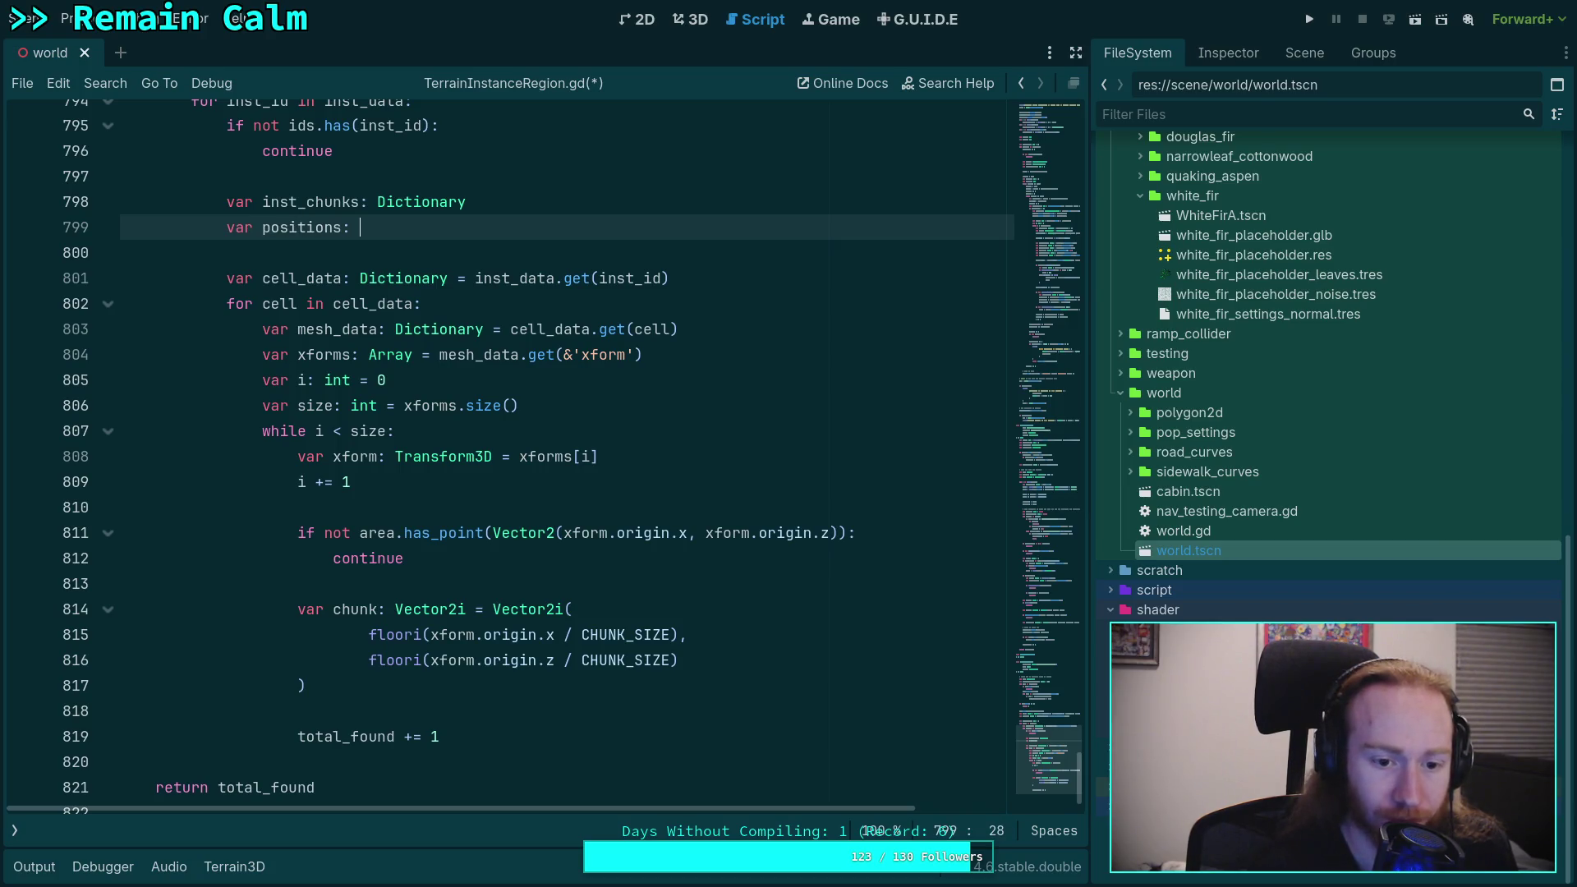
{"action": "type", "text": "PackedVe"}
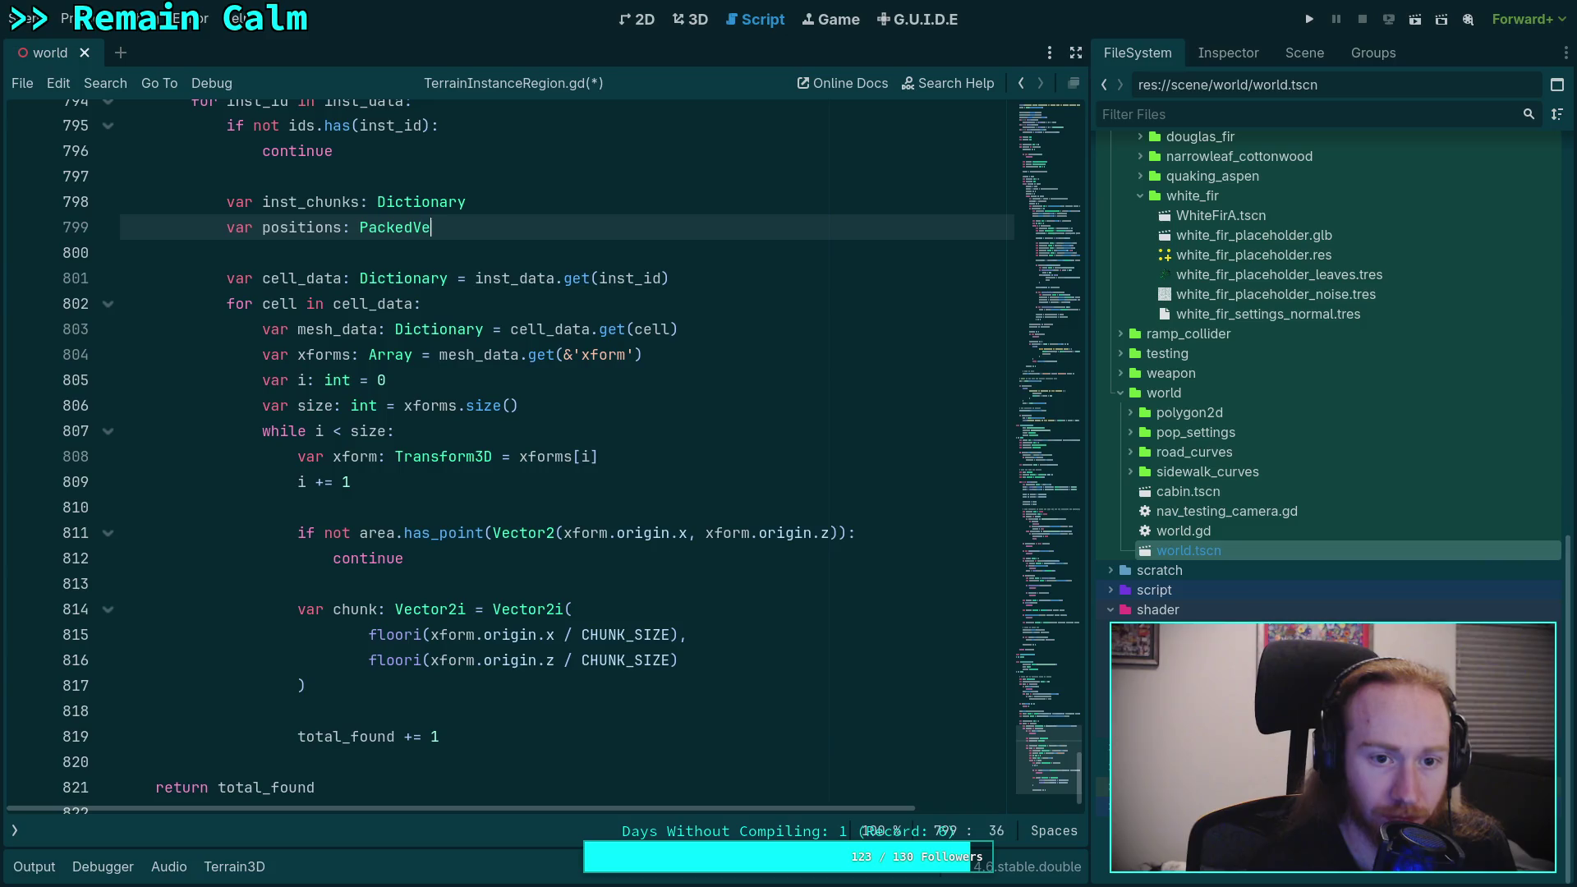
{"action": "type", "text": "ctor4Ar"}
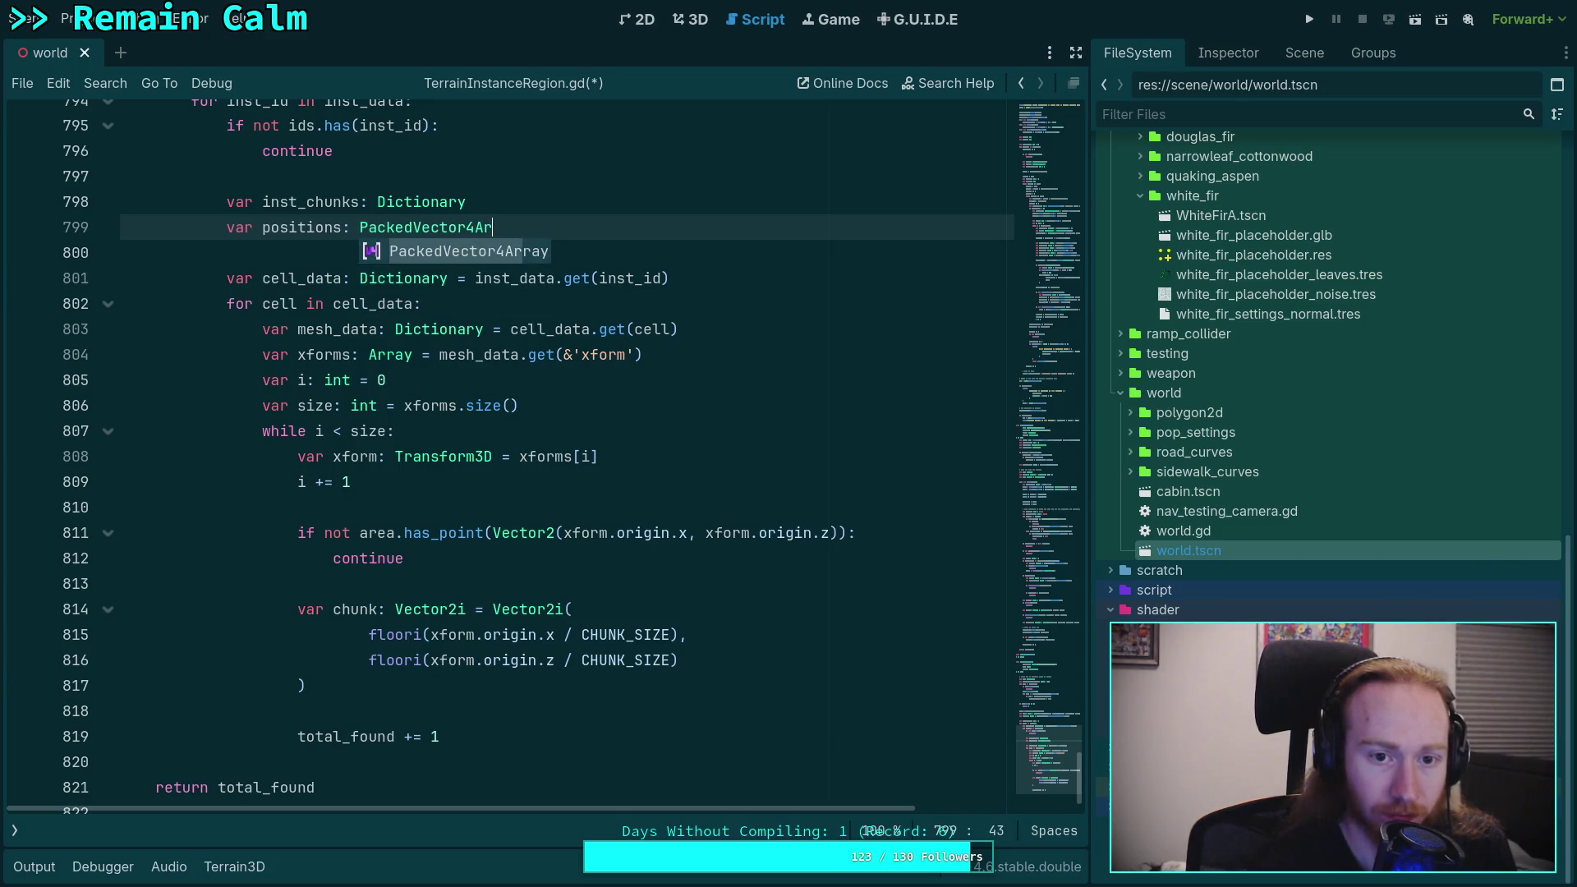
{"action": "key", "text": "Return"}
Step: Start a positions.a call after the chunk calculation and move the positions declaration below that block
{"action": "left_click", "coordinate": [570, 689]}
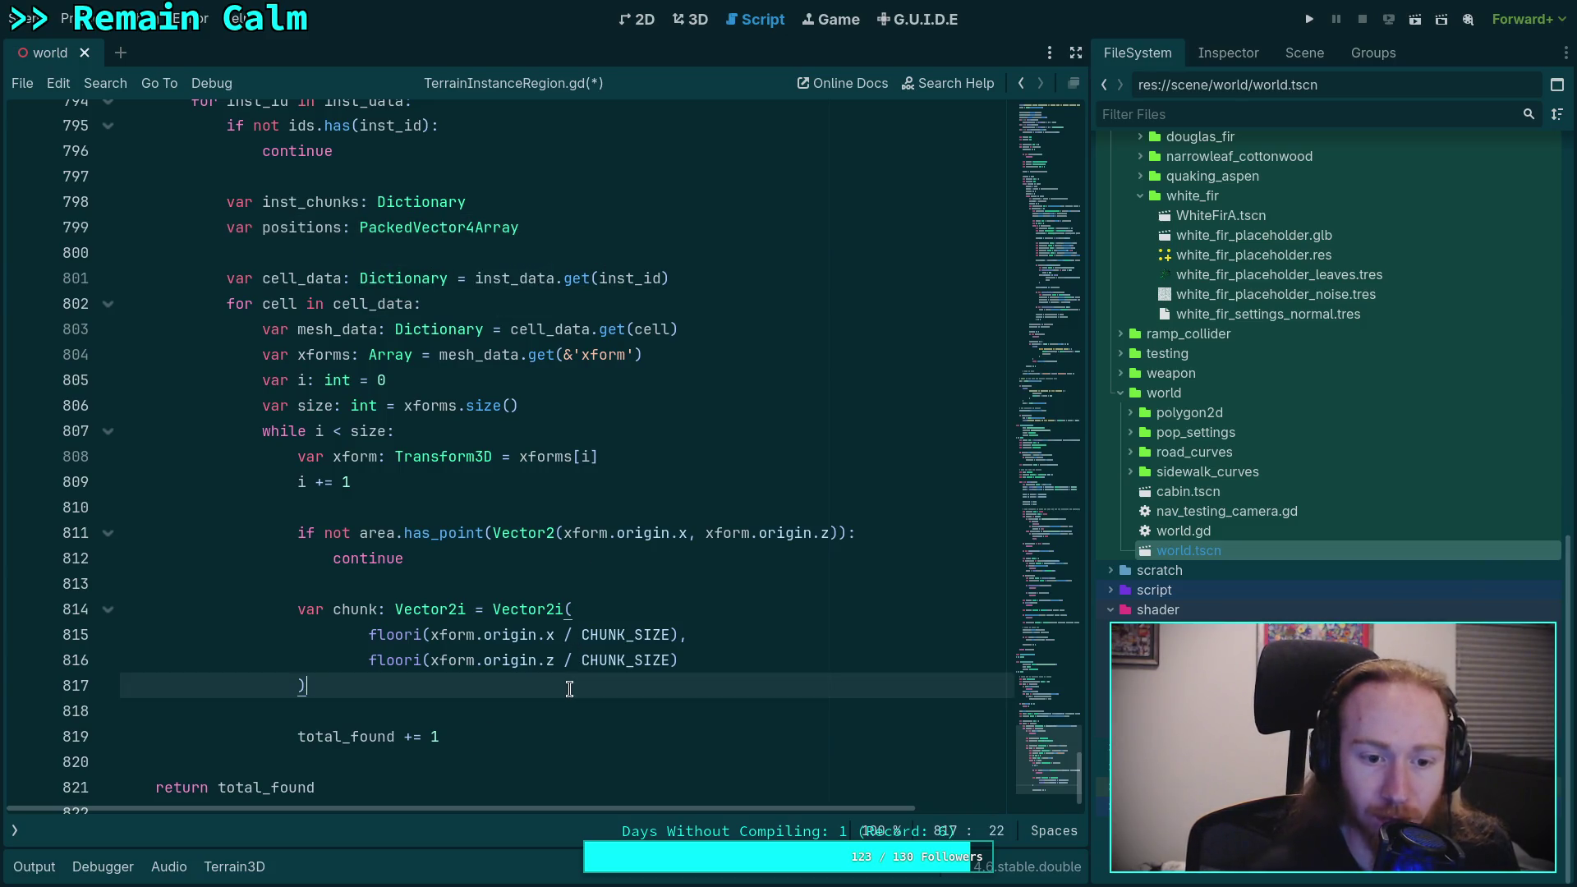
{"action": "key", "text": "Return"}
{"action": "key", "text": "Return"}
{"action": "type", "text": "pos"}
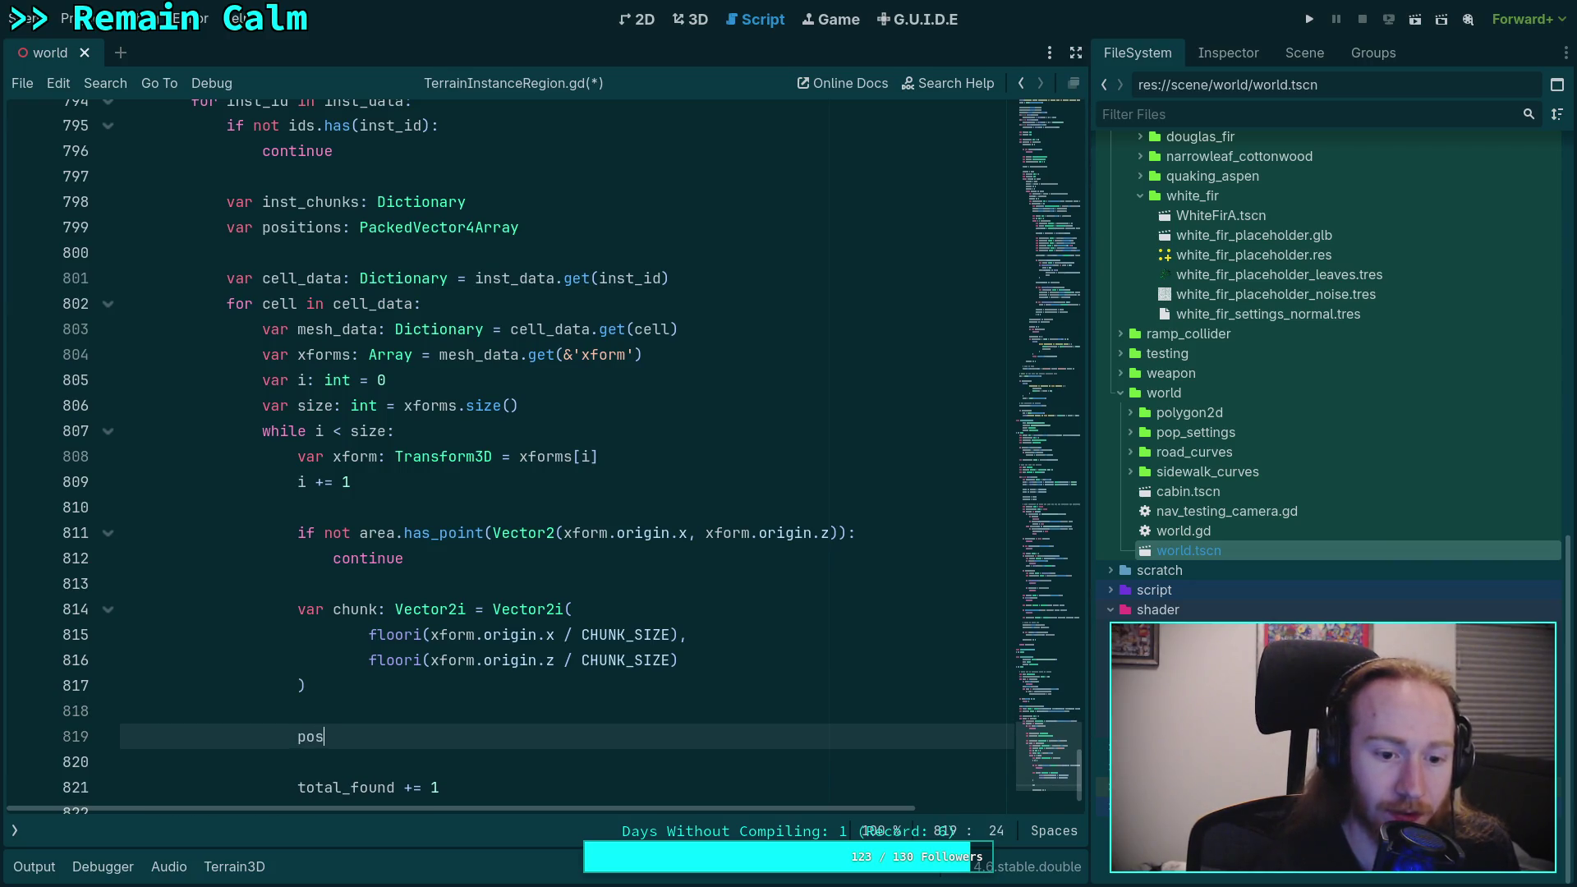
{"action": "type", "text": "itions.add"}
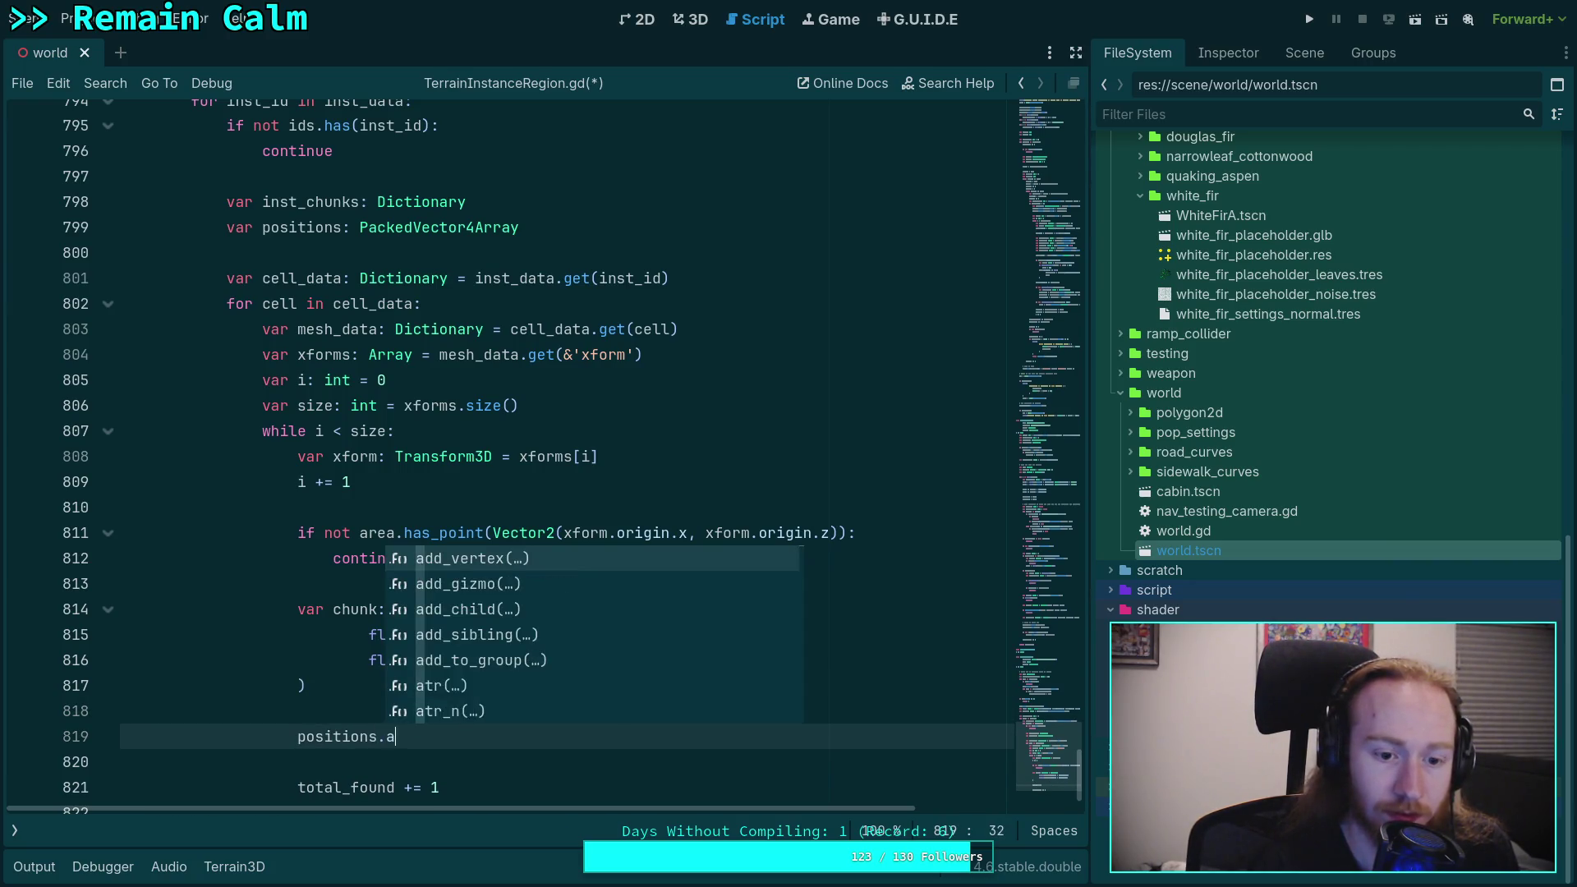
{"action": "key", "text": "BackSpace"}
{"action": "key", "text": "BackSpace"}
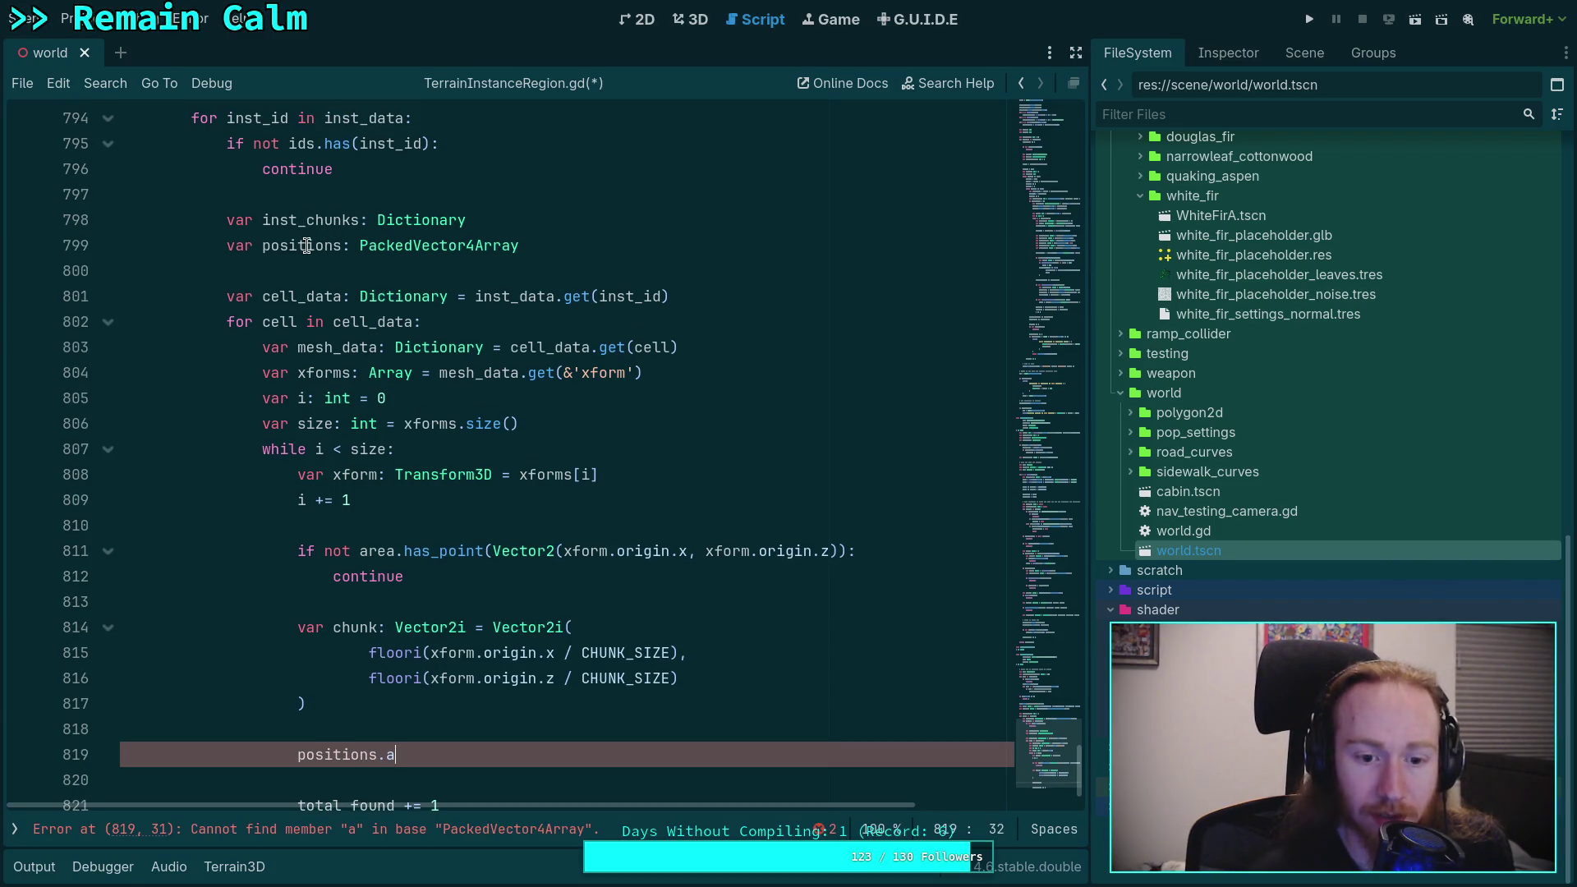
{"action": "left_click", "coordinate": [306, 246]}
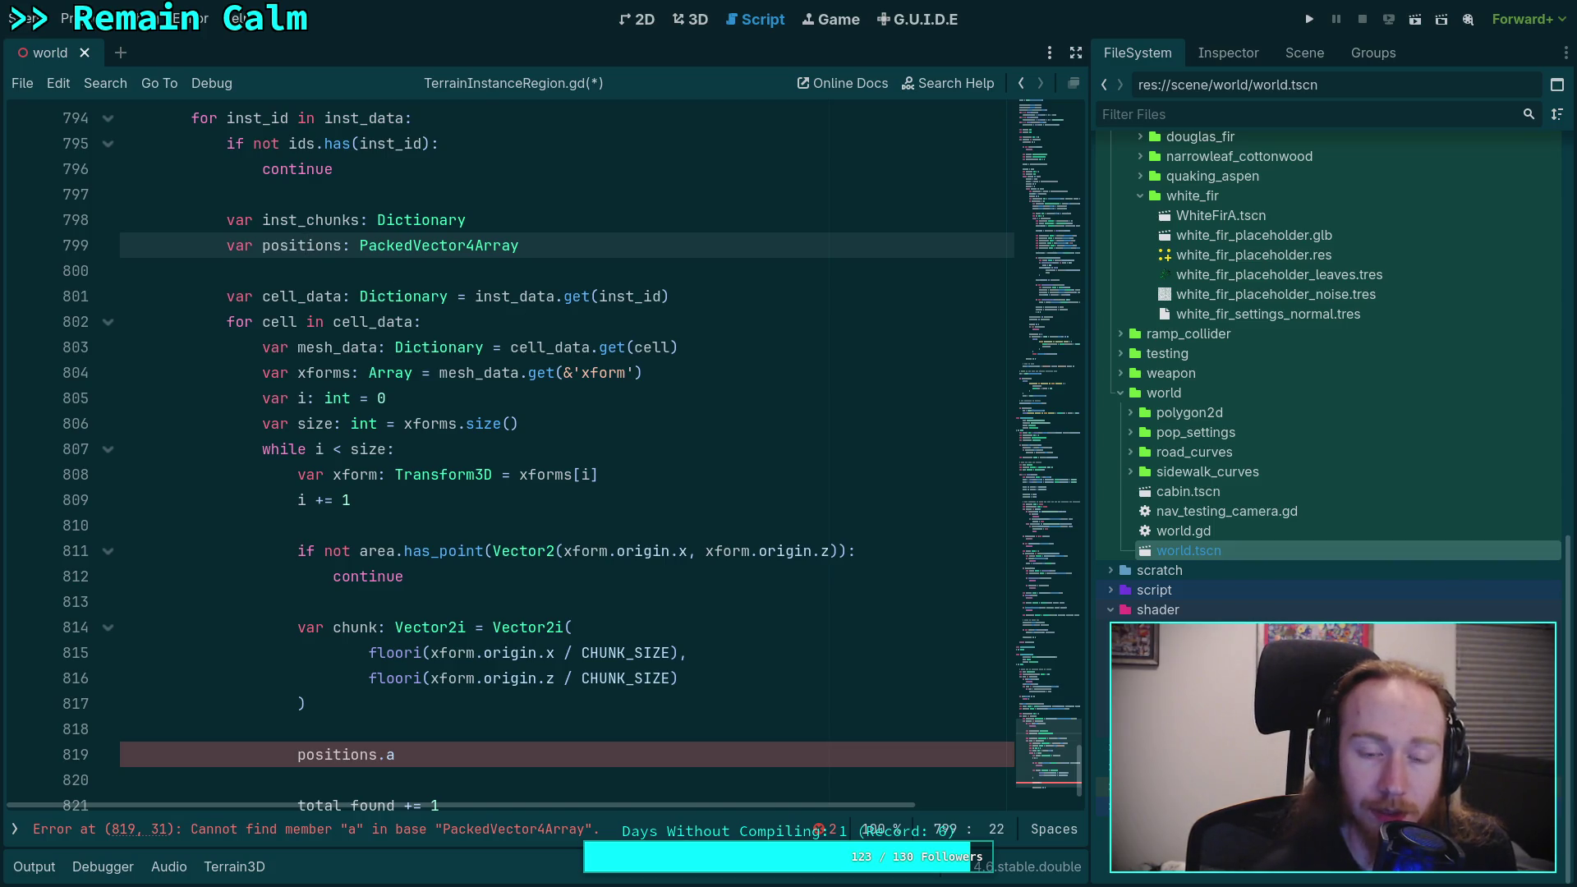
{"action": "key", "text": "alt+Down"}
{"action": "key", "text": "alt+Down"}
{"action": "key", "text": "alt+Down"}
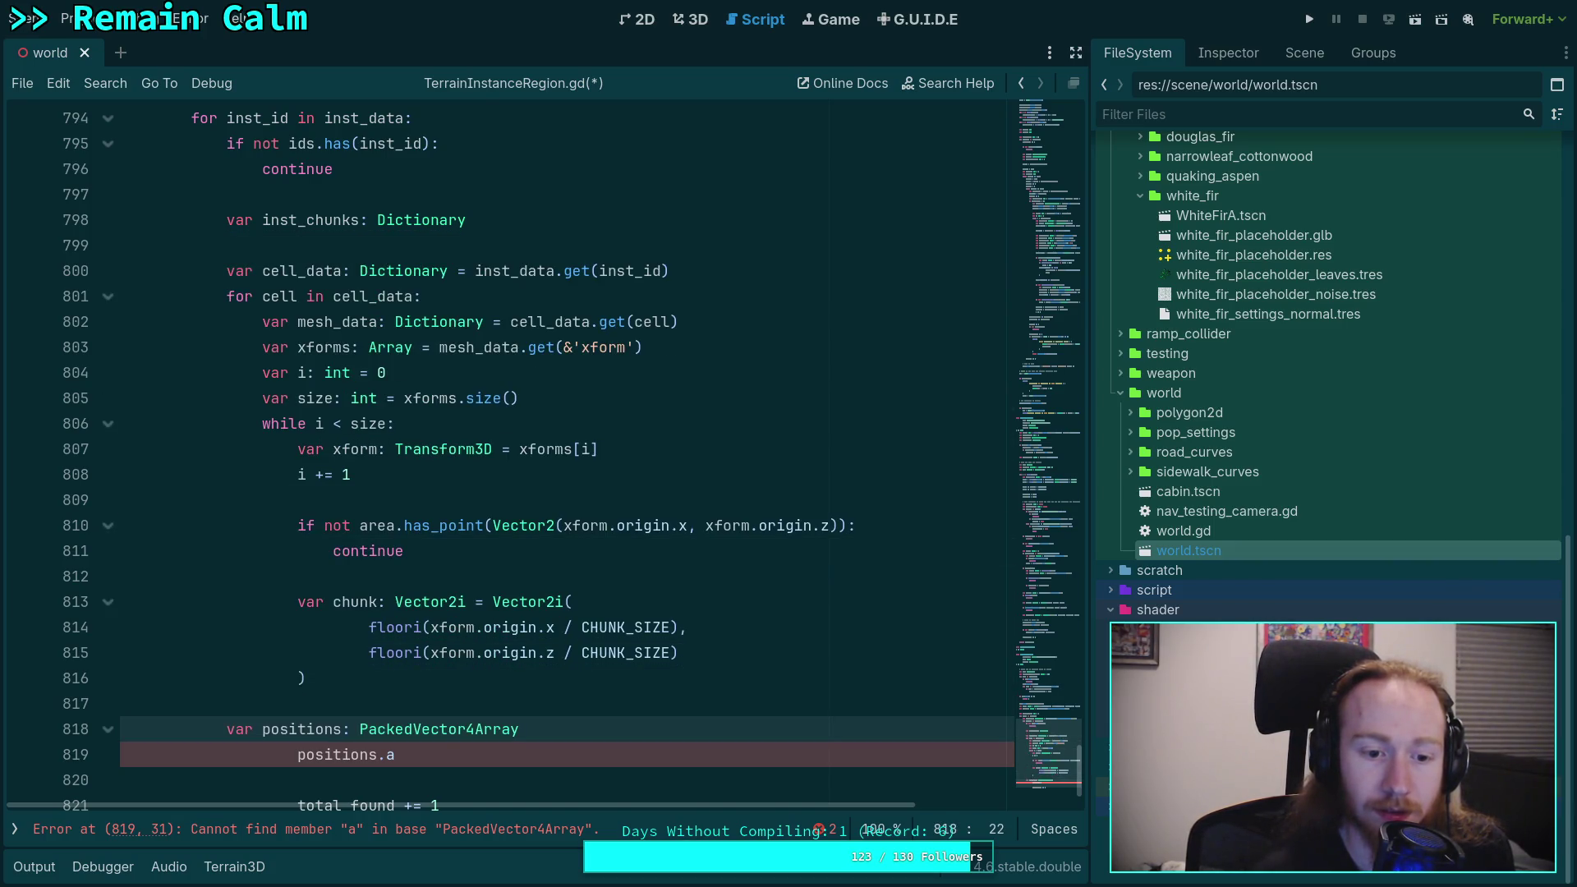
{"action": "left_click", "coordinate": [226, 731]}
Step: Indent var positions into the inner loop and check how positions is appended in _populate_chunk
{"action": "key", "text": "Tab"}
{"action": "key", "text": "Tab"}
{"action": "left_click", "coordinate": [713, 734]}
{"action": "scroll", "coordinate": [739, 723], "scroll_direction": "up", "scroll_amount": 6}
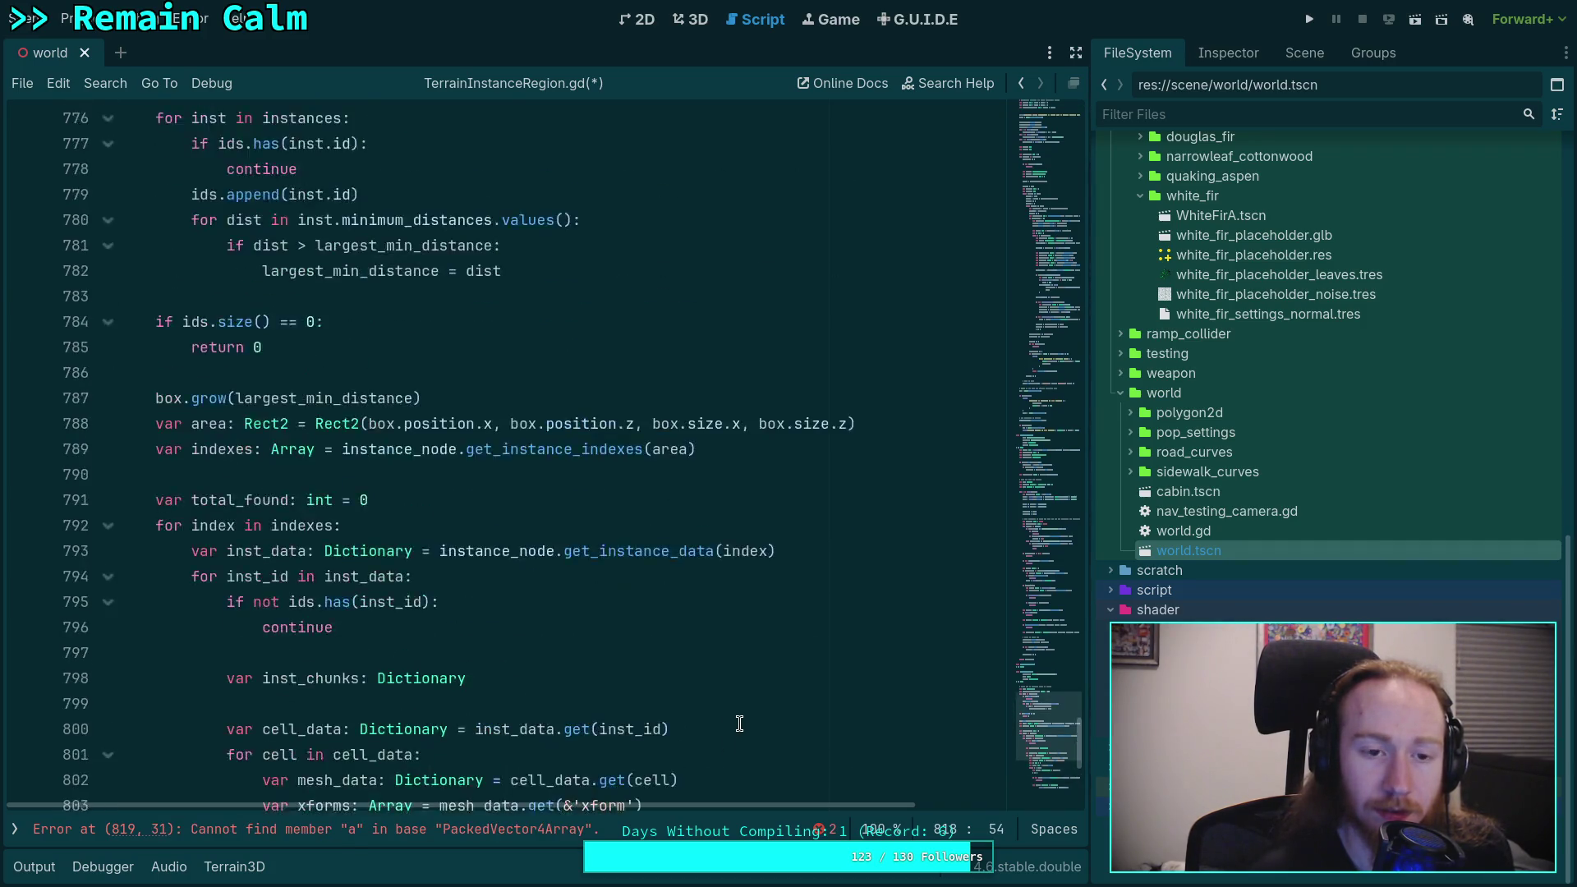
{"action": "scroll", "coordinate": [739, 723], "scroll_direction": "up", "scroll_amount": 20}
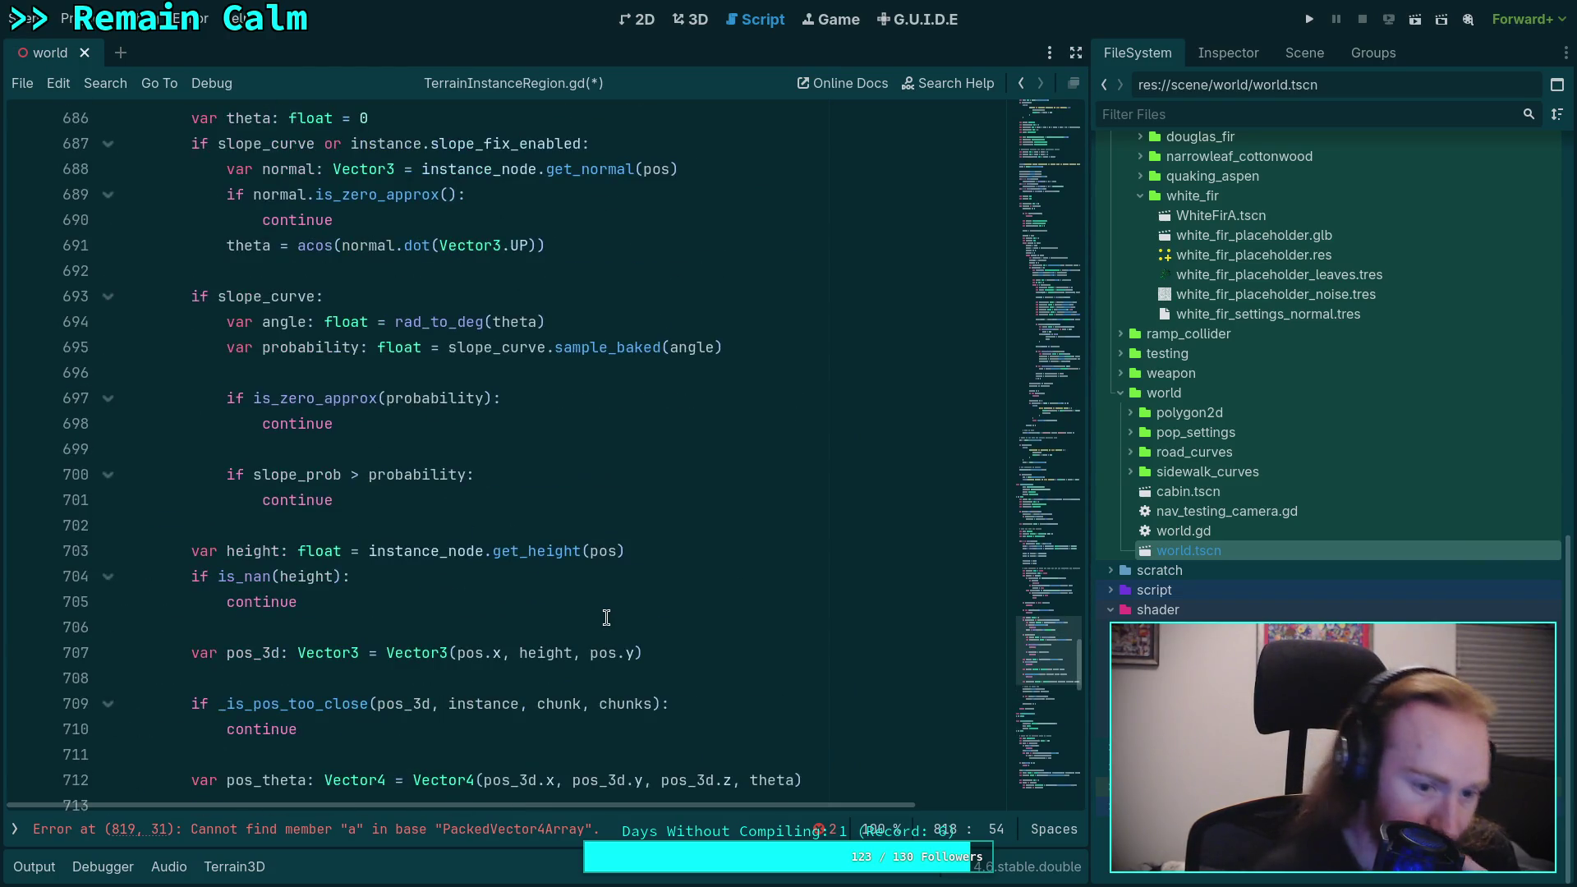
{"action": "scroll", "coordinate": [321, 606], "scroll_direction": "down", "scroll_amount": 3}
{"action": "left_click", "coordinate": [243, 628]}
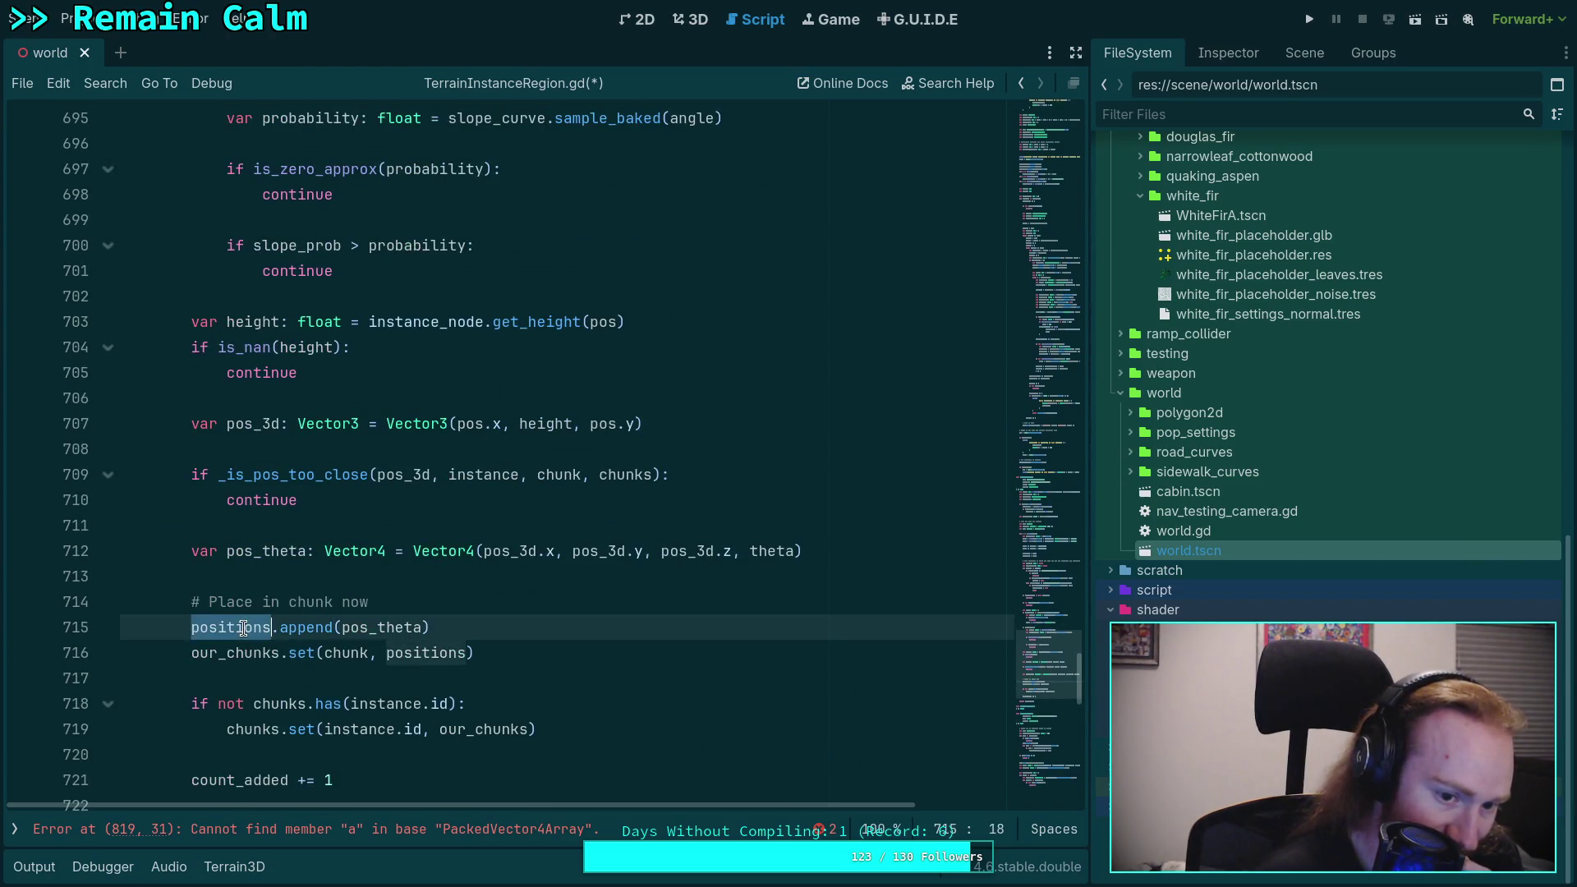
{"action": "double_click", "coordinate": [243, 628]}
{"action": "scroll", "coordinate": [504, 583], "scroll_direction": "up", "scroll_amount": 16}
{"action": "scroll", "coordinate": [505, 583], "scroll_direction": "up", "scroll_amount": 4}
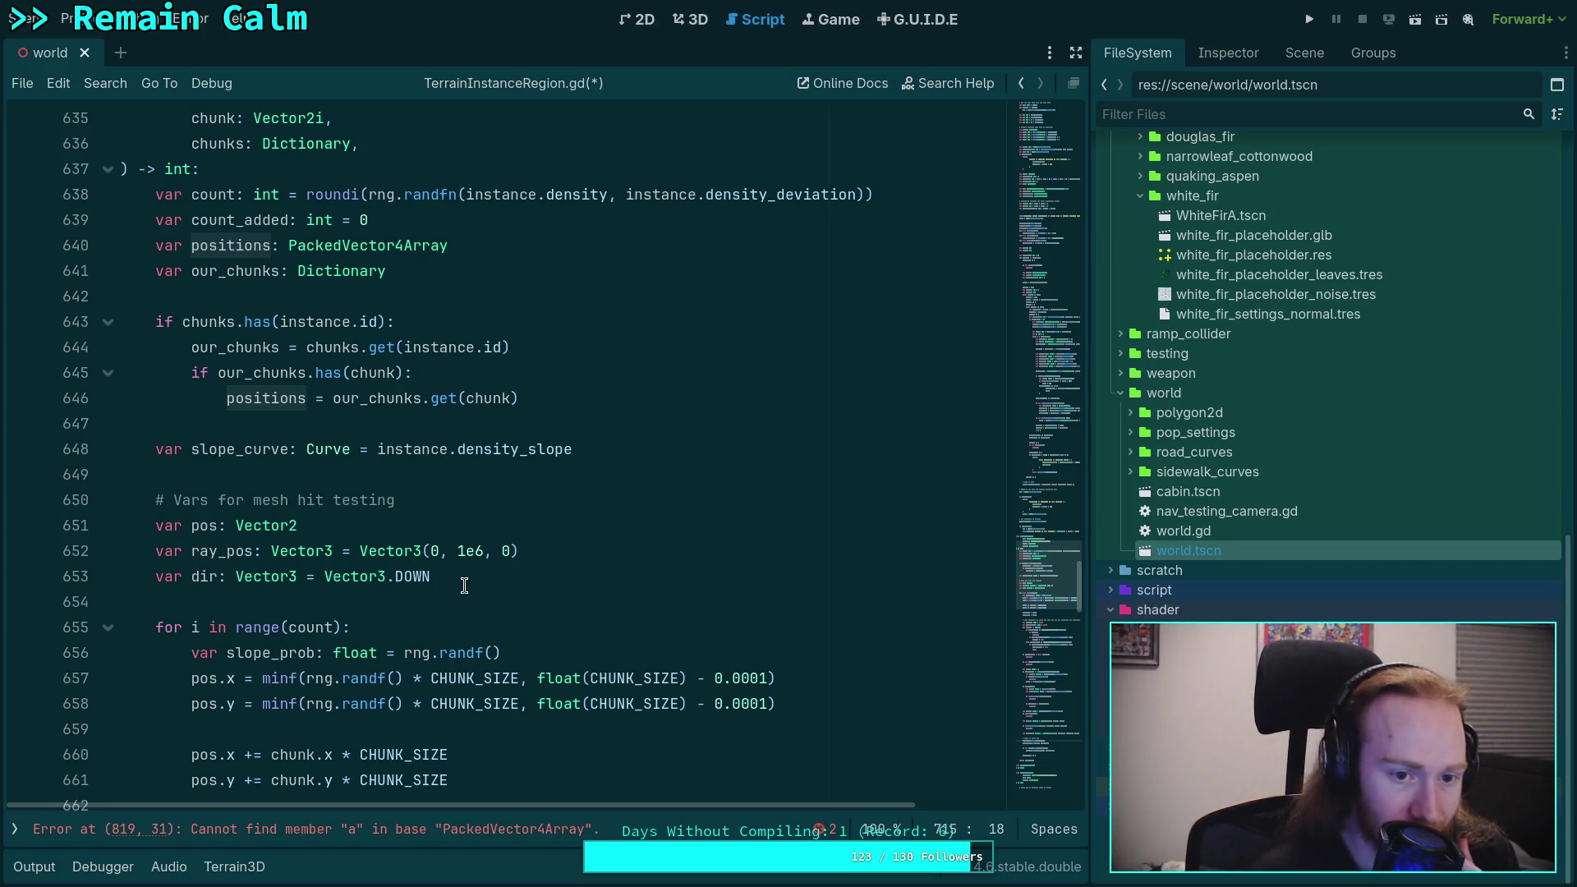
{"action": "scroll", "coordinate": [464, 585], "scroll_direction": "down", "scroll_amount": 16}
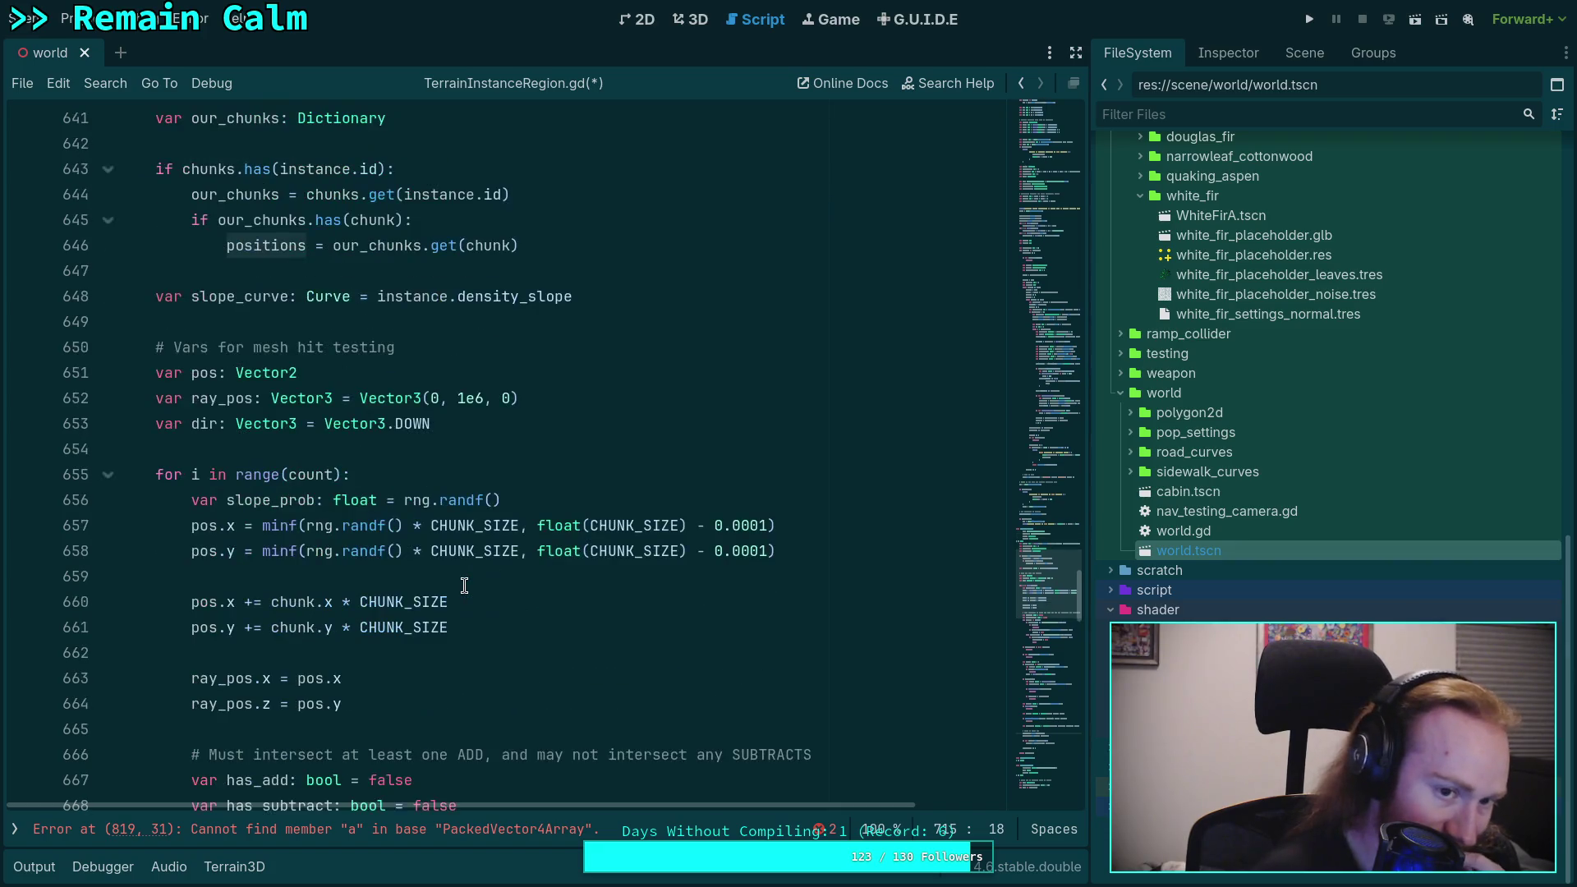
{"action": "scroll", "coordinate": [464, 585], "scroll_direction": "down", "scroll_amount": 20}
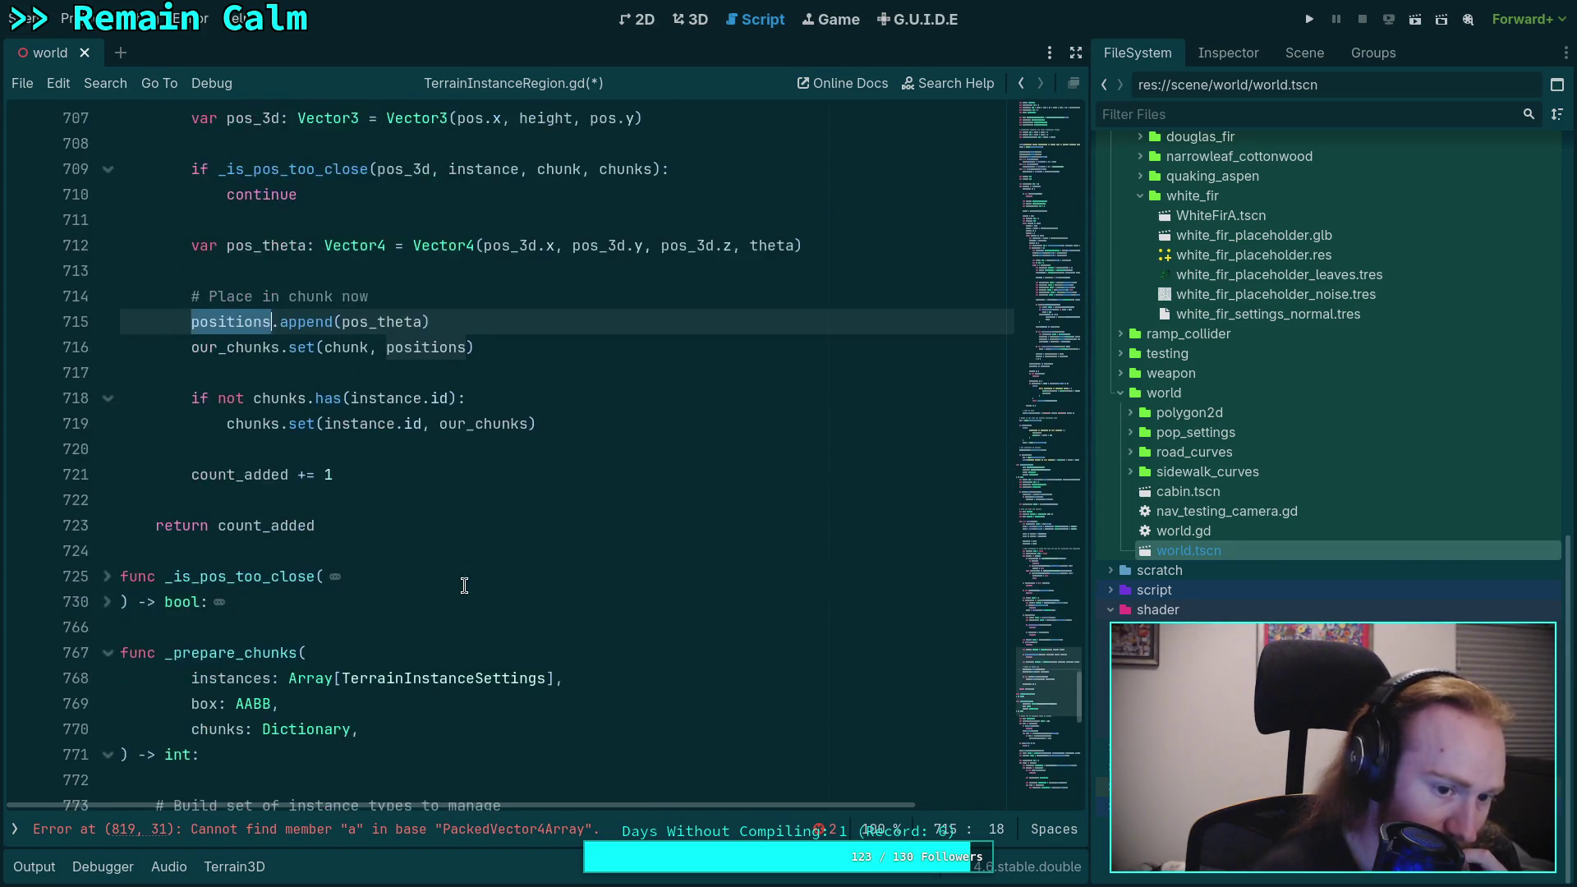
{"action": "scroll", "coordinate": [464, 585], "scroll_direction": "down", "scroll_amount": 2}
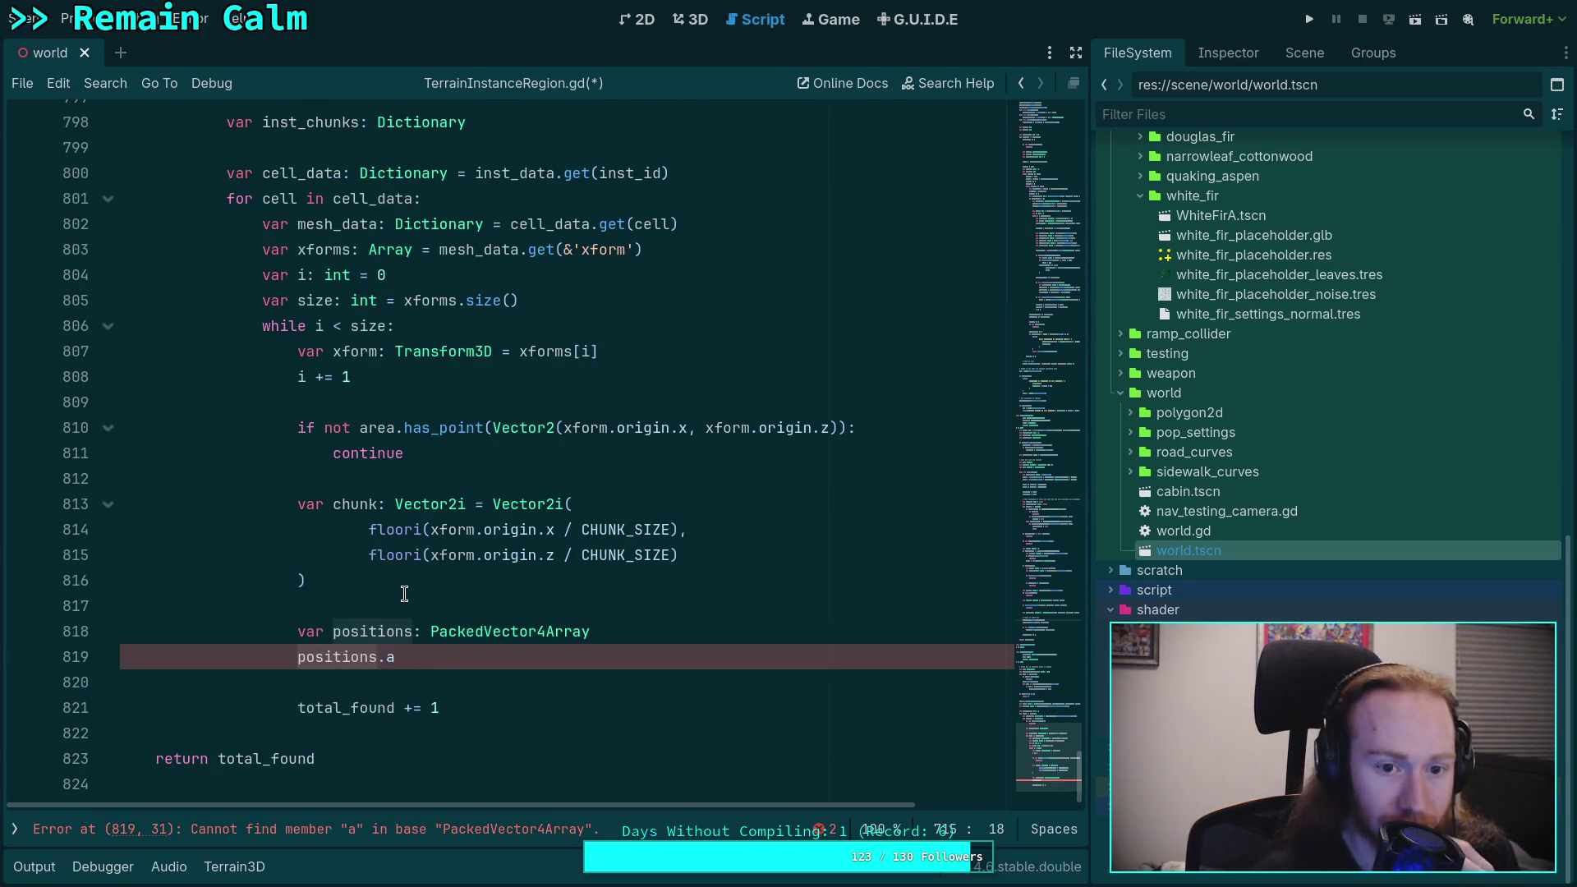
Step: Add 'if inst_chunks.has(chunk):' that sets positions = inst_chunks.get(chunk)
{"action": "left_click", "coordinate": [439, 654]}
{"action": "left_click", "coordinate": [665, 630]}
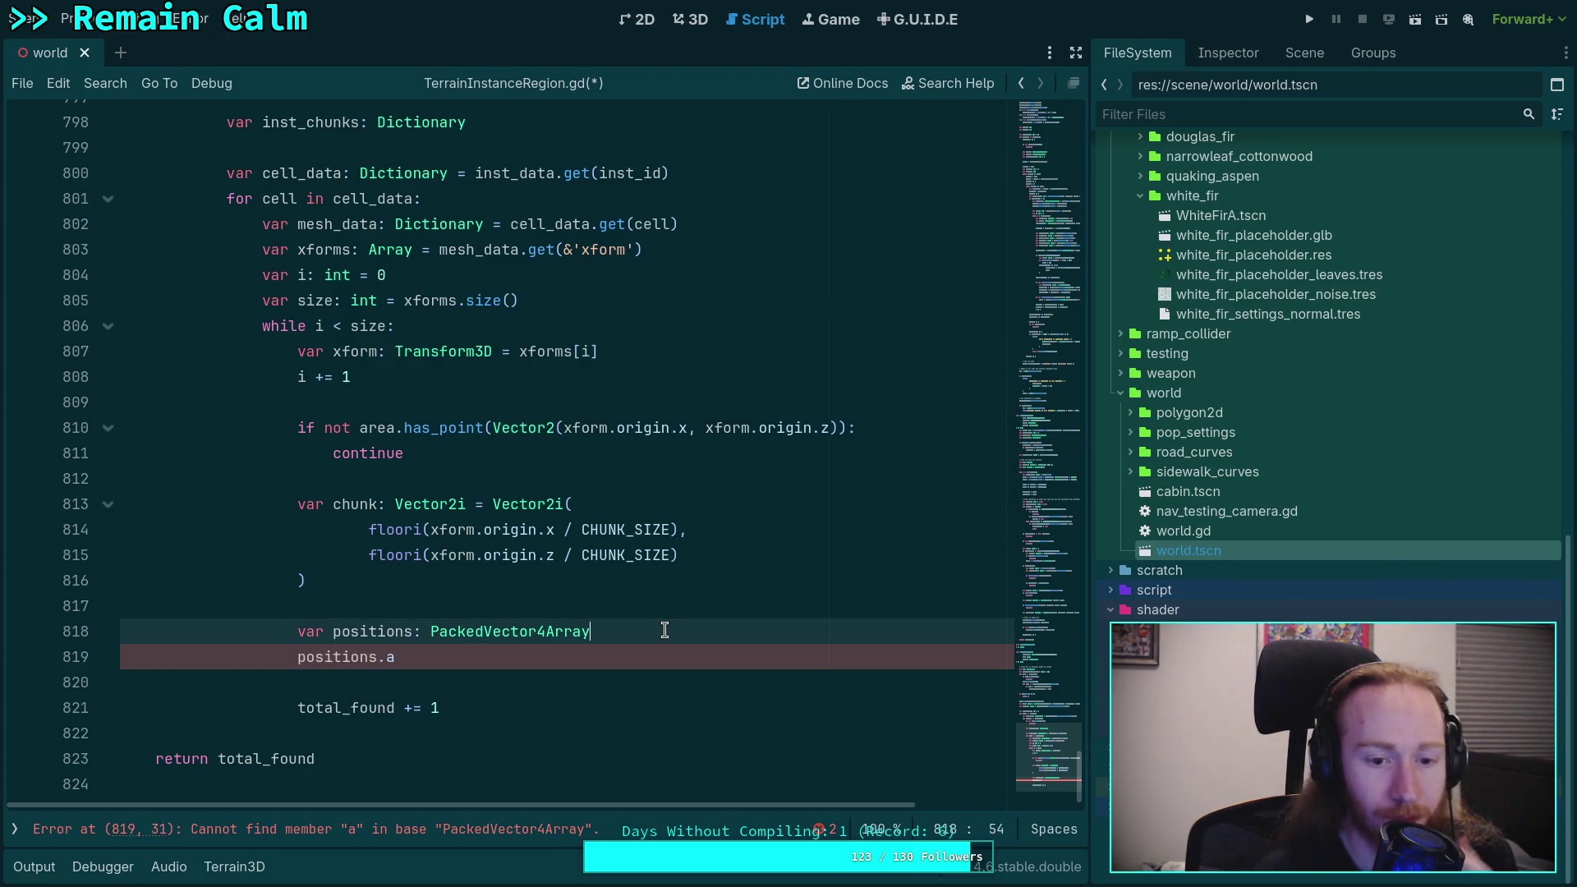
{"action": "key", "text": "Return"}
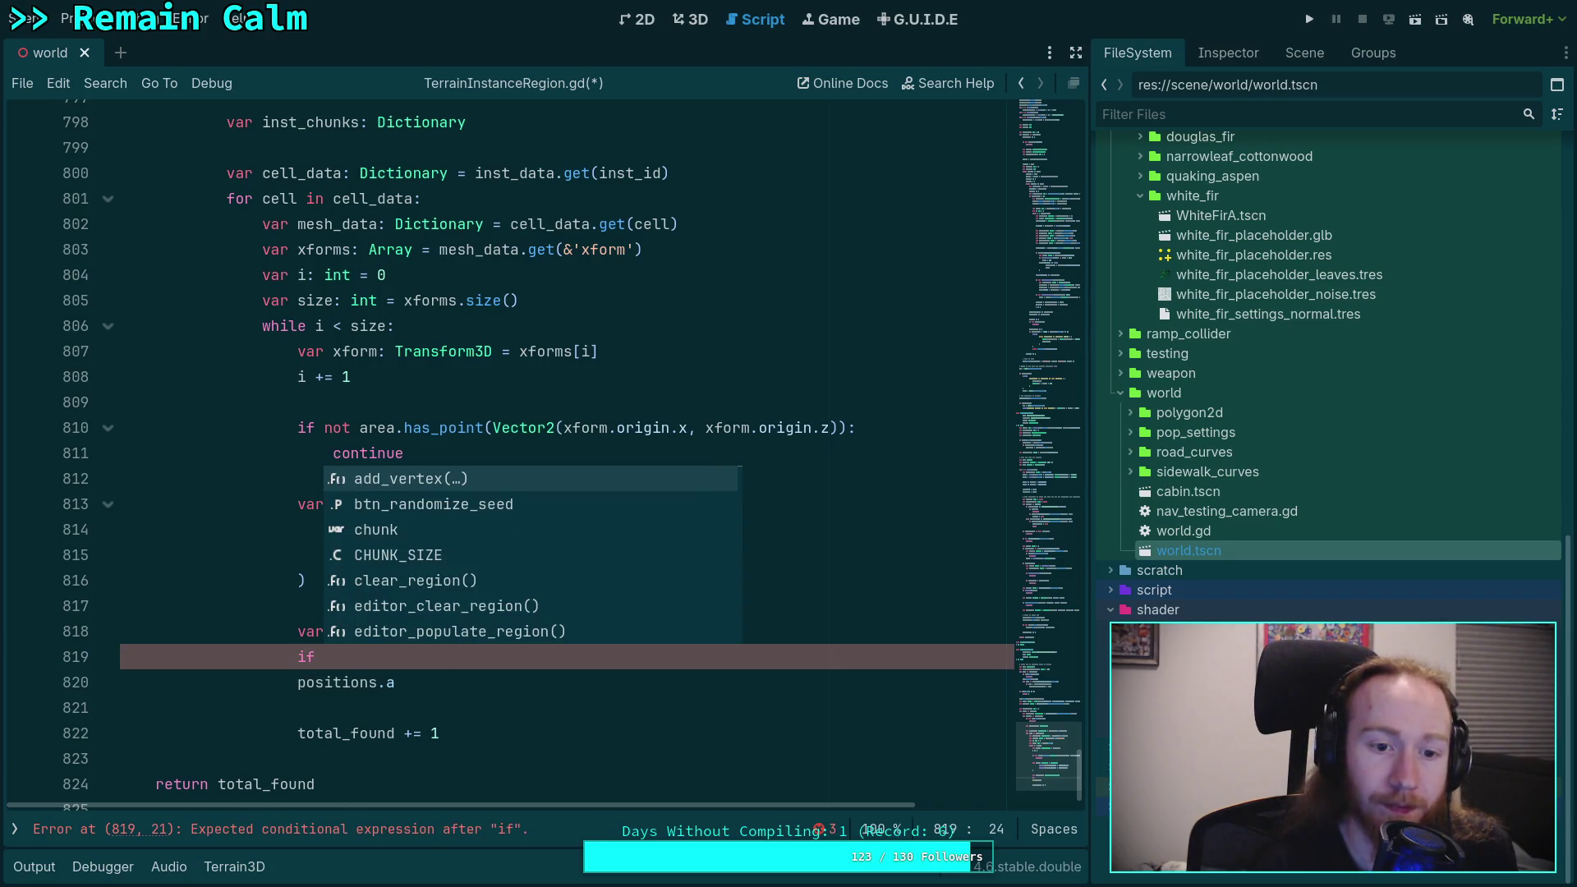
{"action": "type", "text": "chu"}
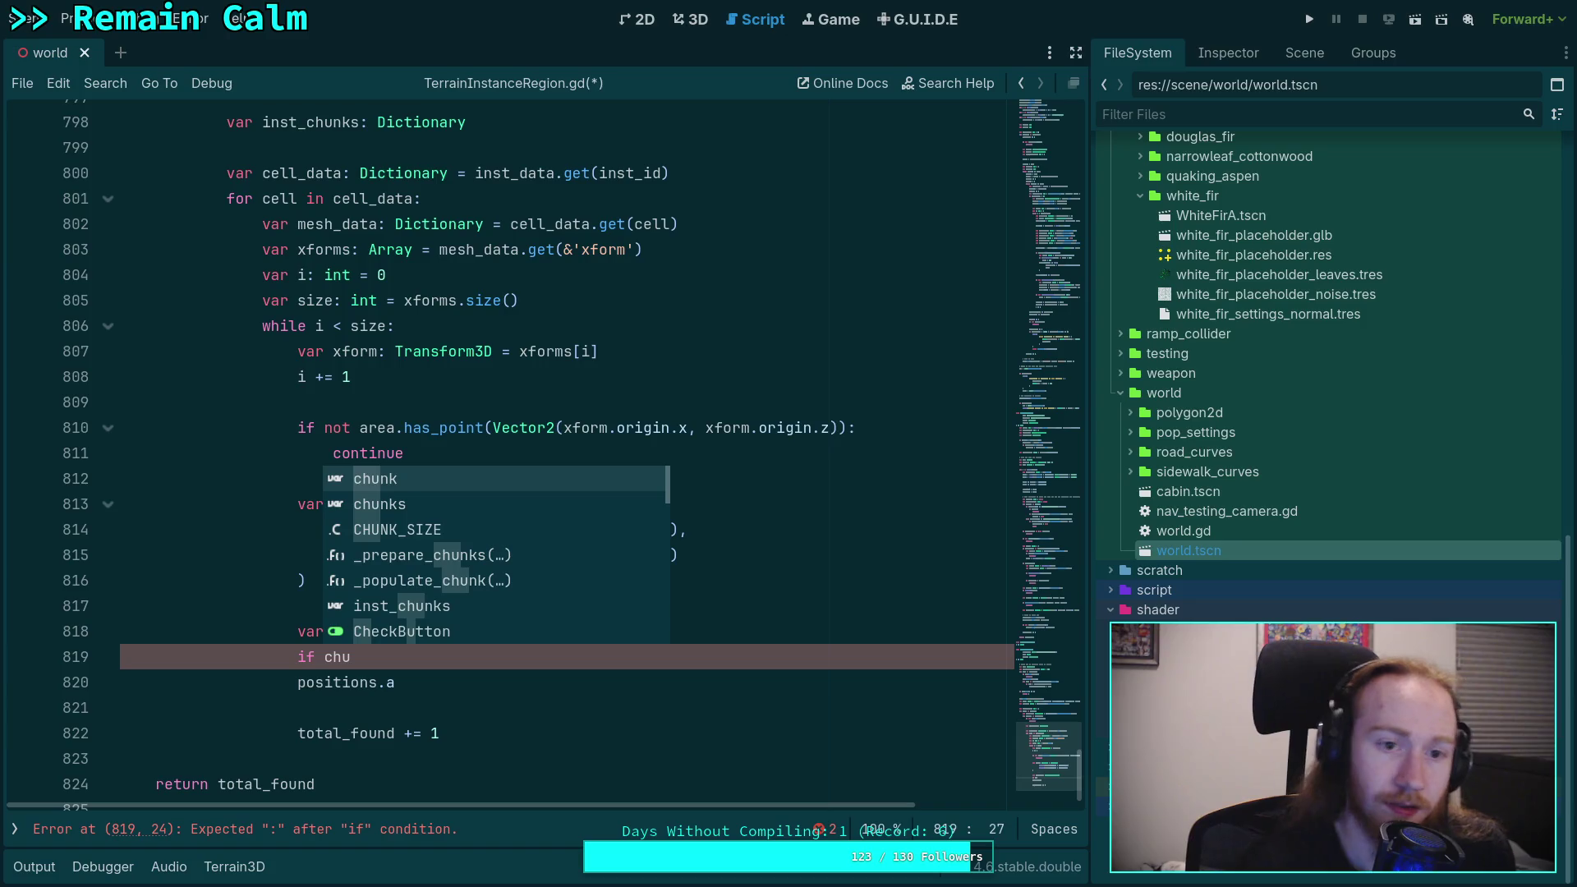
{"action": "key", "text": "BackSpace"}
{"action": "key", "text": "BackSpace"}
{"action": "key", "text": "BackSpace"}
{"action": "type", "text": "ins"}
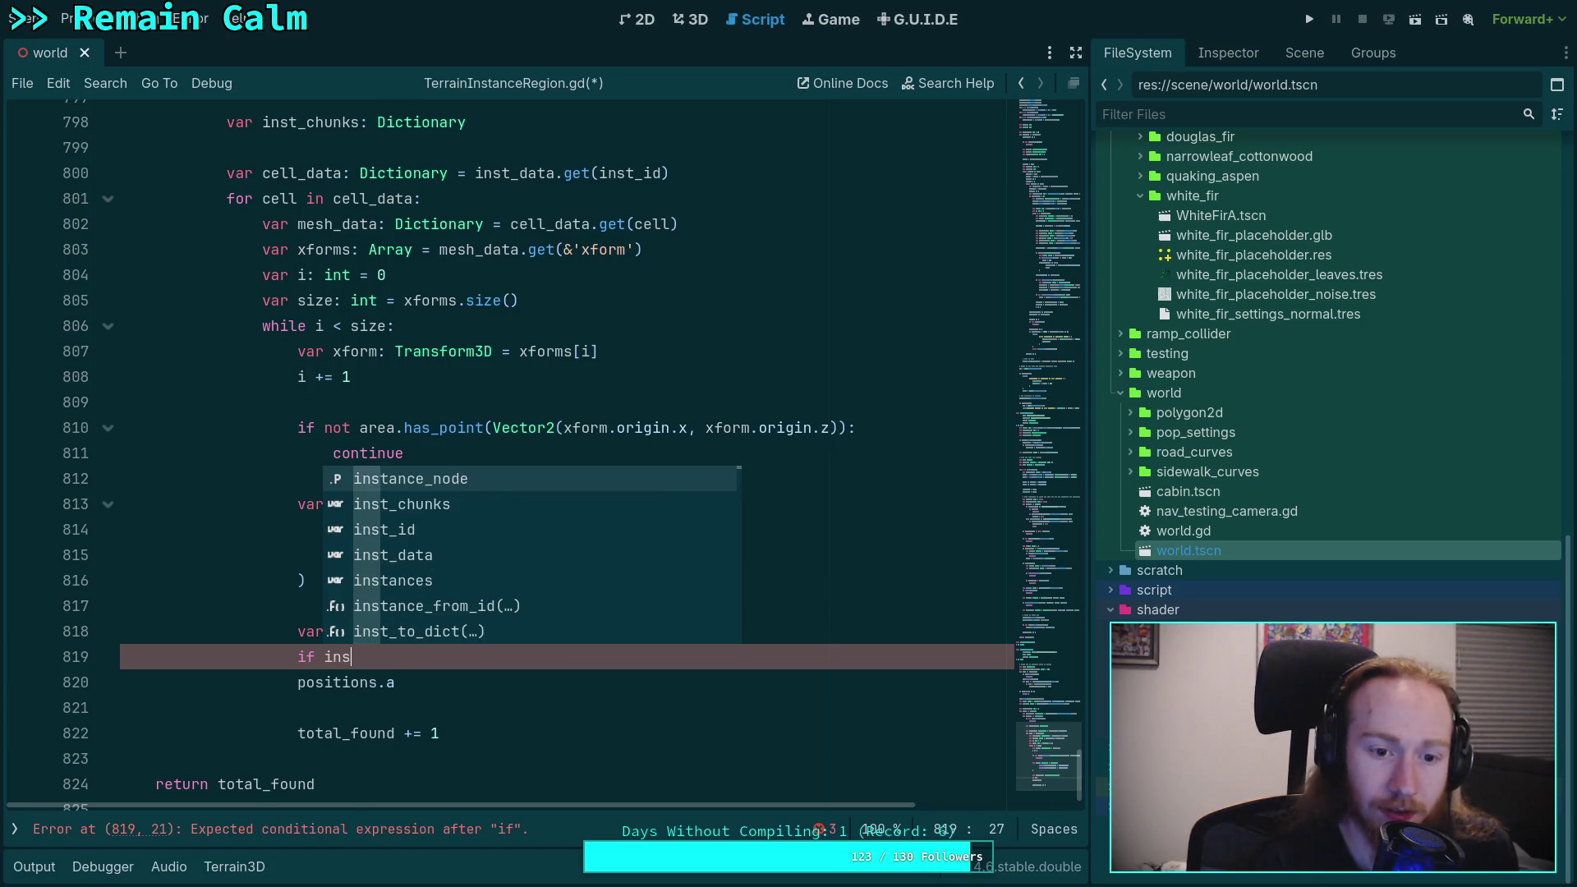
{"action": "key", "text": "Down"}
{"action": "key", "text": "Return"}
{"action": "type", "text": ".has("}
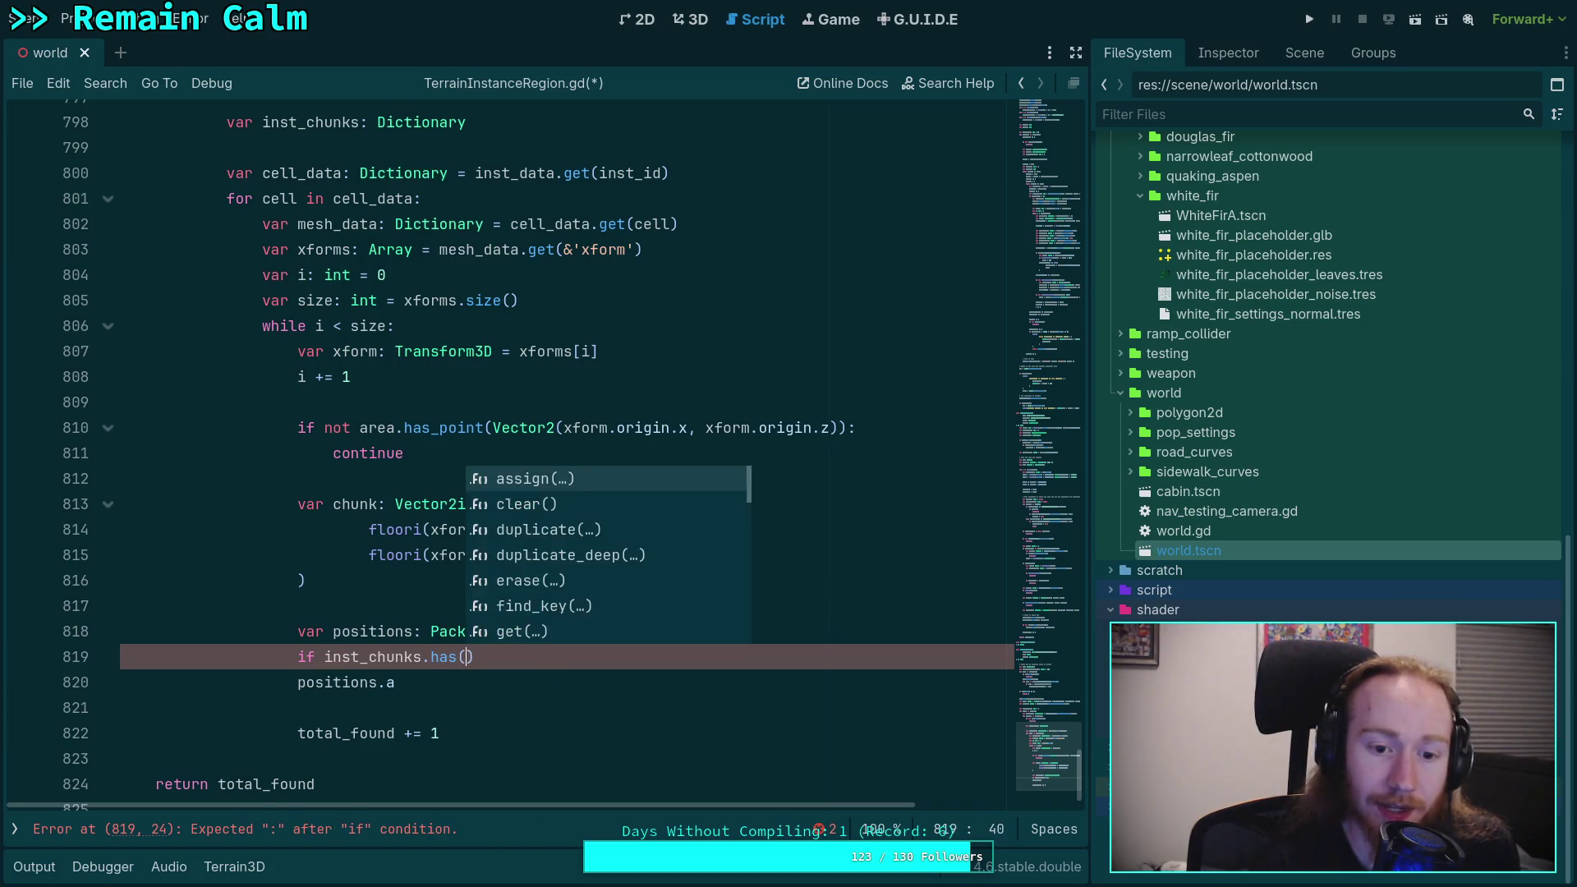
{"action": "type", "text": "chunk):"}
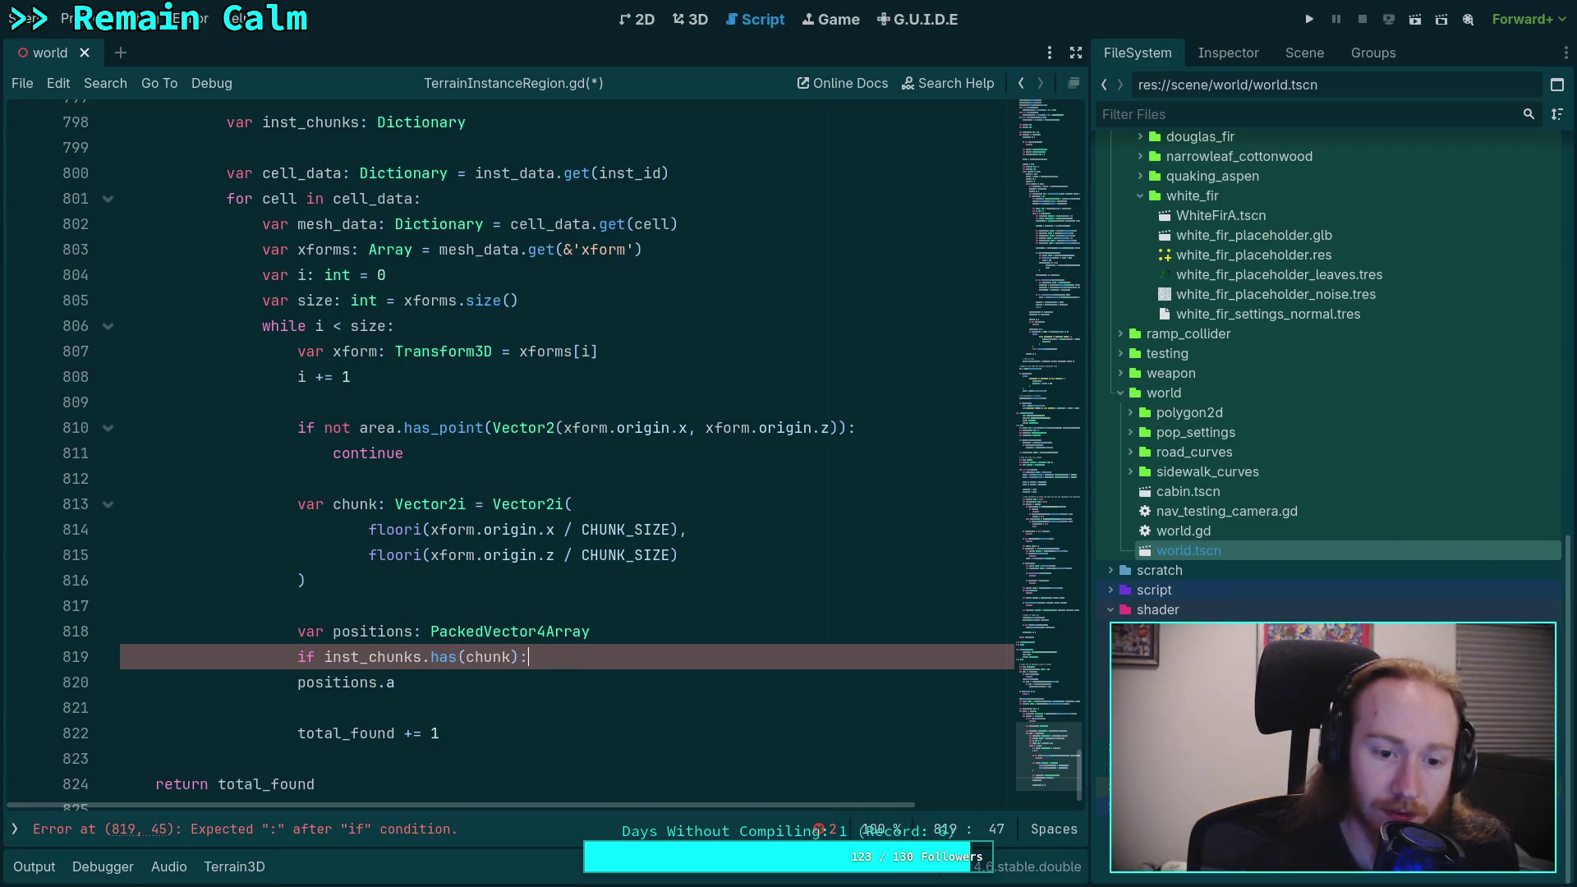
{"action": "key", "text": "Return"}
{"action": "type", "text": "positions"}
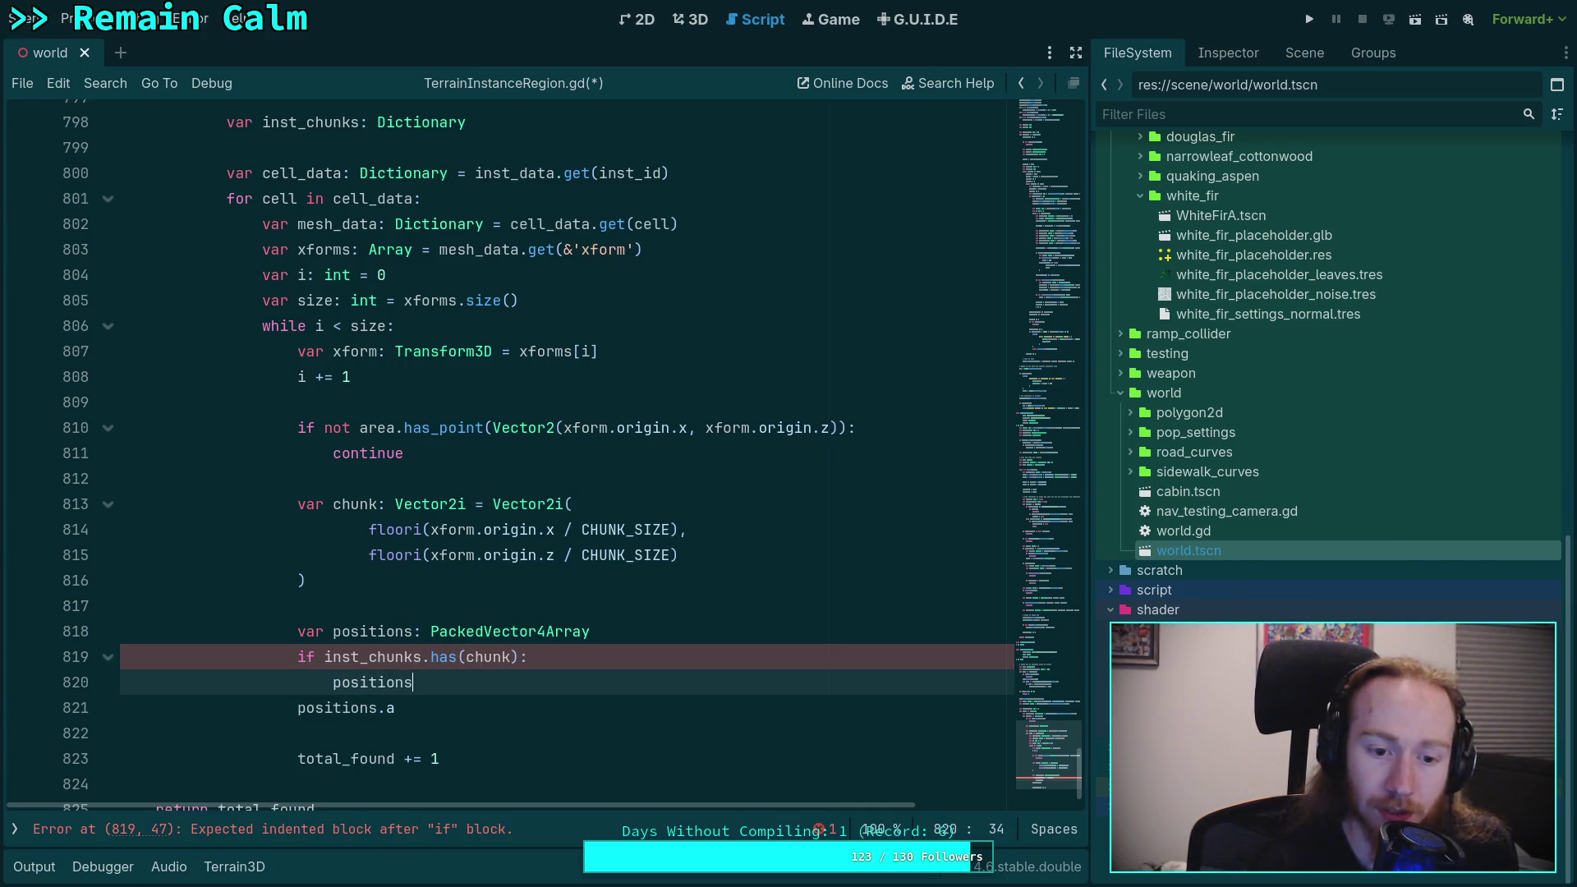
{"action": "type", "text": " = "}
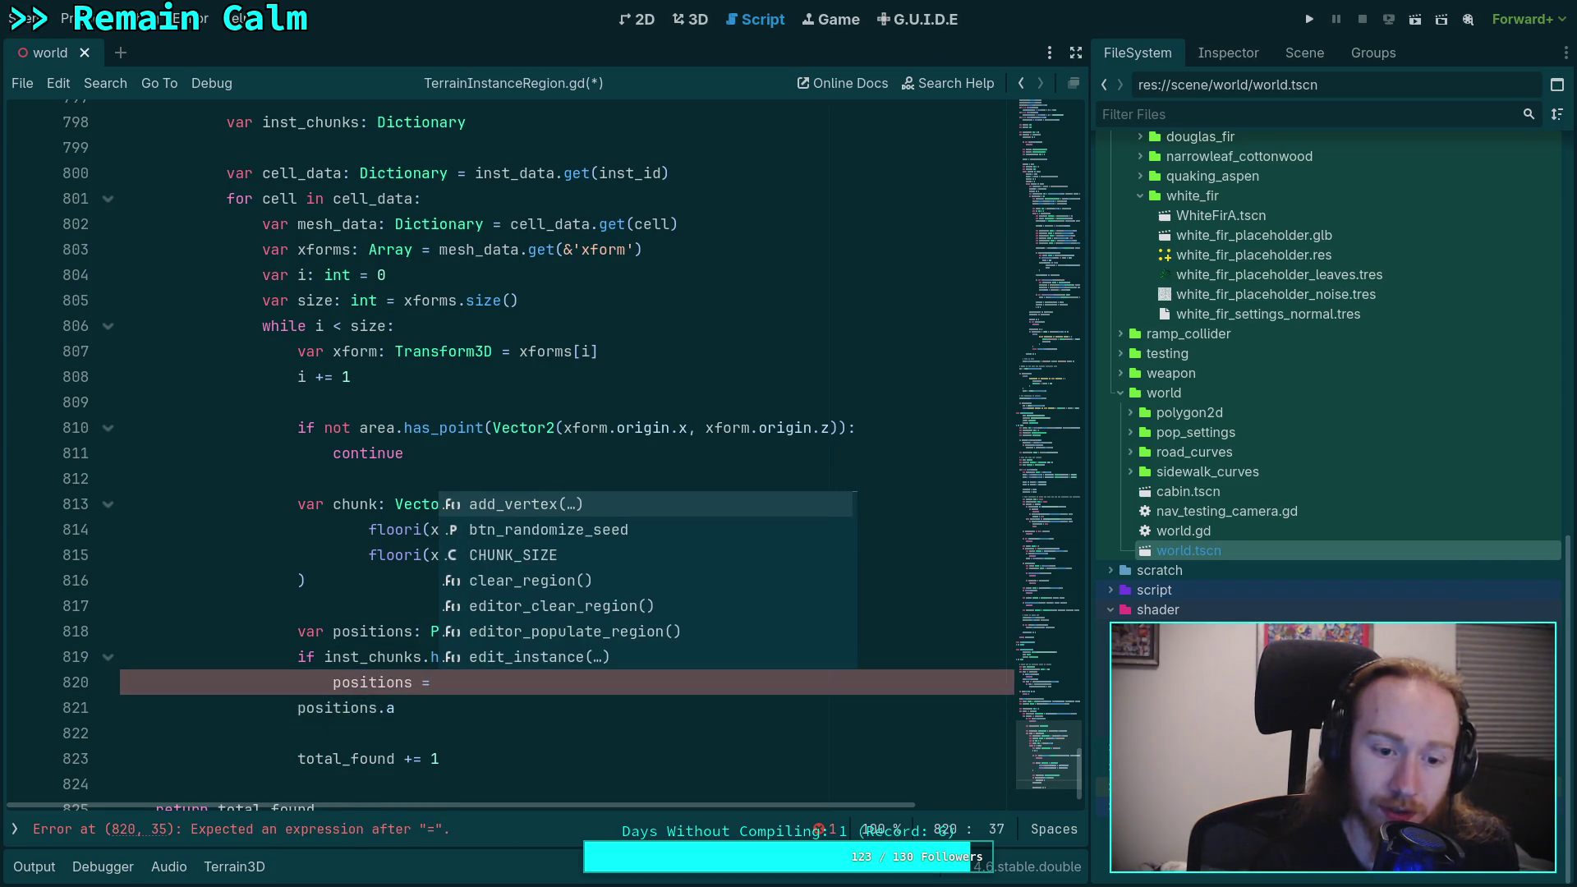
{"action": "type", "text": "in"}
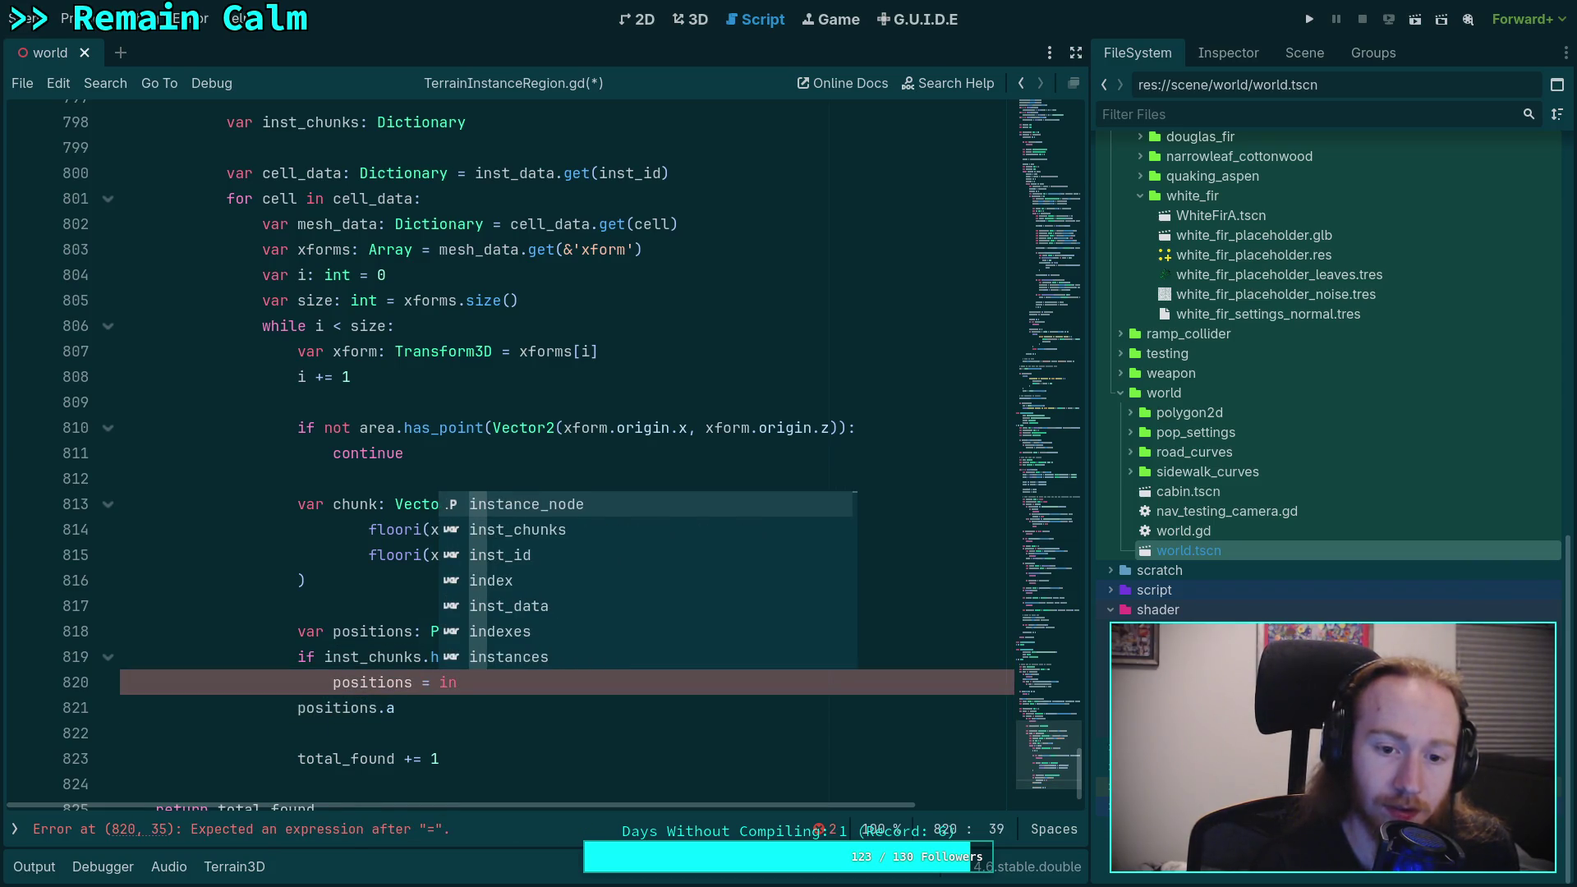
{"action": "key", "text": "Down"}
{"action": "key", "text": "Return"}
{"action": "type", "text": ".get(chunk)"}
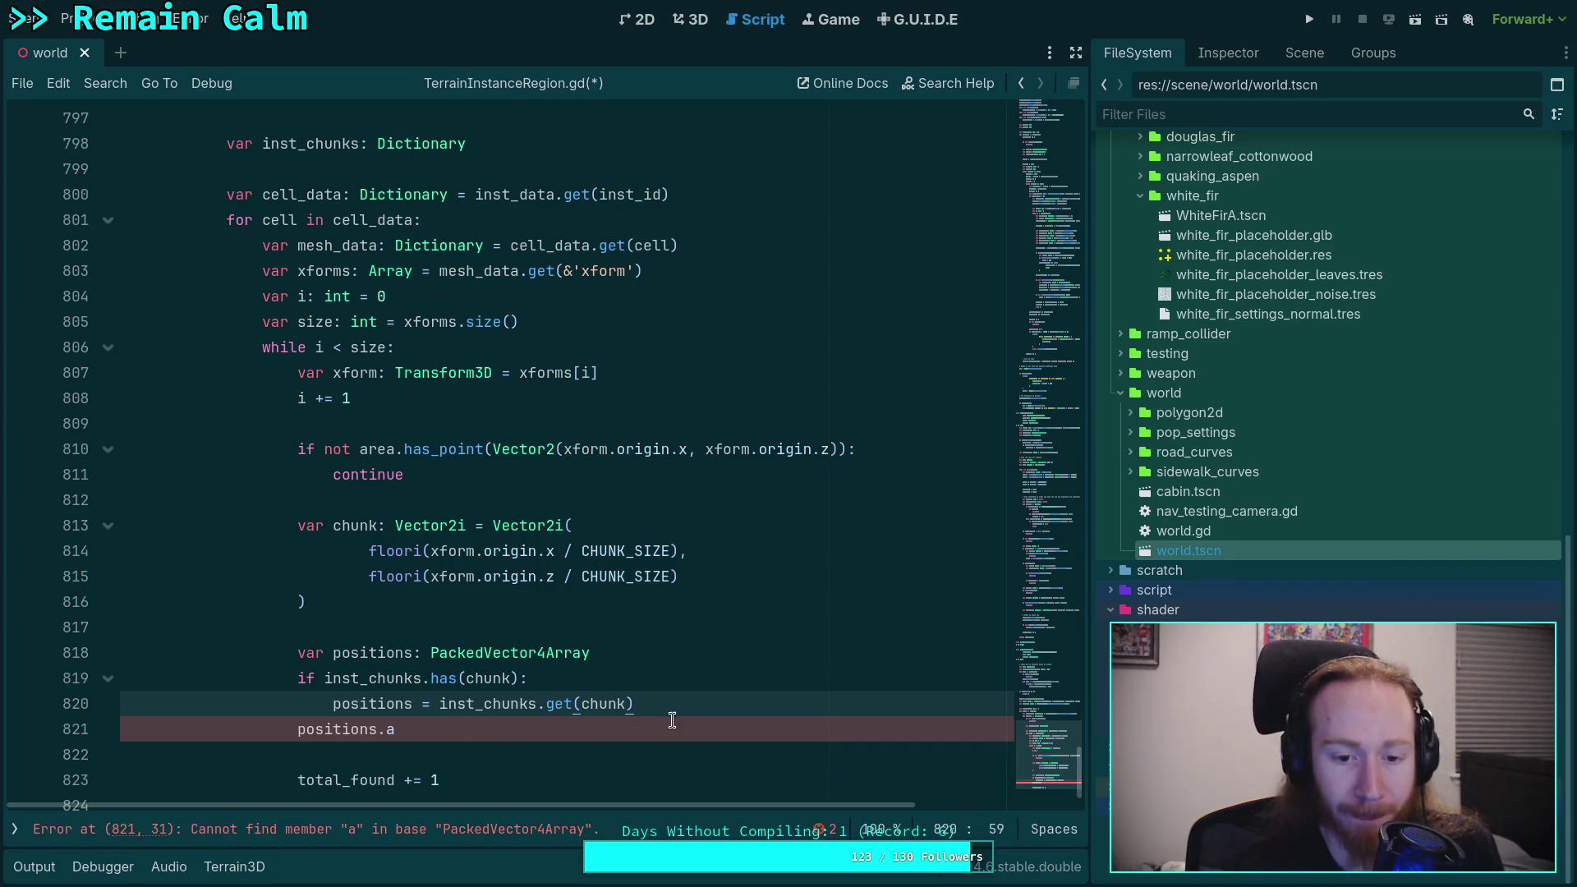
Step: Complete line 821 as positions.append(Vector4(xform.origin.x, xform.origin.y, xform.origin.z, 0.0))
{"action": "left_click", "coordinate": [395, 729]}
{"action": "type", "text": "ppend("}
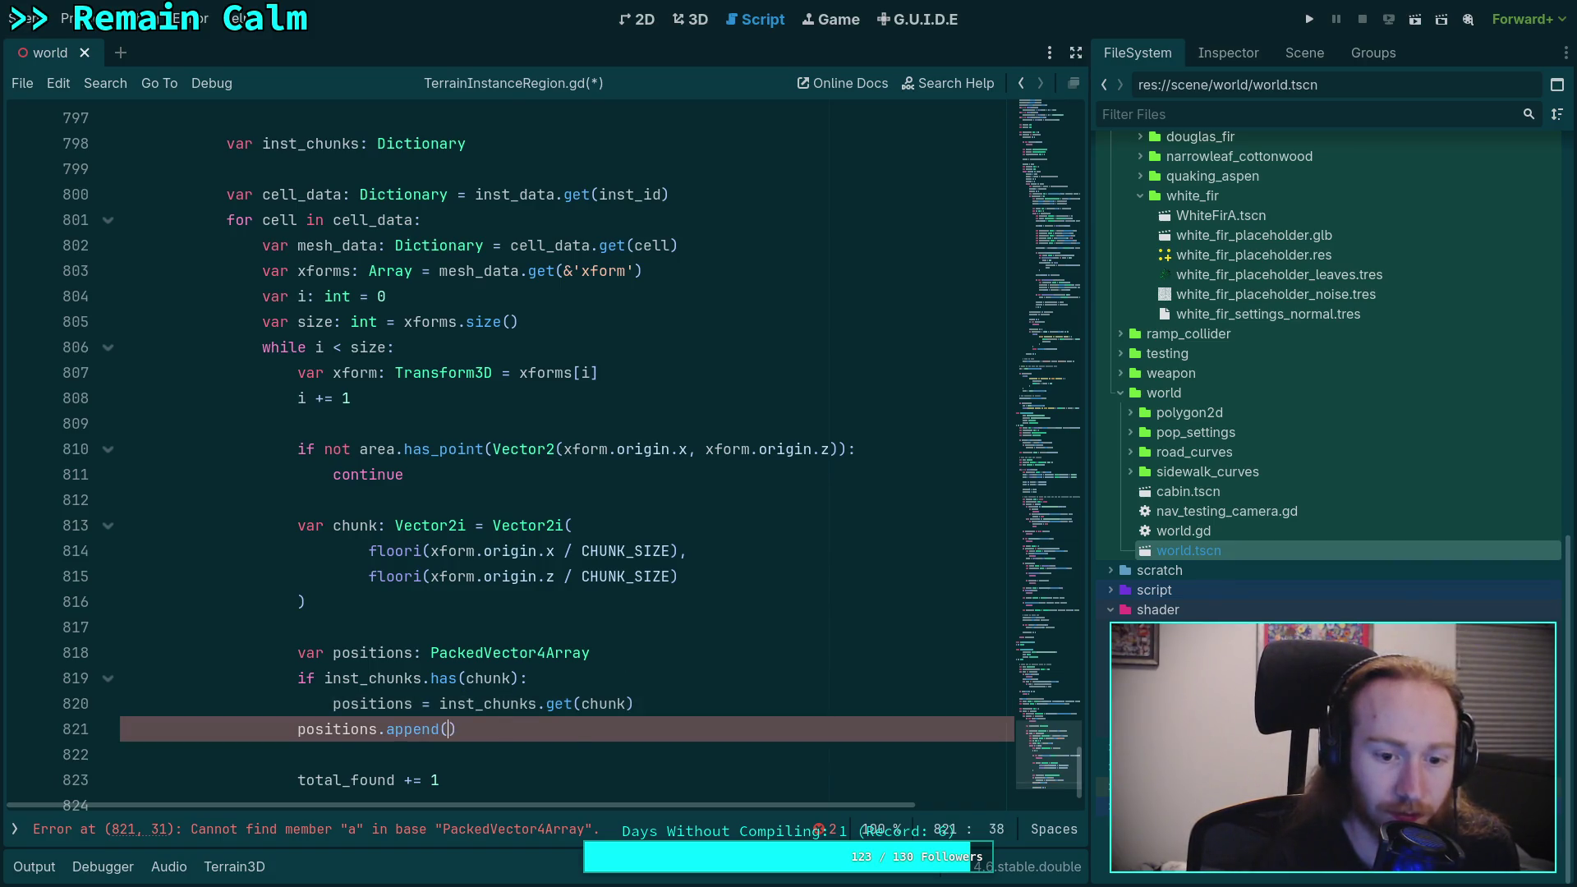
{"action": "type", "text": "Vector4"}
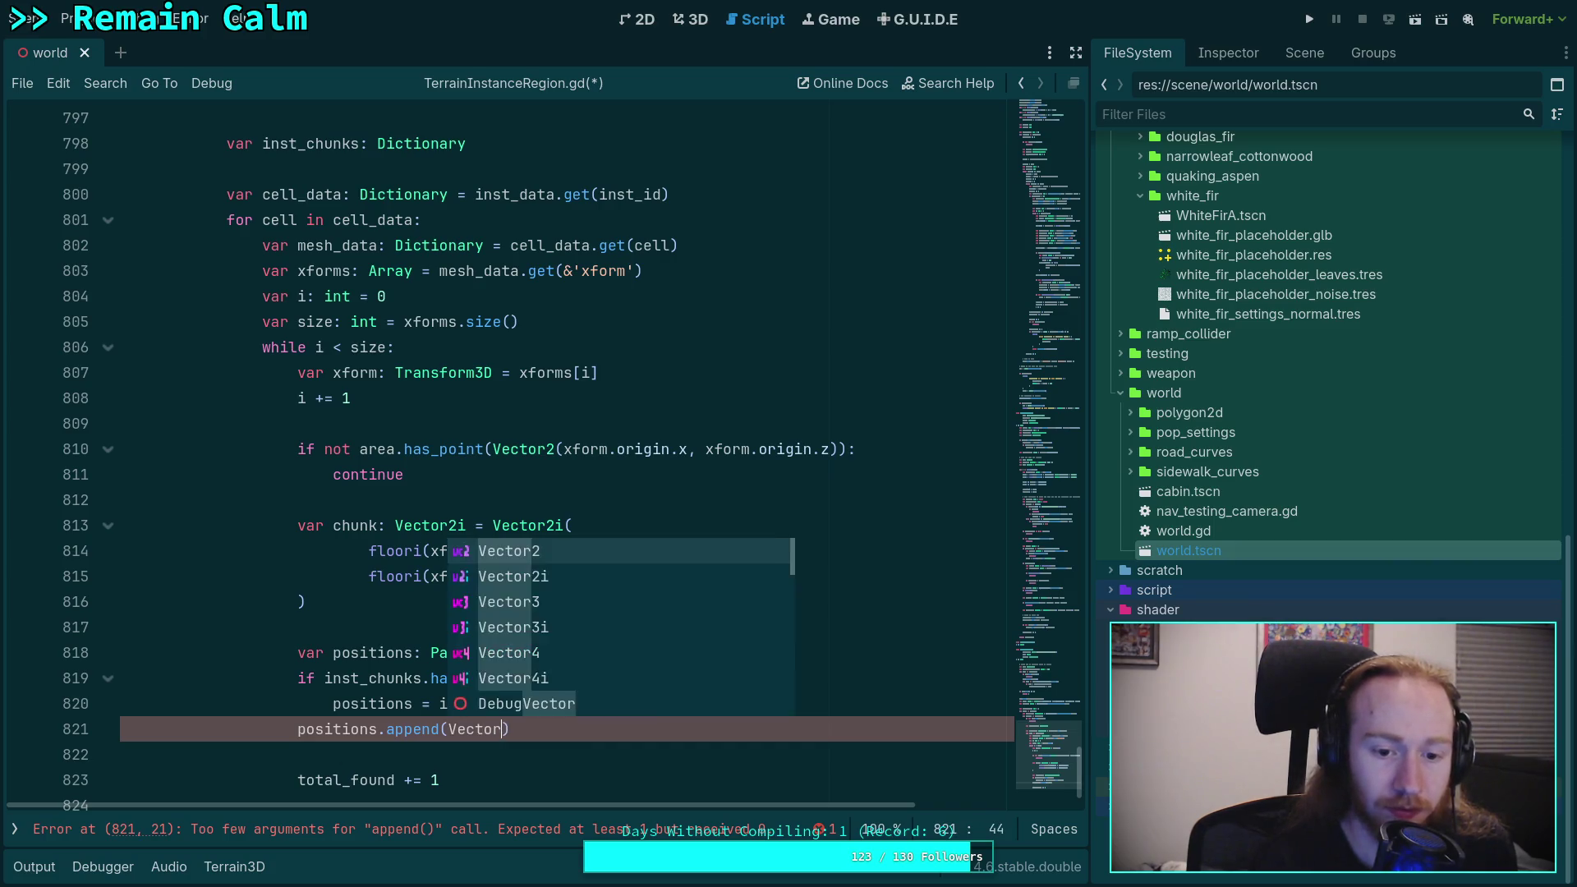
{"action": "type", "text": "("}
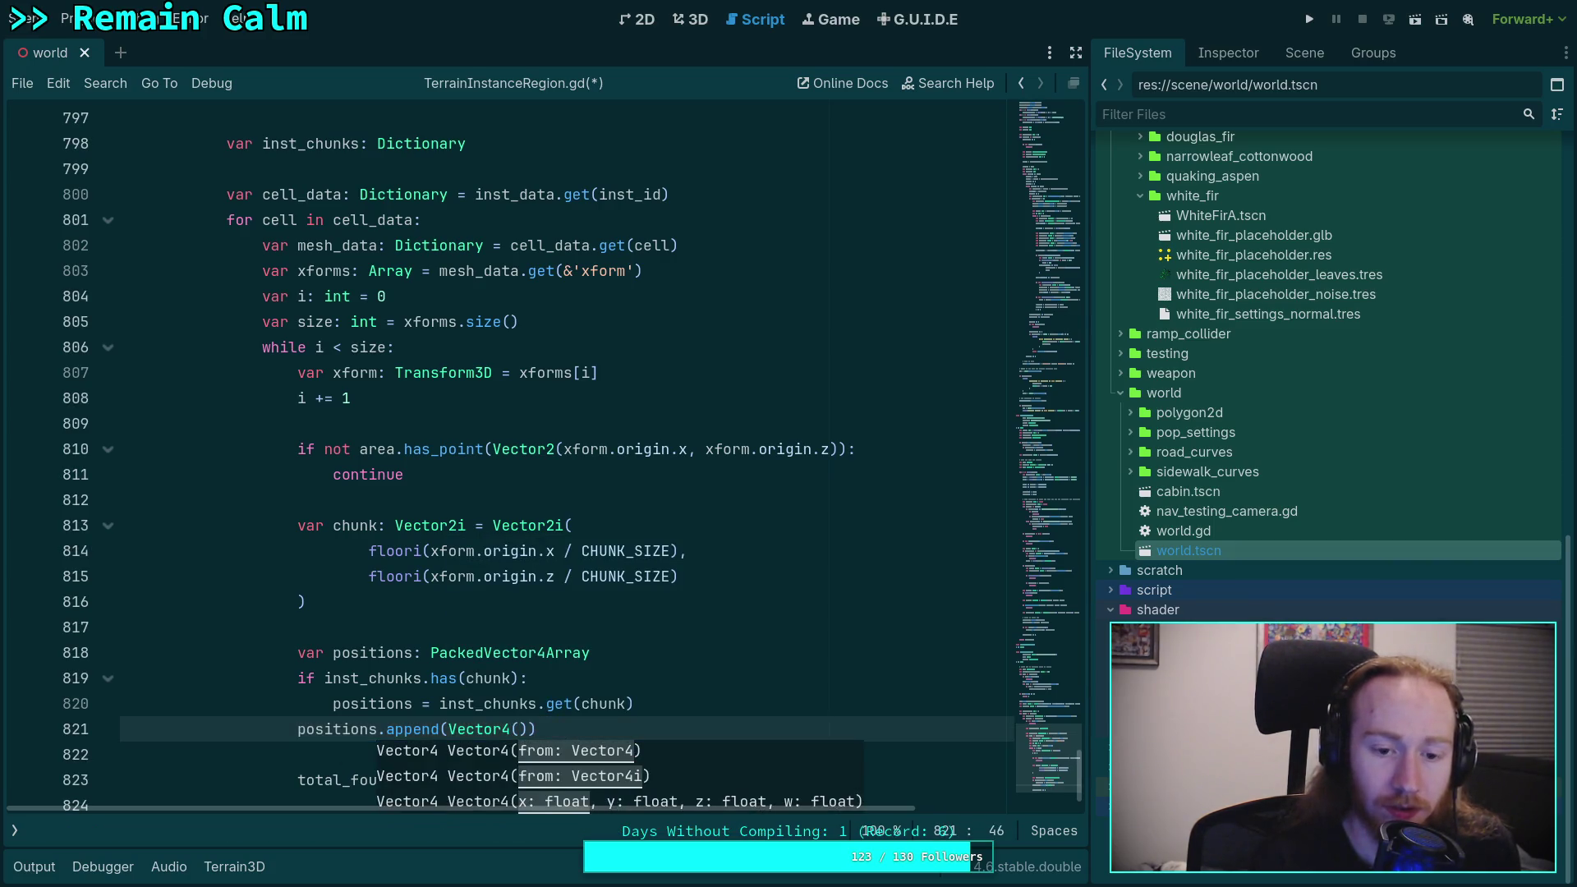
{"action": "type", "text": "xform.or"}
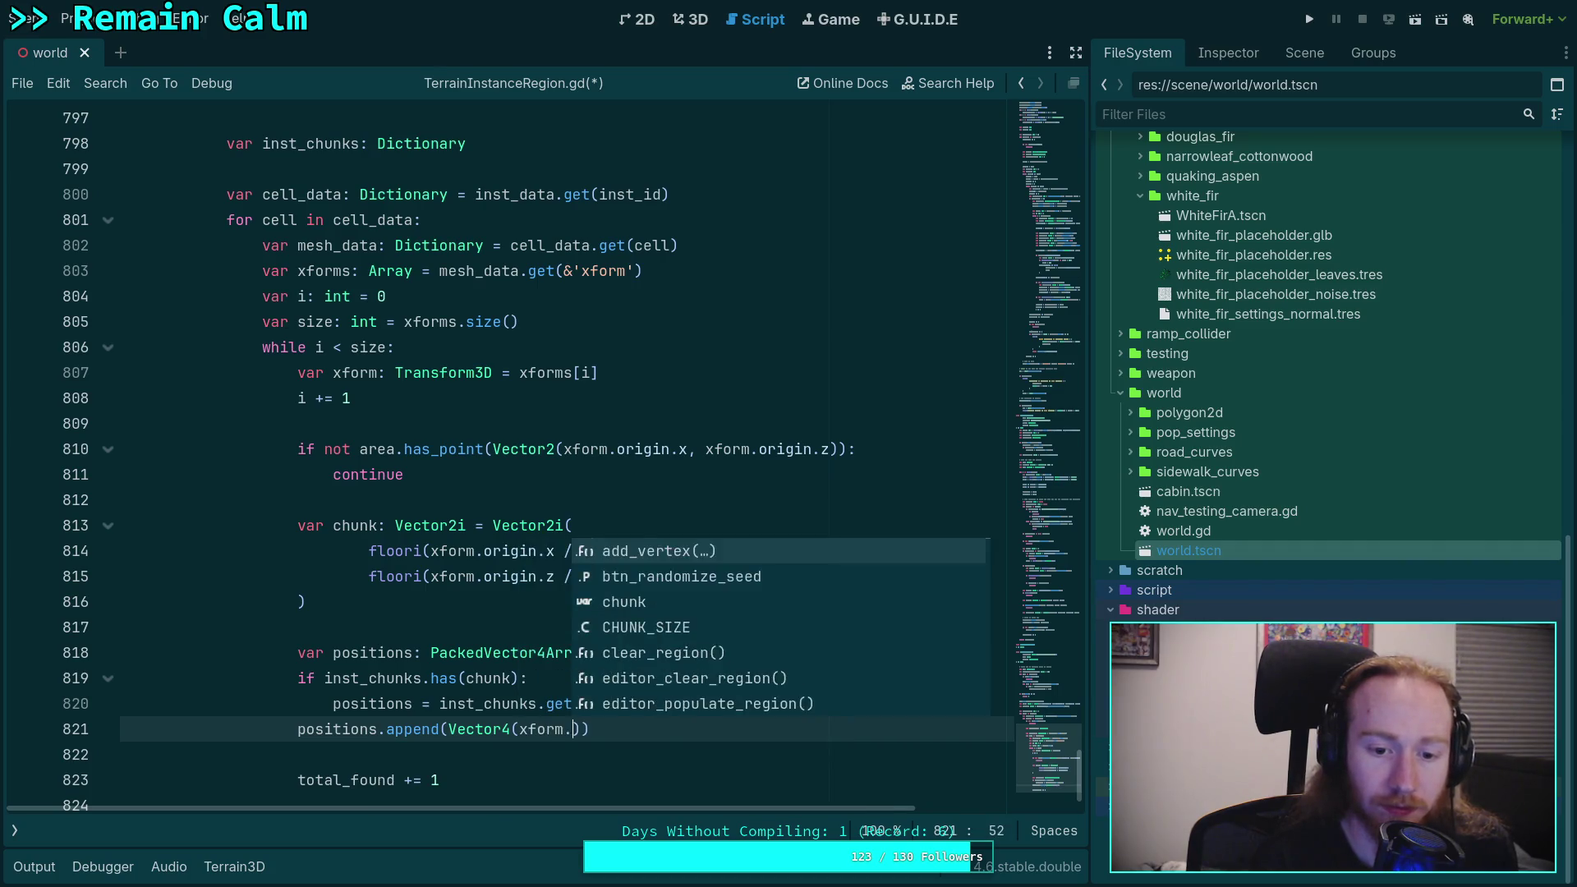
{"action": "key", "text": "Return"}
{"action": "type", "text": ".x, "}
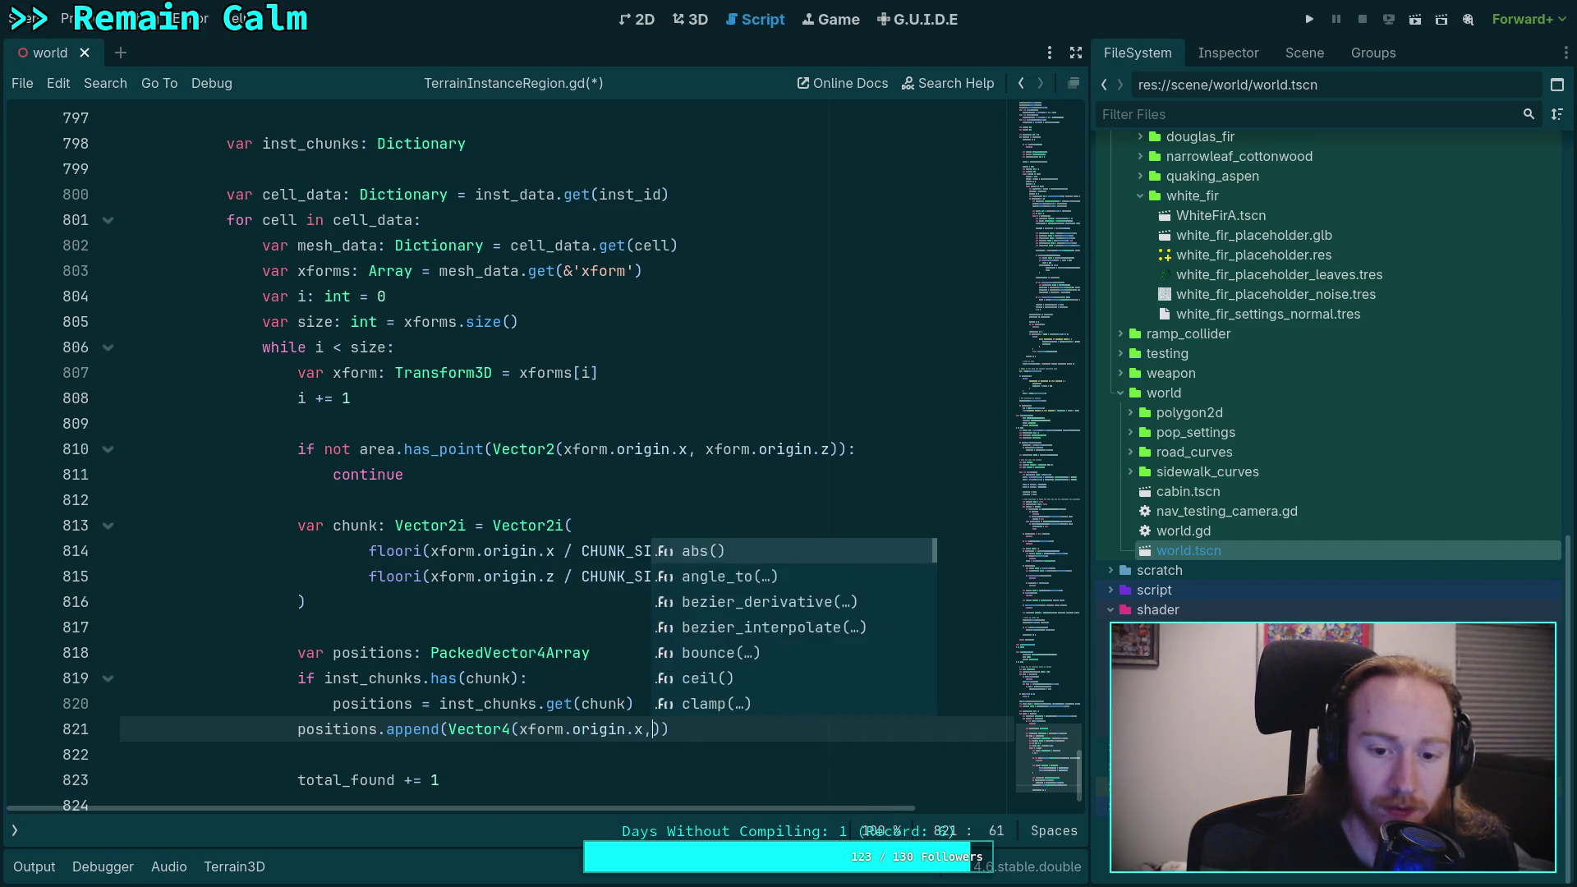
{"action": "type", "text": "xform"}
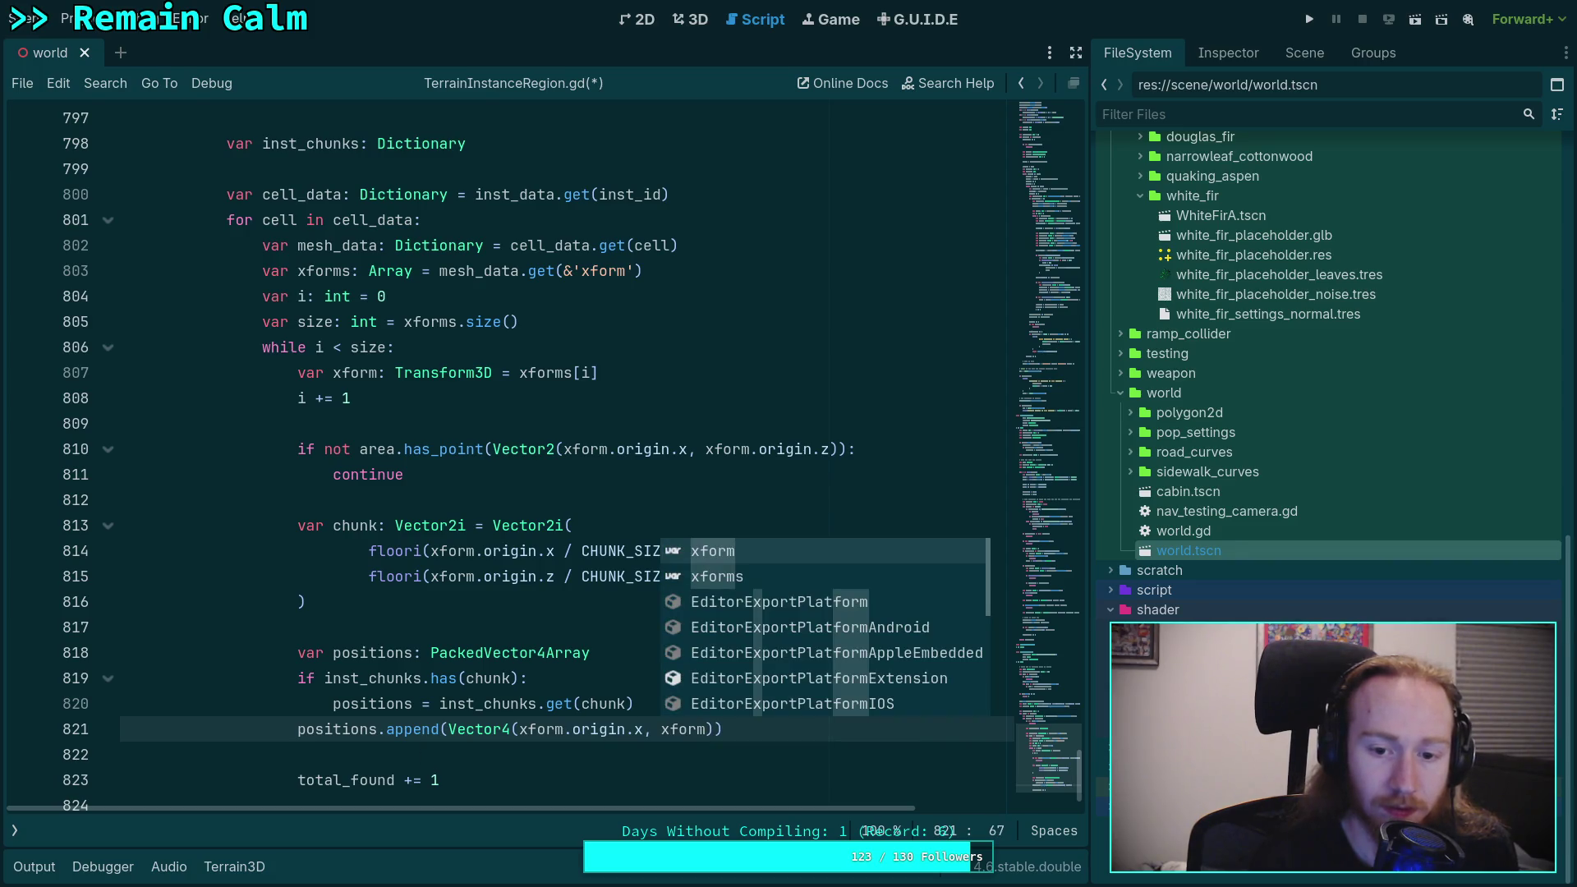
{"action": "type", "text": ".or"}
{"action": "key", "text": "Return"}
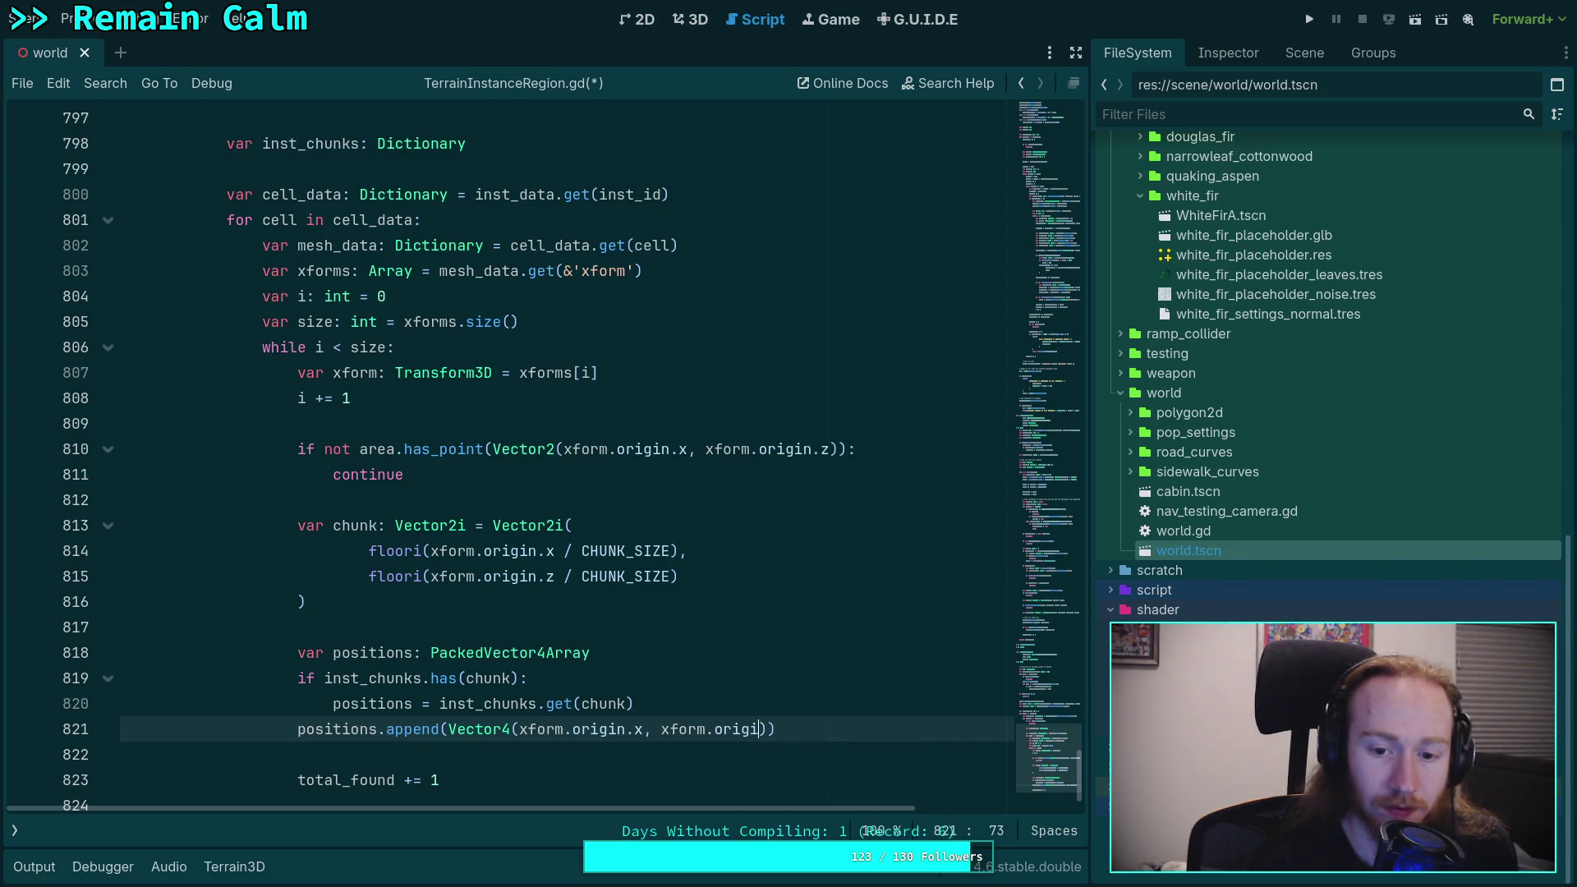
{"action": "type", "text": "n.y, xf"}
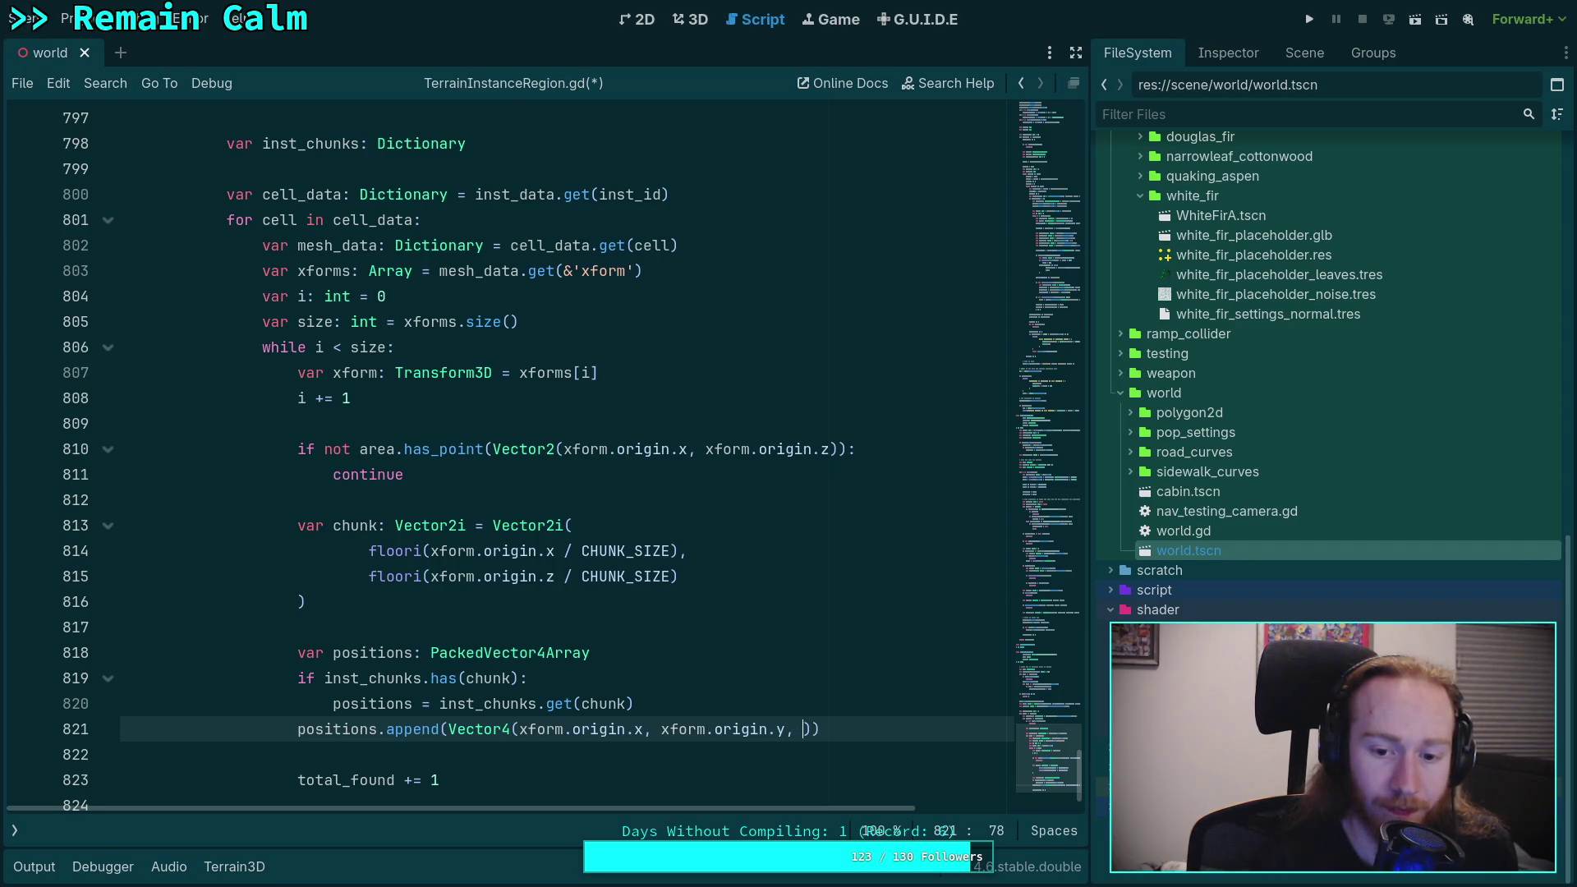
{"action": "type", "text": "orm.or"}
{"action": "key", "text": "Return"}
{"action": "type", "text": ".z, 0.0)"}
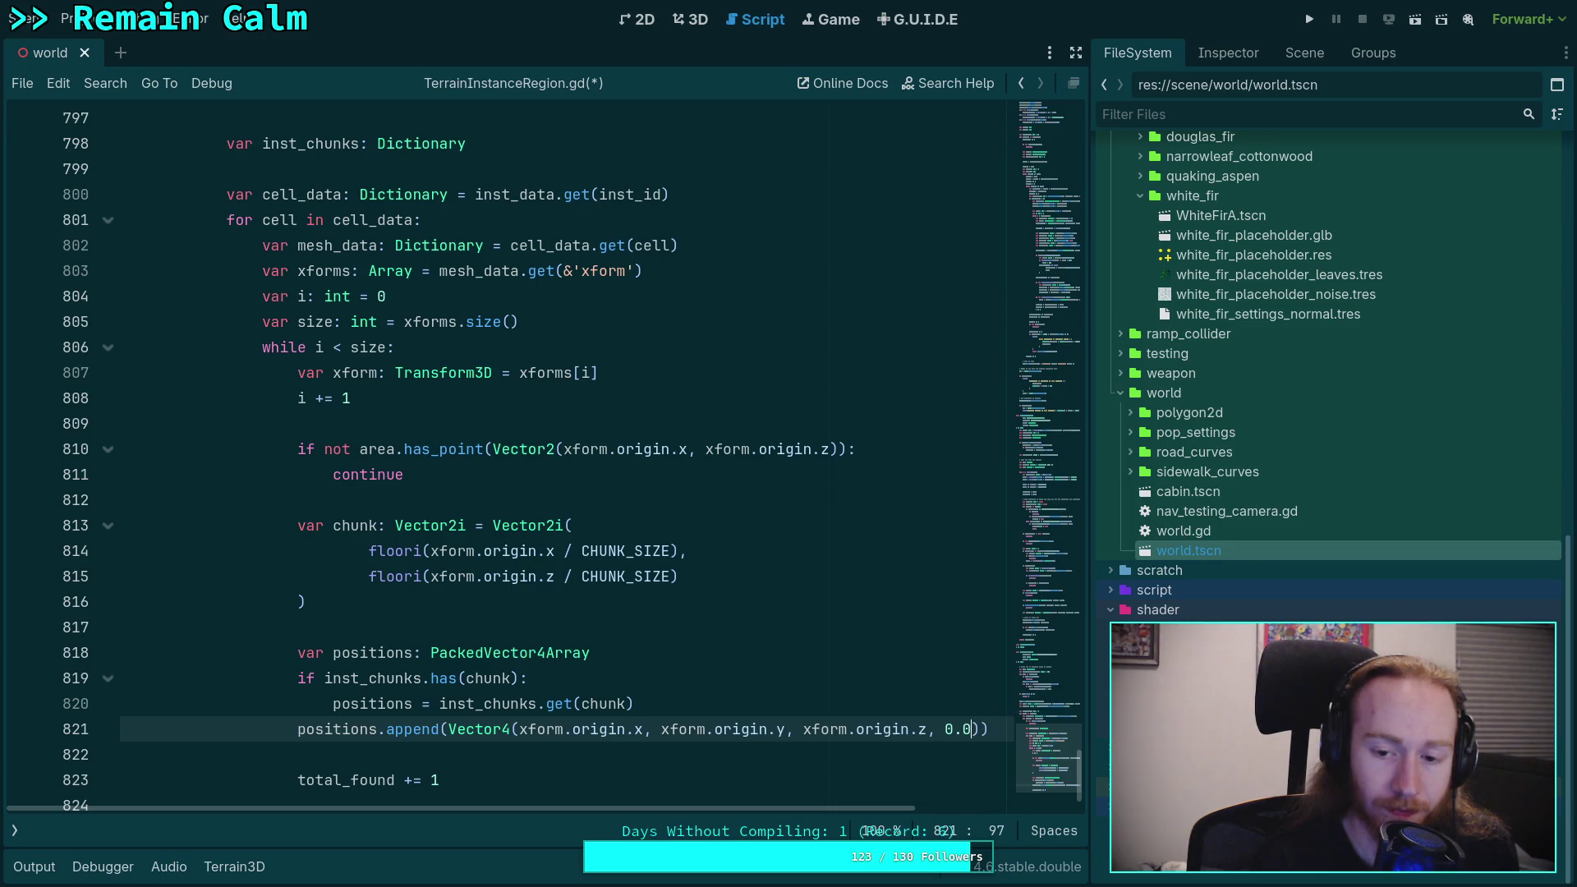
{"action": "type", "text": ")"}
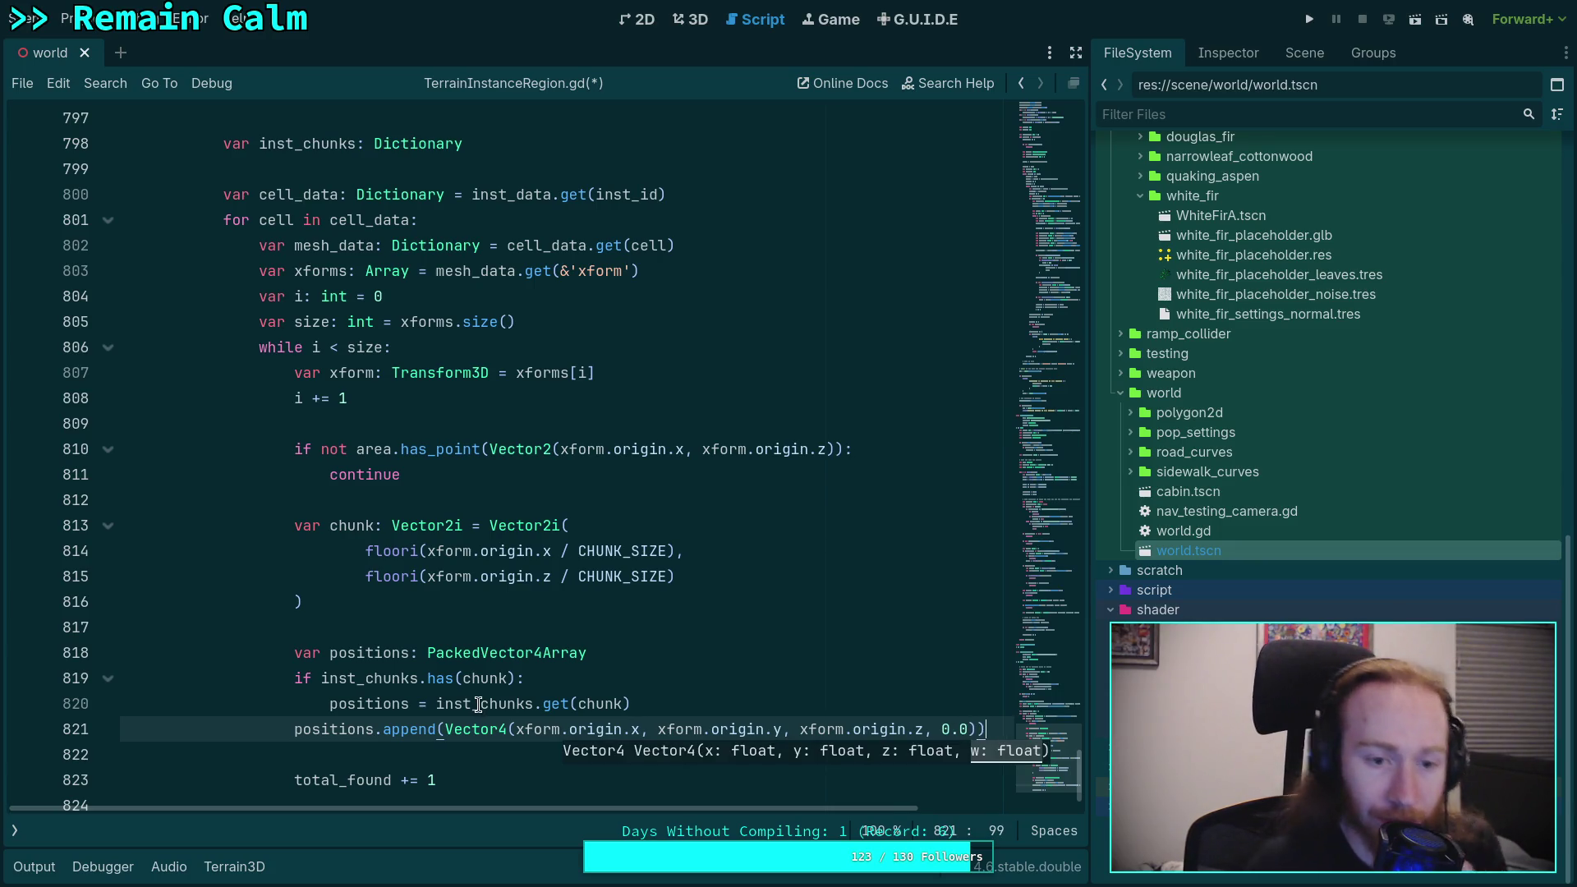
{"action": "left_click", "coordinate": [414, 753]}
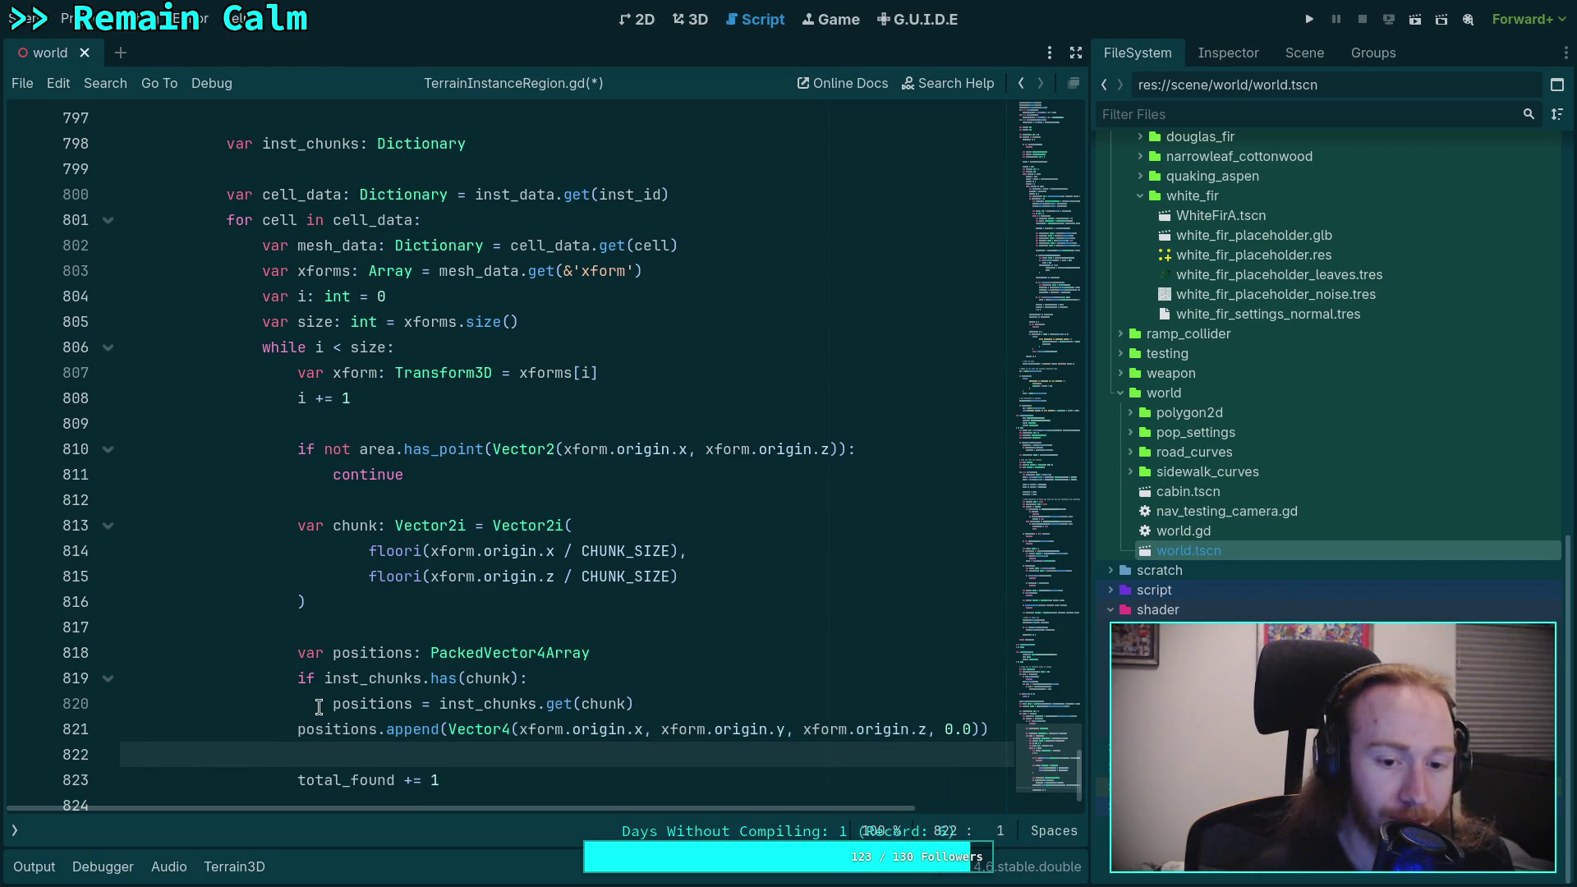
Step: Write inst_chunks.set(chunk, positions) on line 822 after the append call and save the script
{"action": "scroll", "coordinate": [329, 696], "scroll_direction": "down", "scroll_amount": 2}
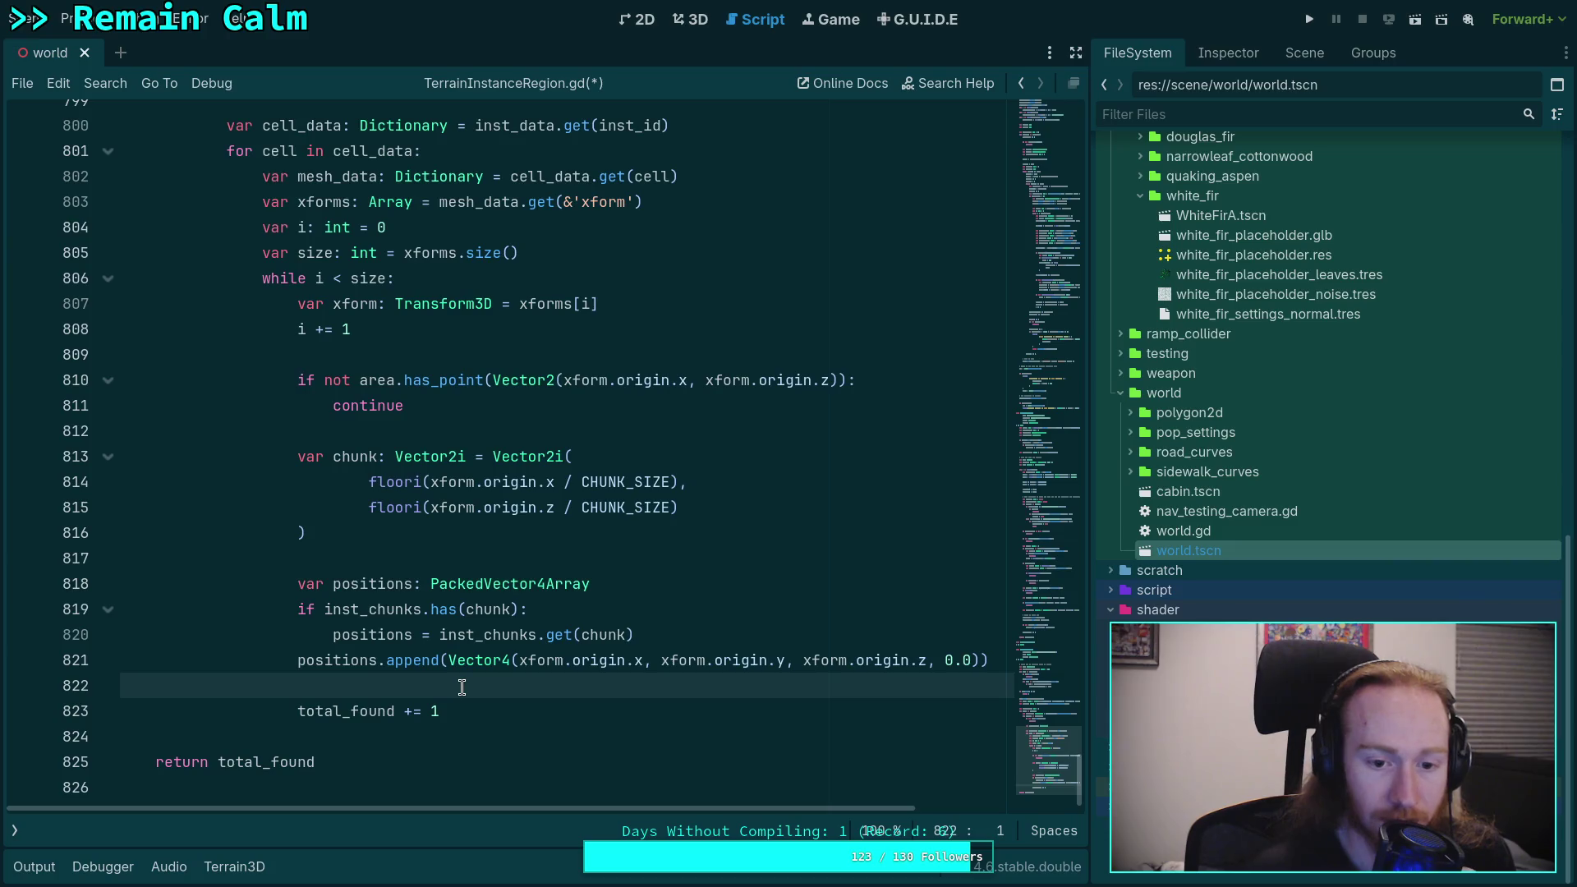
{"action": "left_click", "coordinate": [728, 623]}
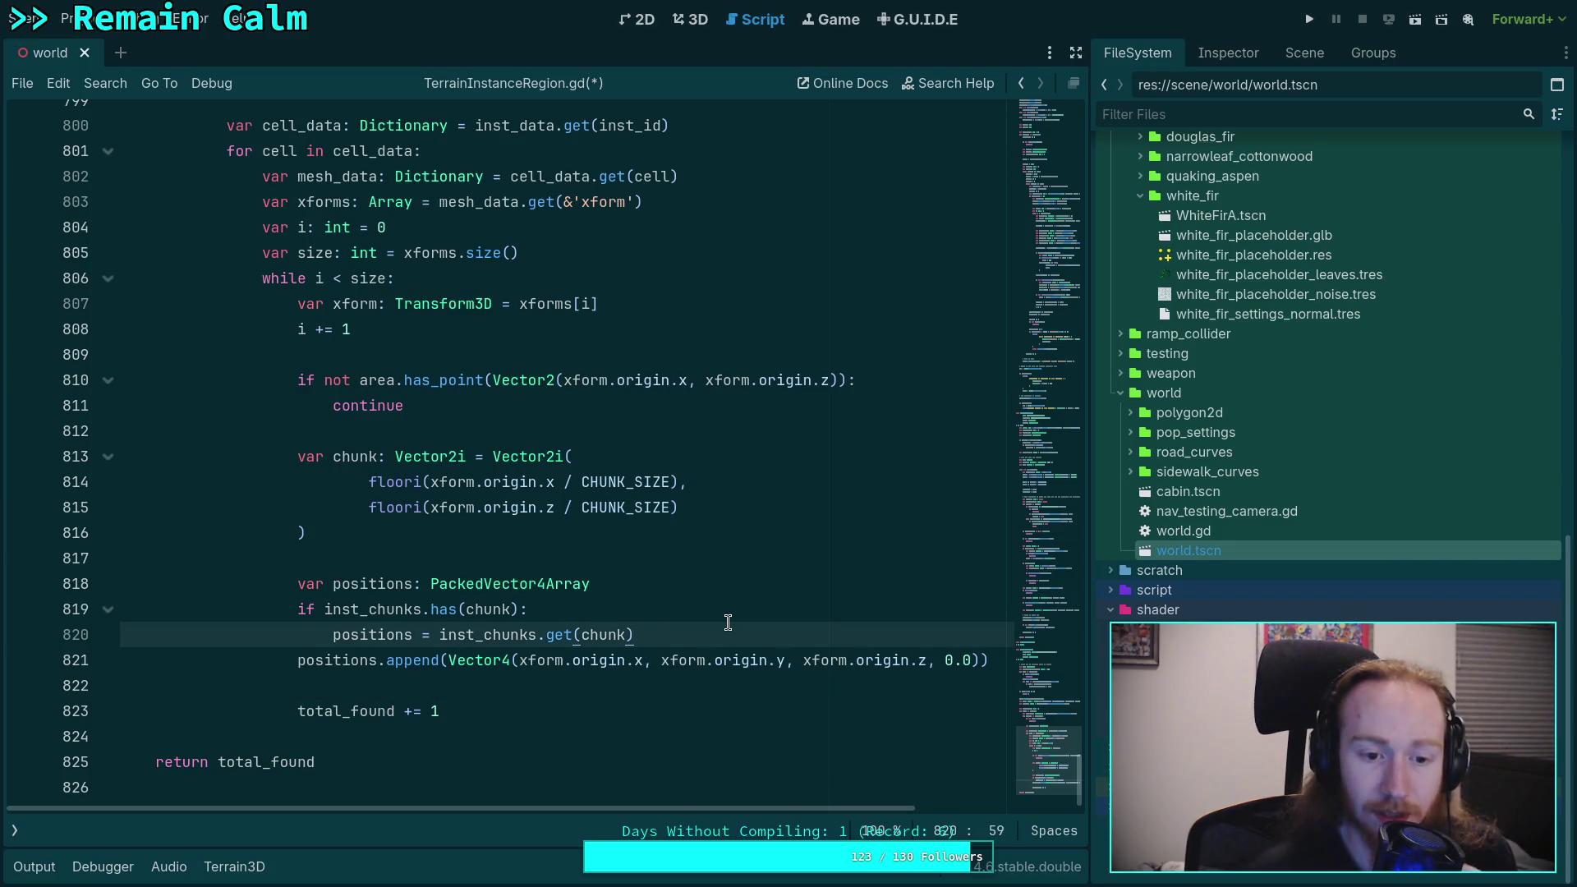
{"action": "key", "text": "Down"}
{"action": "key", "text": "Down"}
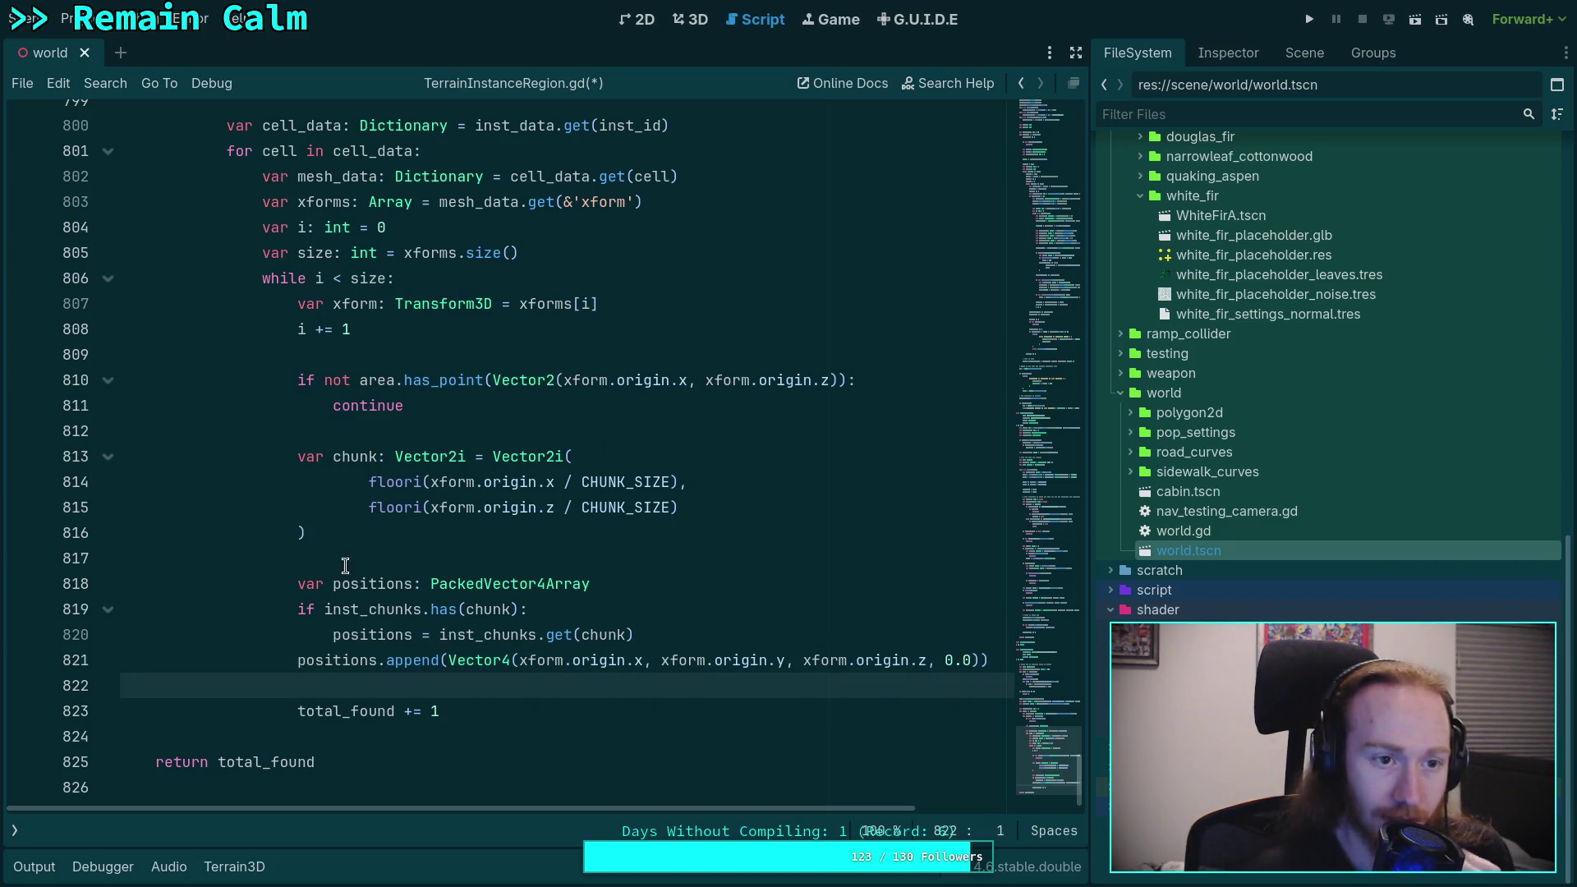
{"action": "scroll", "coordinate": [374, 631], "scroll_direction": "up", "scroll_amount": 15}
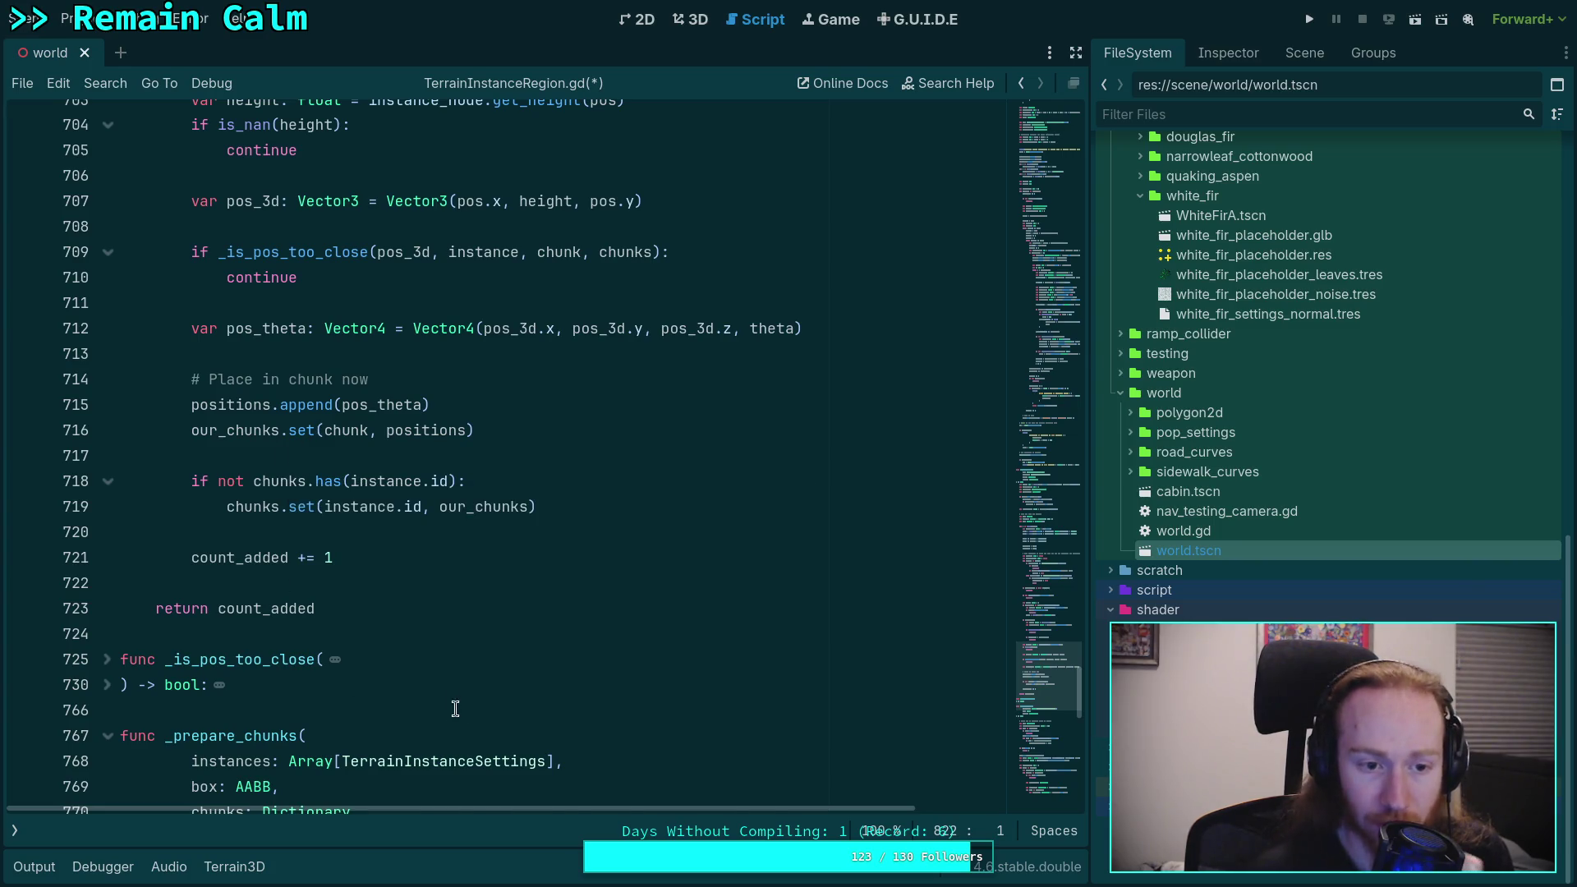
{"action": "scroll", "coordinate": [455, 662], "scroll_direction": "down", "scroll_amount": 10}
{"action": "scroll", "coordinate": [455, 663], "scroll_direction": "down", "scroll_amount": 3}
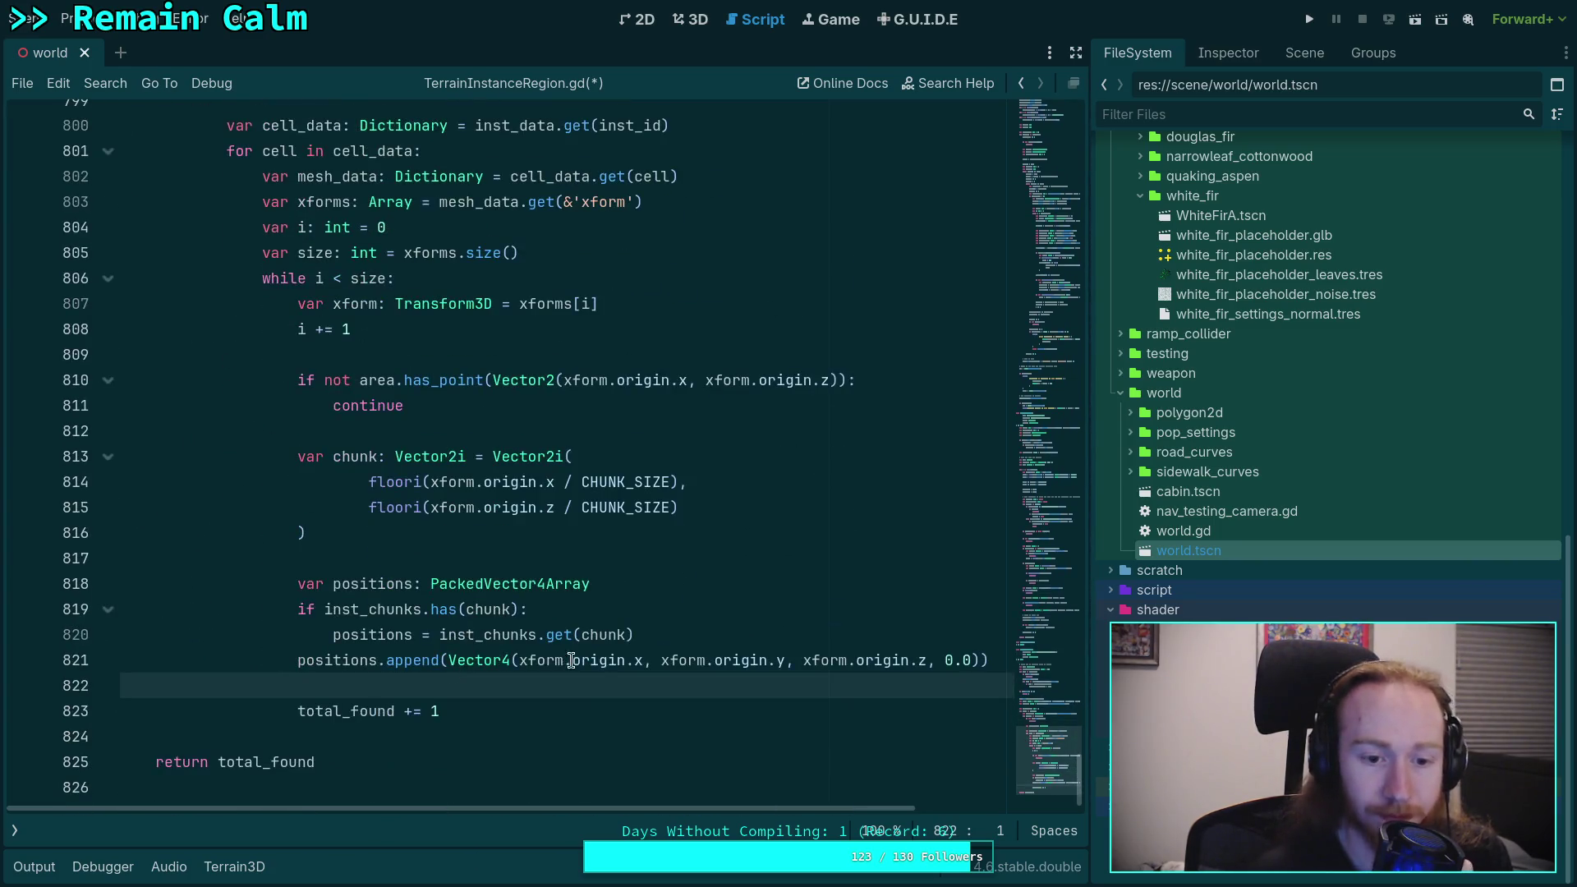
{"action": "key", "text": "Return"}
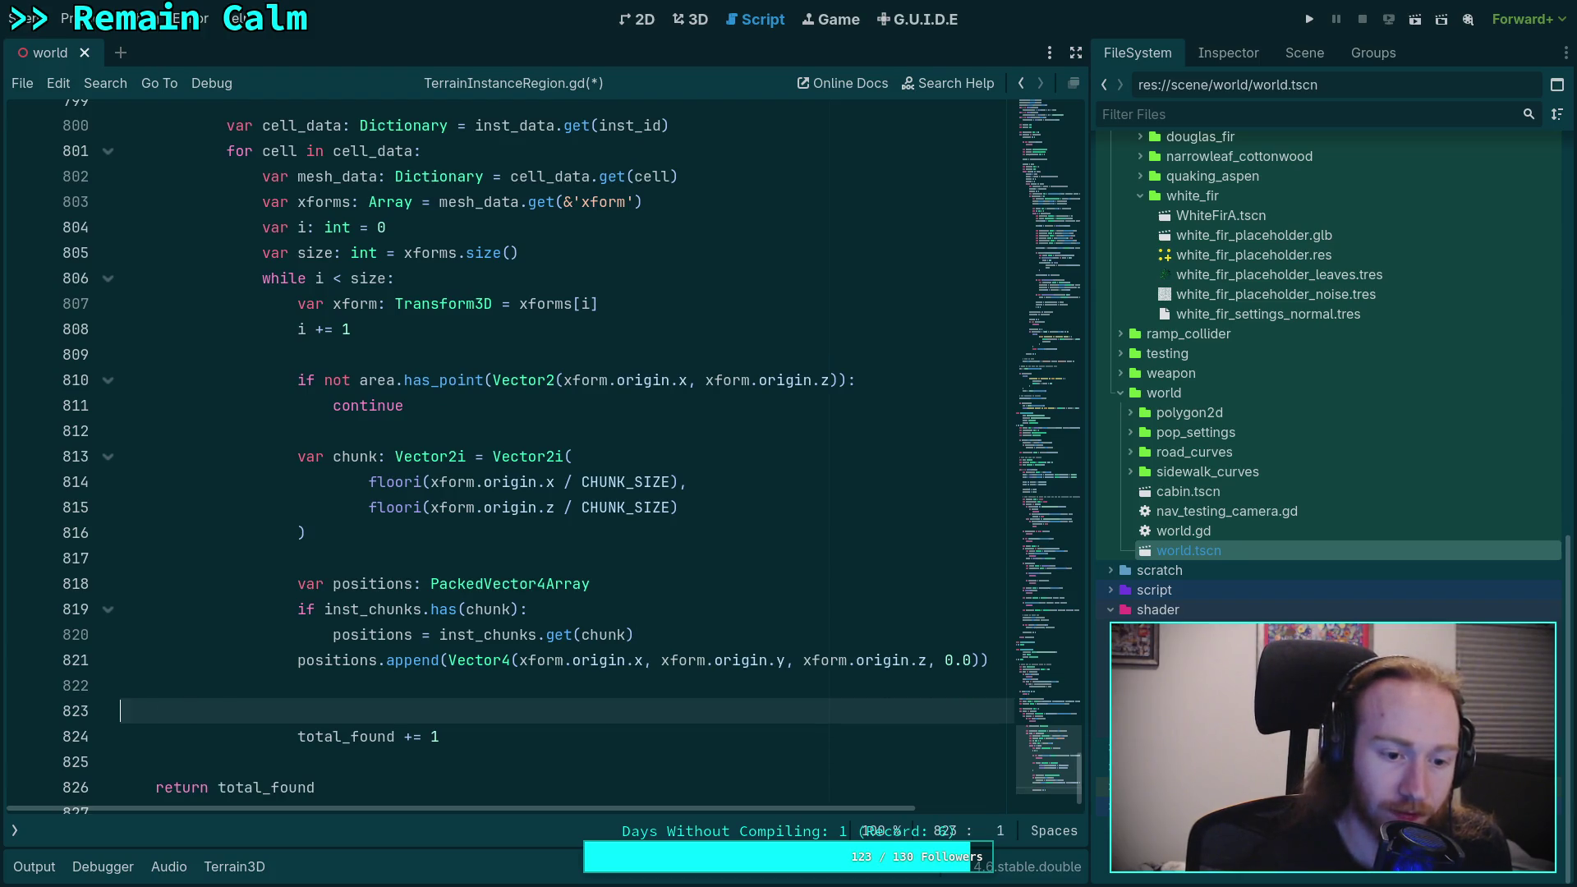
{"action": "left_click", "coordinate": [120, 685]}
{"action": "type", "text": "inst_chunks"}
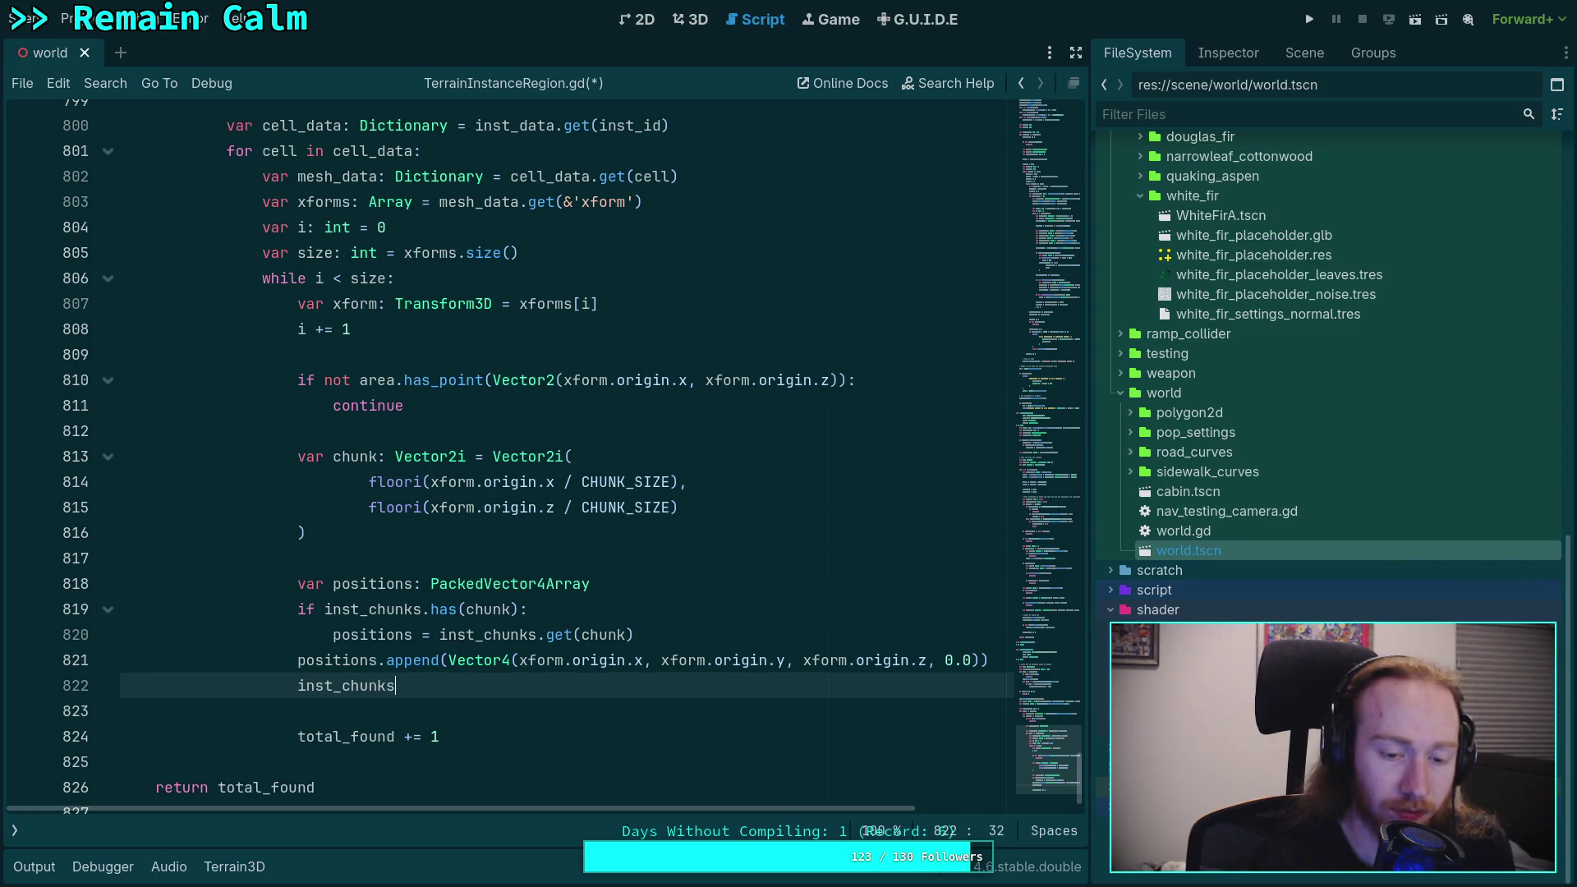
{"action": "type", "text": ".set(chunk,"}
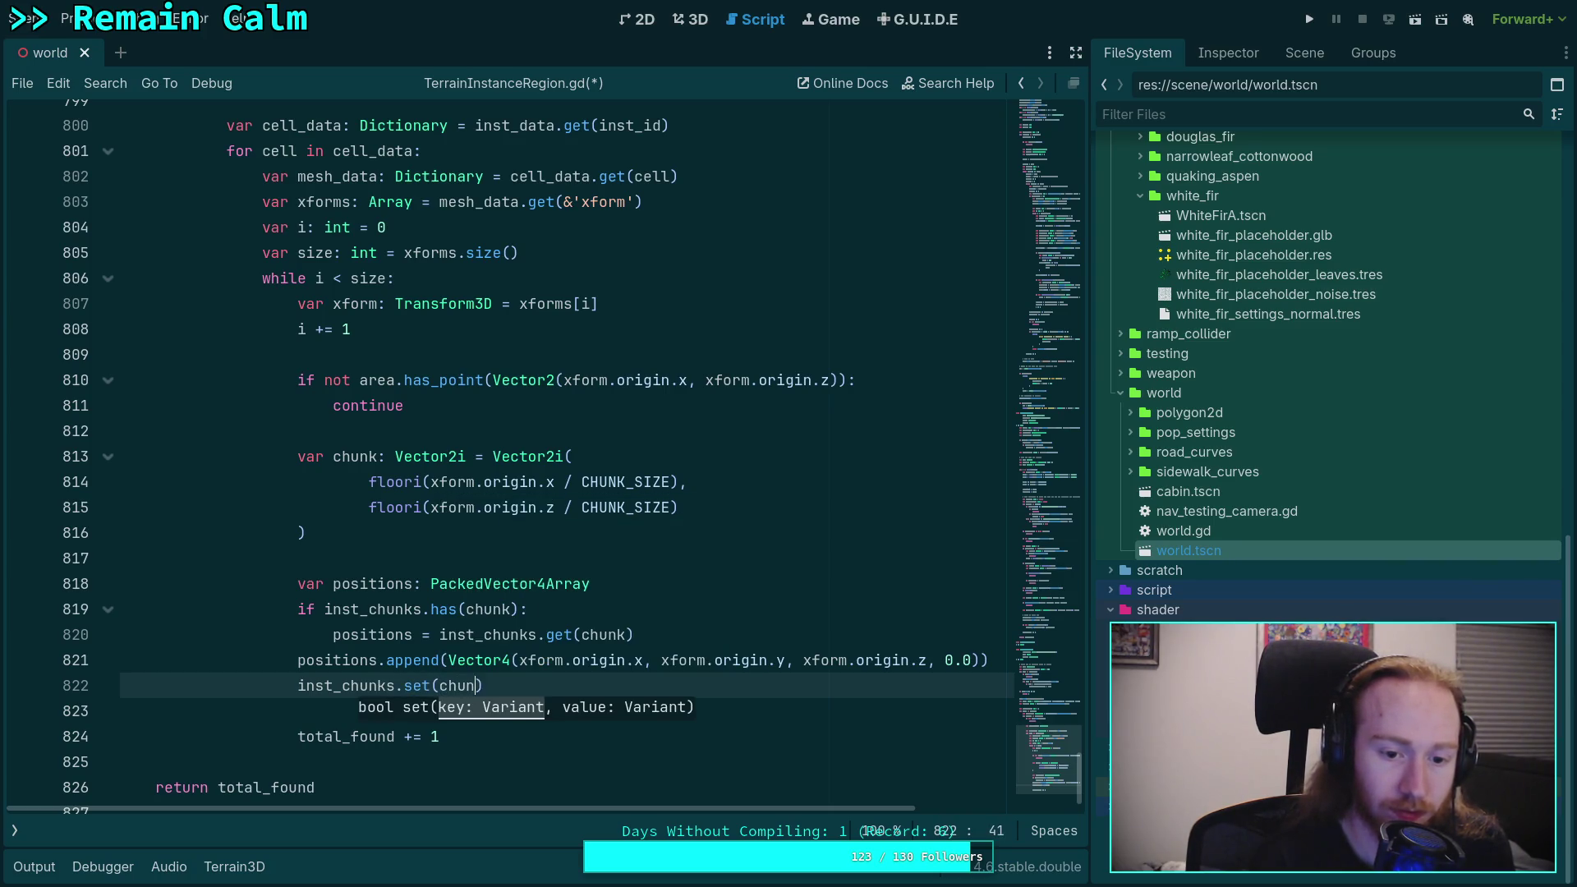
{"action": "type", "text": " positions)"}
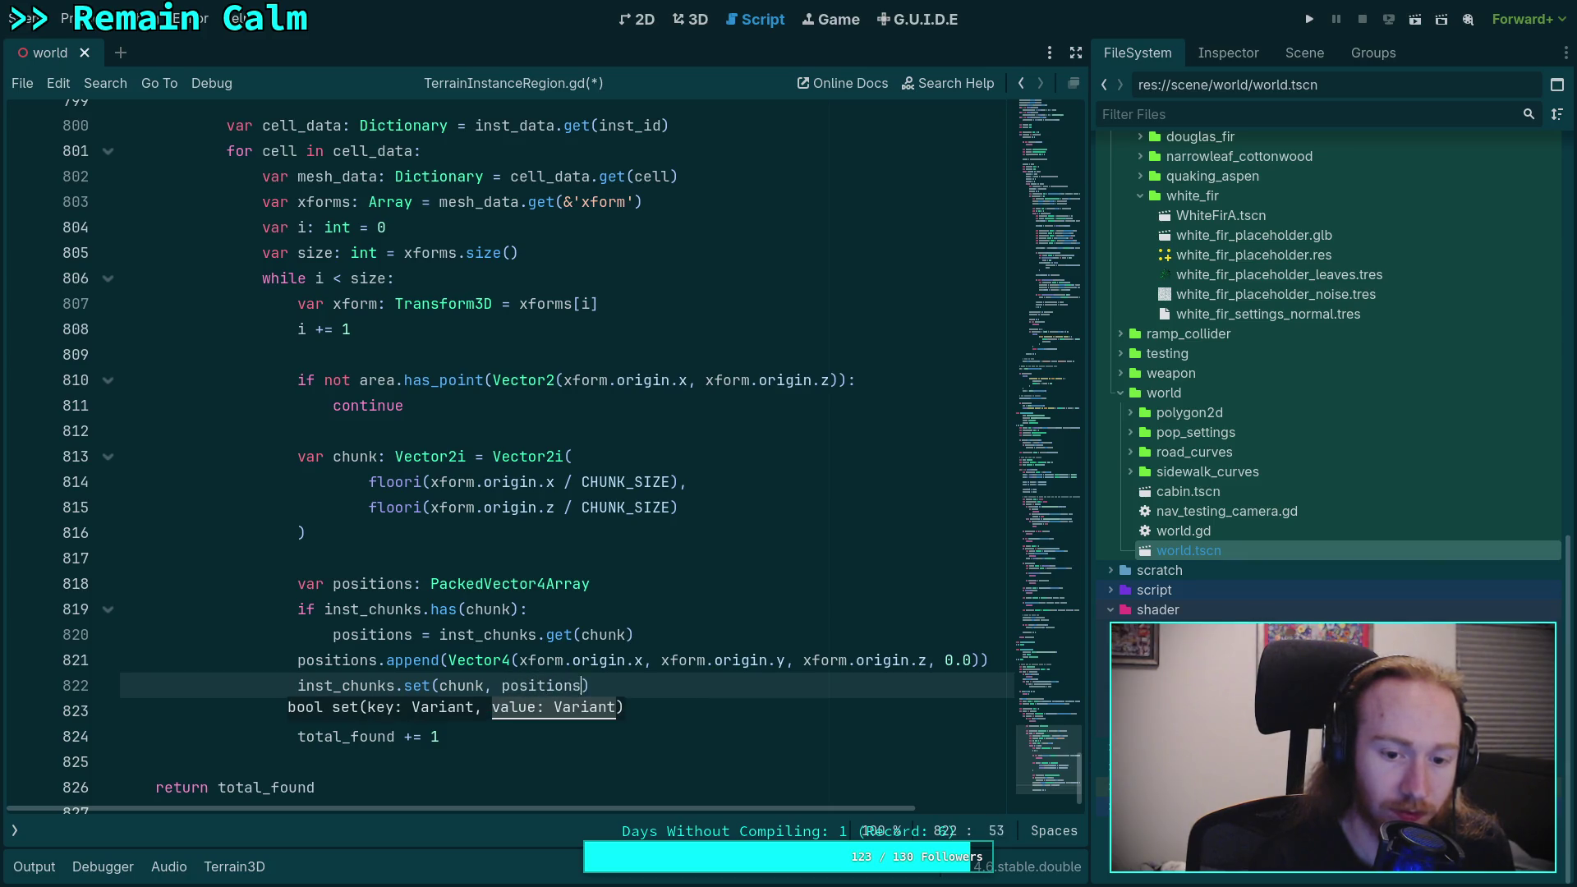
{"action": "key", "text": "ctrl+s"}
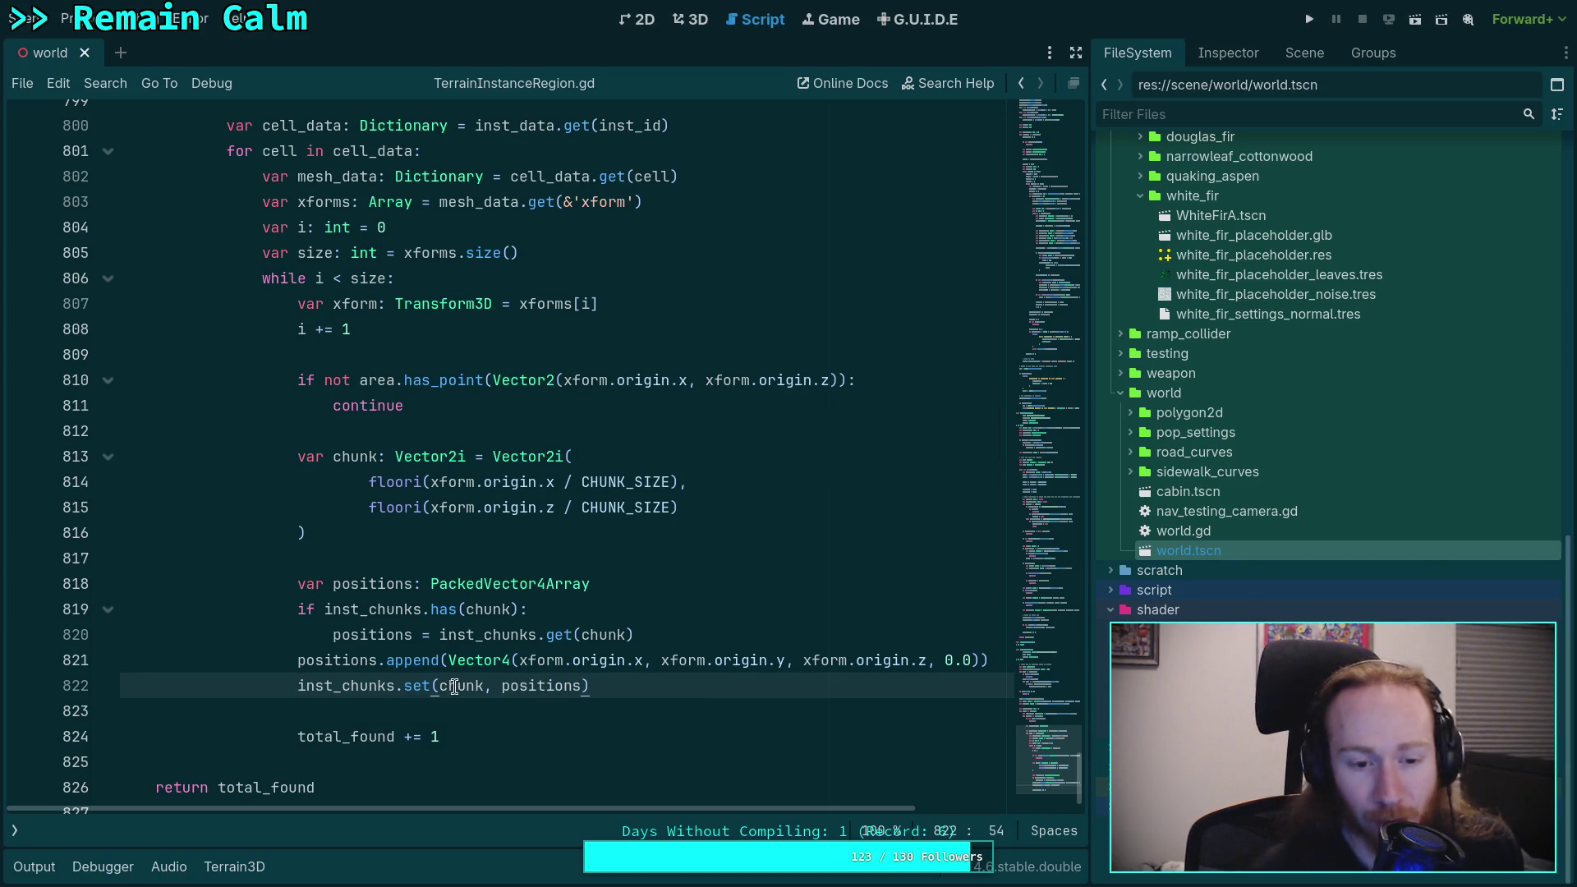
{"action": "left_click_drag", "start_coordinate": [629, 685], "coordinate": [296, 585]}
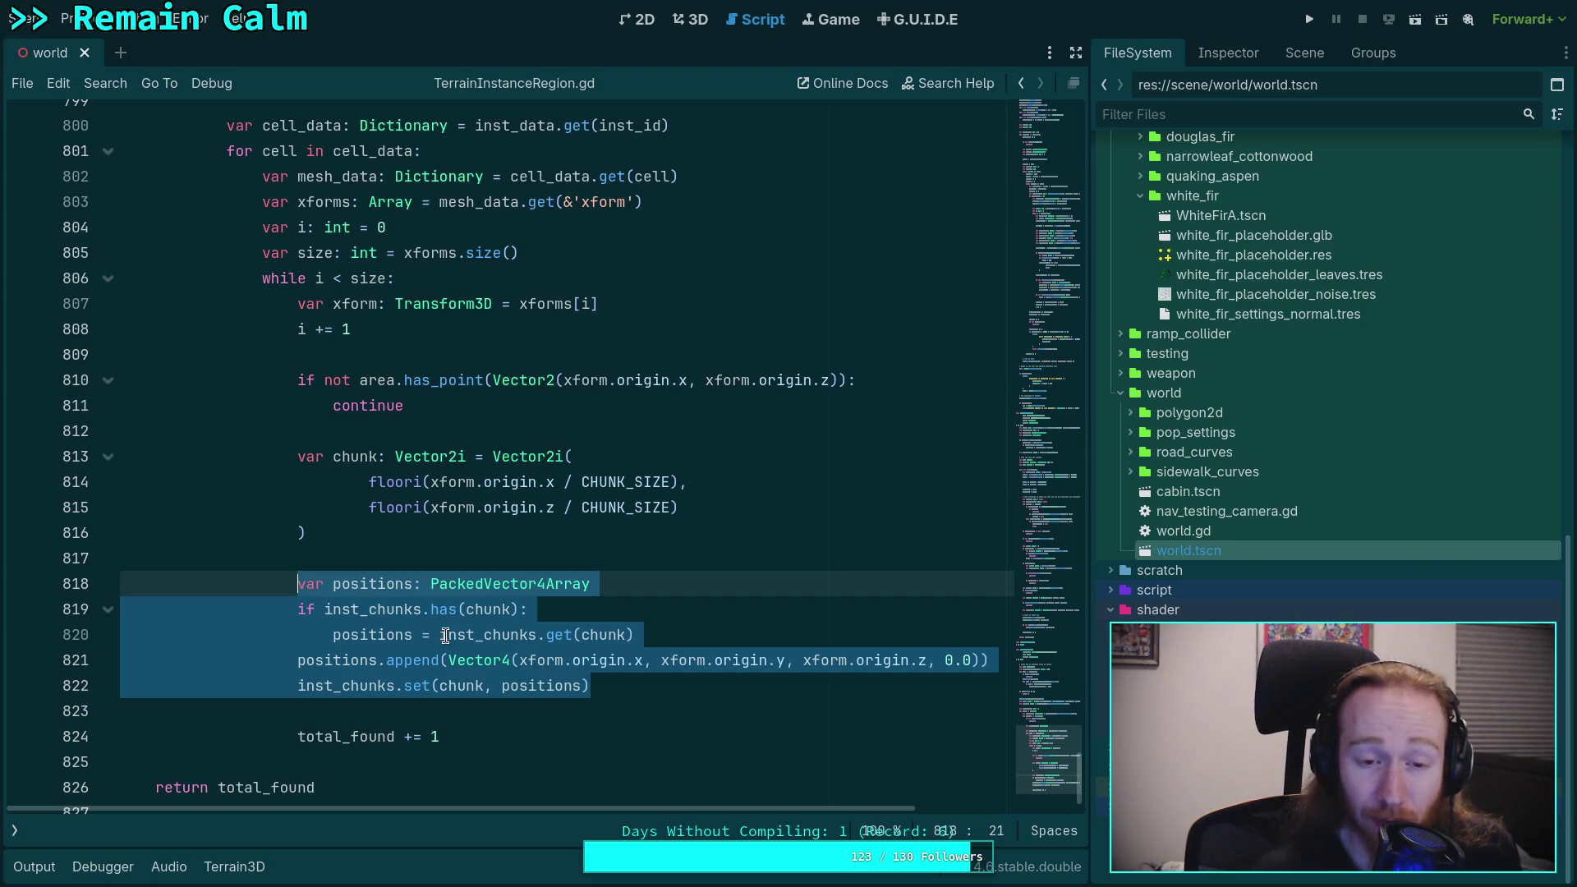
{"action": "left_click", "coordinate": [552, 708]}
{"action": "left_click_drag", "start_coordinate": [615, 687], "coordinate": [303, 586]}
{"action": "mouse_move", "coordinate": [590, 687]}
{"action": "left_mouse_down"}
{"action": "mouse_move", "coordinate": [457, 659]}
{"action": "mouse_move", "coordinate": [304, 585]}
{"action": "mouse_move", "coordinate": [608, 687]}
{"action": "left_mouse_up"}
{"action": "left_click", "coordinate": [304, 665]}
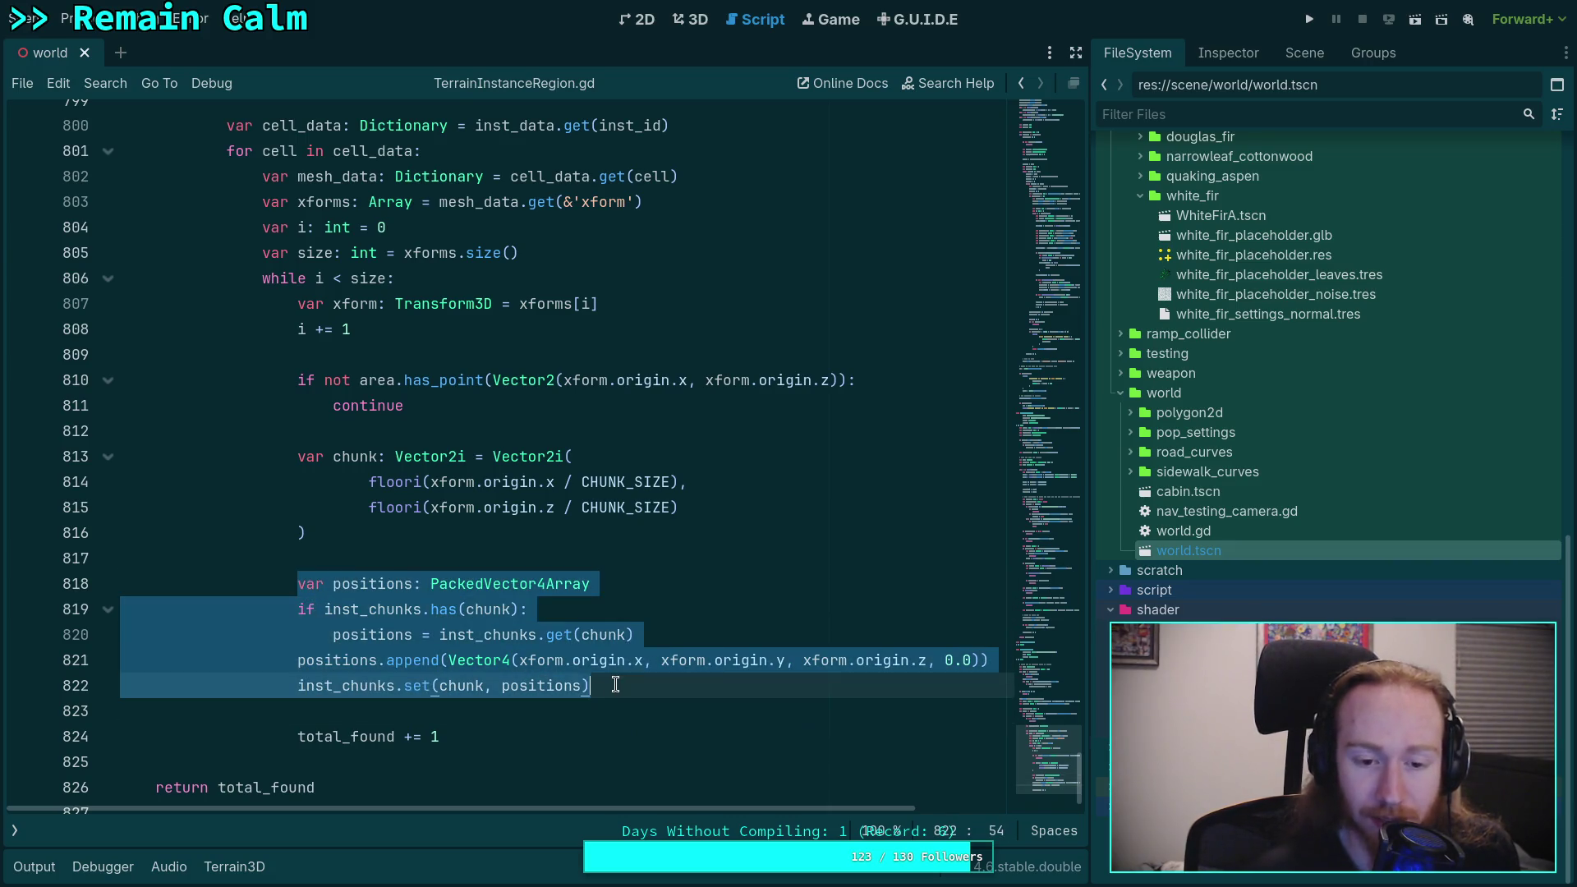
{"action": "left_click", "coordinate": [627, 708]}
{"action": "scroll", "coordinate": [635, 695], "scroll_direction": "up", "scroll_amount": 1}
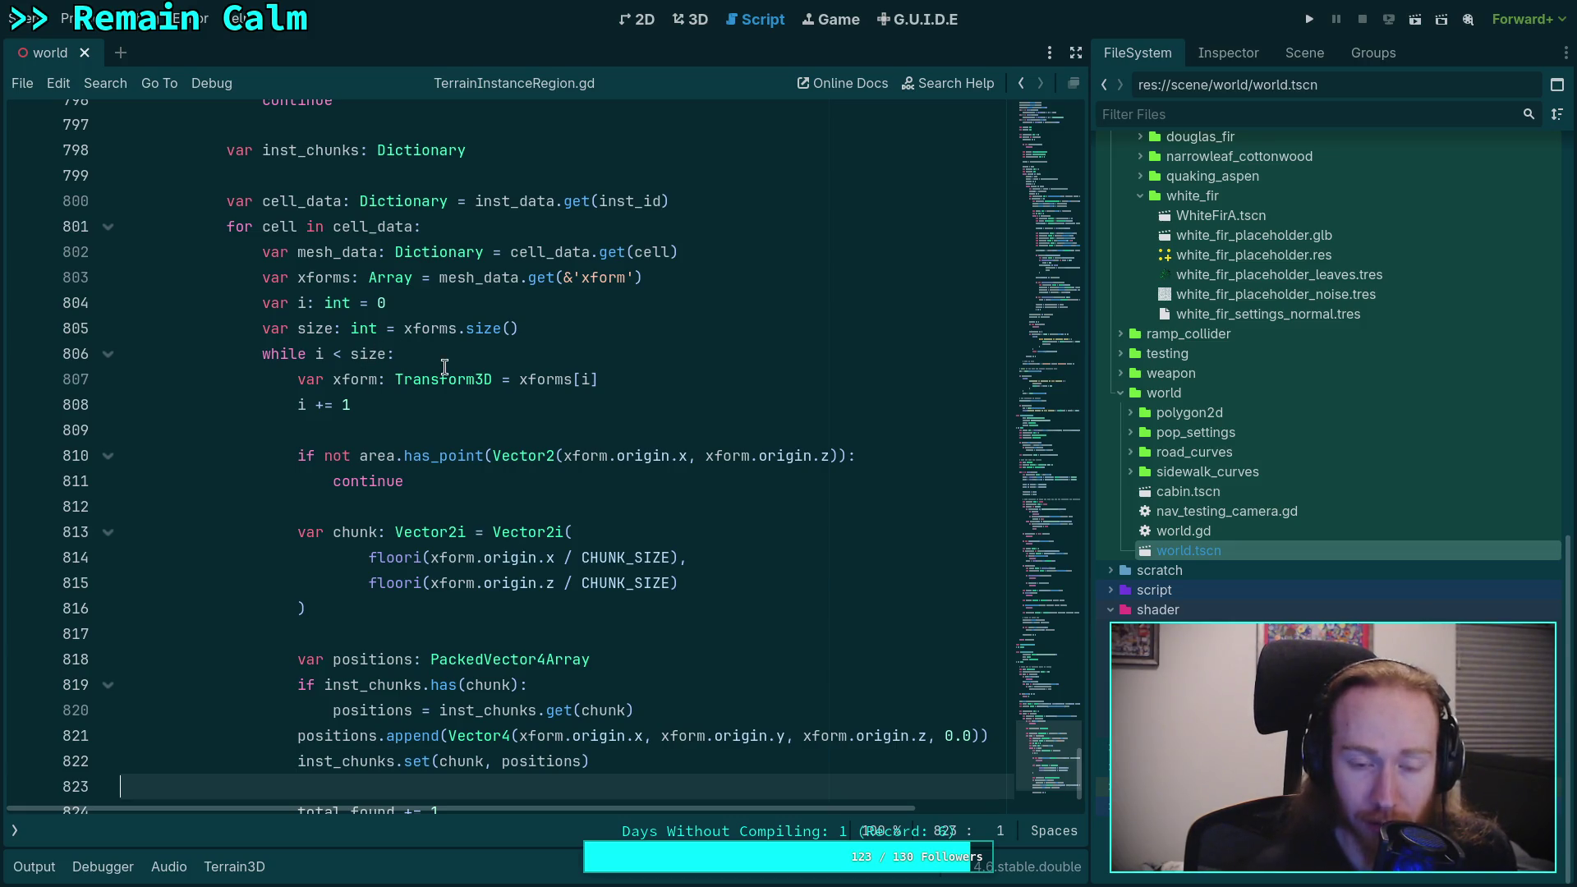
{"action": "left_click", "coordinate": [347, 432]}
{"action": "scroll", "coordinate": [457, 615], "scroll_direction": "down", "scroll_amount": 1}
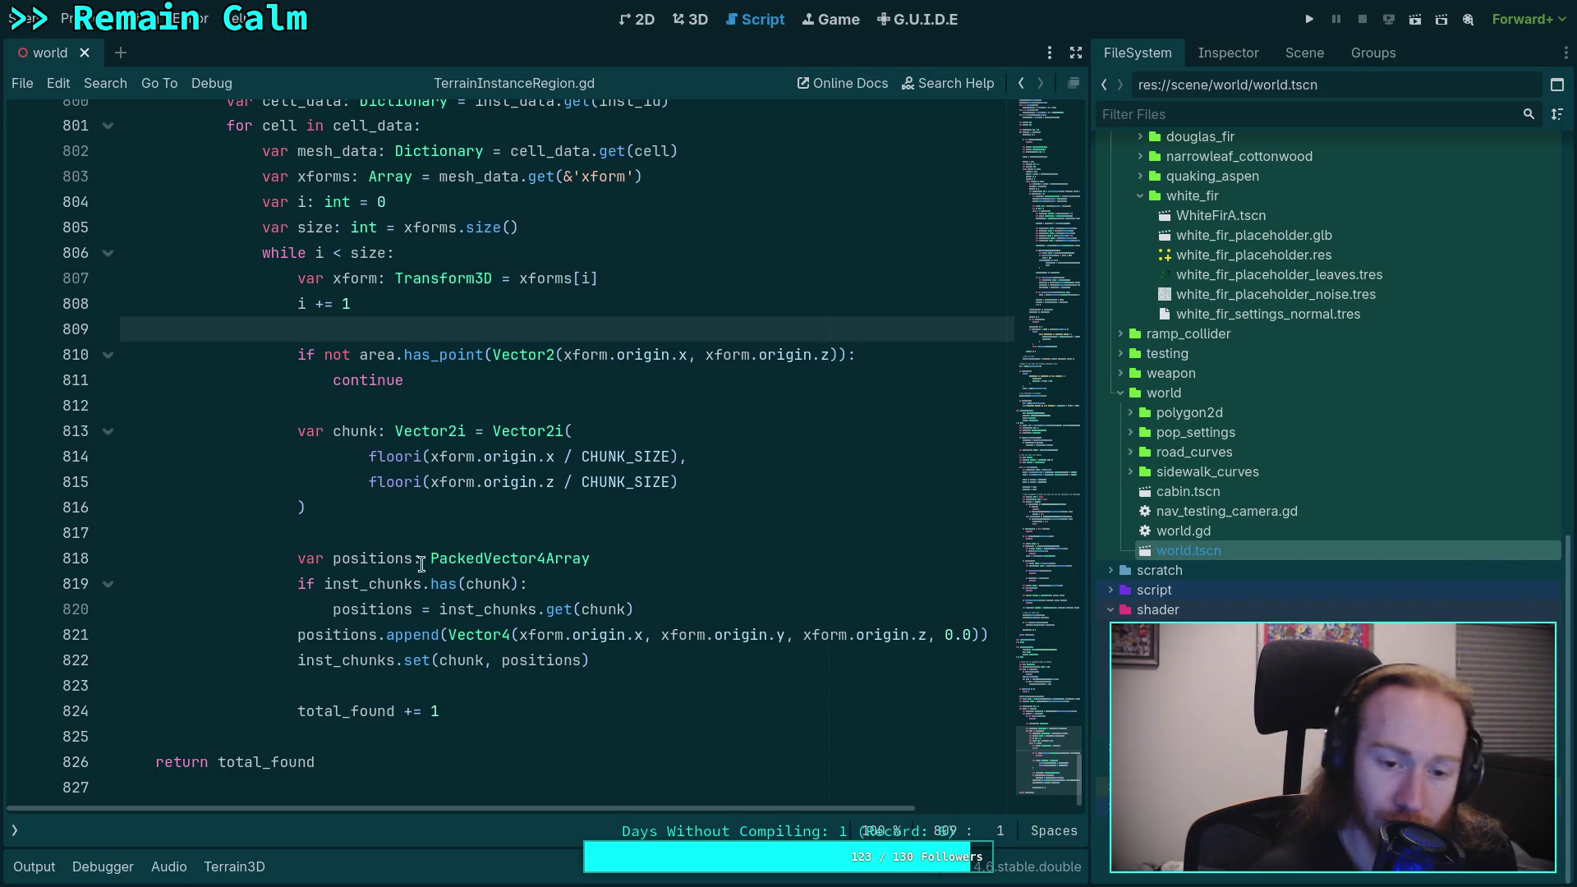
{"action": "left_click", "coordinate": [708, 661]}
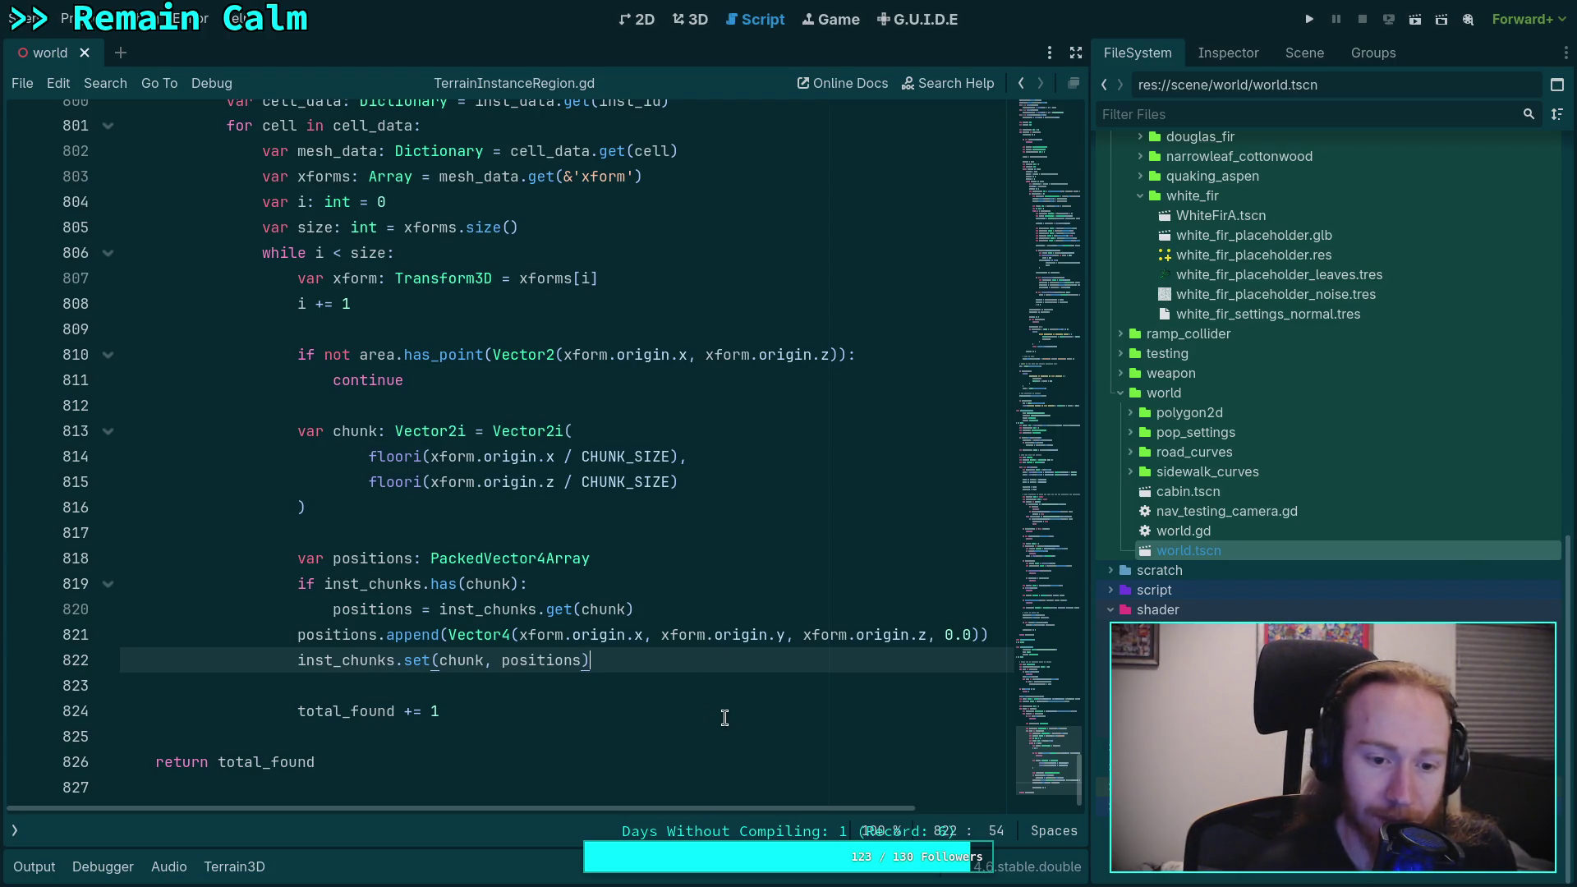
{"action": "key", "text": "Down"}
{"action": "key", "text": "Down"}
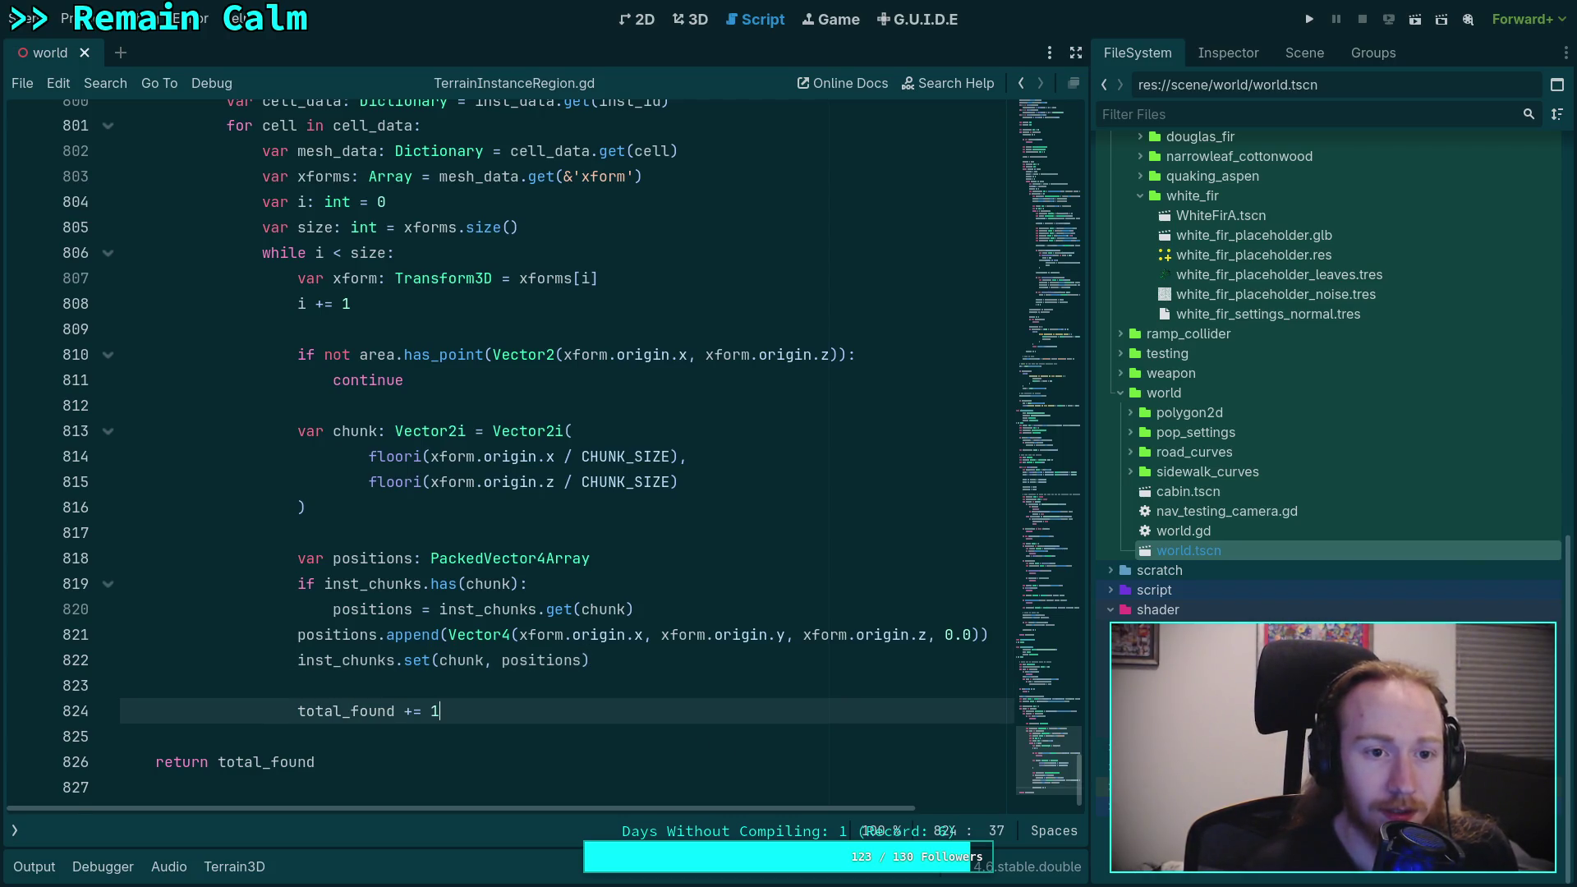
{"action": "key", "text": "Return"}
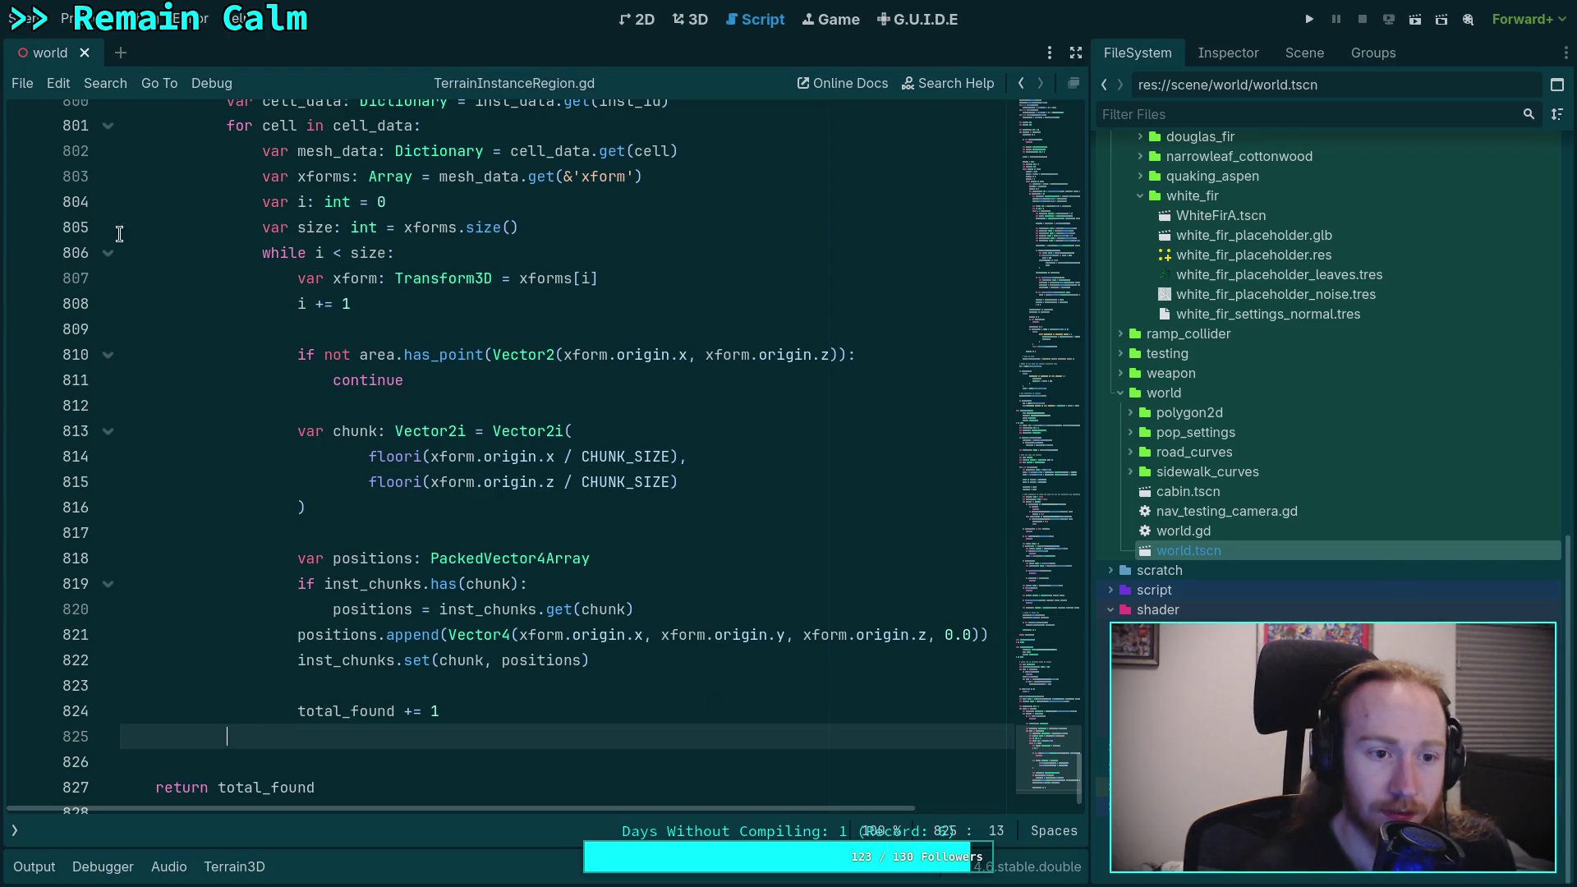
{"action": "left_click", "coordinate": [107, 253]}
{"action": "scroll", "coordinate": [345, 493], "scroll_direction": "up", "scroll_amount": 8}
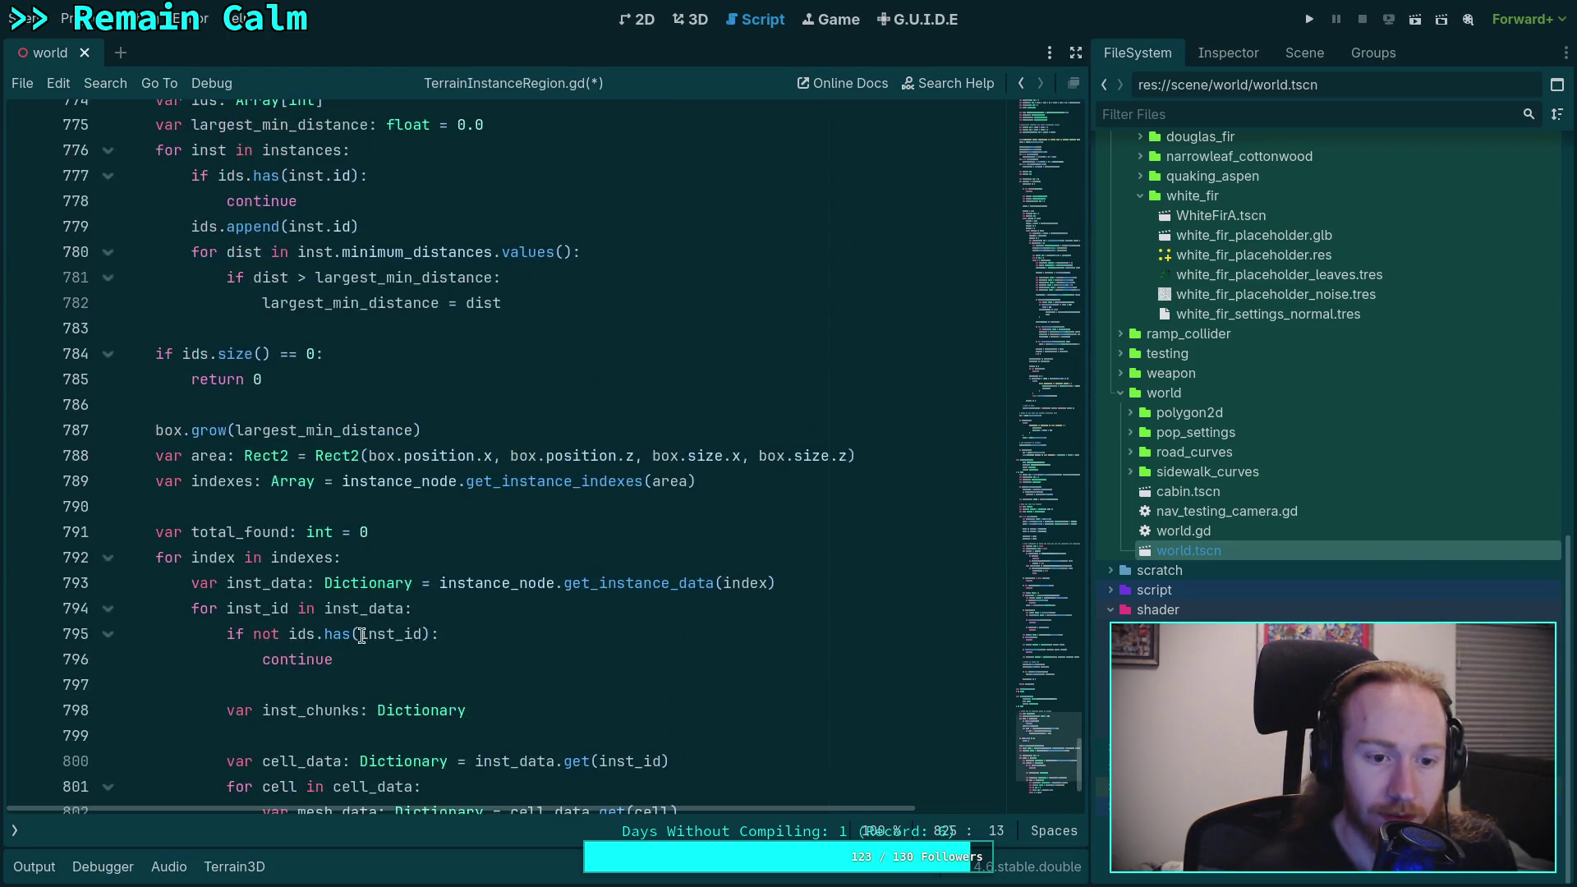
Step: Review the while-loop, then start a chunks.set line after the collapsed per-cell loop
{"action": "scroll", "coordinate": [388, 607], "scroll_direction": "down", "scroll_amount": 2}
{"action": "key", "text": "Return"}
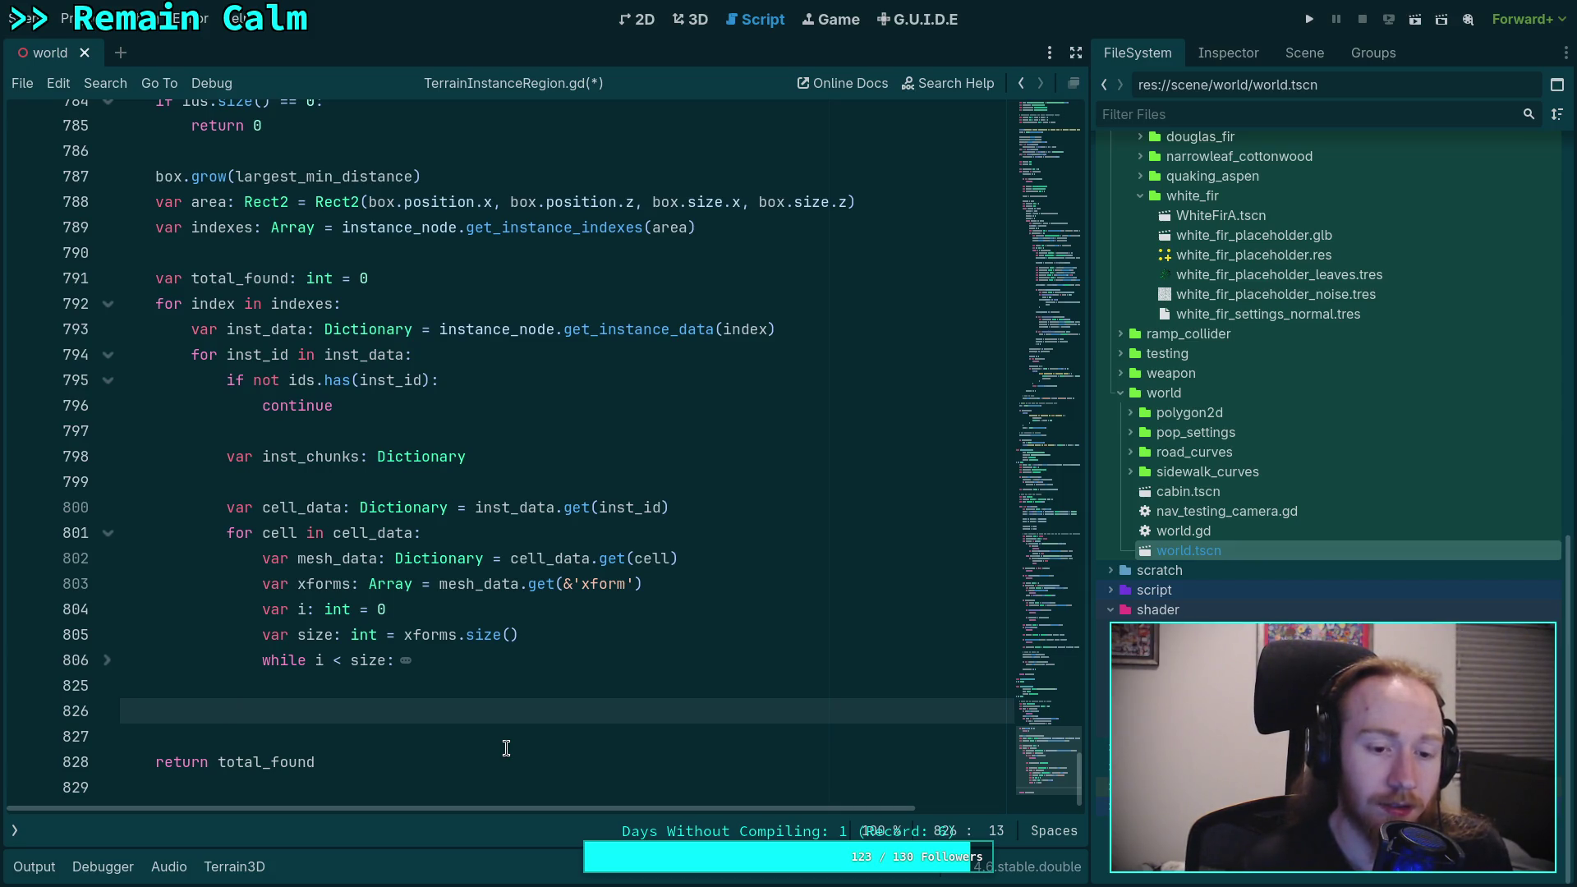
{"action": "left_click", "coordinate": [108, 661]}
{"action": "scroll", "coordinate": [380, 686], "scroll_direction": "down", "scroll_amount": 6}
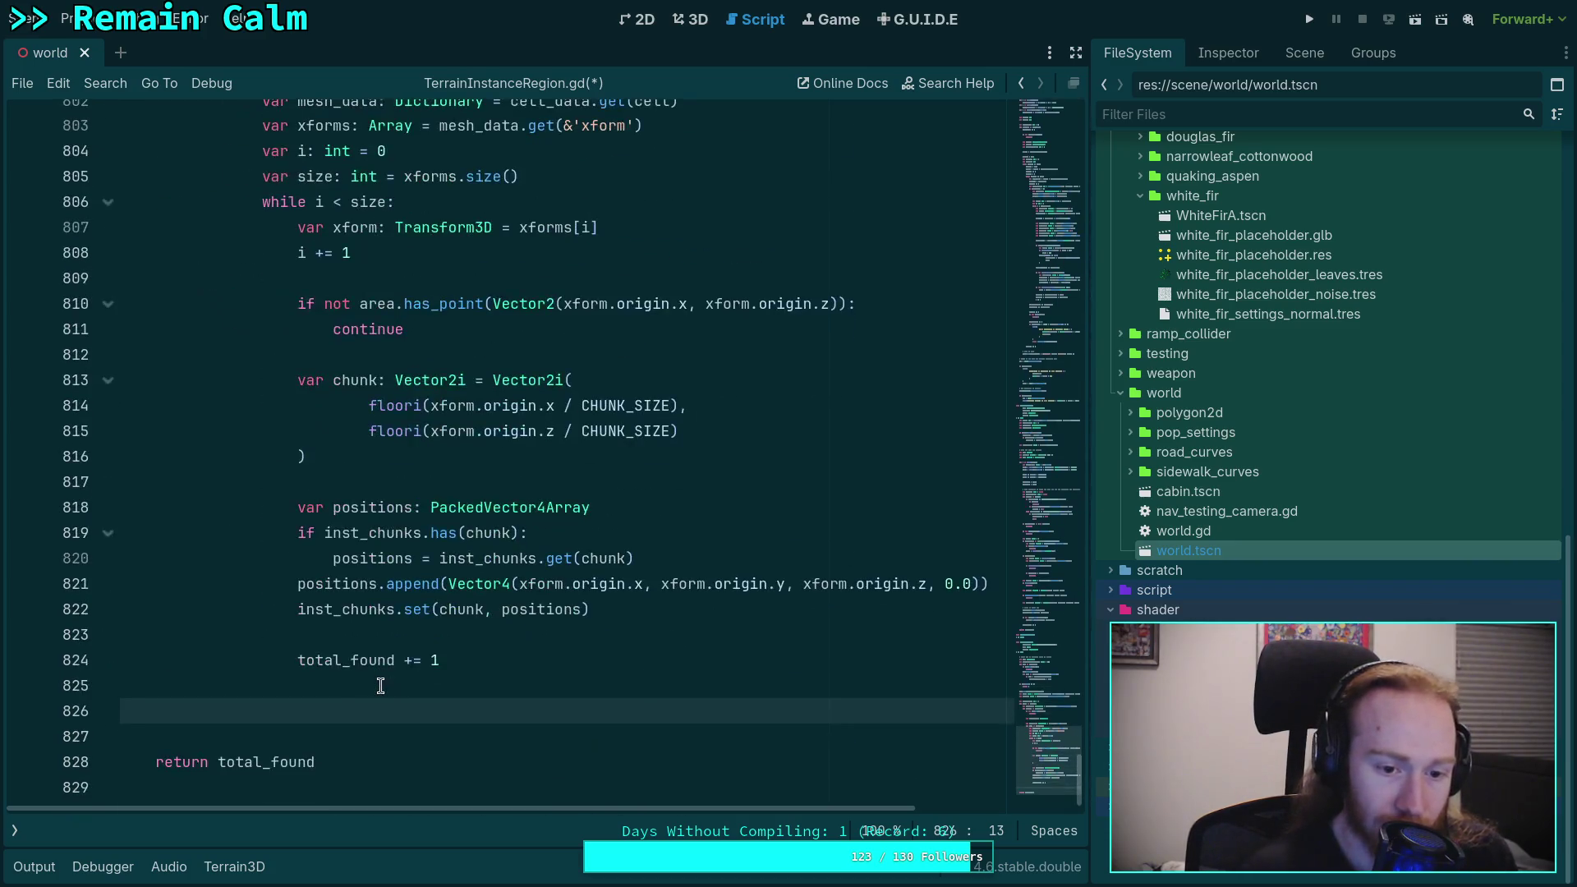
{"action": "scroll", "coordinate": [376, 685], "scroll_direction": "up", "scroll_amount": 3}
{"action": "left_click", "coordinate": [107, 431]}
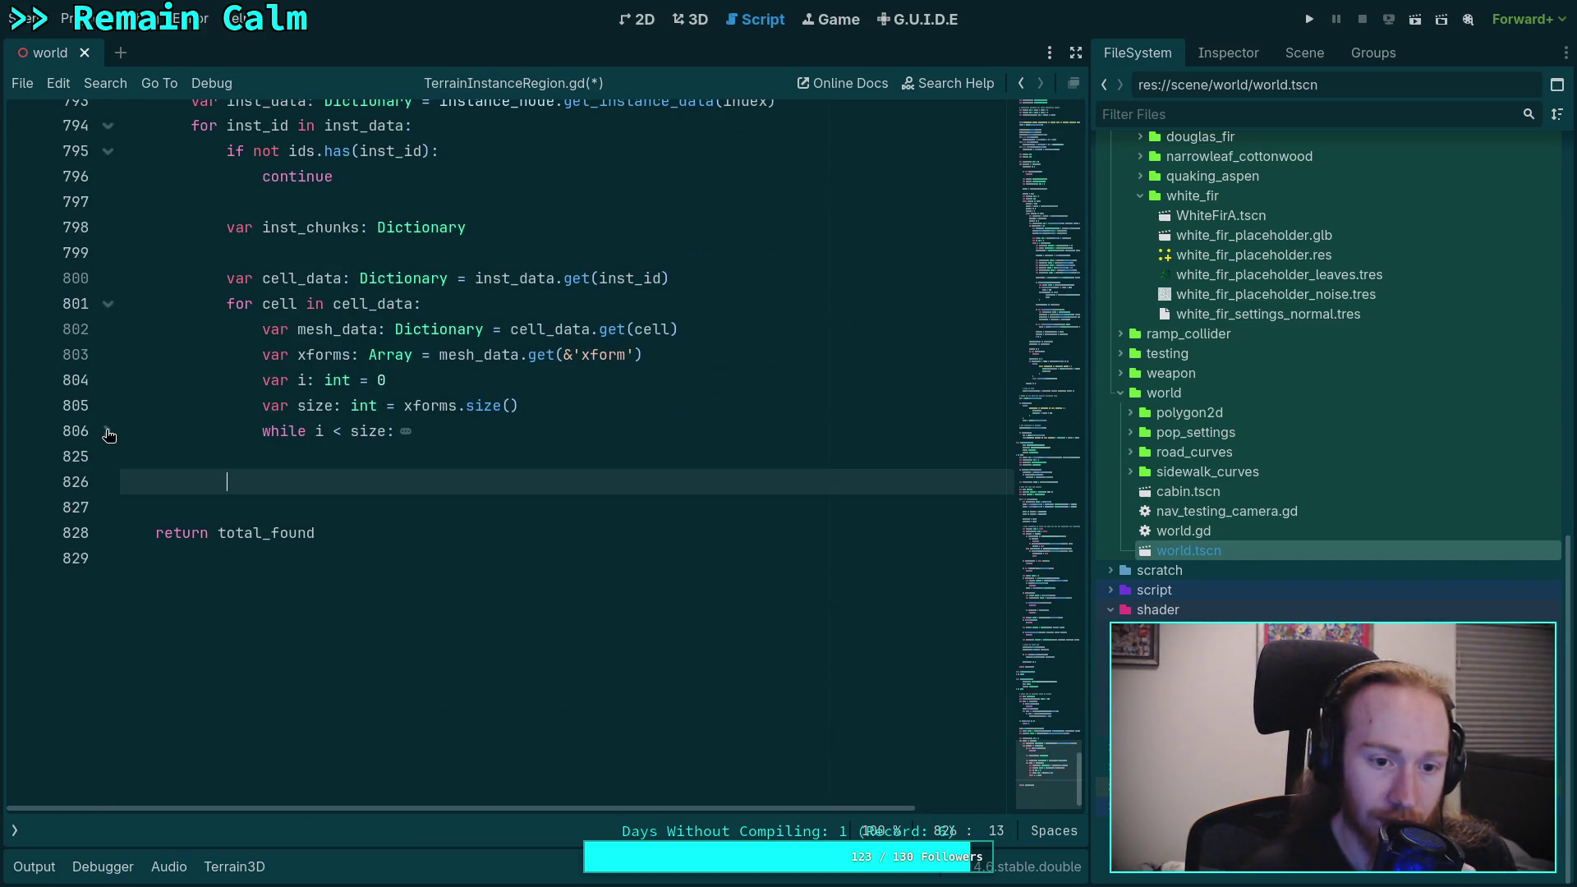
{"action": "left_click", "coordinate": [107, 431]}
{"action": "left_click", "coordinate": [114, 305]}
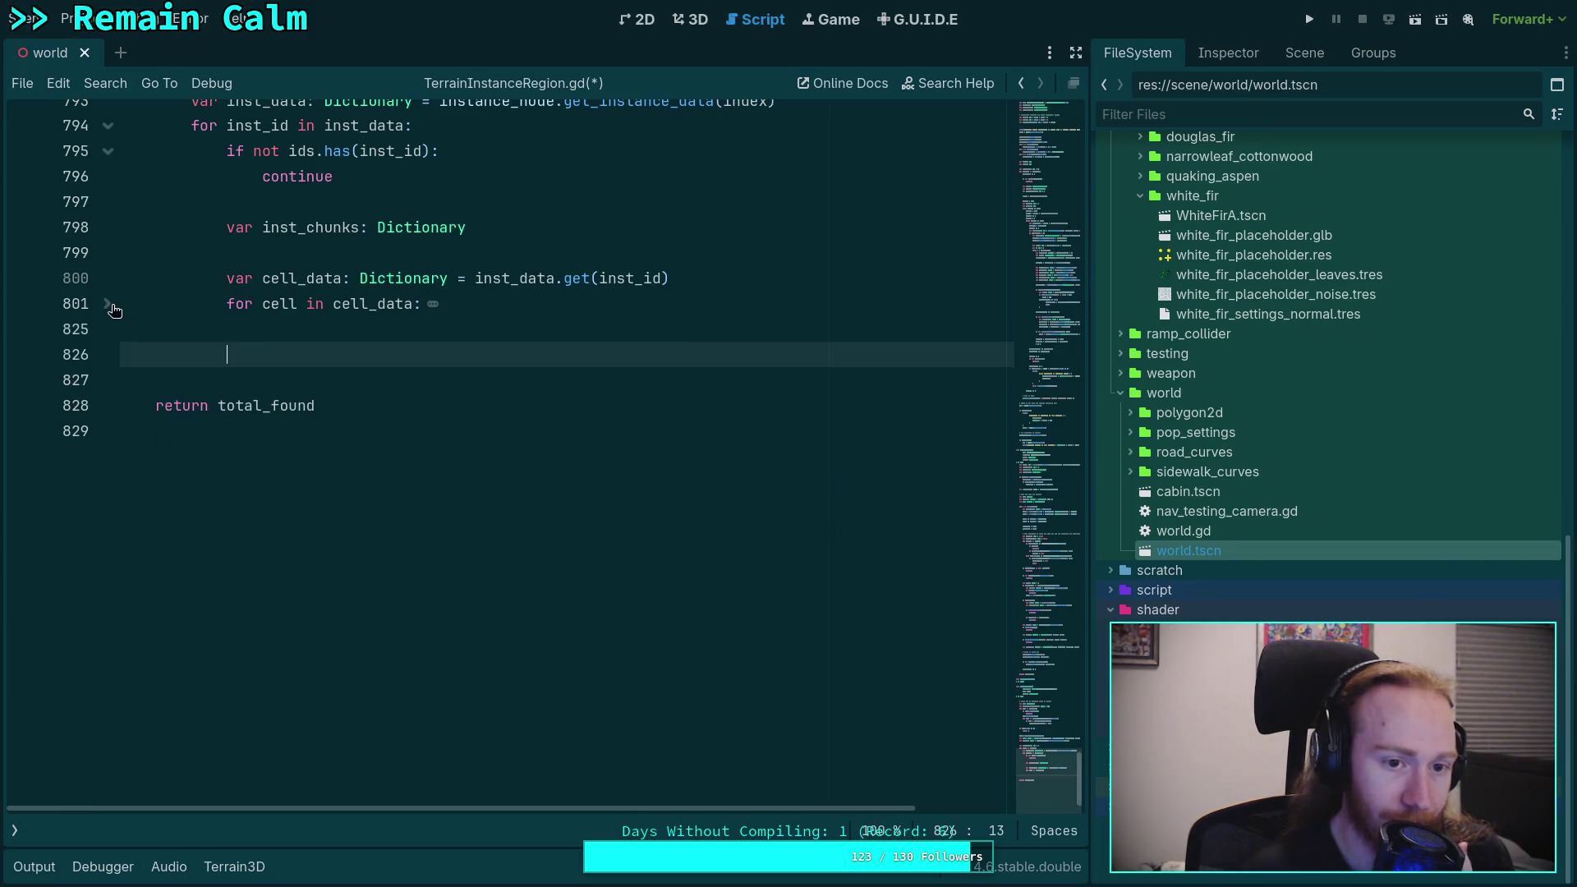
{"action": "scroll", "coordinate": [386, 466], "scroll_direction": "up", "scroll_amount": 13}
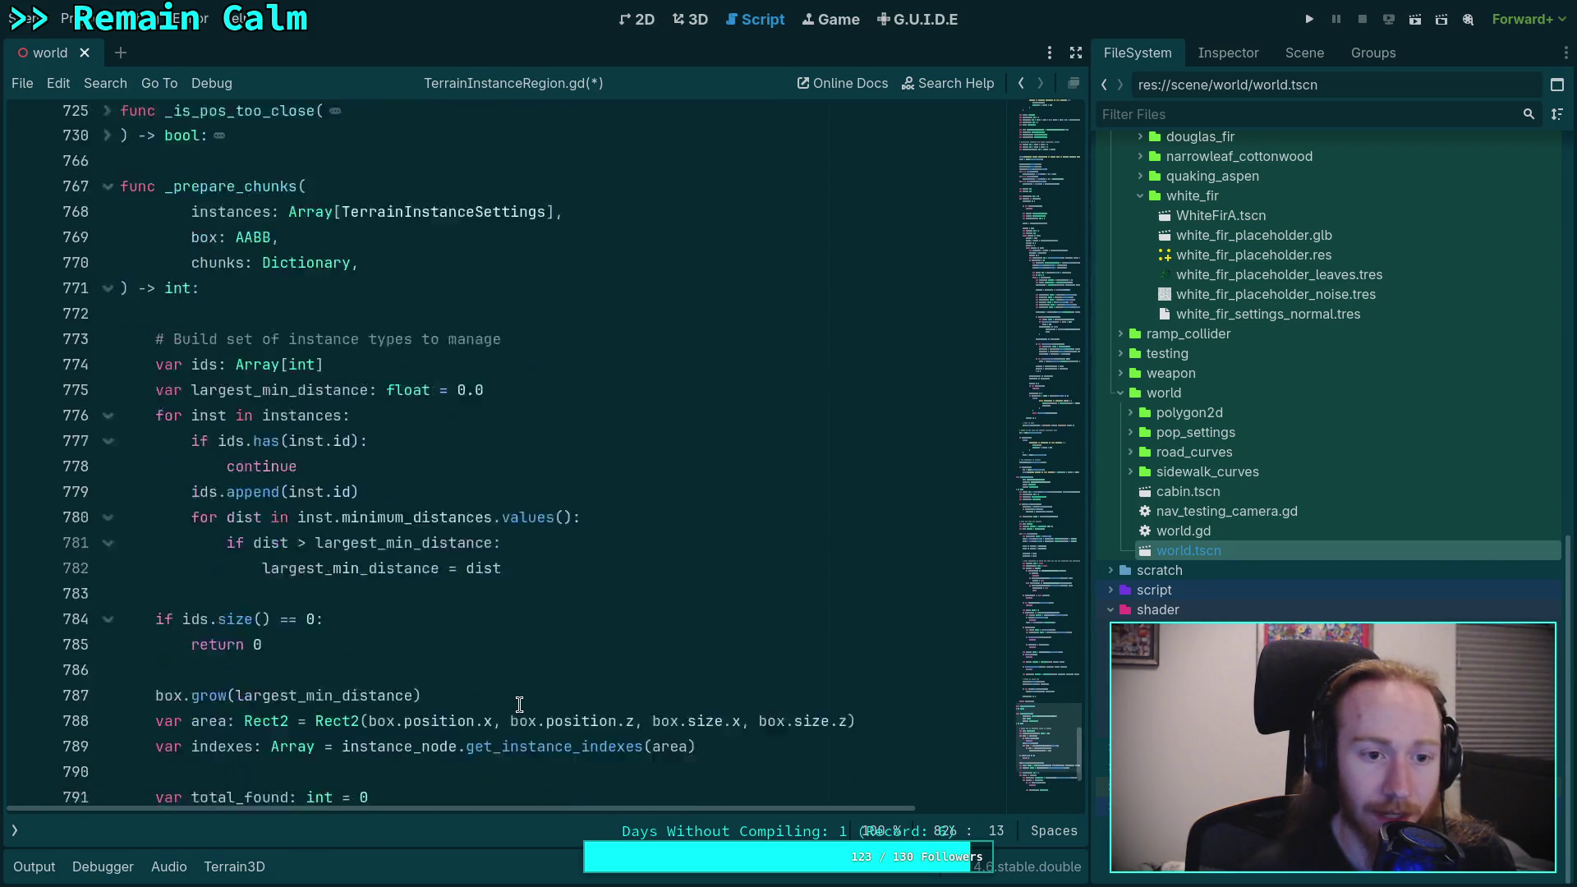
{"action": "scroll", "coordinate": [594, 739], "scroll_direction": "down", "scroll_amount": 9}
{"action": "type", "text": "chunks."}
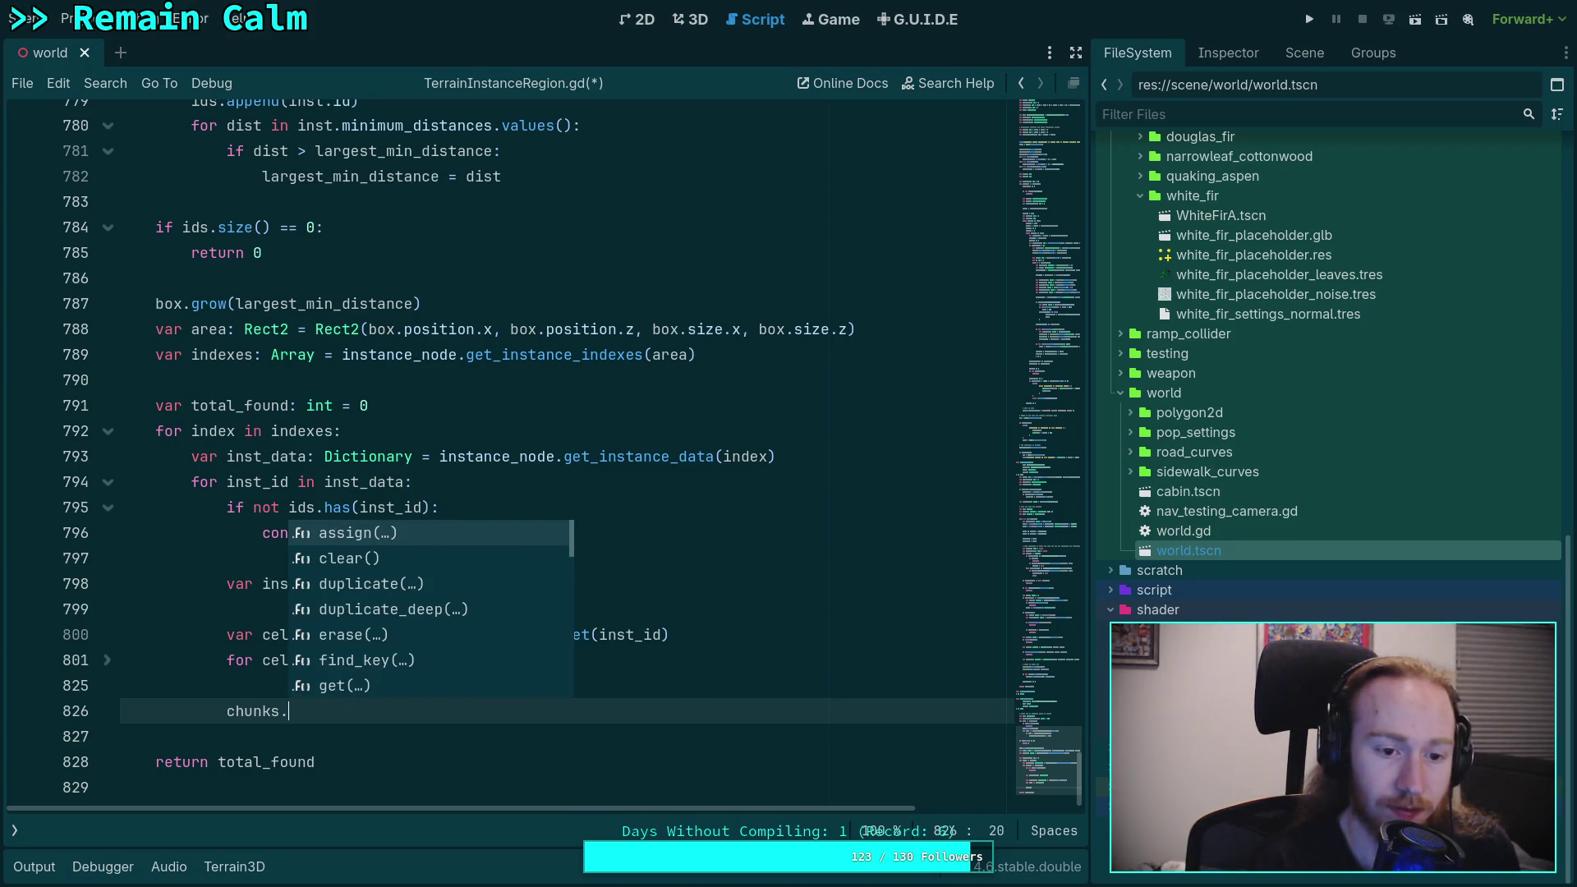
{"action": "type", "text": "set"}
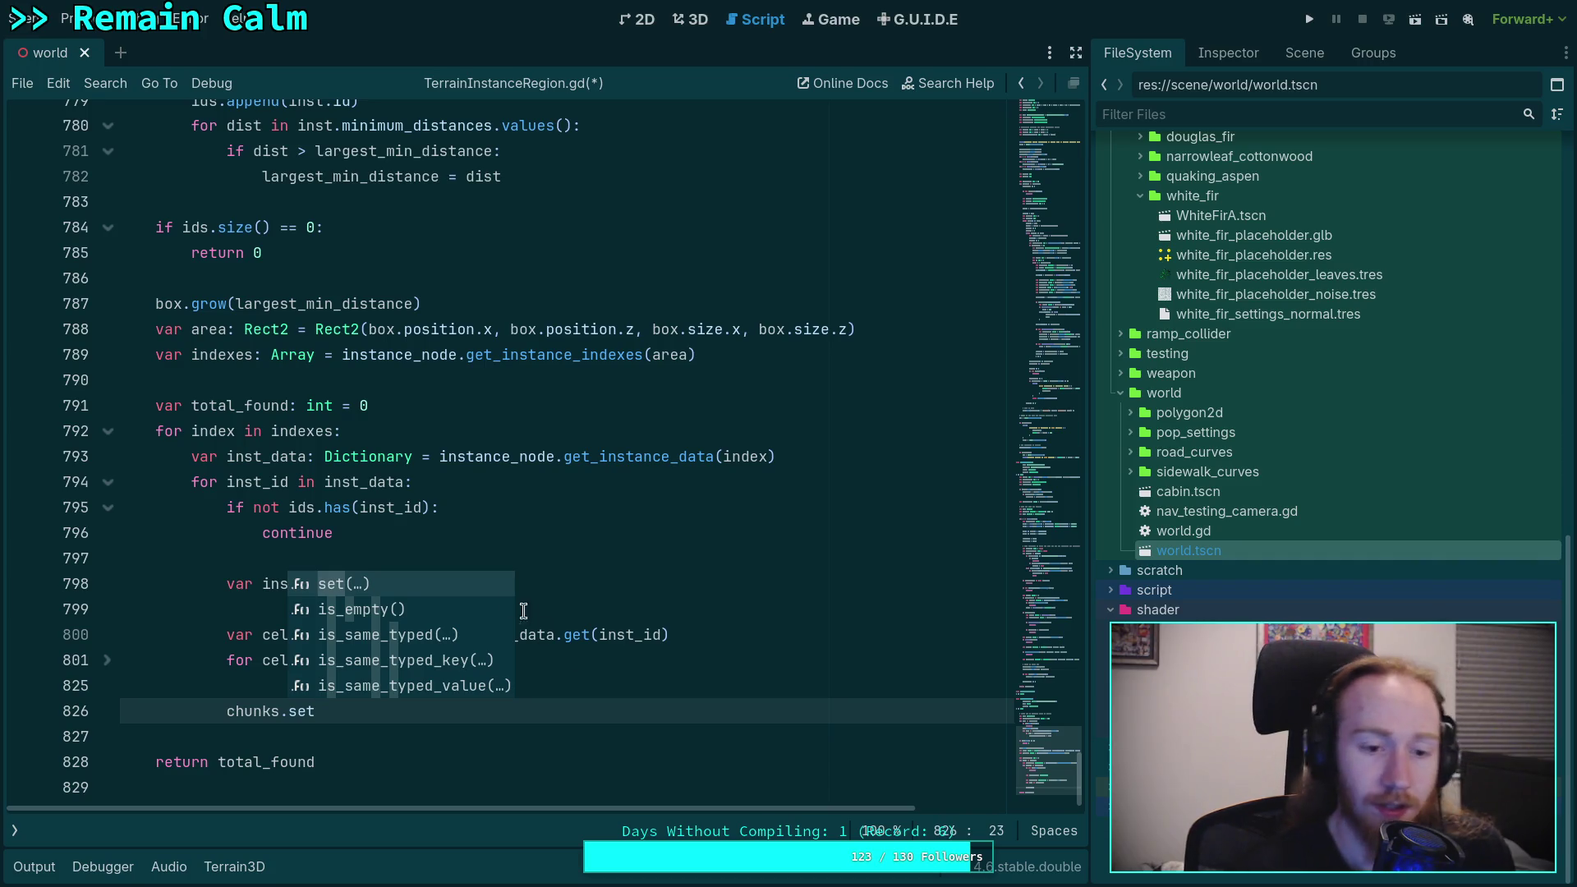
{"action": "left_click", "coordinate": [588, 561]}
Step: Below the inst_chunks declaration, add 'if chunks.has(inst_id): inst_chunks = chunks.get(inst_id)'
{"action": "double_click", "coordinate": [233, 432]}
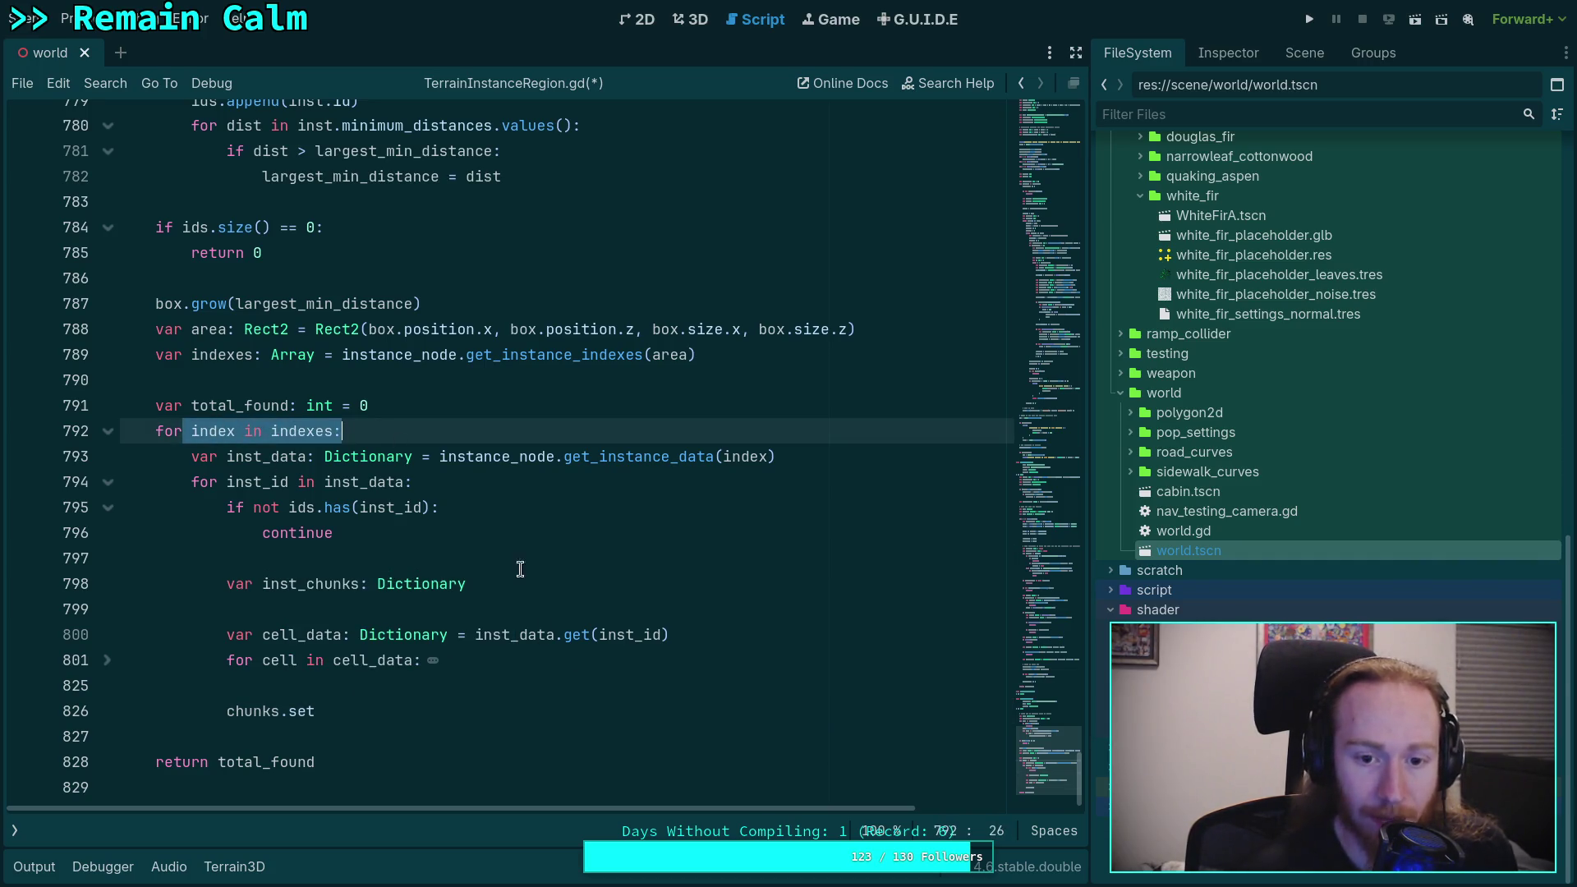
{"action": "left_click", "coordinate": [577, 571]}
{"action": "key", "text": "Return"}
{"action": "type", "text": "if chunks."}
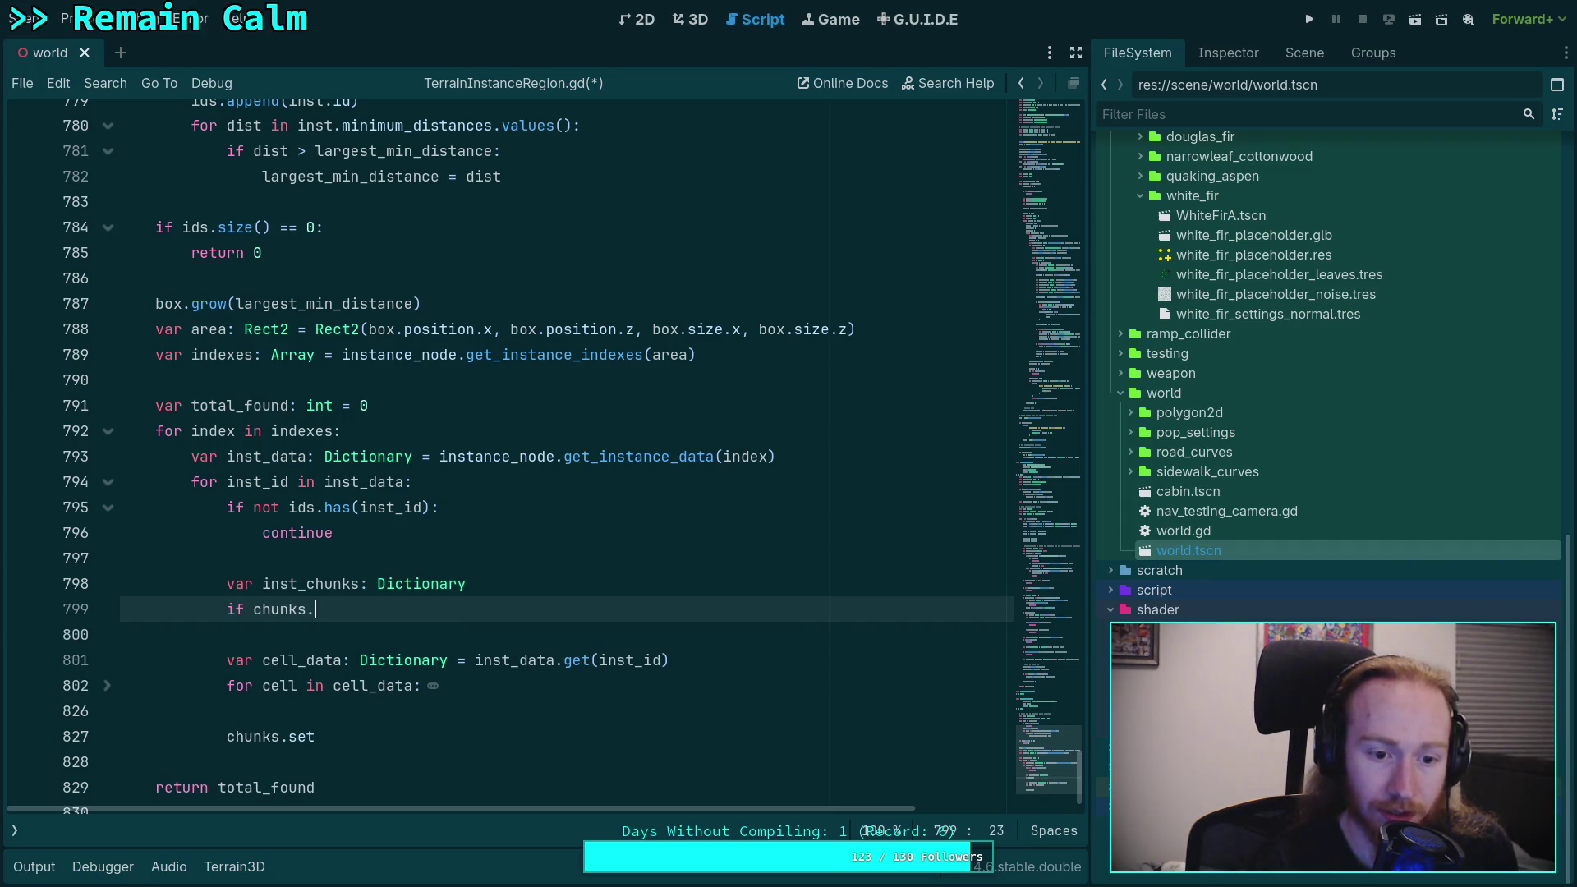
{"action": "type", "text": "has(in"}
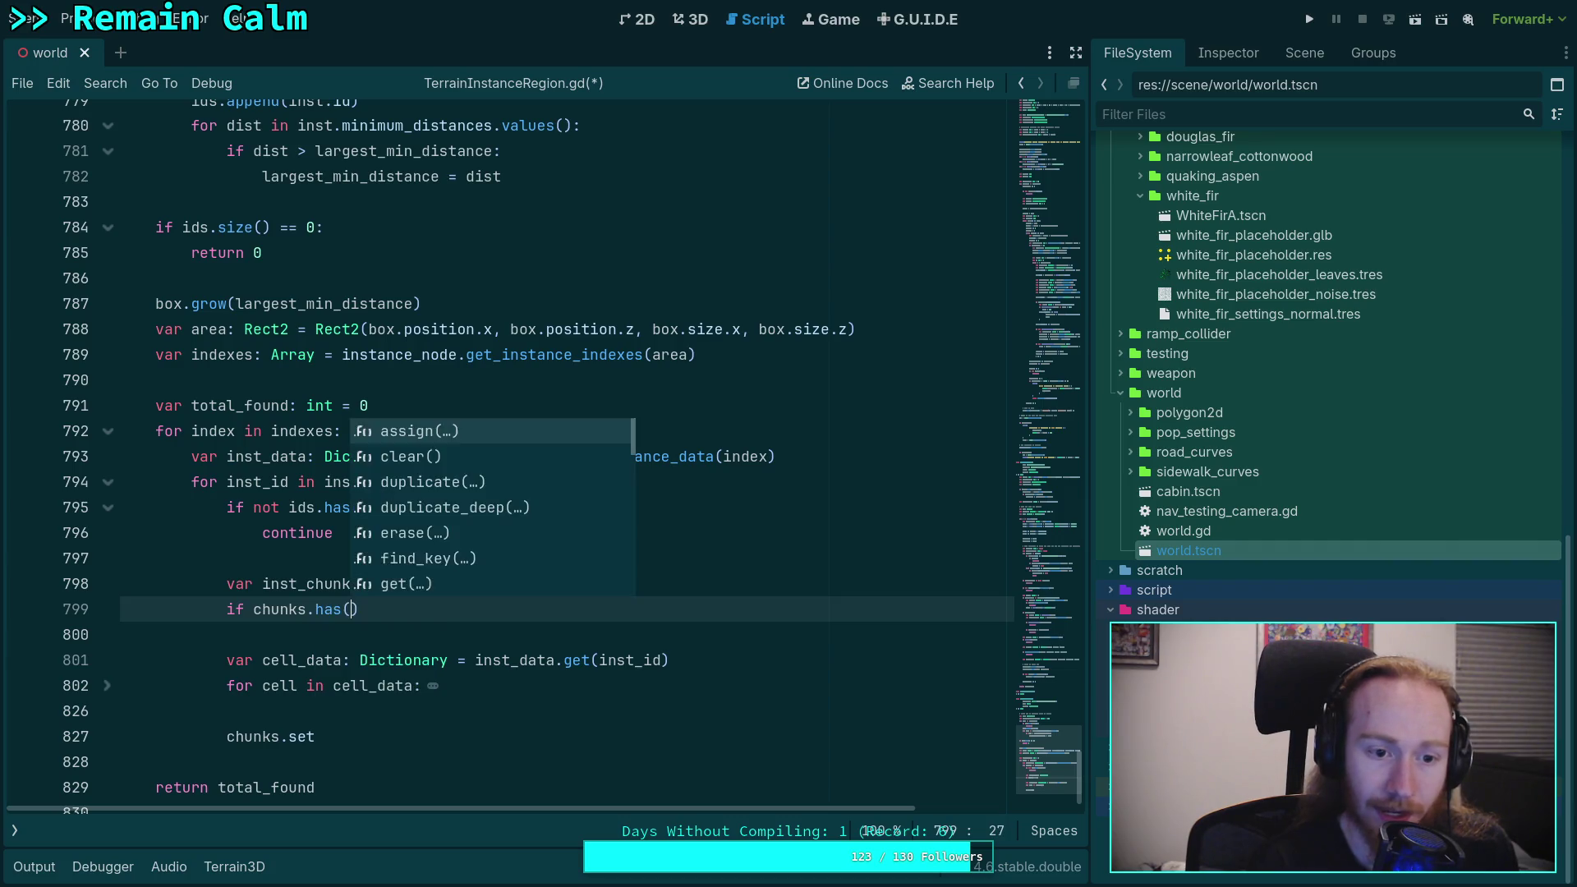
{"action": "type", "text": "st"}
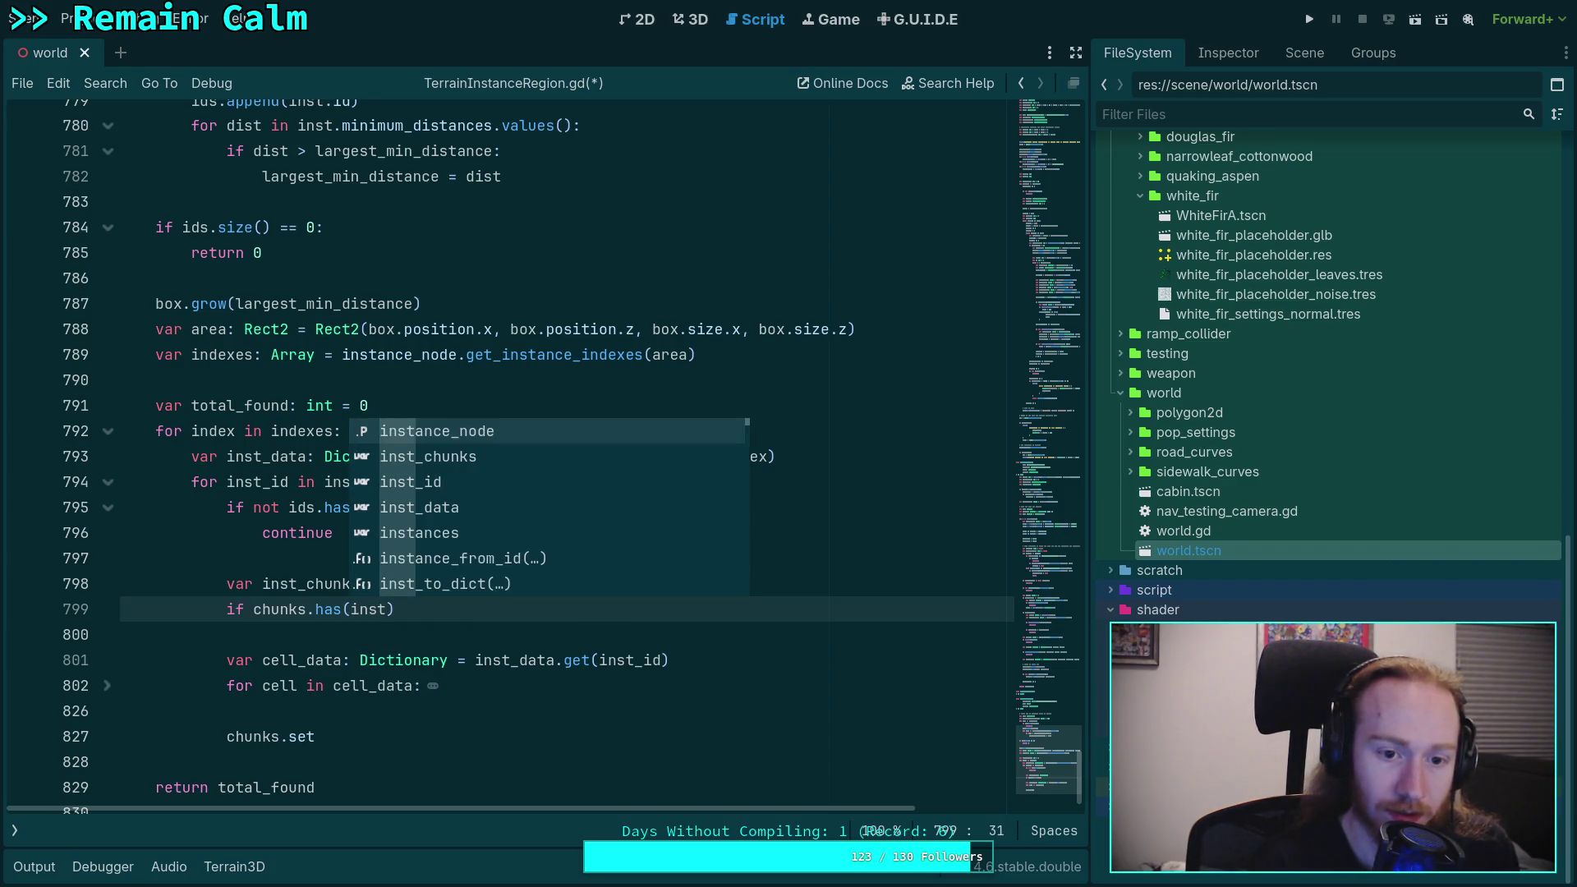
{"action": "type", "text": "_id"}
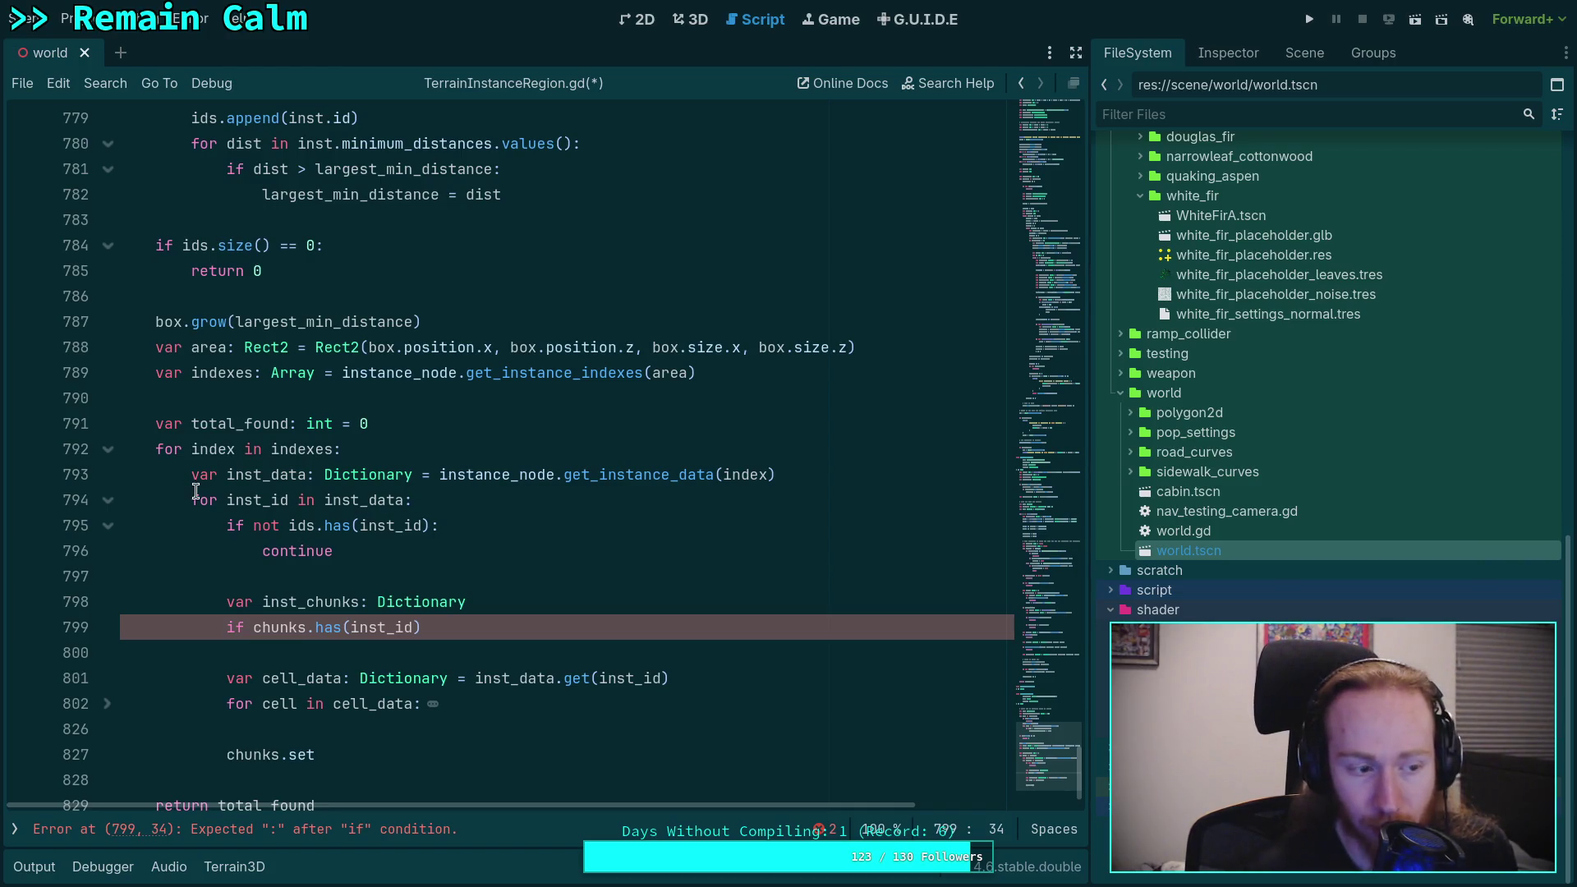
{"action": "left_click_drag", "start_coordinate": [200, 500], "coordinate": [427, 497]}
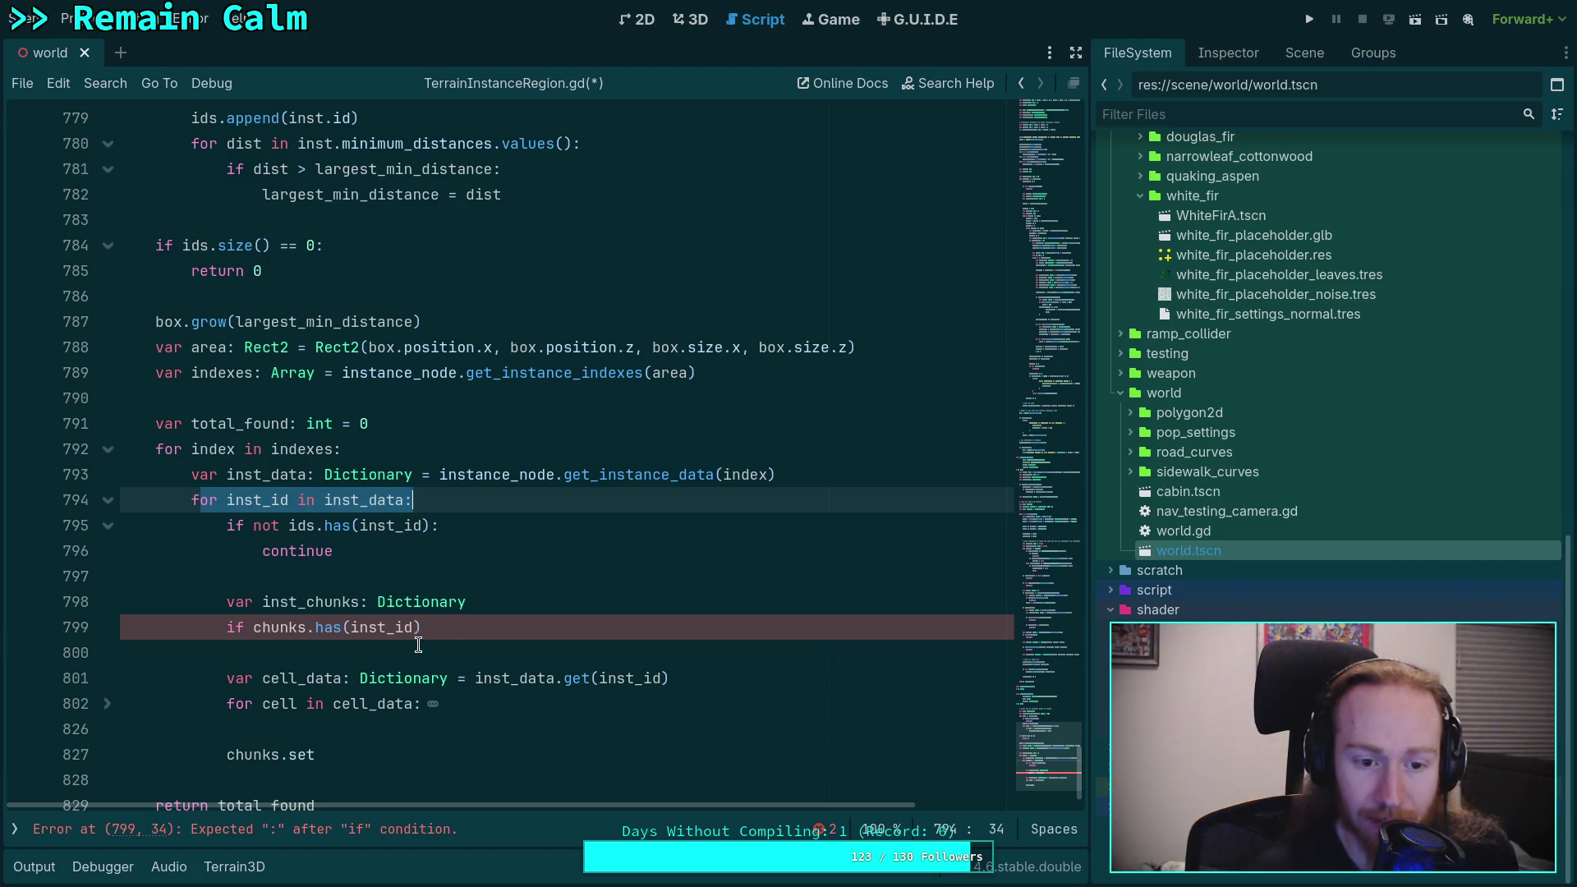
{"action": "key", "text": "Down"}
{"action": "key", "text": "Down"}
{"action": "key", "text": "Down"}
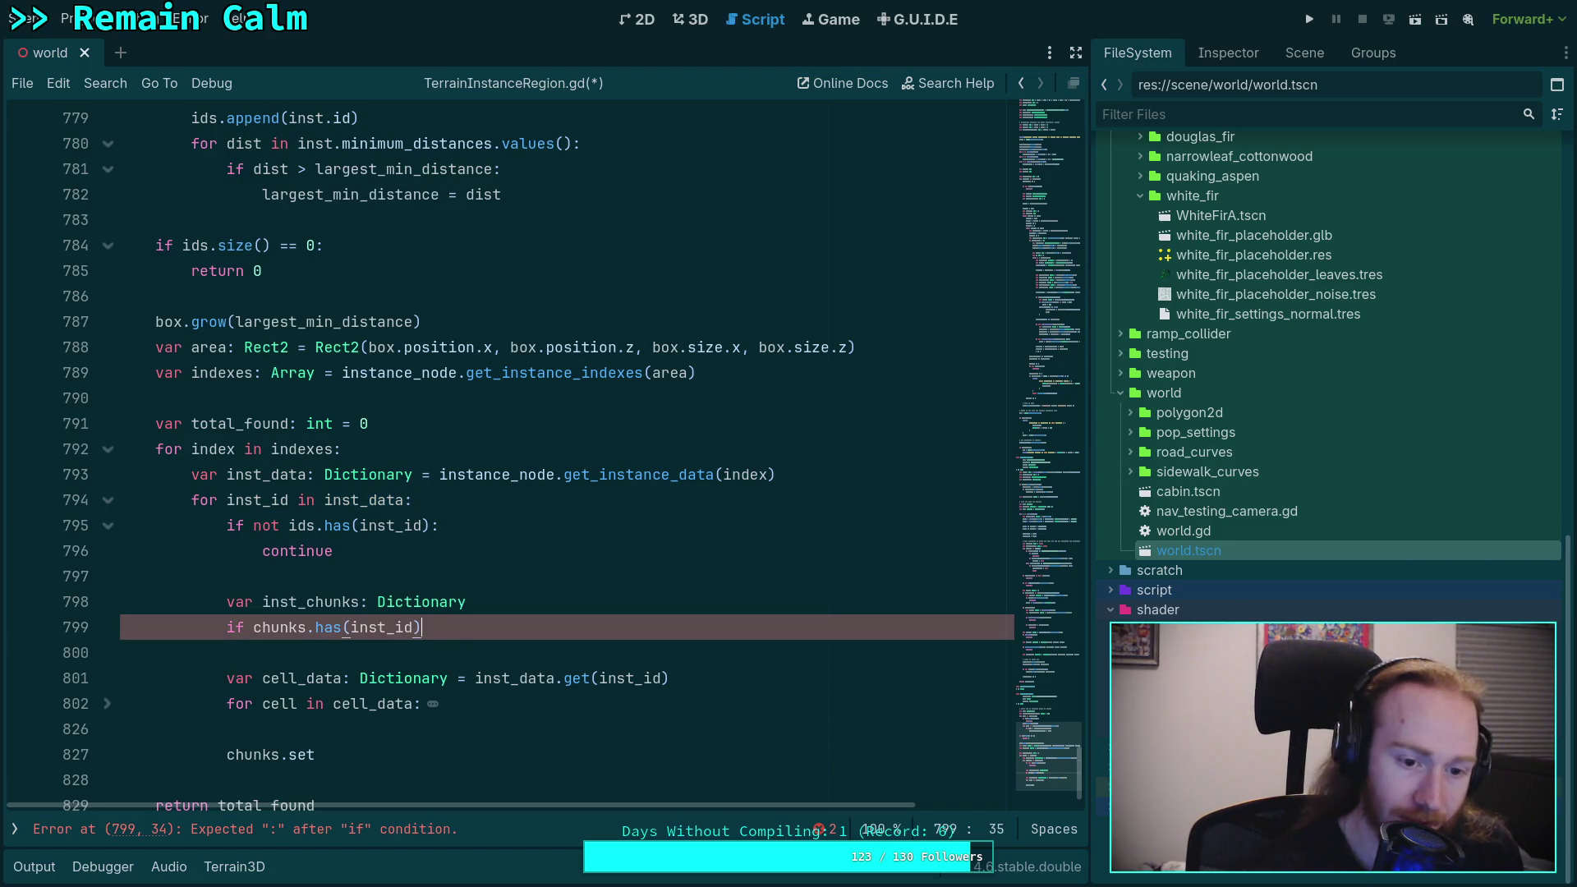
{"action": "key", "text": "Return"}
{"action": "type", "text": "inst_ch"}
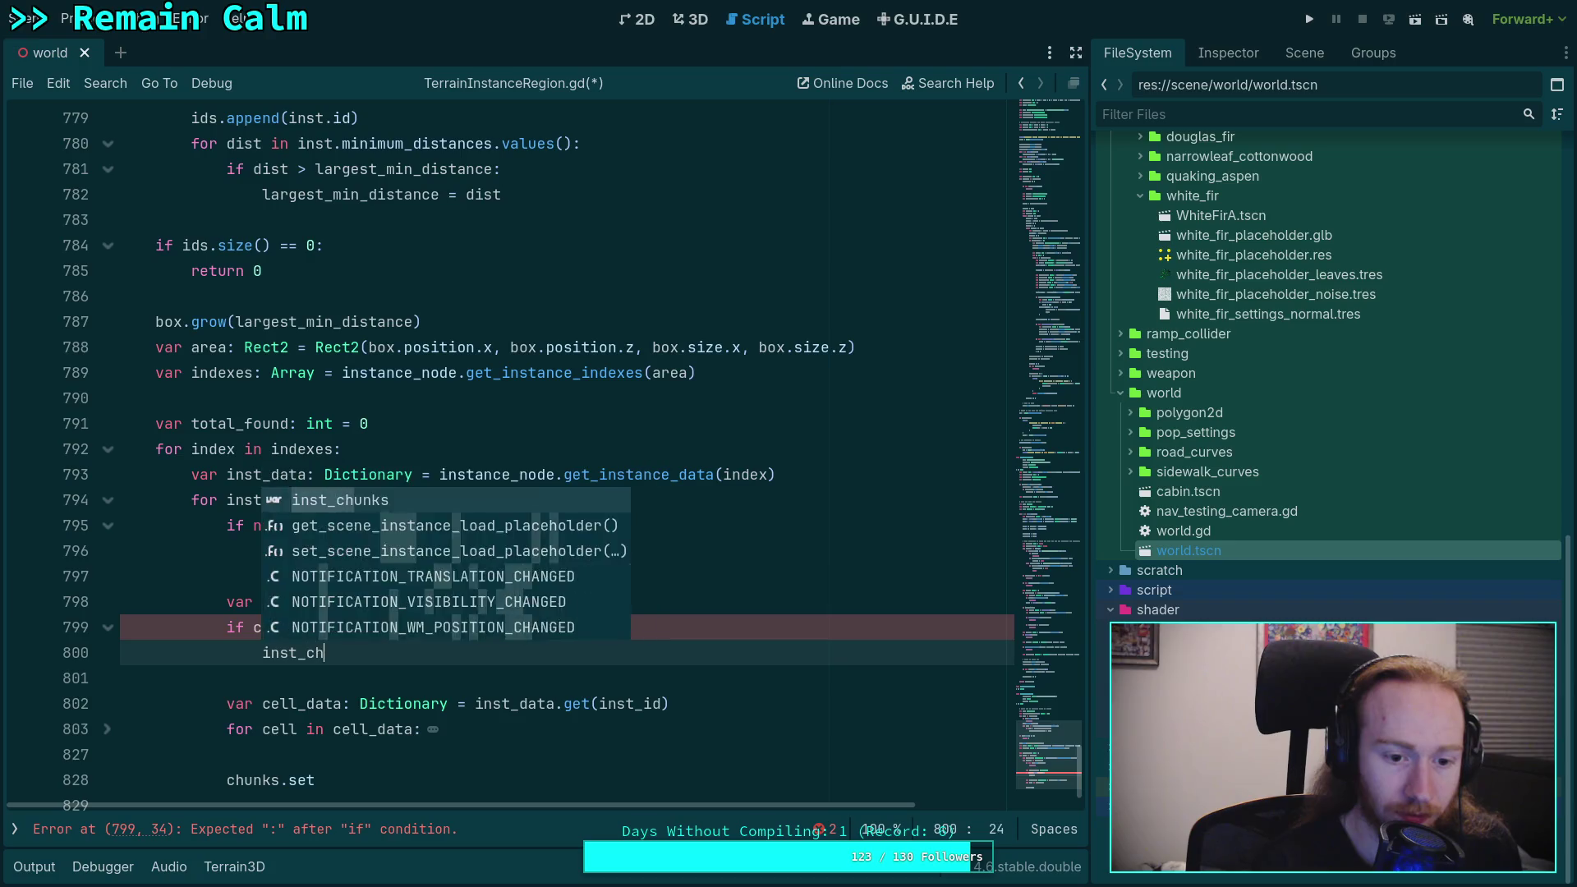
{"action": "type", "text": "unks.ge"}
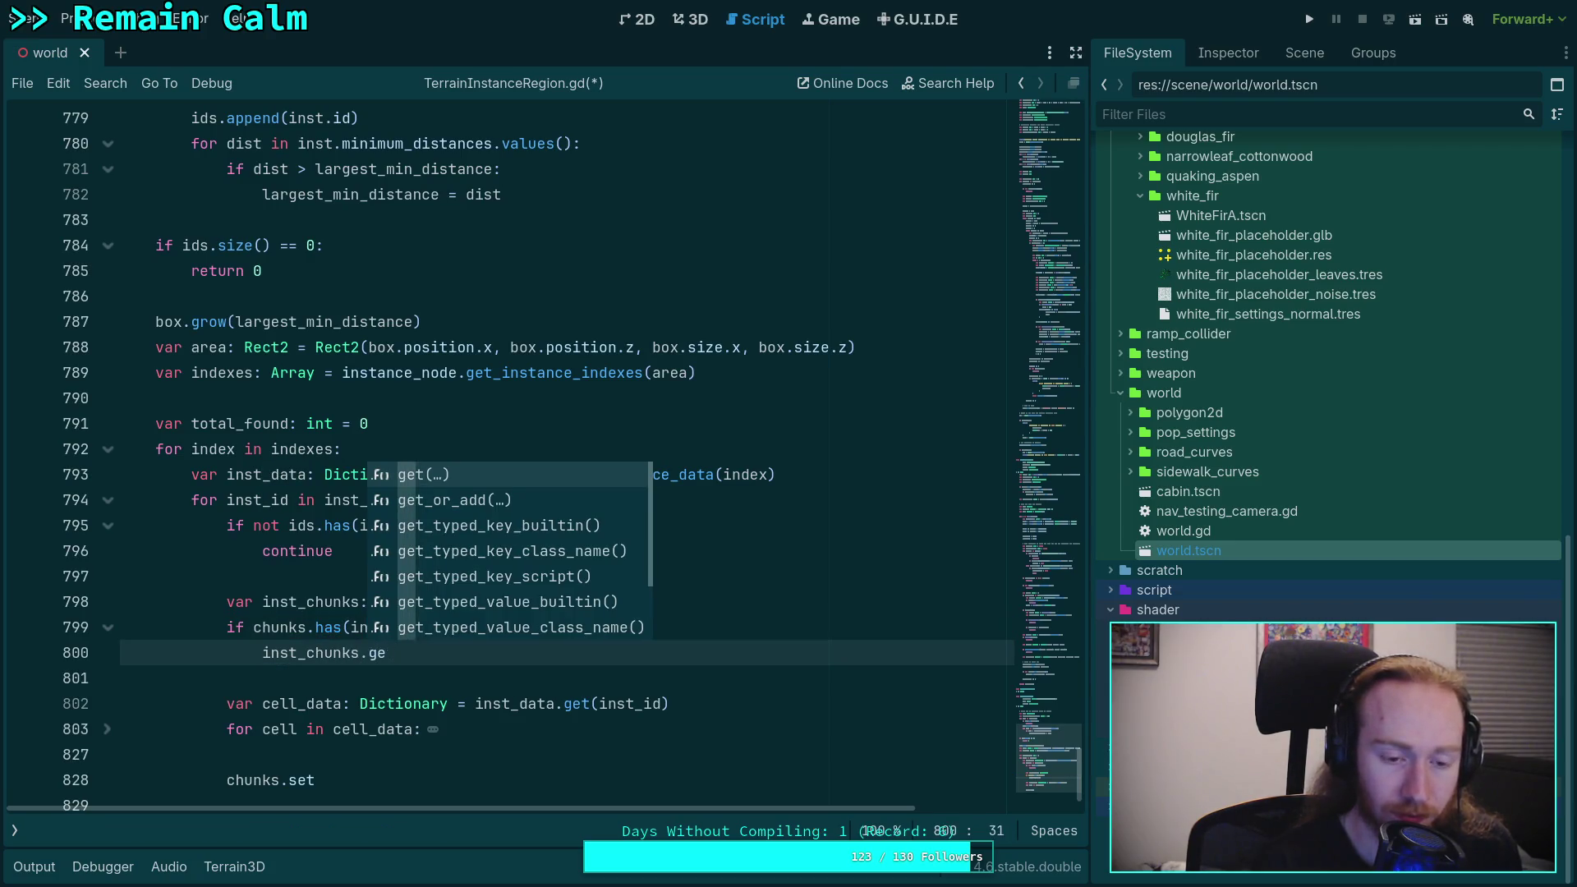
{"action": "key", "text": "BackSpace"}
{"action": "key", "text": "BackSpace"}
{"action": "key", "text": "BackSpace"}
{"action": "type", "text": " = chunks"}
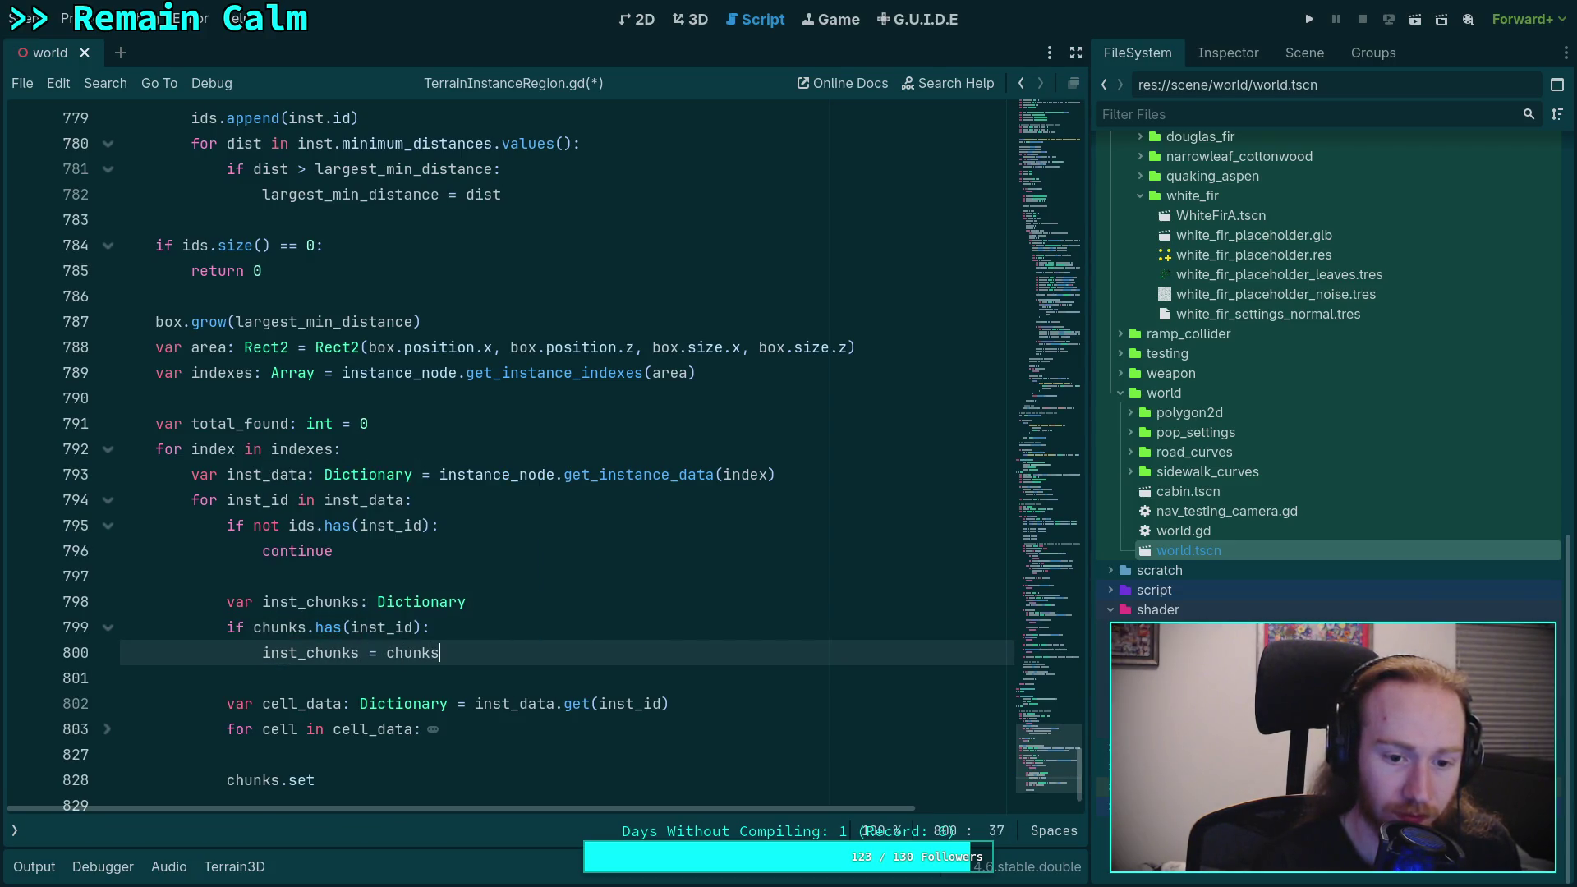
{"action": "type", "text": ".get(inst_id)"}
Step: Complete the post-loop line as chunks.set(inst_id, inst_chunks) and unfold the cell loop
{"action": "scroll", "coordinate": [431, 708], "scroll_direction": "down", "scroll_amount": 1}
{"action": "left_click", "coordinate": [431, 711]}
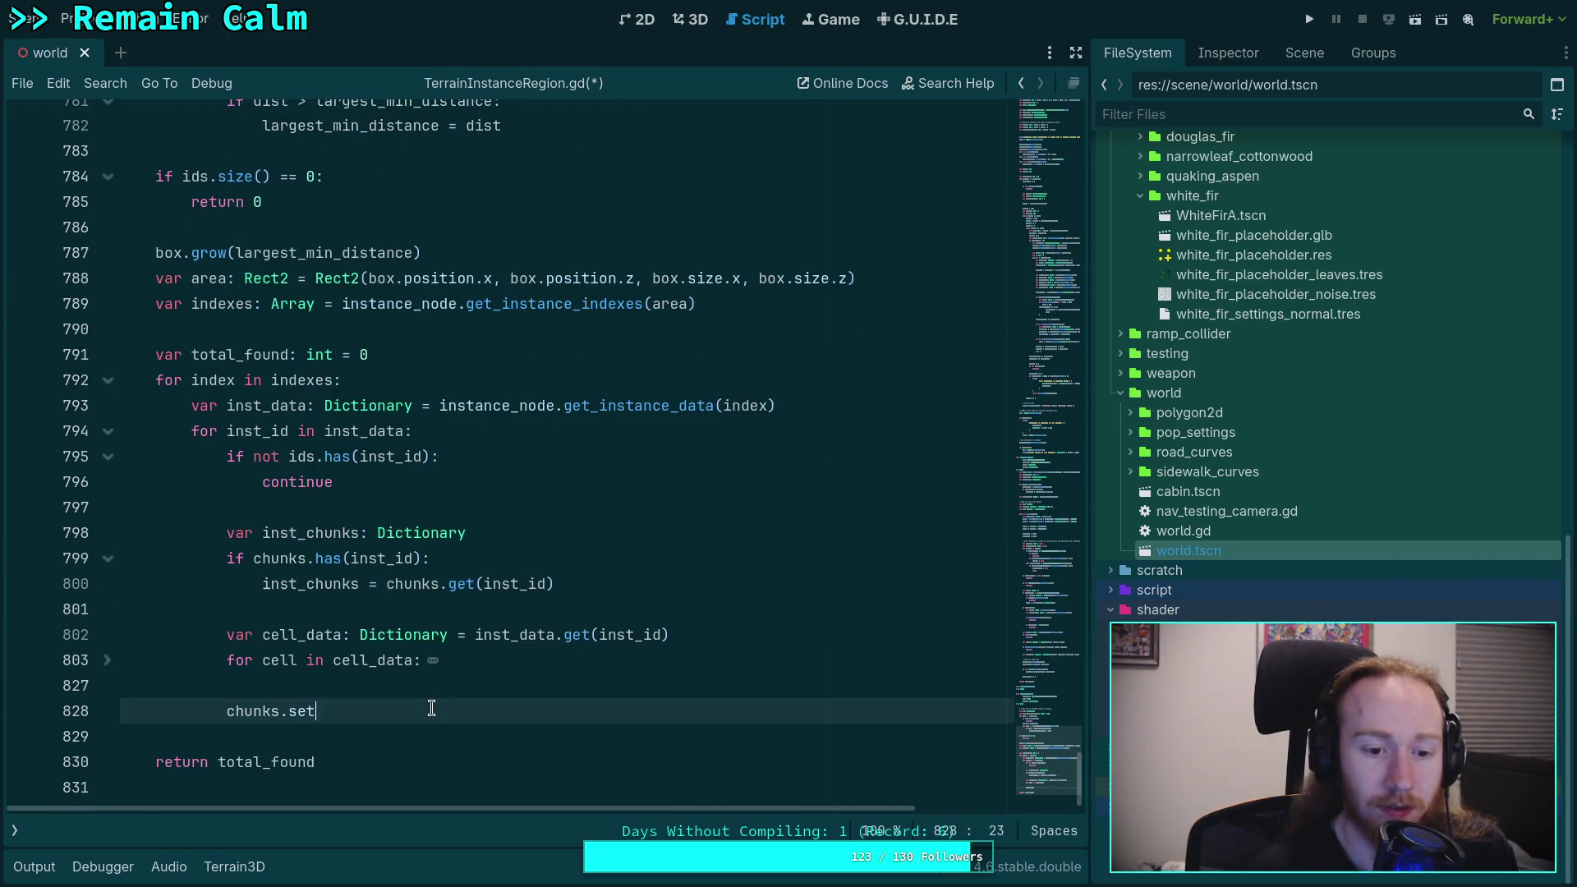
{"action": "type", "text": "(inst_id,"}
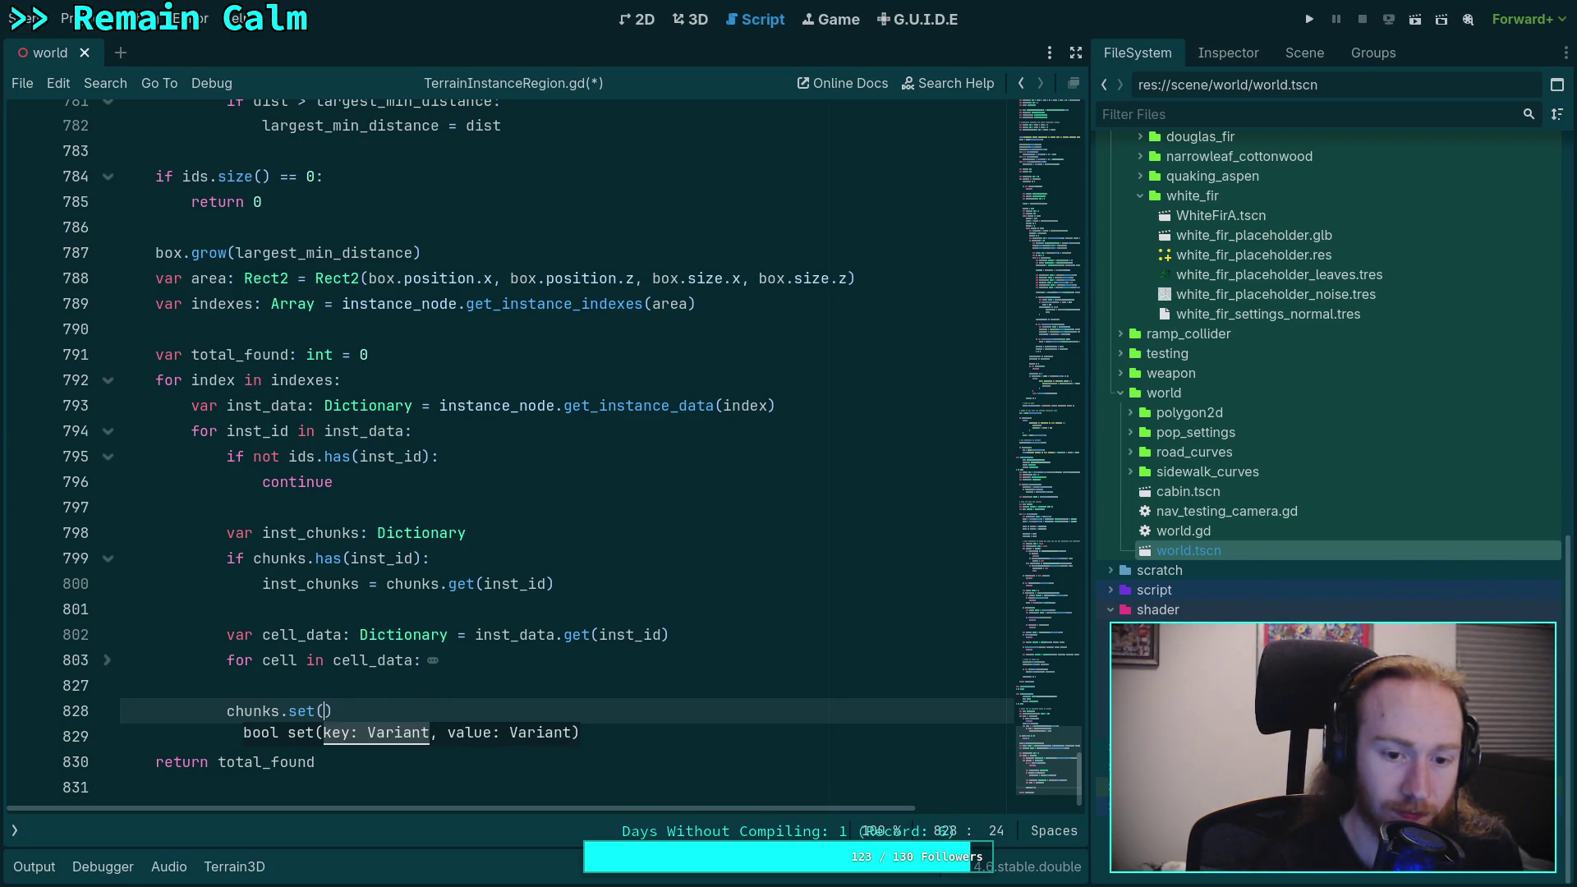
{"action": "type", "text": " inst_chunk"}
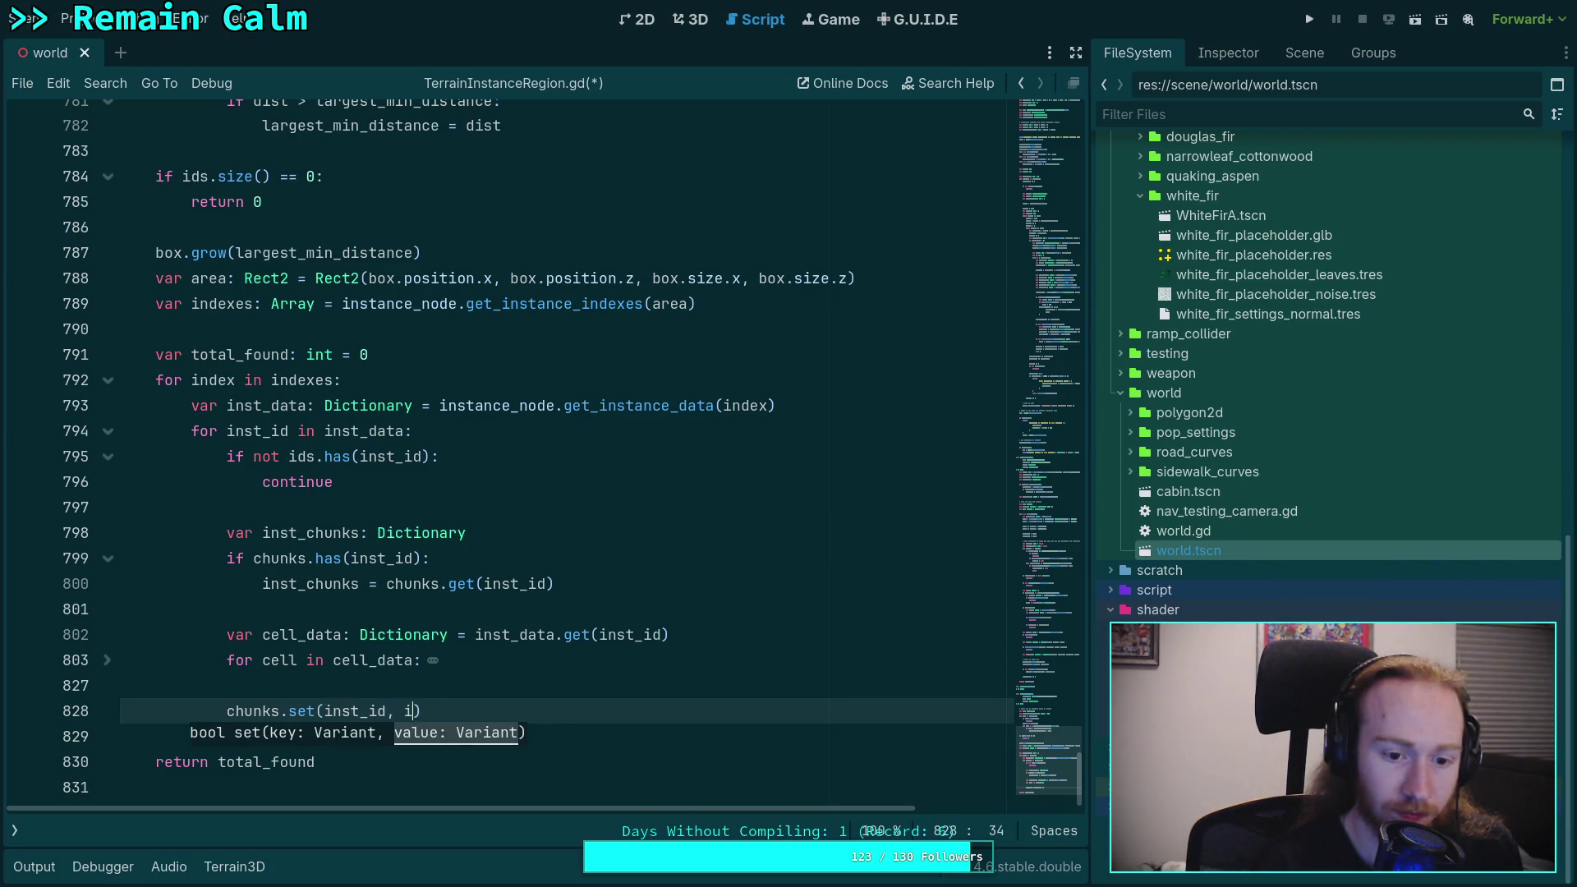
{"action": "type", "text": "s)"}
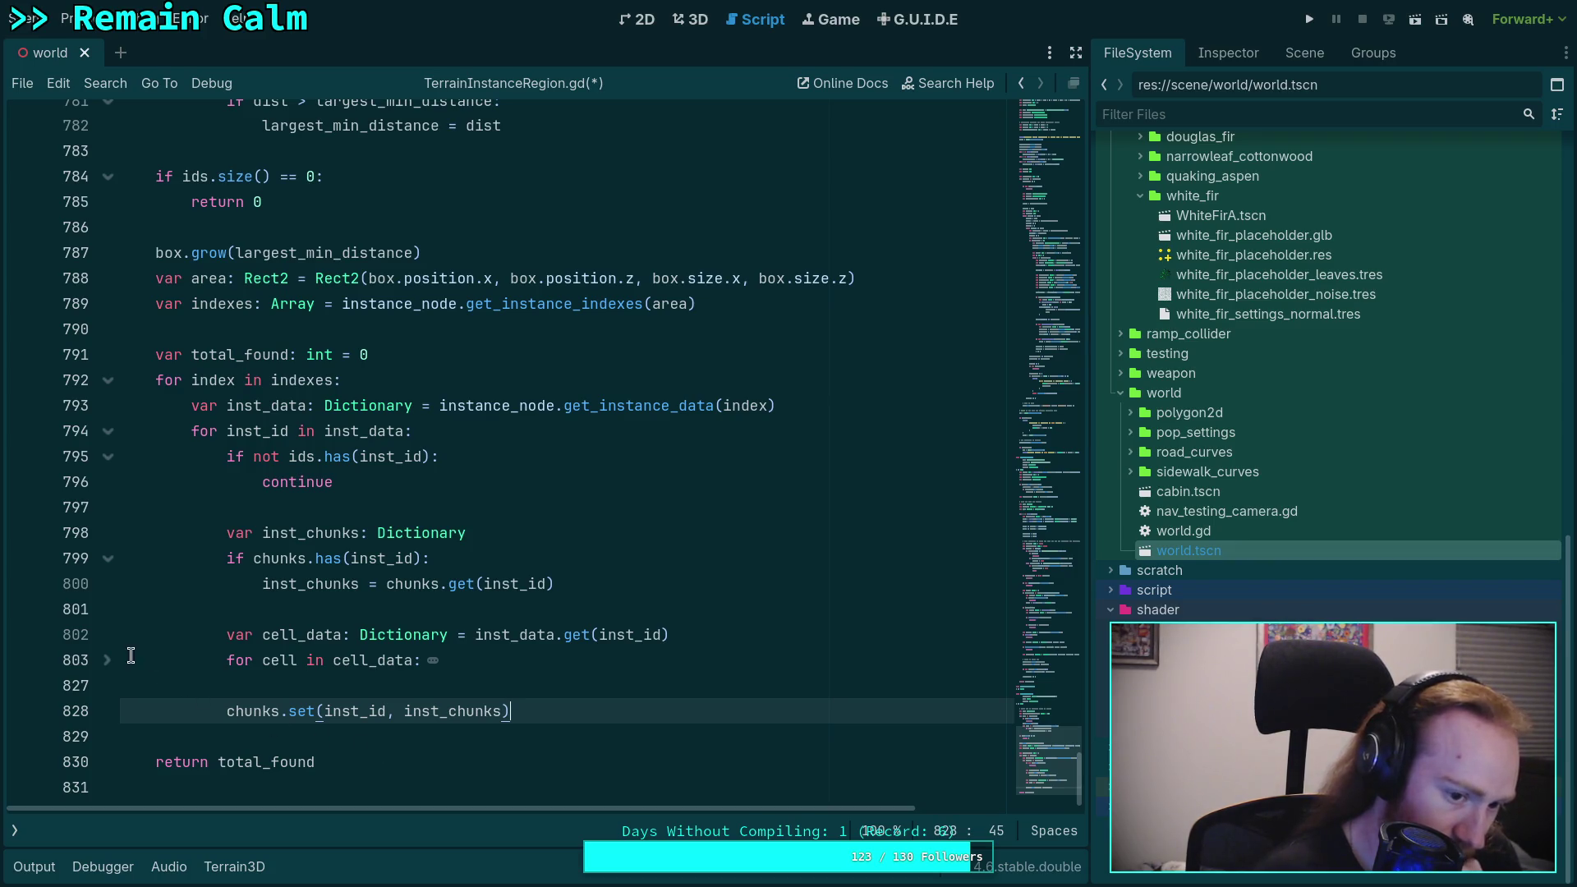
{"action": "left_click", "coordinate": [113, 665]}
Step: Check the positions lookup on line 822 and save TerrainInstanceRegion.gd
{"action": "scroll", "coordinate": [452, 647], "scroll_direction": "down", "scroll_amount": 3}
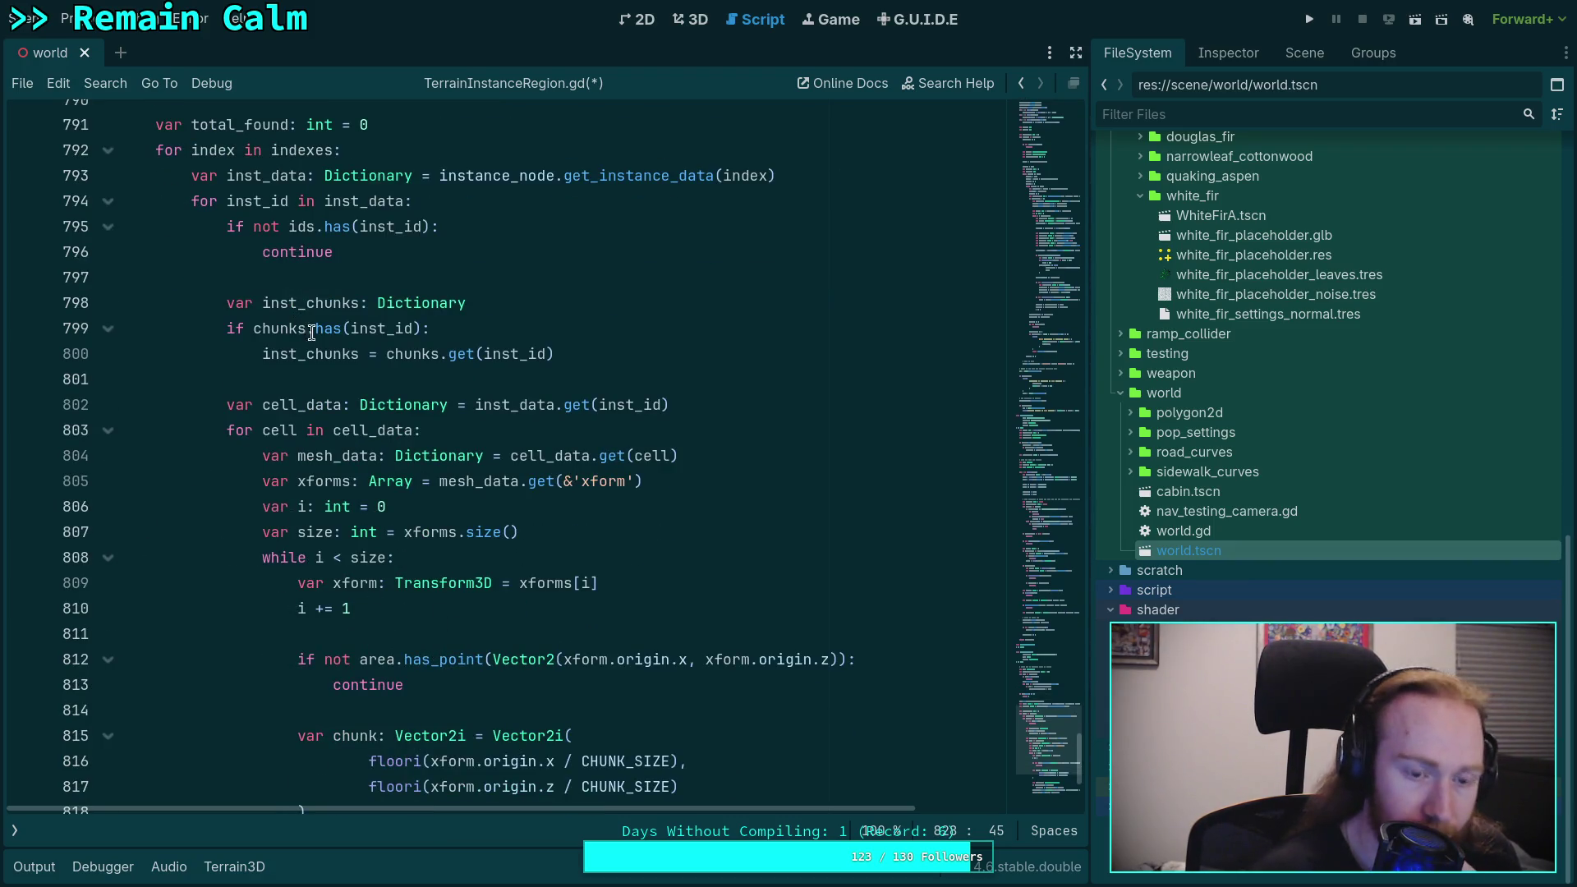
{"action": "scroll", "coordinate": [419, 503], "scroll_direction": "down", "scroll_amount": 3}
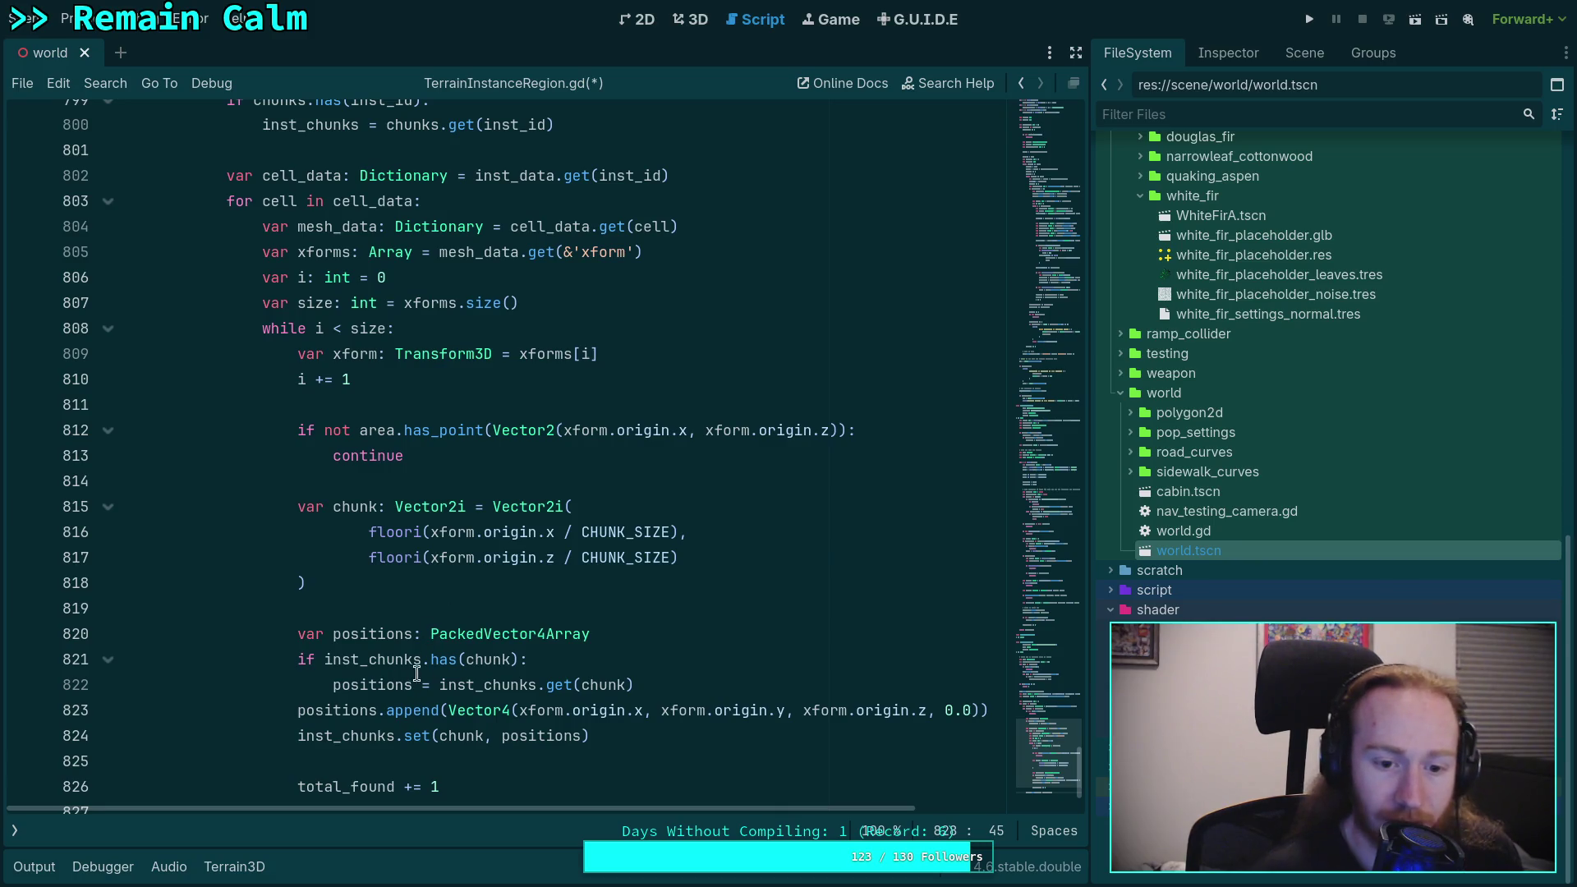
{"action": "left_click_drag", "start_coordinate": [333, 685], "coordinate": [699, 691]}
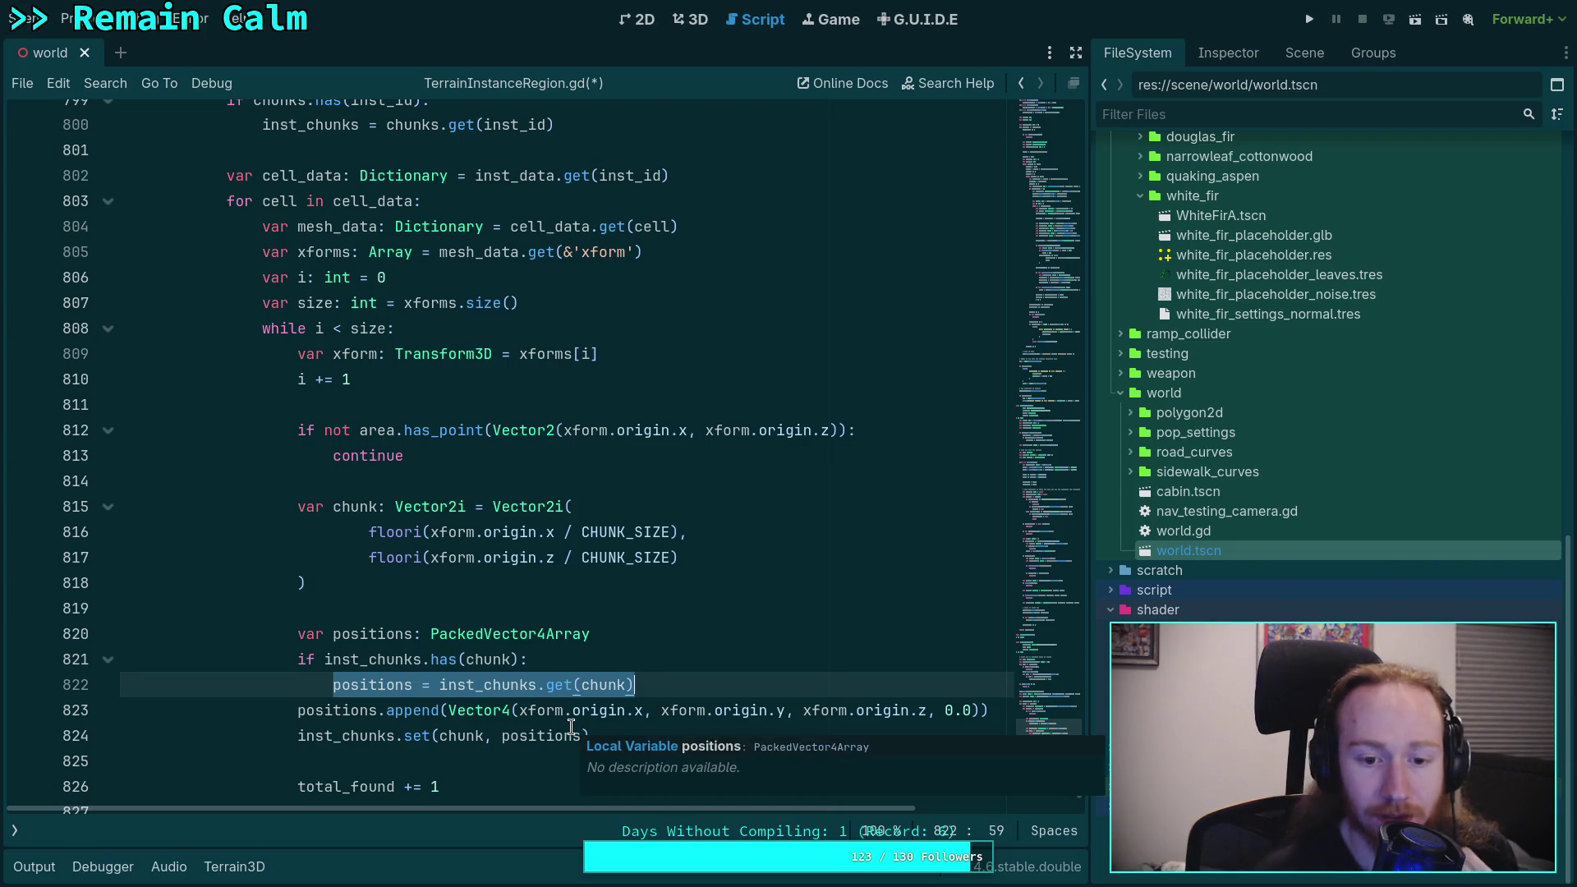
{"action": "left_click", "coordinate": [541, 768]}
{"action": "scroll", "coordinate": [561, 756], "scroll_direction": "up", "scroll_amount": 3}
{"action": "scroll", "coordinate": [561, 756], "scroll_direction": "up", "scroll_amount": 2}
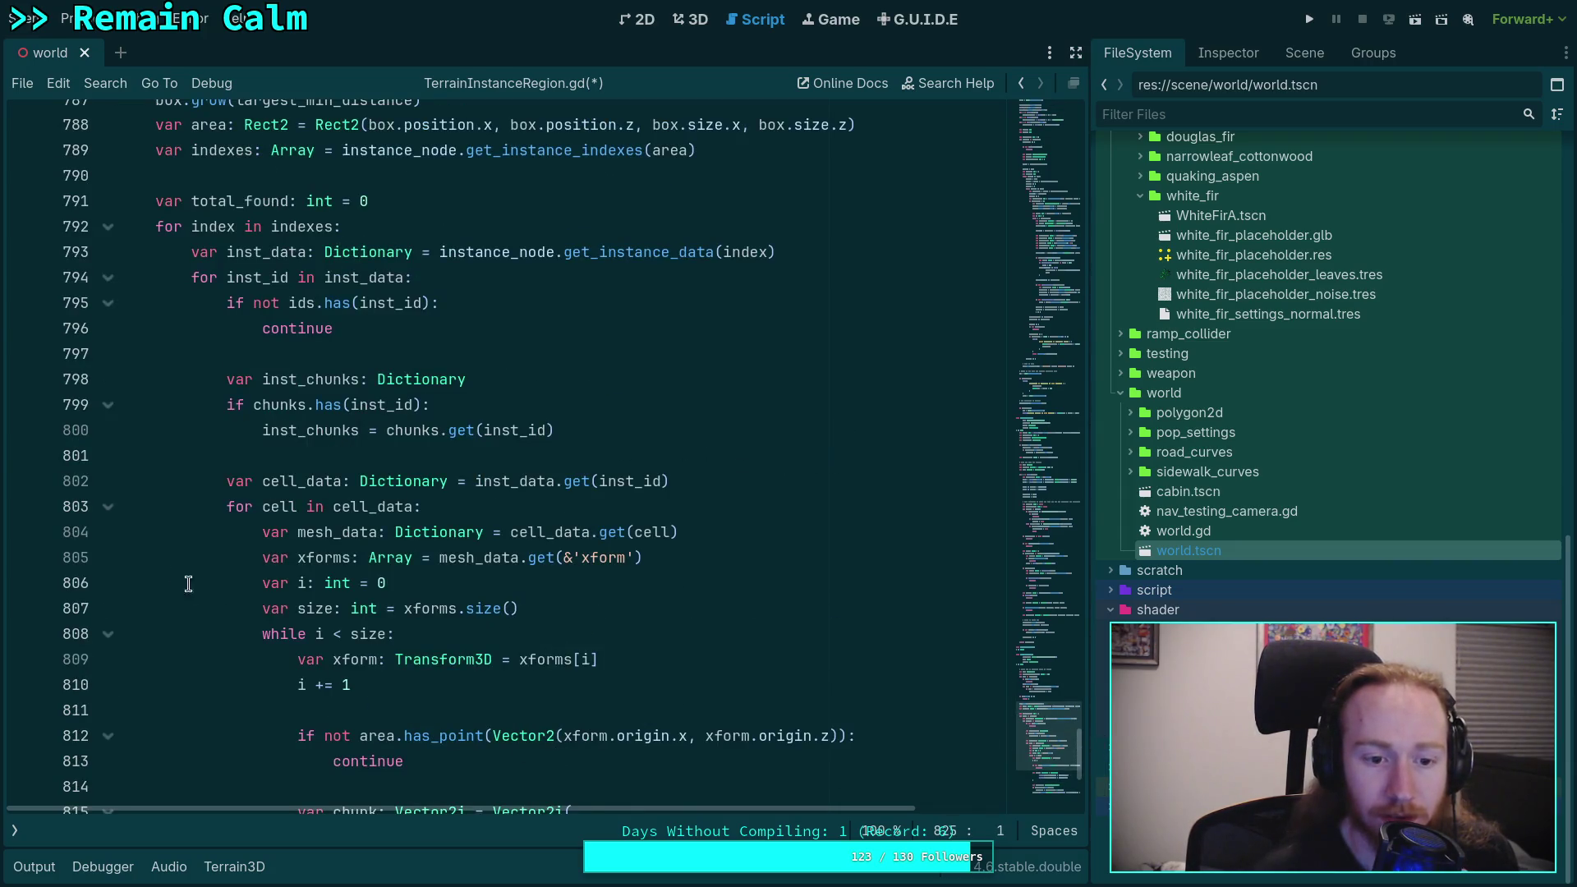
{"action": "scroll", "coordinate": [218, 530], "scroll_direction": "up", "scroll_amount": 4}
{"action": "key", "text": "ctrl+s"}
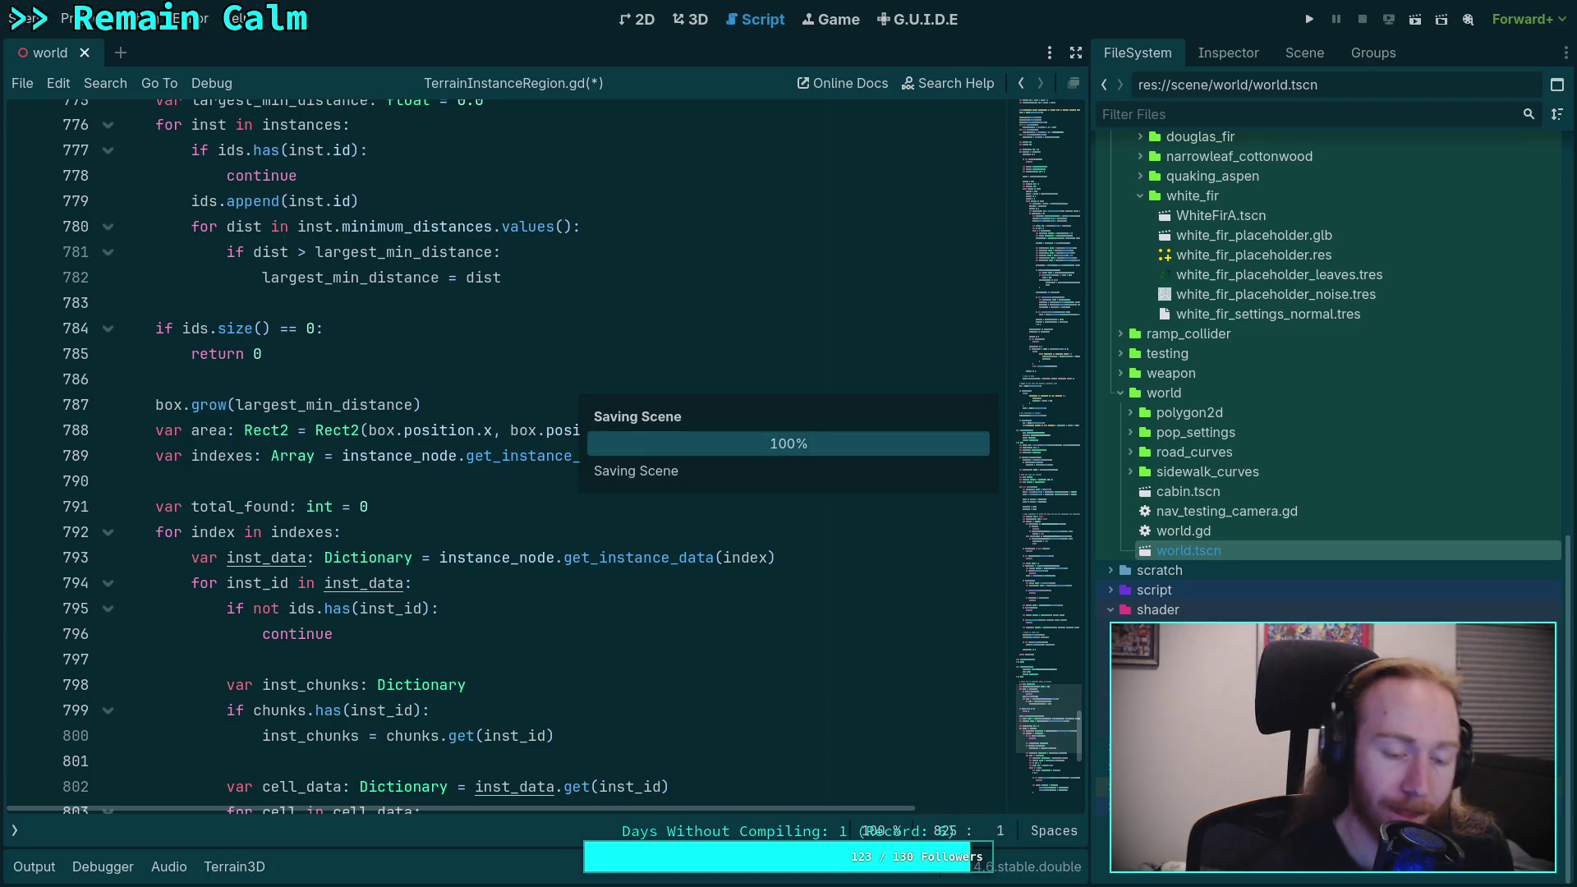
Step: Return to the 3D view of the forest terrain
{"action": "scroll", "coordinate": [511, 562], "scroll_direction": "up", "scroll_amount": 8}
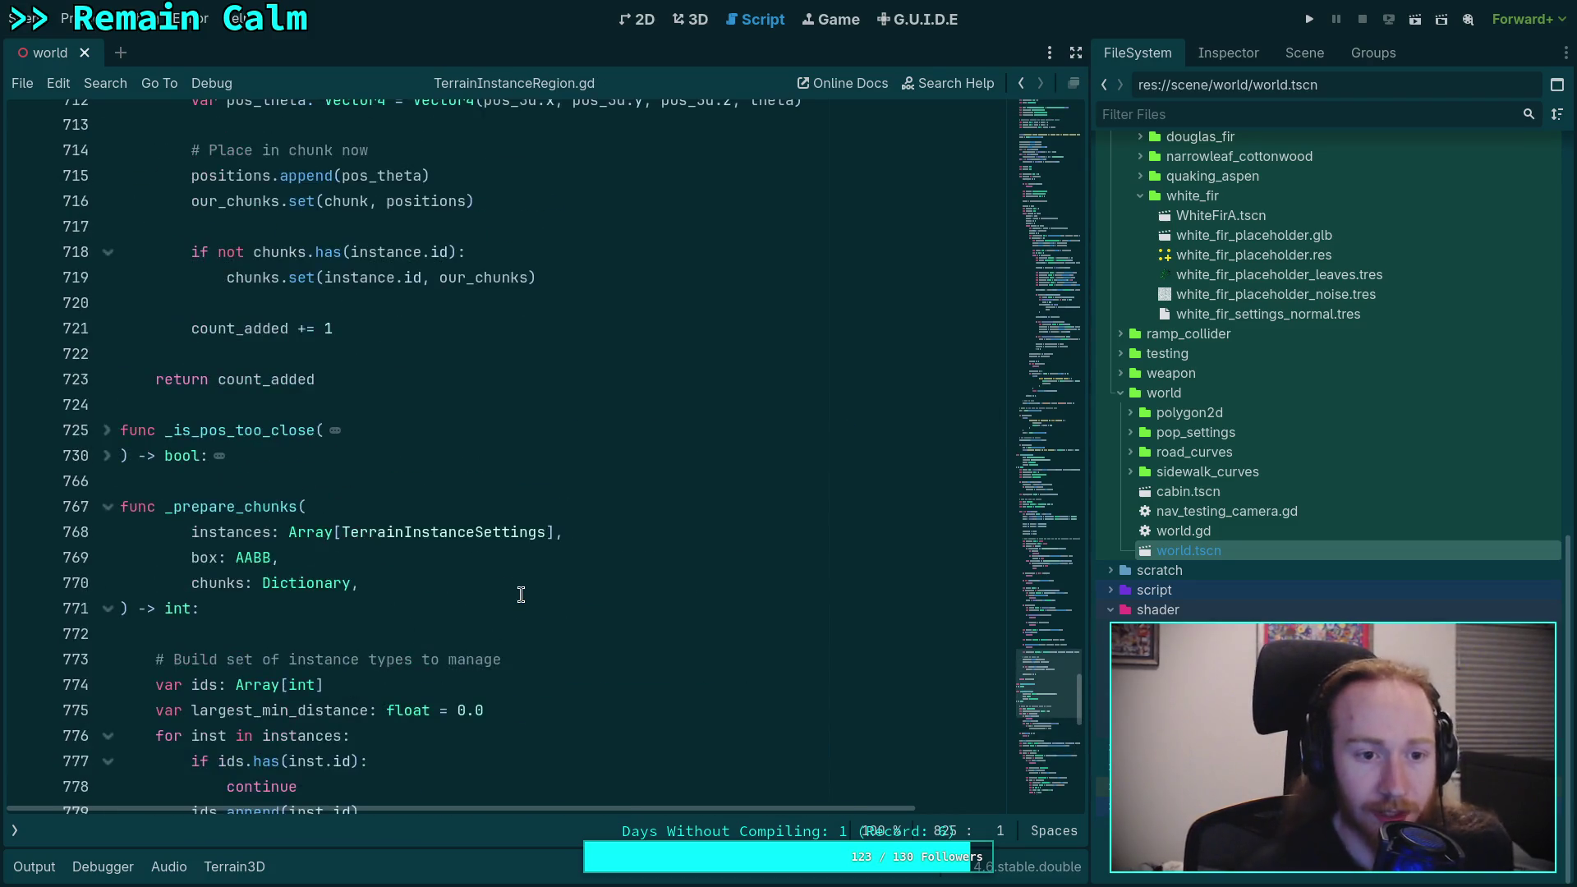
{"action": "scroll", "coordinate": [461, 358], "scroll_direction": "up", "scroll_amount": 5}
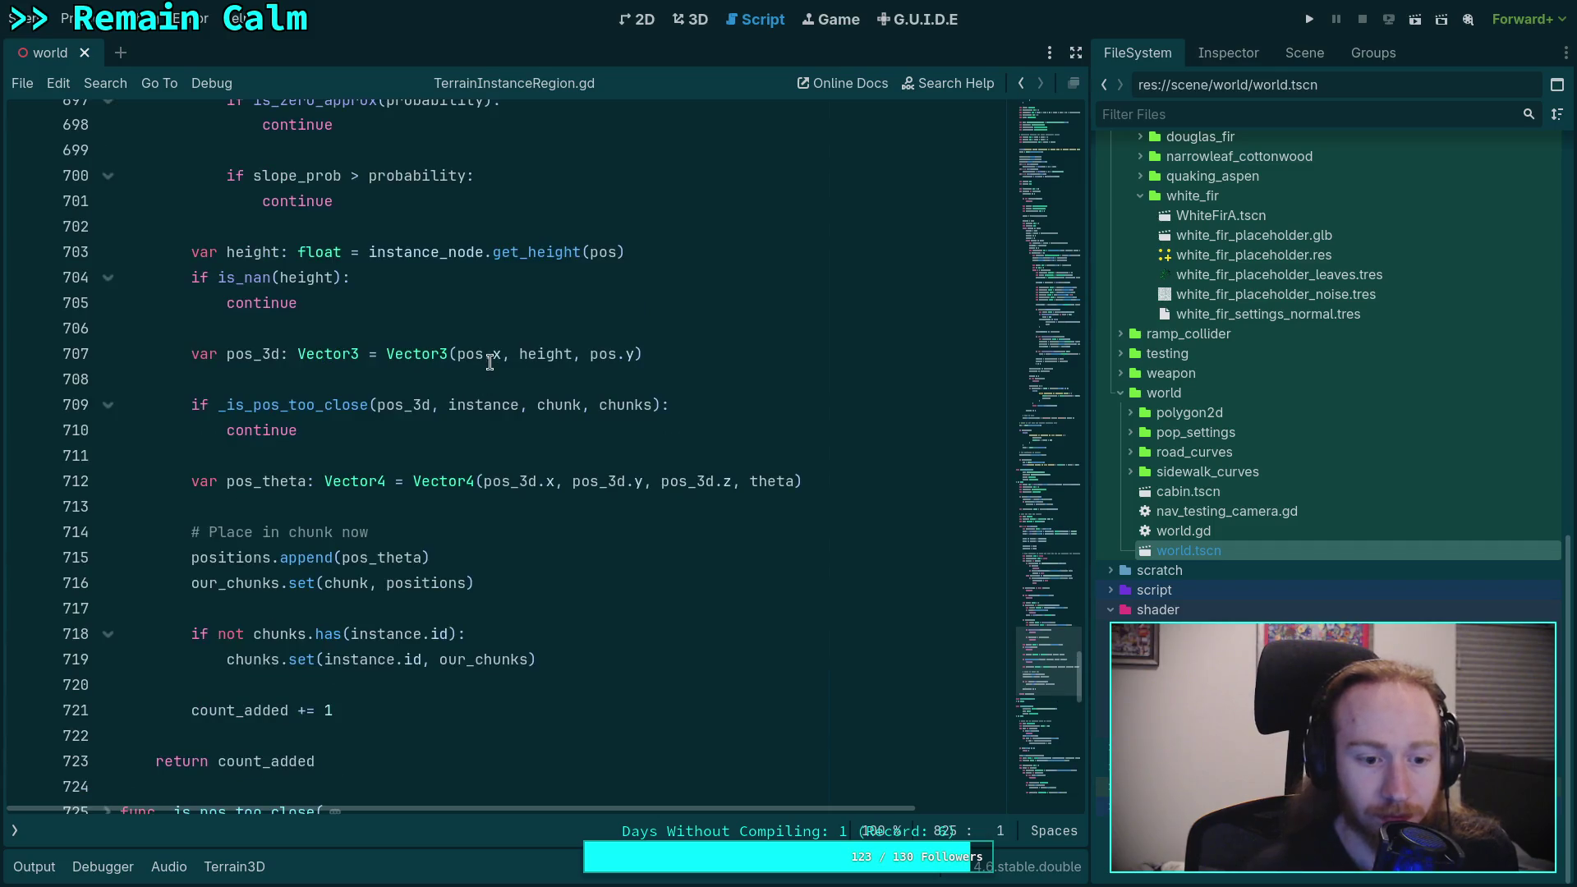
{"action": "left_click", "coordinate": [690, 19]}
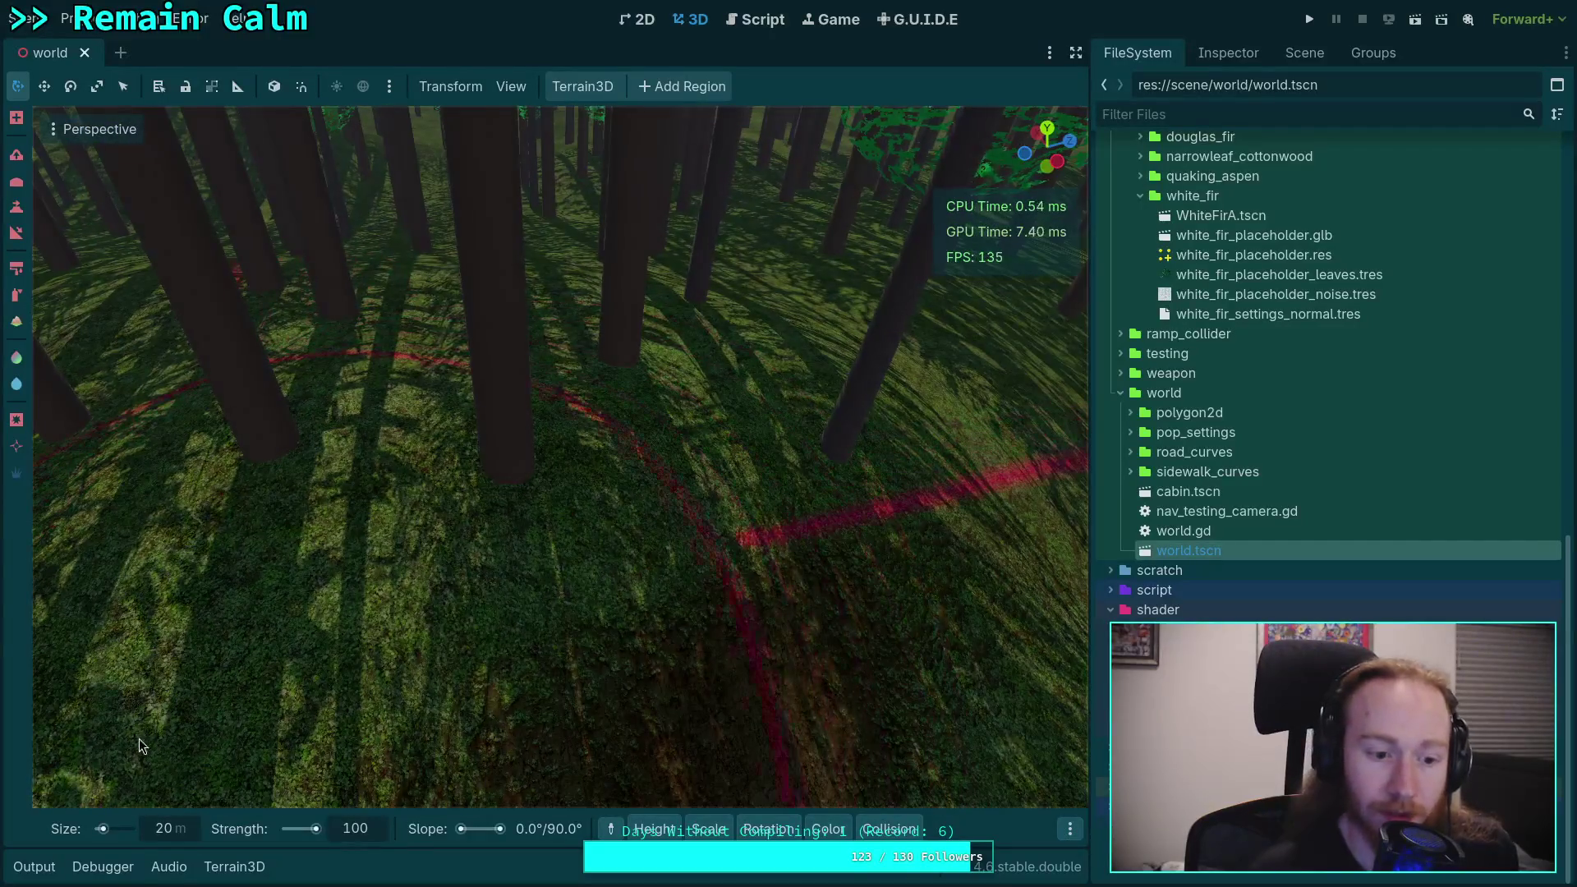
Step: With brush size 1 and the first tree mesh chosen, remove one tree from the forest floor
{"action": "left_click", "coordinate": [174, 836]}
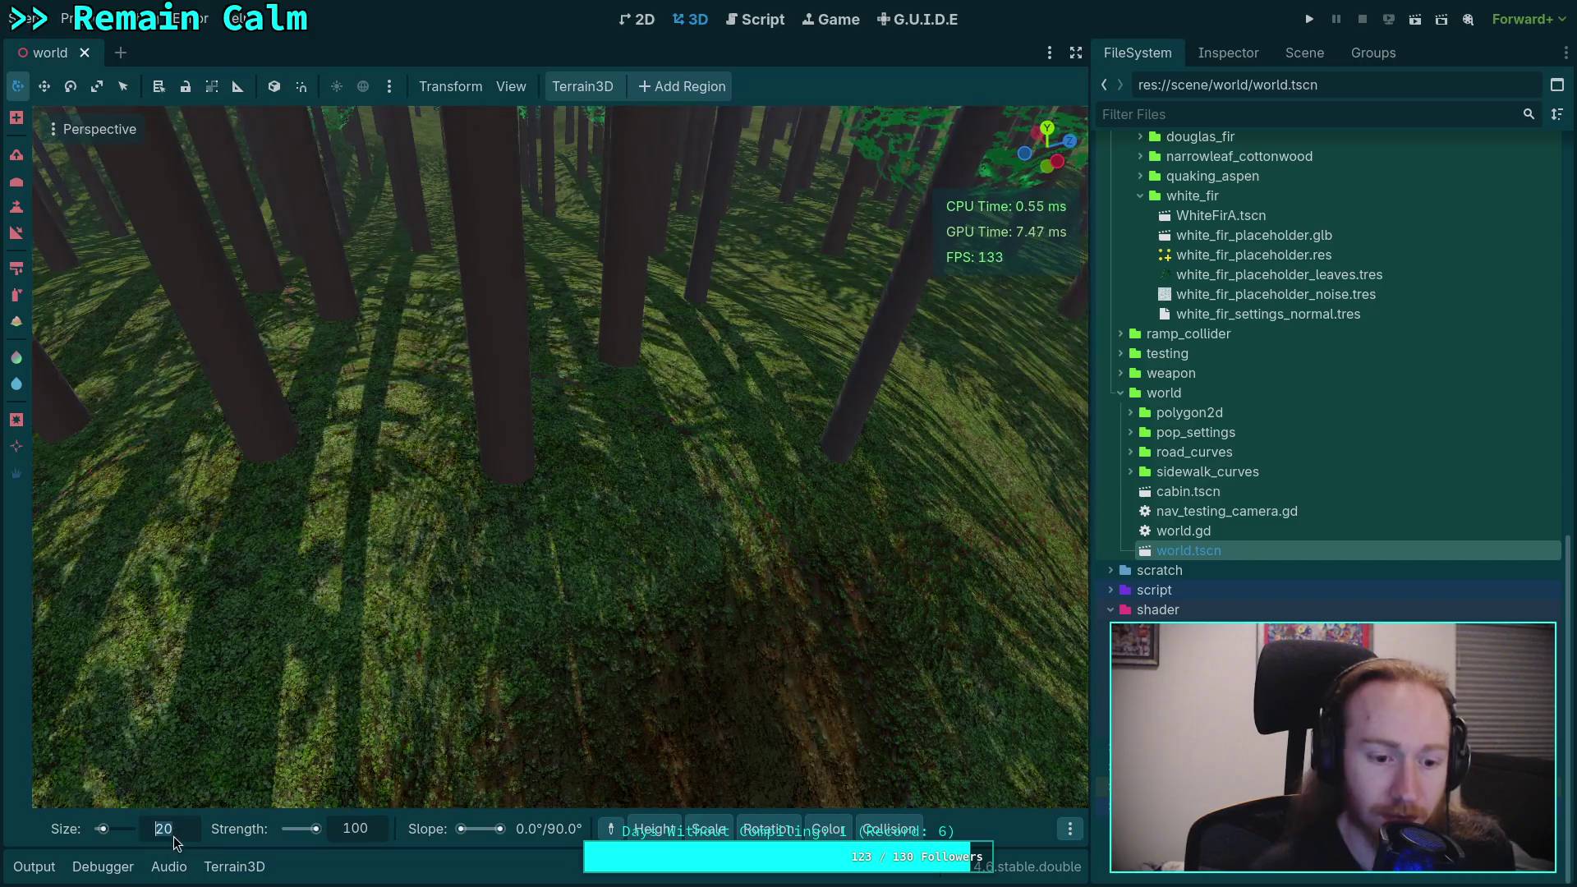
{"action": "type", "text": "1"}
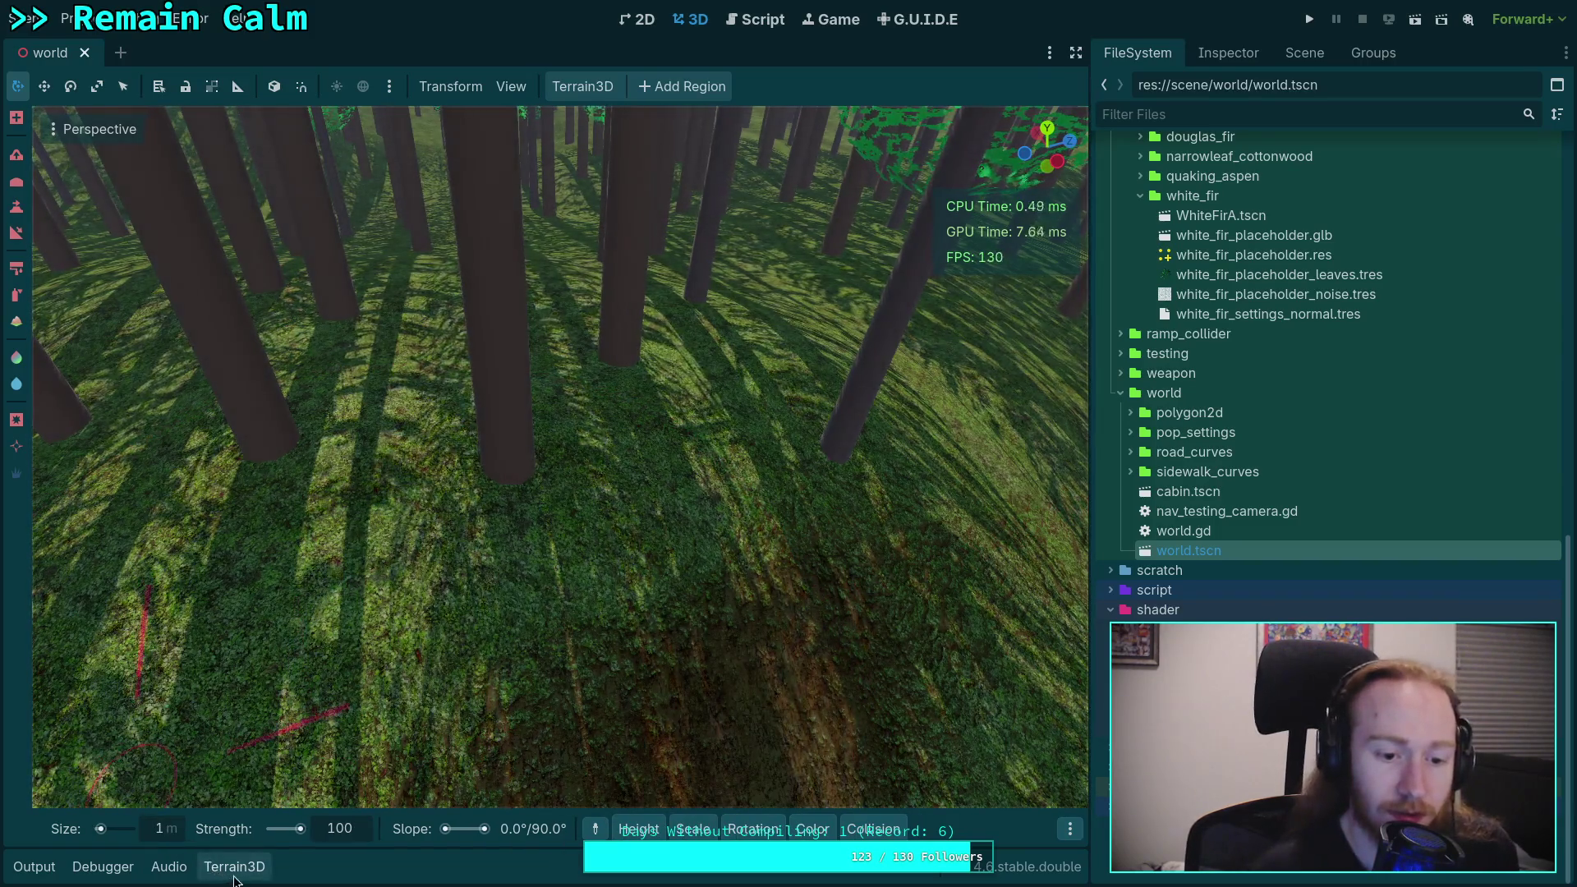
{"action": "left_click", "coordinate": [234, 868]}
{"action": "left_click", "coordinate": [135, 737]}
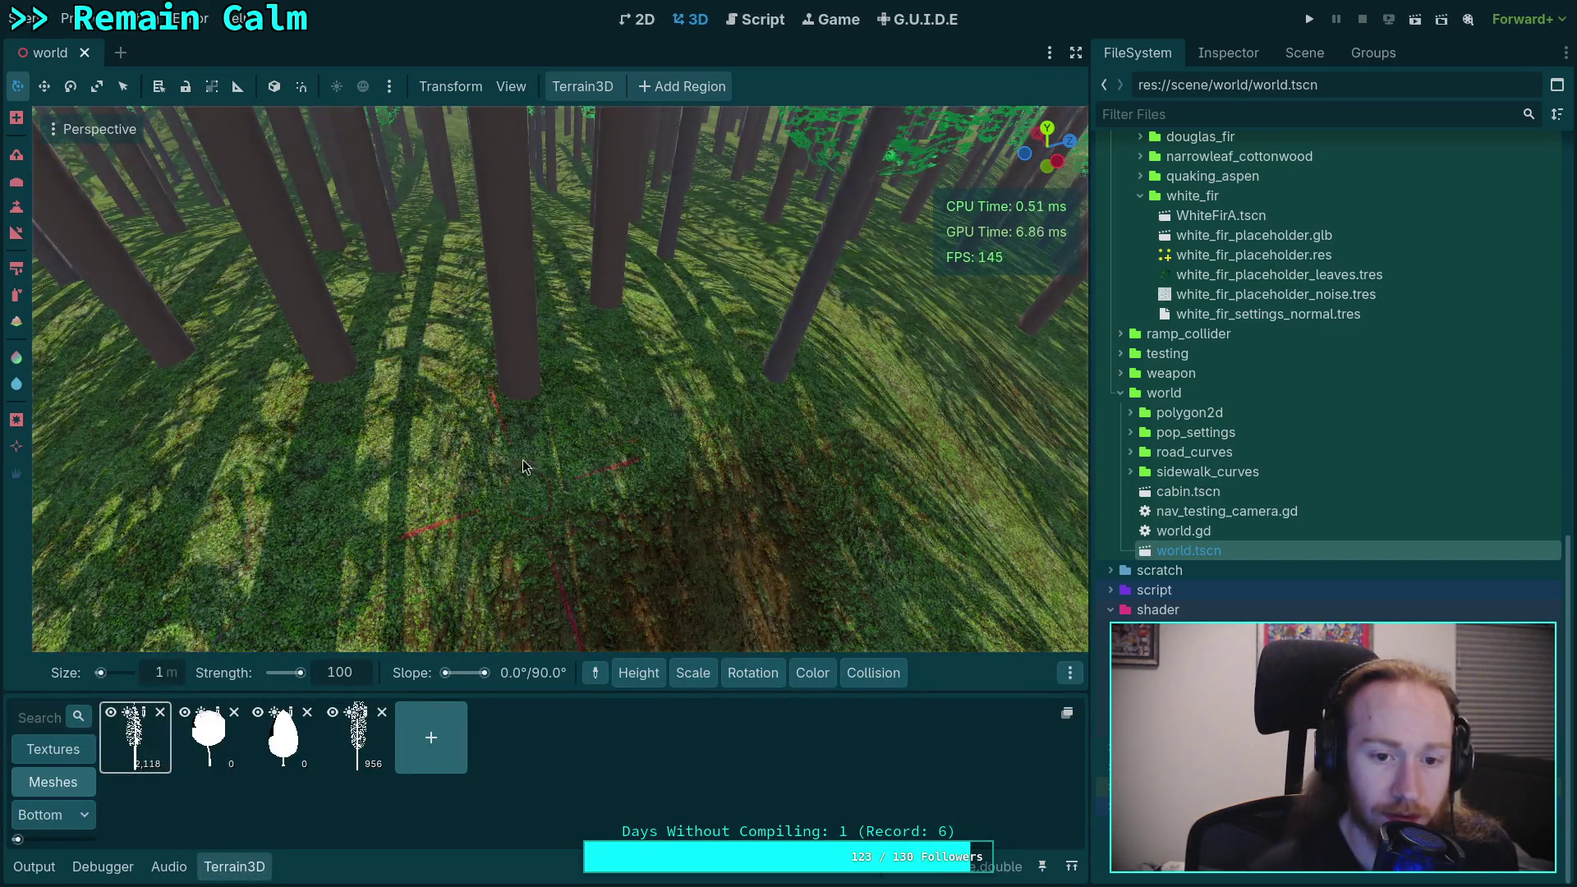
{"action": "left_click", "coordinate": [519, 409], "text": "ctrl"}
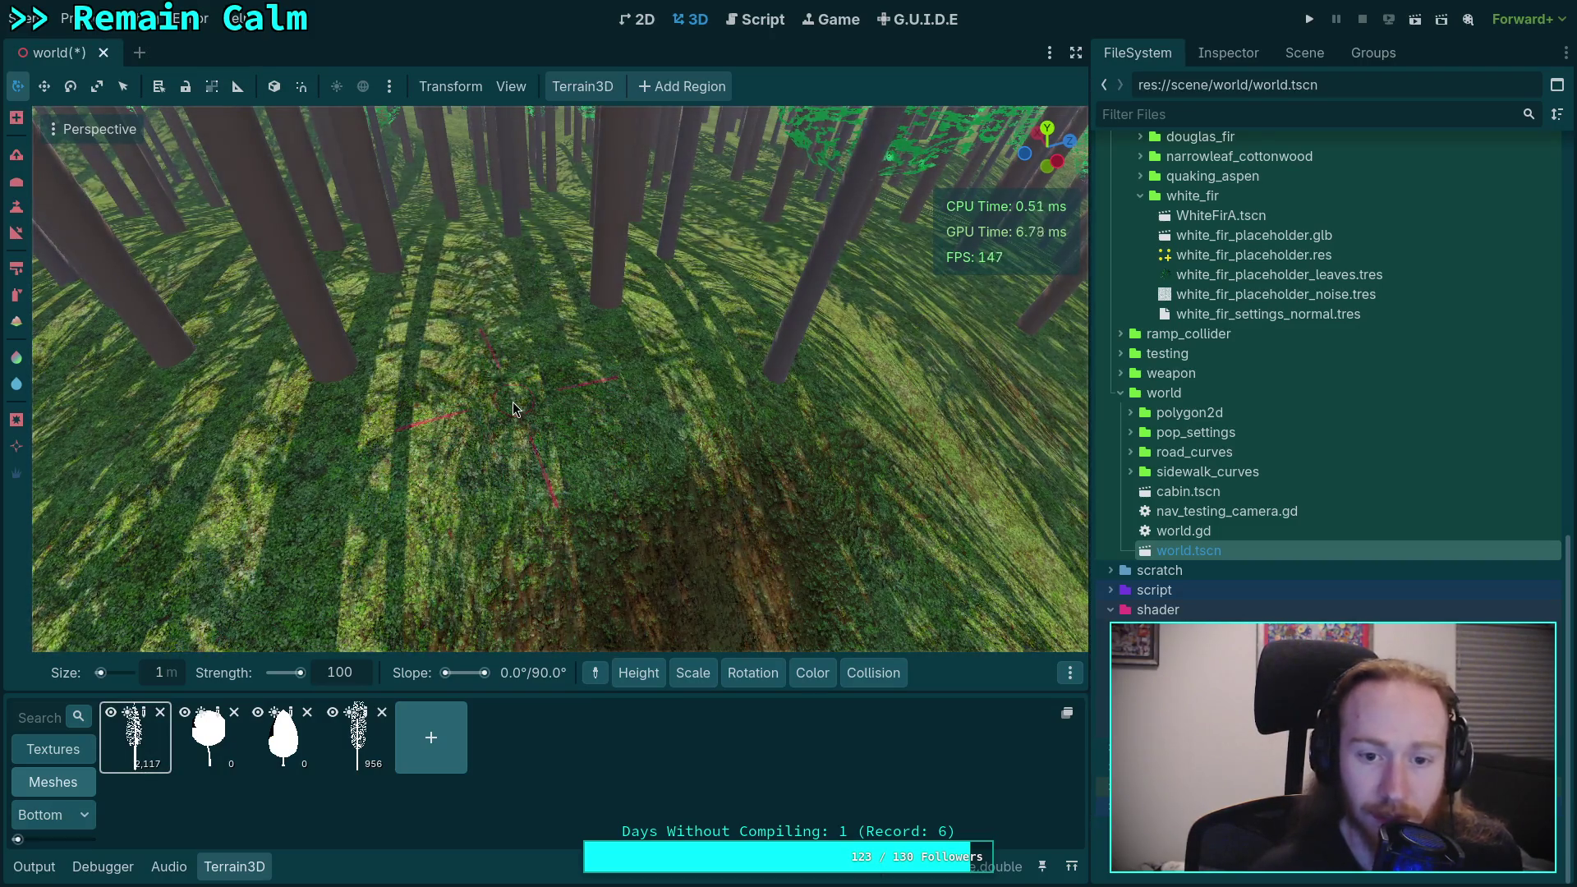
Step: Select the EastForest node in the scene tree and save the world scene
{"action": "scroll", "coordinate": [1236, 341], "scroll_direction": "up", "scroll_amount": 10}
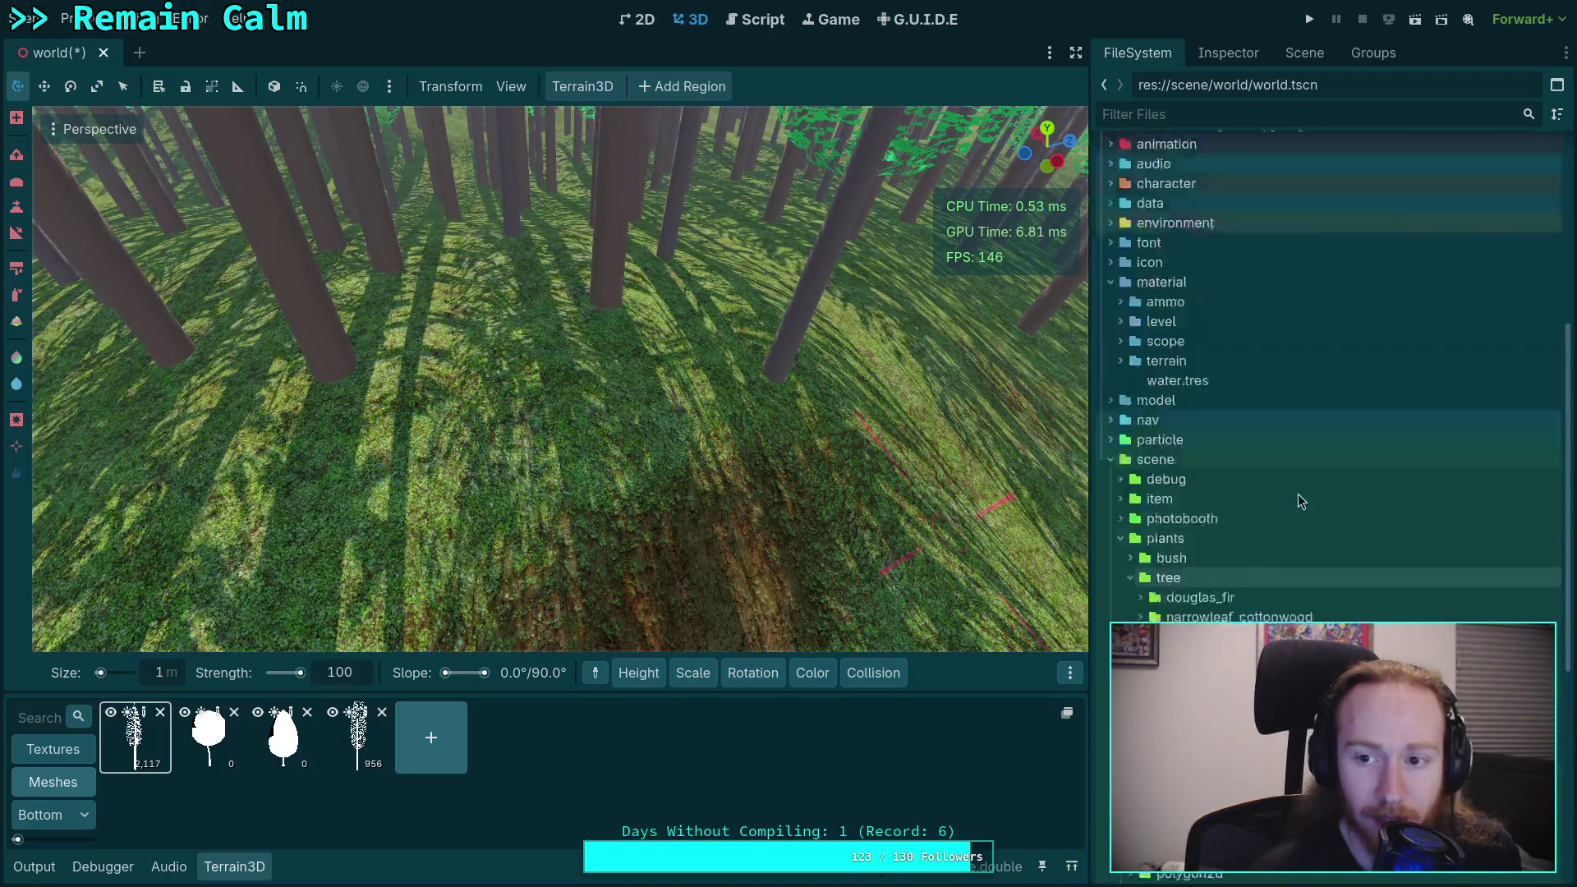
{"action": "left_click", "coordinate": [1228, 53]}
{"action": "left_click", "coordinate": [1305, 53]}
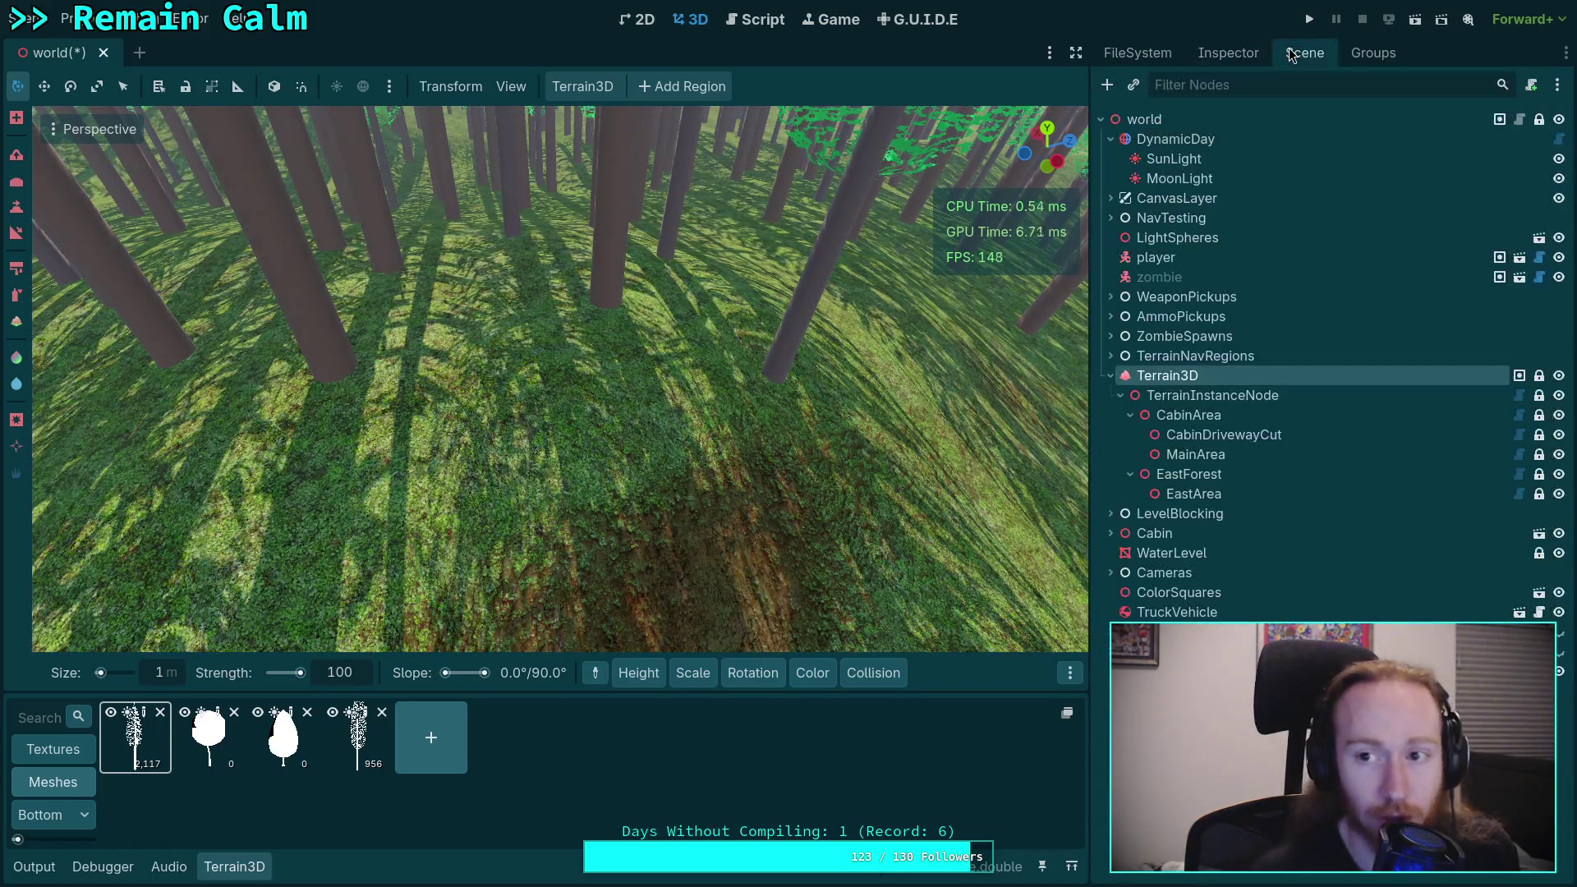
{"action": "left_click", "coordinate": [1191, 475]}
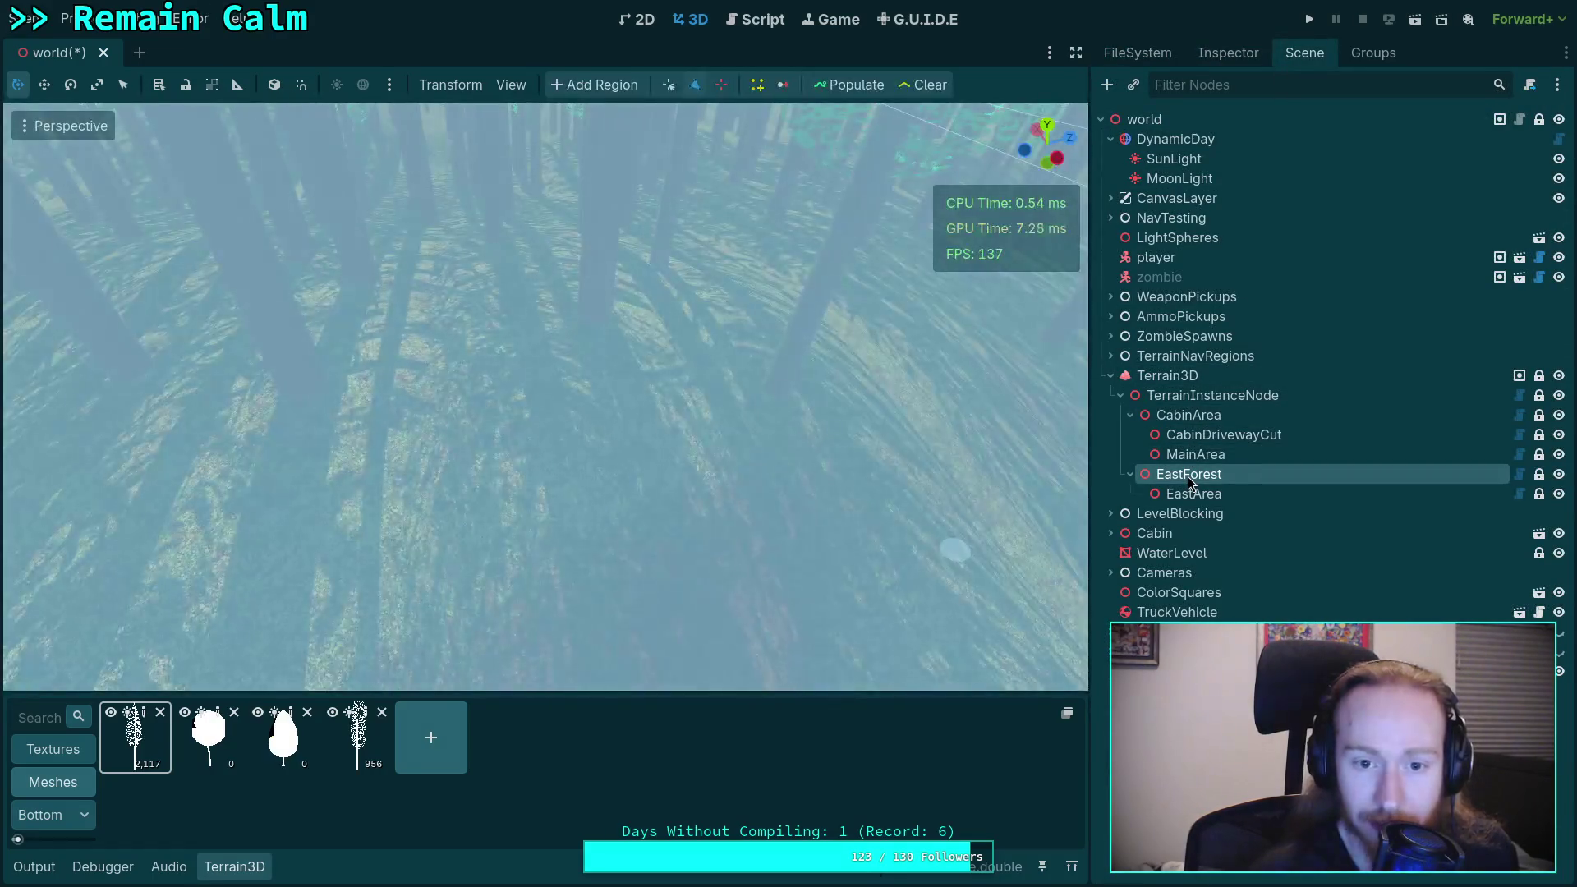
{"action": "left_click", "coordinate": [34, 867]}
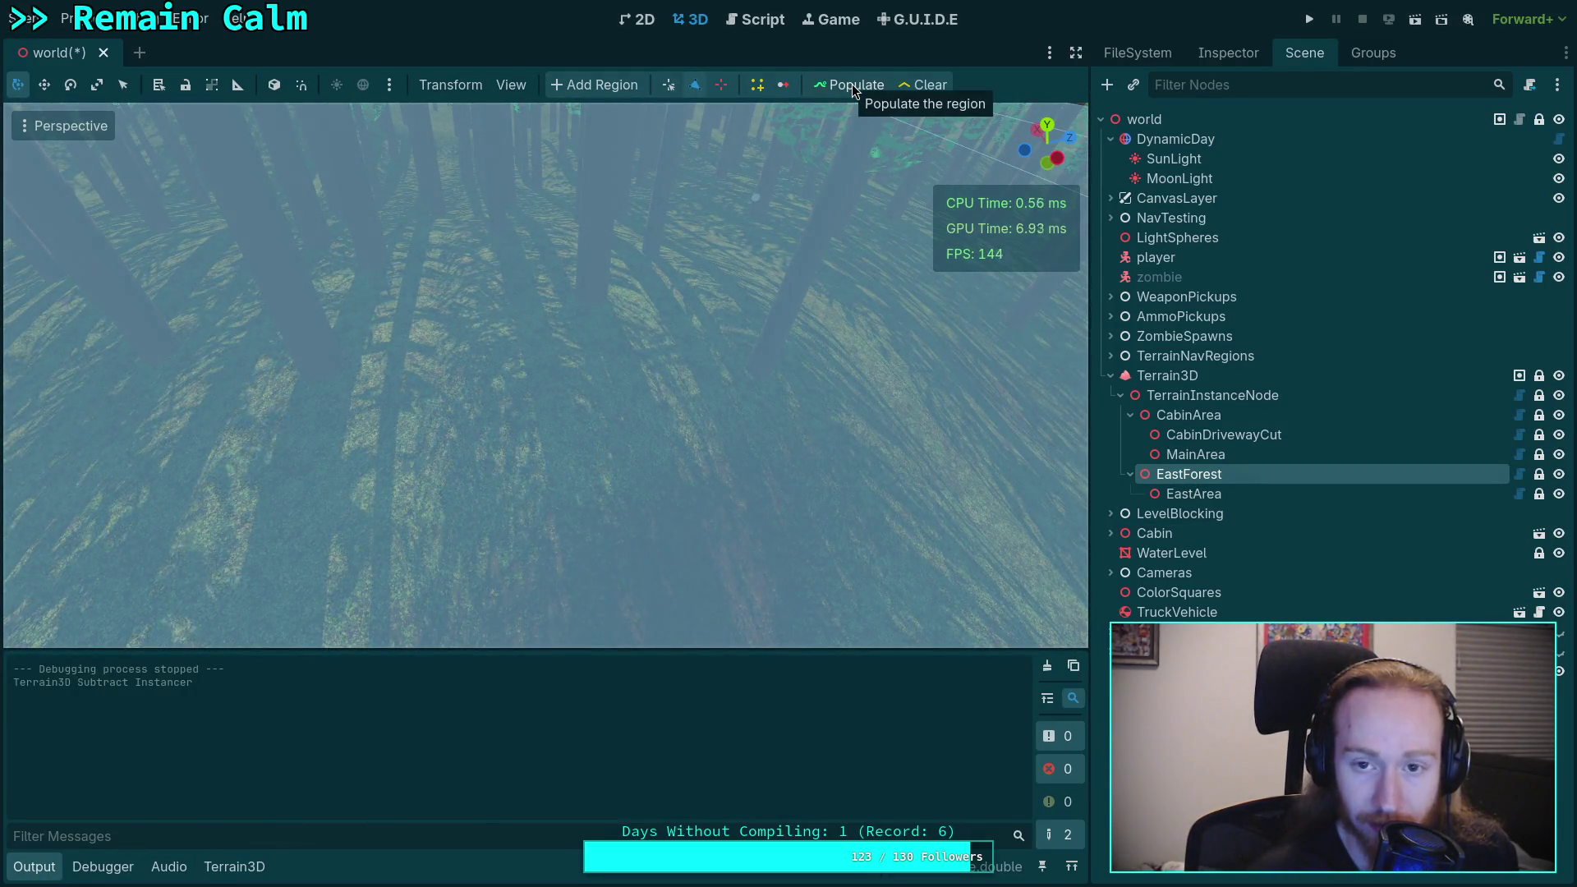
{"action": "left_click", "coordinate": [754, 19]}
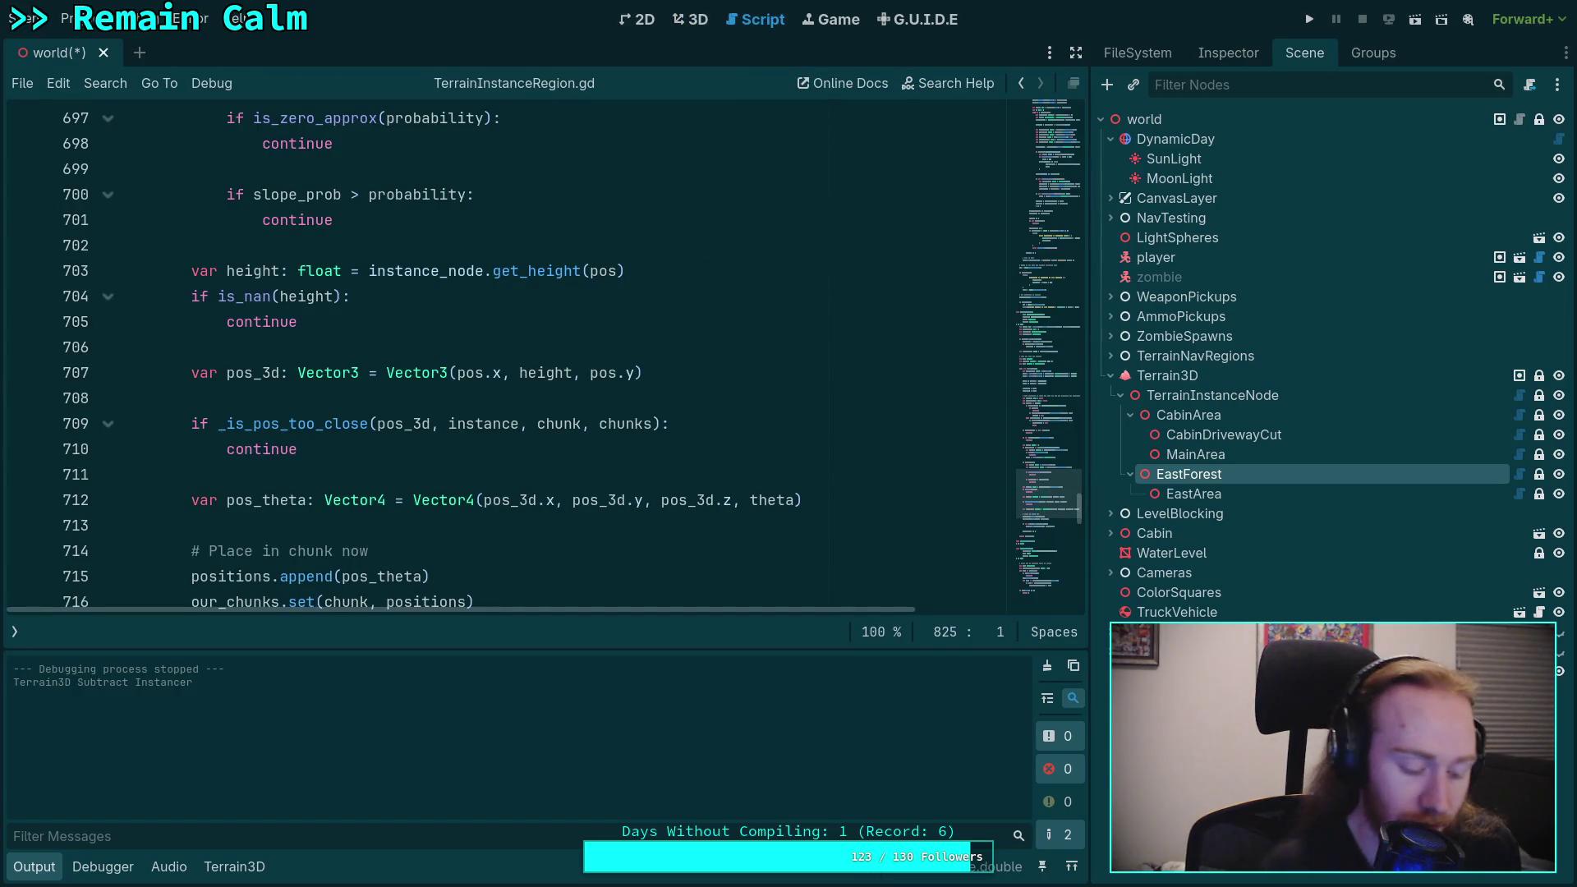
{"action": "key", "text": "ctrl+s"}
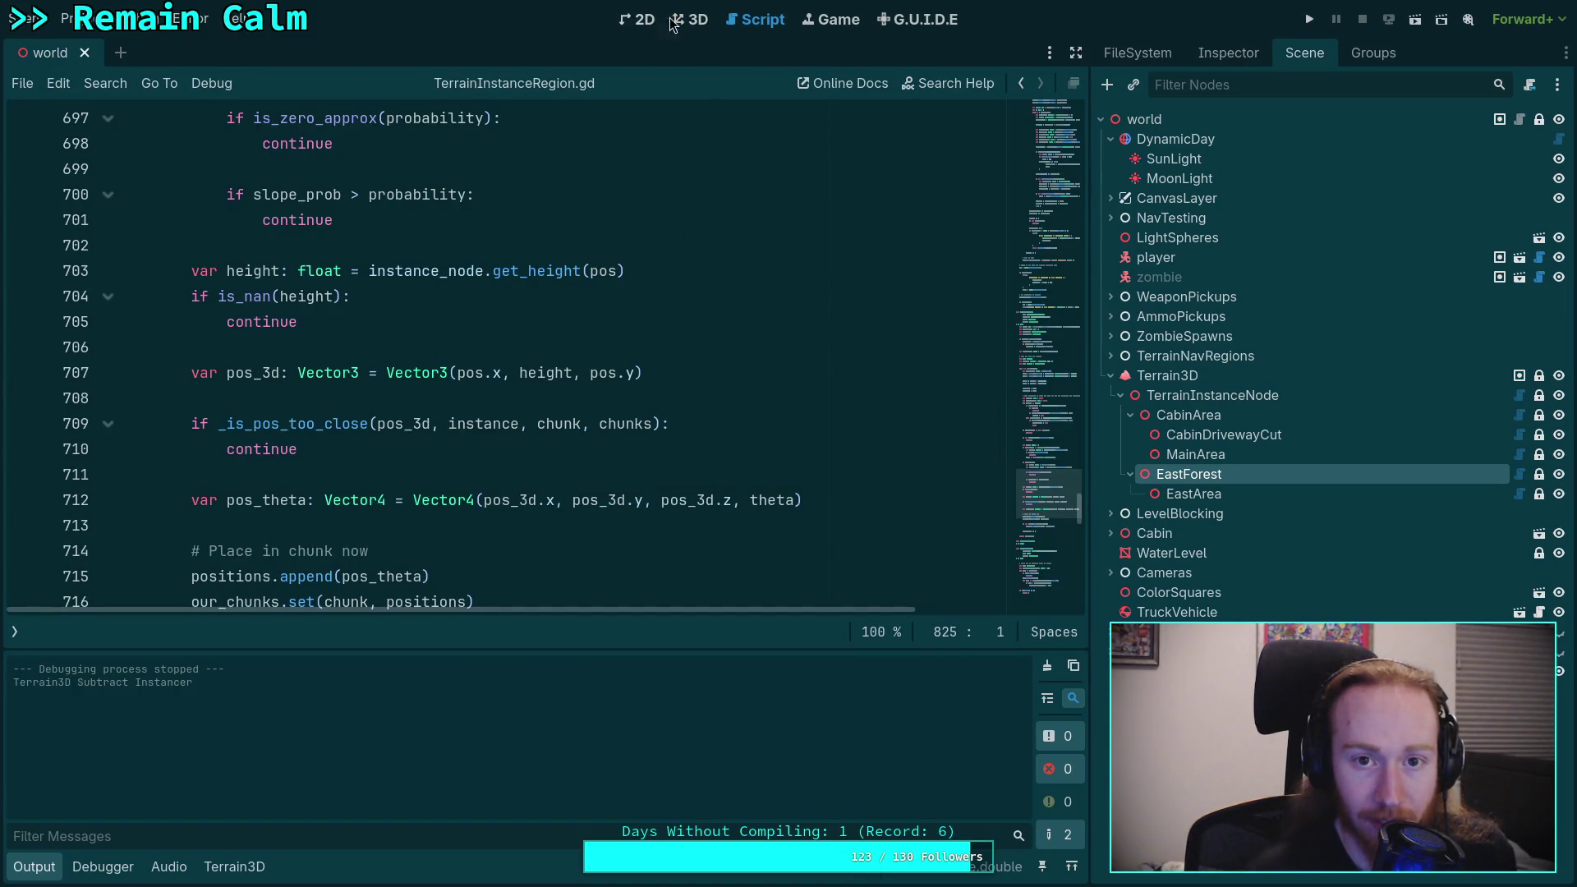
{"action": "left_click", "coordinate": [690, 20]}
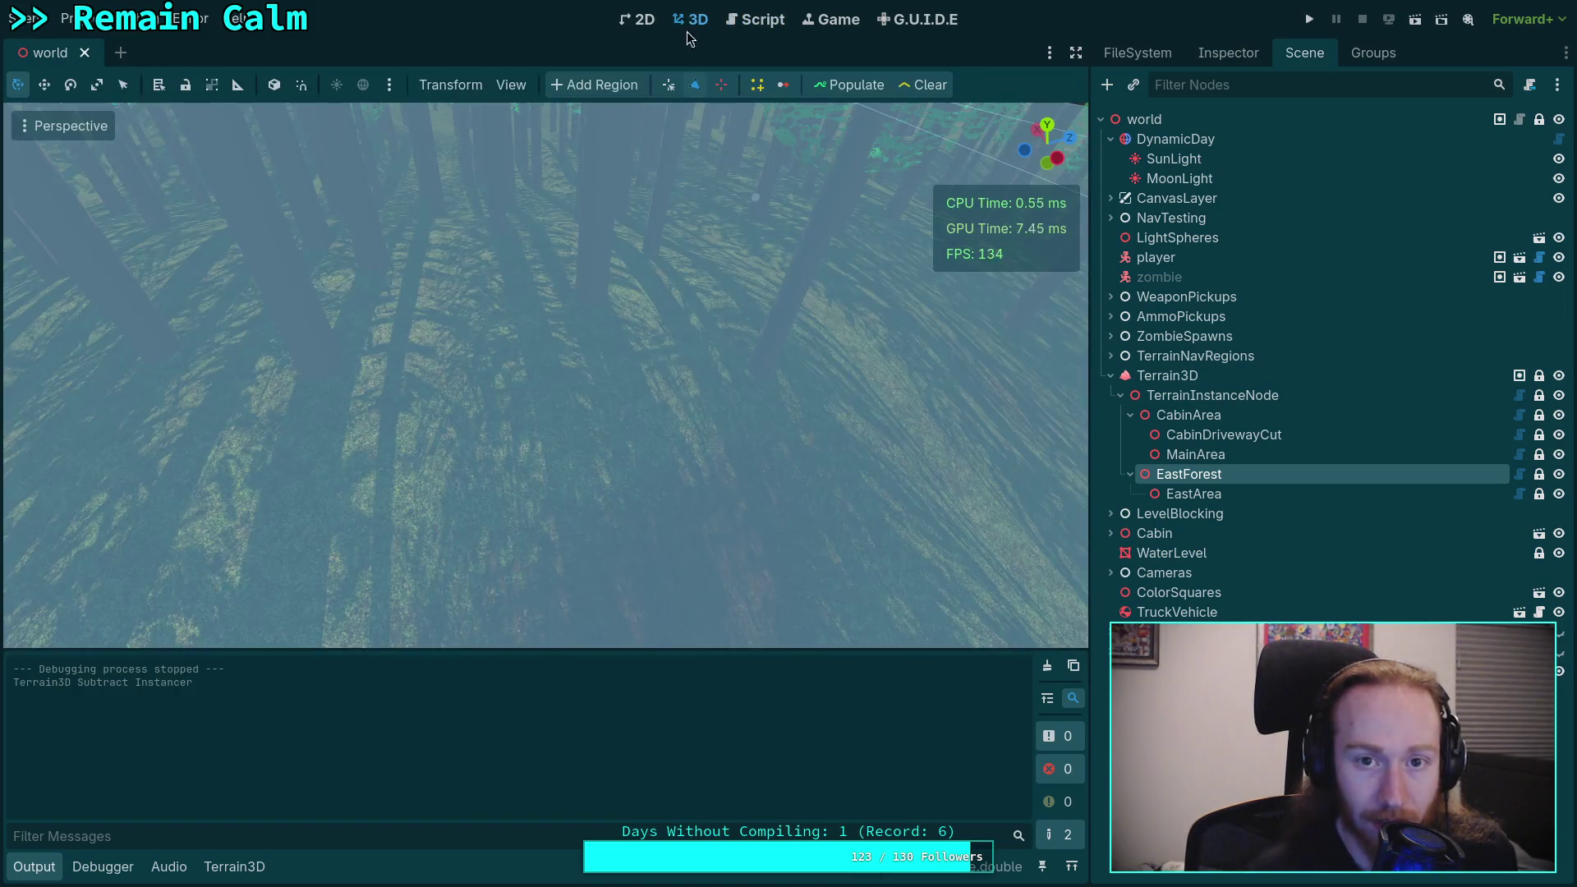
Step: Populate EastForest and check the log: 0.005 load time, 0.151 populate time, 1 instance
{"action": "left_click", "coordinate": [857, 90]}
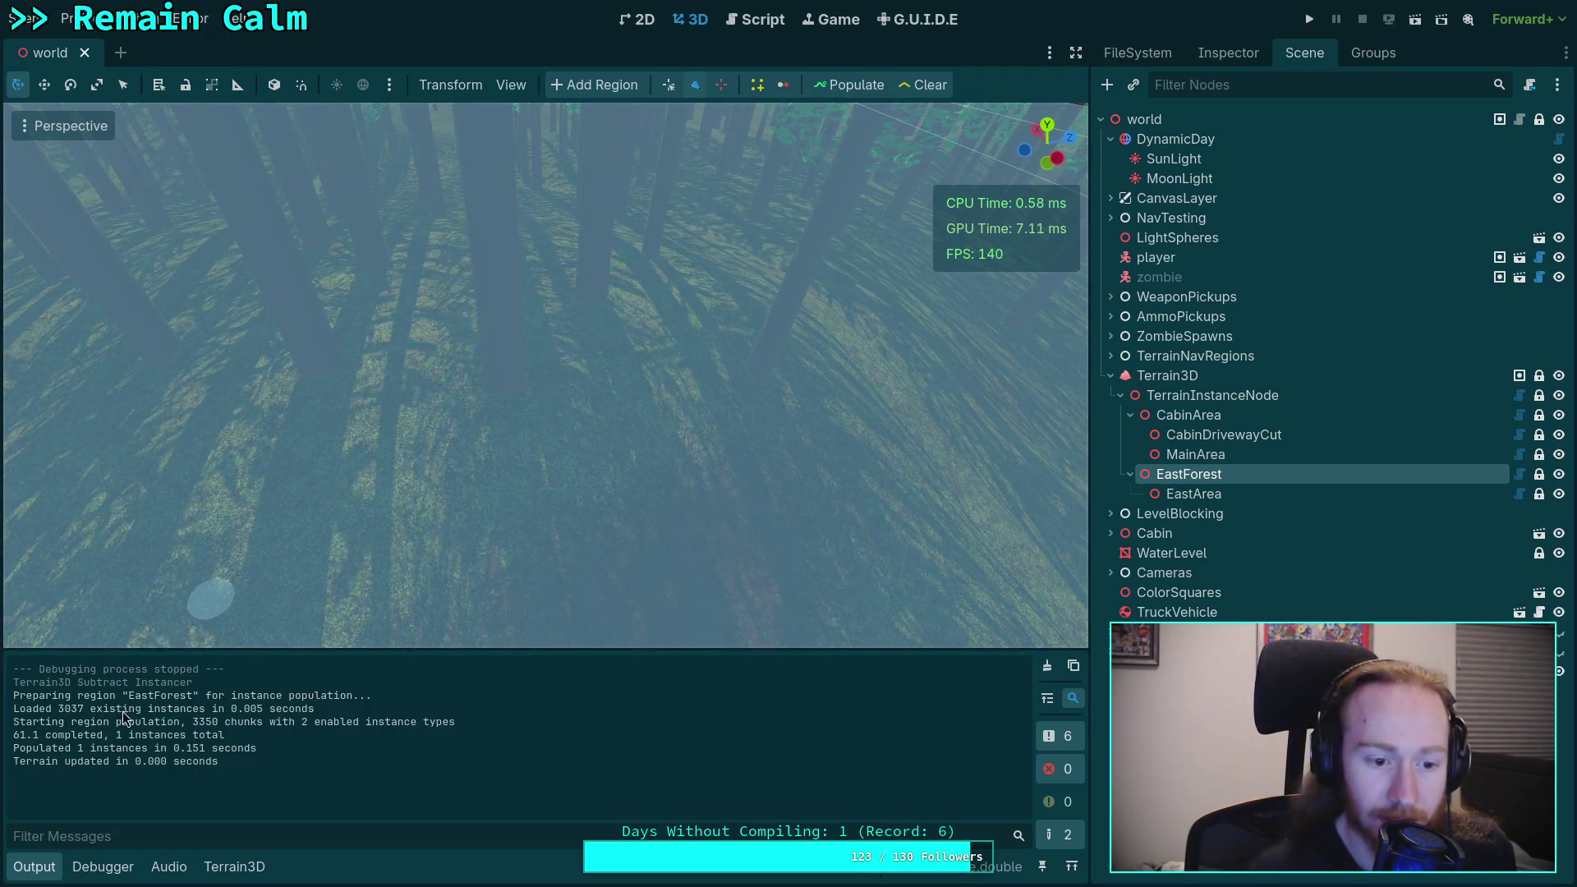
{"action": "left_click_drag", "start_coordinate": [227, 712], "coordinate": [258, 713]}
{"action": "left_click", "coordinate": [258, 713]}
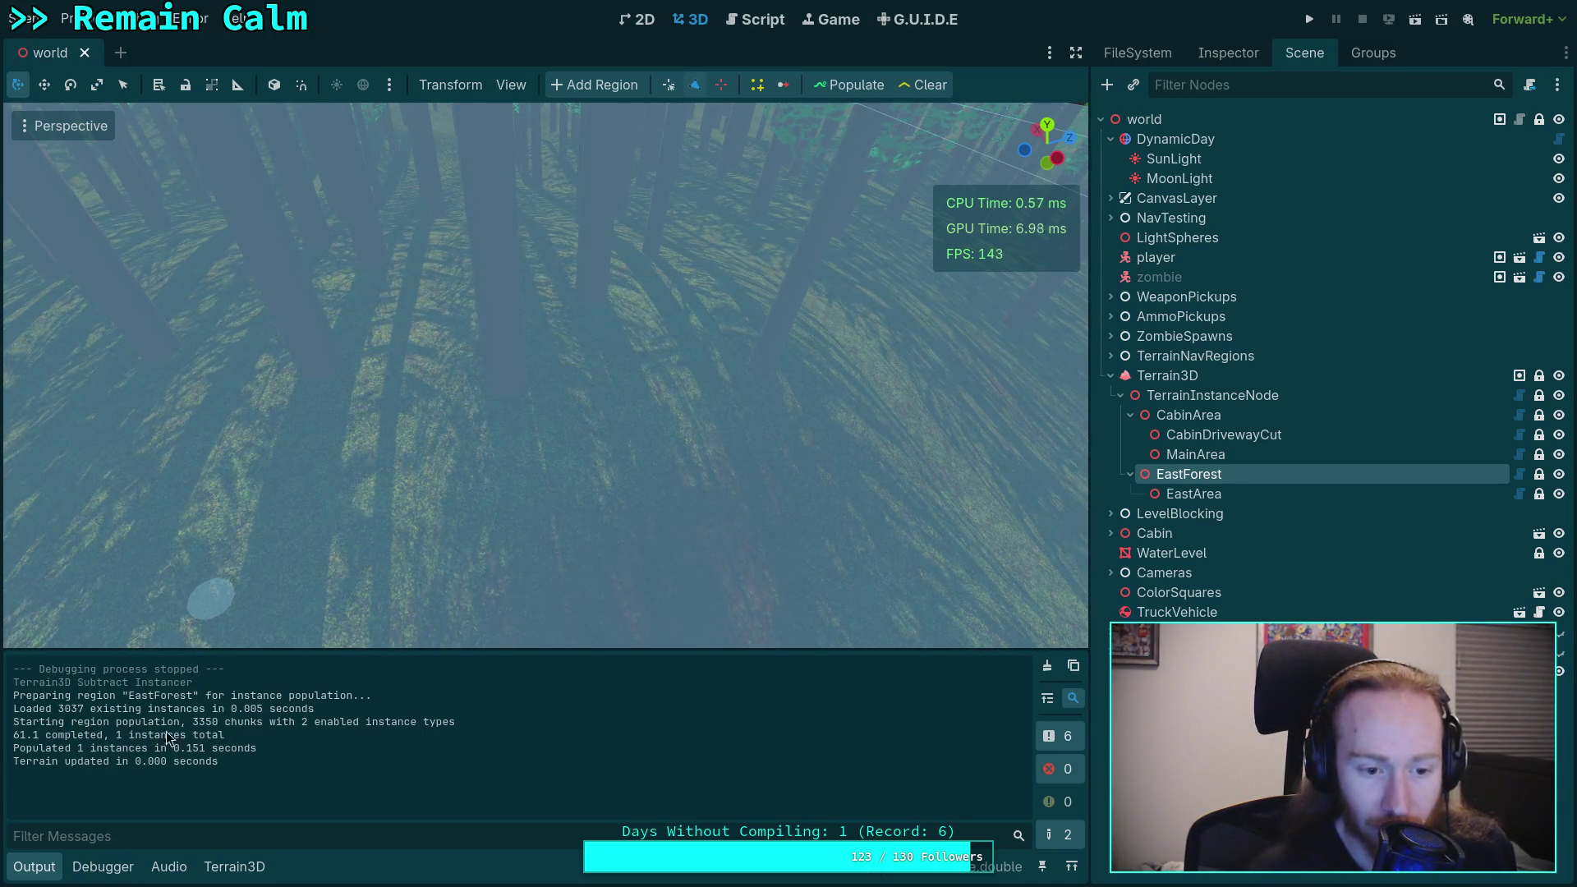
{"action": "left_click_drag", "start_coordinate": [174, 749], "coordinate": [208, 748]}
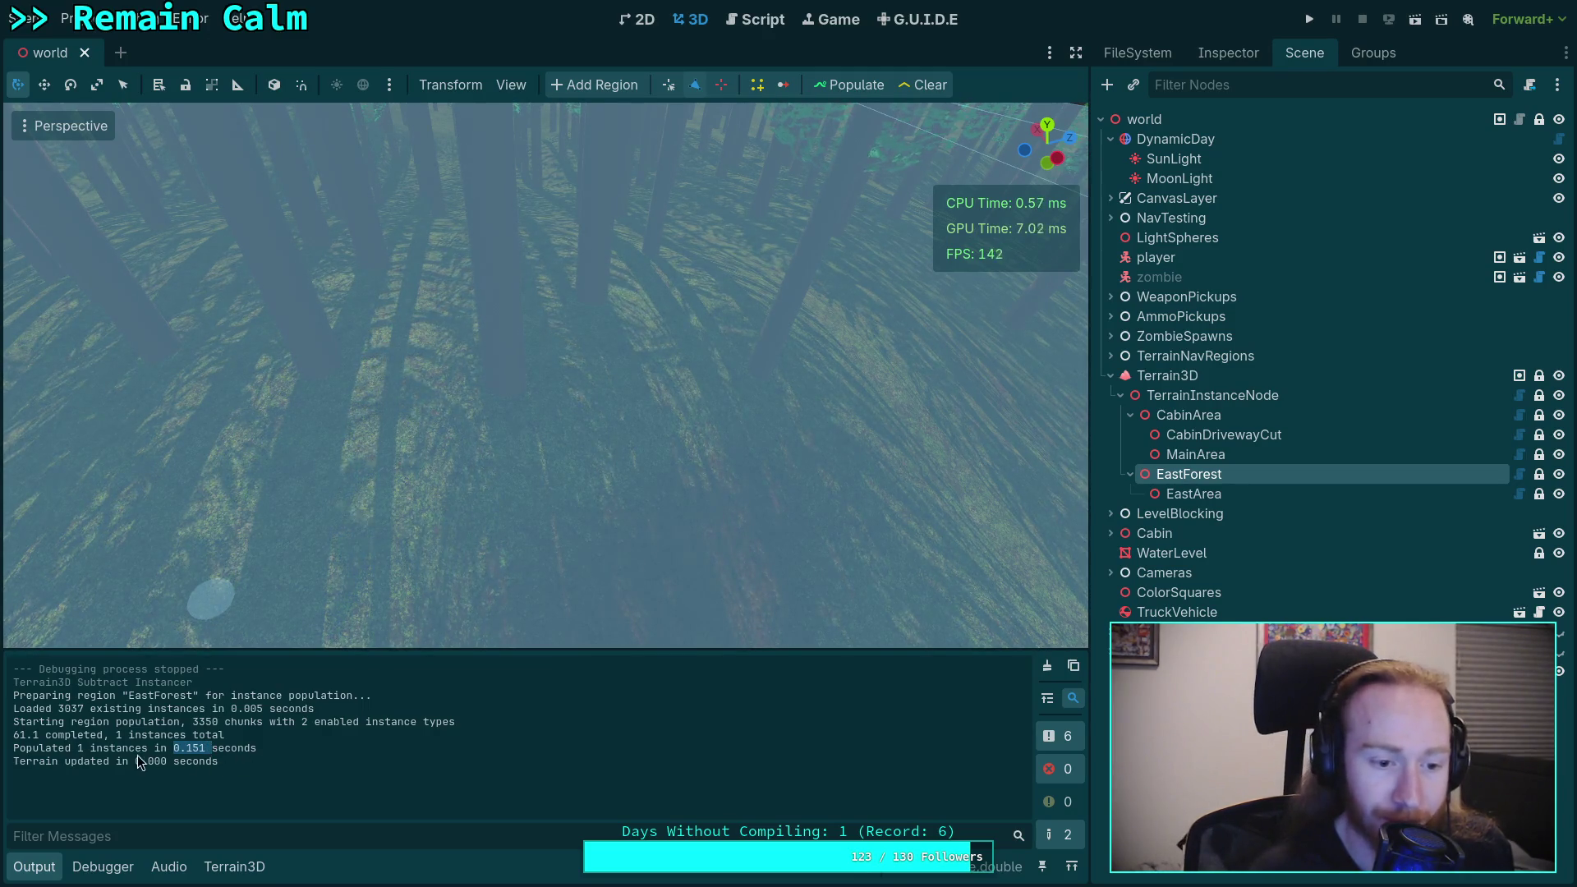
{"action": "left_click_drag", "start_coordinate": [110, 735], "coordinate": [223, 736]}
{"action": "left_click_drag", "start_coordinate": [79, 749], "coordinate": [227, 748]}
{"action": "left_click", "coordinate": [271, 747]}
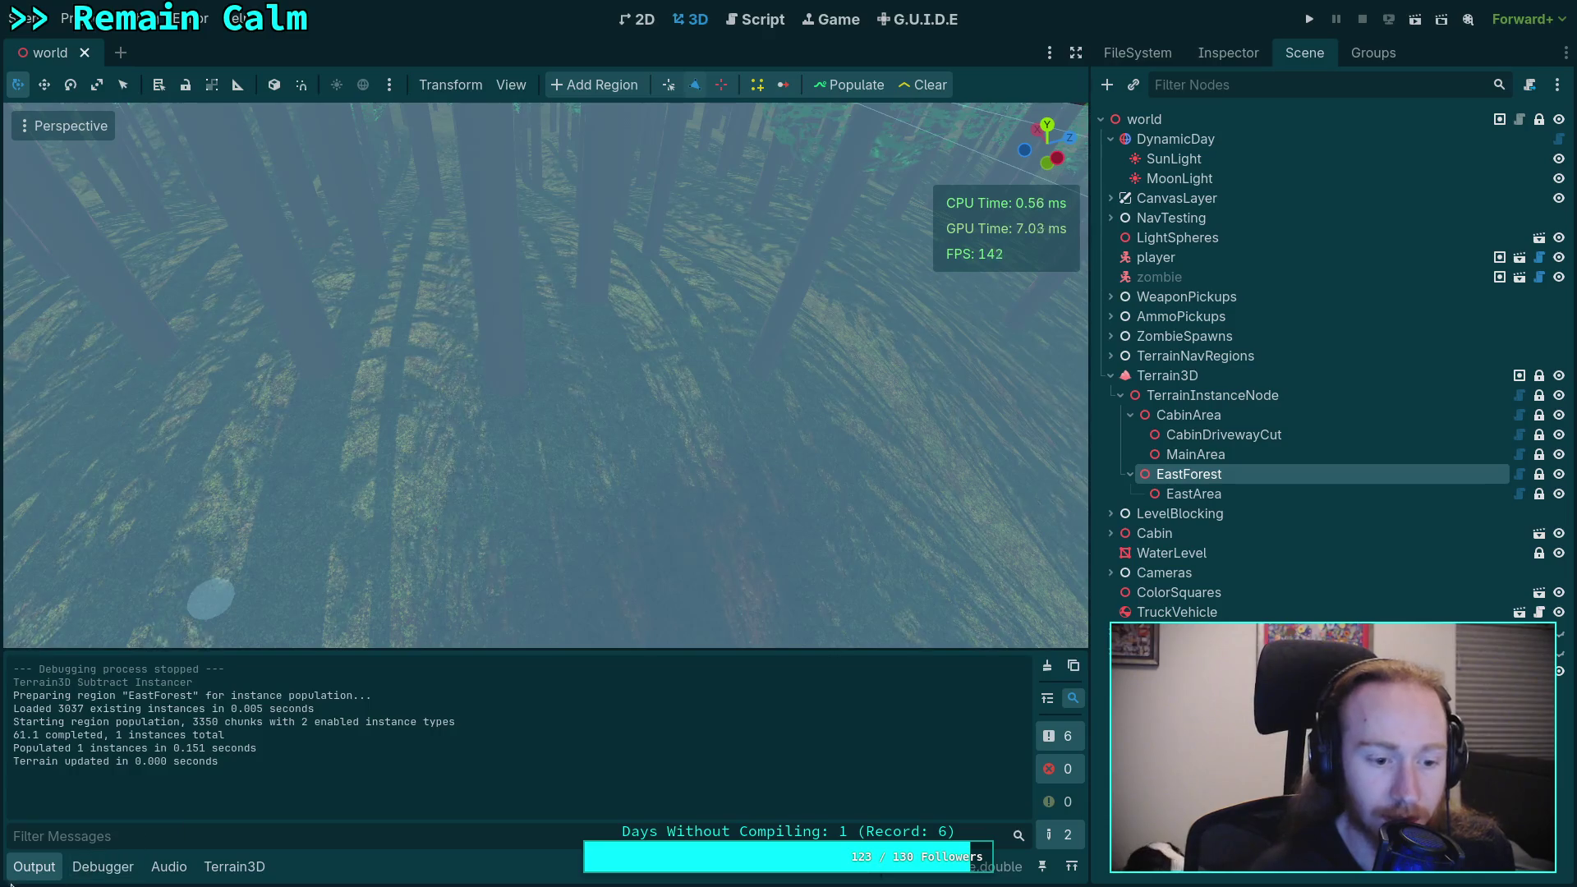
Step: Hide the output panel, frame the EastForest box, and return to TerrainInstanceRegion.gd
{"action": "left_click", "coordinate": [34, 867]}
{"action": "key", "text": "f"}
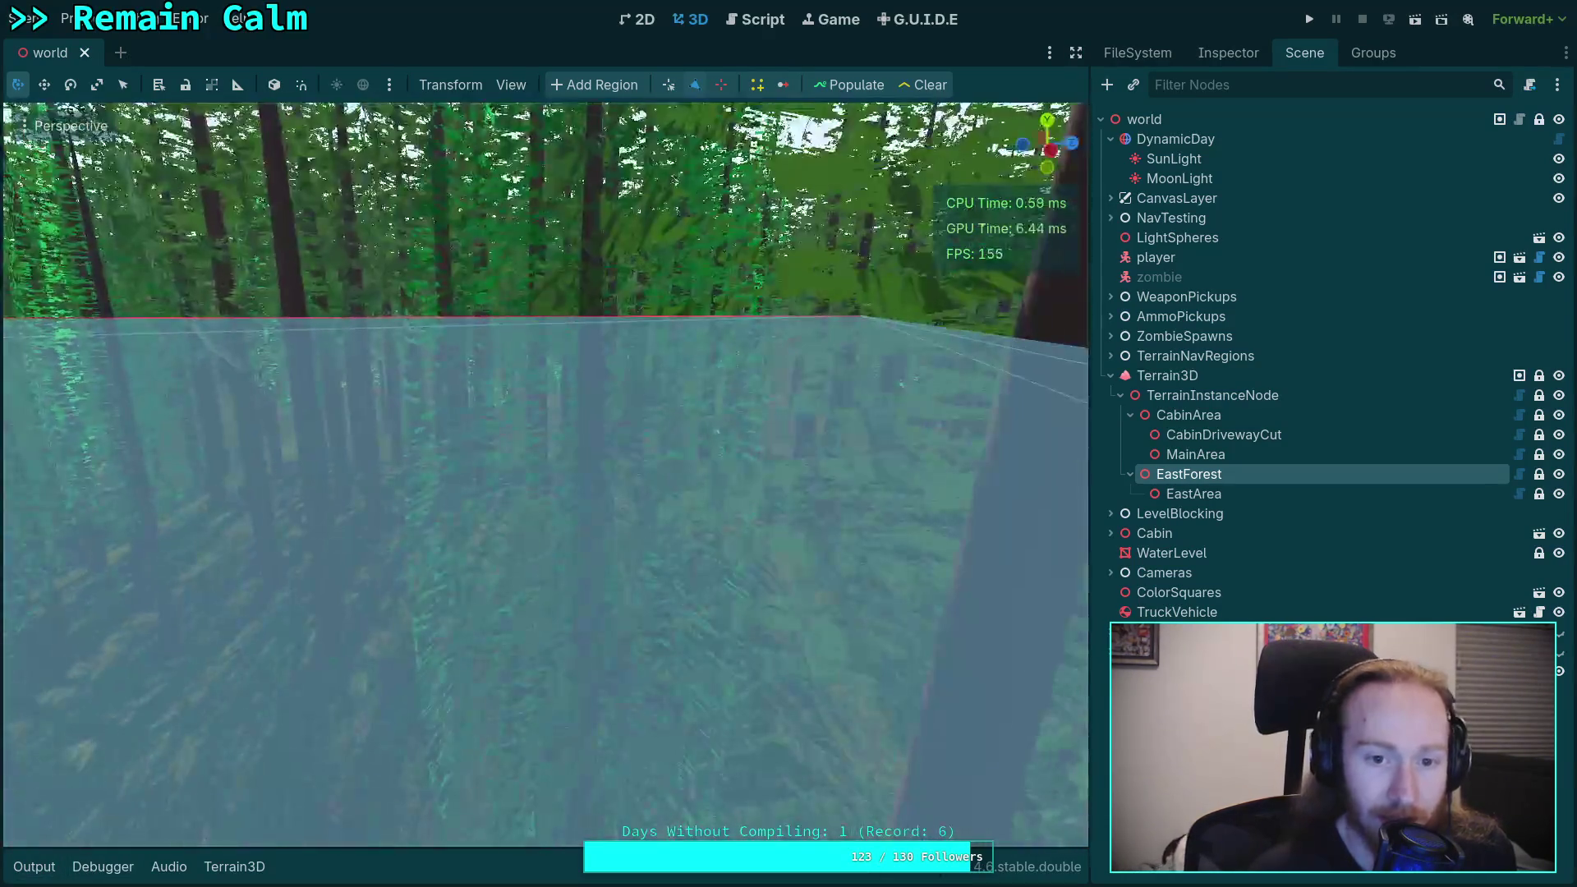
{"action": "key", "text": "ctrl+F3"}
{"action": "scroll", "coordinate": [526, 559], "scroll_direction": "up", "scroll_amount": 20}
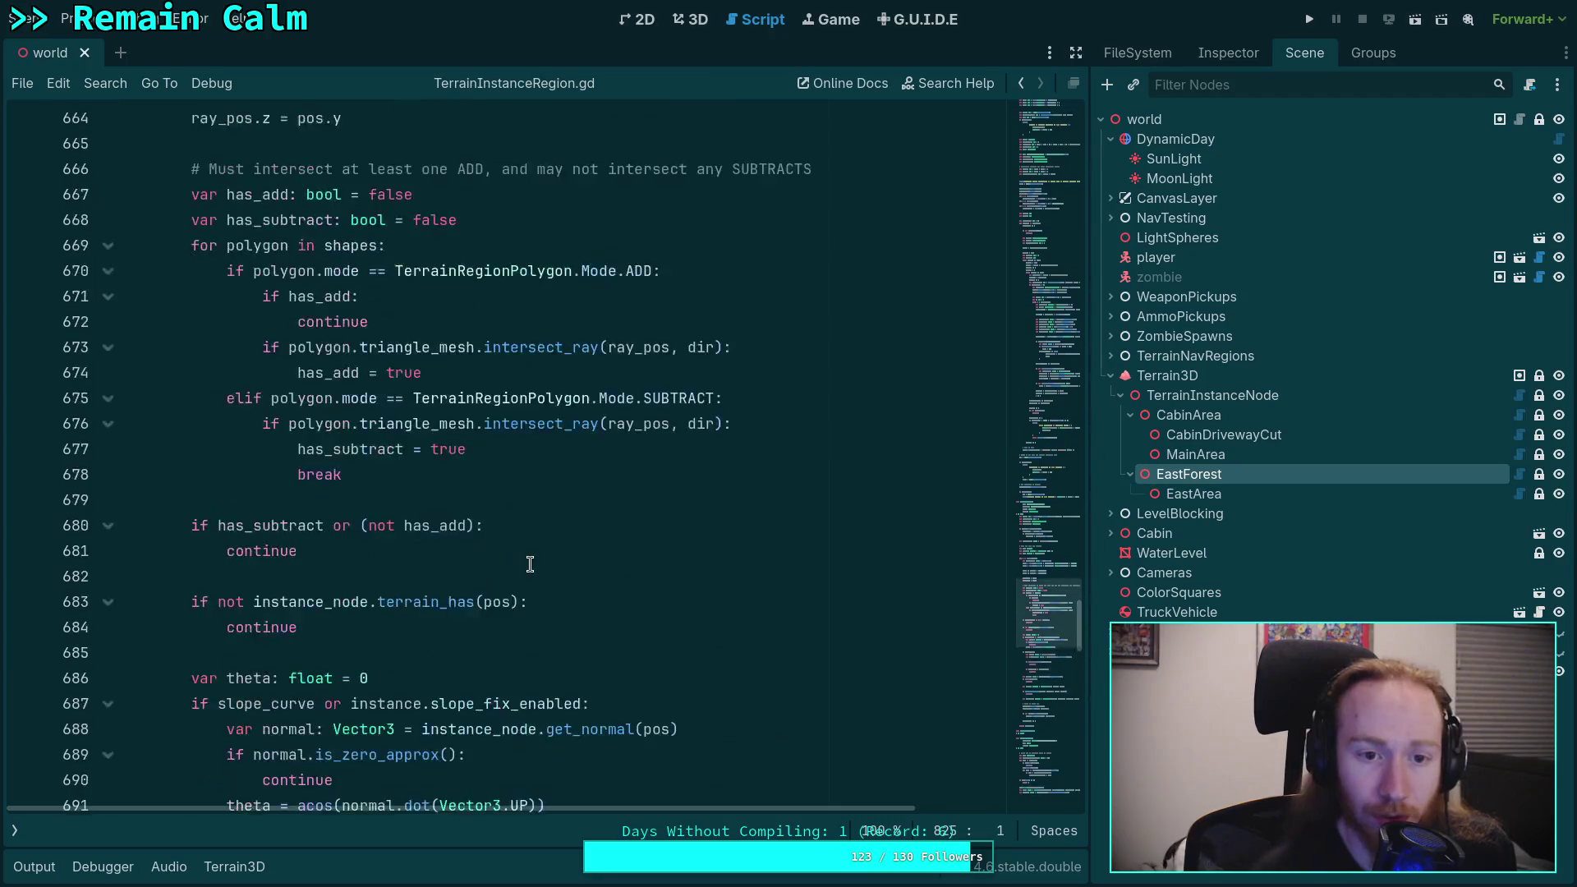
Step: Open gizmos.gd and unfold its _redraw and _init function bodies
{"action": "left_click_drag", "start_coordinate": [1040, 588], "coordinate": [1018, 235]}
{"action": "scroll", "coordinate": [562, 564], "scroll_direction": "down", "scroll_amount": 2}
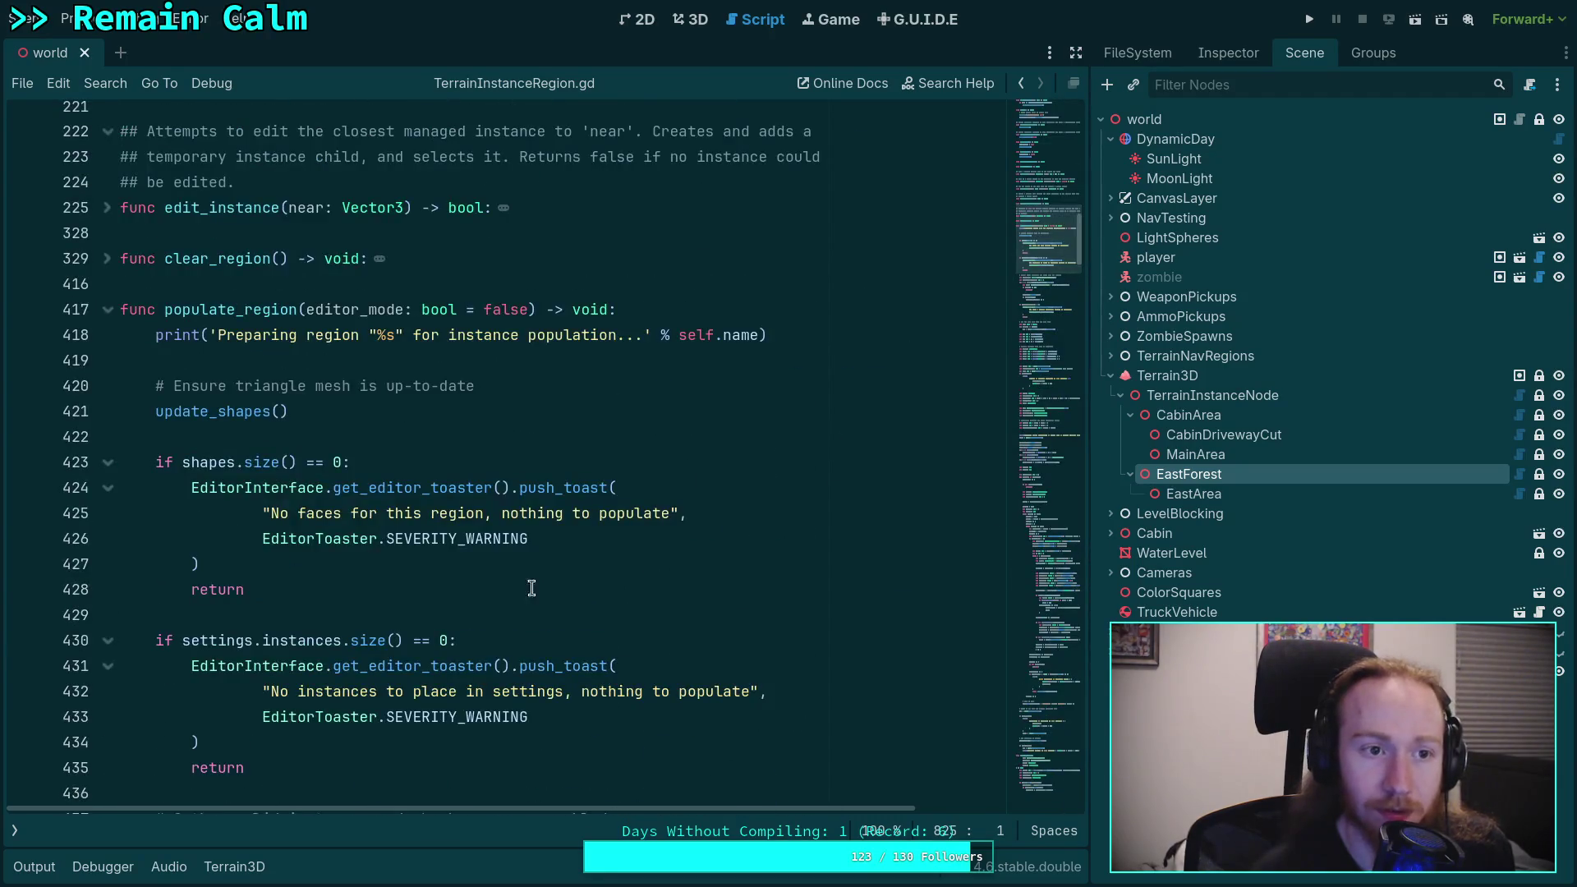
{"action": "left_click", "coordinate": [14, 831]}
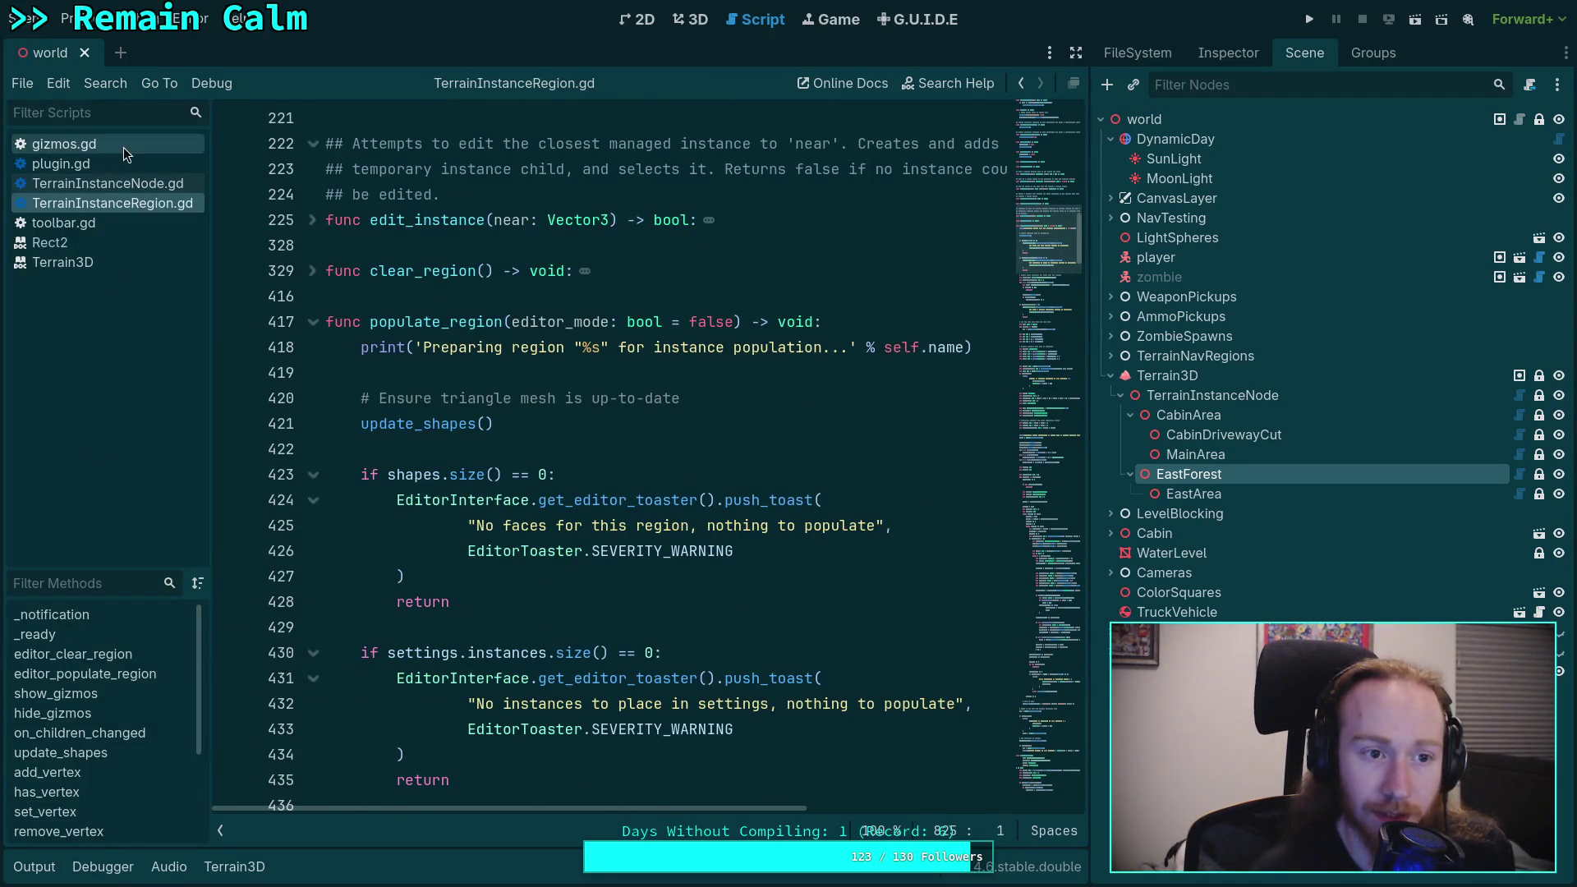
{"action": "left_click", "coordinate": [121, 146]}
{"action": "scroll", "coordinate": [822, 370], "scroll_direction": "down", "scroll_amount": 3}
{"action": "left_click", "coordinate": [311, 507]}
{"action": "scroll", "coordinate": [320, 509], "scroll_direction": "up", "scroll_amount": 8}
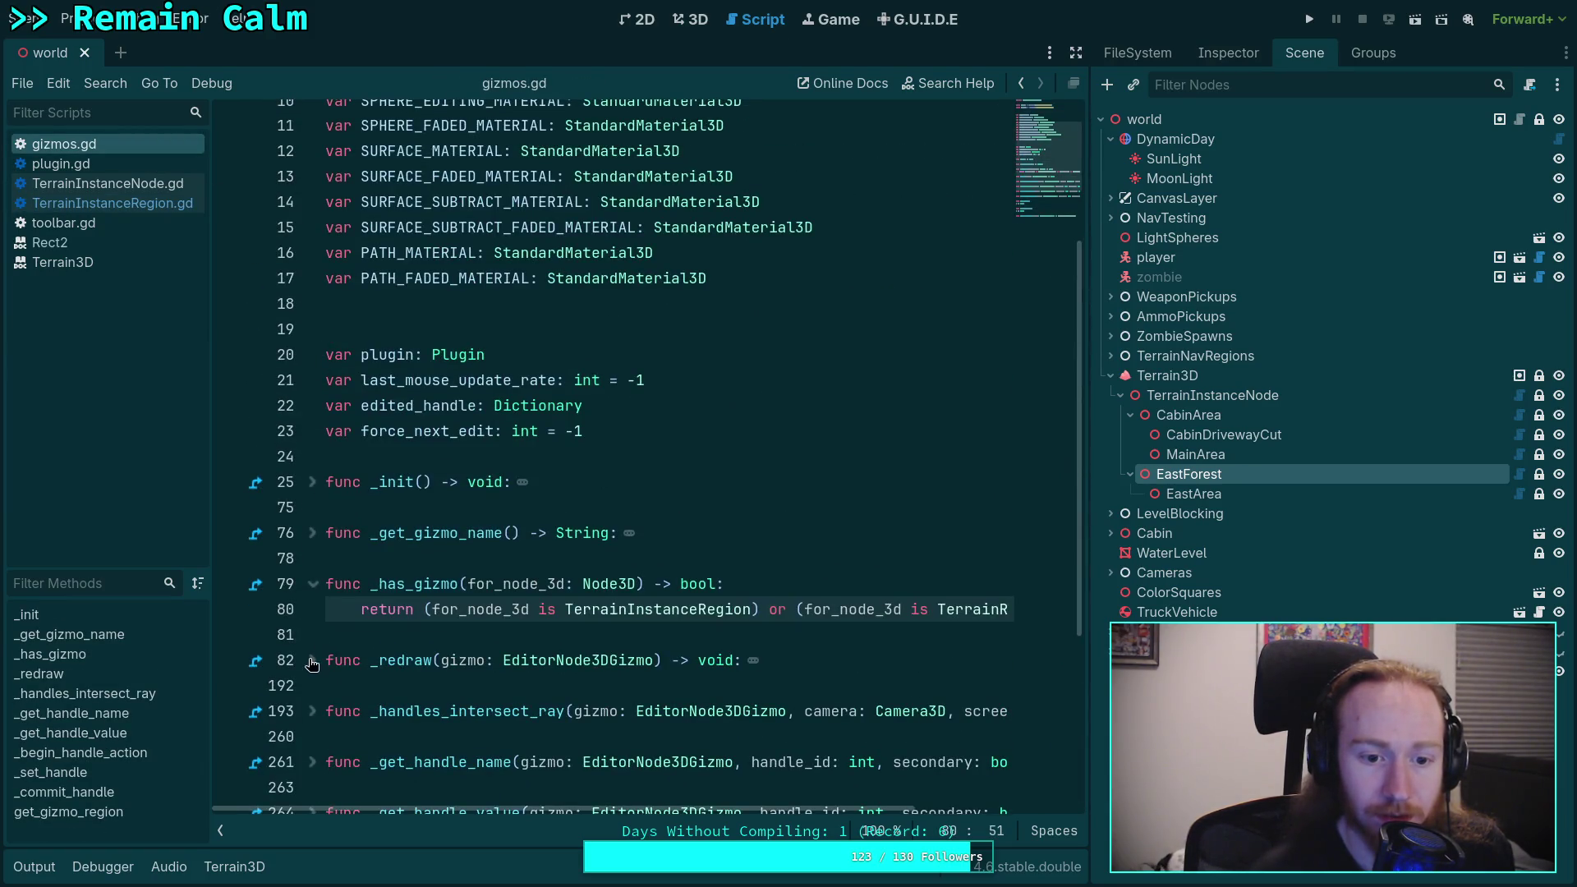
{"action": "left_click", "coordinate": [313, 661]}
{"action": "scroll", "coordinate": [509, 598], "scroll_direction": "down", "scroll_amount": 8}
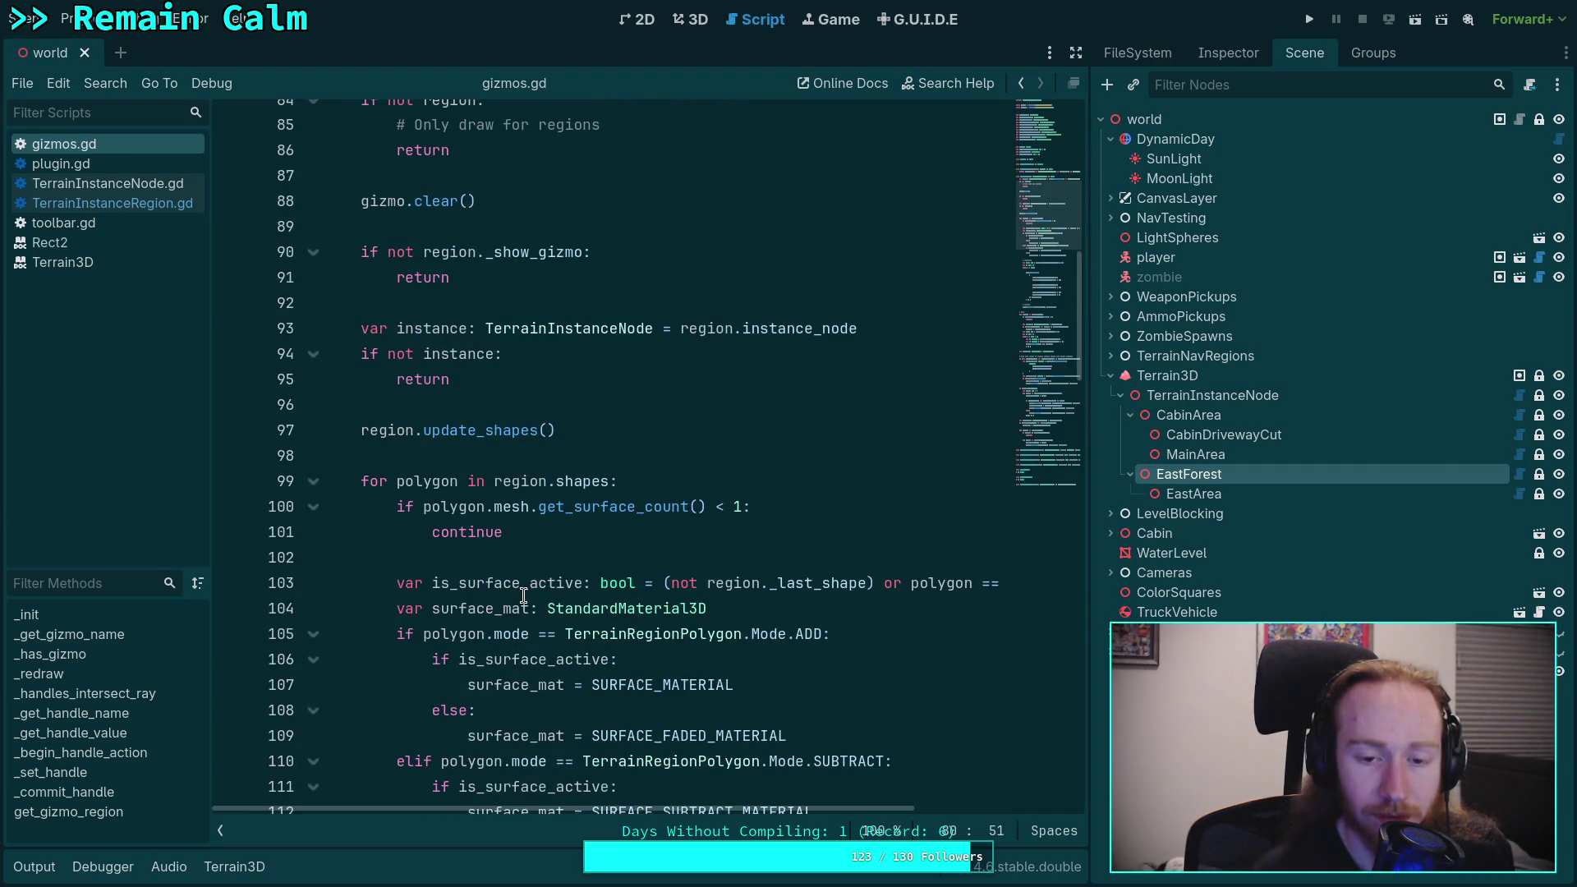
{"action": "scroll", "coordinate": [523, 595], "scroll_direction": "up", "scroll_amount": 10}
{"action": "scroll", "coordinate": [504, 575], "scroll_direction": "down", "scroll_amount": 4}
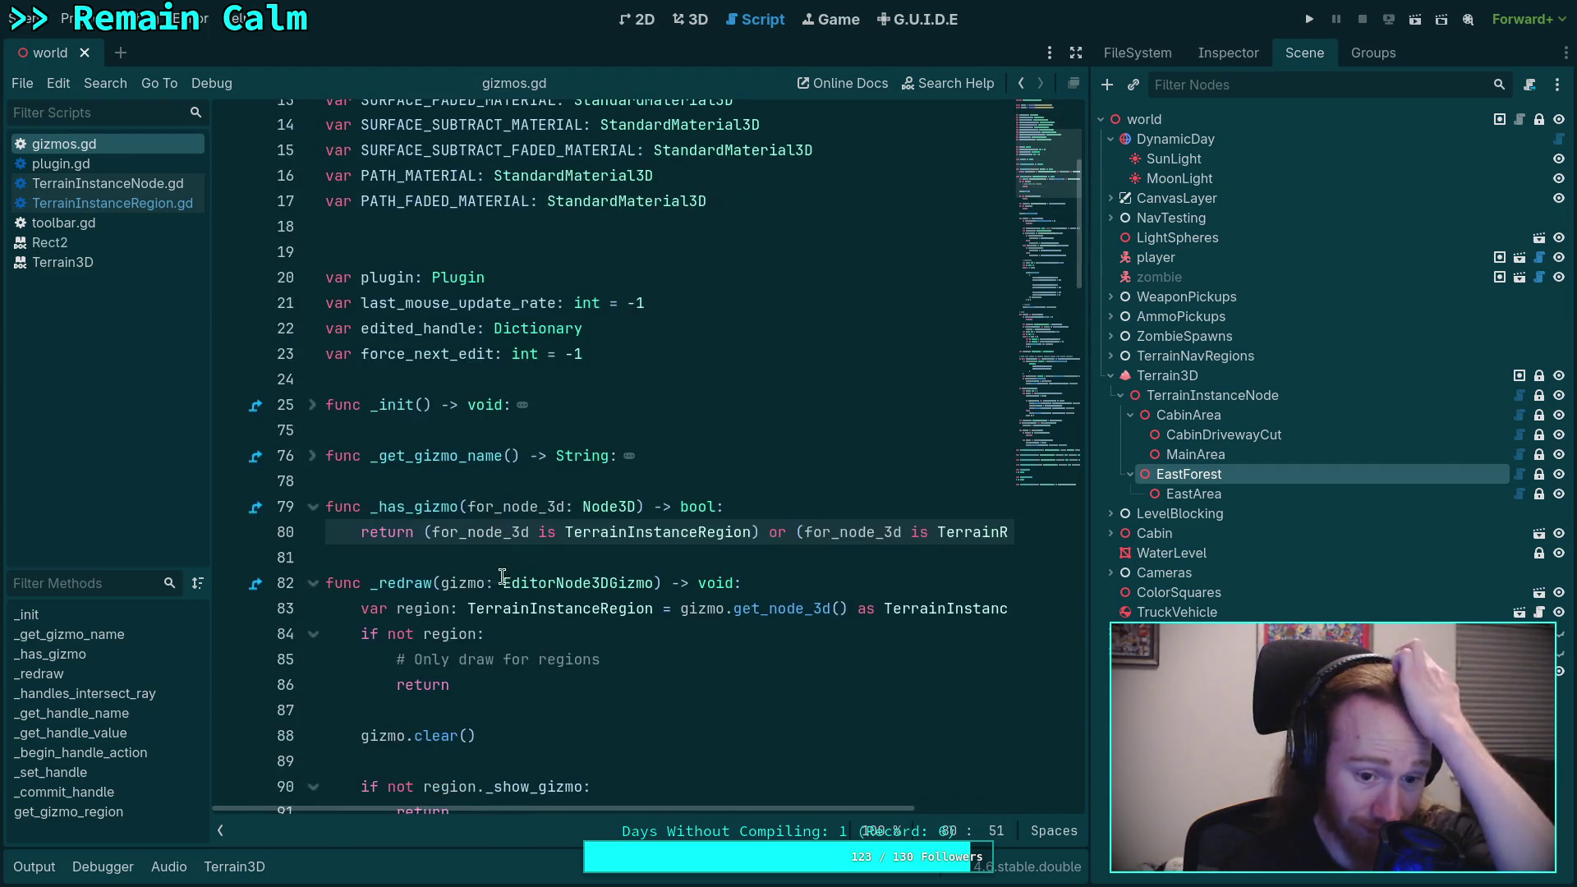
{"action": "left_click", "coordinate": [313, 405]}
{"action": "scroll", "coordinate": [669, 526], "scroll_direction": "down", "scroll_amount": 4}
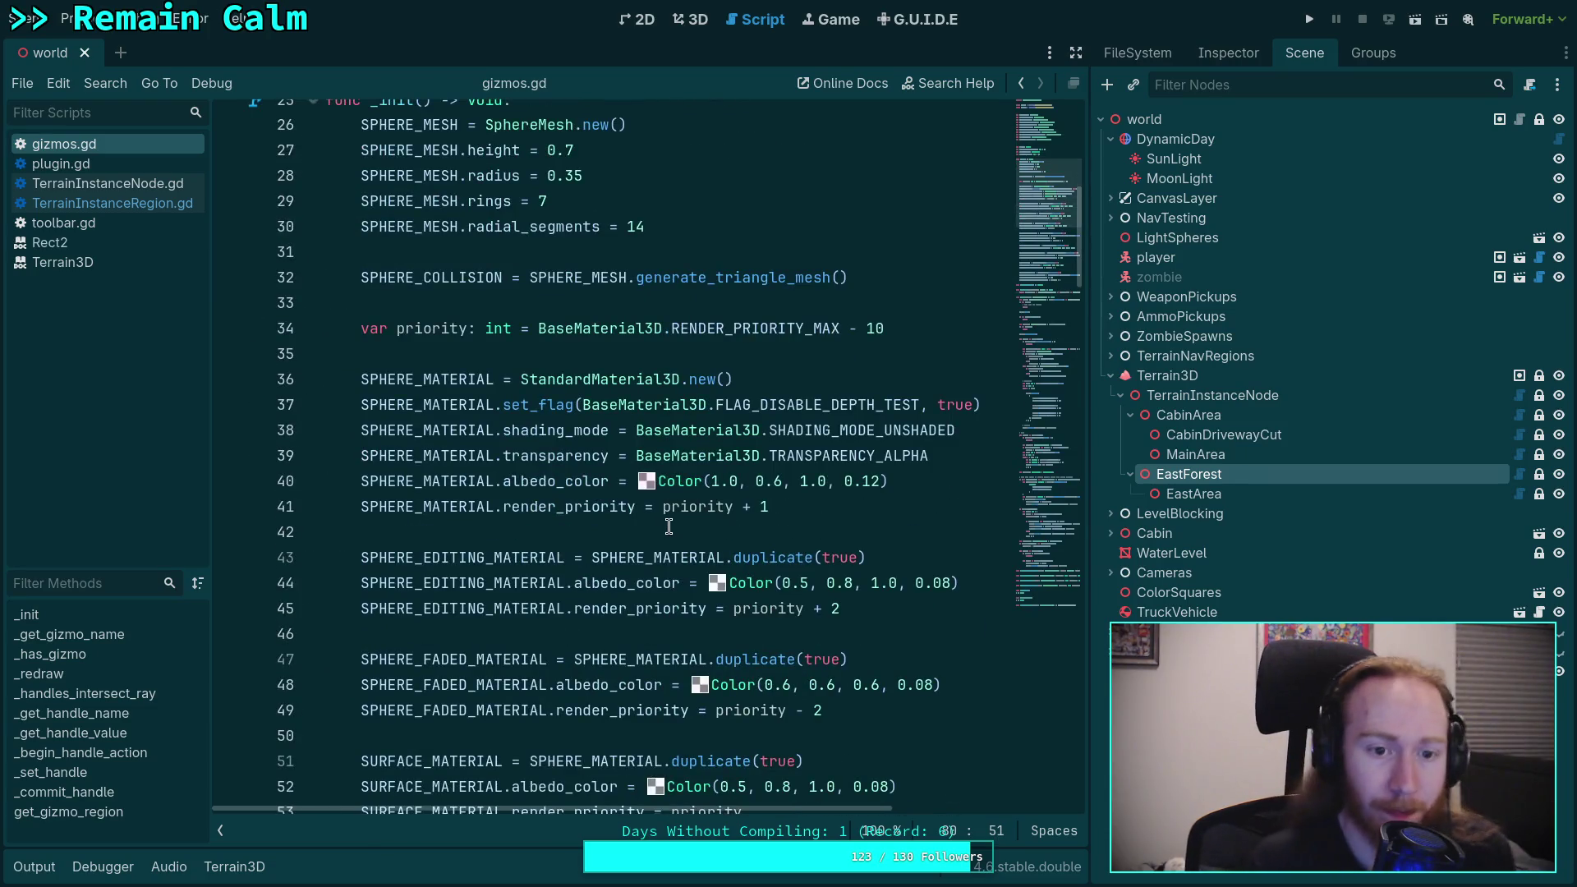
{"action": "scroll", "coordinate": [688, 497], "scroll_direction": "down", "scroll_amount": 4}
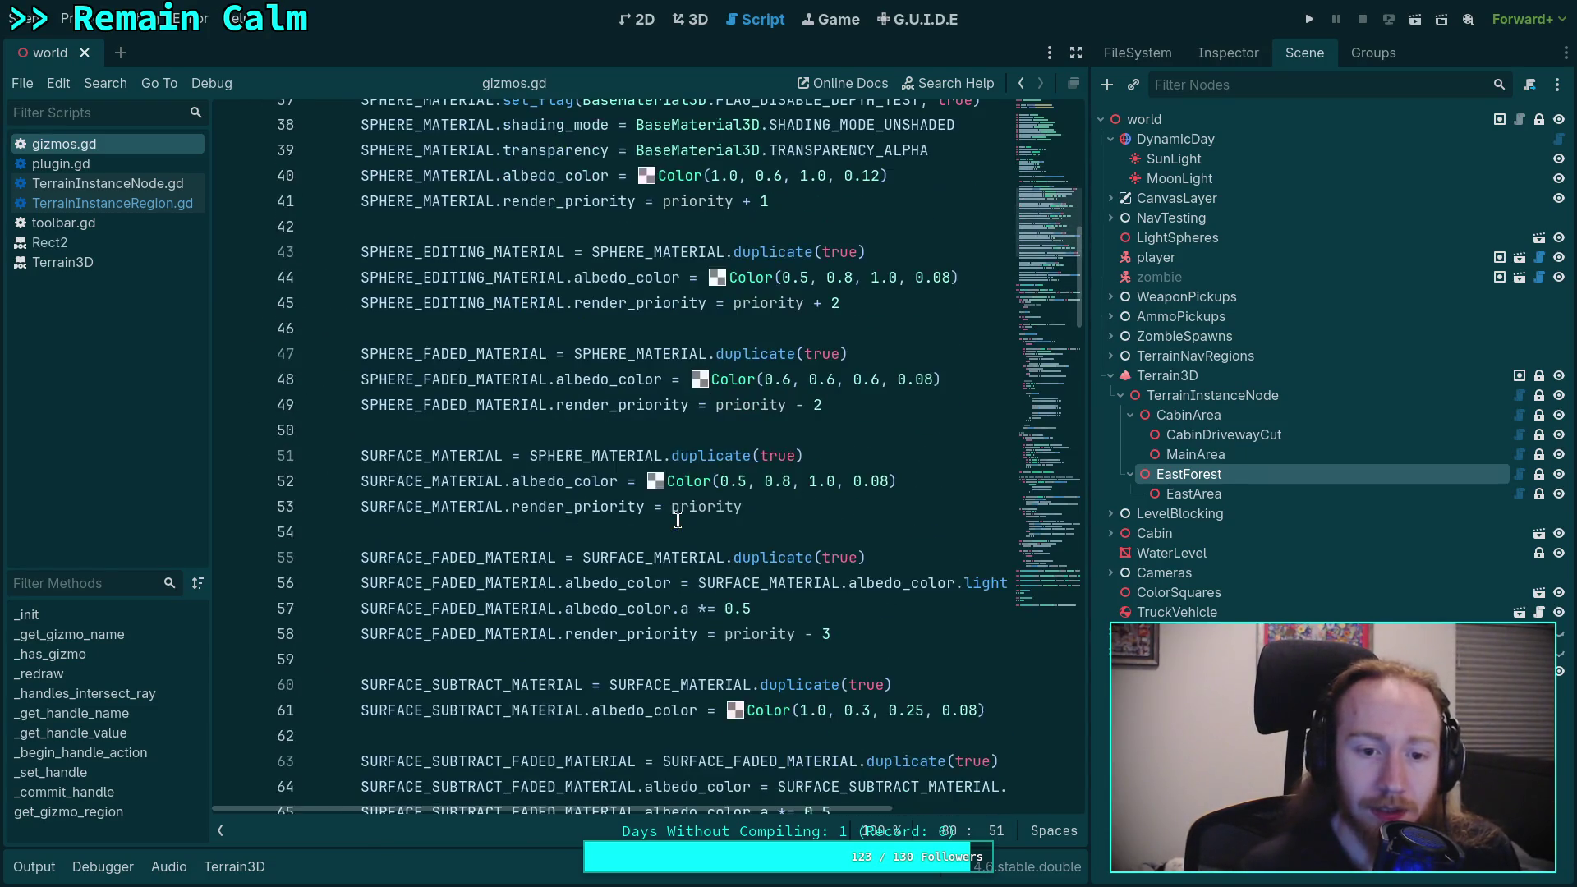
Step: Change the surface and subtract material alphas from 0.08 to 0.04 and save
{"action": "left_click", "coordinate": [885, 481]}
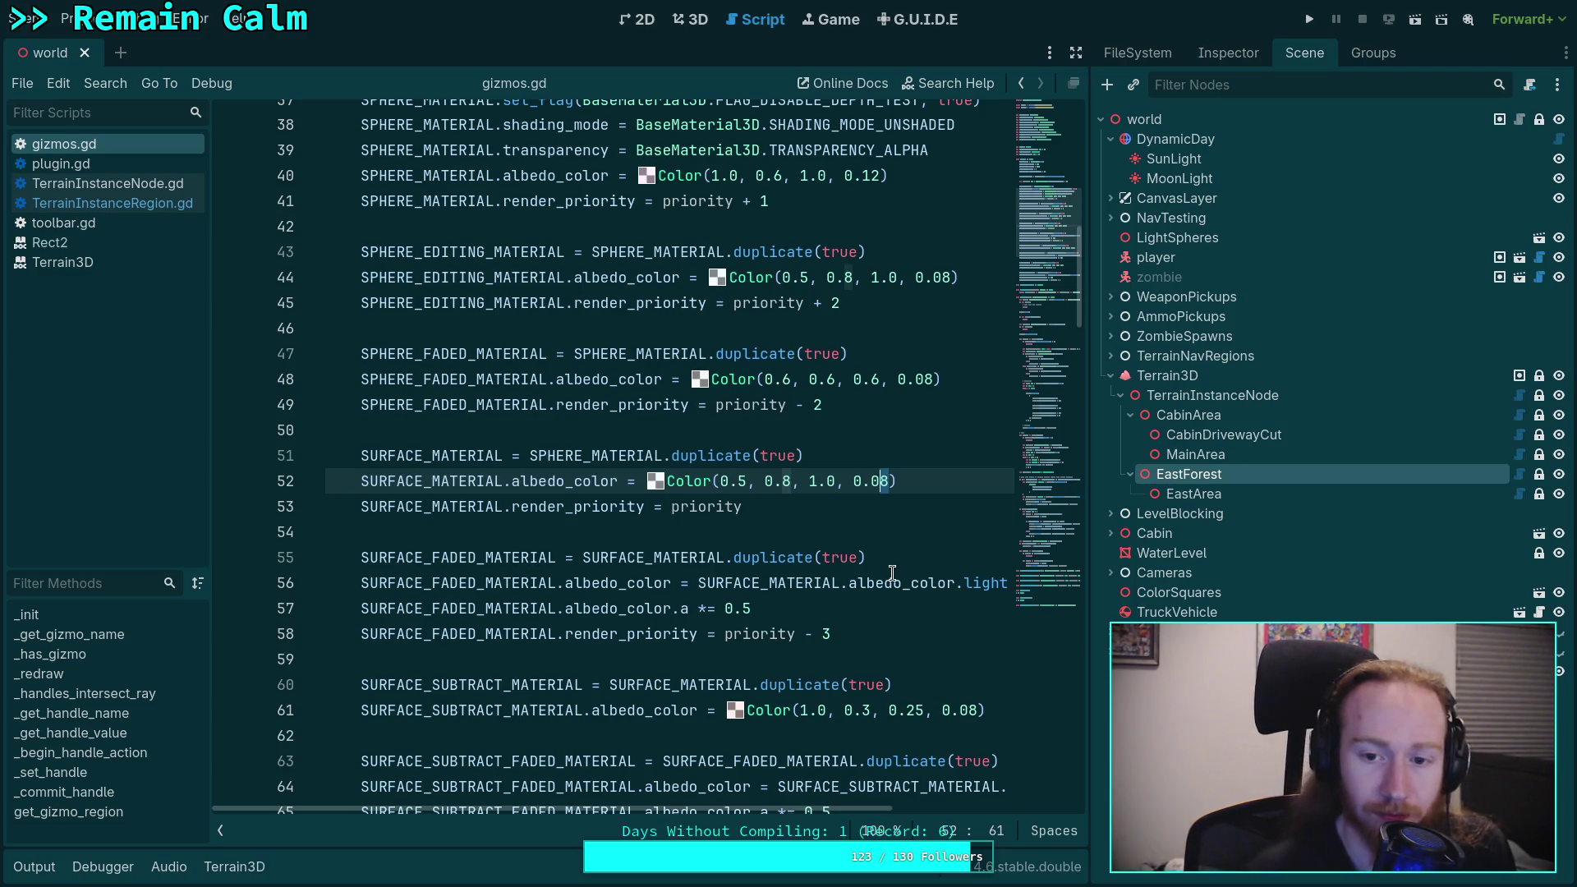
{"action": "type", "text": "4"}
{"action": "scroll", "coordinate": [901, 573], "scroll_direction": "down", "scroll_amount": 1}
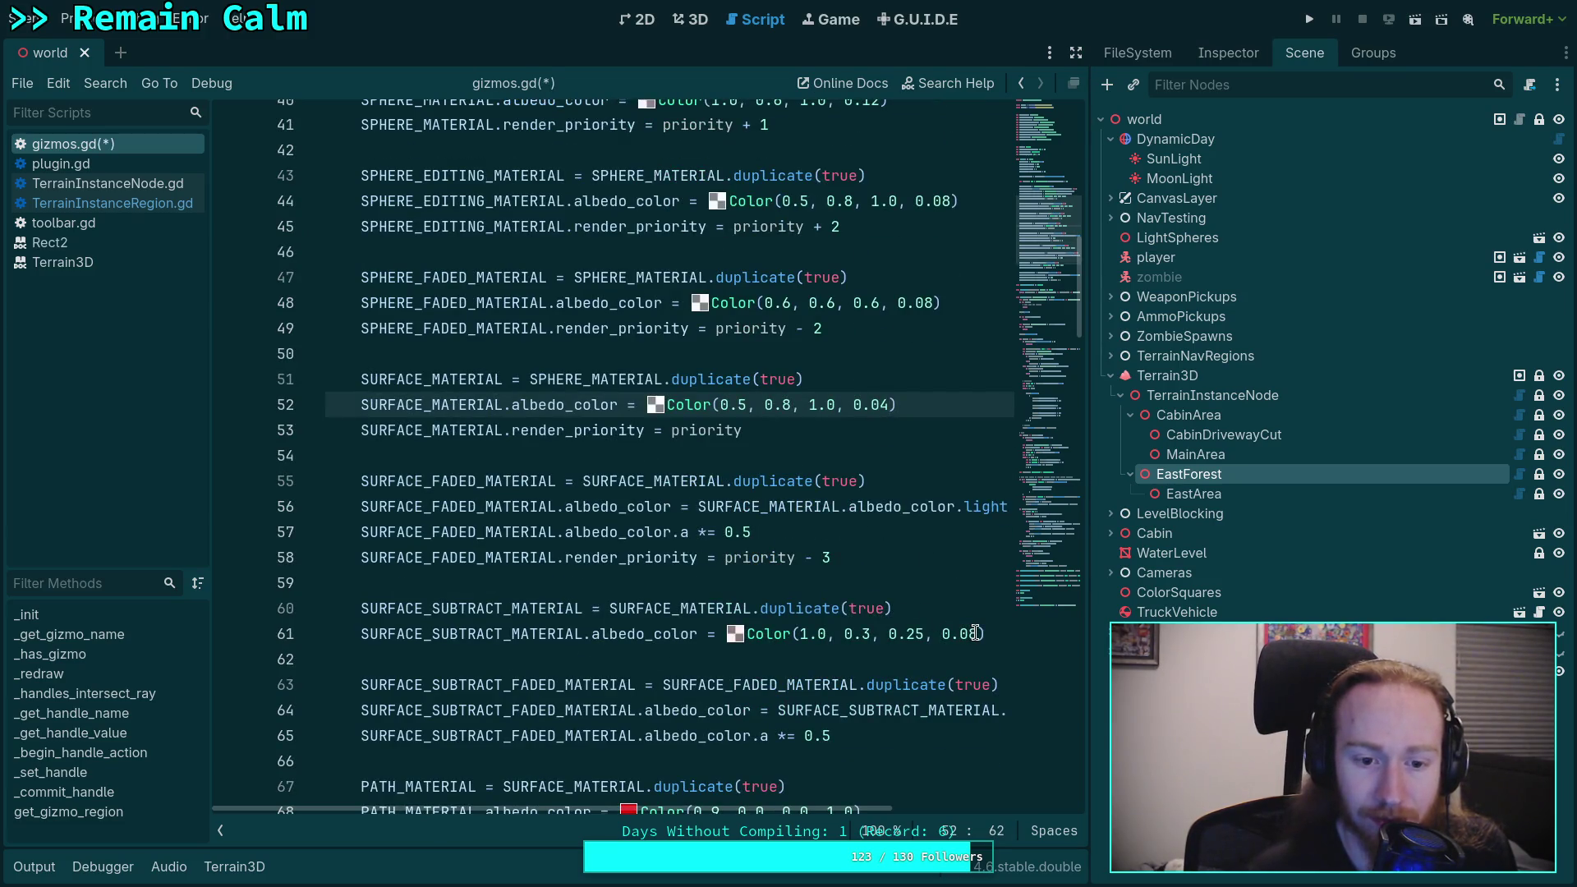
{"action": "left_click", "coordinate": [975, 633]}
{"action": "left_click", "coordinate": [854, 585]}
{"action": "scroll", "coordinate": [827, 580], "scroll_direction": "down", "scroll_amount": 2}
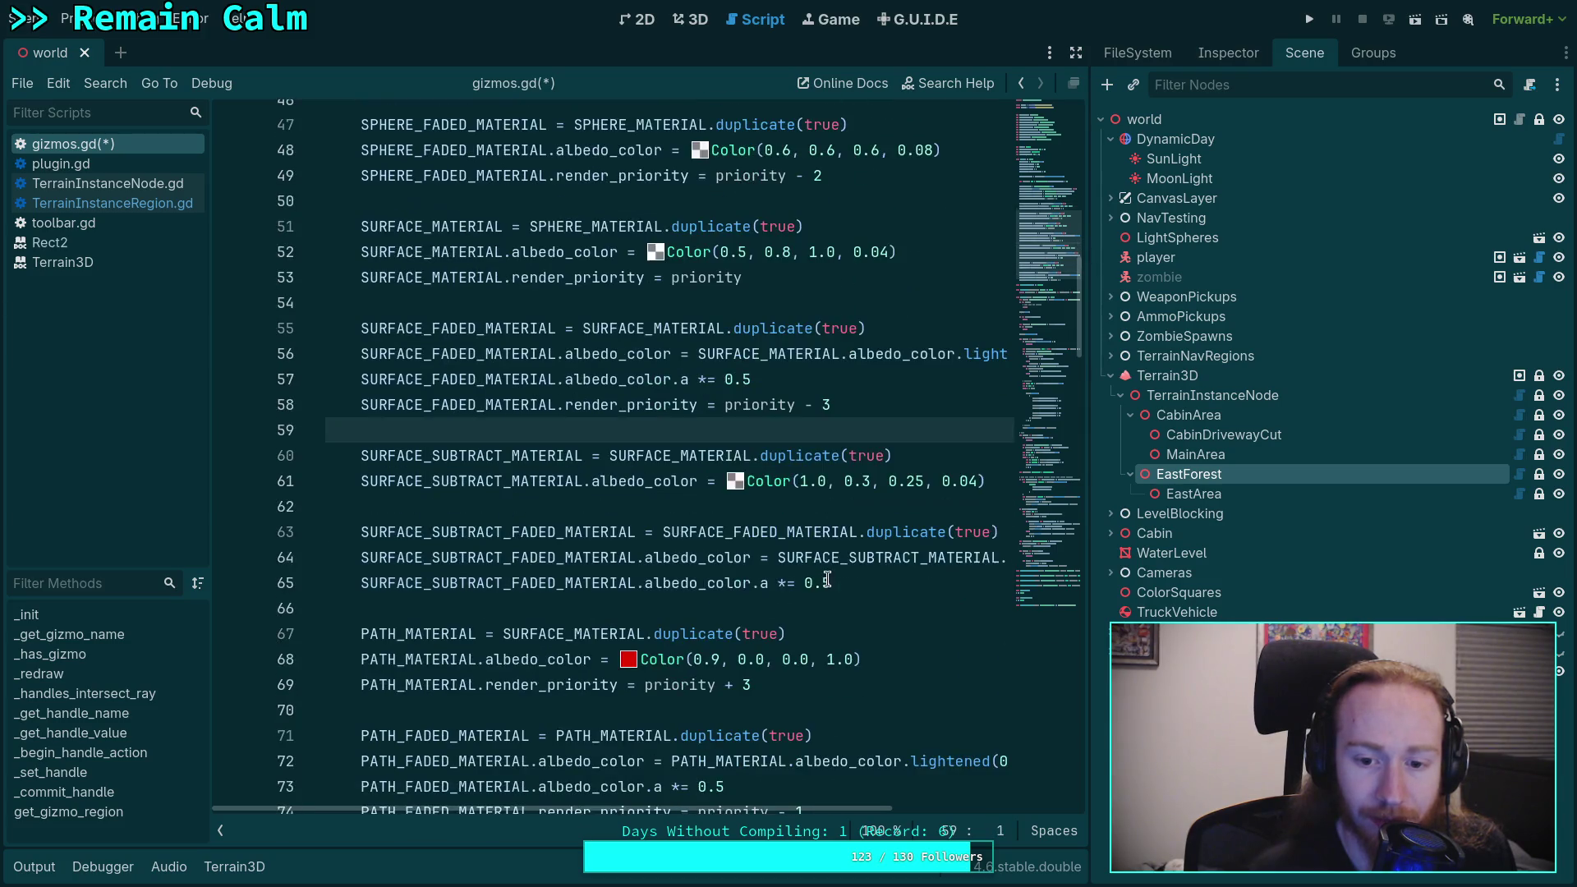
{"action": "left_click", "coordinate": [905, 585]}
{"action": "scroll", "coordinate": [912, 581], "scroll_direction": "down", "scroll_amount": 2}
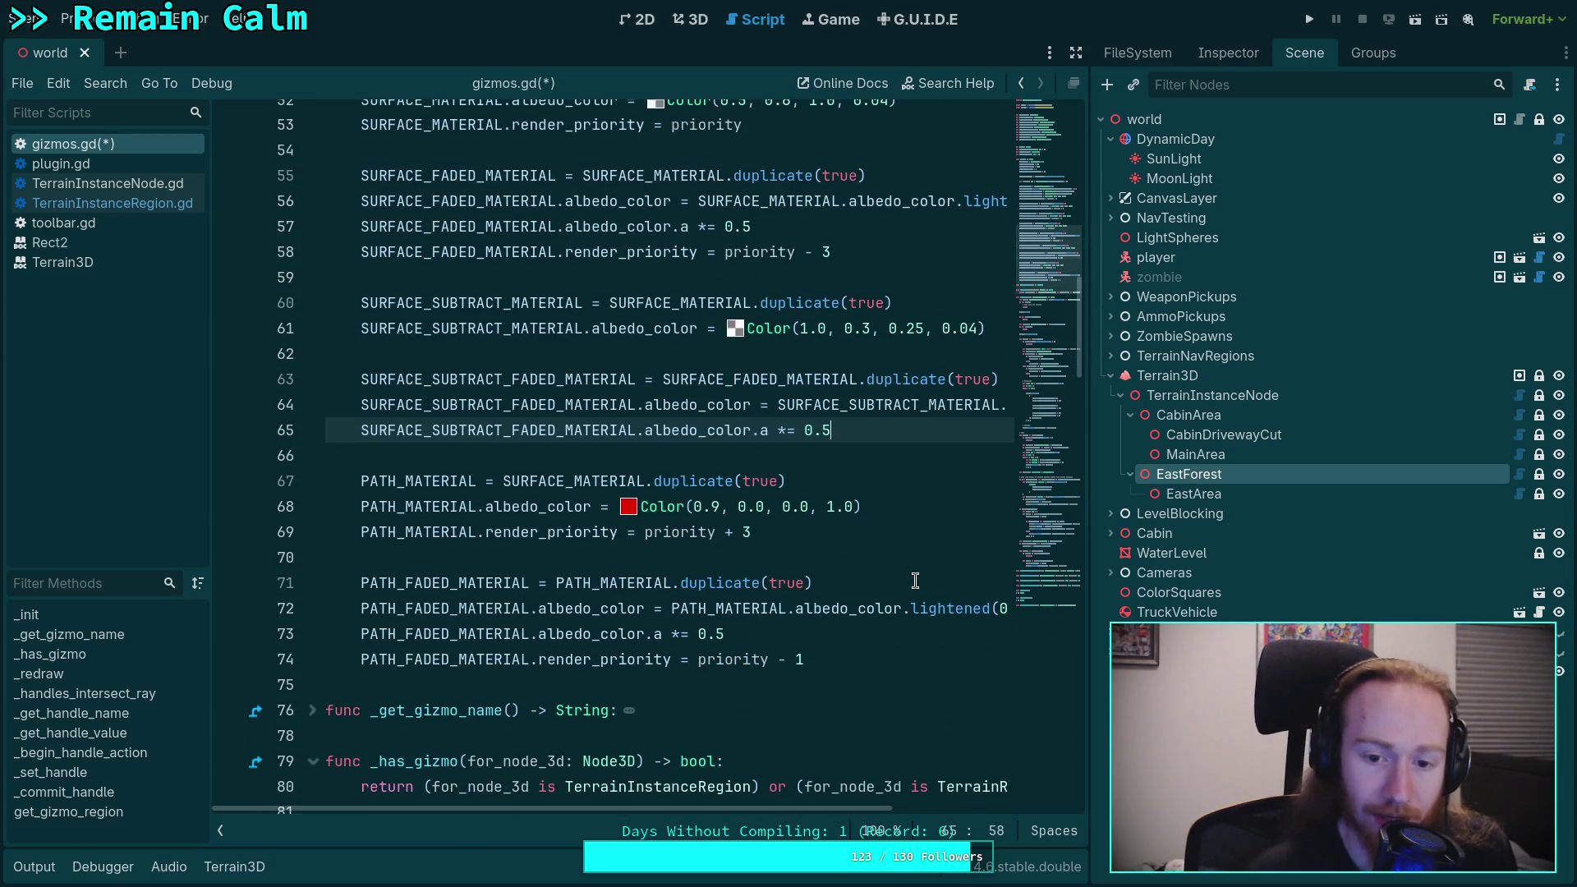
{"action": "key", "text": "ctrl+s"}
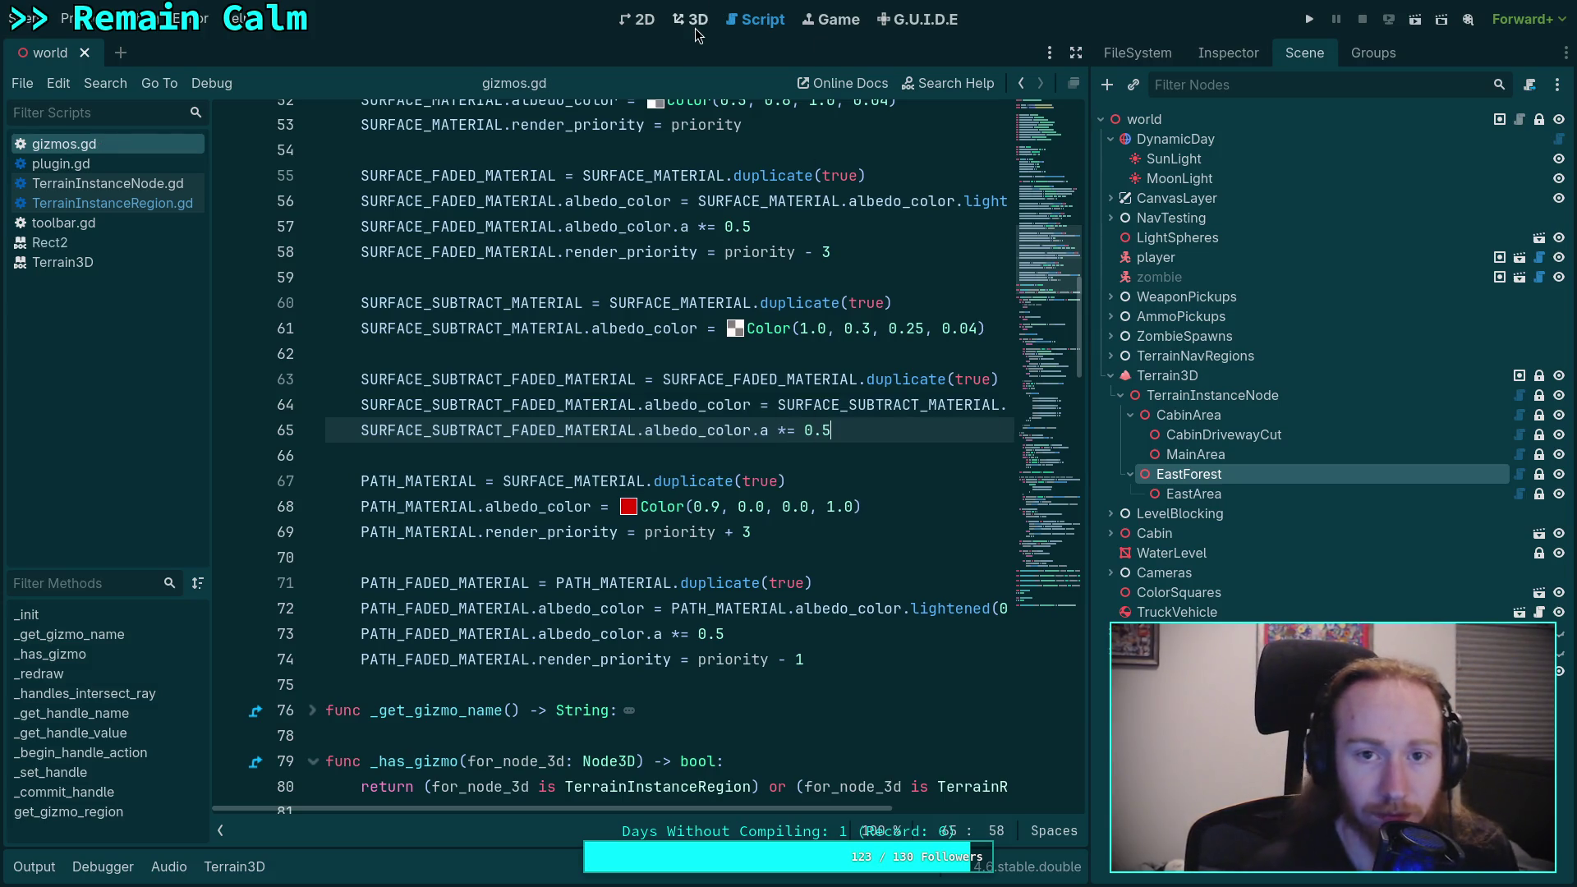
Step: Reload the current project from the 3D viewport
{"action": "left_click", "coordinate": [697, 25]}
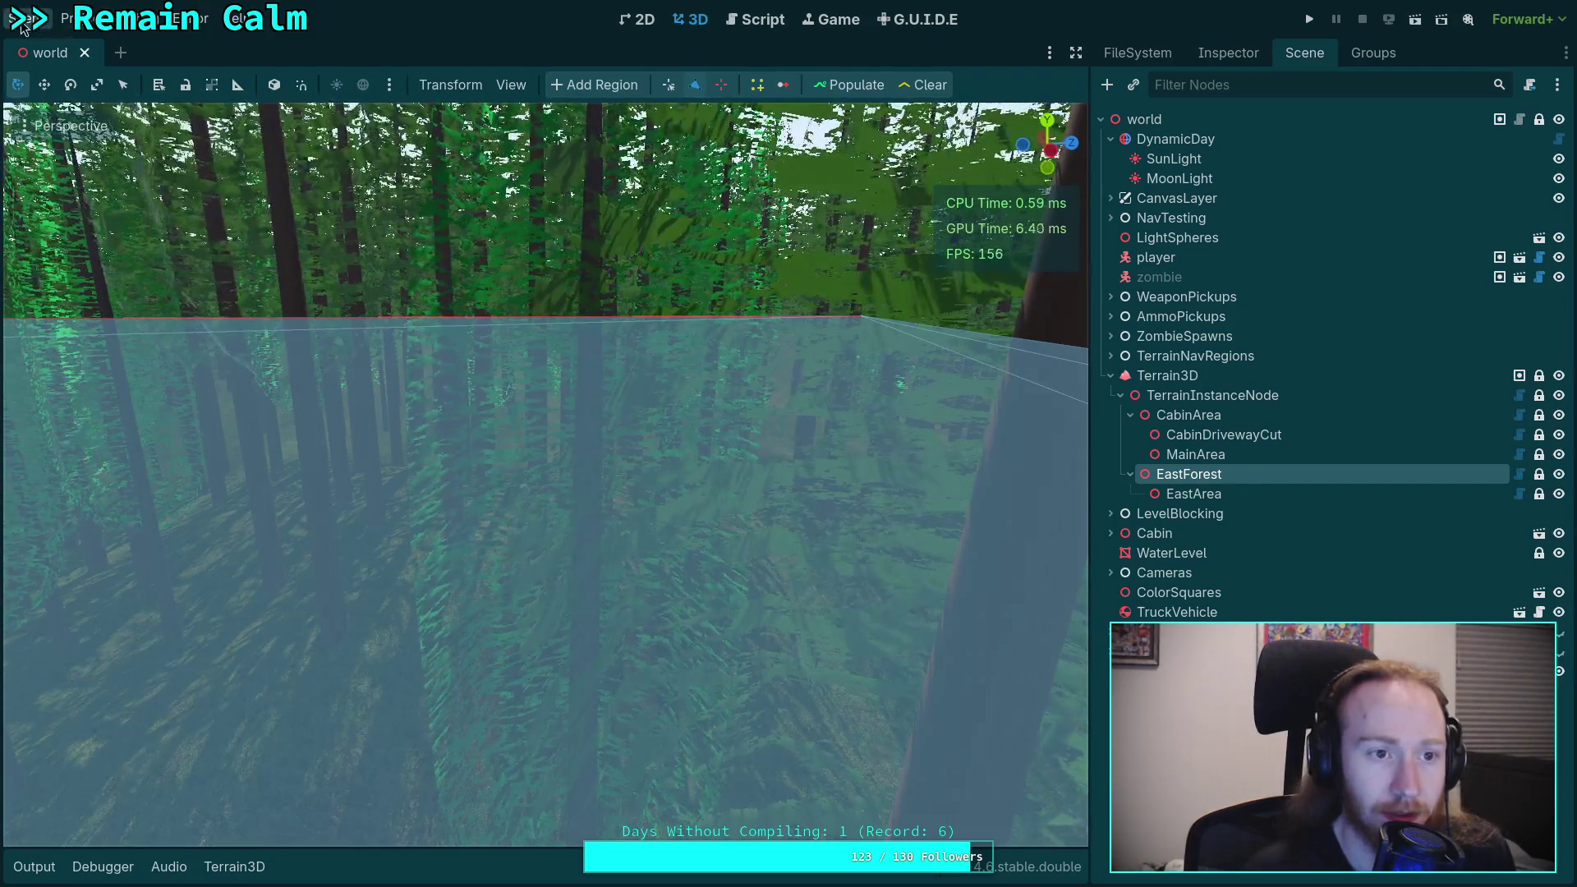
{"action": "left_click", "coordinate": [22, 23]}
{"action": "mouse_move", "coordinate": [70, 19]}
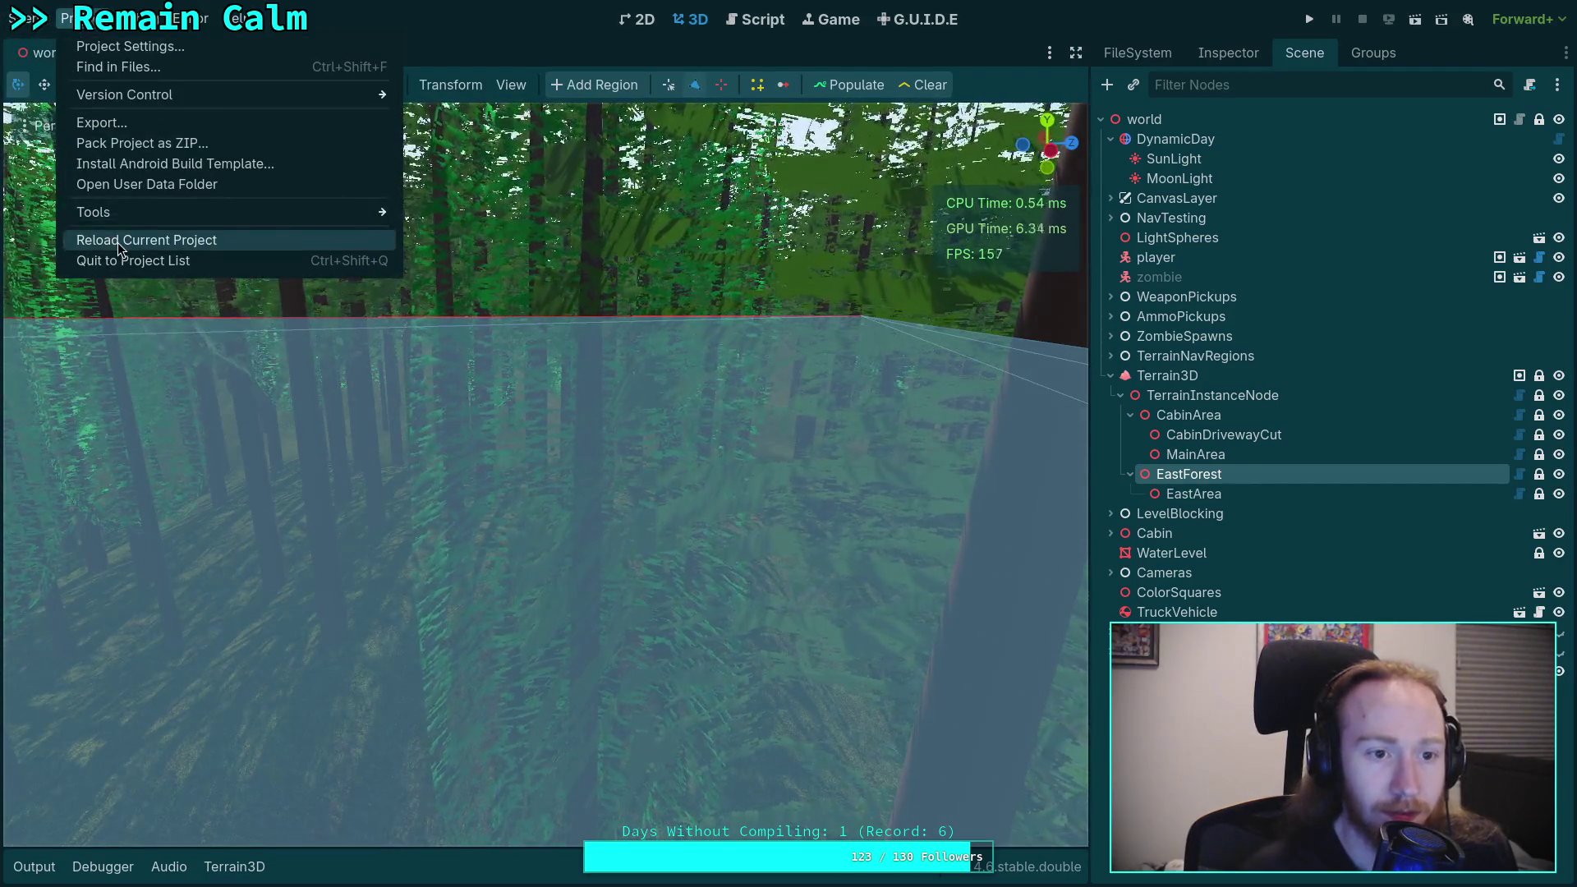
{"action": "left_click", "coordinate": [120, 244]}
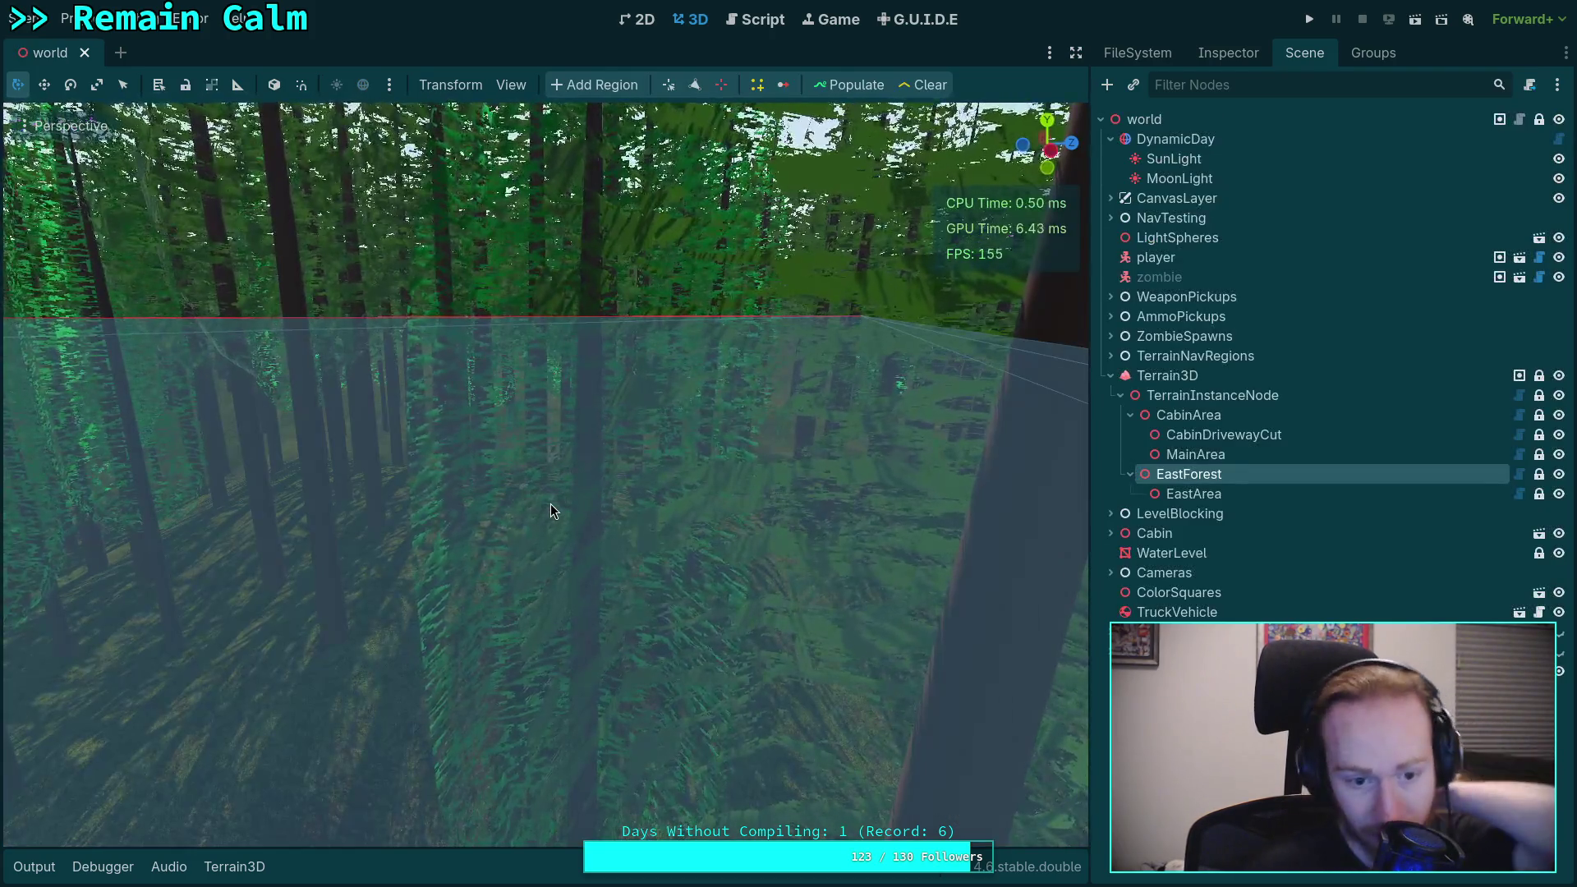
Step: Look over the forest after the reload, then bring up gizmos.gd in the script editor
{"action": "mouse_move", "coordinate": [550, 504]}
{"action": "left_mouse_down"}
{"action": "mouse_move", "coordinate": [619, 501]}
{"action": "mouse_move", "coordinate": [542, 476]}
{"action": "mouse_move", "coordinate": [542, 386]}
{"action": "left_mouse_up"}
{"action": "scroll", "coordinate": [619, 501], "scroll_direction": "down", "scroll_amount": 10}
{"action": "scroll", "coordinate": [545, 474], "scroll_direction": "up", "scroll_amount": 10}
{"action": "scroll", "coordinate": [545, 474], "scroll_direction": "up", "scroll_amount": 5}
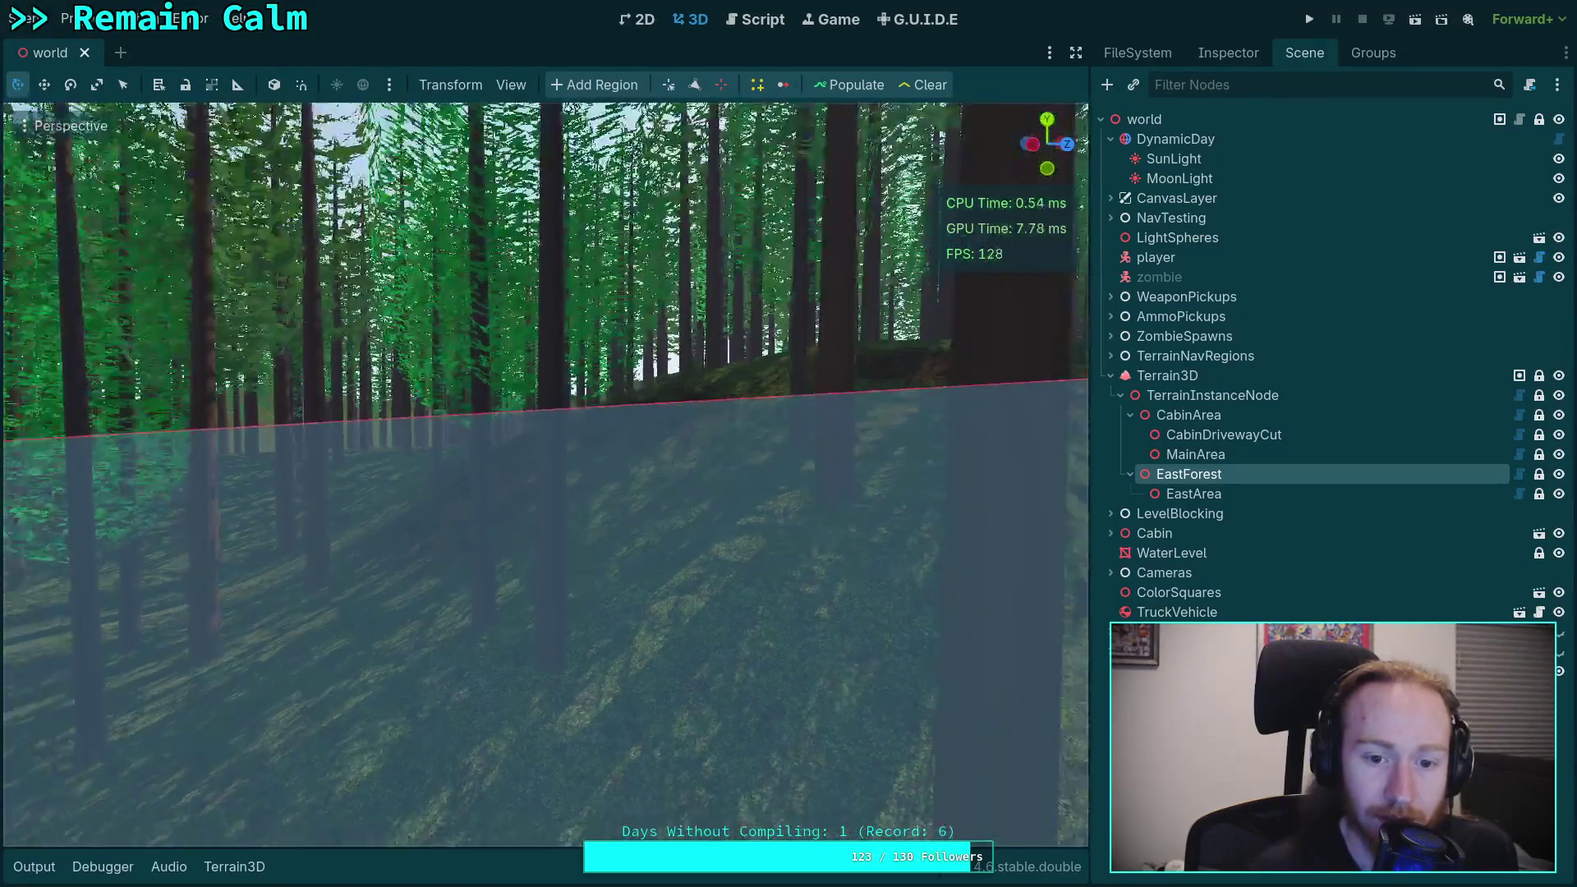
{"action": "left_click", "coordinate": [756, 22]}
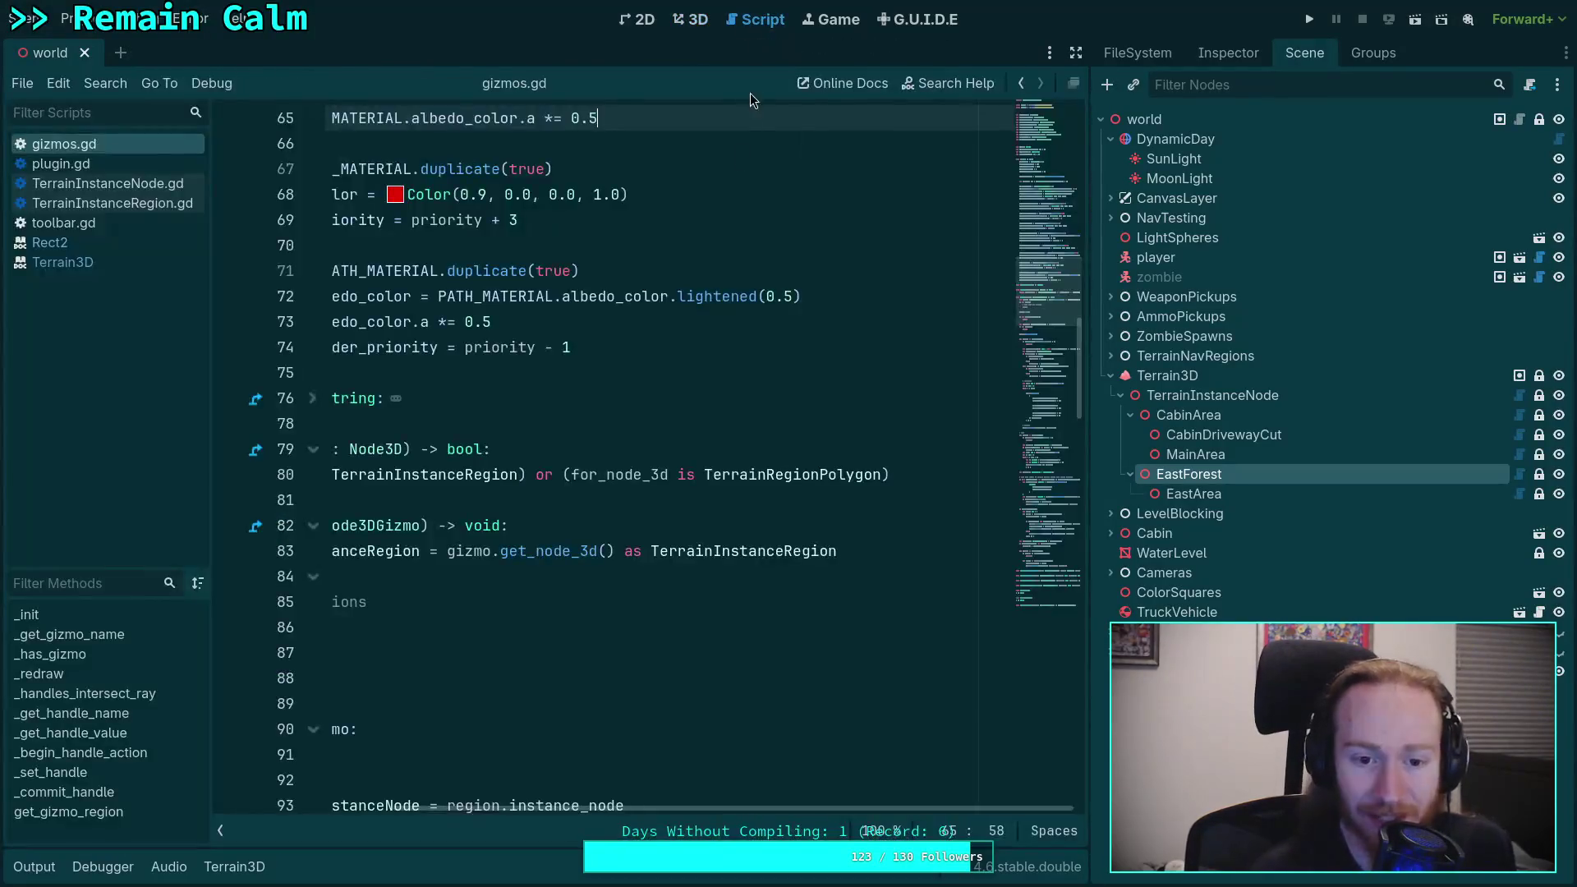
Step: Set the Color alpha on lines 52 and 61 to 0.02, save, and go back to 3D
{"action": "scroll", "coordinate": [671, 423], "scroll_direction": "up", "scroll_amount": 6}
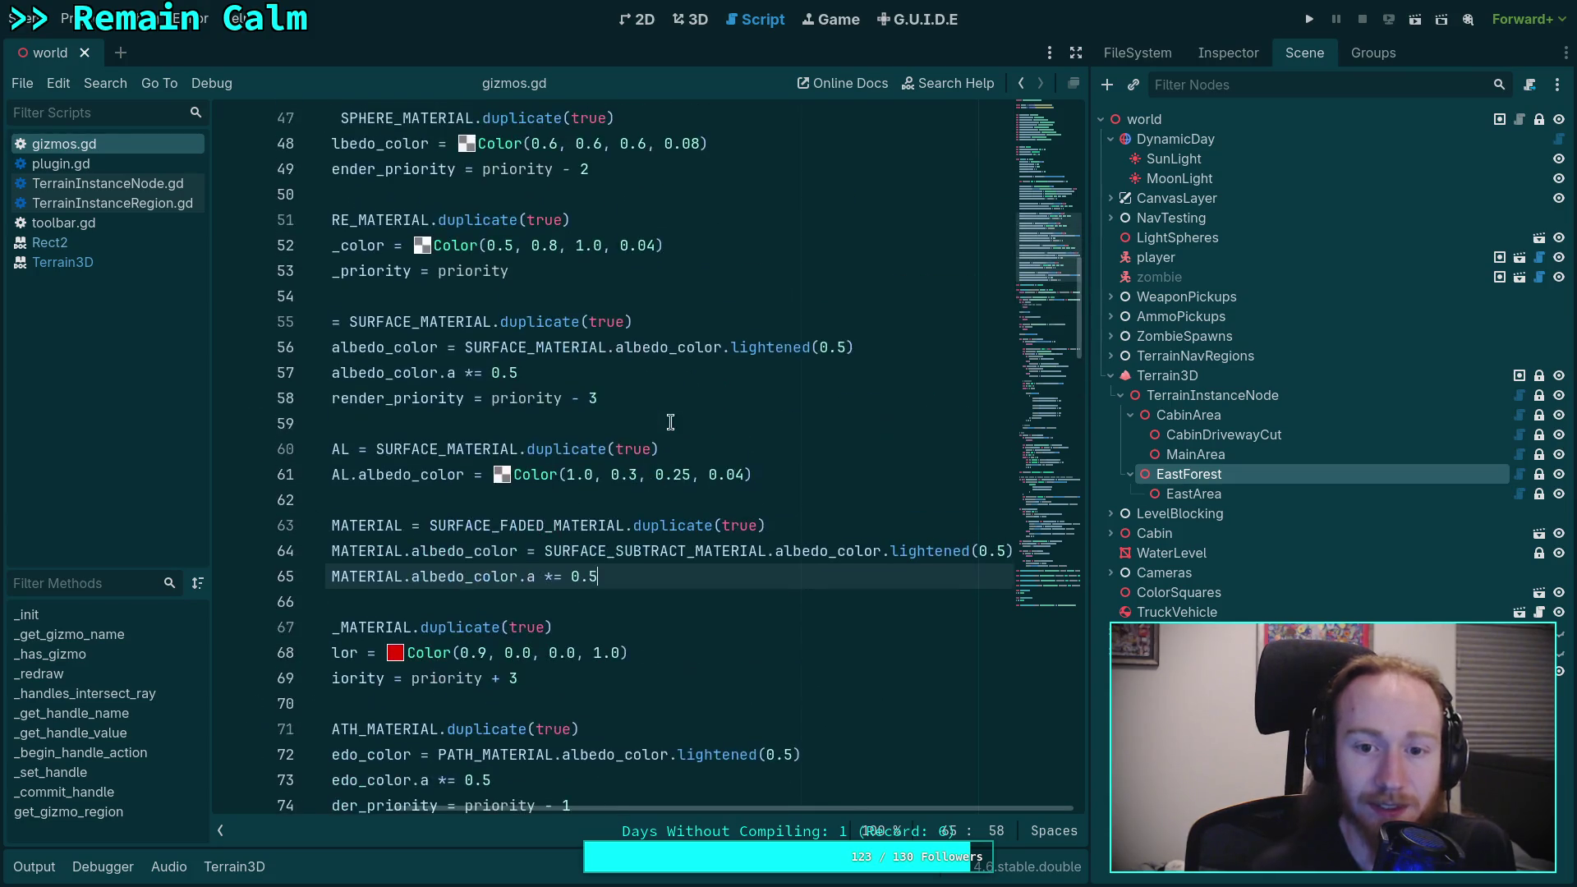
{"action": "scroll", "coordinate": [812, 394], "scroll_direction": "up", "scroll_amount": 1}
{"action": "scroll", "coordinate": [665, 810], "scroll_direction": "left", "scroll_amount": 4}
{"action": "scroll", "coordinate": [857, 737], "scroll_direction": "up", "scroll_amount": 2}
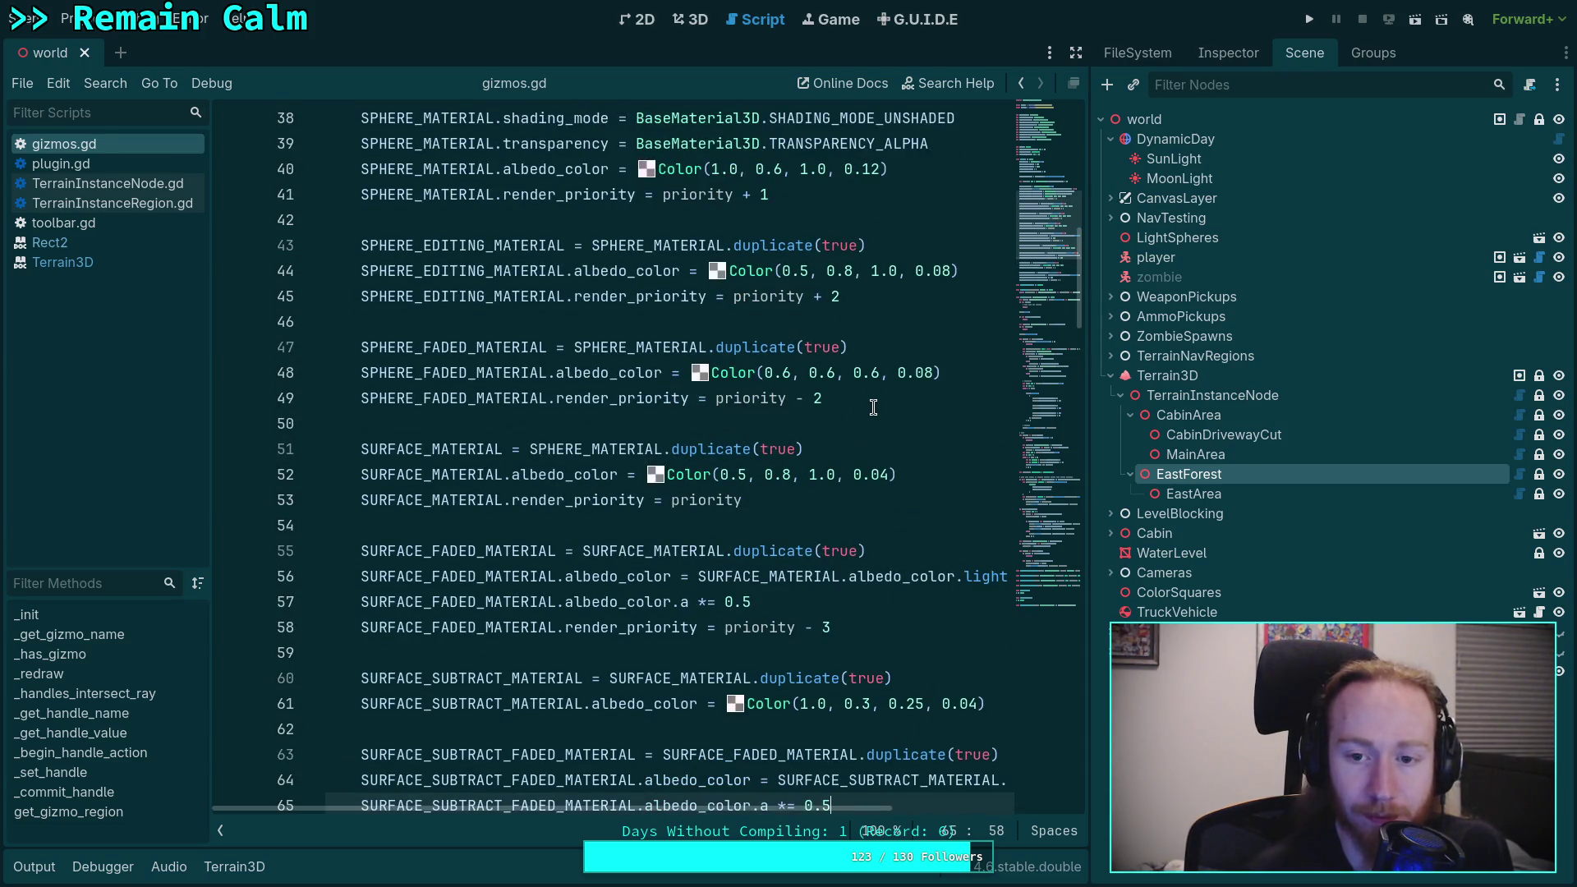
{"action": "left_click", "coordinate": [887, 475]}
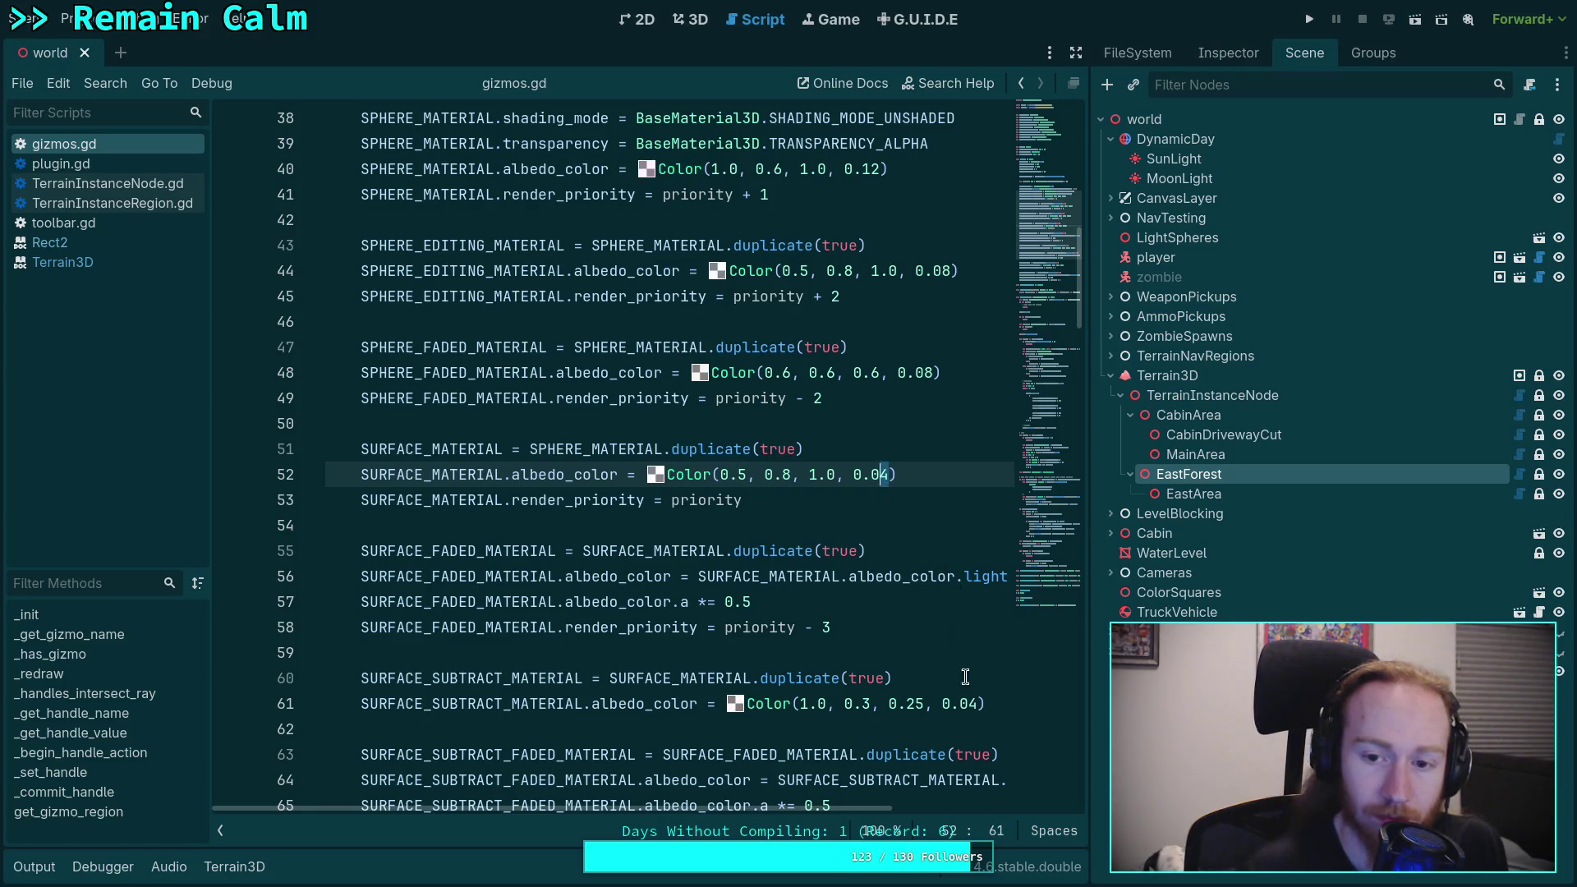
{"action": "type", "text": "2"}
{"action": "left_click", "coordinate": [970, 705]}
{"action": "type", "text": "2"}
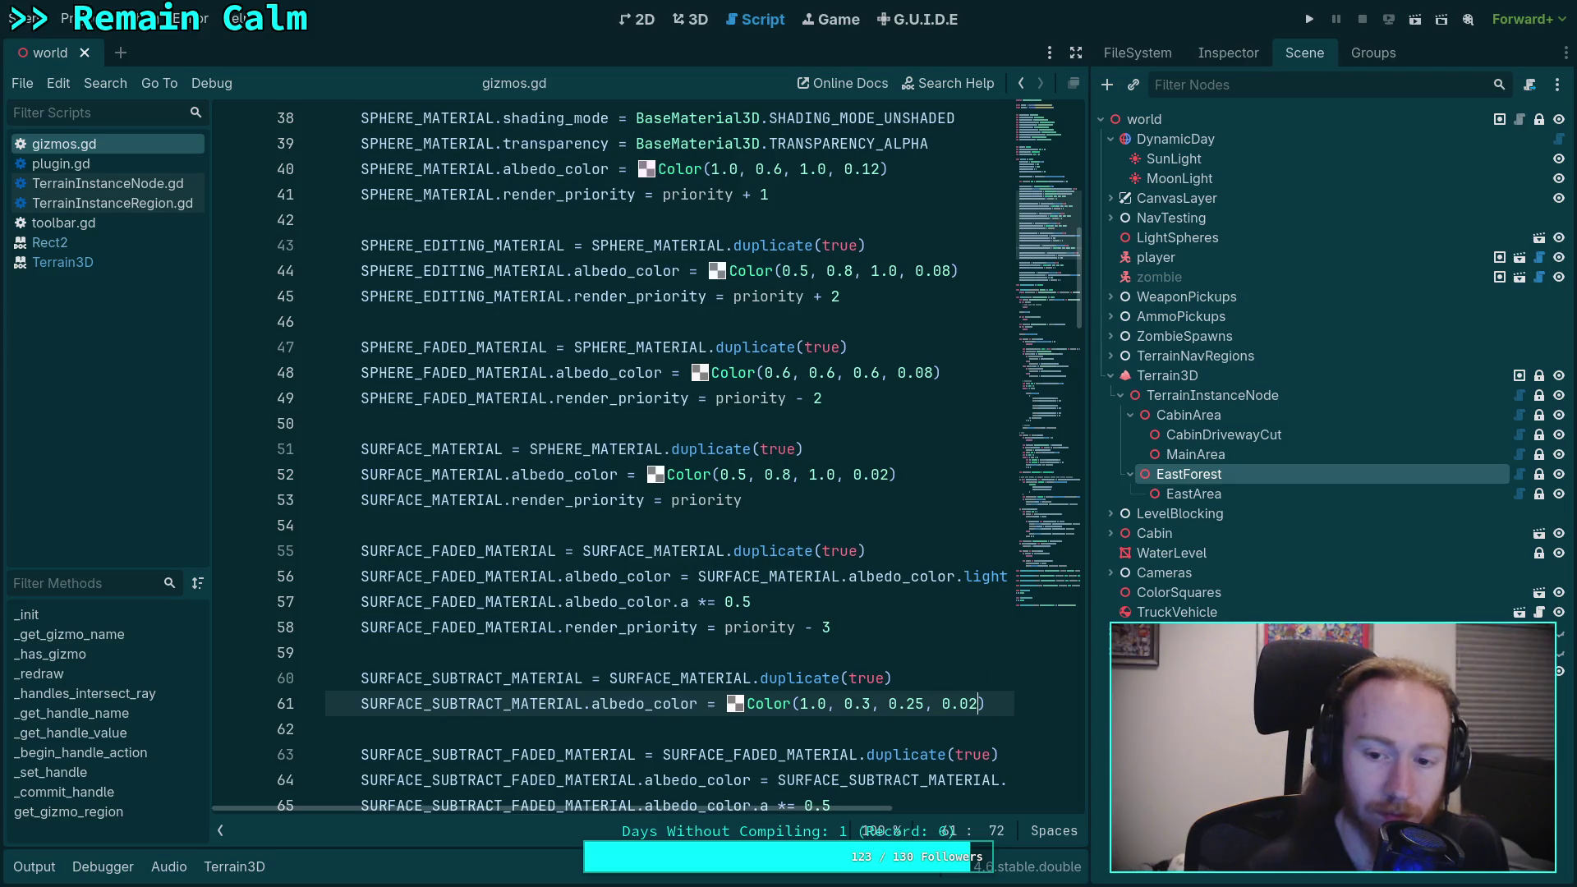
{"action": "key", "text": "ctrl+s"}
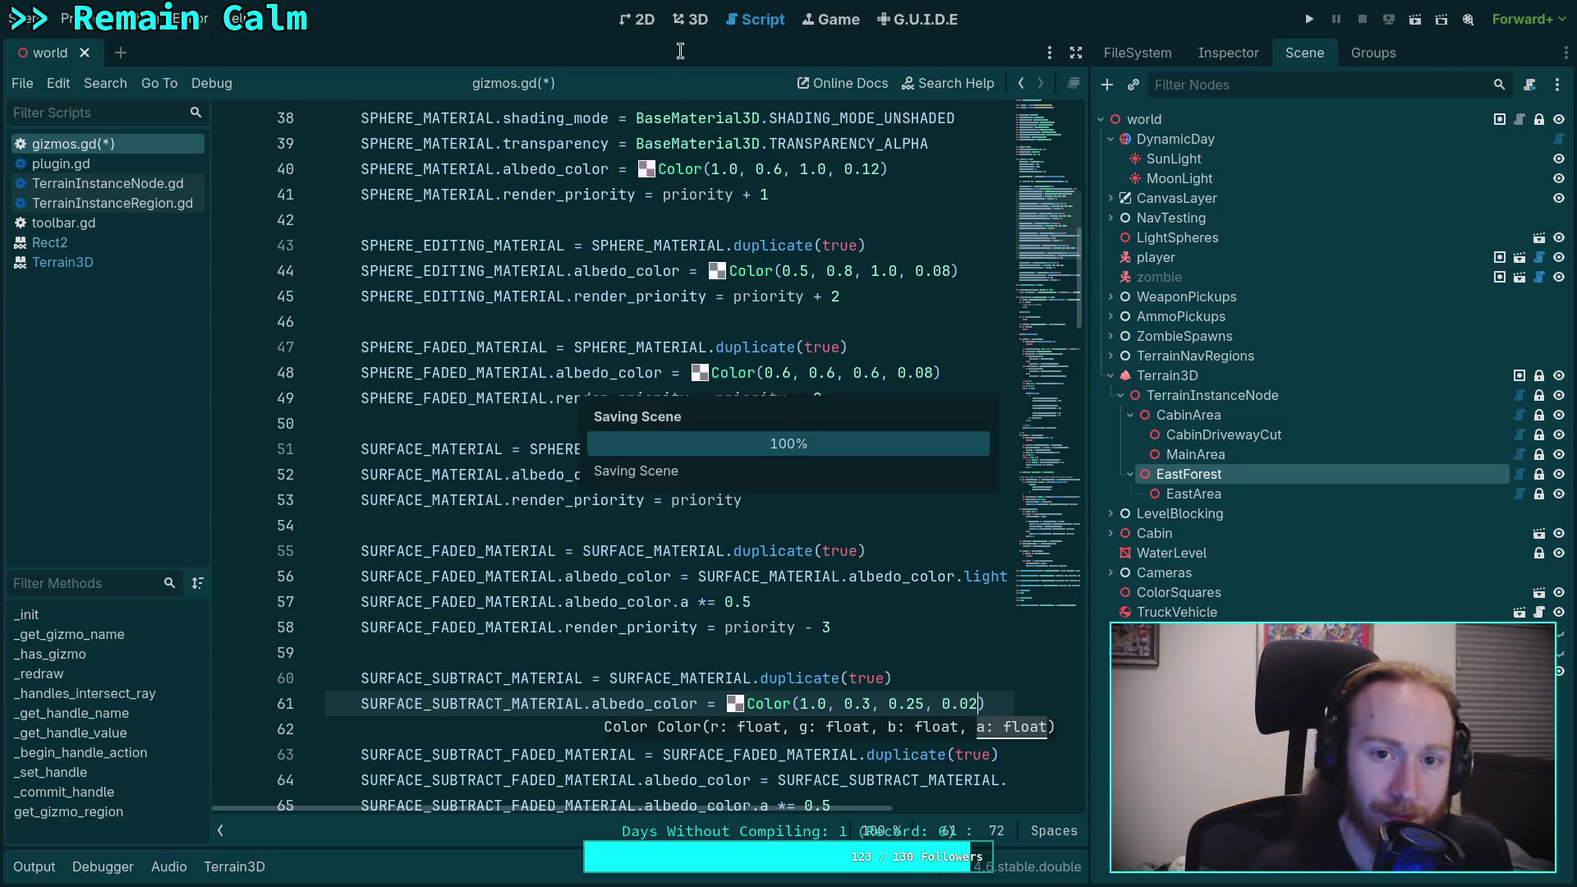
{"action": "left_click", "coordinate": [694, 19]}
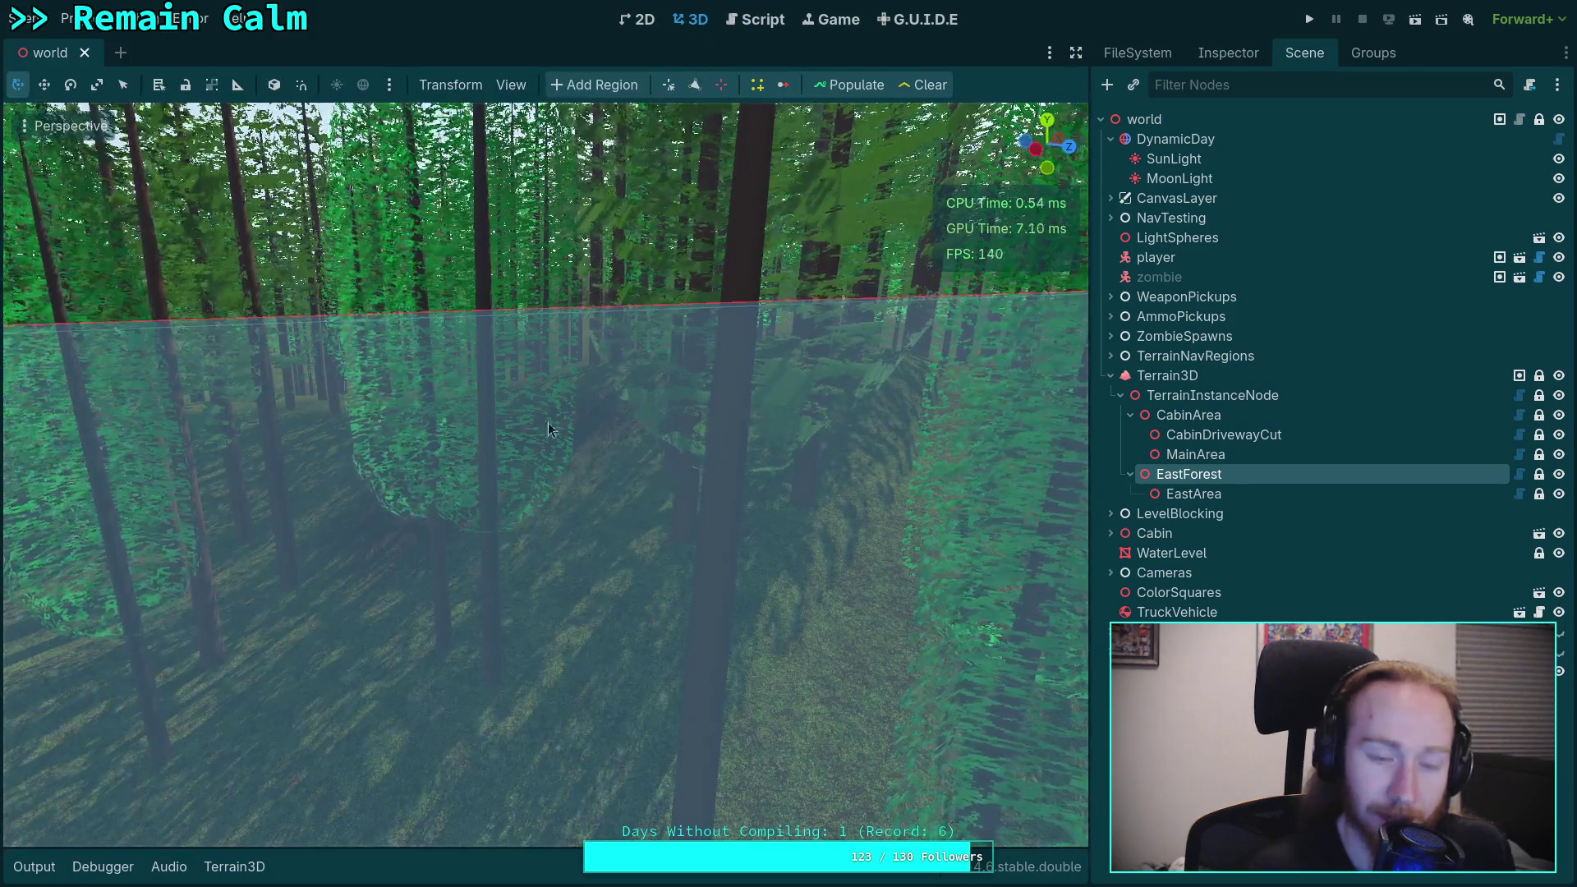
Step: Choose Project > Reload Current Project to apply the 0.02 gizmo alphas
{"action": "left_click", "coordinate": [69, 19]}
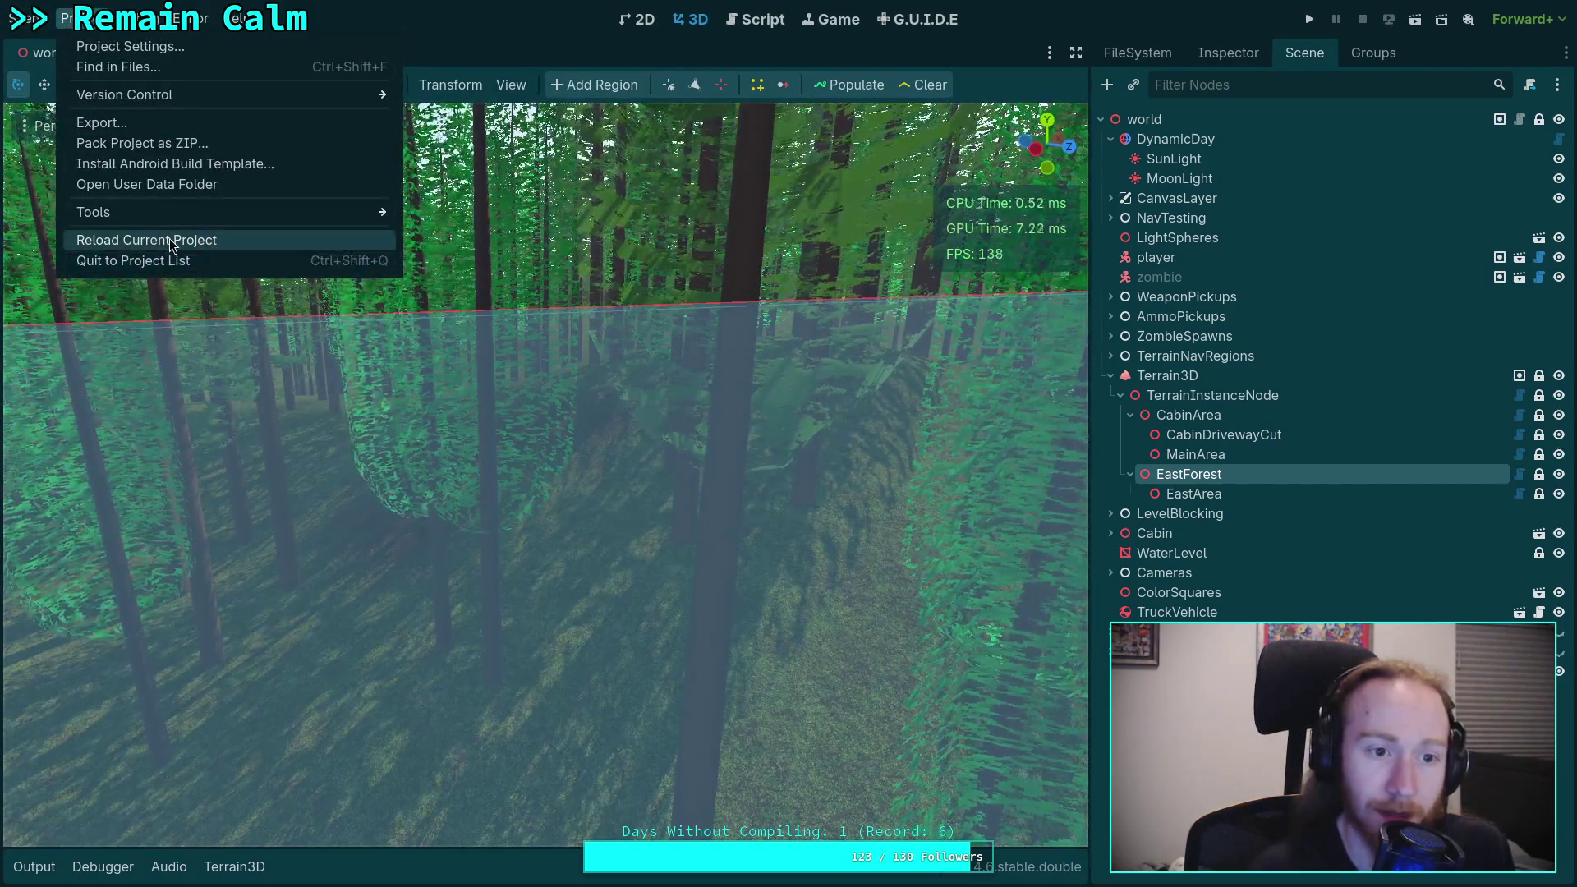
{"action": "left_click", "coordinate": [170, 238]}
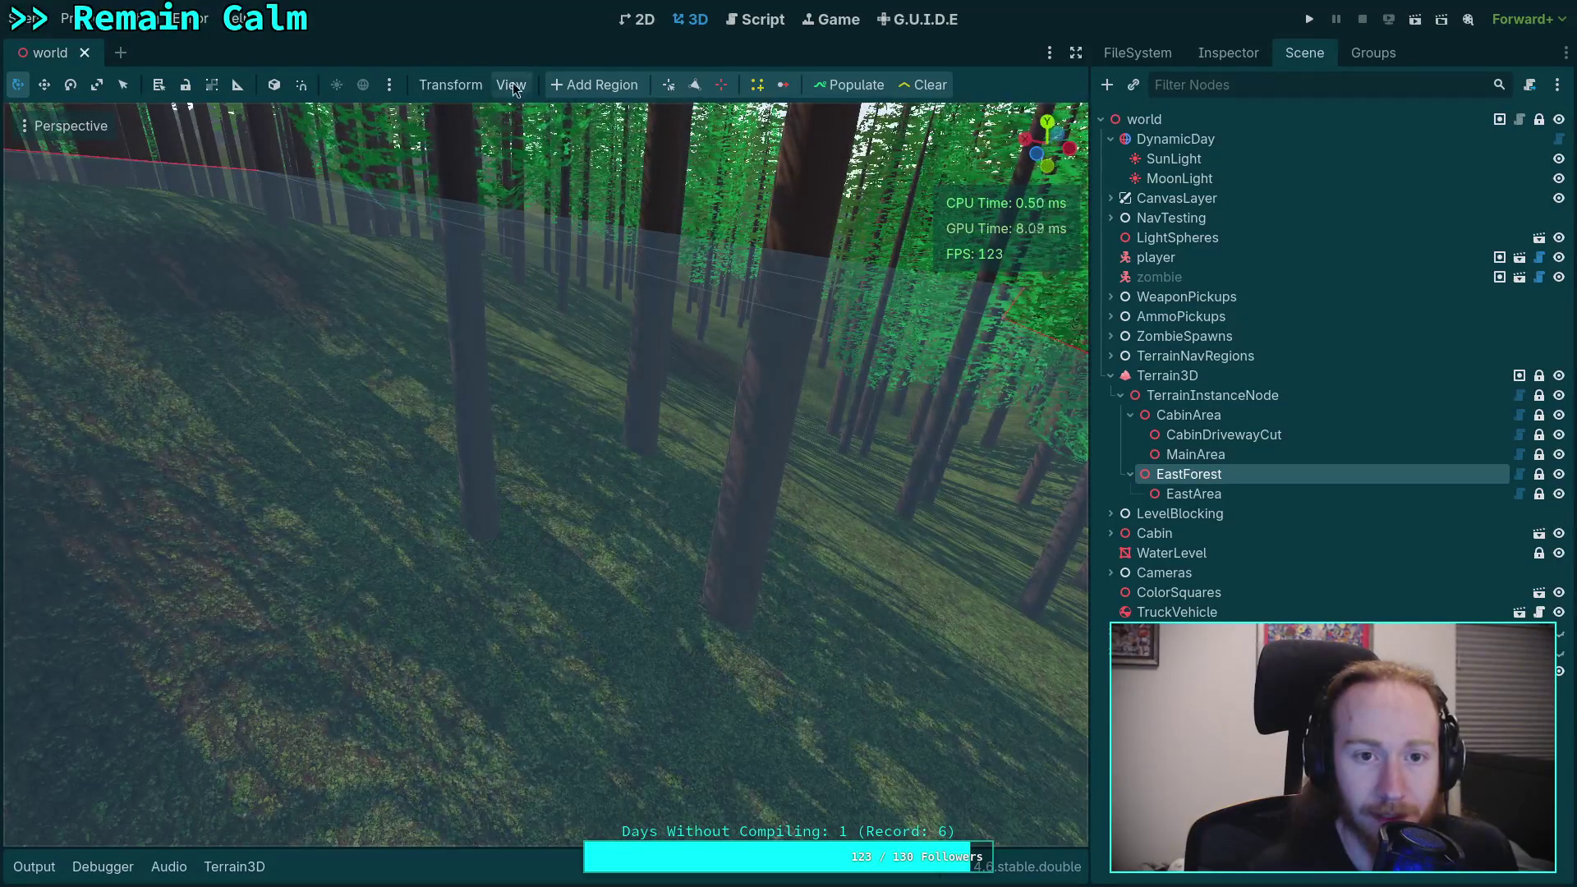
{"action": "left_click", "coordinate": [500, 85]}
{"action": "mouse_move", "coordinate": [782, 254]}
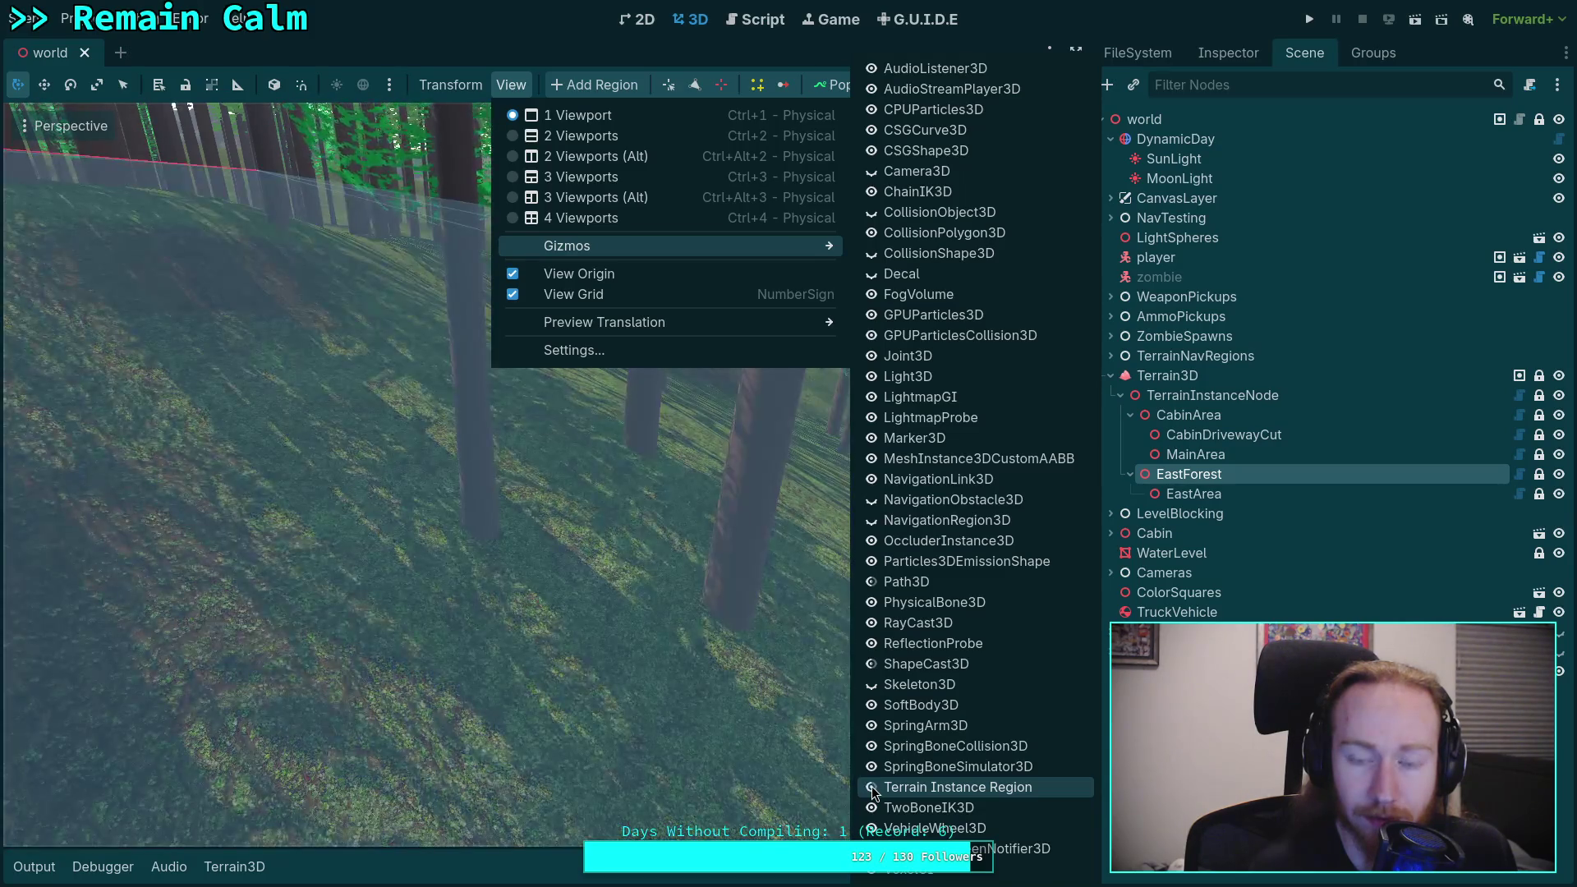
{"action": "key", "text": "Escape"}
{"action": "key", "text": "Escape"}
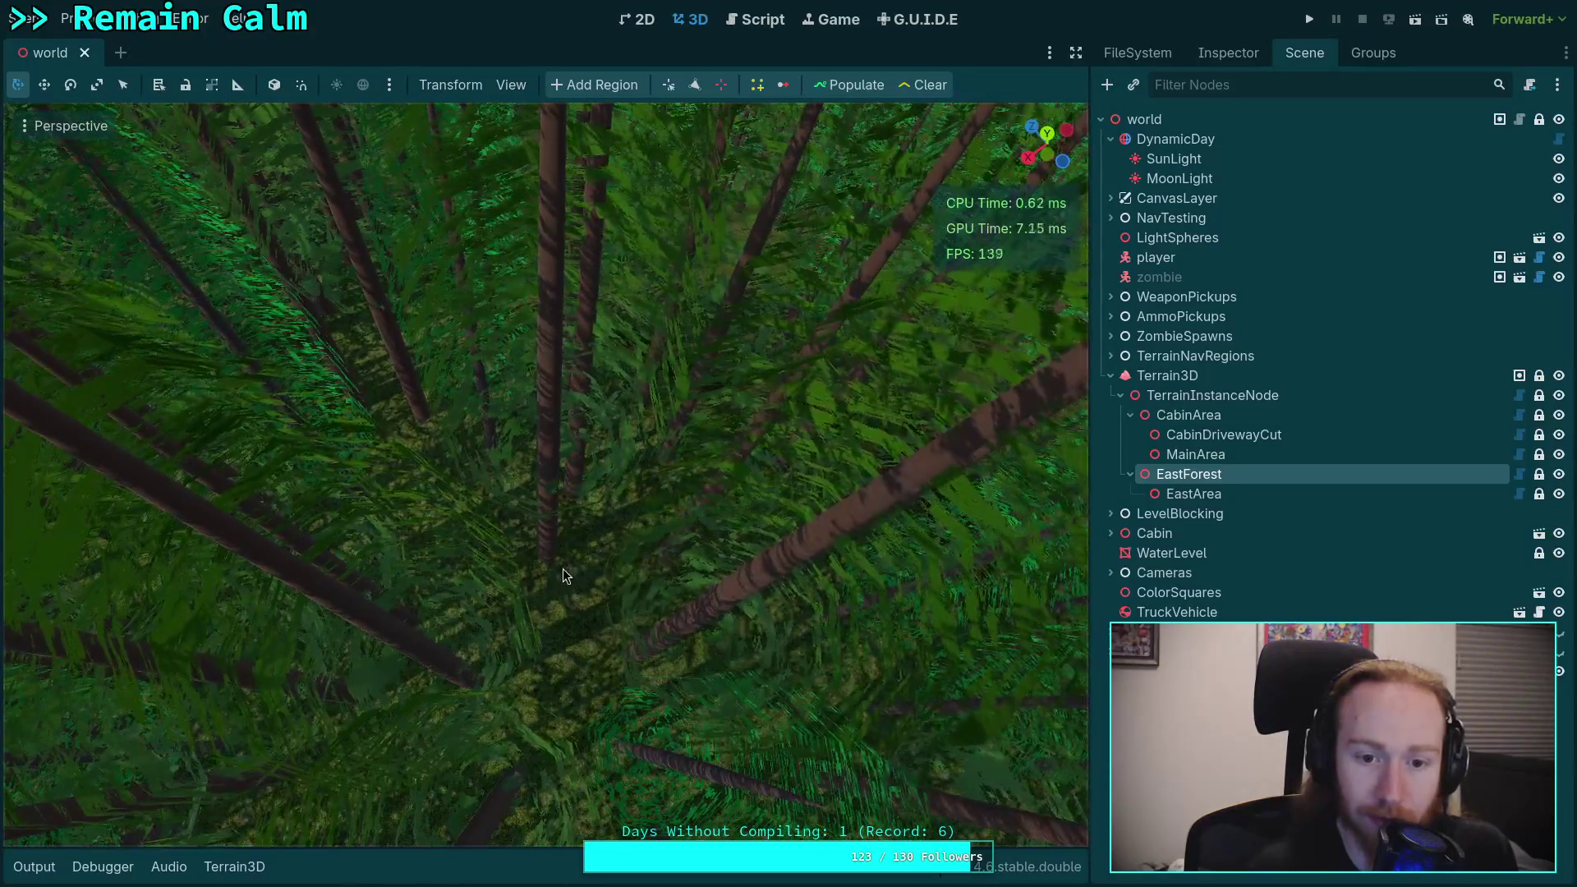
{"action": "left_click", "coordinate": [1173, 378]}
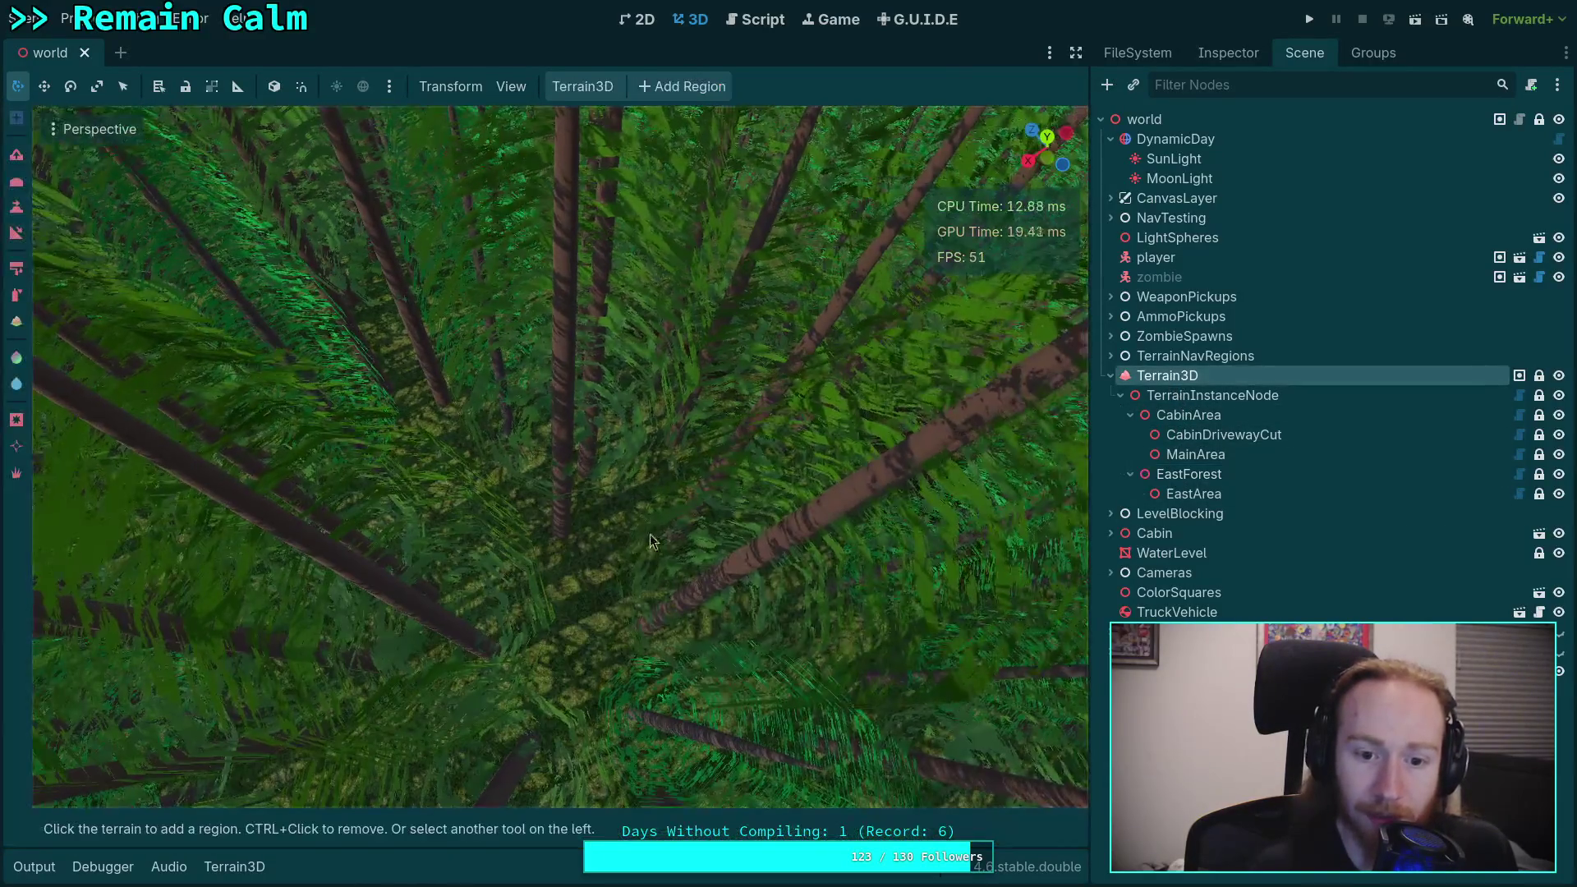
Step: With the instancing tool active, select EastForest, populate it, and show the Output log
{"action": "left_click", "coordinate": [16, 473]}
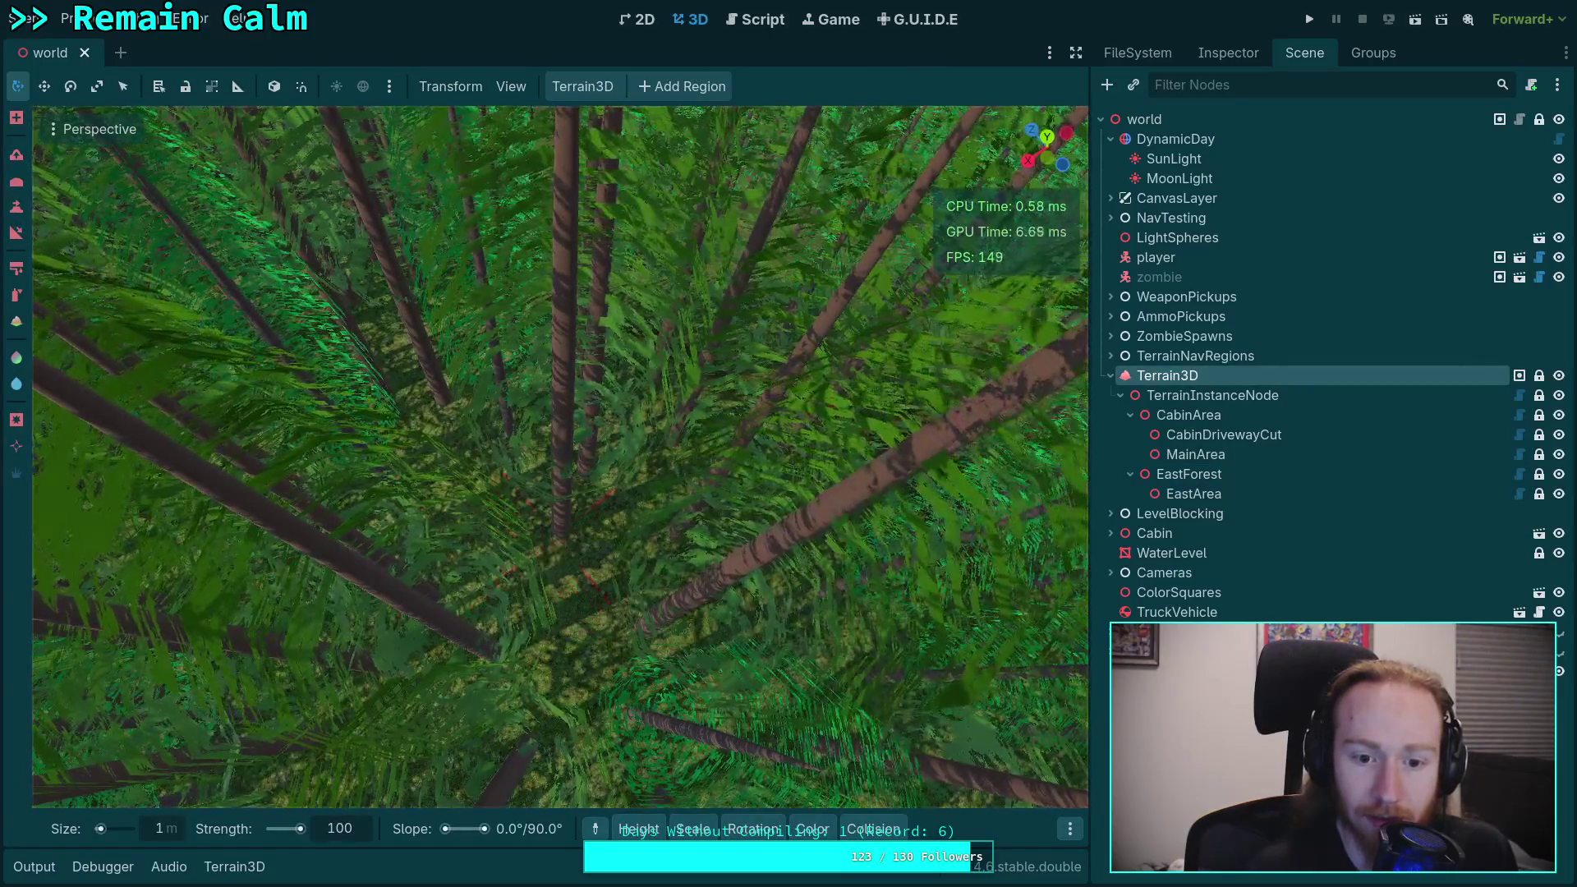
{"action": "left_click", "coordinate": [560, 536]}
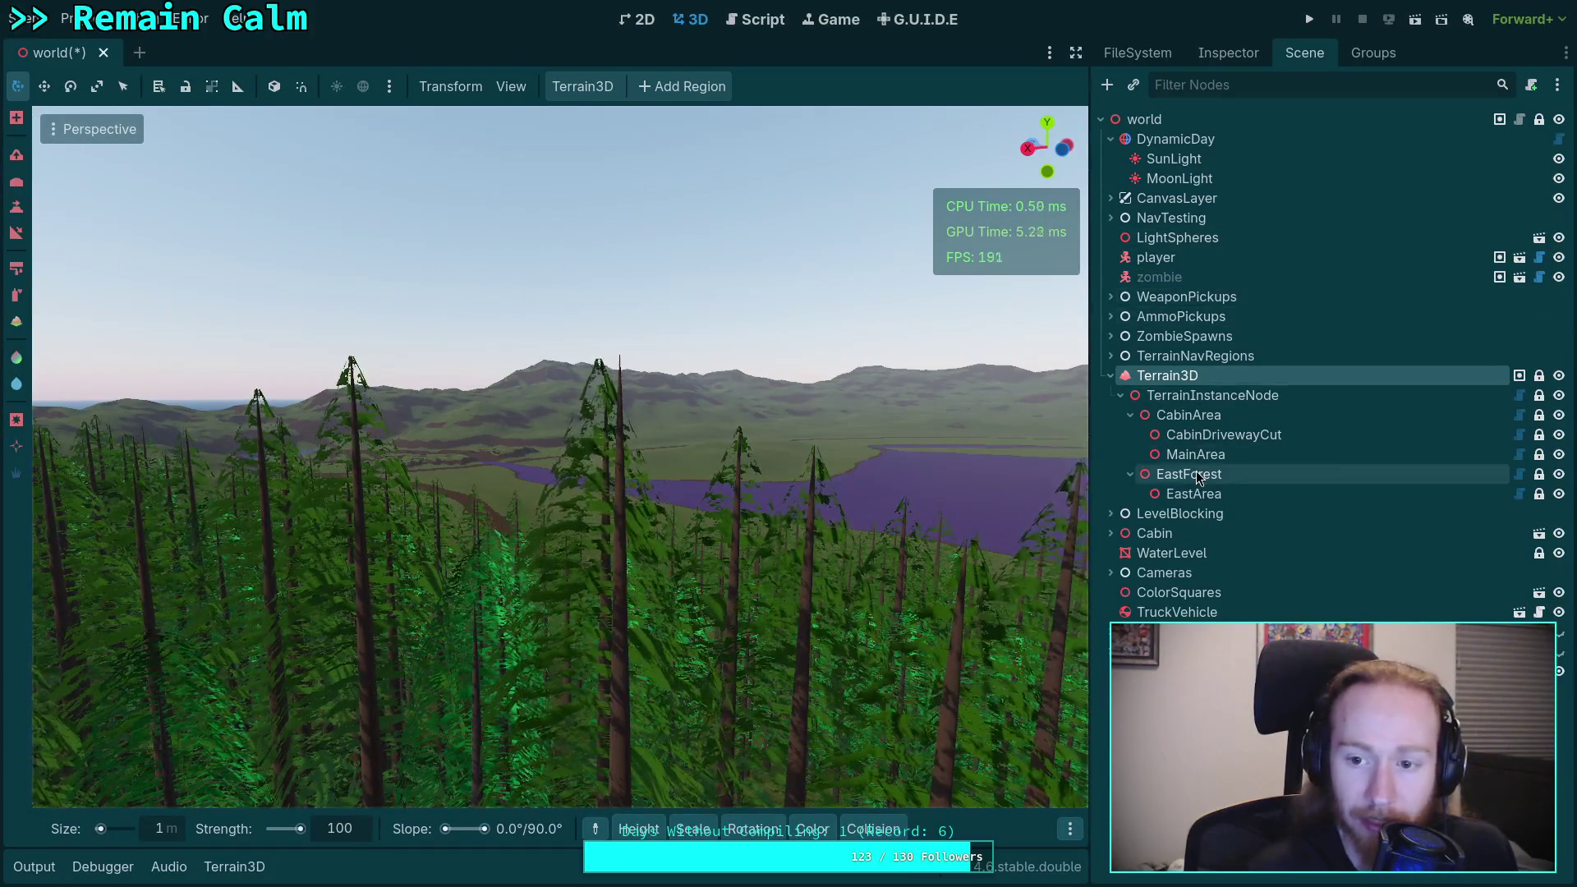
{"action": "left_click", "coordinate": [1198, 476]}
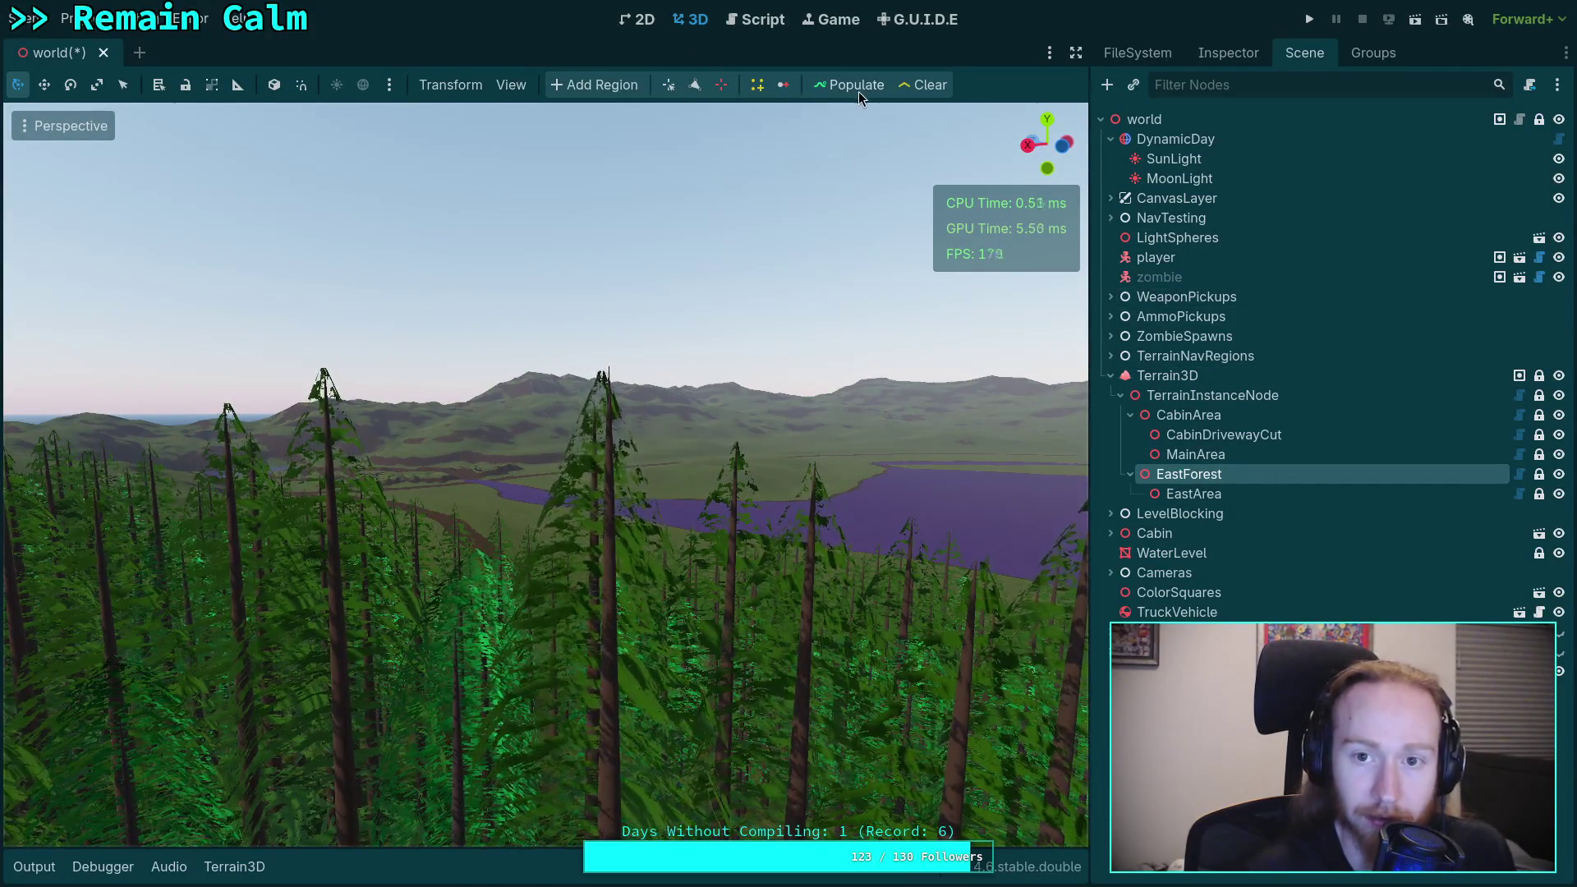
{"action": "left_click", "coordinate": [855, 90]}
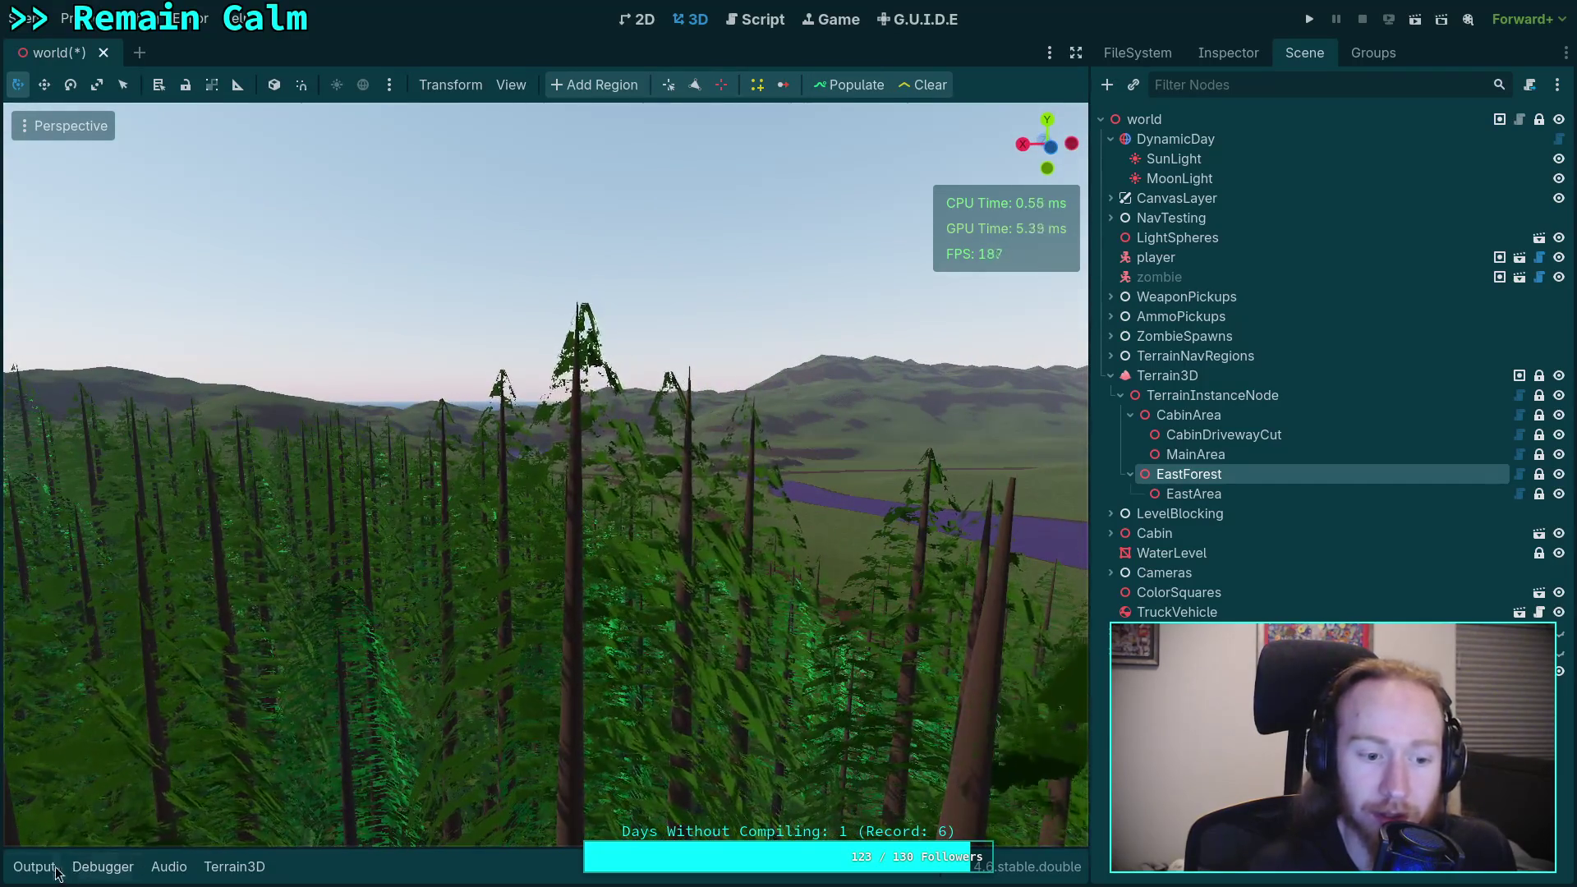
{"action": "left_click", "coordinate": [34, 867]}
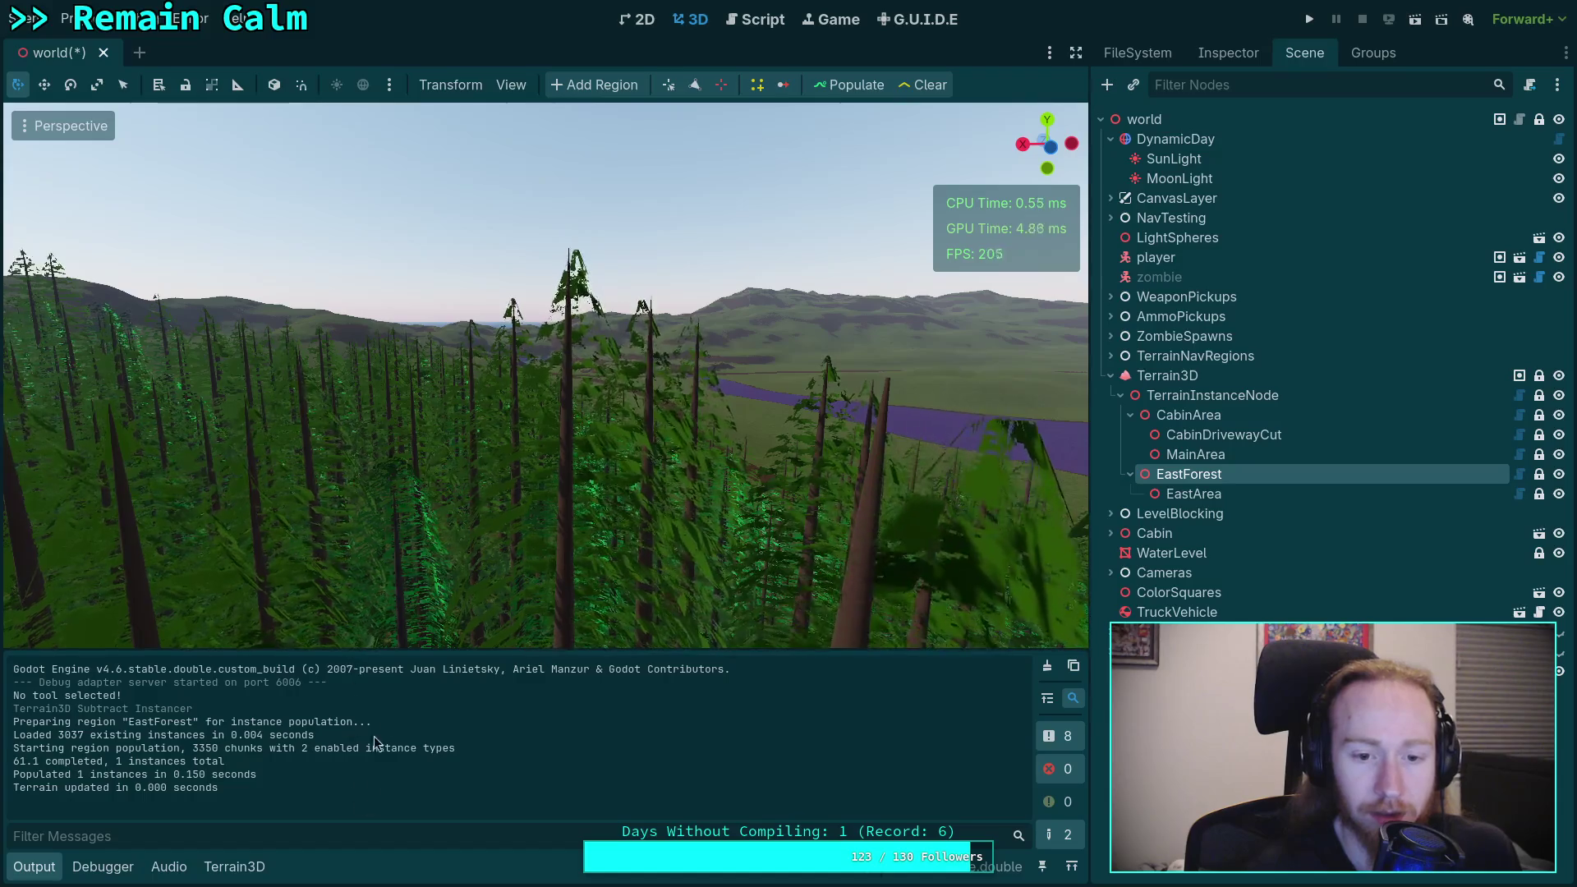
Step: Fly around and through the forest canopy, then return to gizmos.gd
{"action": "key", "text": "f"}
{"action": "mouse_move", "coordinate": [33, 132]}
{"action": "left_mouse_down"}
{"action": "mouse_move", "coordinate": [16, 169]}
{"action": "mouse_move", "coordinate": [4, 102]}
{"action": "left_mouse_up"}
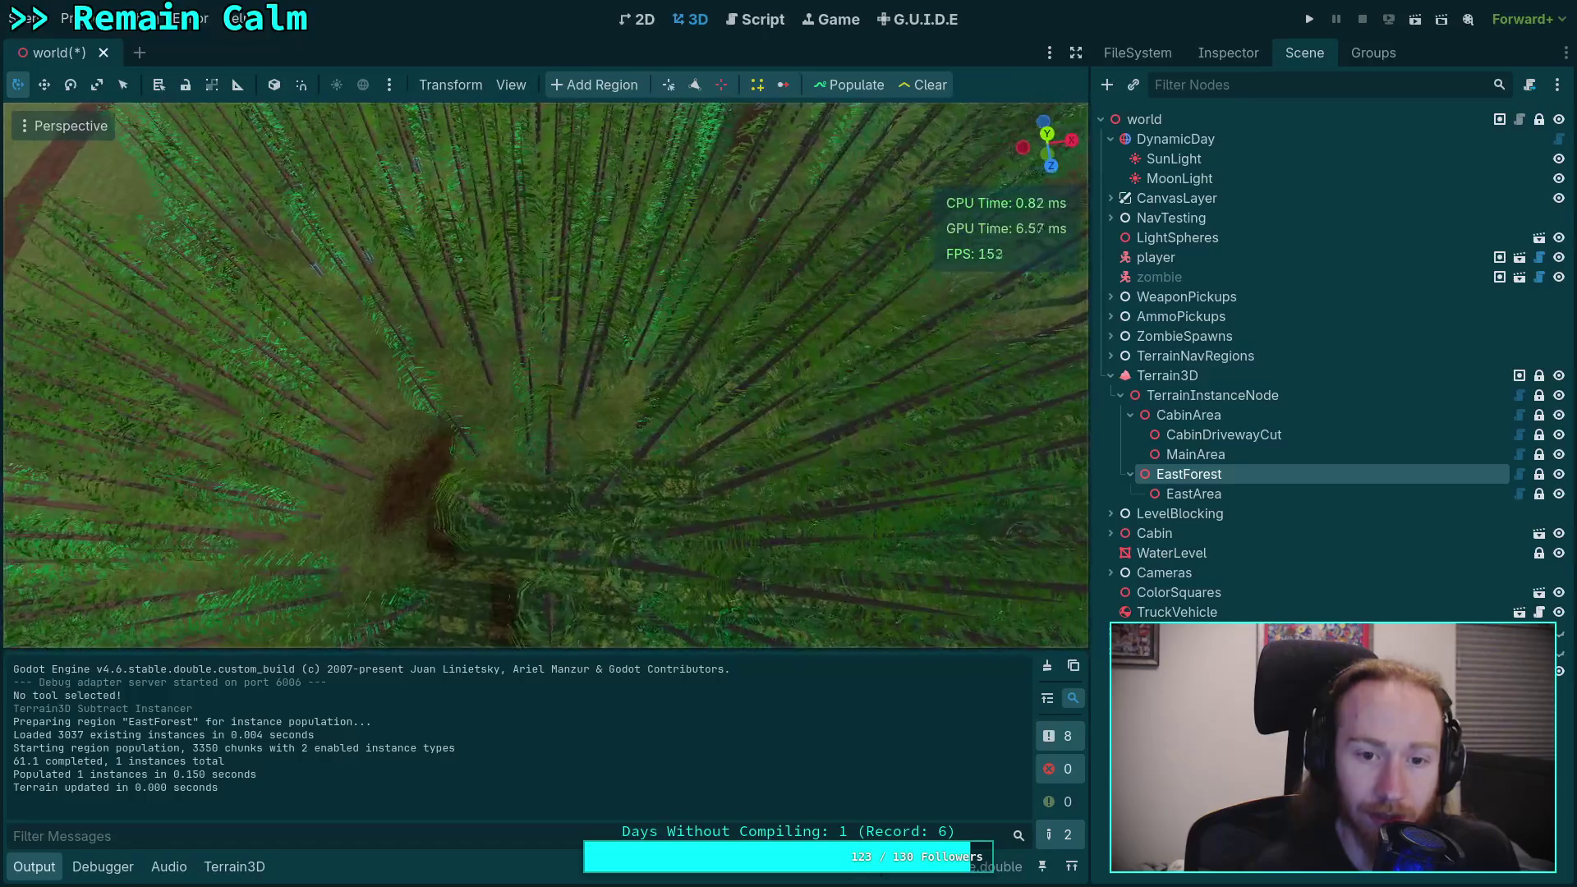
{"action": "key", "text": "w"}
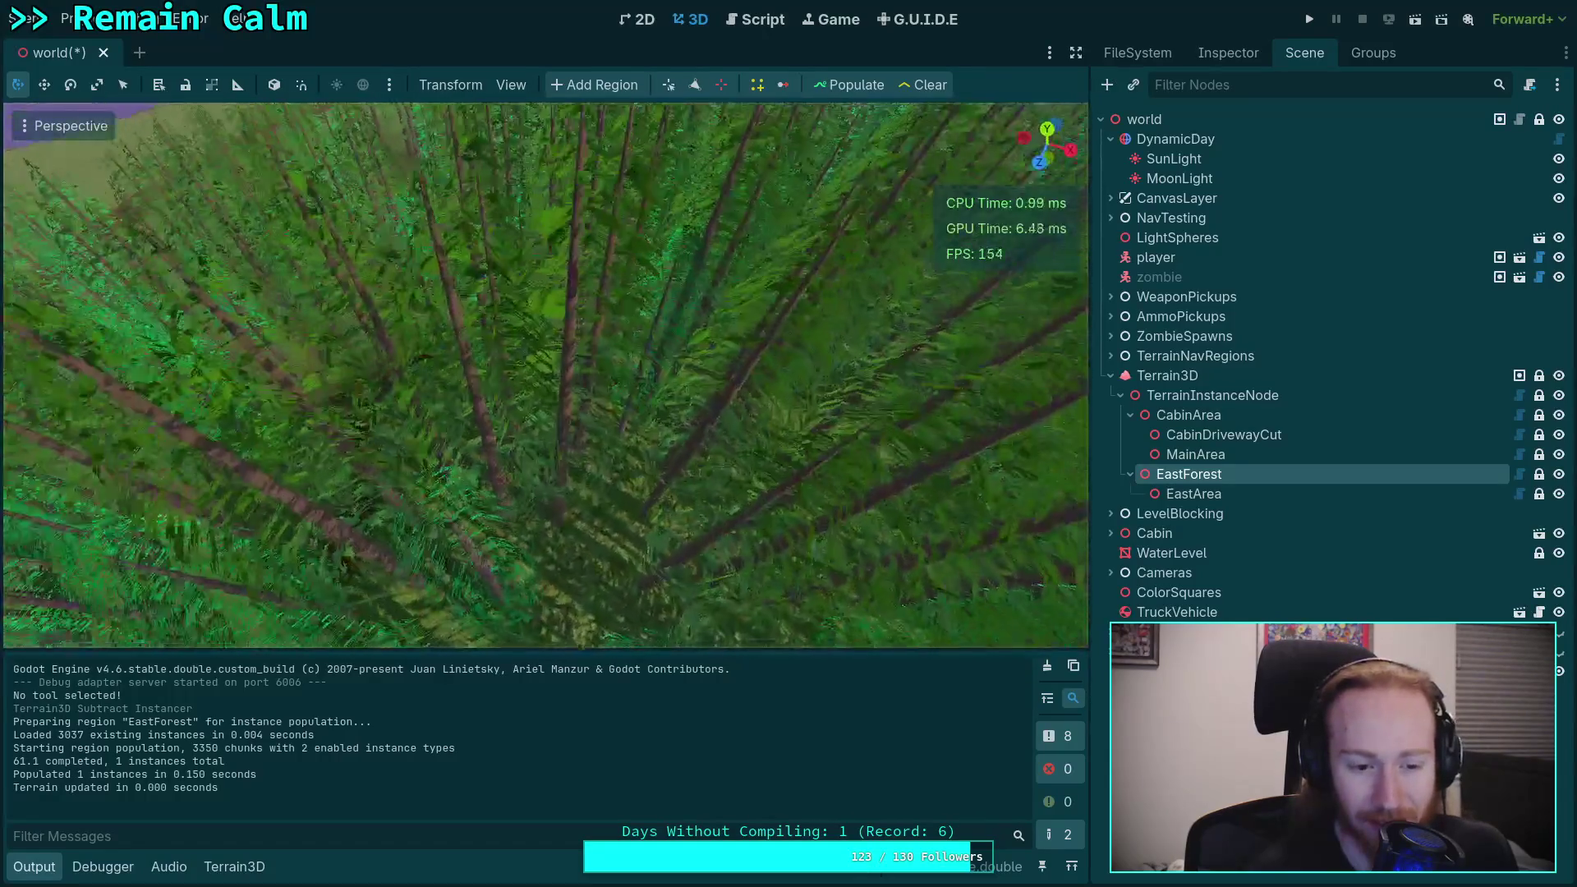
{"action": "key", "text": "s"}
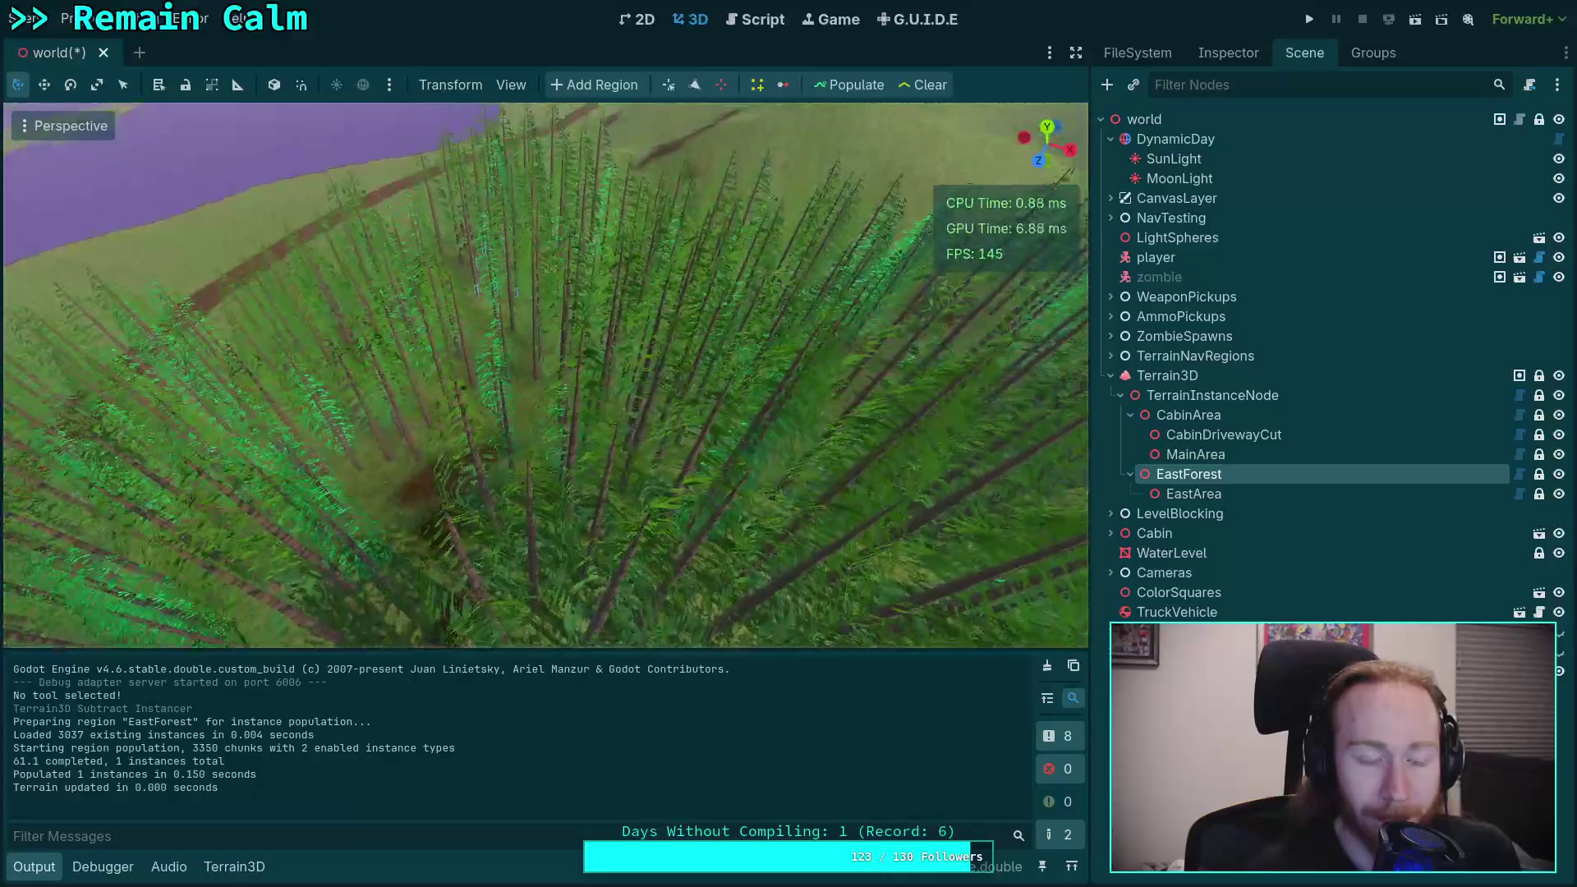
{"action": "key", "text": "s"}
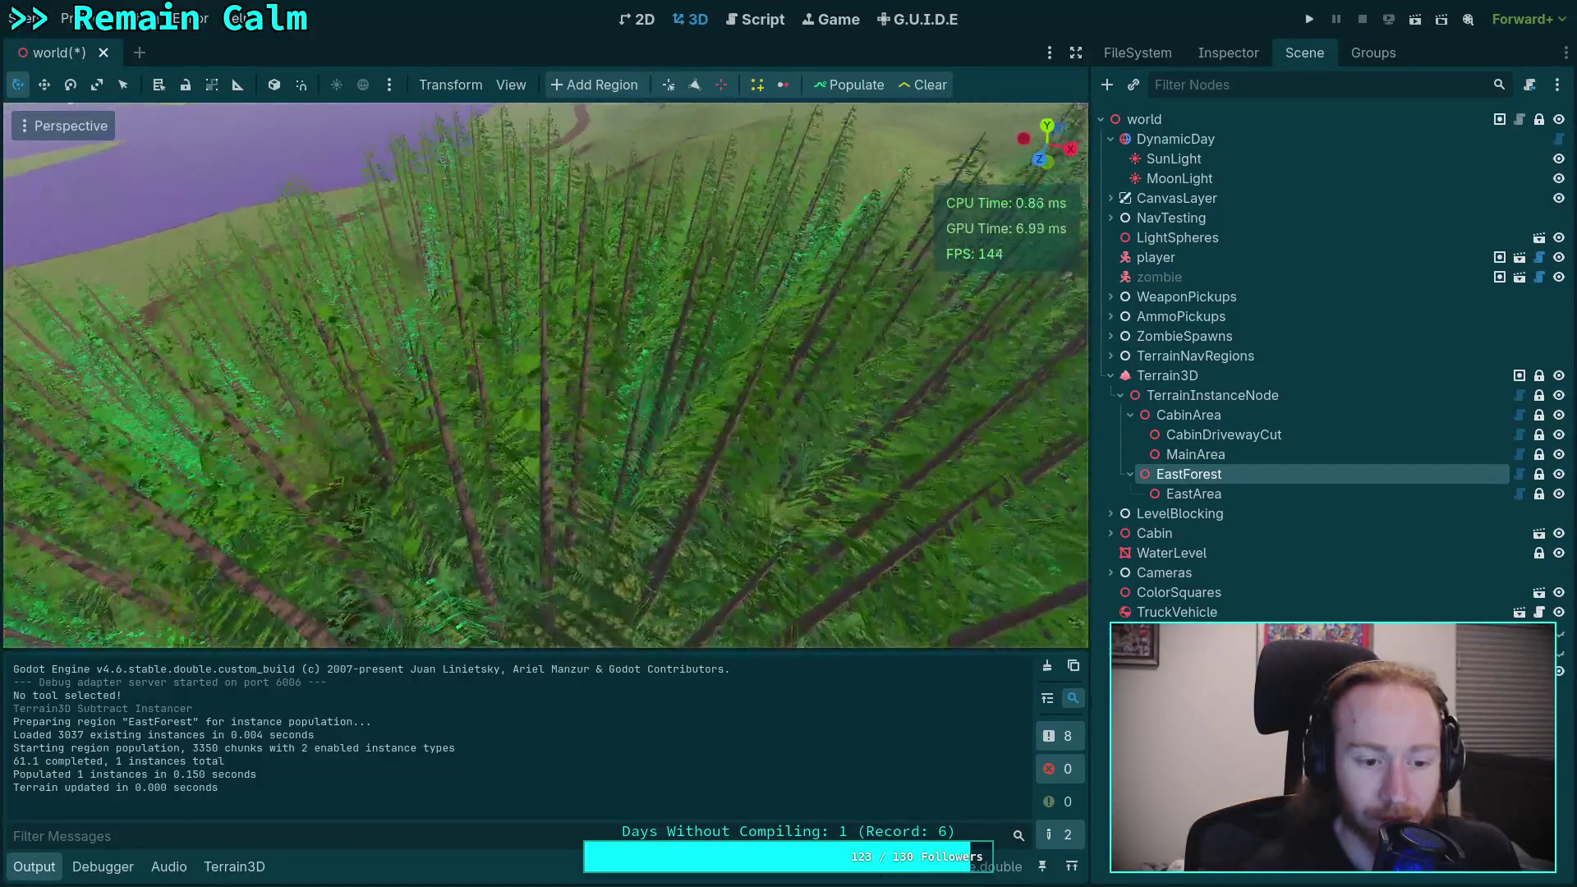
{"action": "key", "text": "w"}
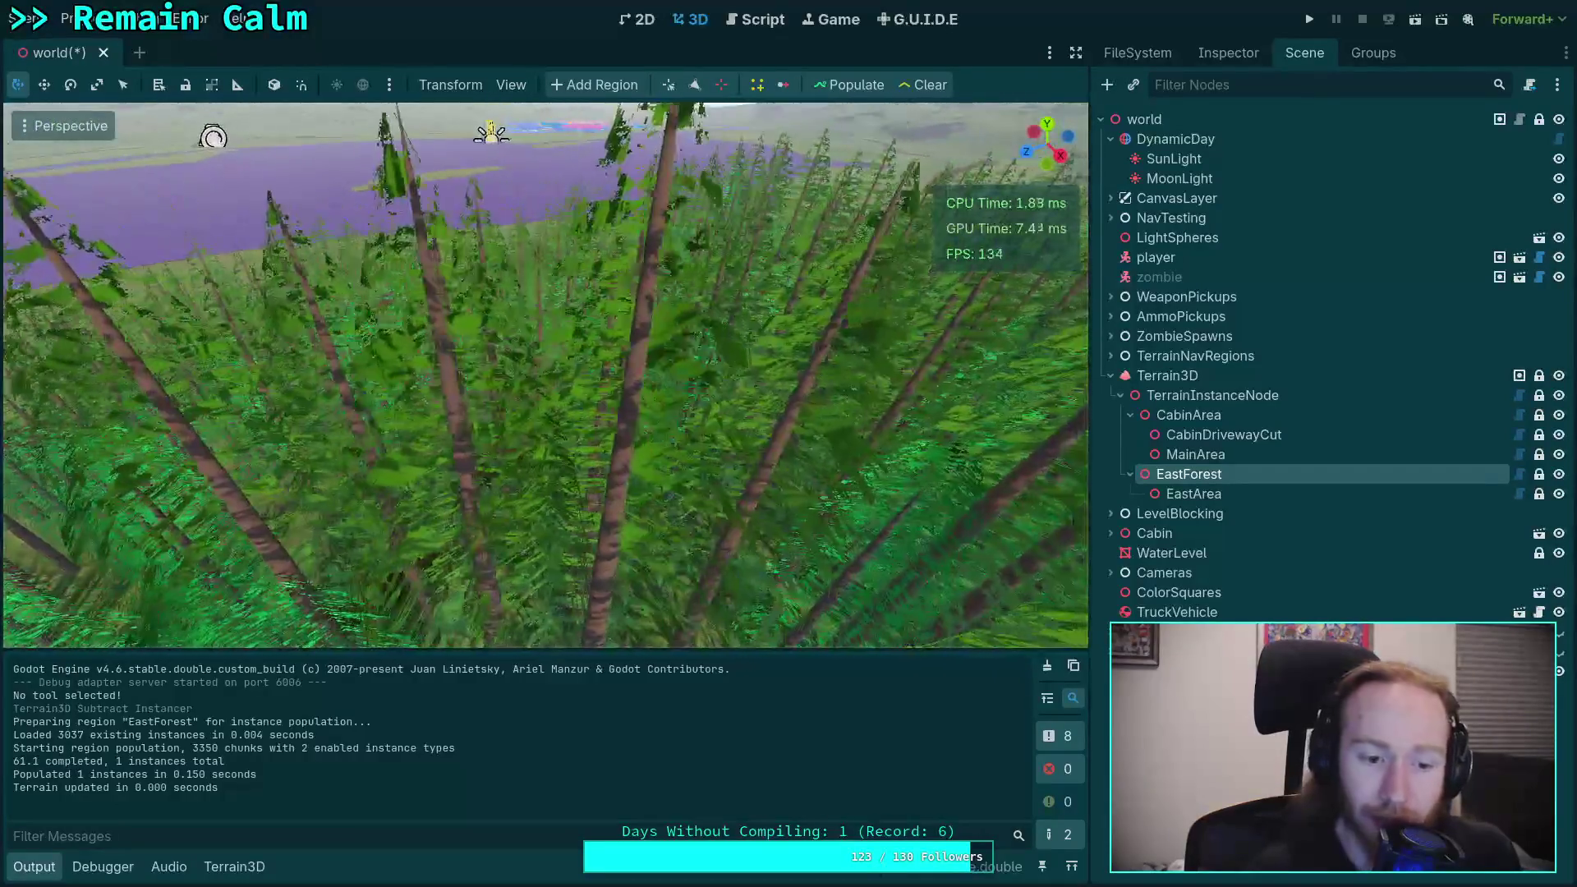
{"action": "key", "text": "s"}
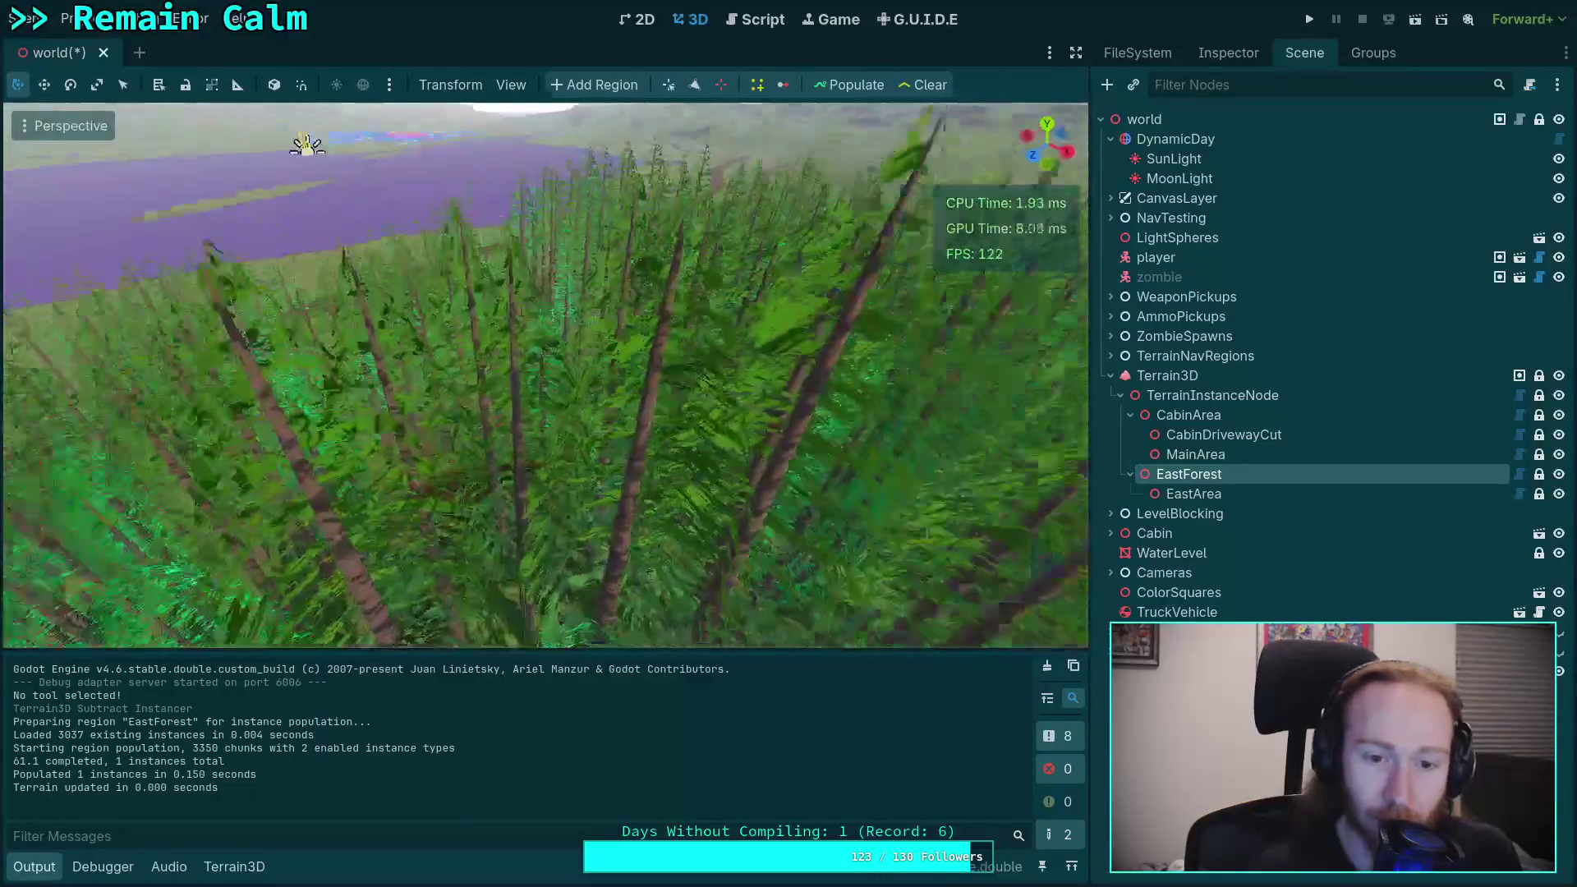
{"action": "key", "text": "s"}
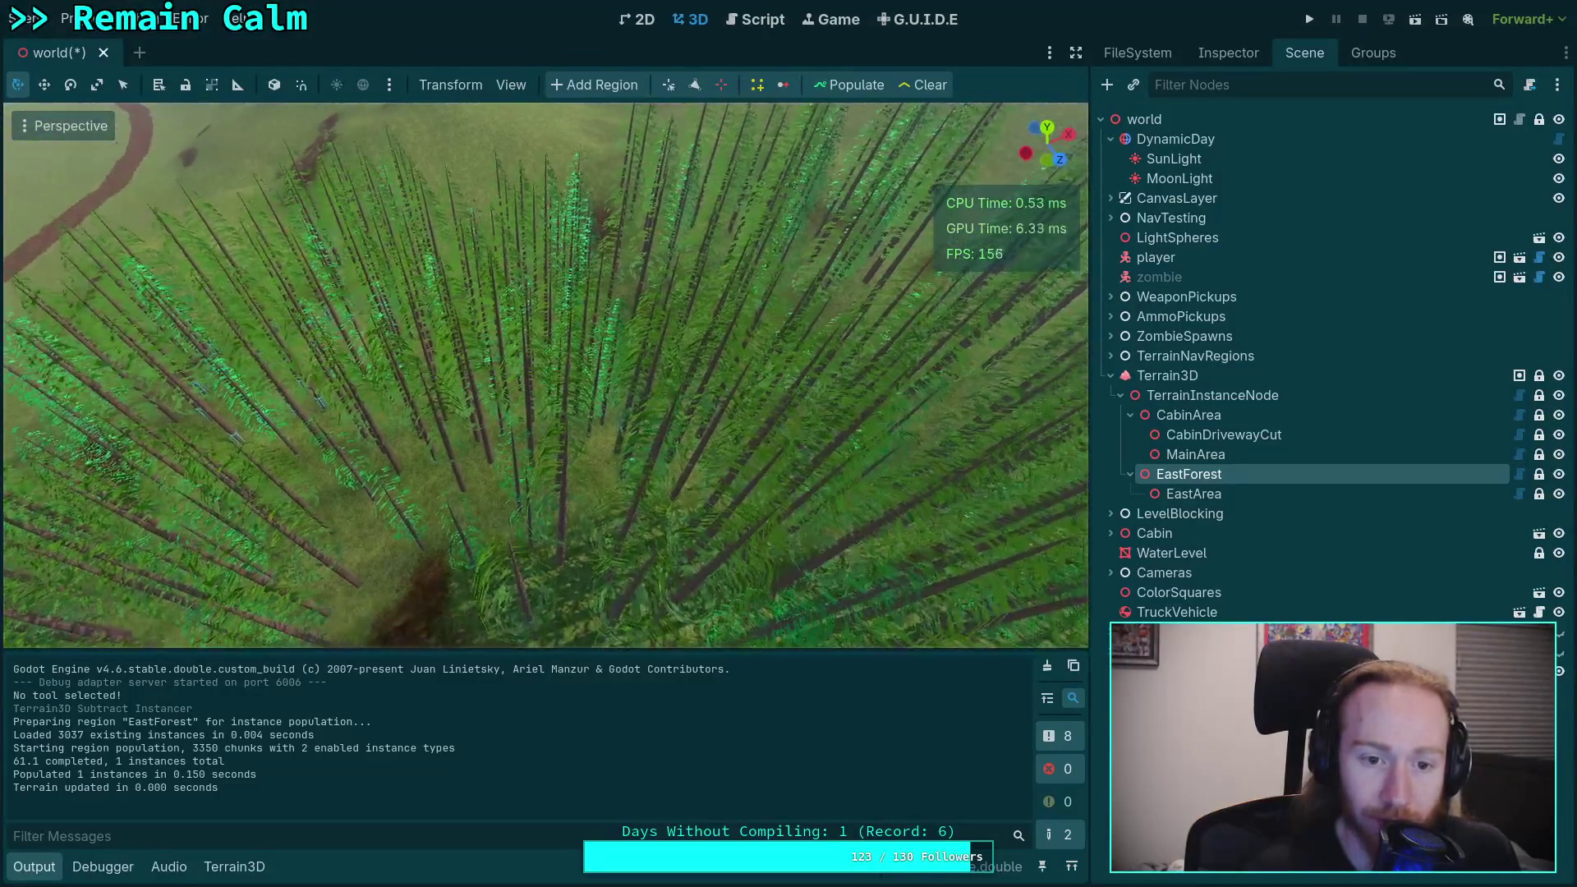
{"action": "key", "text": "w"}
{"action": "key", "text": "w"}
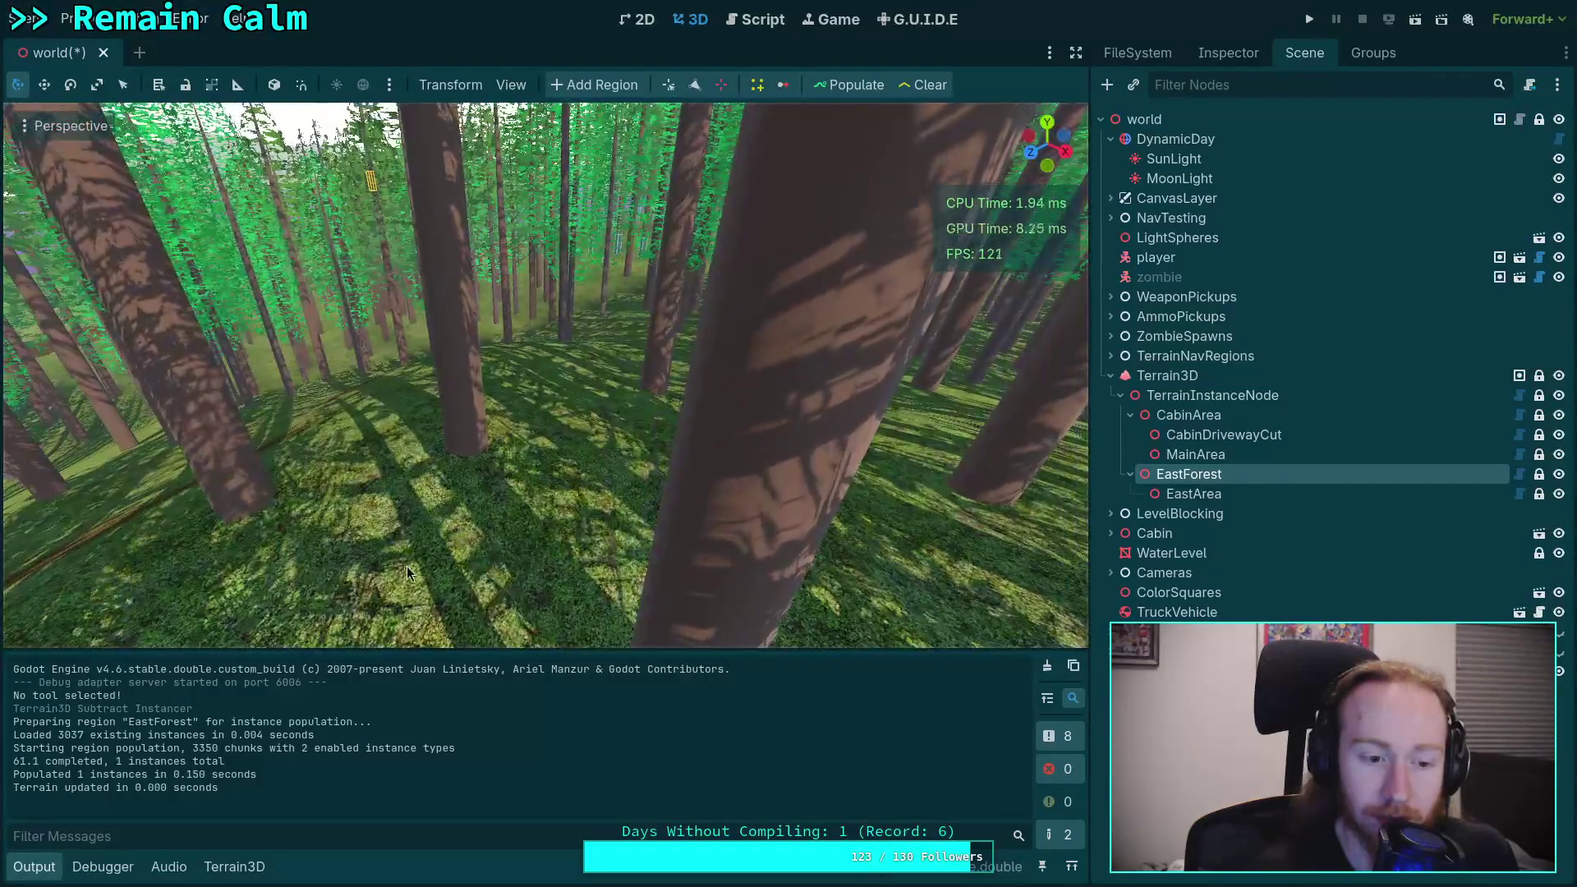
{"action": "left_click", "coordinate": [773, 23]}
Step: Hide the output log, open TerrainInstanceRegion.gd, and collapse the scripts list to widen the code
{"action": "scroll", "coordinate": [592, 557], "scroll_direction": "up", "scroll_amount": 4}
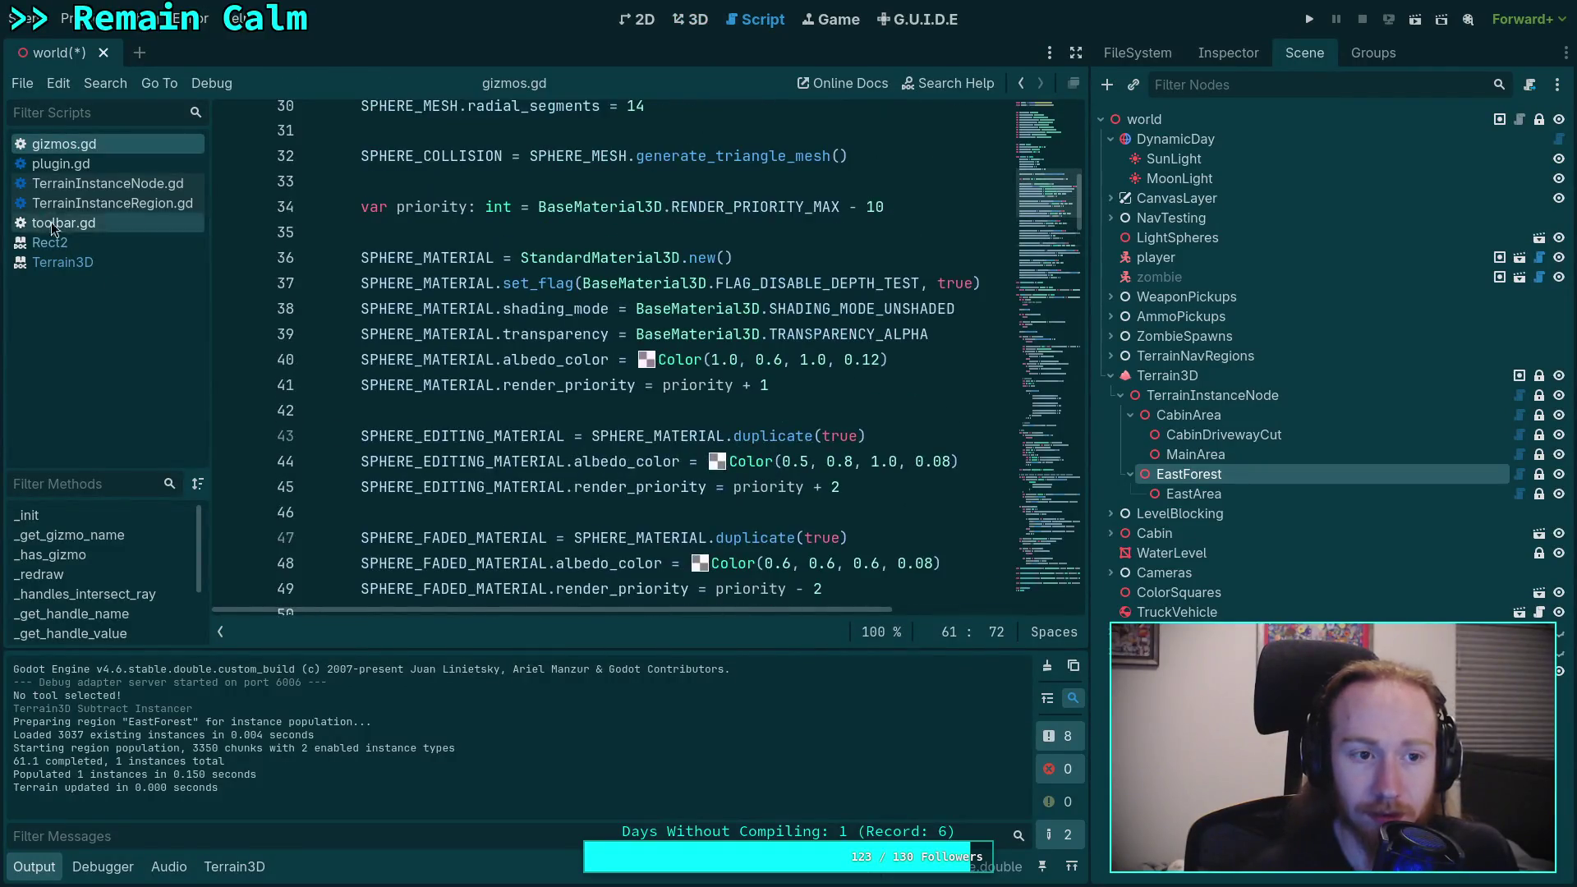
{"action": "left_click", "coordinate": [20, 875]}
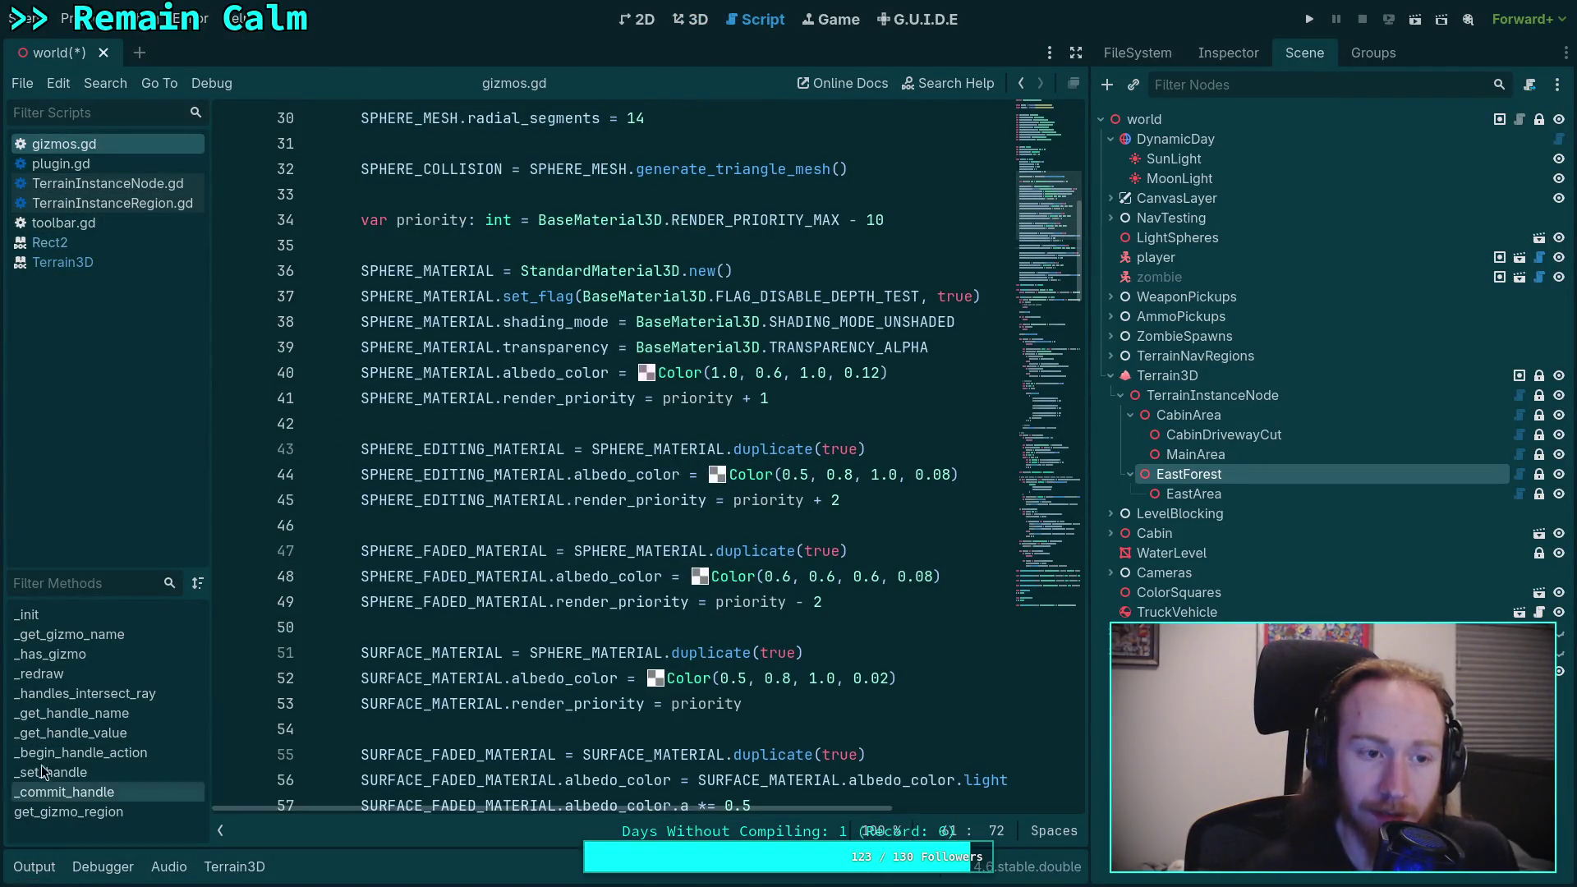
{"action": "scroll", "coordinate": [524, 572], "scroll_direction": "up", "scroll_amount": 6}
{"action": "scroll", "coordinate": [524, 572], "scroll_direction": "down", "scroll_amount": 4}
{"action": "scroll", "coordinate": [524, 572], "scroll_direction": "down", "scroll_amount": 7}
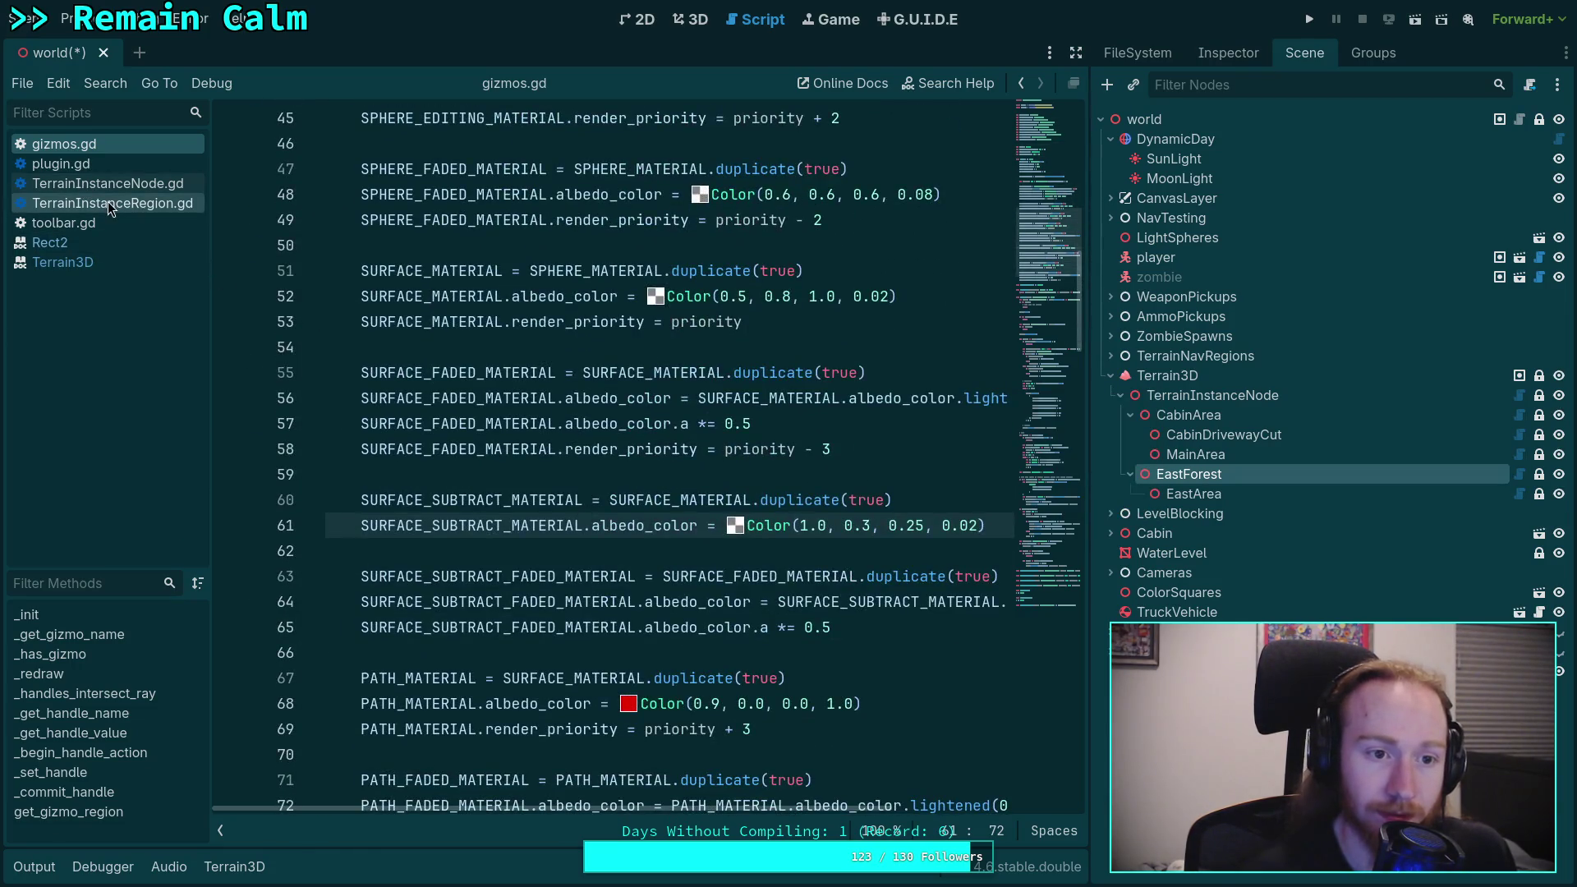
{"action": "left_click", "coordinate": [111, 204]}
{"action": "left_click", "coordinate": [222, 831]}
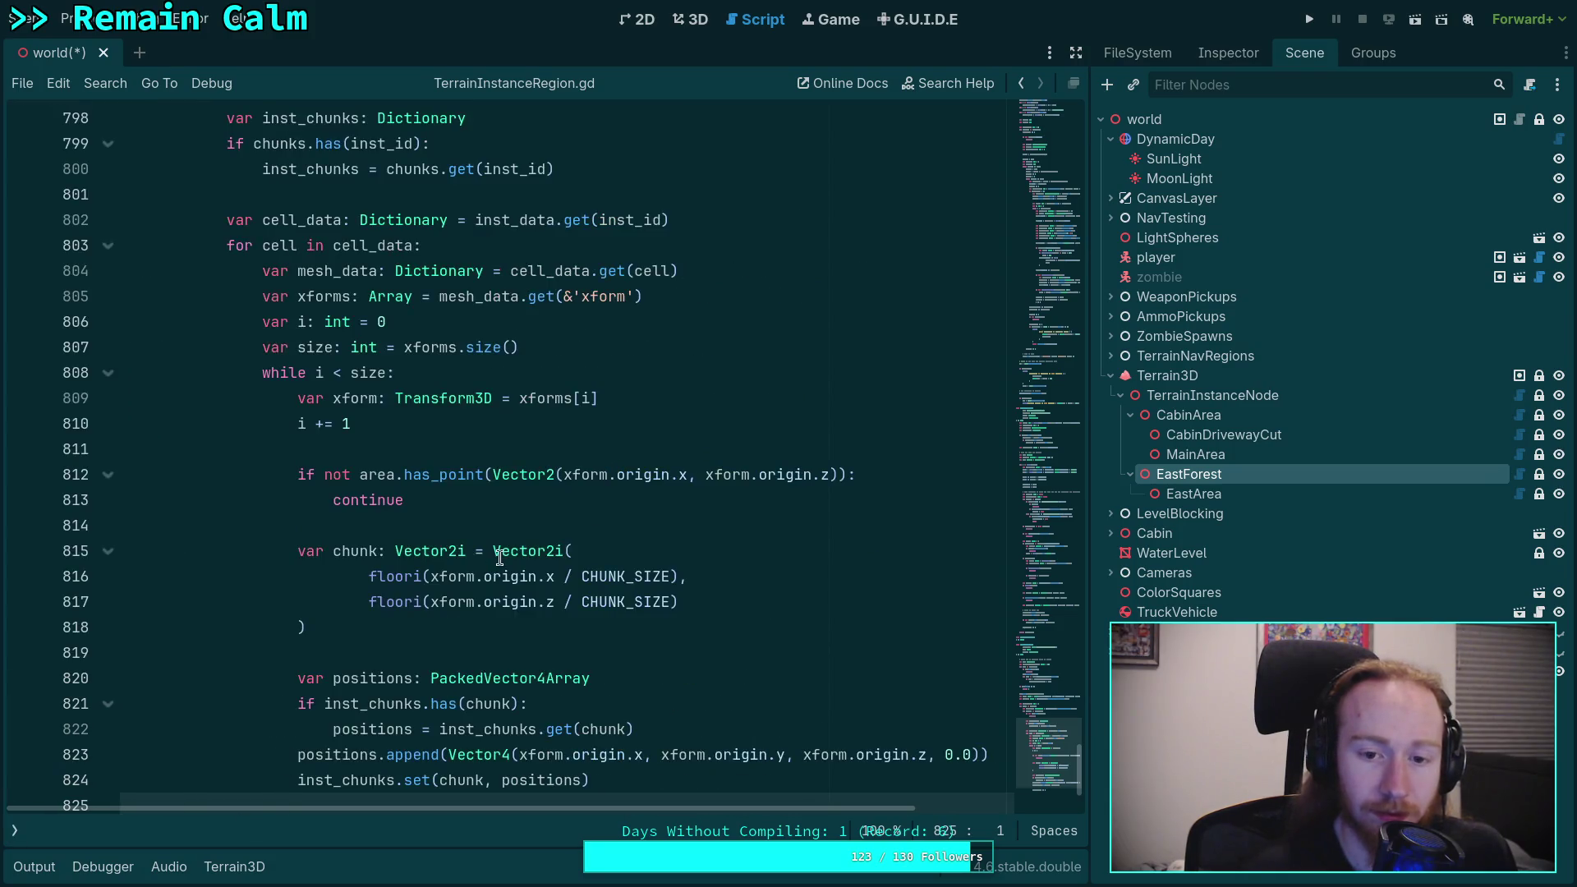
Step: Scroll up through the chunk setup code and highlight every use of chunks_to_process
{"action": "scroll", "coordinate": [499, 557], "scroll_direction": "down", "scroll_amount": 1}
{"action": "scroll", "coordinate": [499, 558], "scroll_direction": "up", "scroll_amount": 20}
{"action": "scroll", "coordinate": [499, 558], "scroll_direction": "up", "scroll_amount": 20}
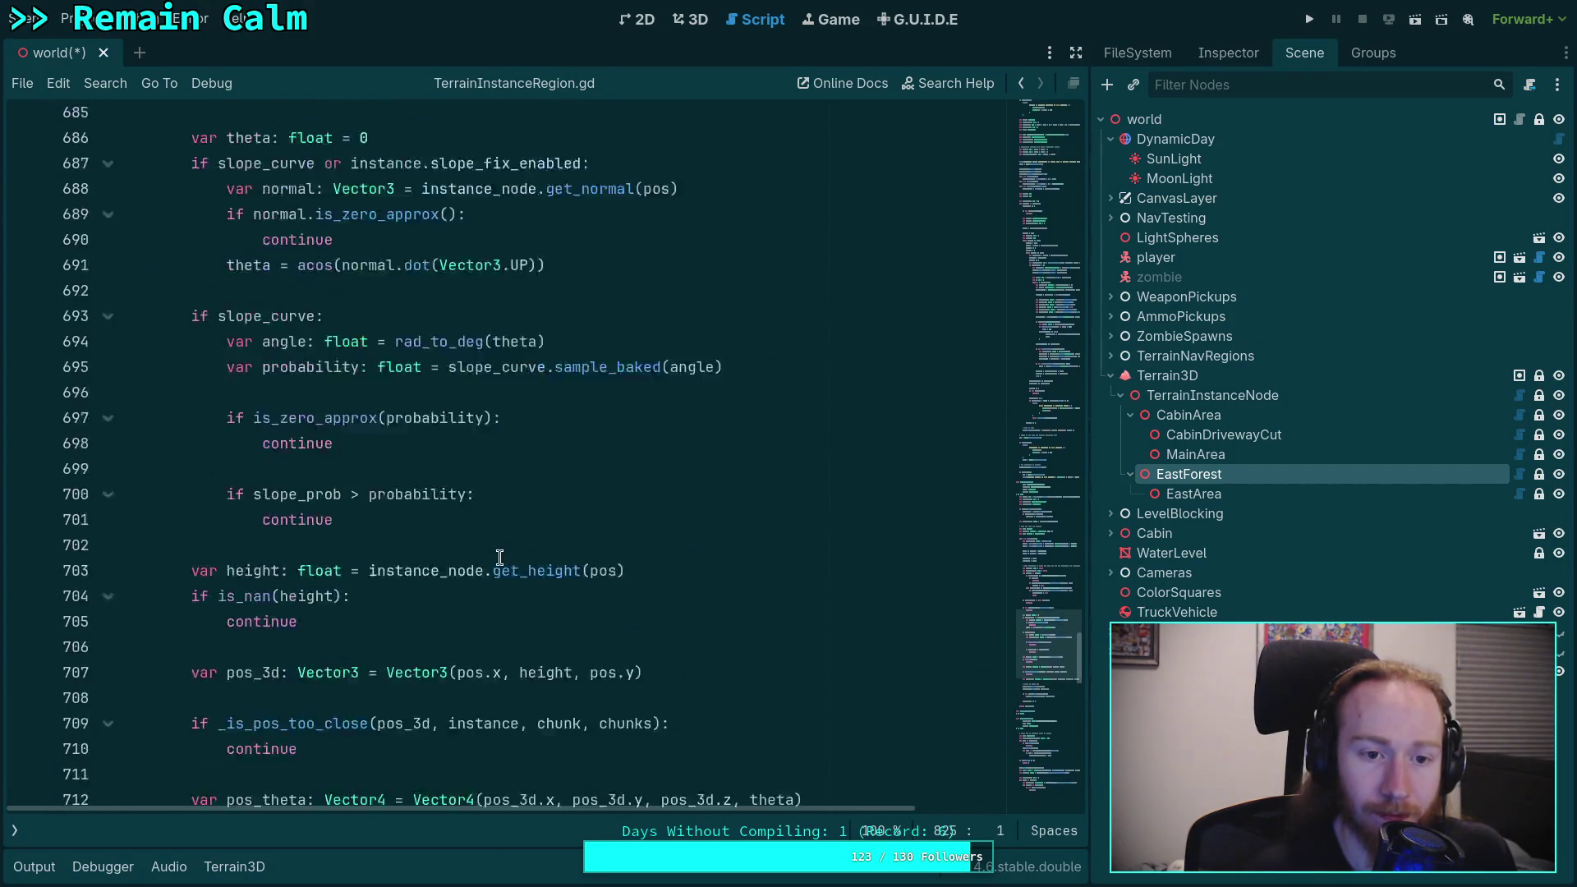
{"action": "scroll", "coordinate": [485, 543], "scroll_direction": "up", "scroll_amount": 3}
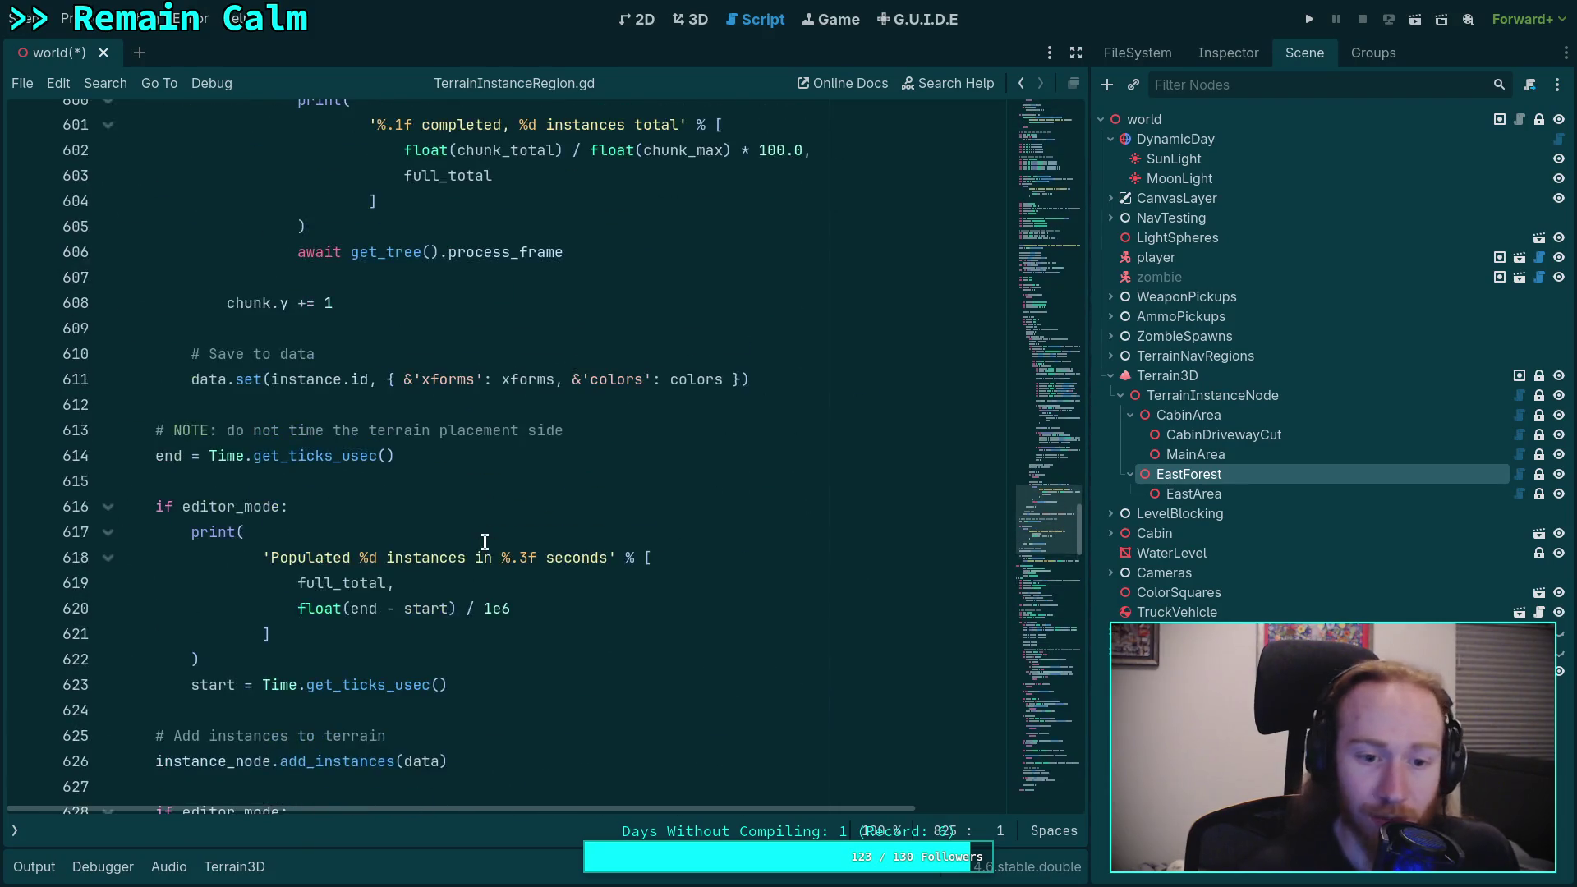
{"action": "scroll", "coordinate": [483, 537], "scroll_direction": "up", "scroll_amount": 1}
{"action": "scroll", "coordinate": [484, 538], "scroll_direction": "down", "scroll_amount": 3}
{"action": "scroll", "coordinate": [485, 526], "scroll_direction": "up", "scroll_amount": 7}
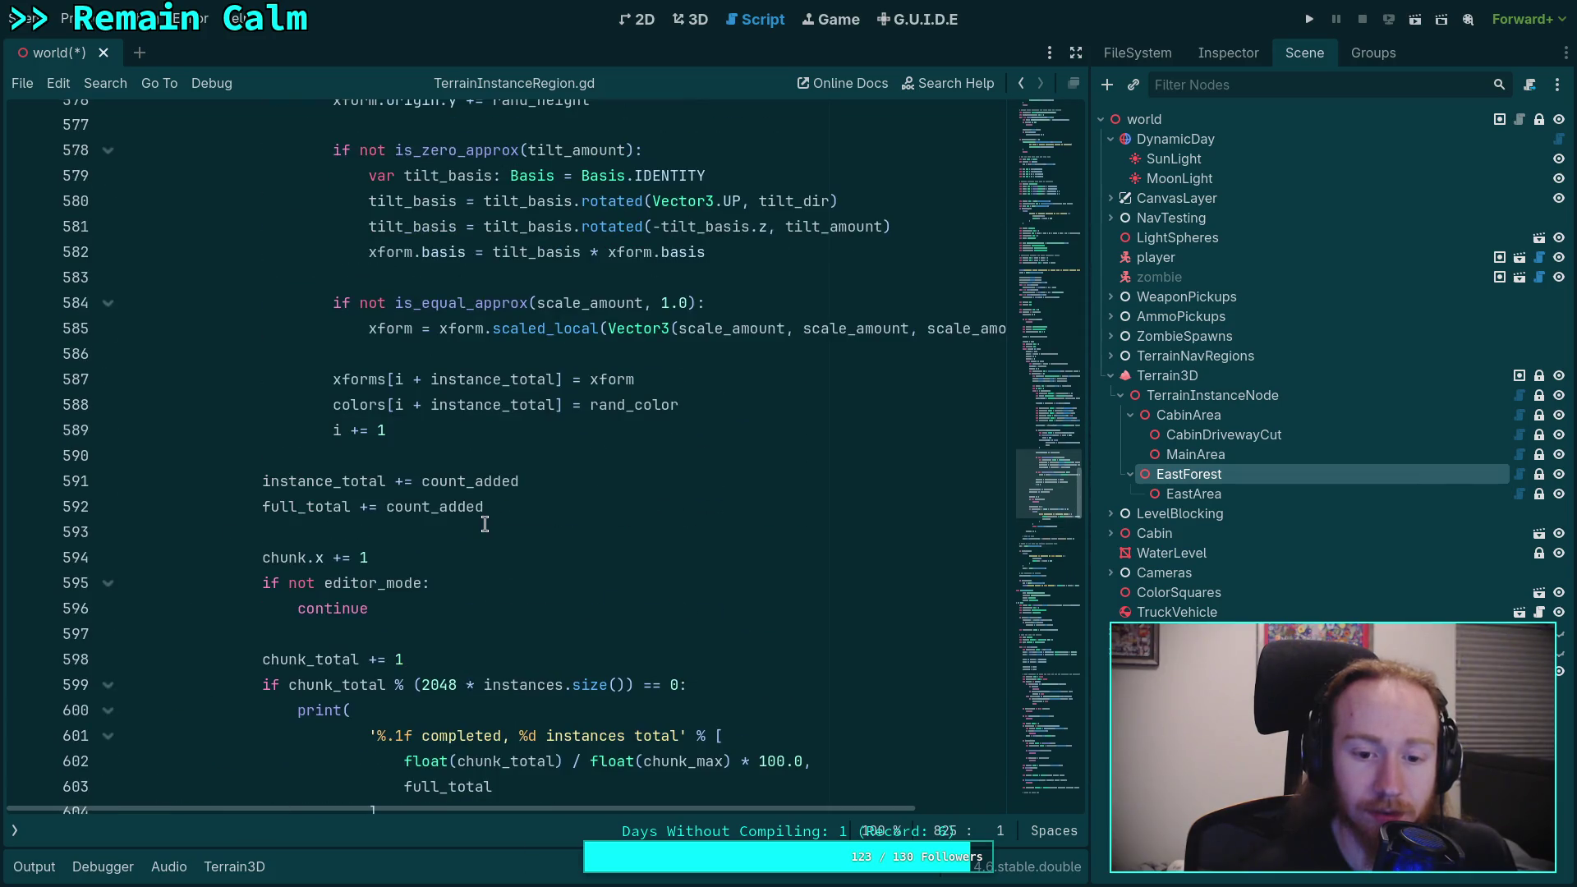
{"action": "scroll", "coordinate": [485, 524], "scroll_direction": "up", "scroll_amount": 16}
{"action": "scroll", "coordinate": [484, 524], "scroll_direction": "up", "scroll_amount": 2}
{"action": "double_click", "coordinate": [884, 586]}
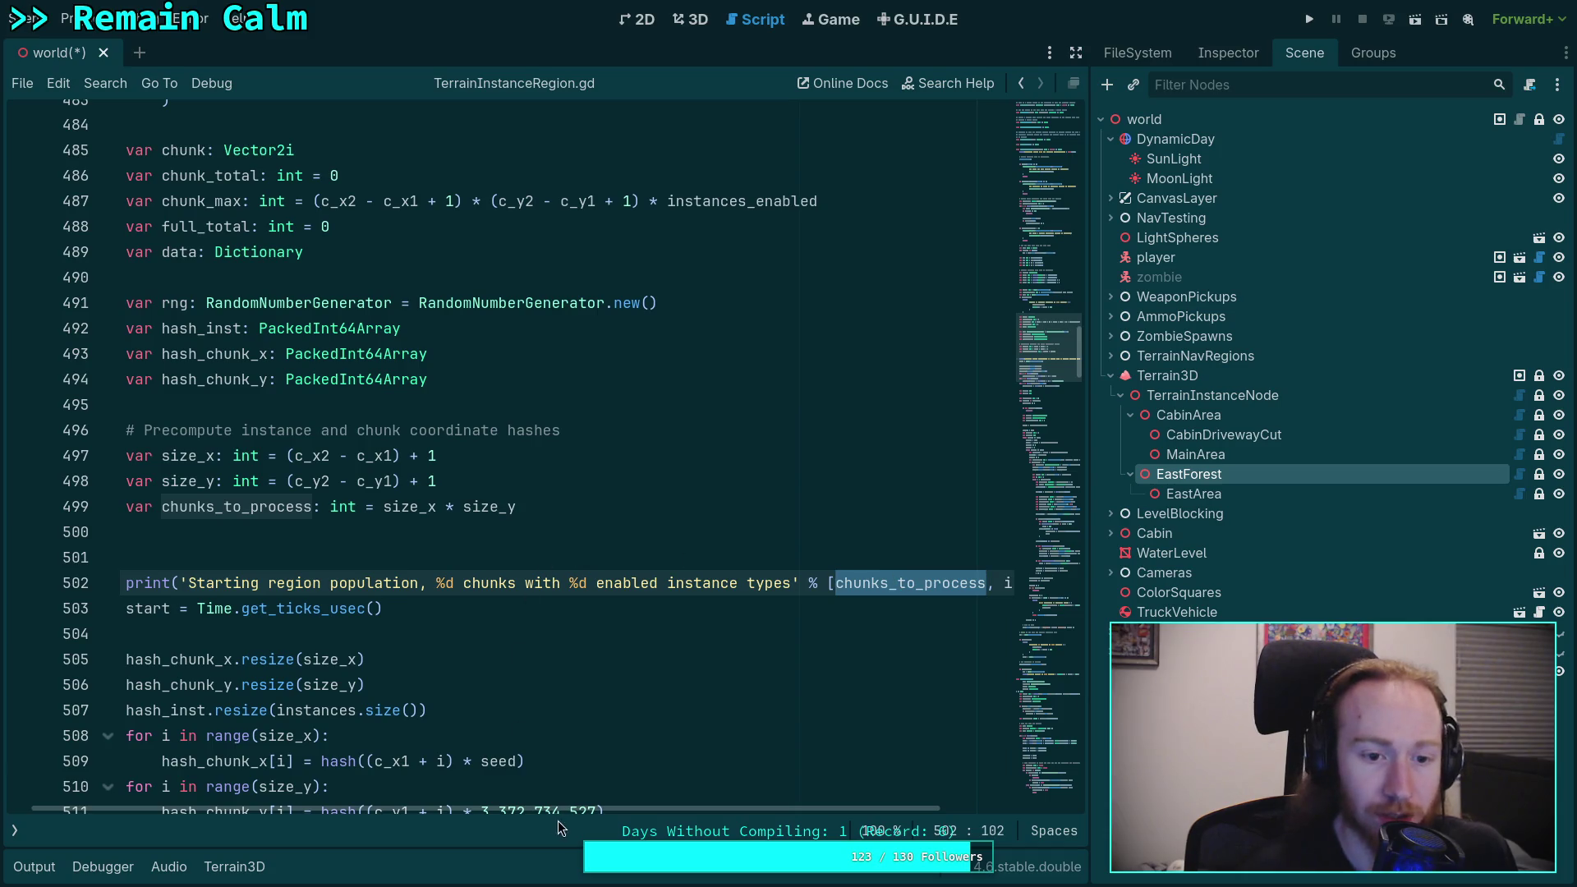
{"action": "scroll", "coordinate": [614, 814], "scroll_direction": "left", "scroll_amount": 1}
{"action": "scroll", "coordinate": [621, 592], "scroll_direction": "up", "scroll_amount": 1}
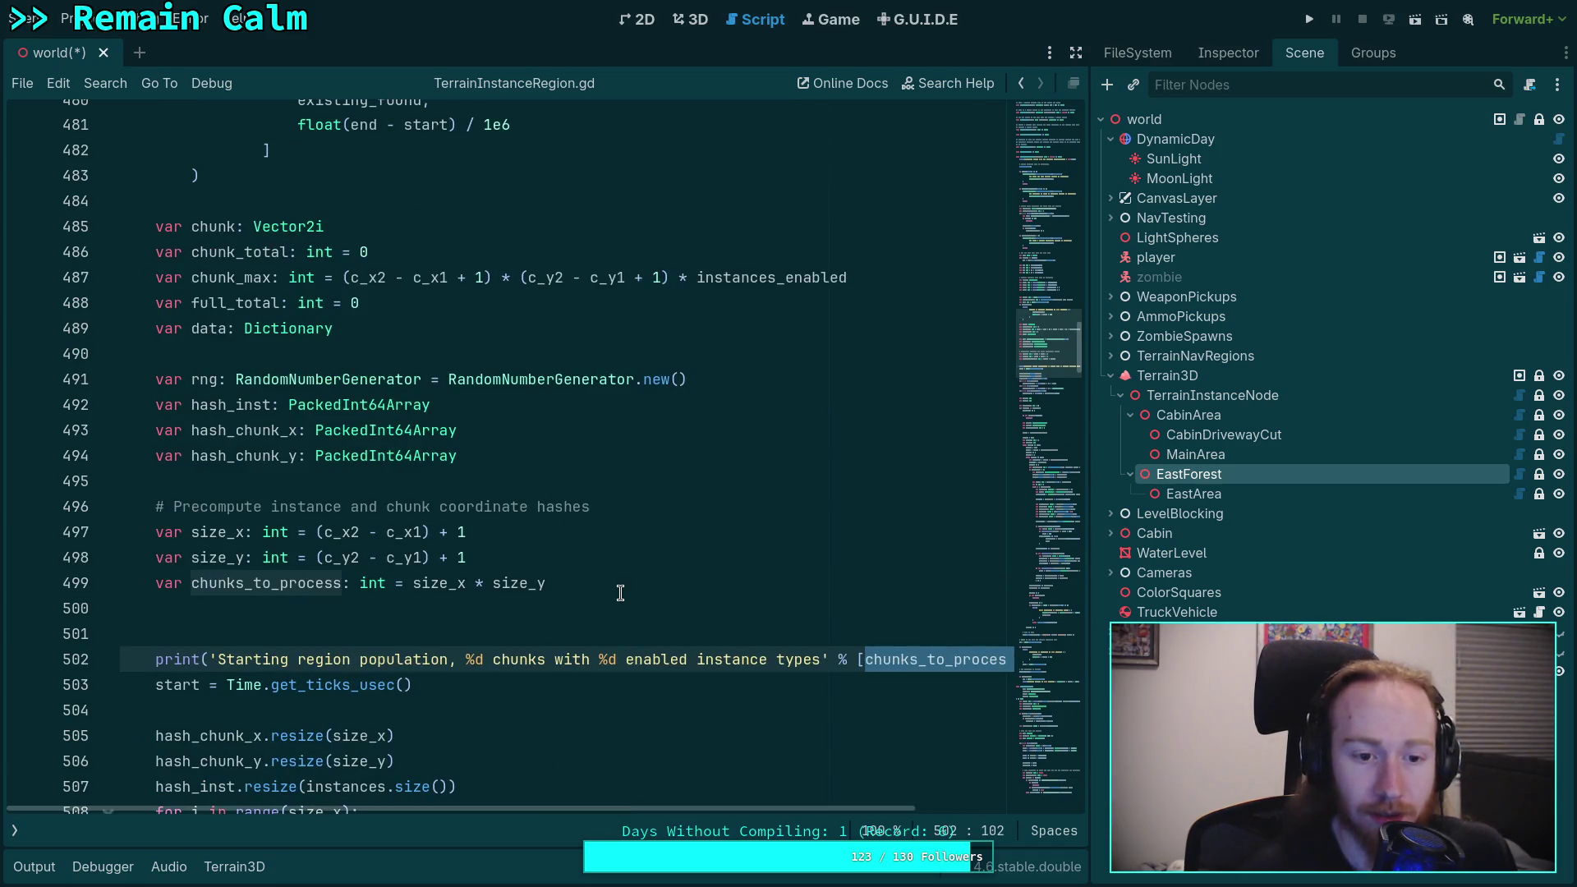
{"action": "left_click", "coordinate": [630, 587]}
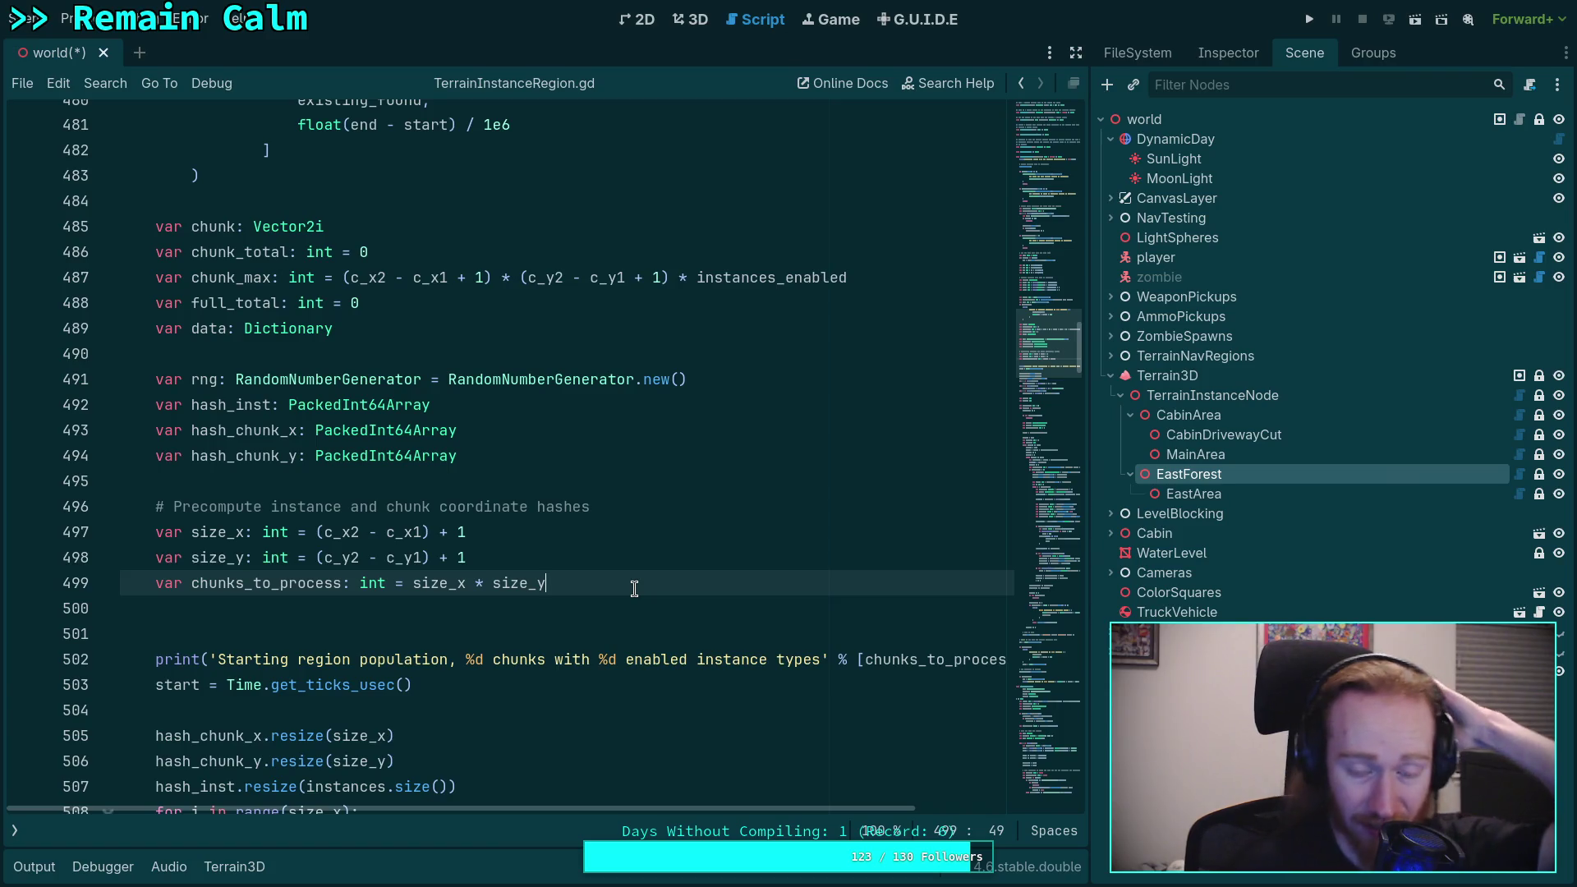
Step: Fold the editor_mode logging block at line 477 and place the caret on blank line 473
{"action": "scroll", "coordinate": [634, 588], "scroll_direction": "up", "scroll_amount": 1}
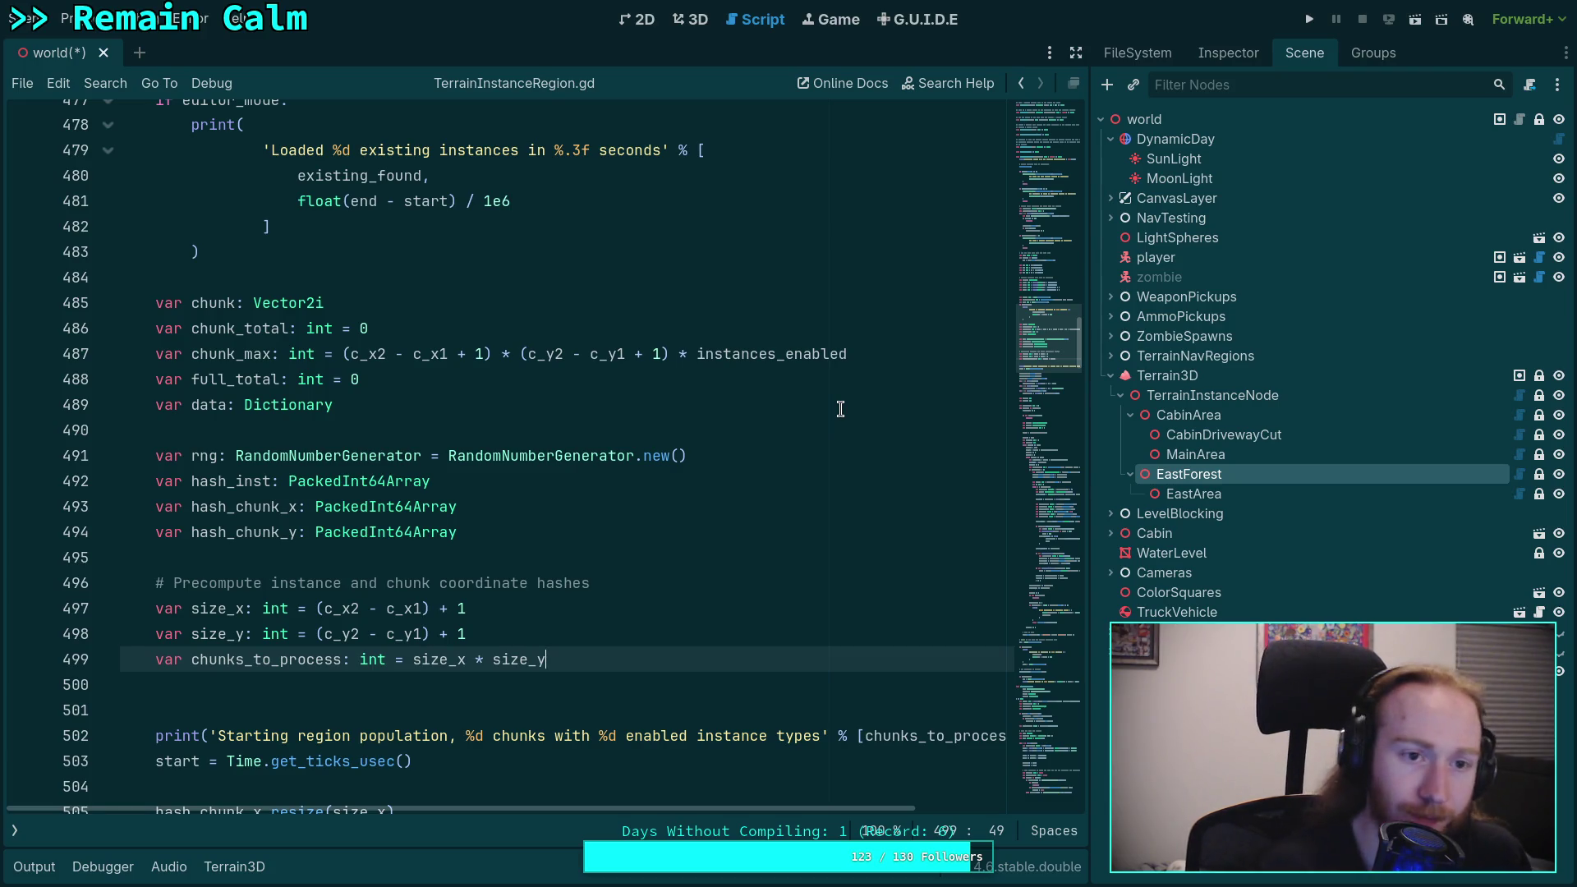
{"action": "scroll", "coordinate": [534, 552], "scroll_direction": "up", "scroll_amount": 5}
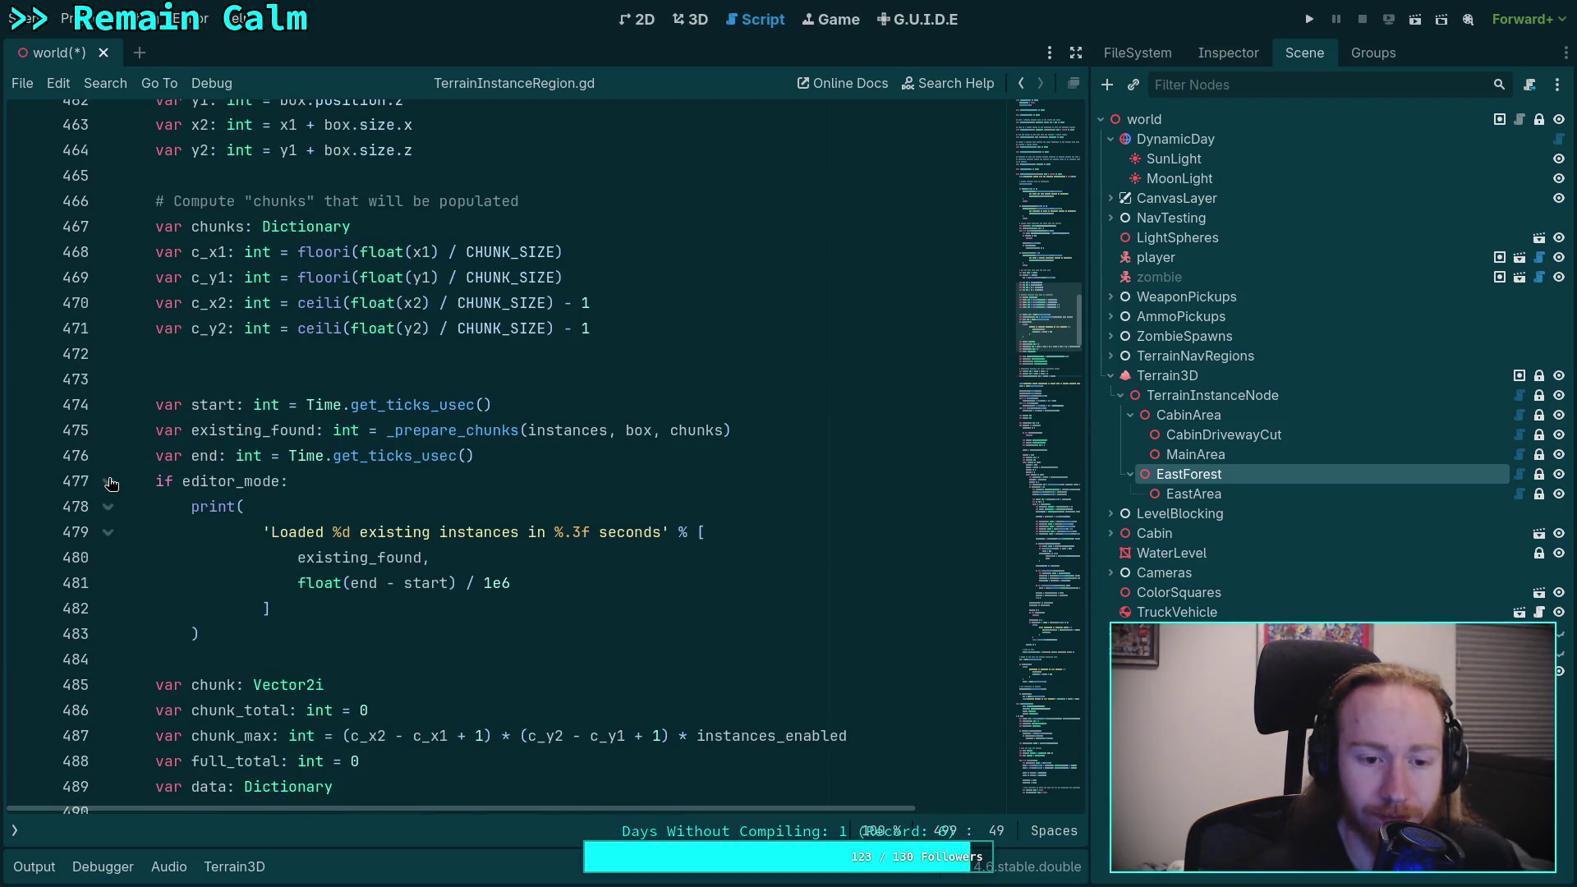
{"action": "left_click", "coordinate": [110, 483]}
{"action": "scroll", "coordinate": [397, 508], "scroll_direction": "down", "scroll_amount": 1}
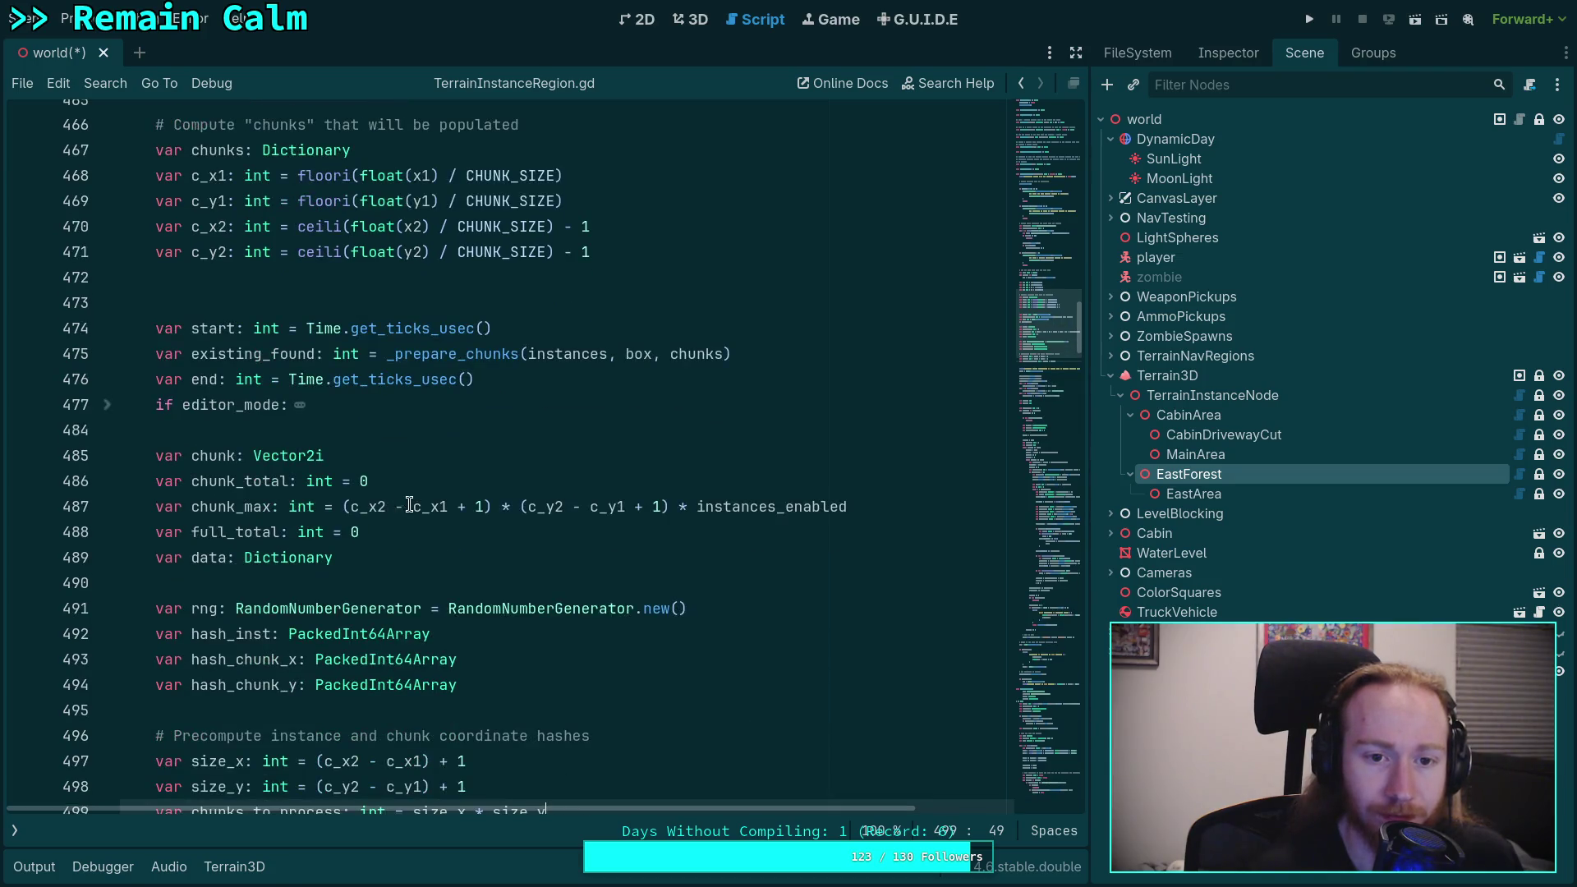
{"action": "left_click_drag", "start_coordinate": [198, 175], "coordinate": [510, 251]}
{"action": "scroll", "coordinate": [483, 327], "scroll_direction": "down", "scroll_amount": 2}
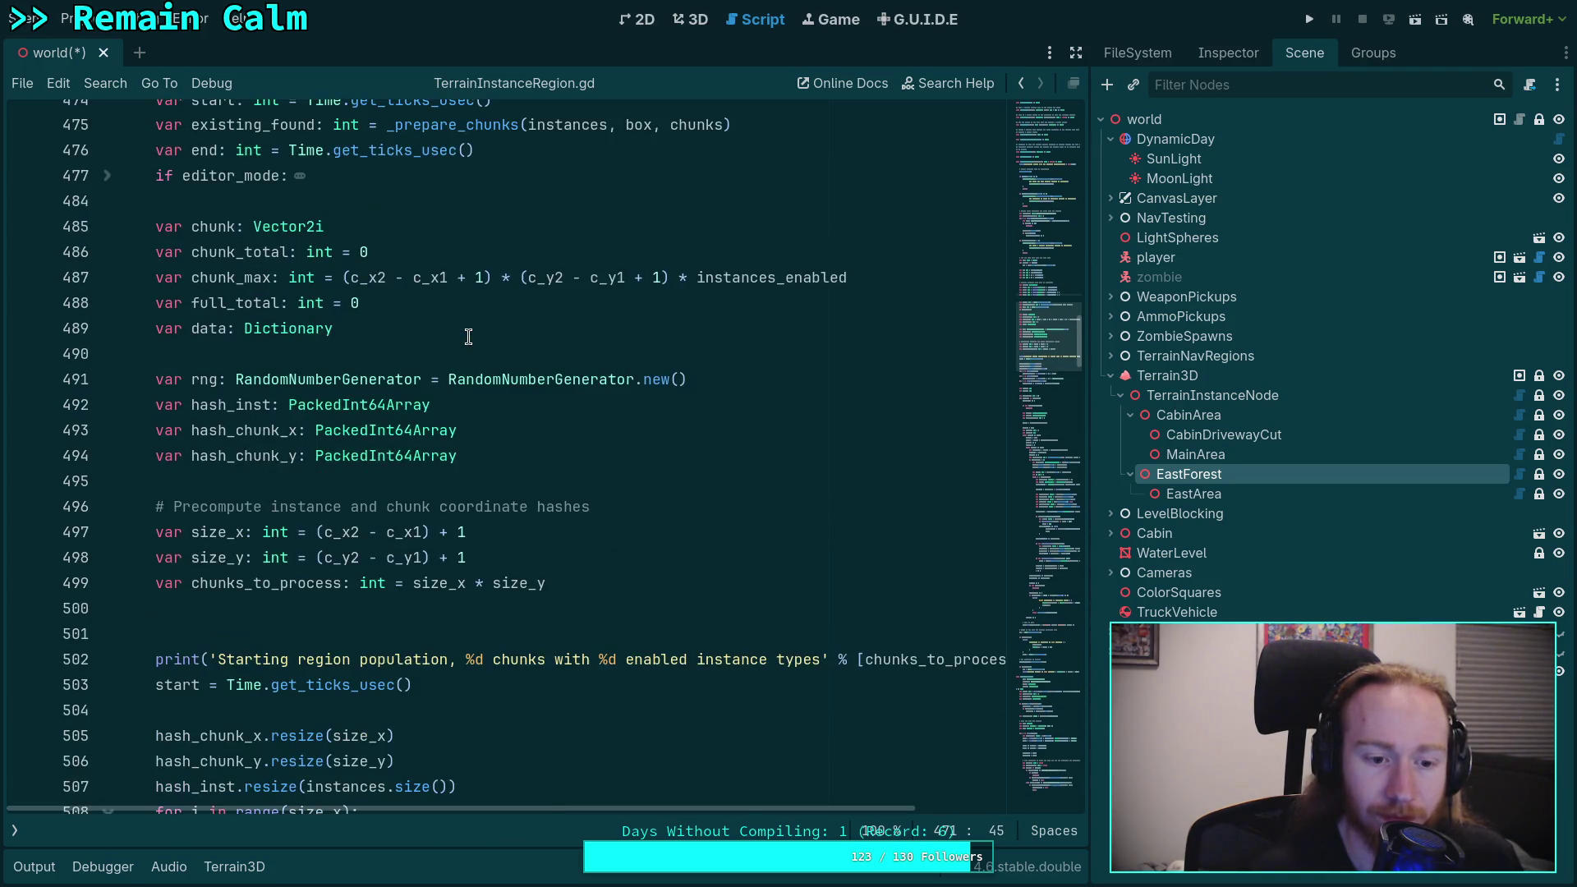
{"action": "scroll", "coordinate": [472, 345], "scroll_direction": "up", "scroll_amount": 1}
{"action": "left_click", "coordinate": [278, 228]}
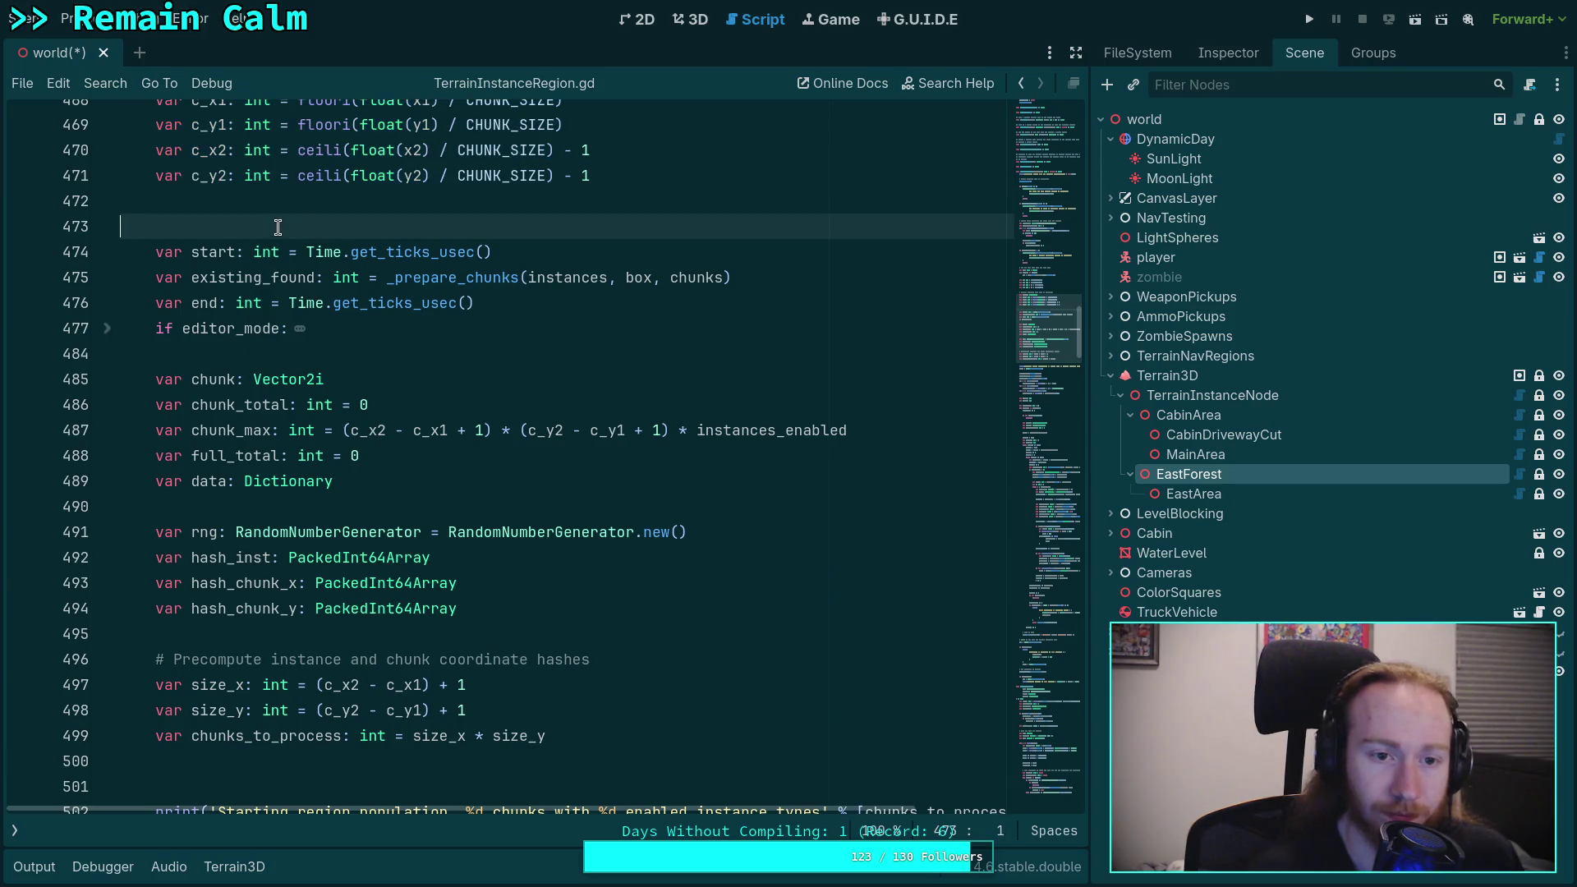
Step: Delete the empty line 473 above the start timer
{"action": "key", "text": "BackSpace"}
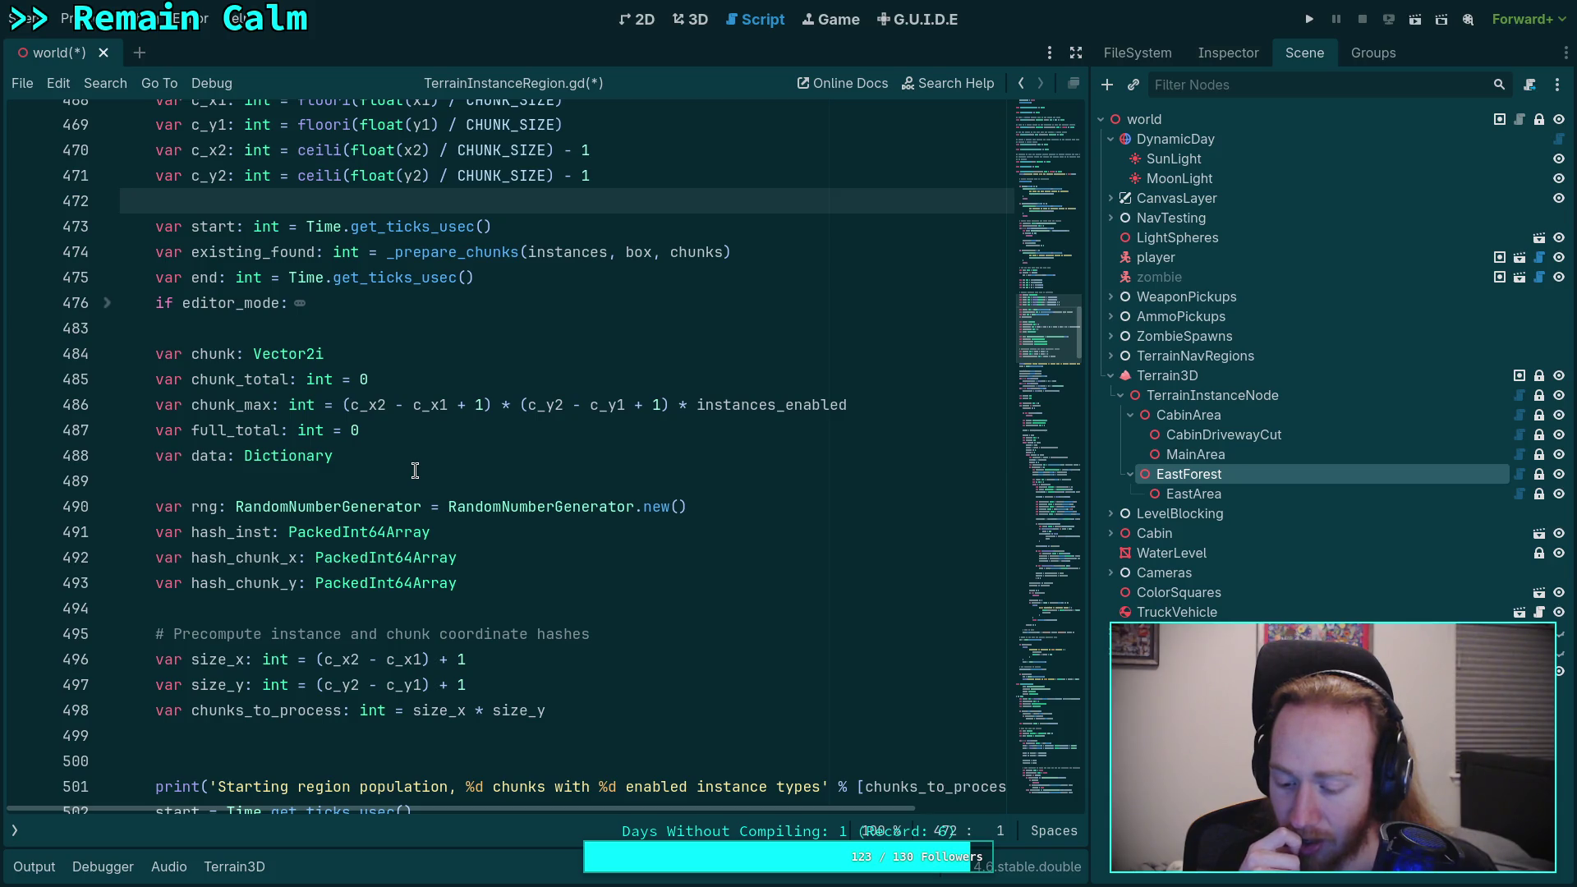
Step: Fly over and around the EastForest fir trees in 3D, viewing the hills and river
{"action": "left_click", "coordinate": [680, 21]}
{"action": "key", "text": "e"}
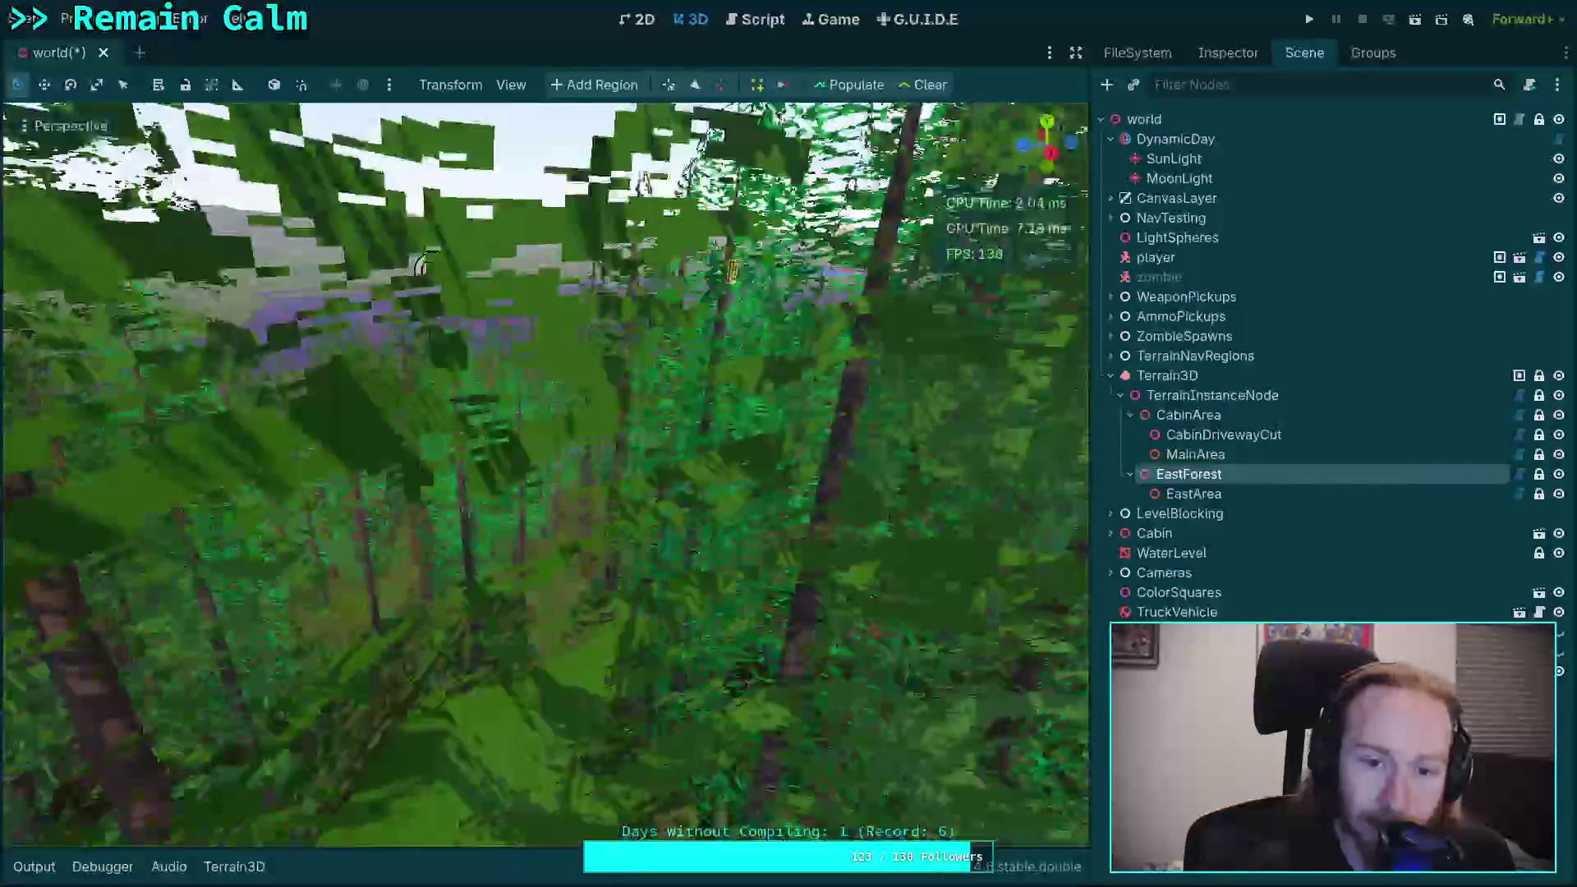
{"action": "scroll", "coordinate": [545, 473], "scroll_direction": "up", "scroll_amount": 2}
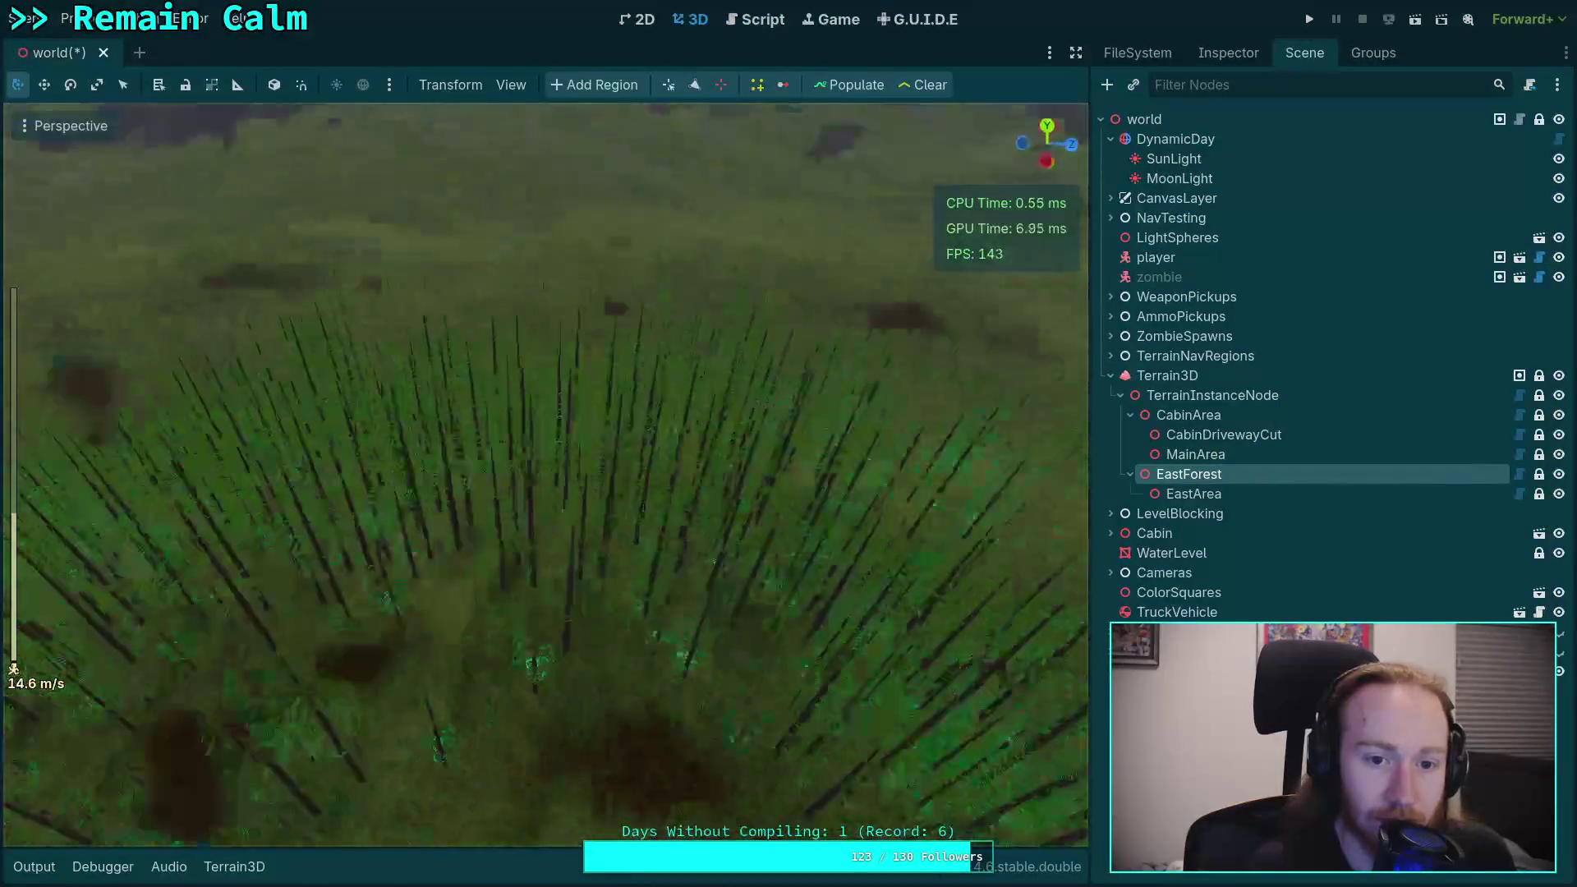
{"action": "key", "text": "w"}
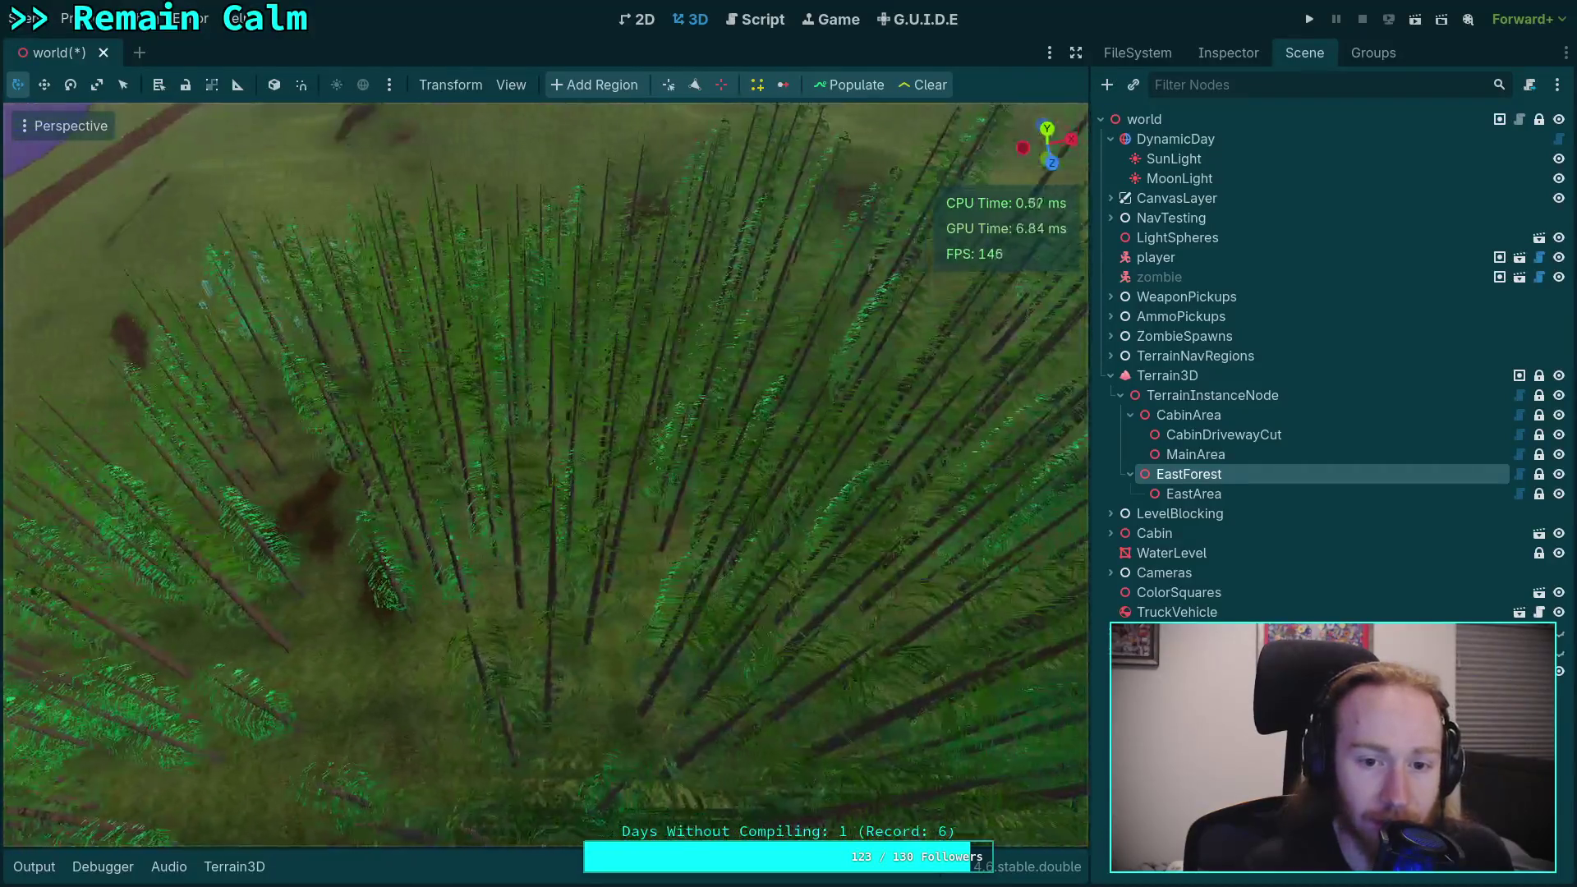
{"action": "key", "text": "w"}
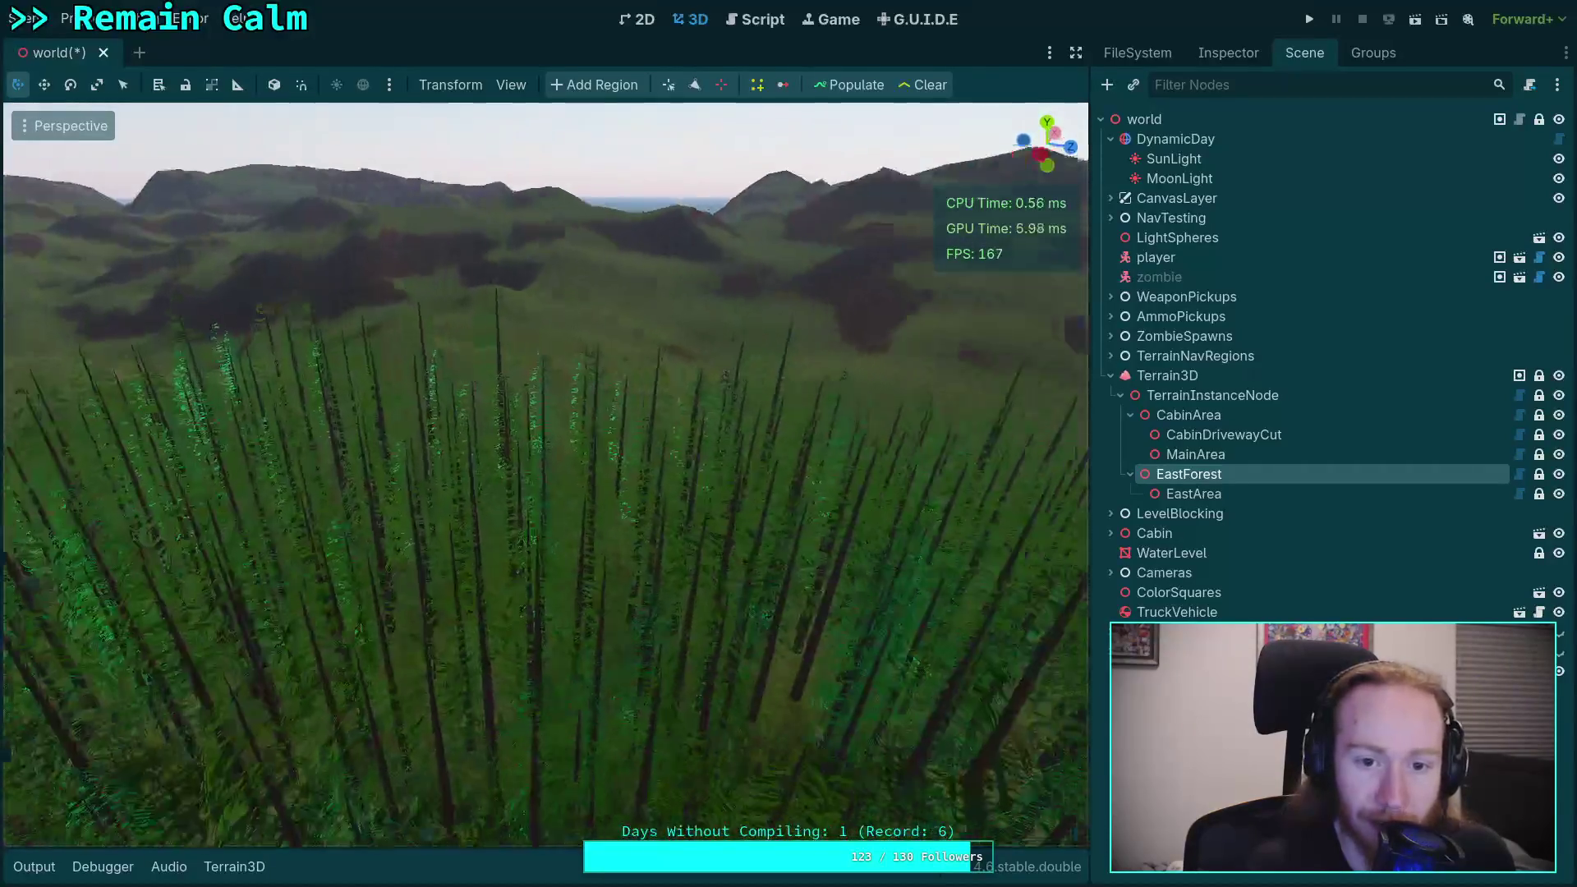
{"action": "key", "text": "w"}
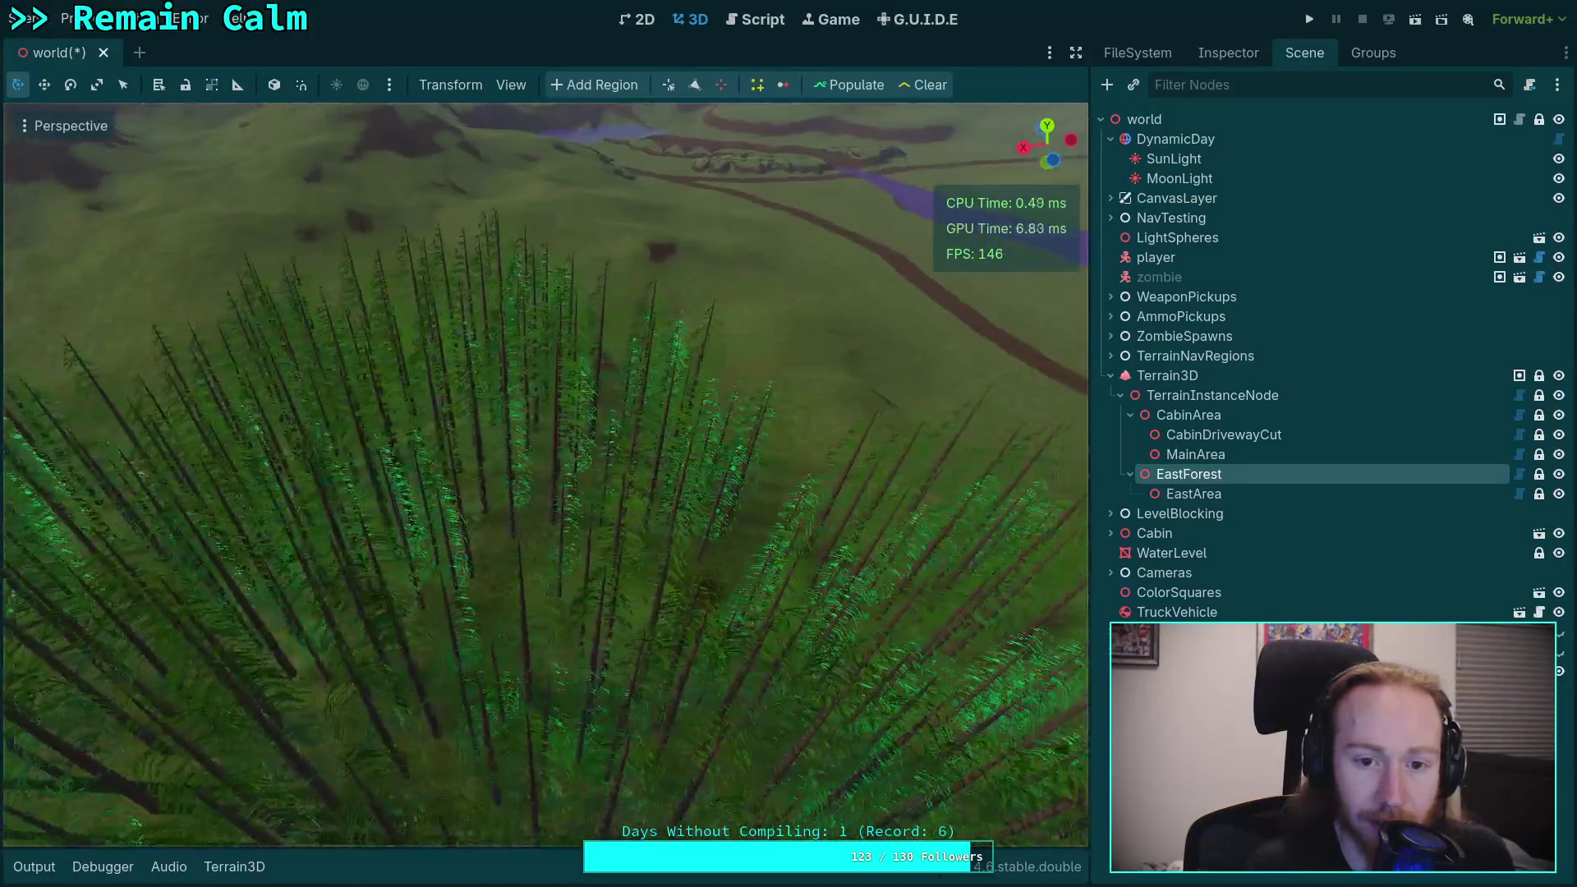
{"action": "key", "text": "s"}
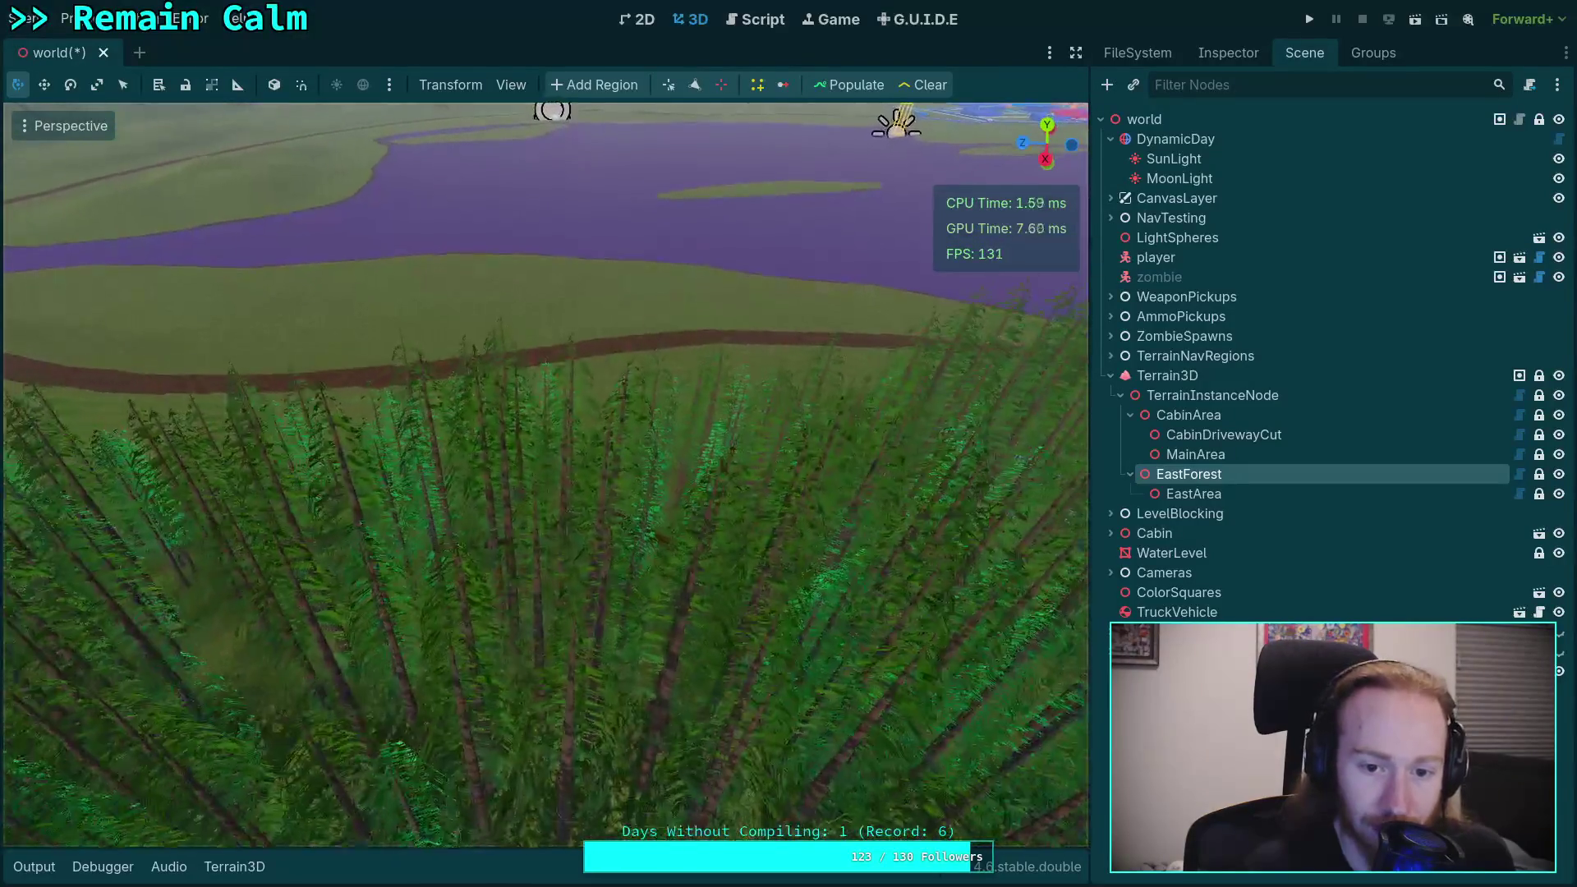
{"action": "key", "text": "s"}
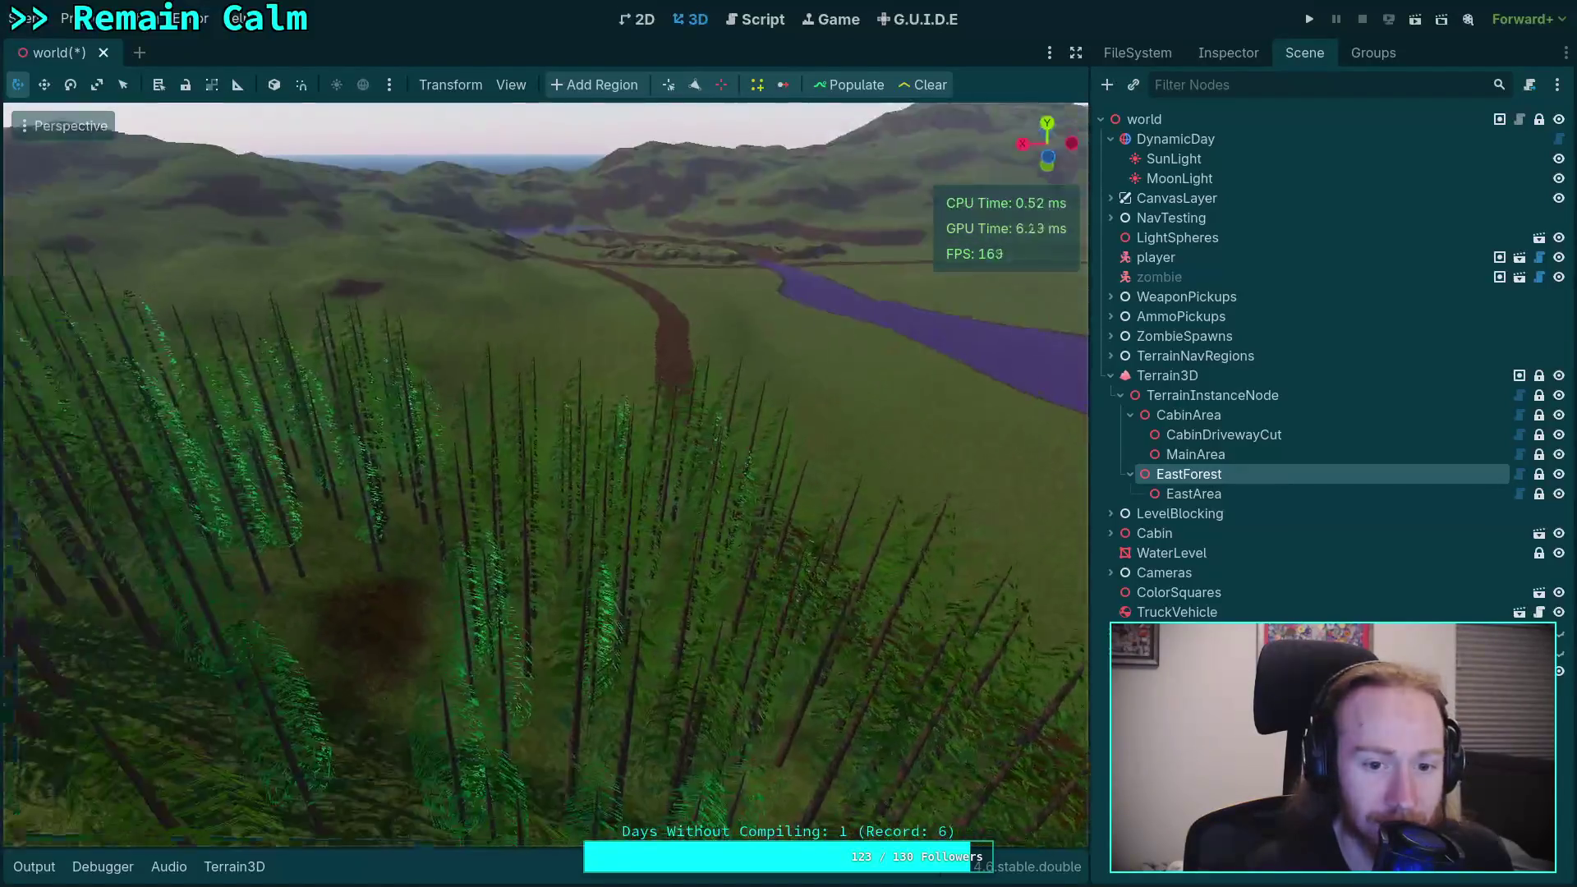
{"action": "key", "text": "d"}
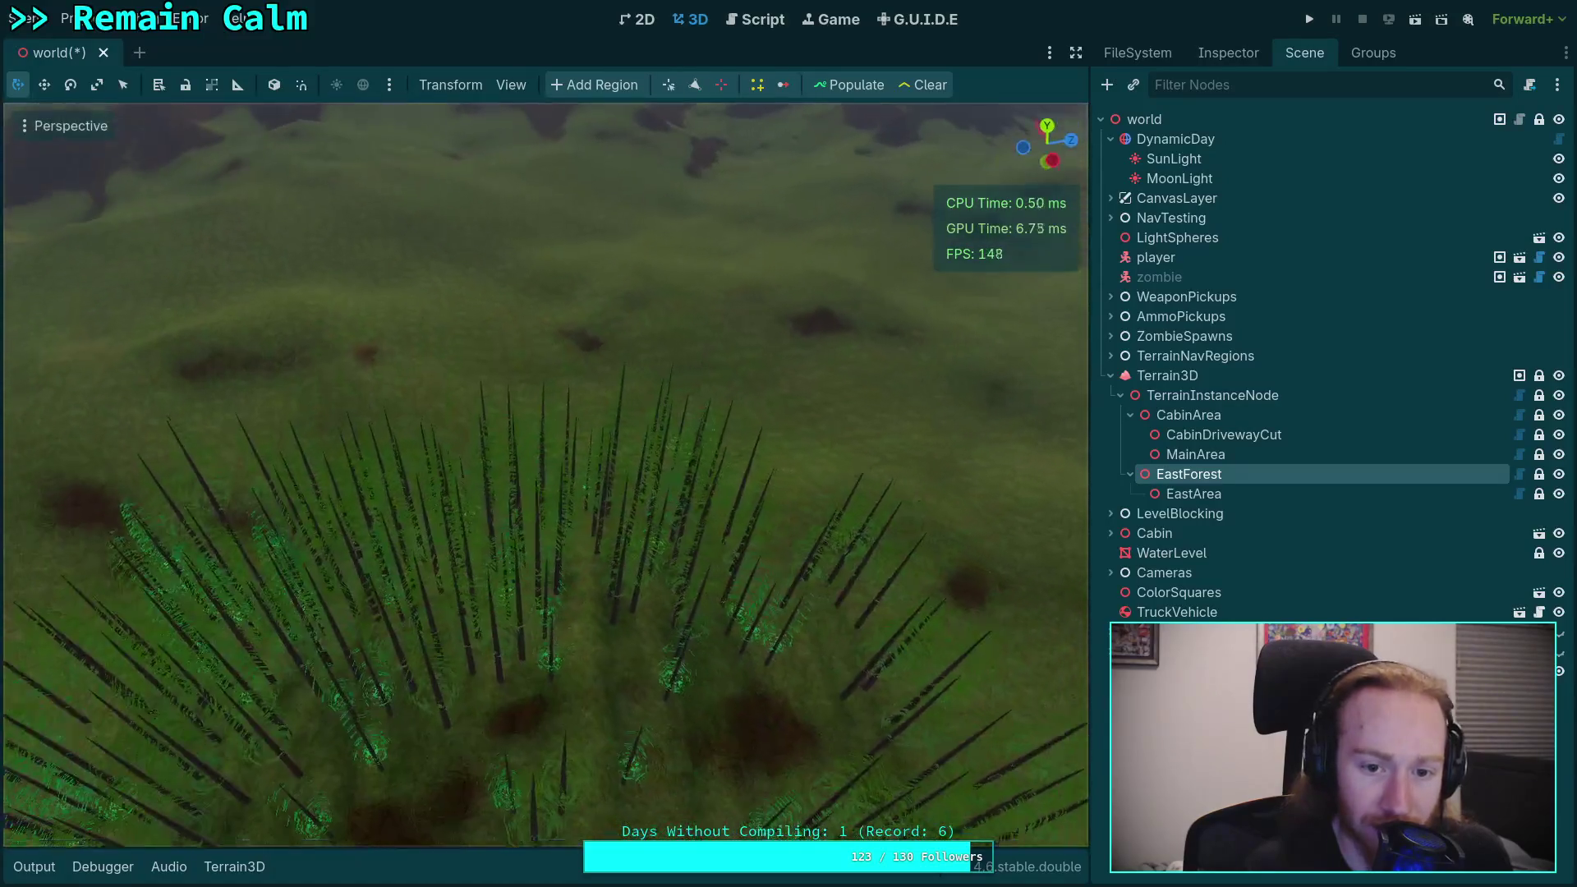
{"action": "key", "text": "w"}
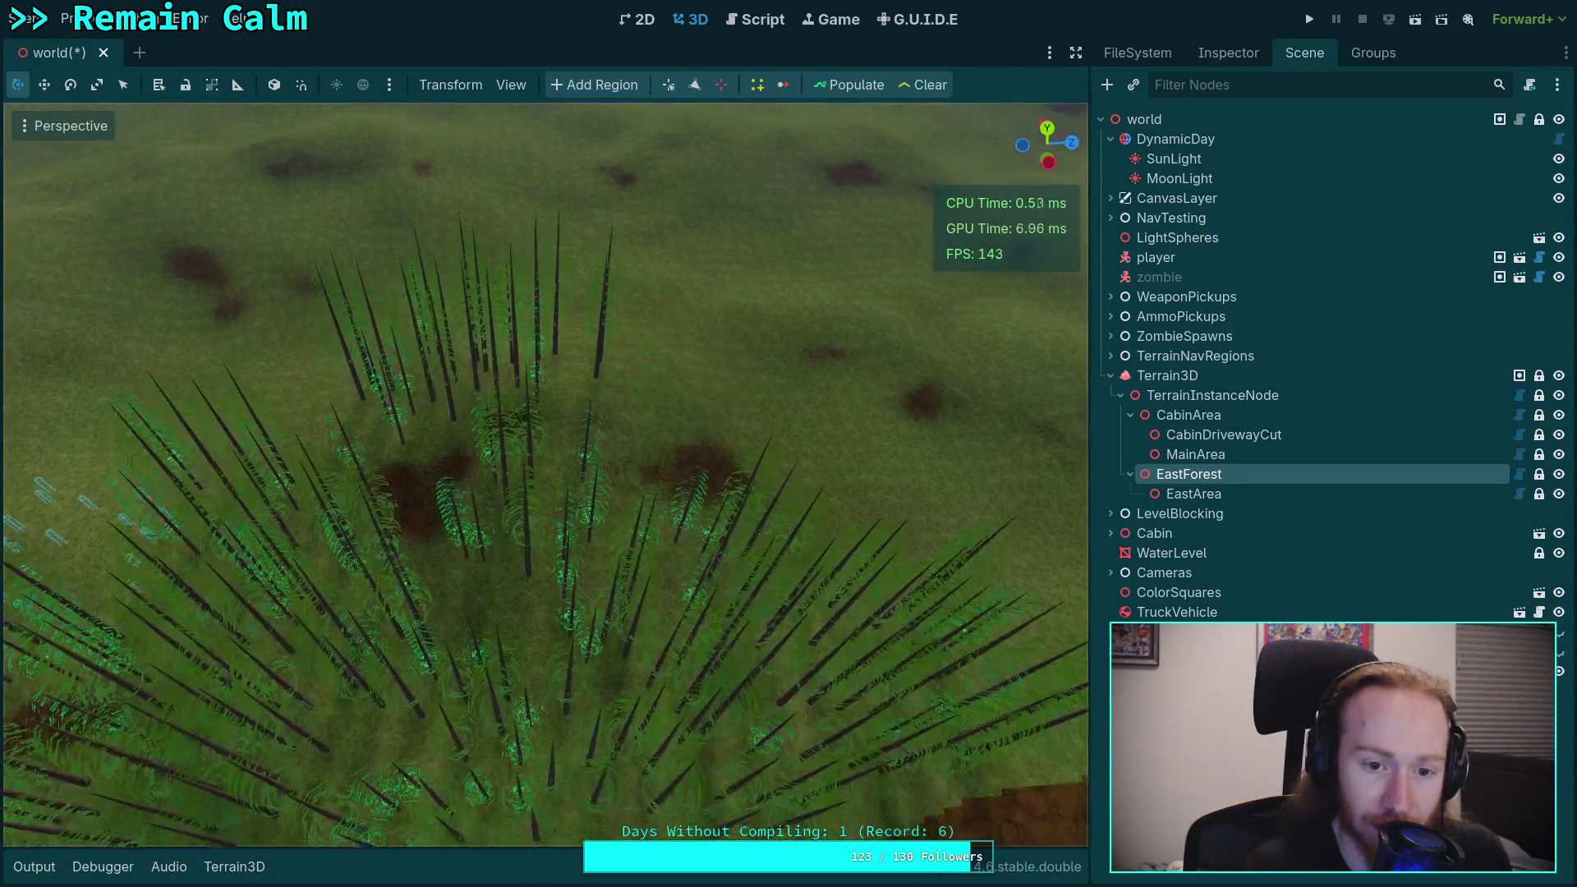
{"action": "key", "text": "s"}
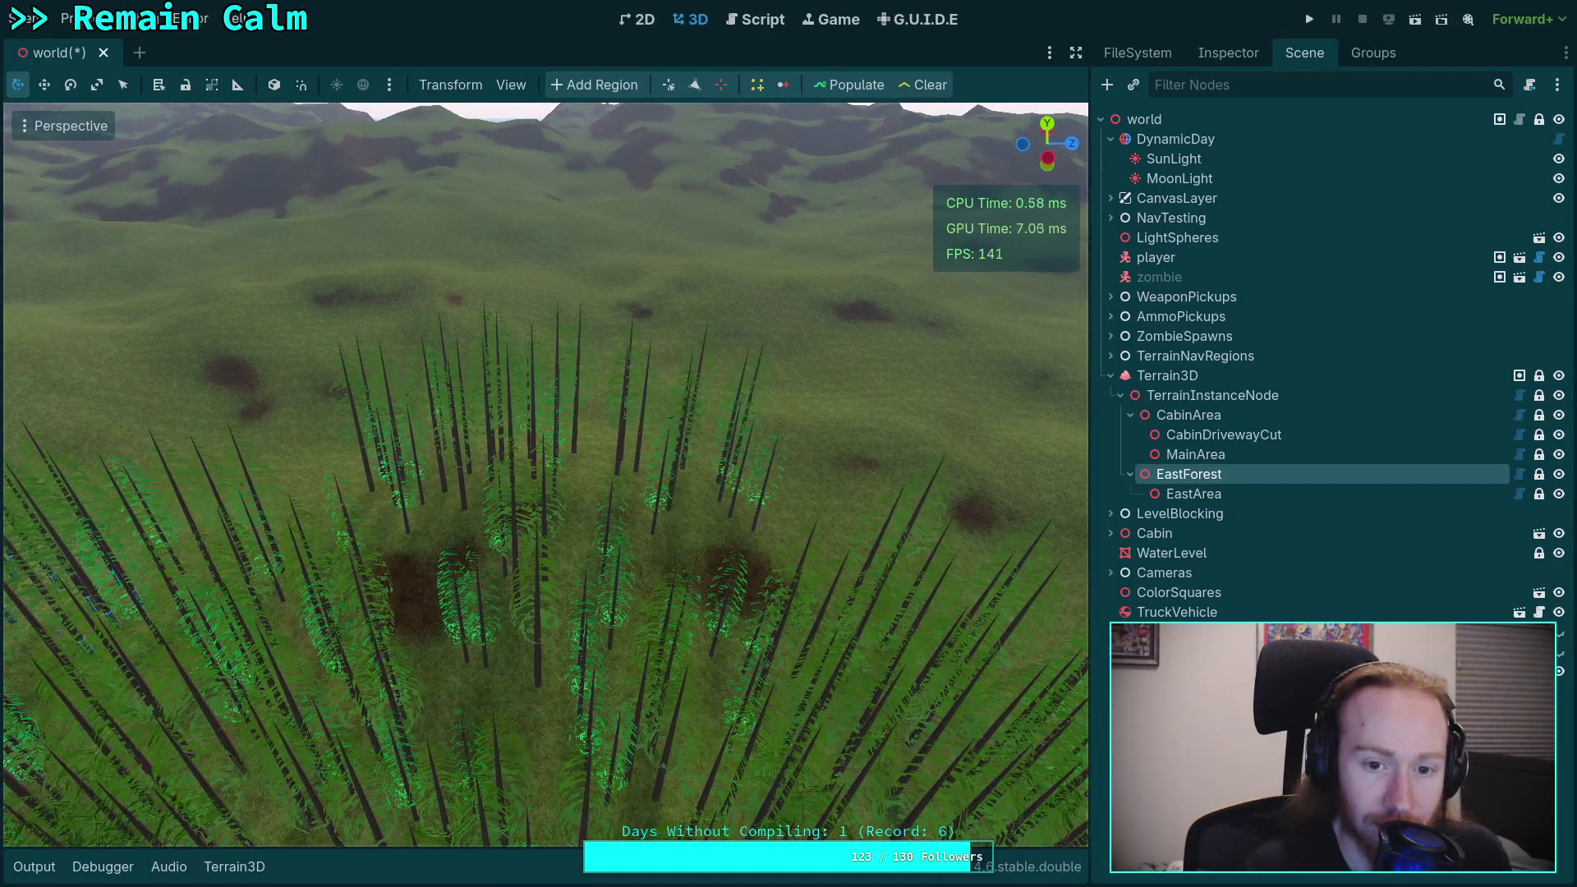
Step: Fly down among the EastForest tree trunks and back up out of the trees
{"action": "key", "text": "w"}
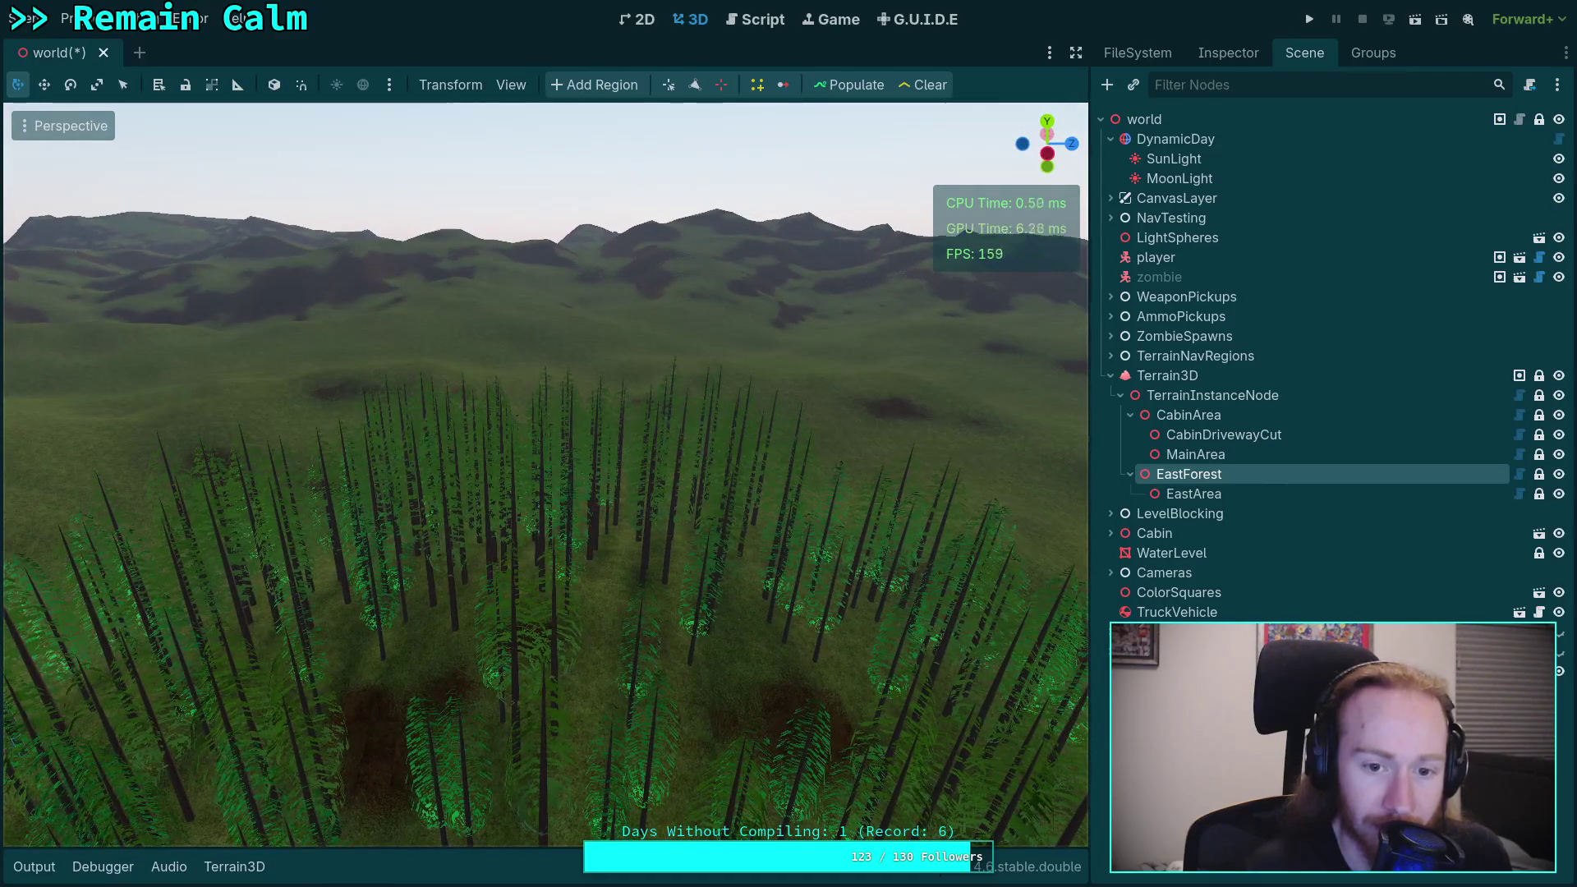
{"action": "key", "text": "s"}
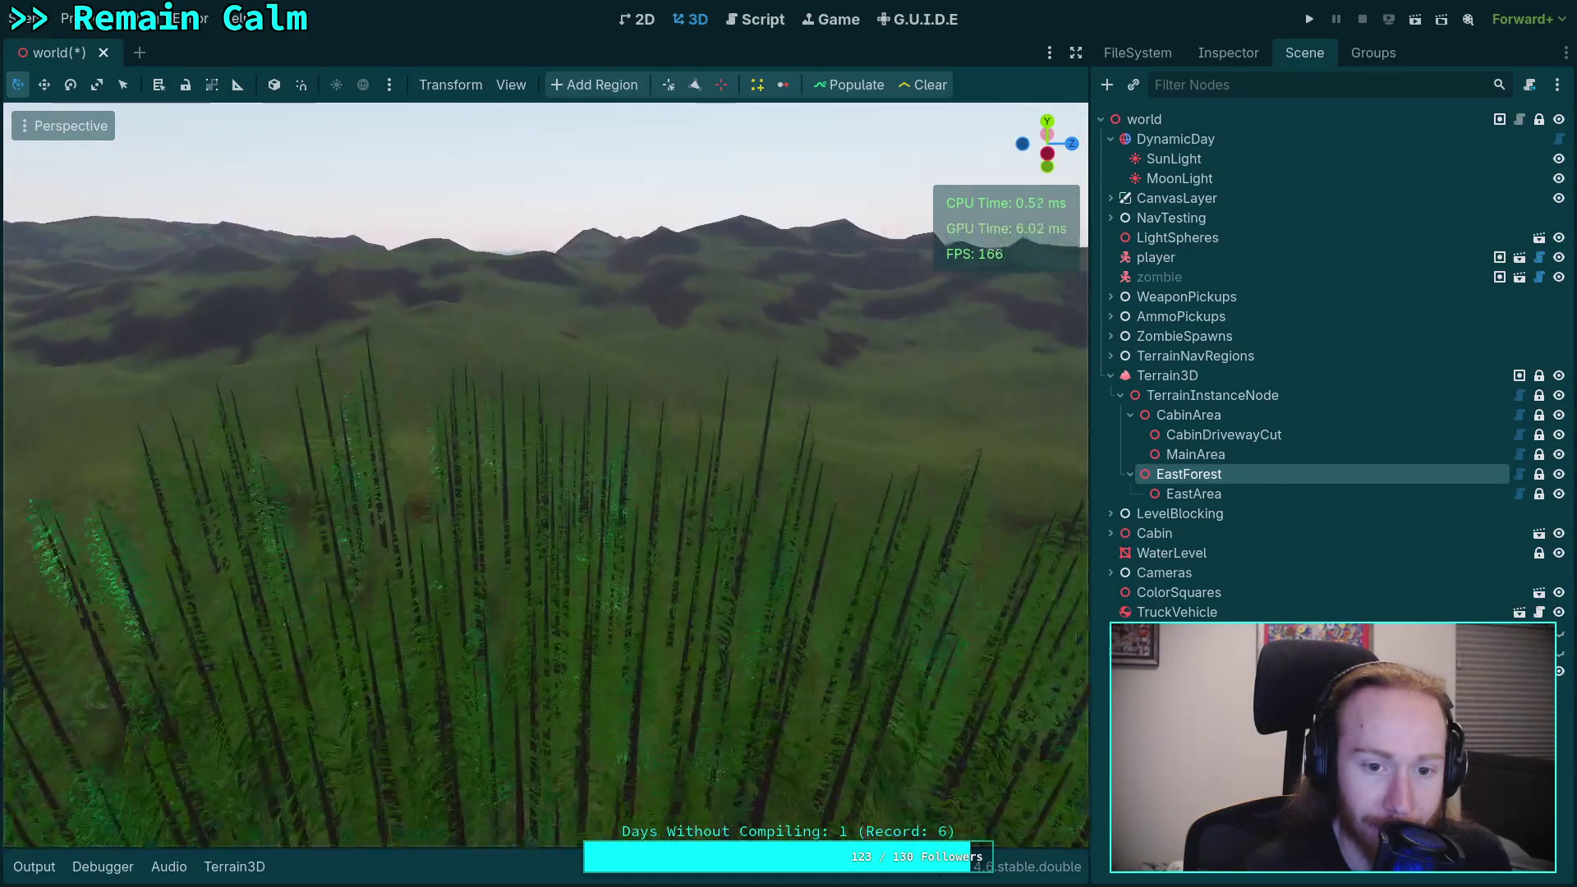
{"action": "key", "text": "w"}
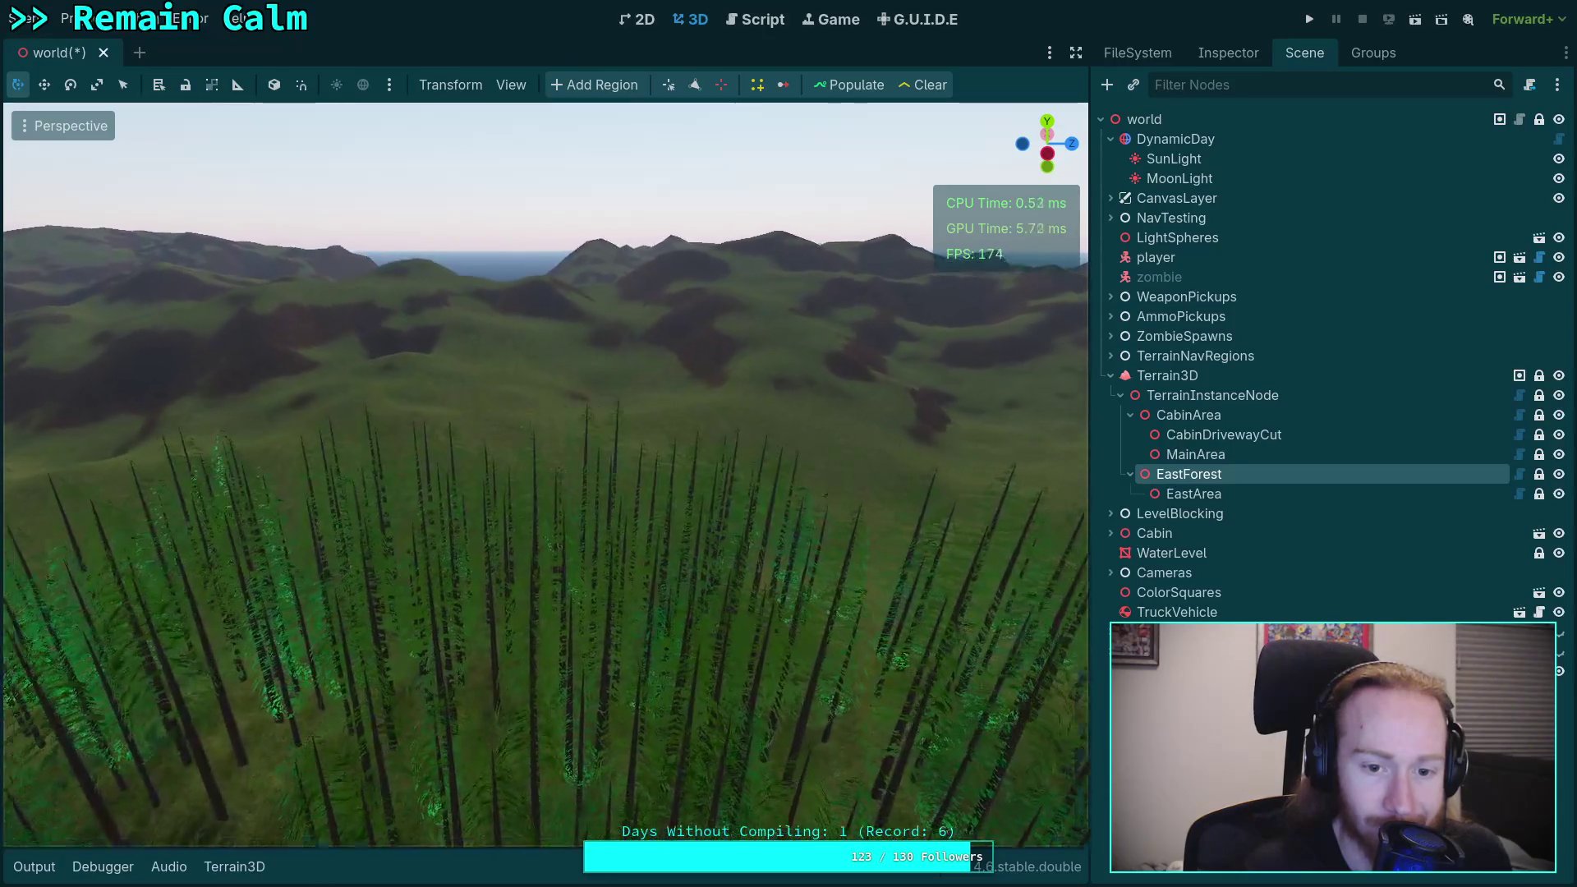
{"action": "key", "text": "w"}
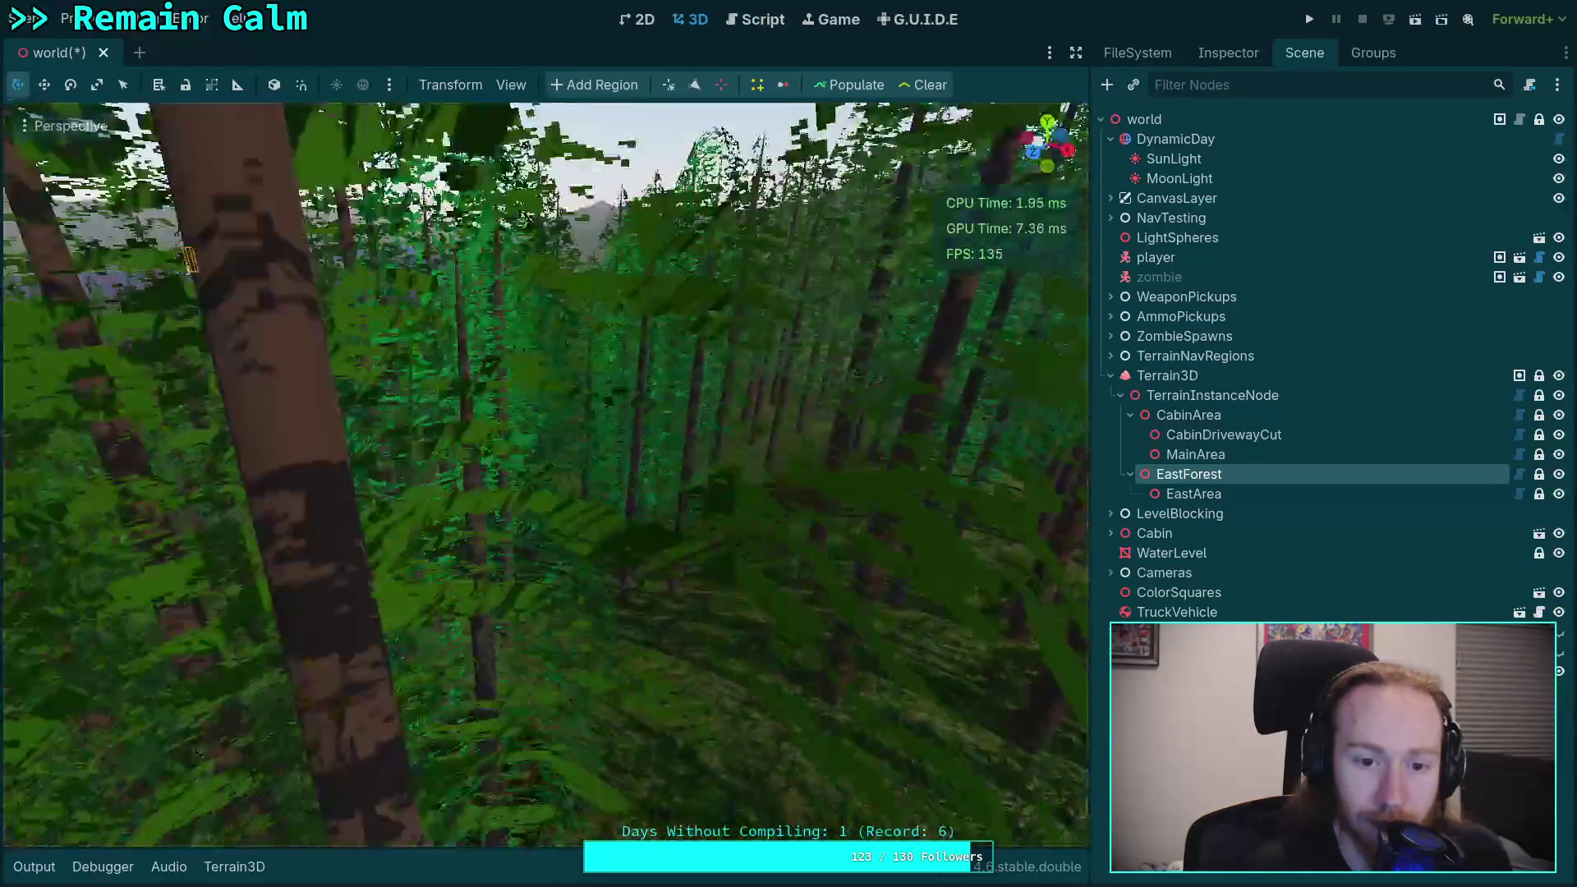
{"action": "key", "text": "s"}
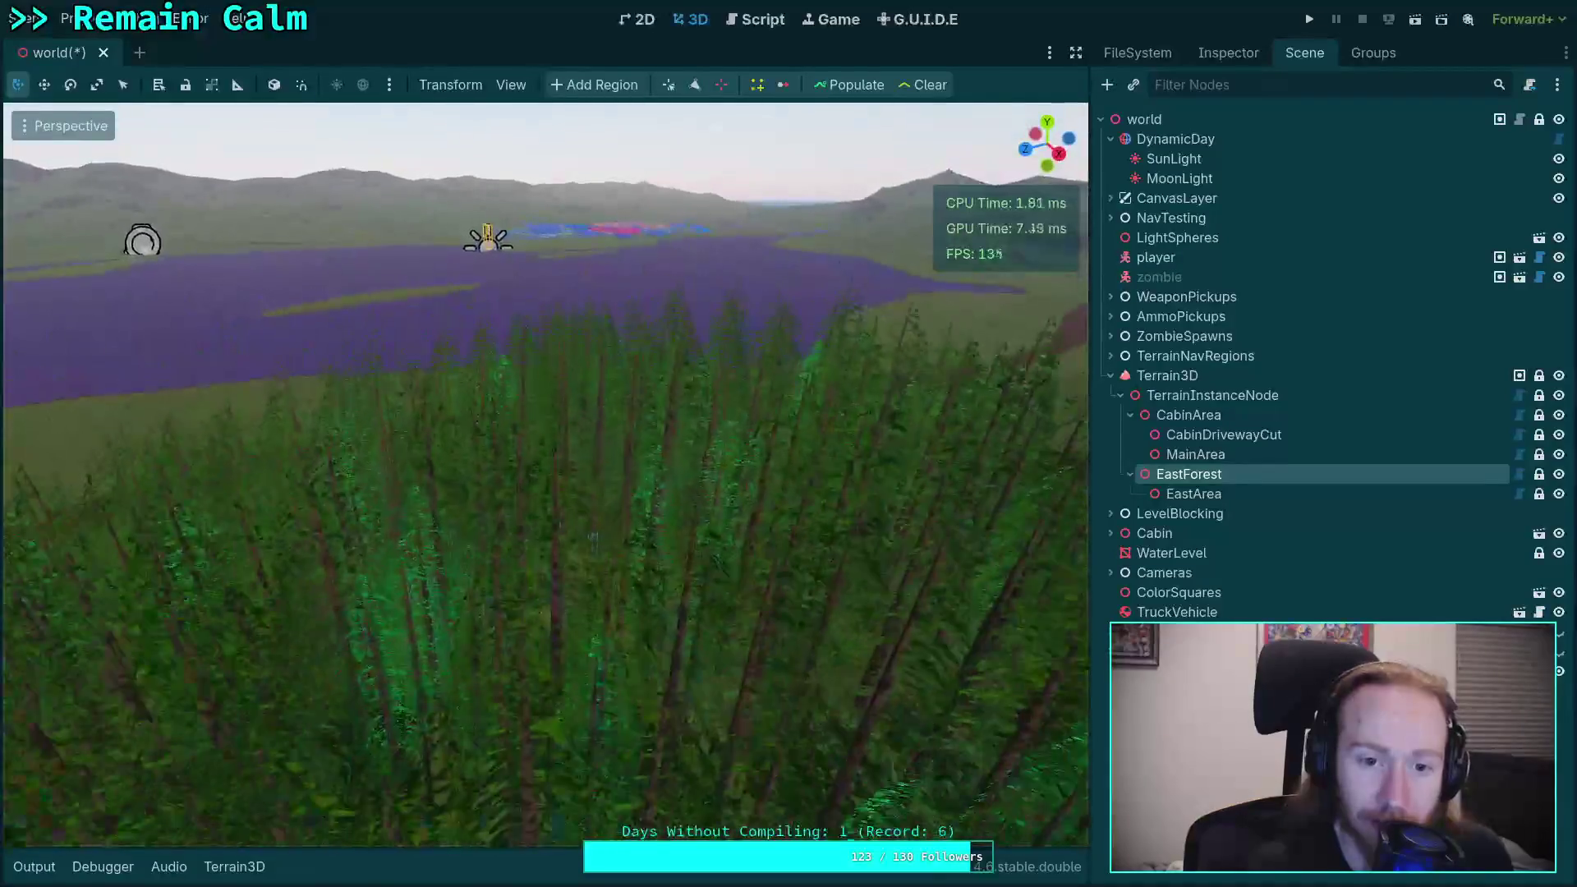
Step: Return to the script editor, show the output log, and mark the 3350 chunk count
{"action": "left_click", "coordinate": [777, 21]}
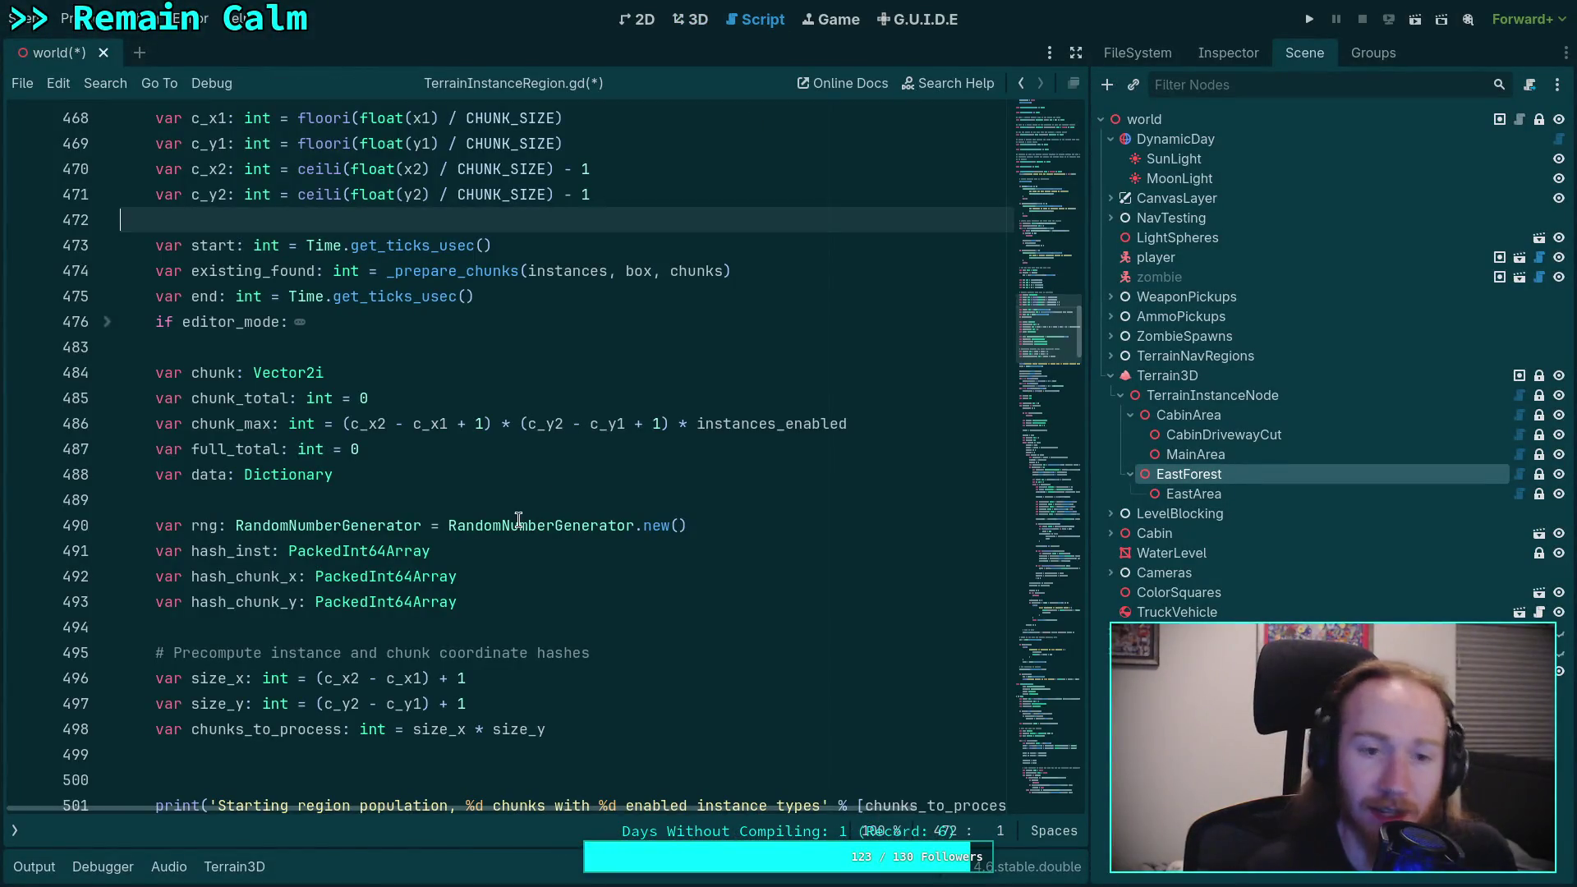
{"action": "left_click", "coordinate": [34, 866]}
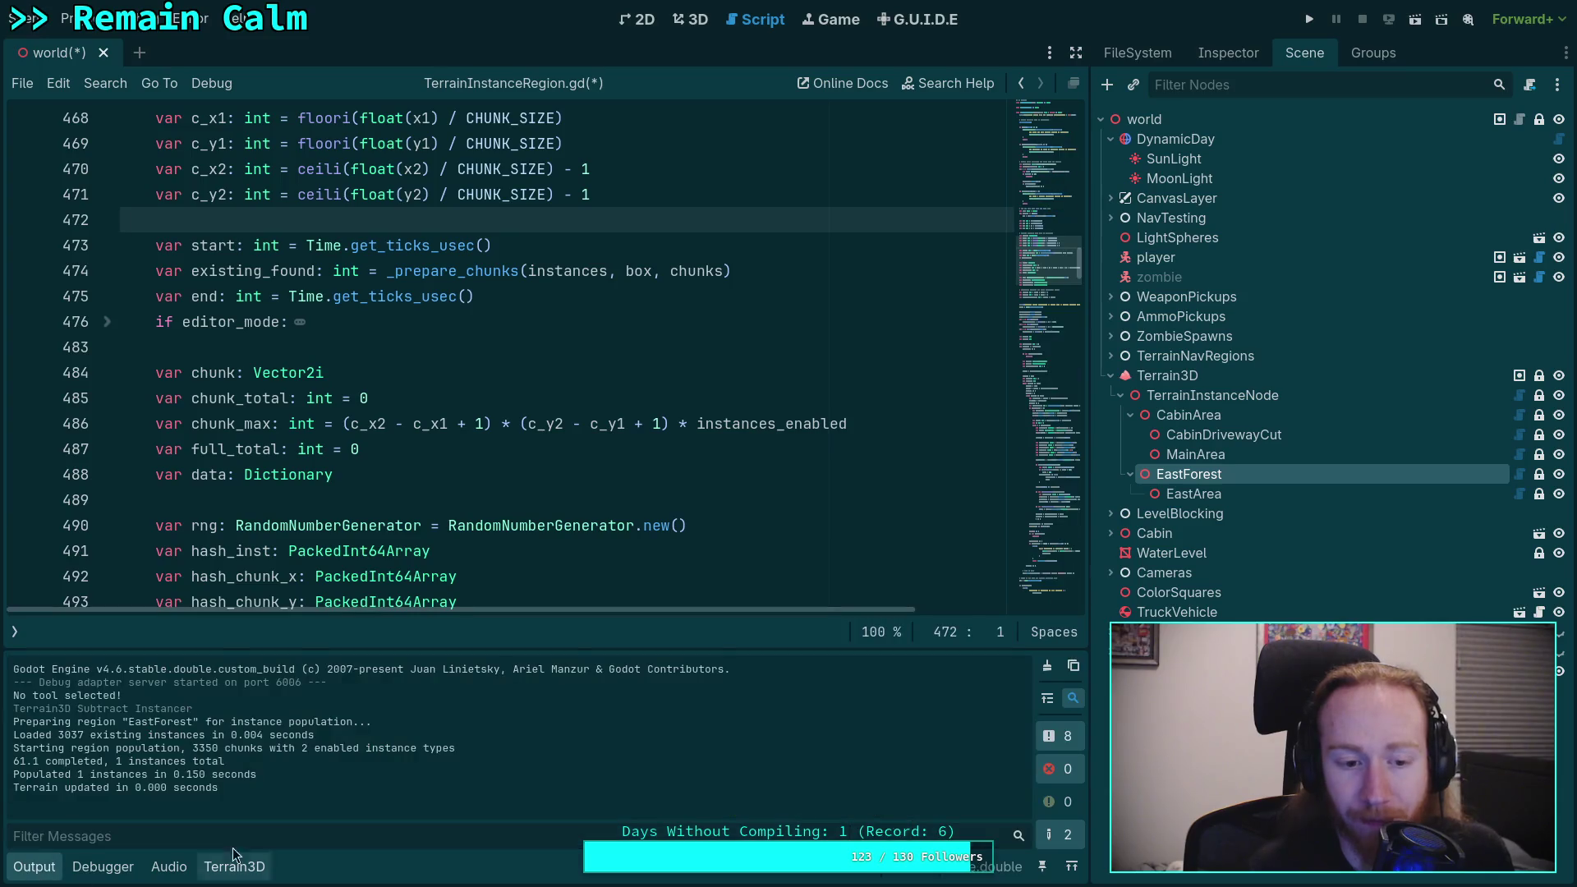
{"action": "left_click_drag", "start_coordinate": [191, 749], "coordinate": [220, 748]}
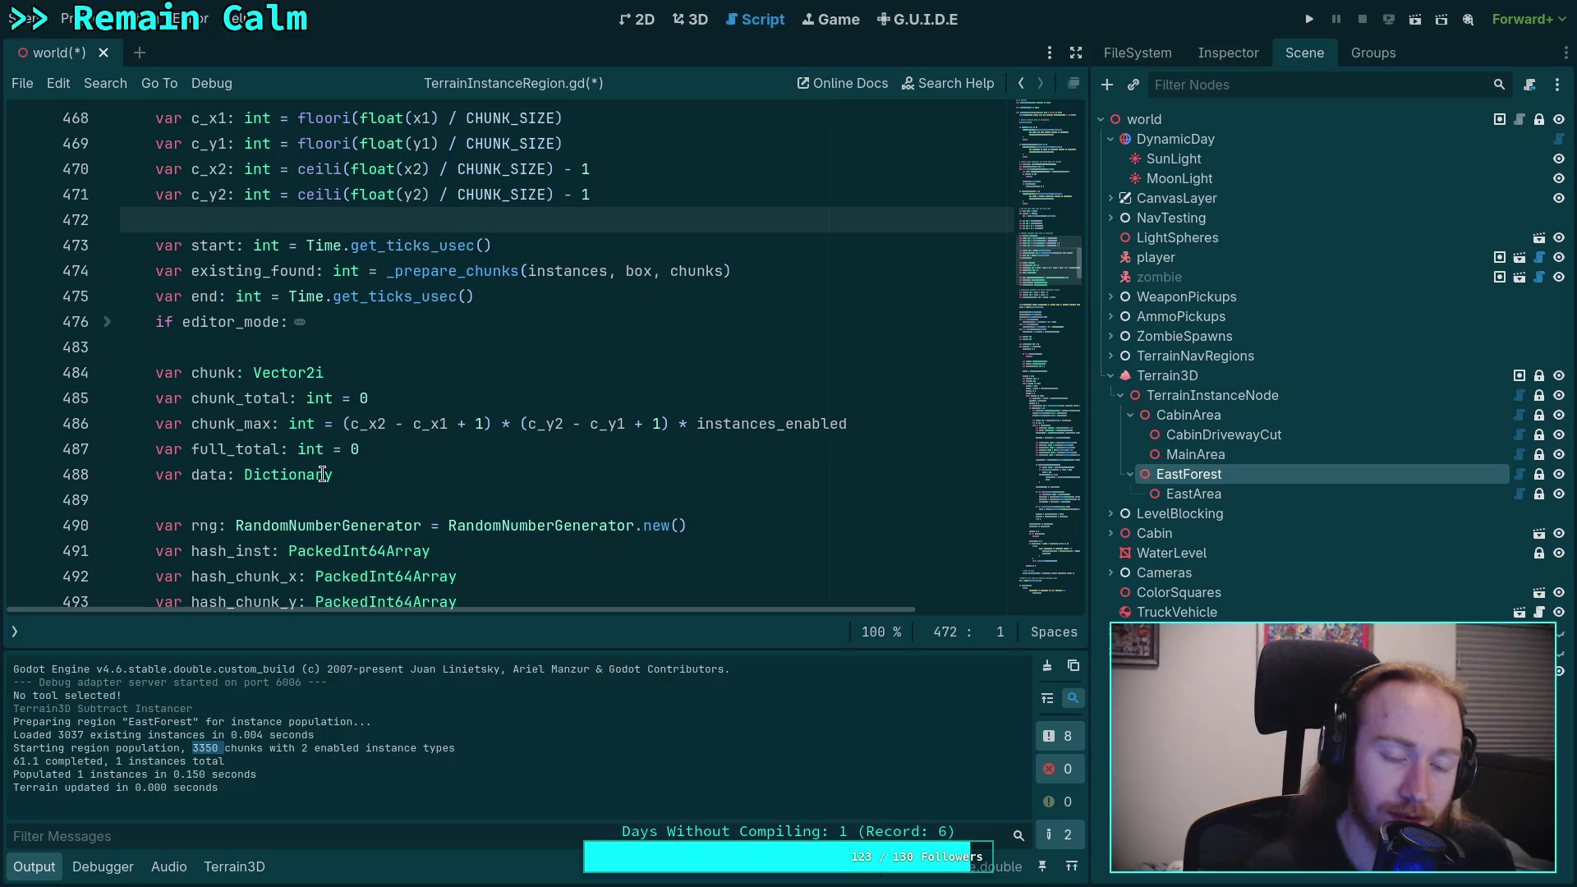
{"action": "scroll", "coordinate": [308, 510], "scroll_direction": "up", "scroll_amount": 6}
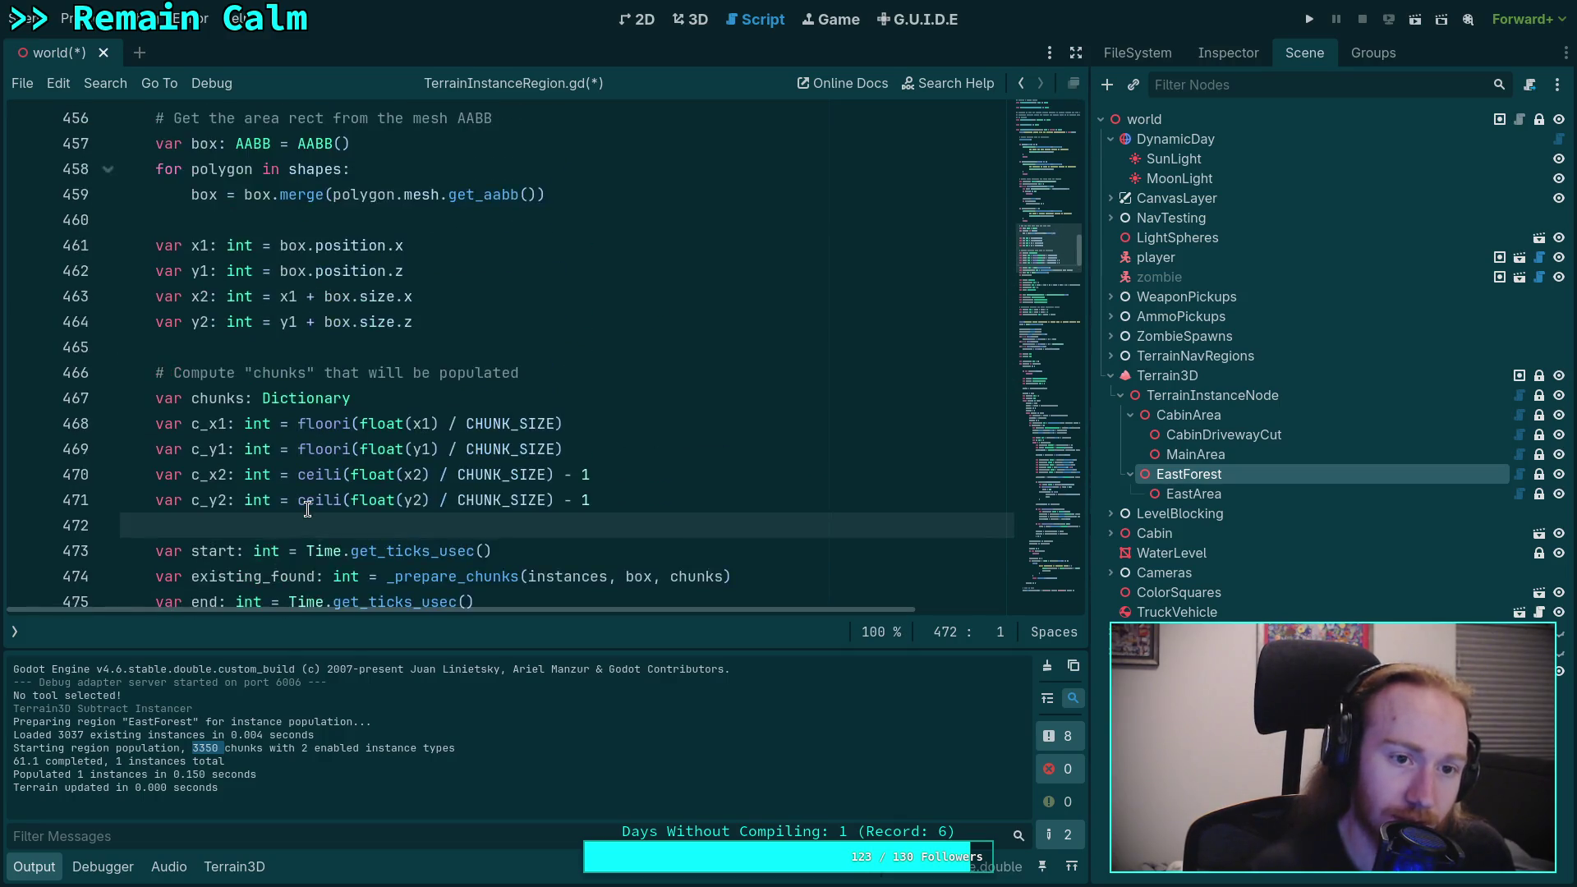
{"action": "scroll", "coordinate": [307, 510], "scroll_direction": "up", "scroll_amount": 1}
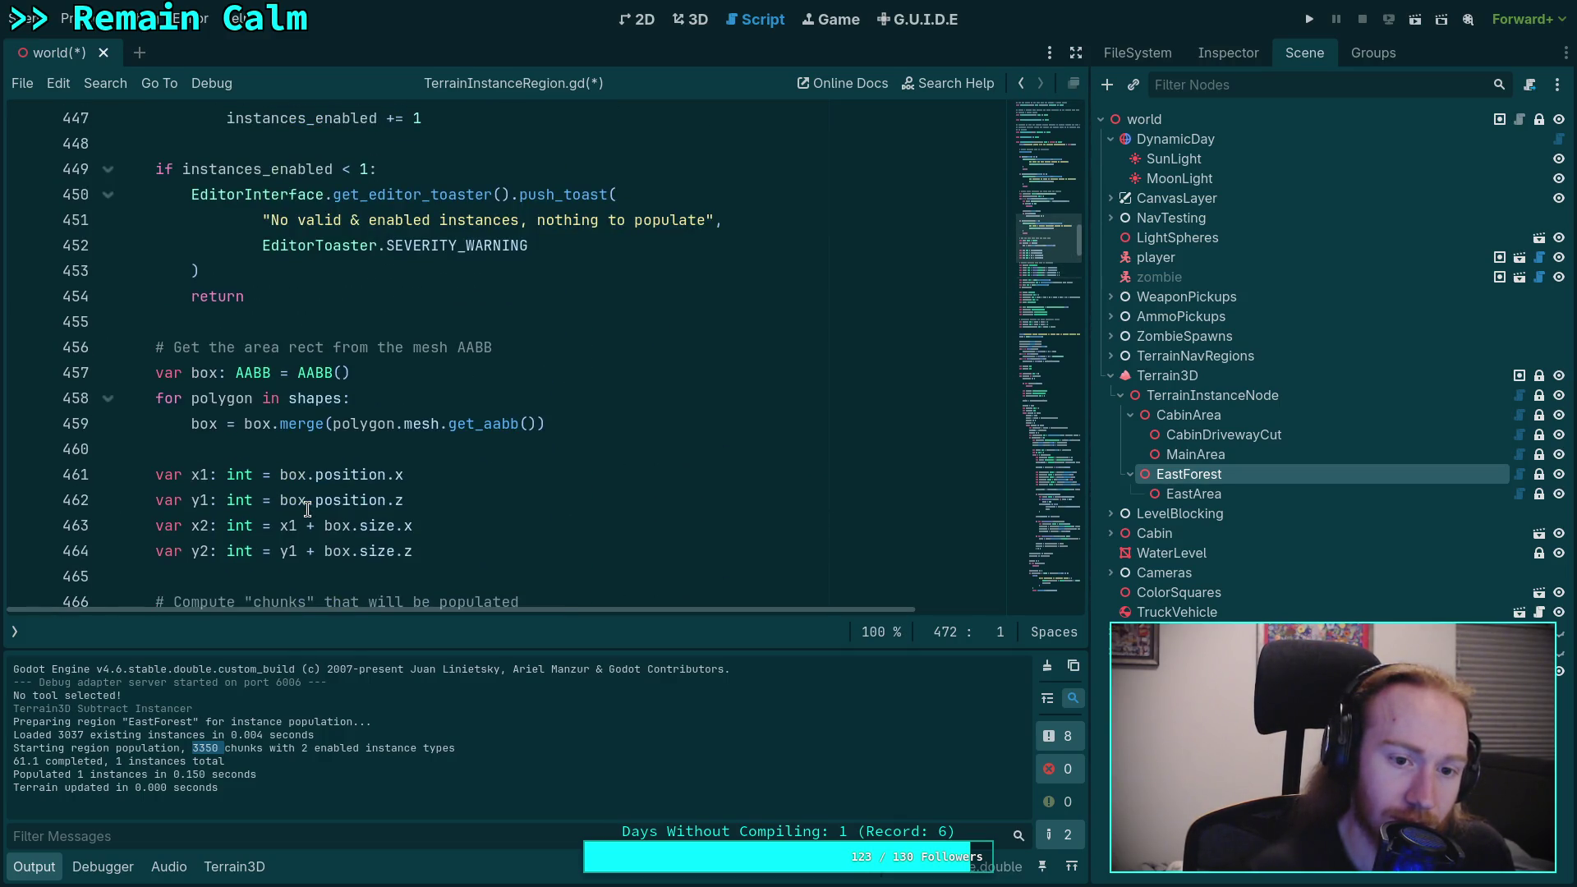
{"action": "scroll", "coordinate": [307, 509], "scroll_direction": "up", "scroll_amount": 1}
{"action": "mouse_move", "coordinate": [363, 498]}
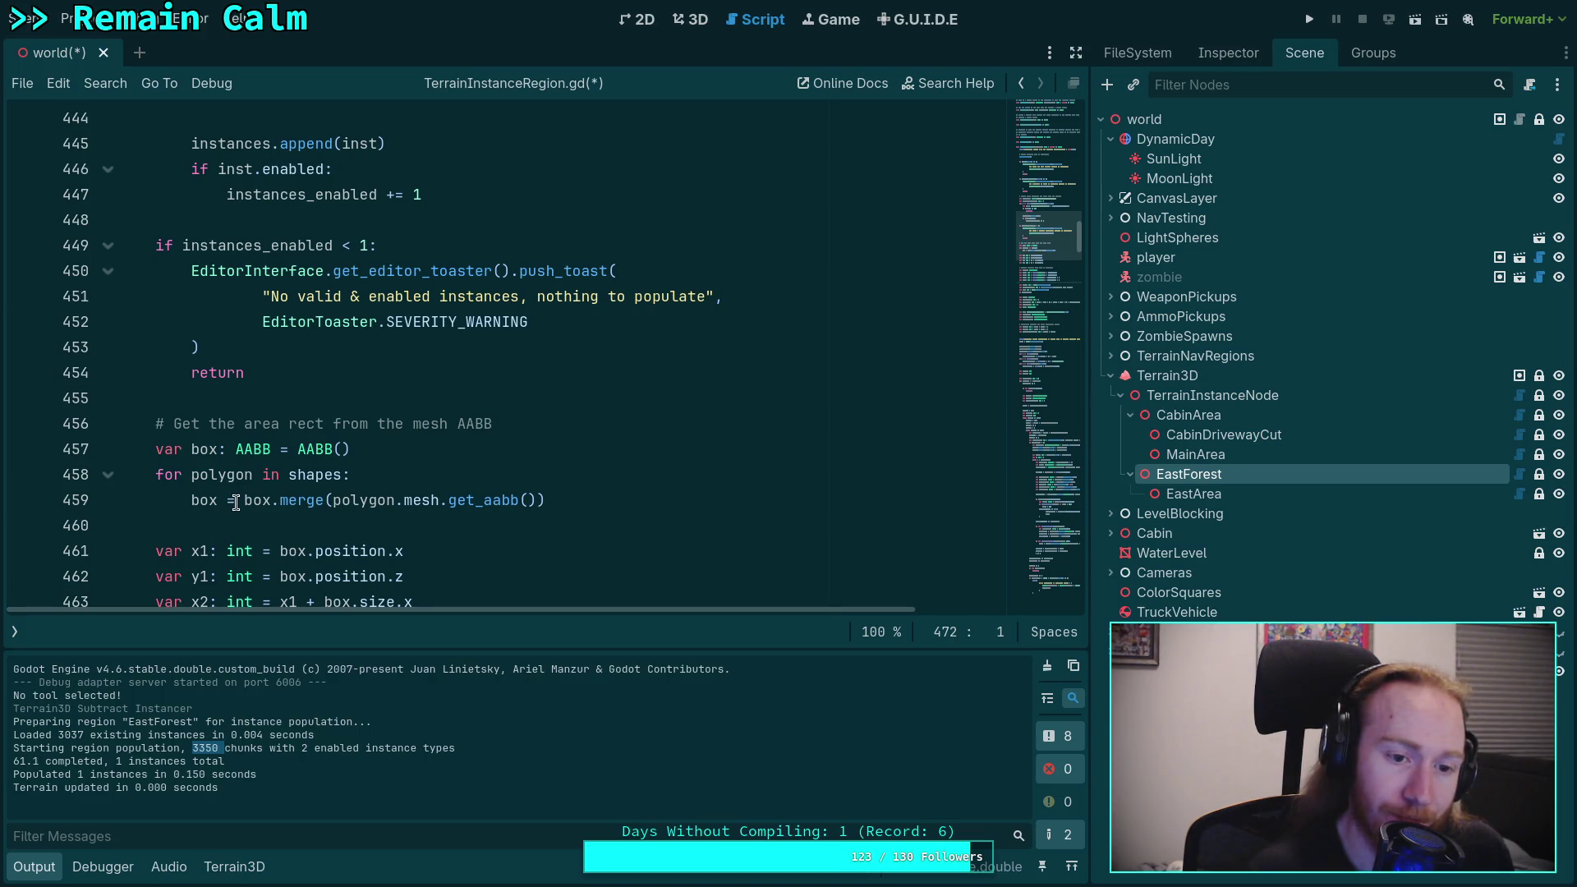
Step: Go to the AABB merge loop and select the box variable on line 459
{"action": "scroll", "coordinate": [170, 530], "scroll_direction": "down", "scroll_amount": 3}
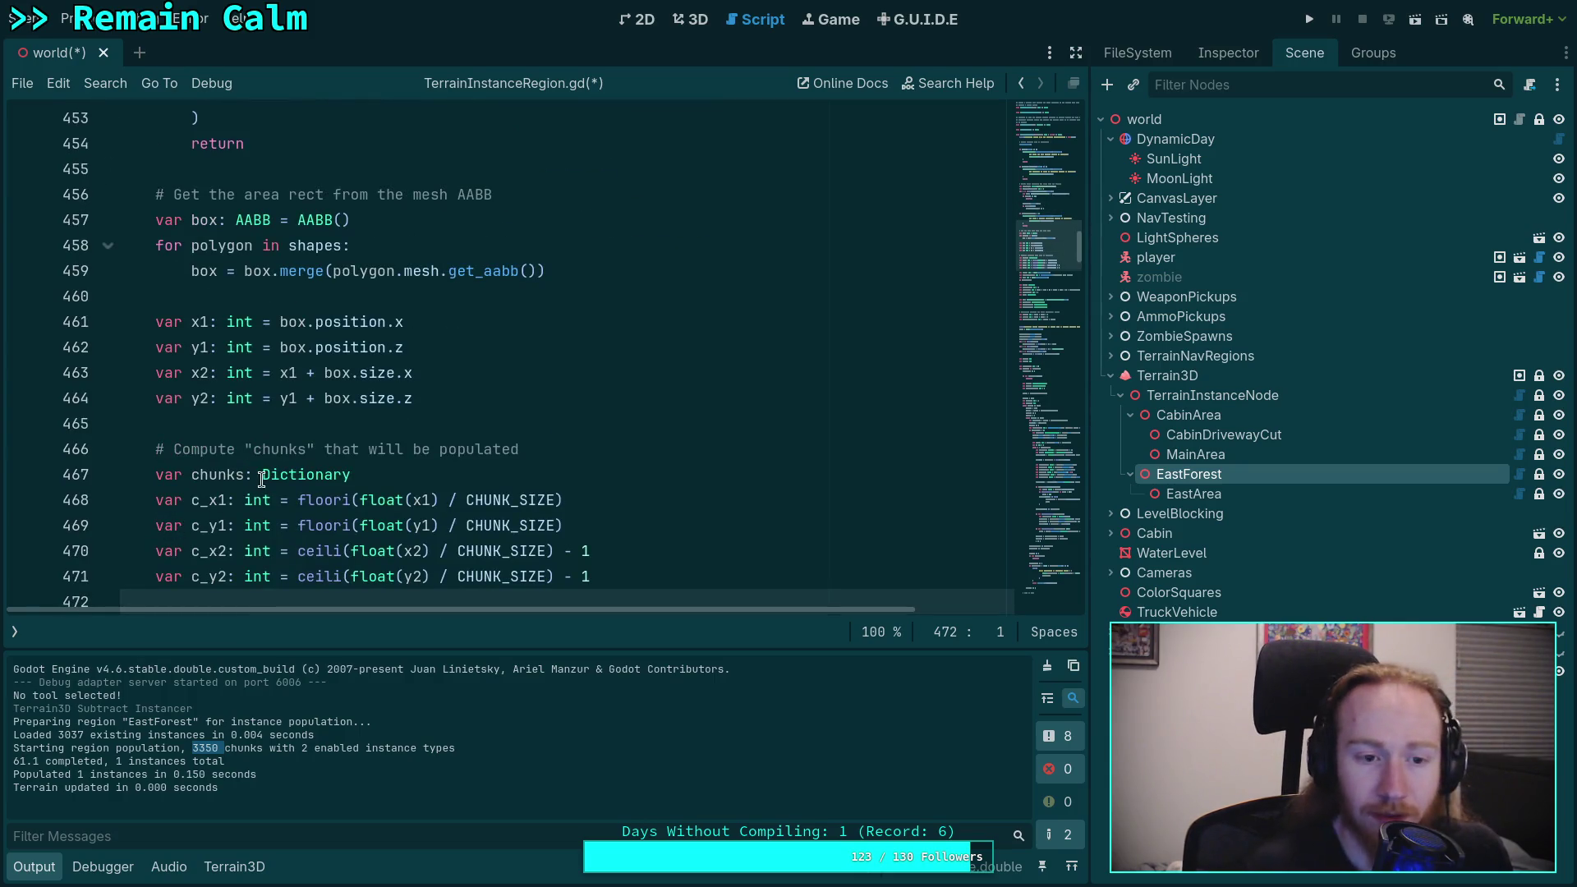
{"action": "scroll", "coordinate": [280, 438], "scroll_direction": "down", "scroll_amount": 1}
{"action": "scroll", "coordinate": [280, 438], "scroll_direction": "down", "scroll_amount": 6}
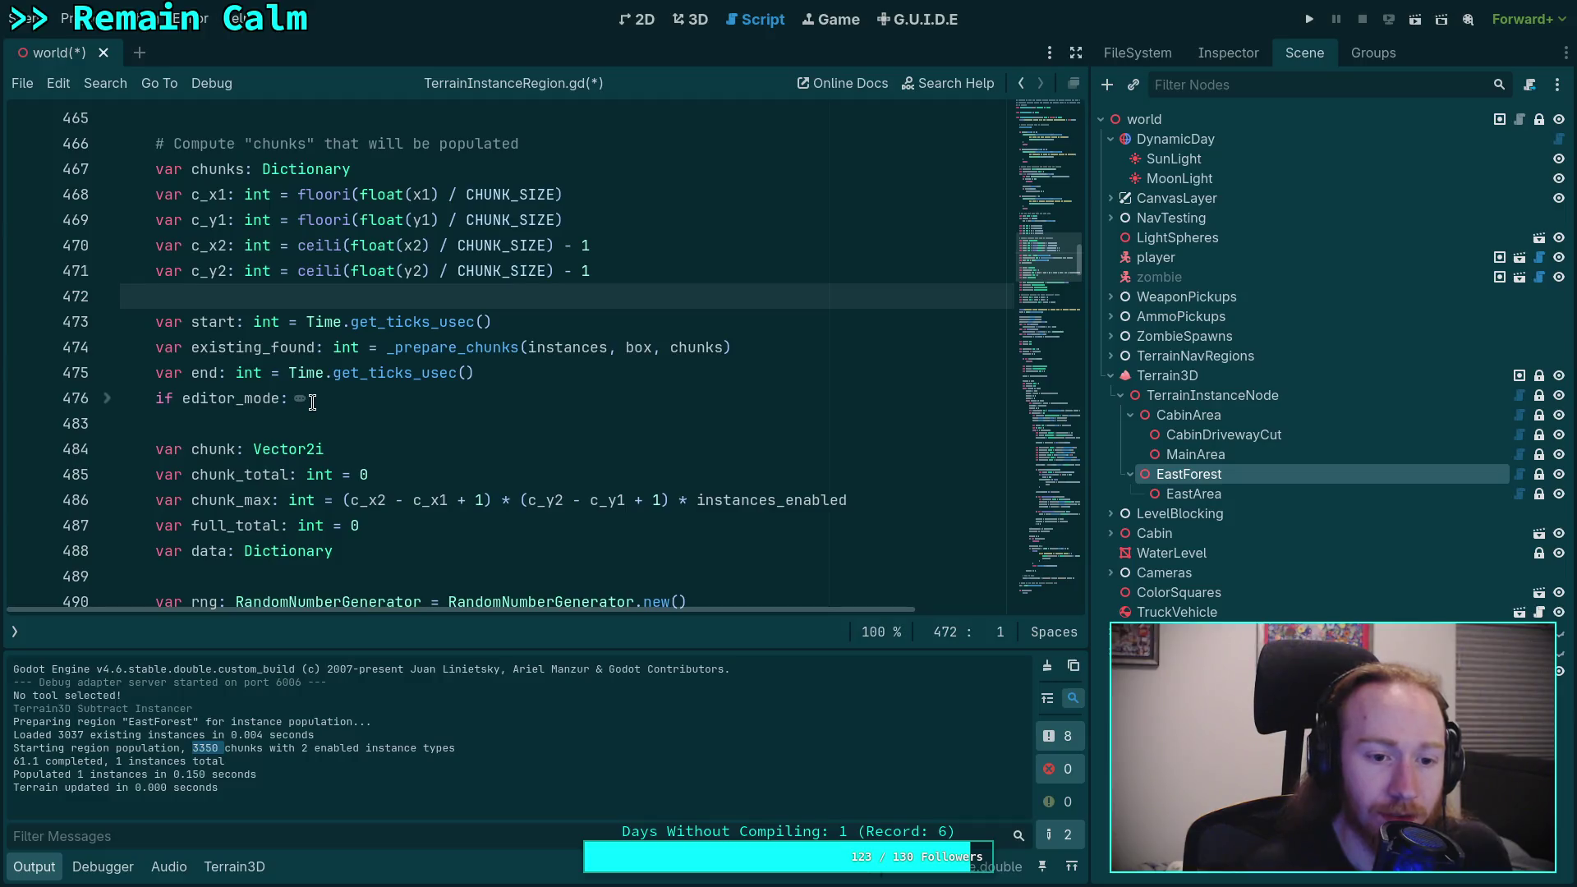
{"action": "scroll", "coordinate": [289, 428], "scroll_direction": "up", "scroll_amount": 7}
{"action": "scroll", "coordinate": [291, 420], "scroll_direction": "down", "scroll_amount": 2}
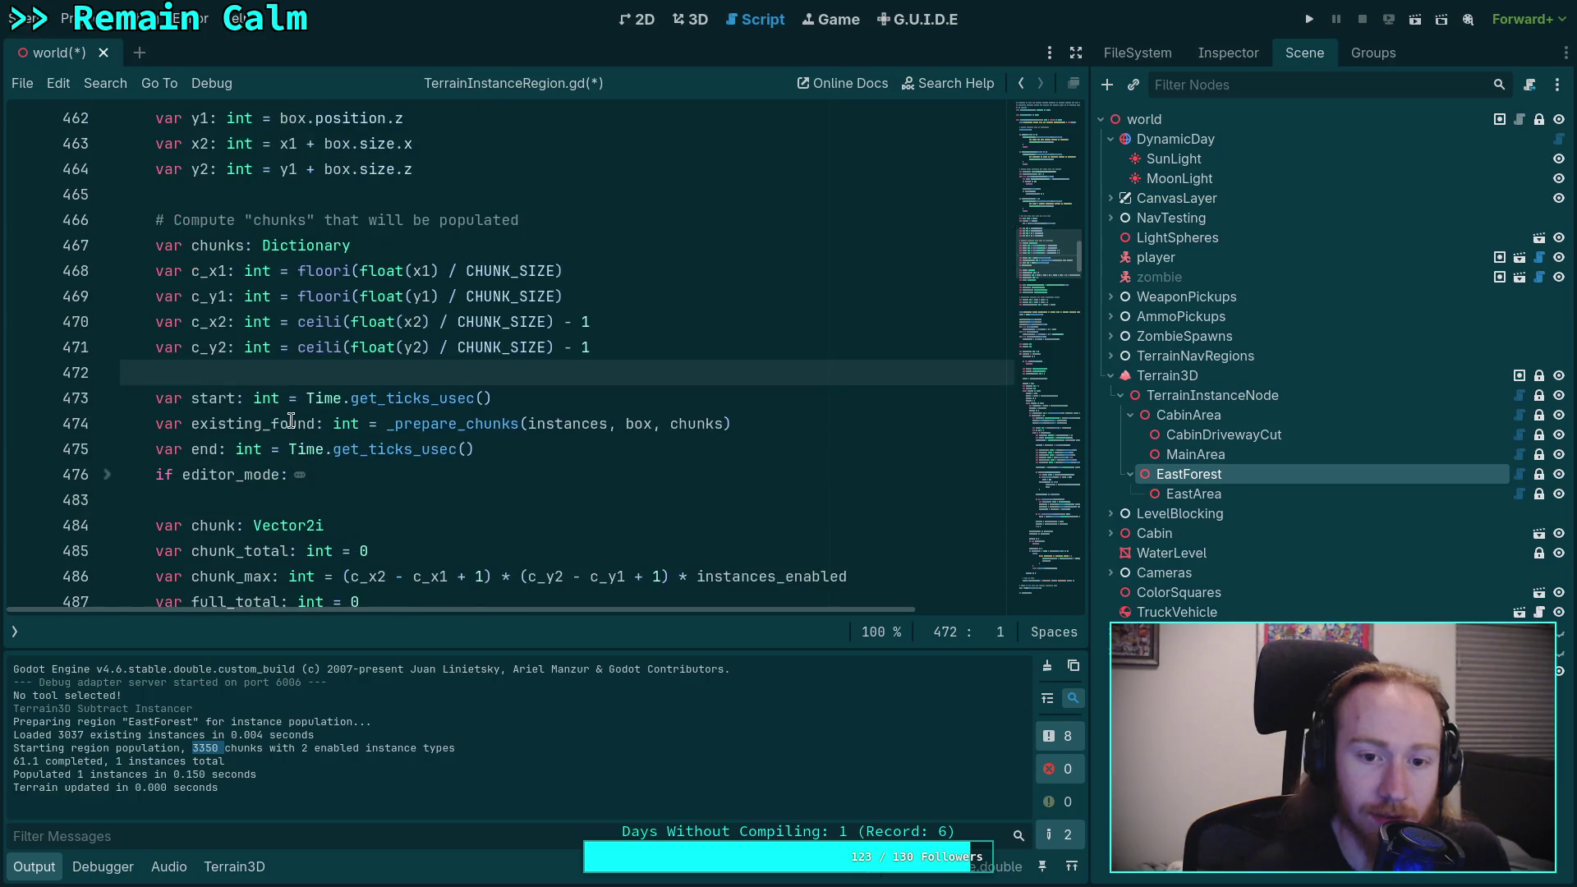
{"action": "scroll", "coordinate": [196, 411], "scroll_direction": "up", "scroll_amount": 4}
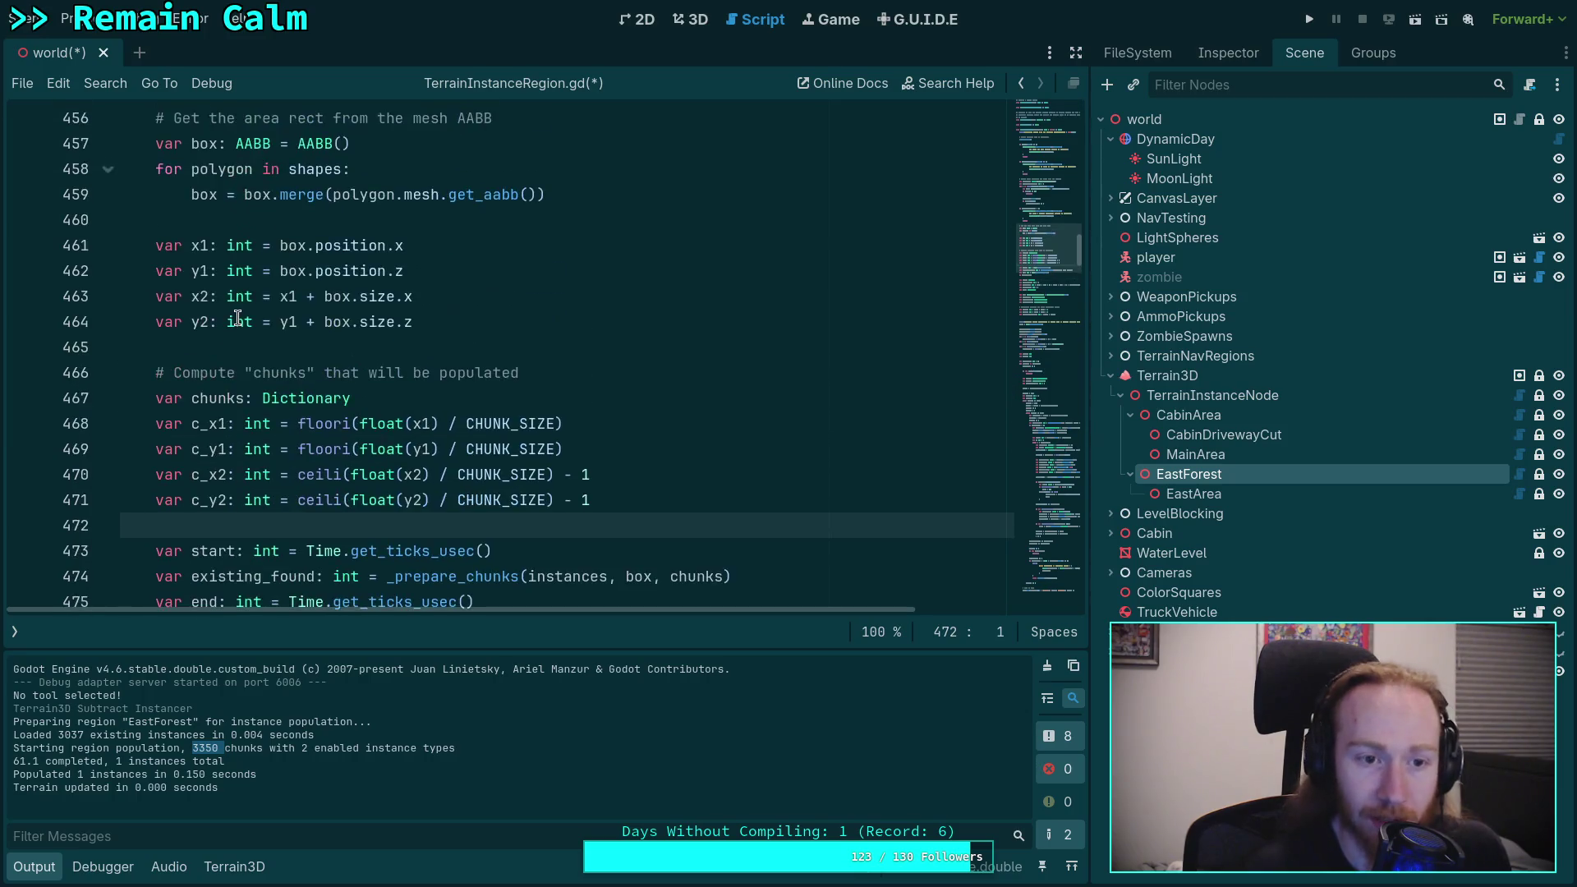
{"action": "left_click", "coordinate": [599, 351]}
{"action": "scroll", "coordinate": [566, 381], "scroll_direction": "down", "scroll_amount": 1}
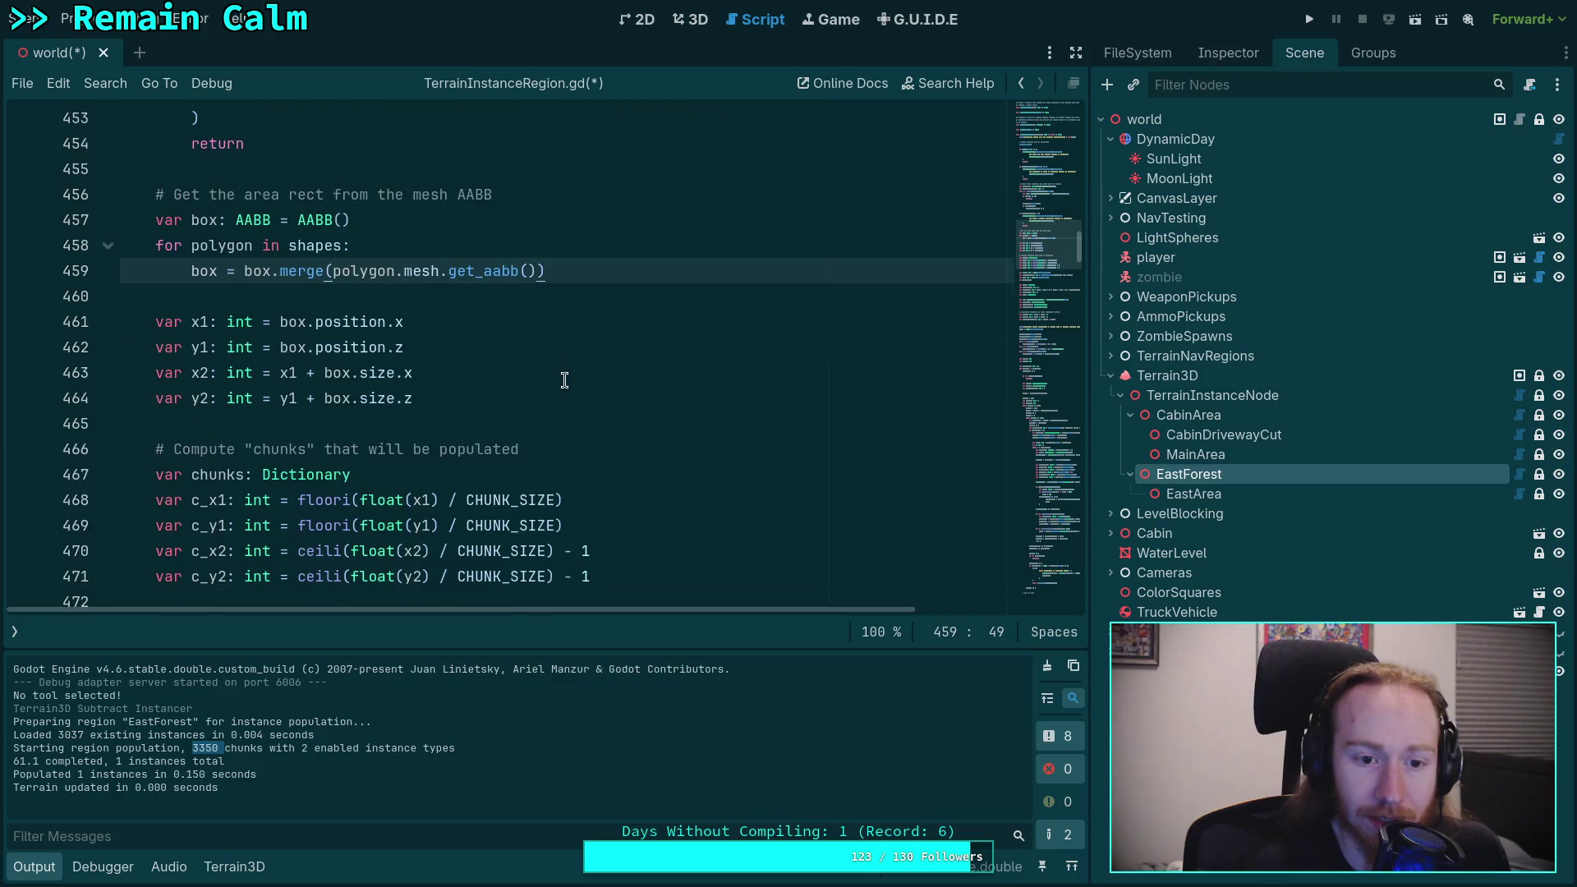
{"action": "double_click", "coordinate": [212, 272]}
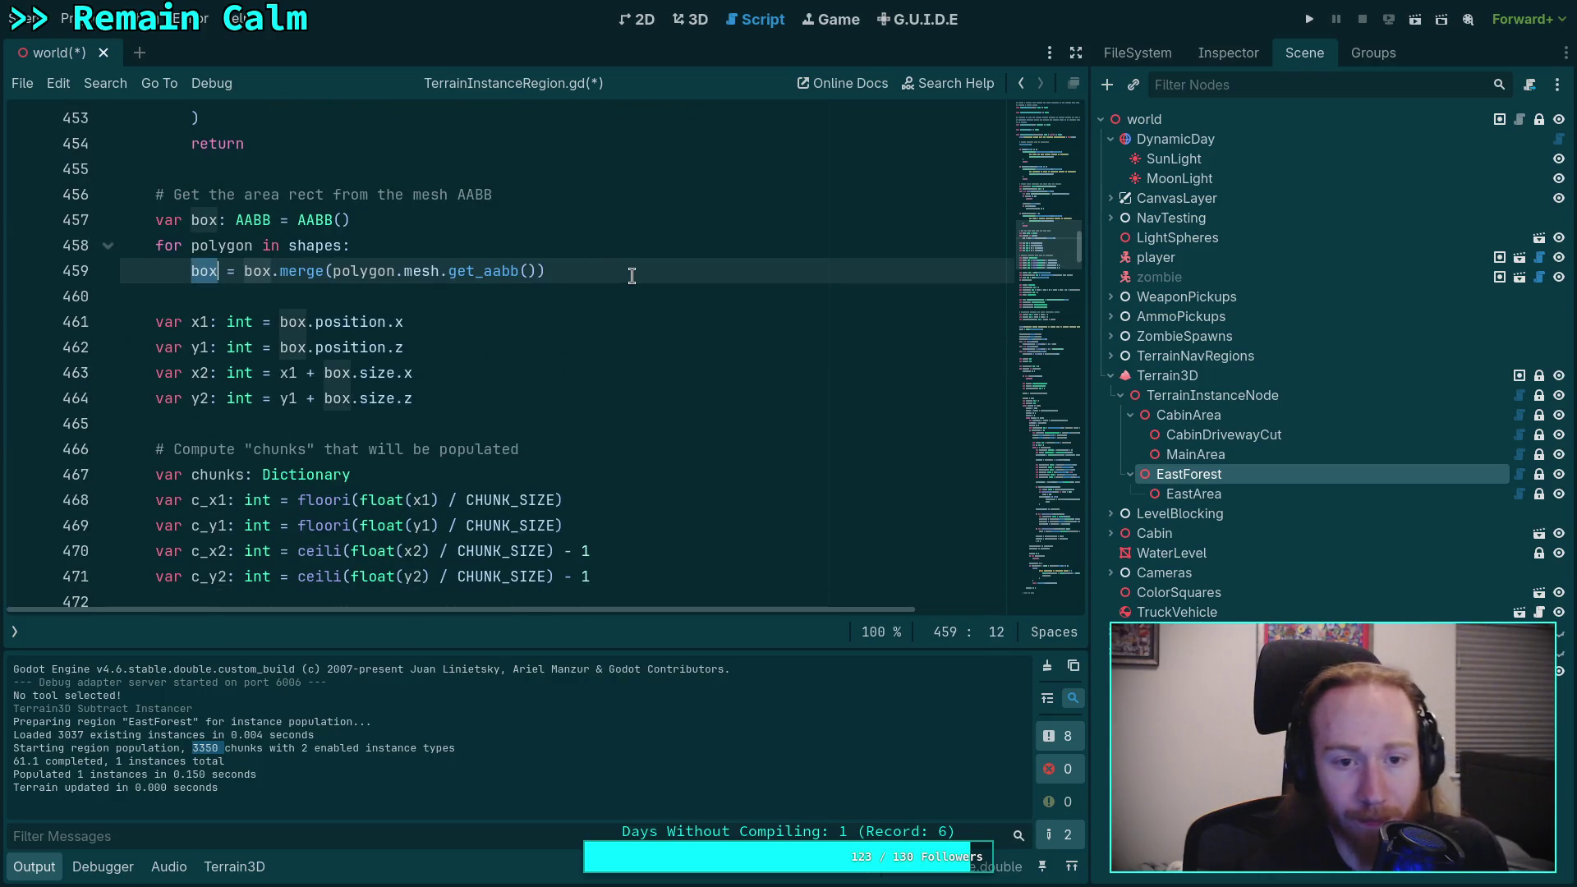
Step: Add print('Bounding Box: %s' % box) after the merge loop and save
{"action": "key", "text": "End"}
{"action": "key", "text": "Return"}
{"action": "key", "text": "BackSpace"}
{"action": "type", "text": "nt('Bounding Box: "}
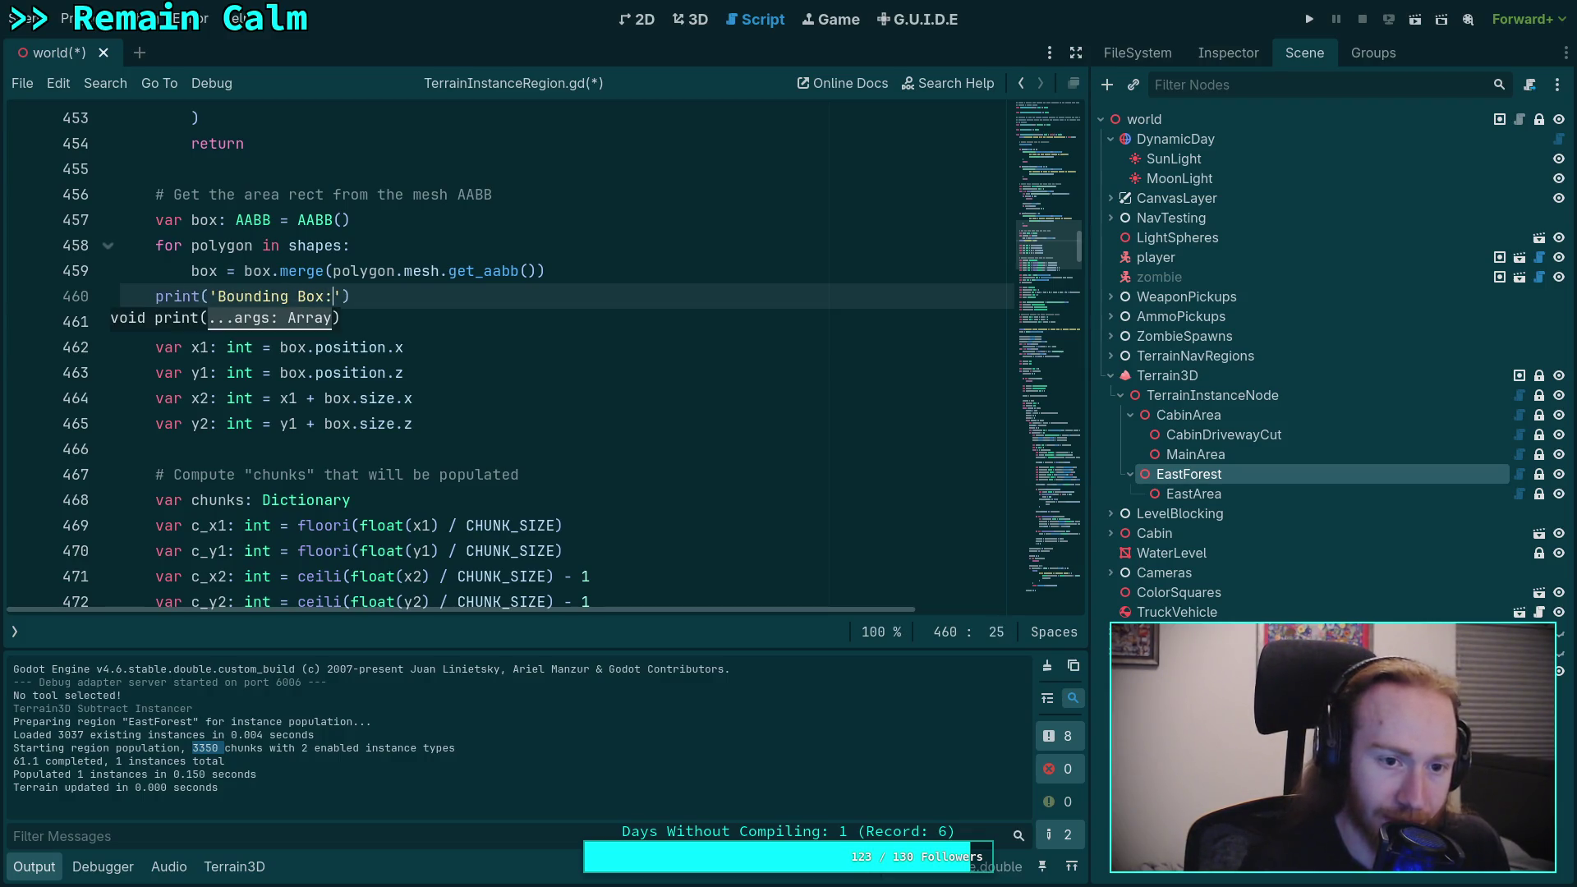
{"action": "type", "text": "%s'"}
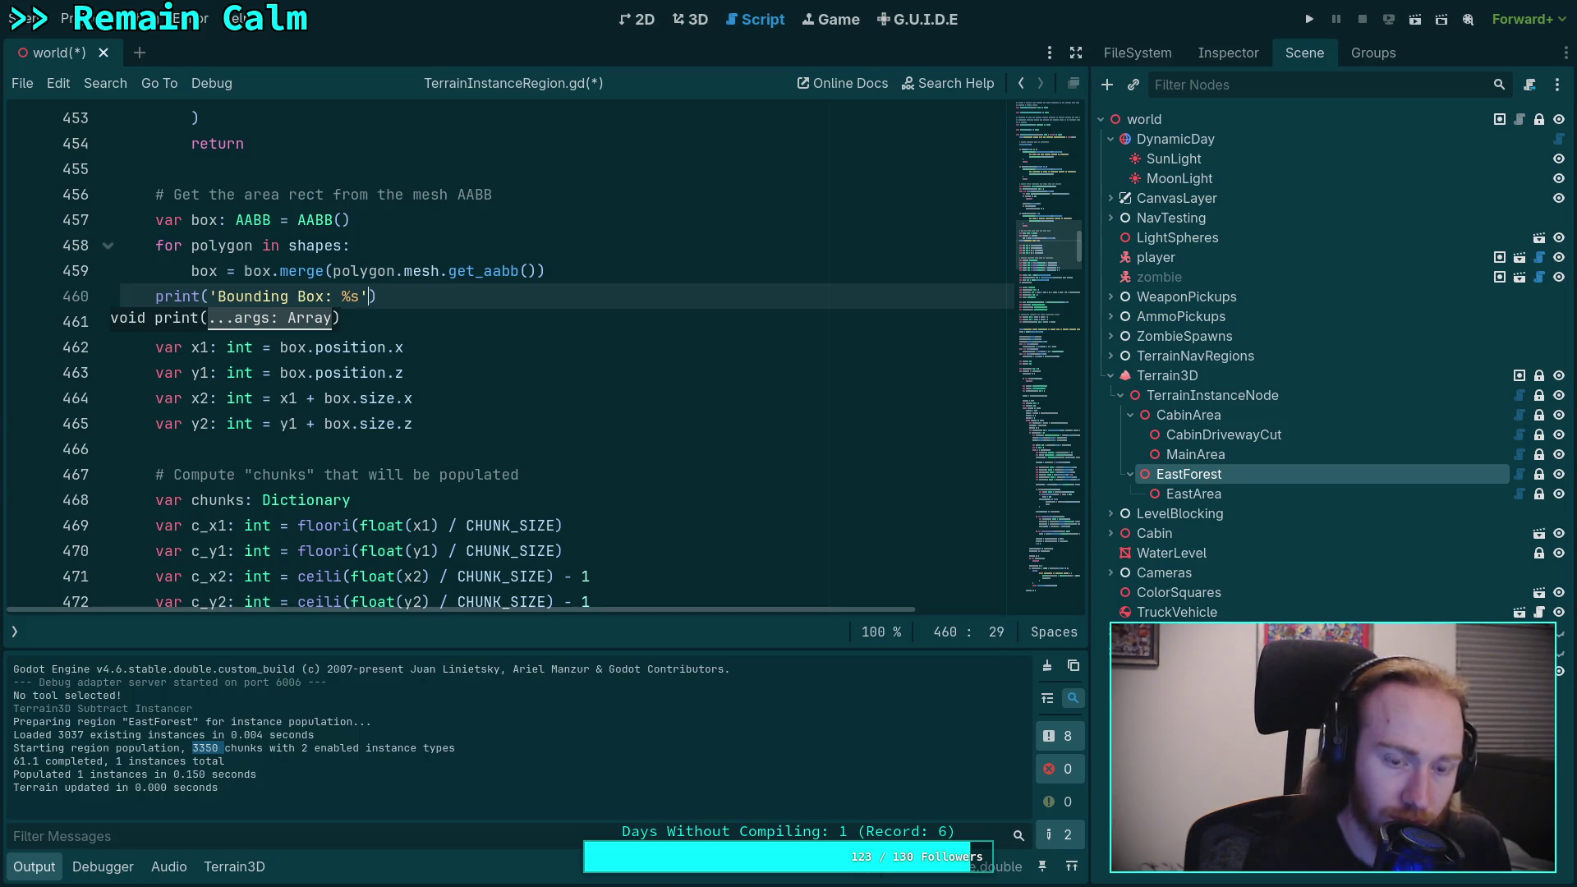
{"action": "type", "text": " % box"}
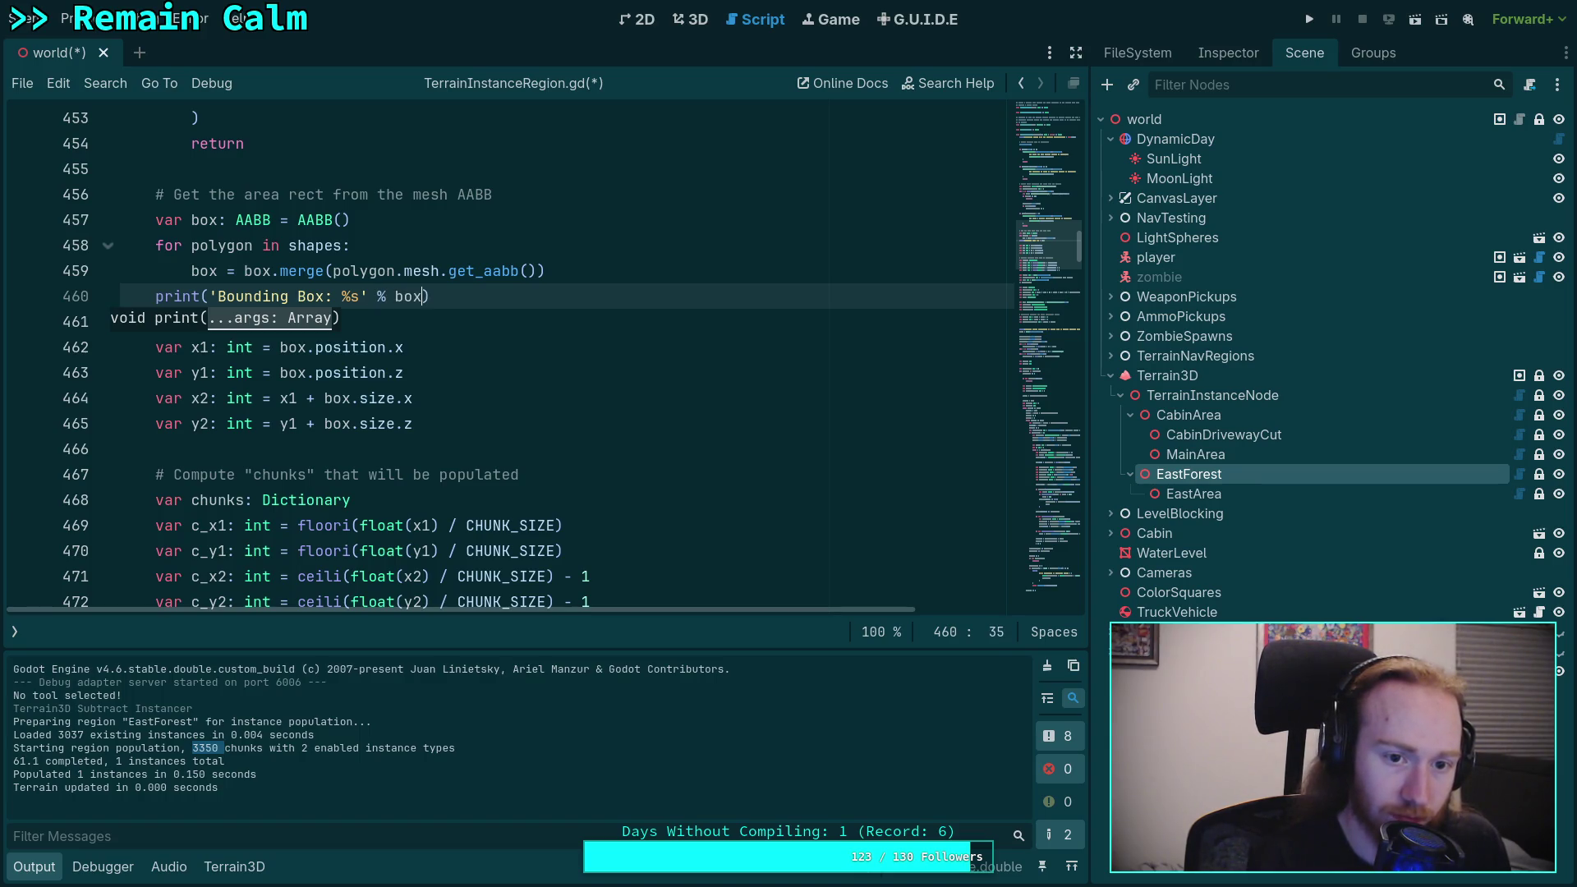
{"action": "key", "text": "ctrl+s"}
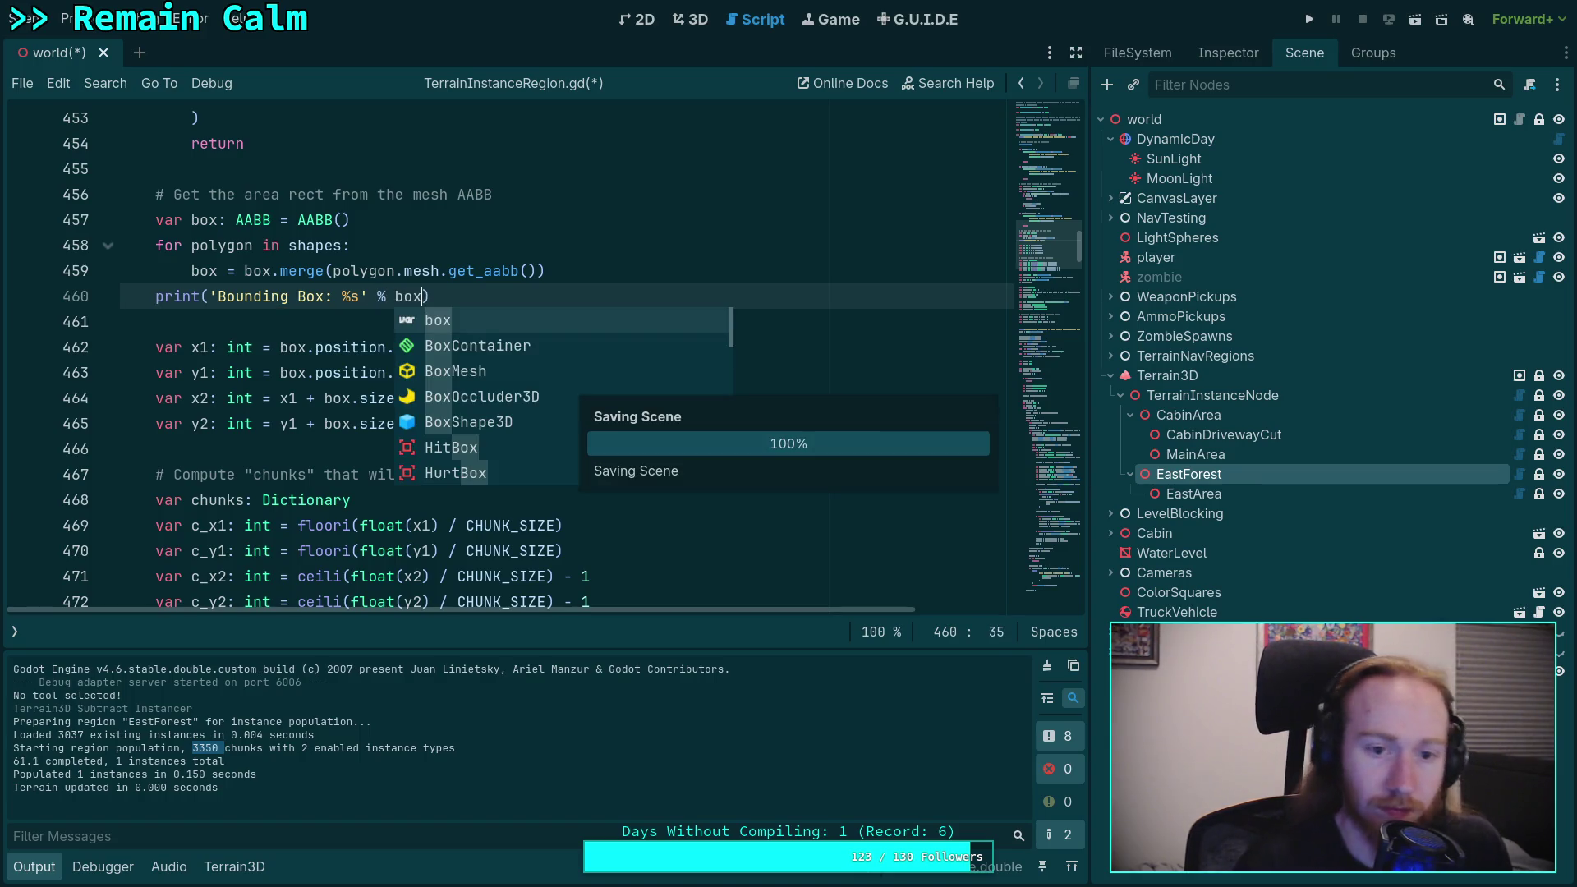
Step: Re-populate EastForest from the 3D view and select the bounding box values in the log
{"action": "key", "text": "ctrl+F2"}
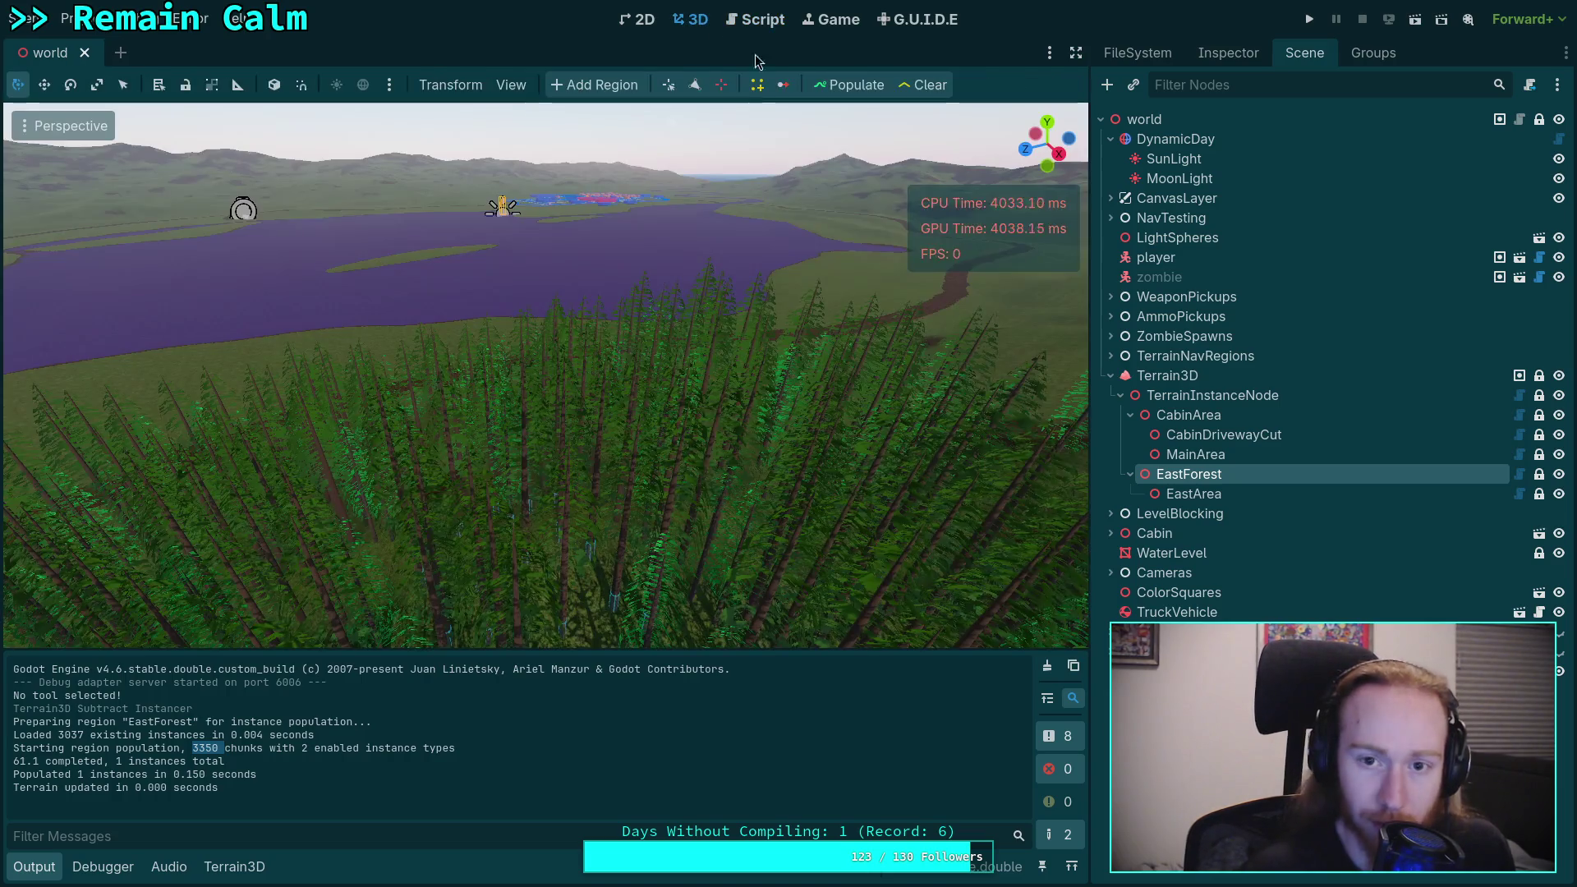
{"action": "left_click", "coordinate": [842, 87]}
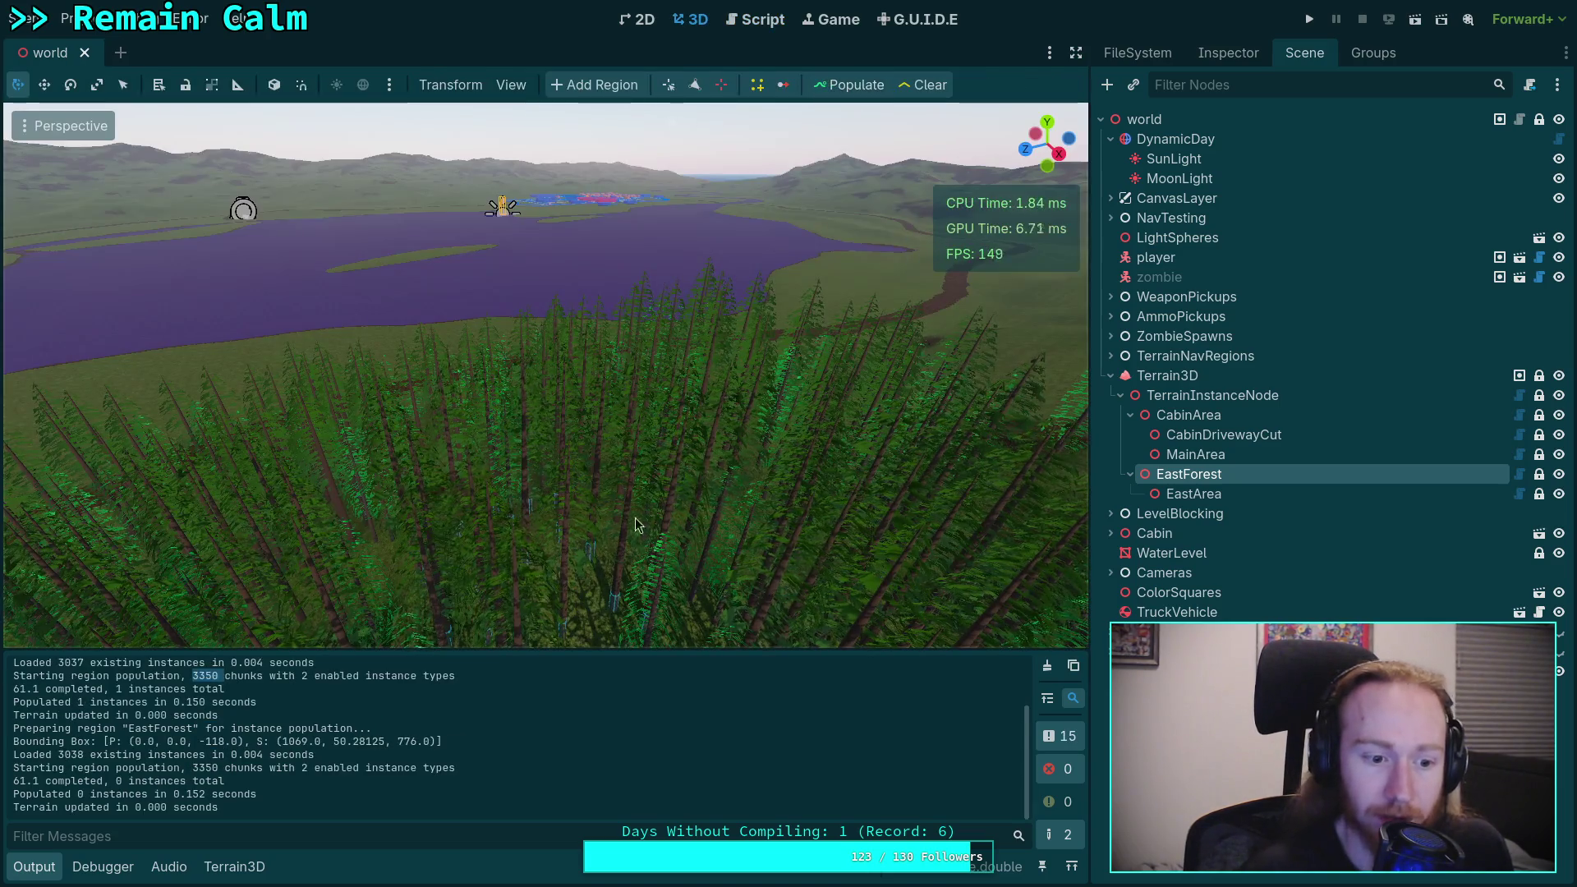
{"action": "double_click", "coordinate": [143, 780]}
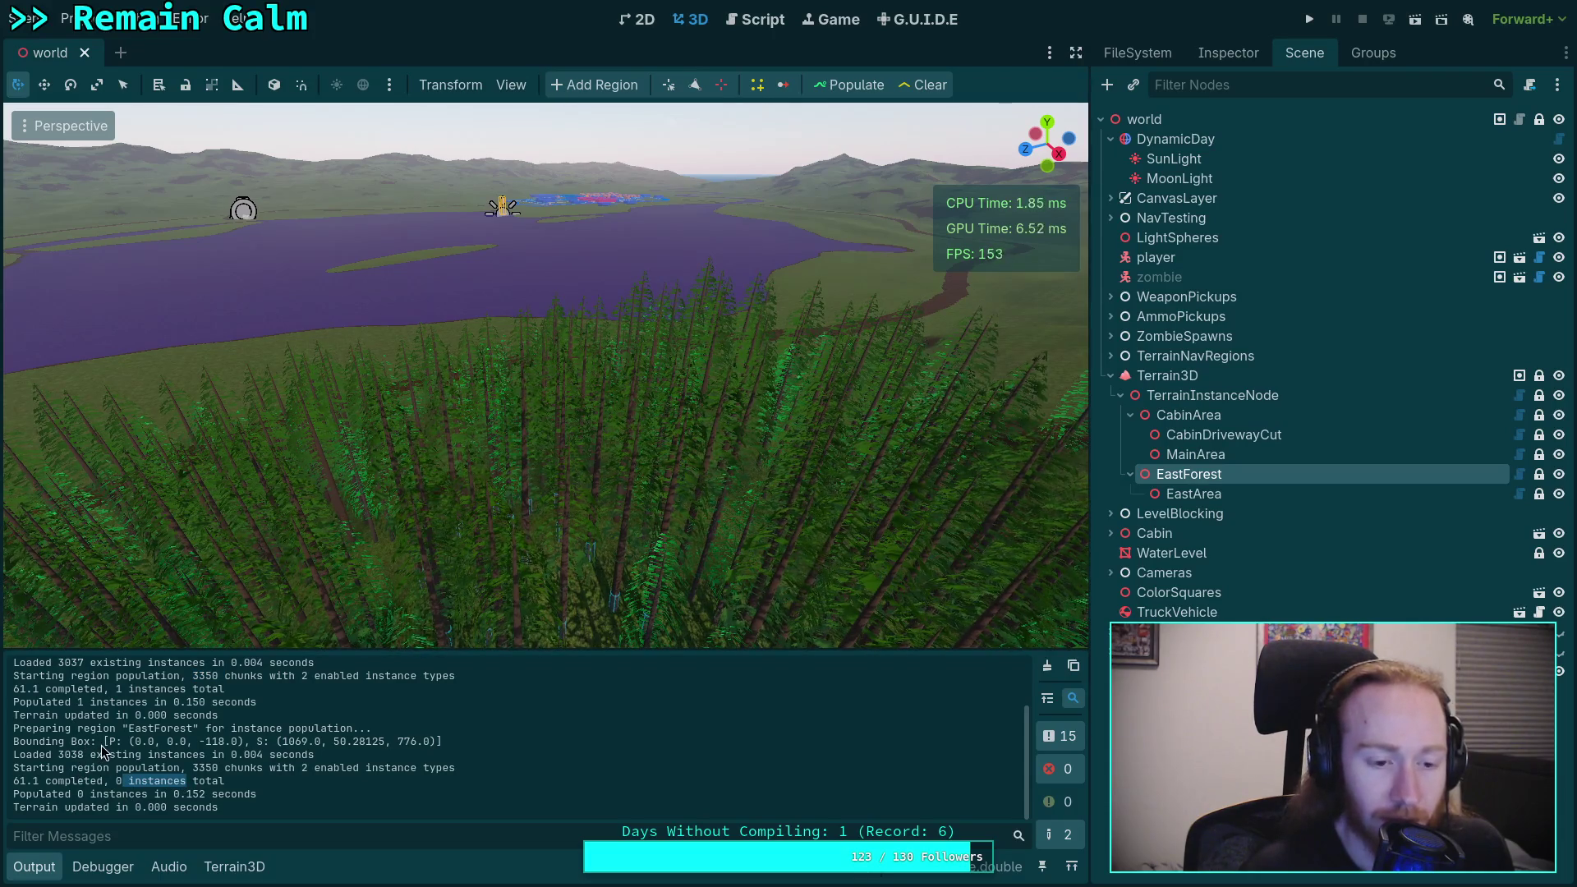
{"action": "left_click_drag", "start_coordinate": [141, 742], "coordinate": [188, 743]}
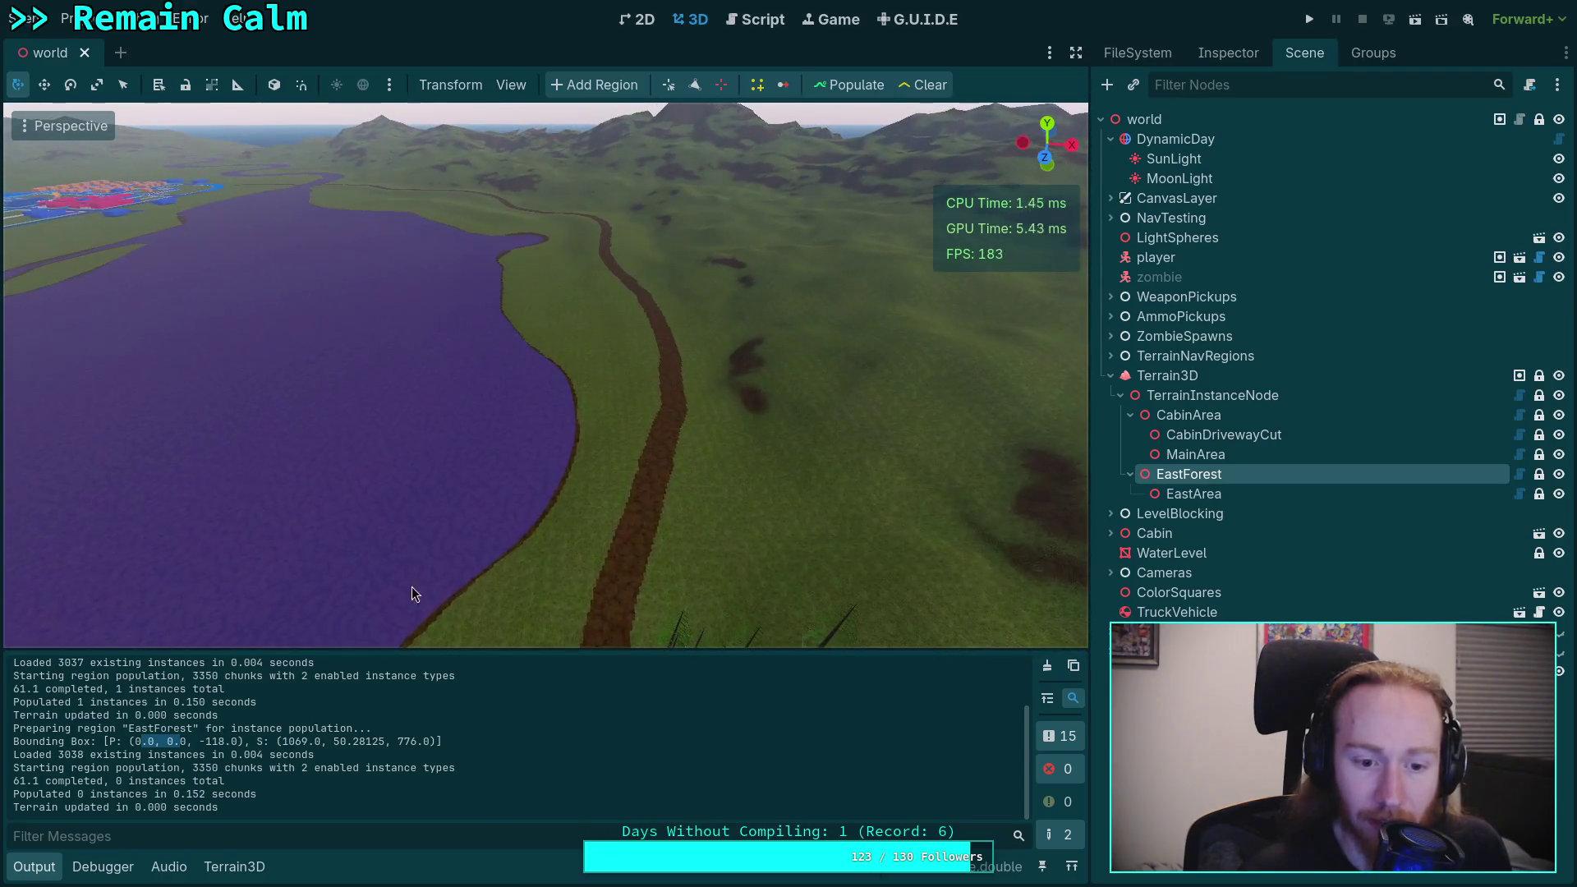
Step: Select EastArea and turn on the Terrain Instance Region outline gizmos
{"action": "left_click", "coordinate": [1215, 495]}
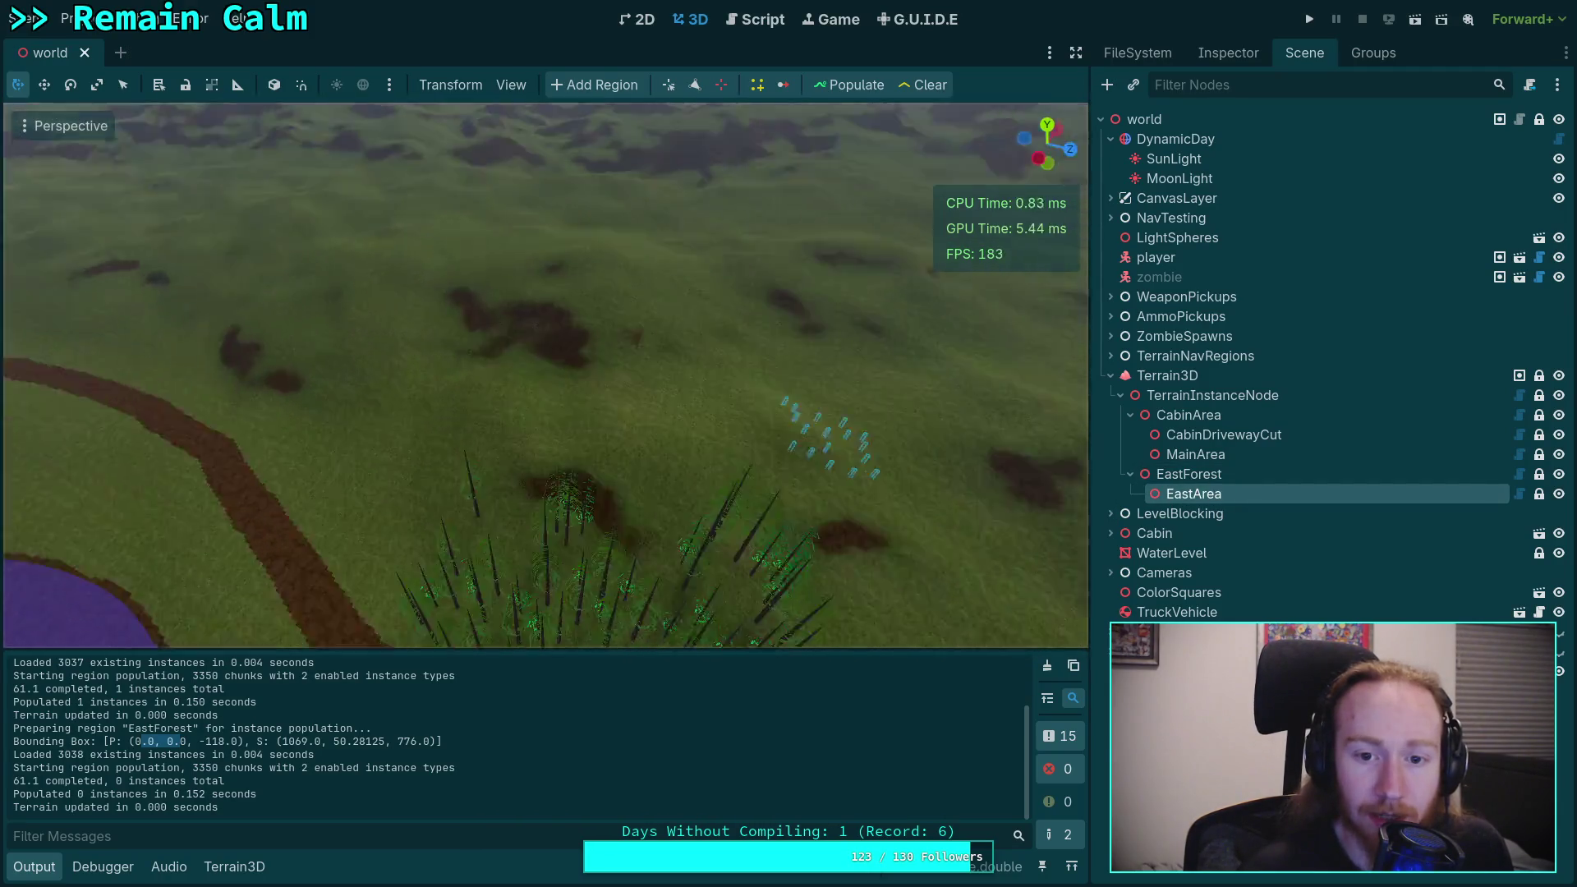
{"action": "left_click", "coordinate": [511, 85]}
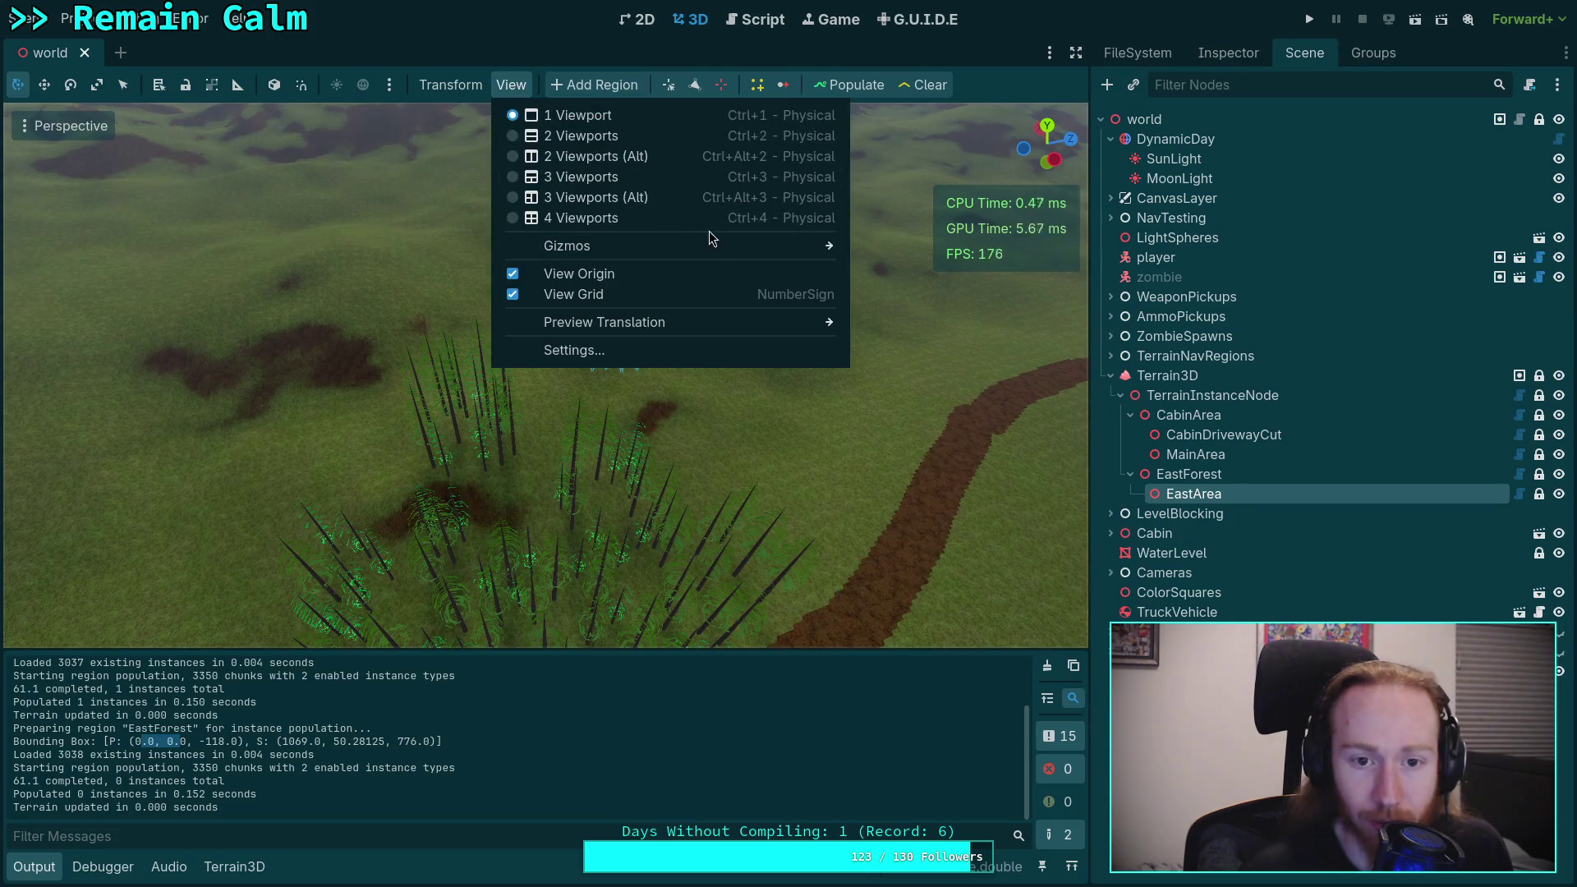
{"action": "mouse_move", "coordinate": [797, 246]}
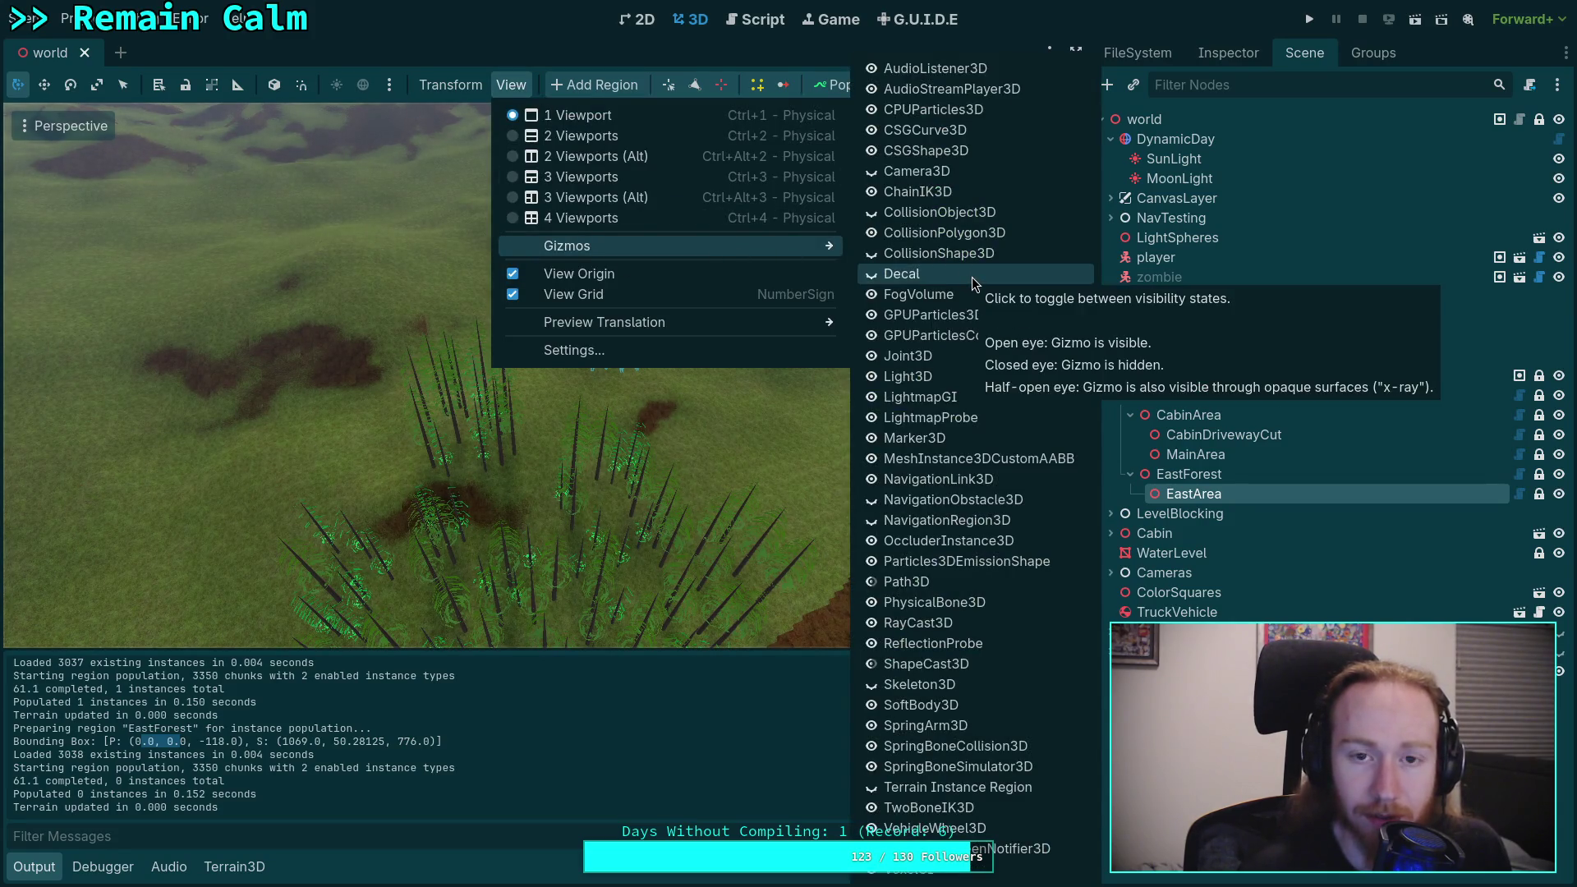
{"action": "left_click", "coordinate": [883, 790]}
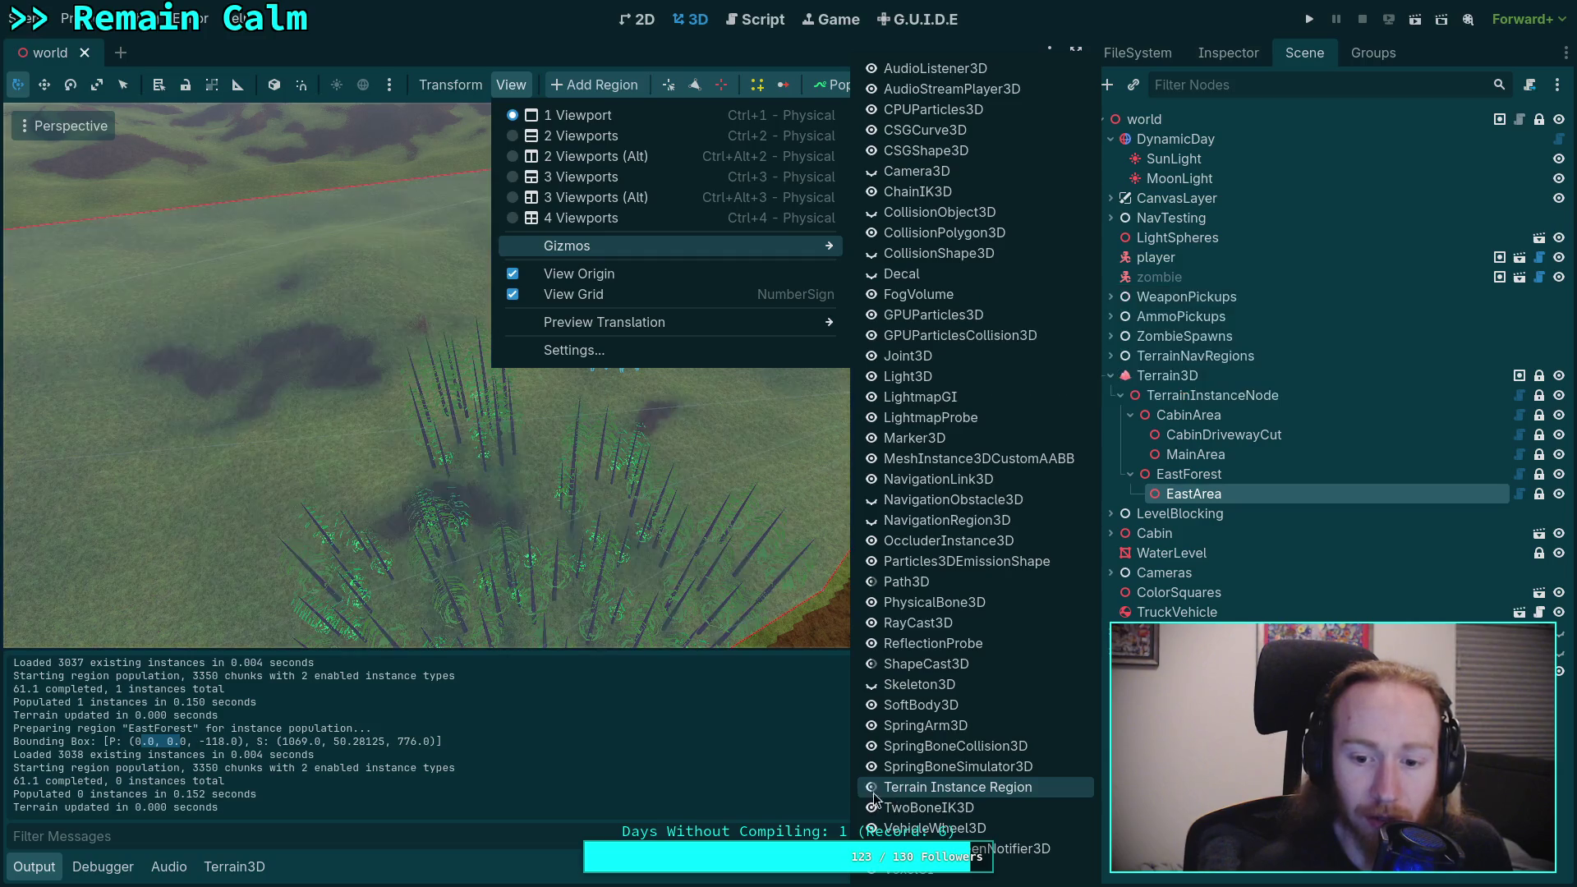
{"action": "left_click", "coordinate": [742, 753]}
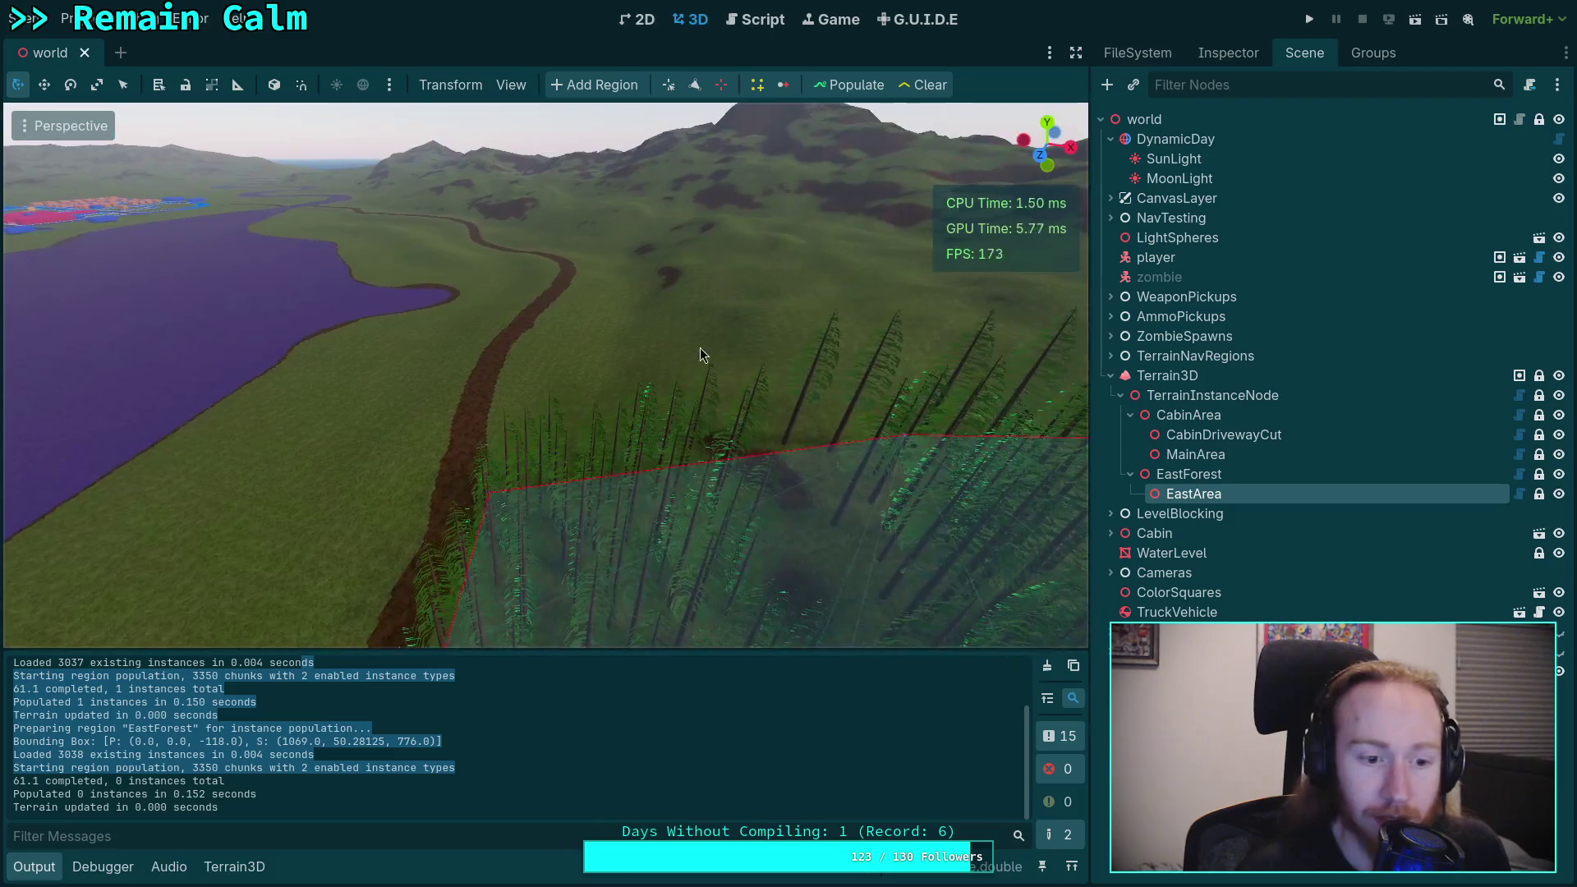
Step: Select the bounding box position 0.0 and size 1069 values in the log
{"action": "double_click", "coordinate": [140, 742]}
{"action": "left_click_drag", "start_coordinate": [147, 744], "coordinate": [158, 743]}
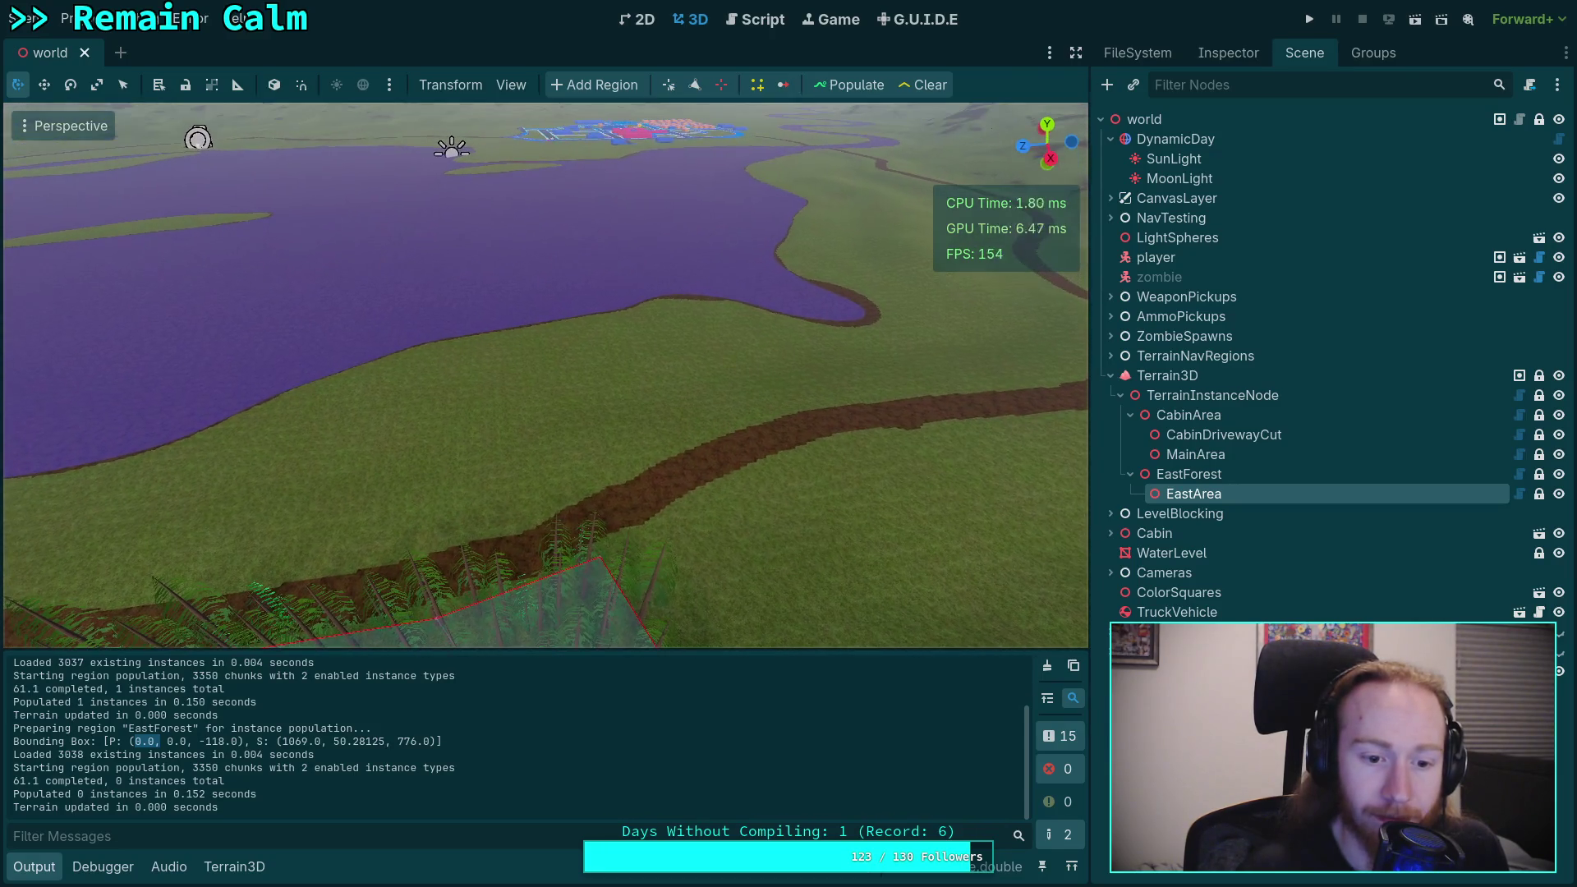
{"action": "left_click_drag", "start_coordinate": [284, 742], "coordinate": [316, 742]}
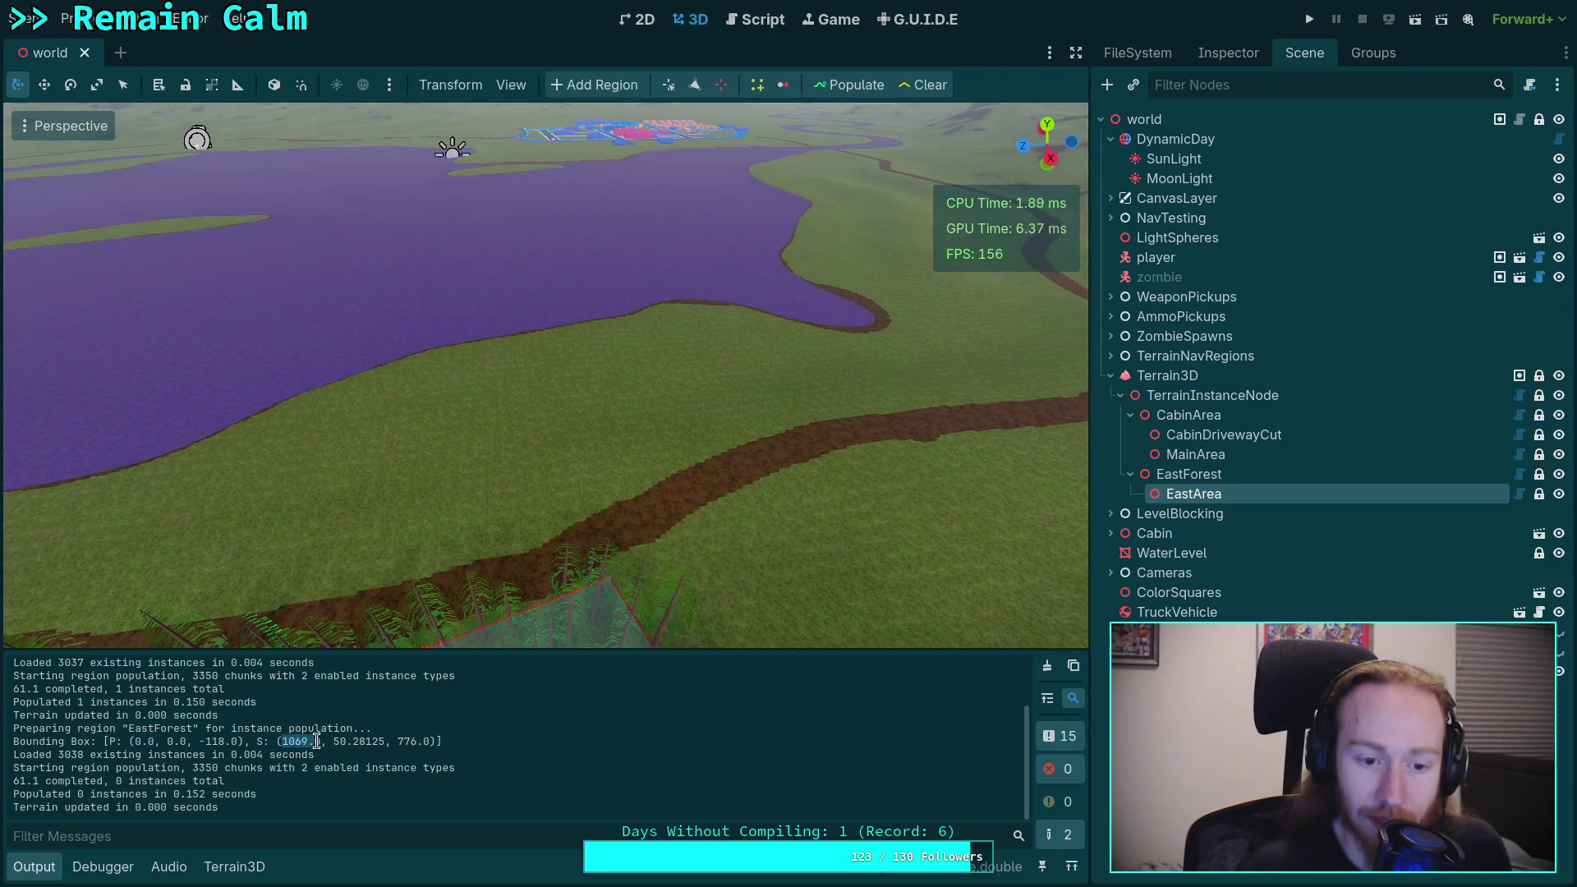
{"action": "left_click", "coordinate": [764, 18]}
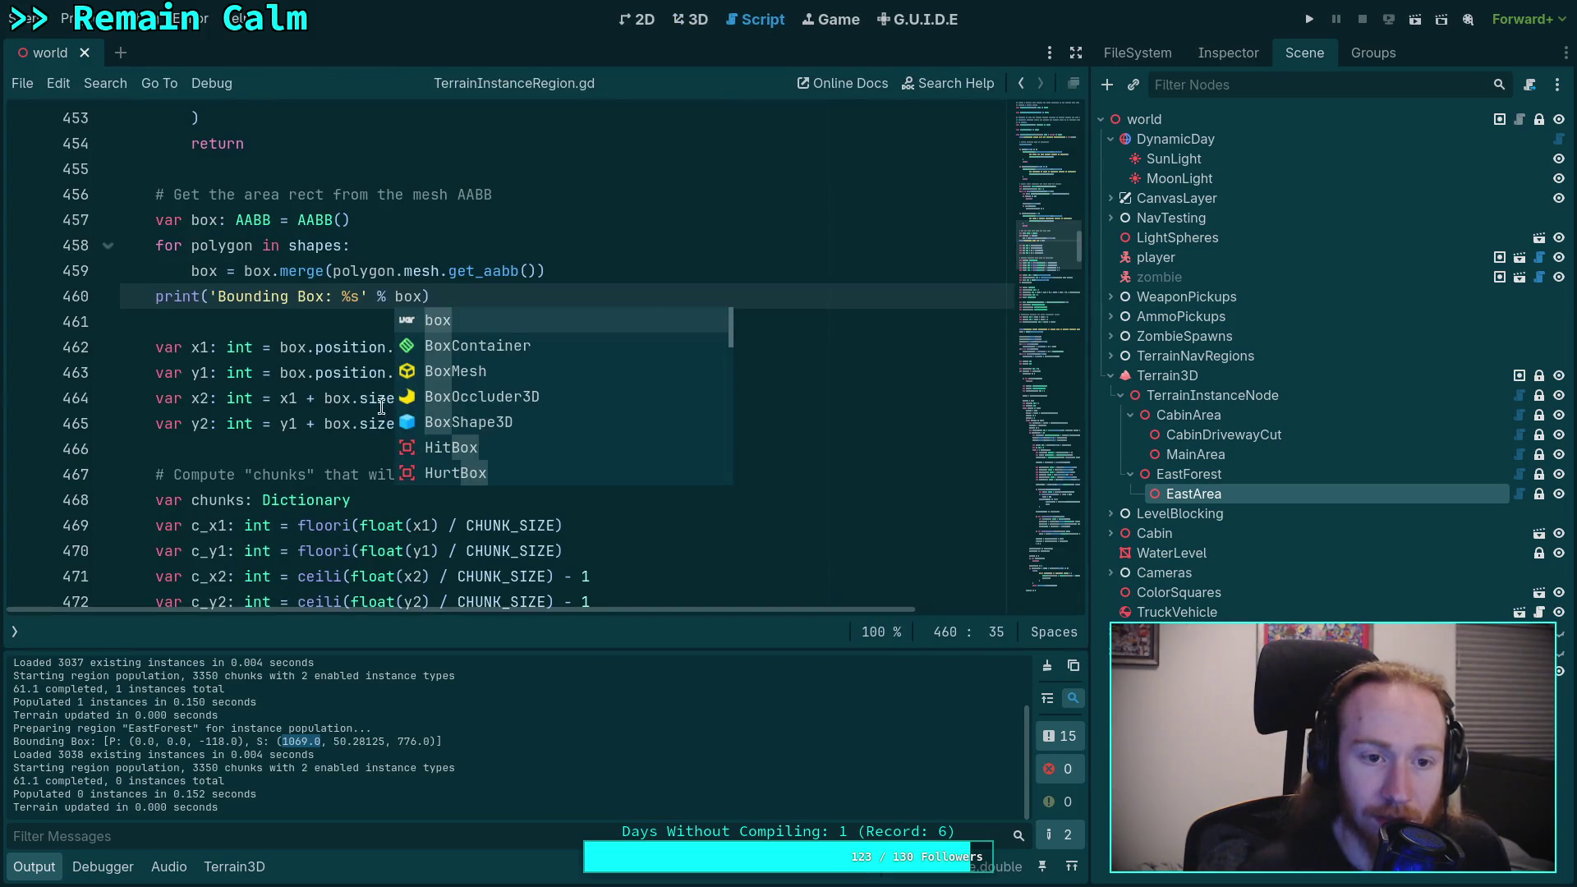
{"action": "left_click", "coordinate": [272, 271]}
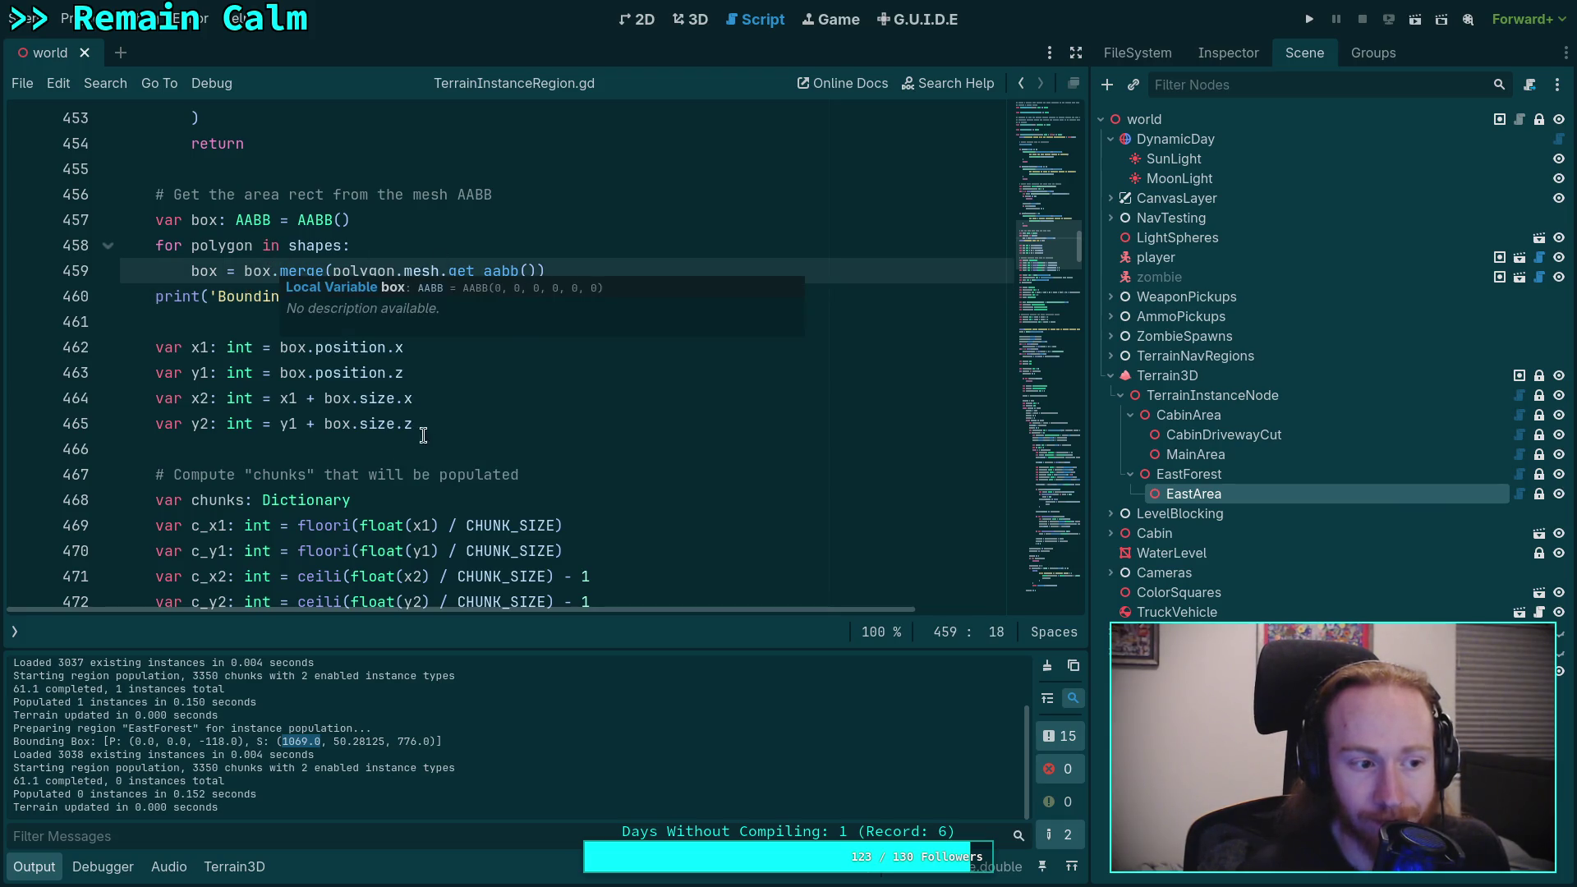
{"action": "mouse_move", "coordinate": [373, 391]}
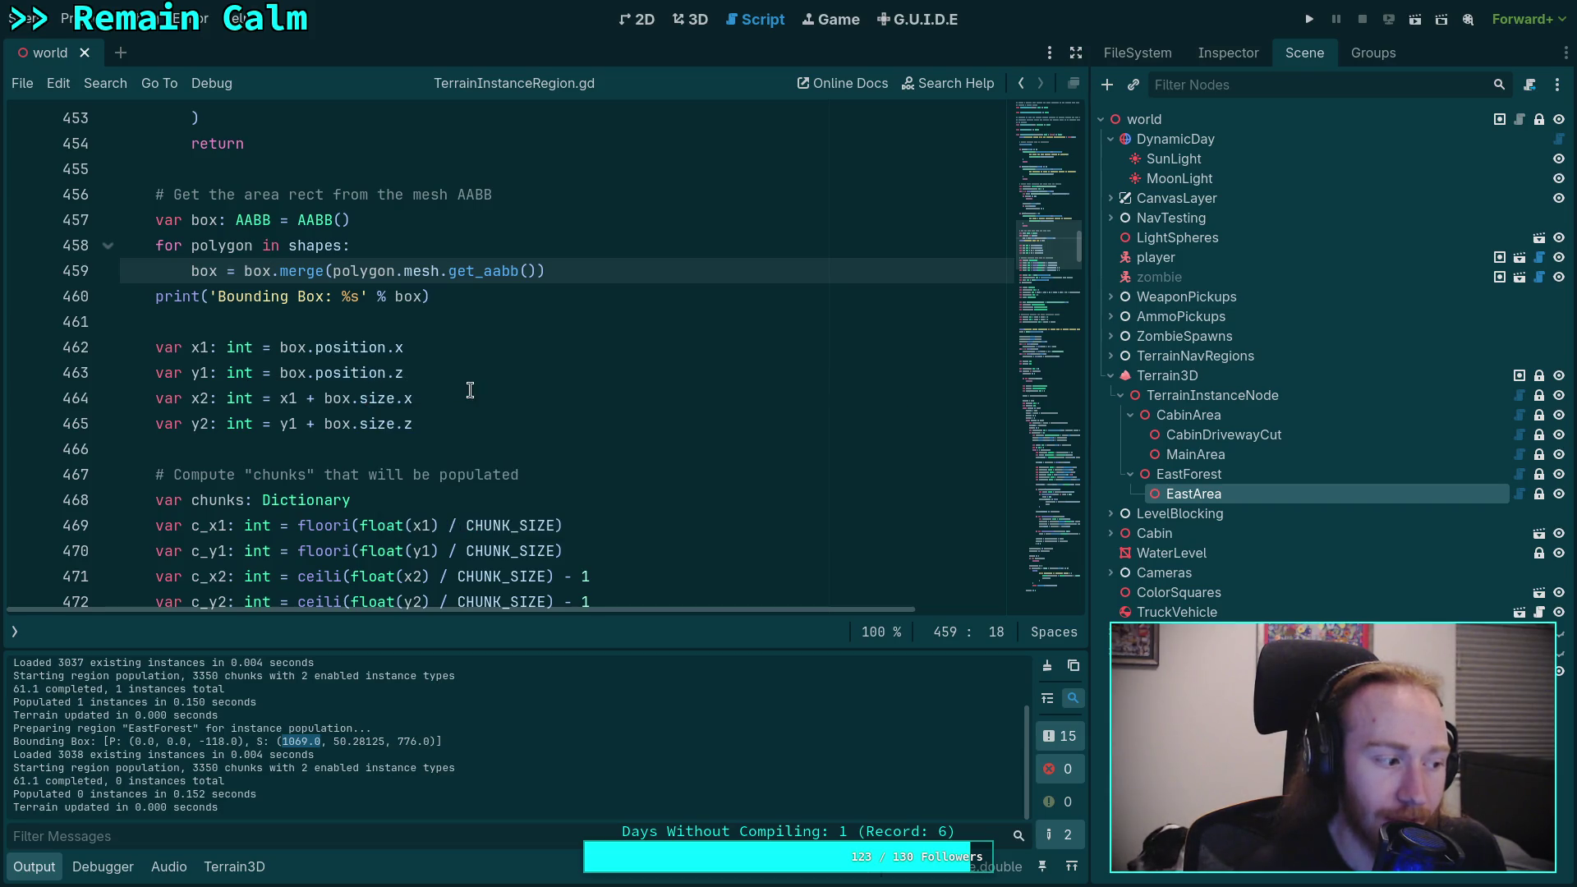
{"action": "scroll", "coordinate": [469, 377], "scroll_direction": "up", "scroll_amount": 2}
{"action": "mouse_move", "coordinate": [309, 372]}
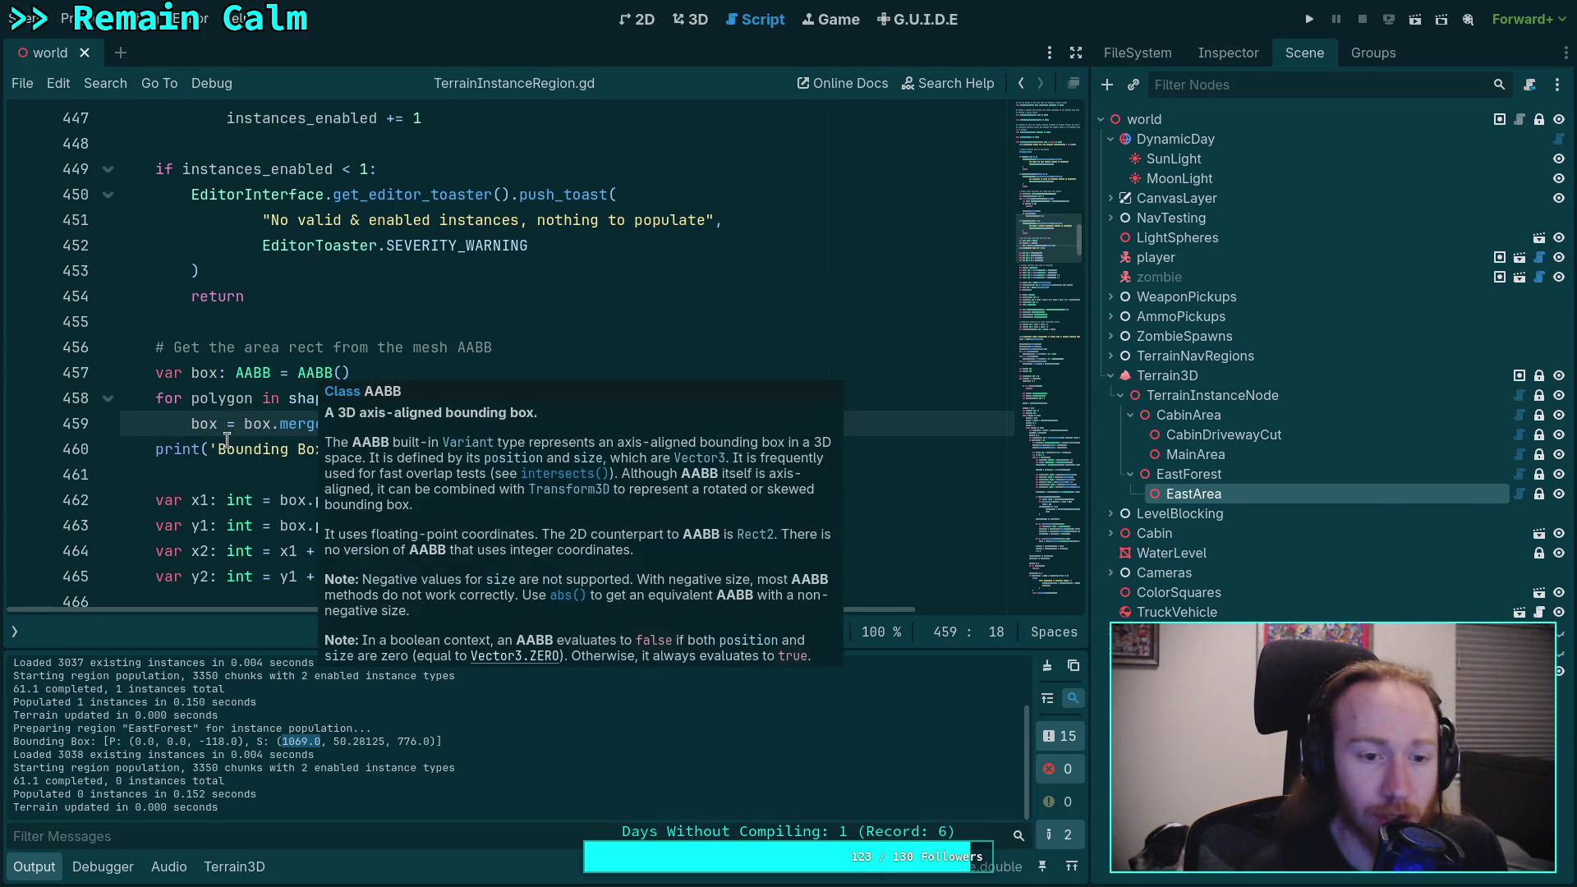
{"action": "mouse_move", "coordinate": [312, 425]}
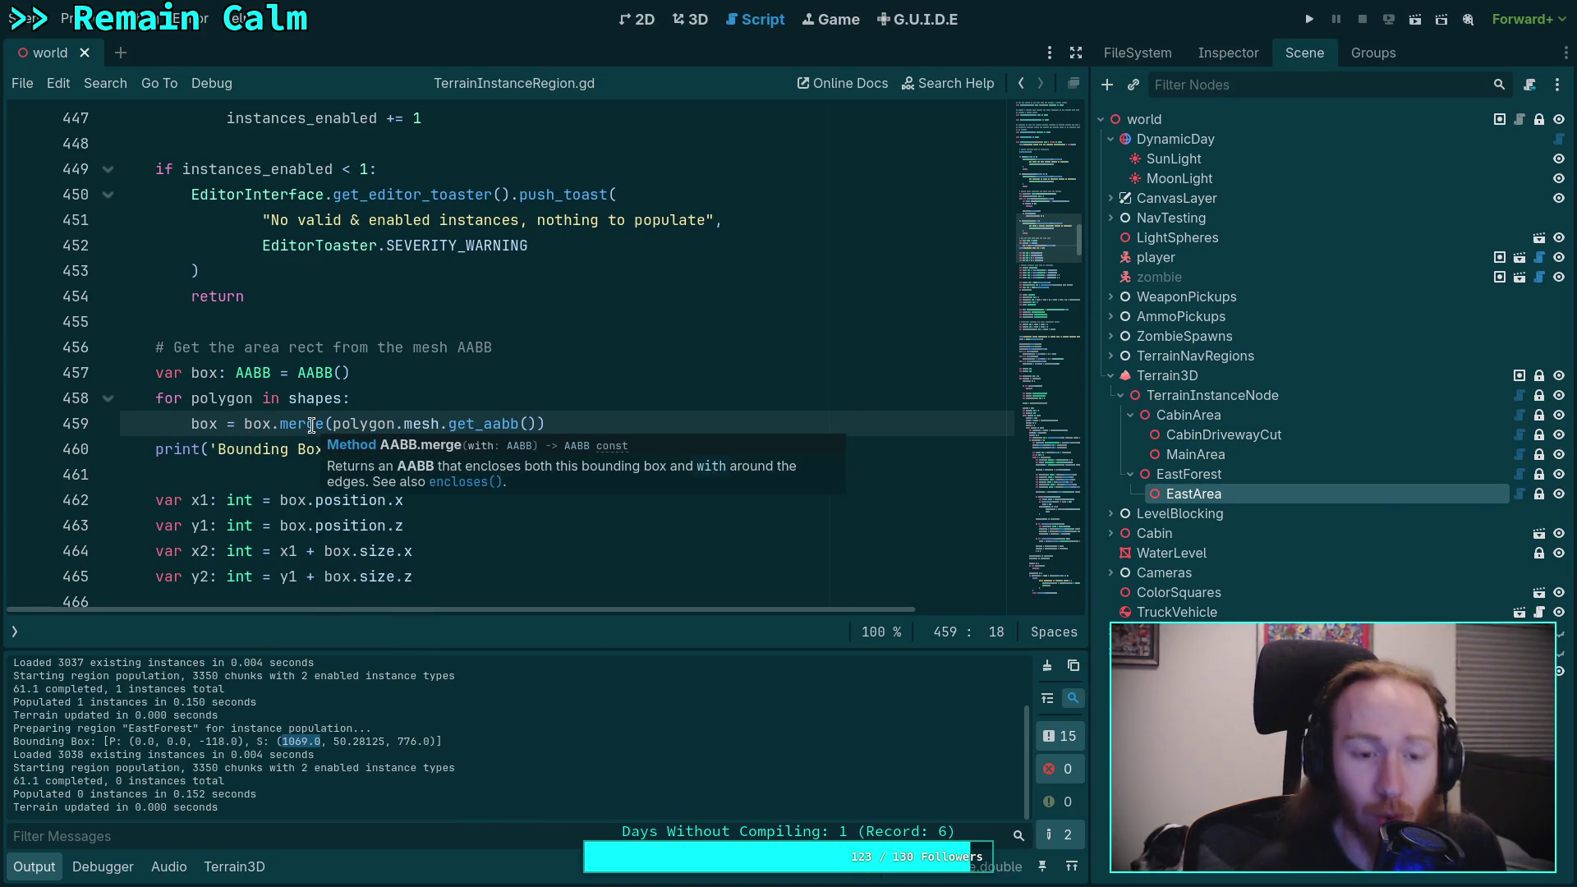
{"action": "left_click", "coordinate": [665, 409]}
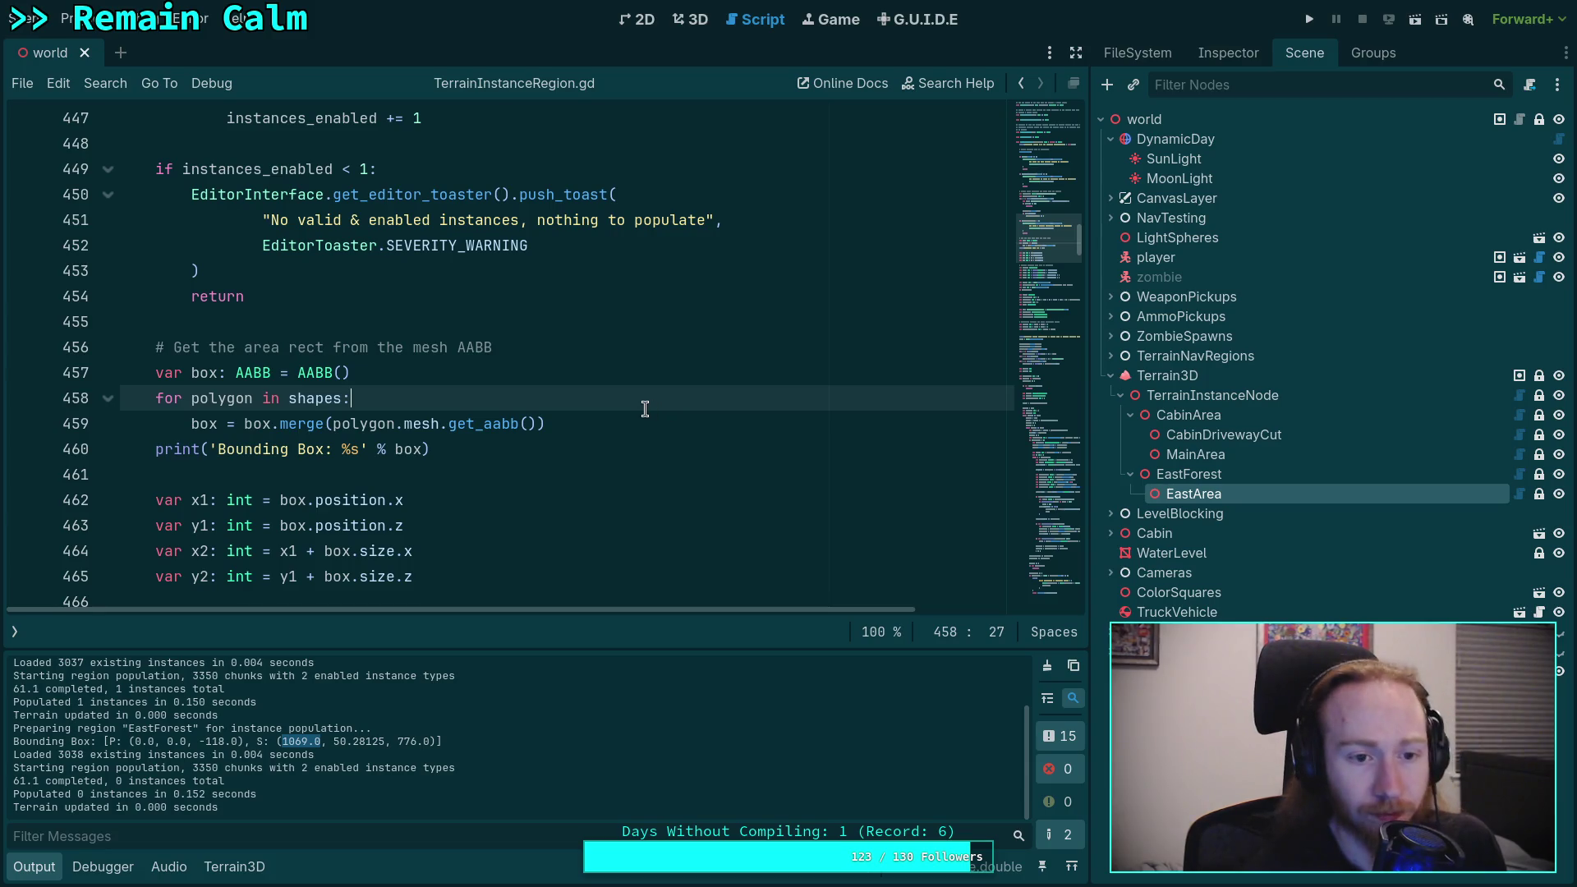
{"action": "key", "text": "Up"}
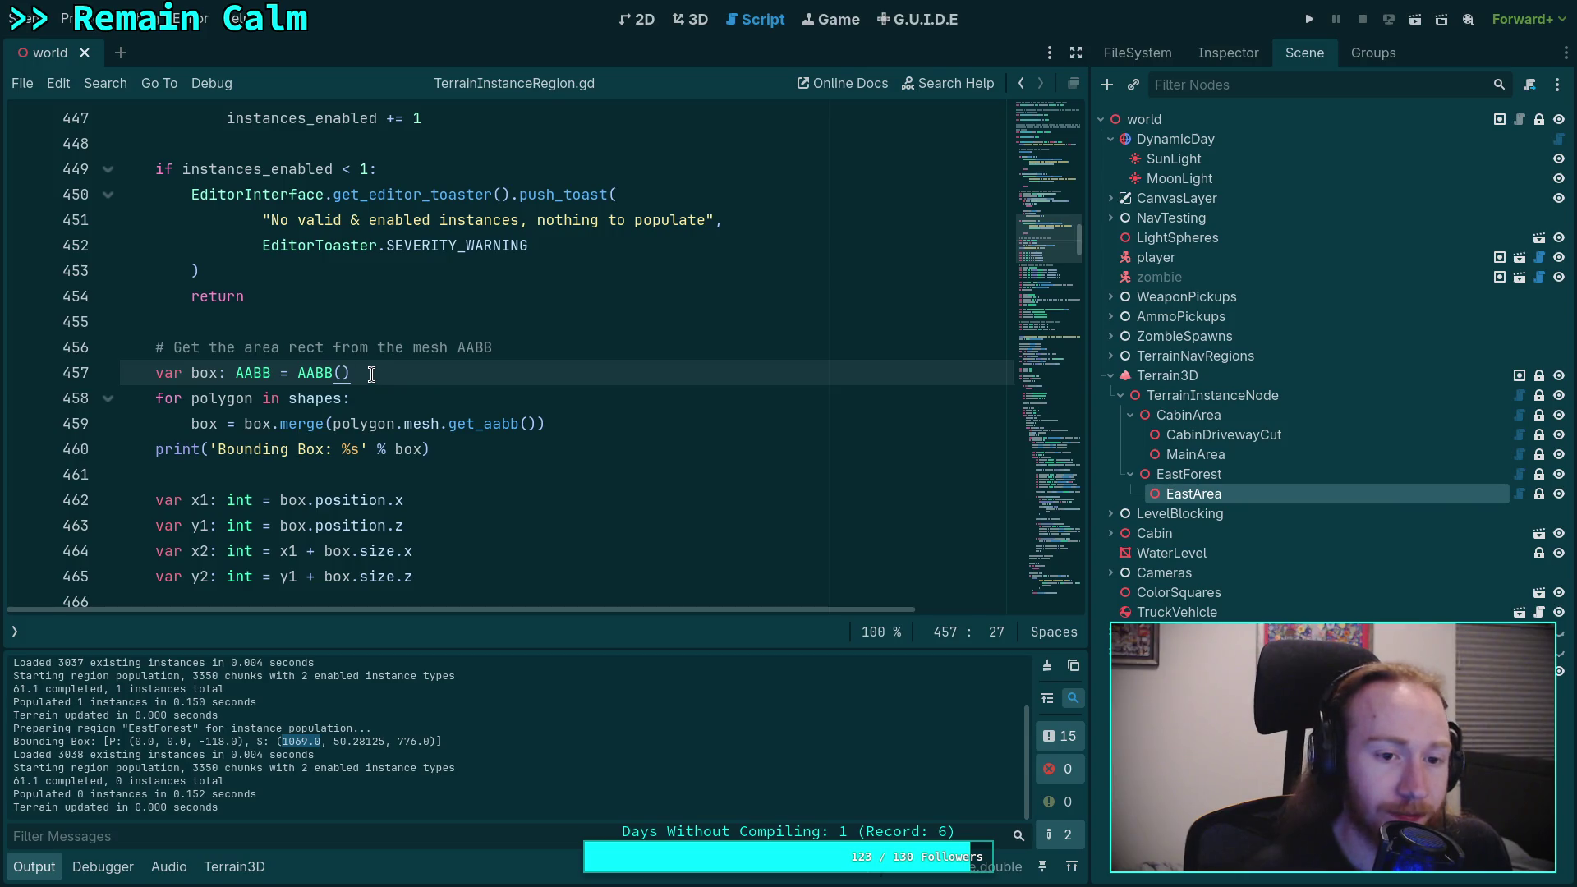
Step: Add an 'if box.has_surface():' condition inside the shape loop before the merge line
{"action": "left_click", "coordinate": [377, 401]}
{"action": "key", "text": "Return"}
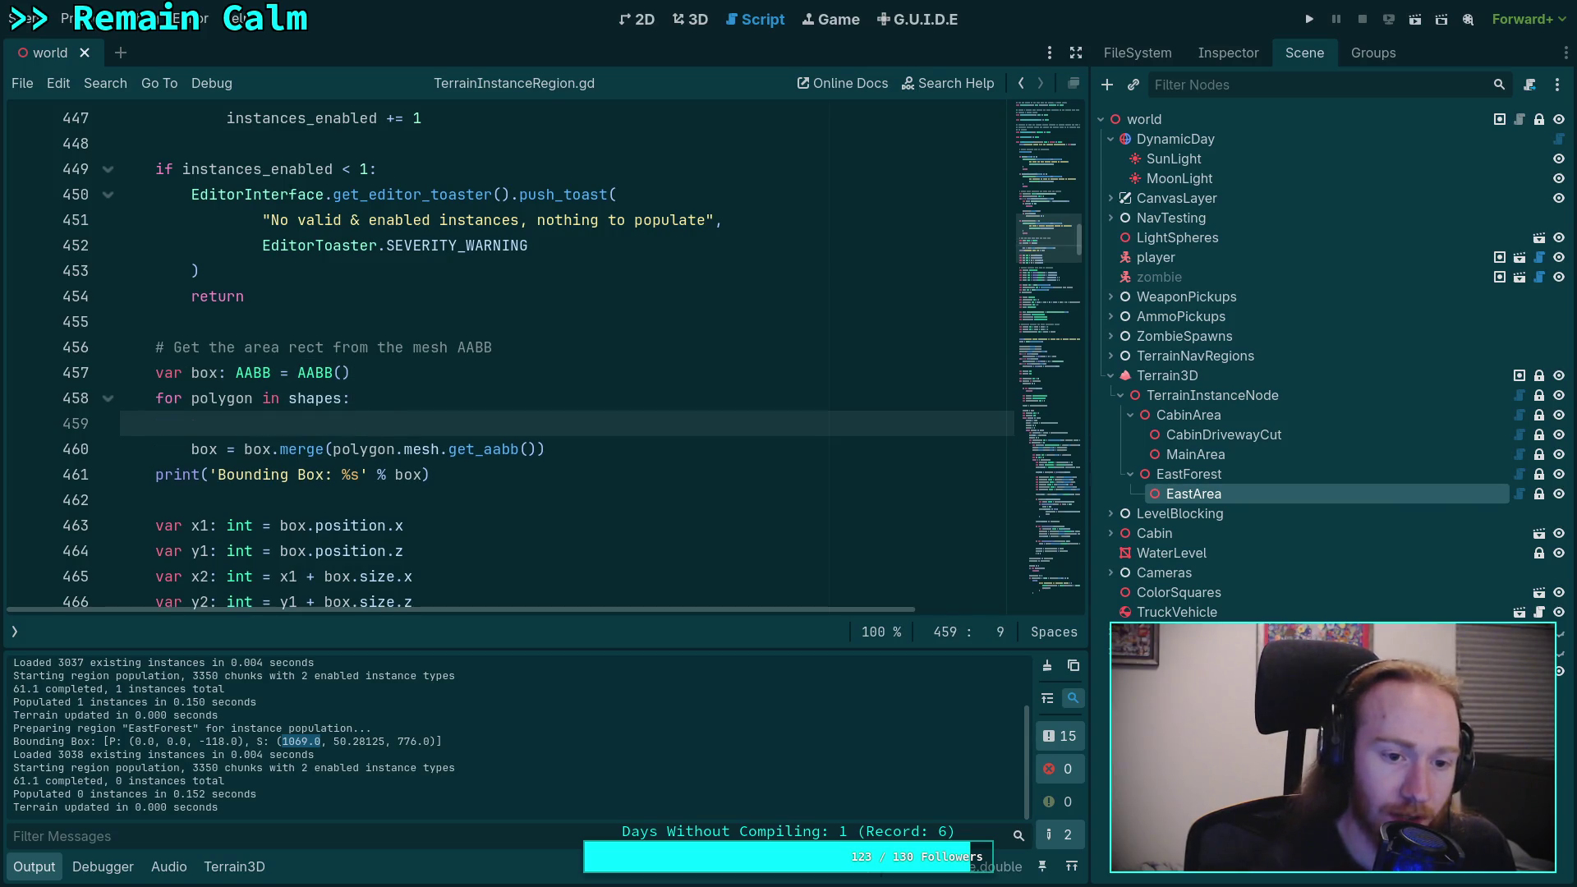
{"action": "type", "text": "if box."}
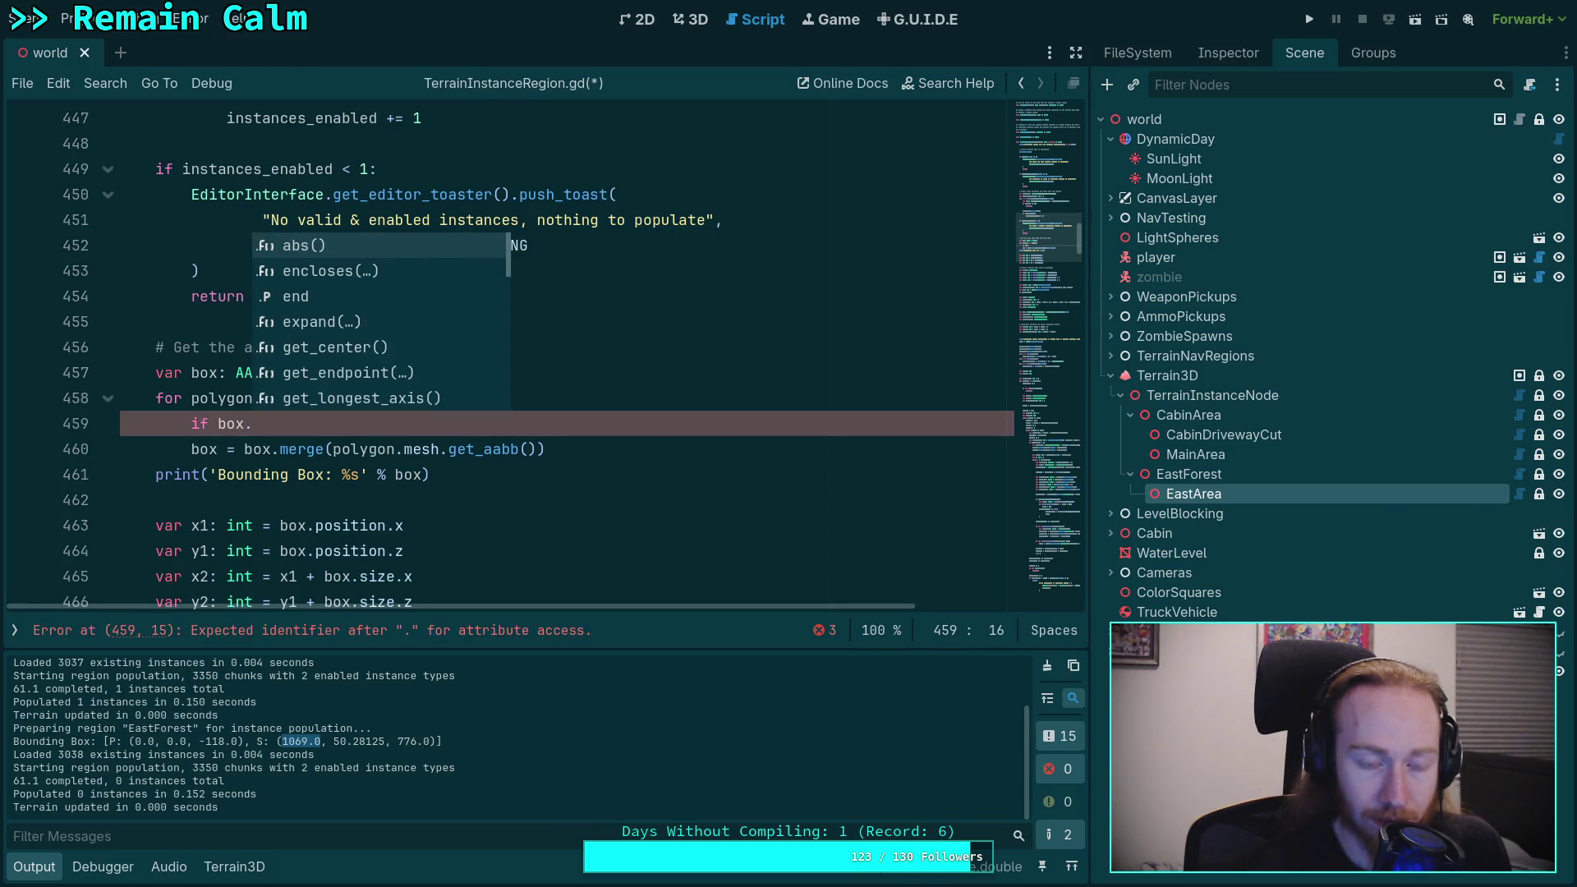
{"action": "type", "text": "em"}
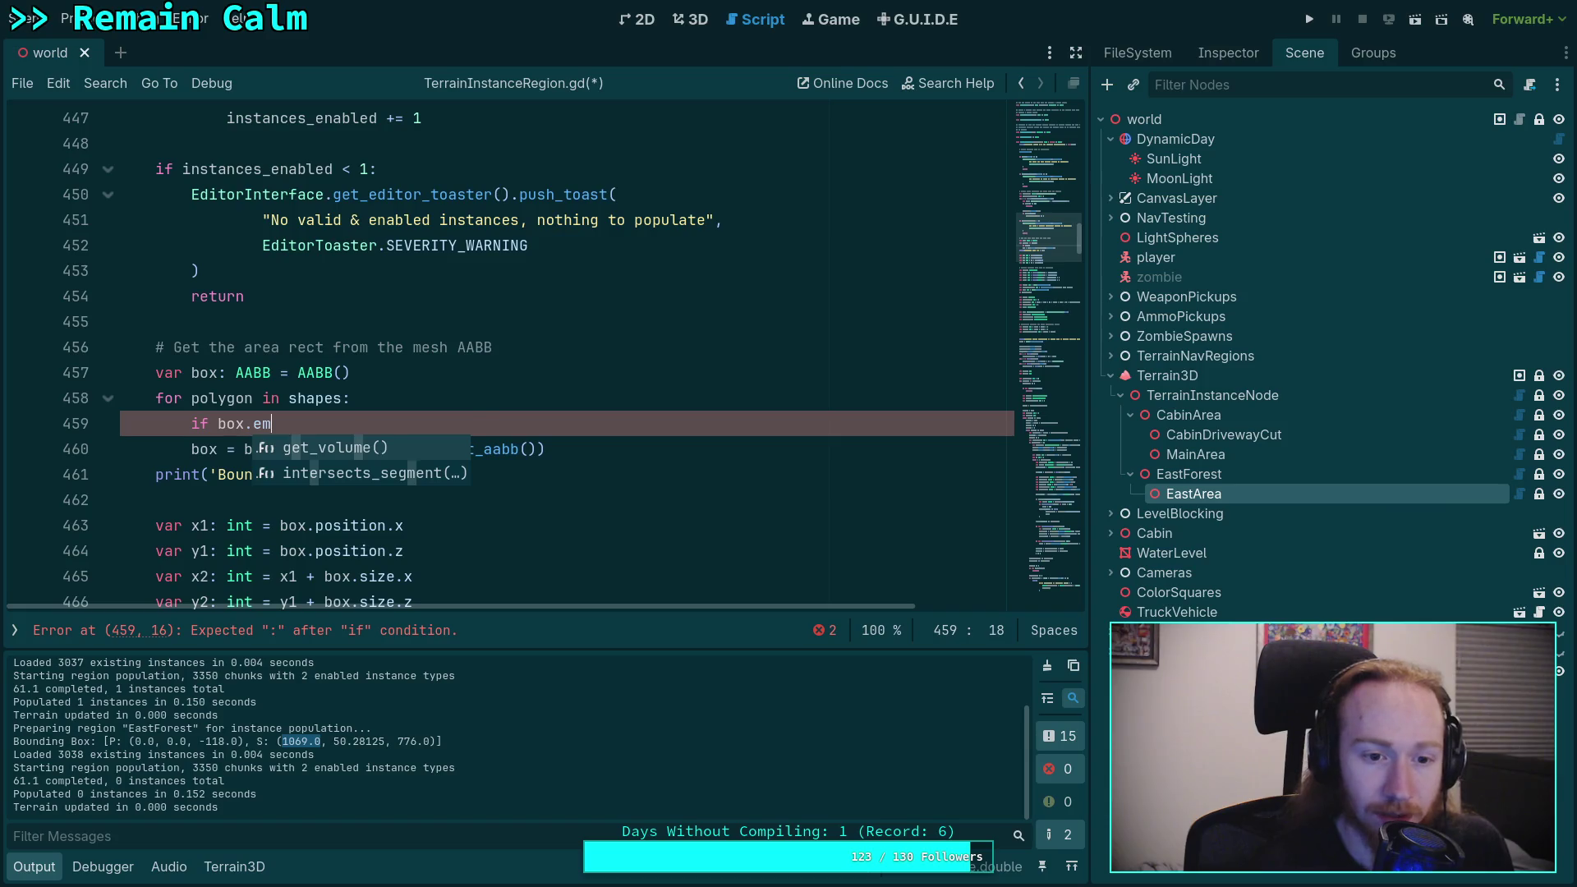
{"action": "key", "text": "Return"}
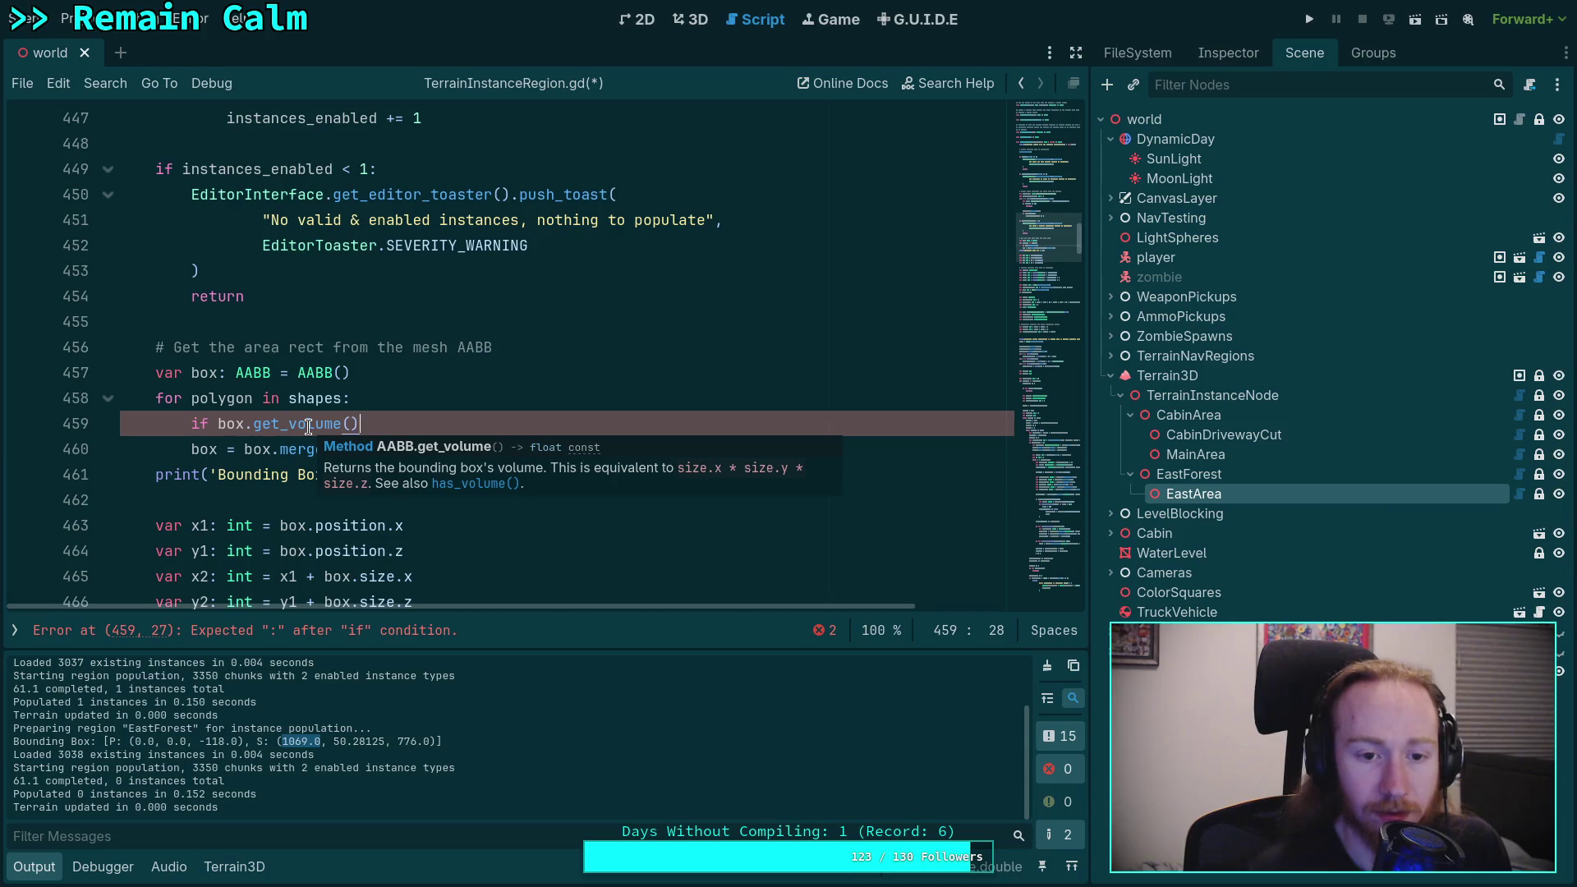
{"action": "left_click_drag", "start_coordinate": [359, 424], "coordinate": [258, 429]}
{"action": "type", "text": "has"}
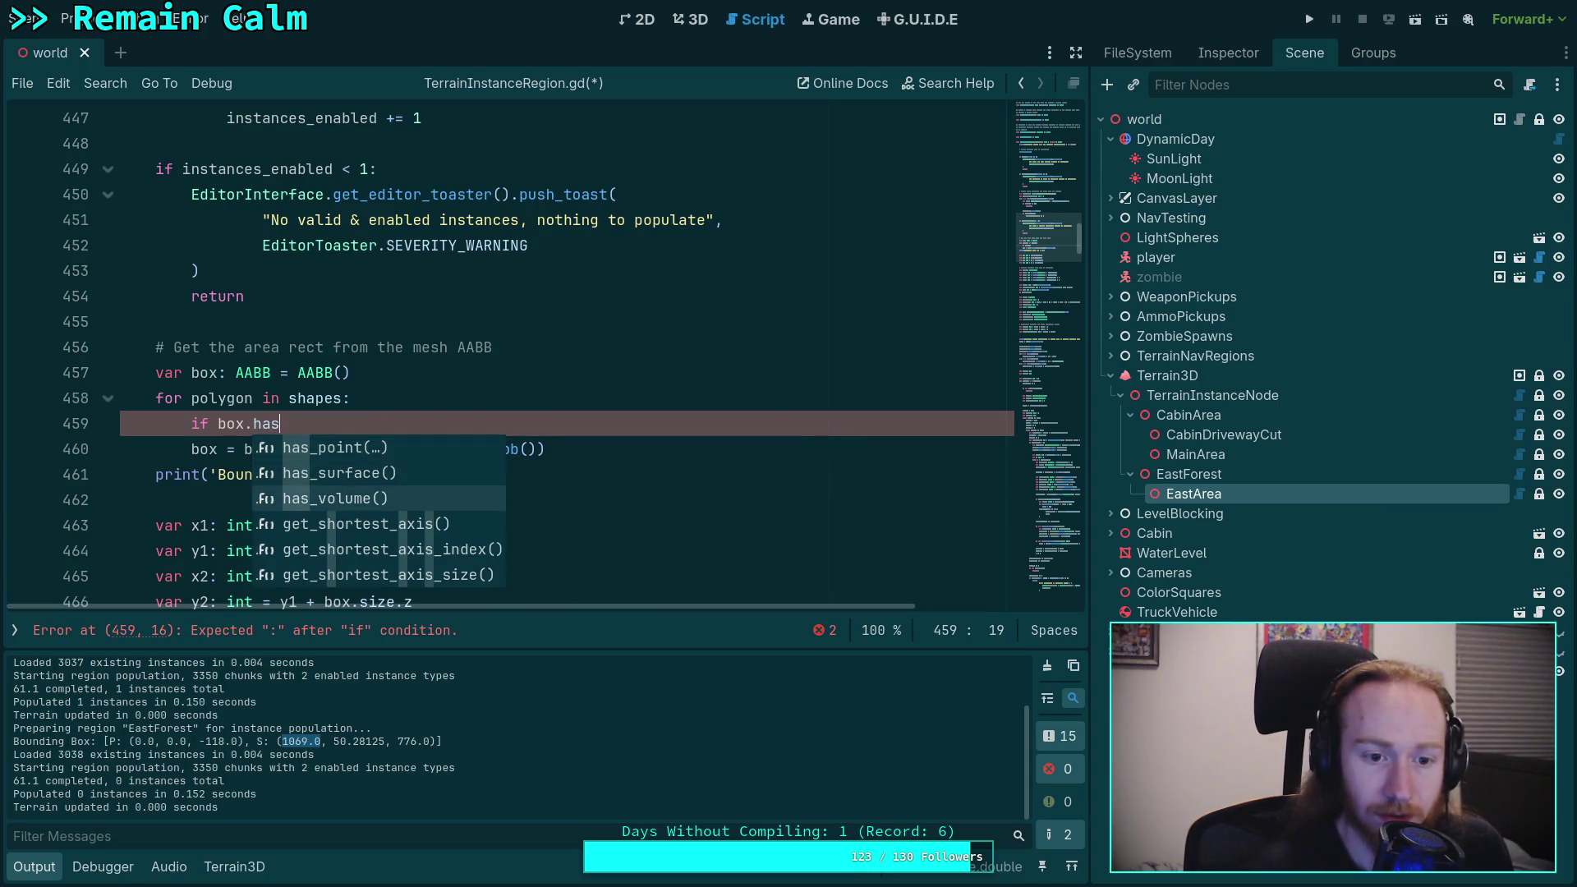
{"action": "key", "text": "Up"}
{"action": "key", "text": "Return"}
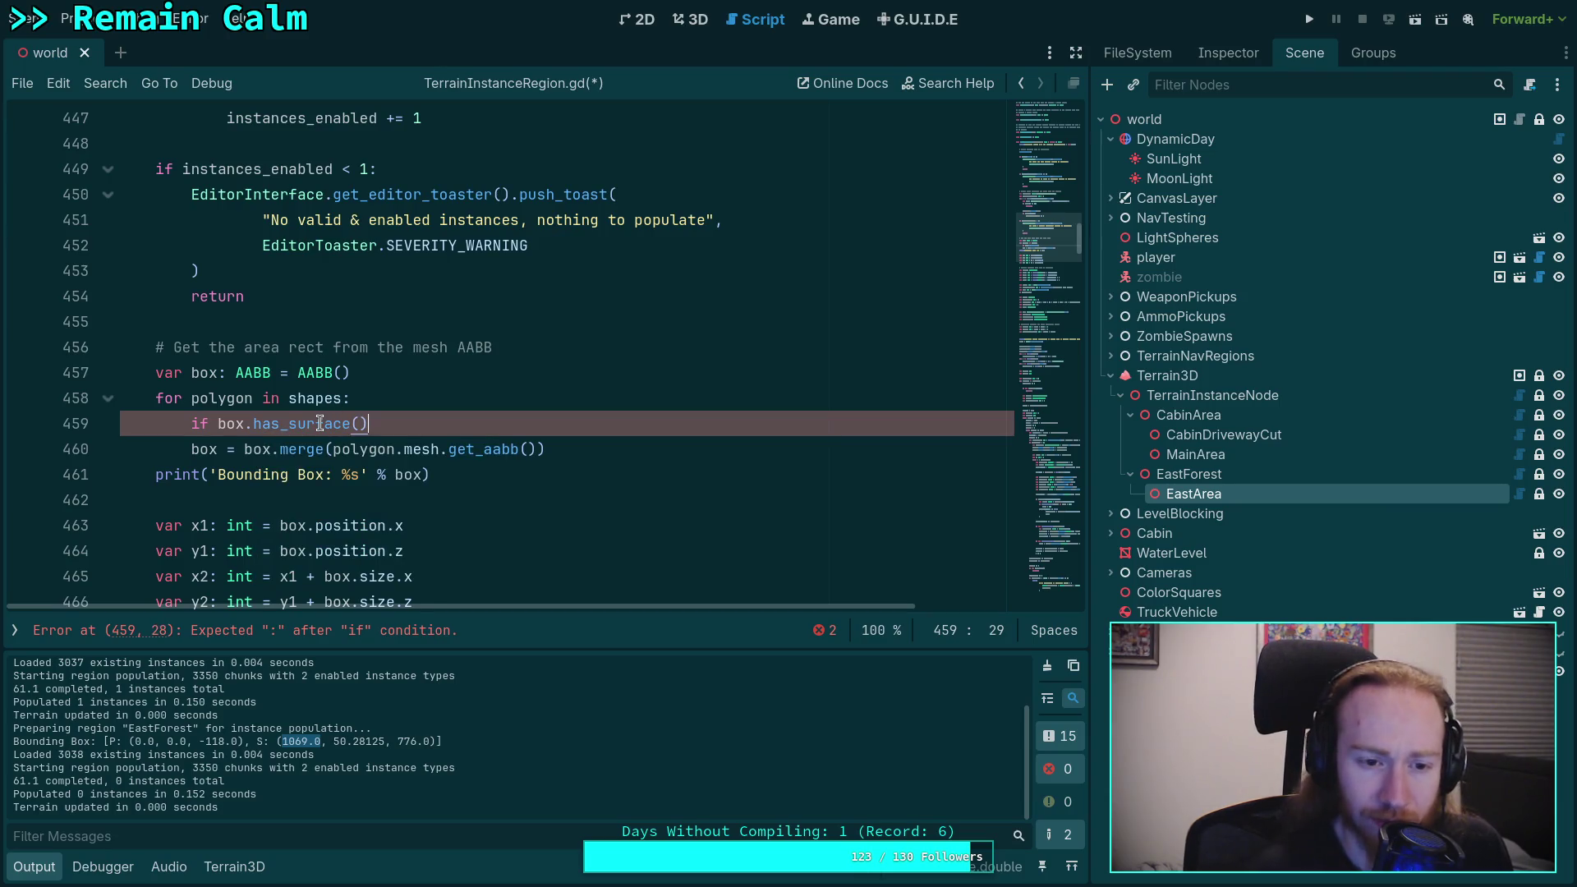
{"action": "mouse_move", "coordinate": [320, 424]}
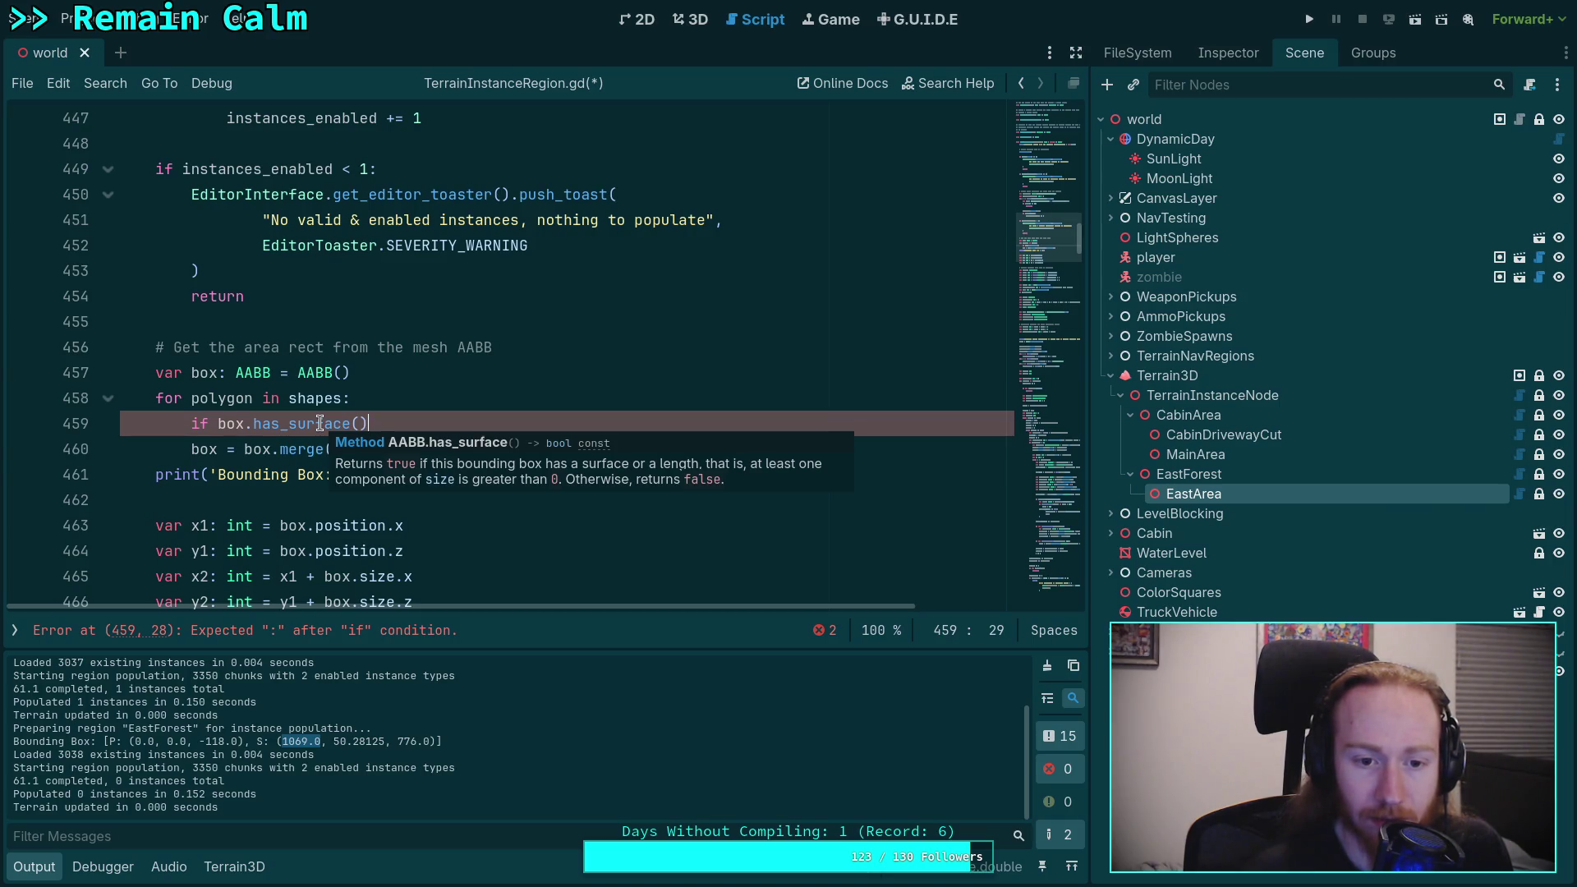
{"action": "left_click", "coordinate": [218, 424]}
{"action": "left_click", "coordinate": [205, 453]}
{"action": "key", "text": "Up"}
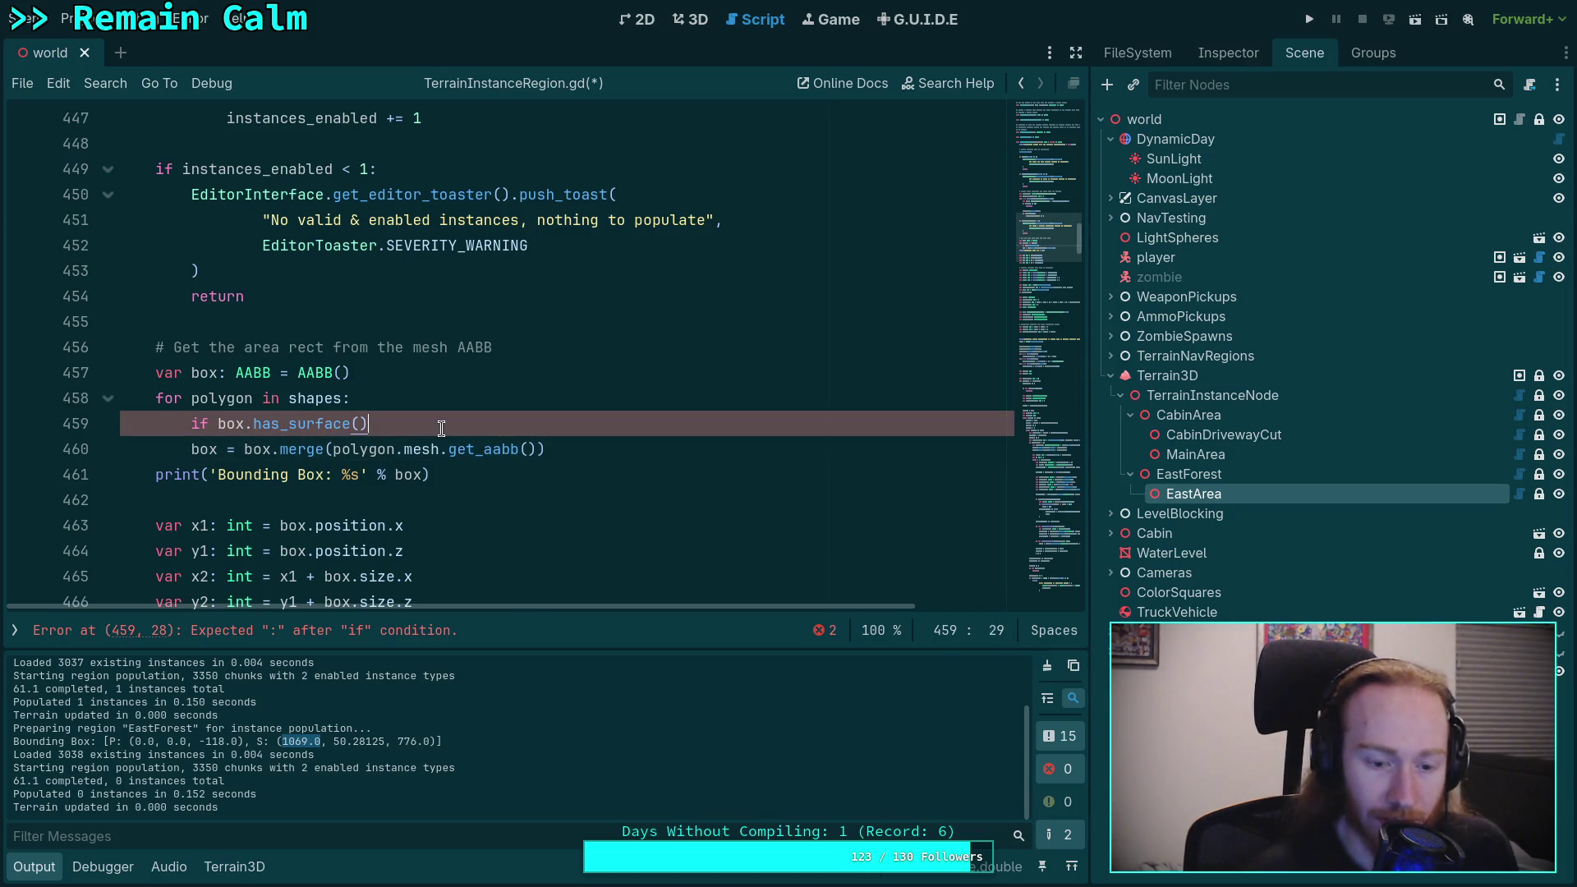
{"action": "key", "text": "End"}
{"action": "type", "text": ":"}
Step: Indent the merge under the if and add 'else: box = polygon.mesh.get_aabb()'
{"action": "key", "text": "Down"}
{"action": "key", "text": "Home"}
{"action": "key", "text": "Tab"}
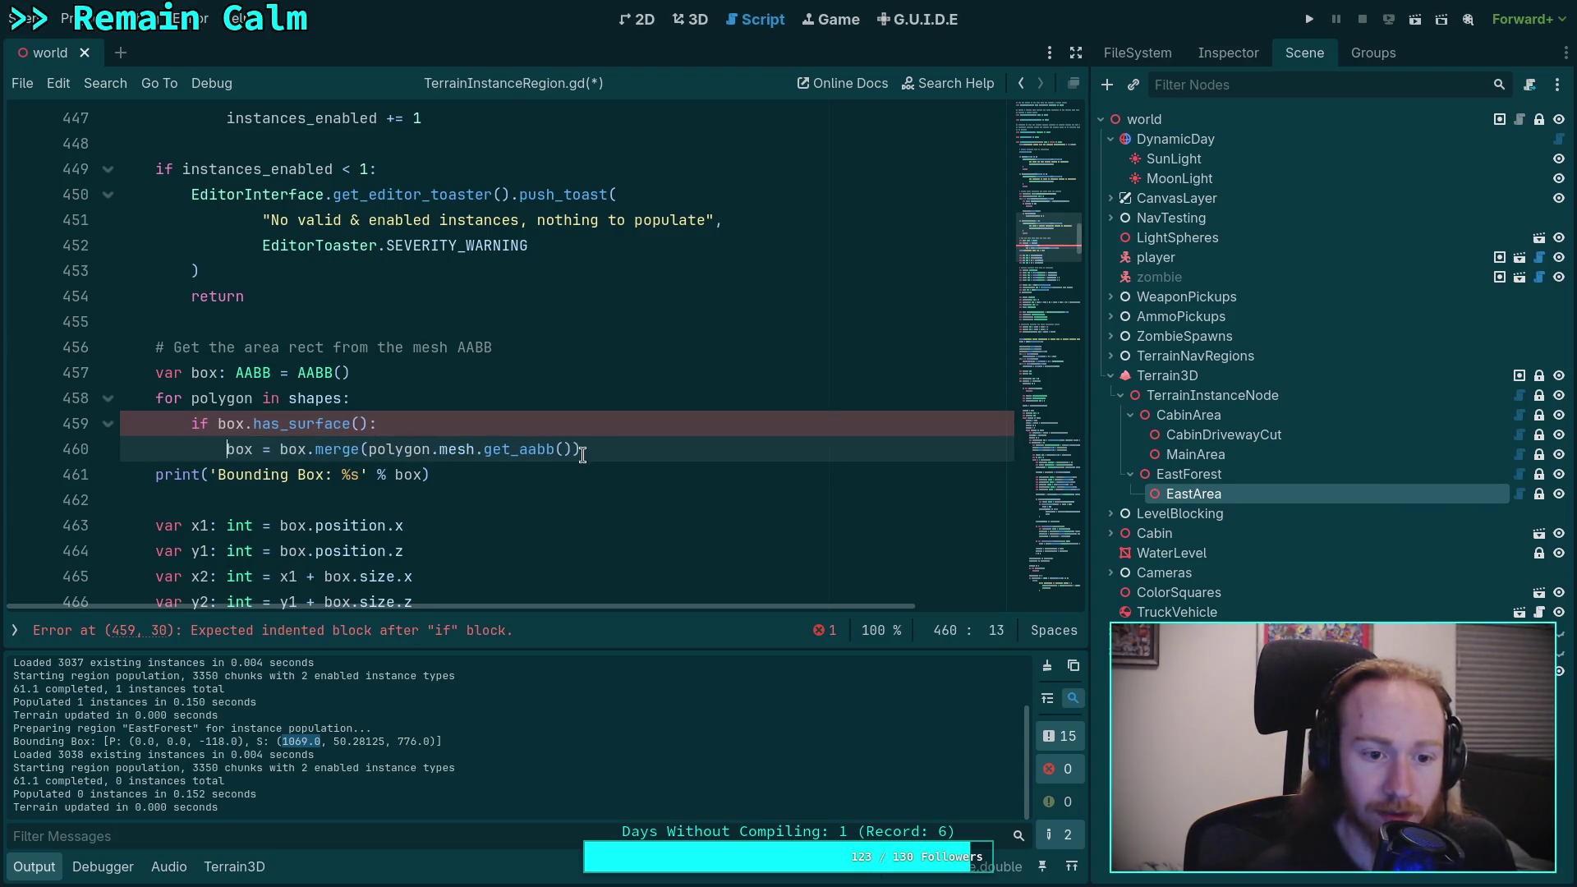
{"action": "key", "text": "End"}
{"action": "key", "text": "Return"}
{"action": "type", "text": "else:"}
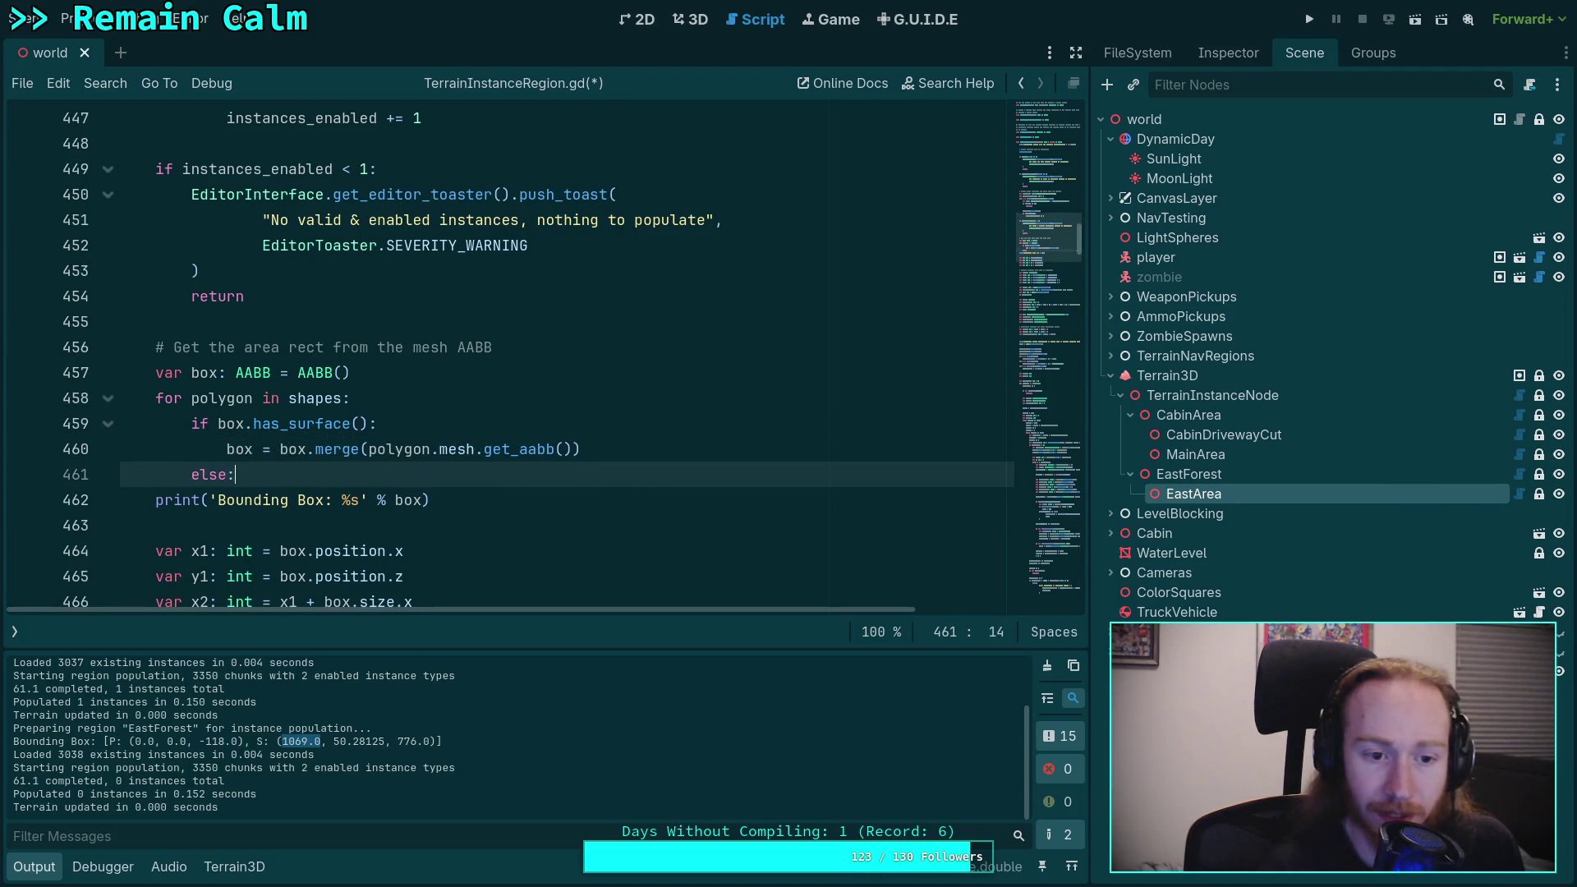
{"action": "key", "text": "BackSpace"}
{"action": "type", "text": ";"}
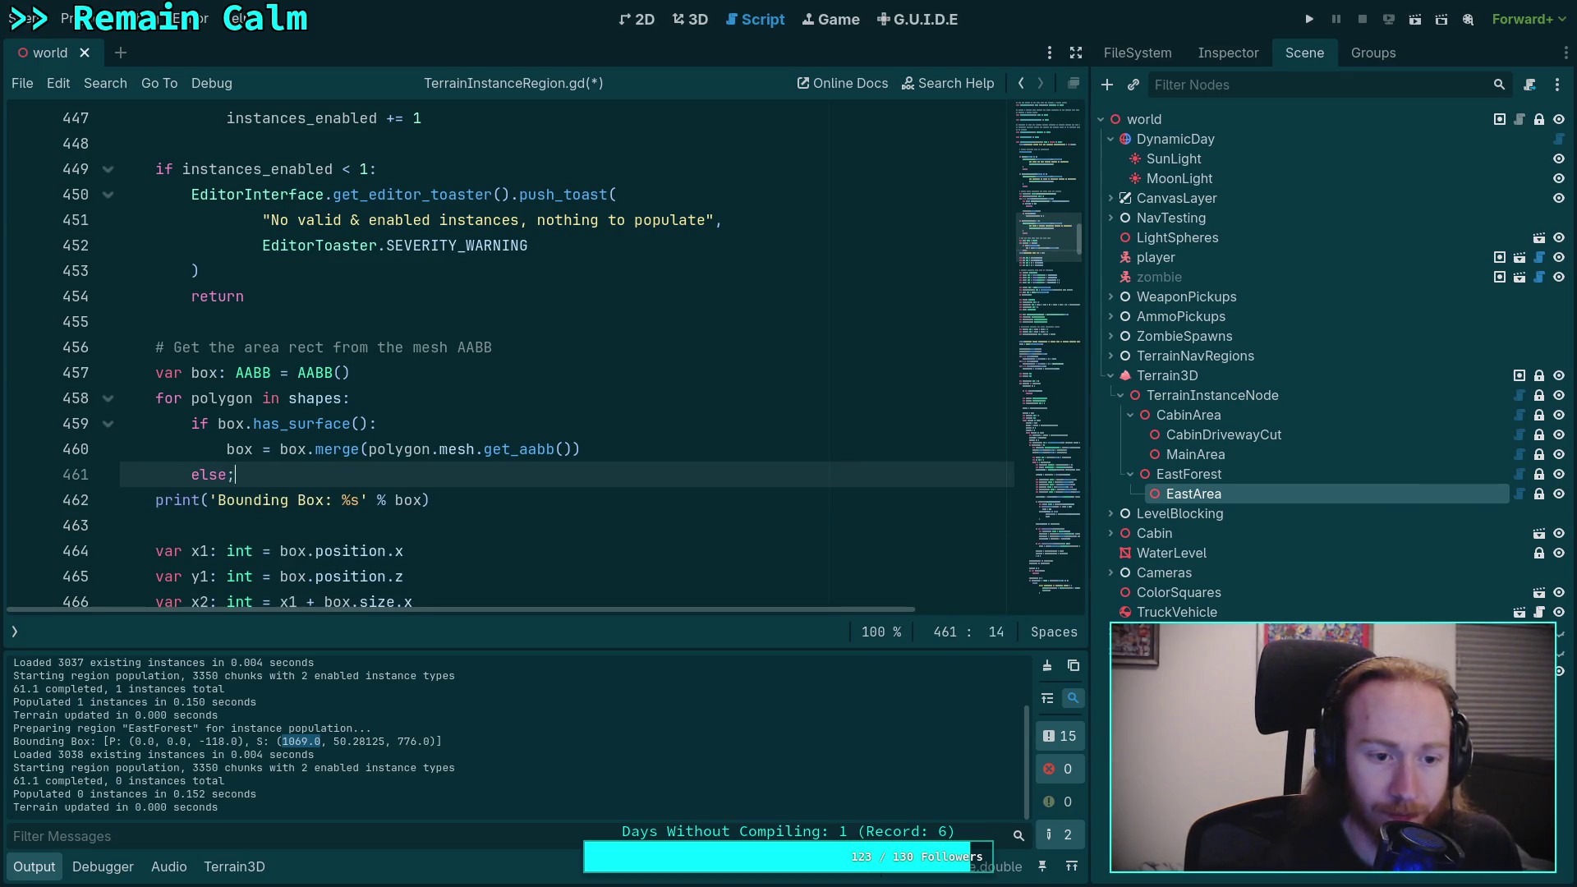
{"action": "key", "text": "Return"}
{"action": "type", "text": "box ="}
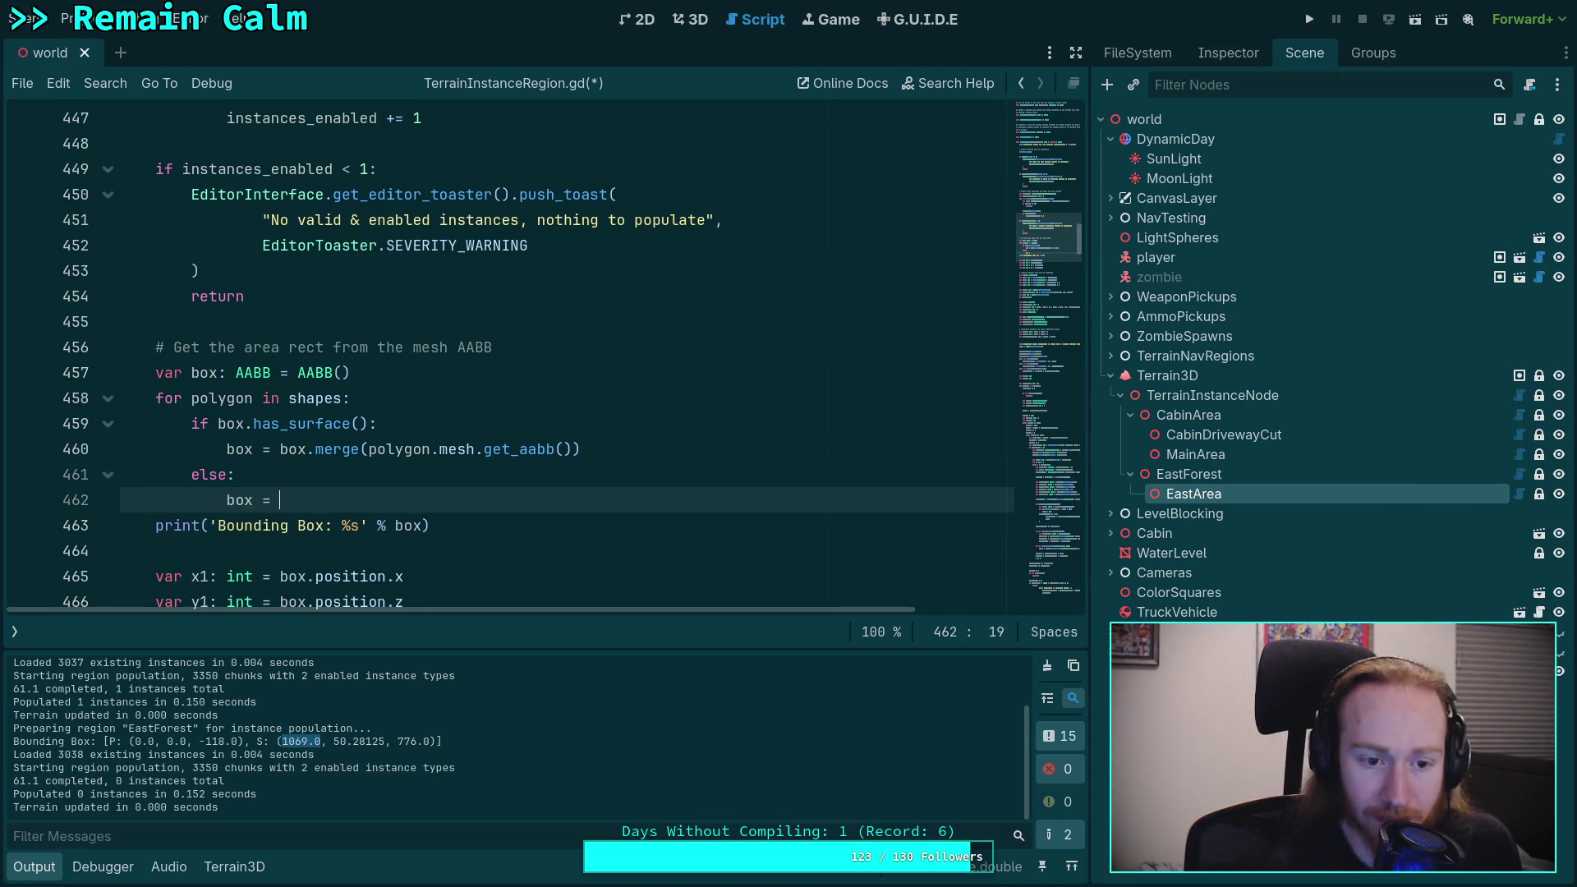
{"action": "key", "text": "Escape"}
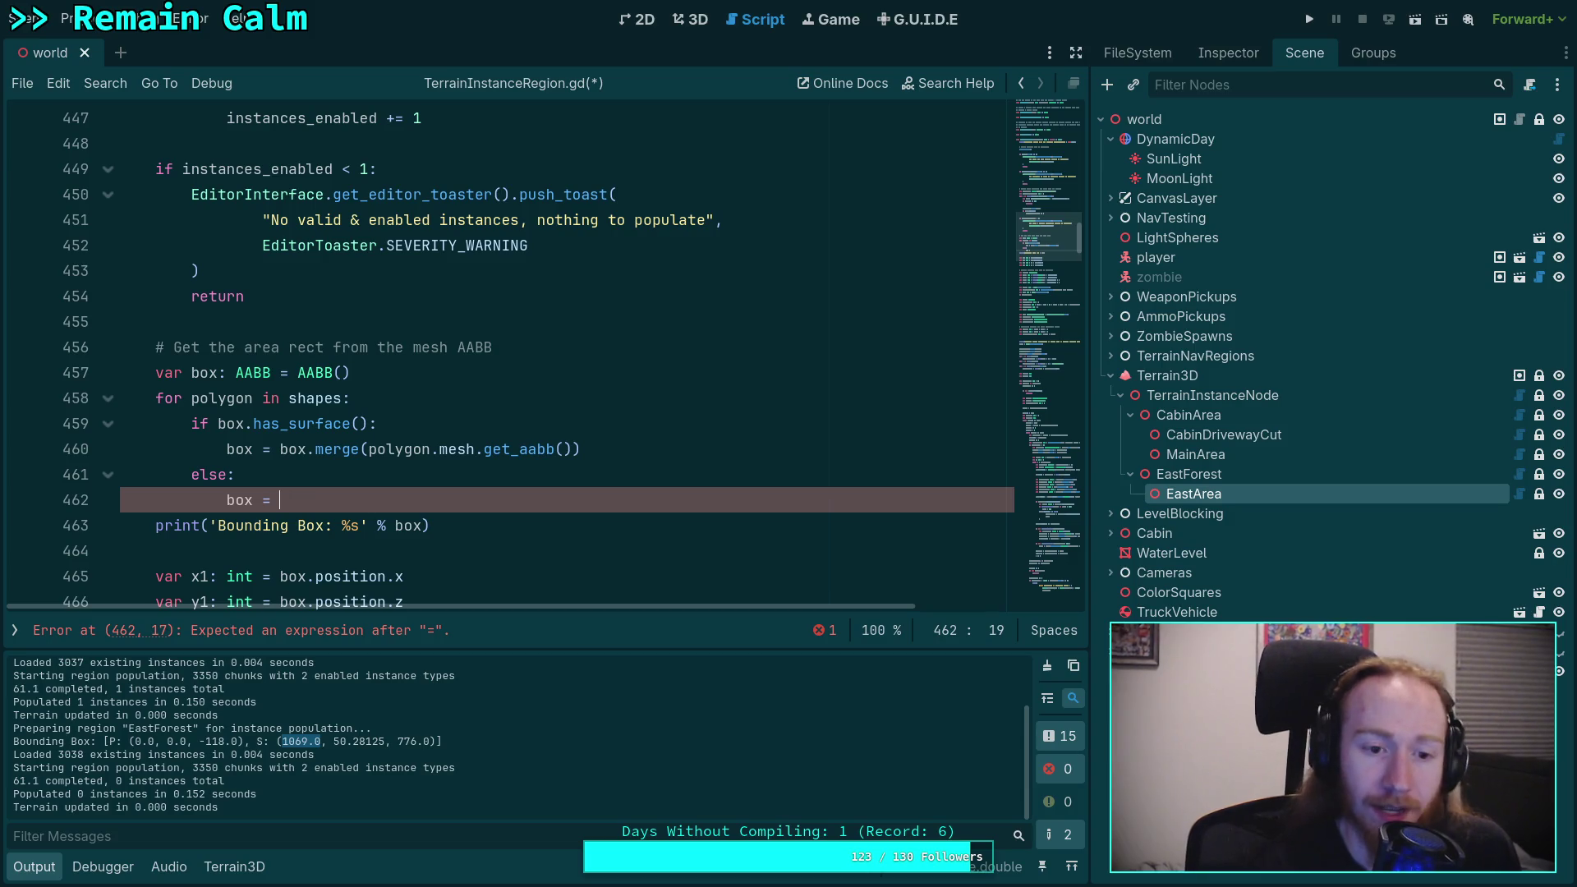
{"action": "type", "text": "polf"}
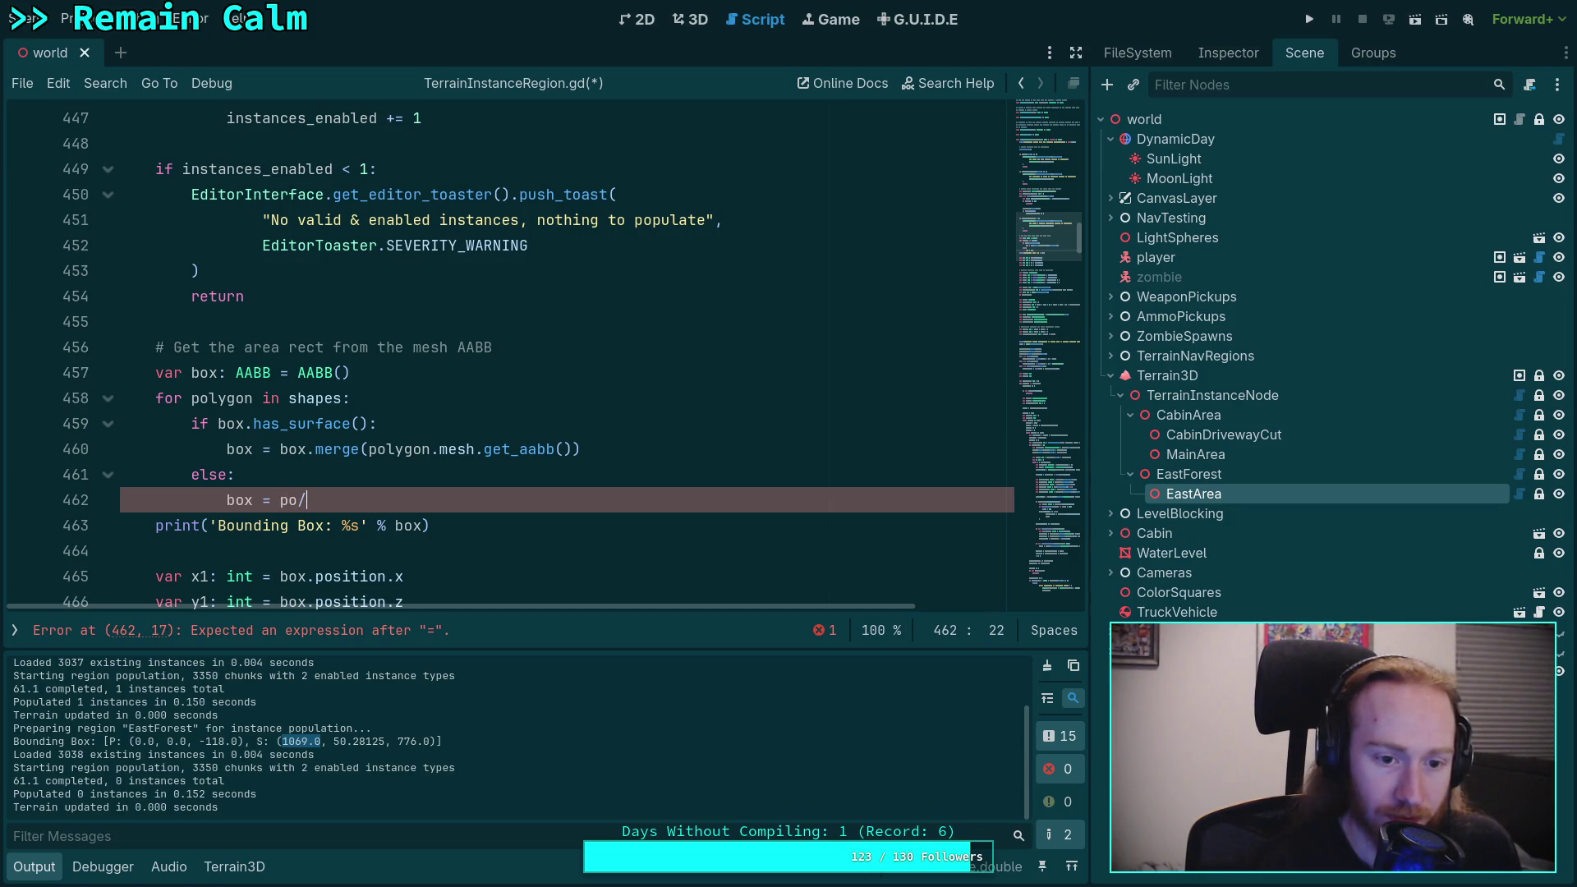
{"action": "key", "text": "BackSpace"}
{"action": "type", "text": "y"}
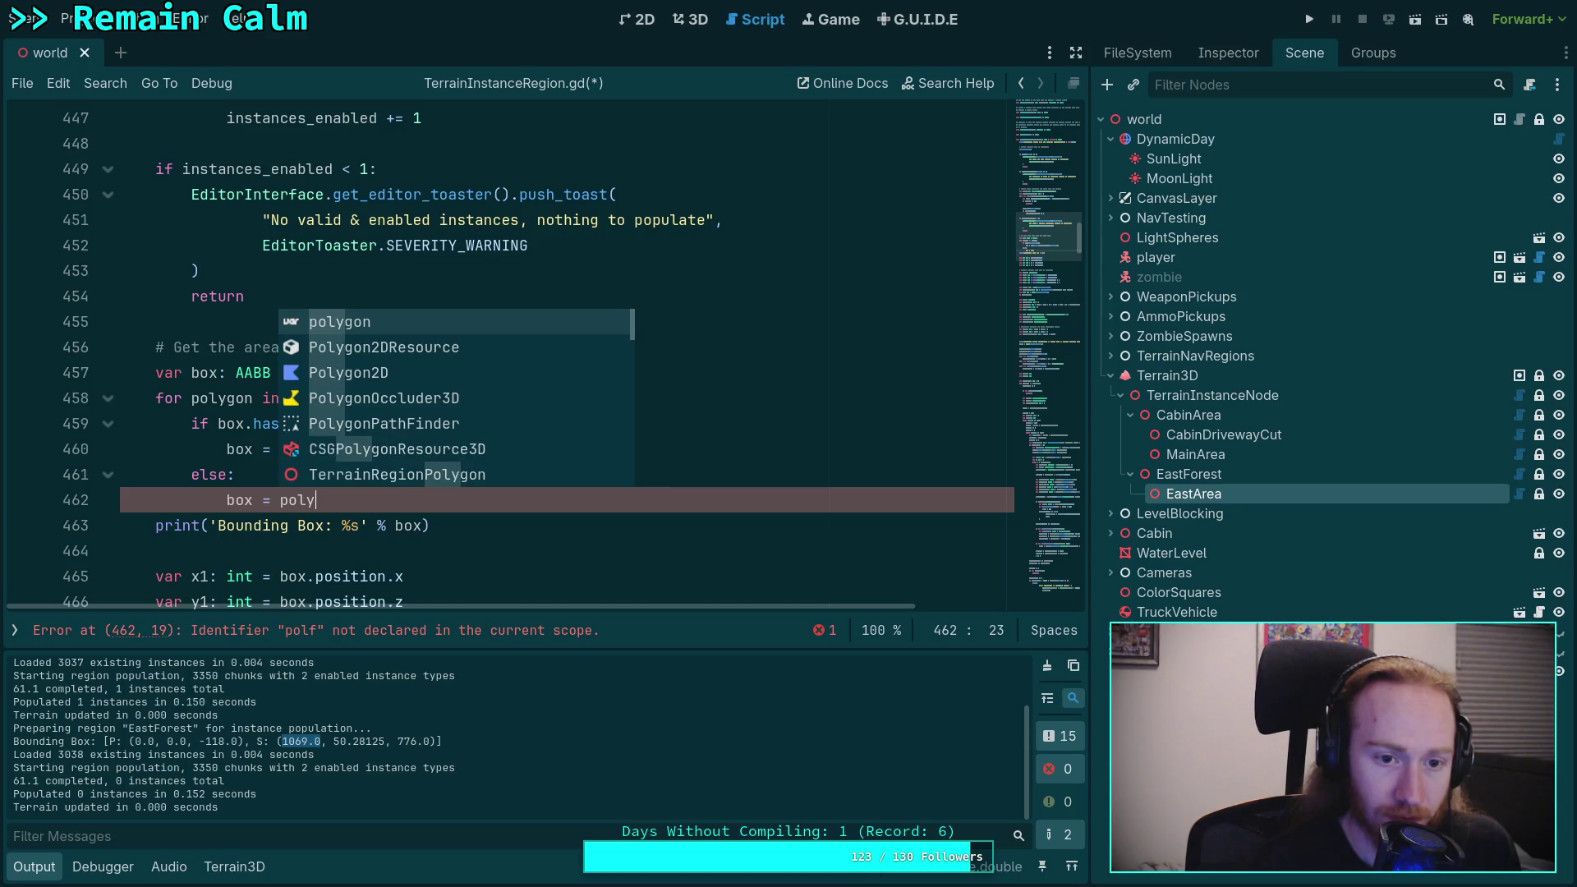
{"action": "key", "text": "Return"}
{"action": "type", "text": ".m"}
{"action": "key", "text": "Return"}
{"action": "type", "text": "."}
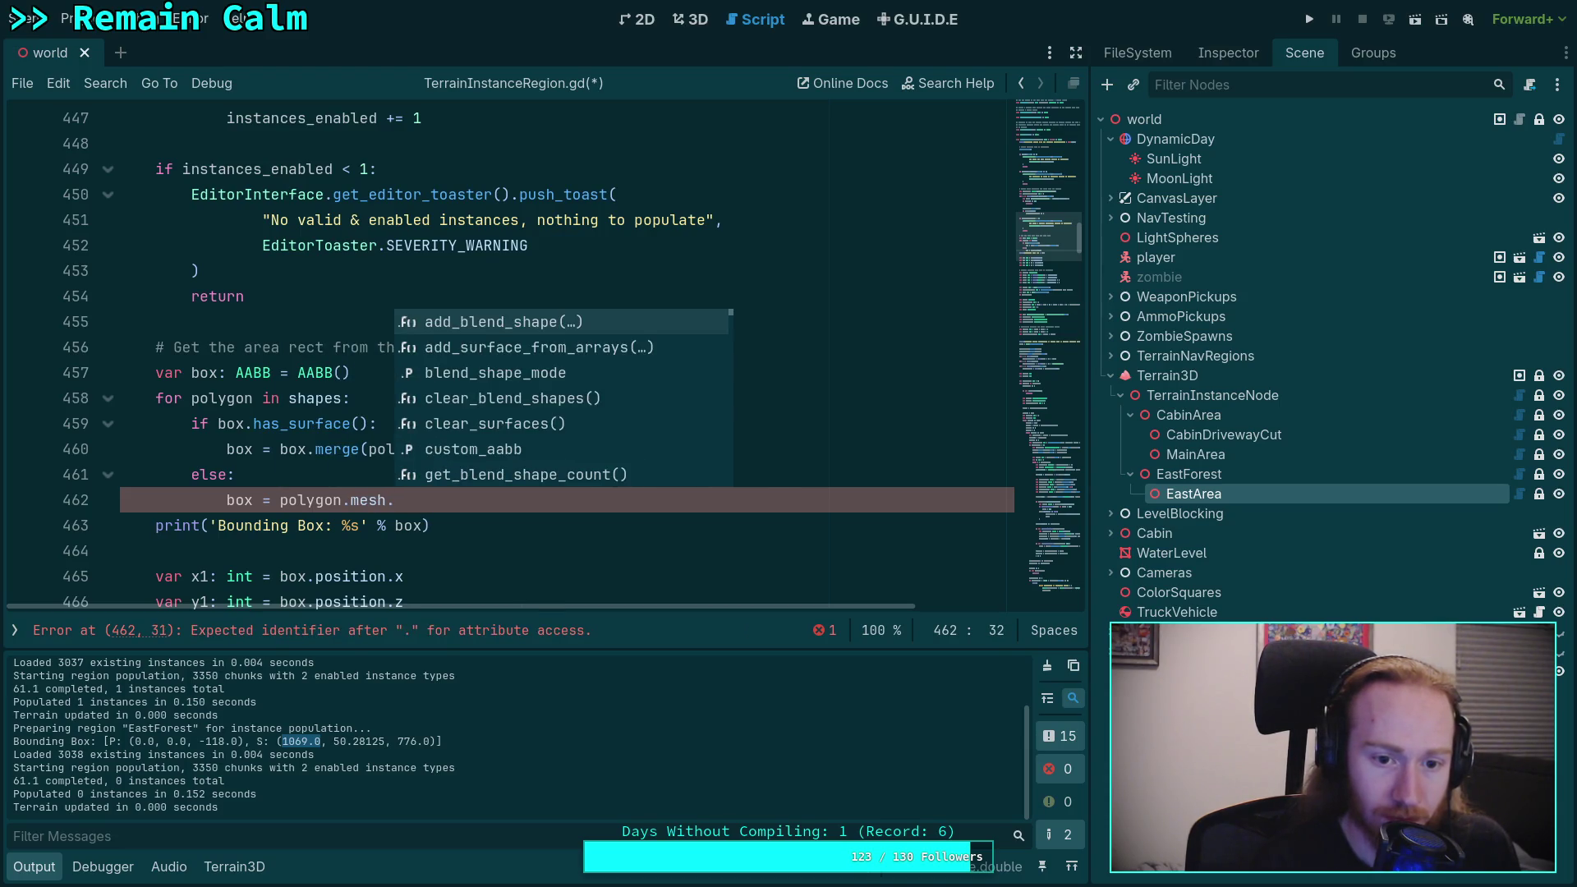
{"action": "type", "text": "get_aabb"}
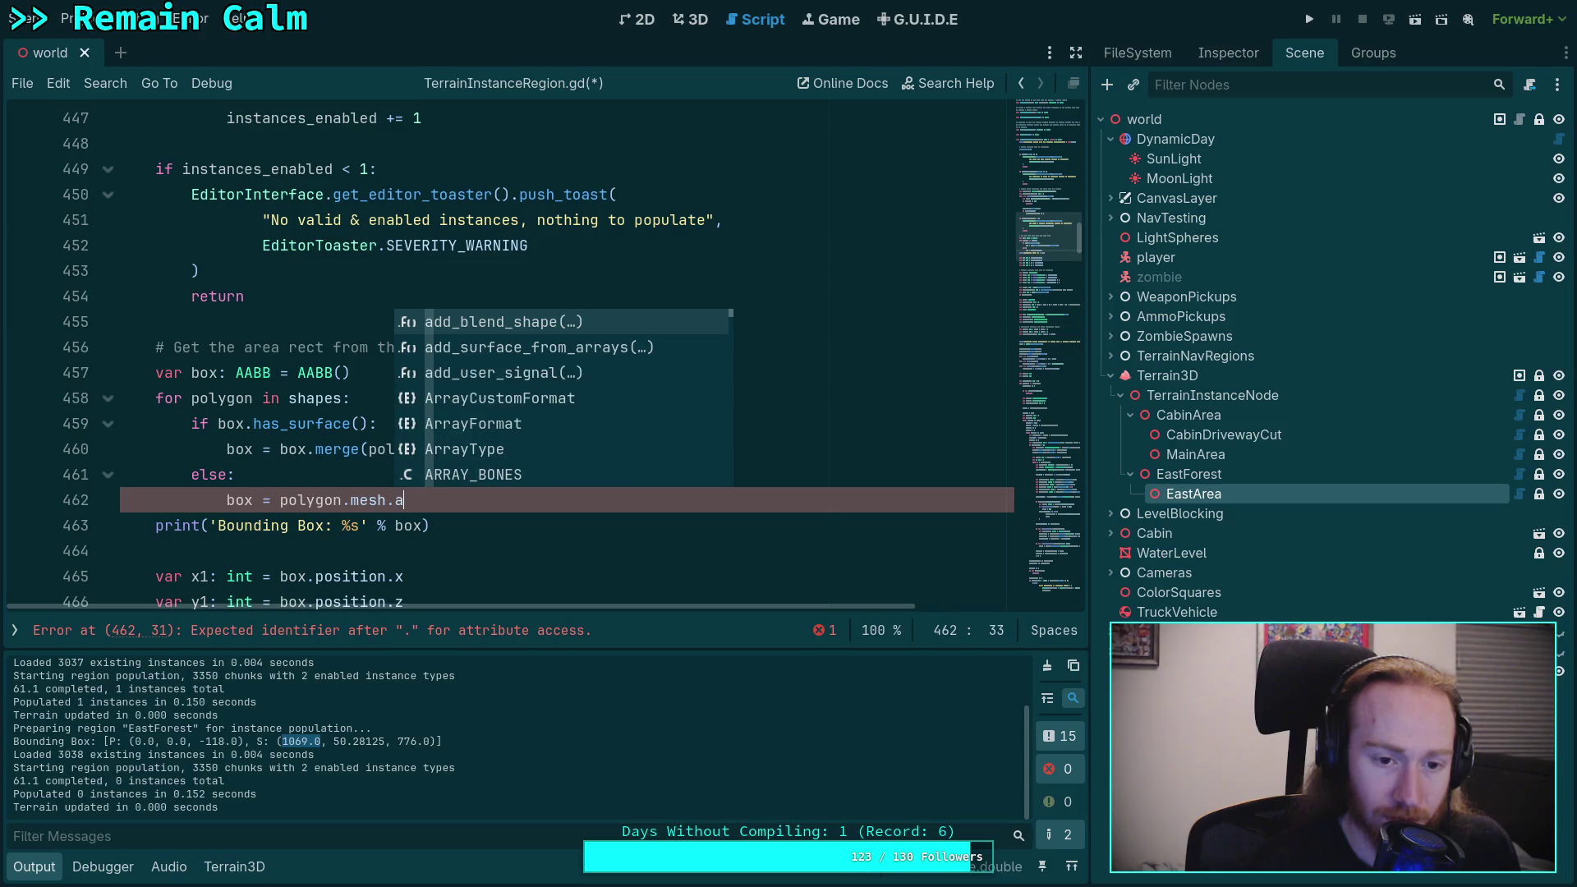
{"action": "key", "text": "Down"}
{"action": "key", "text": "Return"}
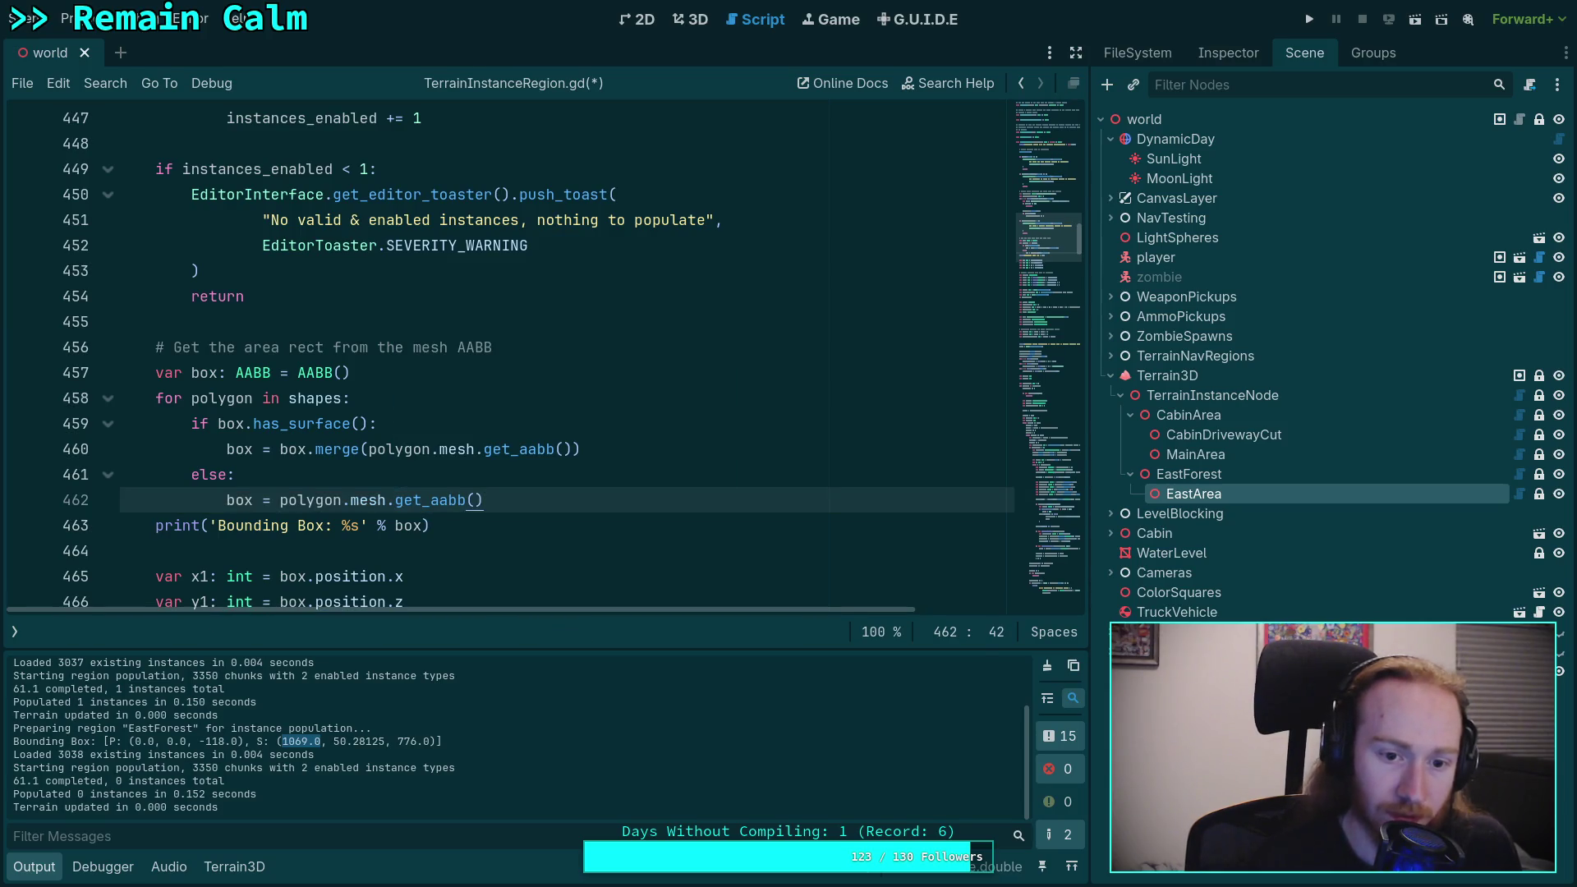
Step: Save, remove the '= AABB()' initializer from line 457, and save again
{"action": "key", "text": "ctrl+s"}
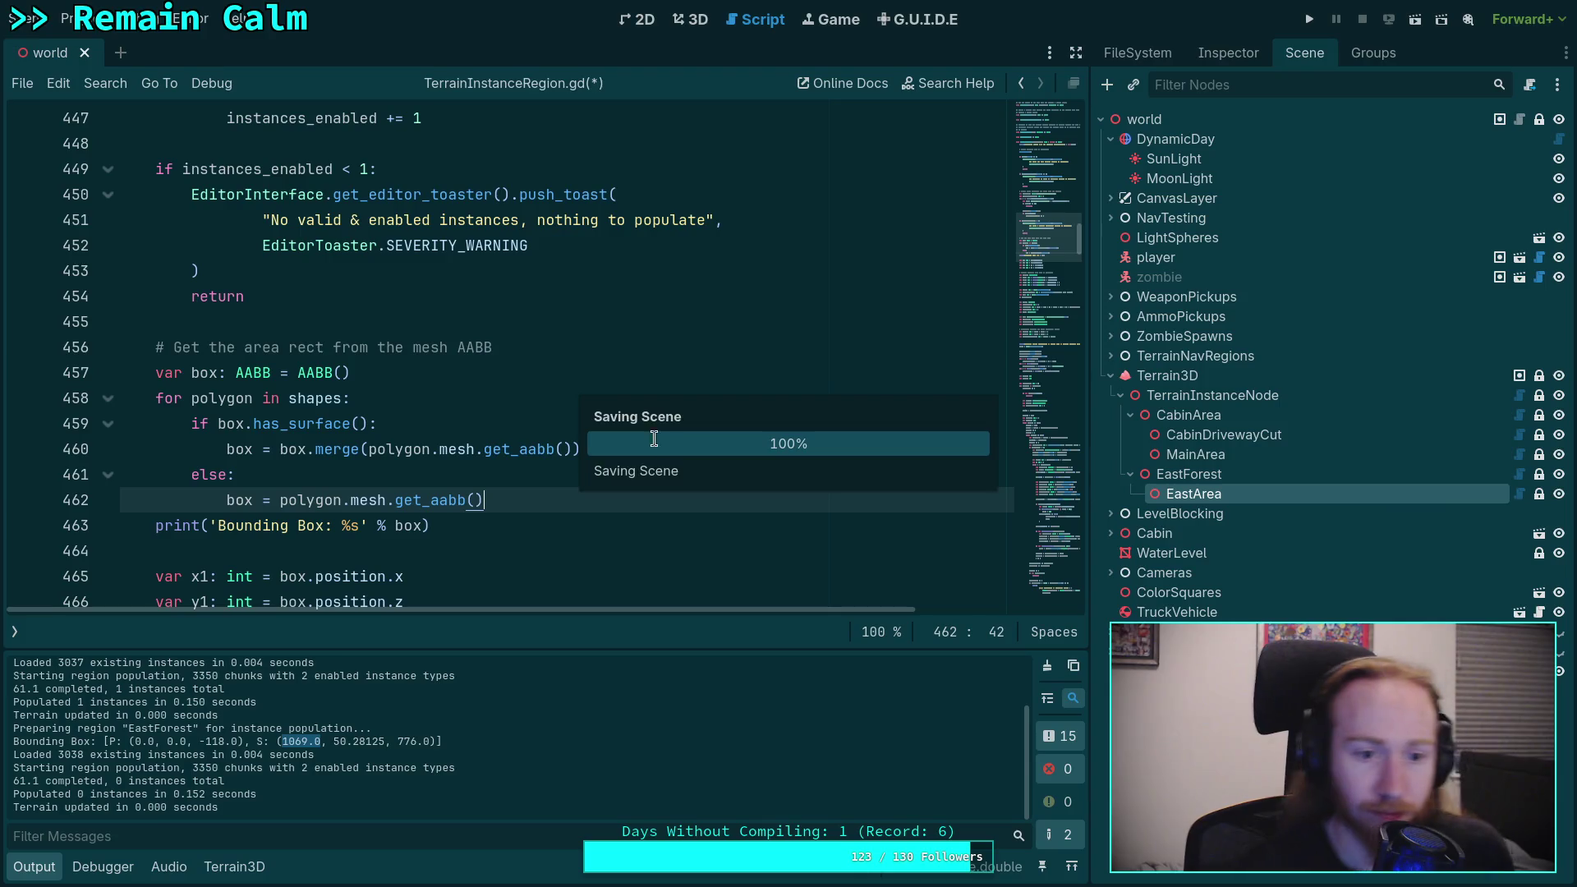
{"action": "left_click_drag", "start_coordinate": [271, 373], "coordinate": [351, 374]}
{"action": "key", "text": "Delete"}
{"action": "key", "text": "ctrl+s"}
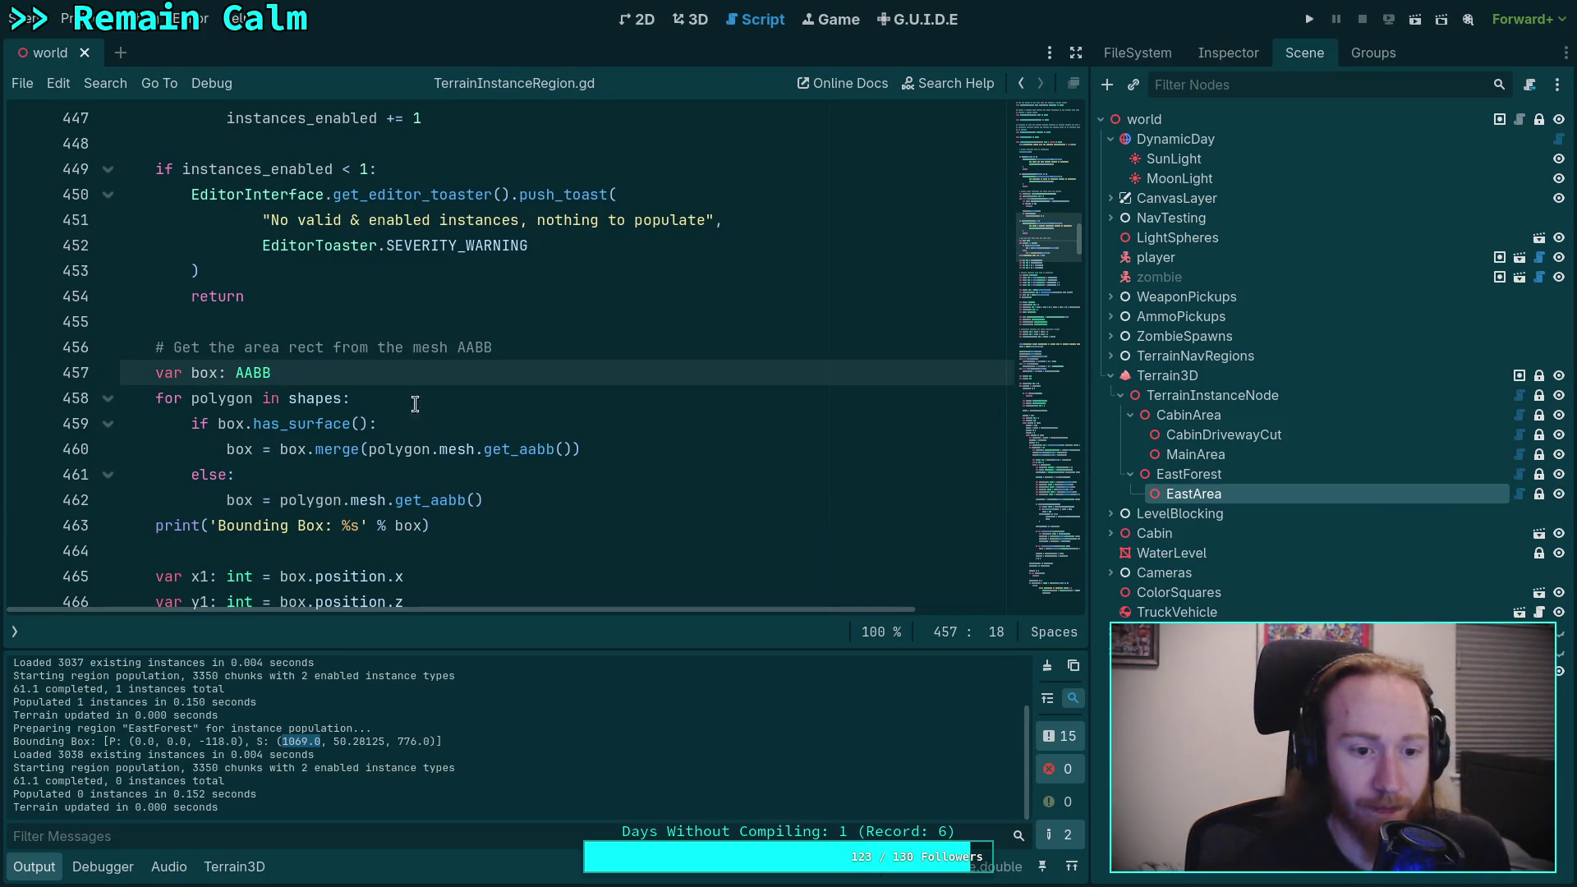
{"action": "scroll", "coordinate": [456, 454], "scroll_direction": "down", "scroll_amount": 1}
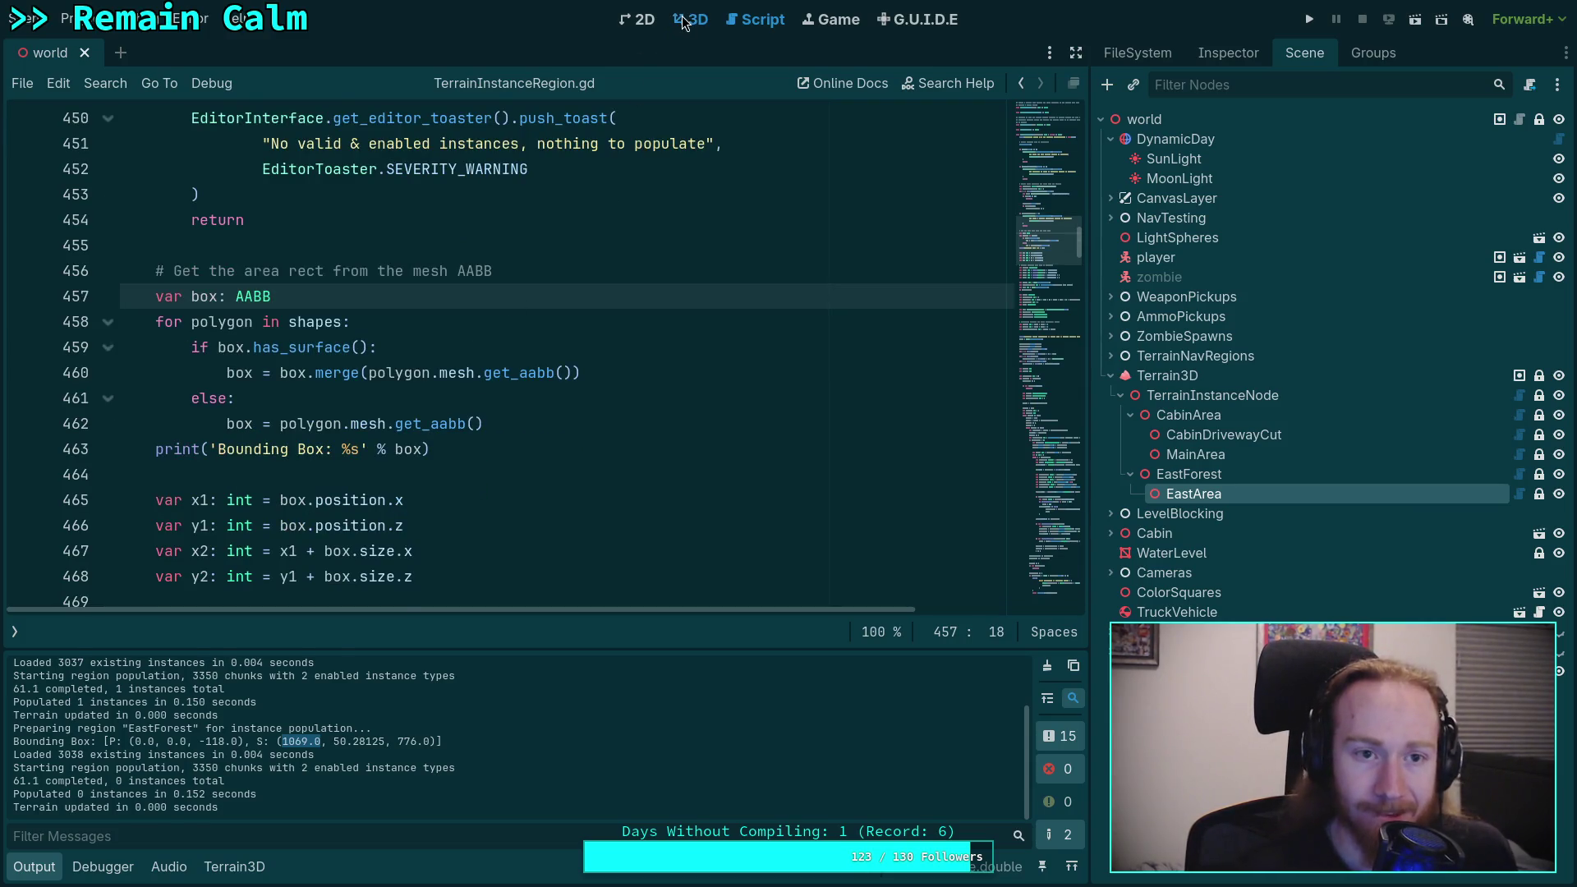
Step: Repopulate EastForest in 3D and highlight the 1150 chunk count and loaded instances in the log
{"action": "left_click", "coordinate": [682, 18]}
{"action": "left_click", "coordinate": [846, 85]}
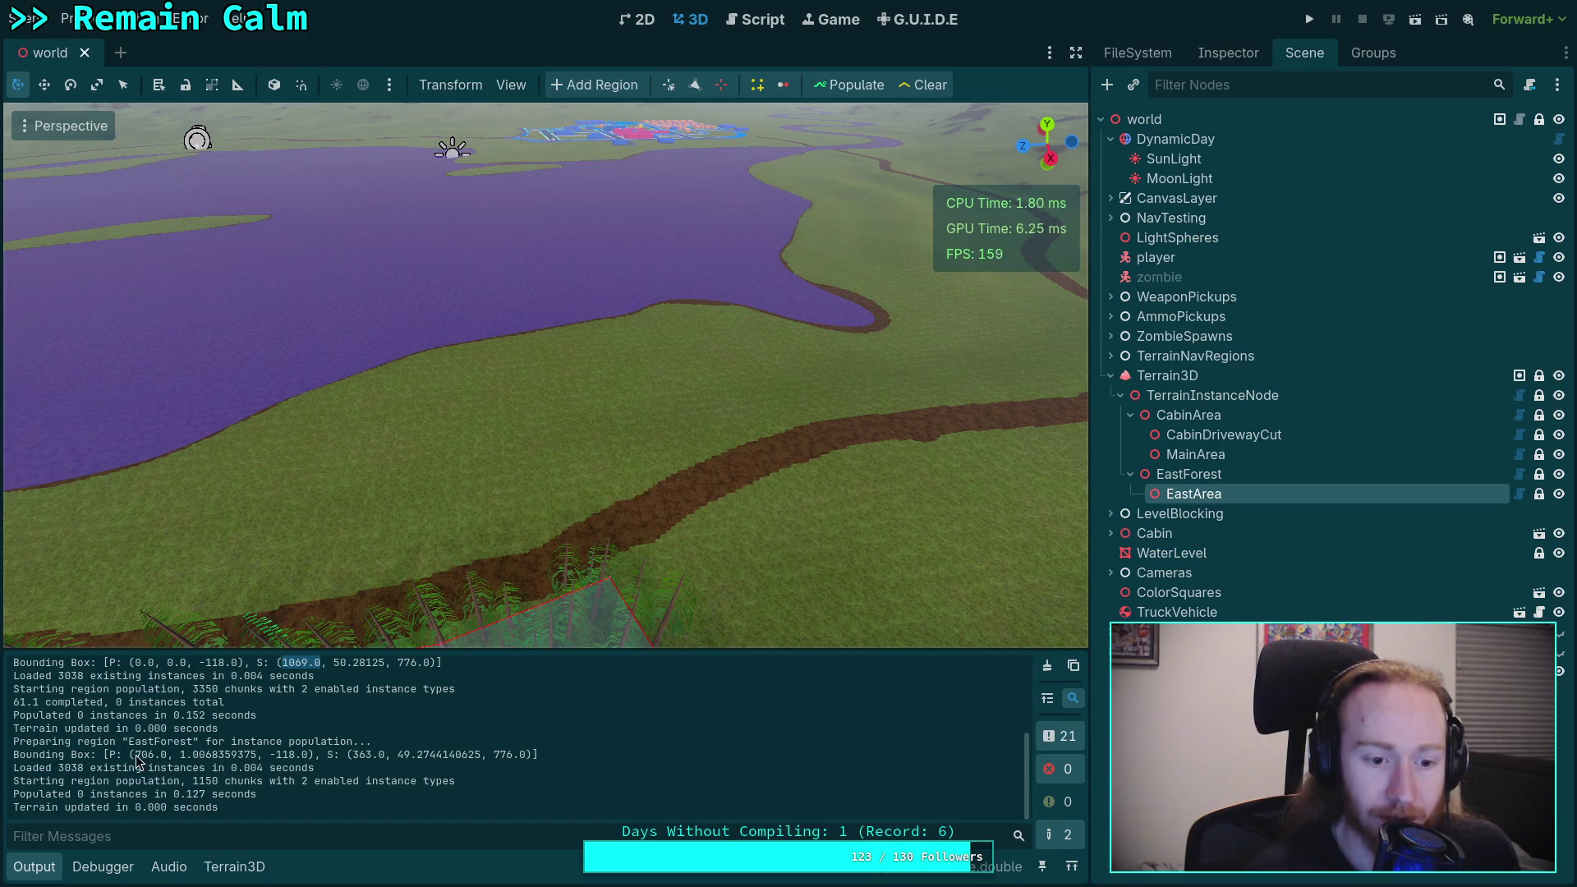
{"action": "left_click_drag", "start_coordinate": [193, 786], "coordinate": [220, 786]}
{"action": "double_click", "coordinate": [68, 770]}
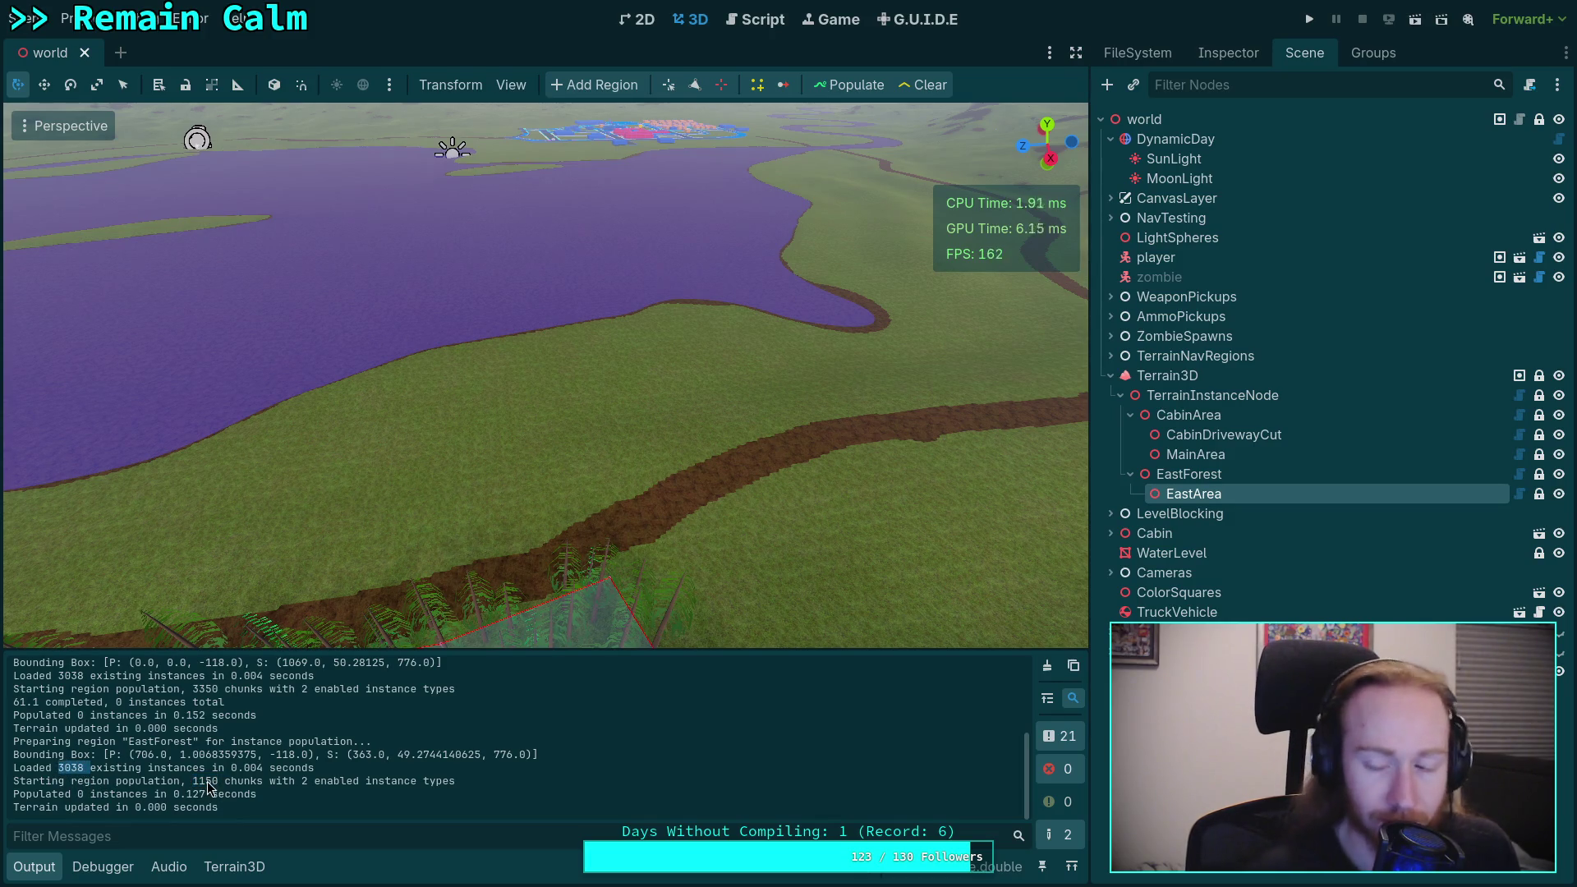
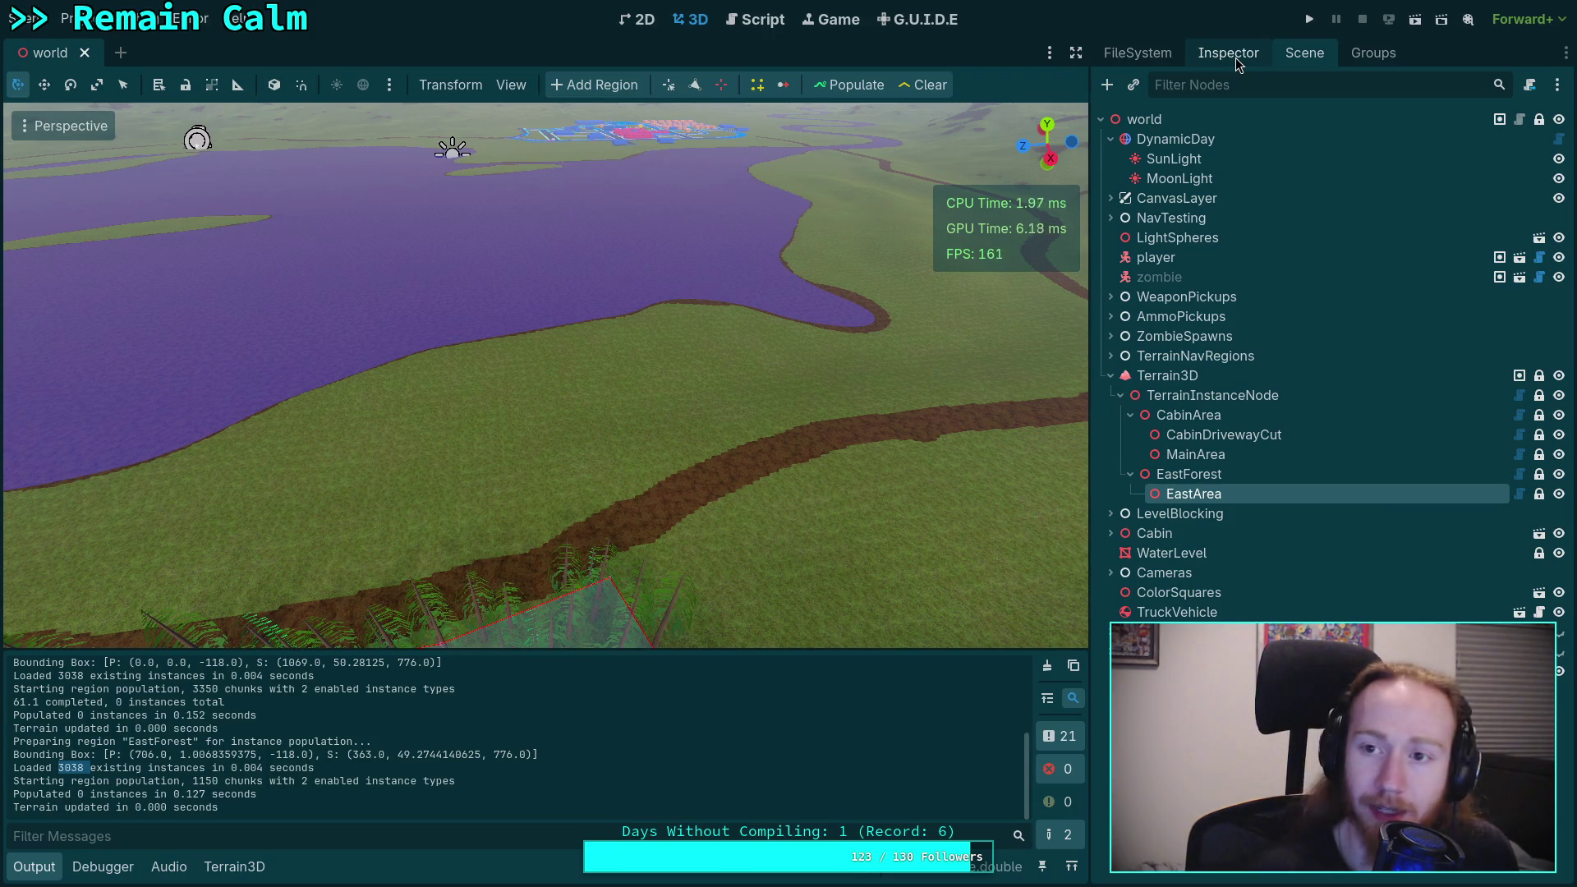
Step: Add a Marker3D child node under EastArea by searching 'mar'
{"action": "left_click", "coordinate": [1107, 85]}
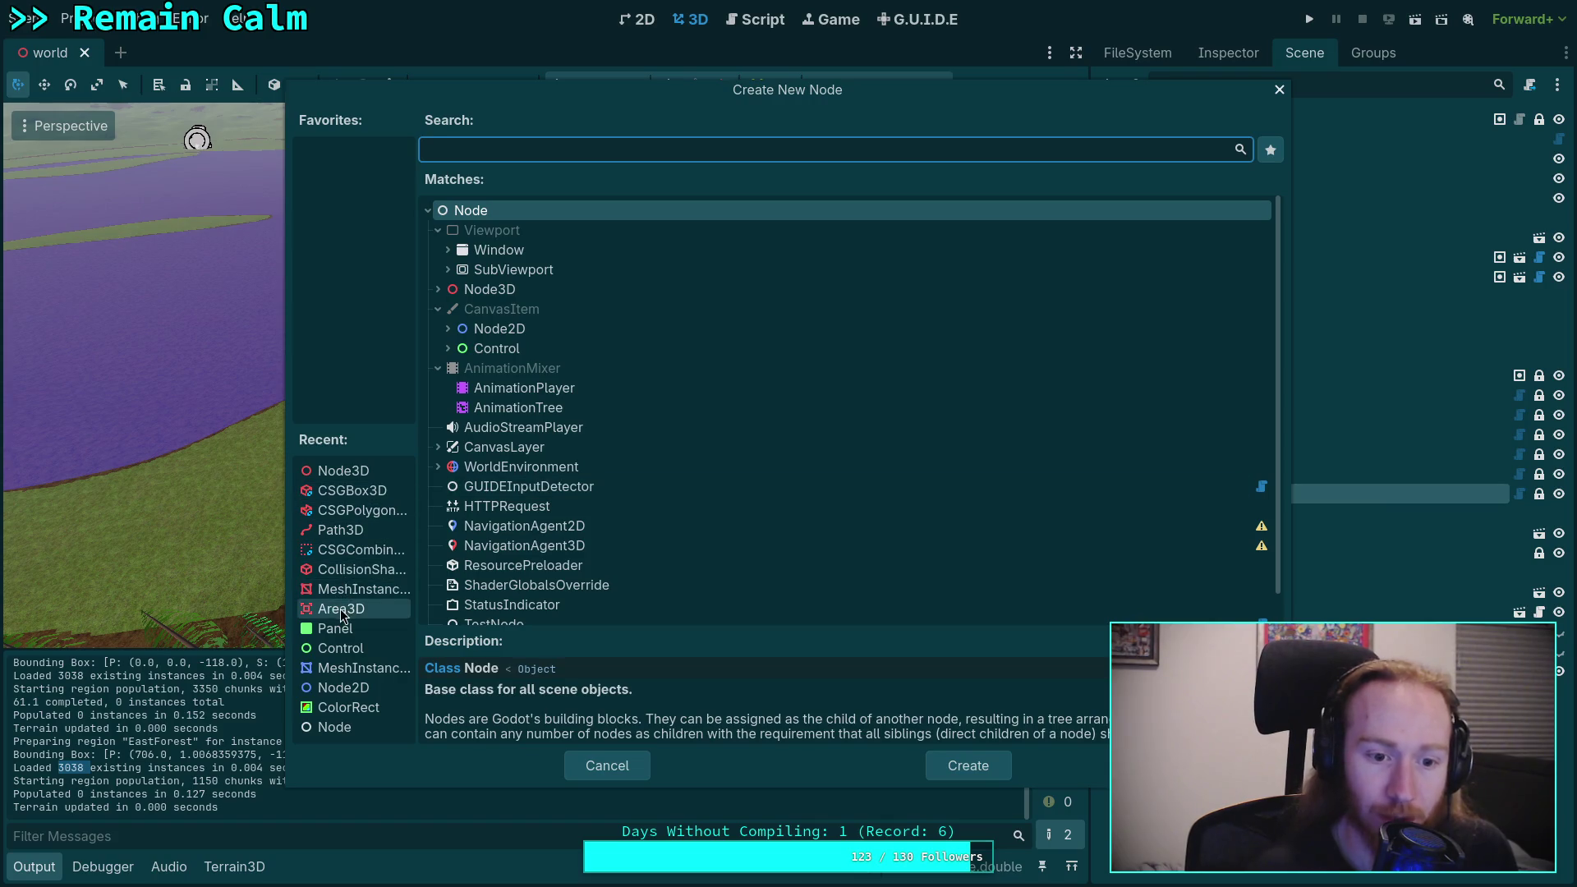
{"action": "type", "text": "mar"}
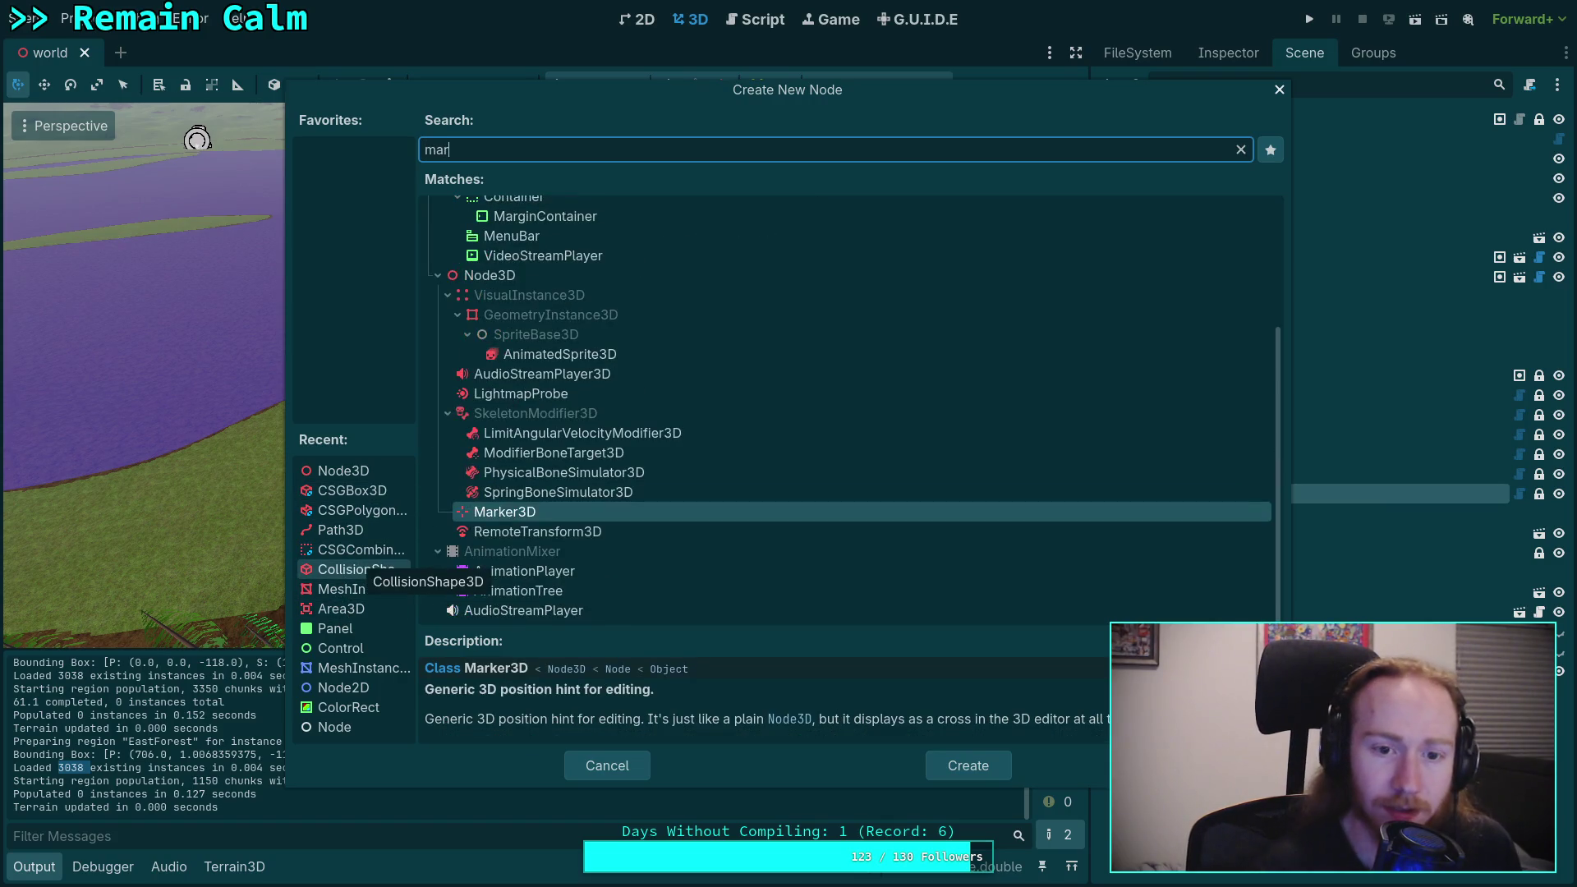
{"action": "double_click", "coordinate": [529, 515]}
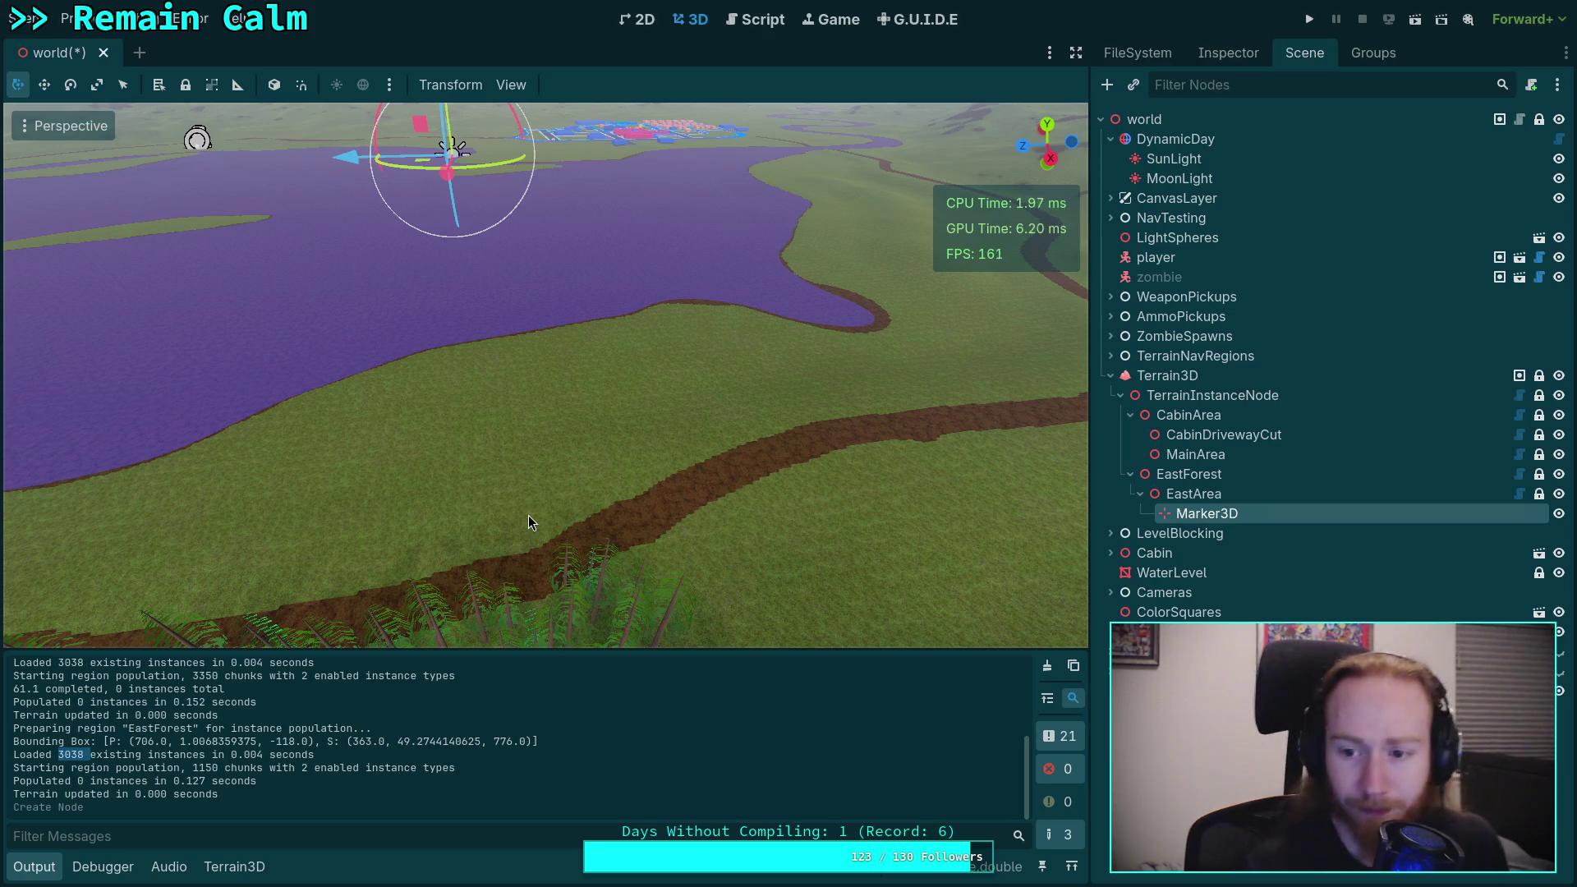
Step: Rename the new marker to Begin and expand its transform properties in the Inspector
{"action": "double_click", "coordinate": [1235, 514]}
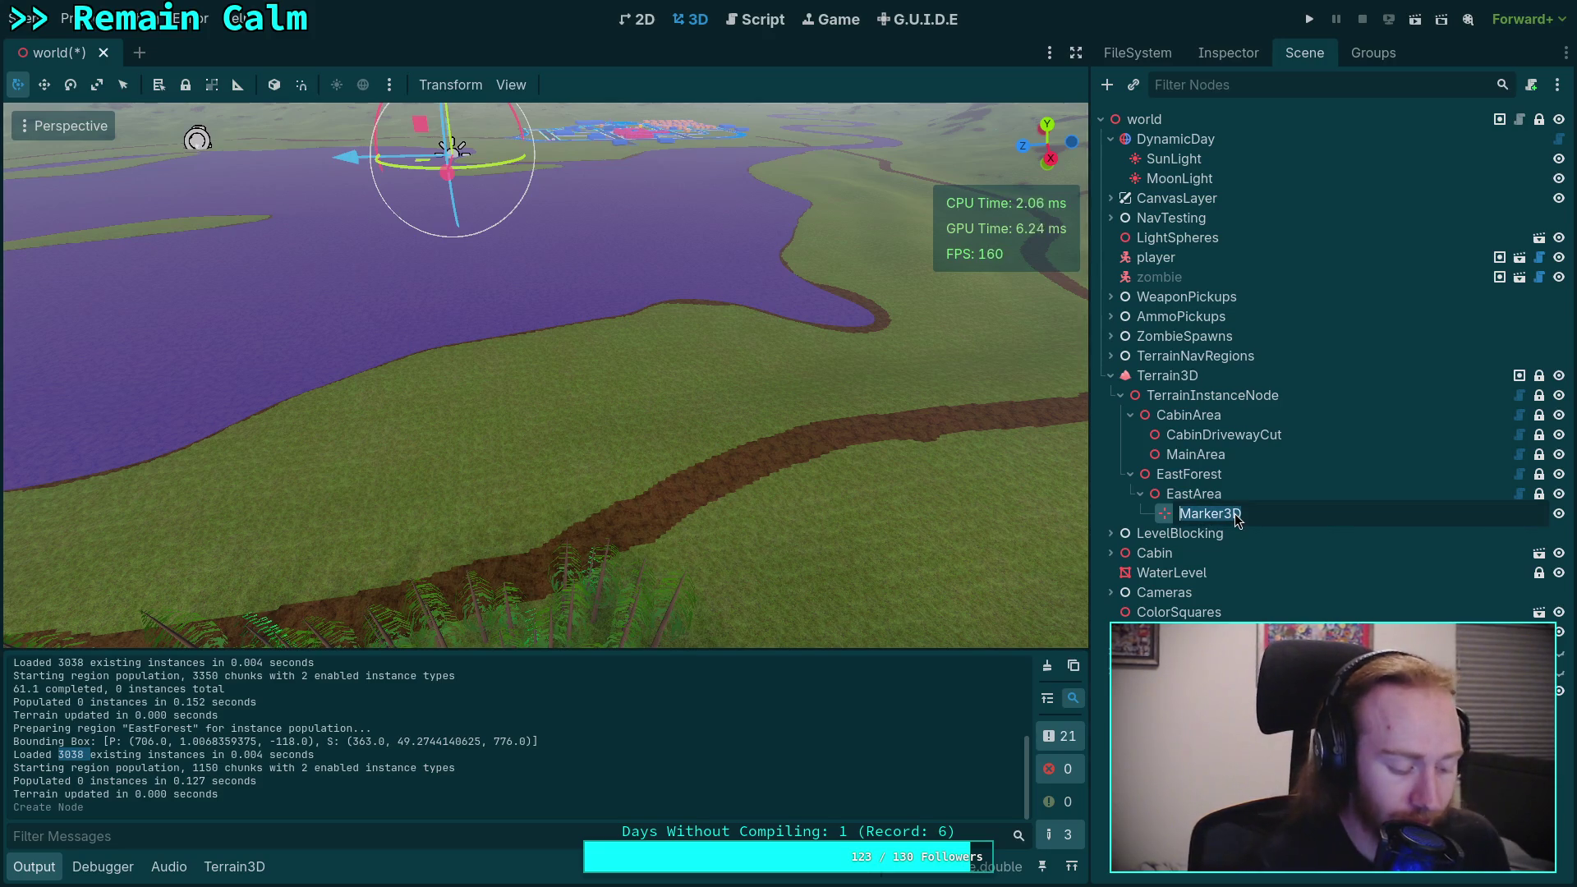
{"action": "type", "text": "Begin"}
{"action": "key", "text": "Return"}
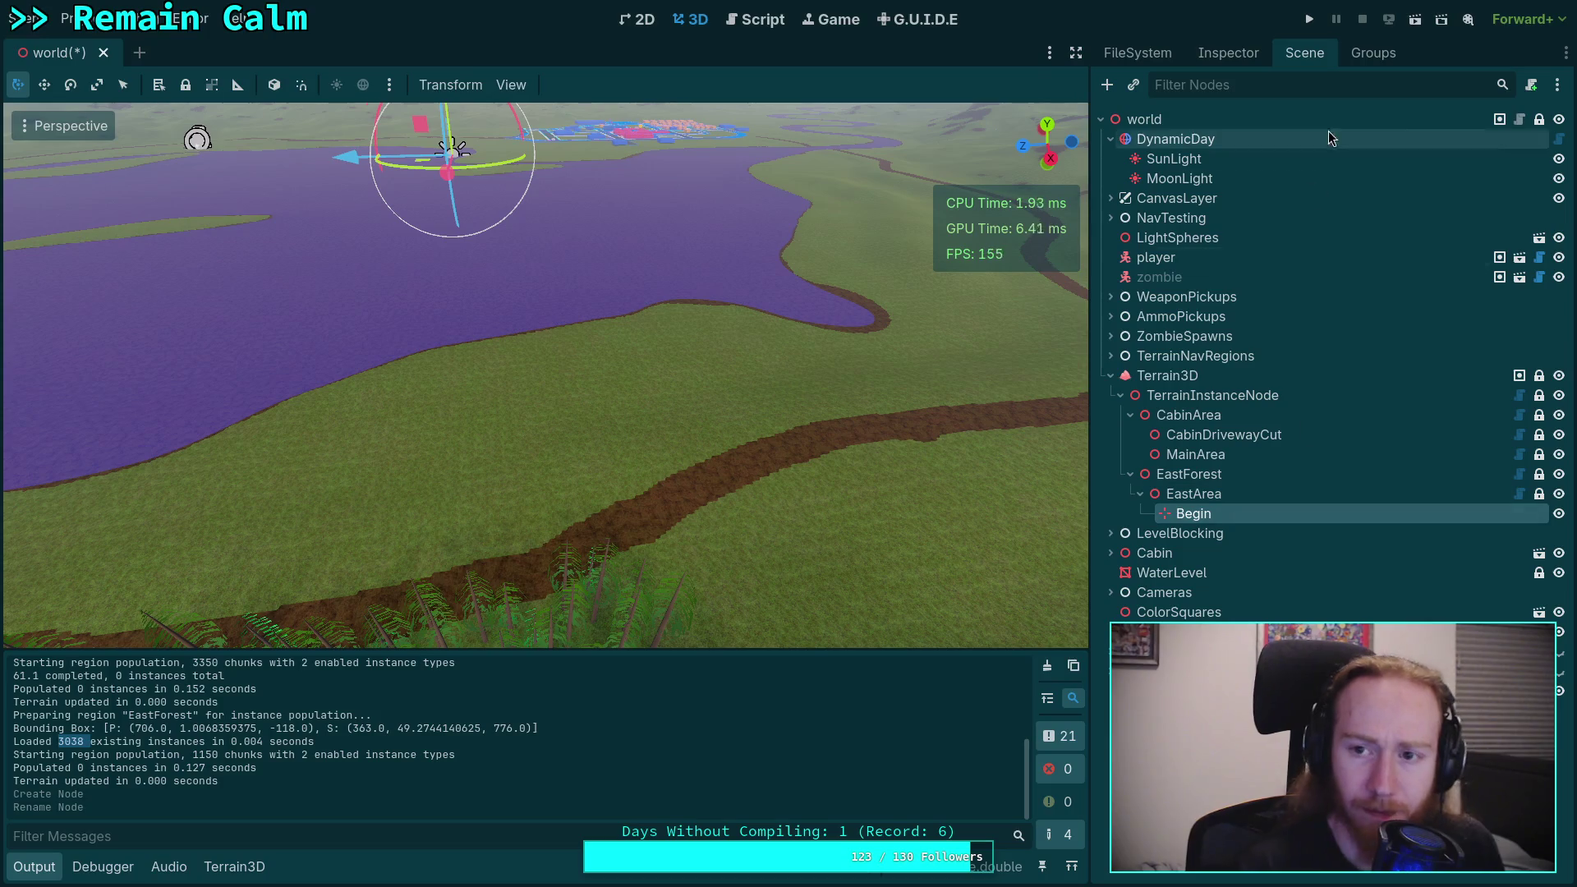
{"action": "left_click", "coordinate": [1232, 52]}
{"action": "left_click", "coordinate": [1204, 271]}
{"action": "left_click", "coordinate": [1206, 314]}
Step: Set the Begin marker's x position to 706 and z position to -118
{"action": "key", "text": "BackSpace"}
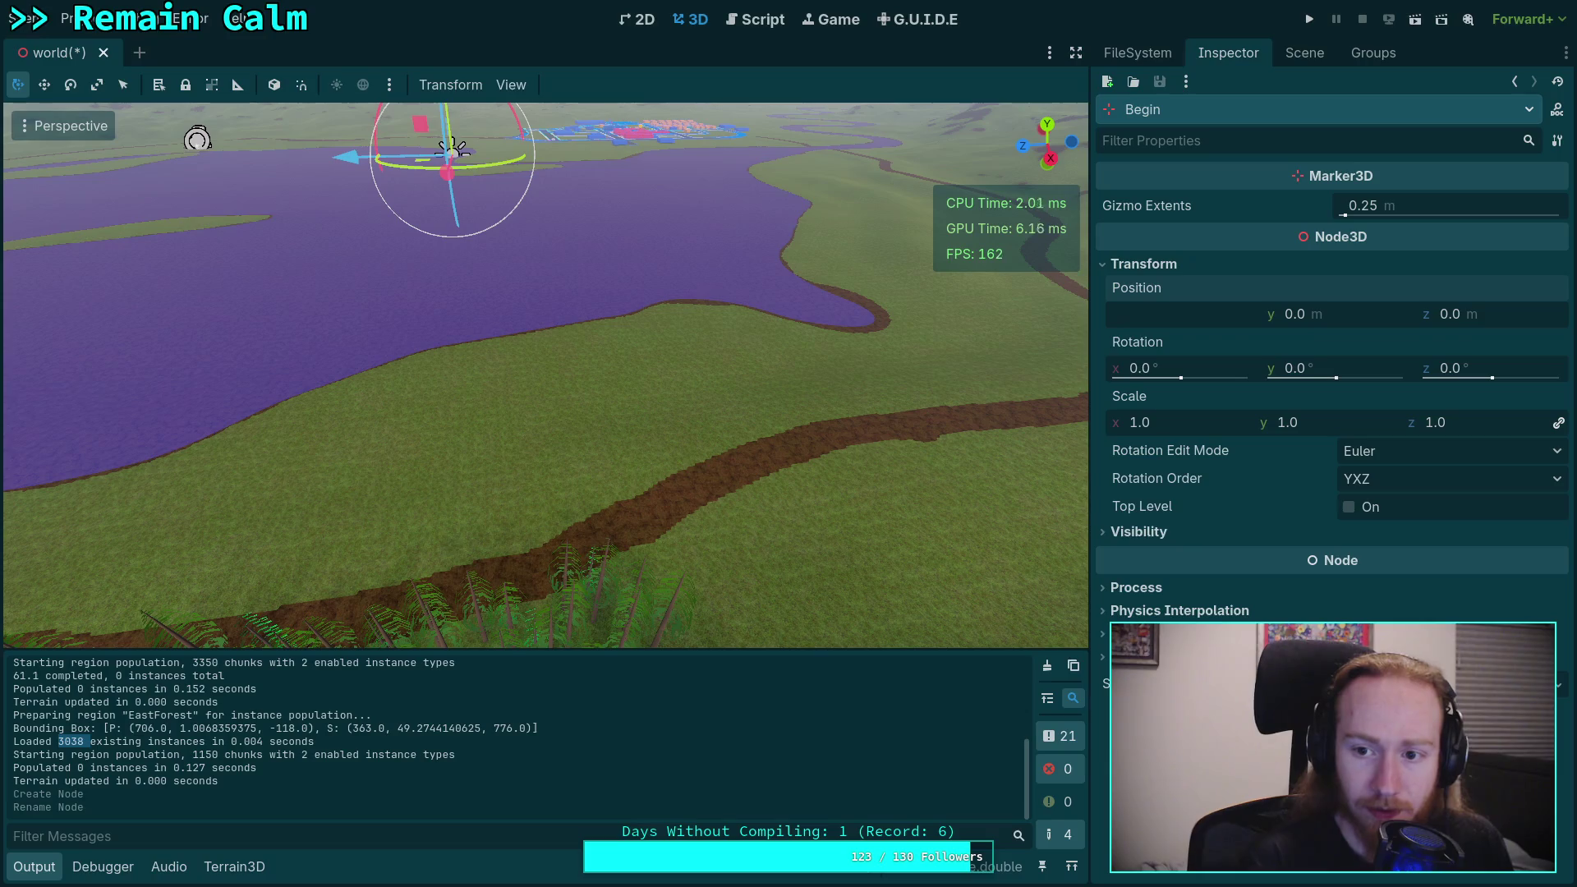
{"action": "type", "text": "706"}
{"action": "key", "text": "Return"}
{"action": "left_click", "coordinate": [1352, 307]}
{"action": "type", "text": "1"}
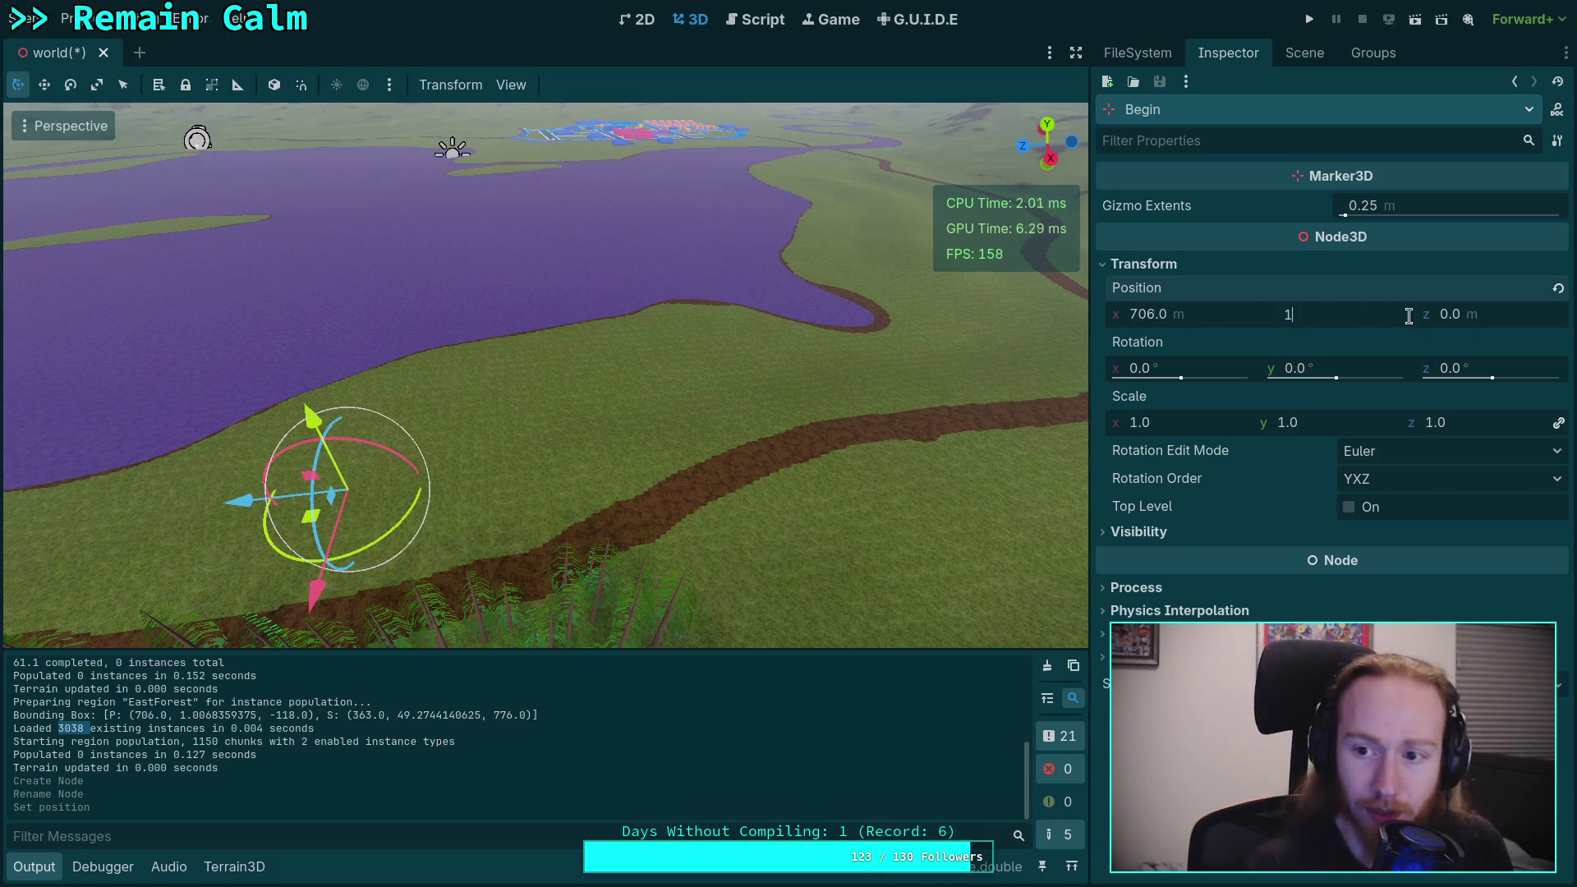
{"action": "key", "text": "BackSpace"}
{"action": "left_click", "coordinate": [1530, 316]}
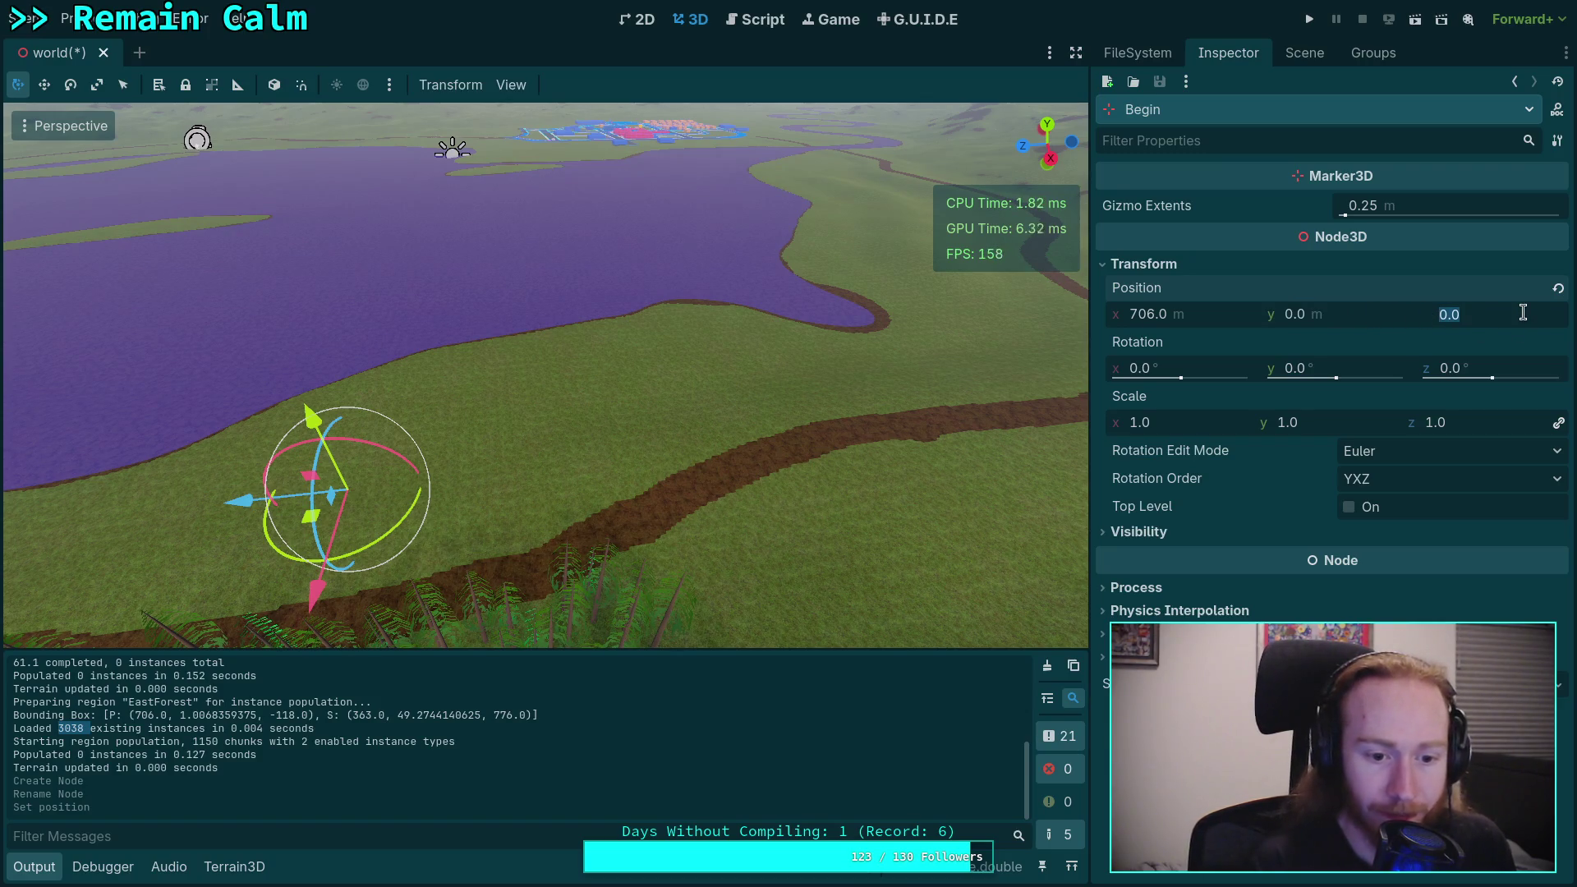
{"action": "type", "text": "-118"}
{"action": "key", "text": "Return"}
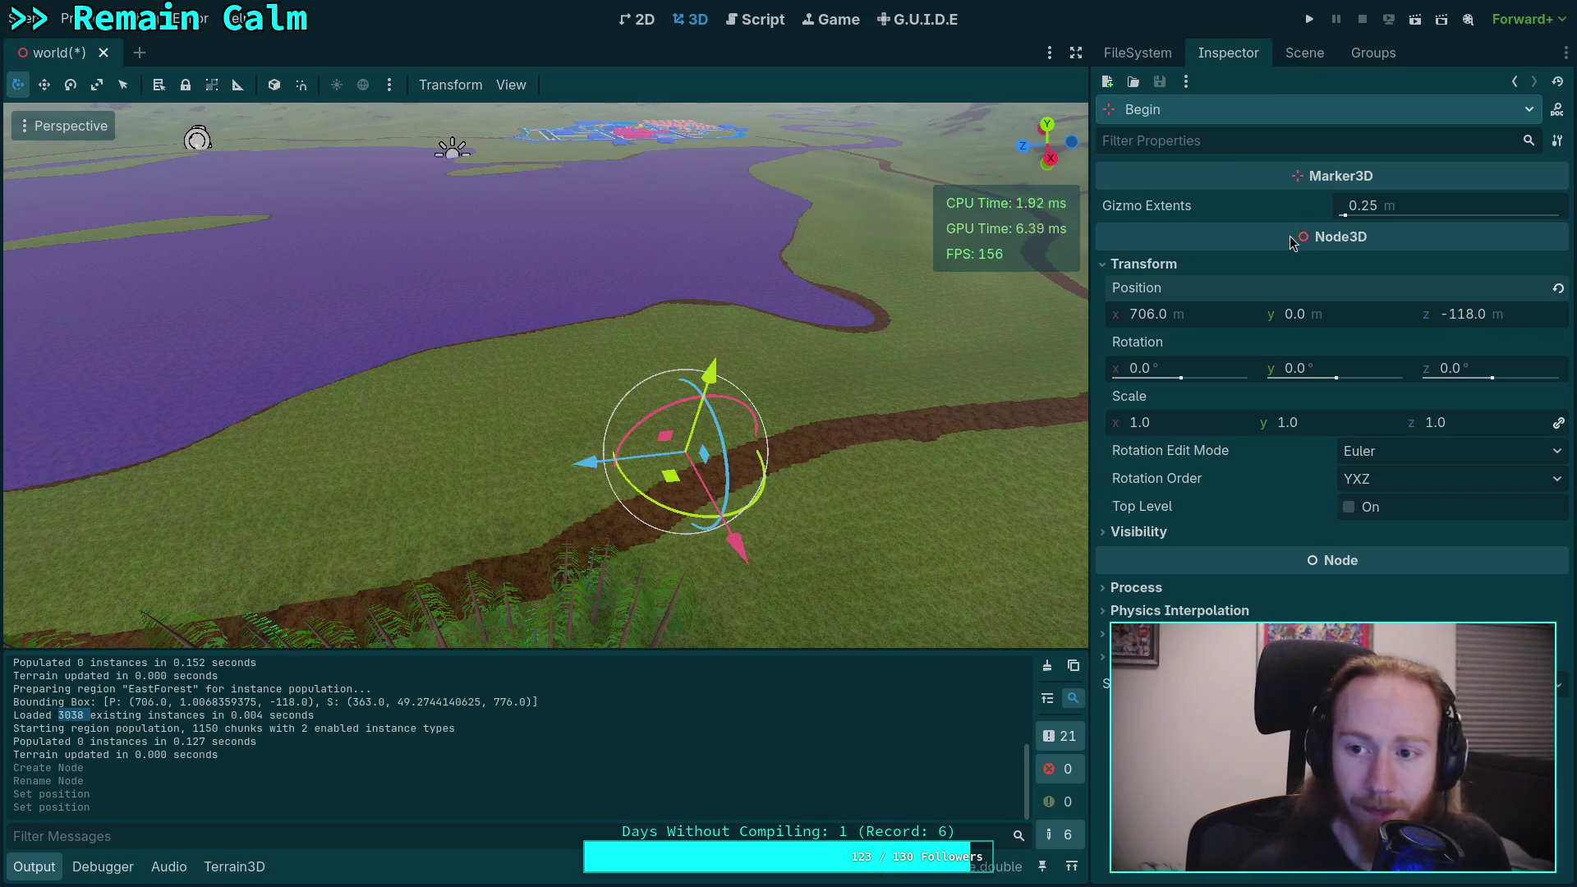
Step: Set the Begin marker's gizmo extents to 100 m
{"action": "left_click_drag", "start_coordinate": [1343, 216], "coordinate": [1560, 215]}
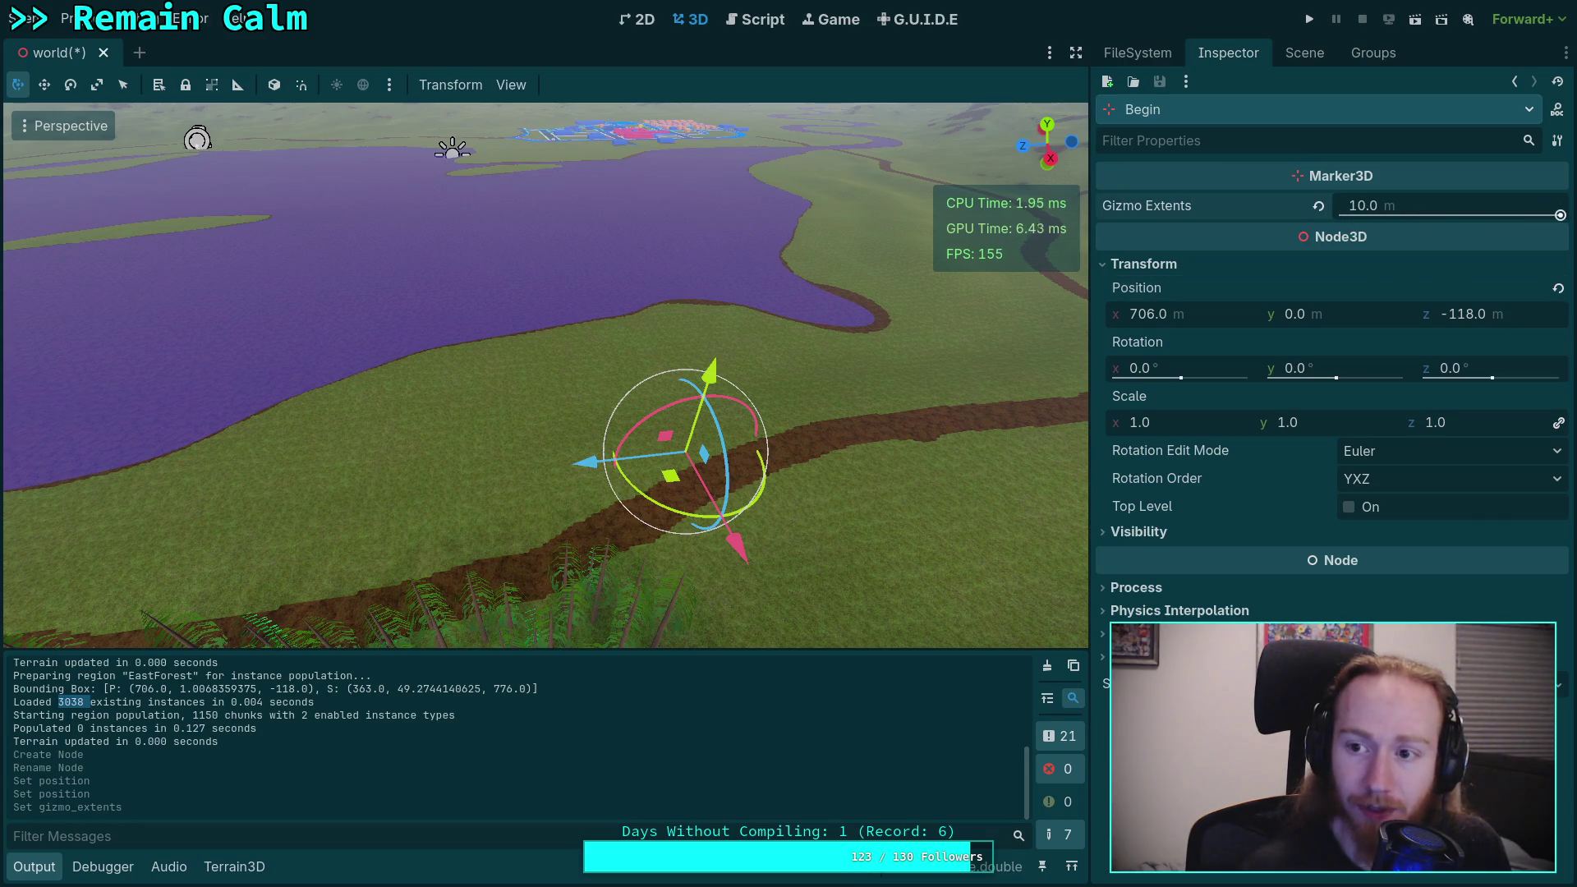
{"action": "left_click", "coordinate": [1380, 206]}
{"action": "type", "text": "100"}
{"action": "key", "text": "Return"}
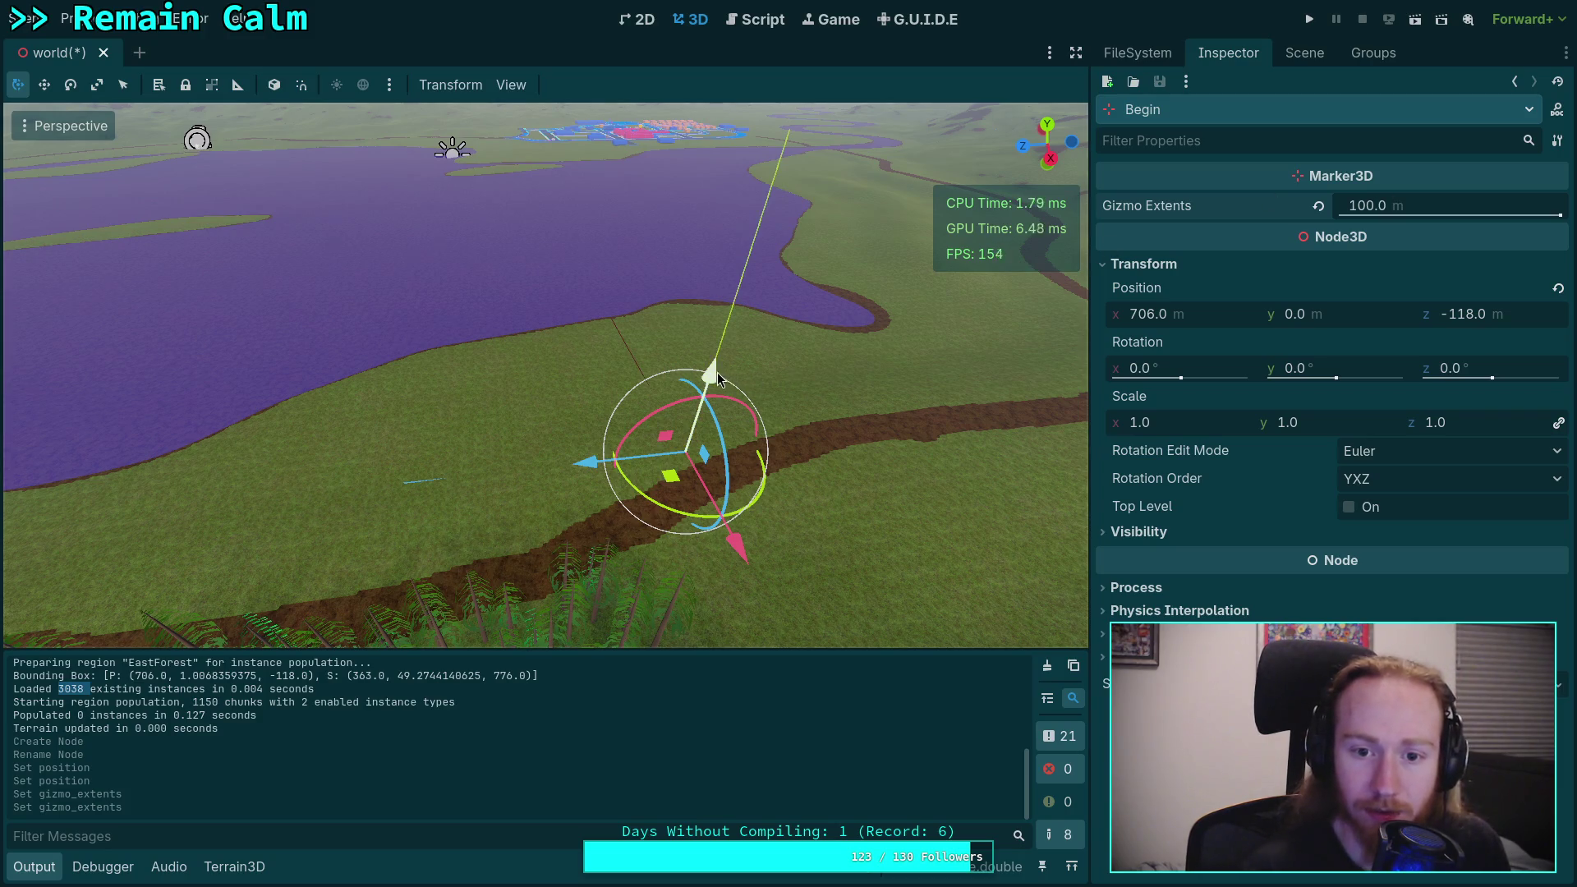
Step: Raise the Begin marker to a y position of 30 above the terrain
{"action": "mouse_move", "coordinate": [712, 373]}
{"action": "left_mouse_down"}
{"action": "mouse_move", "coordinate": [739, 267]}
{"action": "mouse_move", "coordinate": [725, 324]}
{"action": "left_mouse_up"}
{"action": "type", "text": "1"}
{"action": "key", "text": "Return"}
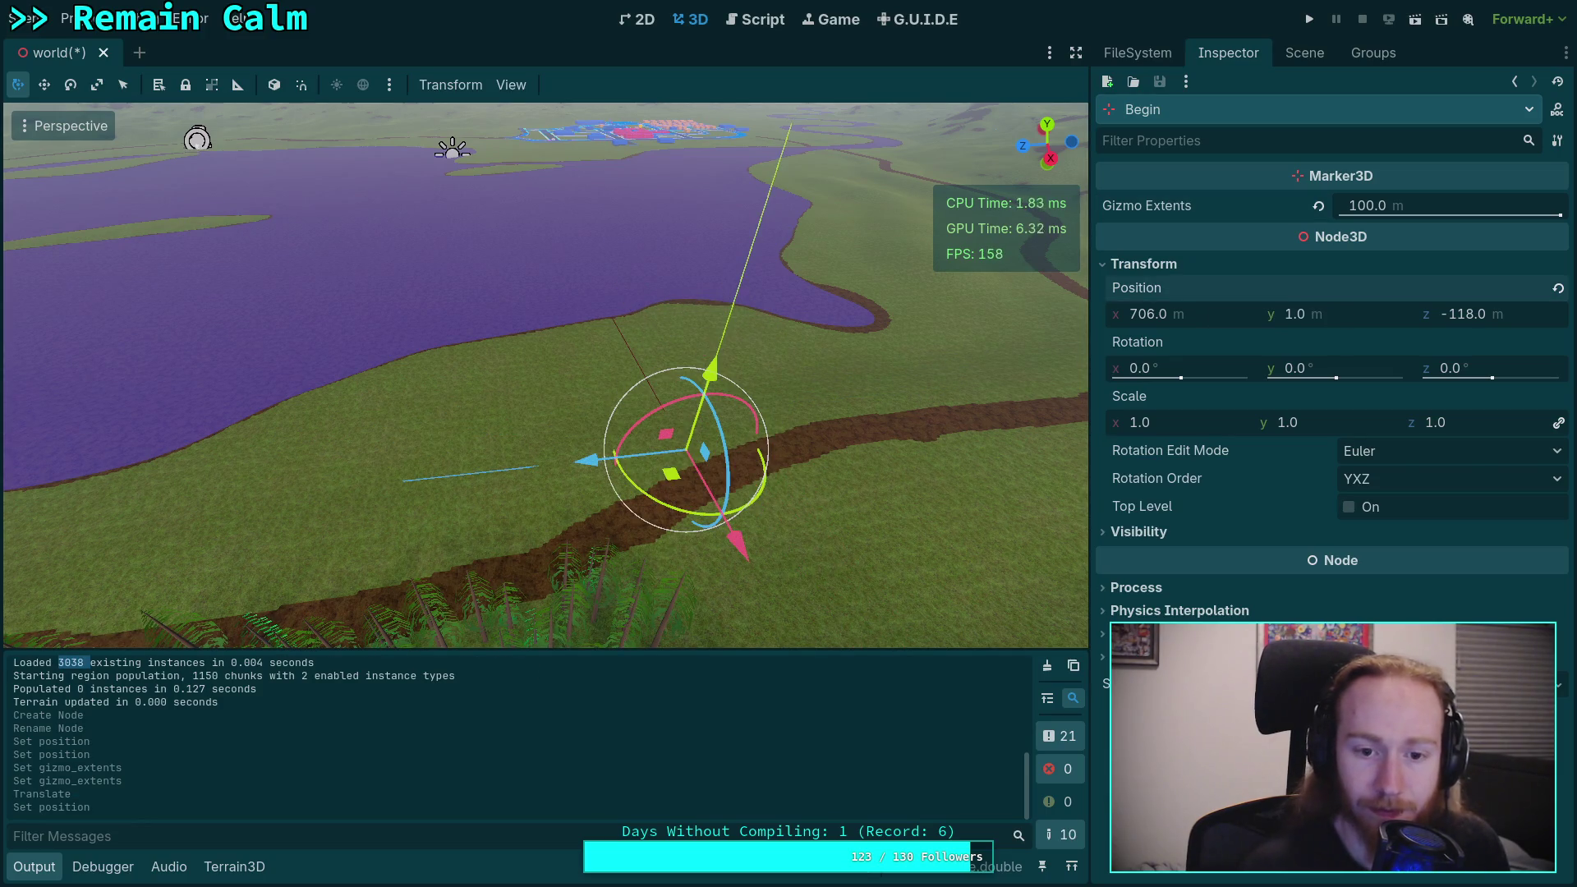
{"action": "left_click", "coordinate": [1356, 323]}
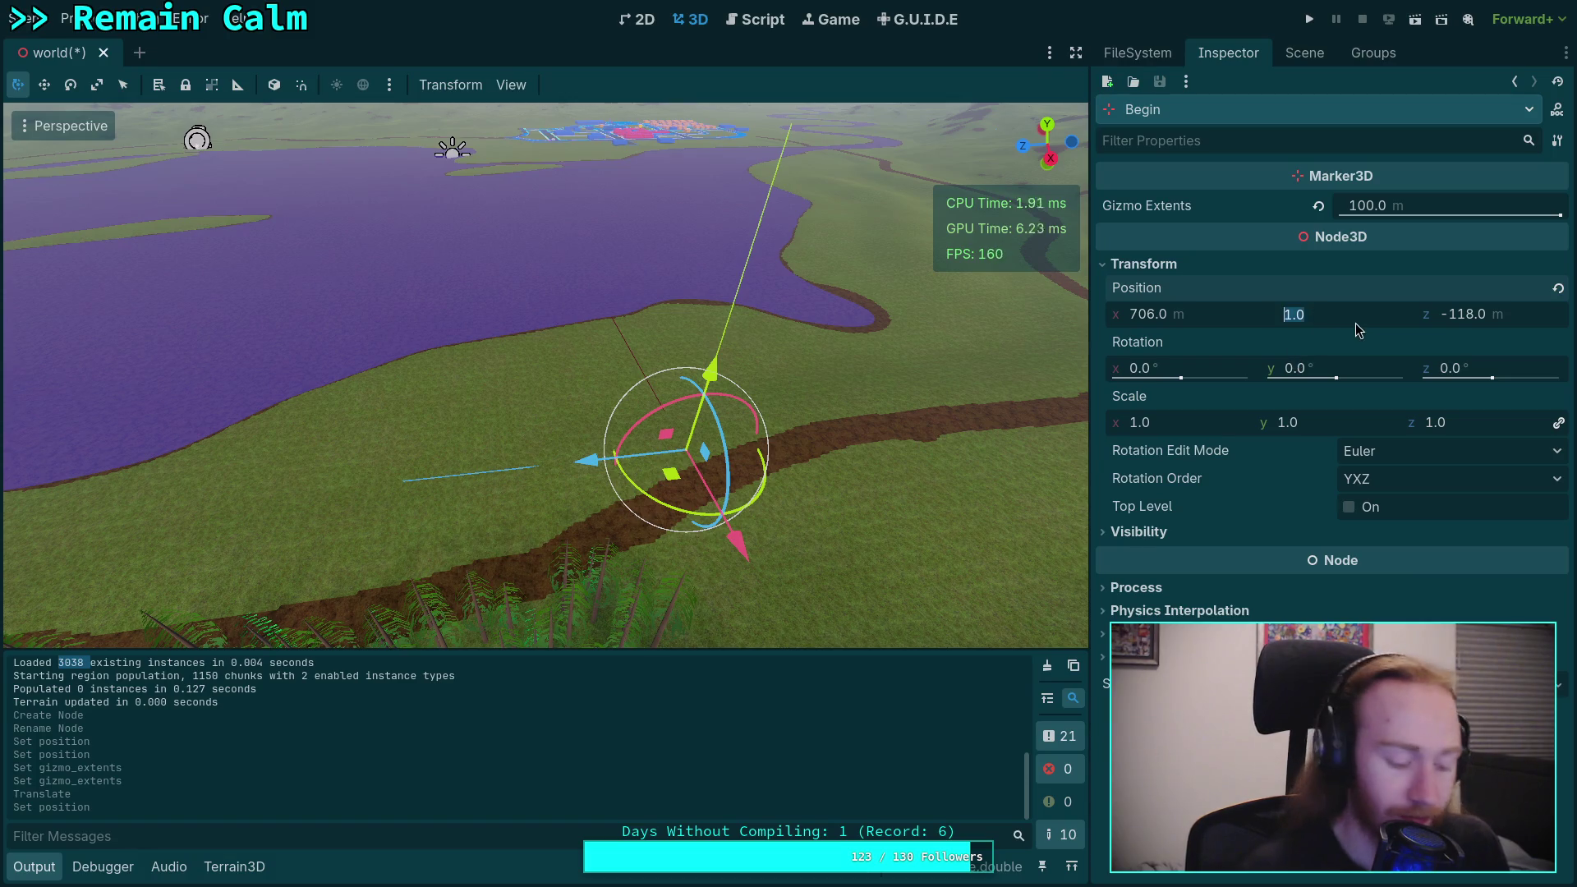
{"action": "type", "text": "10"}
{"action": "key", "text": "Return"}
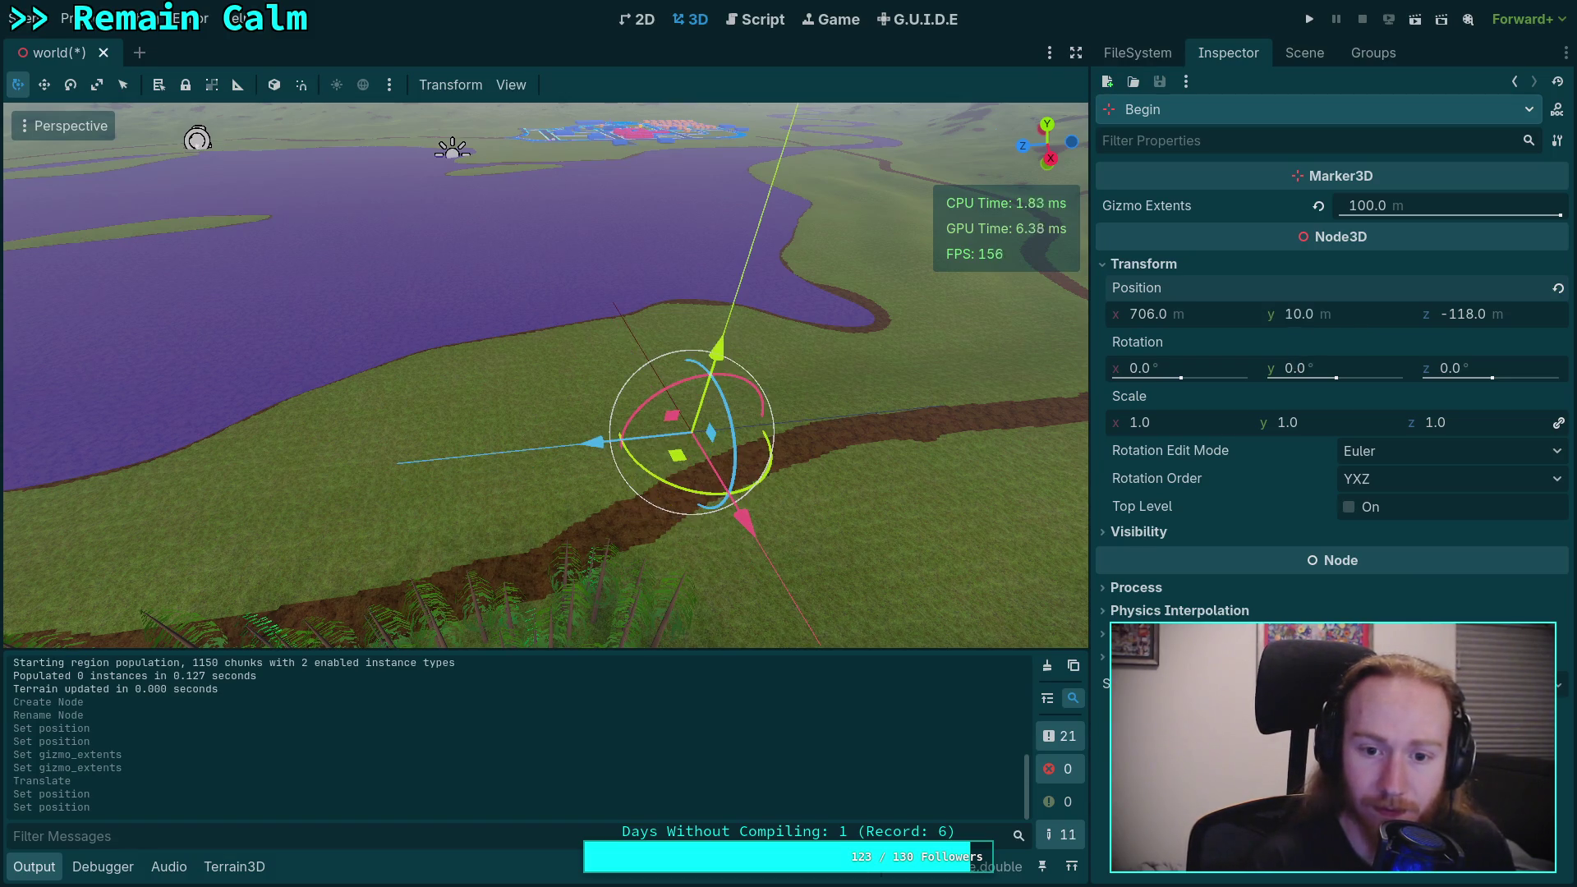
{"action": "left_click", "coordinate": [1373, 317]}
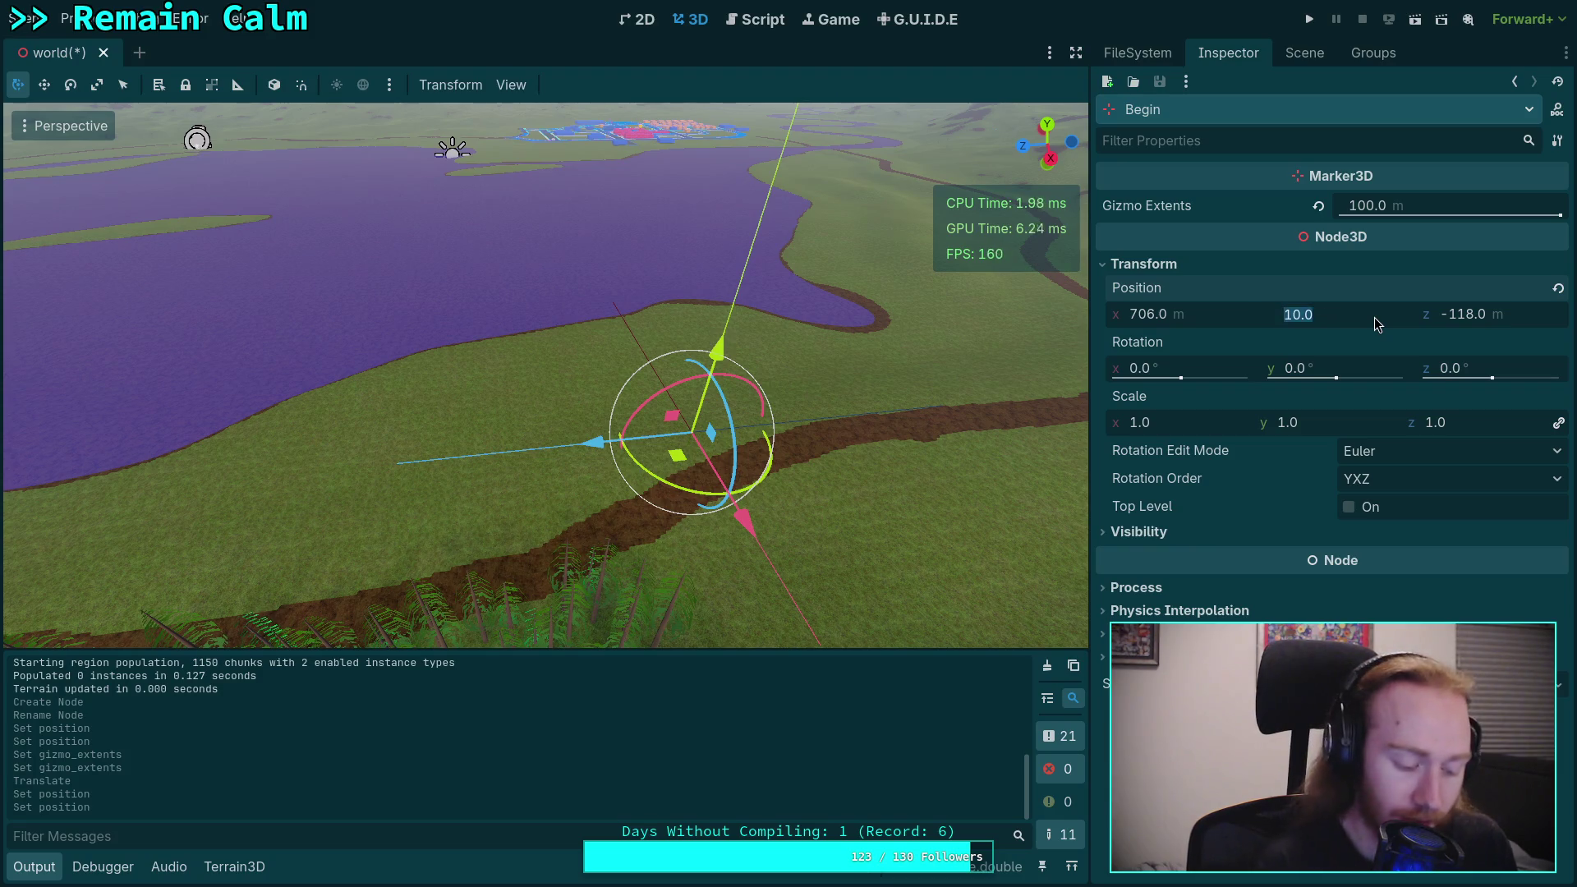
{"action": "type", "text": "30"}
{"action": "key", "text": "Return"}
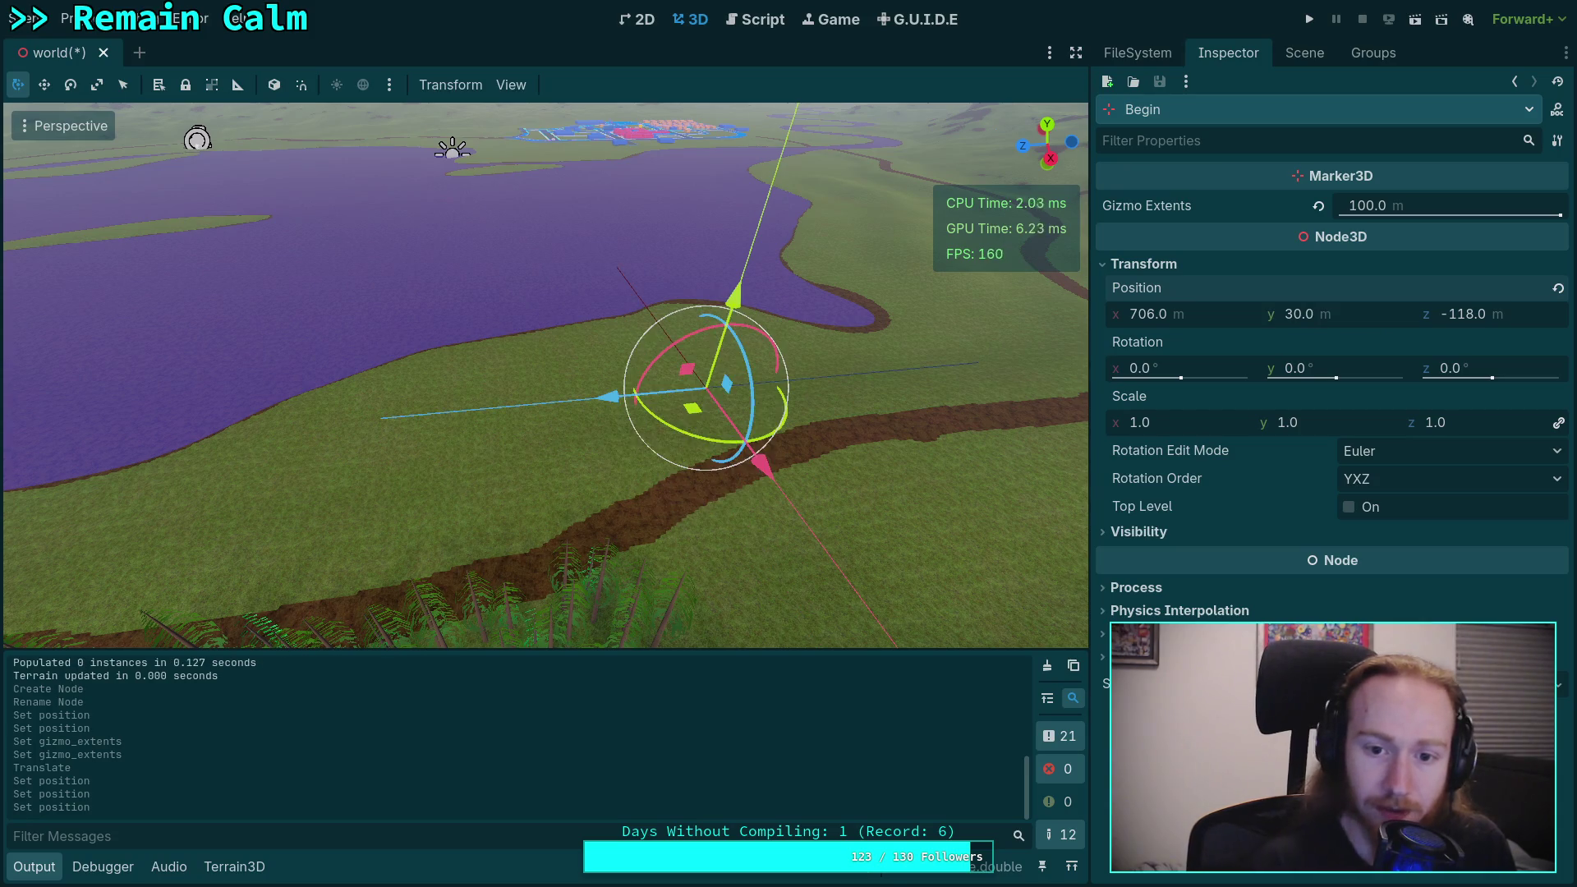
{"action": "left_click_drag", "start_coordinate": [579, 437], "coordinate": [737, 415]}
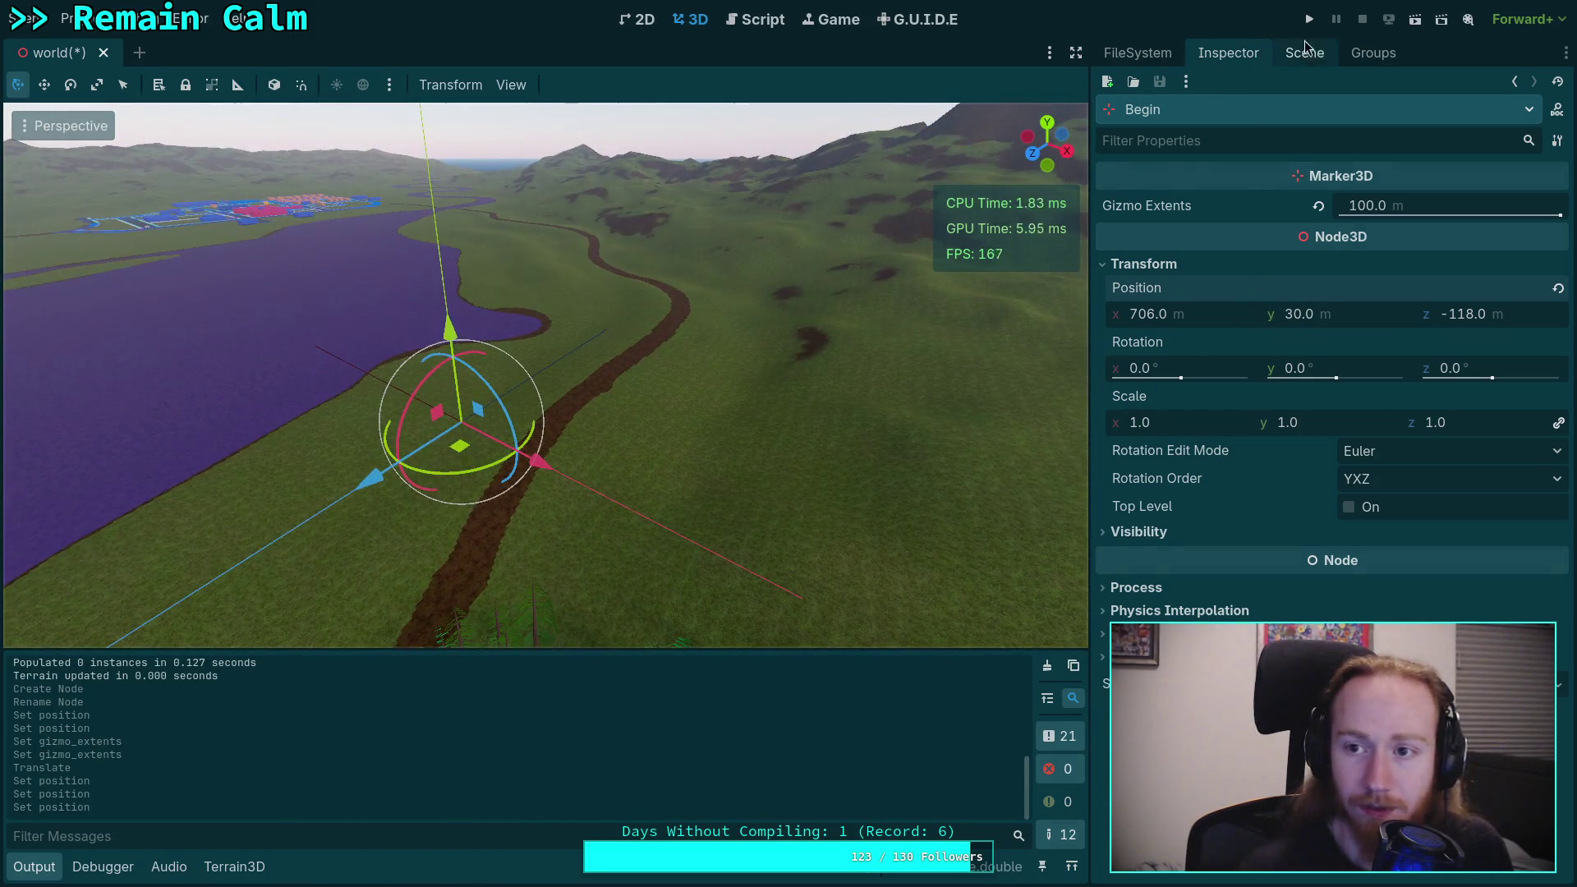
{"action": "left_click", "coordinate": [1304, 52]}
Step: Duplicate the Begin marker and rename the copy to End
{"action": "right_click", "coordinate": [1190, 513]}
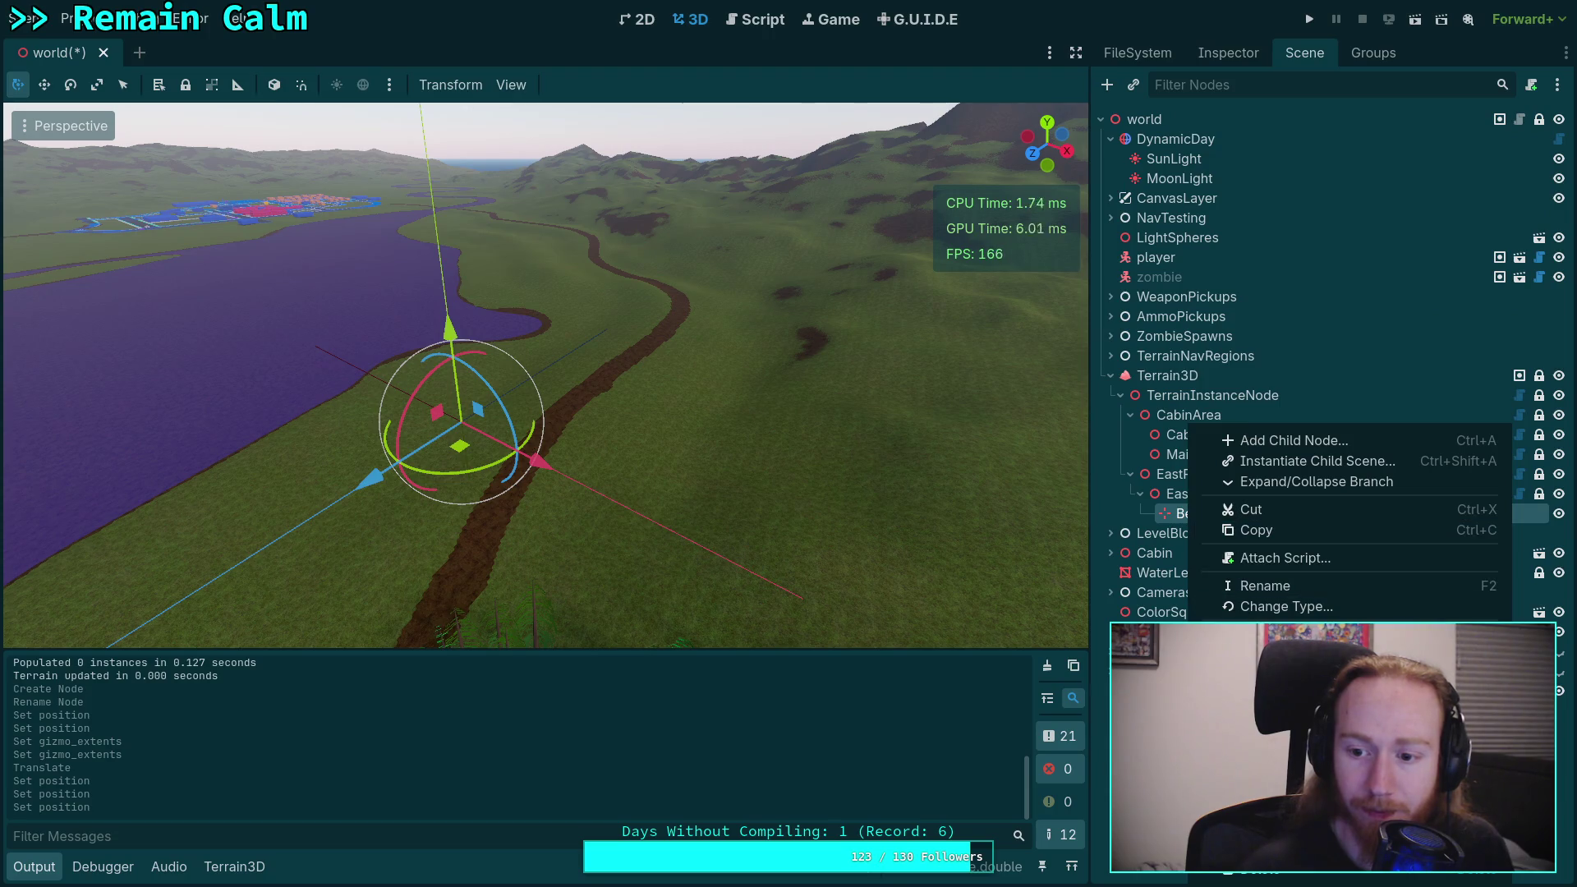
{"action": "key", "text": "ctrl+d"}
{"action": "left_click", "coordinate": [1201, 533]}
{"action": "type", "text": "End"}
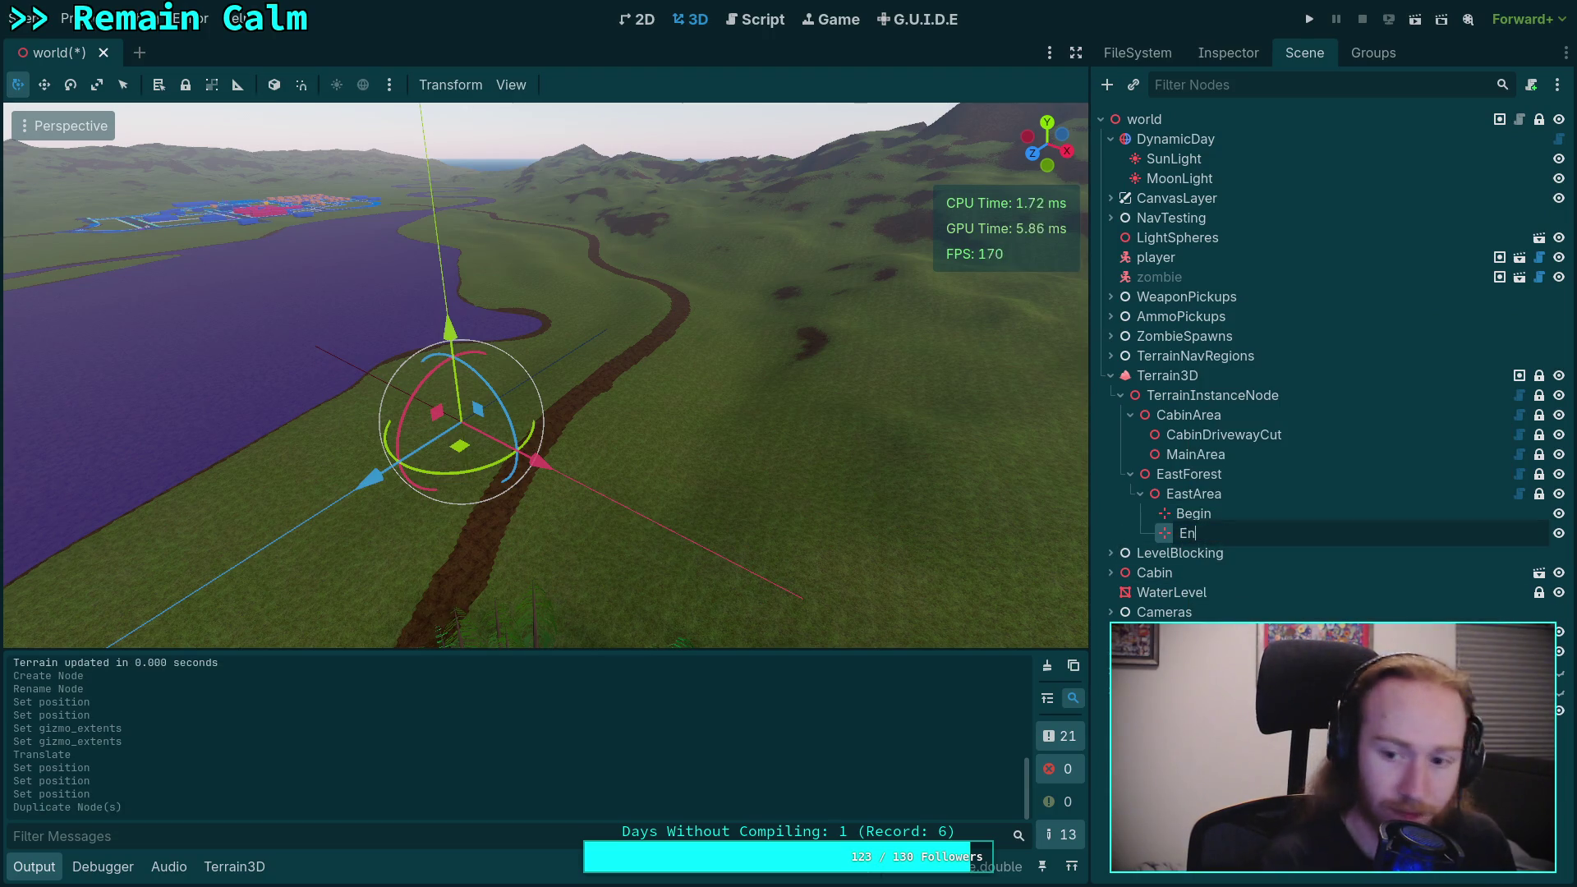
{"action": "key", "text": "Return"}
{"action": "scroll", "coordinate": [603, 800], "scroll_direction": "up", "scroll_amount": 2}
{"action": "scroll", "coordinate": [603, 800], "scroll_direction": "up", "scroll_amount": 1}
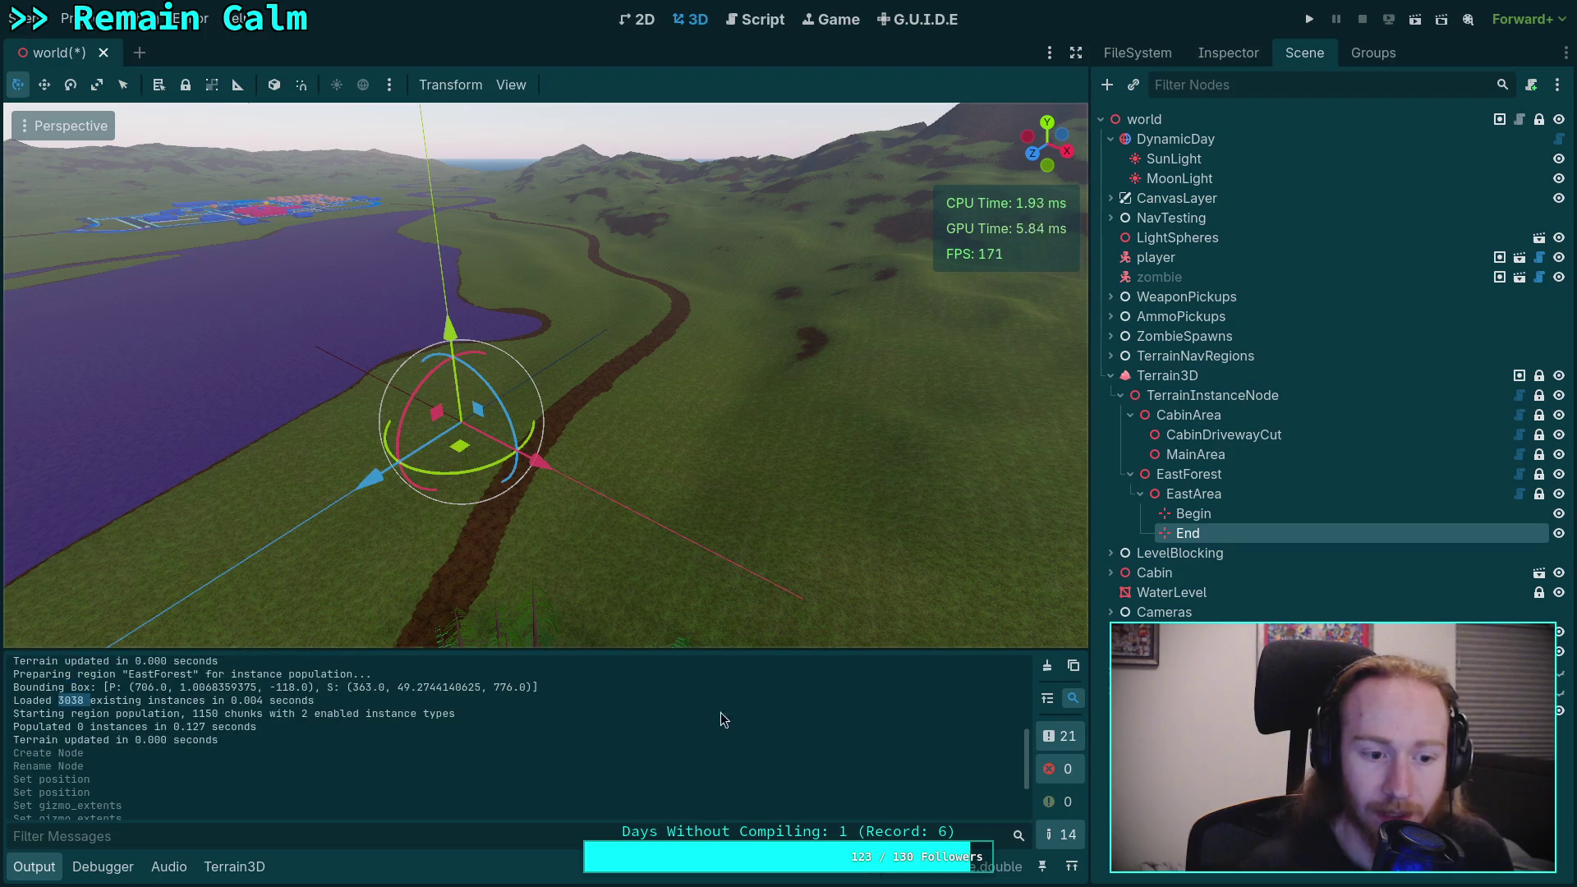
Step: Expand End's transform properties and start entering its x and z position offsets
{"action": "left_click", "coordinate": [1233, 58]}
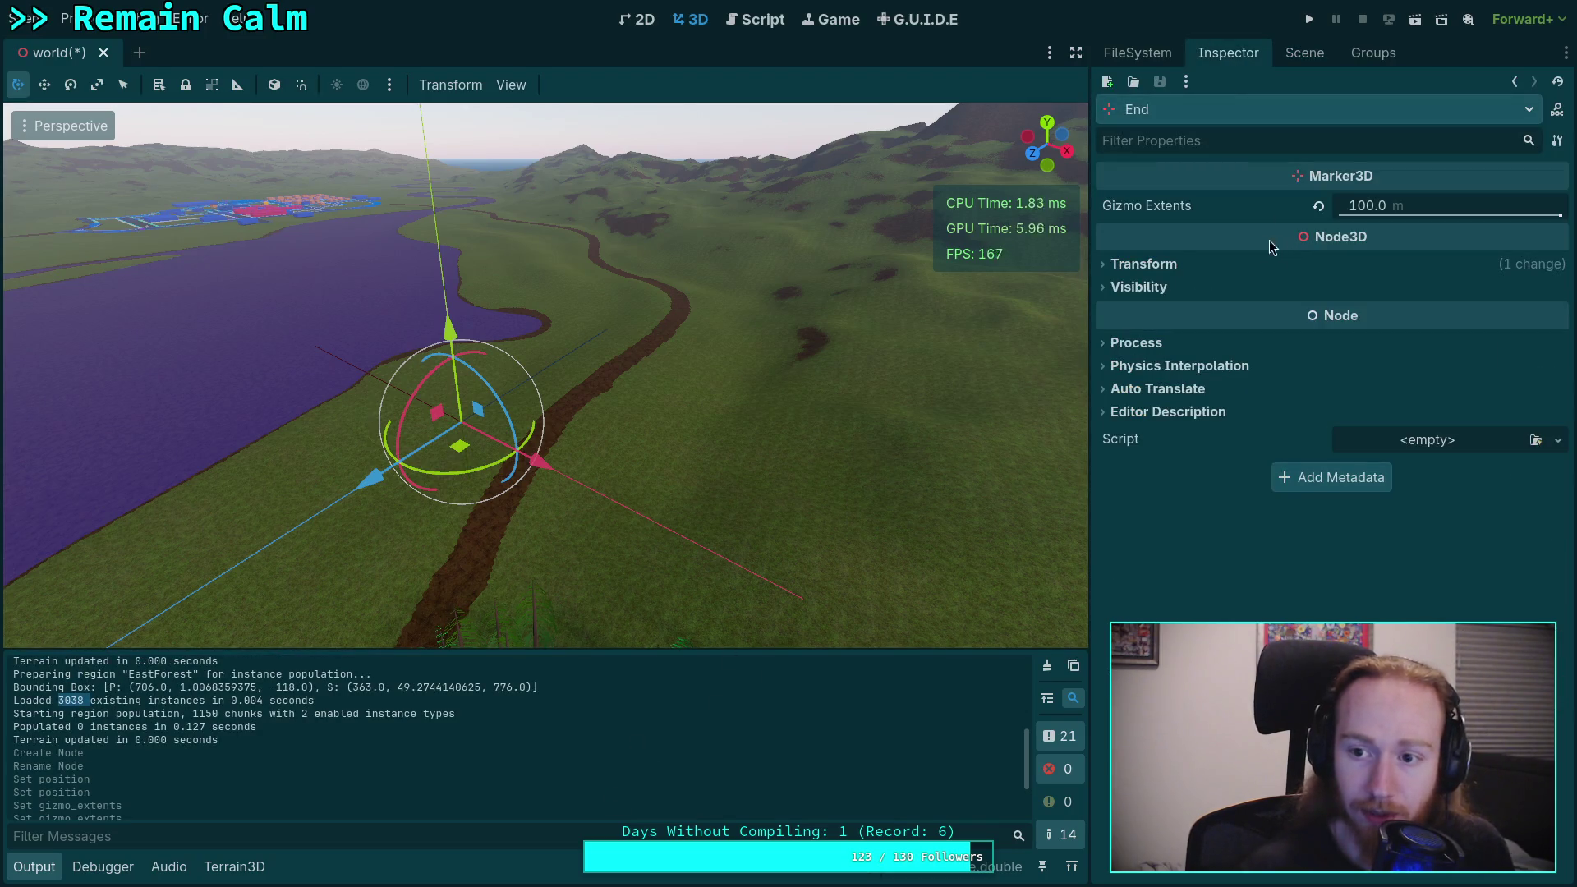
{"action": "left_click", "coordinate": [1338, 264]}
{"action": "left_click", "coordinate": [1183, 319]}
{"action": "type", "text": "363"}
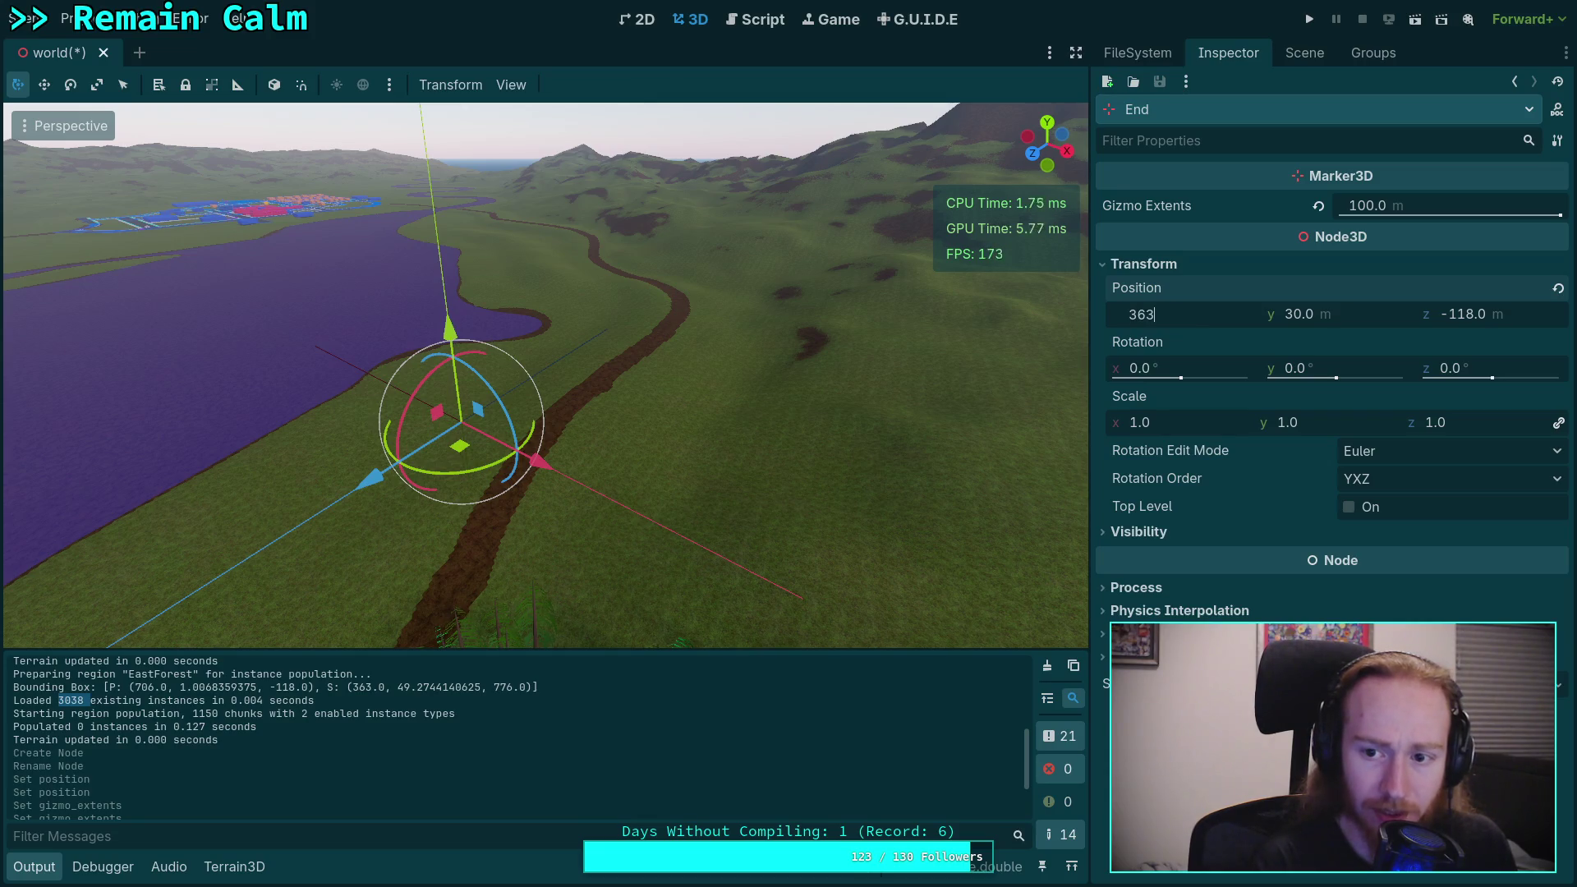
{"action": "left_click", "coordinate": [1491, 317]}
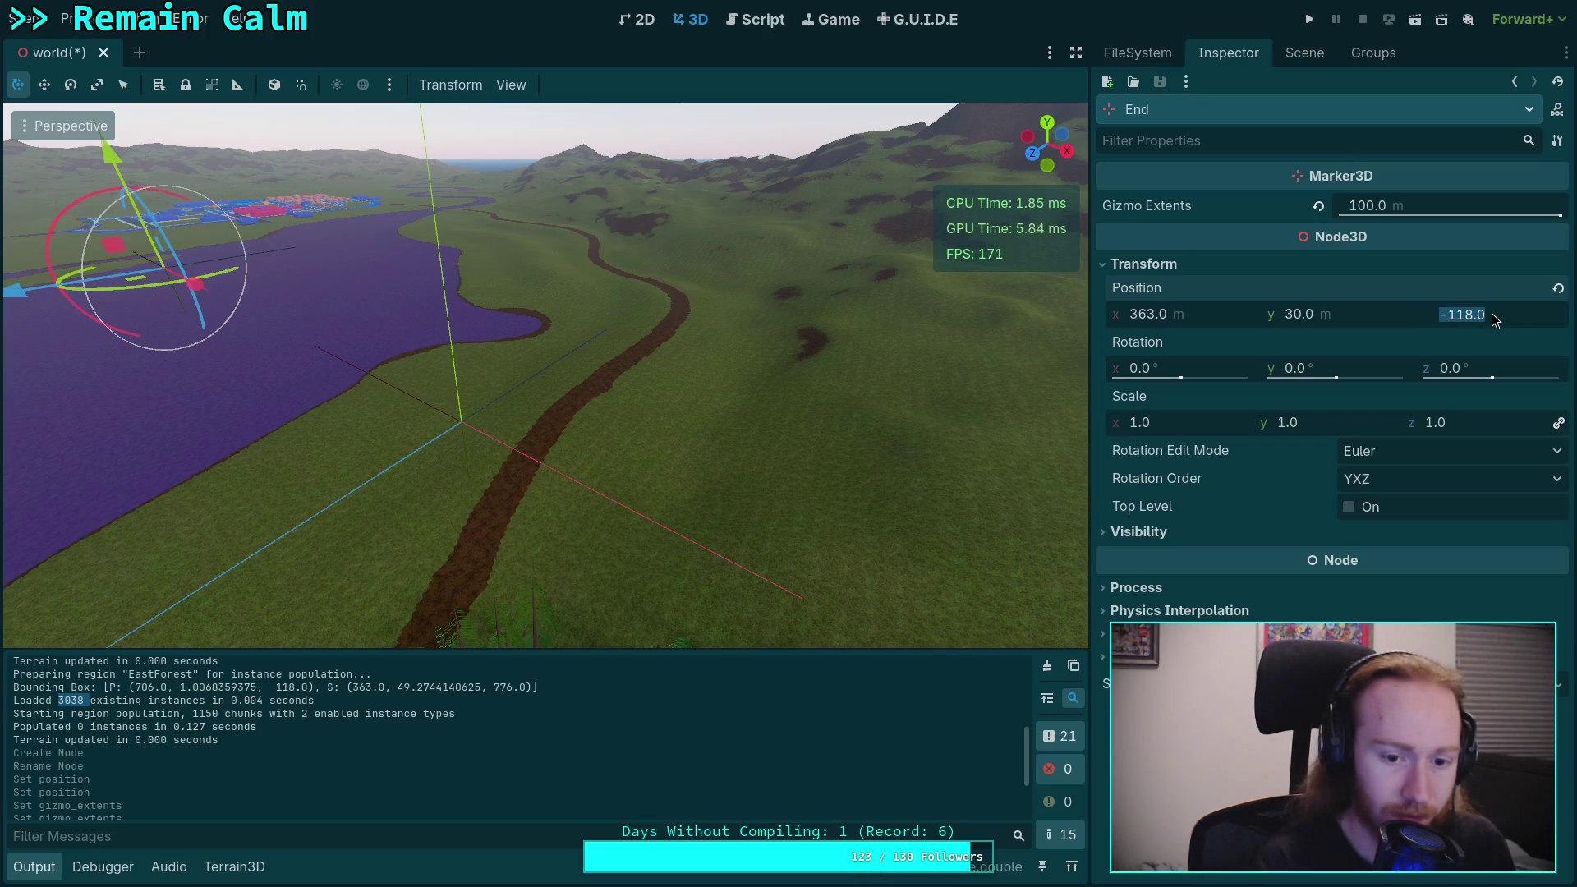
{"action": "type", "text": "6"}
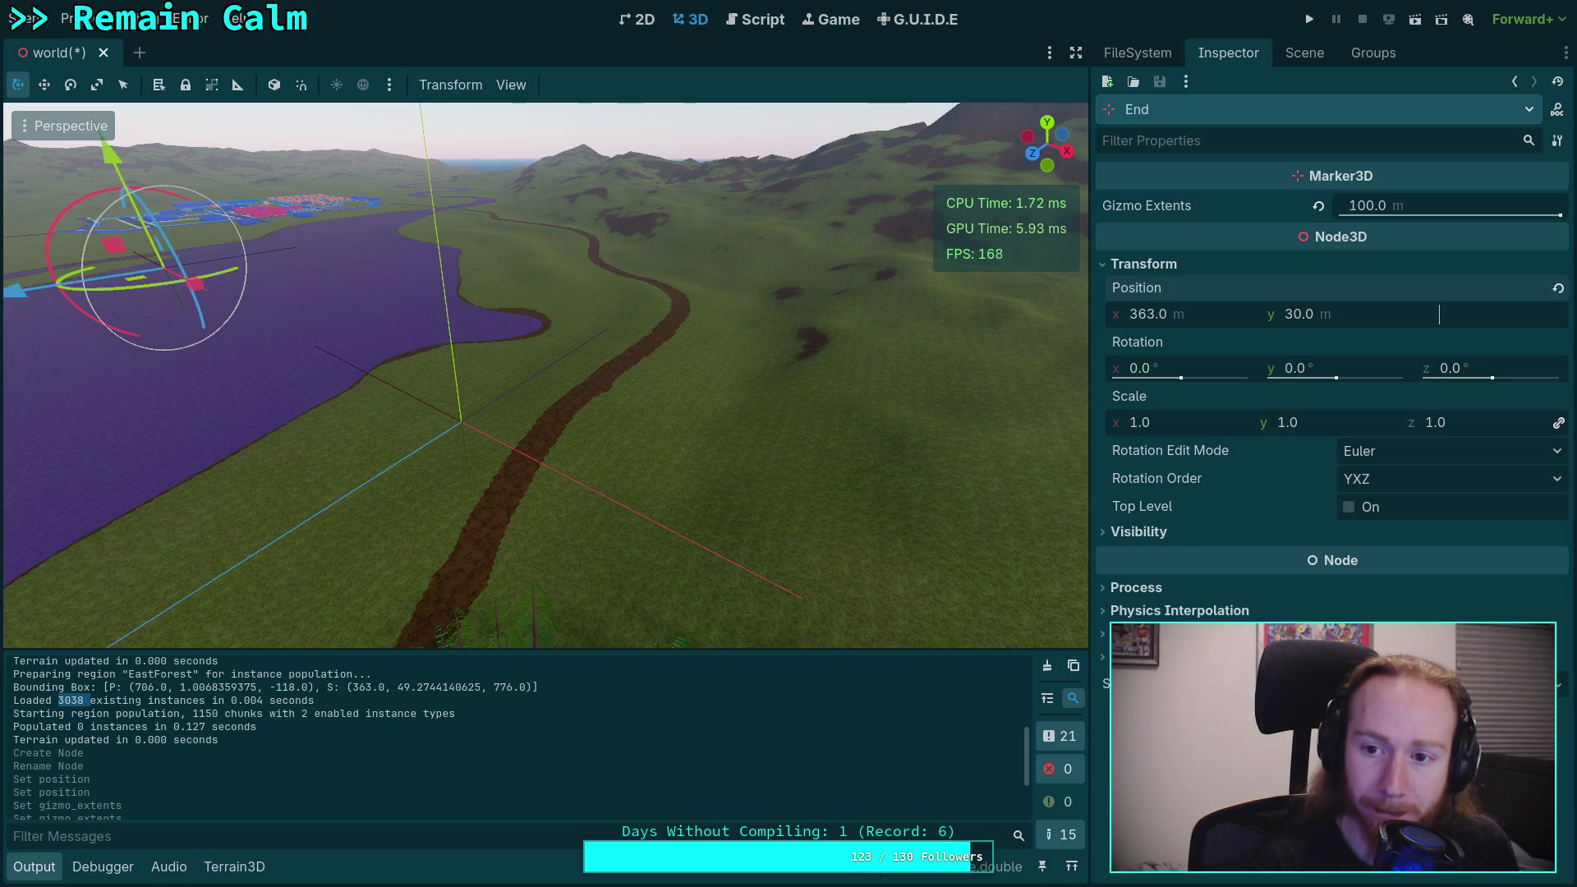
{"action": "key", "text": "Escape"}
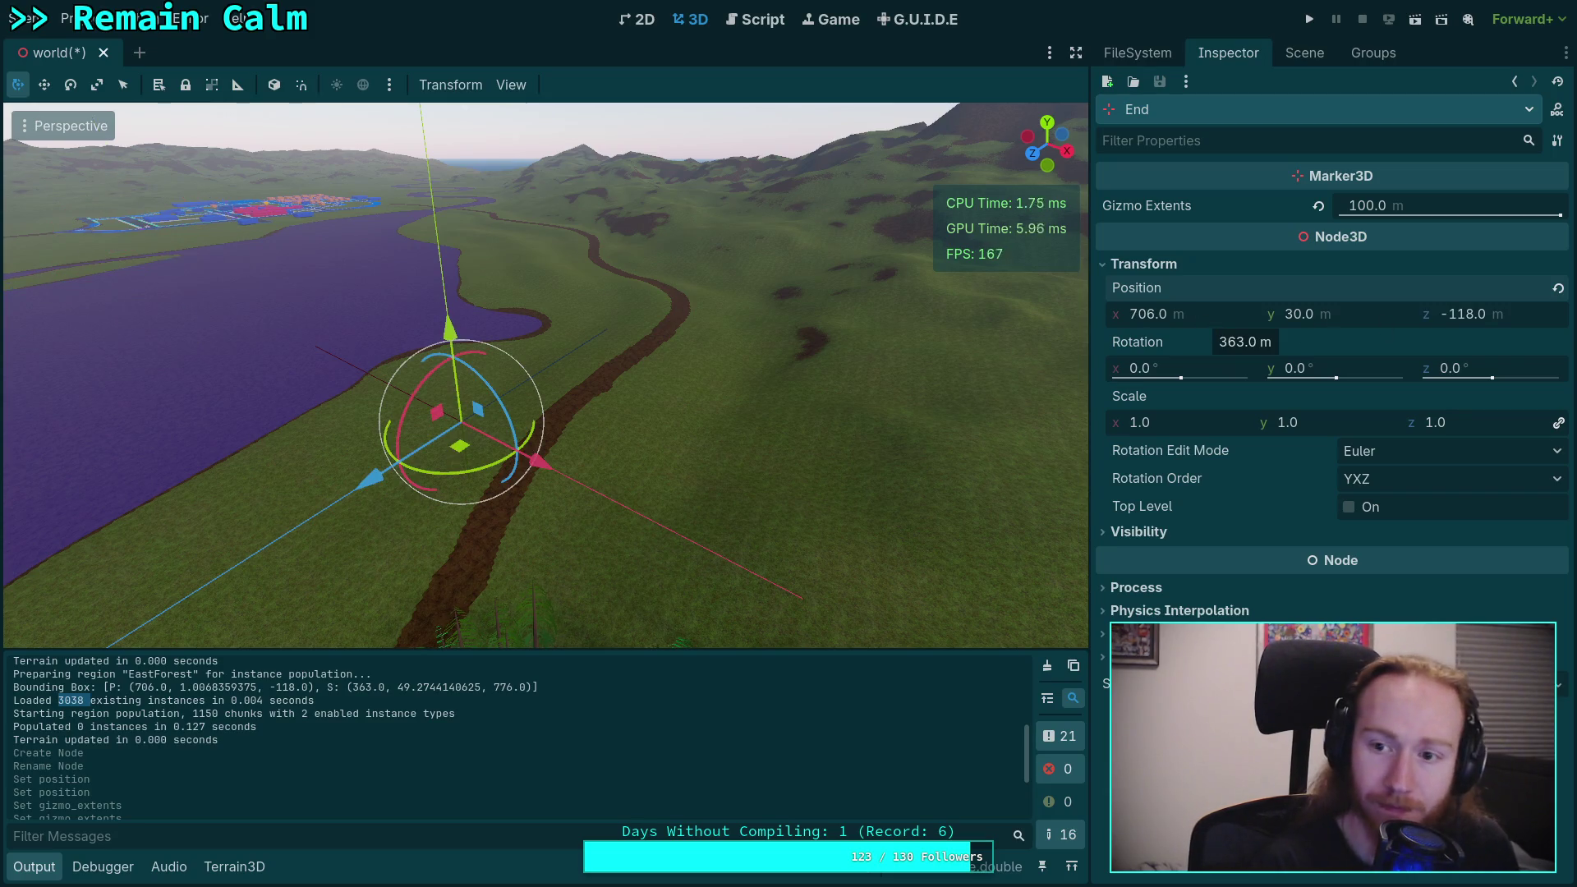
Step: Set End's x position to 1069 (706+363) and z to 658 (-118+776), then frame it
{"action": "left_click", "coordinate": [1236, 314]}
{"action": "left_click", "coordinate": [1236, 314]}
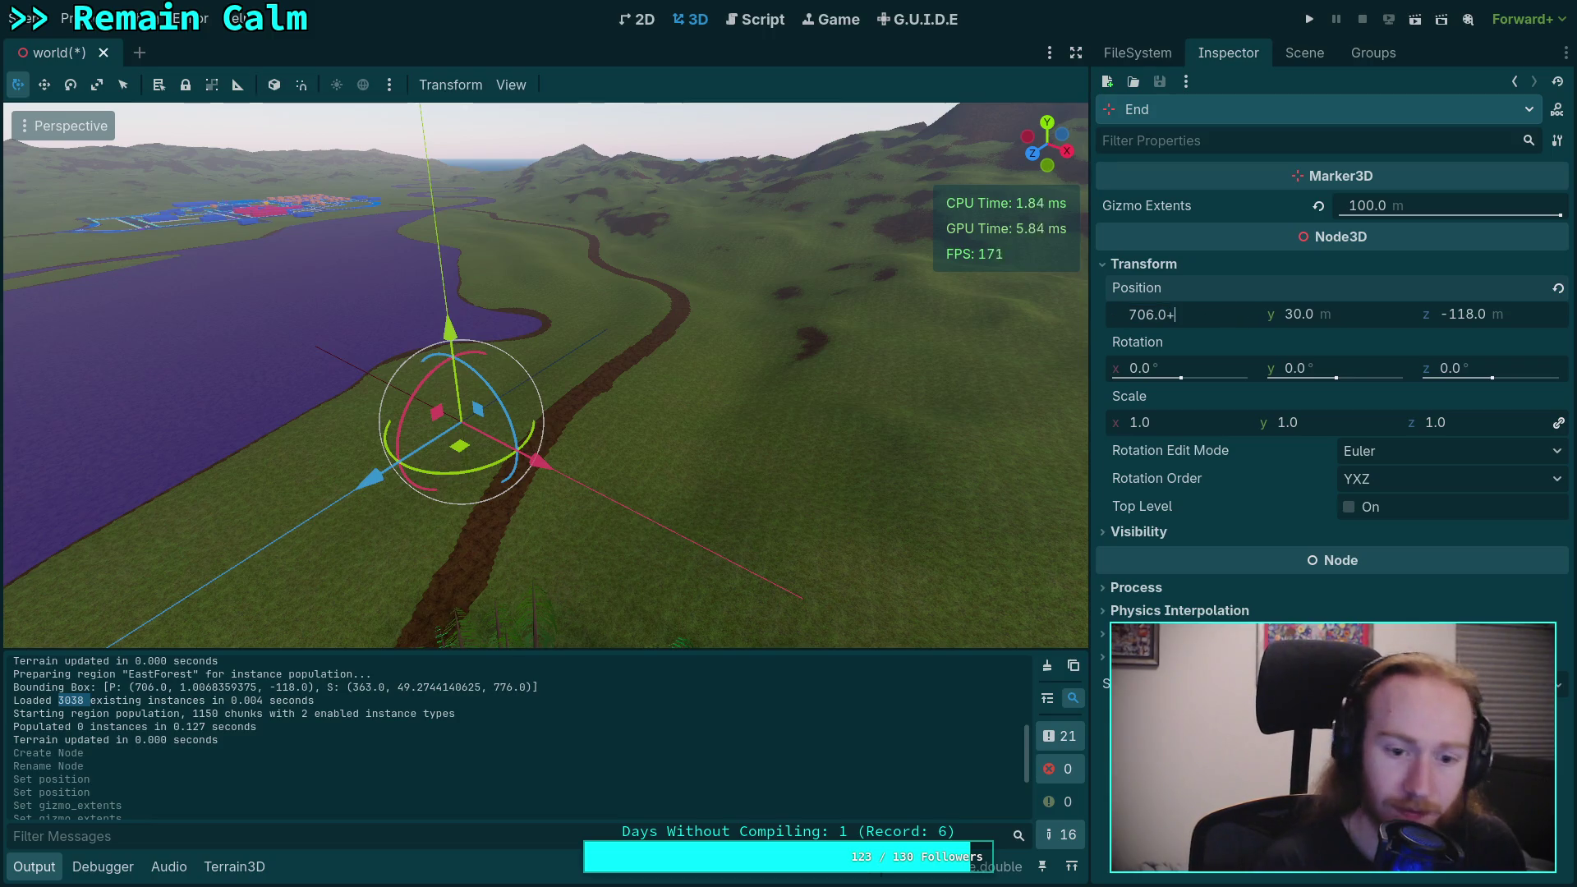
{"action": "type", "text": "36"}
{"action": "key", "text": "Return"}
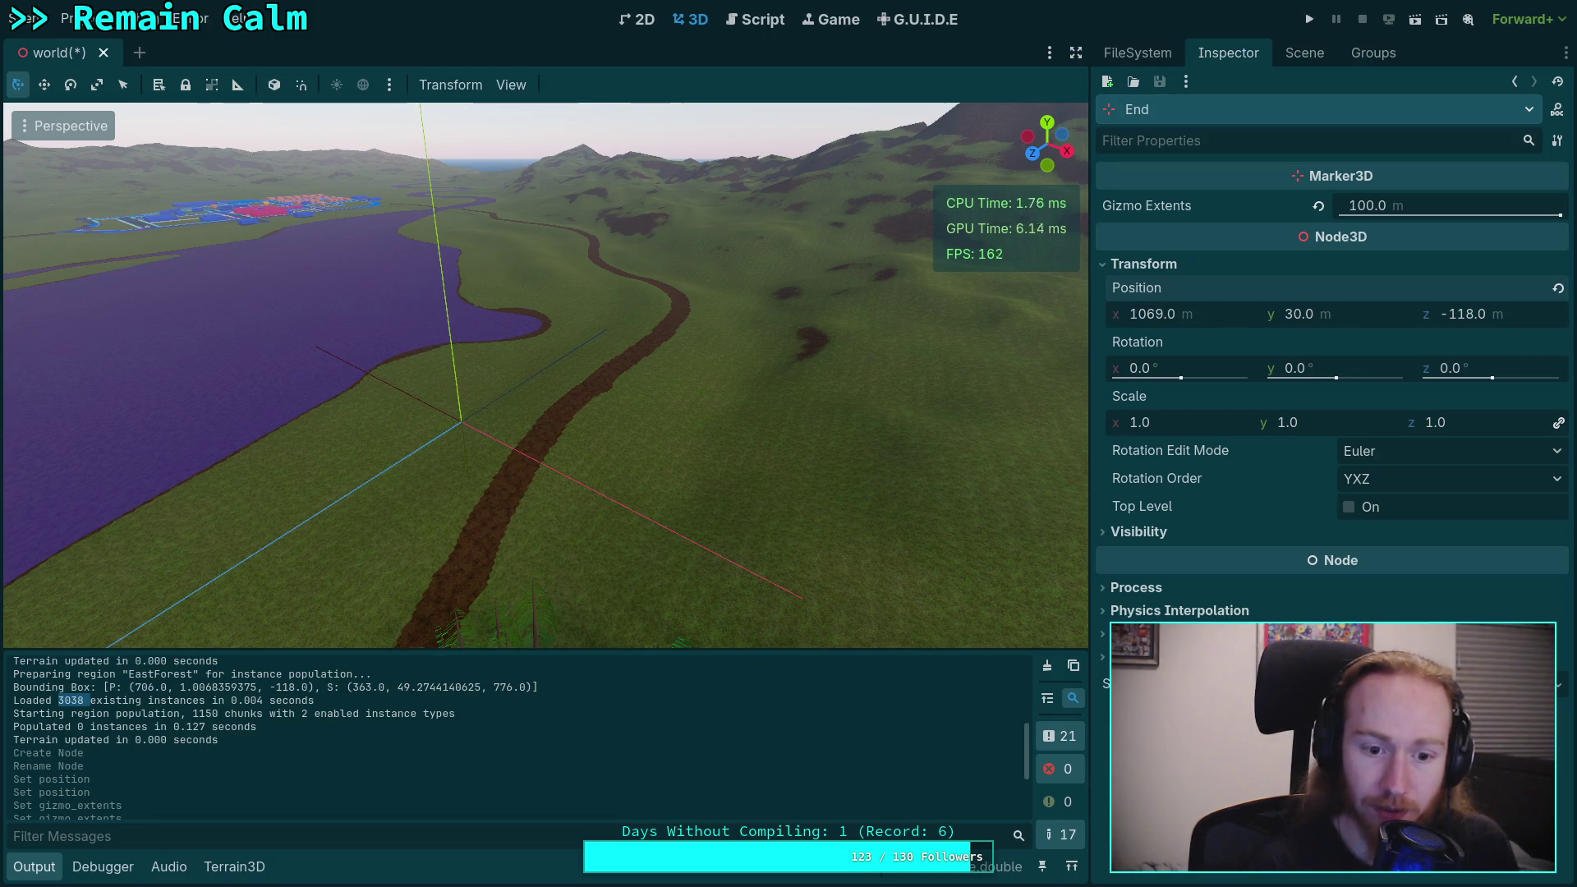
{"action": "left_click", "coordinate": [1518, 329]}
{"action": "left_click", "coordinate": [1518, 328]}
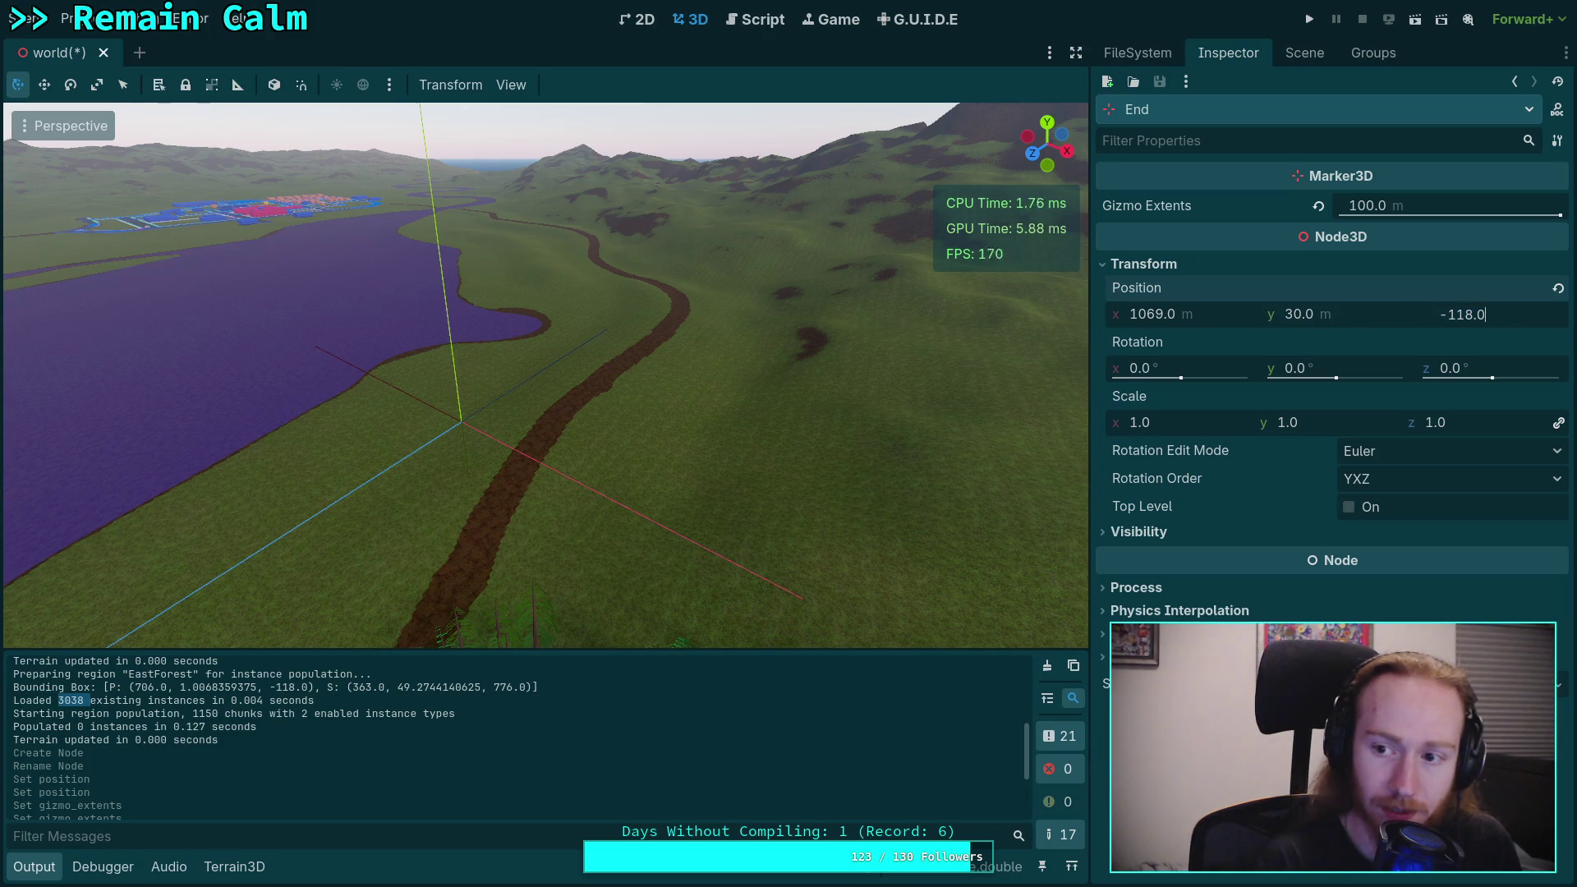
{"action": "type", "text": "+776"}
{"action": "type", "text": "658.0 m"}
{"action": "key", "text": "Return"}
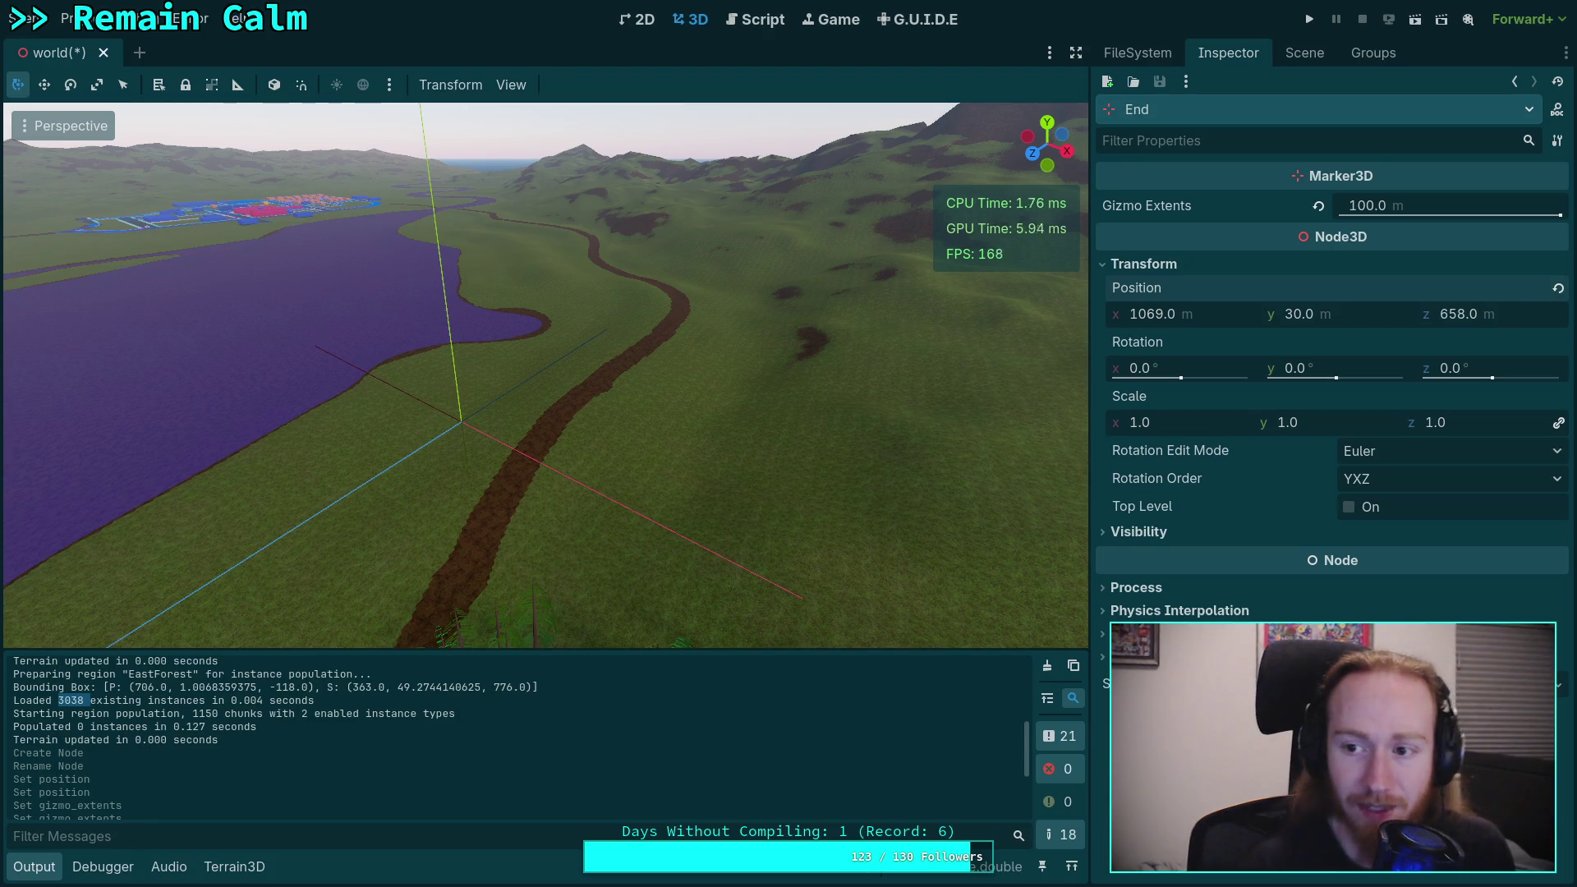
{"action": "key", "text": "f"}
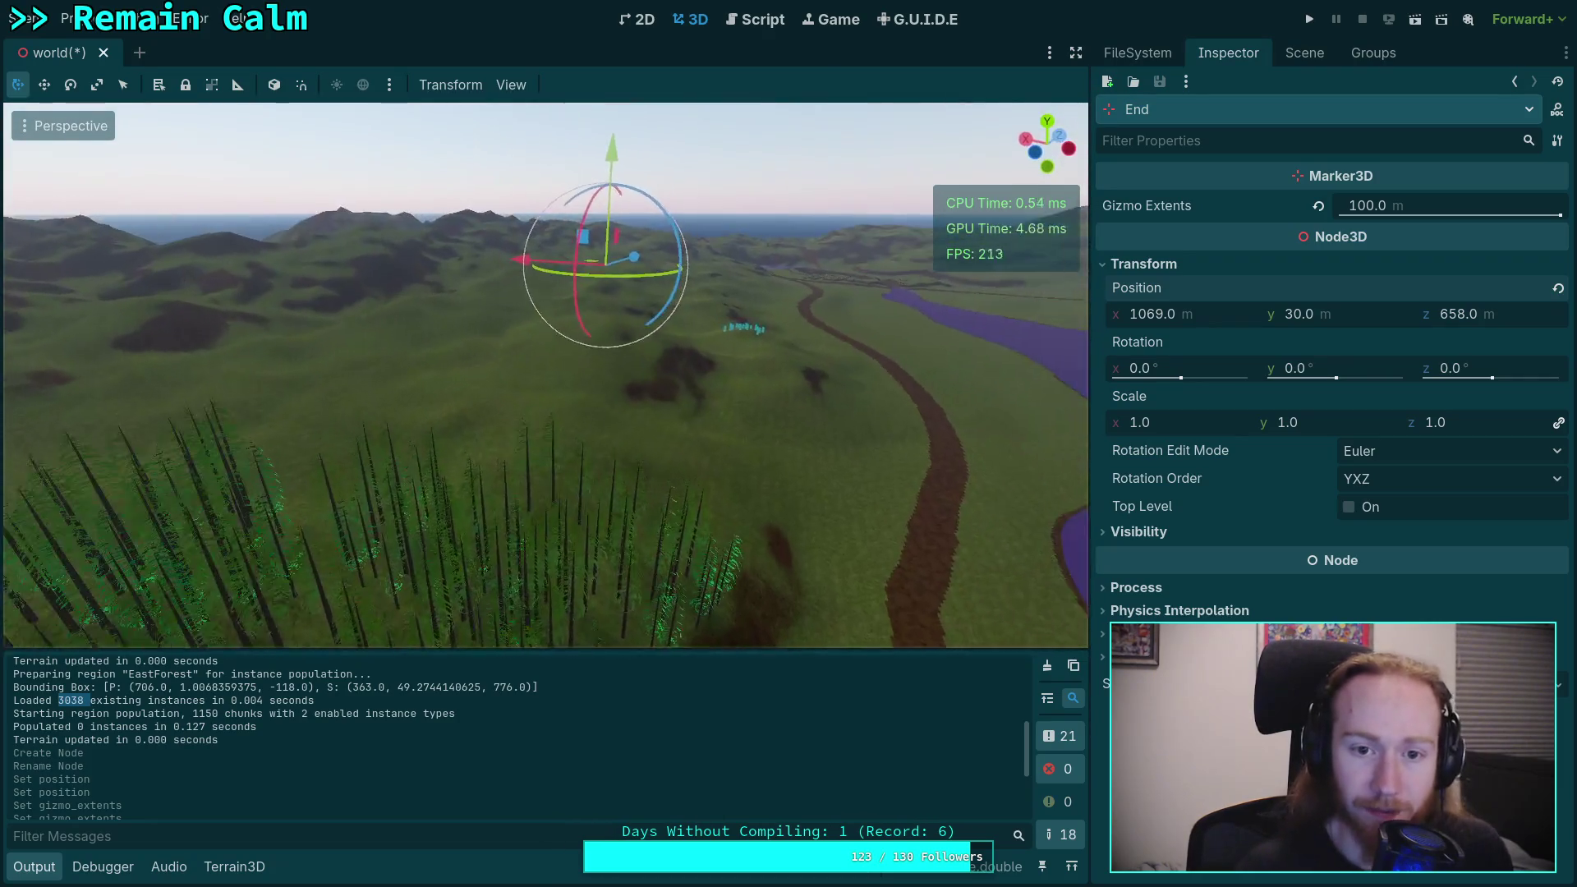
Step: Raise the End marker to a height of 60.38 m
{"action": "scroll", "coordinate": [546, 374], "scroll_direction": "up", "scroll_amount": 5}
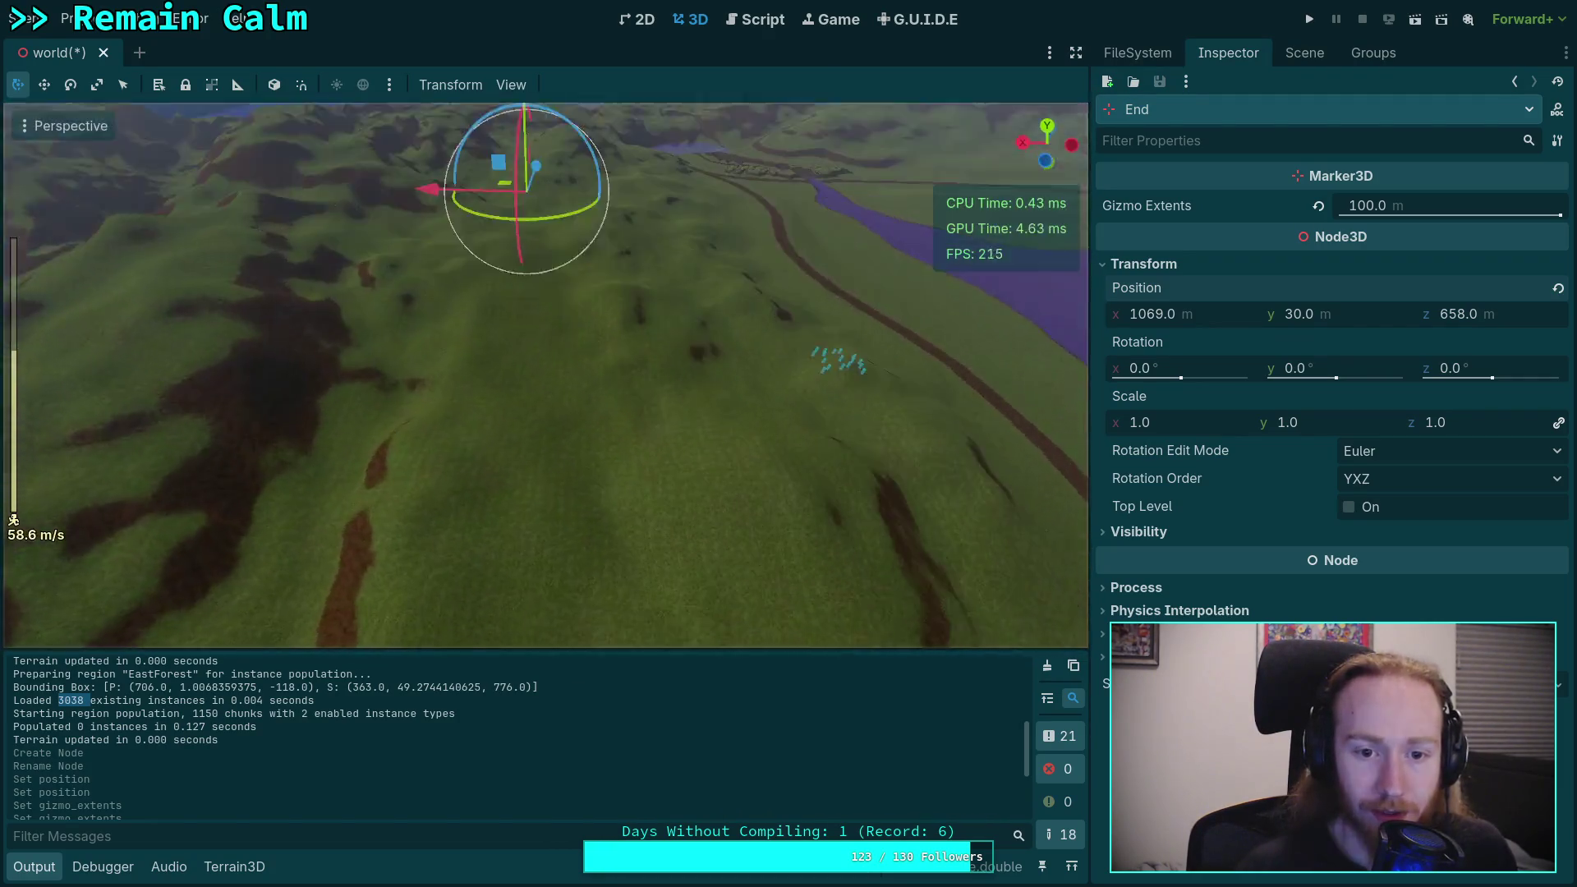
{"action": "key", "text": "s"}
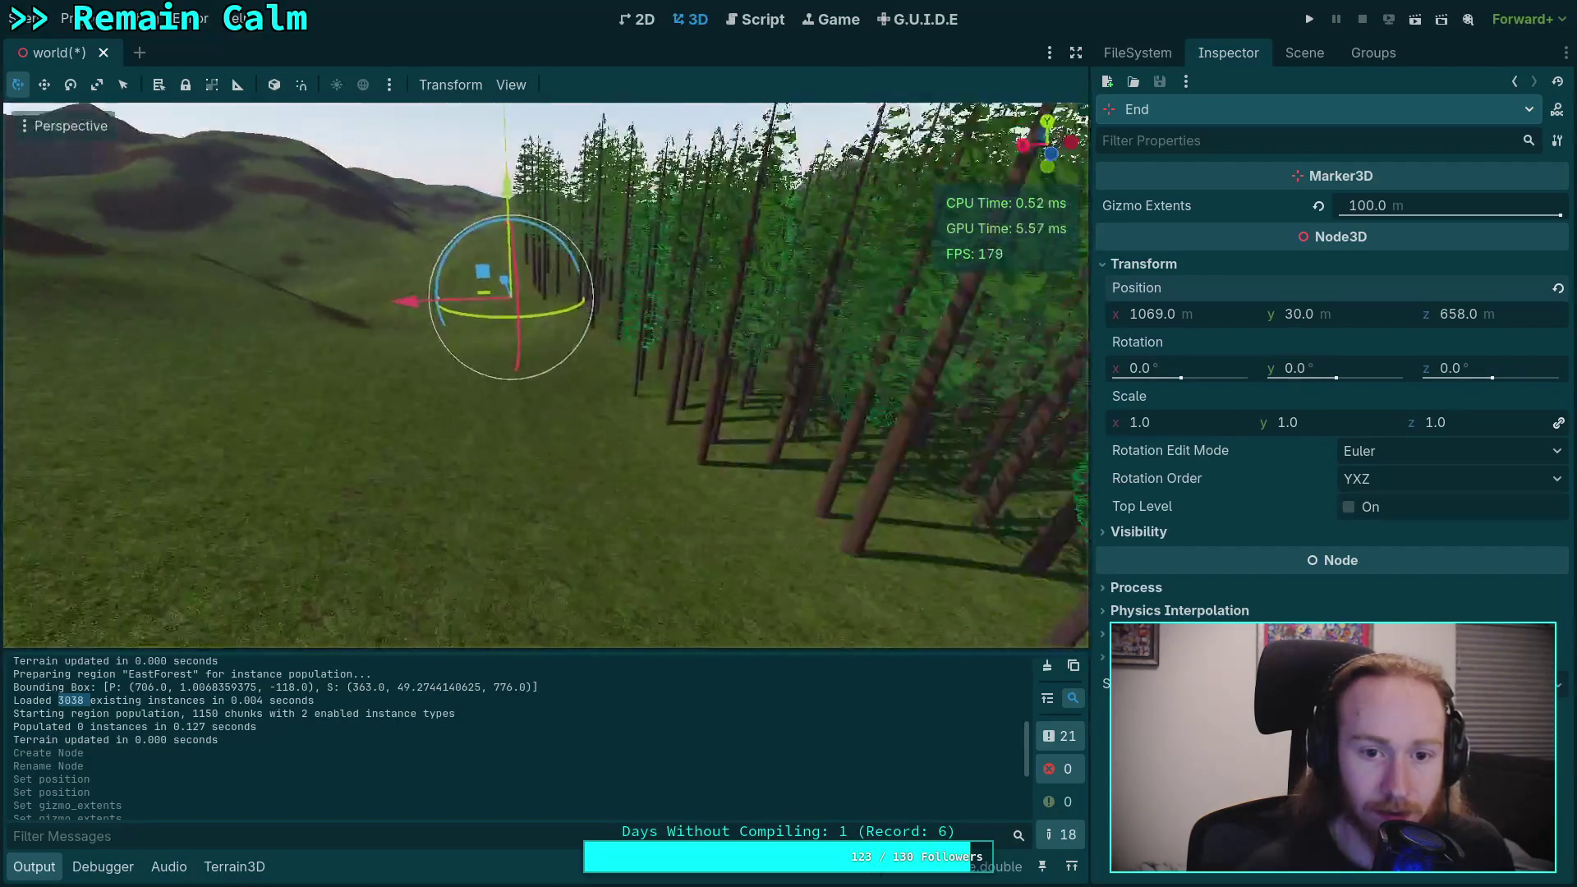
{"action": "mouse_move", "coordinate": [547, 498]}
{"action": "left_mouse_down"}
{"action": "mouse_move", "coordinate": [516, 482]}
{"action": "mouse_move", "coordinate": [545, 313]}
{"action": "mouse_move", "coordinate": [521, 359]}
{"action": "left_mouse_up"}
Step: Fly through the forest to check the marker's placement, then save the world scene
{"action": "key", "text": "s"}
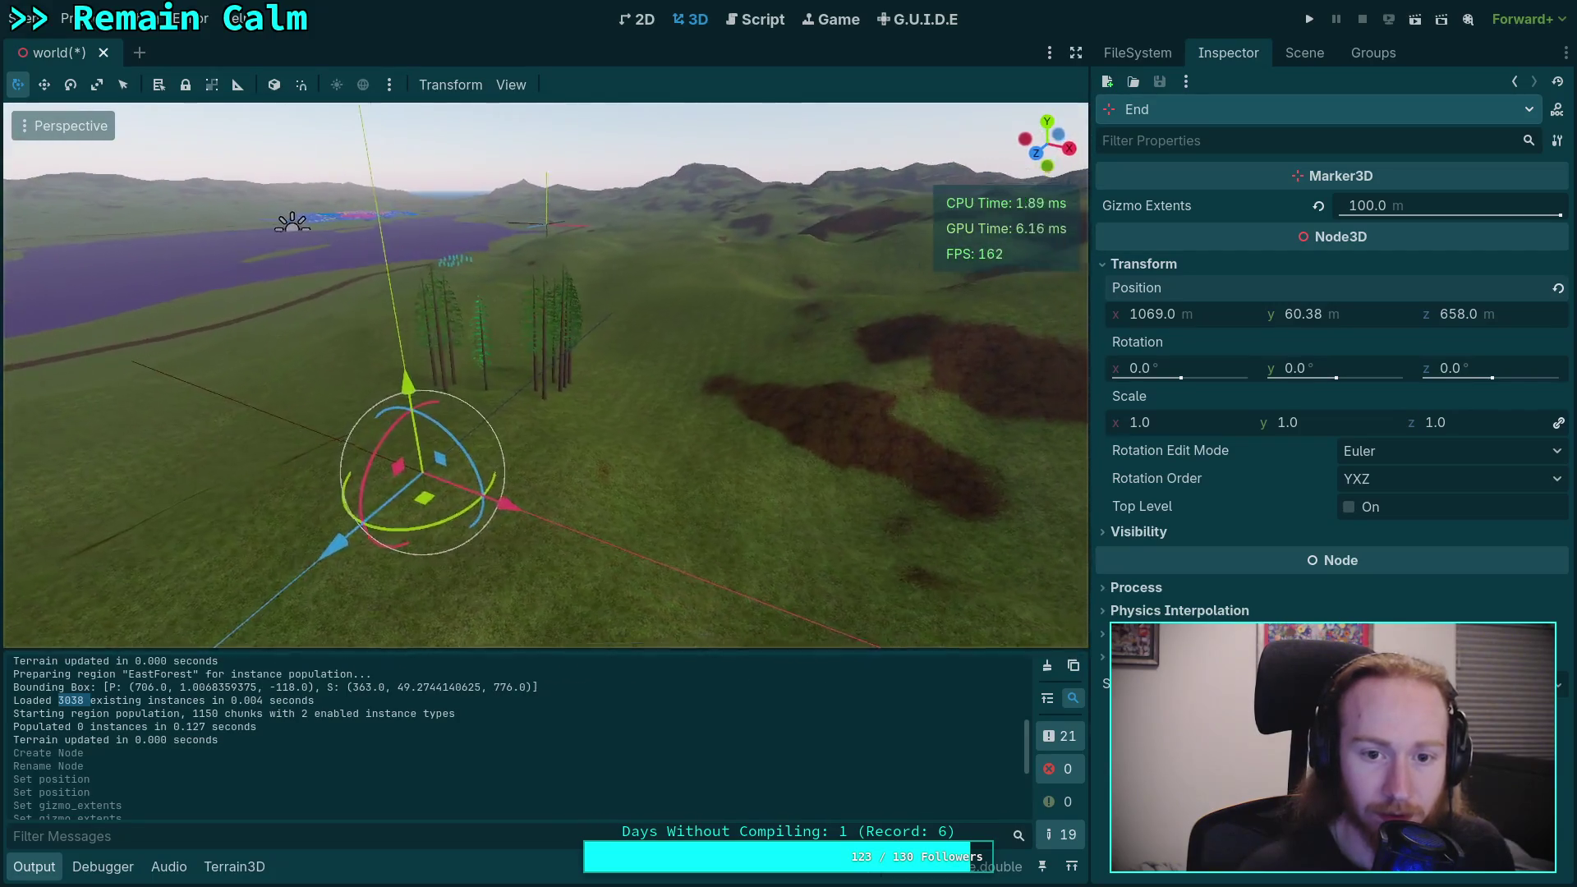
{"action": "key", "text": "w"}
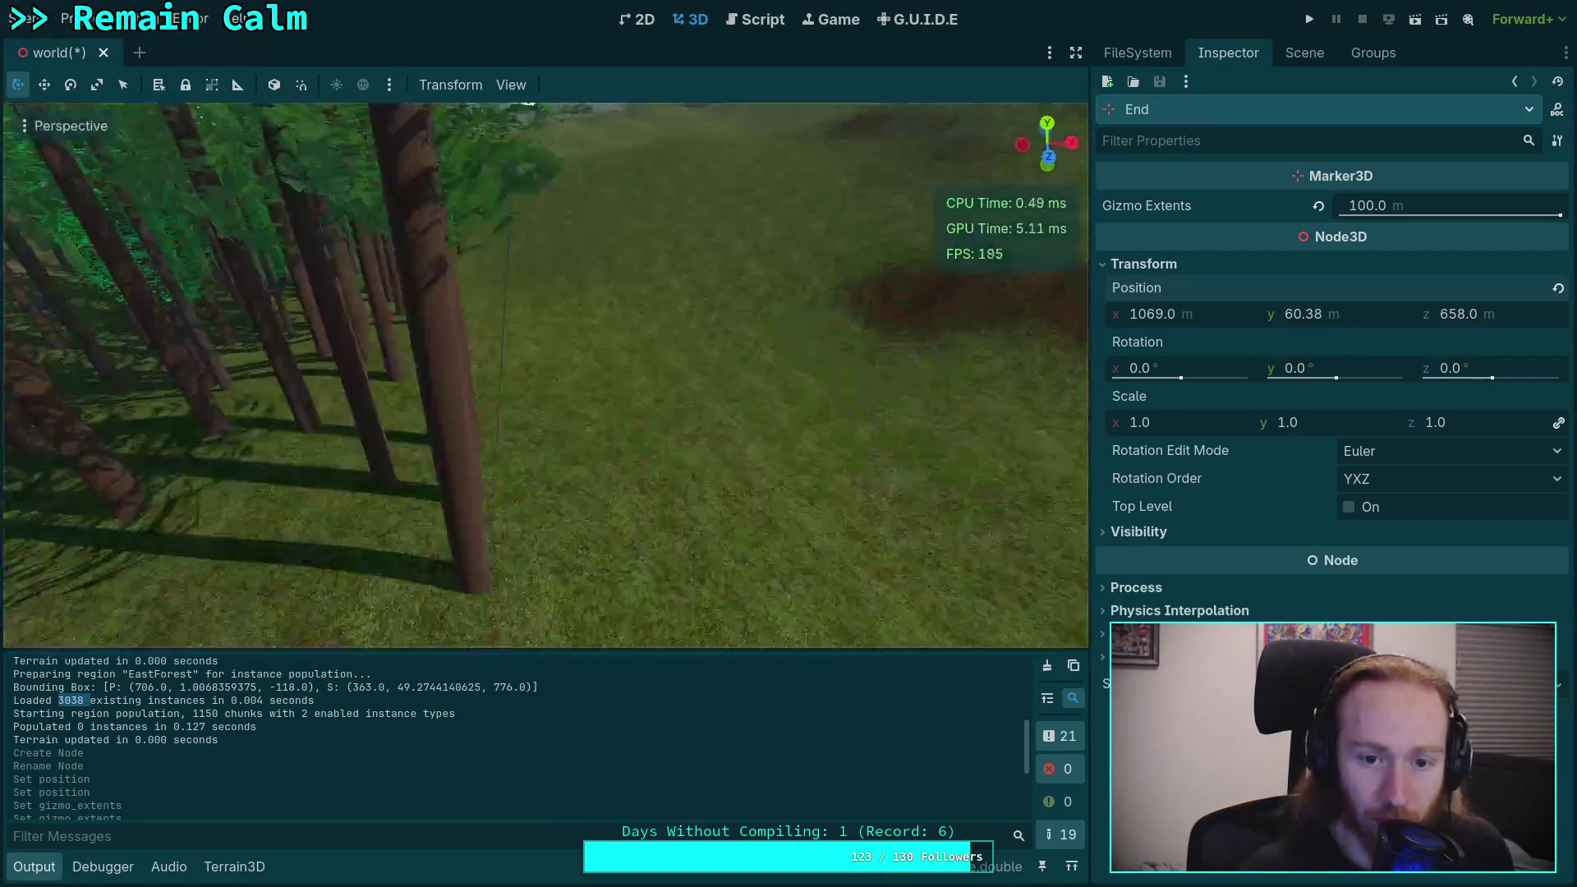
{"action": "key", "text": "w"}
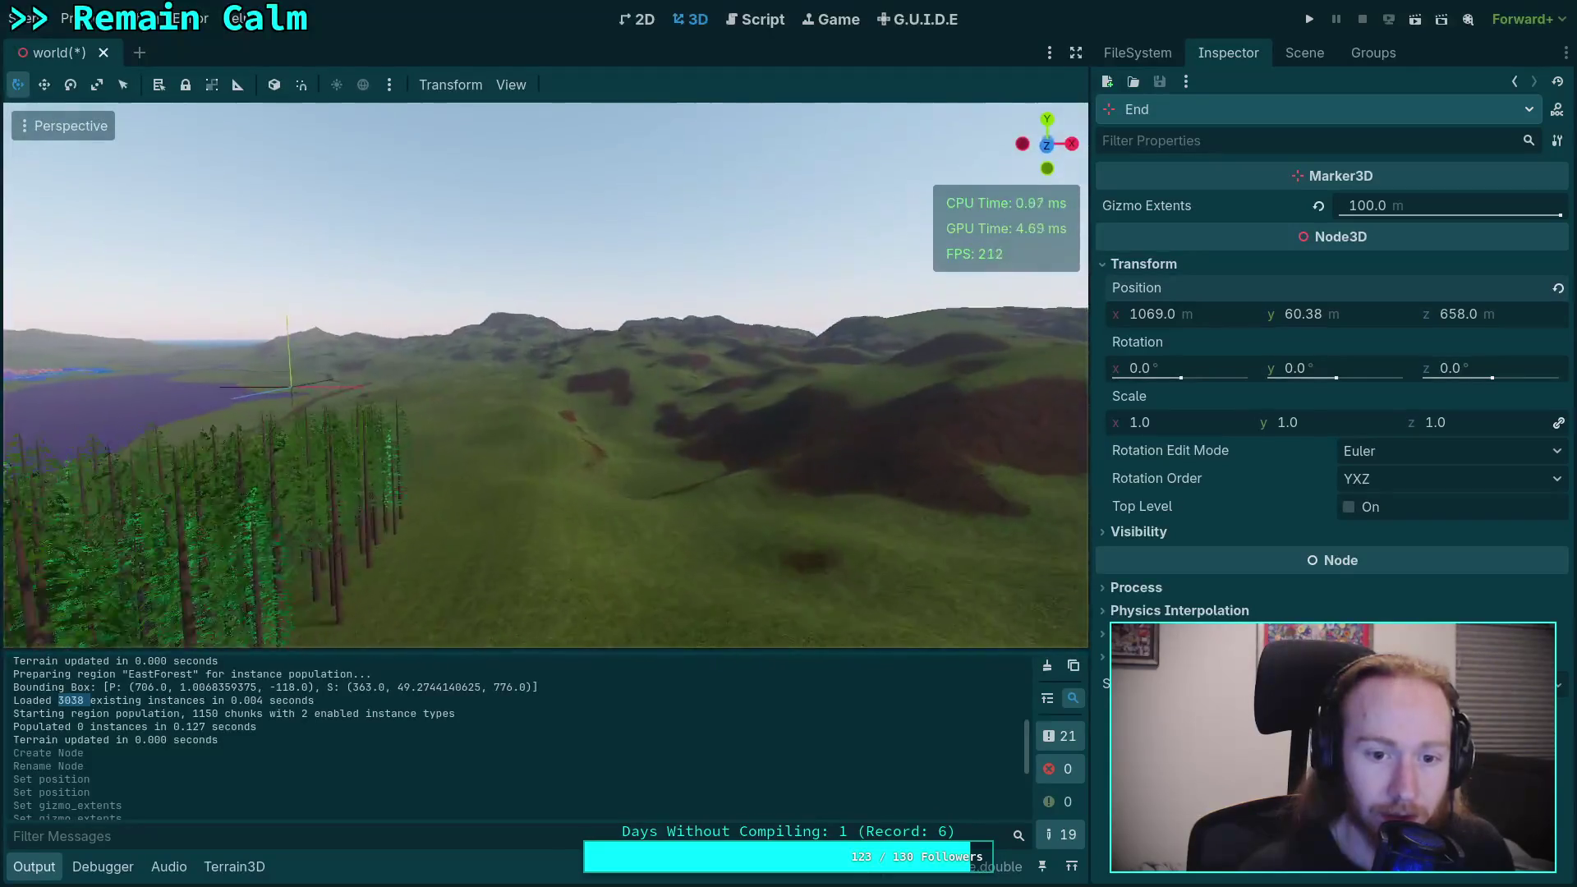
{"action": "key", "text": "w"}
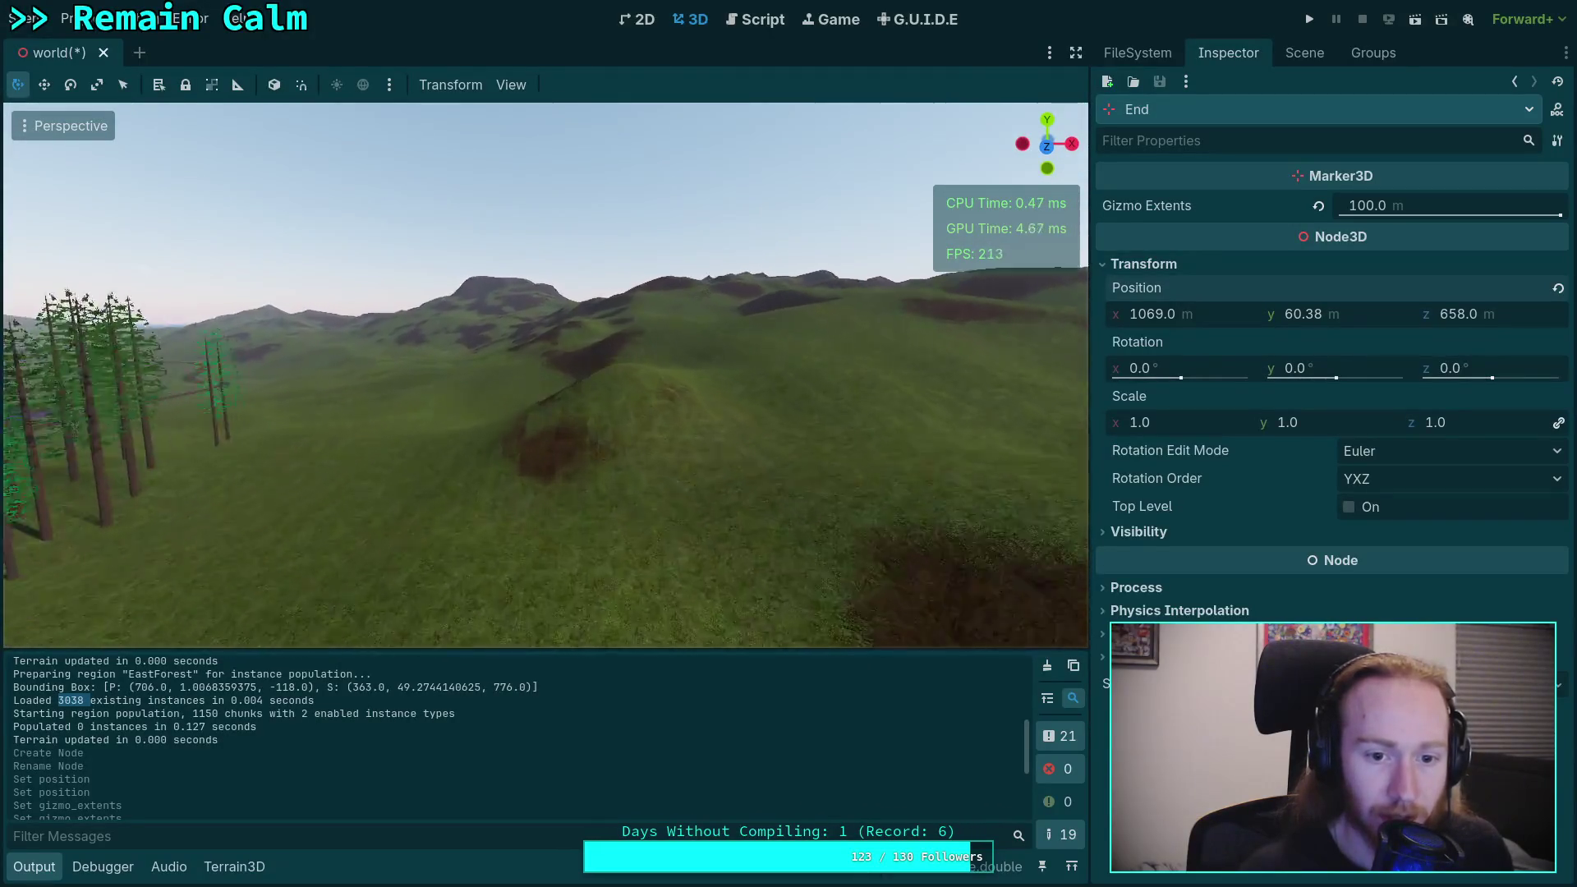
{"action": "key", "text": "w"}
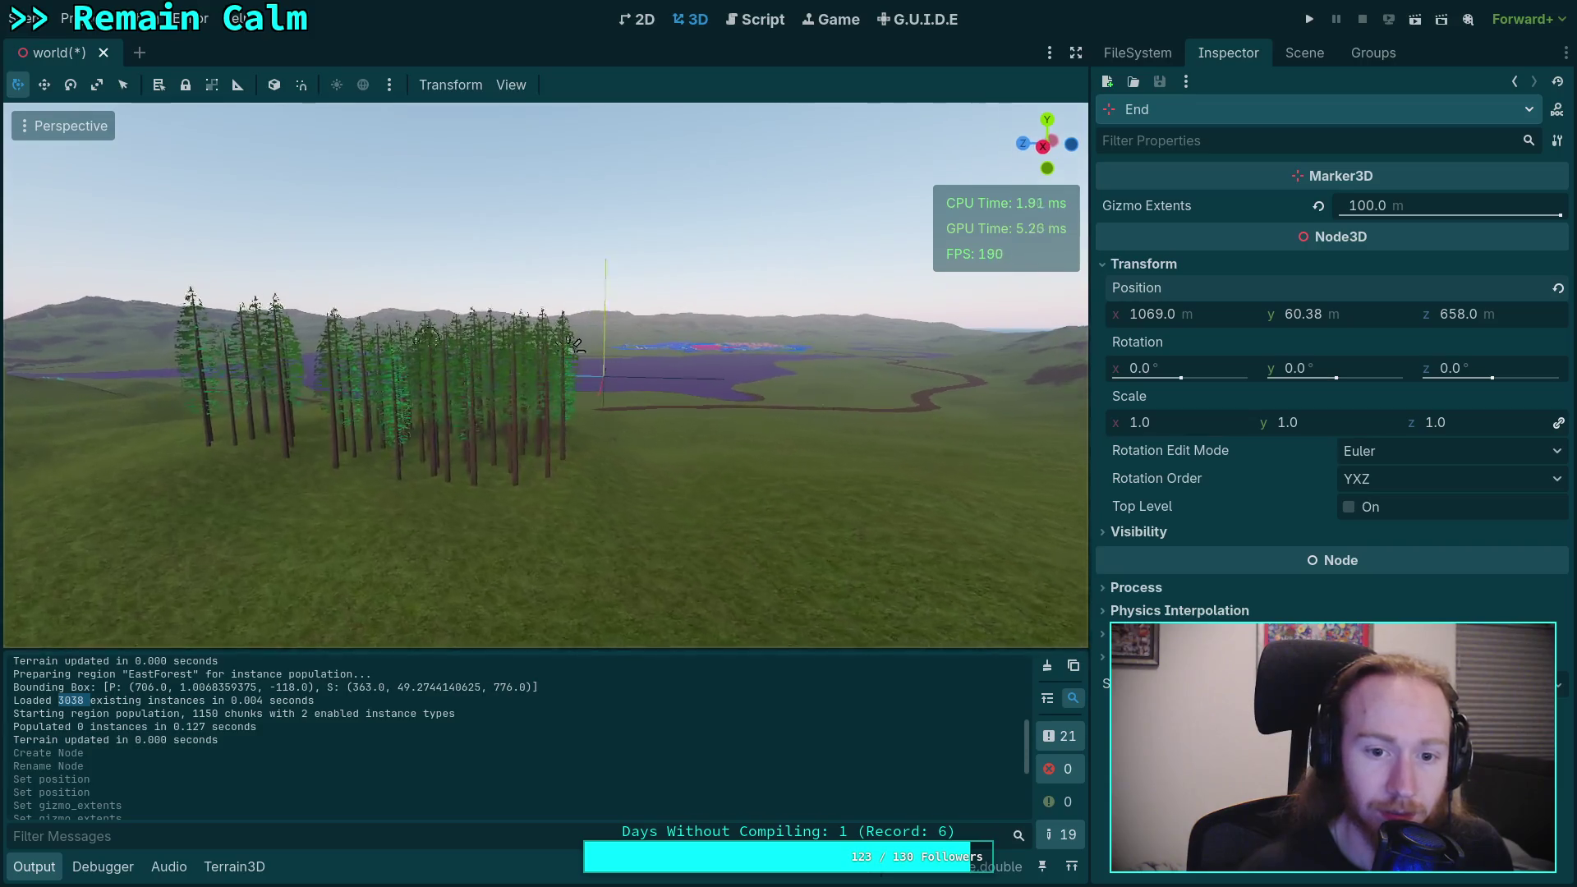
{"action": "key", "text": "w"}
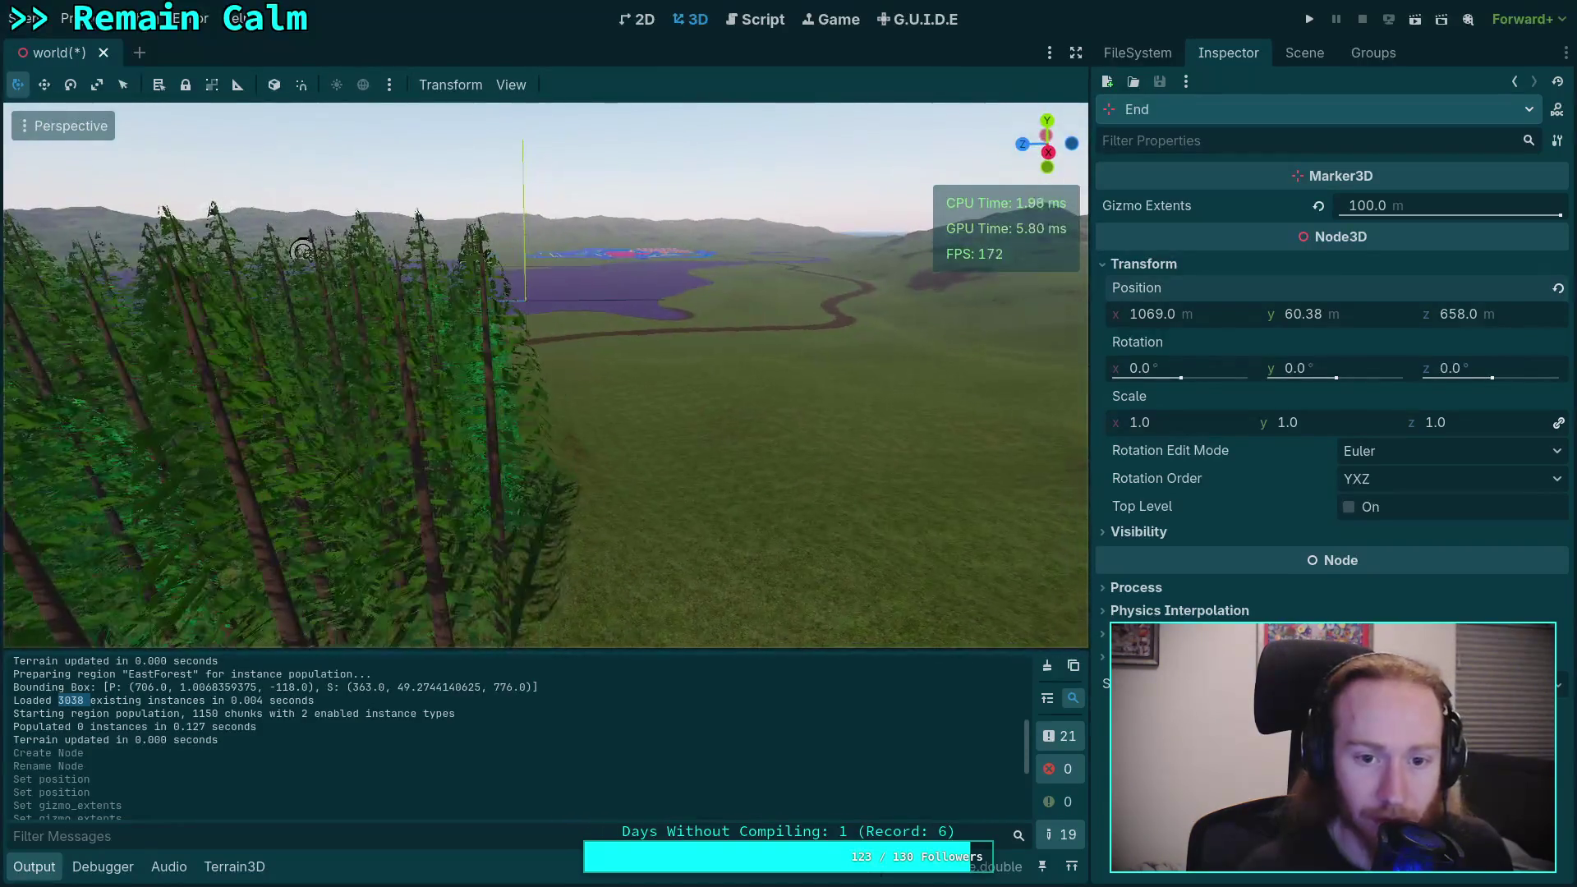
{"action": "key", "text": "w"}
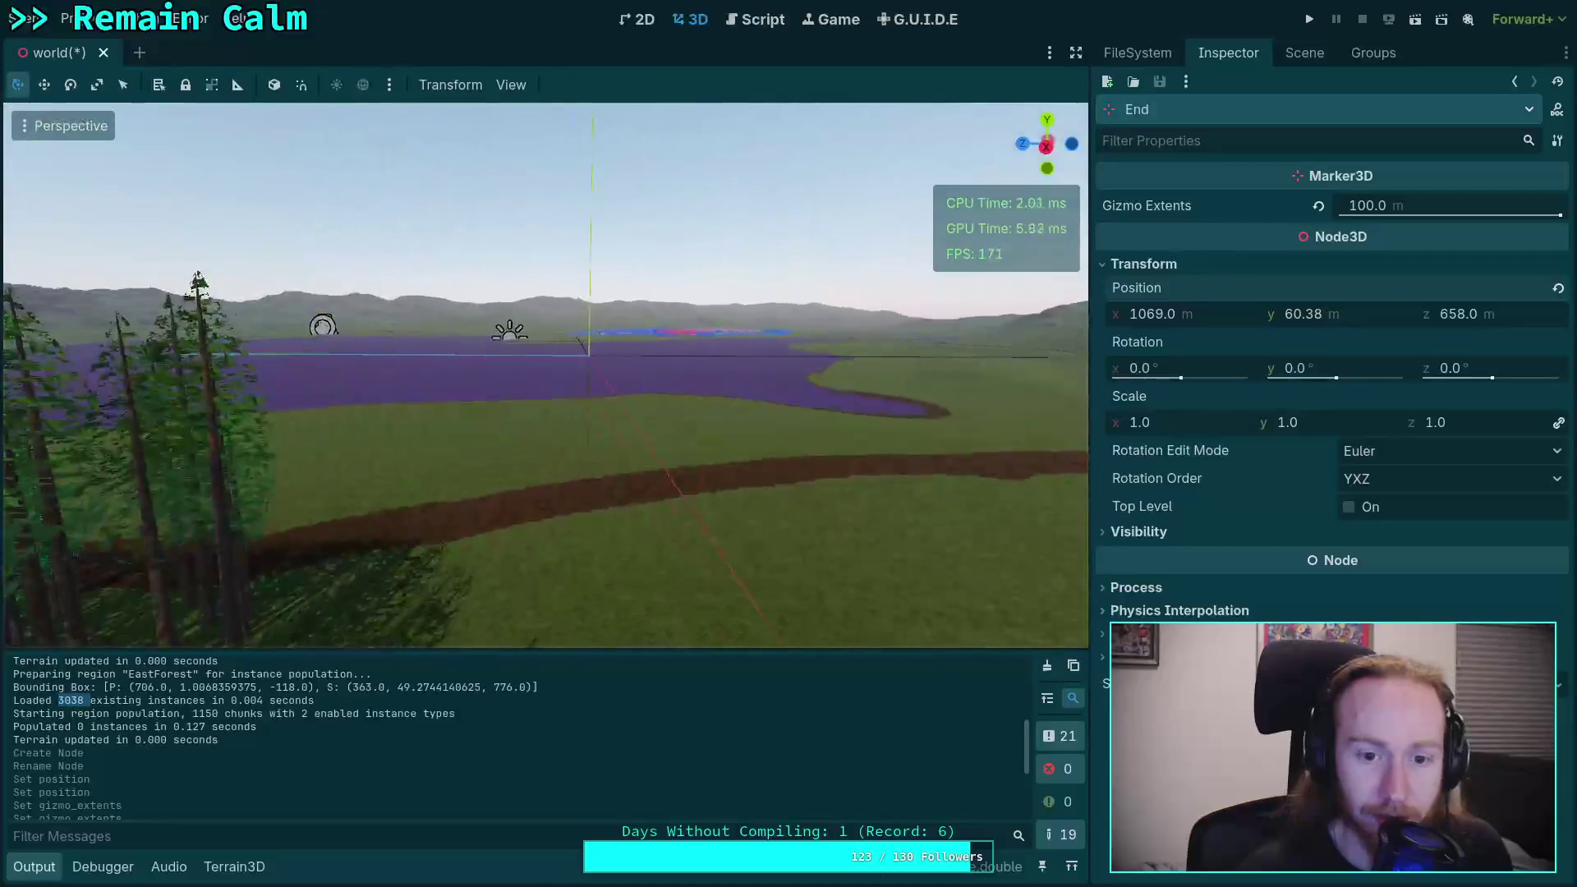
{"action": "key", "text": "a"}
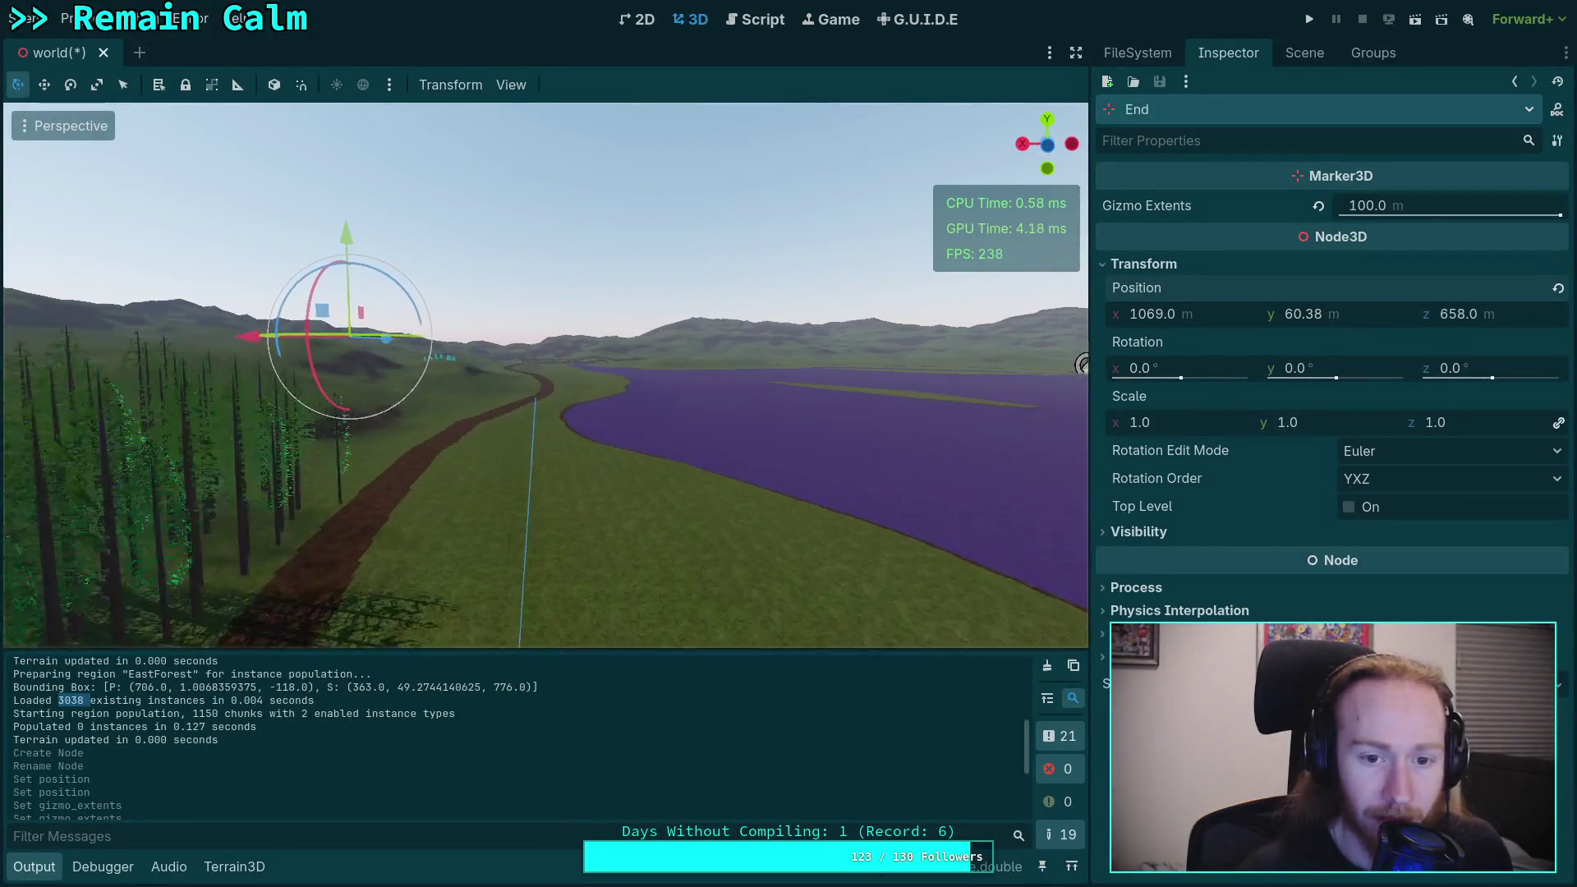
{"action": "key", "text": "a"}
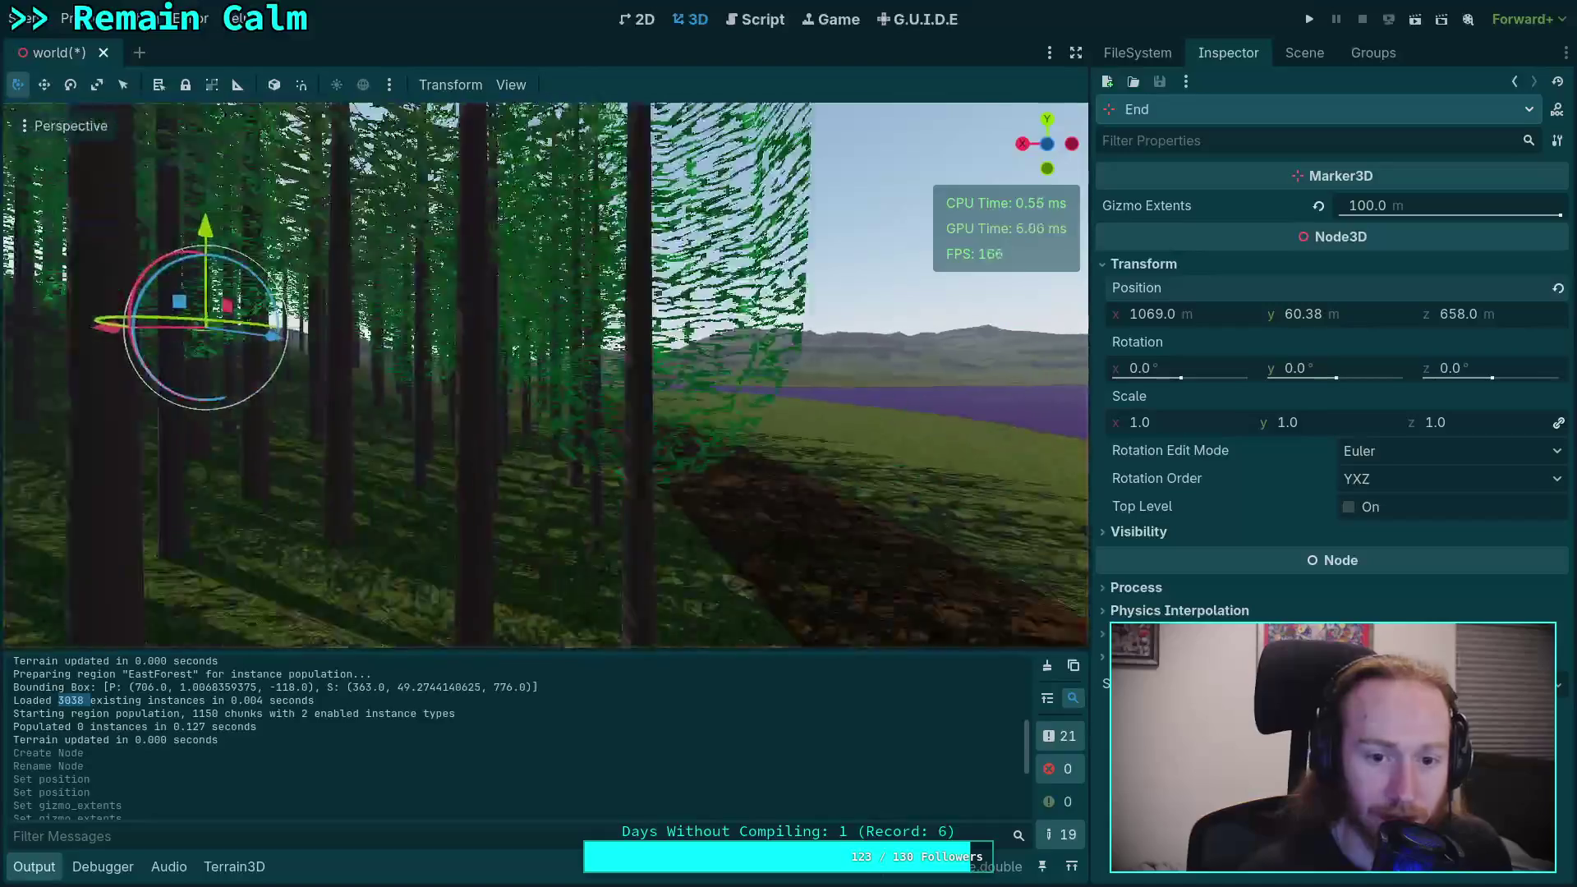
{"action": "key", "text": "d"}
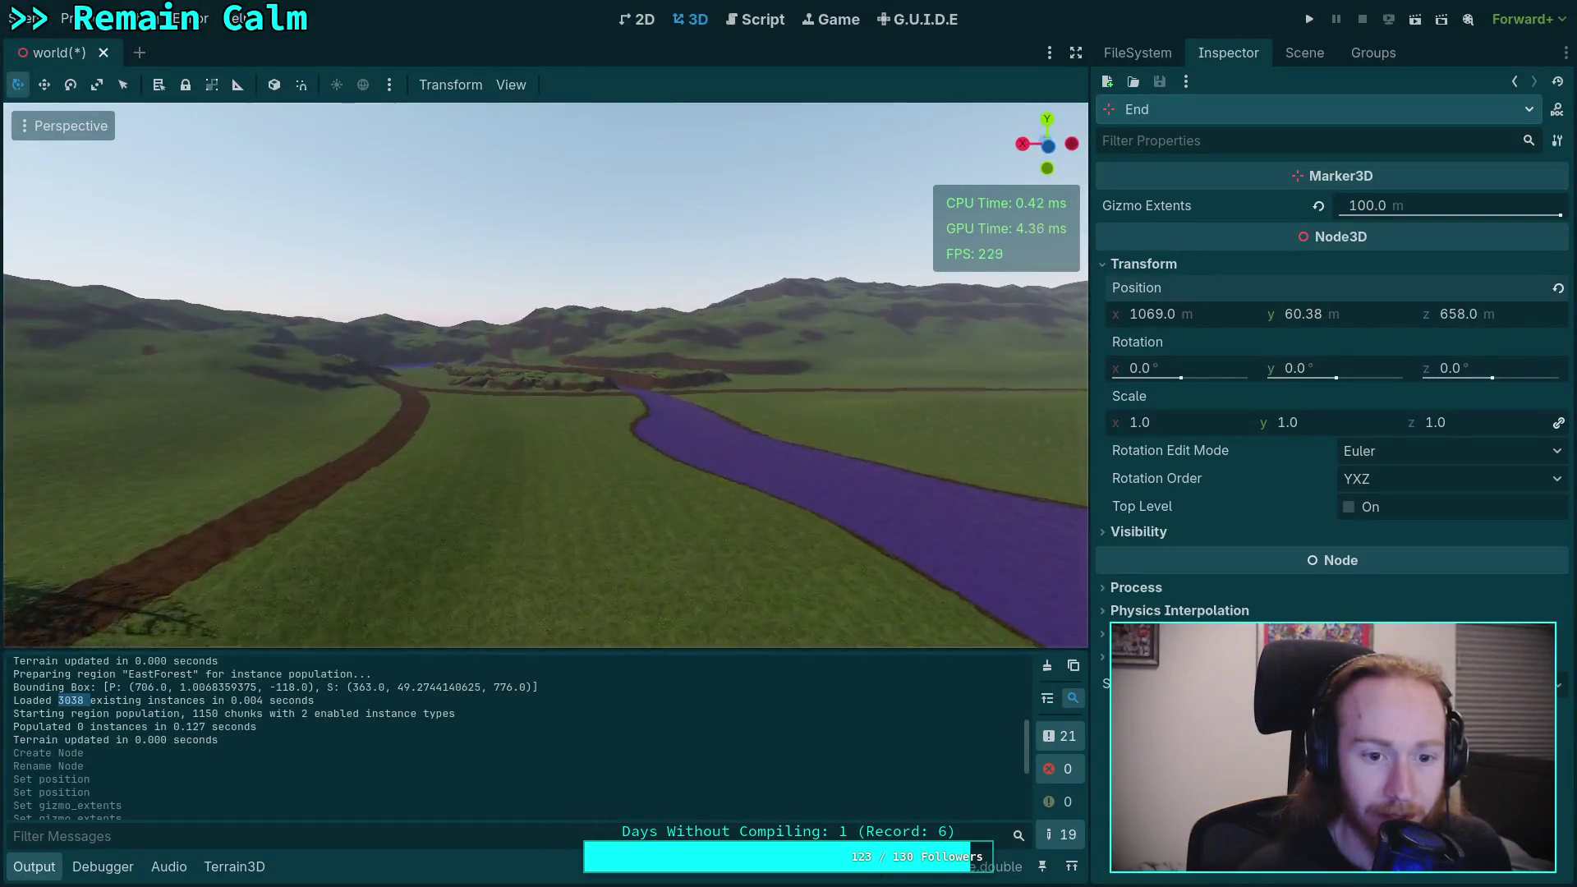
{"action": "key", "text": "f"}
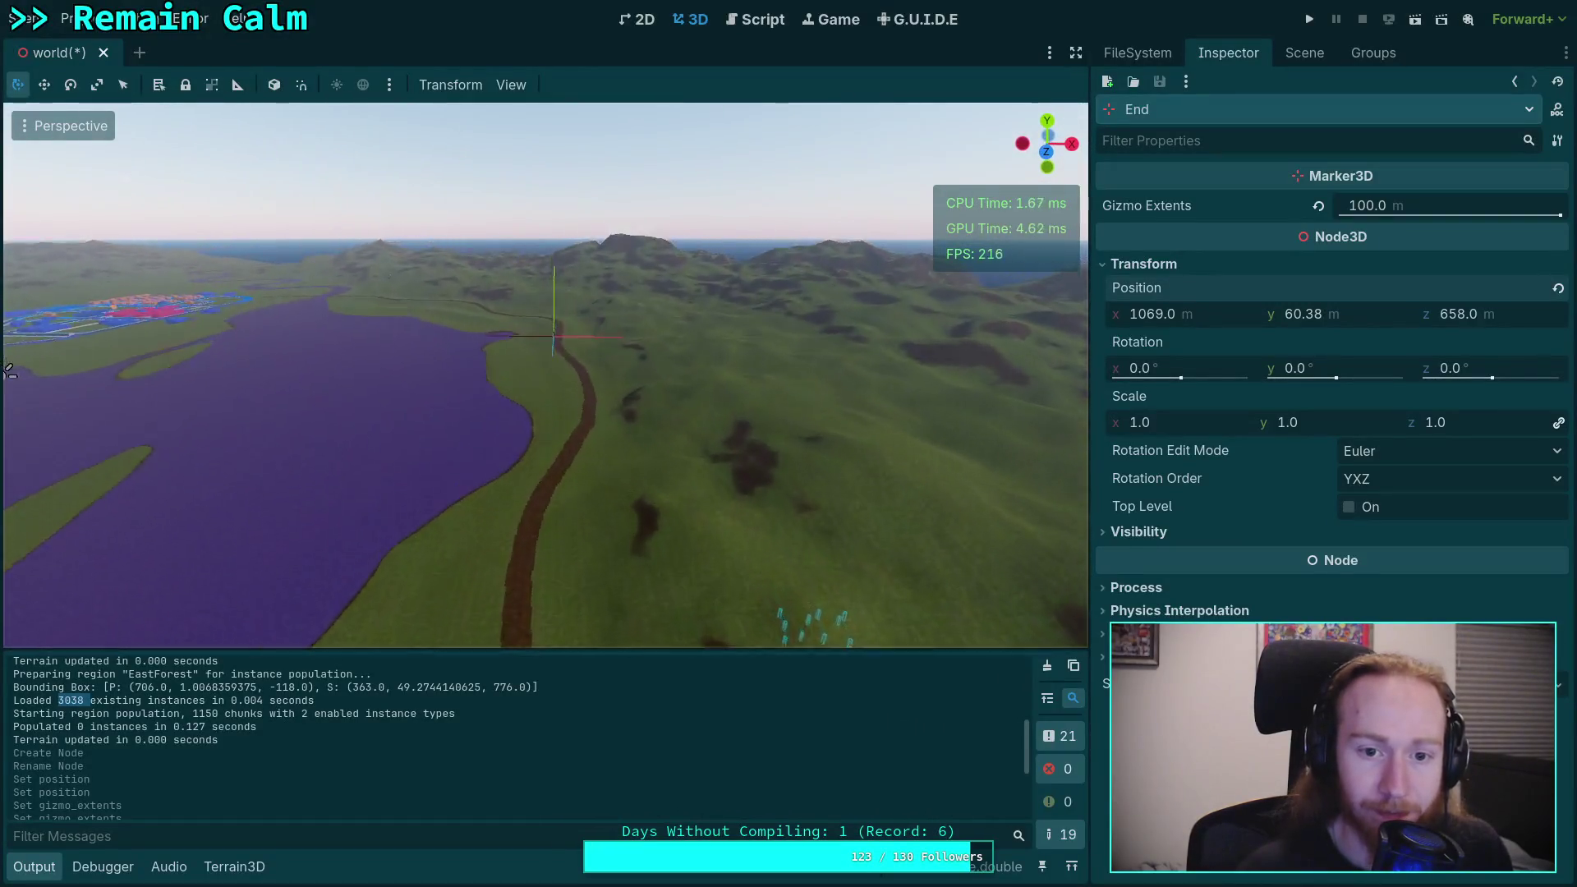
{"action": "key", "text": "ctrl+s"}
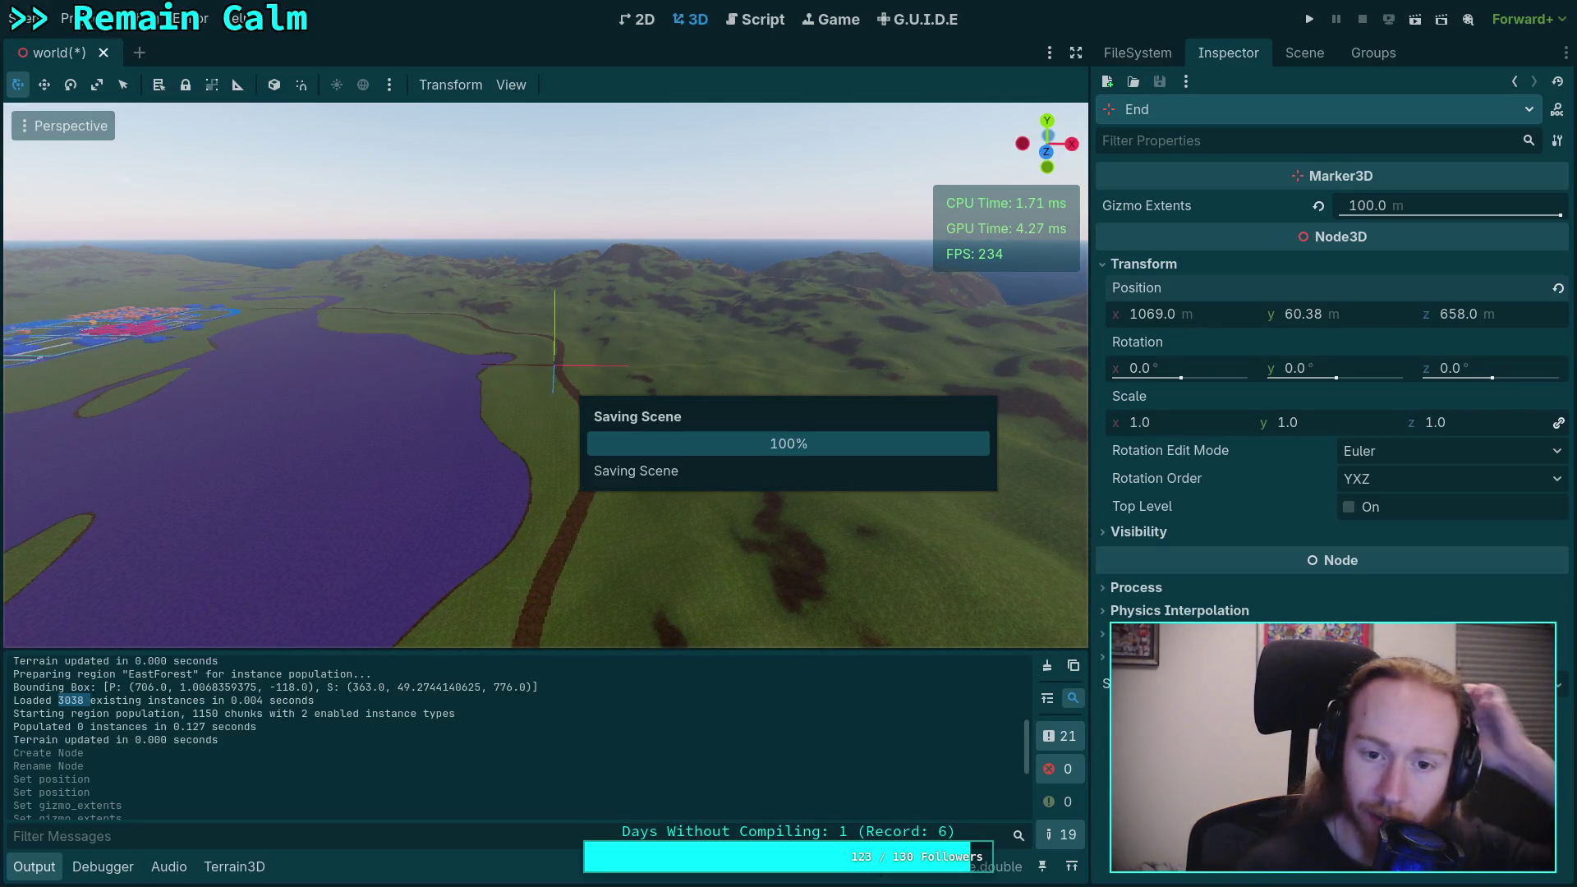
Step: Delete the Begin and End markers from EastArea
{"action": "left_click", "coordinate": [1288, 56]}
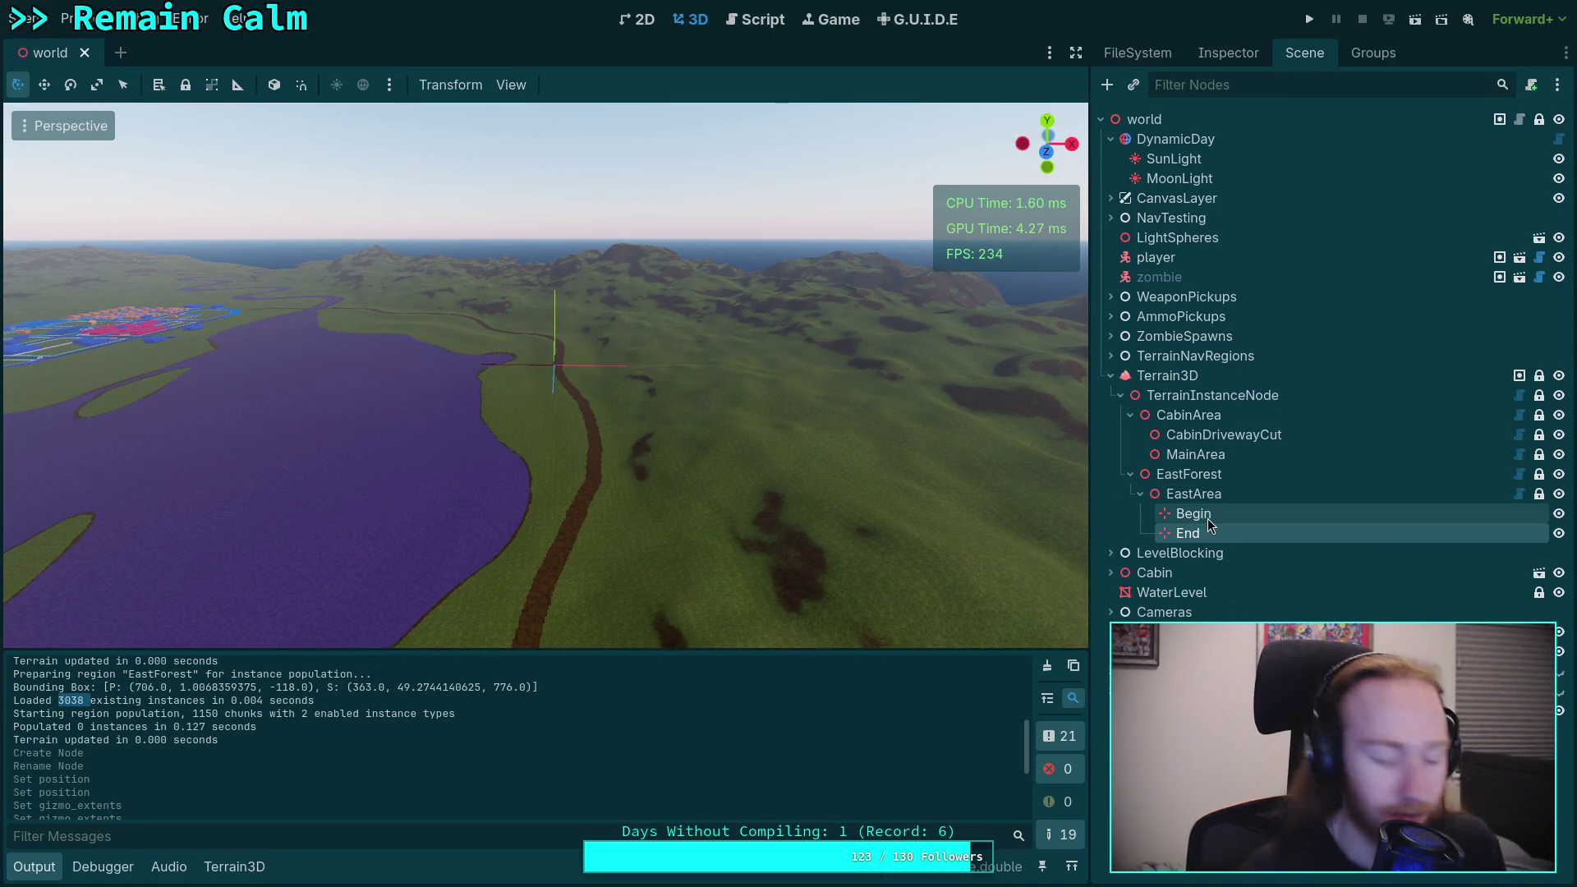
{"action": "left_click", "coordinate": [1205, 515], "text": "shift"}
{"action": "key", "text": "Delete"}
{"action": "key", "text": "Return"}
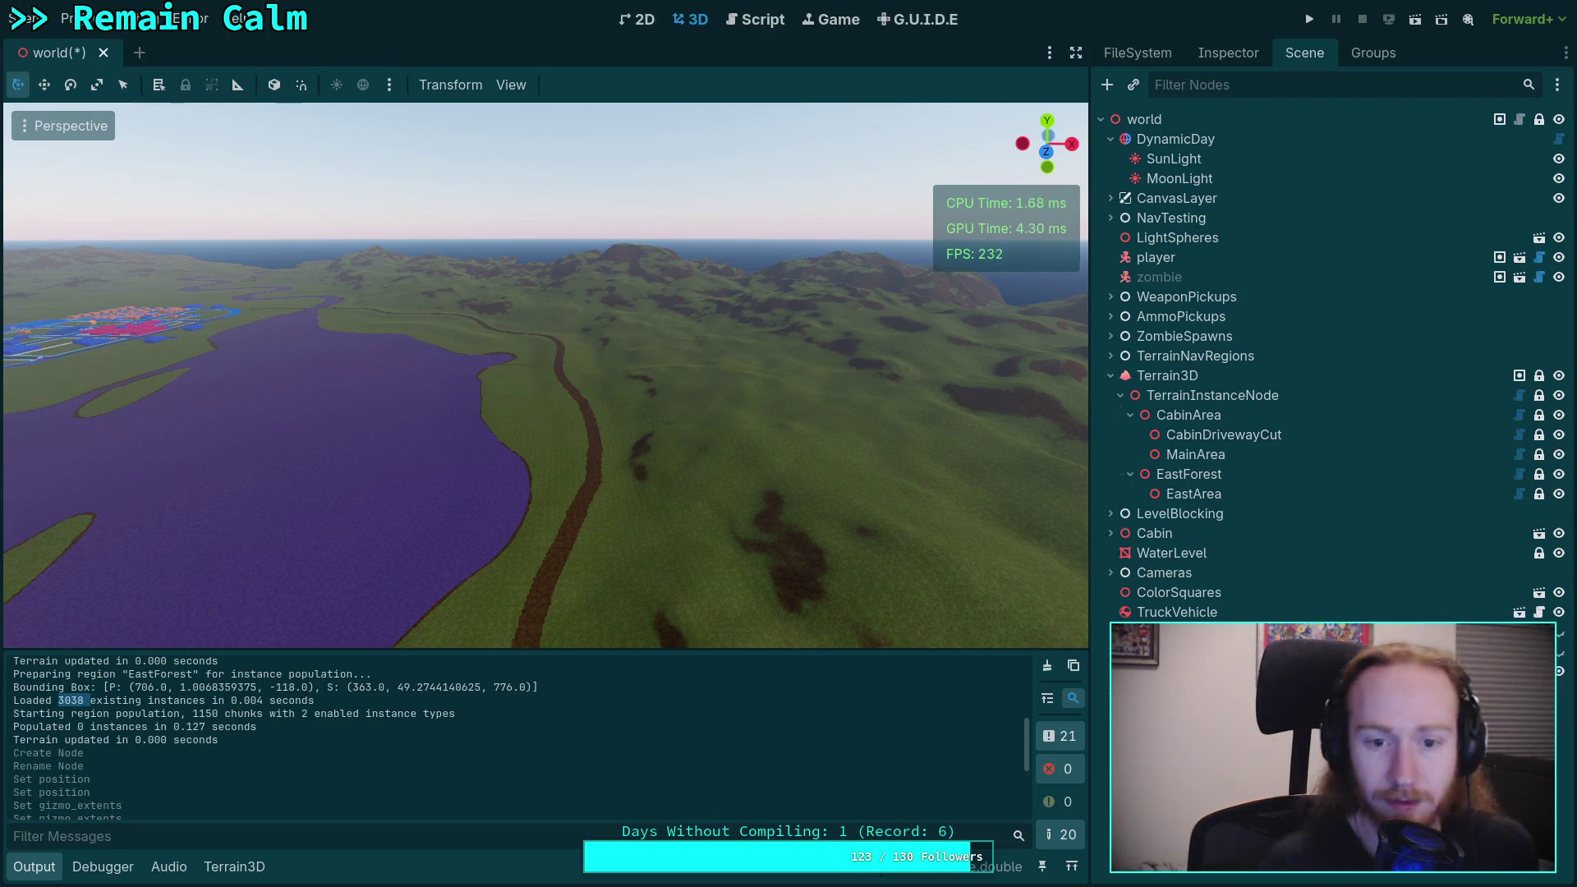
Step: Clear the output log and open TerrainInstanceRegion.gd in the script editor
{"action": "left_click", "coordinate": [632, 715]}
{"action": "left_click", "coordinate": [1048, 666]}
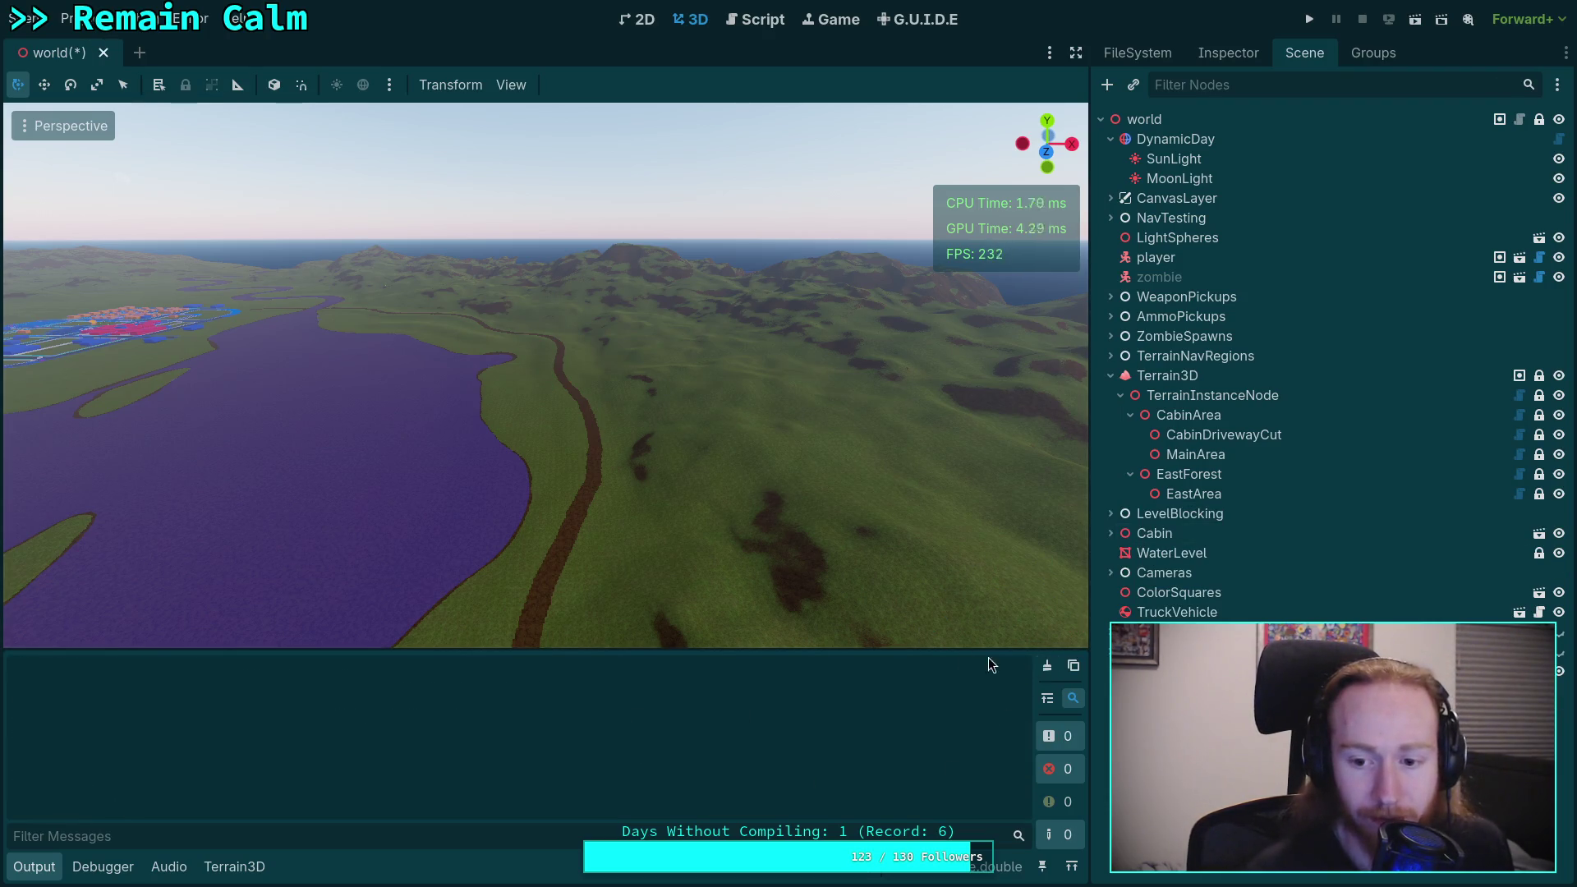
{"action": "left_click", "coordinate": [752, 20]}
{"action": "left_click", "coordinate": [34, 872]}
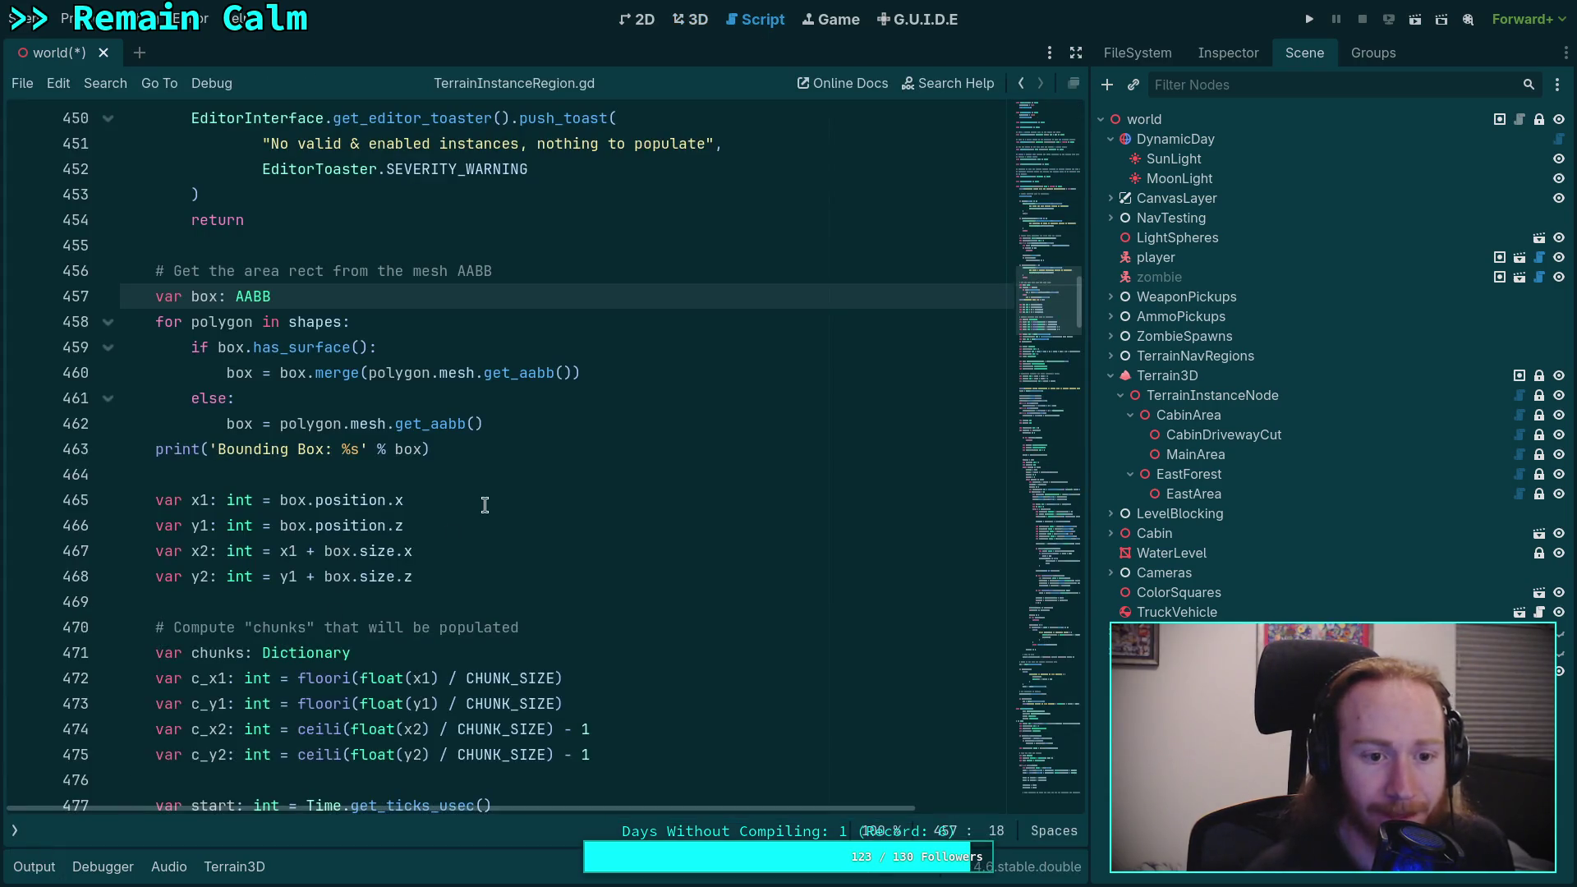
Step: Delete the print('Bounding Box…') line at line 463 and save the script
{"action": "left_click", "coordinate": [544, 448]}
{"action": "left_click", "coordinate": [486, 423], "text": "shift"}
{"action": "key", "text": "BackSpace"}
{"action": "key", "text": "ctrl+s"}
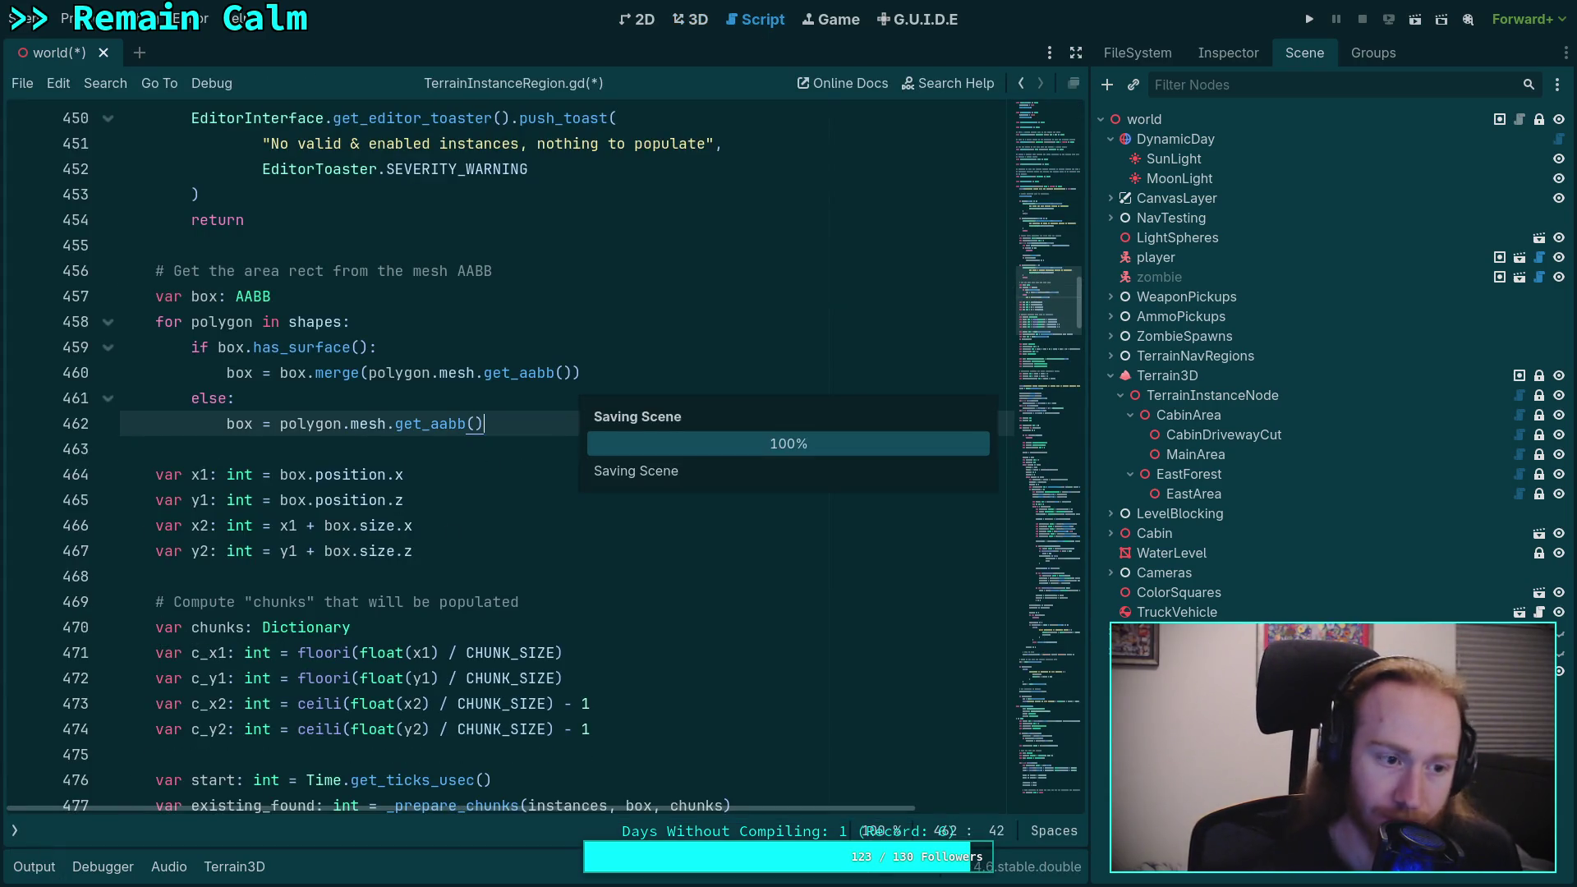
{"action": "left_click", "coordinate": [323, 454]}
{"action": "scroll", "coordinate": [358, 448], "scroll_direction": "up", "scroll_amount": 2}
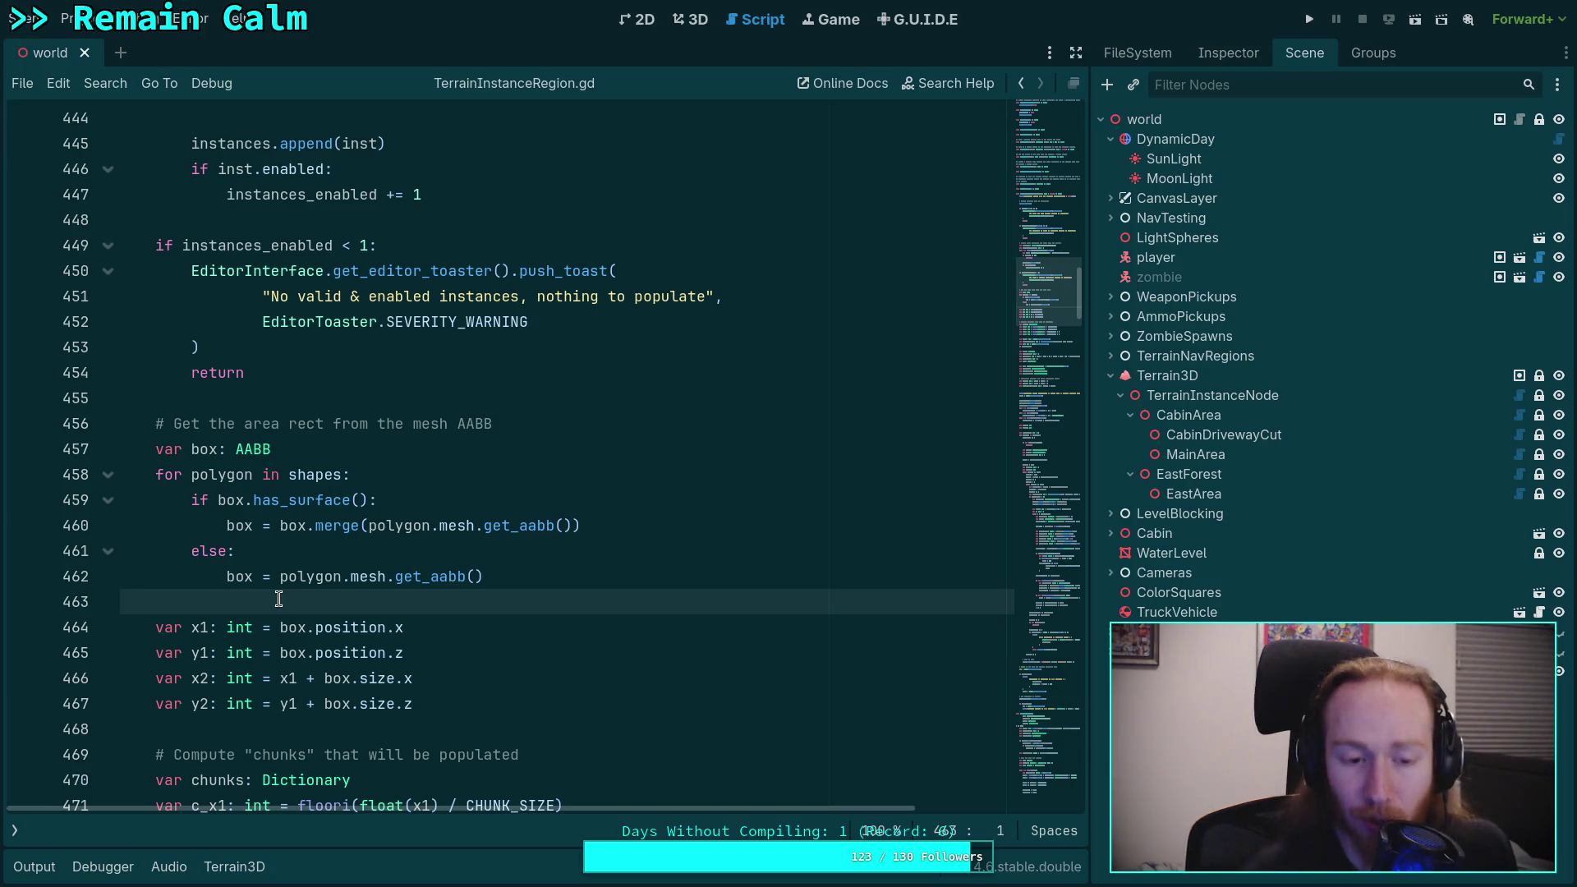
{"action": "scroll", "coordinate": [288, 597], "scroll_direction": "down", "scroll_amount": 4}
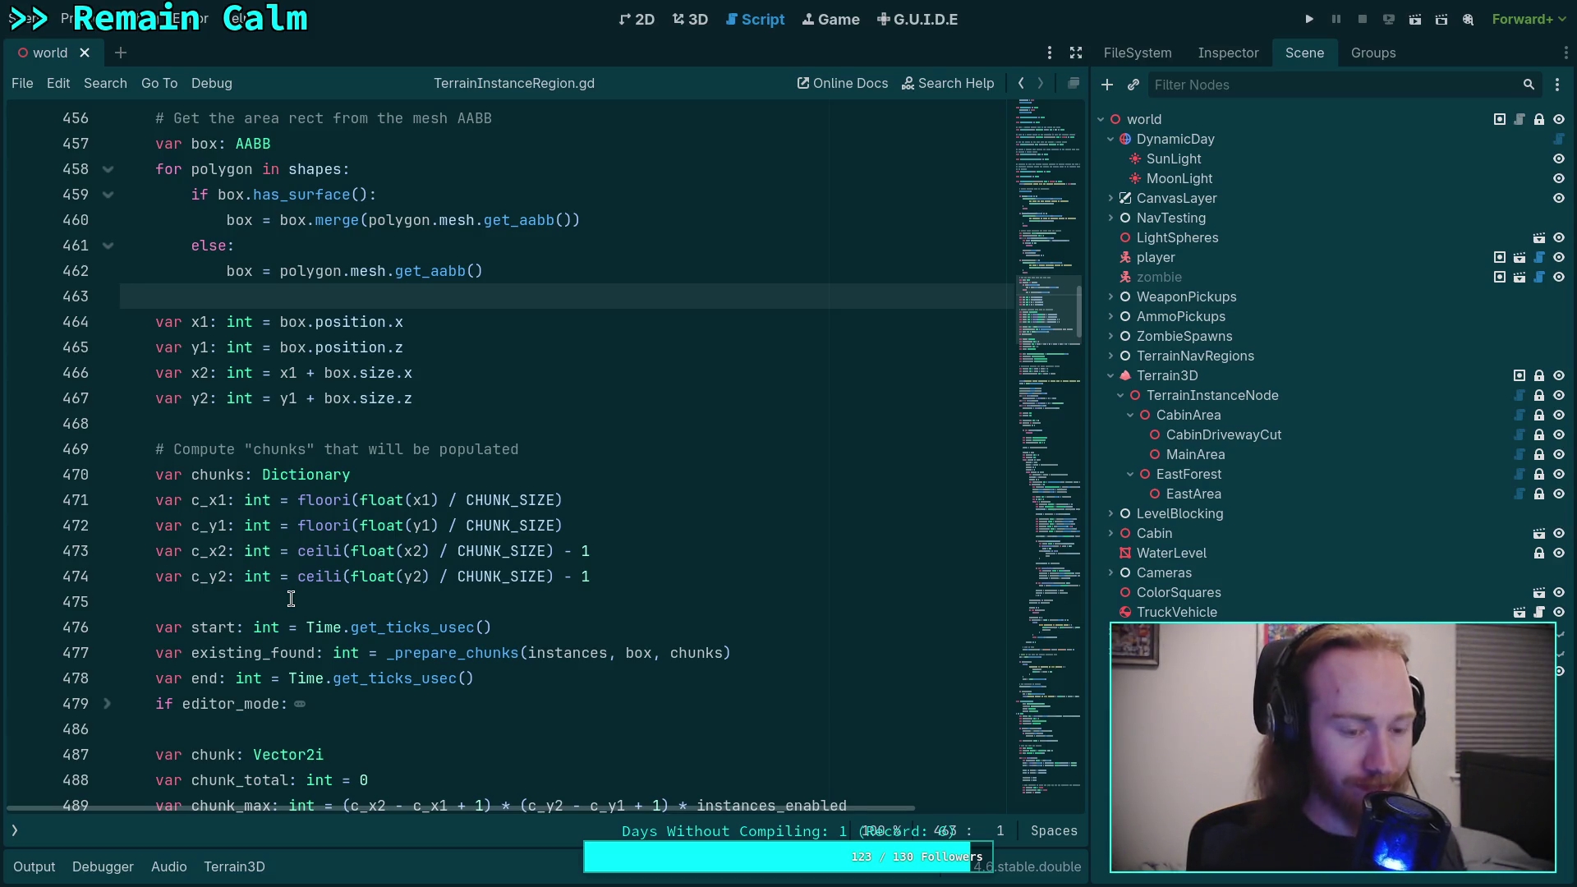
{"action": "left_click", "coordinate": [45, 866]}
Step: Select the EastForest region in the 3D view and run Populate on it
{"action": "left_click", "coordinate": [690, 15]}
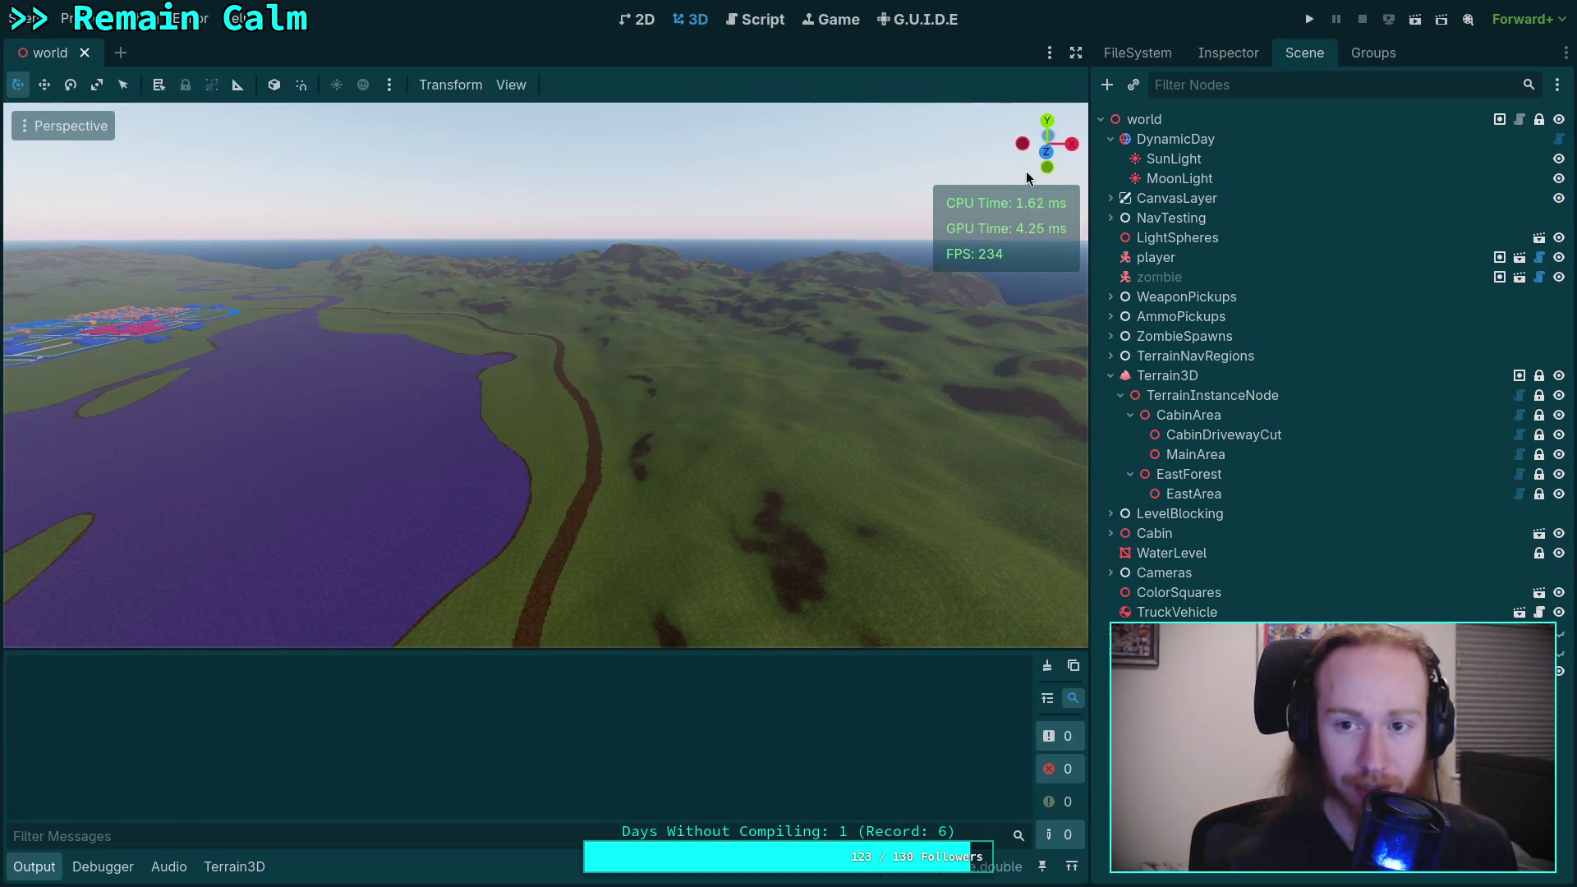
{"action": "left_click", "coordinate": [1183, 474]}
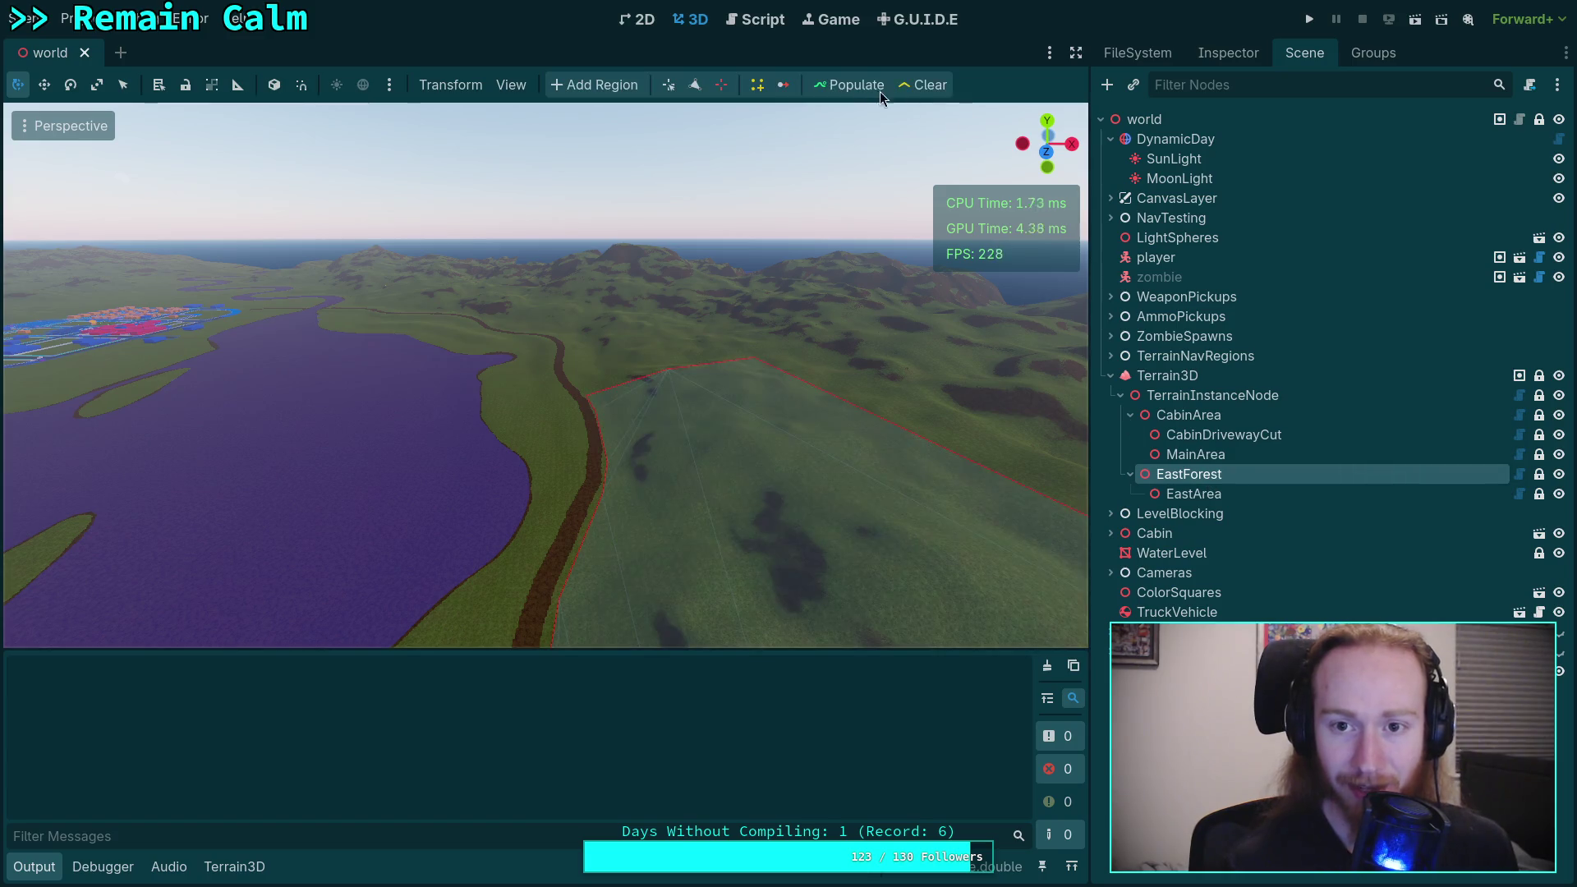
{"action": "left_click", "coordinate": [851, 85]}
Step: Look over the EastForest trees, then return to the script near line 700
{"action": "key", "text": "f"}
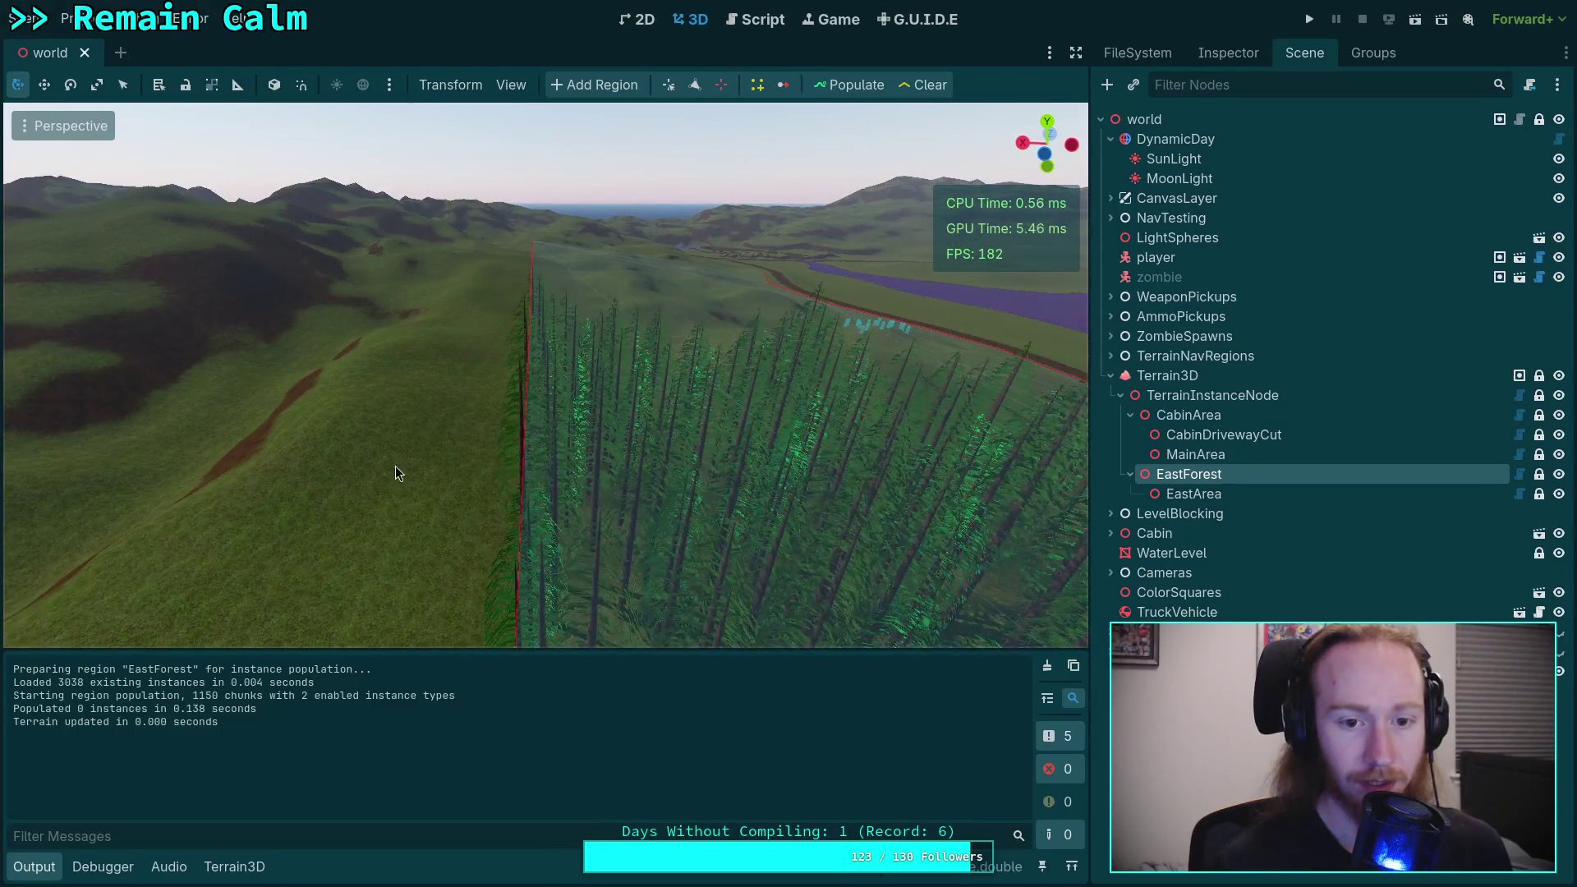
{"action": "left_click", "coordinate": [744, 23]}
{"action": "left_click_drag", "start_coordinate": [1049, 411], "coordinate": [1048, 505]}
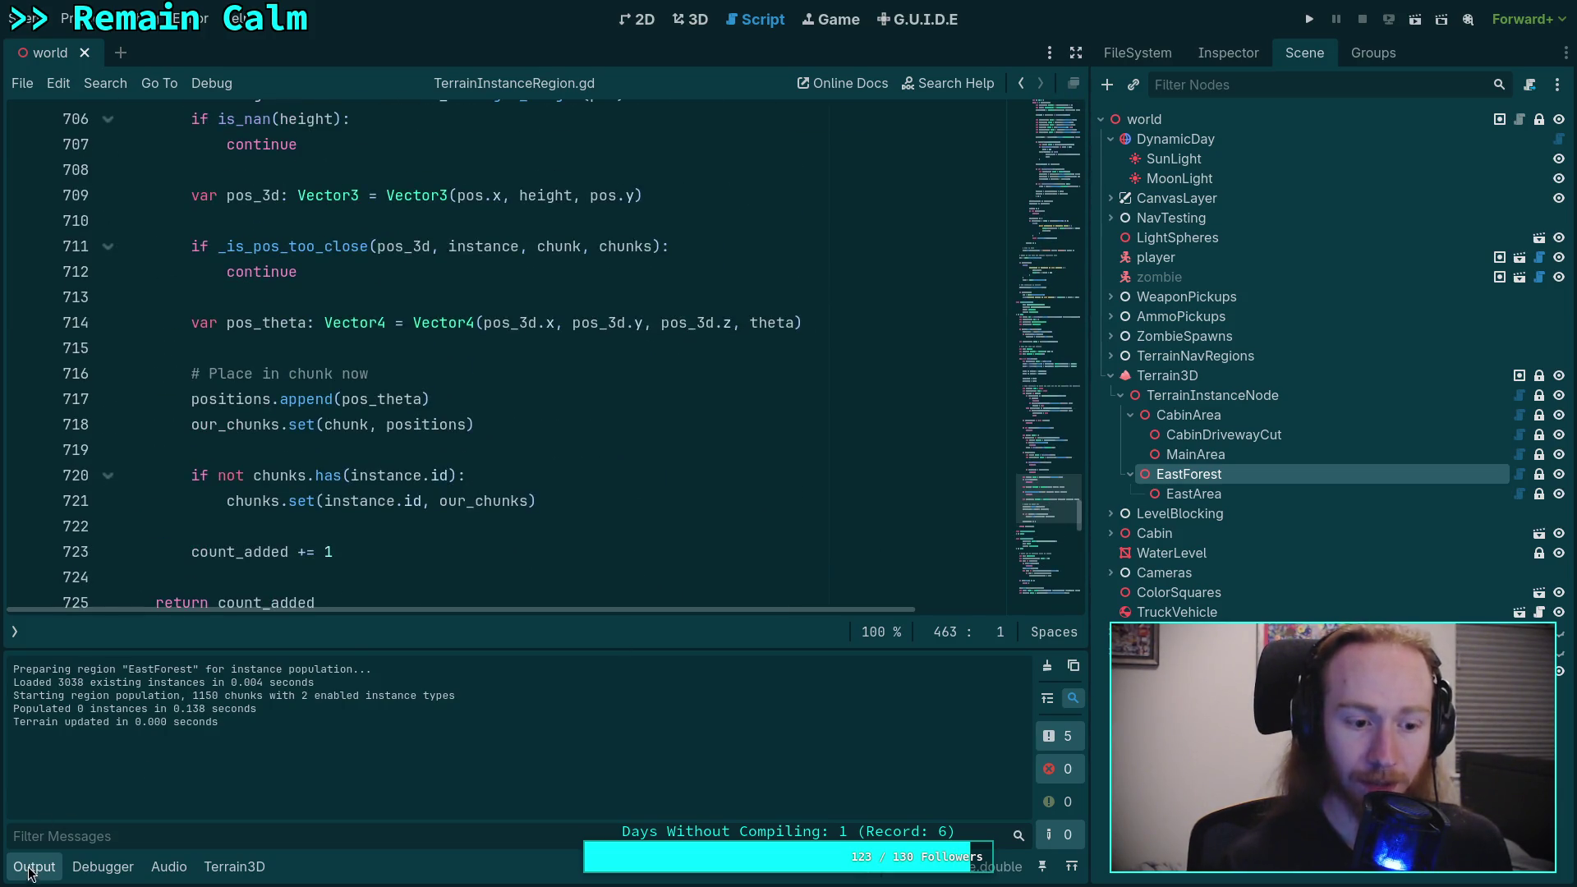
Step: Inspect the _is_pos_too_close check and unfold that function's body
{"action": "left_click", "coordinate": [33, 866]}
{"action": "scroll", "coordinate": [329, 410], "scroll_direction": "up", "scroll_amount": 2}
{"action": "left_click", "coordinate": [322, 450]}
{"action": "left_click_drag", "start_coordinate": [322, 450], "coordinate": [182, 424]}
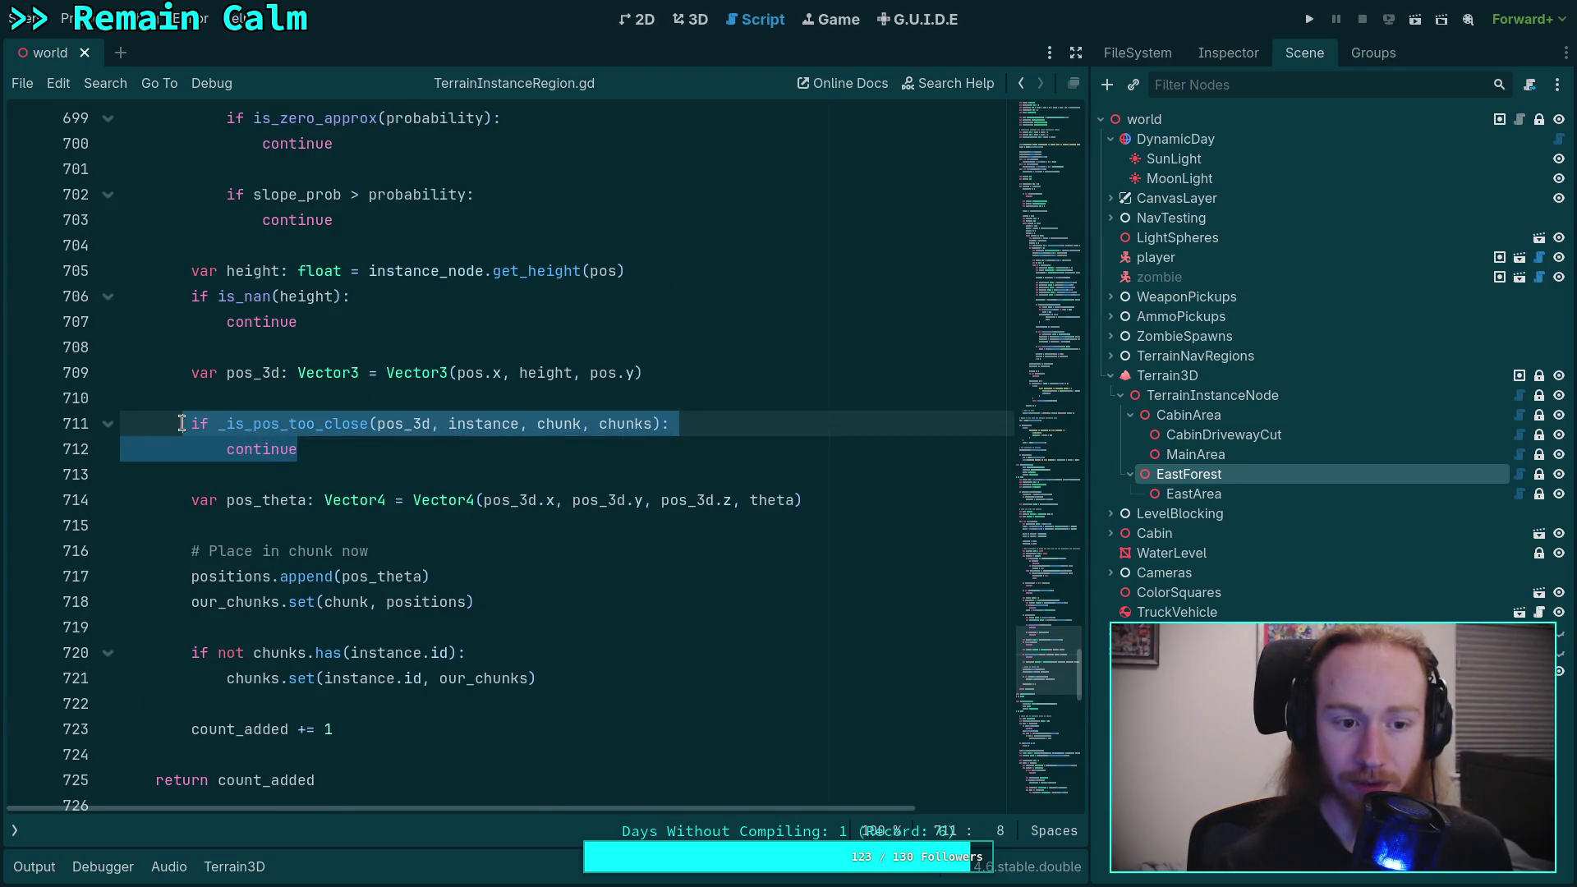
{"action": "mouse_move", "coordinate": [178, 370]}
{"action": "left_mouse_down"}
{"action": "mouse_move", "coordinate": [263, 427]}
{"action": "mouse_move", "coordinate": [191, 373]}
{"action": "left_mouse_up"}
{"action": "scroll", "coordinate": [464, 467], "scroll_direction": "up", "scroll_amount": 2}
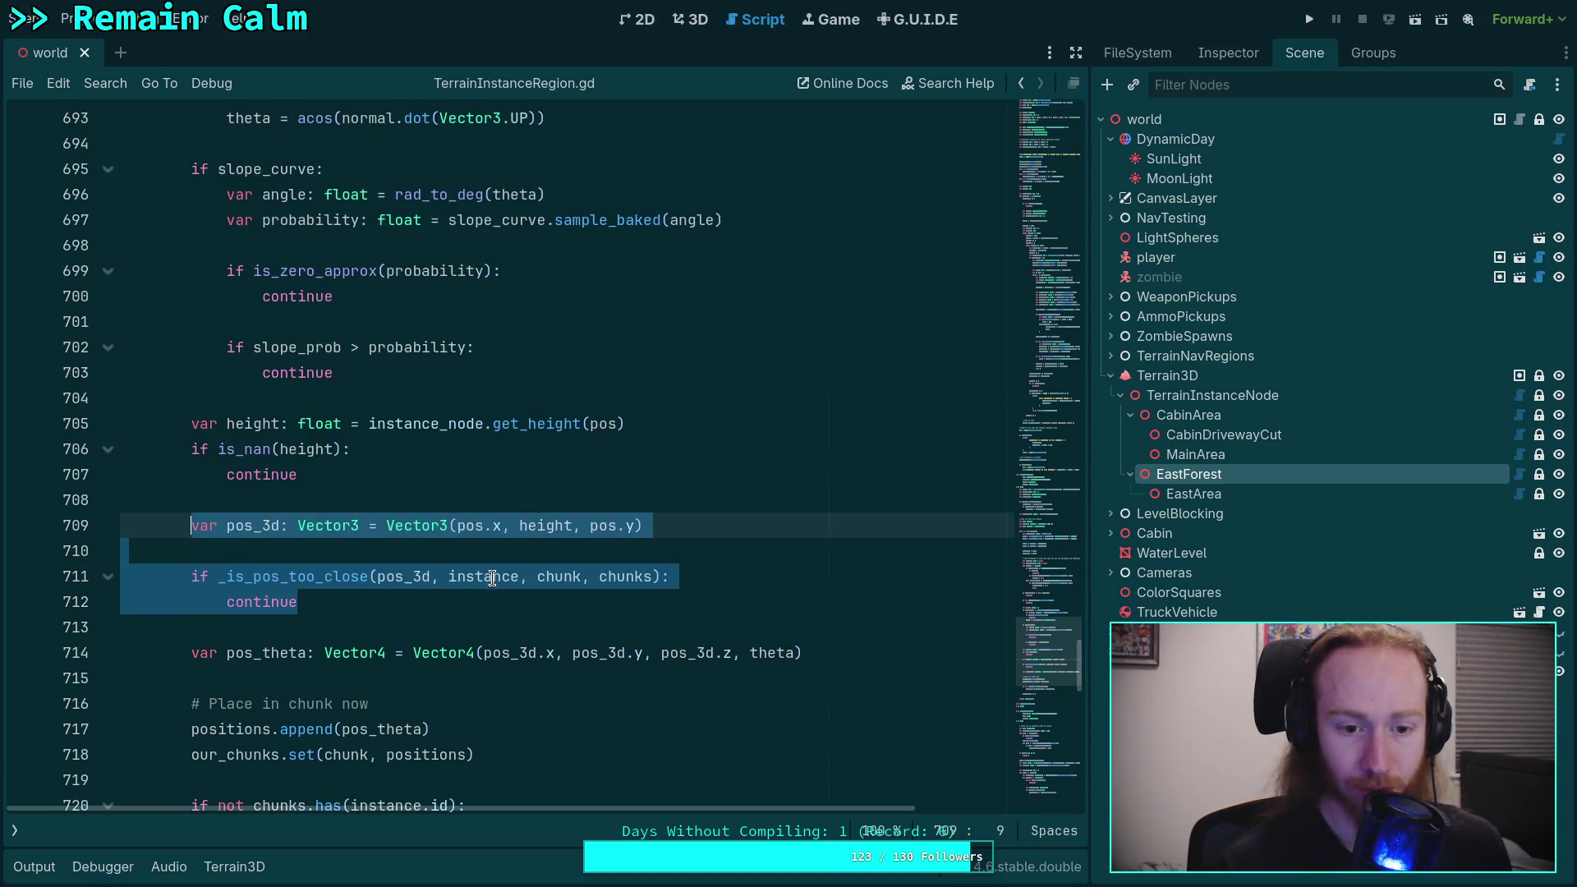
{"action": "scroll", "coordinate": [314, 580], "scroll_direction": "down", "scroll_amount": 8}
{"action": "left_click", "coordinate": [108, 441]}
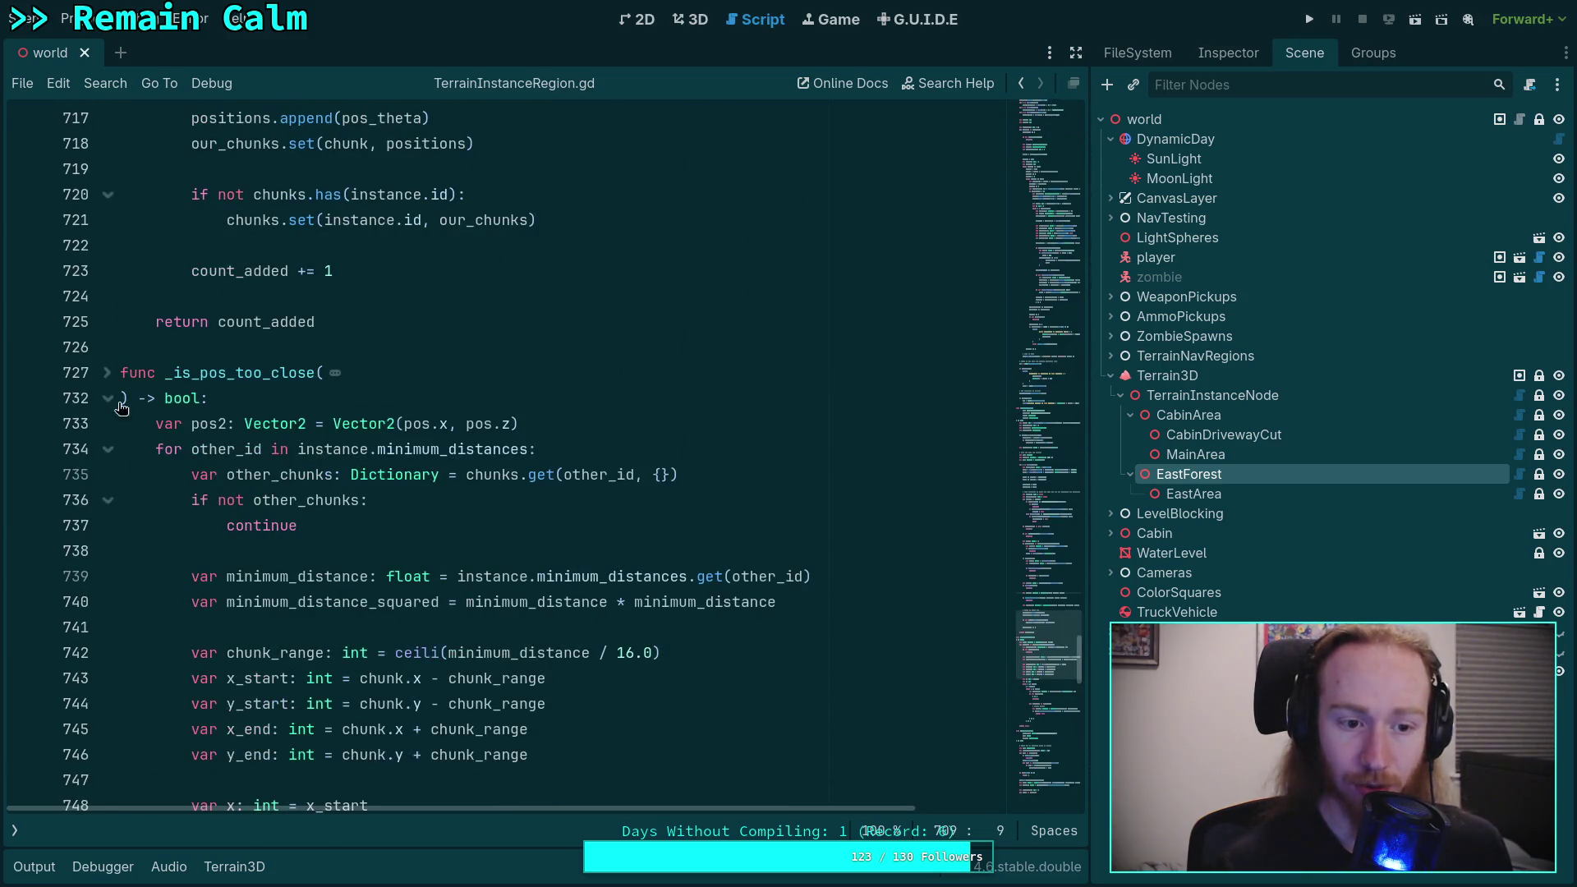
{"action": "scroll", "coordinate": [332, 468], "scroll_direction": "down", "scroll_amount": 2}
Step: Change Vector3 to Vector2 on line 728 in _is_pos_too_close's parameters
{"action": "double_click", "coordinate": [433, 273]}
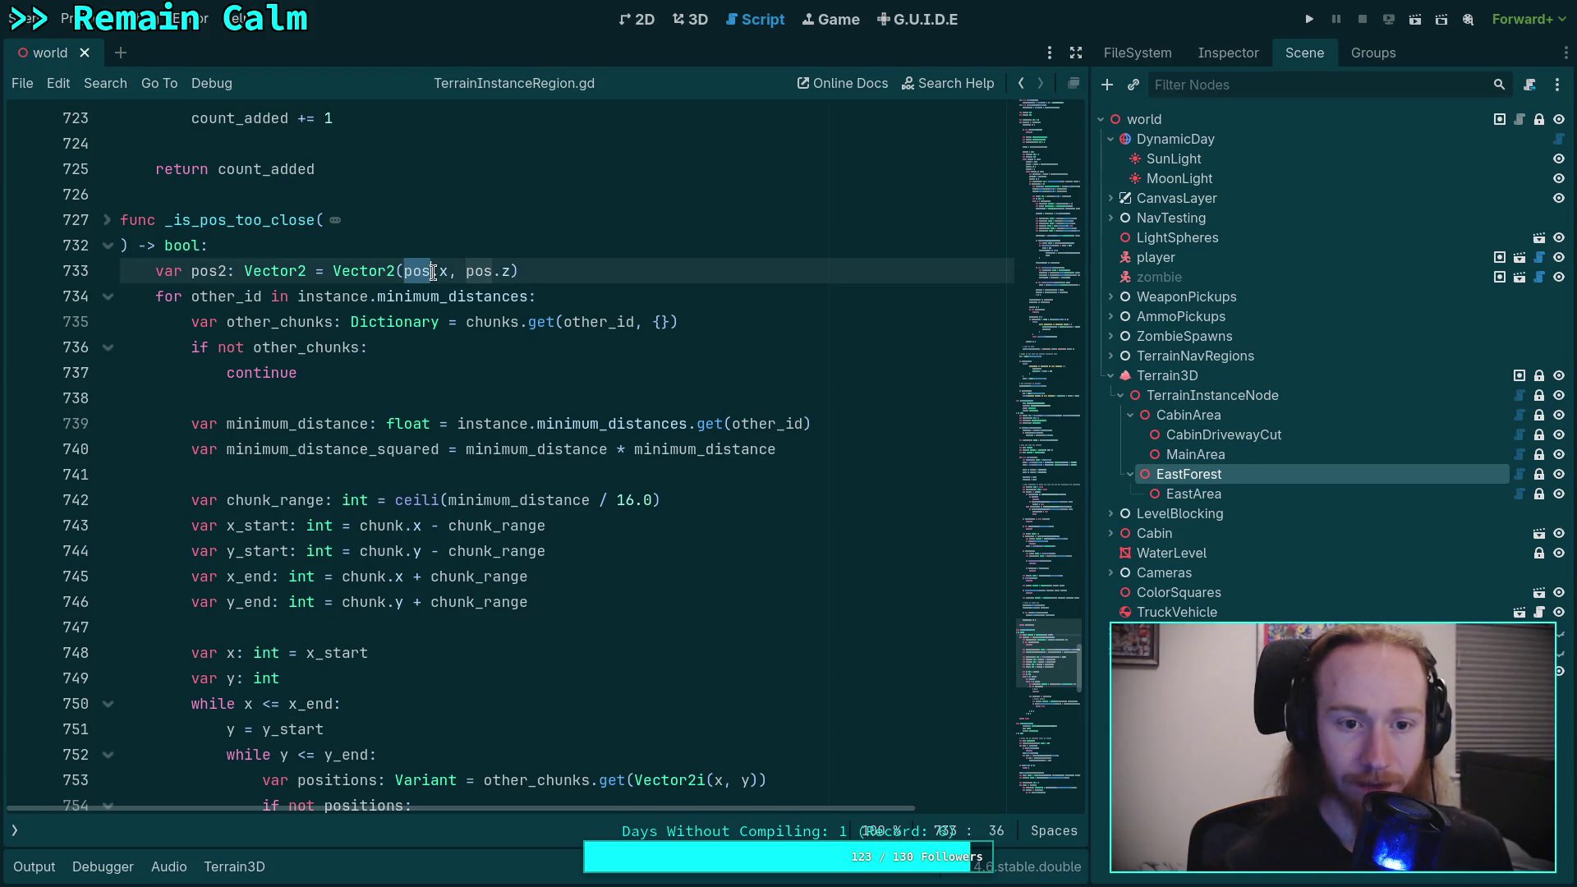
{"action": "scroll", "coordinate": [456, 608], "scroll_direction": "down", "scroll_amount": 7}
{"action": "scroll", "coordinate": [370, 542], "scroll_direction": "up", "scroll_amount": 2}
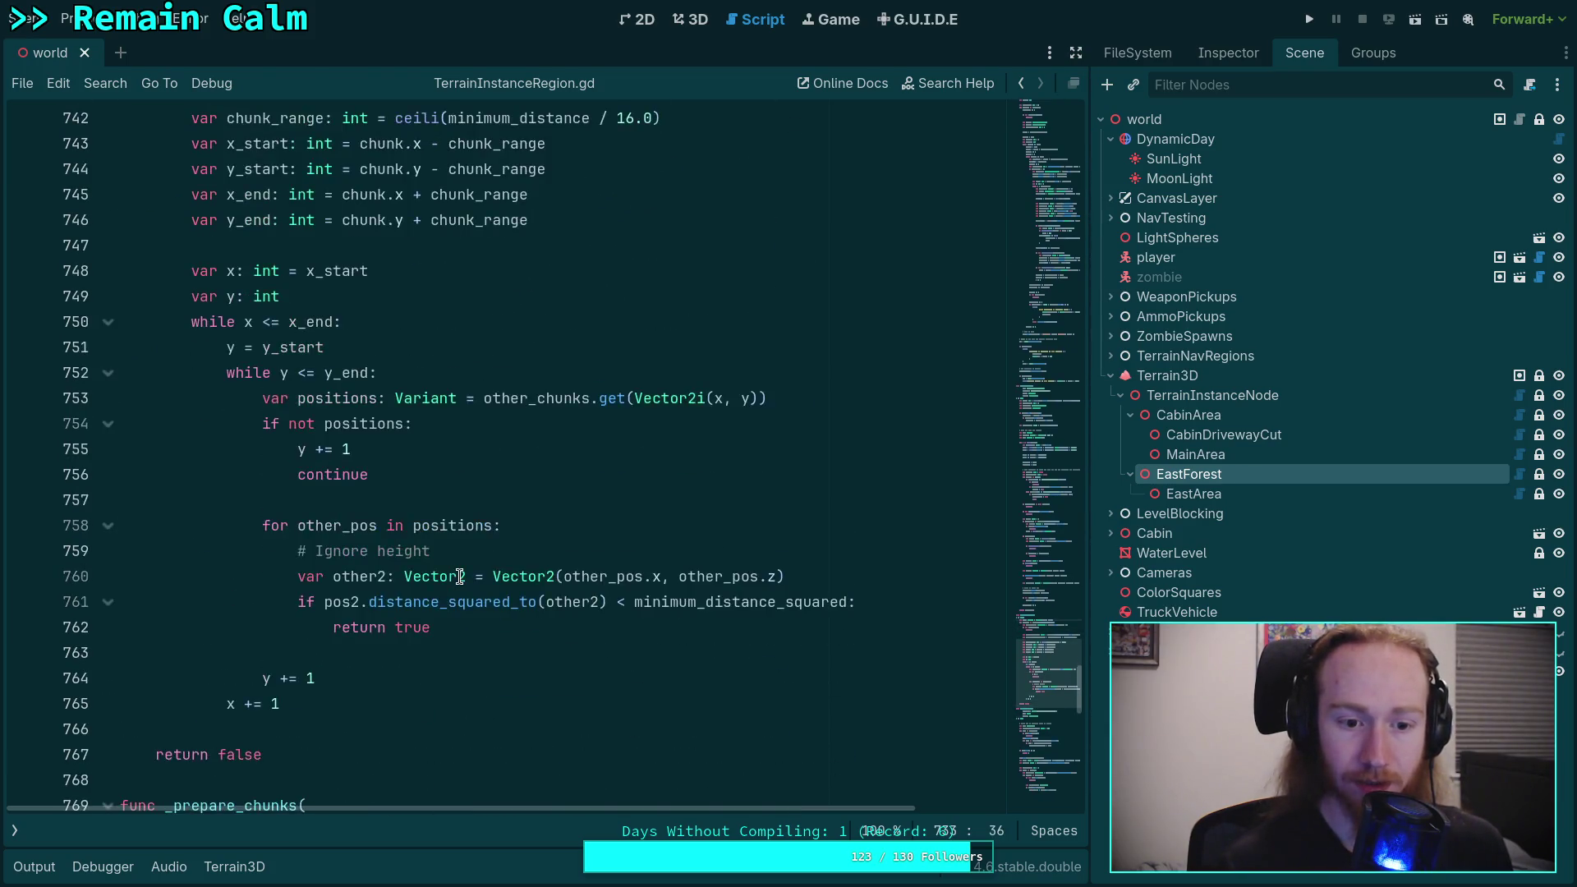
{"action": "scroll", "coordinate": [367, 535], "scroll_direction": "up", "scroll_amount": 6}
{"action": "left_click", "coordinate": [108, 297]}
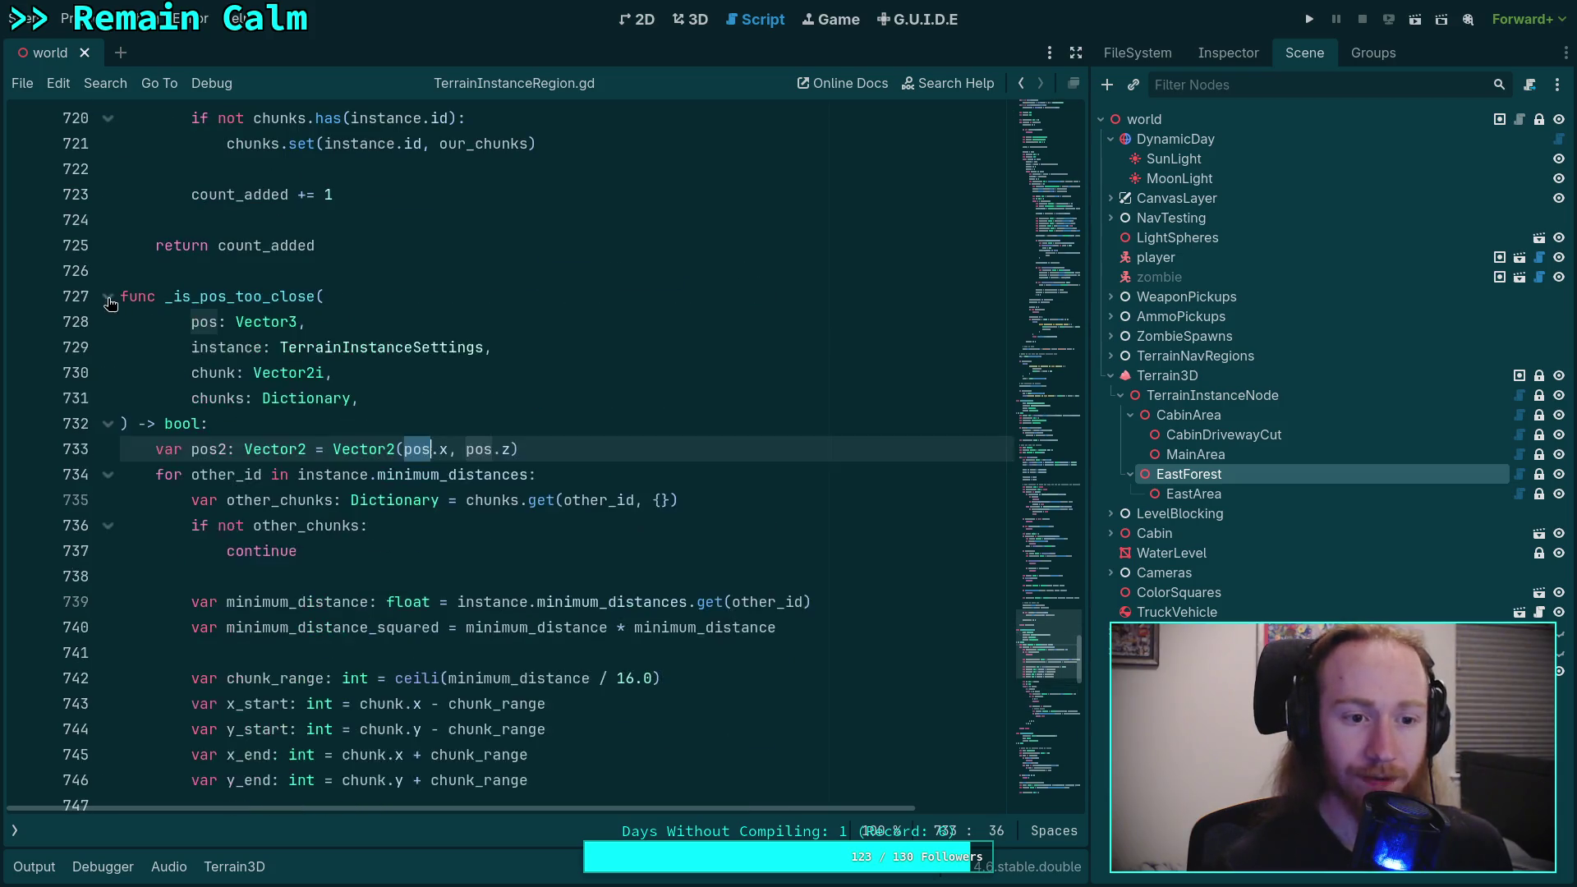
{"action": "left_click", "coordinate": [295, 322]}
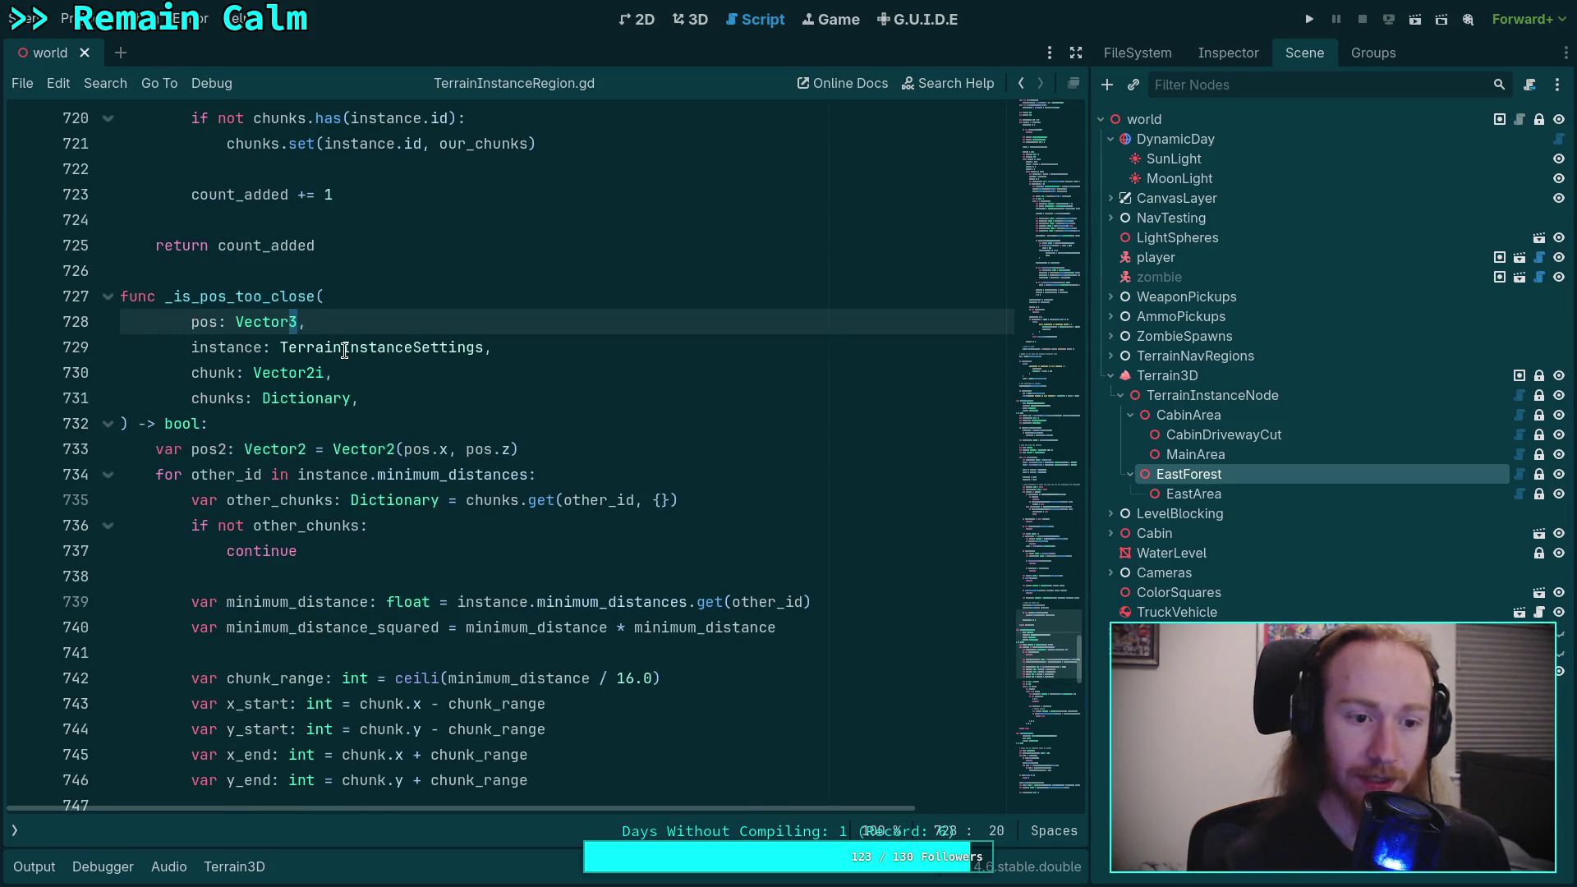
{"action": "key", "text": "Delete"}
{"action": "type", "text": "2"}
Step: Replace pos2 with pos on line 760
{"action": "left_click_drag", "start_coordinate": [549, 449], "coordinate": [549, 429]}
{"action": "scroll", "coordinate": [366, 600], "scroll_direction": "down", "scroll_amount": 7}
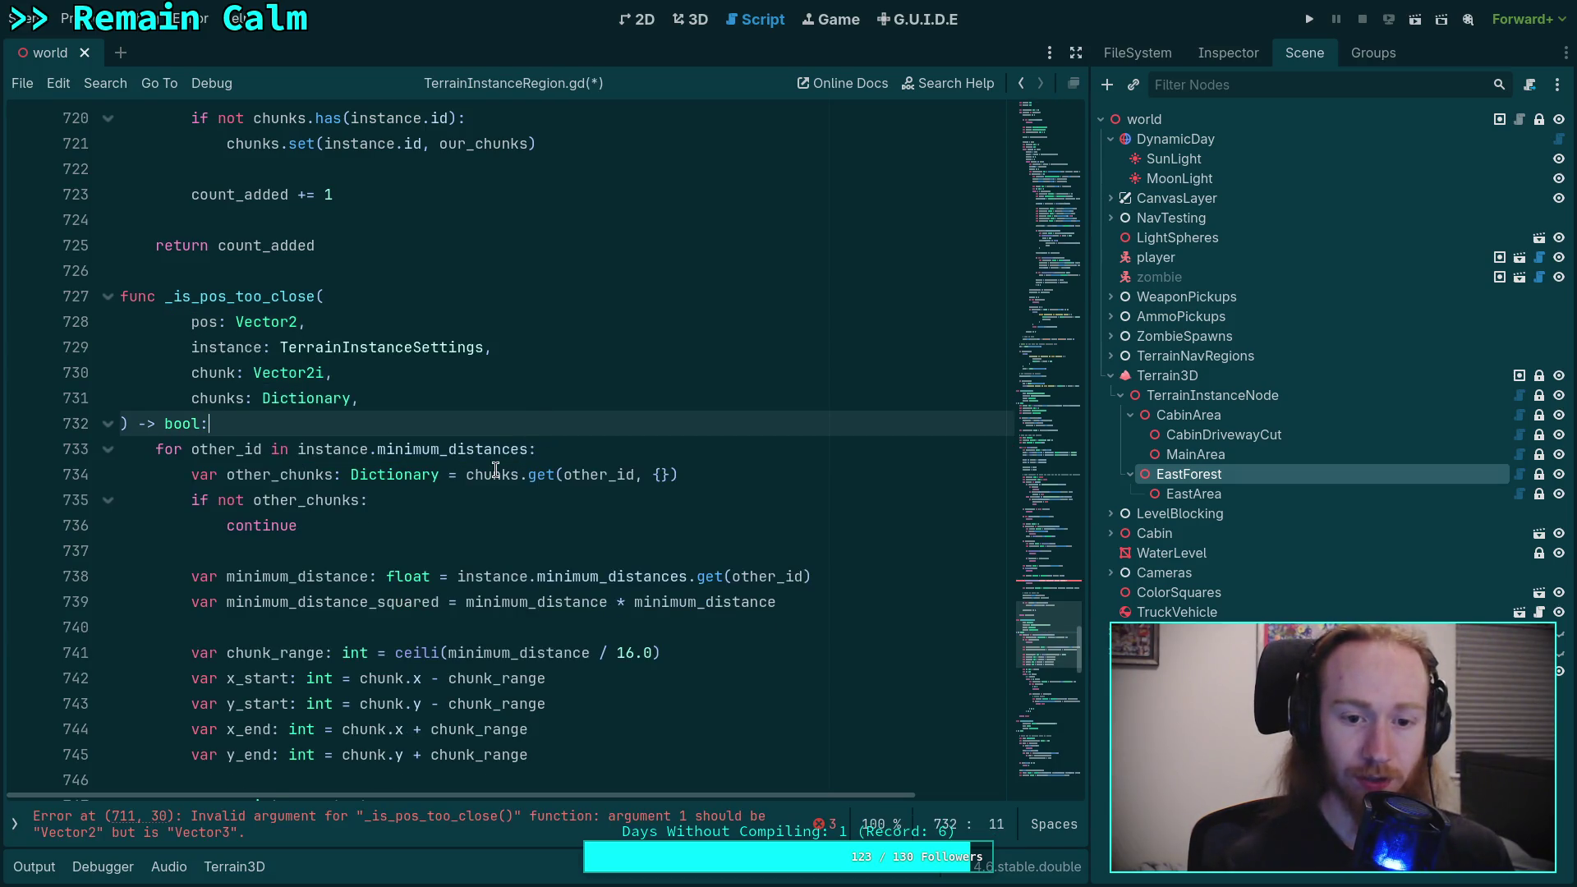
{"action": "left_click", "coordinate": [366, 601]}
{"action": "key", "text": "BackSpace"}
{"action": "left_click", "coordinate": [482, 520]}
{"action": "scroll", "coordinate": [485, 518], "scroll_direction": "up", "scroll_amount": 15}
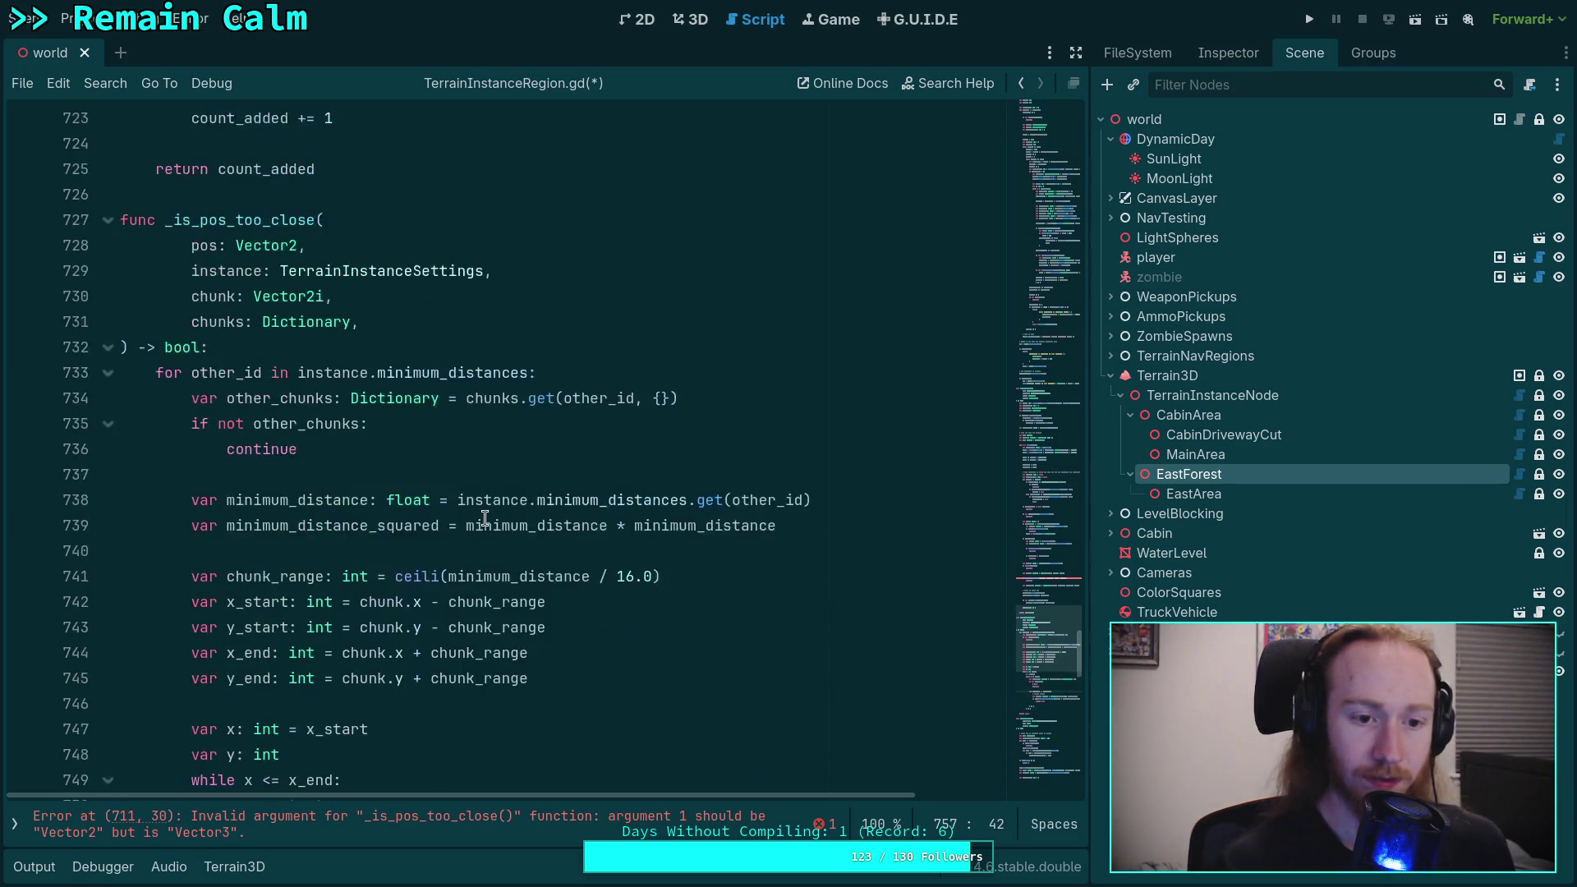
{"action": "scroll", "coordinate": [349, 554], "scroll_direction": "up", "scroll_amount": 3}
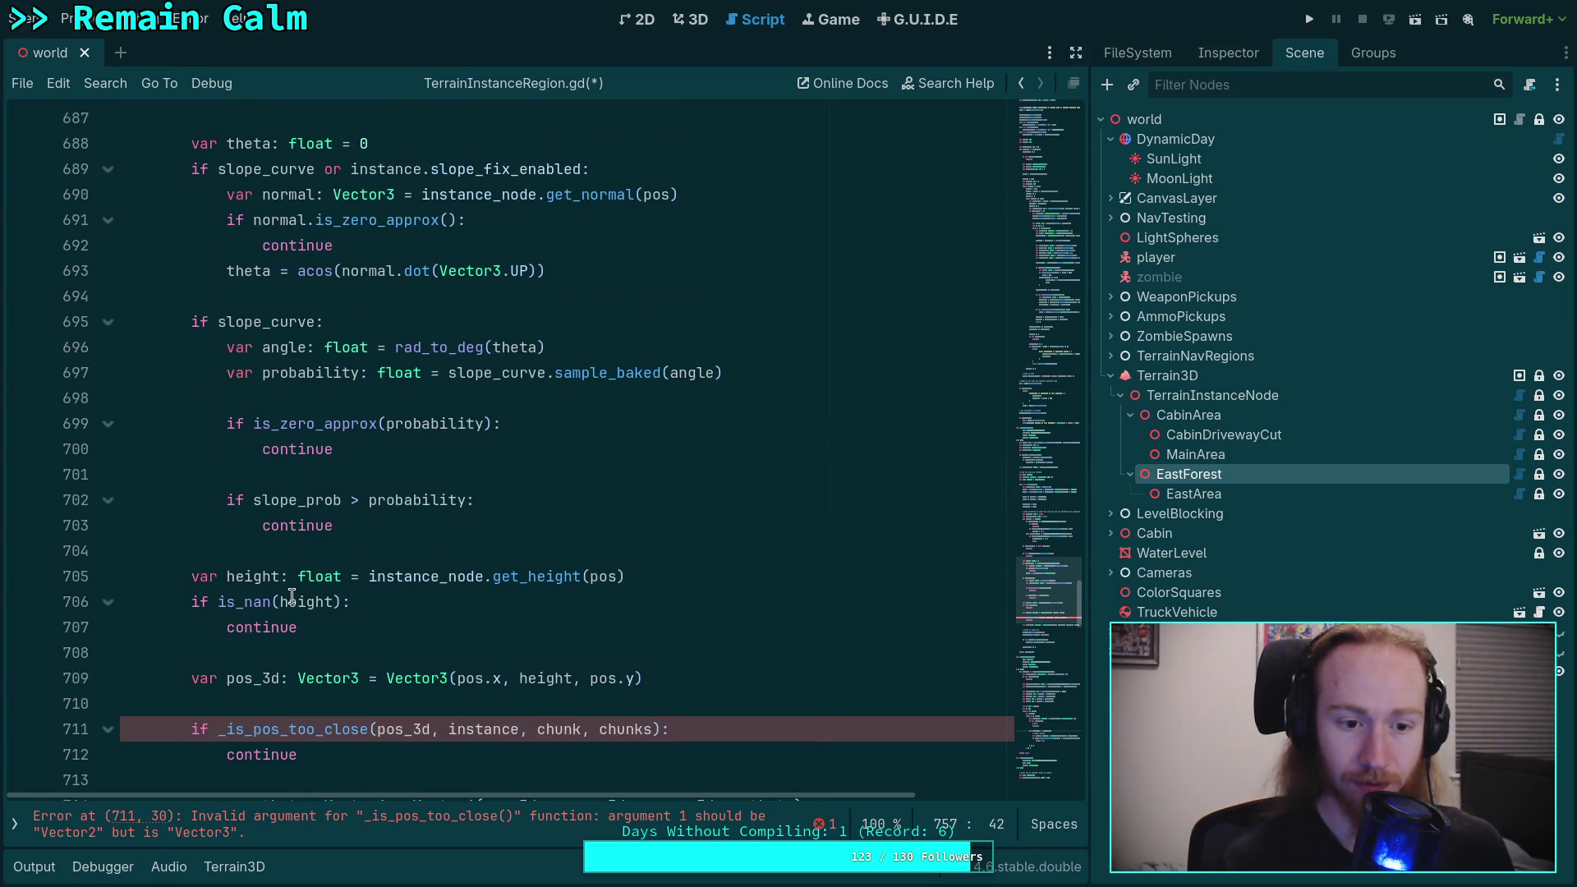
{"action": "scroll", "coordinate": [296, 620], "scroll_direction": "down", "scroll_amount": 2}
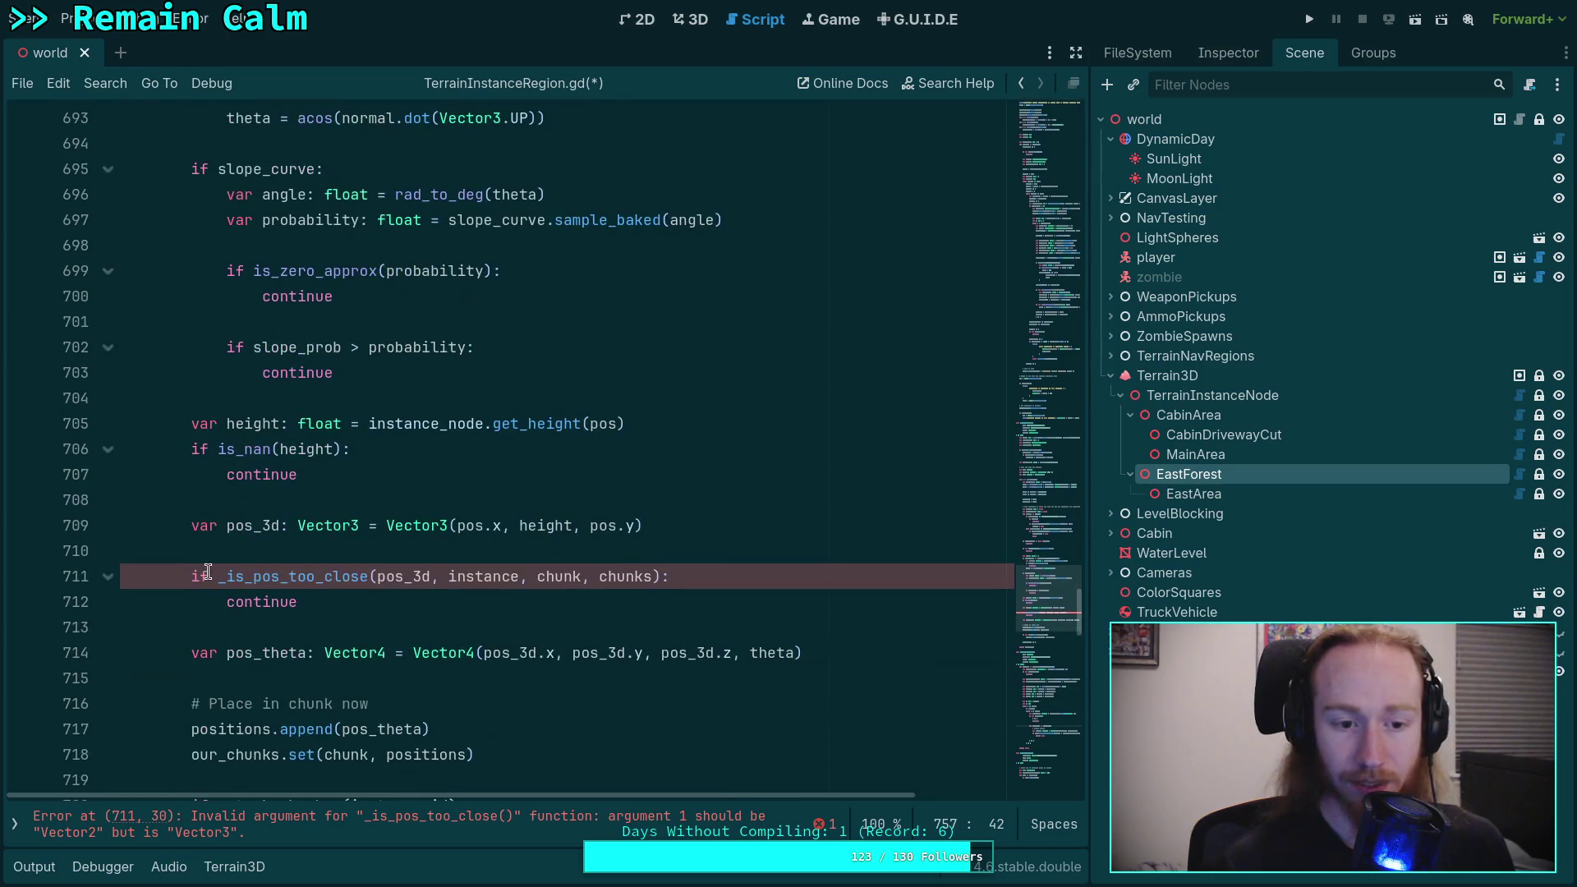
Step: Review the too-close check, the pos variable's type, and where pos_theta is used
{"action": "left_click_drag", "start_coordinate": [183, 573], "coordinate": [312, 604]}
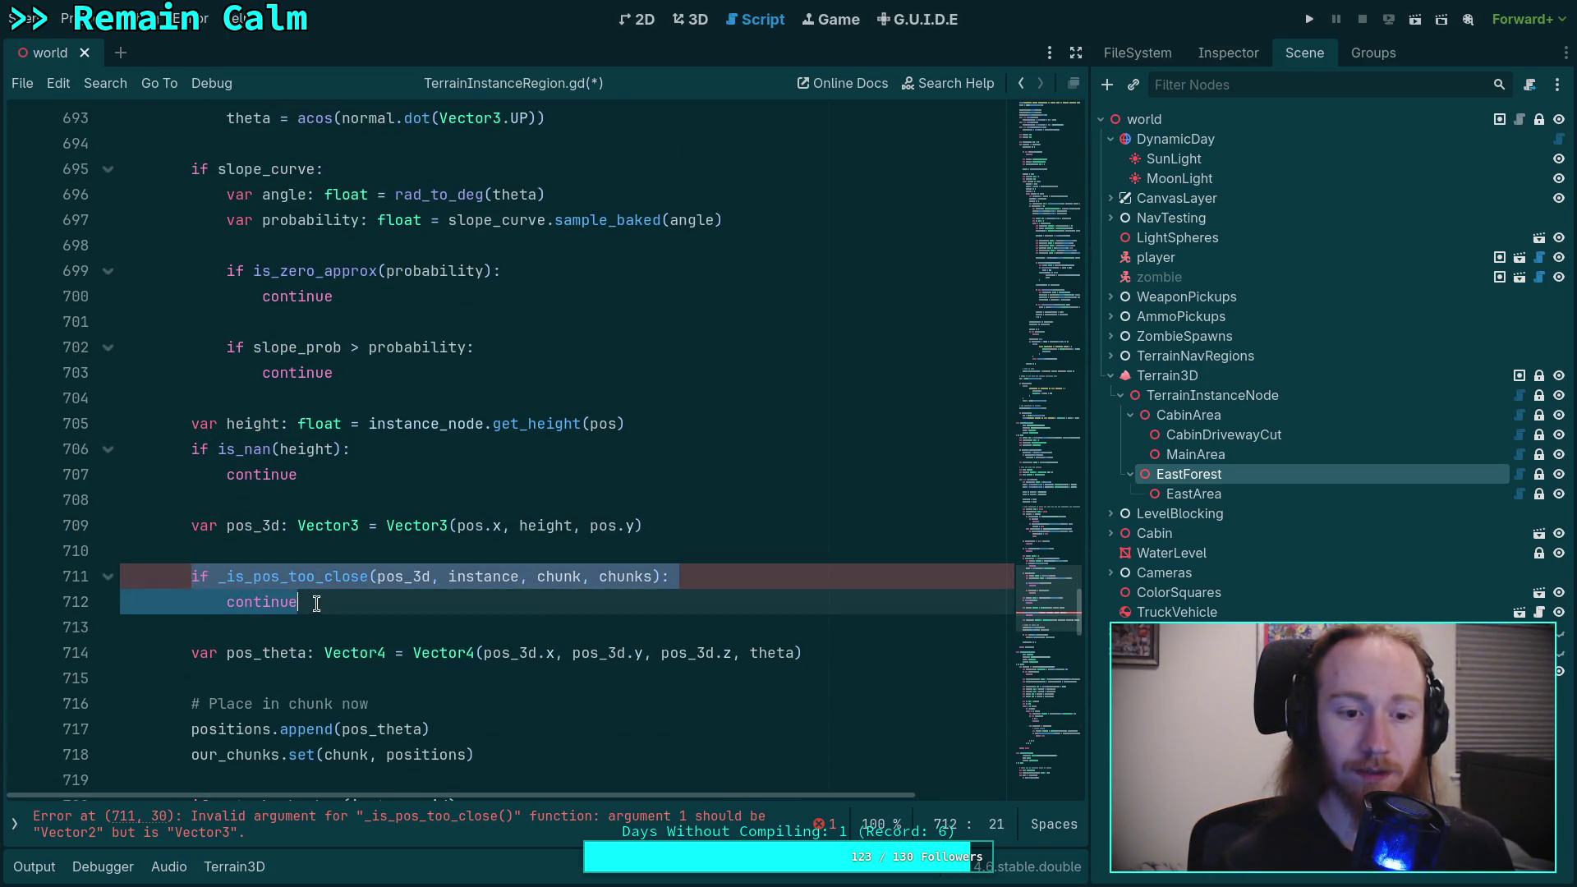
{"action": "scroll", "coordinate": [447, 591], "scroll_direction": "up", "scroll_amount": 1}
{"action": "left_click", "coordinate": [481, 602]}
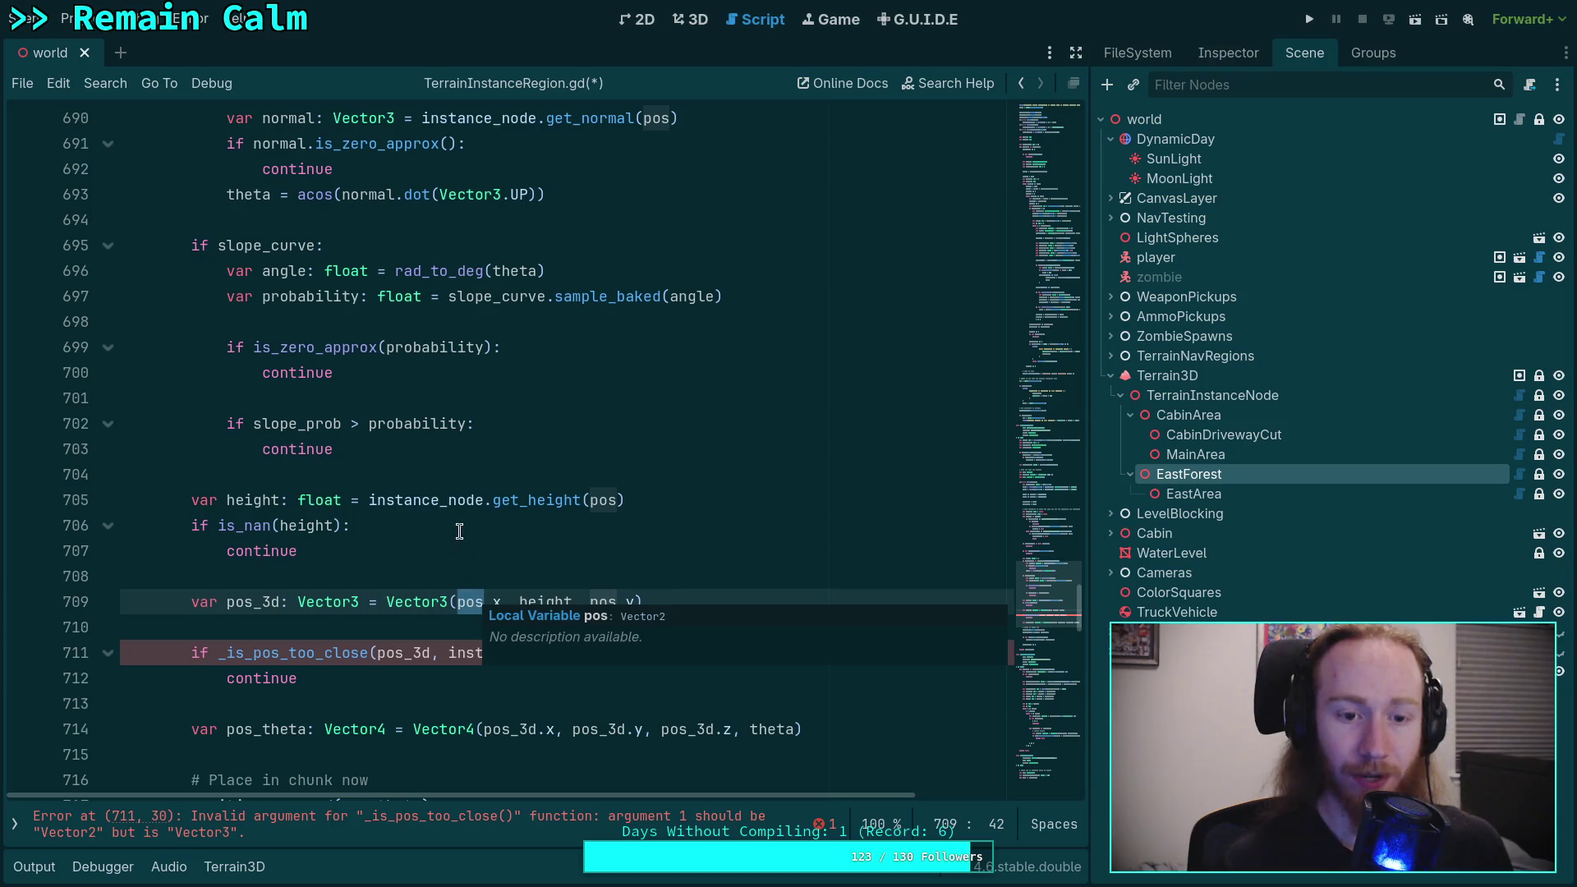
{"action": "left_click_drag", "start_coordinate": [312, 679], "coordinate": [190, 655]}
{"action": "scroll", "coordinate": [657, 669], "scroll_direction": "up", "scroll_amount": 3}
{"action": "scroll", "coordinate": [703, 664], "scroll_direction": "down", "scroll_amount": 4}
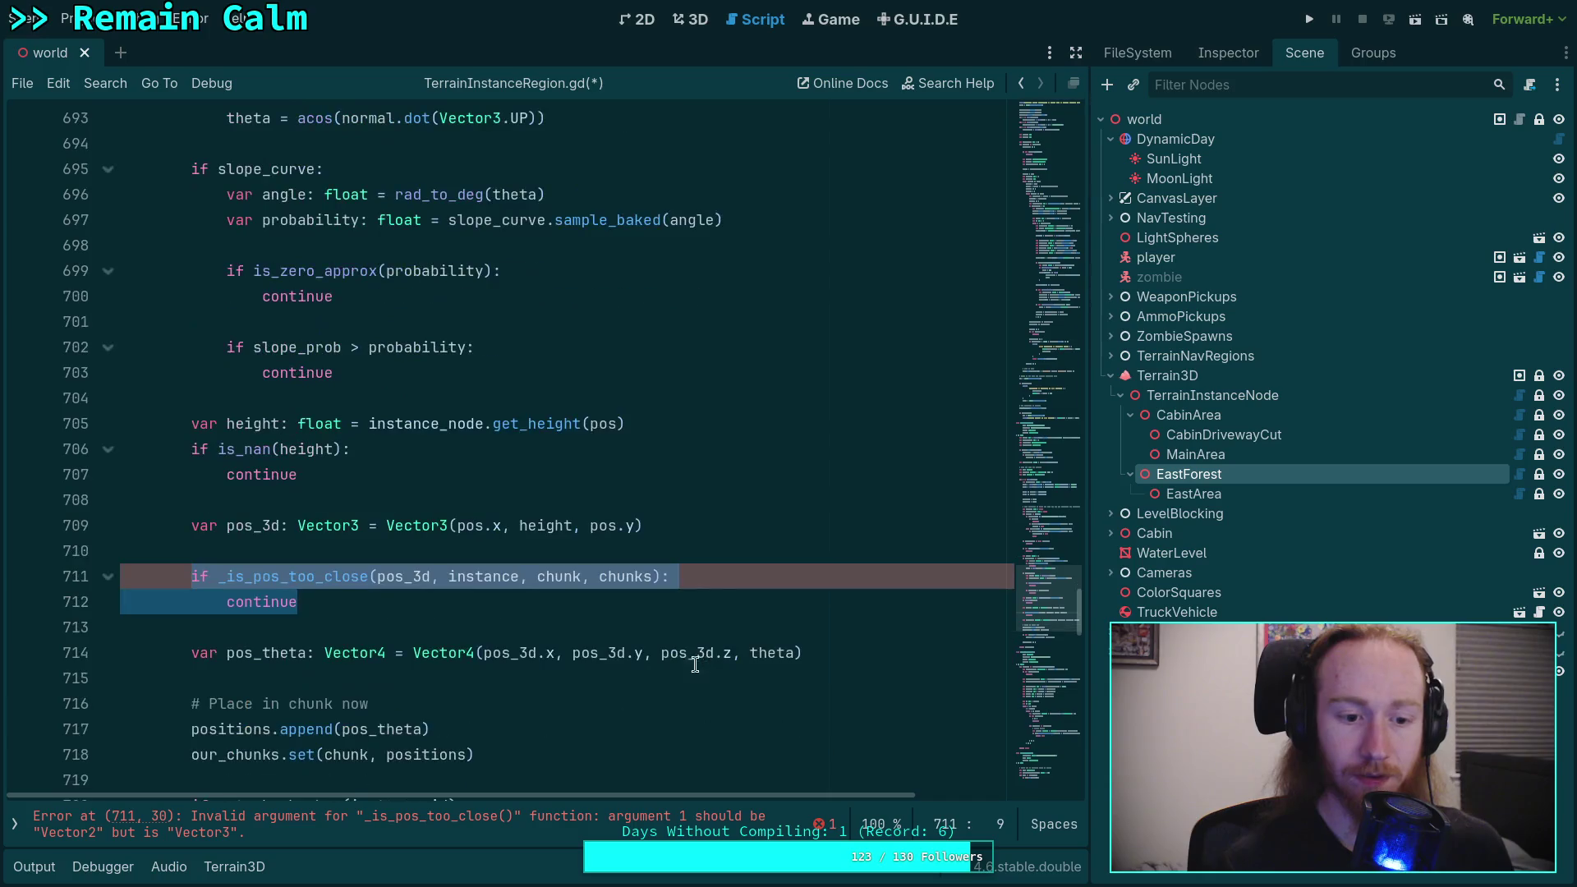
{"action": "left_click", "coordinate": [388, 625]}
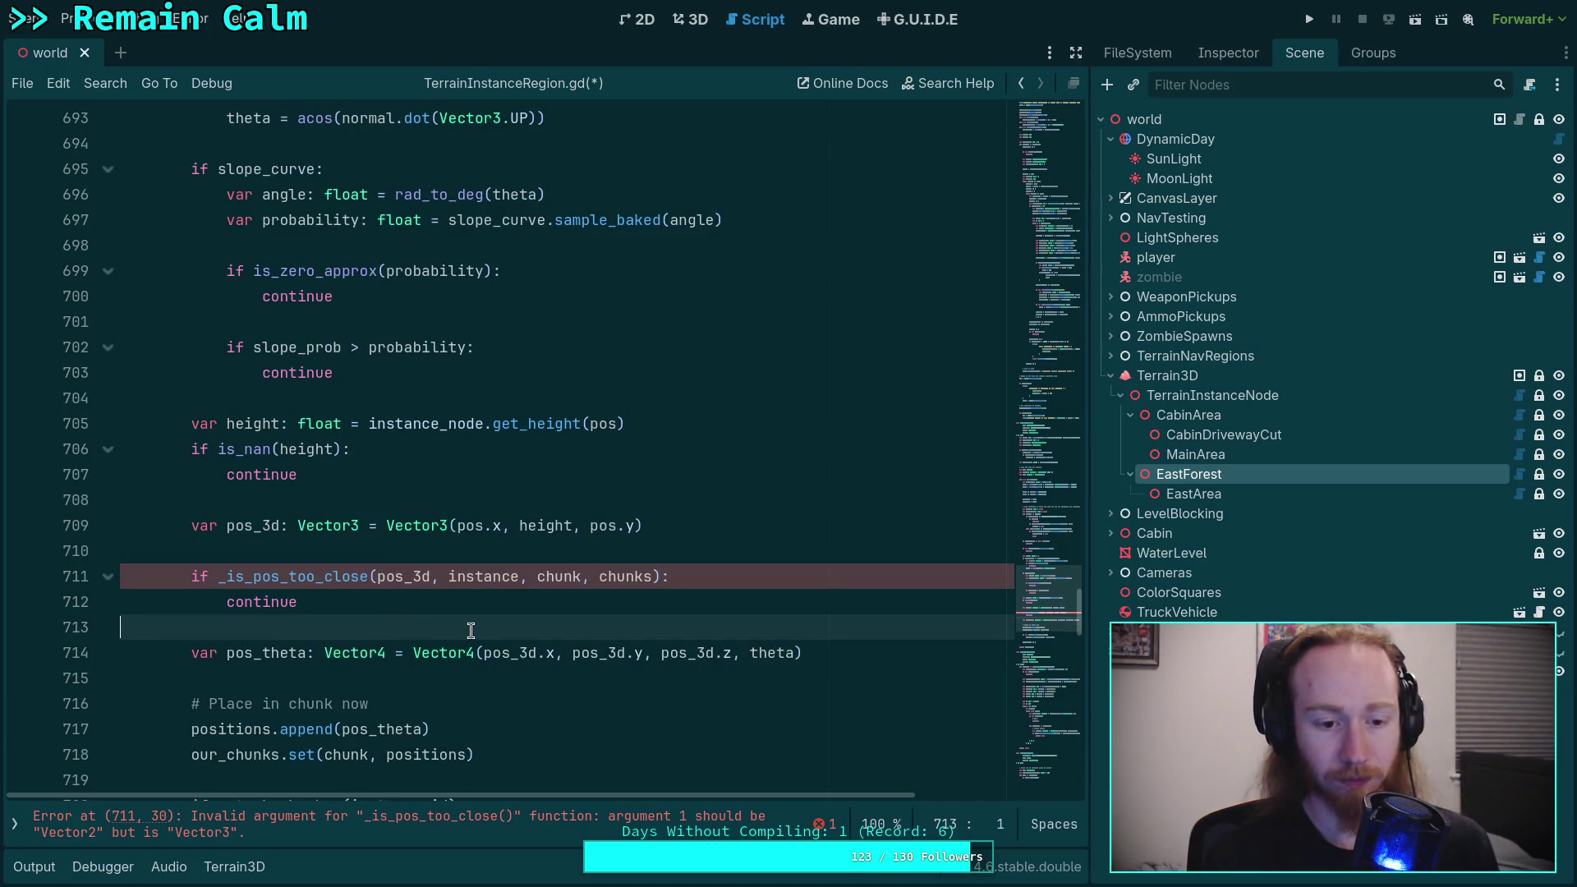
{"action": "scroll", "coordinate": [466, 625], "scroll_direction": "down", "scroll_amount": 2}
{"action": "scroll", "coordinate": [452, 565], "scroll_direction": "down", "scroll_amount": 2}
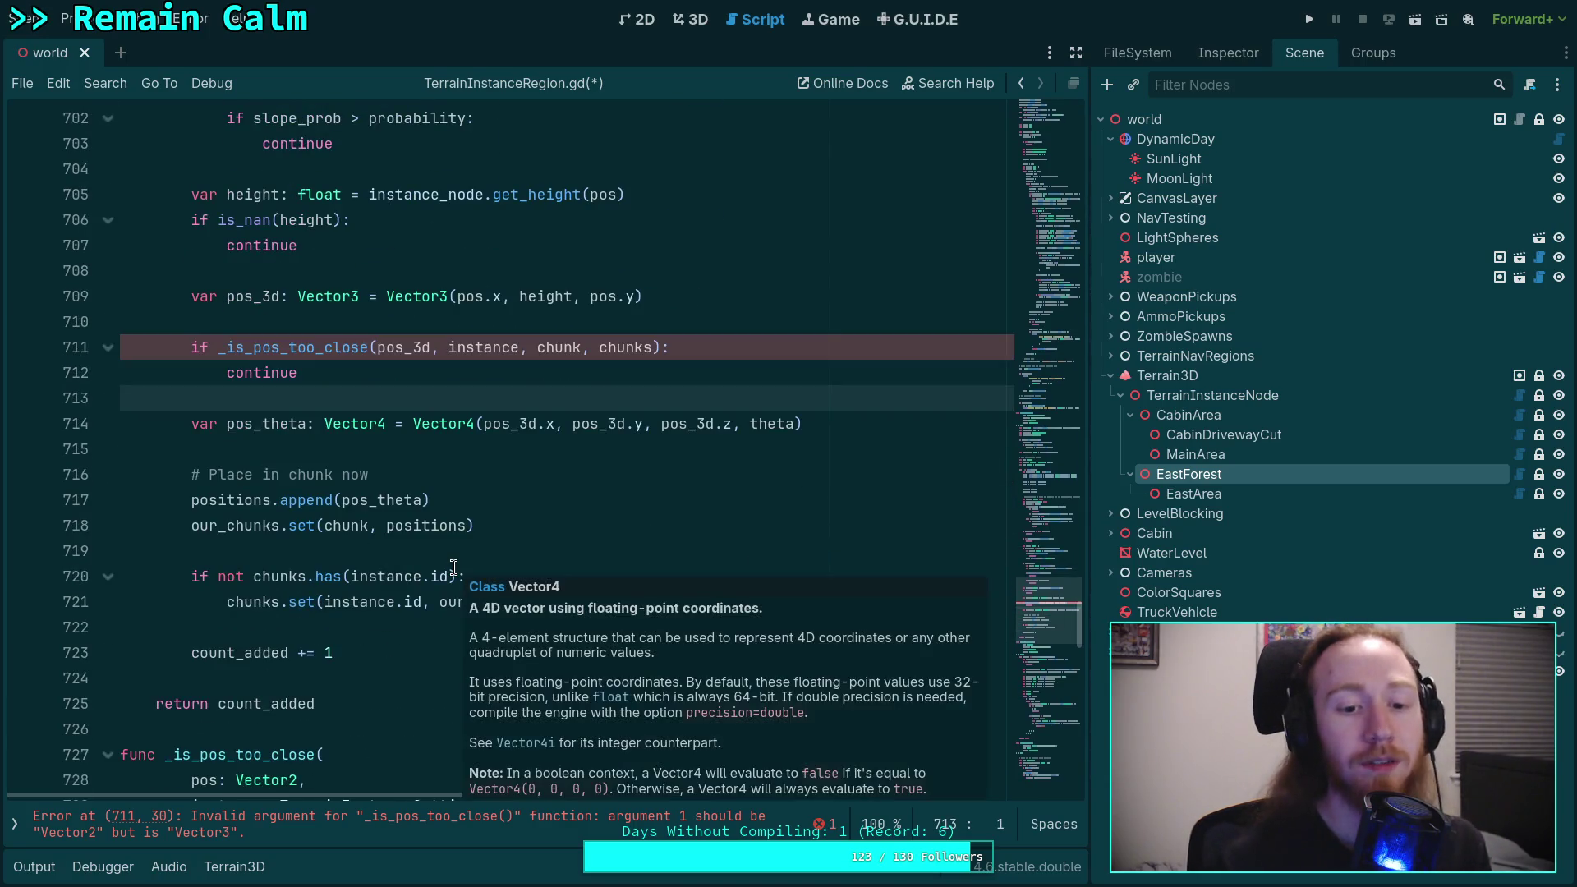
{"action": "double_click", "coordinate": [275, 425]}
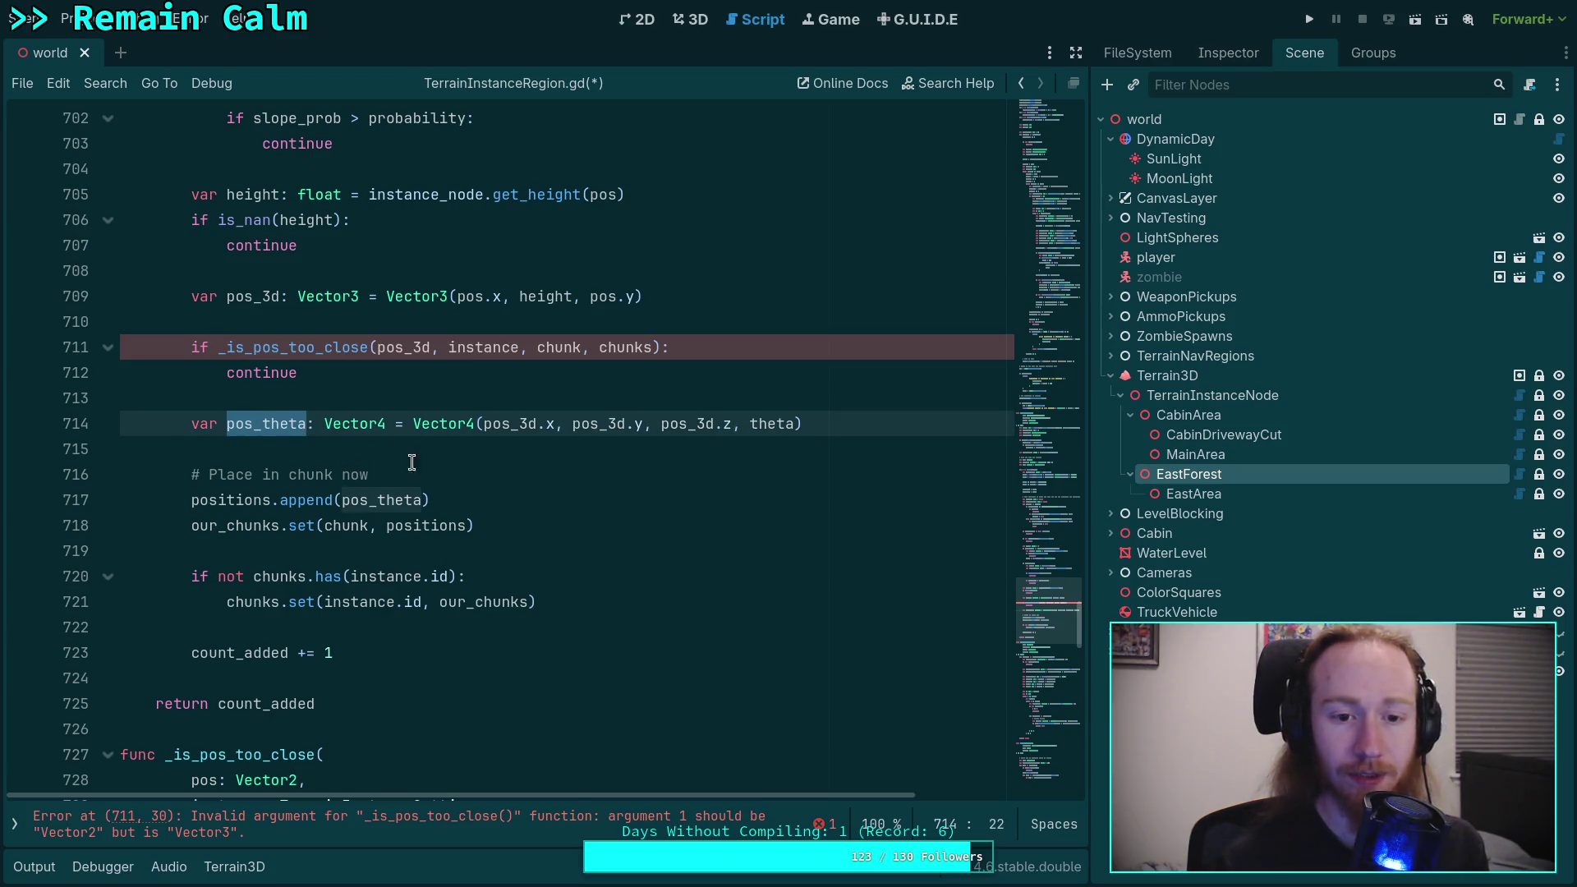
{"action": "scroll", "coordinate": [445, 463], "scroll_direction": "up", "scroll_amount": 2}
Step: Rewrite line 714 as Vector4(pos.x, height, pos.y, theta)
{"action": "left_click_drag", "start_coordinate": [512, 570], "coordinate": [616, 577]}
{"action": "key", "text": "BackSpace"}
{"action": "type", "text": "height"}
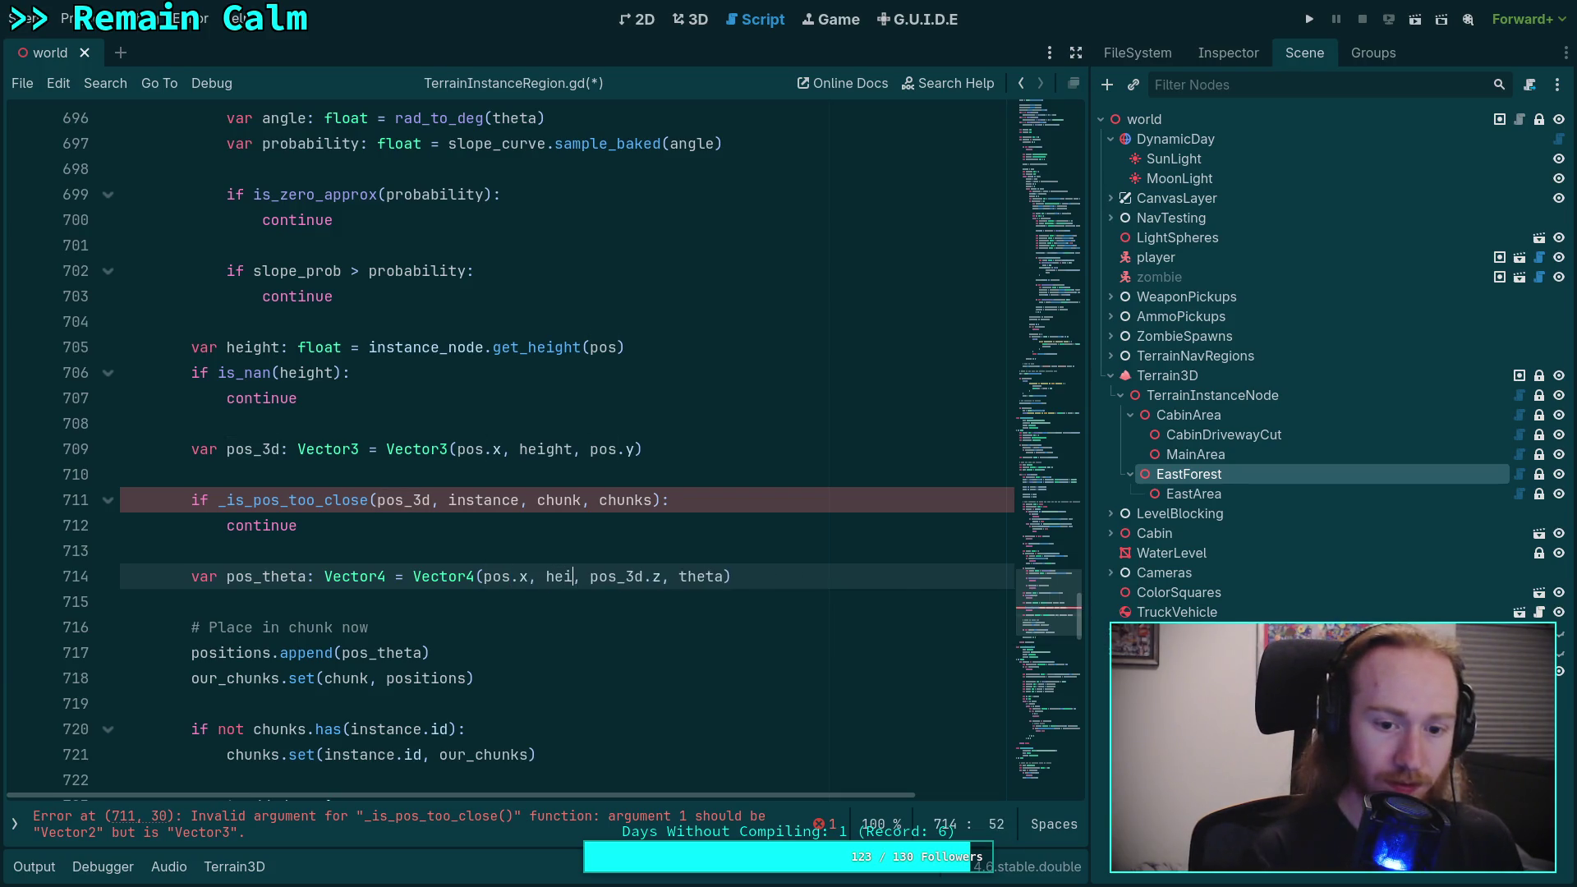
{"action": "left_click", "coordinate": [631, 576]}
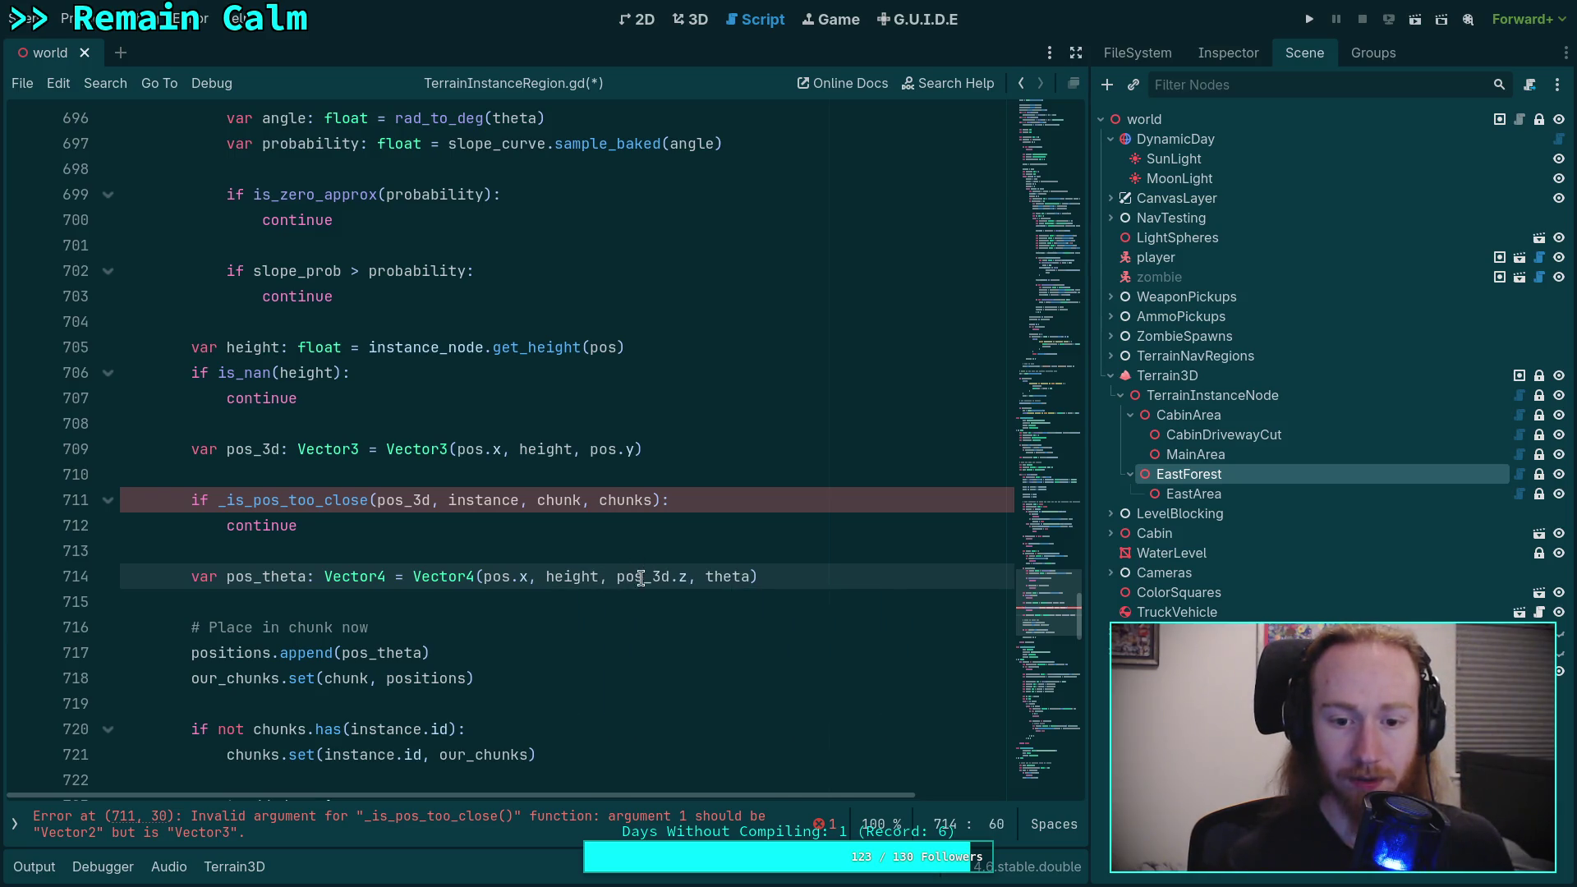
{"action": "key", "text": "Delete"}
{"action": "key", "text": "Delete"}
{"action": "key", "text": "Delete"}
{"action": "key", "text": "Delete"}
{"action": "key", "text": "Delete"}
{"action": "type", "text": ".f"}
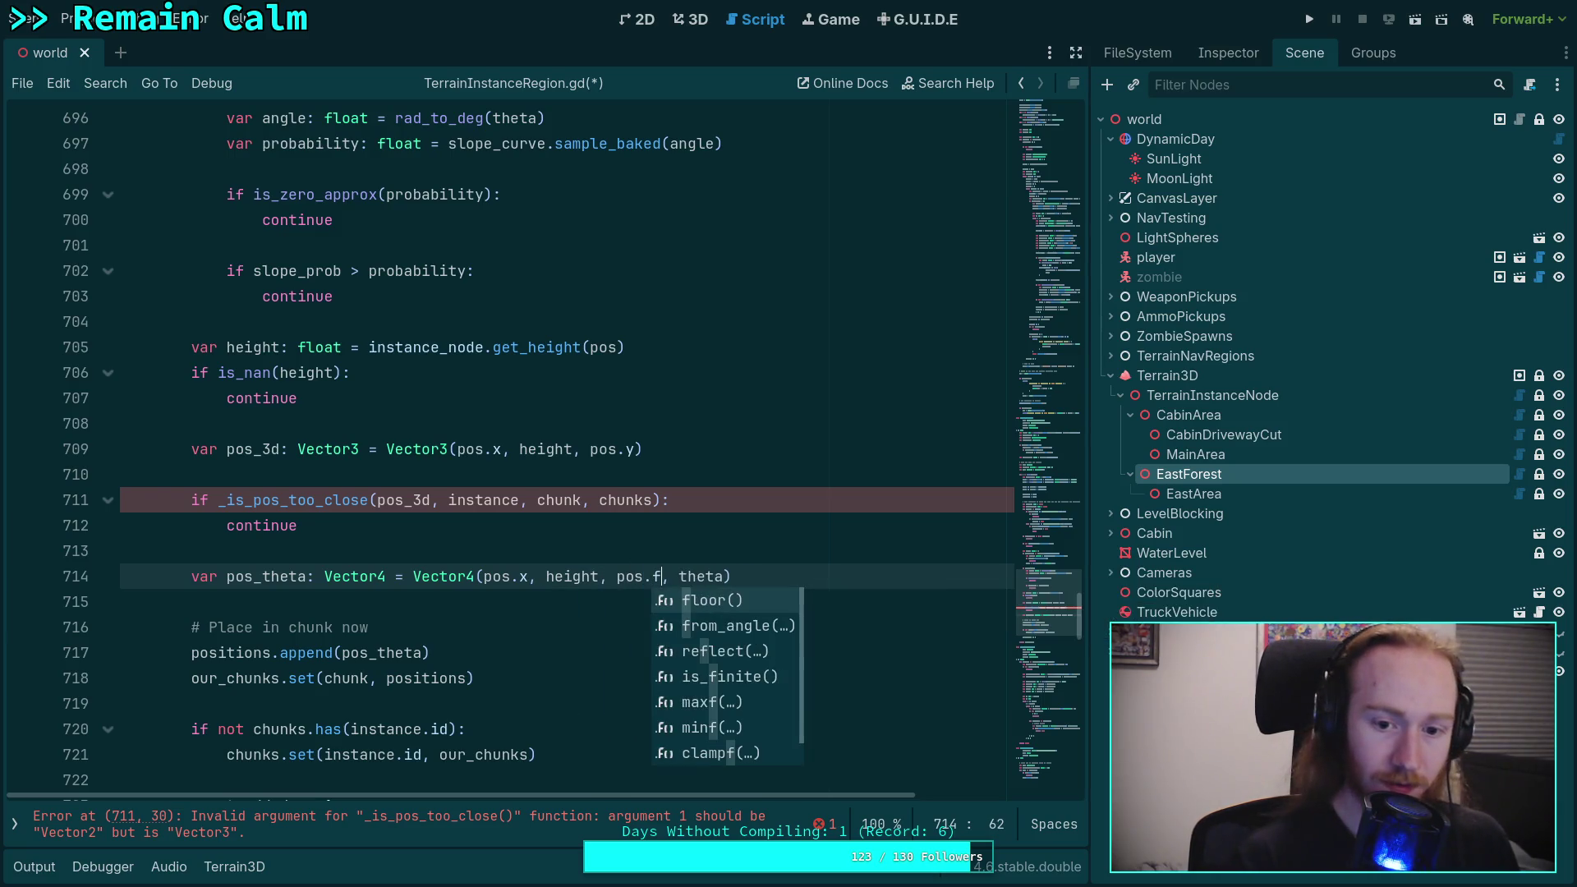
{"action": "key", "text": "BackSpace"}
{"action": "type", "text": "y"}
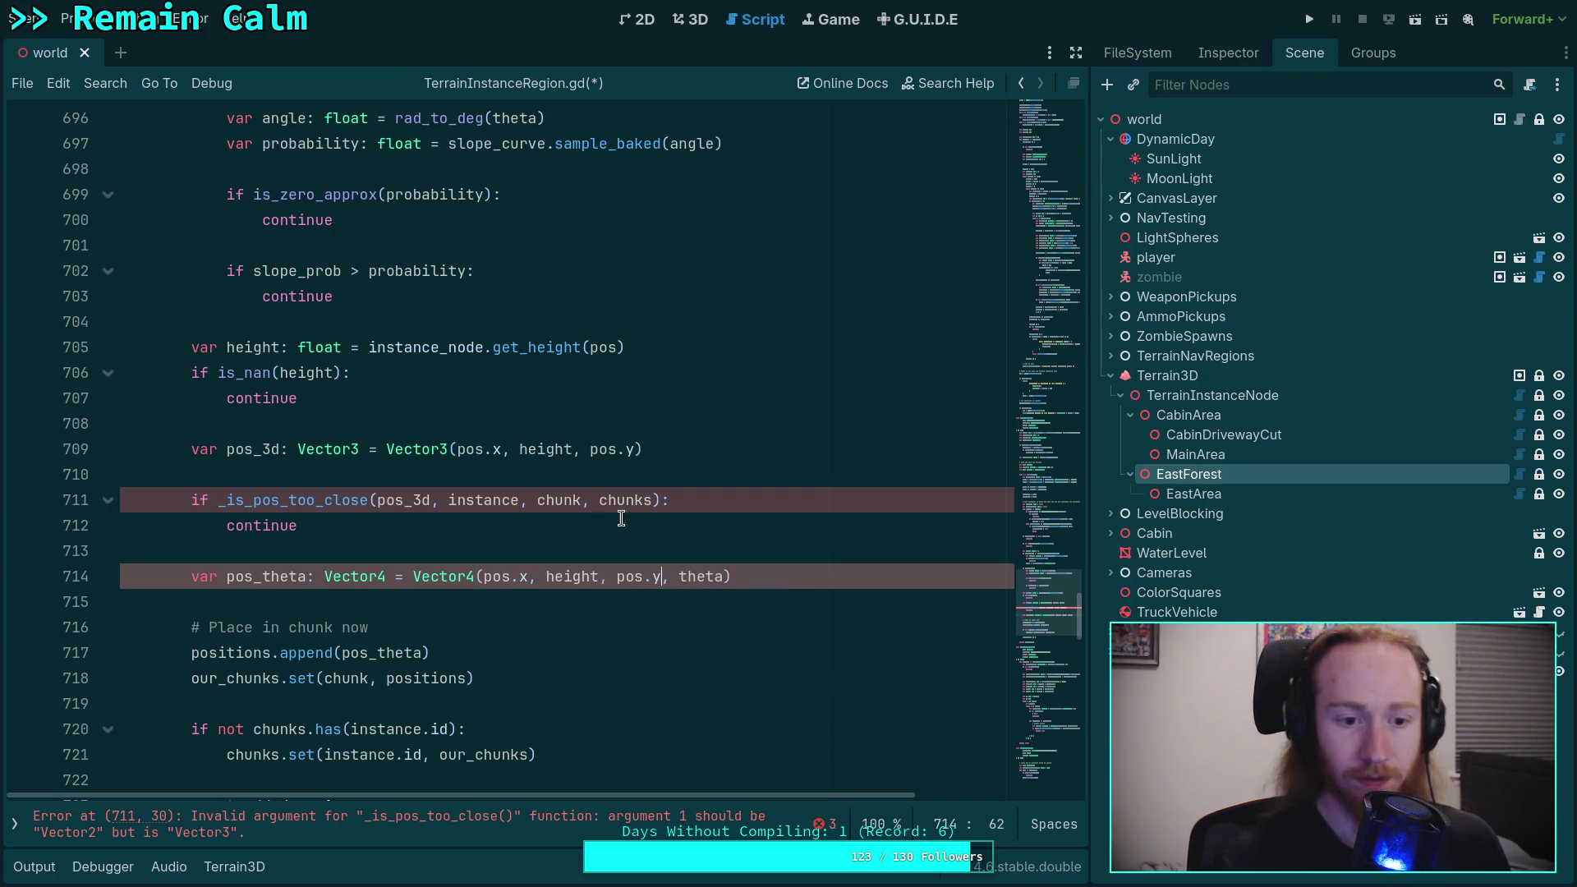
{"action": "scroll", "coordinate": [655, 546], "scroll_direction": "up", "scroll_amount": 2}
{"action": "left_click", "coordinate": [320, 685]}
Step: Delete the pos_3d declaration and pass pos to _is_pos_too_close instead
{"action": "left_click_drag", "start_coordinate": [665, 602], "coordinate": [666, 582]}
{"action": "key", "text": "BackSpace"}
{"action": "left_click_drag", "start_coordinate": [329, 636], "coordinate": [228, 604]}
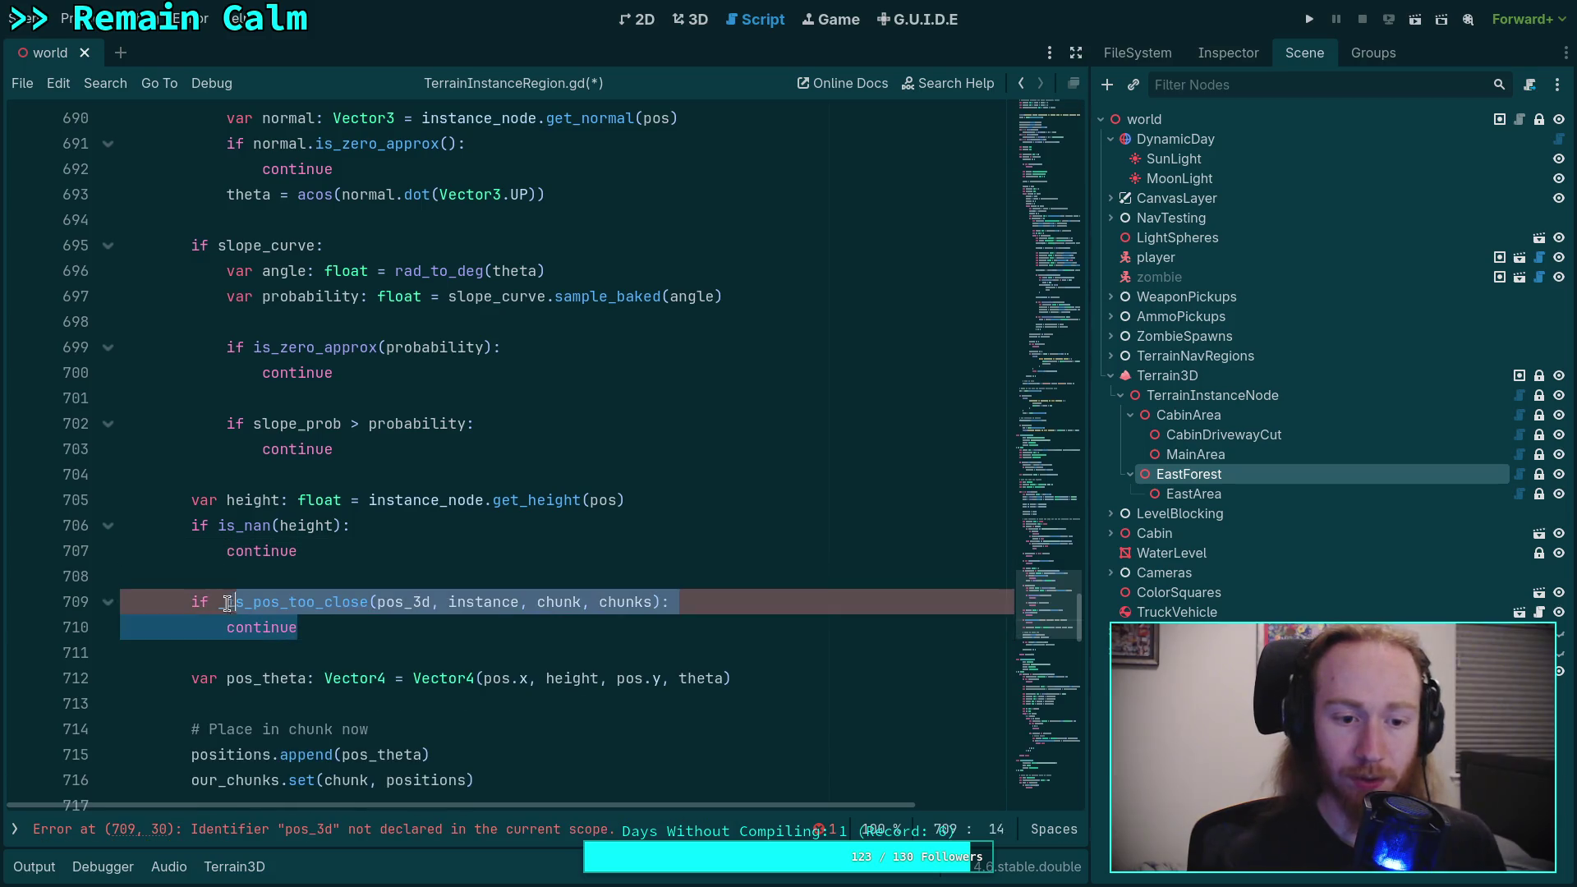
{"action": "left_click", "coordinate": [431, 603]}
{"action": "key", "text": "BackSpace"}
{"action": "key", "text": "BackSpace"}
{"action": "key", "text": "BackSpace"}
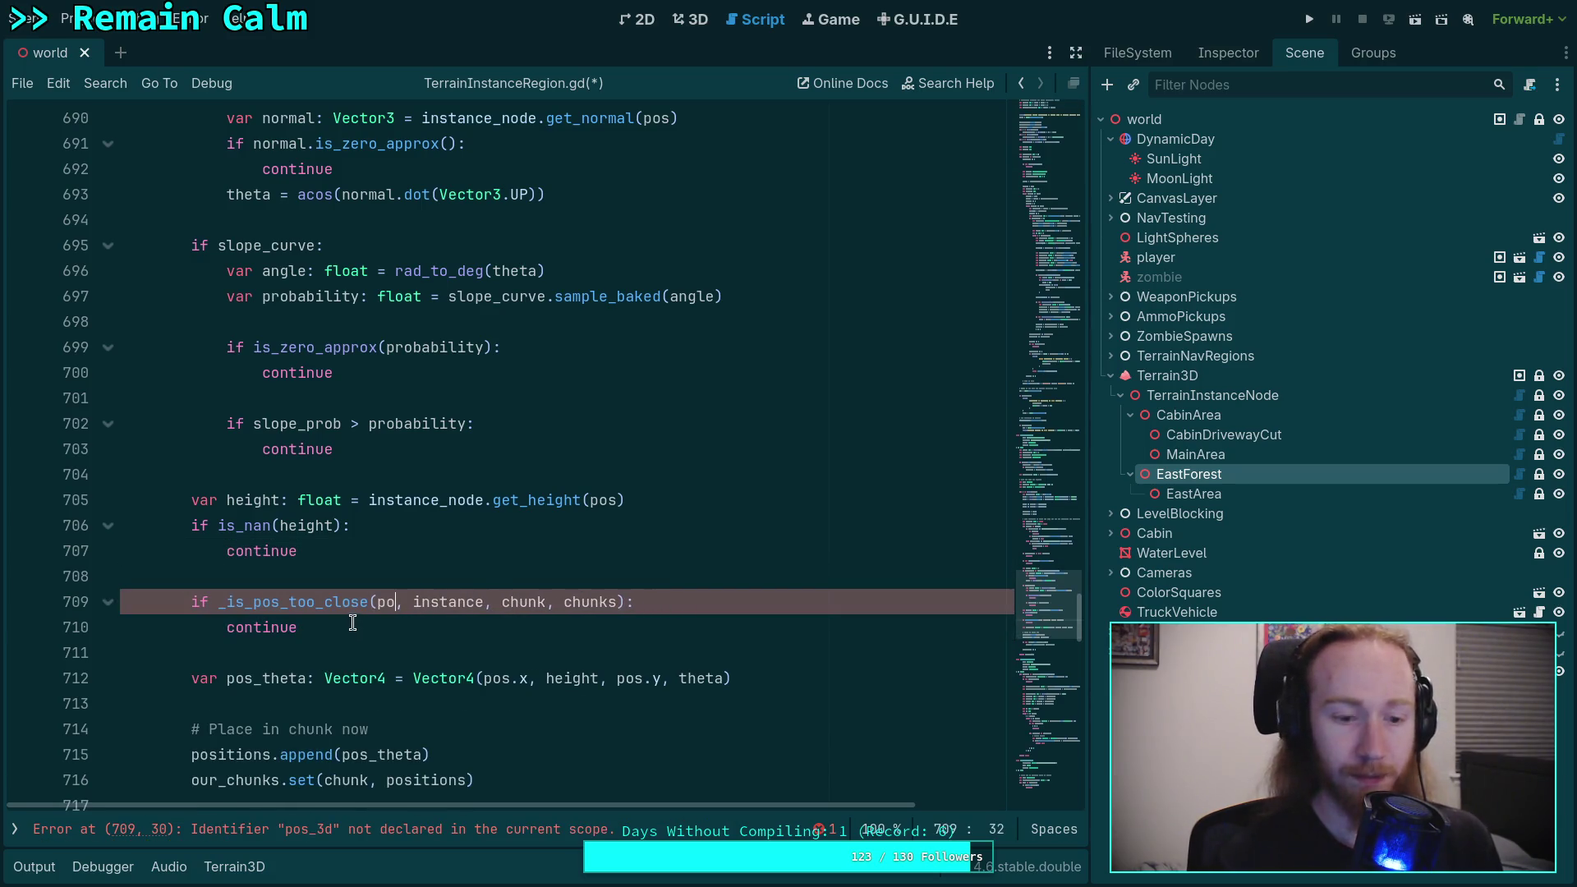
{"action": "type", "text": "s"}
Step: Move the too-close check block up to sit right after the chunk offset lines
{"action": "left_click_drag", "start_coordinate": [334, 618], "coordinate": [191, 603]}
{"action": "scroll", "coordinate": [460, 629], "scroll_direction": "up", "scroll_amount": 2}
{"action": "key", "text": "alt+Up"}
{"action": "key", "text": "alt+Up"}
{"action": "key", "text": "alt+Up"}
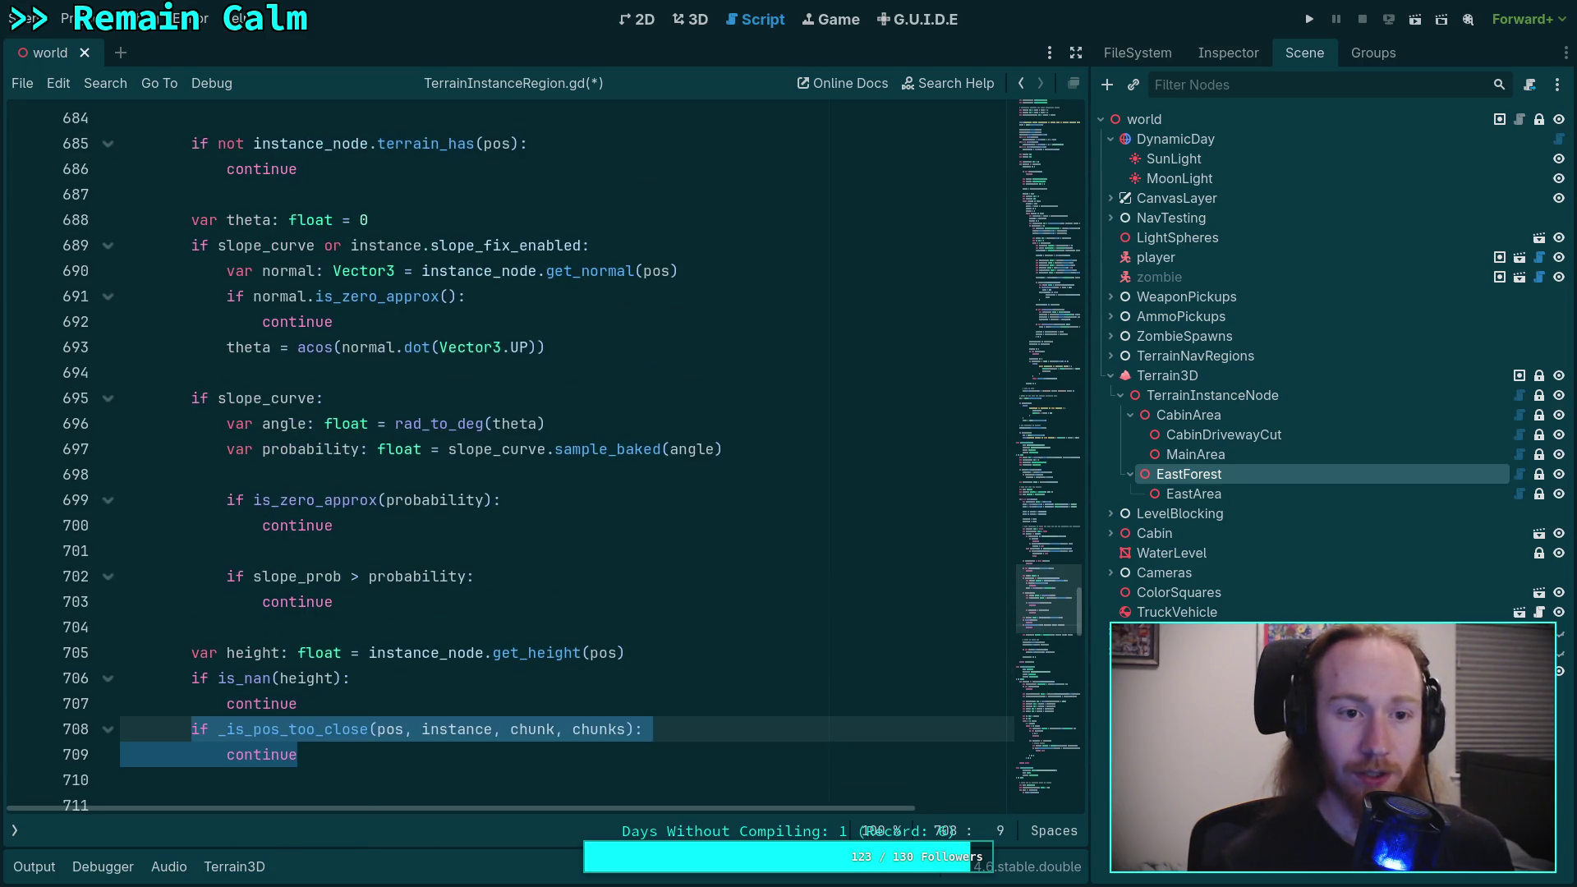
{"action": "scroll", "coordinate": [481, 629], "scroll_direction": "up", "scroll_amount": 2}
{"action": "scroll", "coordinate": [481, 629], "scroll_direction": "up", "scroll_amount": 2}
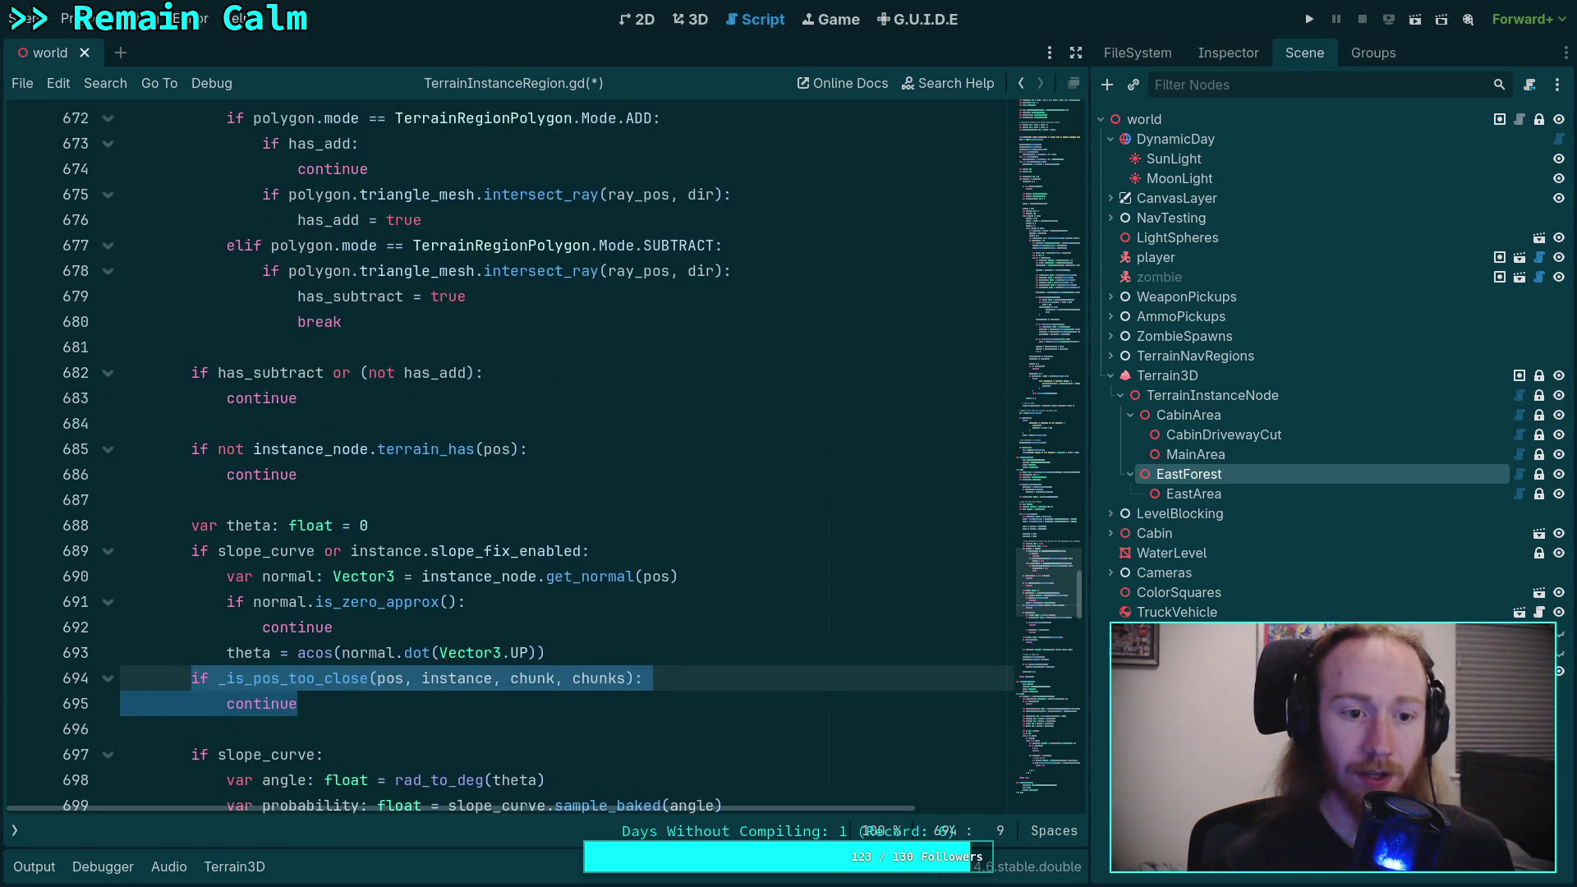
{"action": "key", "text": "alt+Up"}
{"action": "key", "text": "alt+Up"}
{"action": "key", "text": "alt+Up"}
{"action": "scroll", "coordinate": [501, 641], "scroll_direction": "up", "scroll_amount": 4}
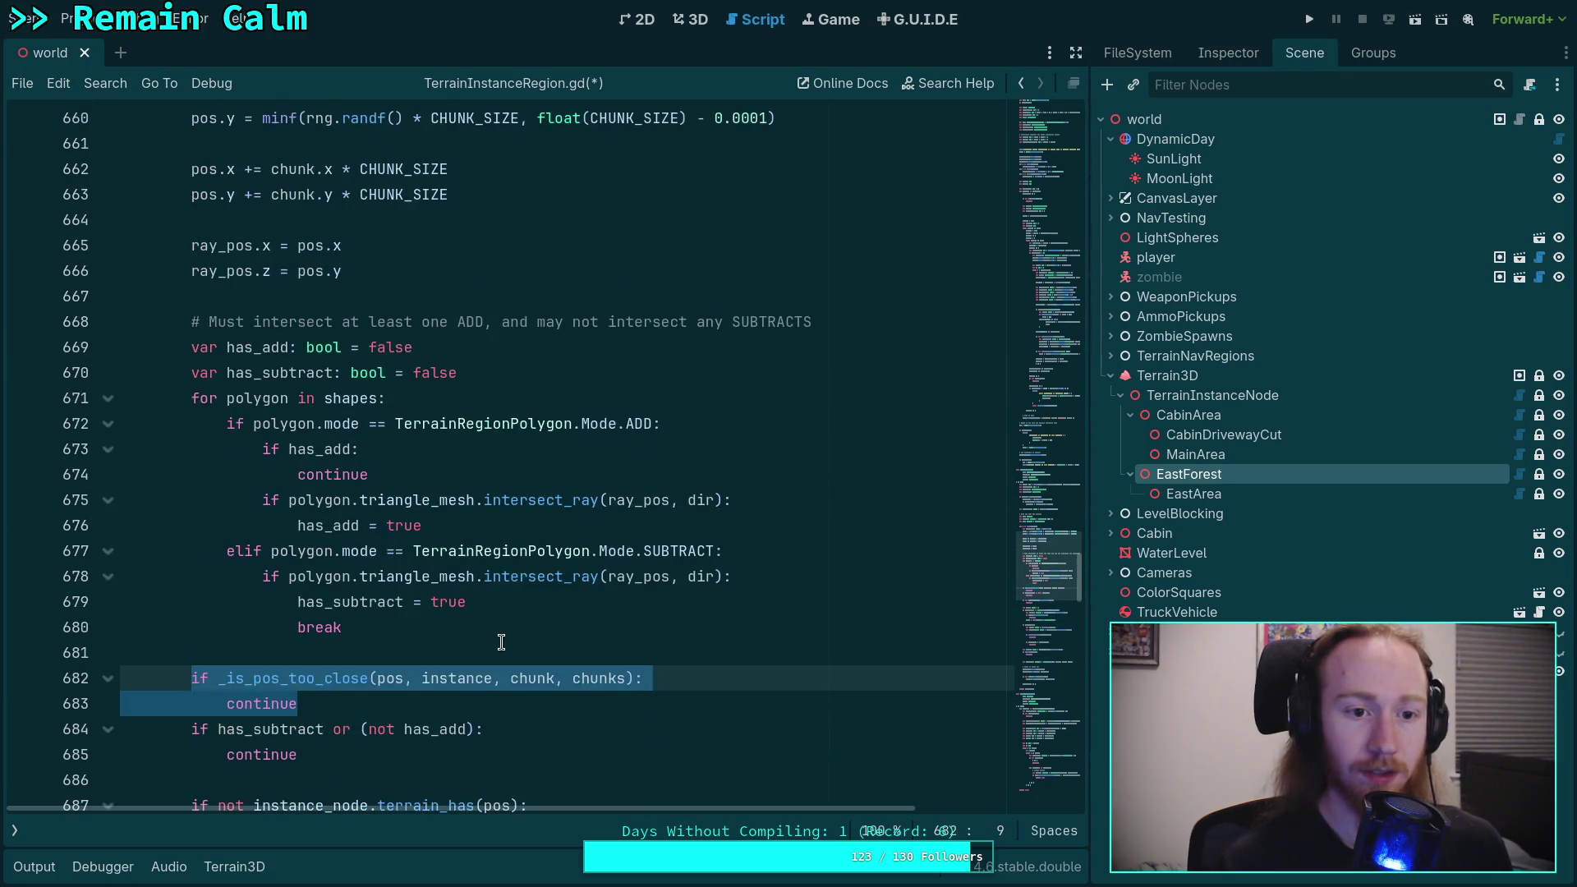
{"action": "key", "text": "alt+Up"}
{"action": "key", "text": "alt+Up"}
{"action": "key", "text": "alt+Up"}
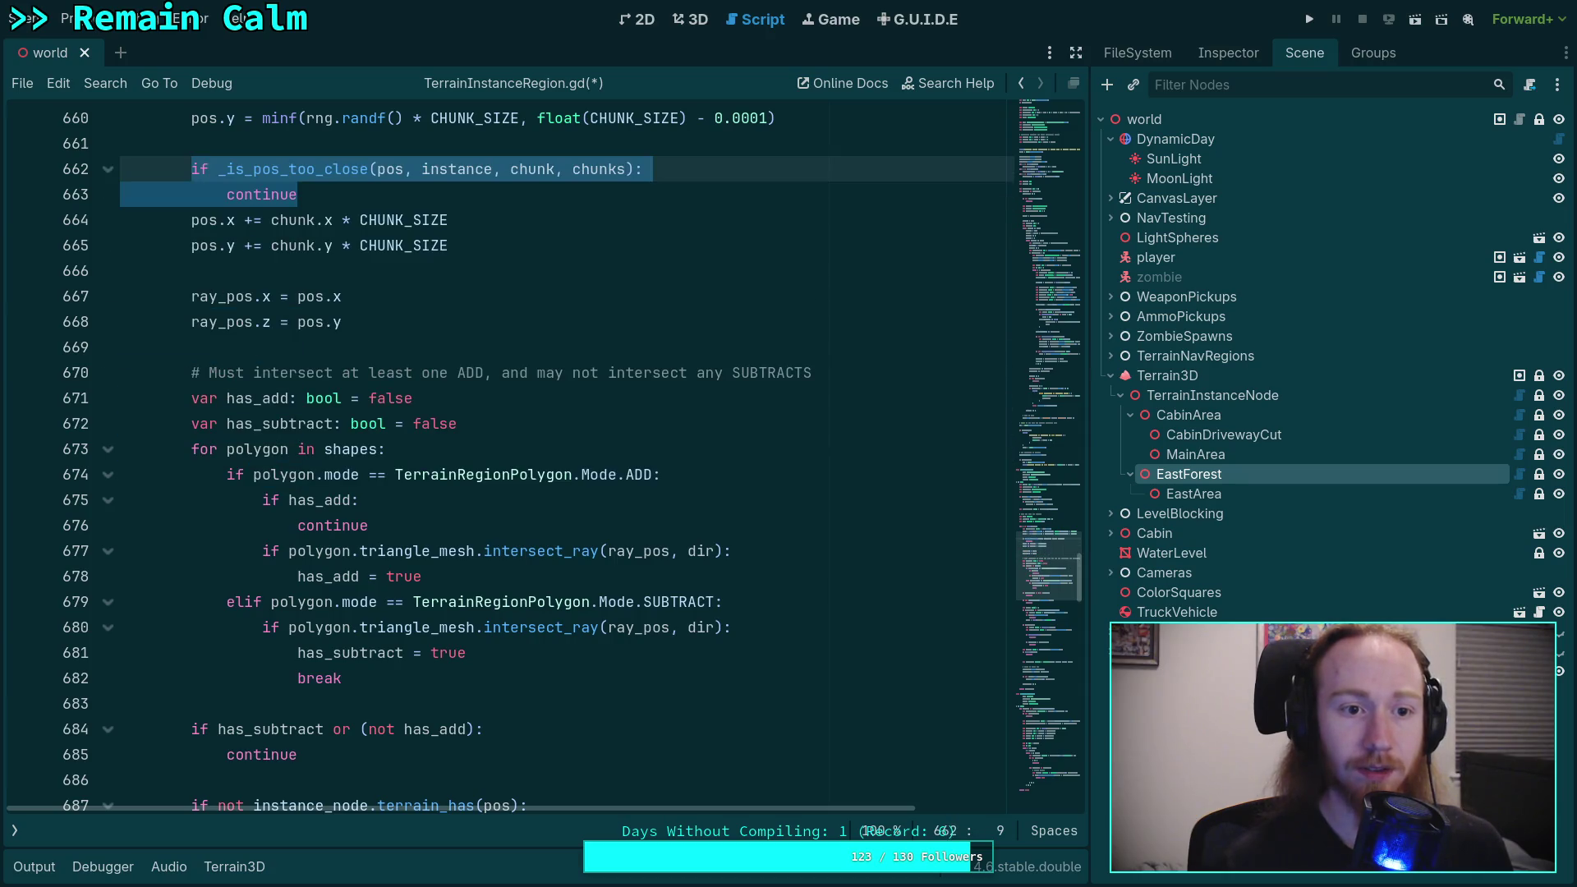
{"action": "scroll", "coordinate": [510, 460], "scroll_direction": "up", "scroll_amount": 3}
{"action": "key", "text": "alt+Down"}
{"action": "key", "text": "alt+Down"}
{"action": "key", "text": "alt+Down"}
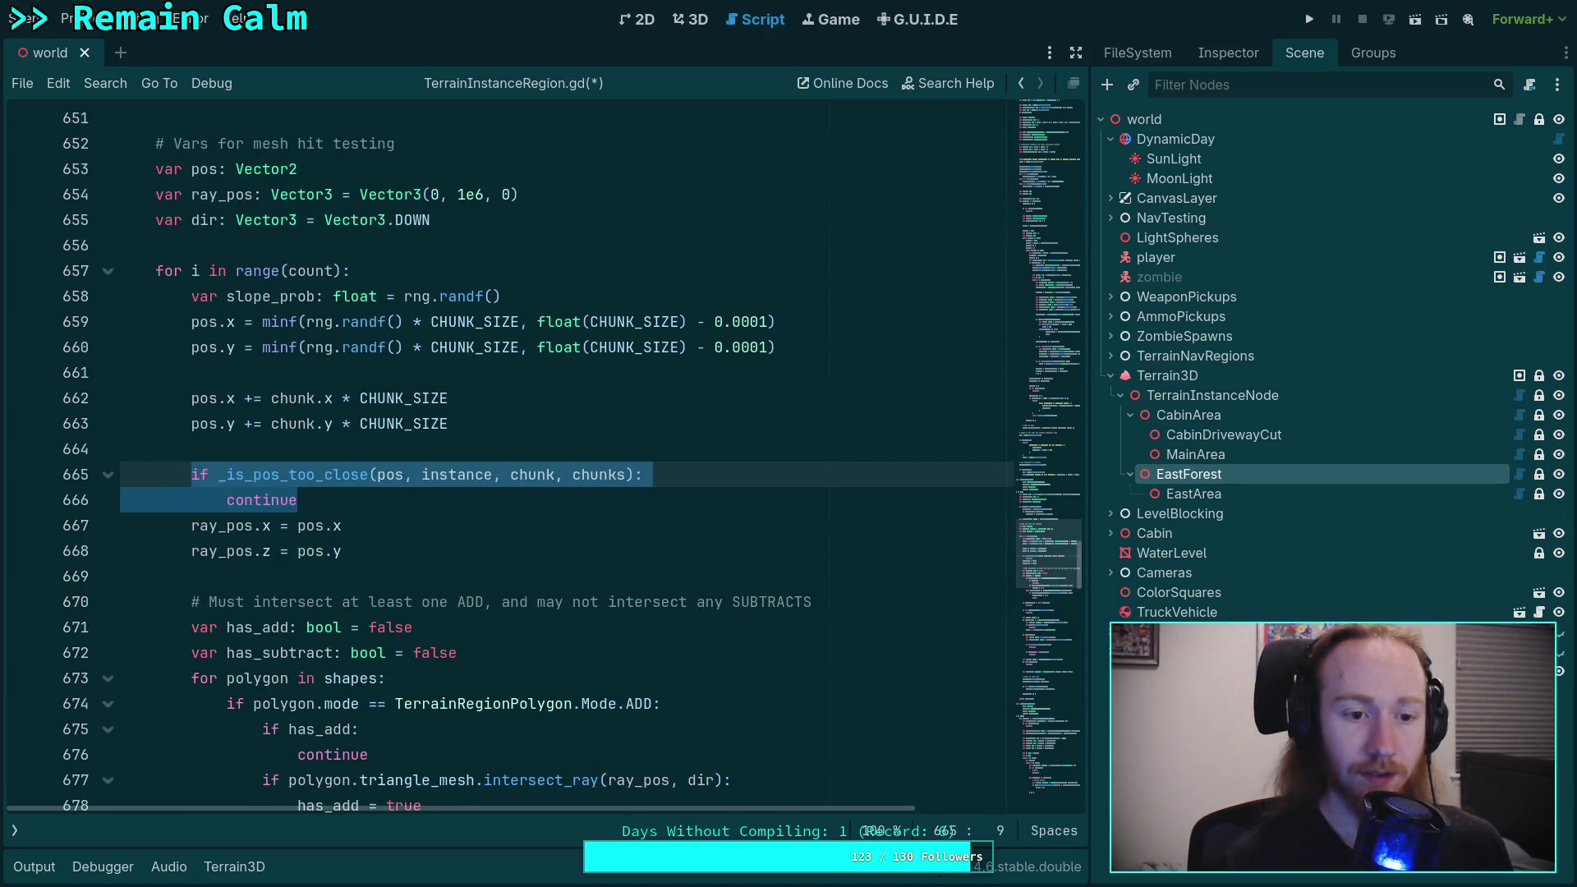
Step: Add blank lines around the moved check, drop the unfinished comment, and save the script
{"action": "key", "text": "End"}
{"action": "key", "text": "Return"}
{"action": "key", "text": "Up"}
{"action": "key", "text": "Up"}
{"action": "key", "text": "Up"}
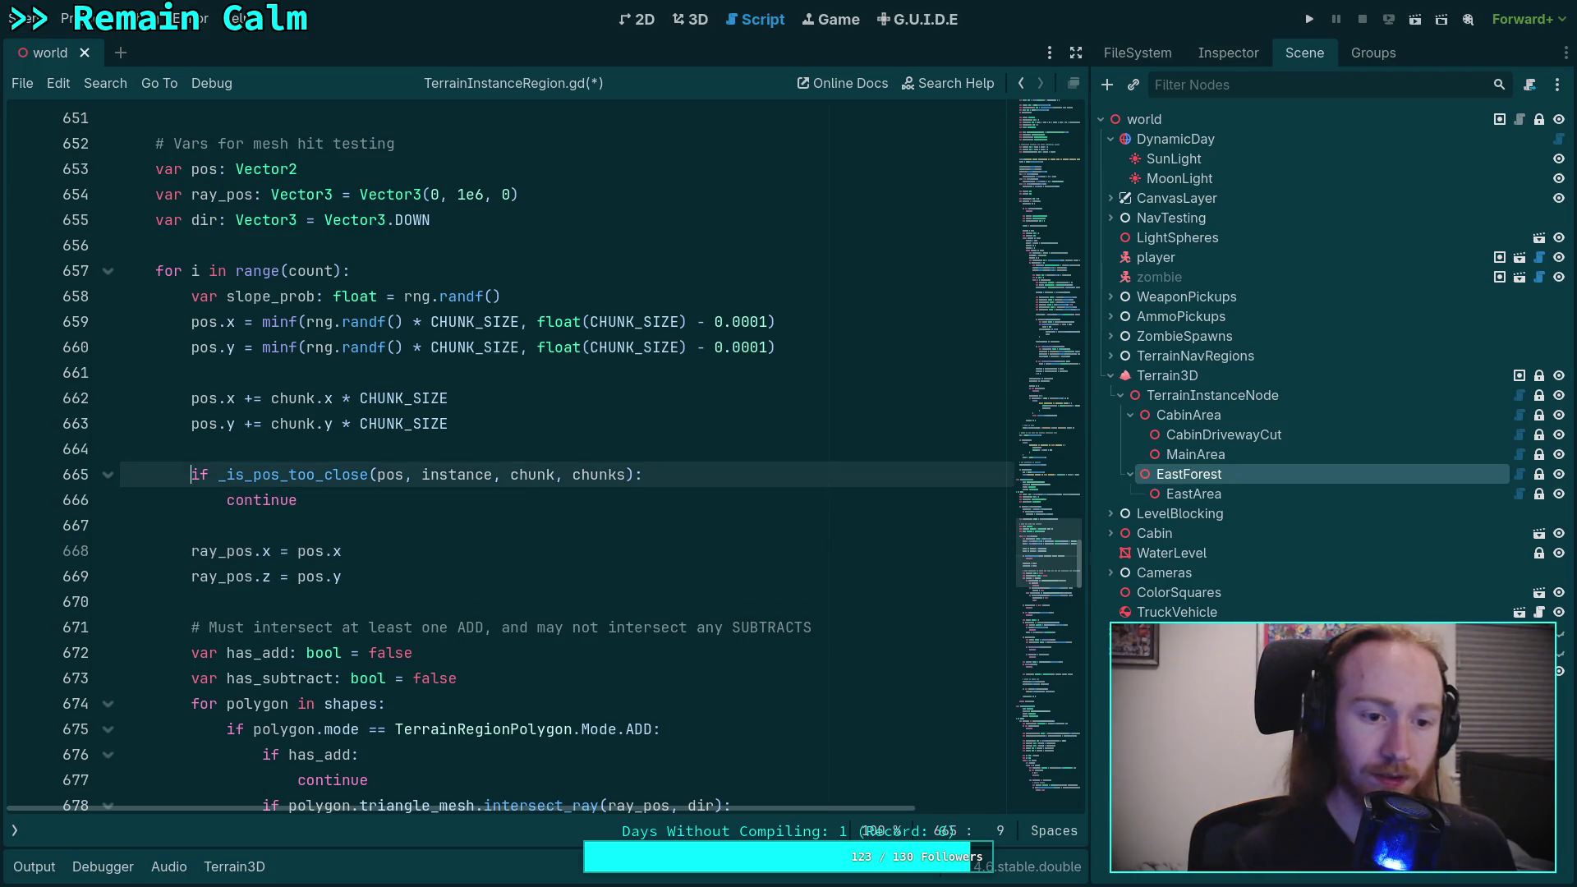
{"action": "key", "text": "Return"}
{"action": "type", "text": "#"}
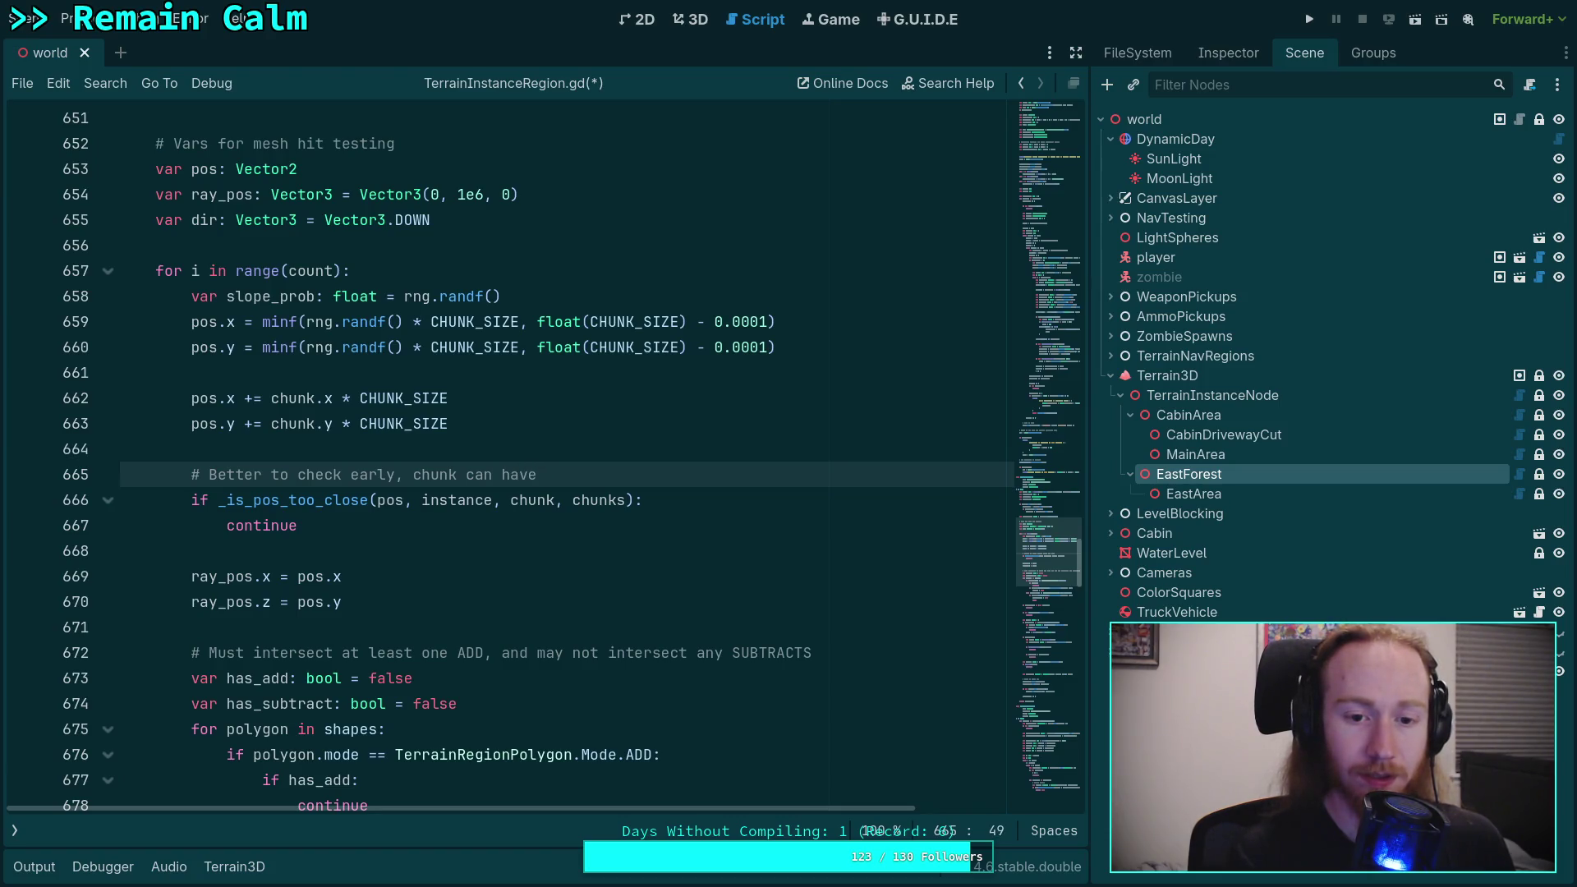
{"action": "key", "text": "BackSpace"}
{"action": "key", "text": "BackSpace"}
{"action": "key", "text": "BackSpace"}
{"action": "left_click_drag", "start_coordinate": [465, 481], "coordinate": [442, 453]}
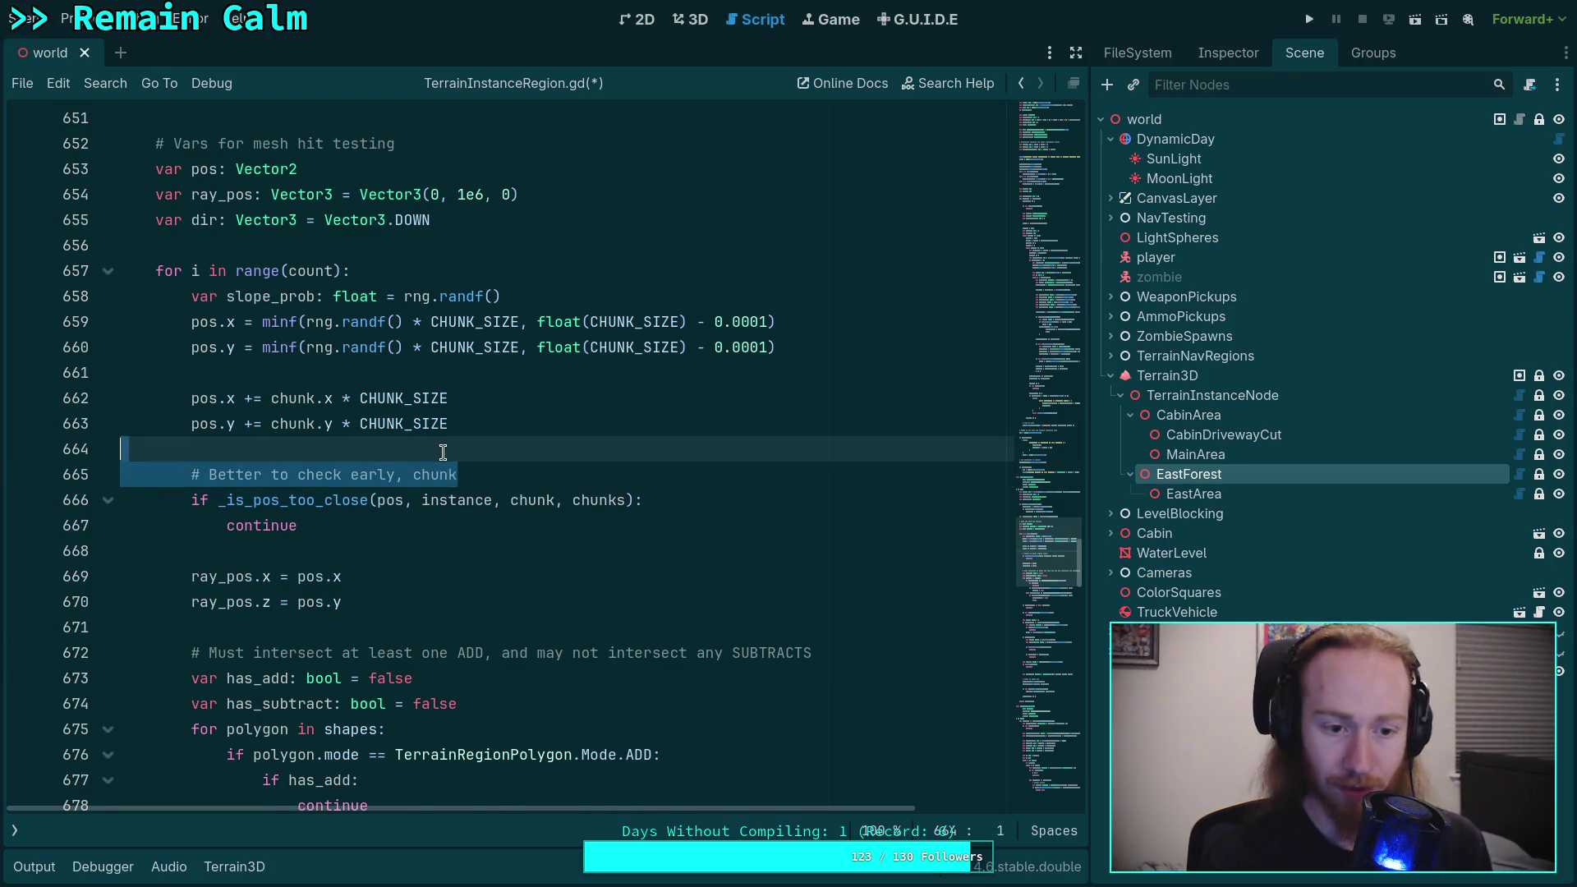
{"action": "key", "text": "BackSpace"}
{"action": "left_click", "coordinate": [191, 525]}
{"action": "key", "text": "ctrl+s"}
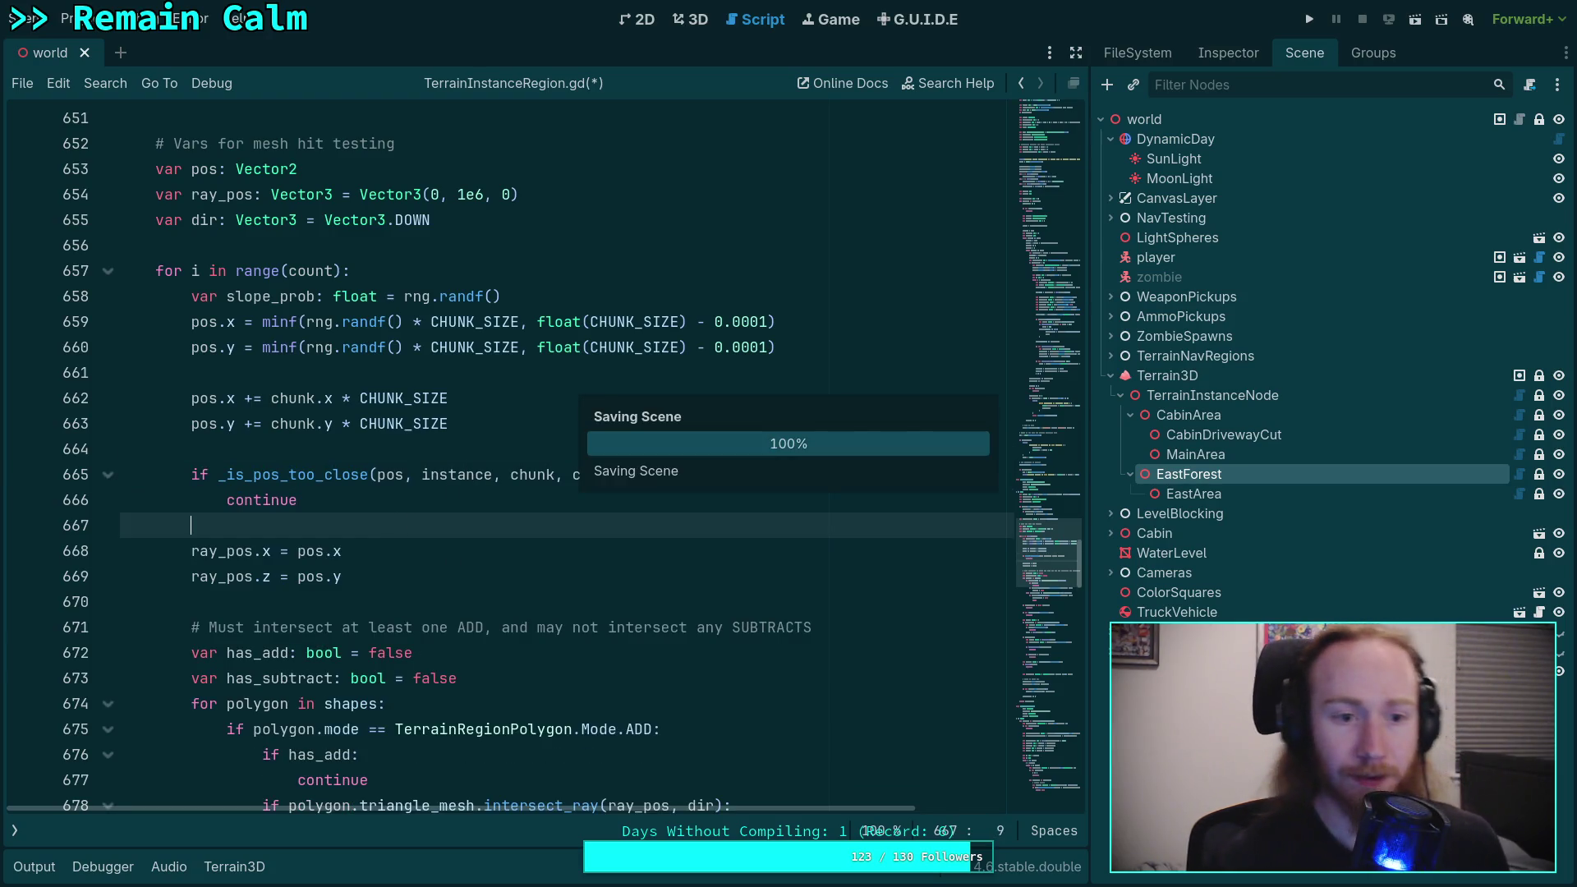
{"action": "double_click", "coordinate": [271, 295]}
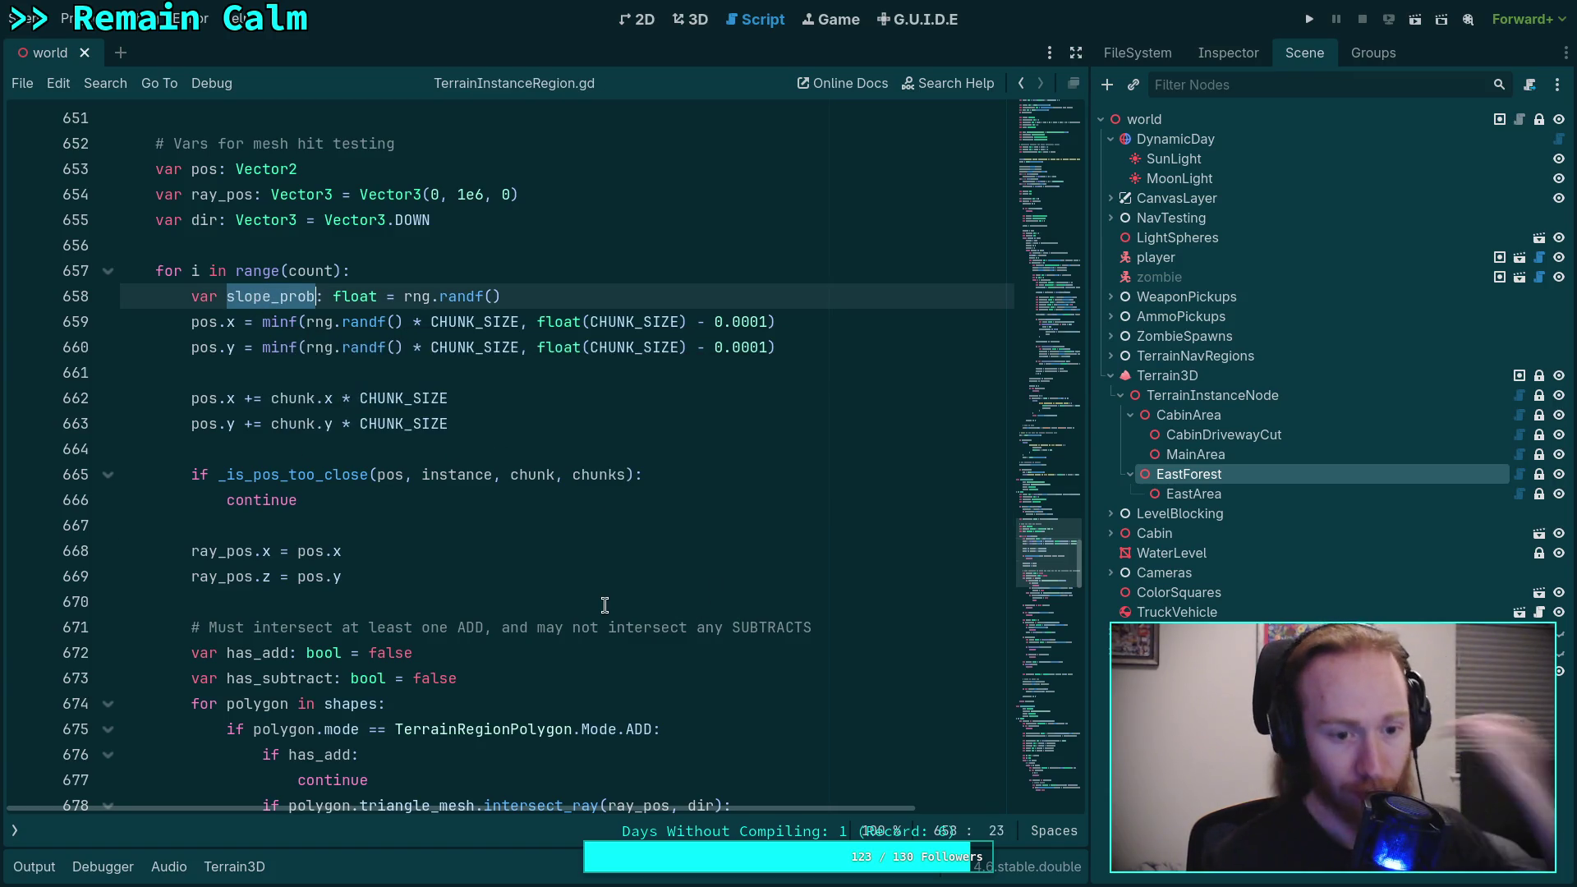
Step: Review the placement loop, selecting the terrain_has check and its continue
{"action": "scroll", "coordinate": [608, 600], "scroll_direction": "down", "scroll_amount": 4}
{"action": "scroll", "coordinate": [610, 583], "scroll_direction": "down", "scroll_amount": 6}
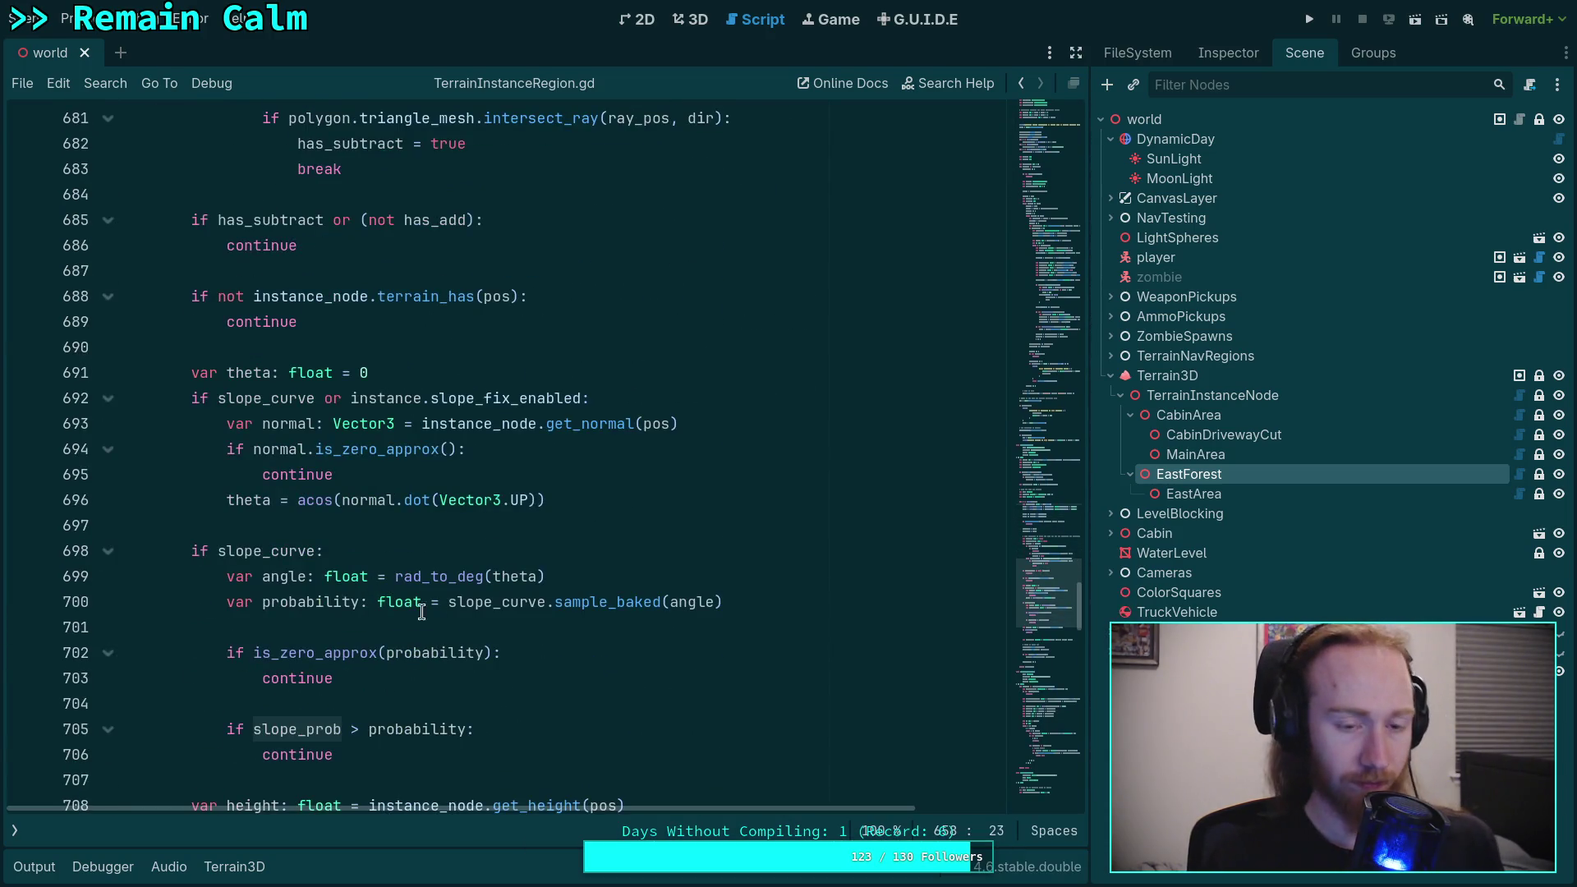
{"action": "scroll", "coordinate": [443, 608], "scroll_direction": "up", "scroll_amount": 4}
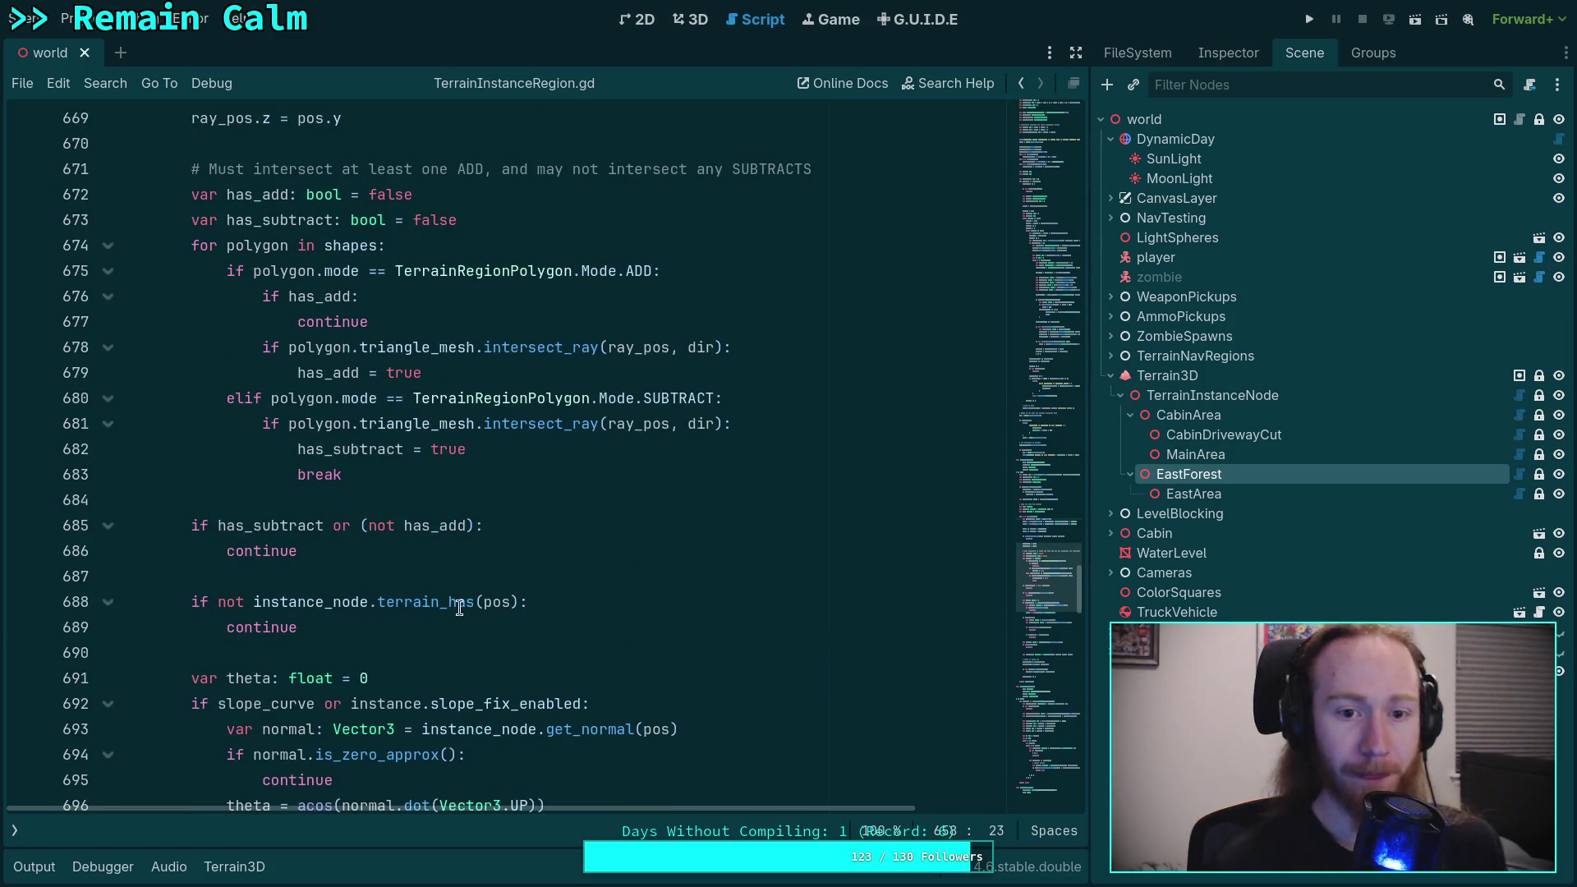
{"action": "scroll", "coordinate": [459, 609], "scroll_direction": "down", "scroll_amount": 3}
{"action": "scroll", "coordinate": [456, 606], "scroll_direction": "up", "scroll_amount": 5}
{"action": "left_click_drag", "start_coordinate": [342, 626], "coordinate": [188, 406]}
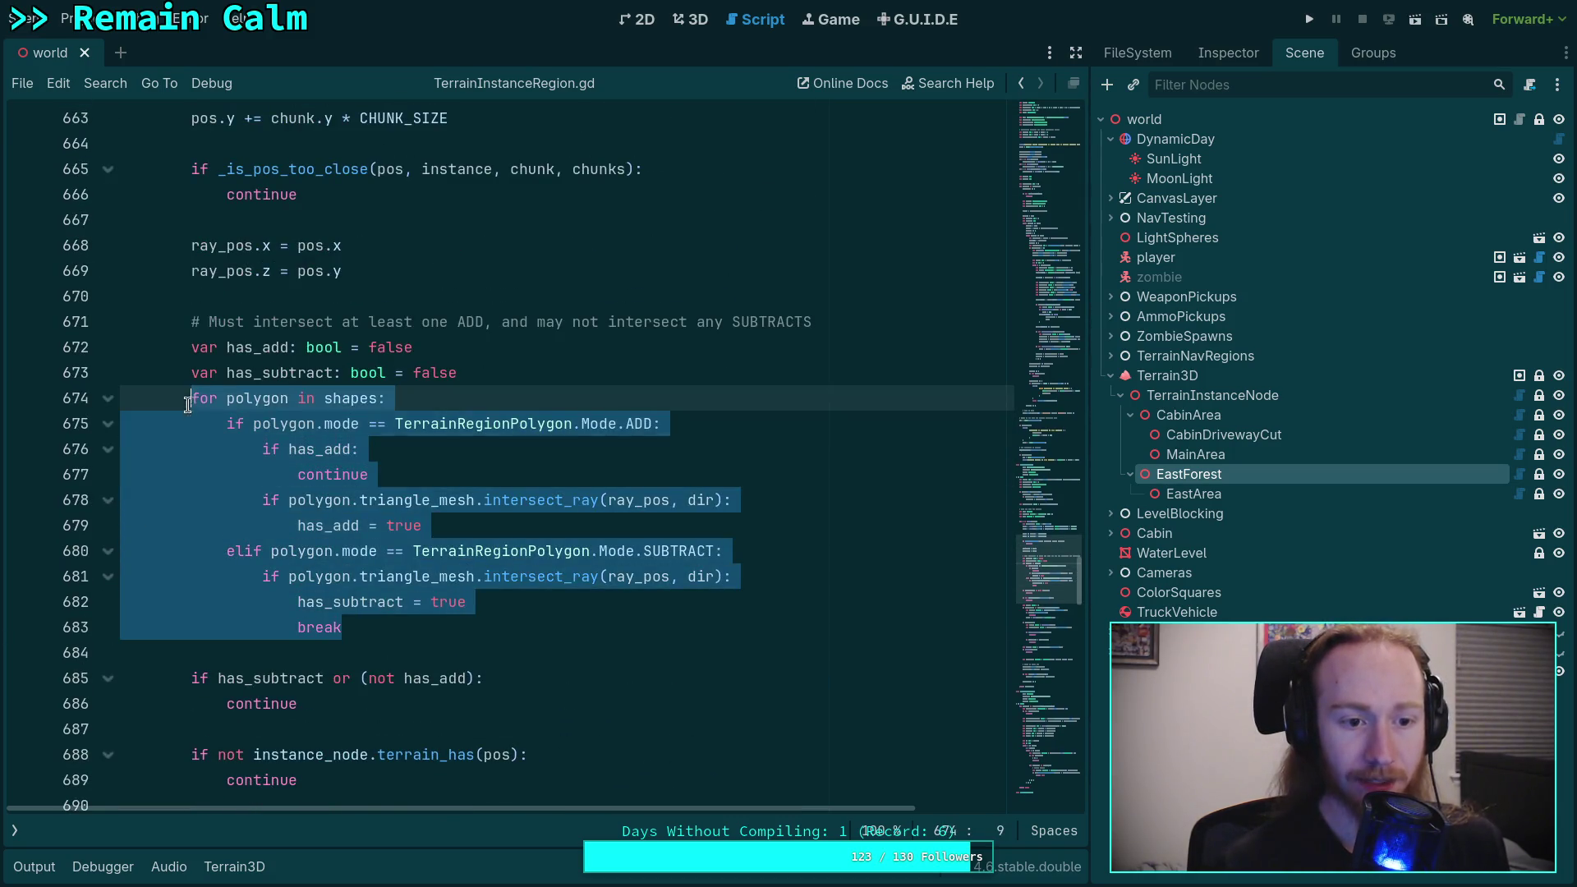
{"action": "scroll", "coordinate": [471, 549], "scroll_direction": "down", "scroll_amount": 1}
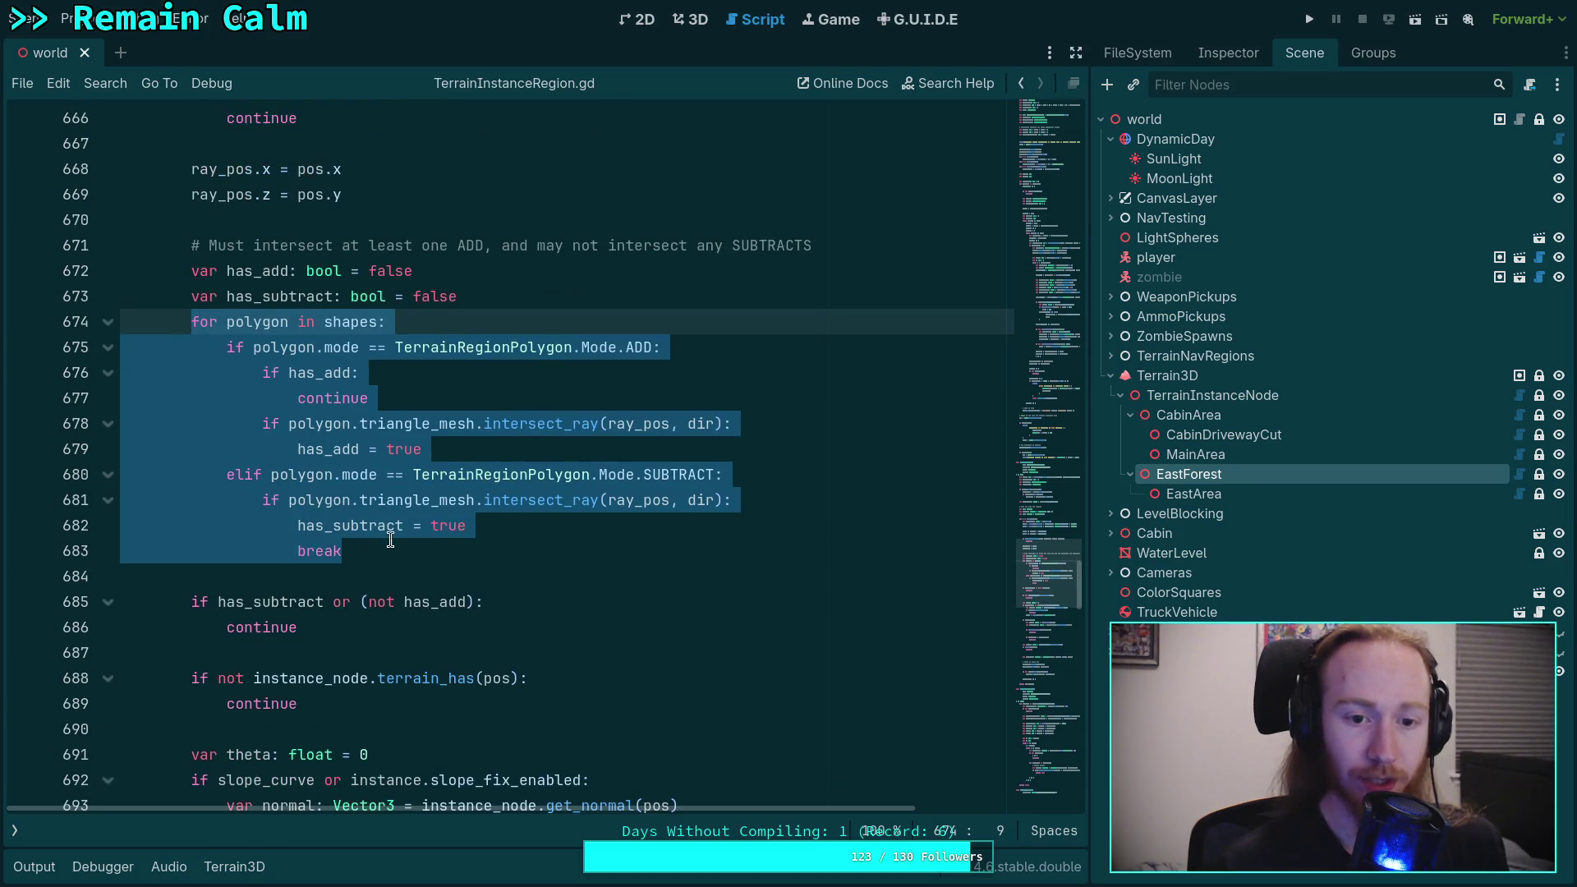
{"action": "scroll", "coordinate": [386, 541], "scroll_direction": "up", "scroll_amount": 3}
{"action": "scroll", "coordinate": [308, 472], "scroll_direction": "down", "scroll_amount": 5}
{"action": "left_click_drag", "start_coordinate": [201, 528], "coordinate": [364, 556]}
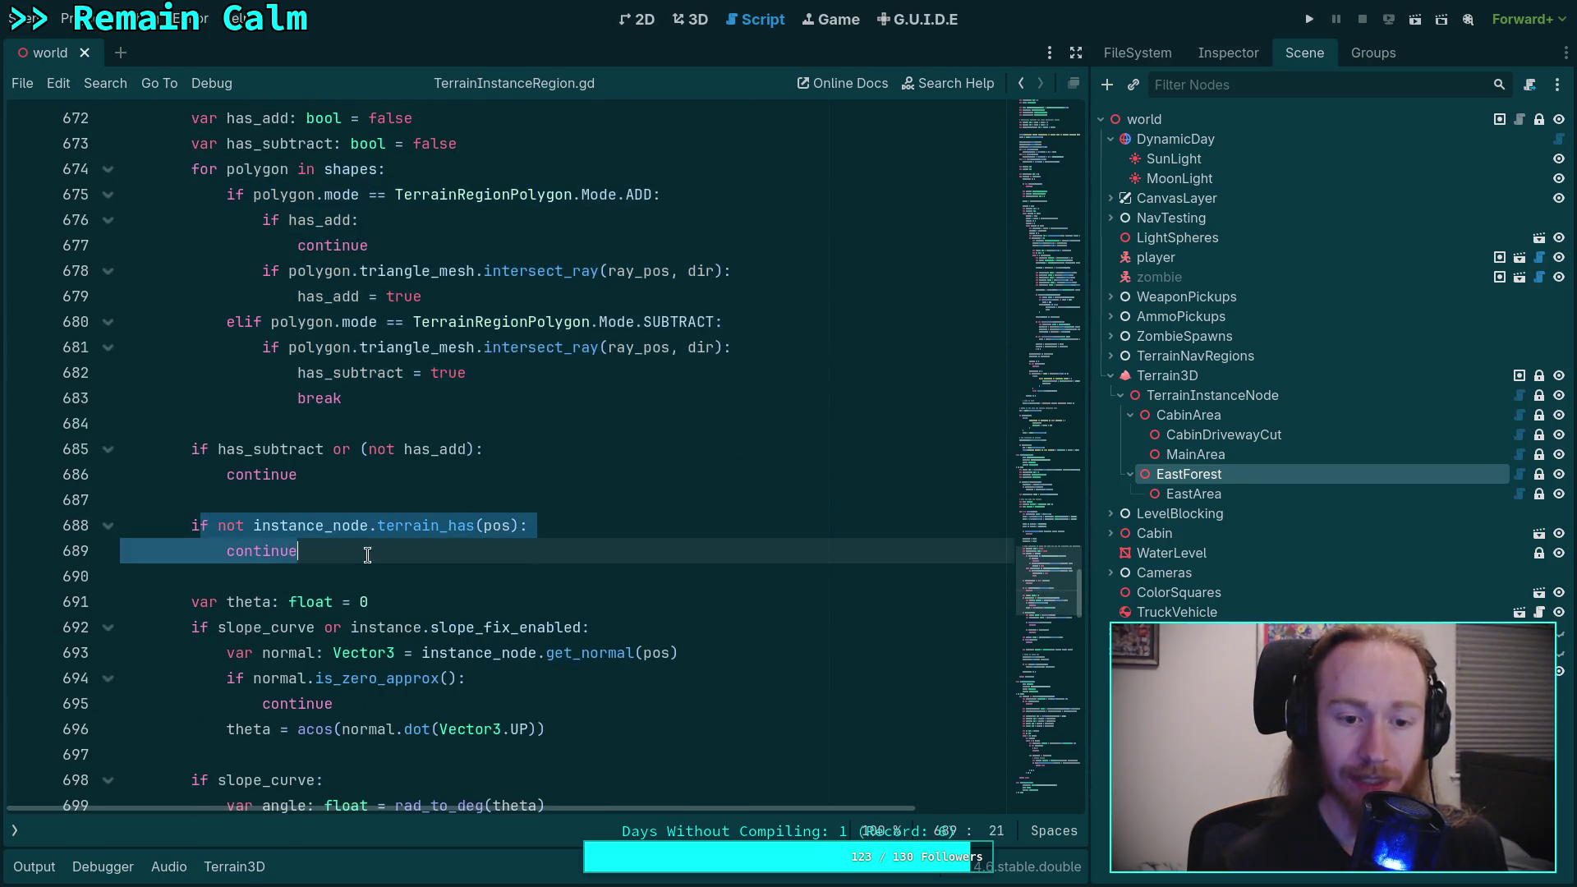
{"action": "scroll", "coordinate": [394, 557], "scroll_direction": "down", "scroll_amount": 2}
{"action": "left_click", "coordinate": [369, 572]}
{"action": "left_click_drag", "start_coordinate": [304, 398], "coordinate": [193, 372]}
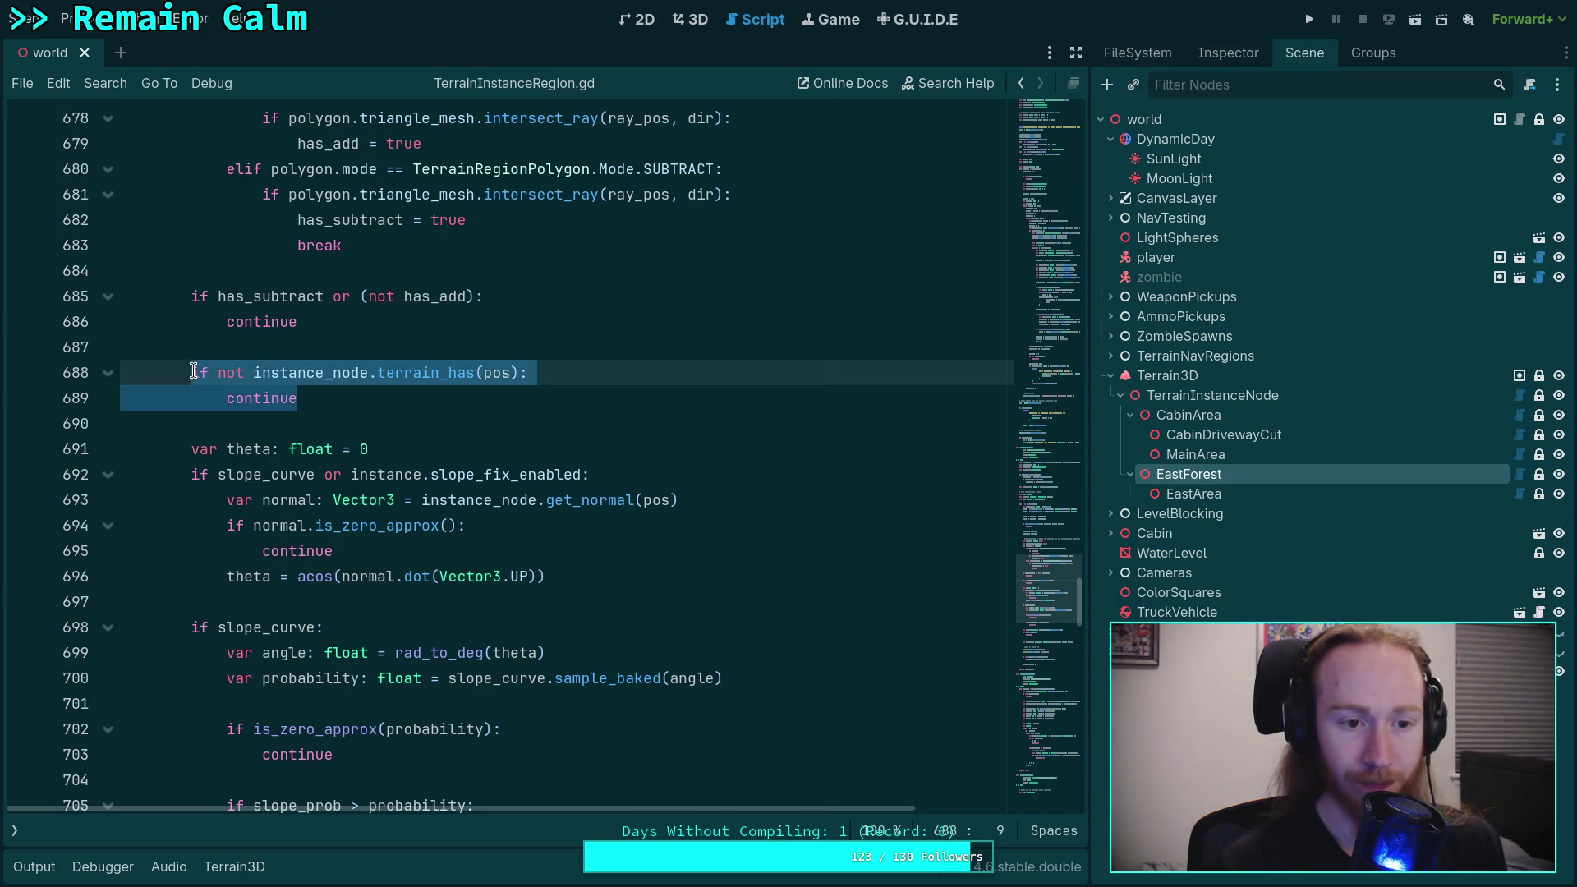
{"action": "scroll", "coordinate": [403, 493], "scroll_direction": "down", "scroll_amount": 1}
{"action": "left_click", "coordinate": [441, 522]}
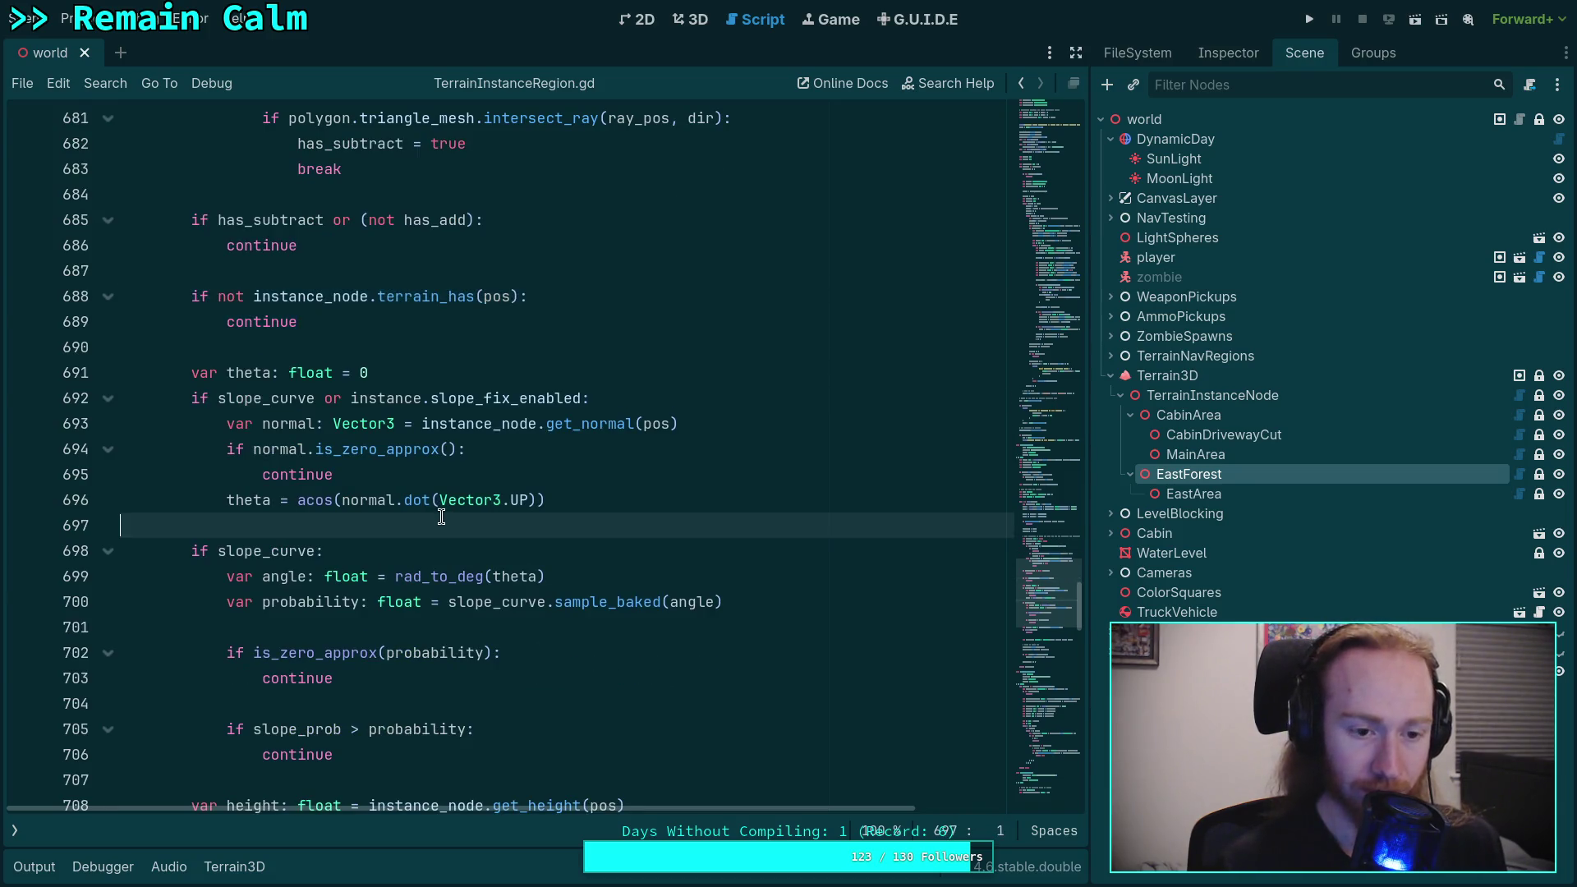
{"action": "scroll", "coordinate": [441, 517], "scroll_direction": "down", "scroll_amount": 2}
{"action": "scroll", "coordinate": [441, 516], "scroll_direction": "down", "scroll_amount": 3}
Step: Delete the stray blank line after the is_nan(height) check and save TerrainInstanceRegion.gd
{"action": "left_click", "coordinate": [310, 499]}
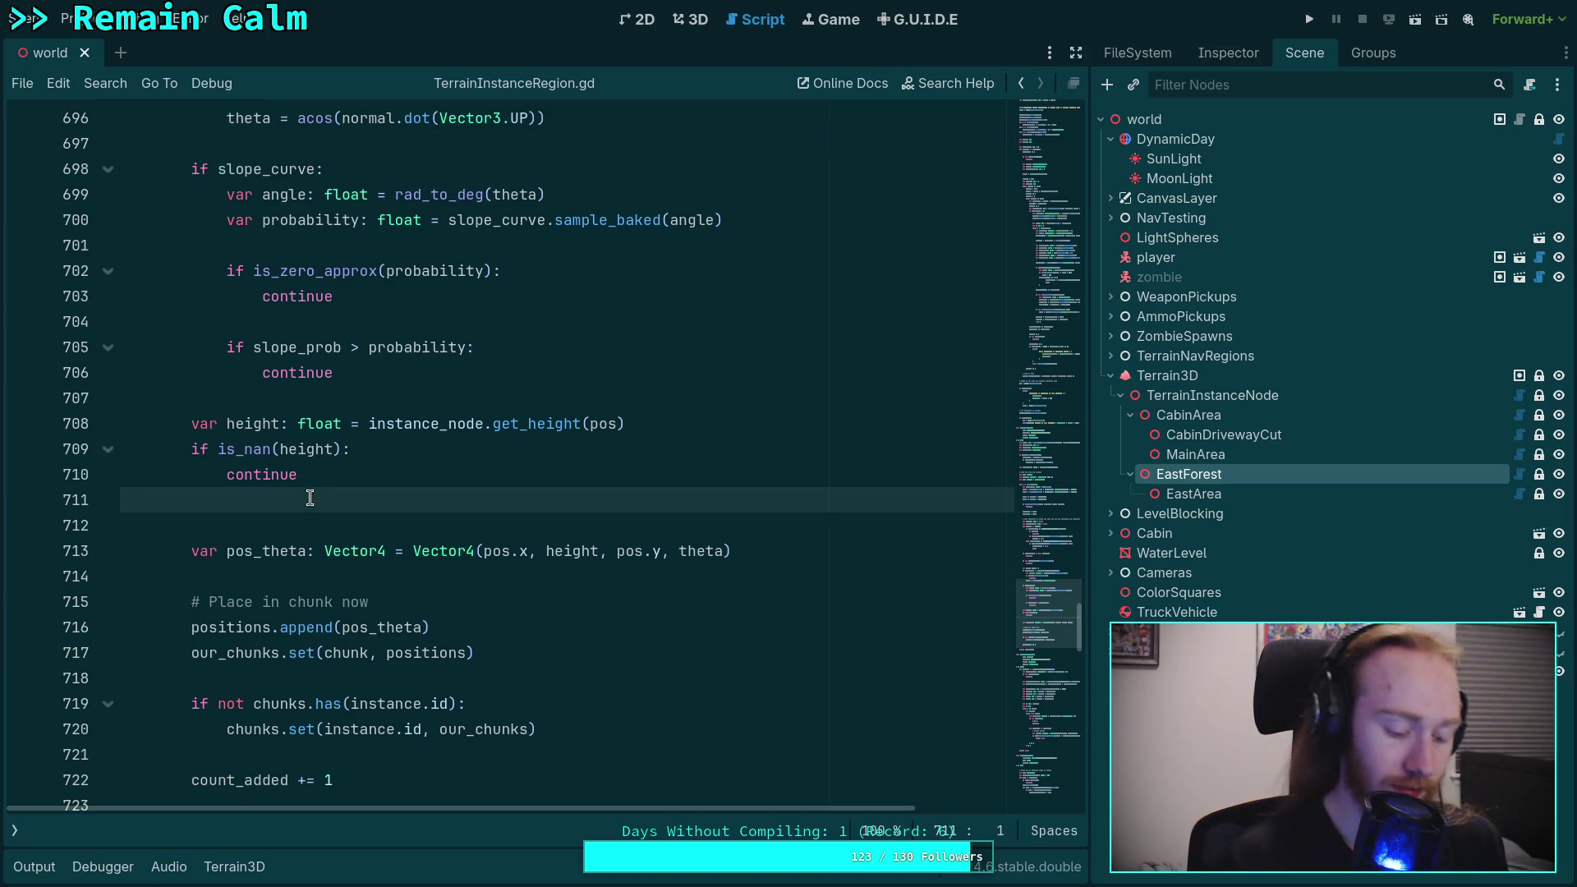
{"action": "key", "text": "BackSpace"}
{"action": "key", "text": "ctrl+s"}
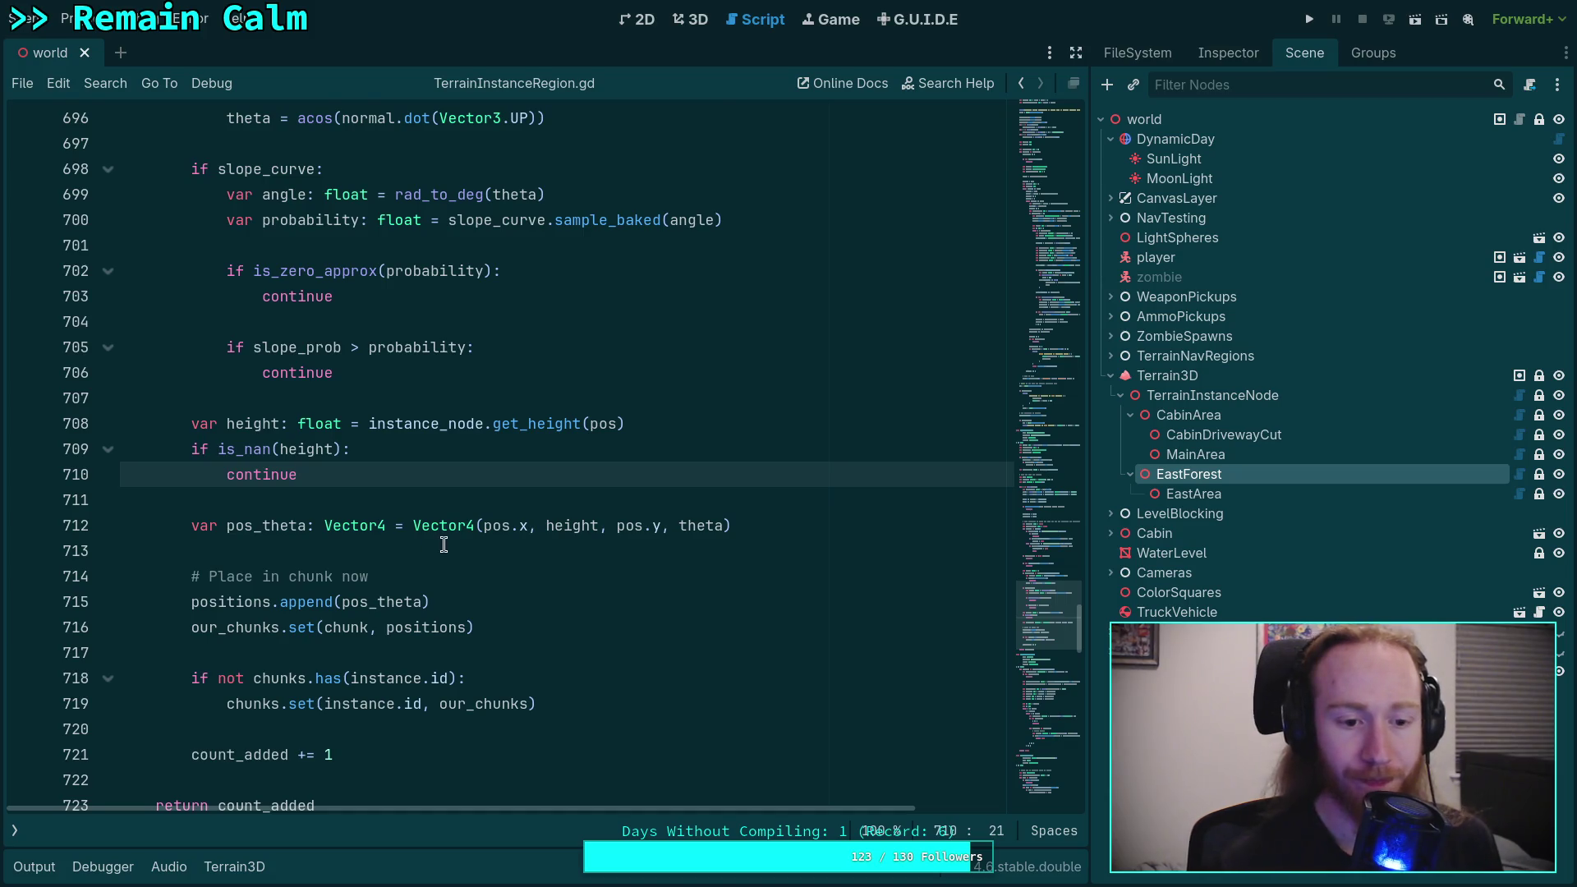
{"action": "scroll", "coordinate": [448, 546], "scroll_direction": "down", "scroll_amount": 3}
{"action": "scroll", "coordinate": [453, 557], "scroll_direction": "up", "scroll_amount": 4}
{"action": "scroll", "coordinate": [453, 557], "scroll_direction": "up", "scroll_amount": 15}
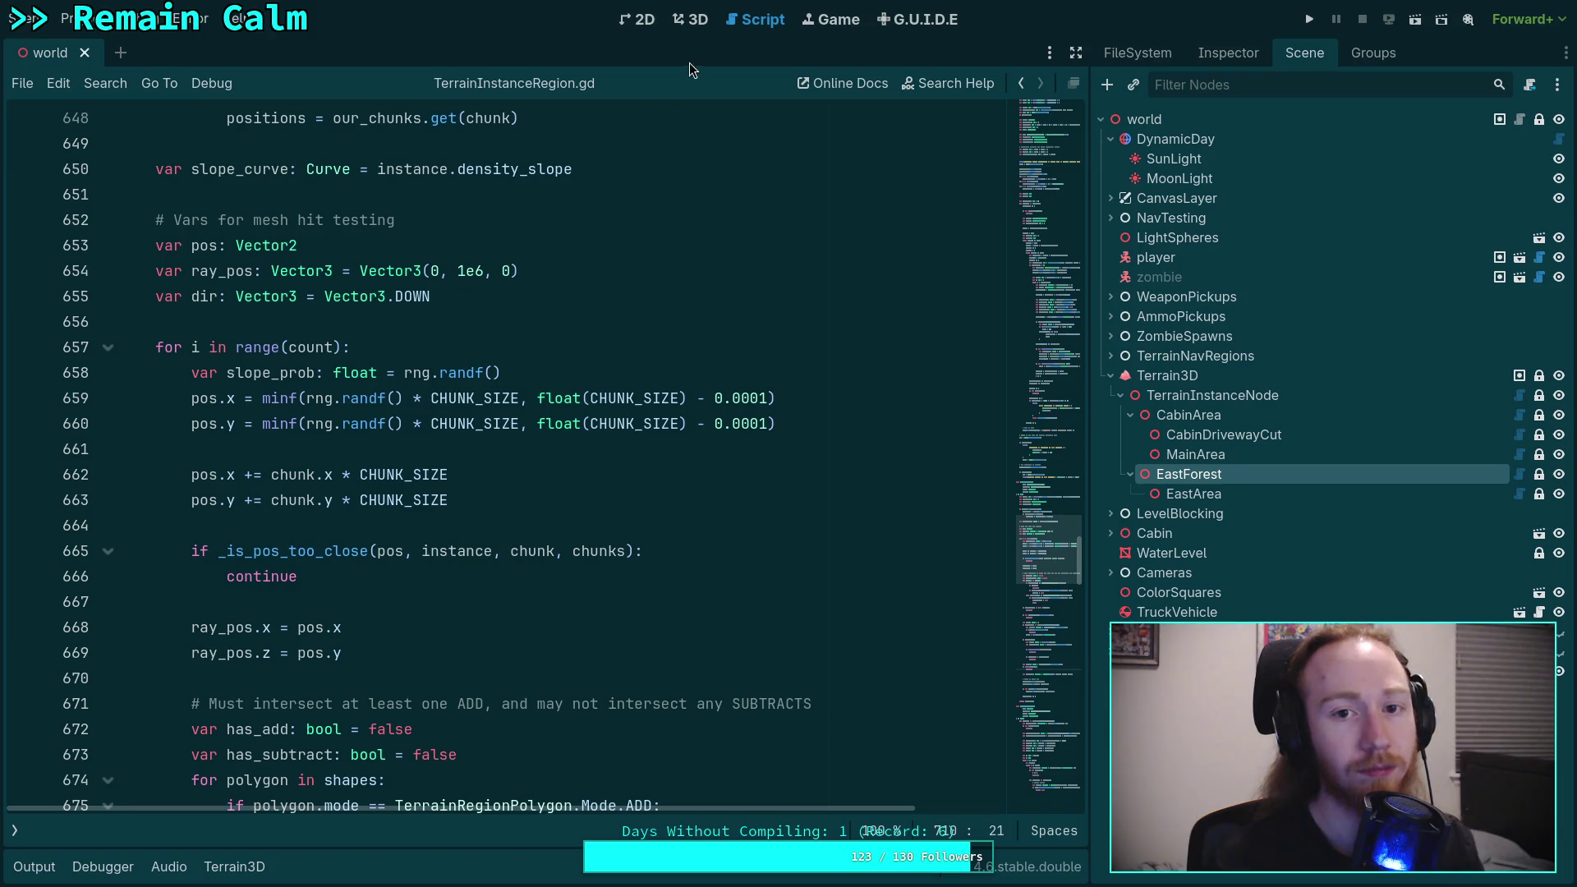
{"action": "left_click", "coordinate": [690, 19]}
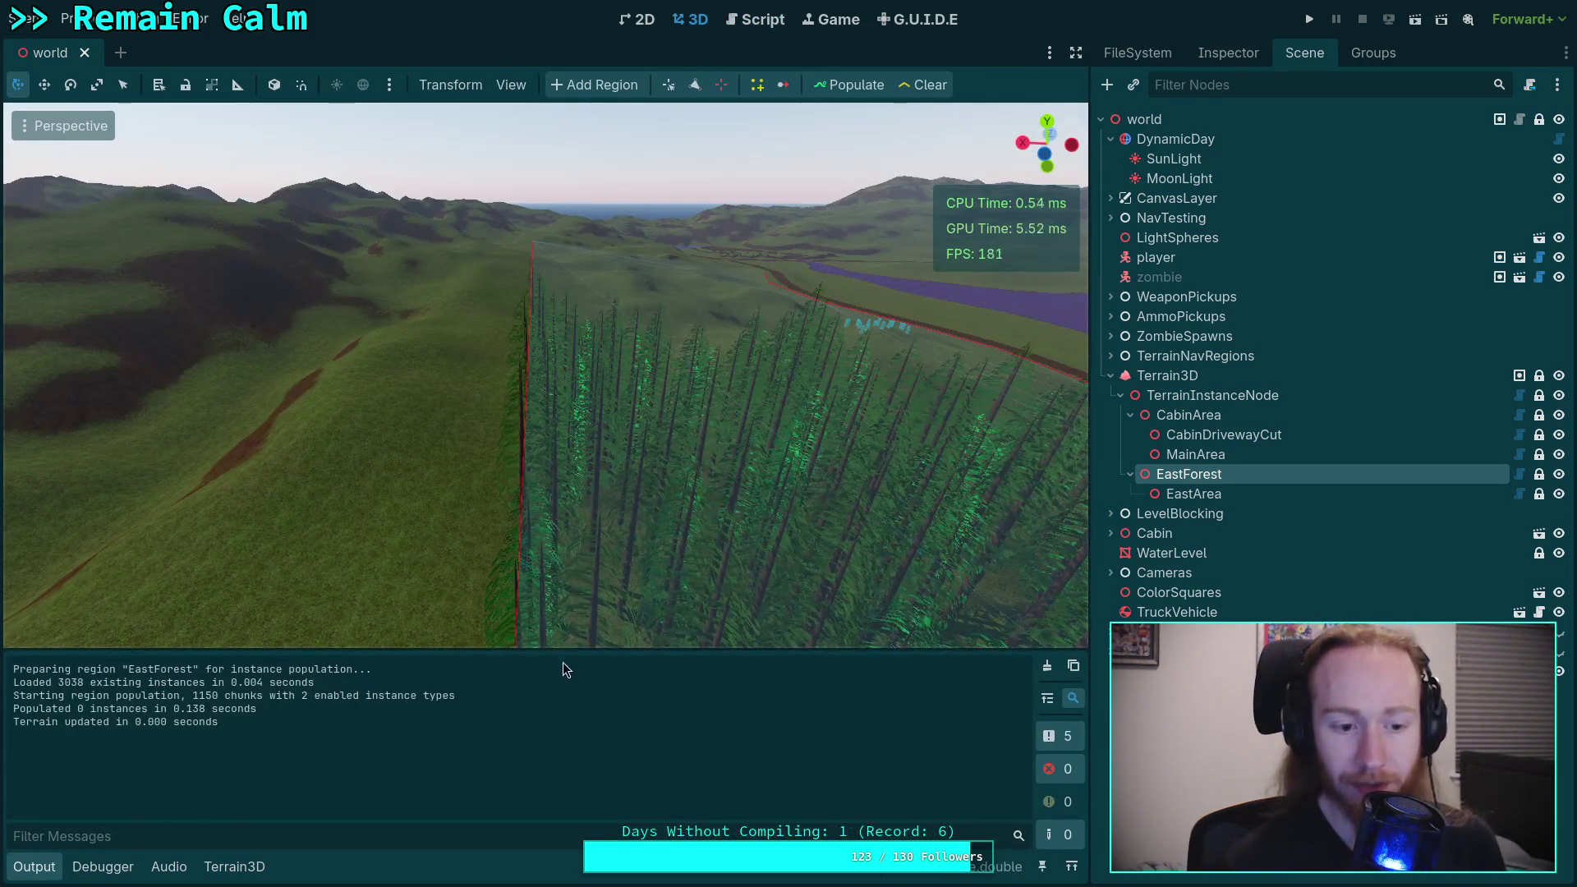
Step: Repopulate EastForest four times; each pass still logs 0 instances populated
{"action": "left_click", "coordinate": [855, 92]}
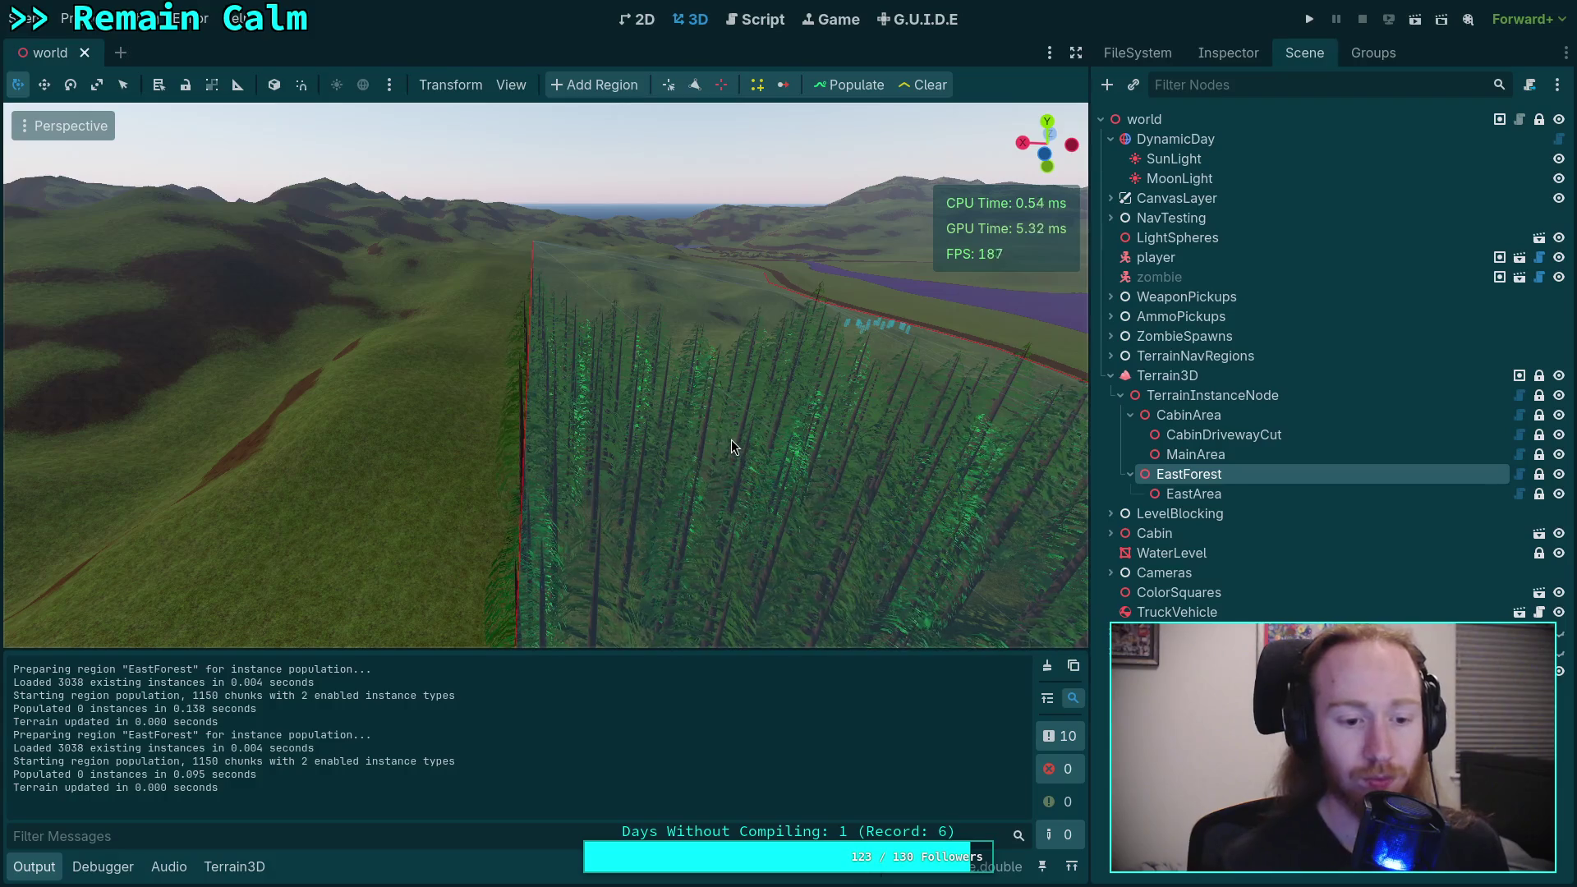
{"action": "left_click", "coordinate": [851, 88]}
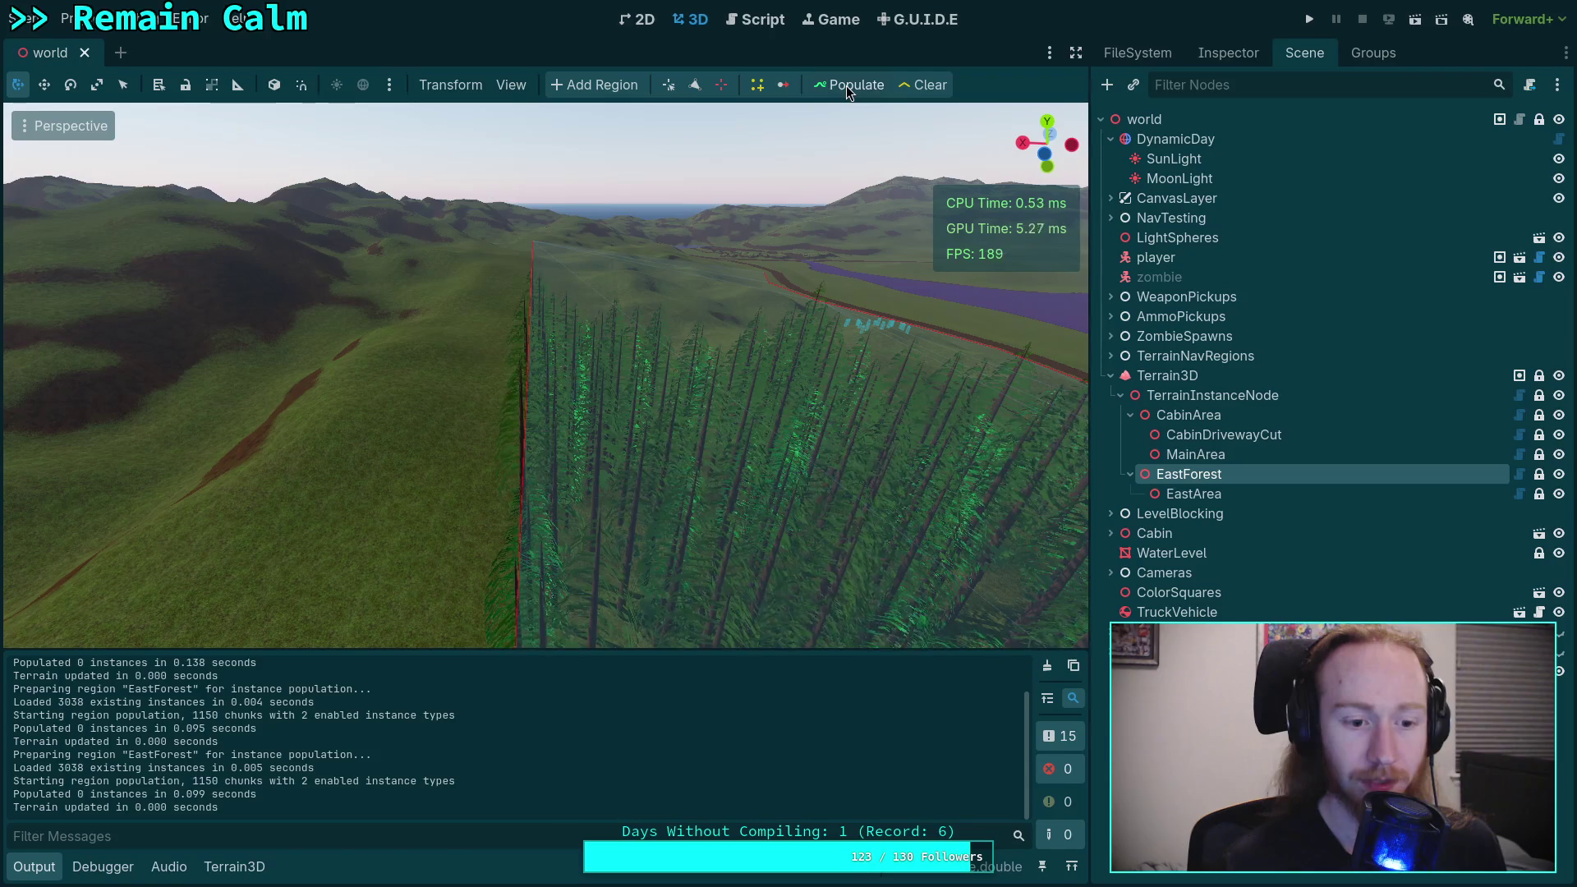
{"action": "left_click", "coordinate": [848, 88]}
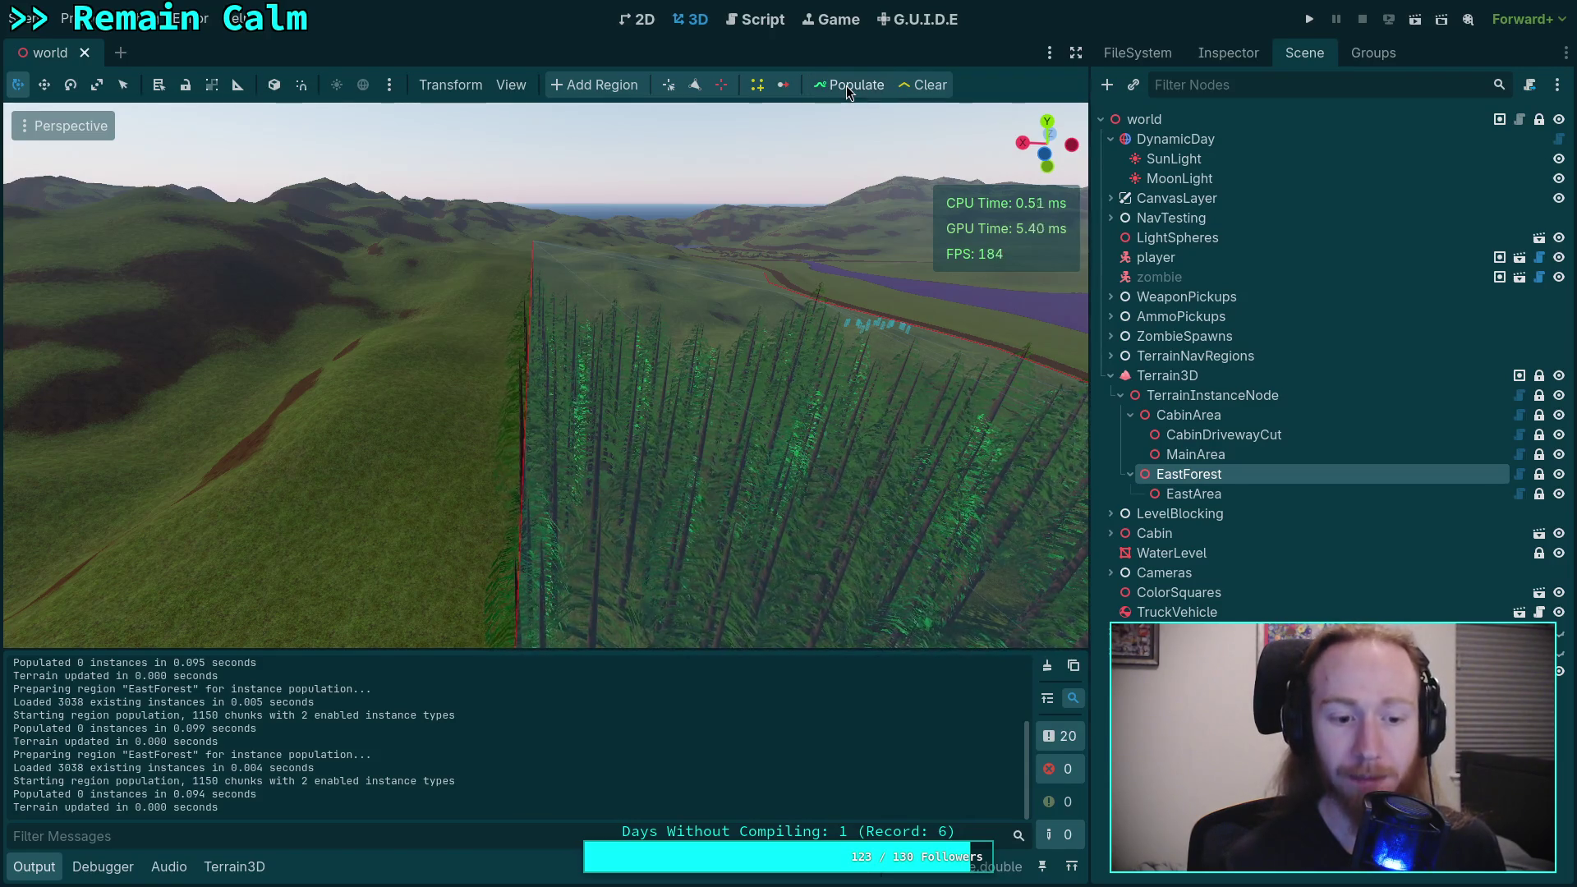
{"action": "left_click", "coordinate": [849, 89]}
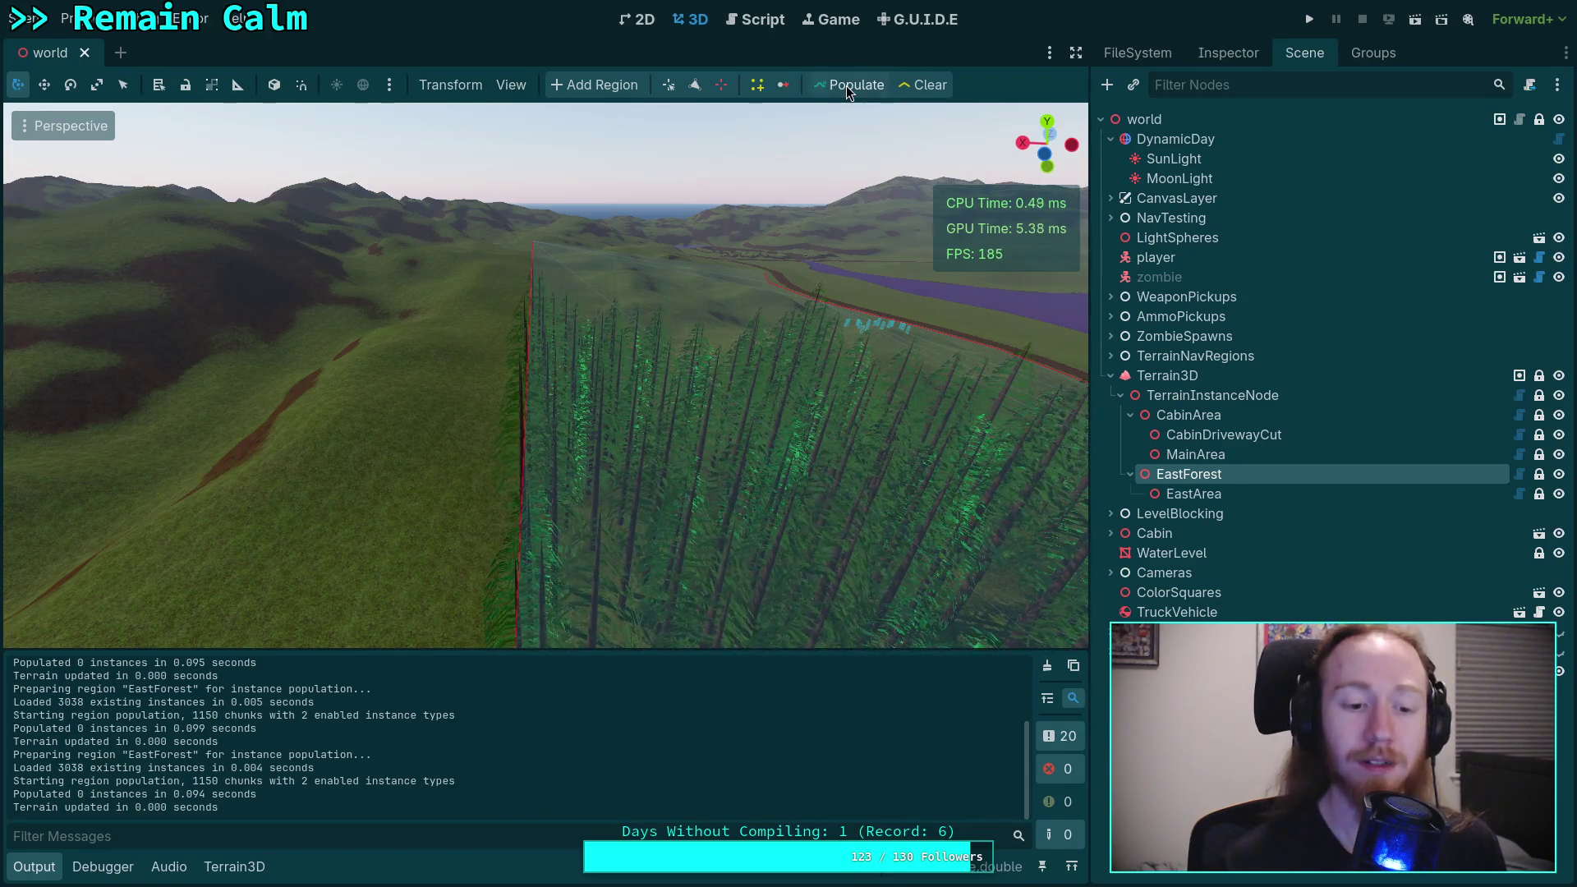
{"action": "left_click", "coordinate": [760, 23]}
Step: Select the terrain_has check, the slope-normal block (lines 692-696), and the height NaN check
{"action": "scroll", "coordinate": [657, 329], "scroll_direction": "down", "scroll_amount": 2}
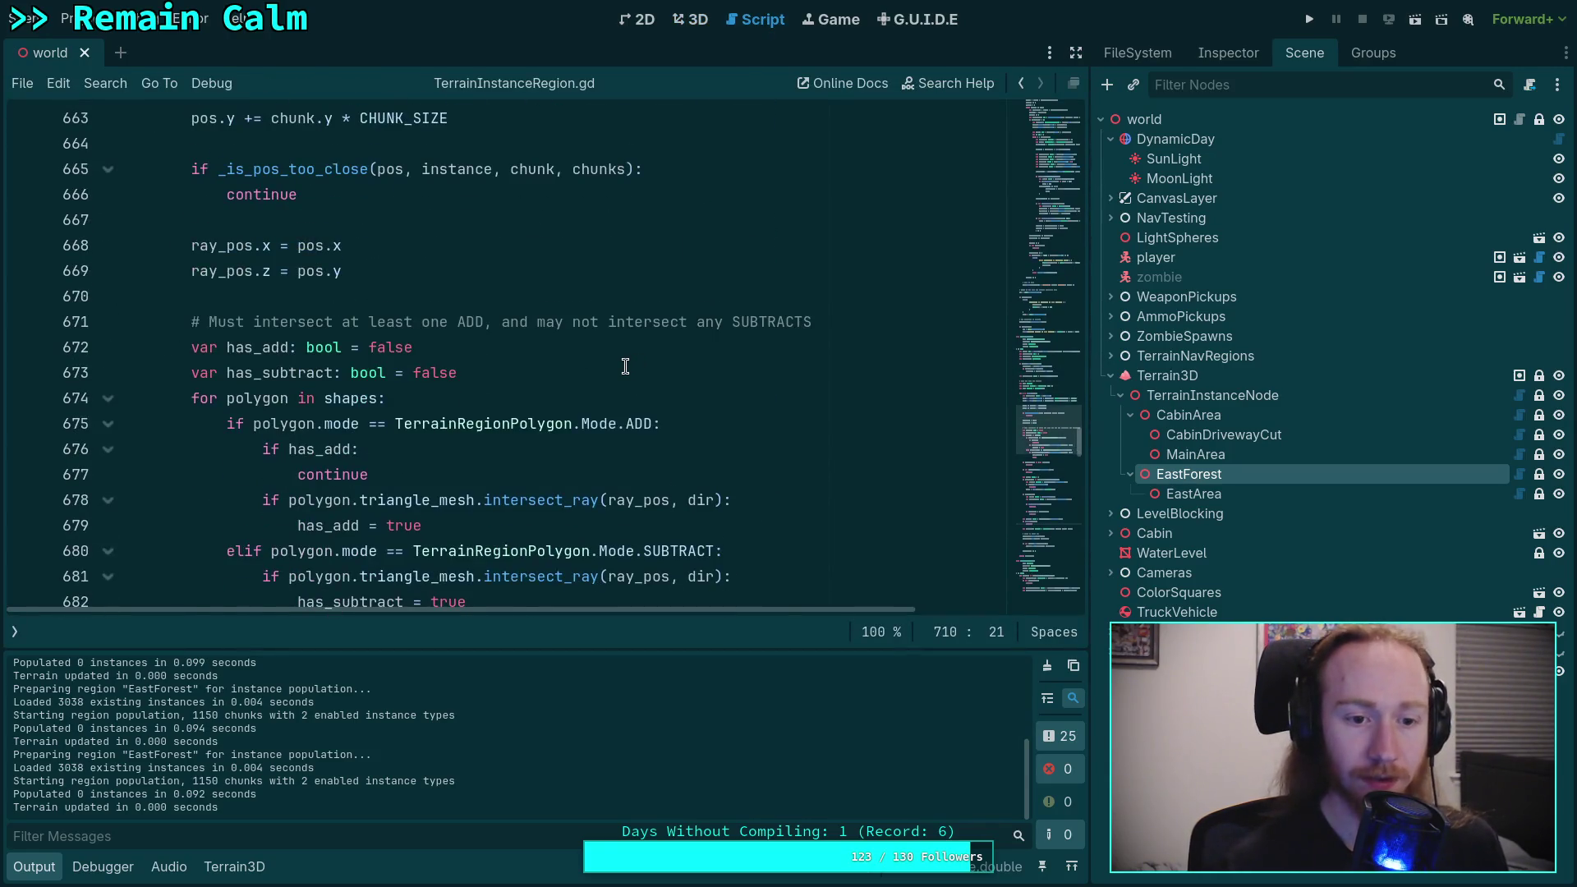
{"action": "scroll", "coordinate": [625, 367], "scroll_direction": "down", "scroll_amount": 1}
{"action": "scroll", "coordinate": [625, 367], "scroll_direction": "down", "scroll_amount": 4}
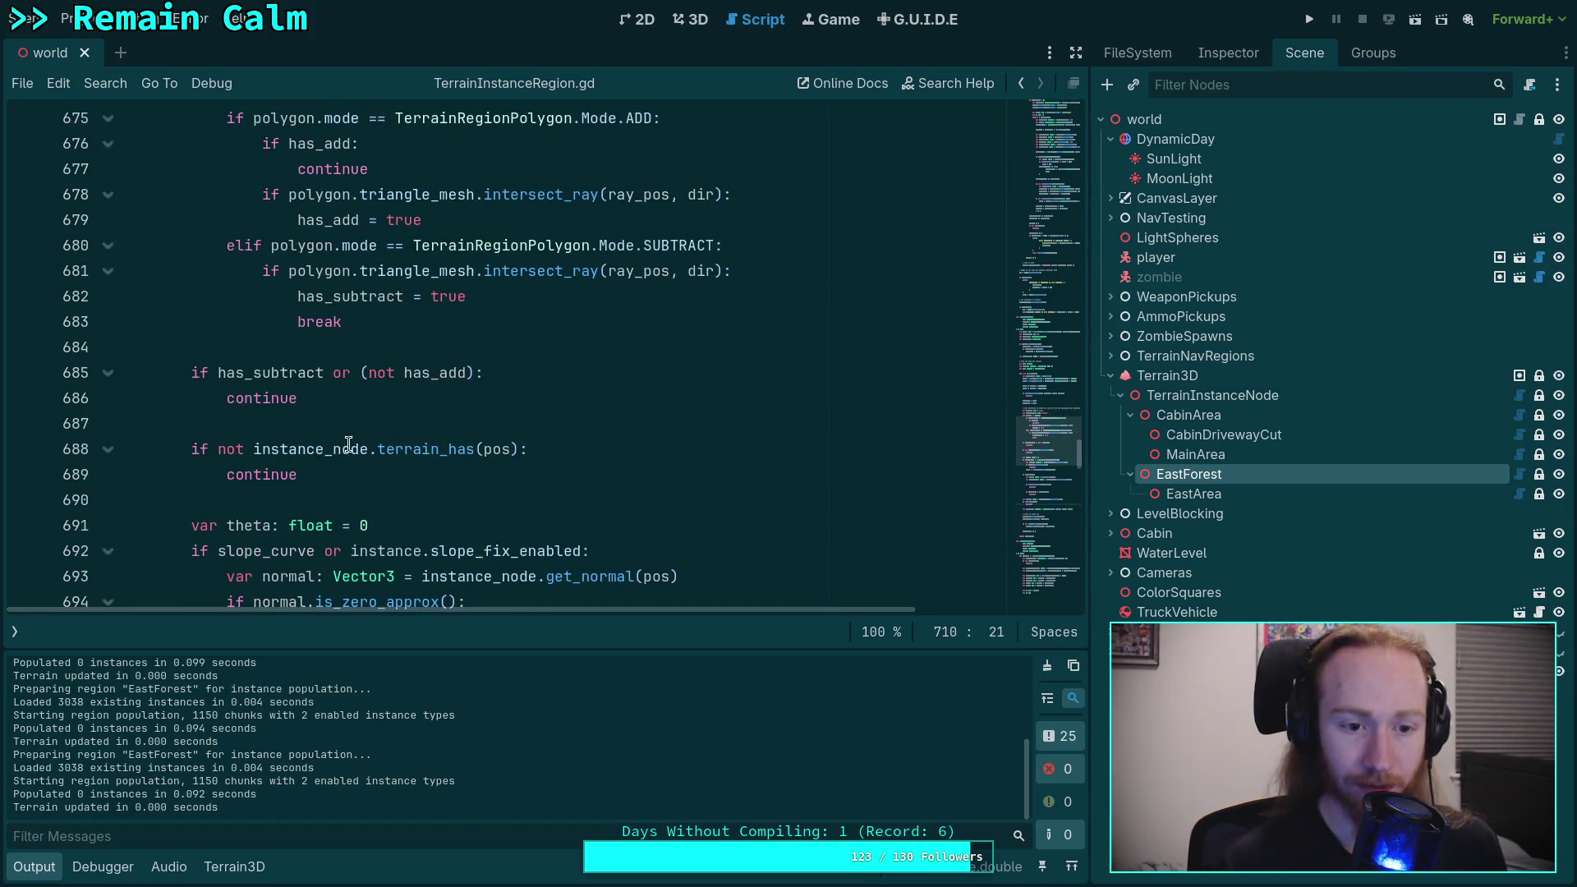
{"action": "left_click", "coordinate": [306, 399]}
{"action": "left_click_drag", "start_coordinate": [305, 399], "coordinate": [115, 375]}
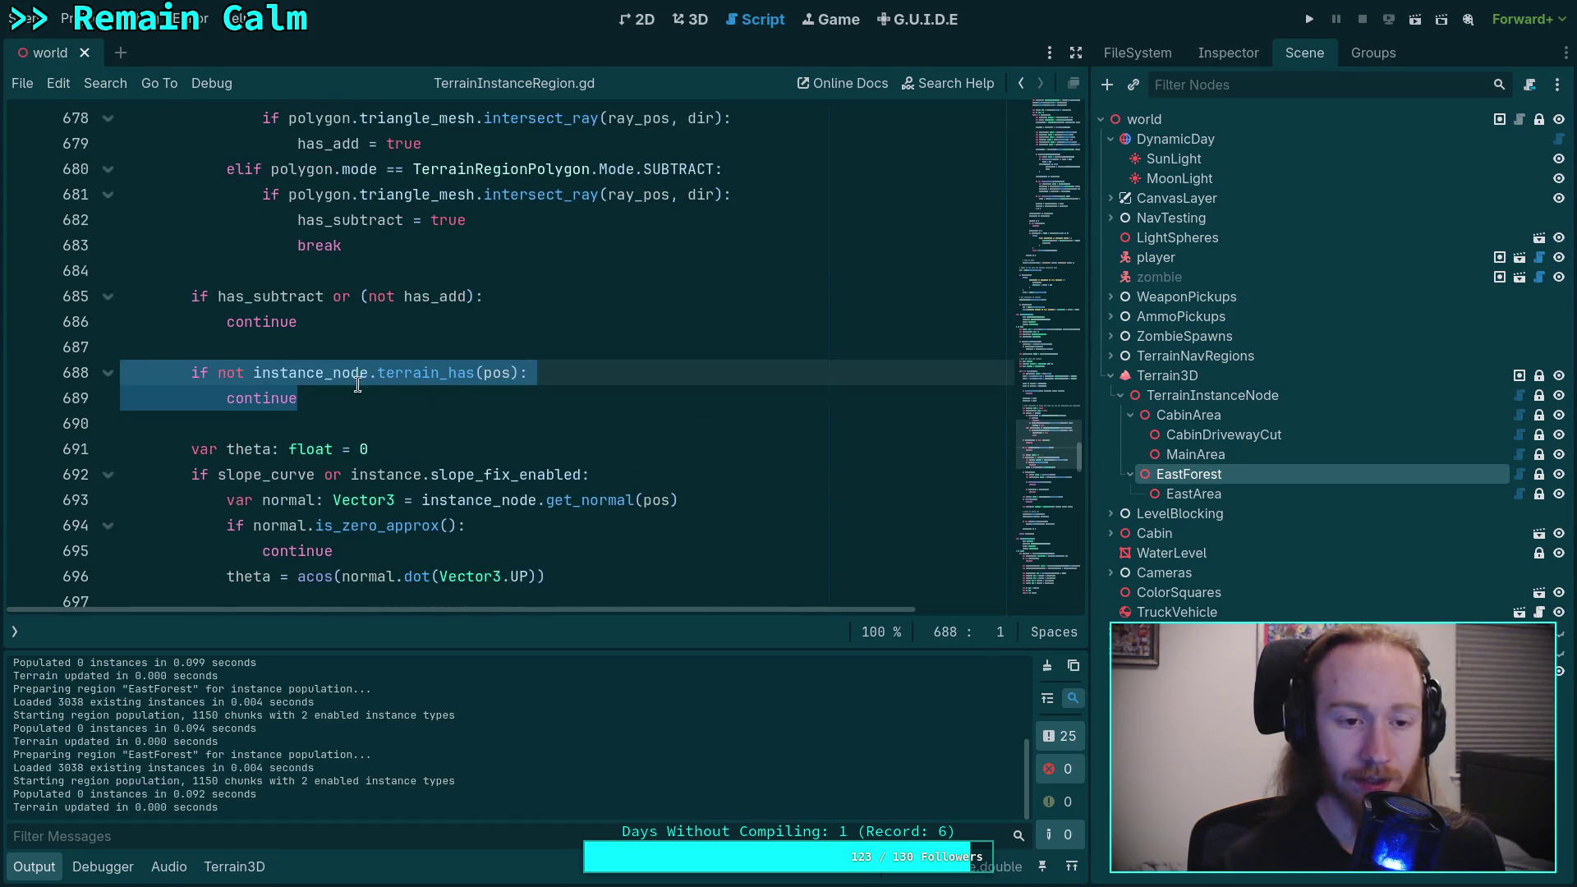
{"action": "scroll", "coordinate": [453, 392], "scroll_direction": "down", "scroll_amount": 3}
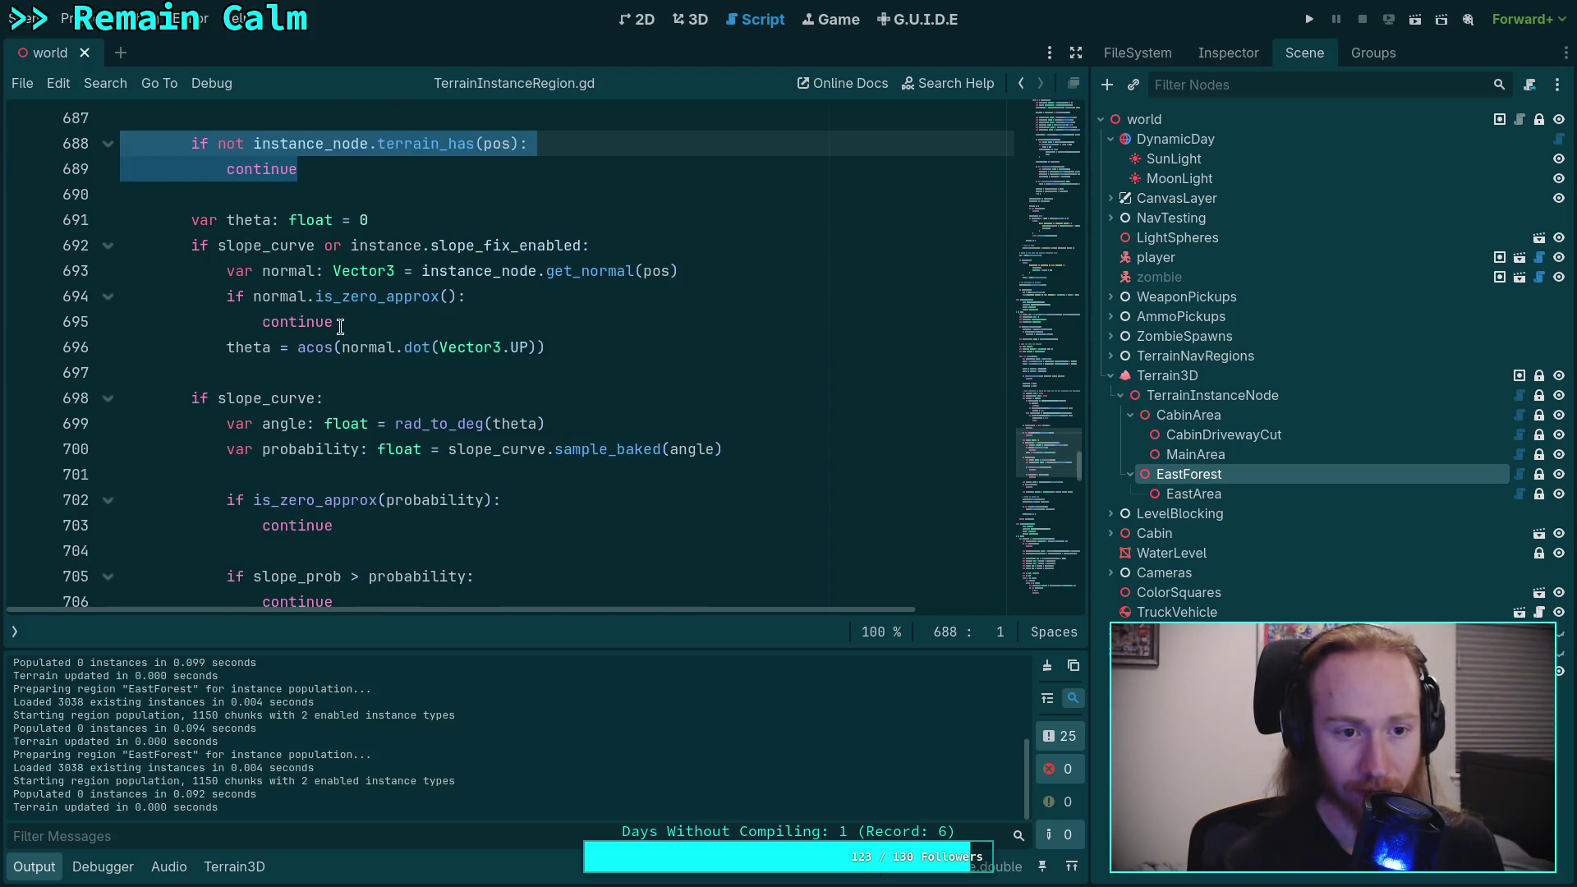
{"action": "left_click", "coordinate": [260, 265]}
{"action": "left_click_drag", "start_coordinate": [588, 345], "coordinate": [191, 245]}
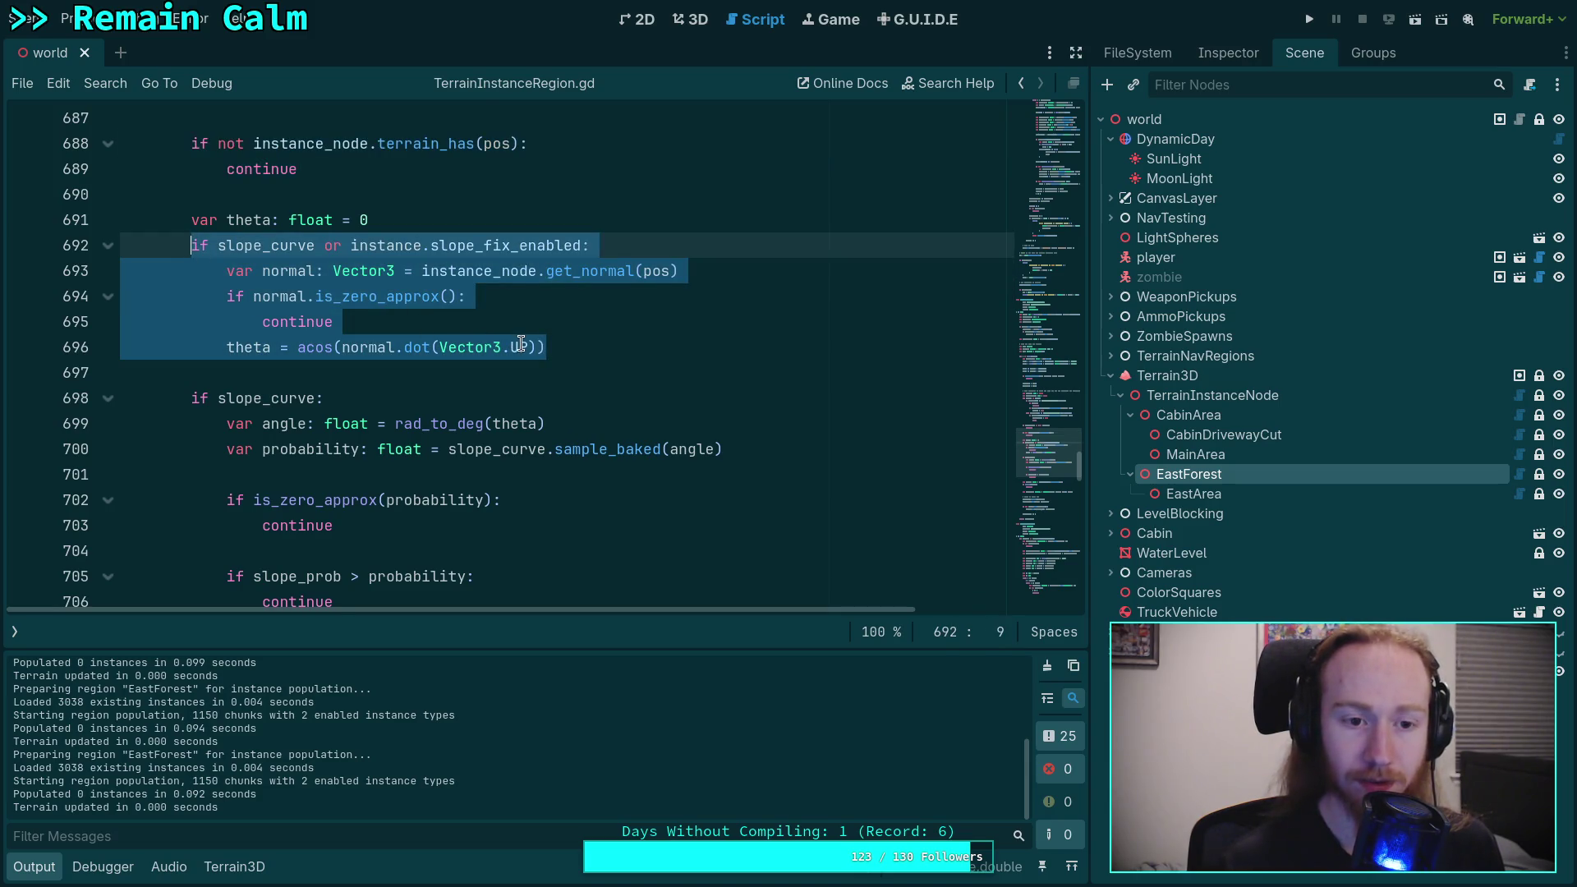
{"action": "scroll", "coordinate": [521, 344], "scroll_direction": "down", "scroll_amount": 1}
{"action": "scroll", "coordinate": [480, 347], "scroll_direction": "down", "scroll_amount": 3}
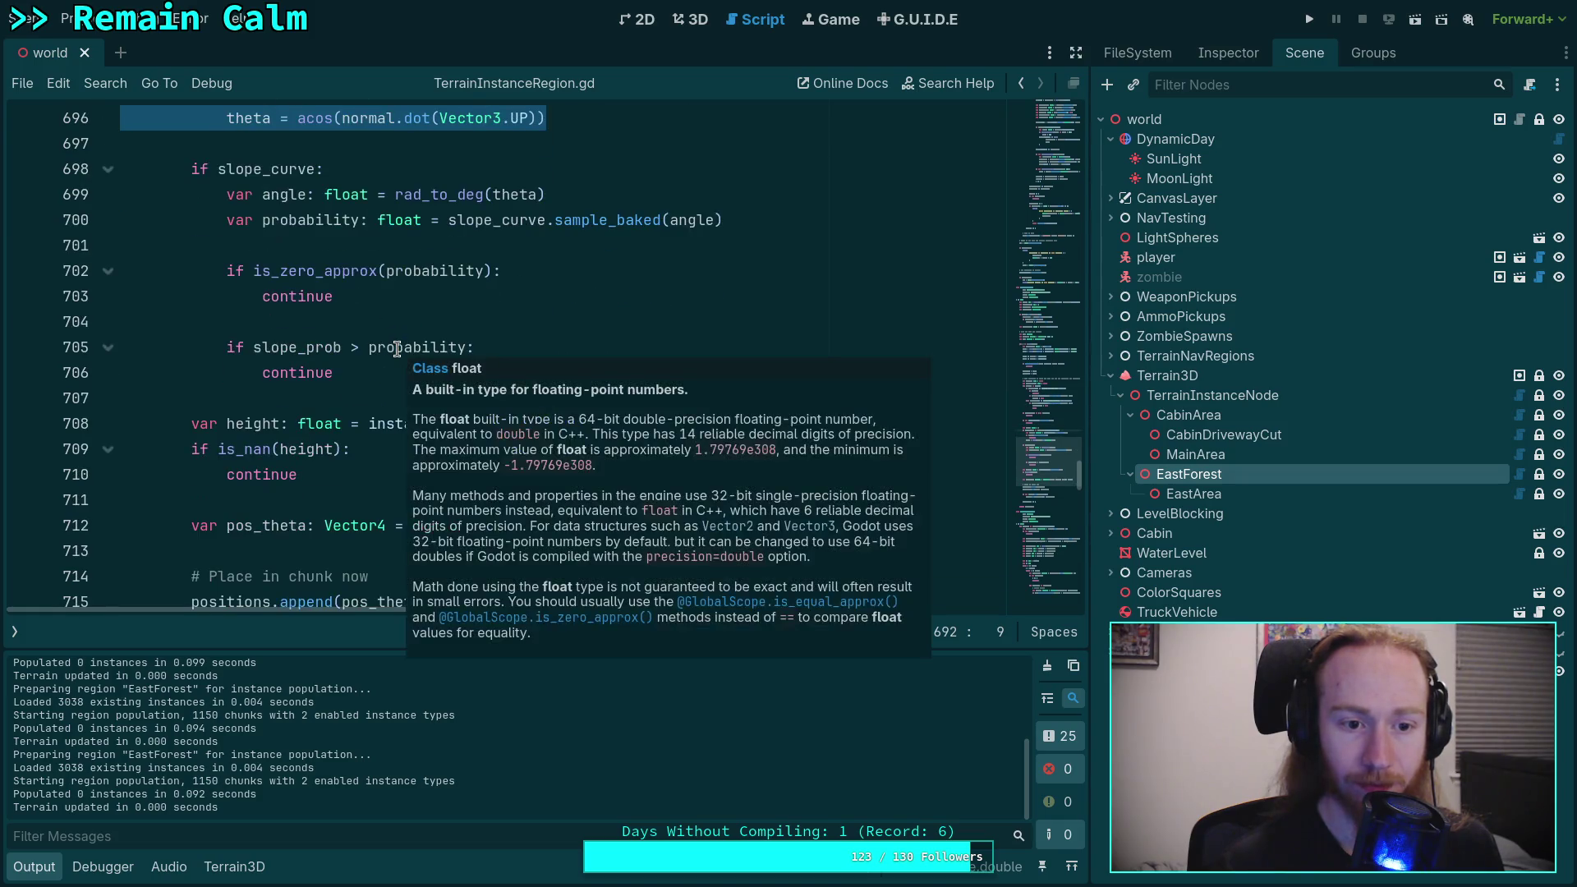
{"action": "mouse_move", "coordinate": [329, 395]}
{"action": "left_mouse_down"}
{"action": "mouse_move", "coordinate": [222, 398]}
{"action": "mouse_move", "coordinate": [197, 351]}
{"action": "left_mouse_up"}
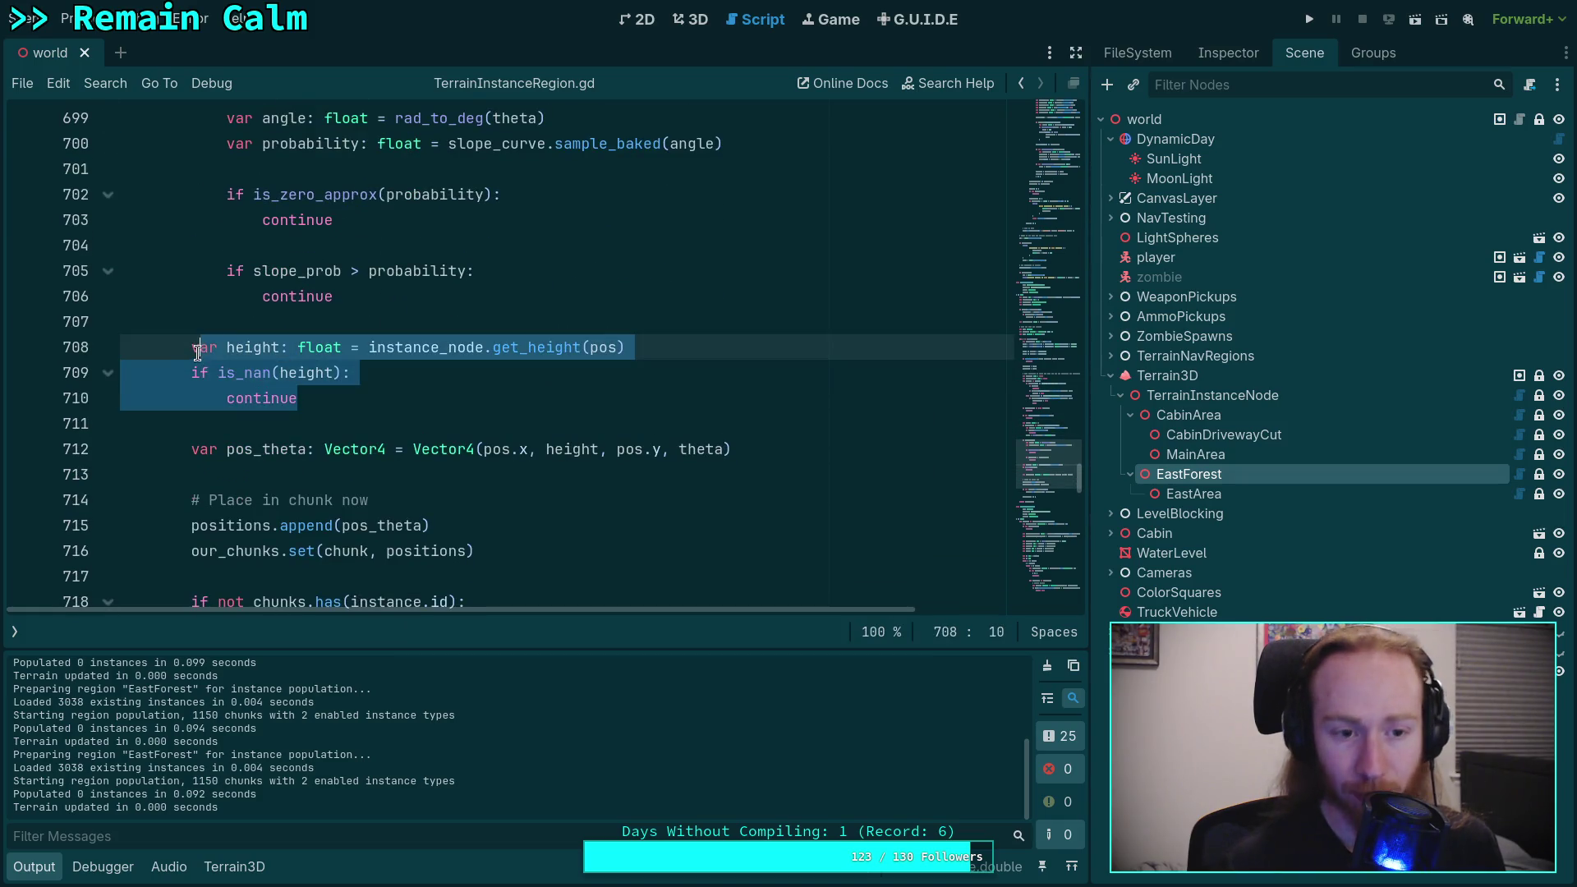
Step: Compare the theta block (lines 691-696) against the terrain_has check on lines 688-689
{"action": "scroll", "coordinate": [371, 364], "scroll_direction": "down", "scroll_amount": 2}
{"action": "scroll", "coordinate": [394, 403], "scroll_direction": "up", "scroll_amount": 7}
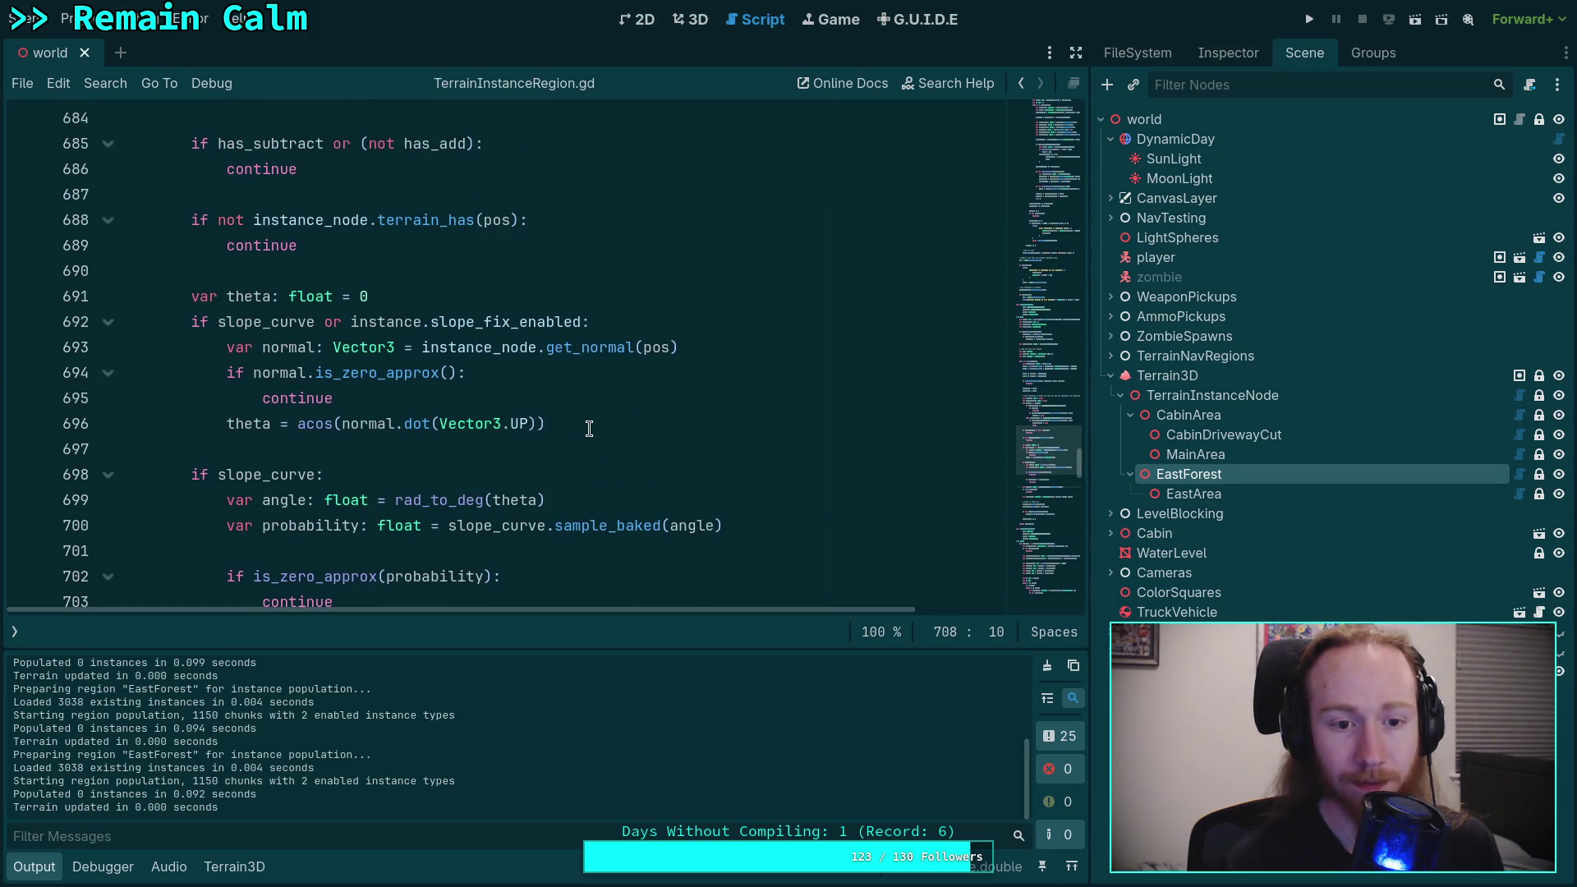
{"action": "left_click", "coordinate": [589, 428]}
{"action": "key", "text": "shift+Up"}
{"action": "key", "text": "shift+Up"}
{"action": "key", "text": "shift+Up"}
{"action": "key", "text": "shift+Home"}
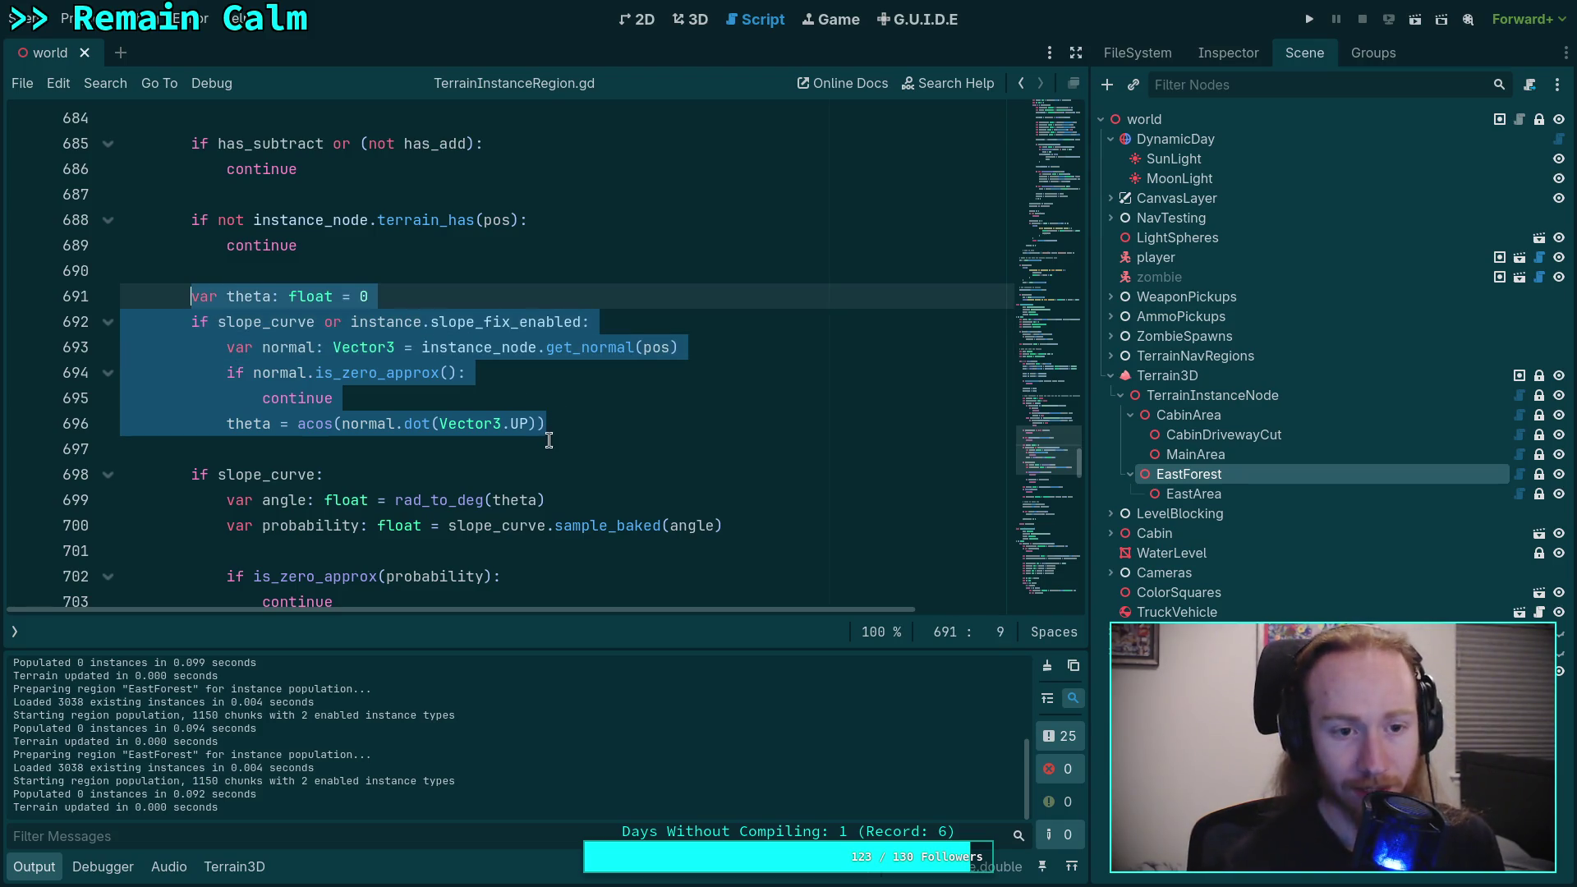
{"action": "scroll", "coordinate": [546, 446], "scroll_direction": "up", "scroll_amount": 1}
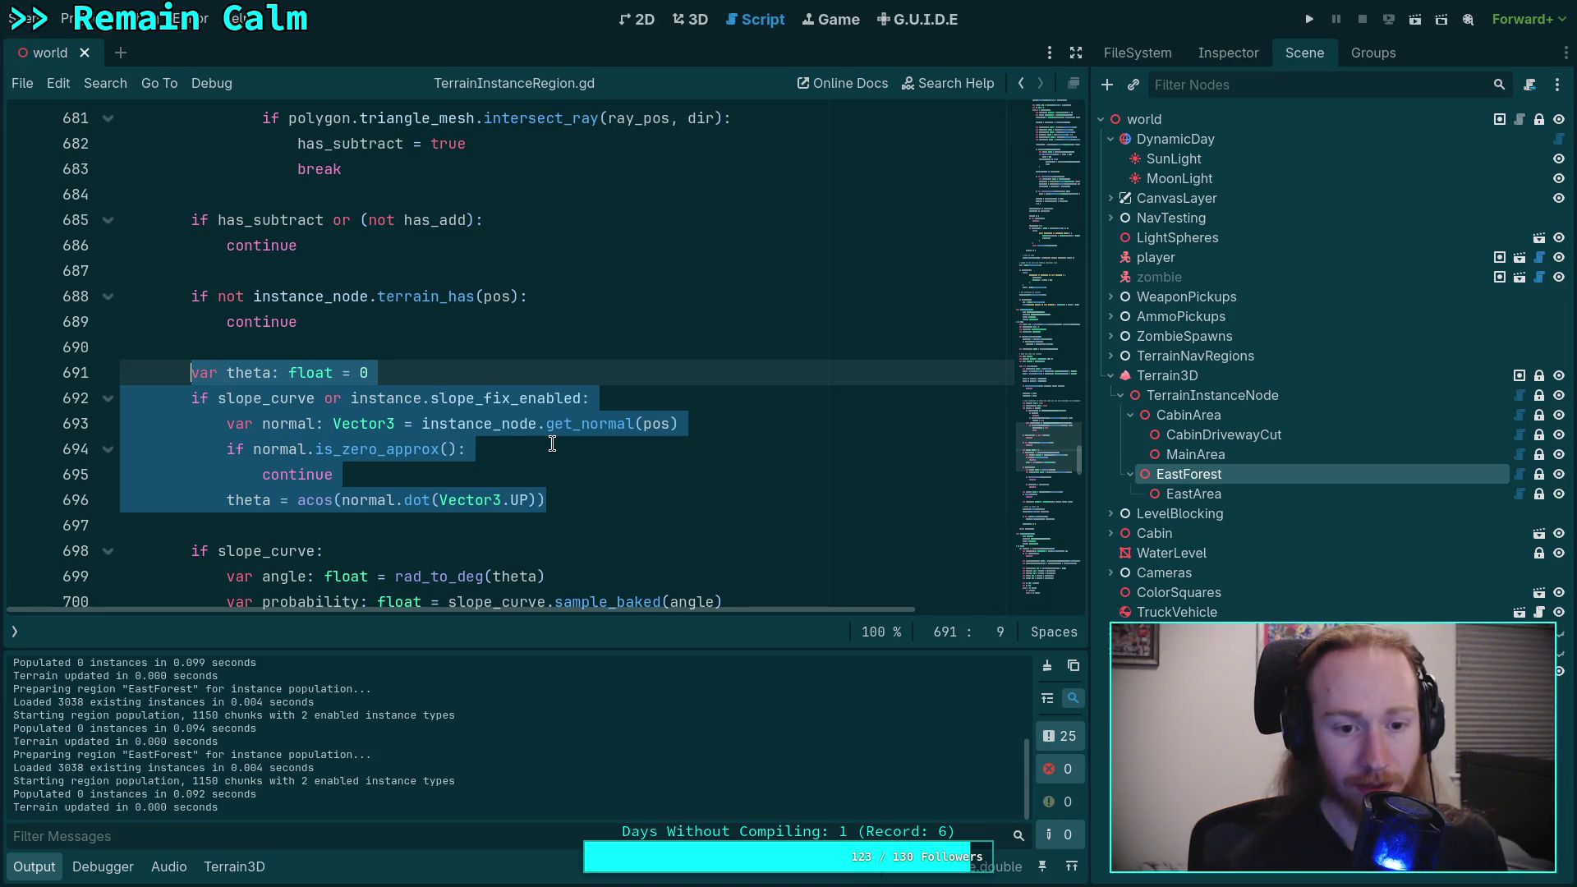
{"action": "scroll", "coordinate": [552, 439], "scroll_direction": "up", "scroll_amount": 1}
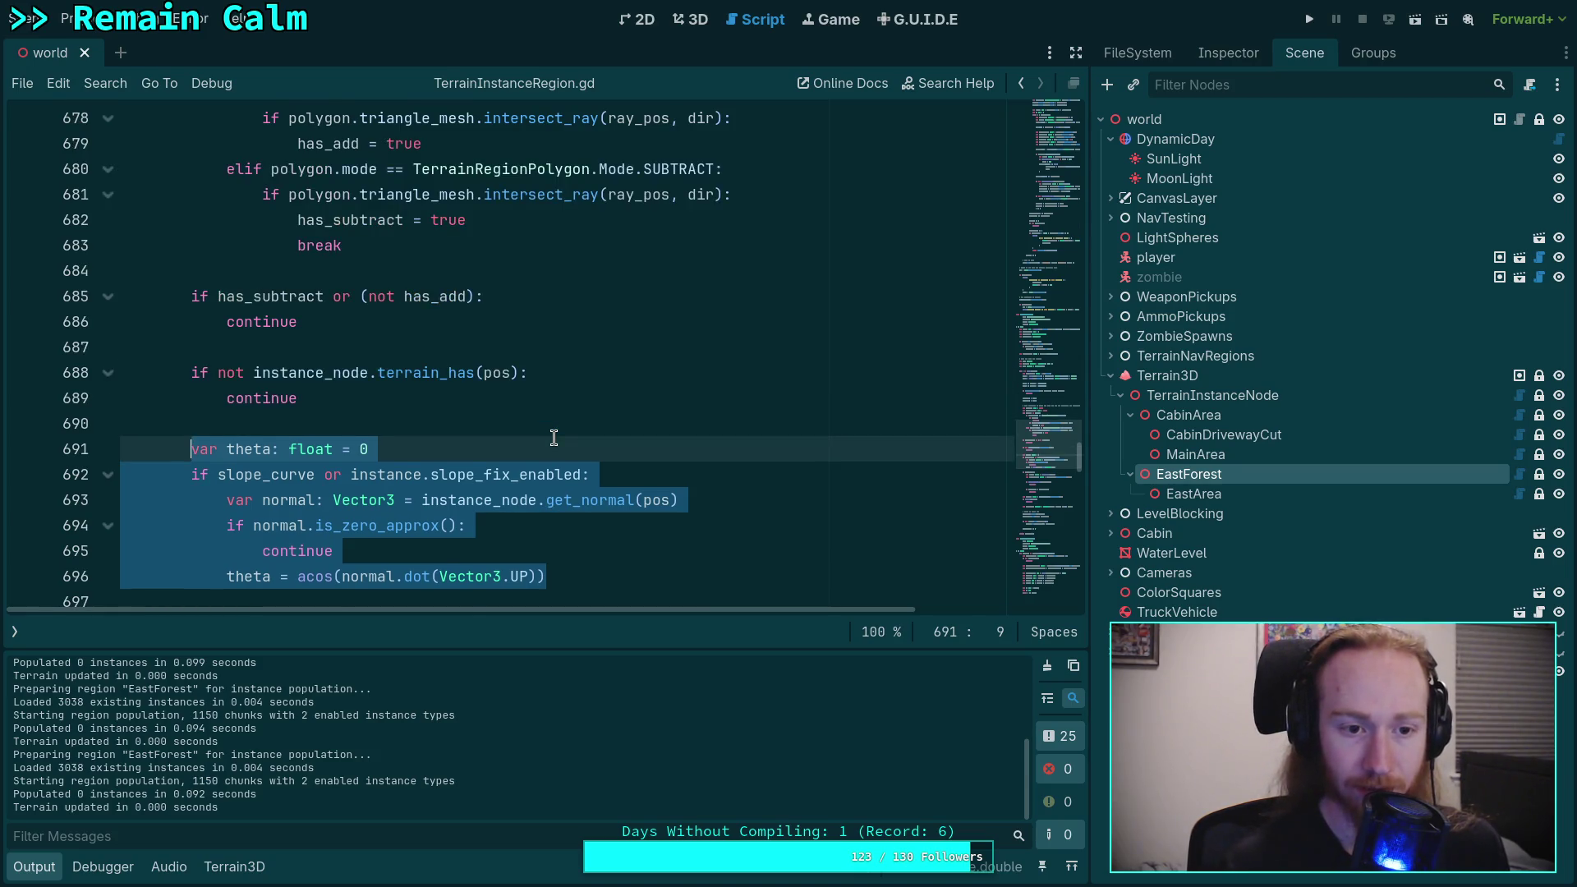
{"action": "scroll", "coordinate": [554, 437], "scroll_direction": "up", "scroll_amount": 8}
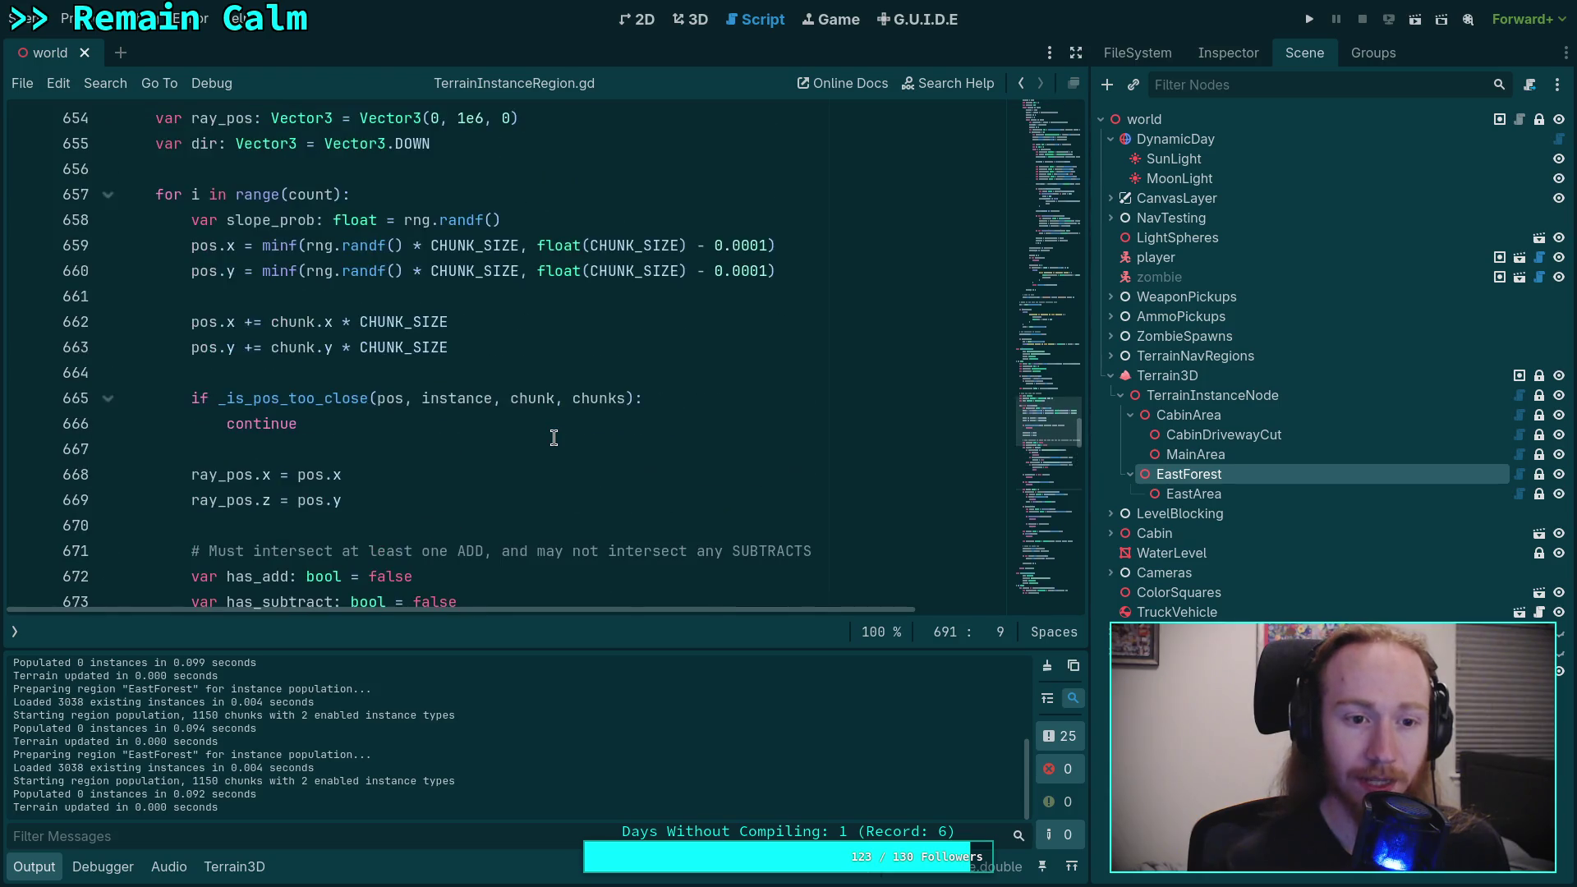
{"action": "scroll", "coordinate": [554, 437], "scroll_direction": "down", "scroll_amount": 6}
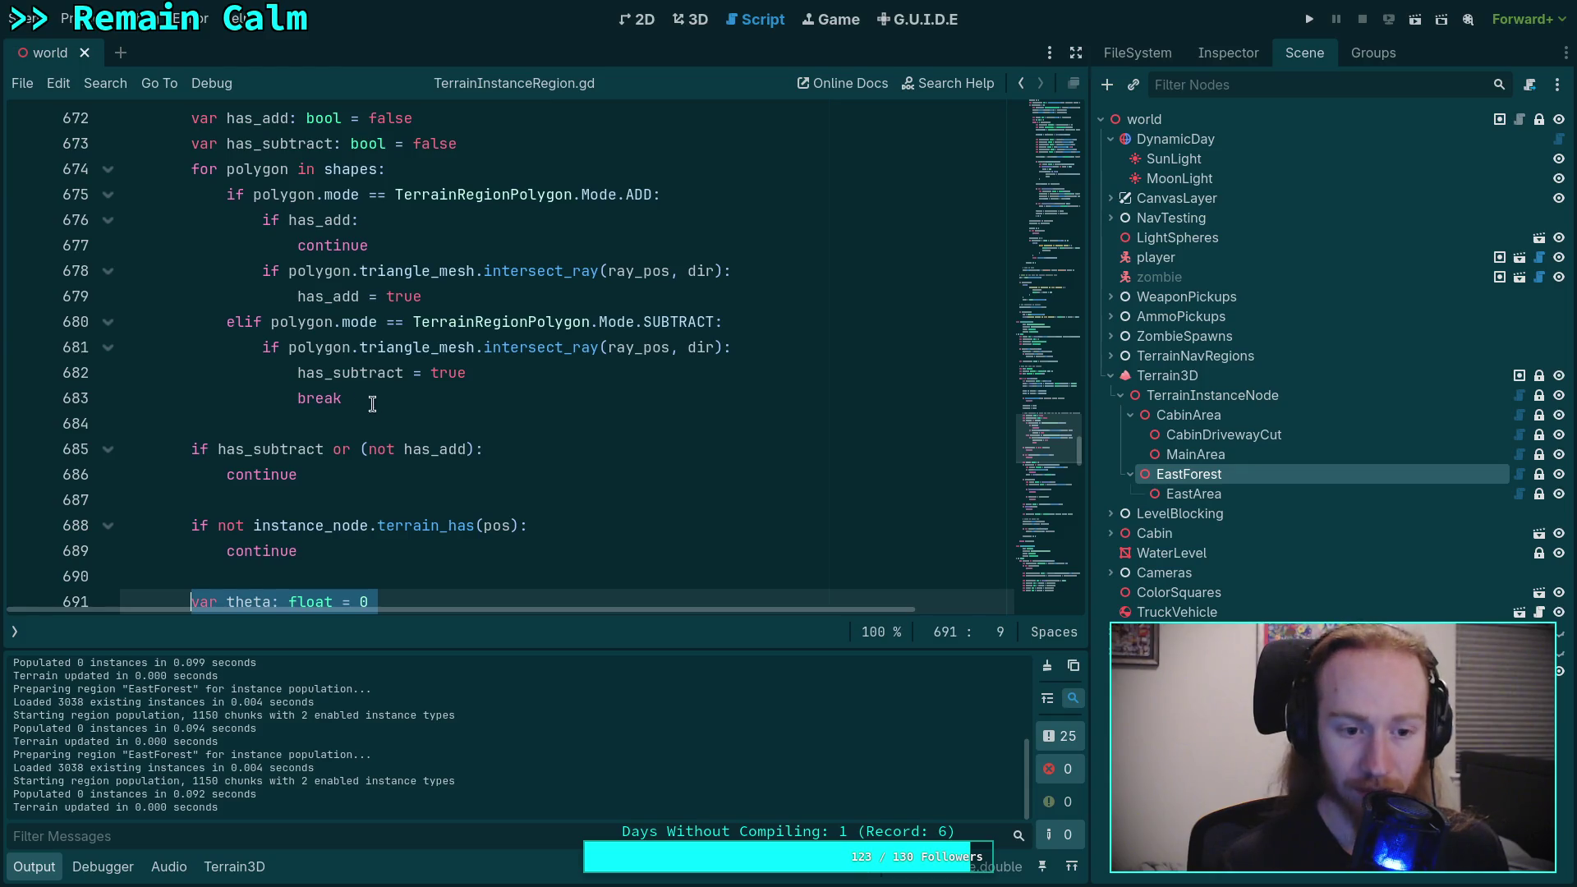
{"action": "scroll", "coordinate": [404, 399], "scroll_direction": "down", "scroll_amount": 3}
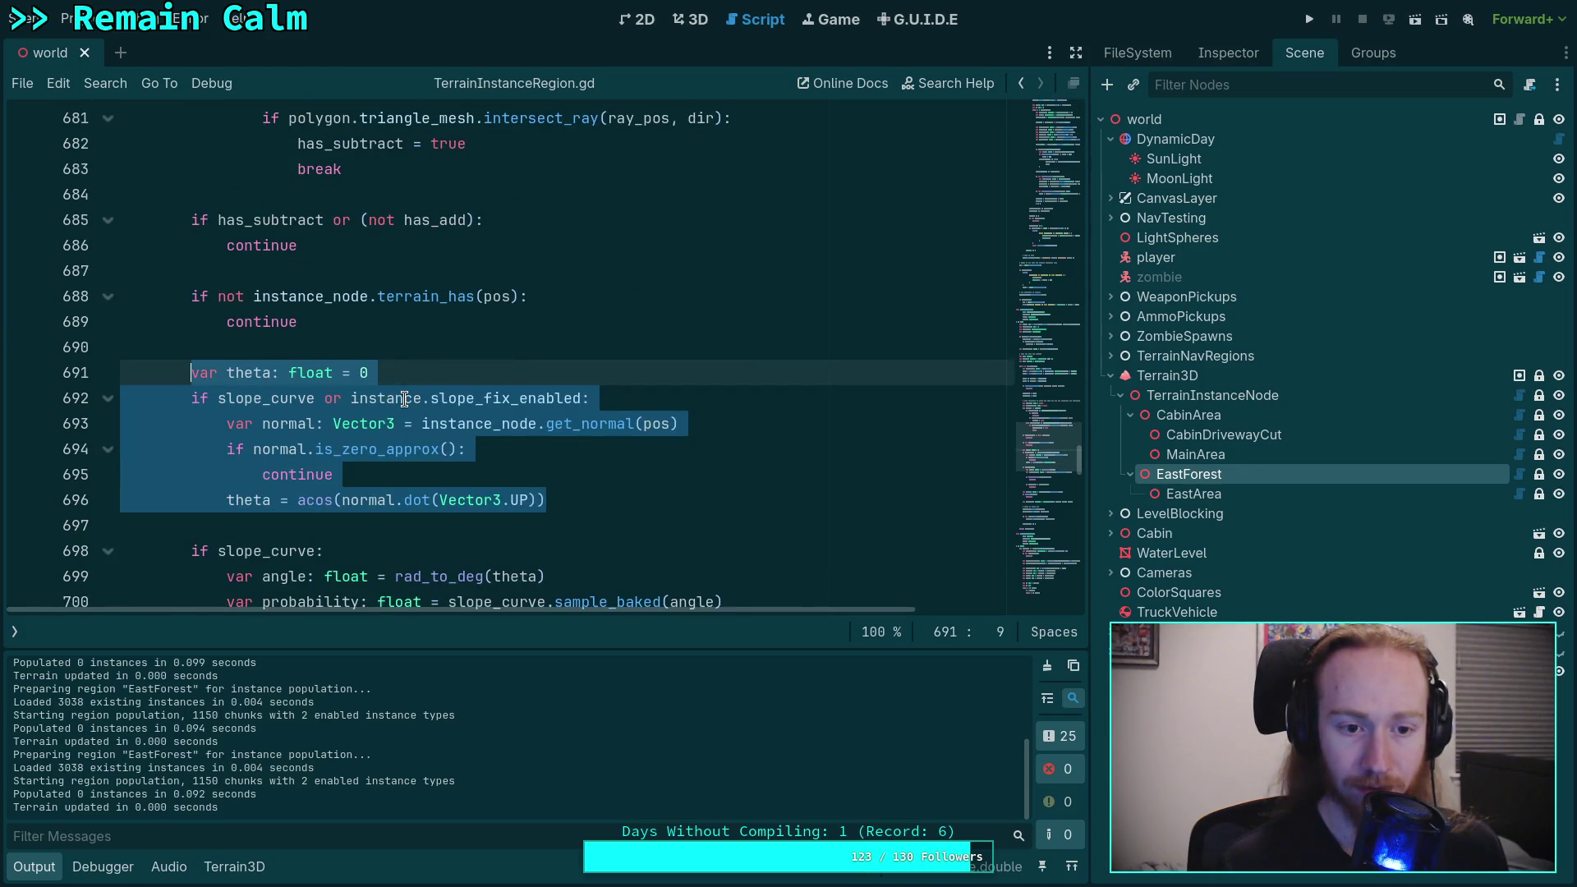
{"action": "scroll", "coordinate": [404, 399], "scroll_direction": "up", "scroll_amount": 3}
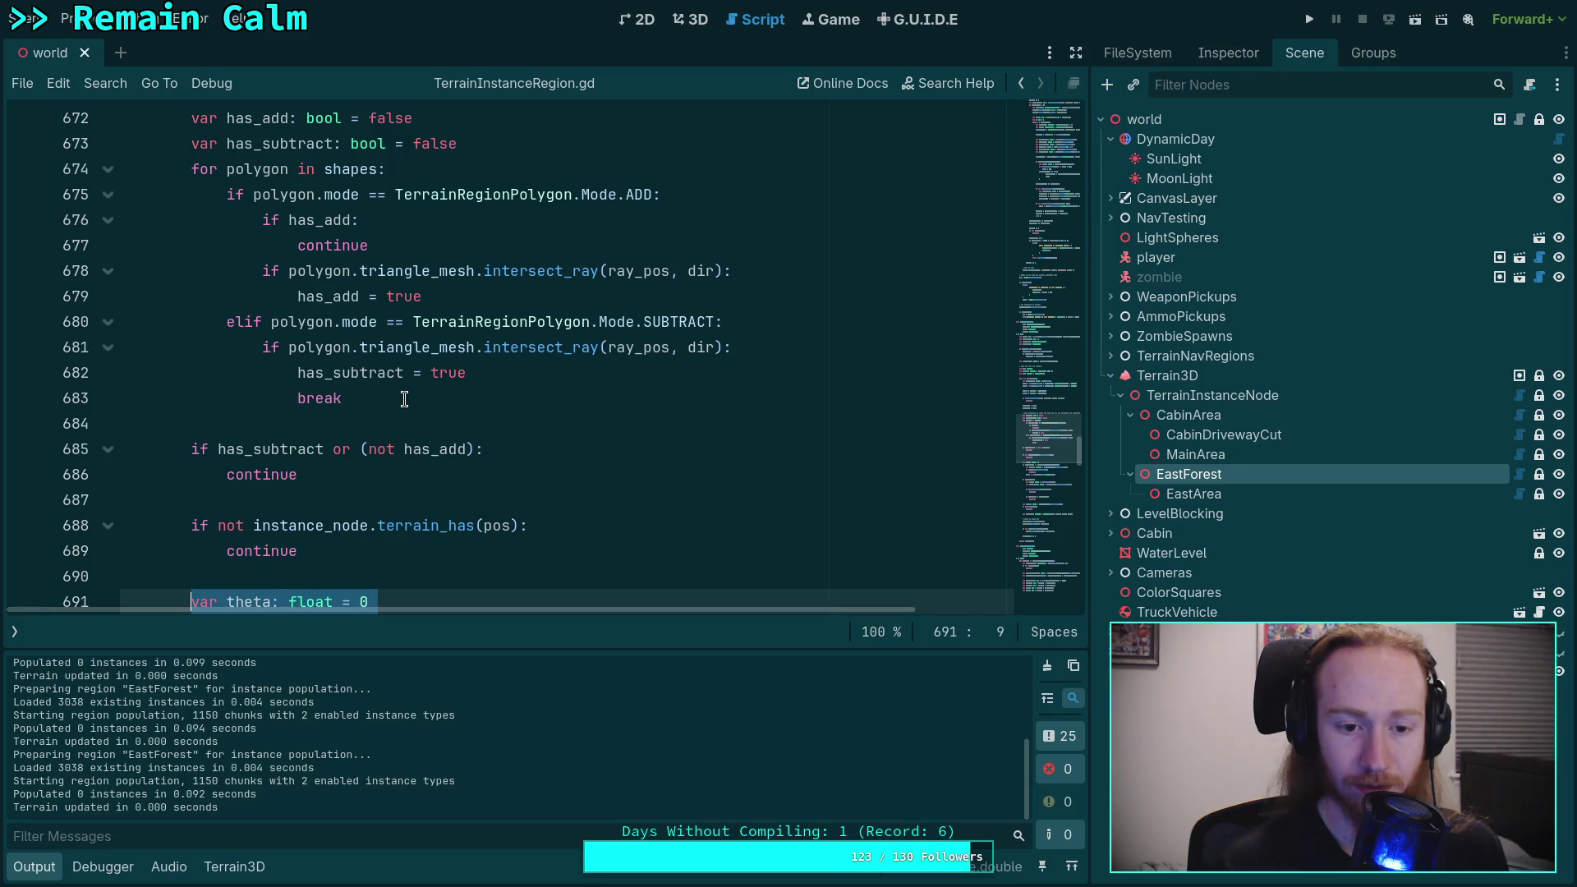
{"action": "scroll", "coordinate": [404, 399], "scroll_direction": "down", "scroll_amount": 2}
{"action": "left_click_drag", "start_coordinate": [355, 402], "coordinate": [189, 375]}
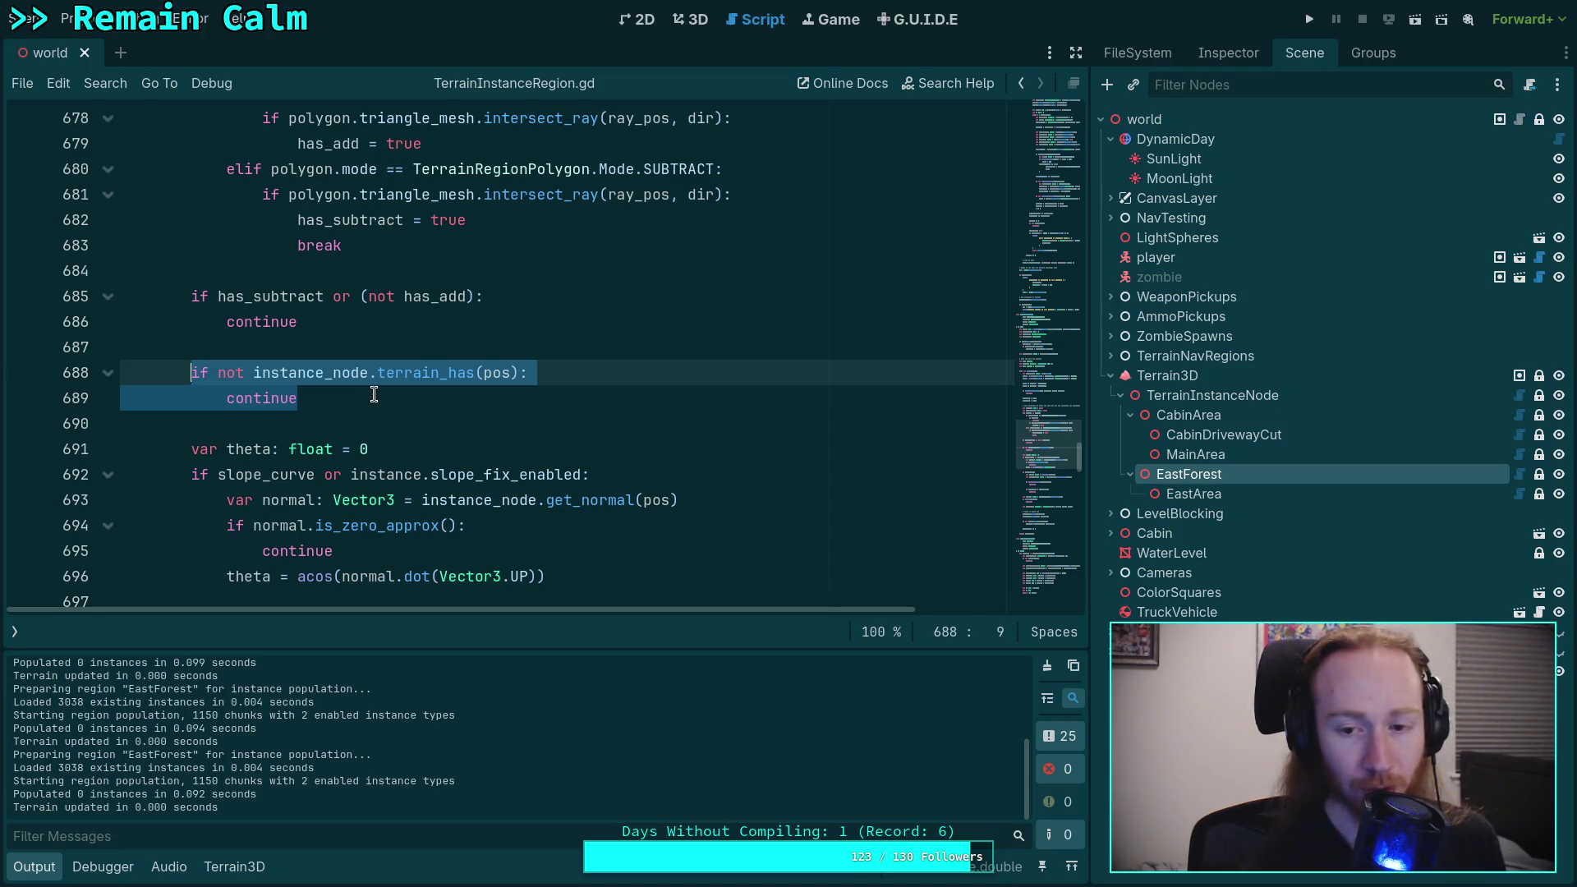
{"action": "scroll", "coordinate": [374, 394], "scroll_direction": "up", "scroll_amount": 5}
{"action": "scroll", "coordinate": [374, 403], "scroll_direction": "down", "scroll_amount": 7}
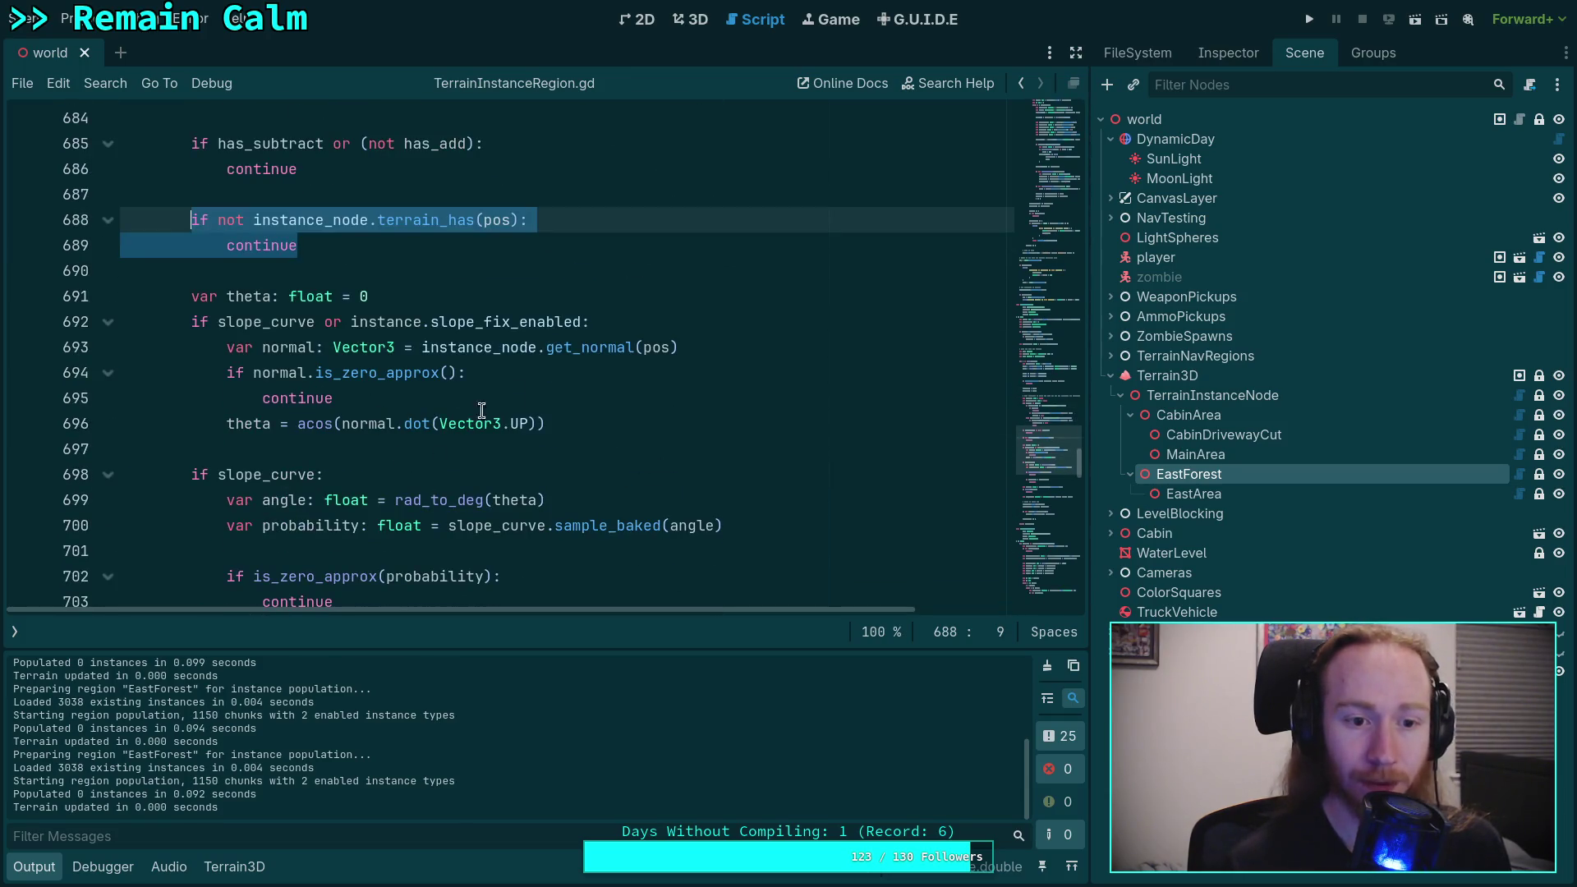
{"action": "mouse_move", "coordinate": [587, 424]}
{"action": "left_mouse_down"}
{"action": "mouse_move", "coordinate": [194, 321]}
{"action": "mouse_move", "coordinate": [191, 296]}
{"action": "left_mouse_up"}
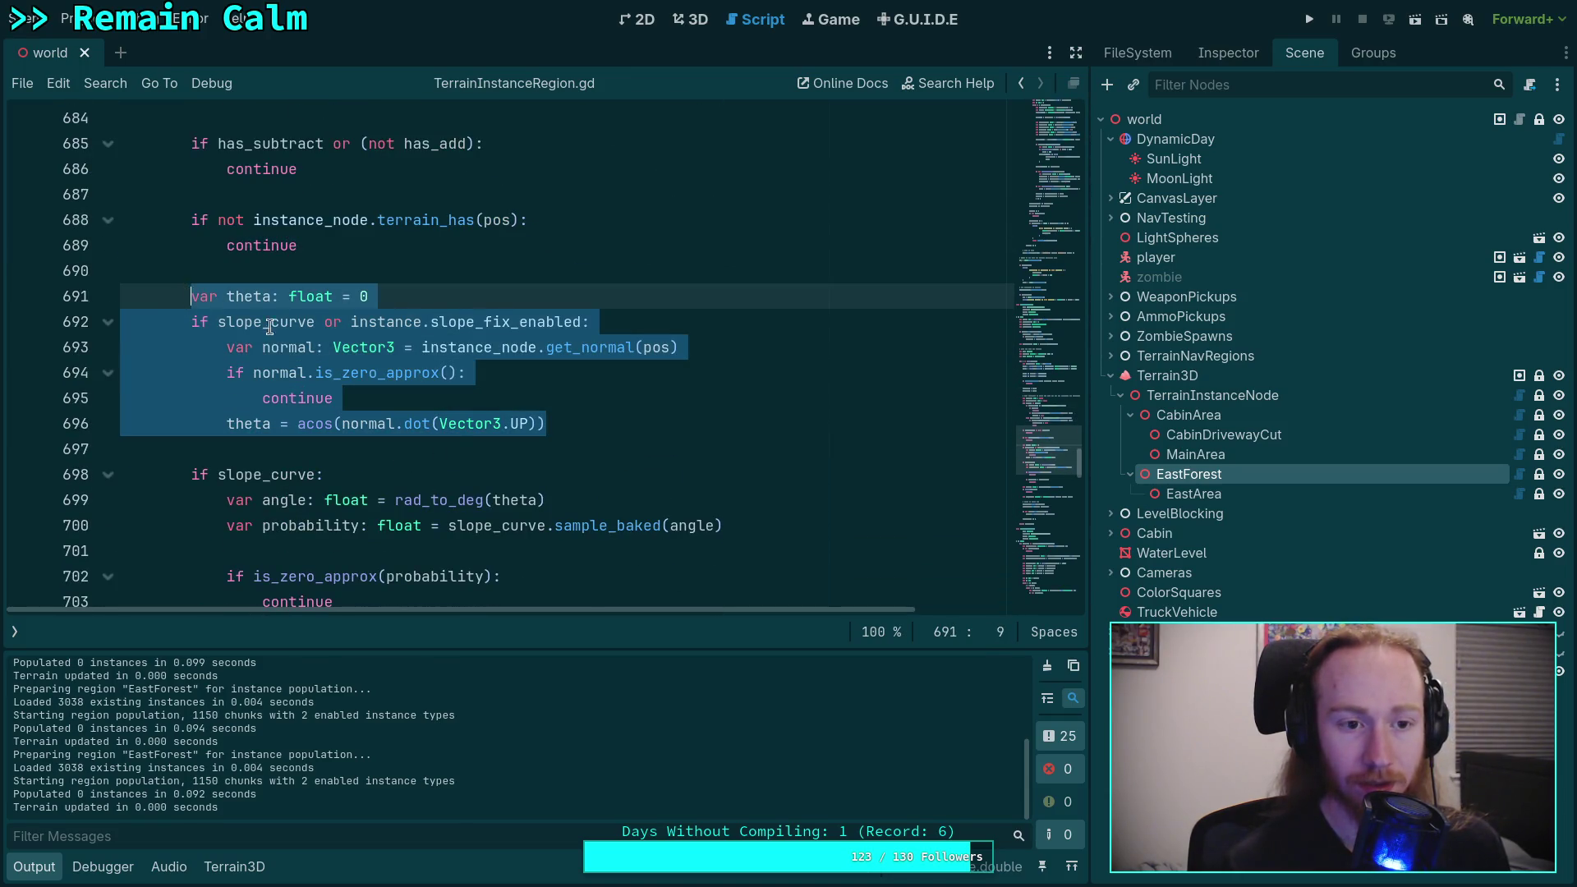
{"action": "scroll", "coordinate": [546, 420], "scroll_direction": "up", "scroll_amount": 3}
{"action": "scroll", "coordinate": [627, 459], "scroll_direction": "down", "scroll_amount": 2}
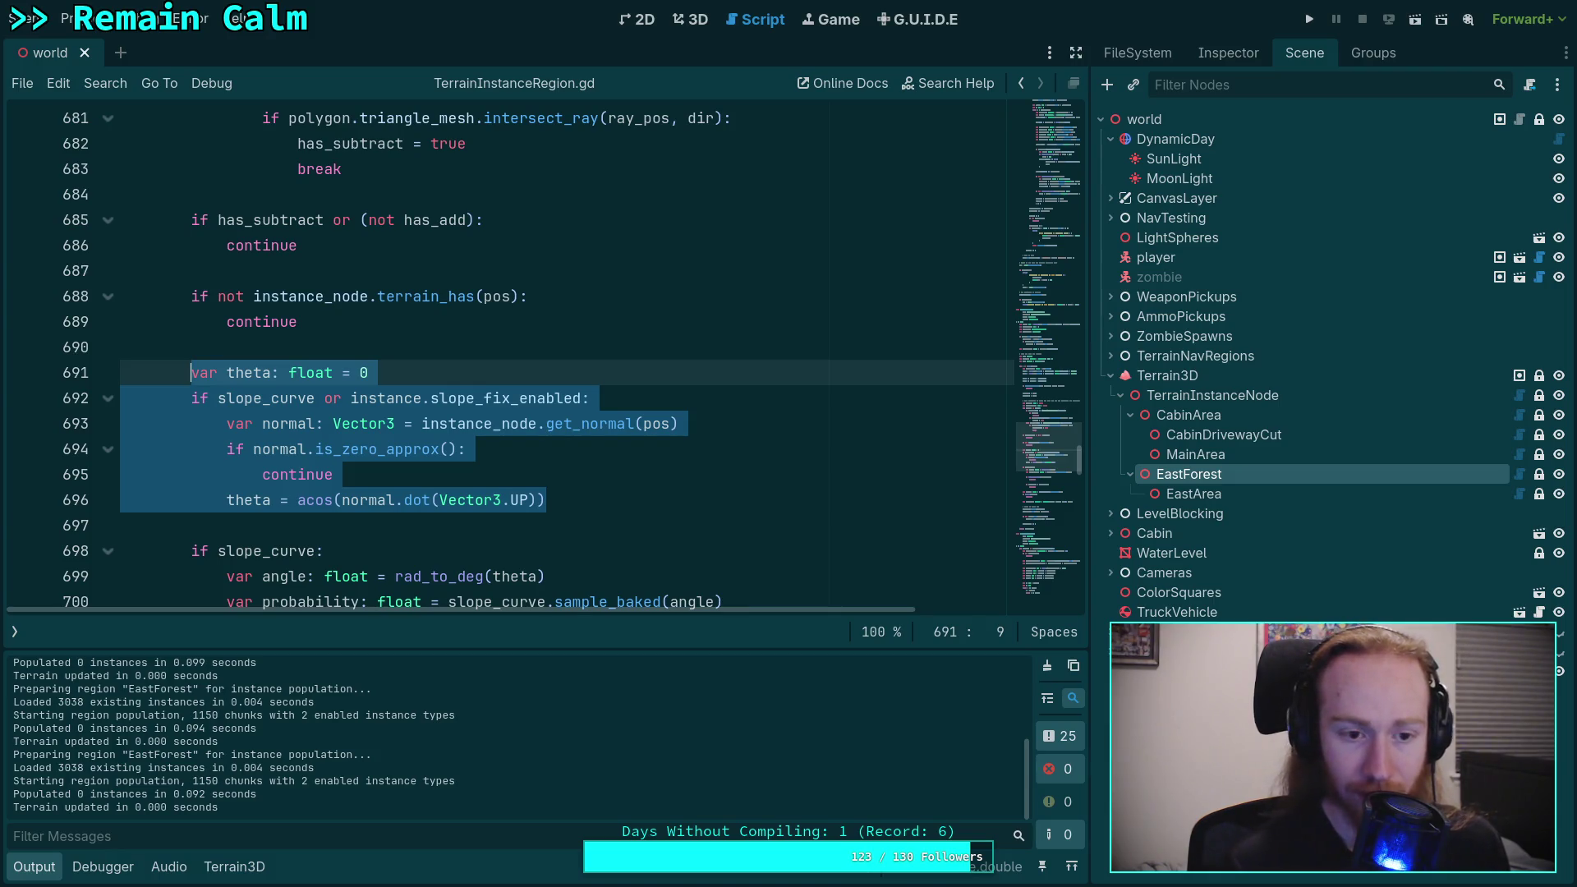
Step: Select the theta calculation block on lines 691-696 and move it up one line
{"action": "left_click", "coordinate": [600, 448]}
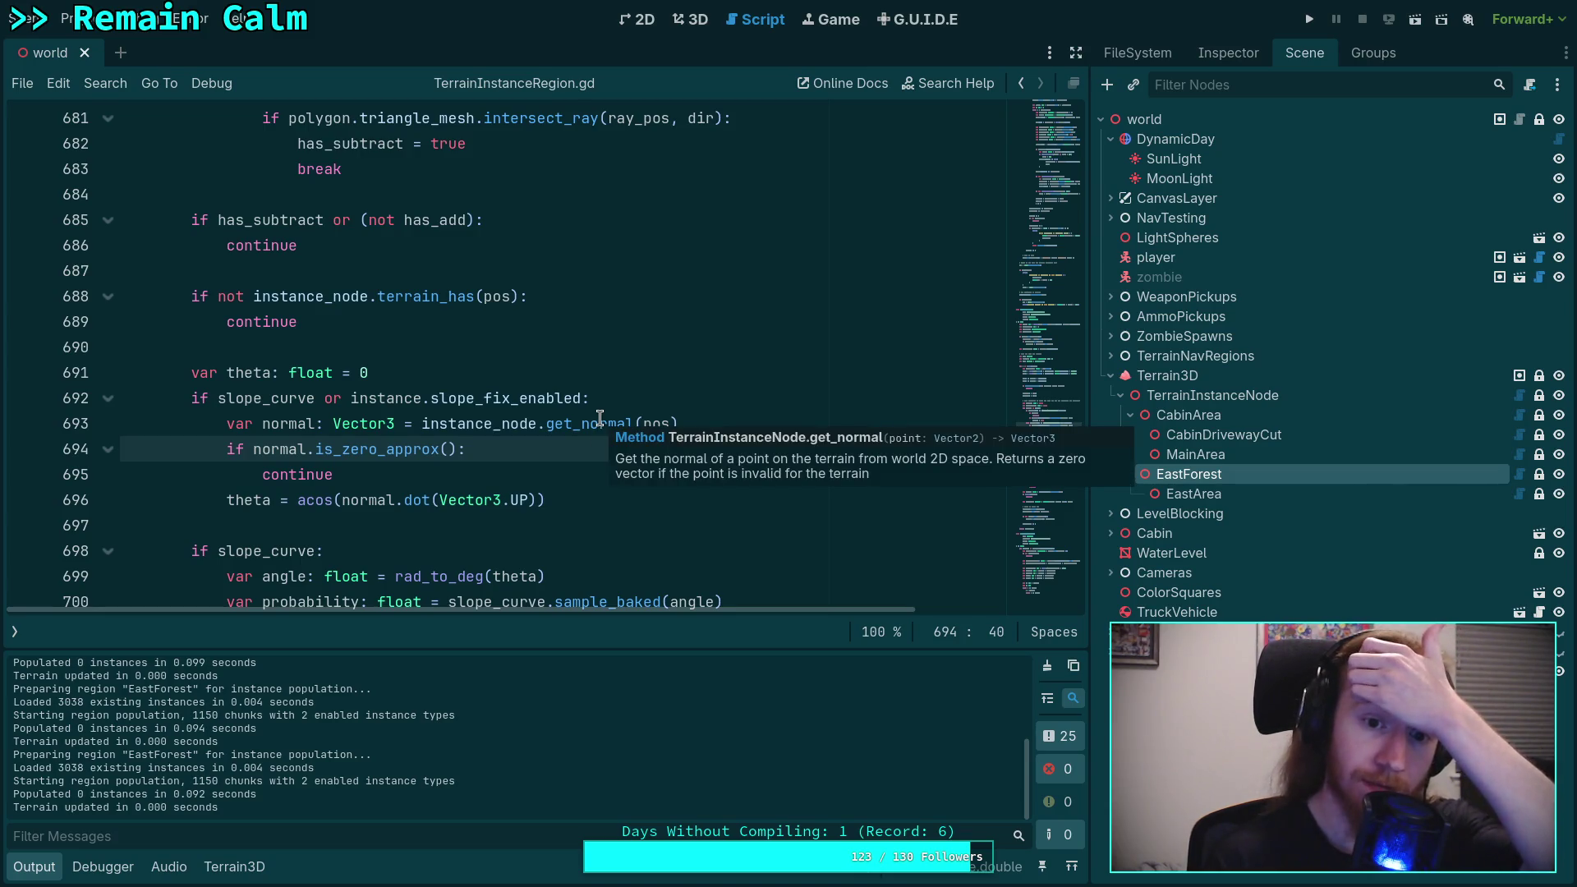
{"action": "mouse_move", "coordinate": [559, 498]}
{"action": "left_mouse_down"}
{"action": "mouse_move", "coordinate": [194, 398]}
{"action": "mouse_move", "coordinate": [192, 377]}
{"action": "left_mouse_up"}
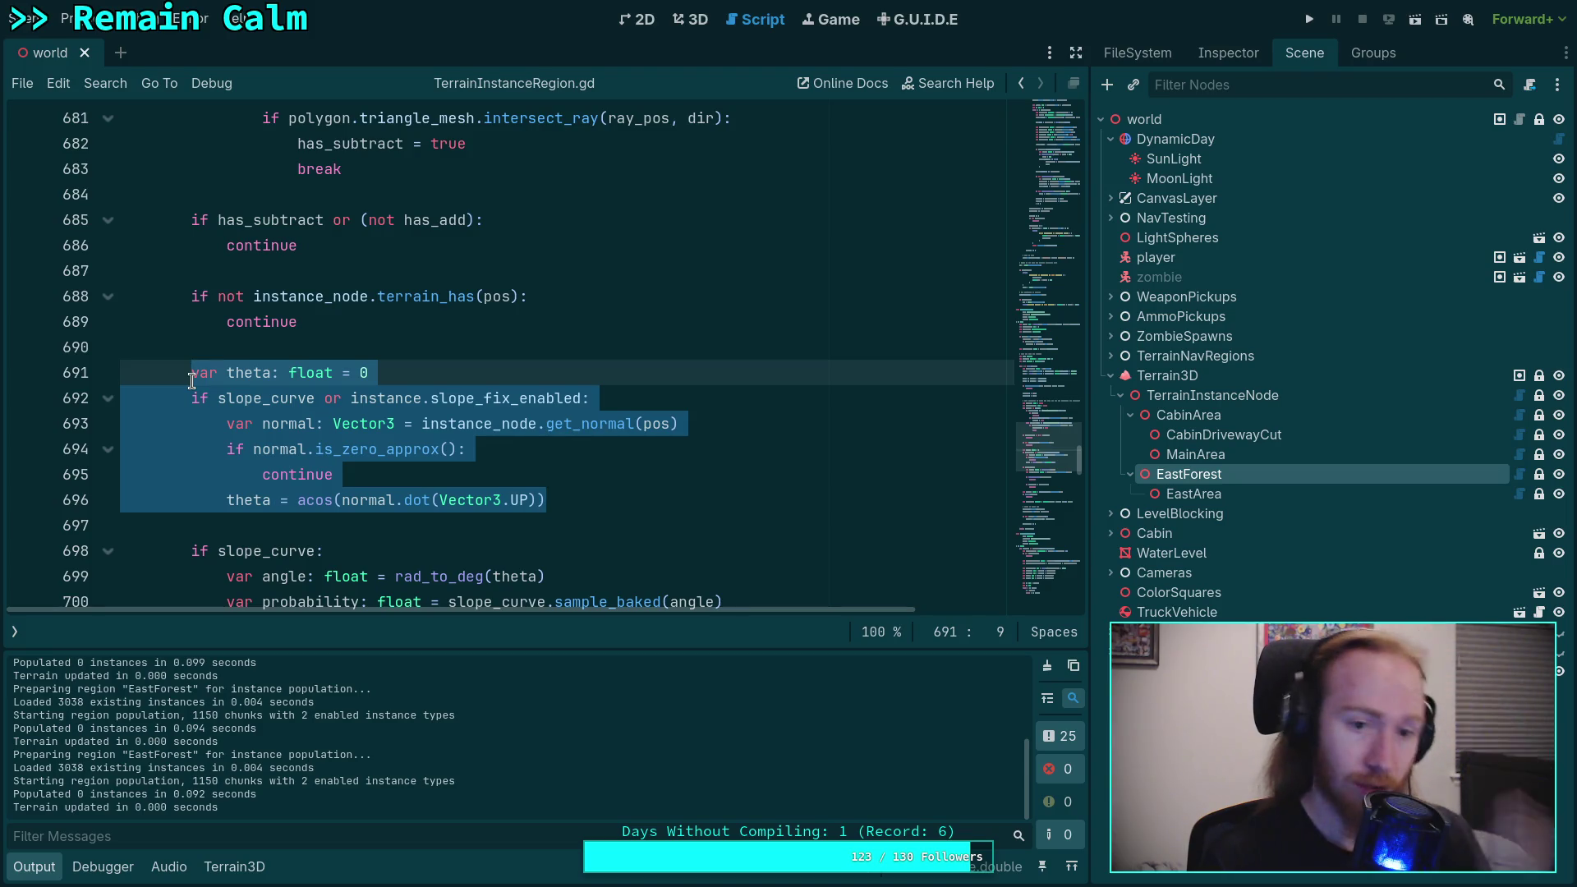
{"action": "key", "text": "alt+Up"}
{"action": "key", "text": "alt+Up"}
{"action": "key", "text": "alt+Up"}
Step: Place the theta block above the terrain_has check and save the script
{"action": "key", "text": "Down"}
{"action": "key", "text": "Down"}
{"action": "key", "text": "Down"}
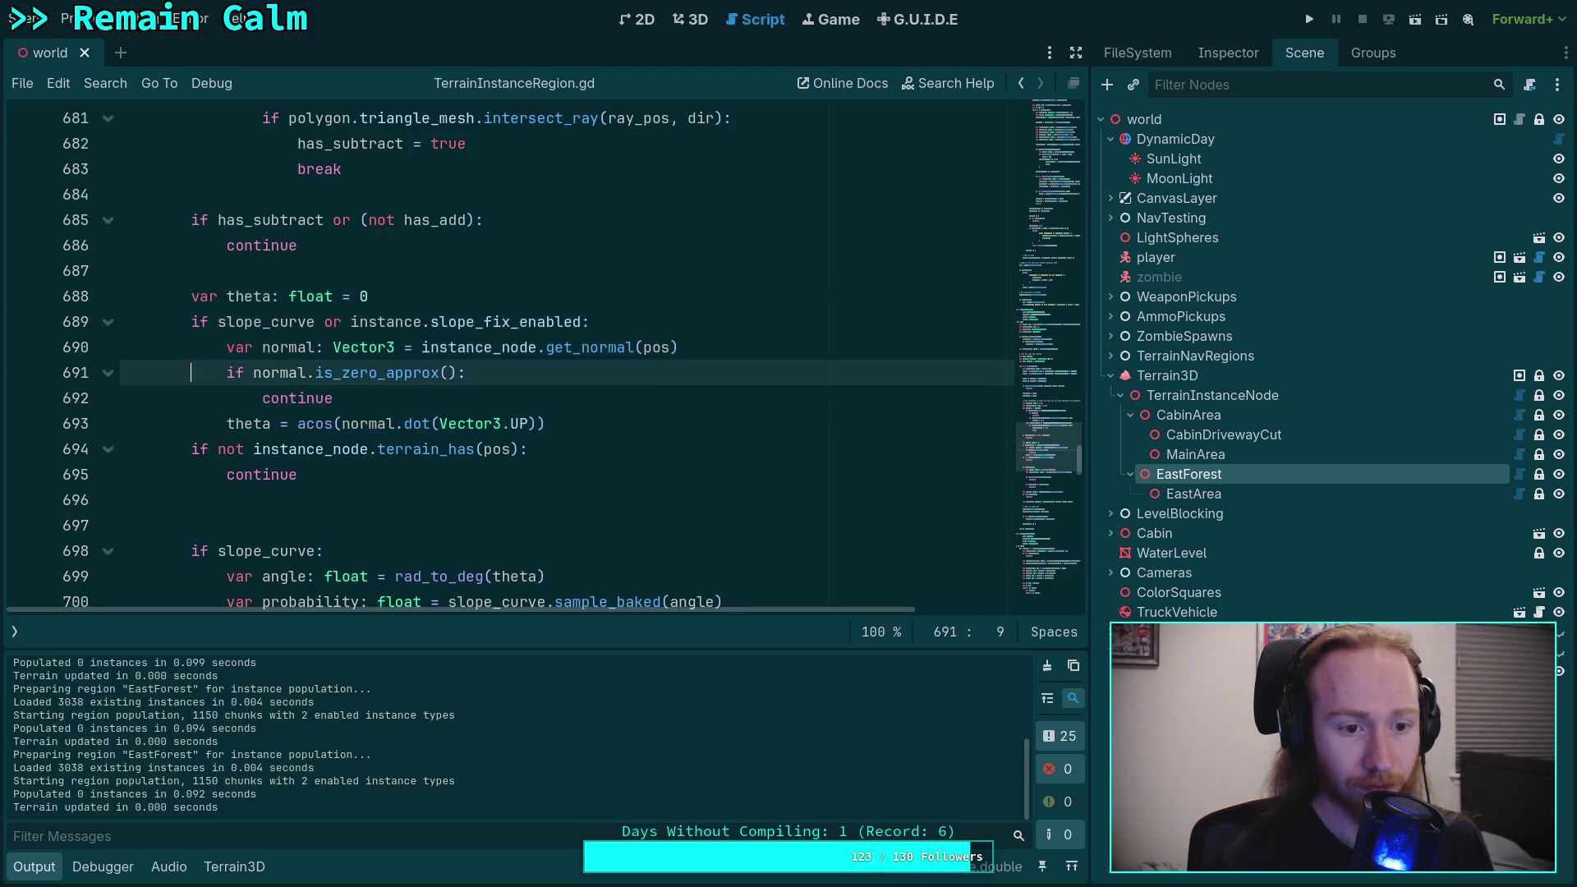
{"action": "key", "text": "shift+Down"}
{"action": "key", "text": "alt+Down"}
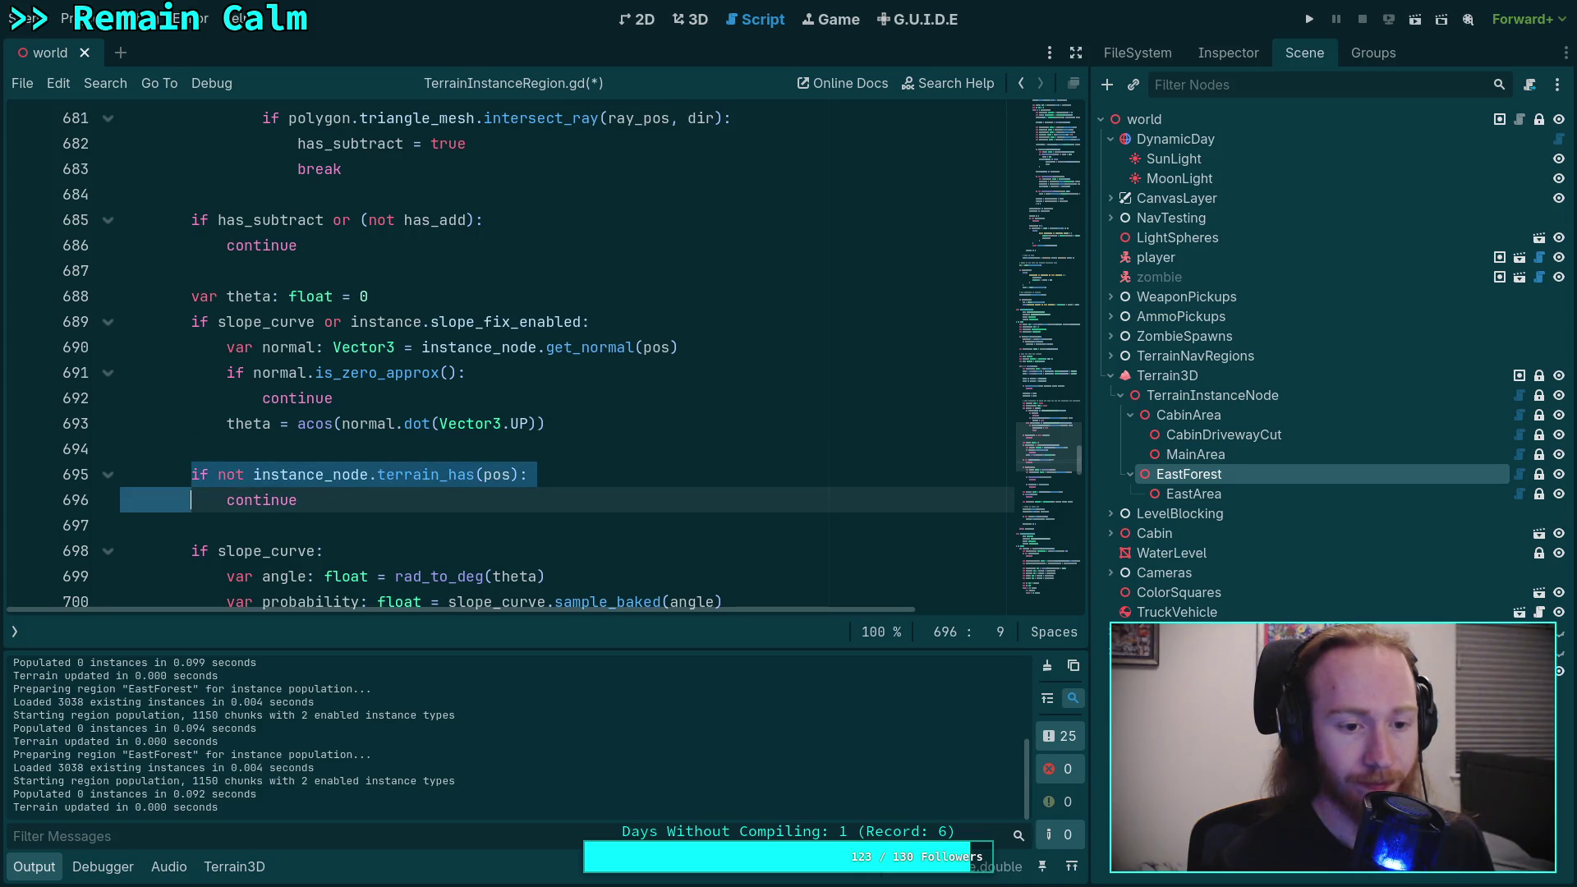
{"action": "key", "text": "ctrl+s"}
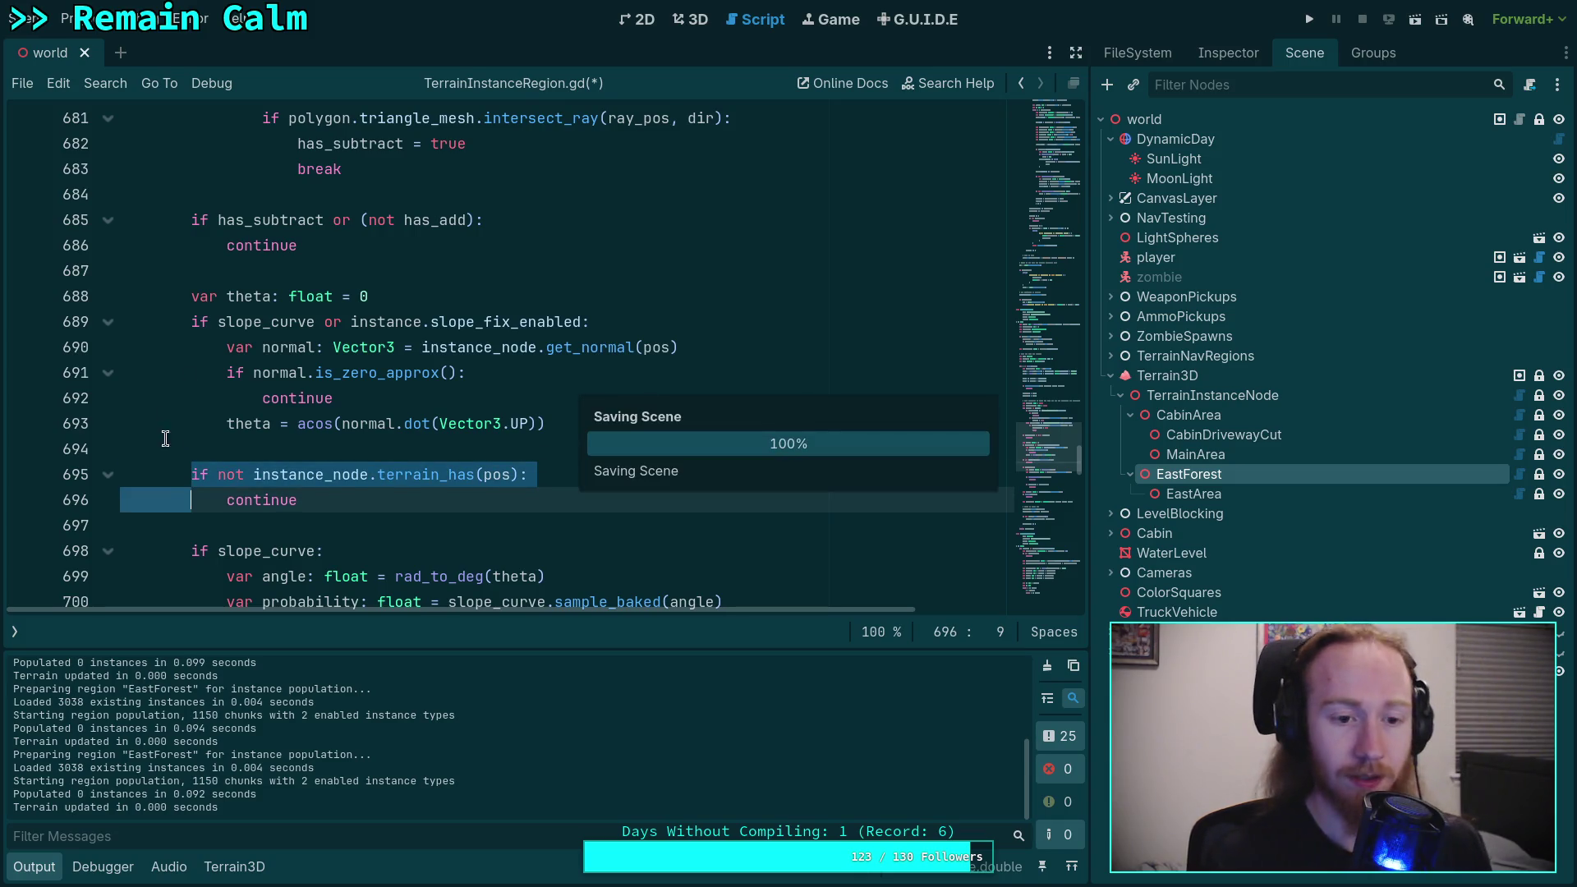
{"action": "key", "text": "End"}
Step: Repopulate EastForest three times in the 3D view; it still logs 0 instances
{"action": "scroll", "coordinate": [384, 448], "scroll_direction": "down", "scroll_amount": 6}
{"action": "scroll", "coordinate": [391, 437], "scroll_direction": "down", "scroll_amount": 2}
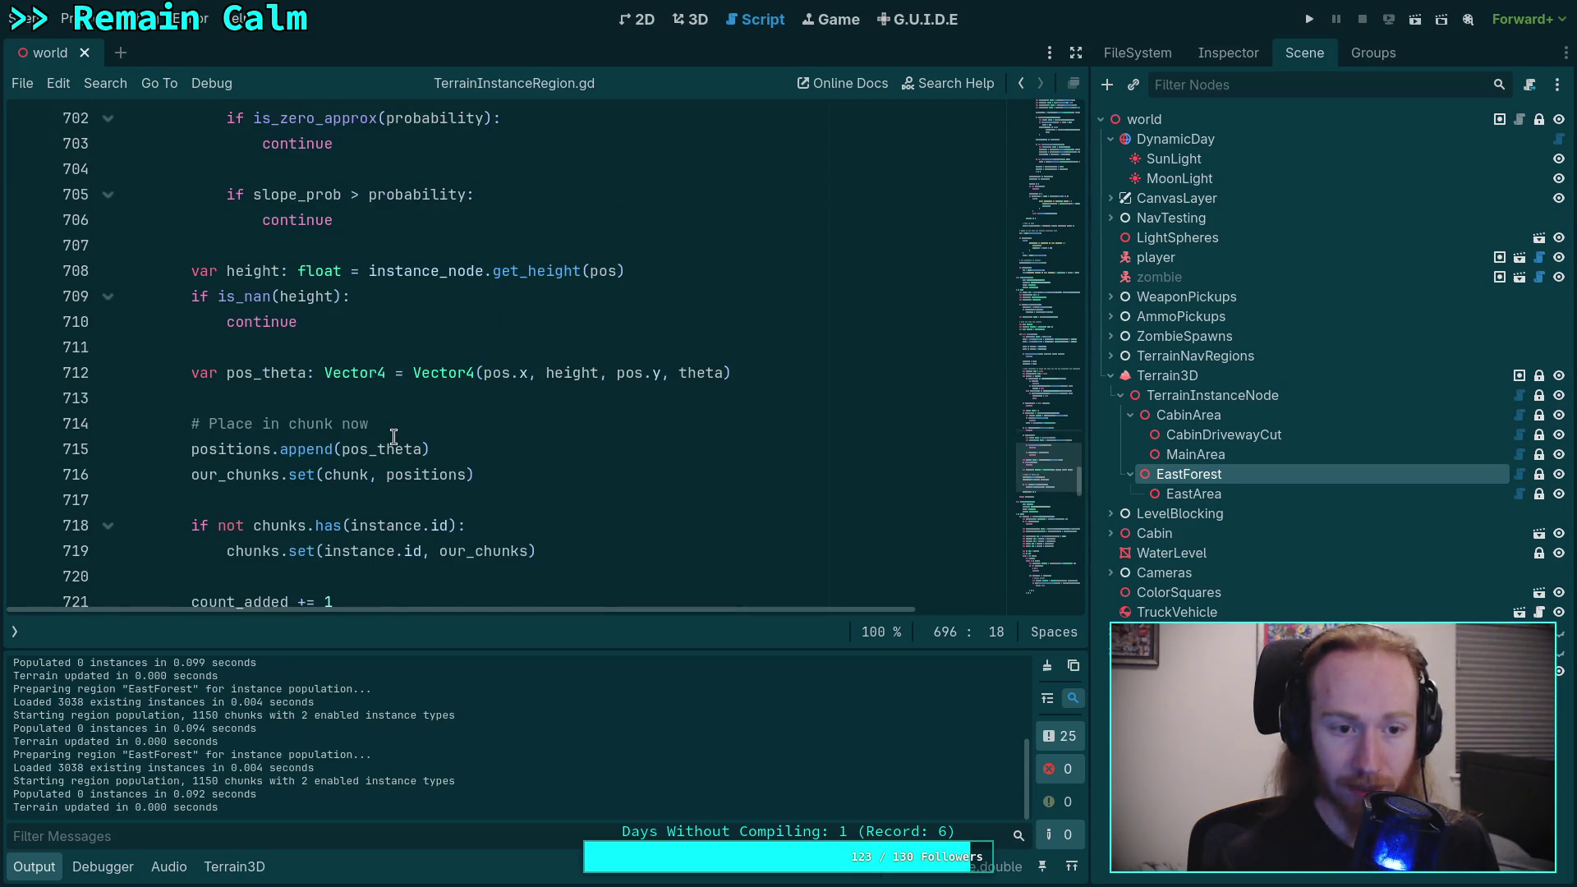
{"action": "left_click", "coordinate": [697, 20]}
{"action": "left_click", "coordinate": [846, 93]}
{"action": "left_click", "coordinate": [846, 90]}
{"action": "left_click", "coordinate": [847, 91]}
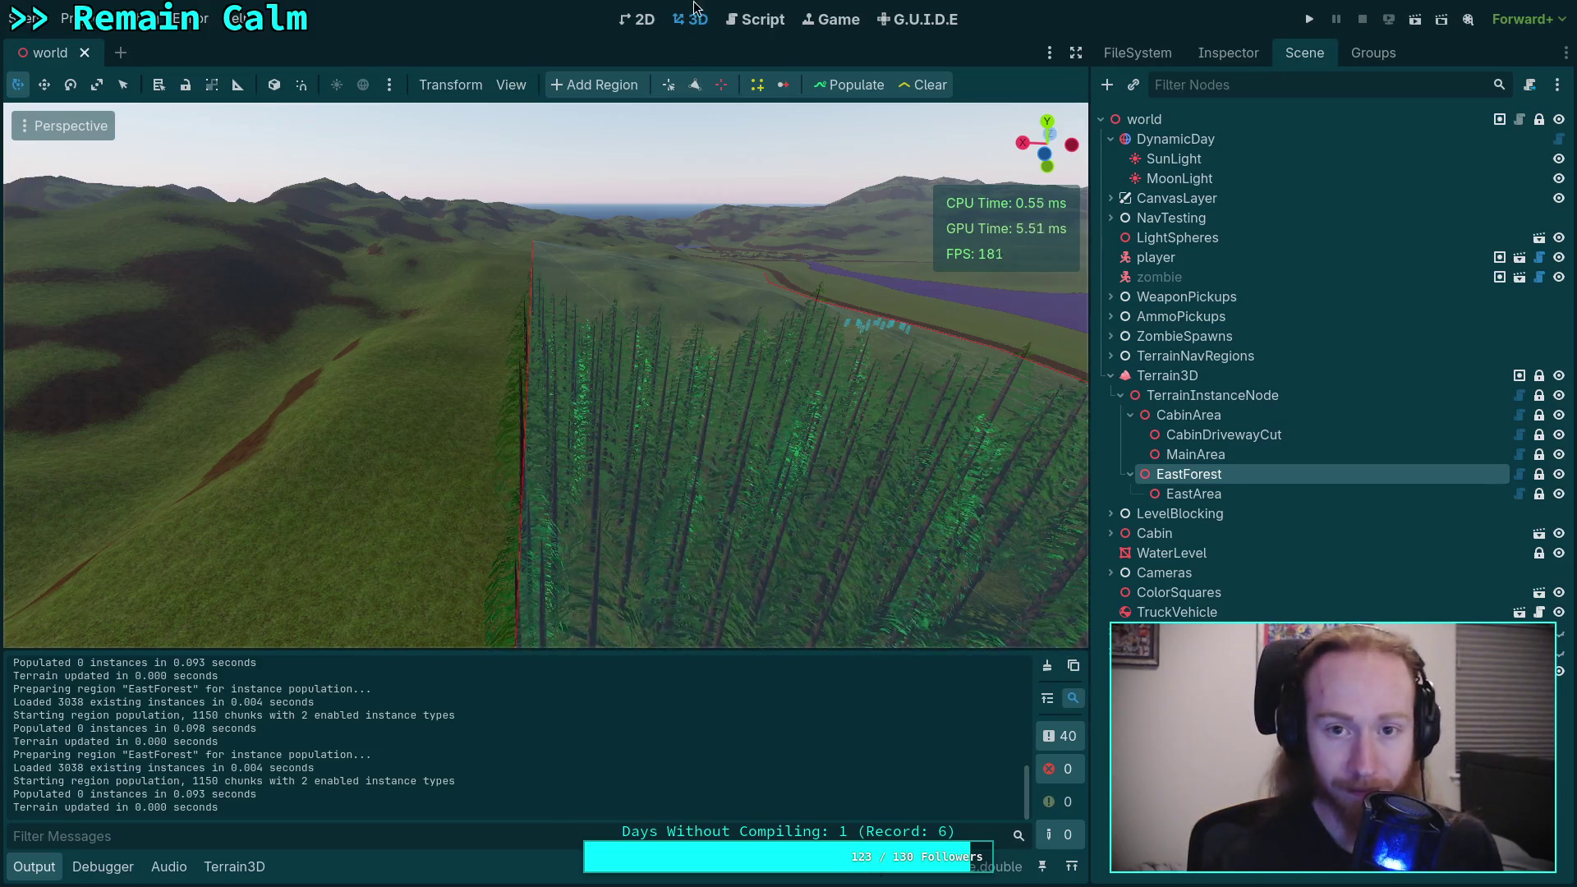
Step: Collapse the output log and review the slope and height checks on lines 698–710
{"action": "left_click", "coordinate": [752, 25]}
{"action": "scroll", "coordinate": [575, 395], "scroll_direction": "down", "scroll_amount": 3}
{"action": "scroll", "coordinate": [501, 418], "scroll_direction": "up", "scroll_amount": 8}
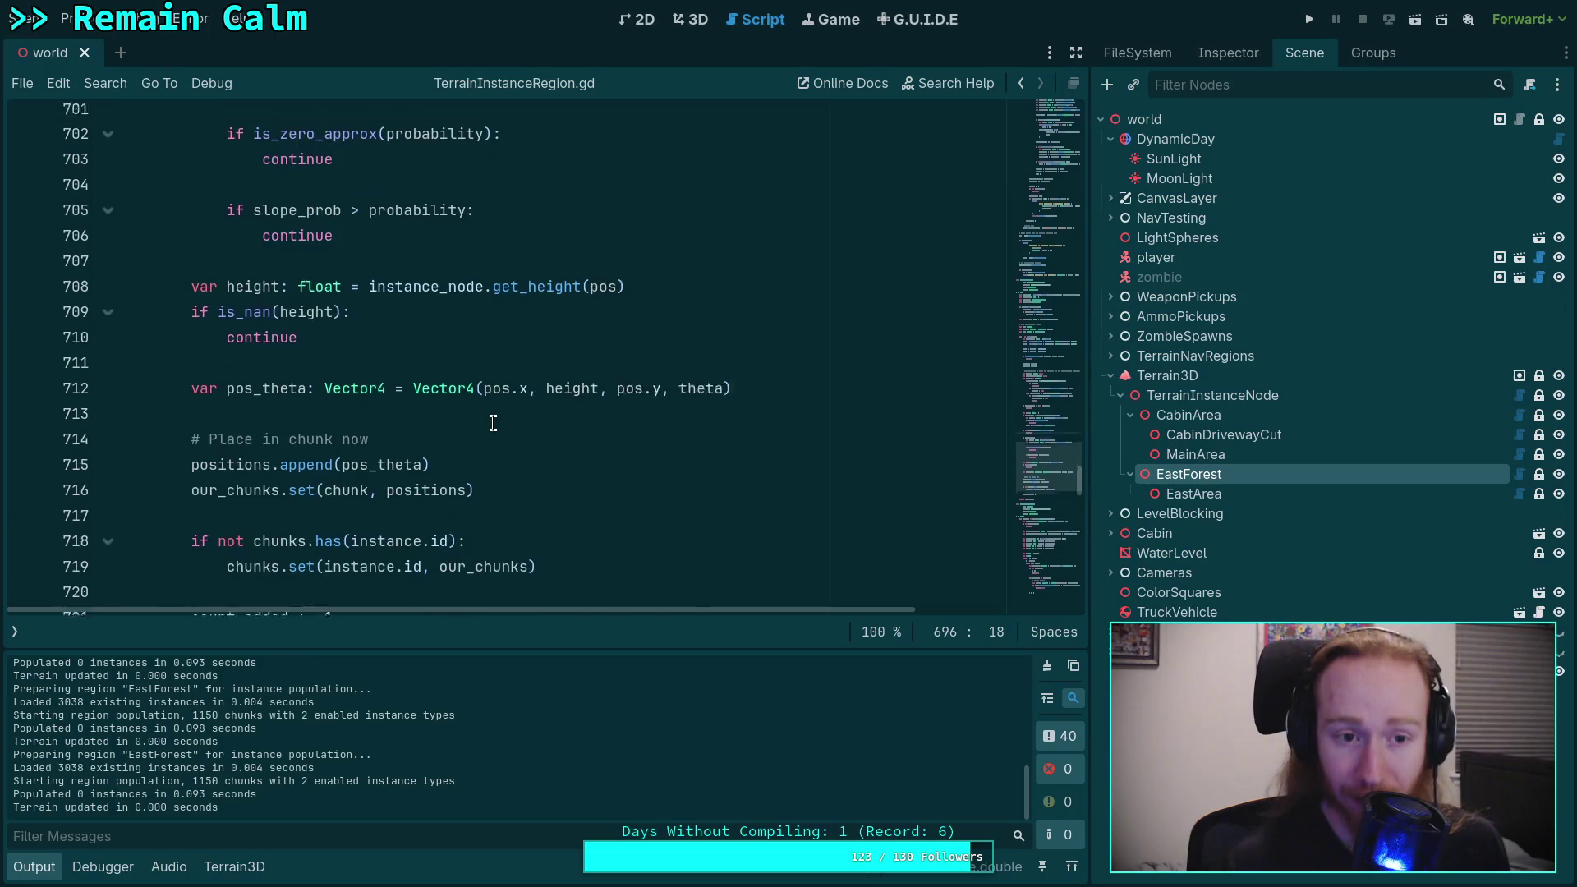
{"action": "scroll", "coordinate": [418, 402], "scroll_direction": "down", "scroll_amount": 2}
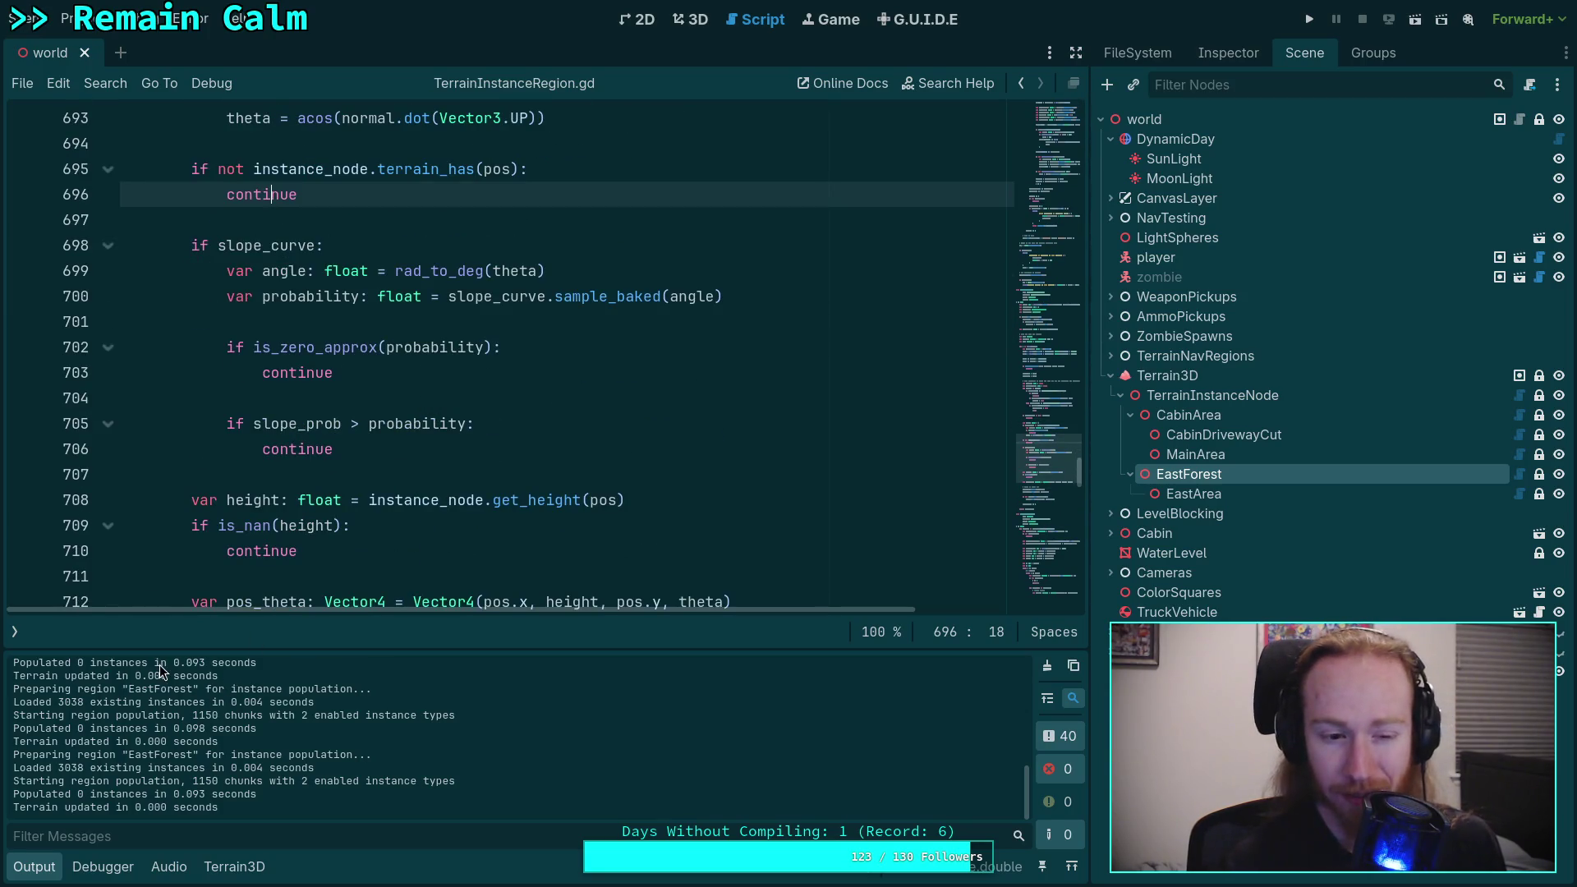
{"action": "left_click", "coordinate": [33, 867]}
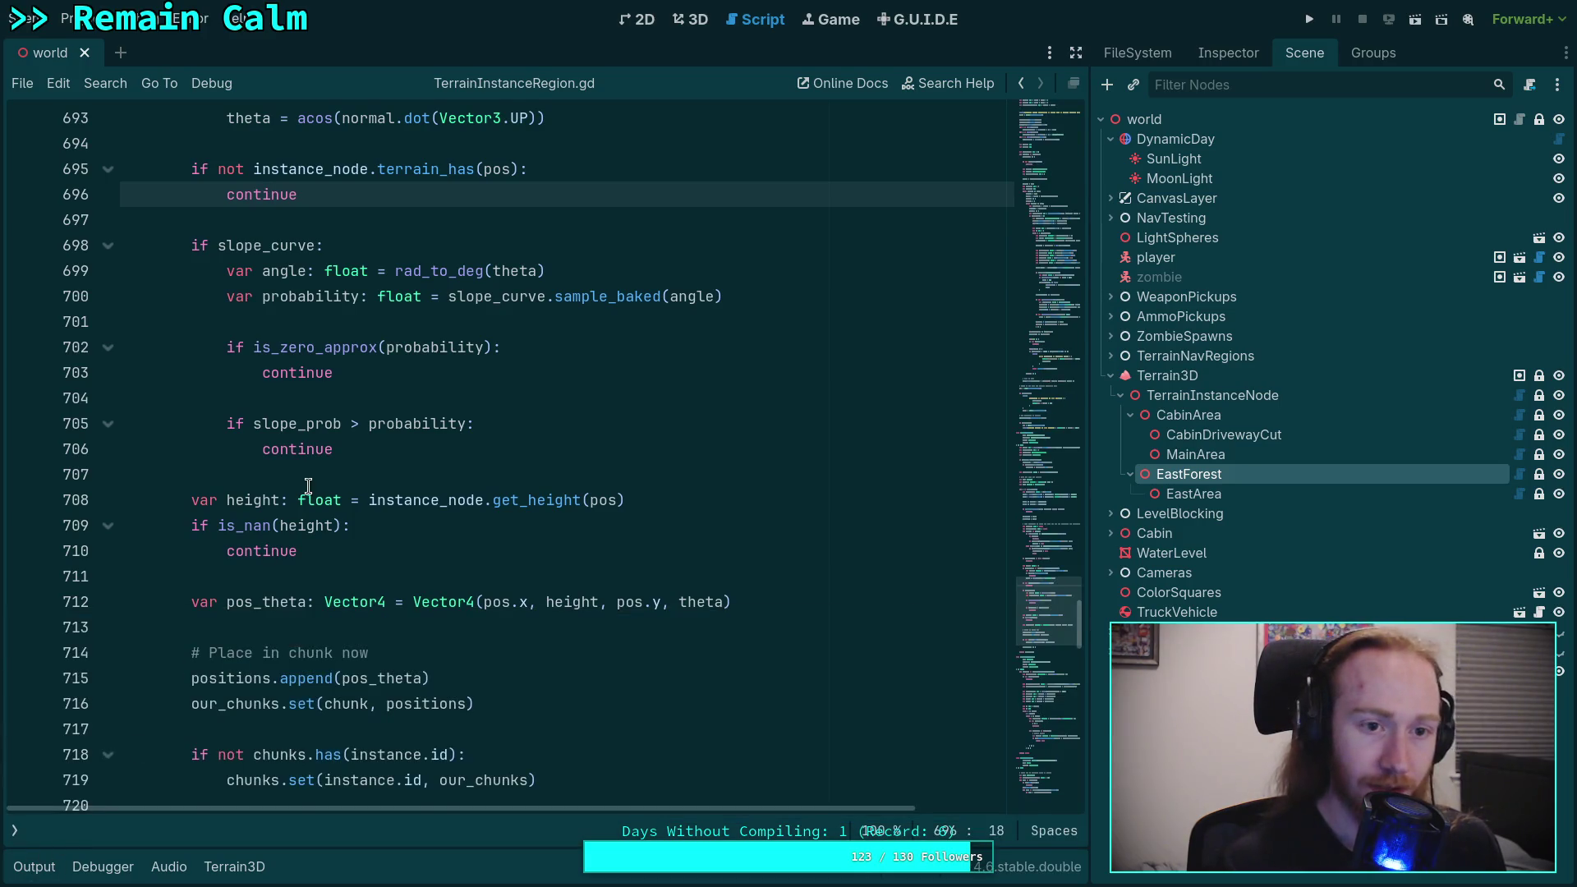
{"action": "scroll", "coordinate": [308, 485], "scroll_direction": "up", "scroll_amount": 1}
{"action": "left_click_drag", "start_coordinate": [191, 321], "coordinate": [332, 645]}
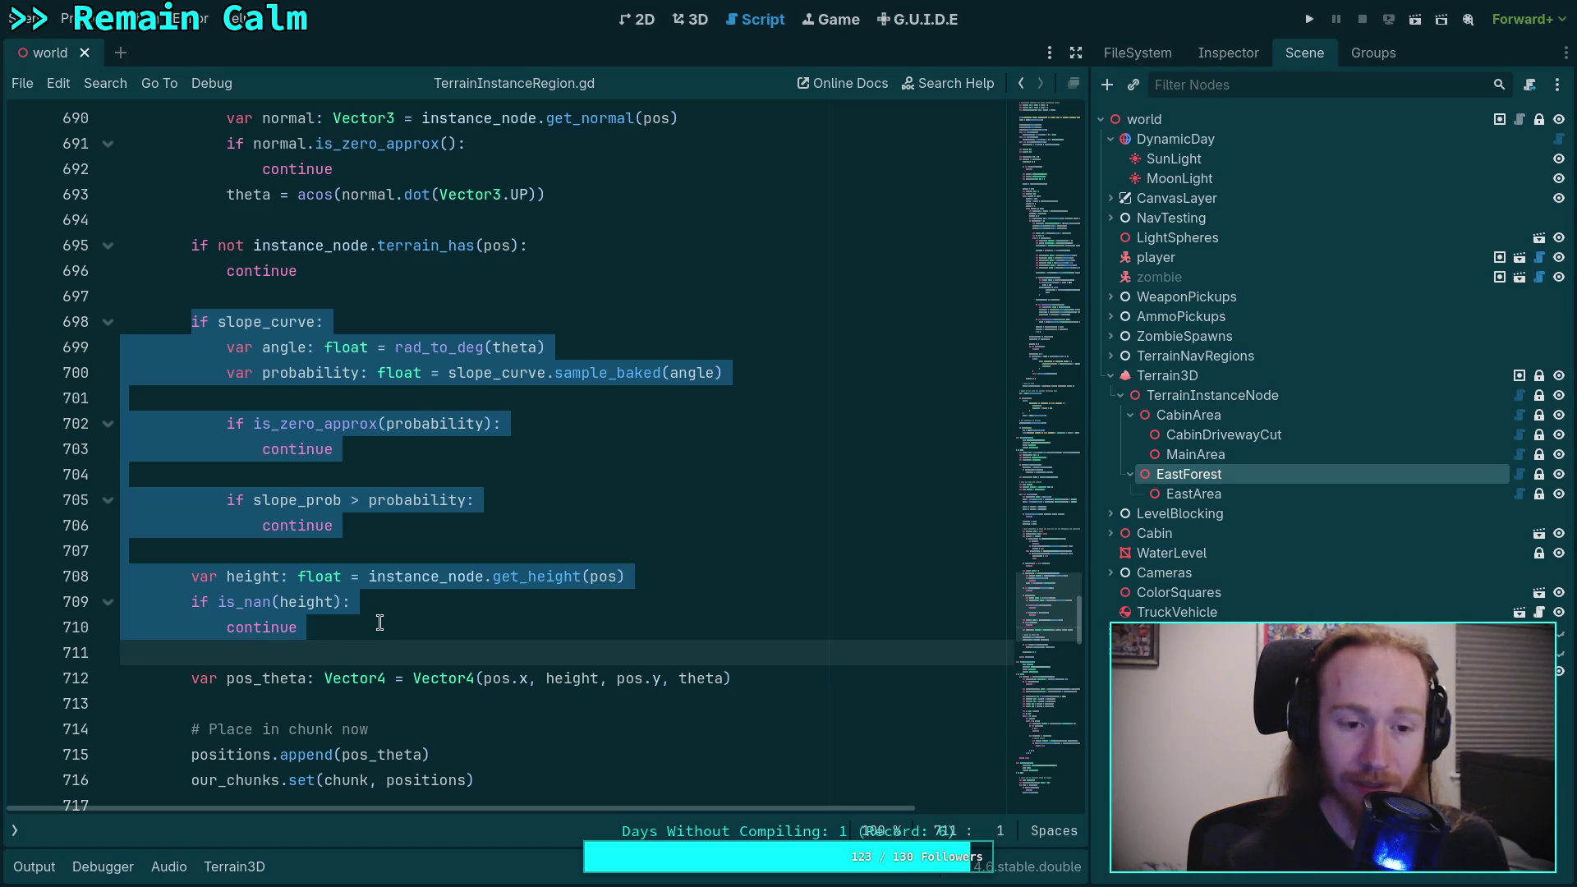
{"action": "left_click", "coordinate": [380, 622]}
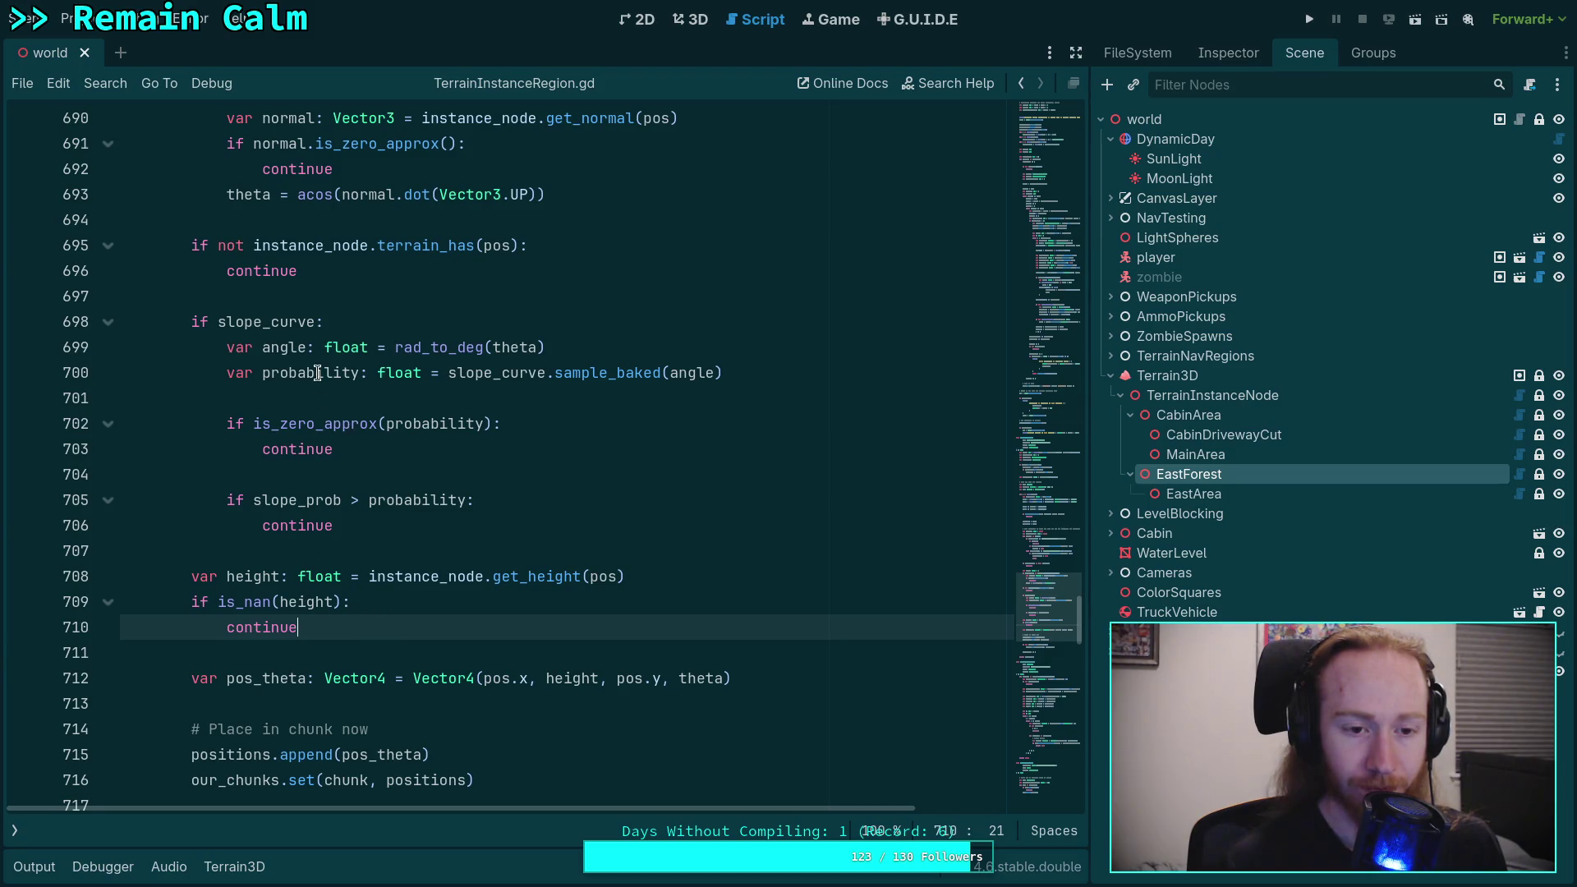
{"action": "scroll", "coordinate": [349, 575], "scroll_direction": "up", "scroll_amount": 2}
Step: Move the terrain_has check (lines 695–696) and its blank line below the slope checks, then save
{"action": "mouse_move", "coordinate": [372, 679]}
{"action": "left_mouse_down"}
{"action": "mouse_move", "coordinate": [246, 567]}
{"action": "mouse_move", "coordinate": [237, 460]}
{"action": "left_mouse_up"}
{"action": "left_click_drag", "start_coordinate": [198, 399], "coordinate": [299, 415]}
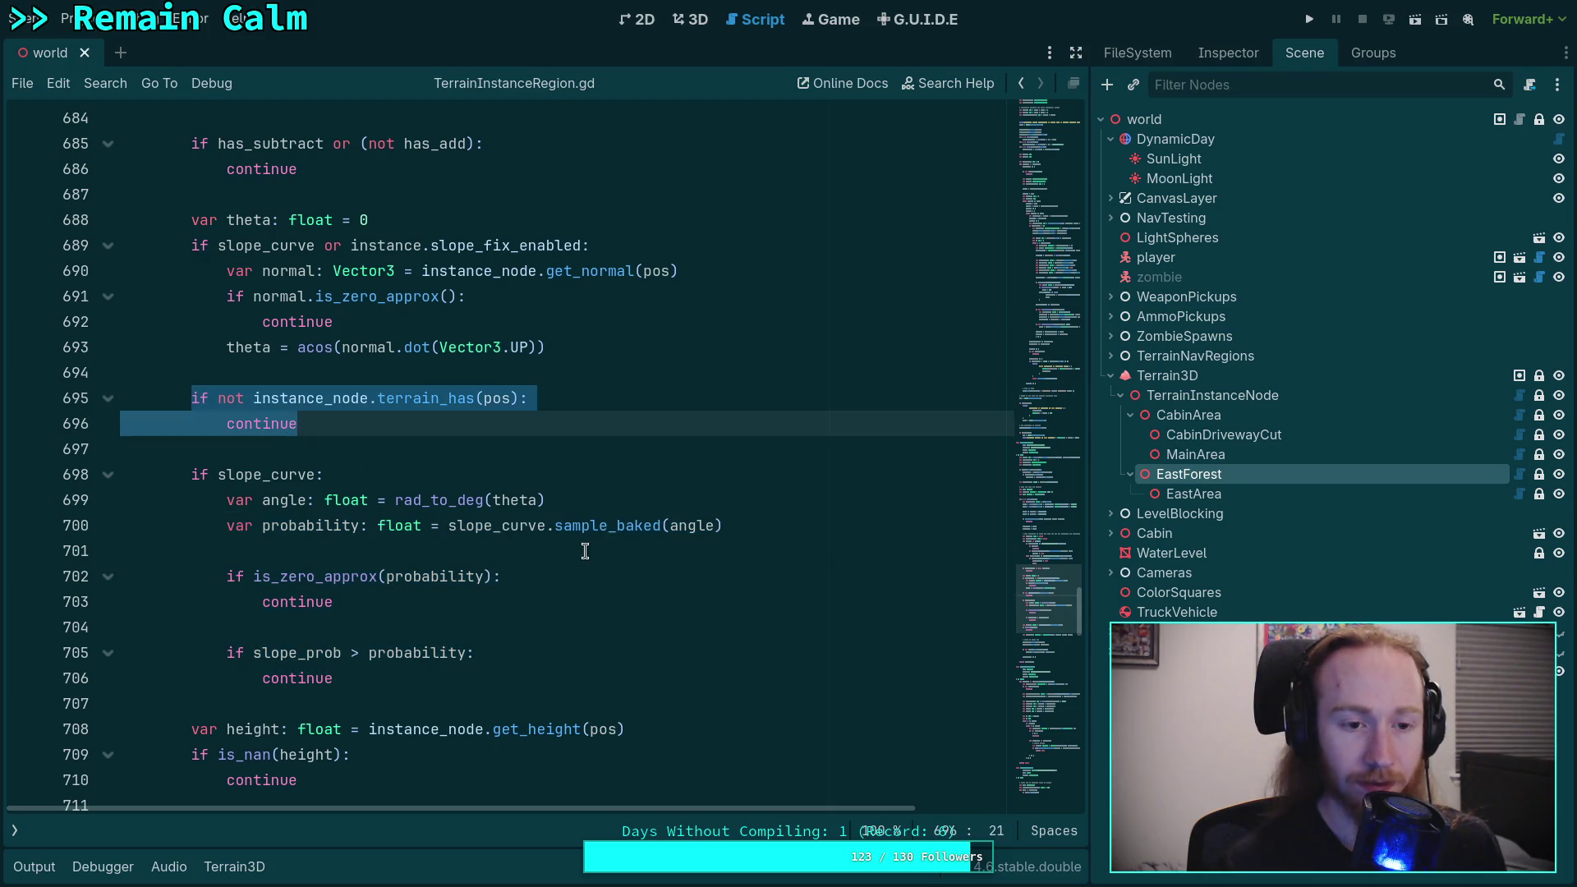
{"action": "key", "text": "alt+Down"}
{"action": "key", "text": "alt+Down"}
{"action": "key", "text": "alt+Down"}
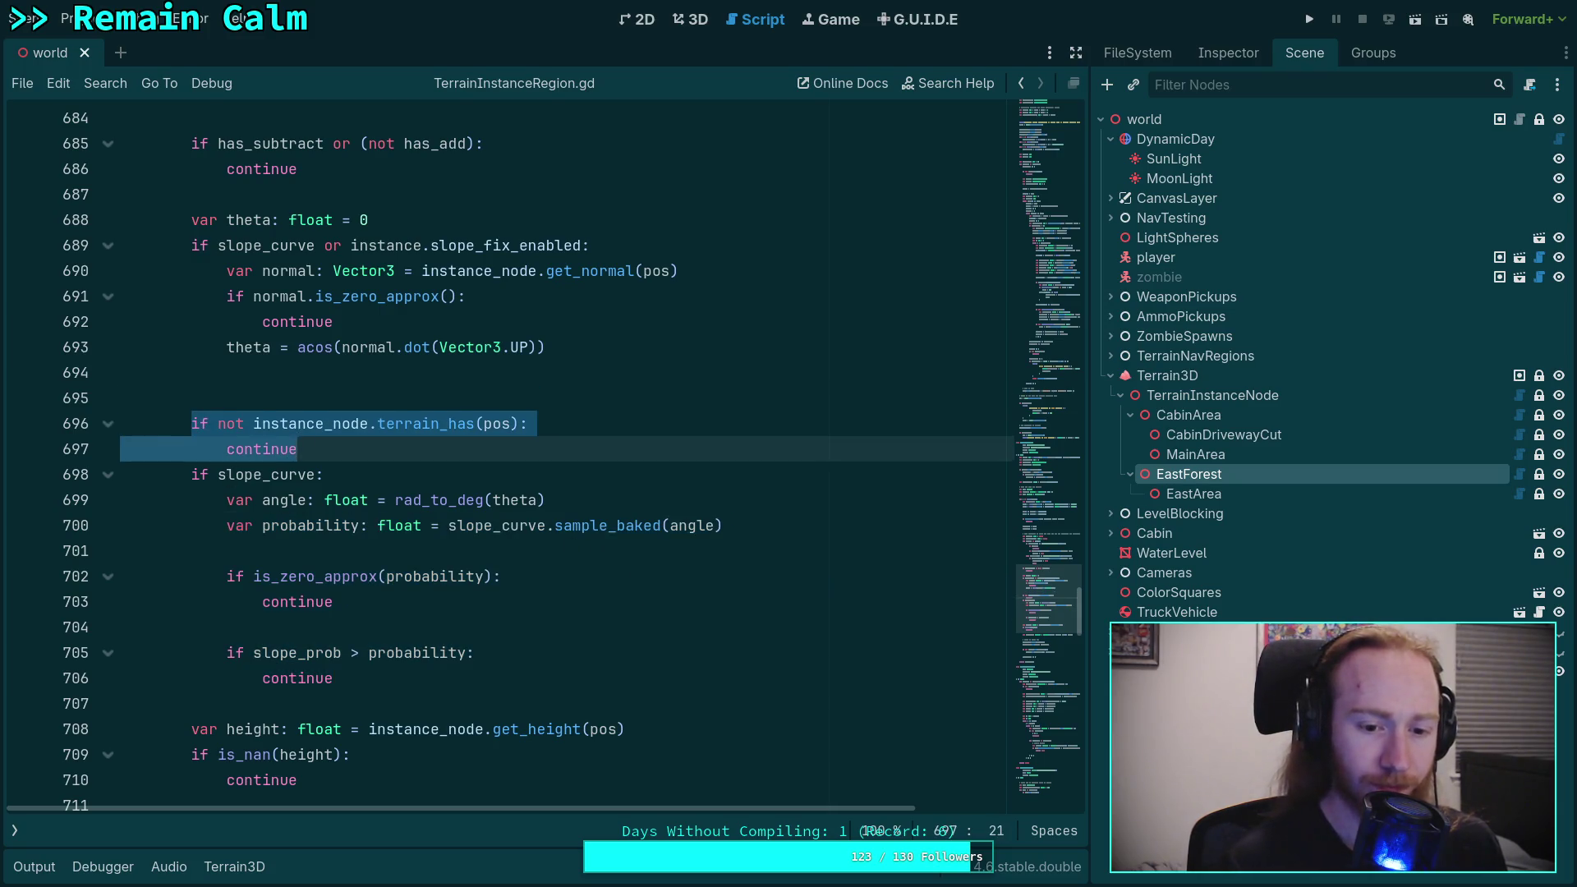
{"action": "left_click", "coordinate": [247, 397]}
{"action": "key", "text": "alt+Down"}
{"action": "key", "text": "alt+Down"}
{"action": "key", "text": "alt+Down"}
{"action": "key", "text": "alt+Down"}
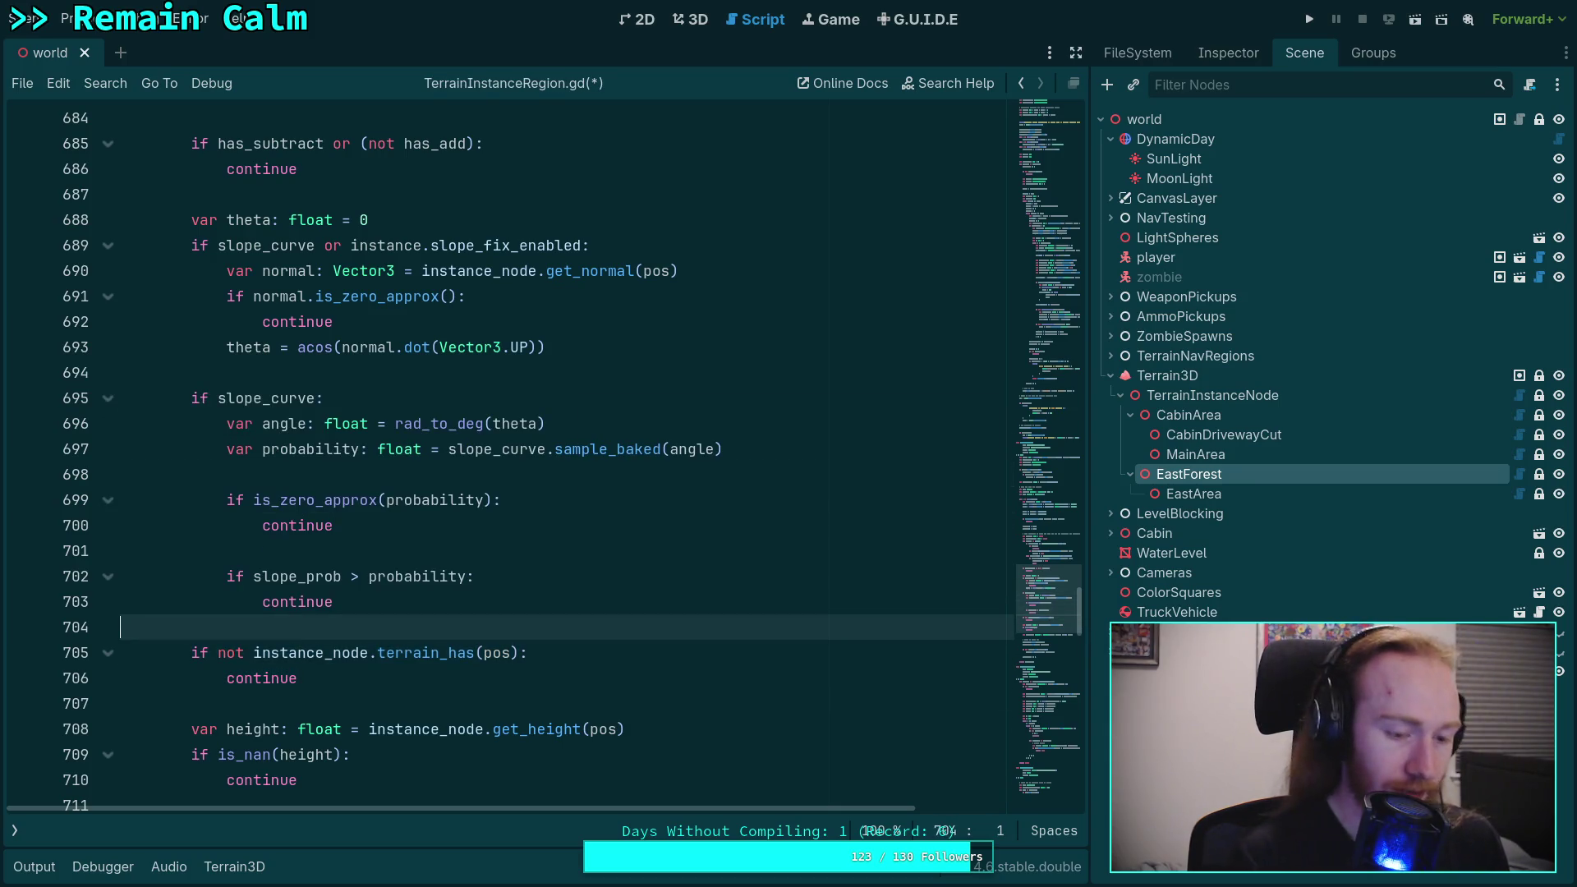
{"action": "key", "text": "ctrl+s"}
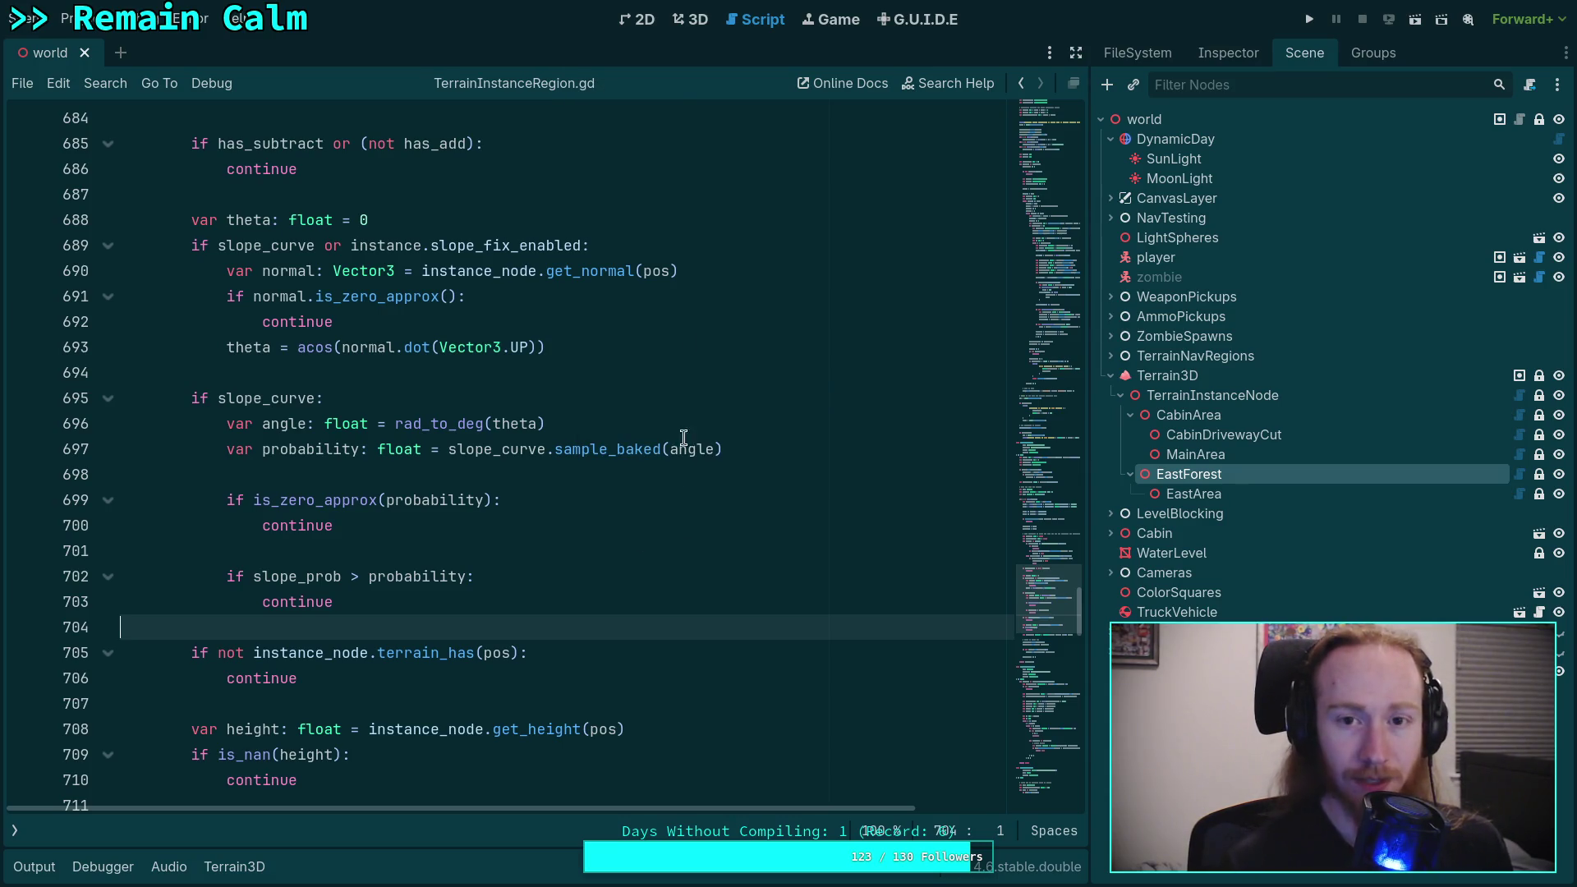
{"action": "left_click", "coordinate": [690, 19]}
Step: Repopulate EastForest three times with the output log open, then collapse the log
{"action": "left_click", "coordinate": [34, 867]}
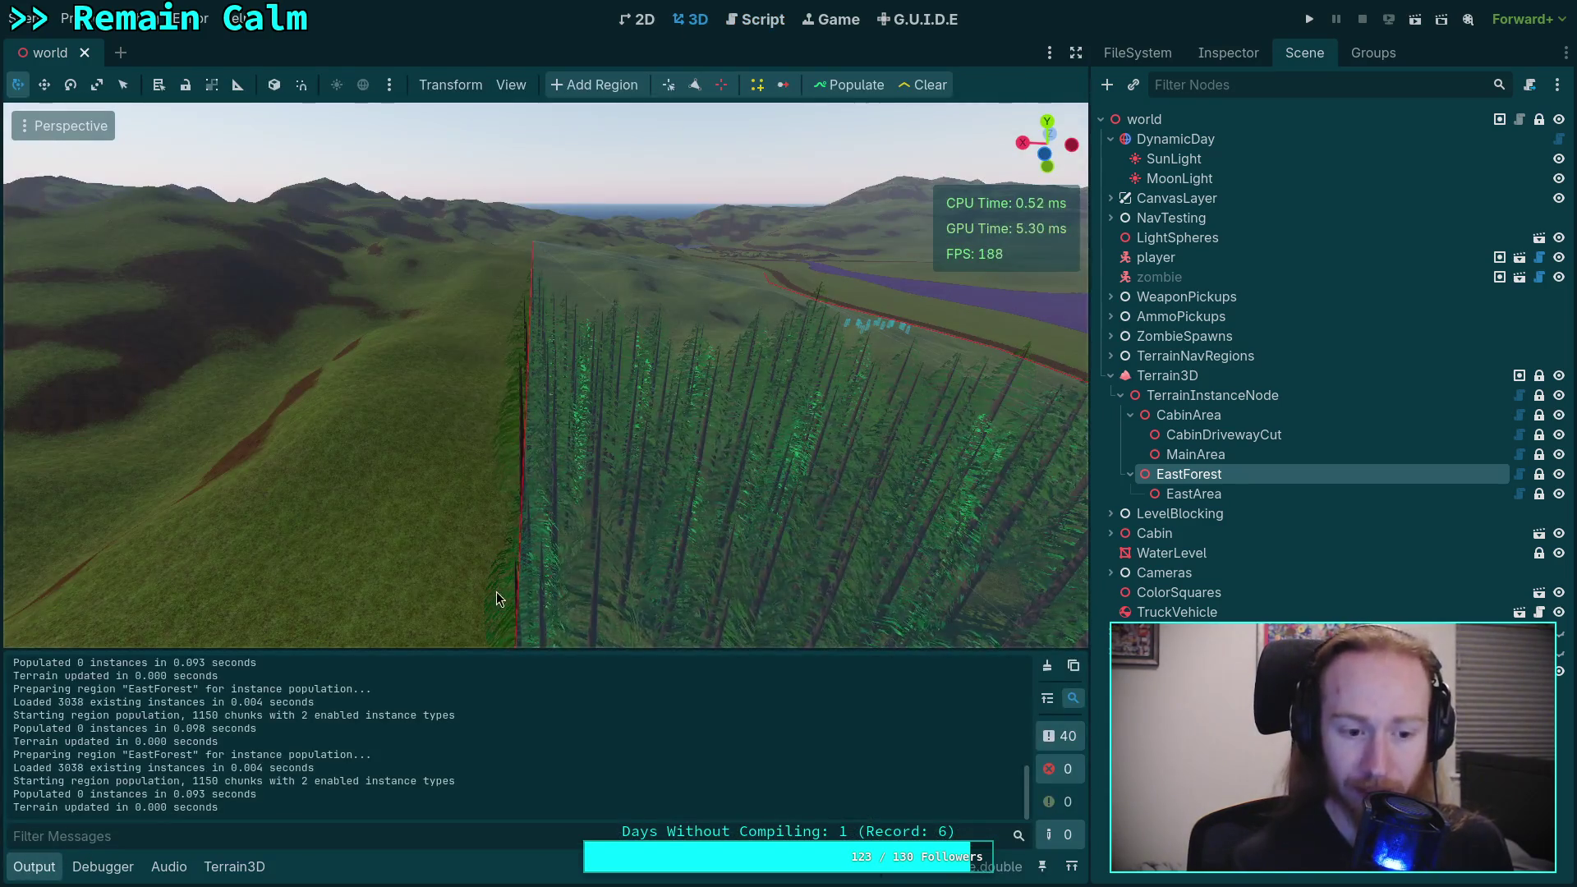
{"action": "left_click", "coordinate": [850, 93]}
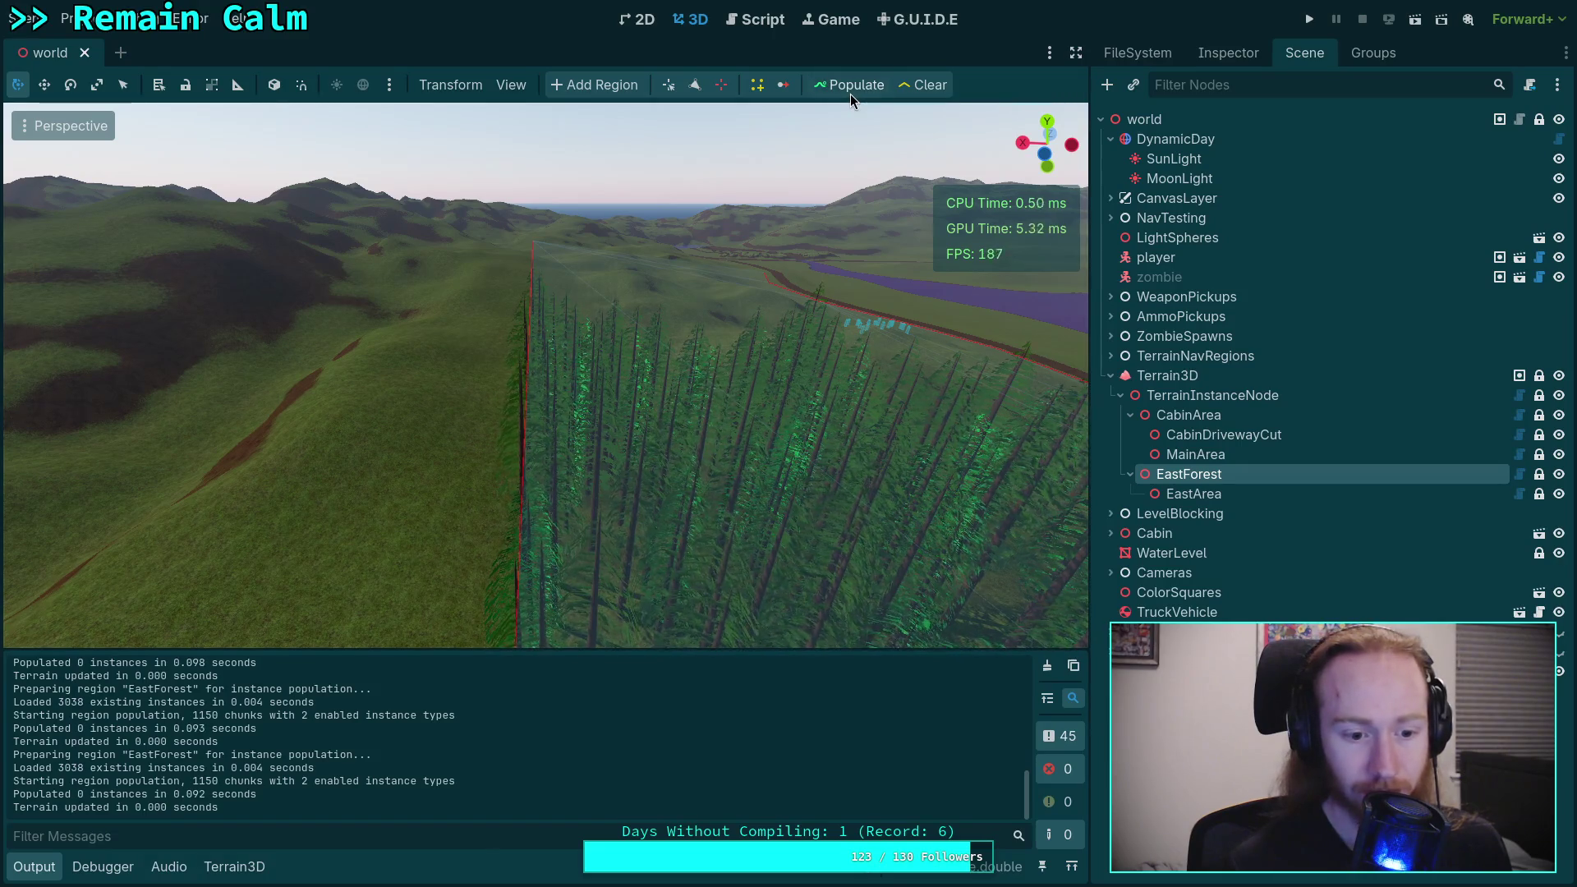
{"action": "left_click", "coordinate": [849, 91]}
{"action": "left_click", "coordinate": [850, 90]}
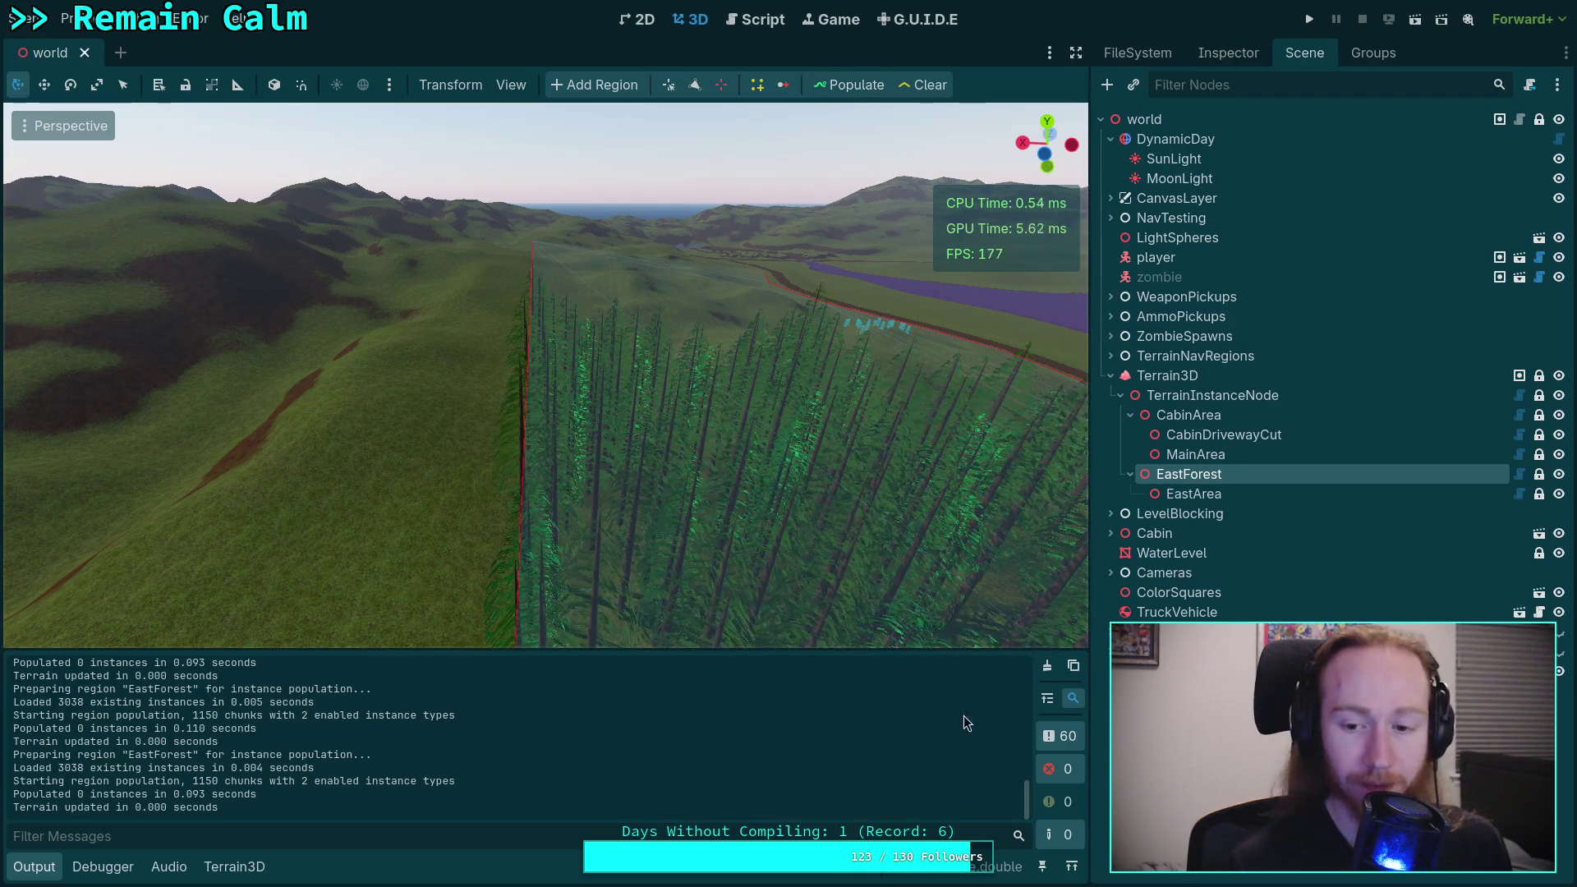
{"action": "left_click", "coordinate": [34, 867]}
Step: Review the slope check code in the script around empty line 667
{"action": "key", "text": "ctrl+F3"}
{"action": "left_click", "coordinate": [467, 575]}
{"action": "scroll", "coordinate": [489, 559], "scroll_direction": "down", "scroll_amount": 2}
{"action": "scroll", "coordinate": [489, 559], "scroll_direction": "down", "scroll_amount": 7}
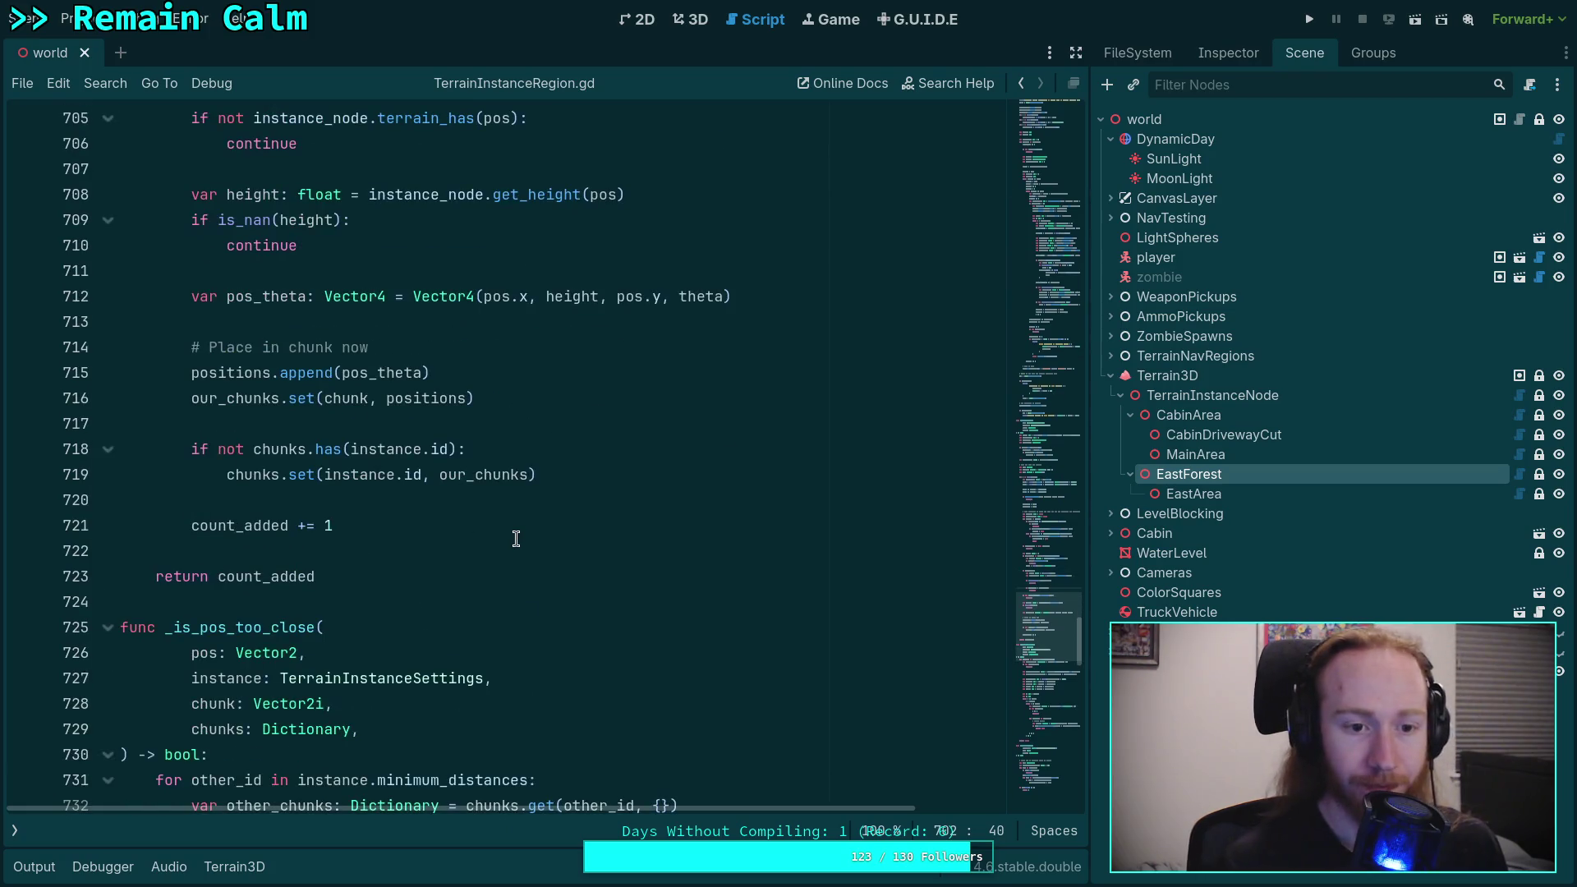
{"action": "scroll", "coordinate": [515, 538], "scroll_direction": "up", "scroll_amount": 16}
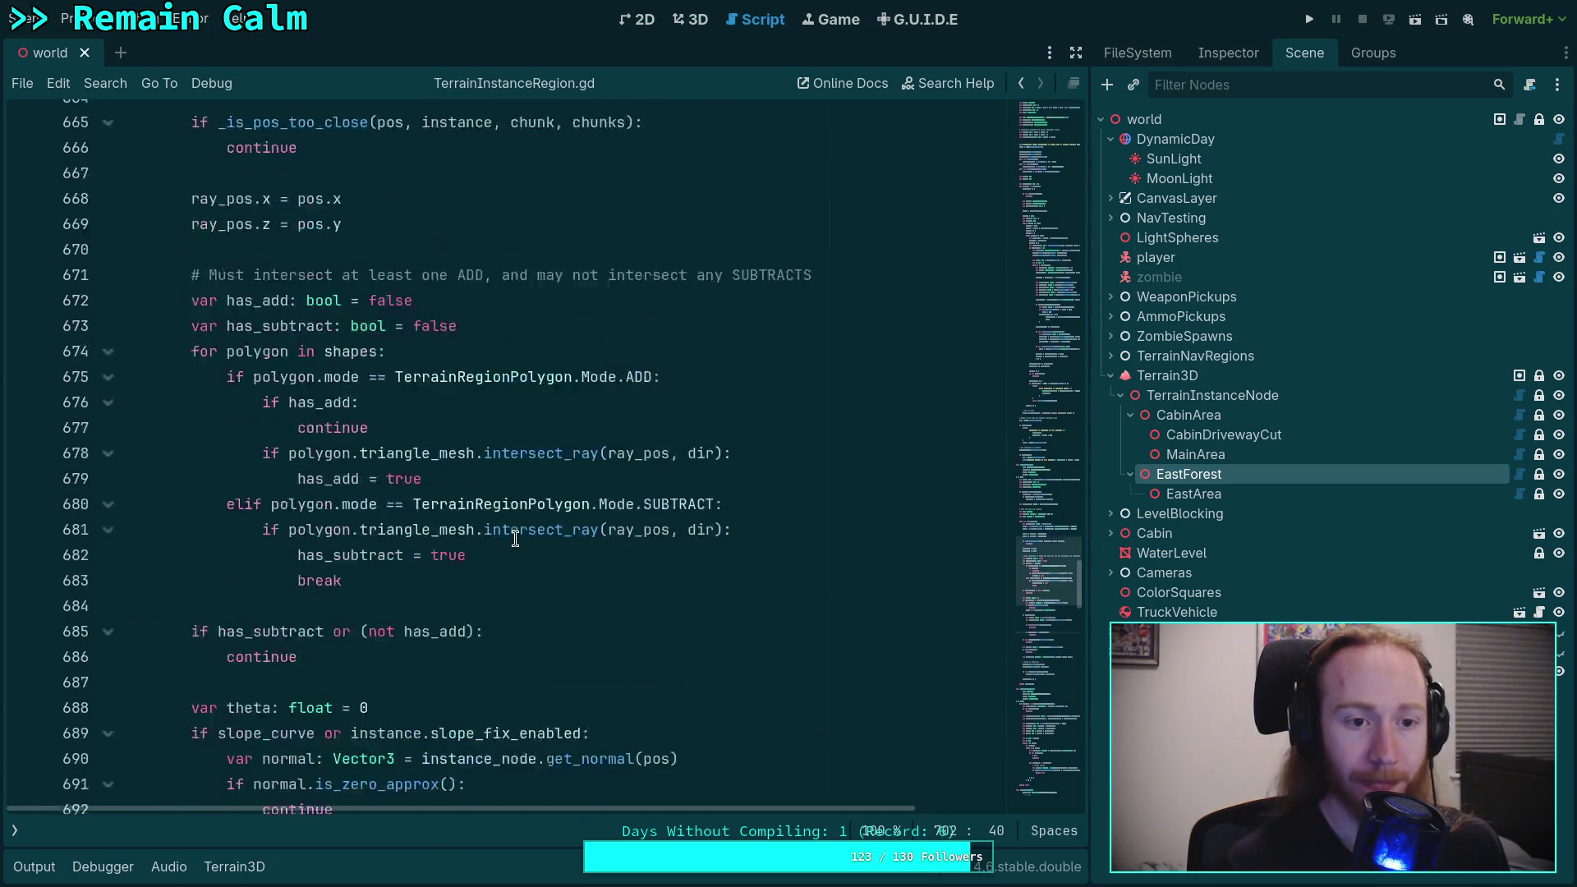
{"action": "left_click_drag", "start_coordinate": [298, 347], "coordinate": [175, 319]}
{"action": "left_click", "coordinate": [460, 369]}
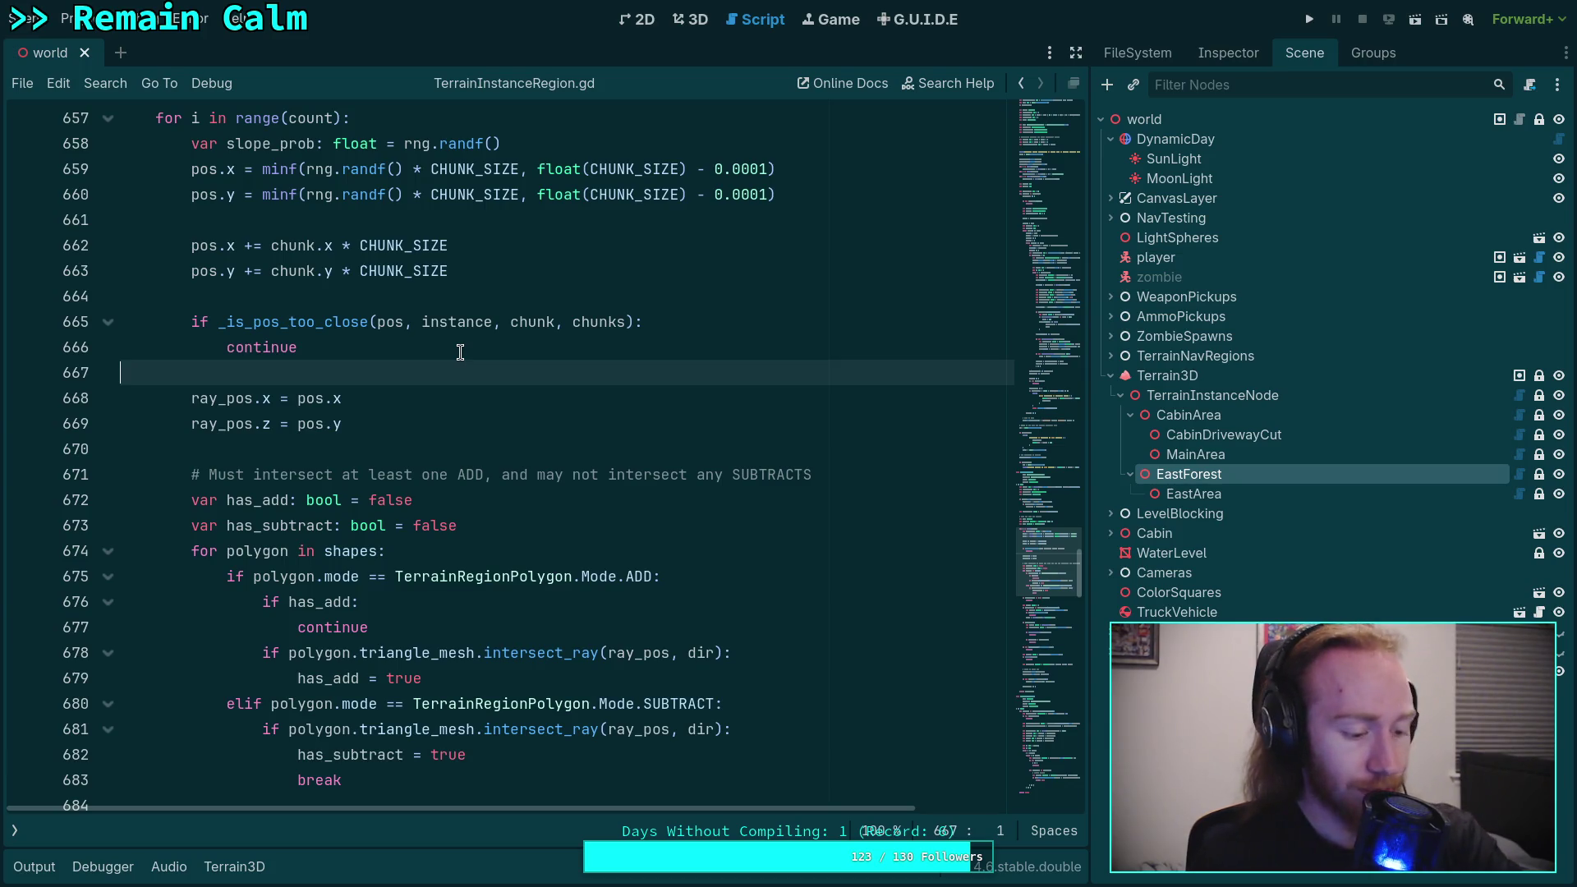
Step: Fly the camera through the populated pine forest toward the purple cabin, then switch to nvim
{"action": "left_click", "coordinate": [696, 19]}
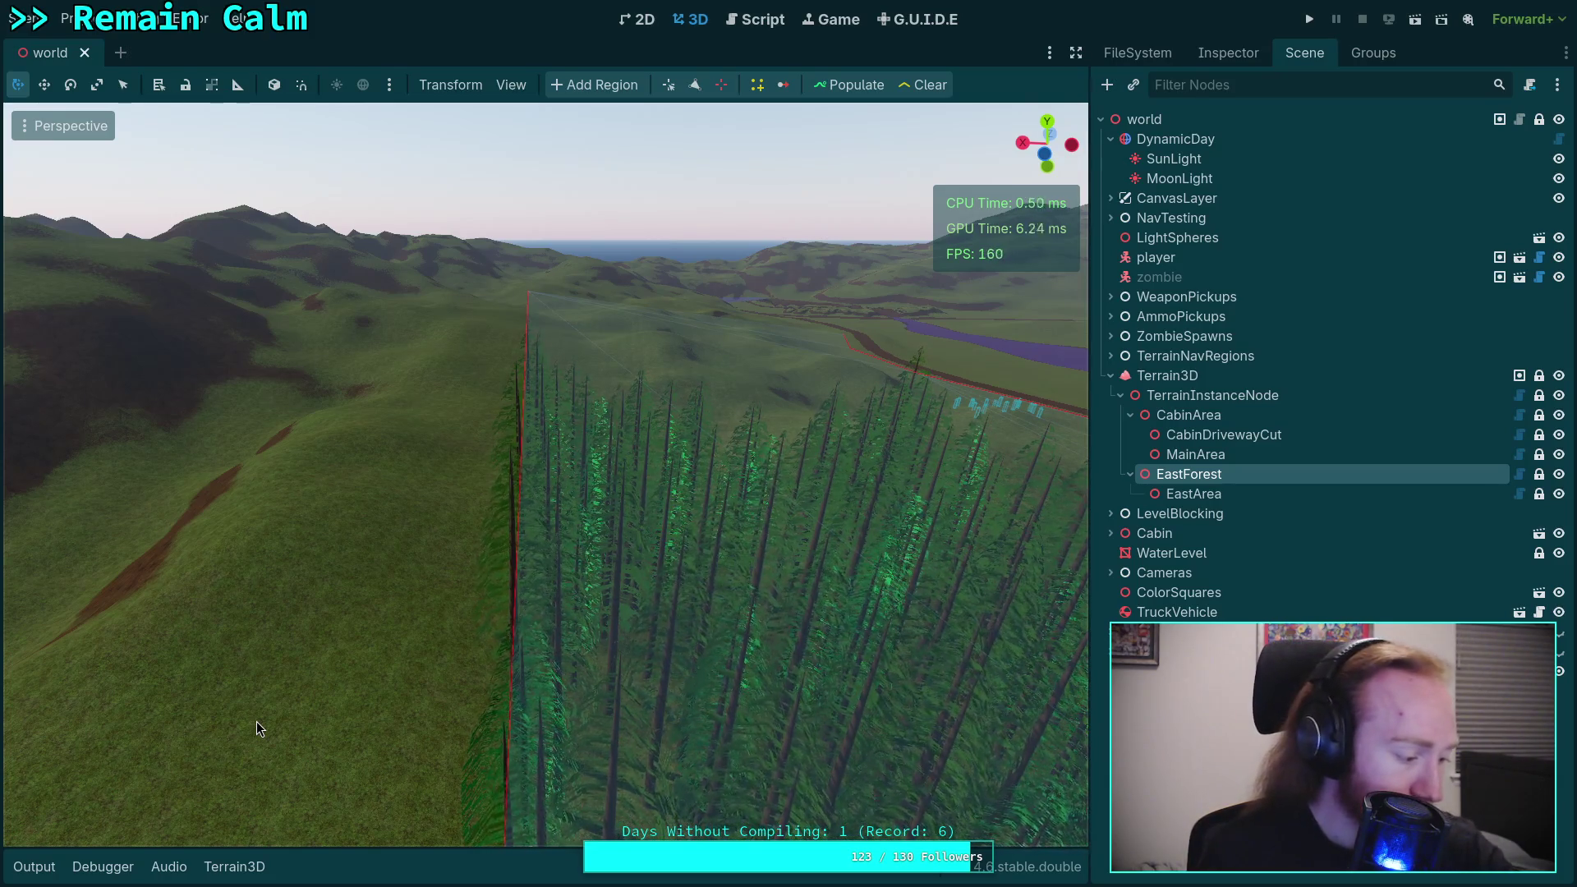
{"action": "right_click", "coordinate": [618, 554]}
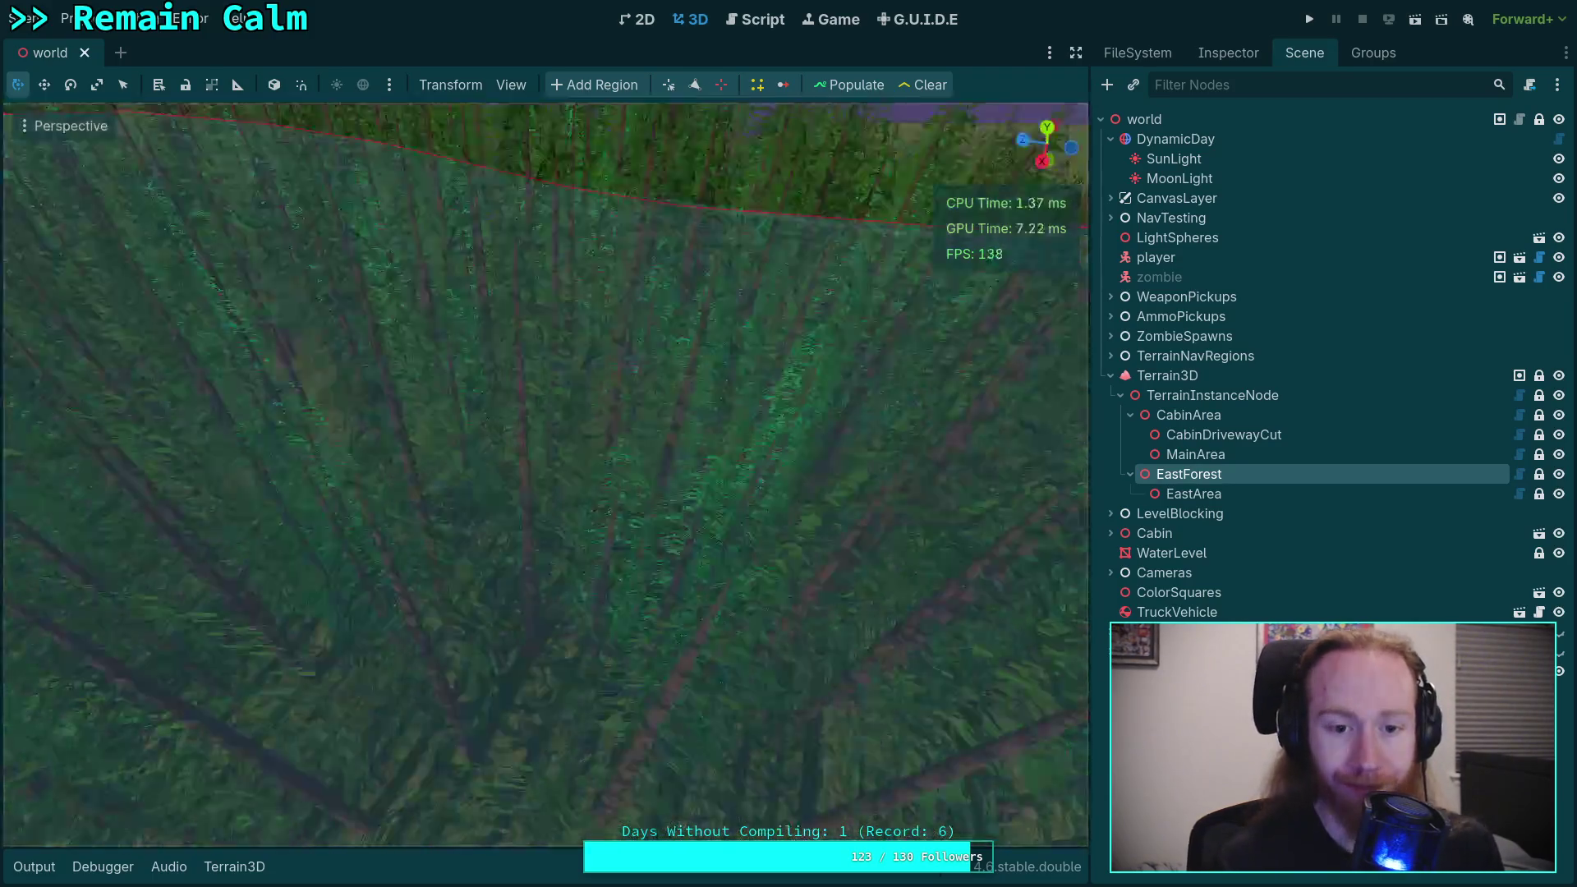
{"action": "key", "text": "w"}
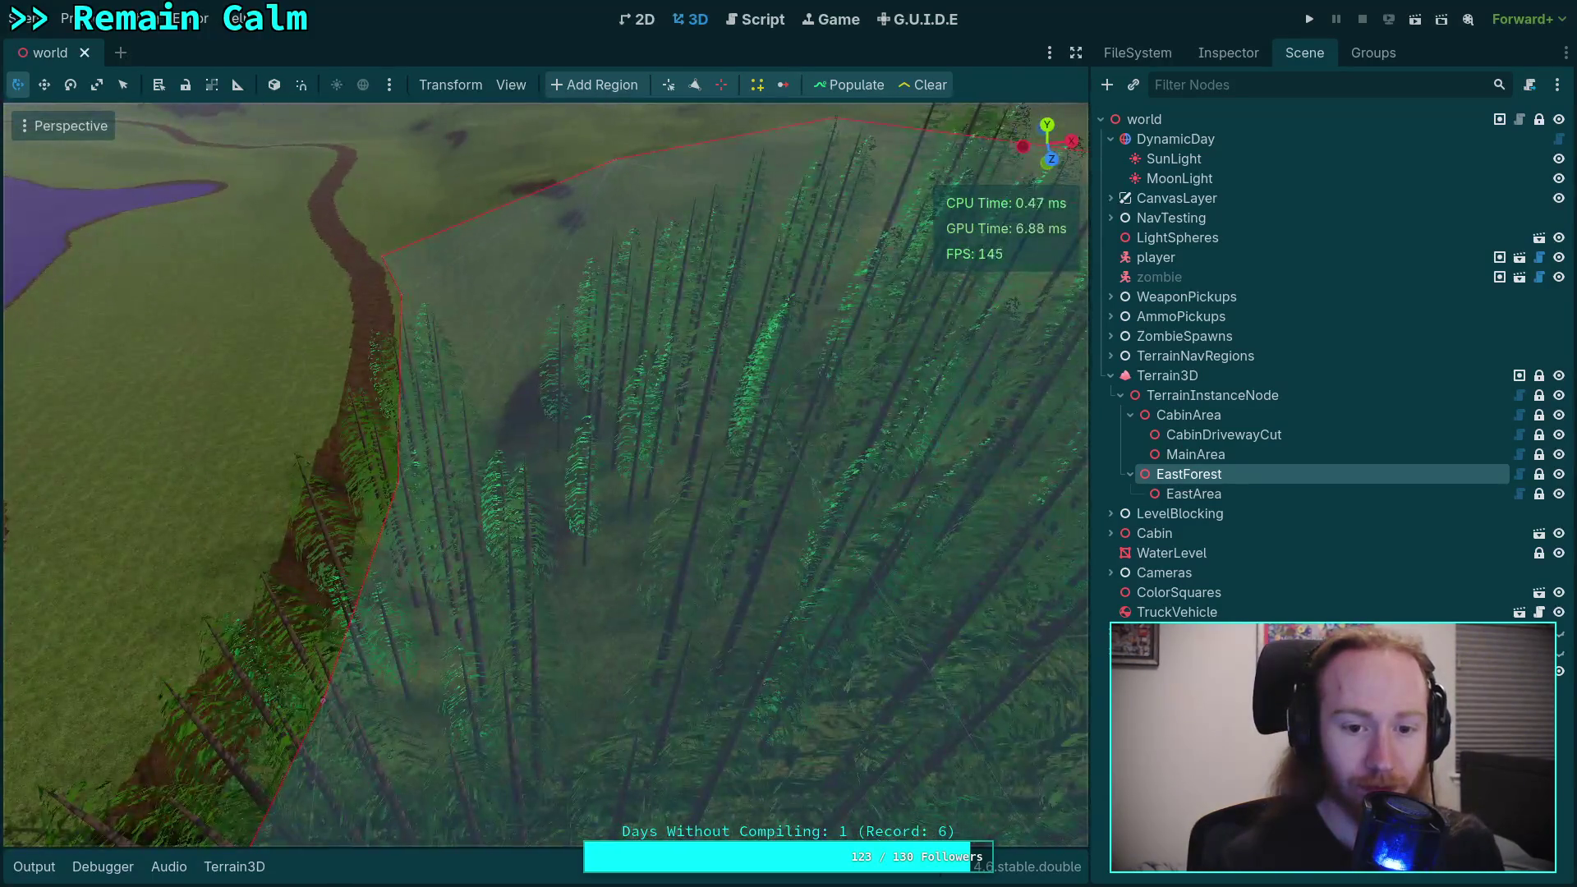
{"action": "key", "text": "w"}
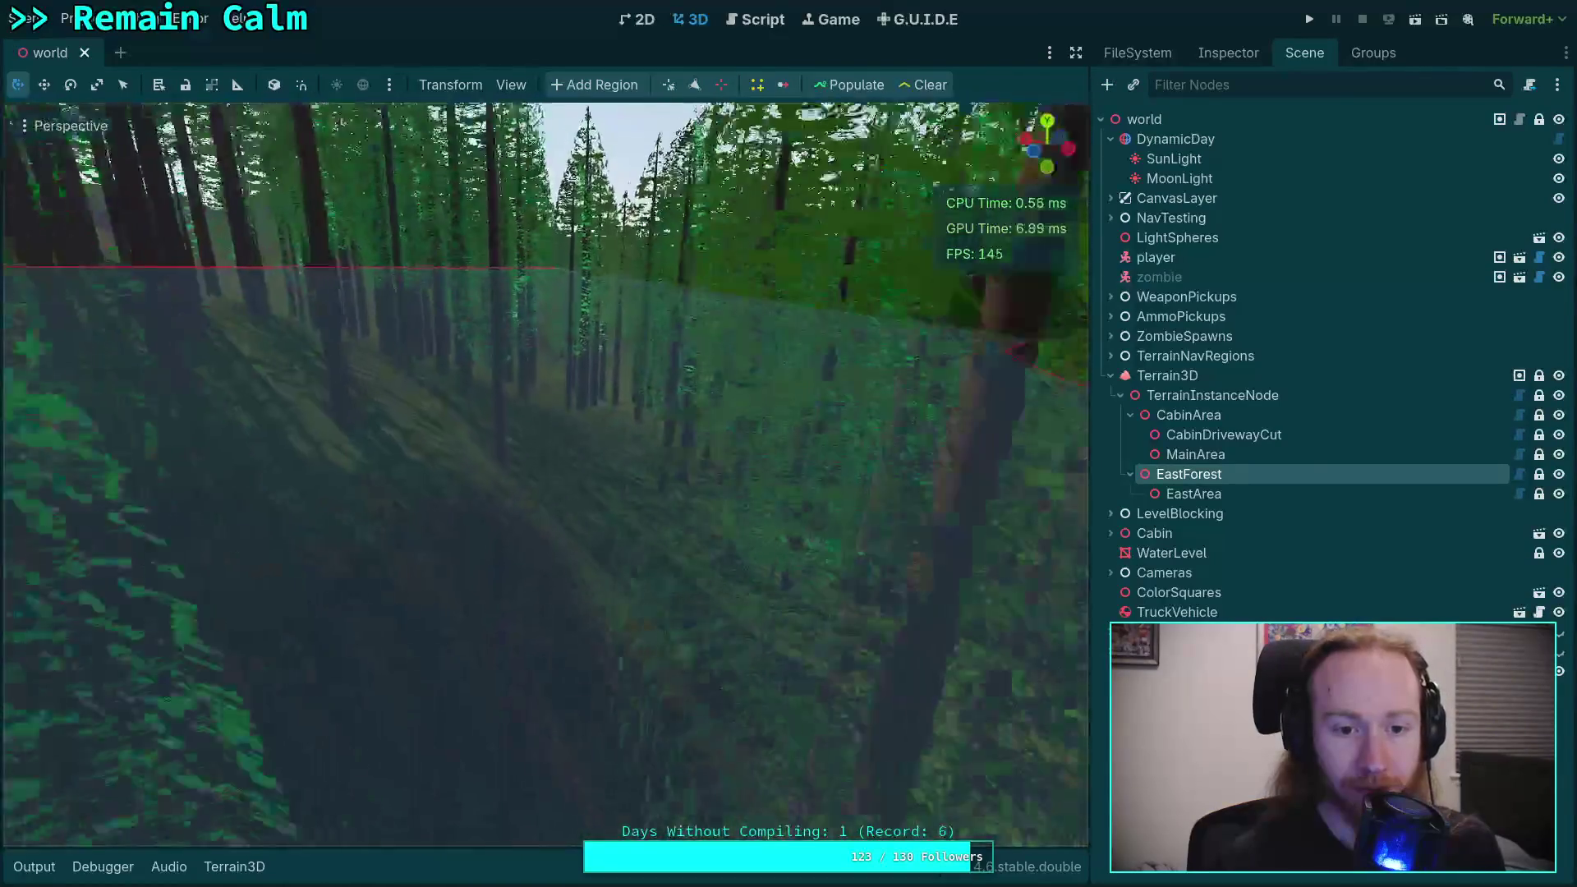
{"action": "key", "text": "w"}
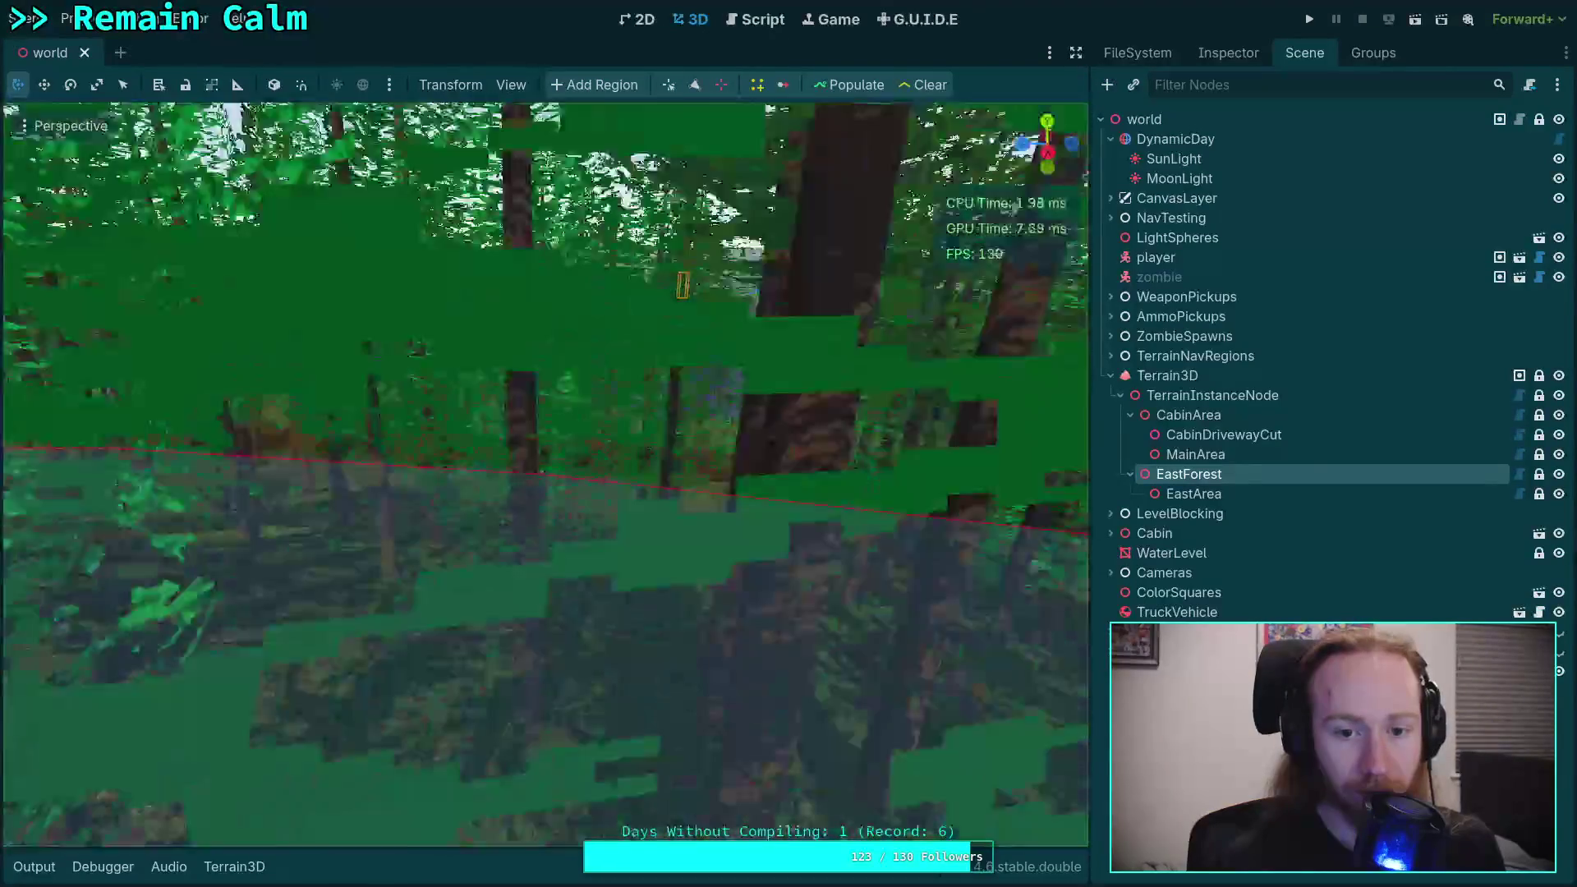
{"action": "key", "text": "w"}
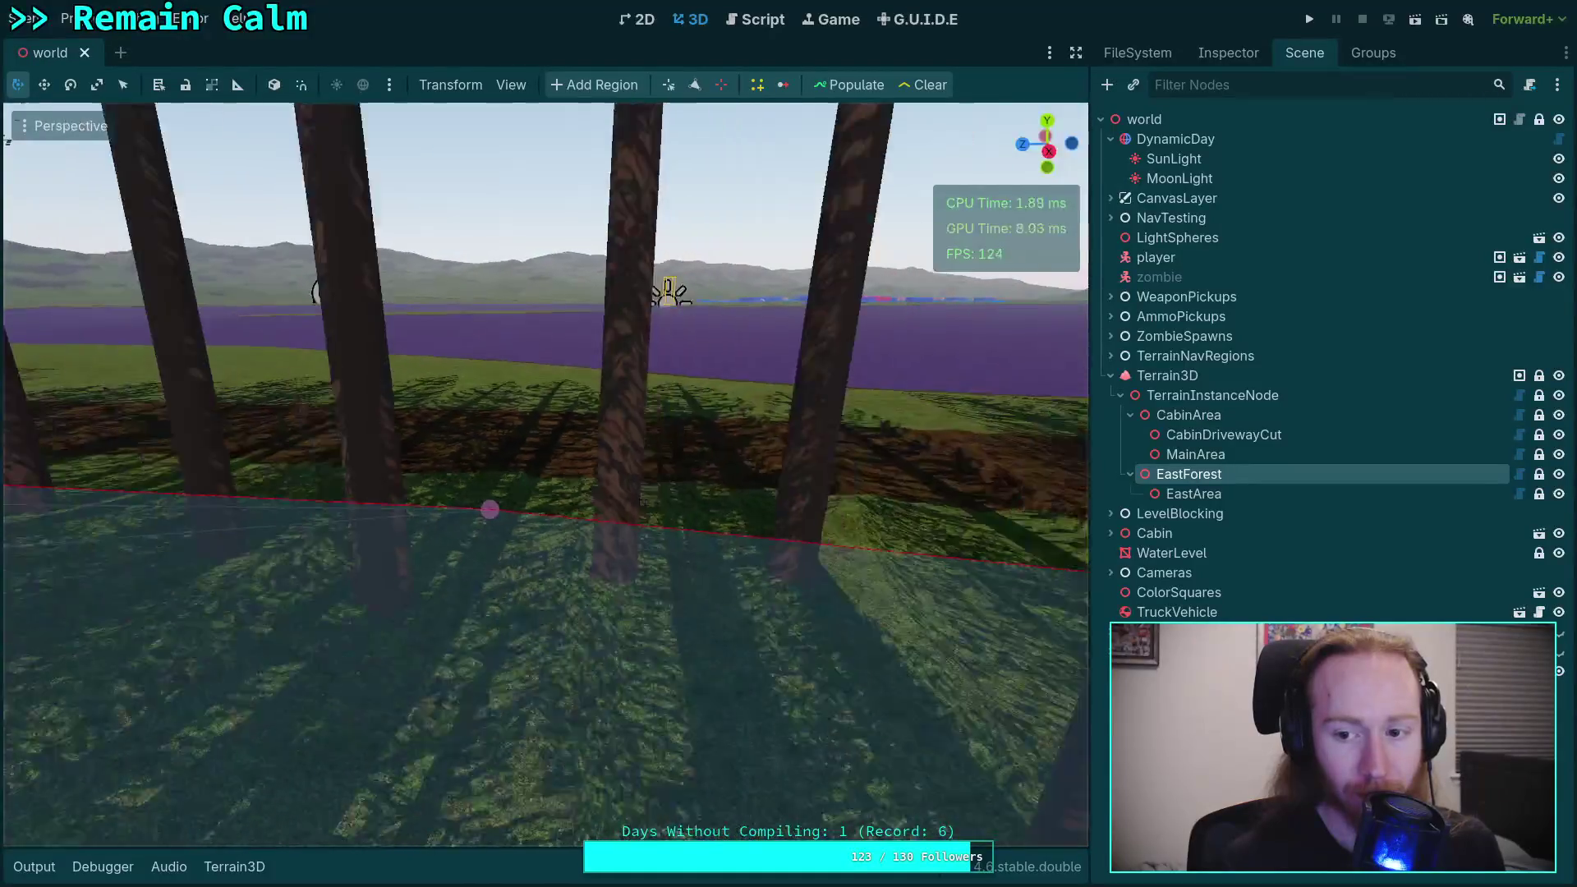
{"action": "key", "text": "w"}
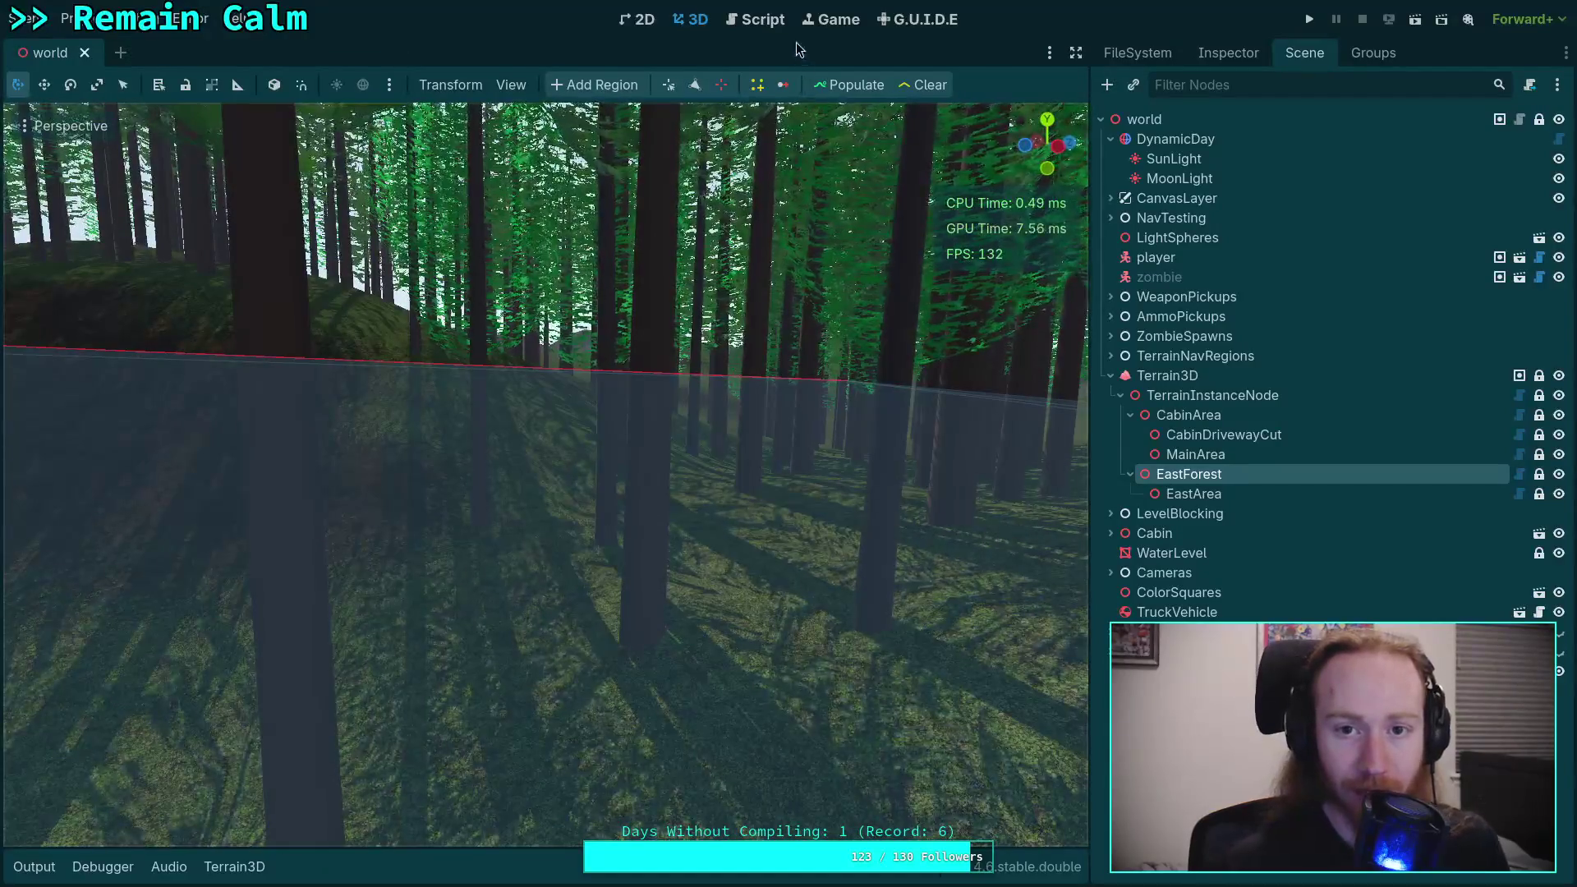
{"action": "left_click", "coordinate": [756, 19]}
{"action": "key", "text": "super+2"}
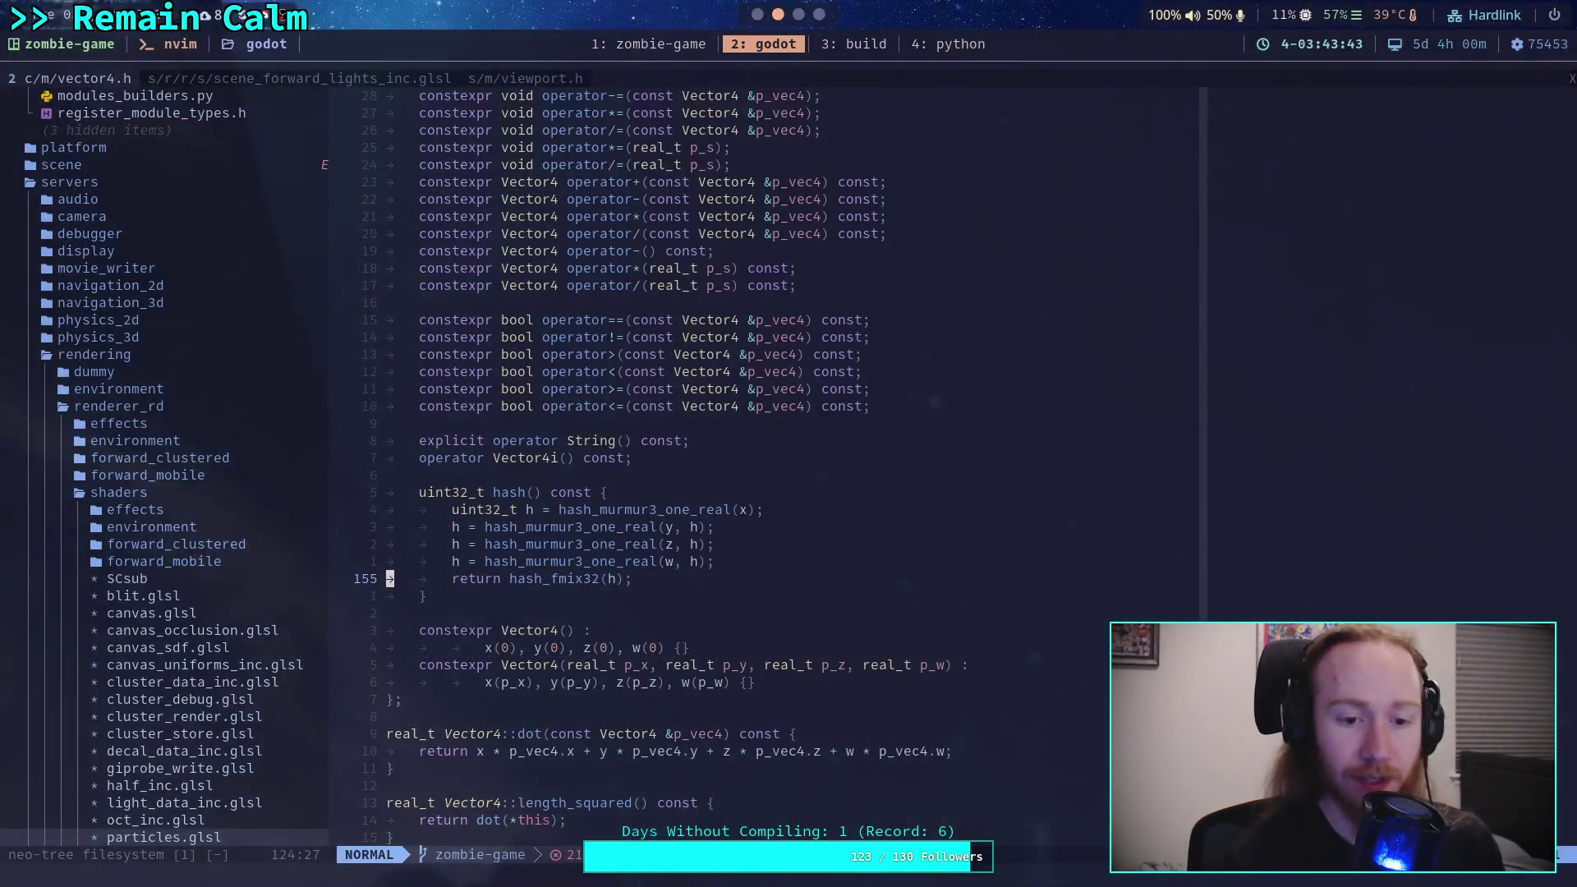
Step: List the modified and untracked files with git status in the zombie-game workspace
{"action": "left_click", "coordinate": [653, 49]}
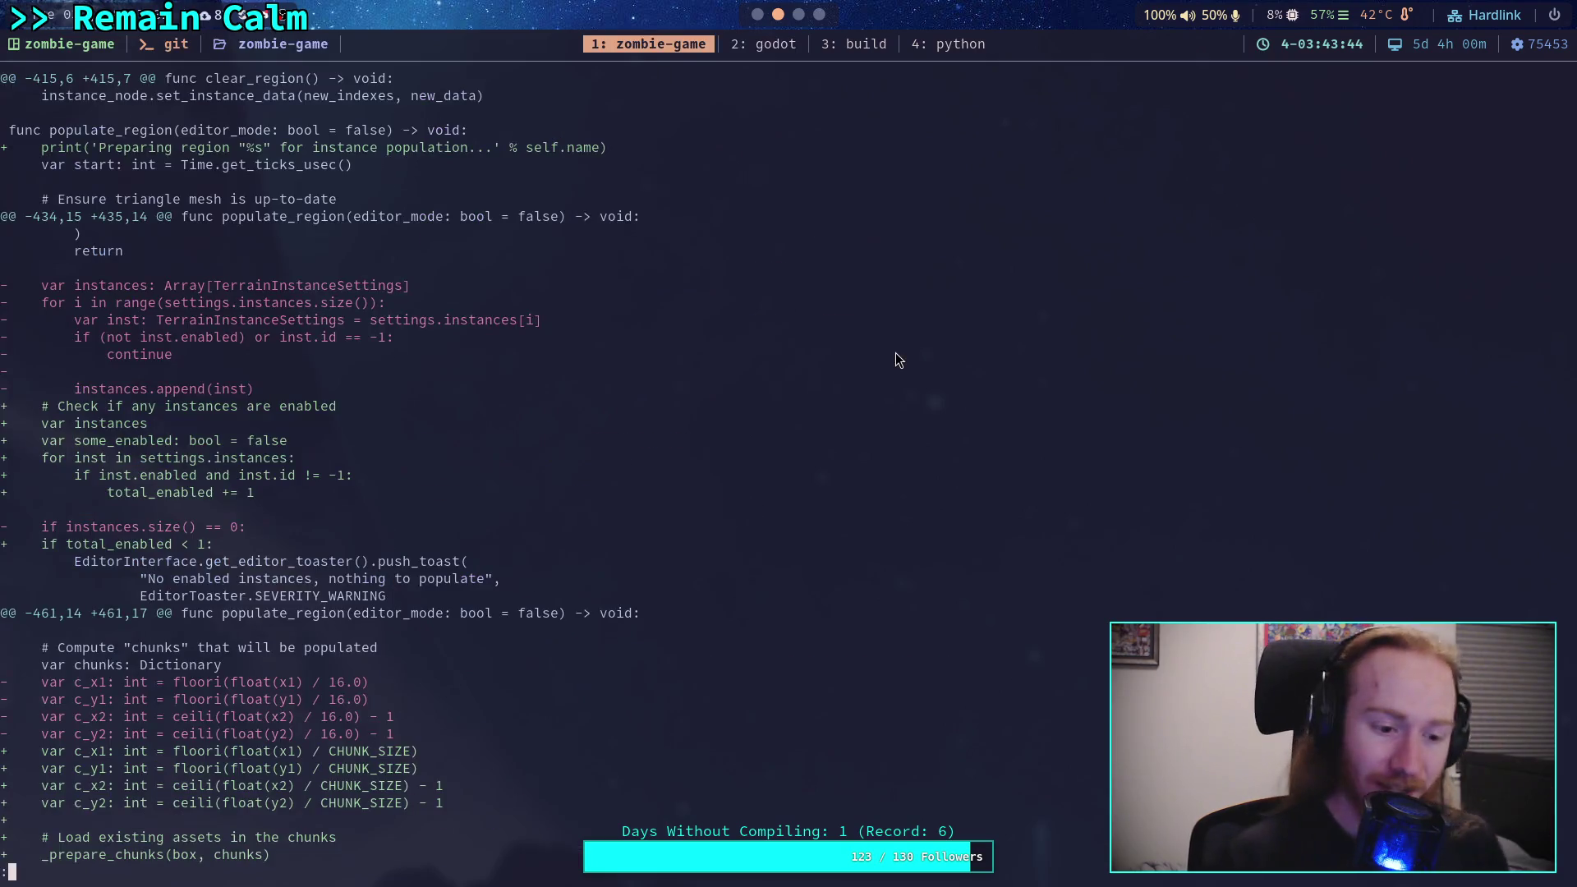
{"action": "type", "text": "qgit status"}
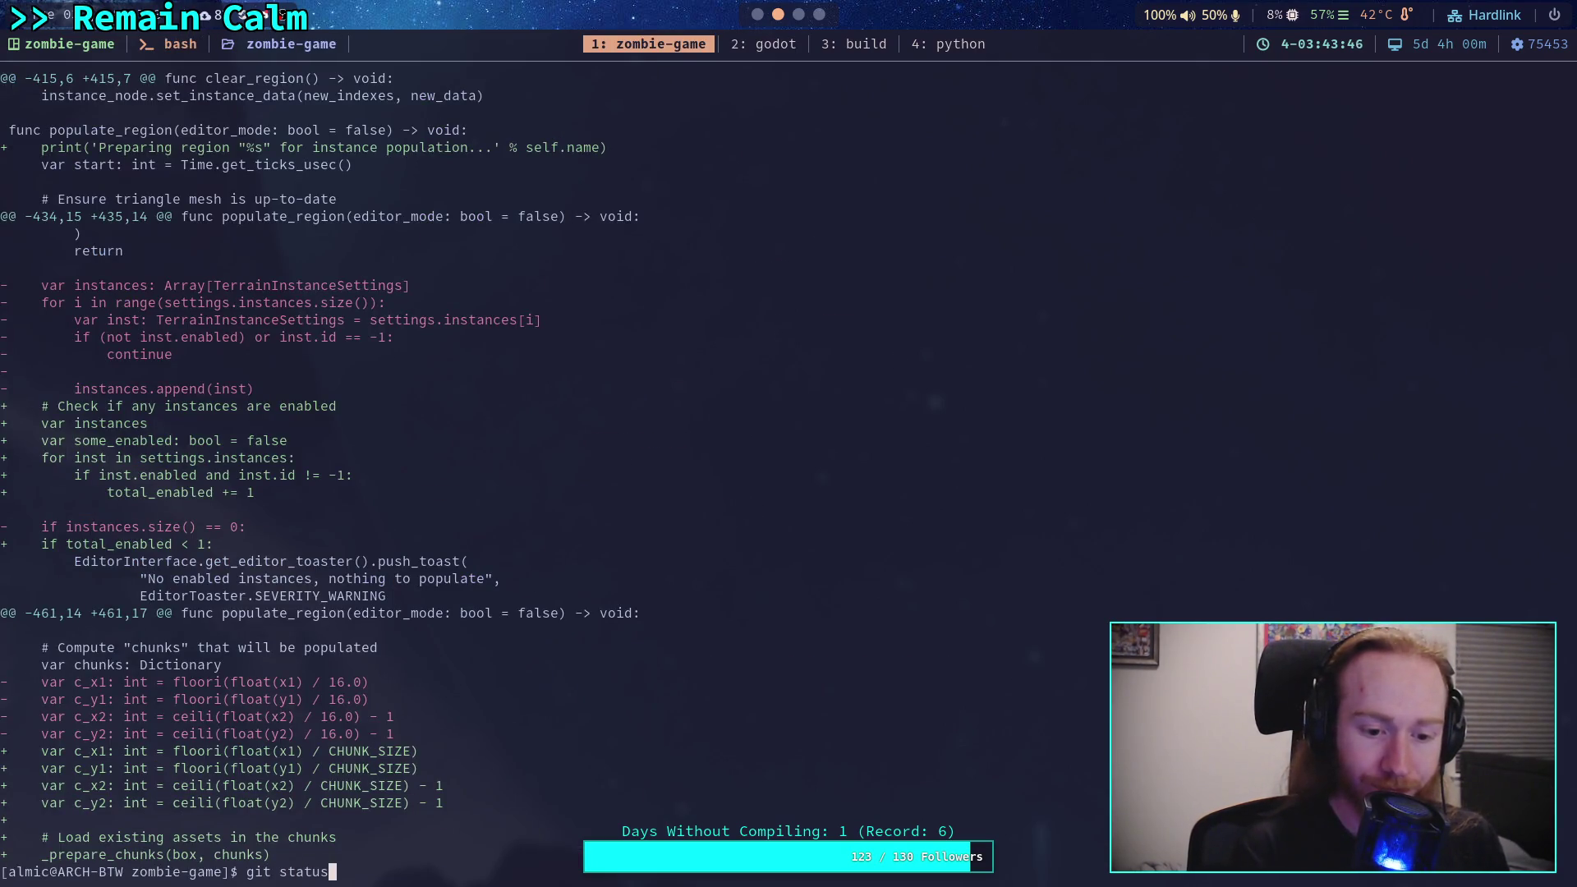
{"action": "key", "text": "Return"}
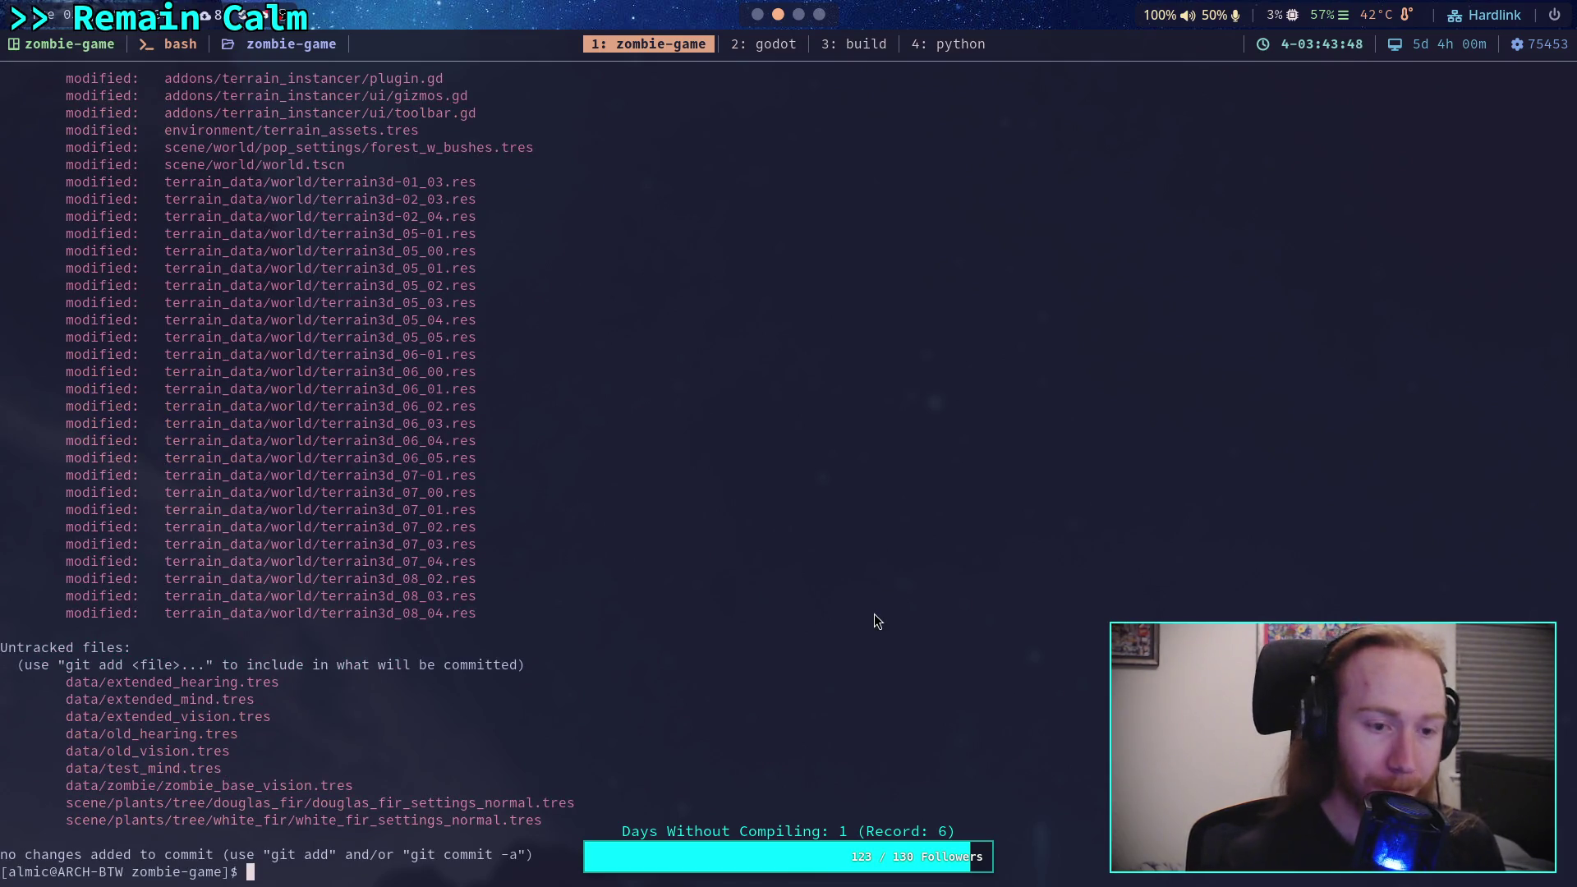
Step: Scroll the git diff through the TerrainInstanceNode.gd and TerrainInstanceRegion.gd hunks and back
{"action": "type", "text": "git "}
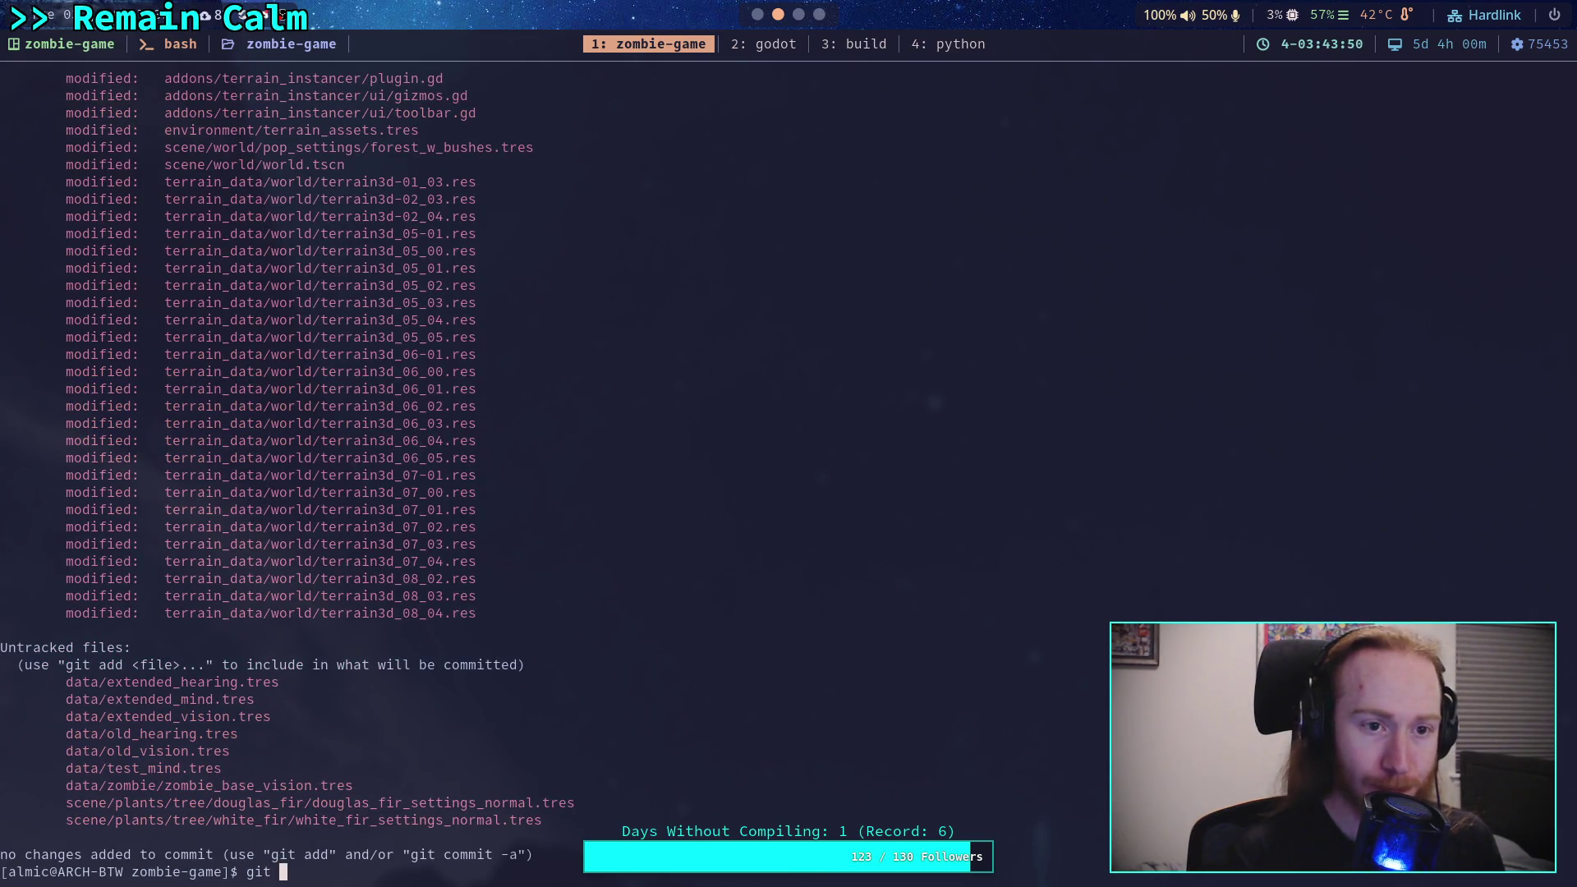
{"action": "type", "text": "diff"}
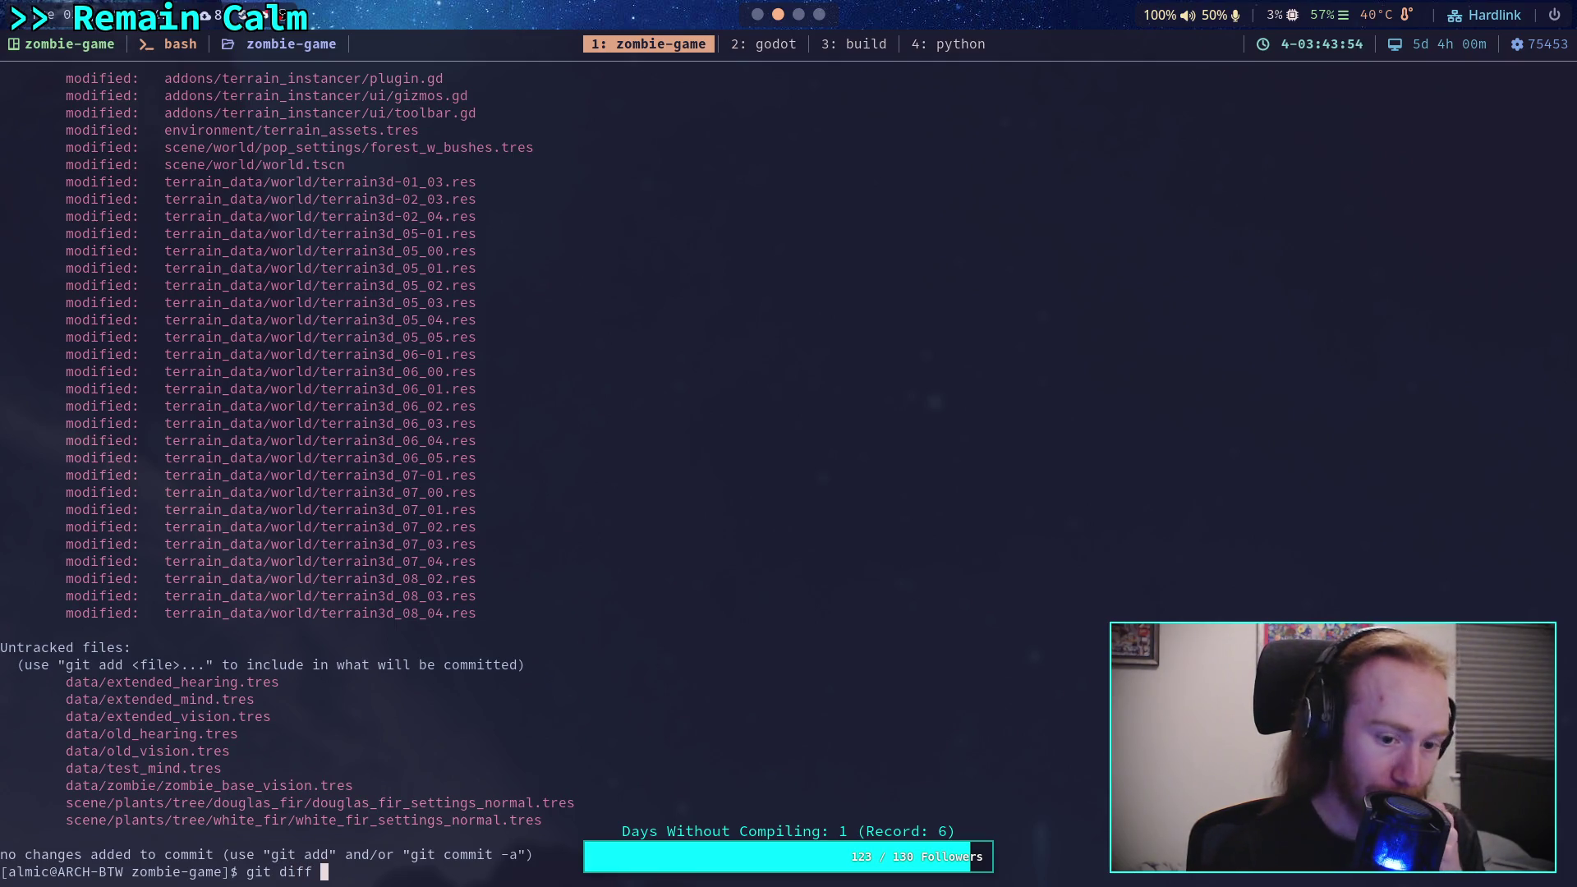
{"action": "key", "text": "Return"}
{"action": "scroll", "coordinate": [452, 468], "scroll_direction": "down", "scroll_amount": 10}
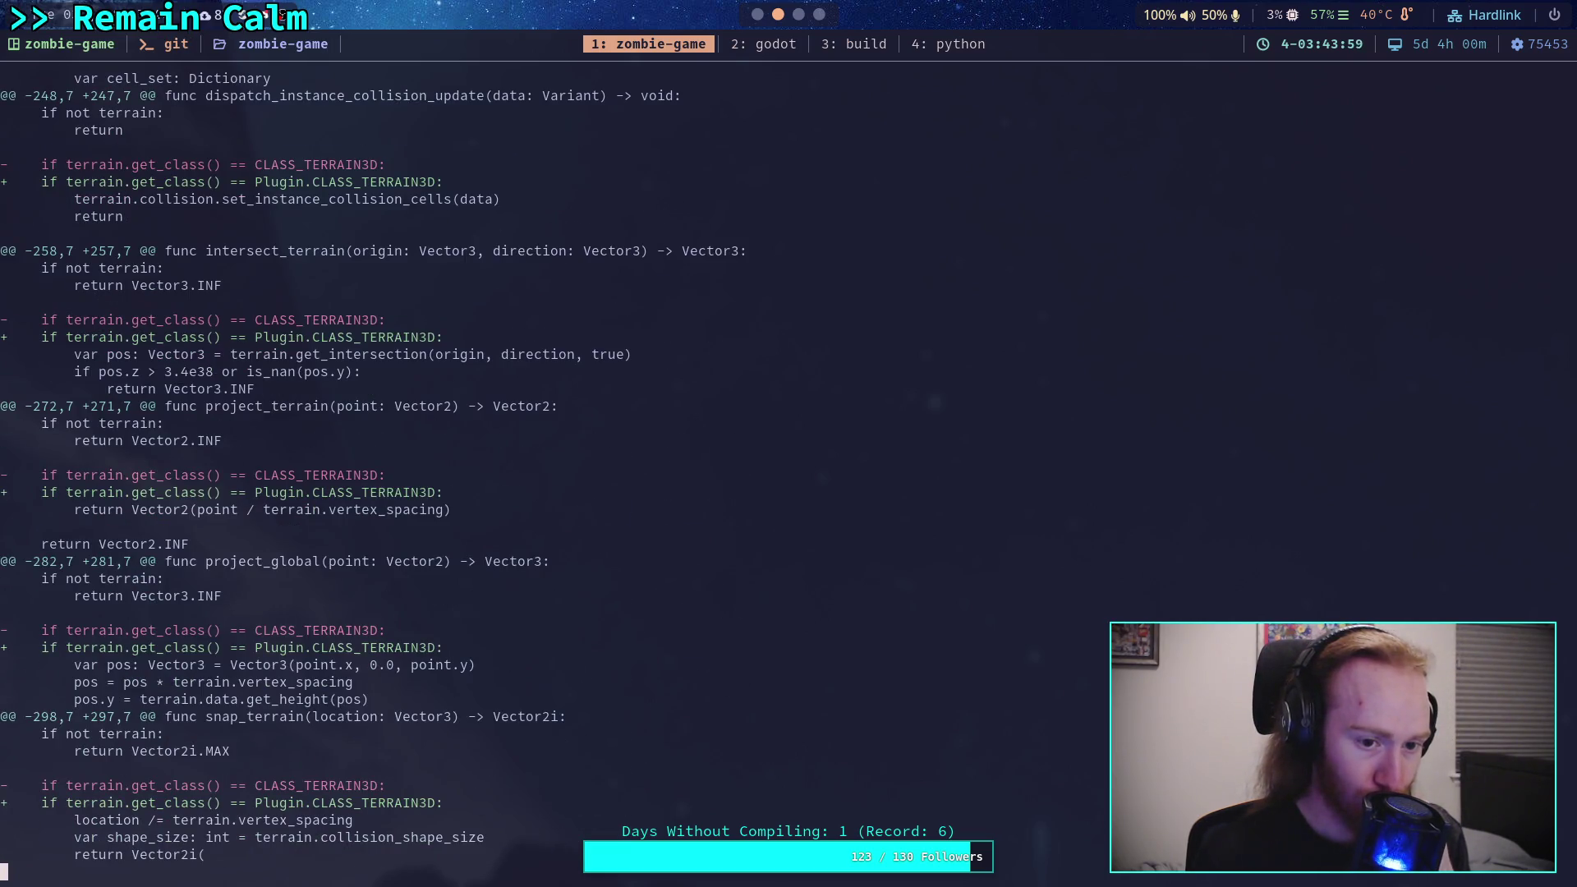
{"action": "scroll", "coordinate": [370, 468], "scroll_direction": "down", "scroll_amount": 15}
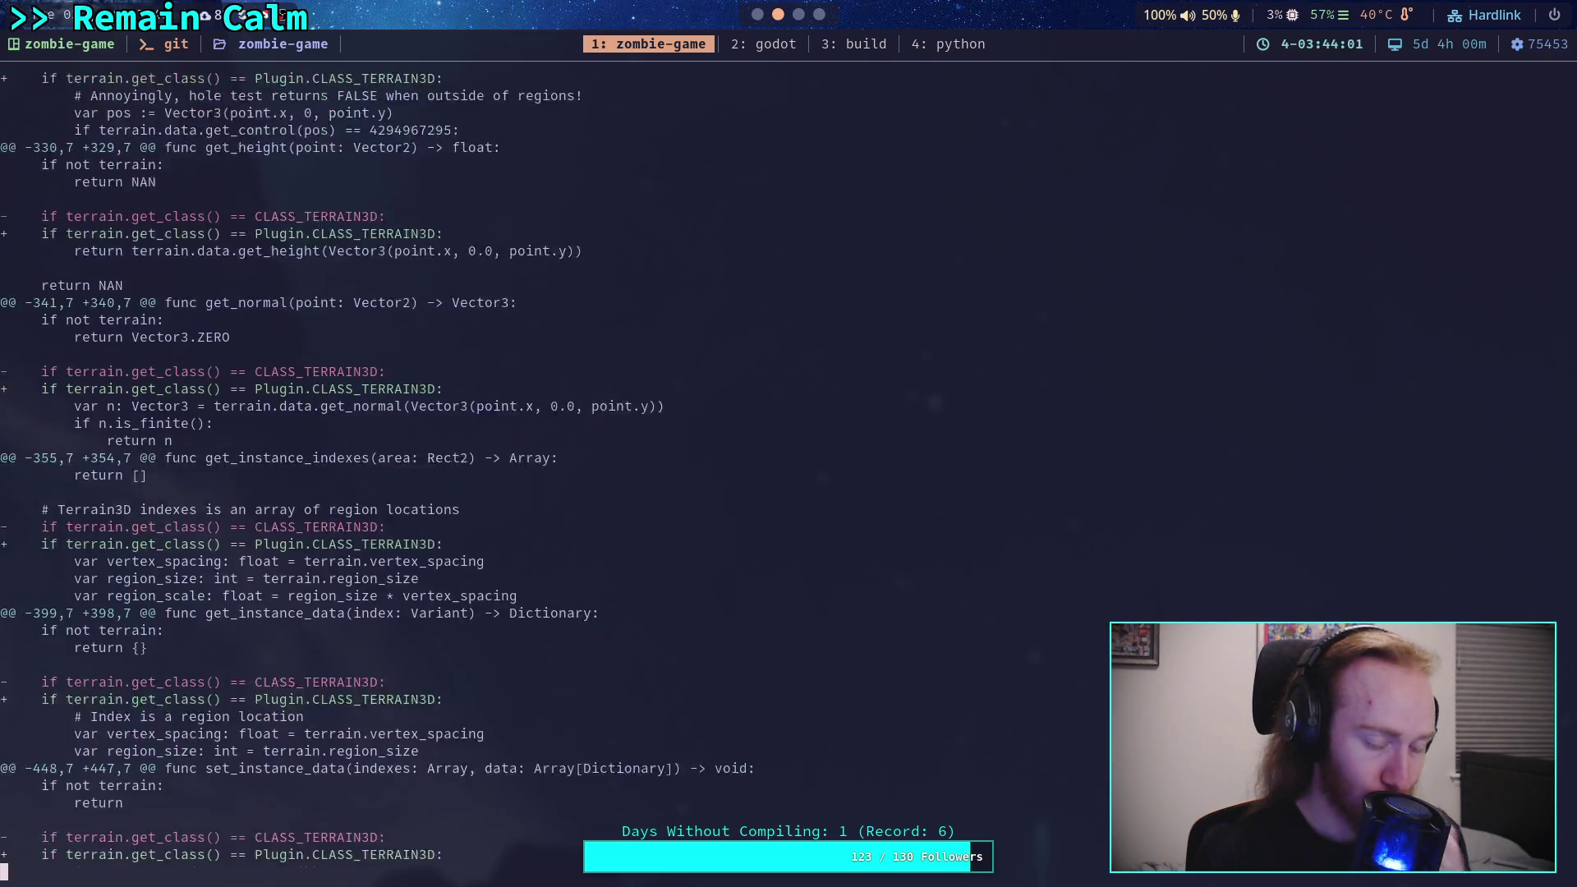
{"action": "scroll", "coordinate": [452, 468], "scroll_direction": "down", "scroll_amount": 3}
{"action": "scroll", "coordinate": [452, 468], "scroll_direction": "down", "scroll_amount": 17}
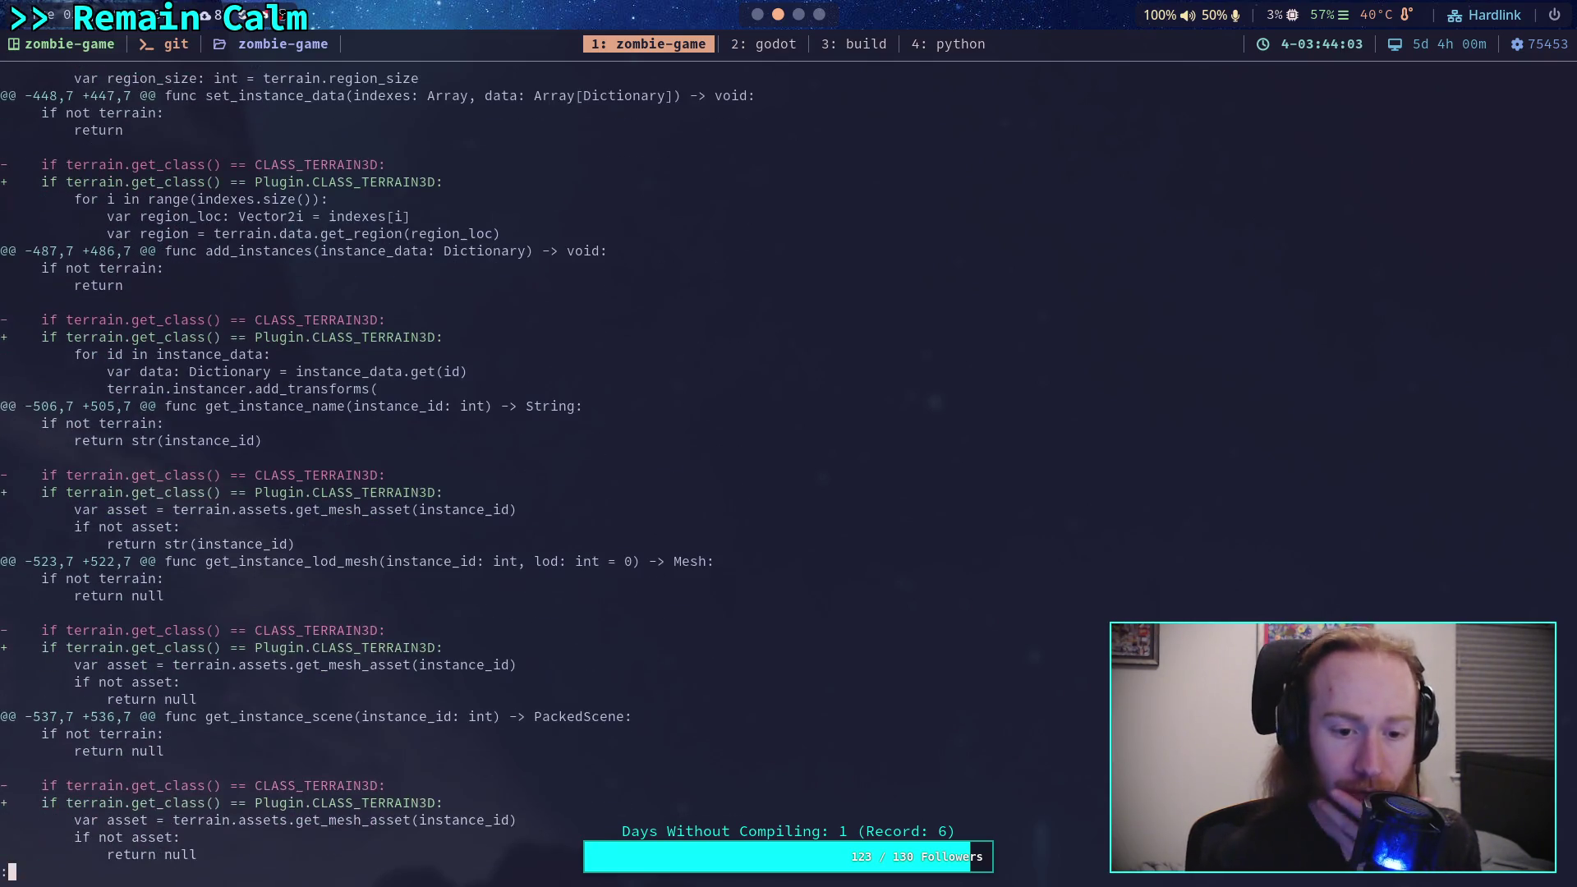
{"action": "scroll", "coordinate": [469, 476], "scroll_direction": "down", "scroll_amount": 2}
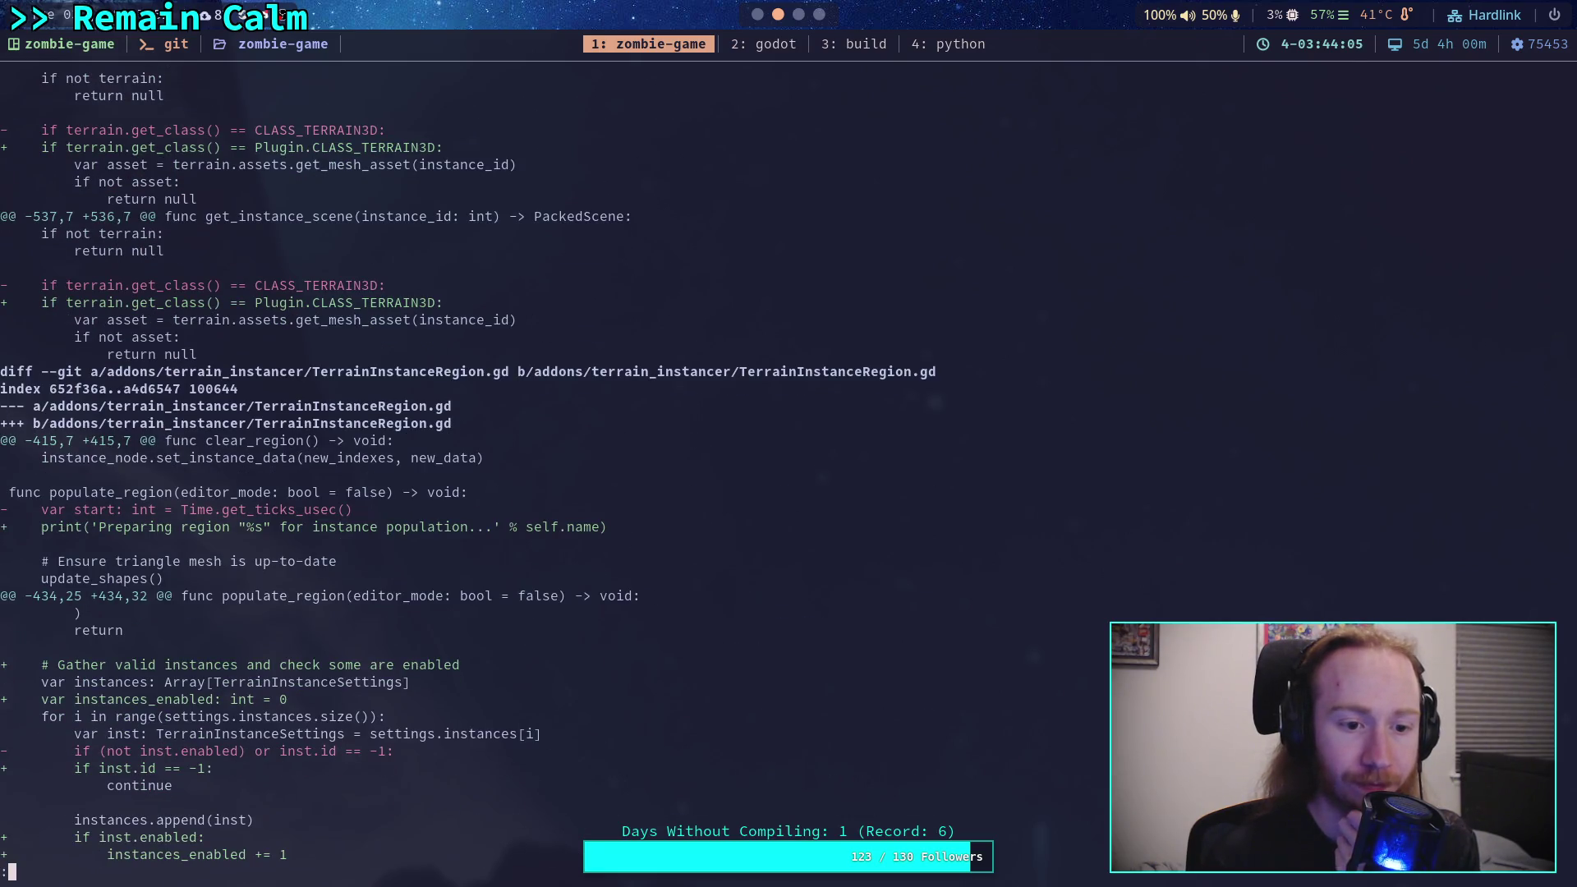
{"action": "scroll", "coordinate": [468, 469], "scroll_direction": "up", "scroll_amount": 5}
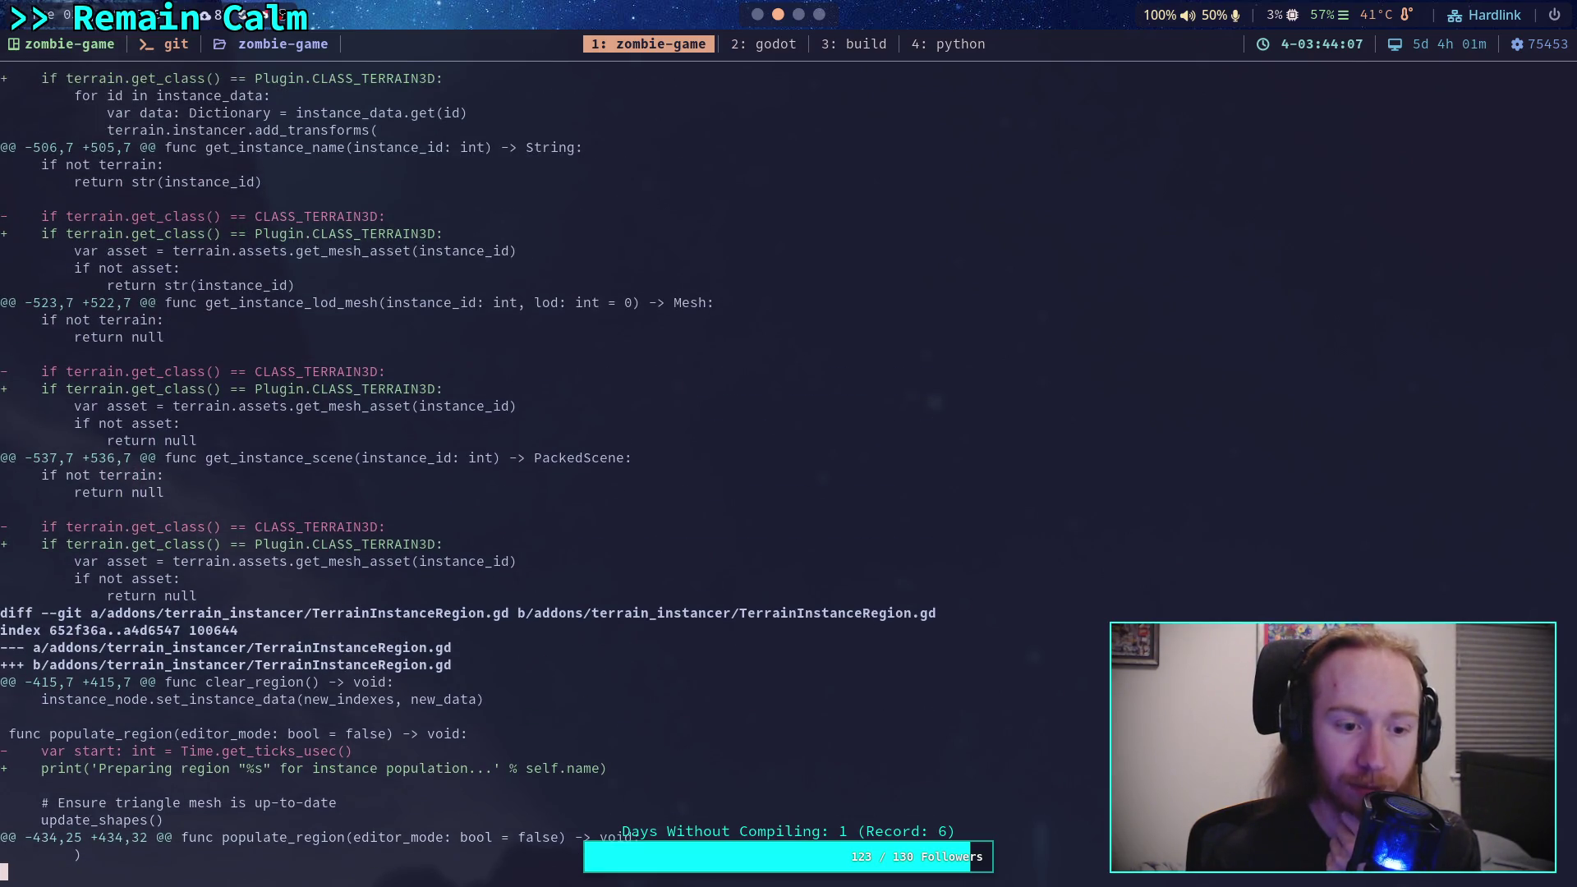
{"action": "scroll", "coordinate": [469, 468], "scroll_direction": "up", "scroll_amount": 20}
{"action": "scroll", "coordinate": [468, 468], "scroll_direction": "up", "scroll_amount": 20}
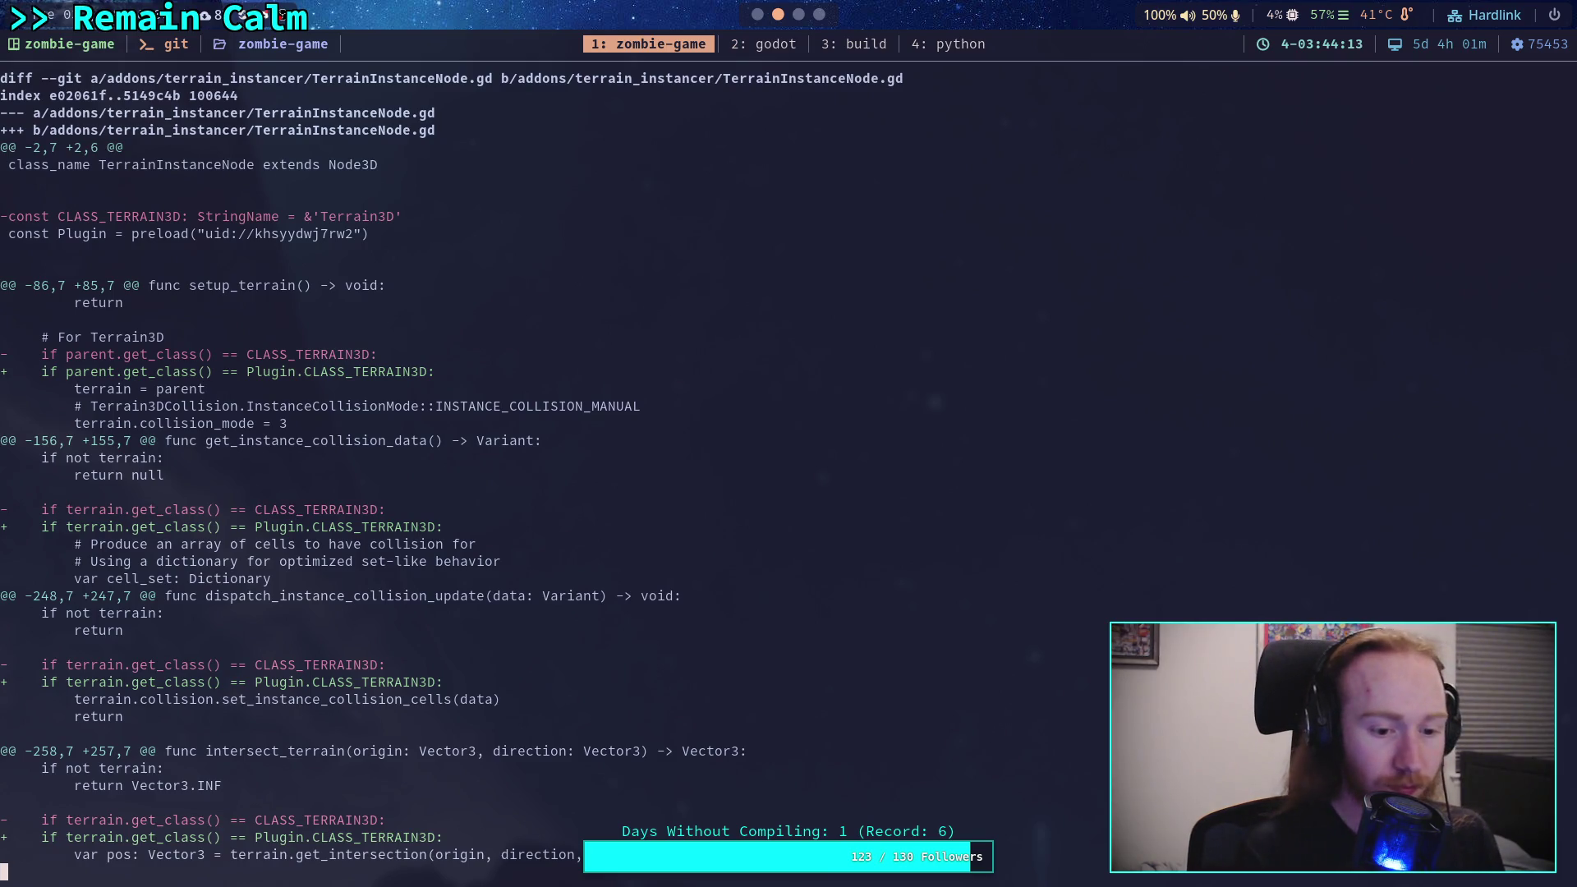
Step: Show the diff of addons/terrain_instancer/plugin.gd
{"action": "type", "text": "qgit diff add"}
{"action": "key", "text": "Tab"}
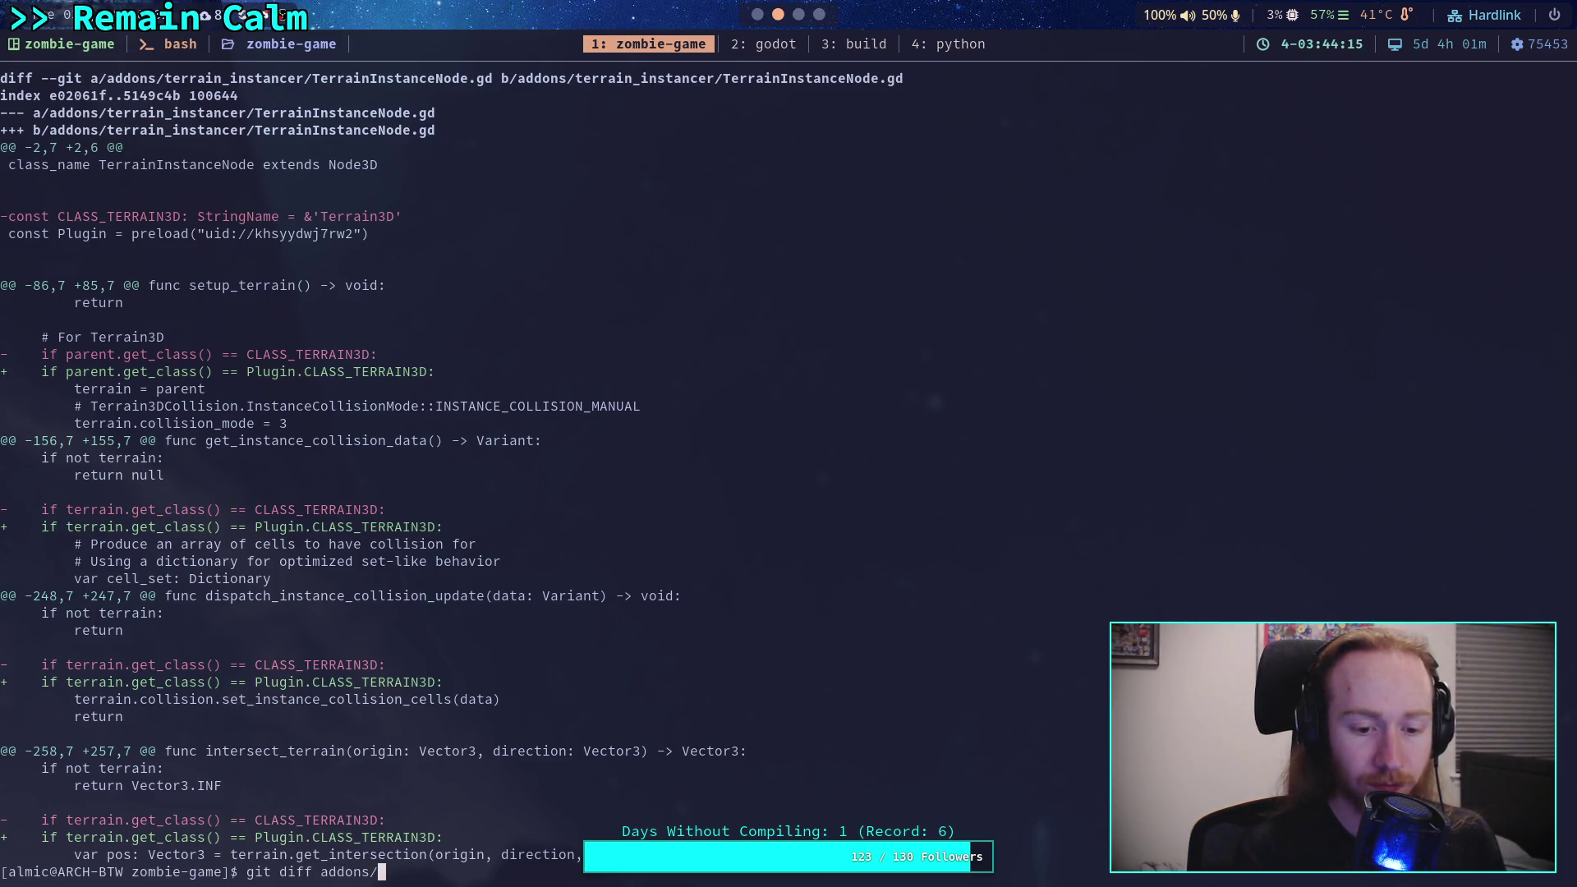
{"action": "type", "text": "te"}
{"action": "key", "text": "Tab"}
{"action": "key", "text": "Tab"}
{"action": "key", "text": "Tab"}
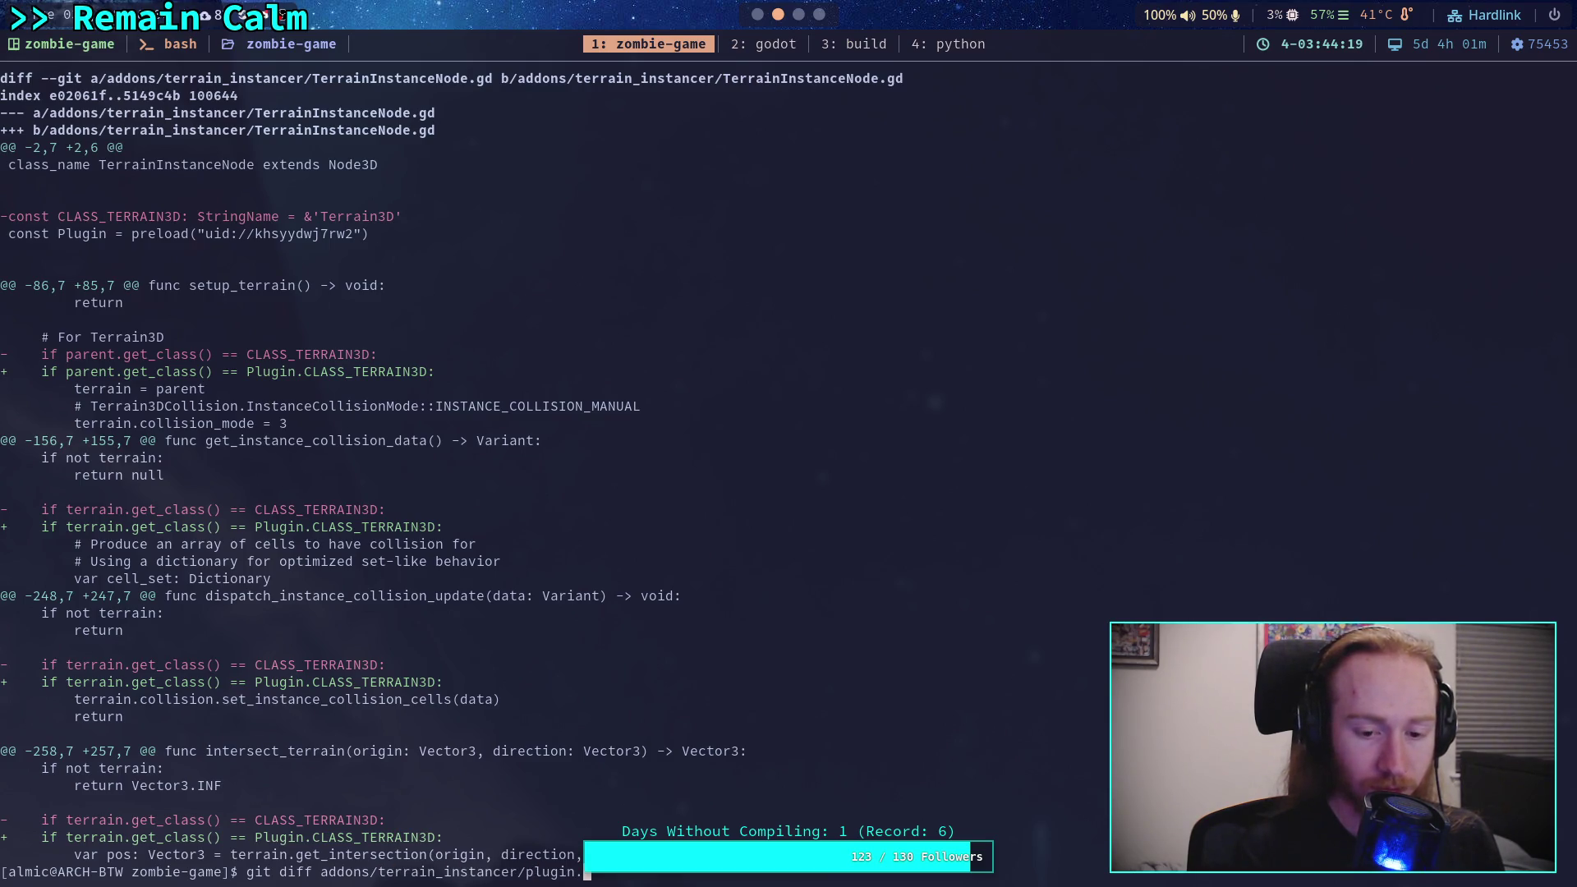
{"action": "key", "text": "Return"}
{"action": "key", "text": "Up"}
{"action": "type", "text": "gd"}
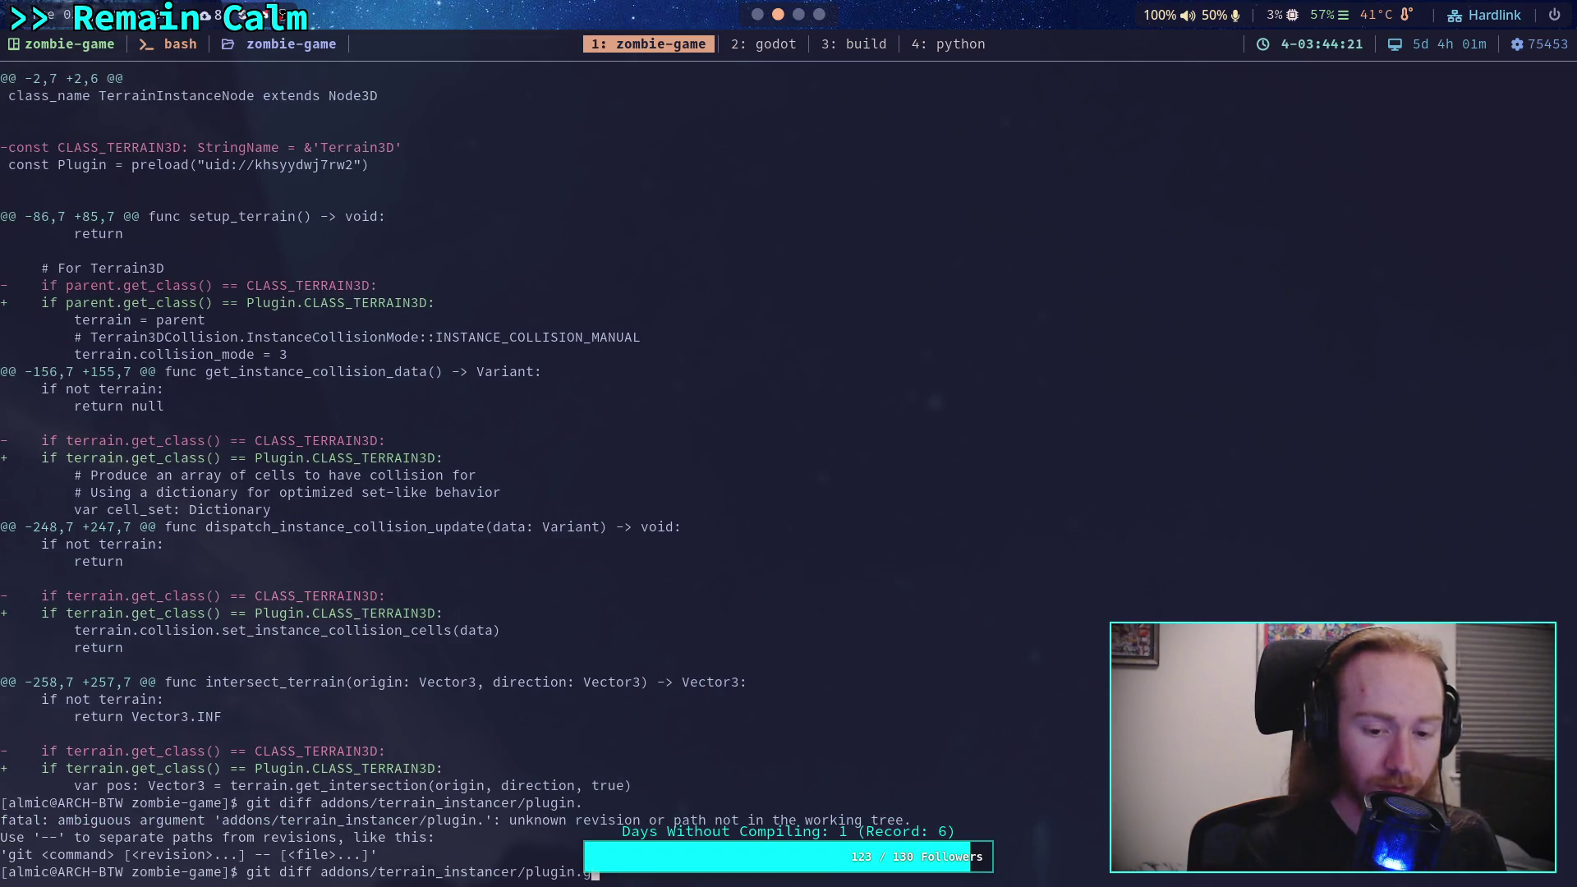
{"action": "key", "text": "Return"}
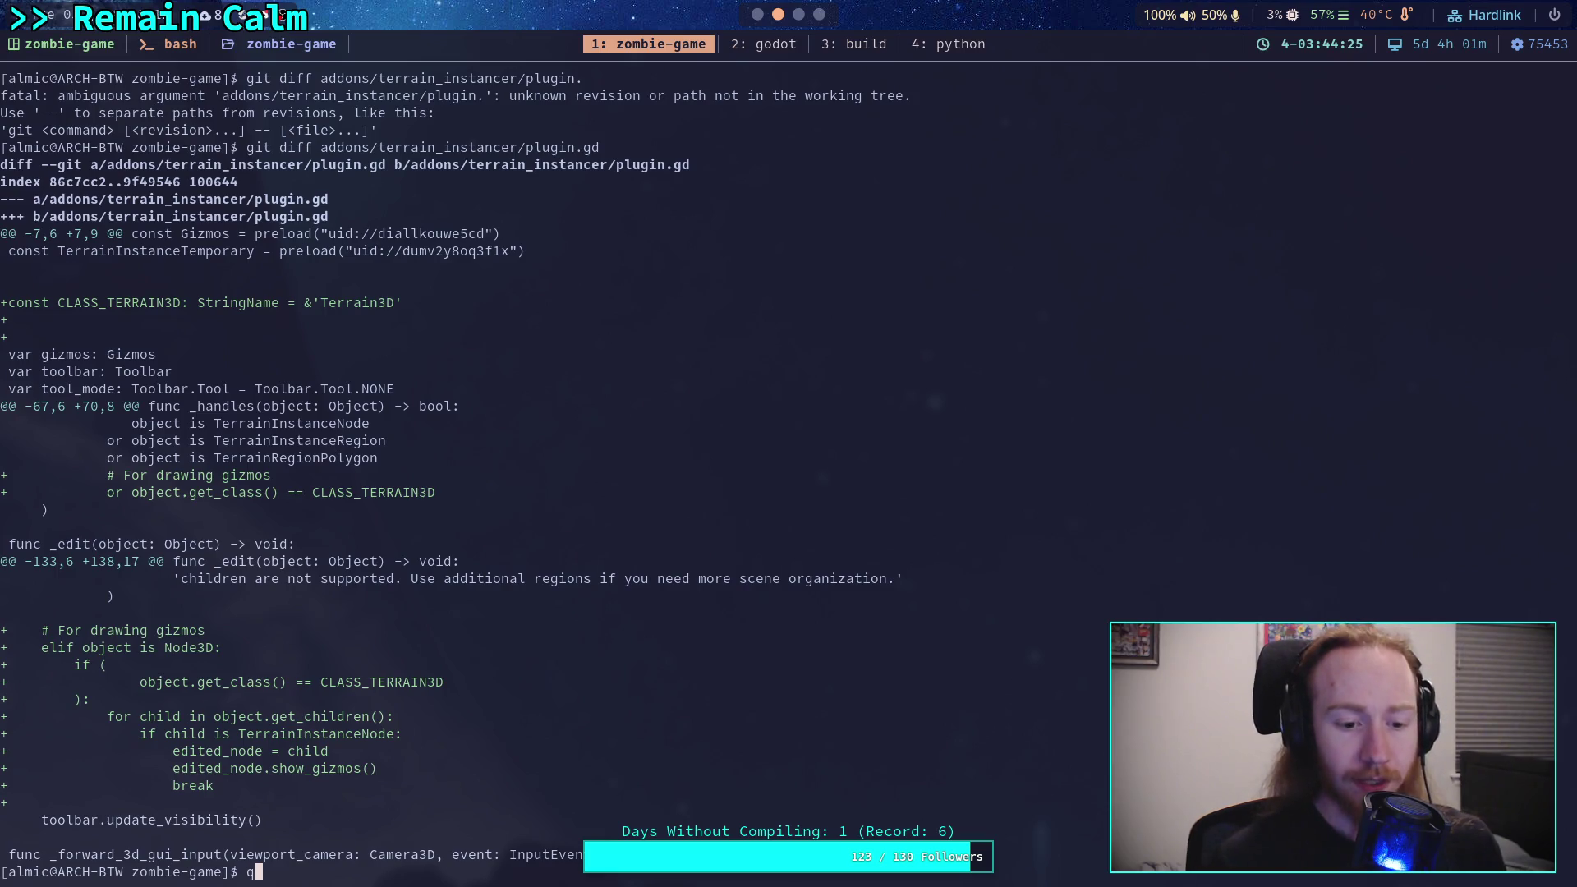
Step: Stage plugin.gd and TerrainInstanceNode.gd, then confirm them with git status
{"action": "type", "text": "git "}
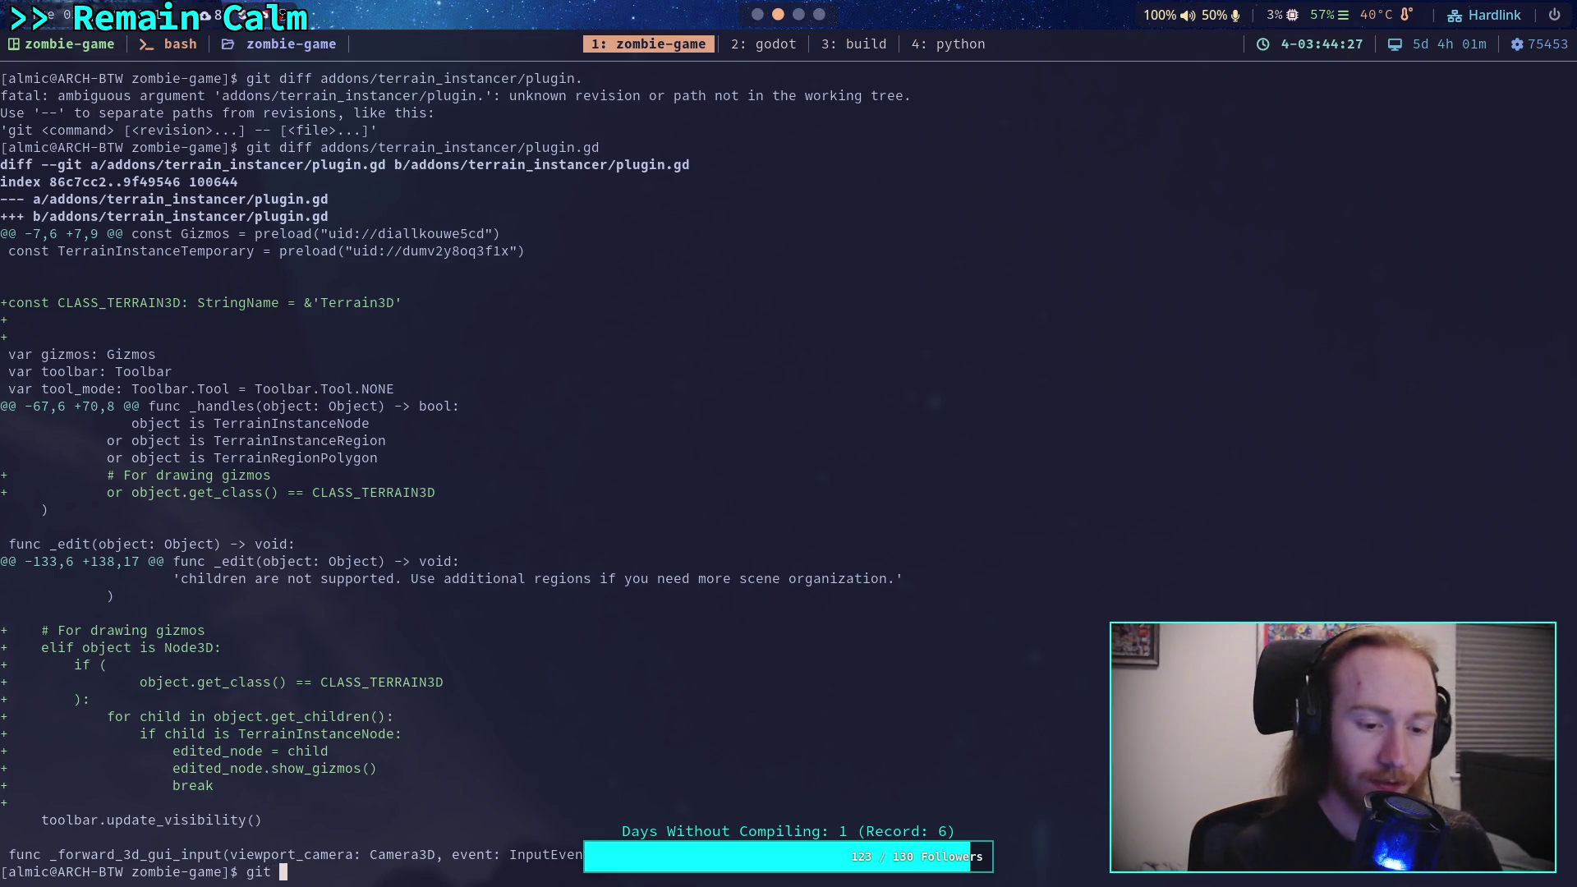
{"action": "type", "text": "add "}
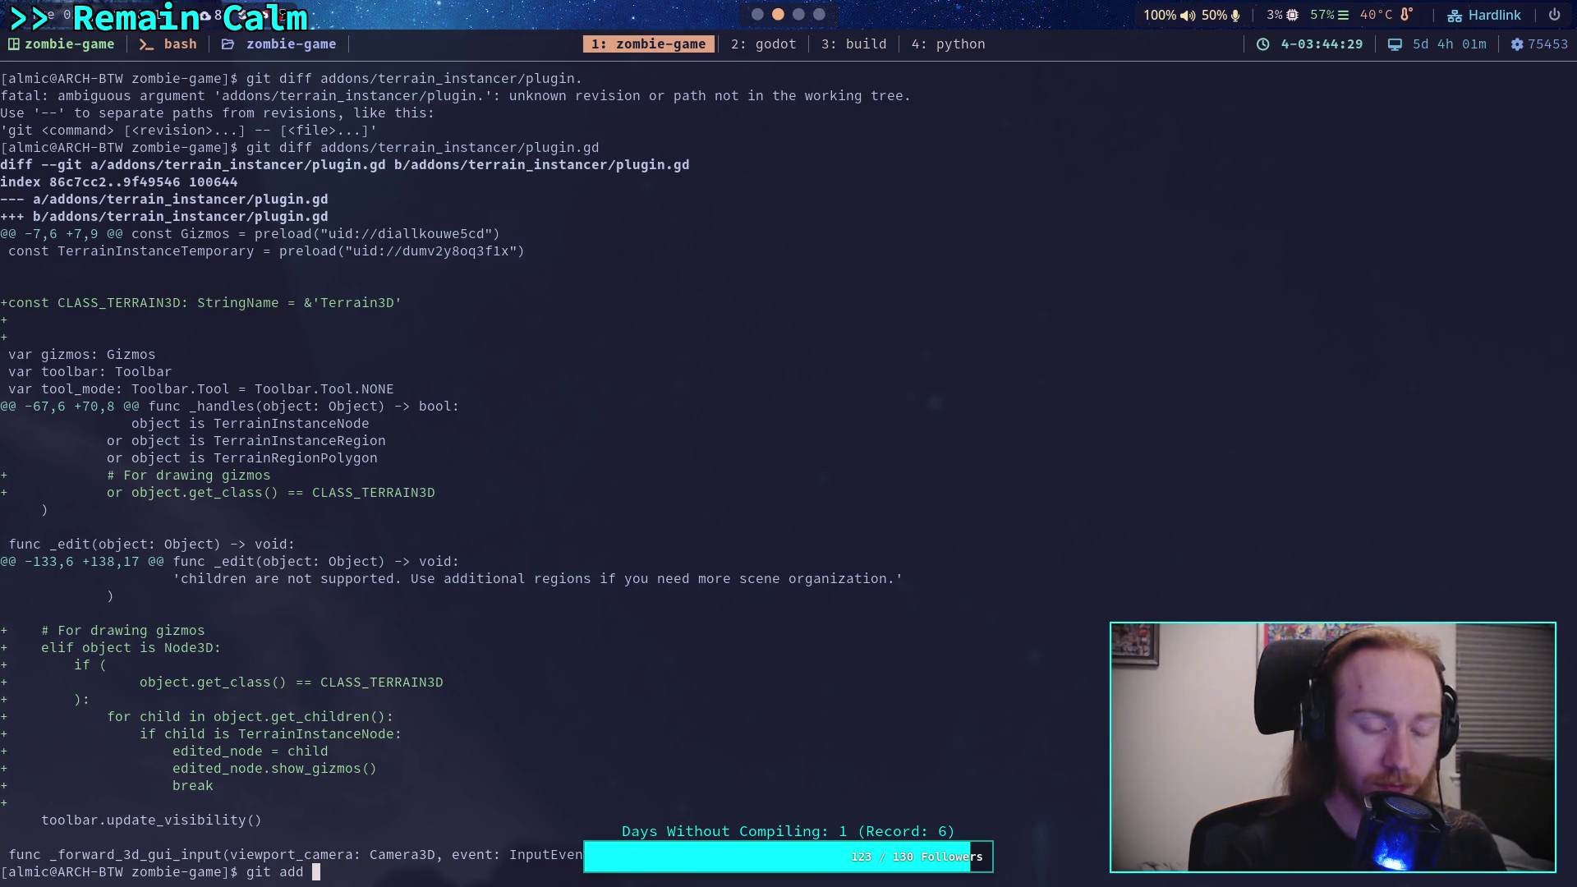
{"action": "type", "text": "addons/te"}
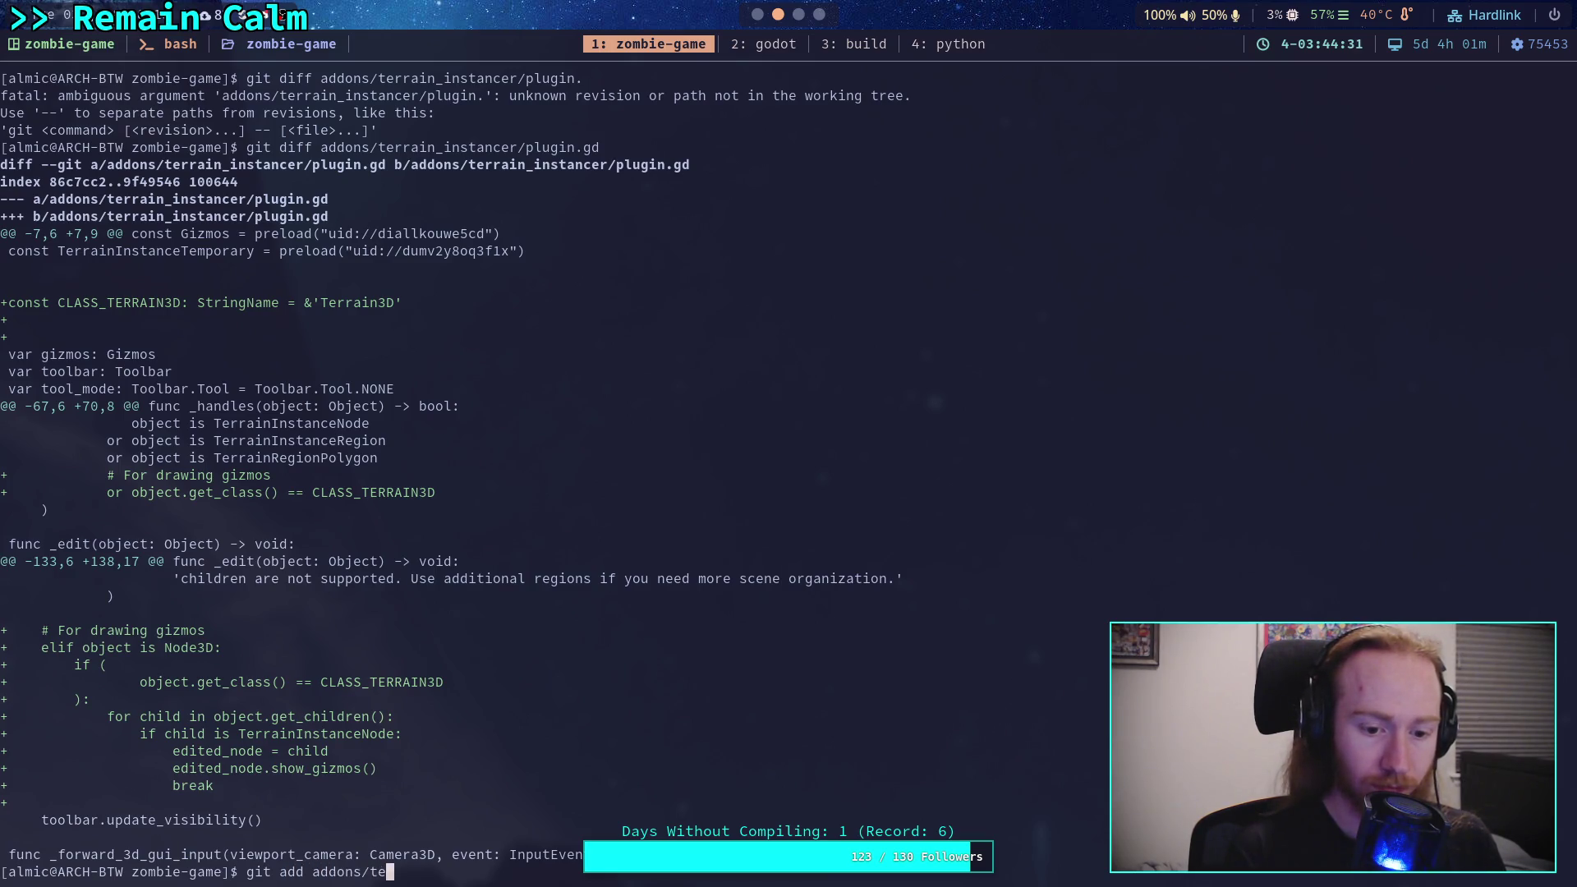
{"action": "type", "text": "rrain_instancer/plugin.gd"}
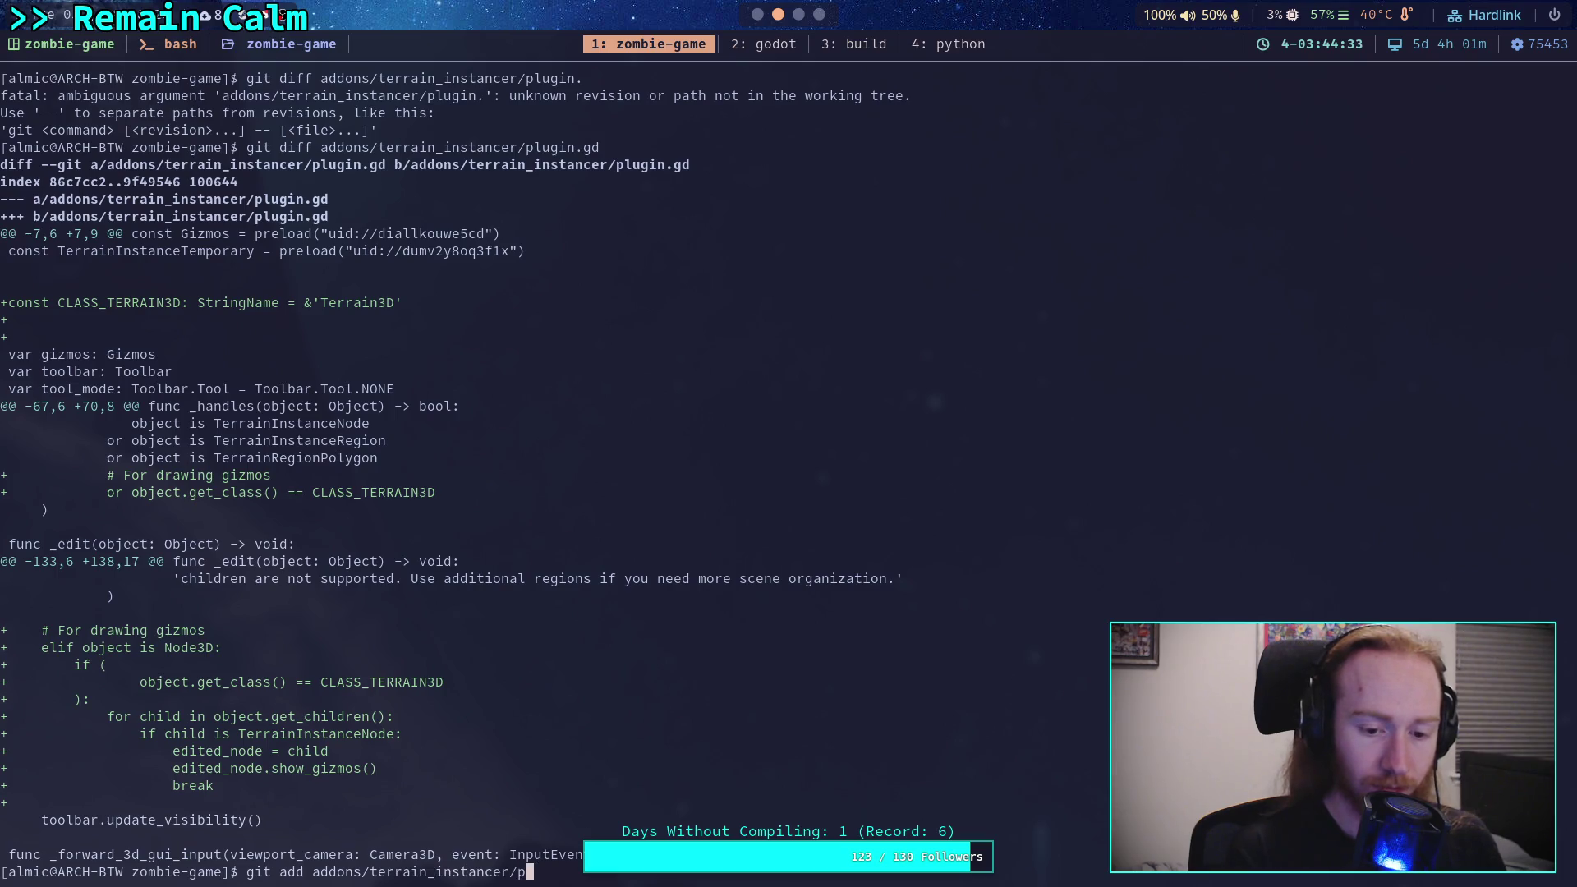
{"action": "key", "text": "Return"}
{"action": "type", "text": "git add addons/"}
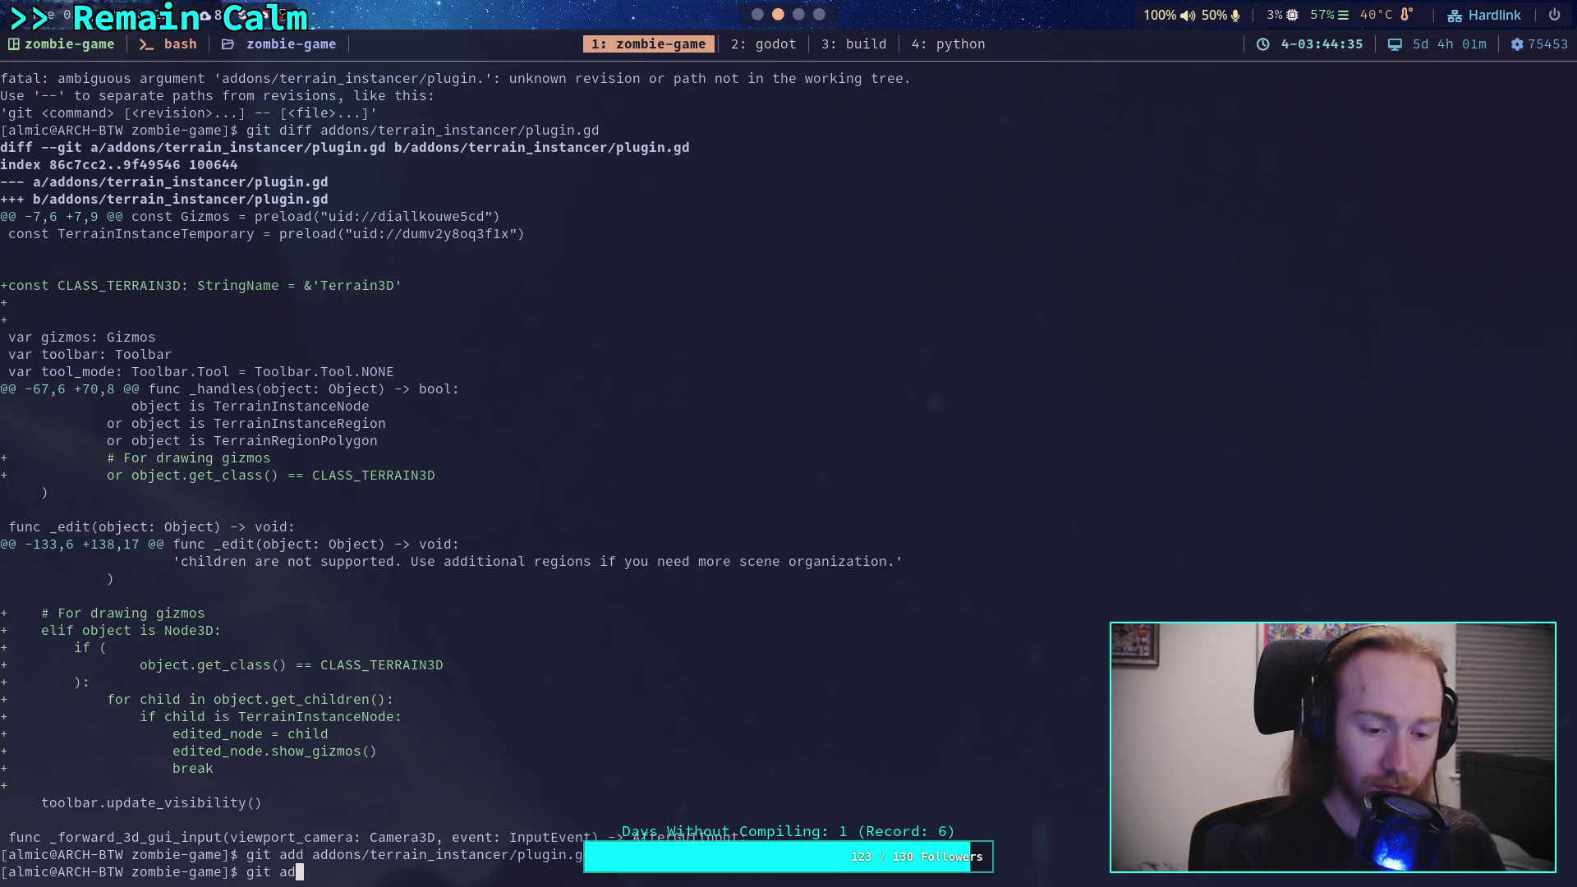
{"action": "type", "text": "terrain_instancer/"}
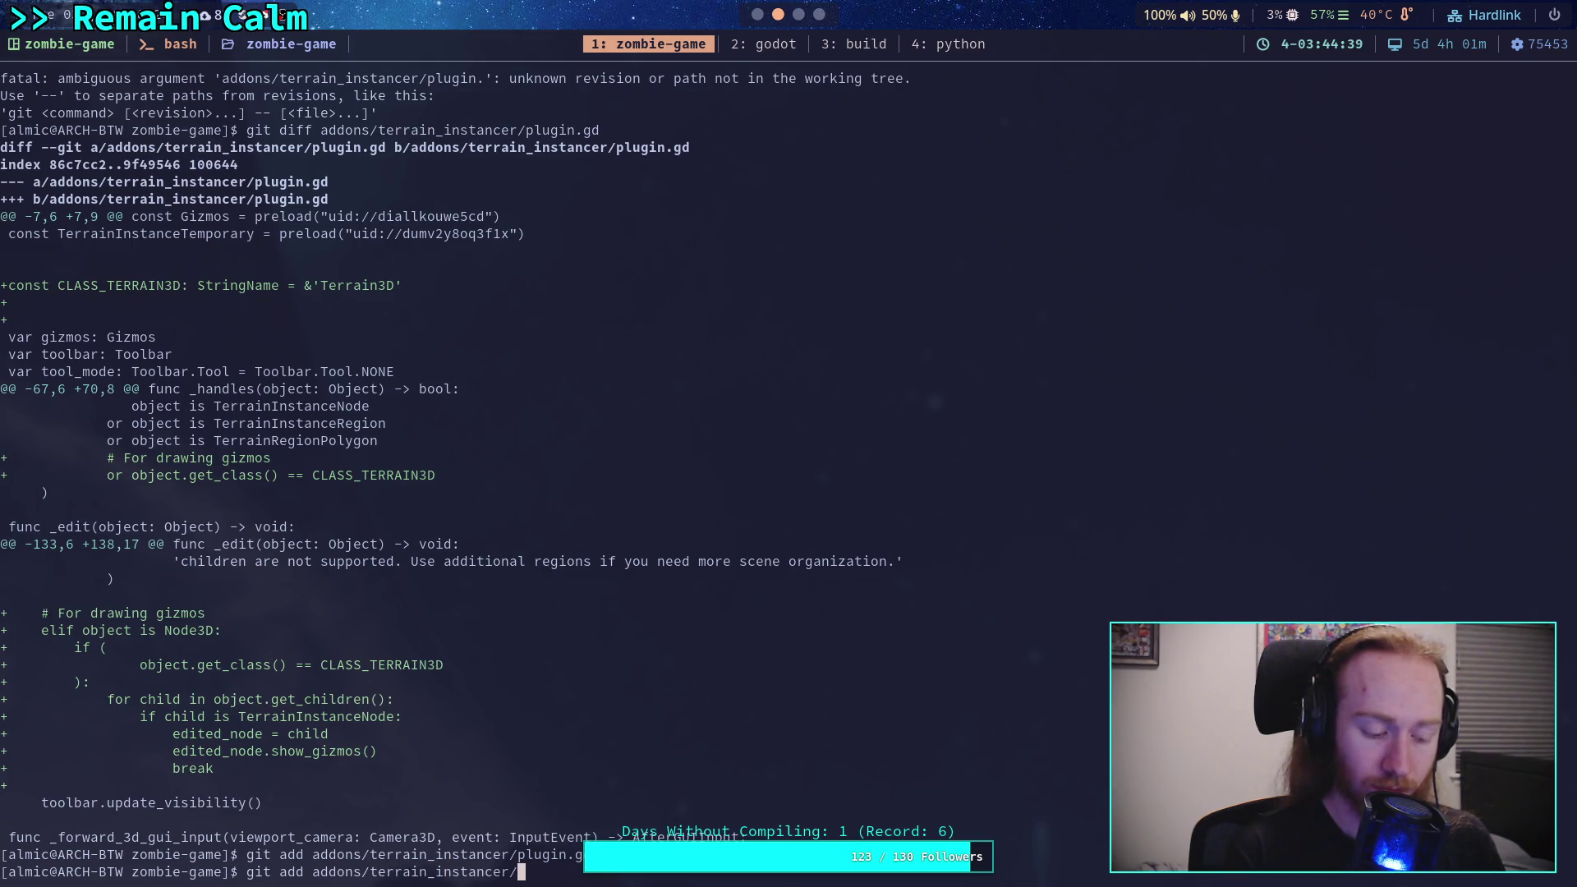
{"action": "type", "text": "Terrain"}
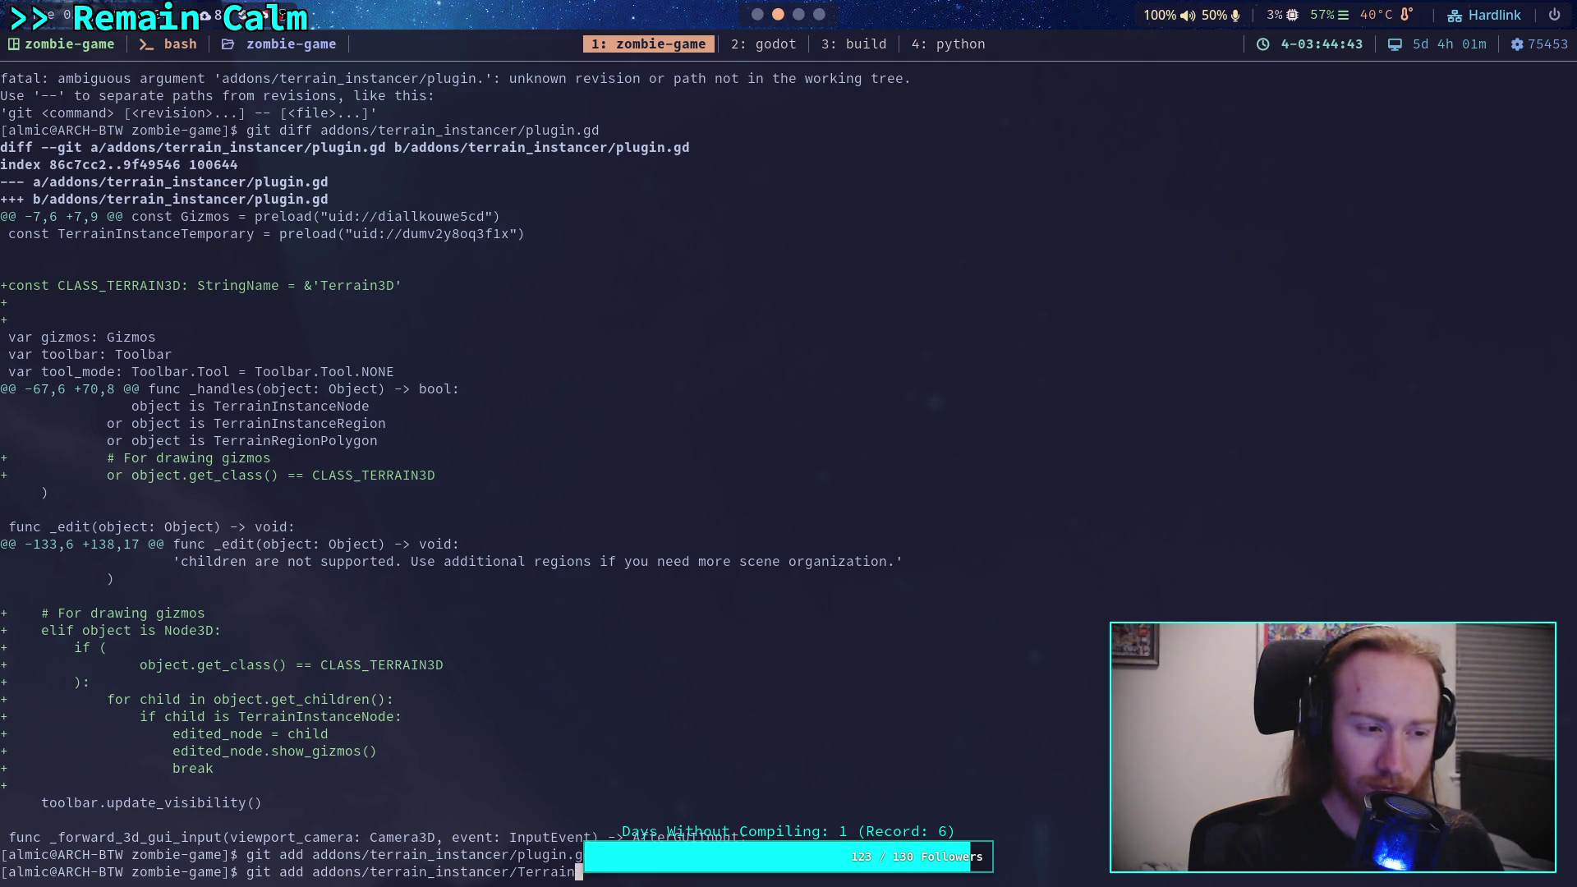
{"action": "type", "text": "NInstanceNode.gd"}
{"action": "key", "text": "Return"}
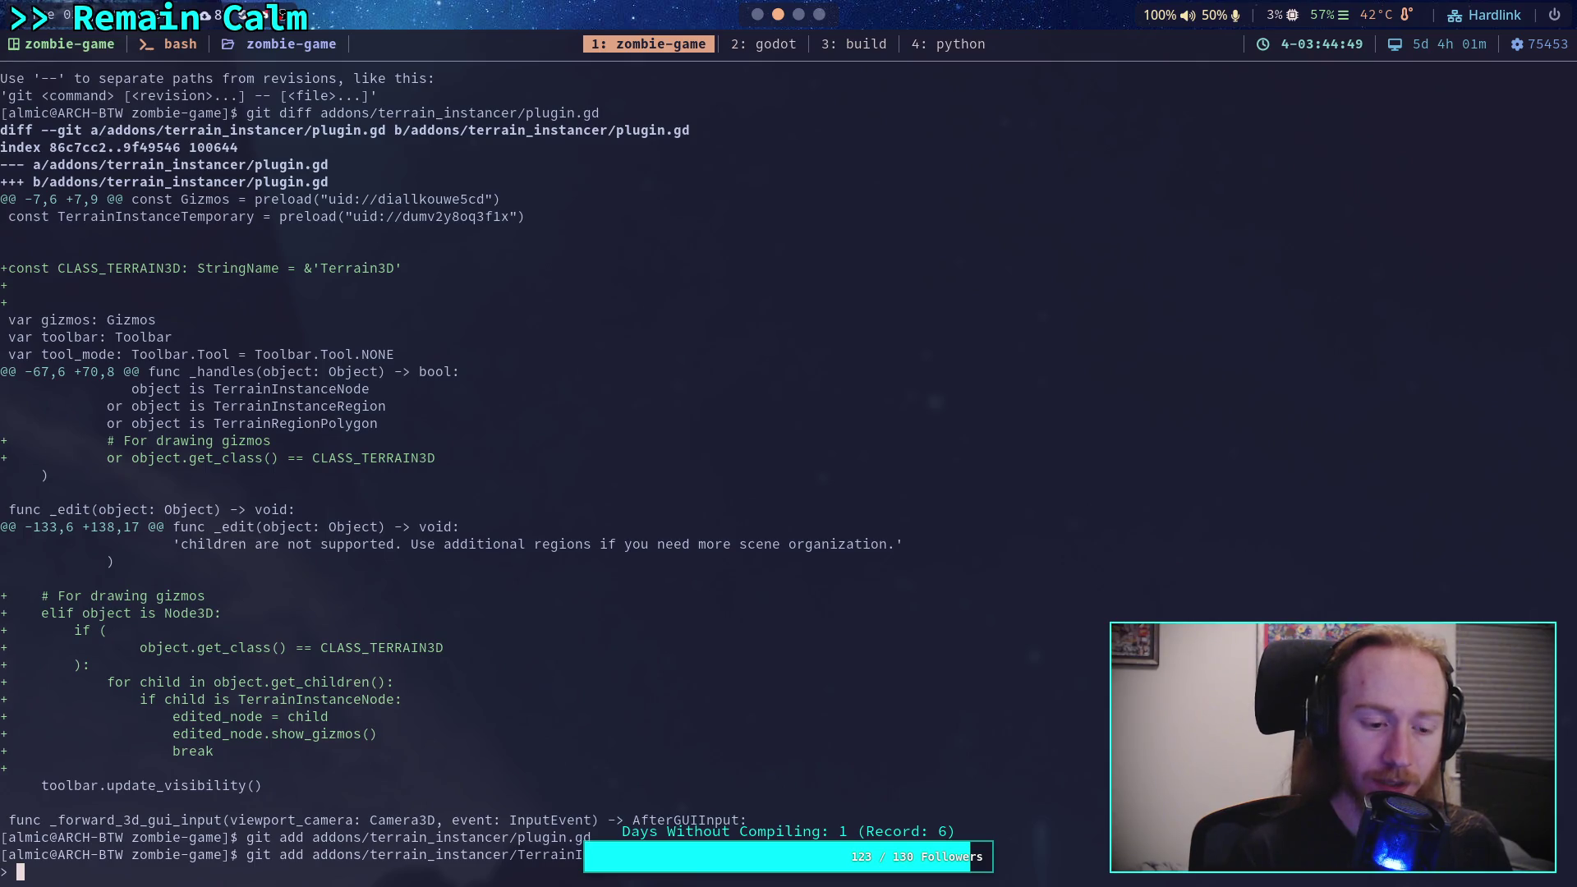
{"action": "key", "text": "Return"}
{"action": "type", "text": "git statu"}
{"action": "key", "text": "BackSpace"}
{"action": "key", "text": "BackSpace"}
{"action": "key", "text": "BackSpace"}
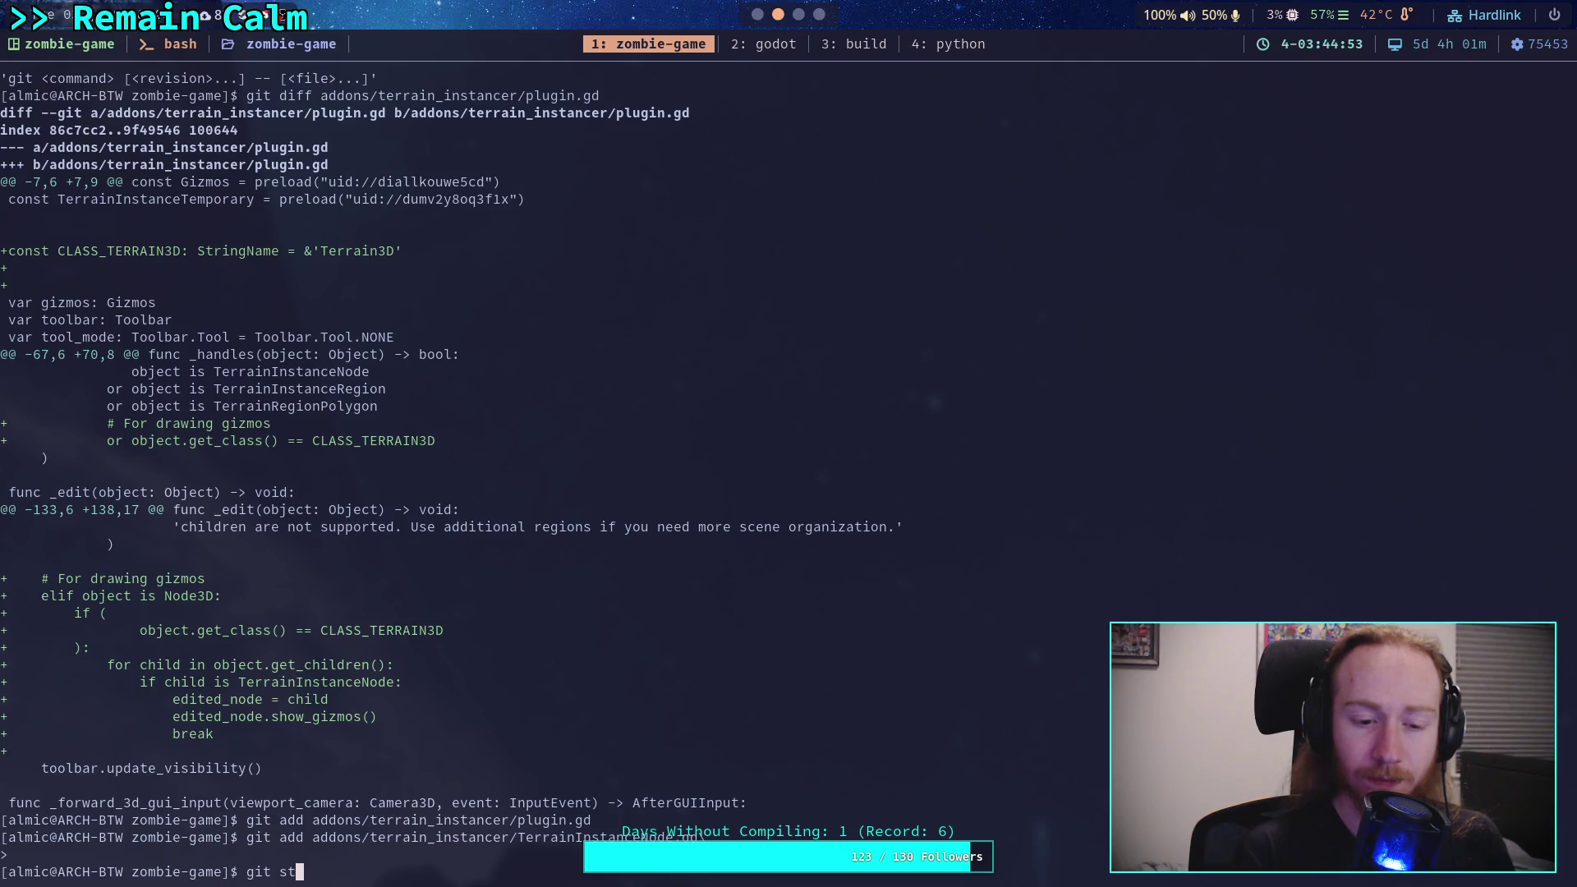
{"action": "type", "text": "atus"}
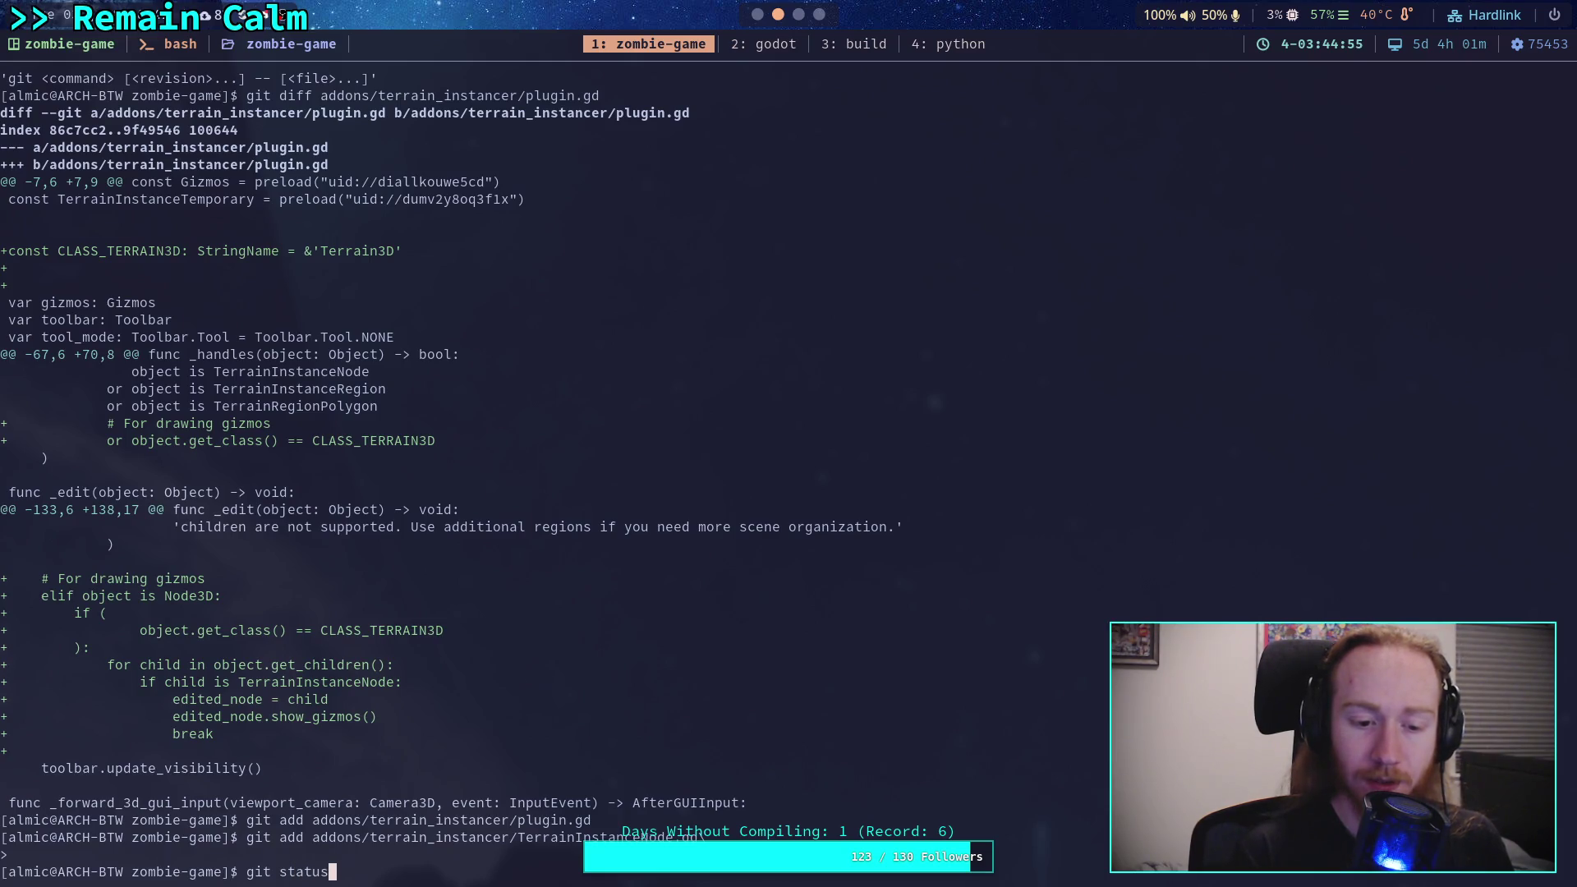
{"action": "key", "text": "Return"}
{"action": "scroll", "coordinate": [742, 701], "scroll_direction": "up", "scroll_amount": 6}
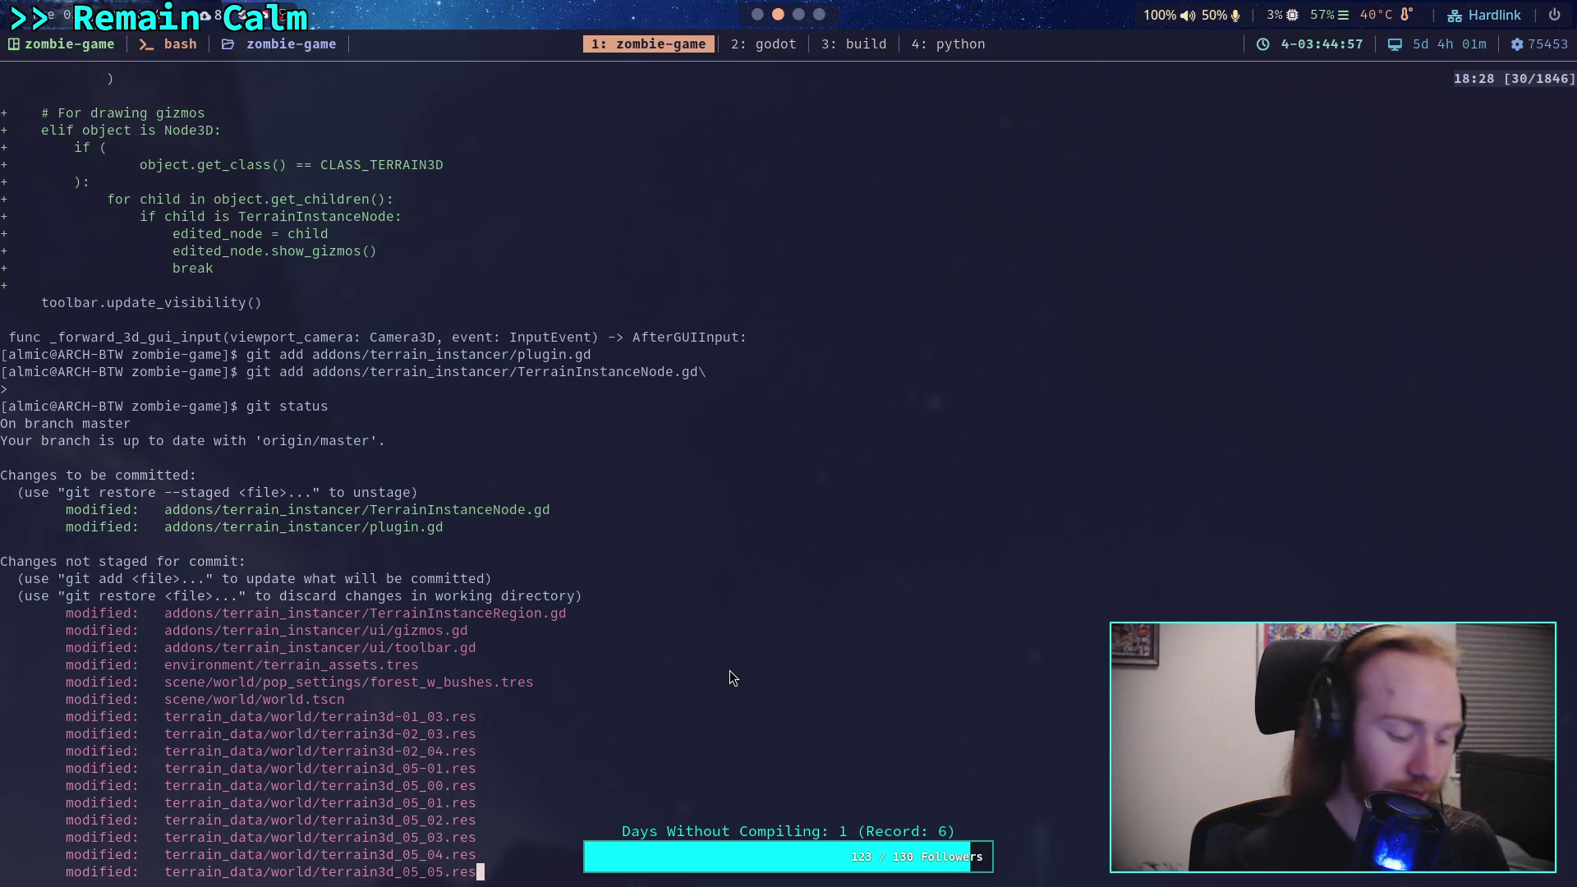
Step: Page through the staged diff, then check git status again
{"action": "scroll", "coordinate": [730, 670], "scroll_direction": "down", "scroll_amount": 6}
{"action": "type", "text": "git diff --"}
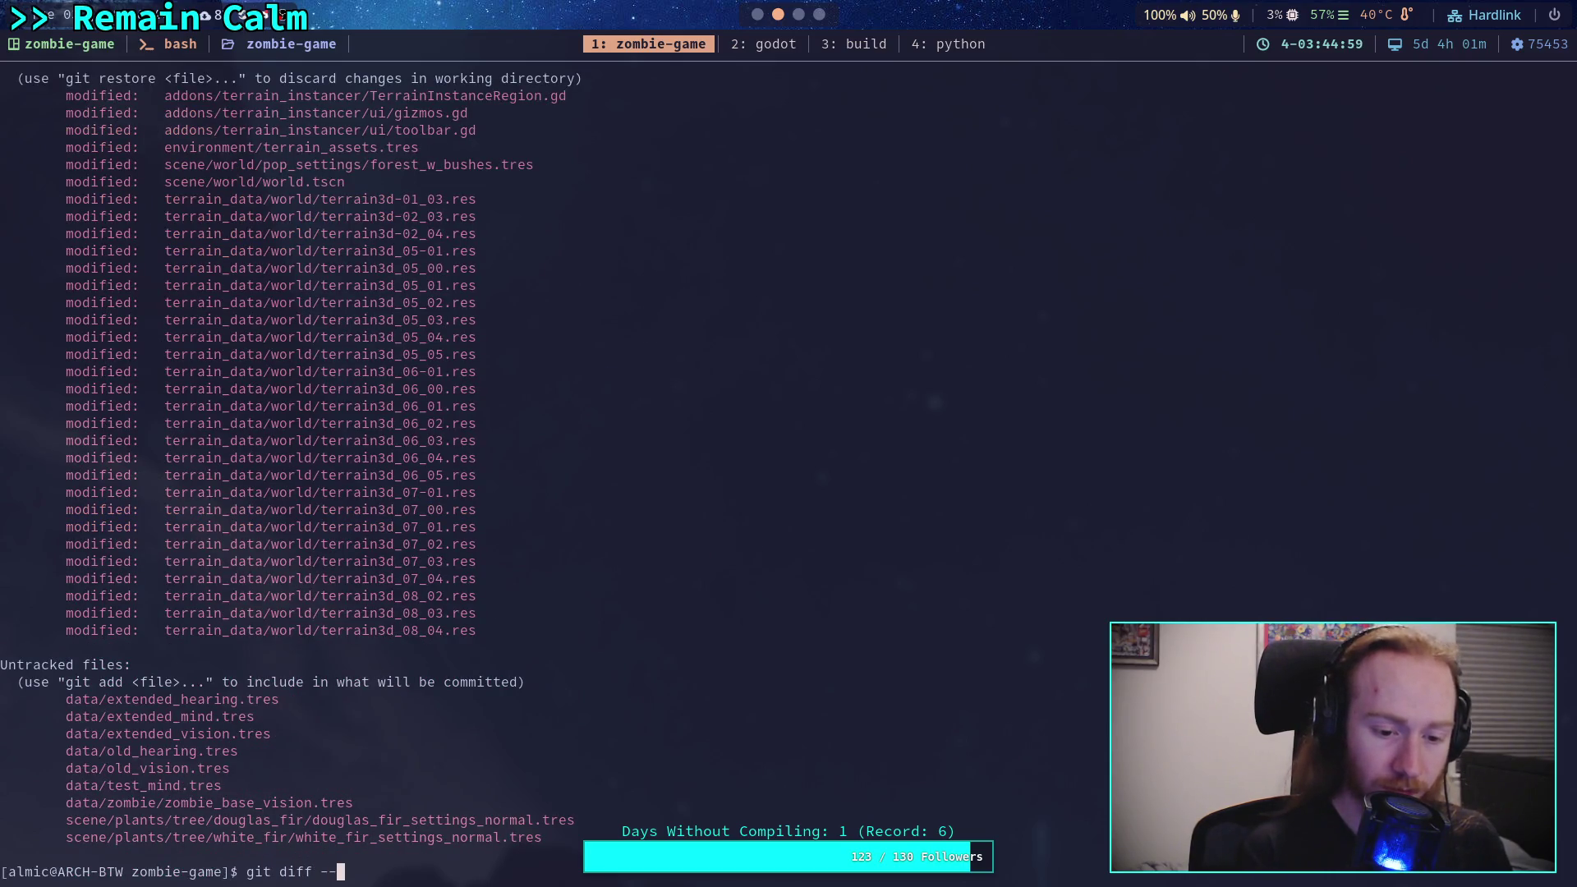
{"action": "type", "text": "staged"}
{"action": "key", "text": "Return"}
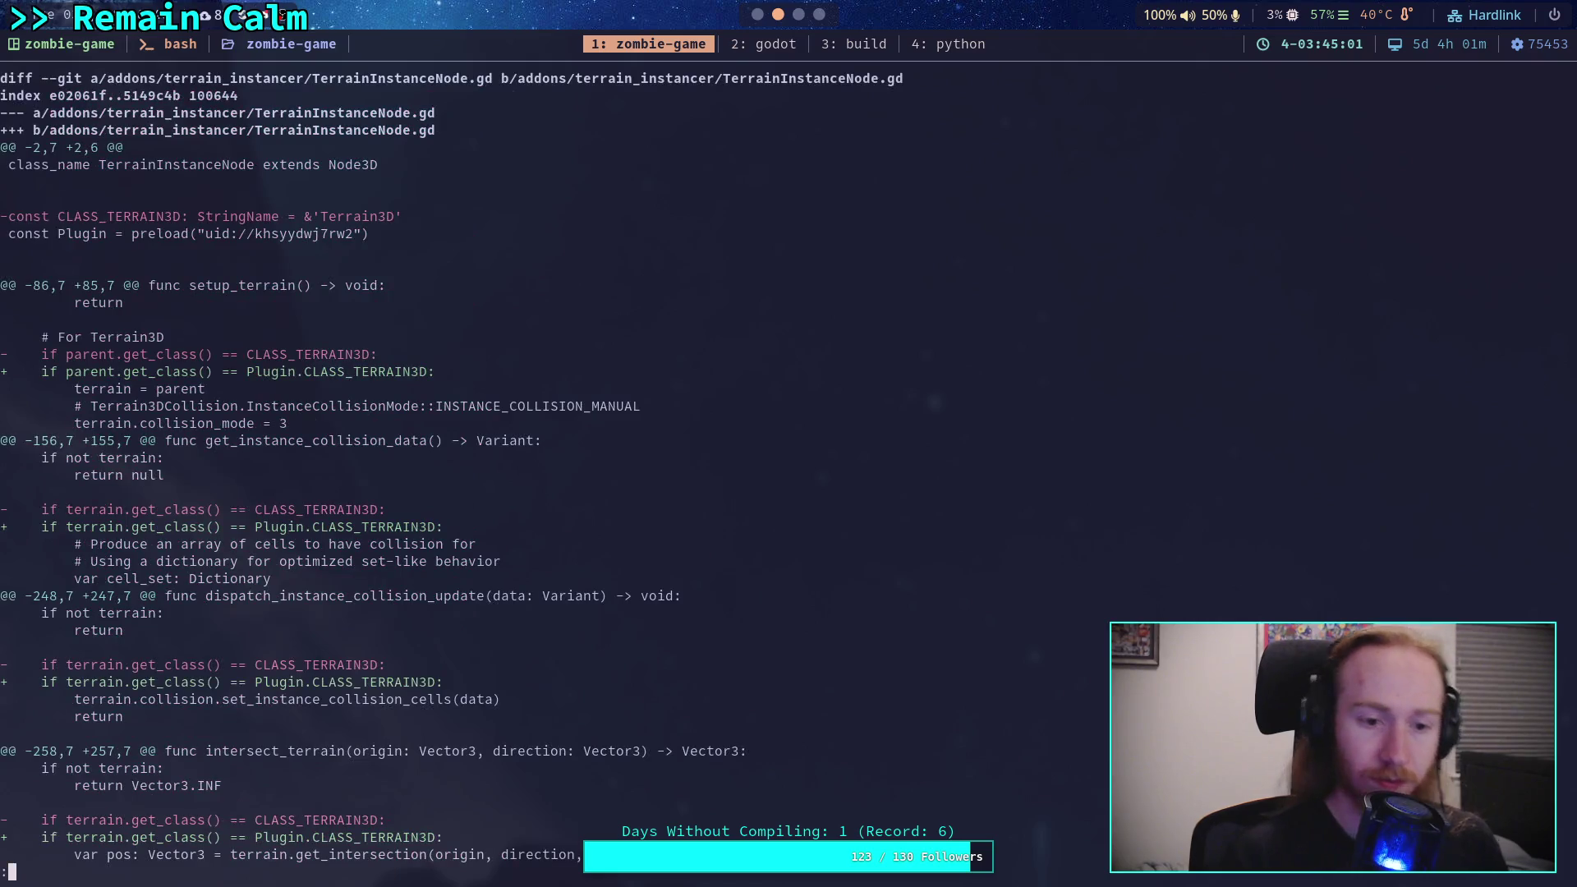
{"action": "key", "text": "j"}
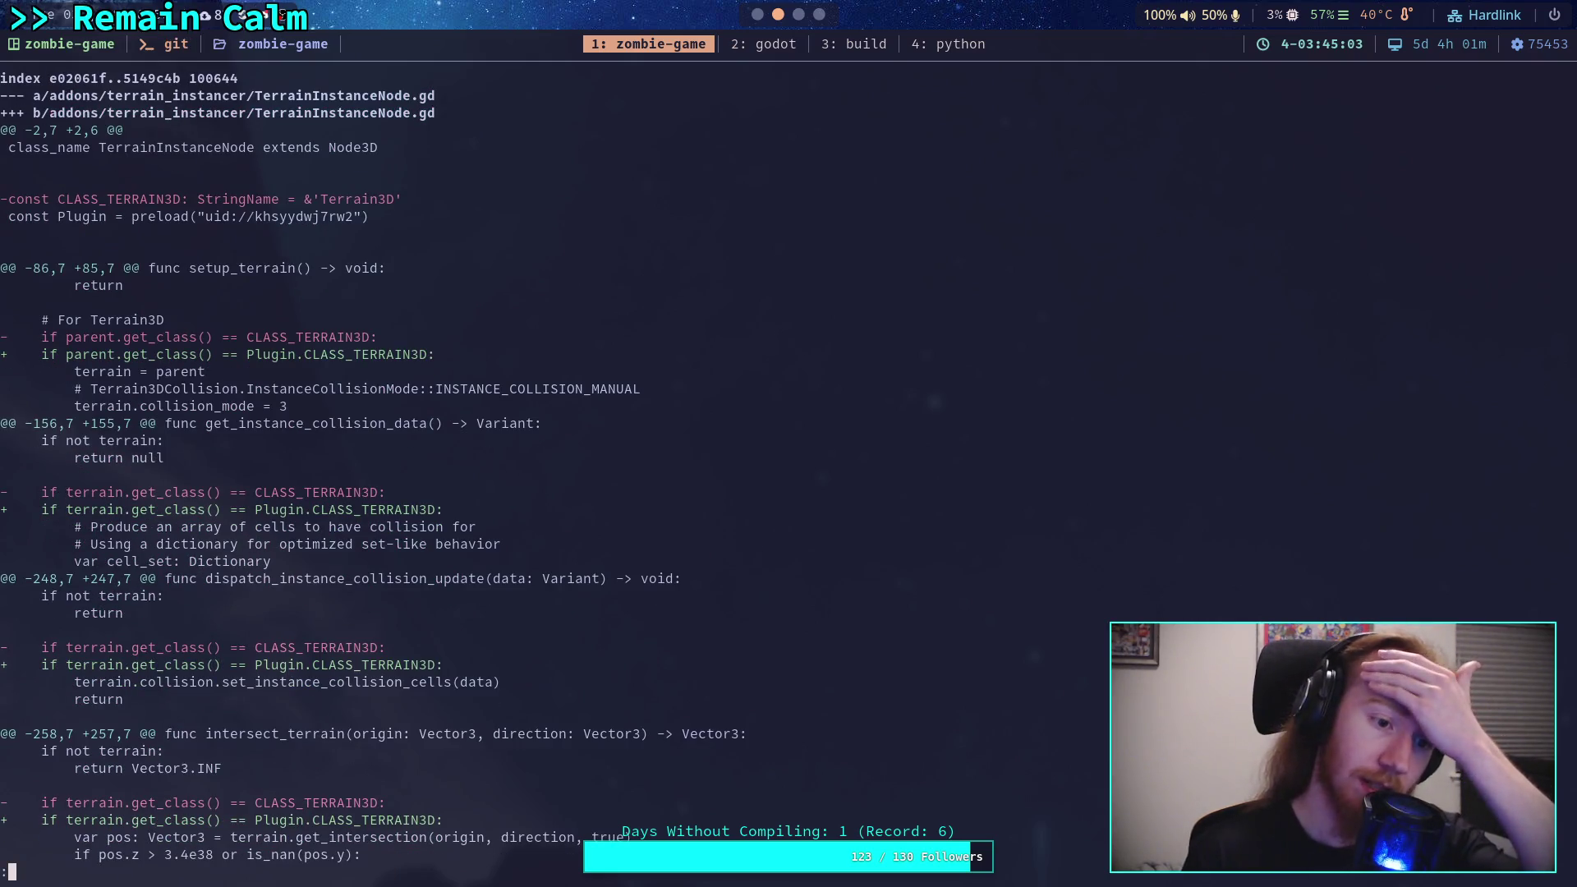
{"action": "key", "text": "space"}
{"action": "key", "text": "space"}
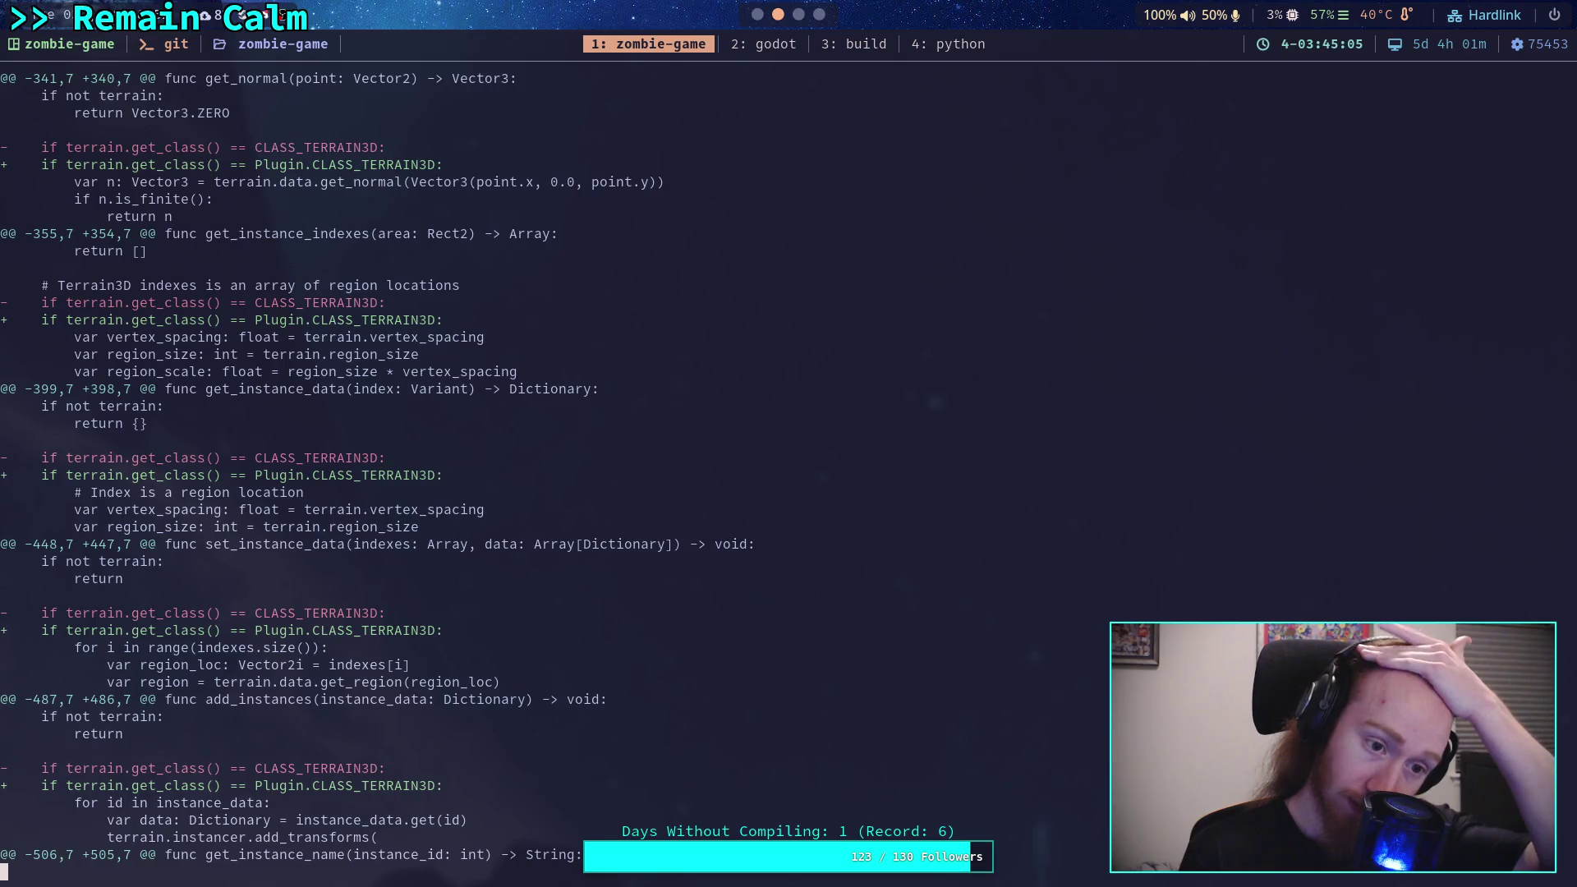
{"action": "key", "text": "space"}
{"action": "key", "text": "j"}
{"action": "key", "text": "j"}
{"action": "key", "text": "j"}
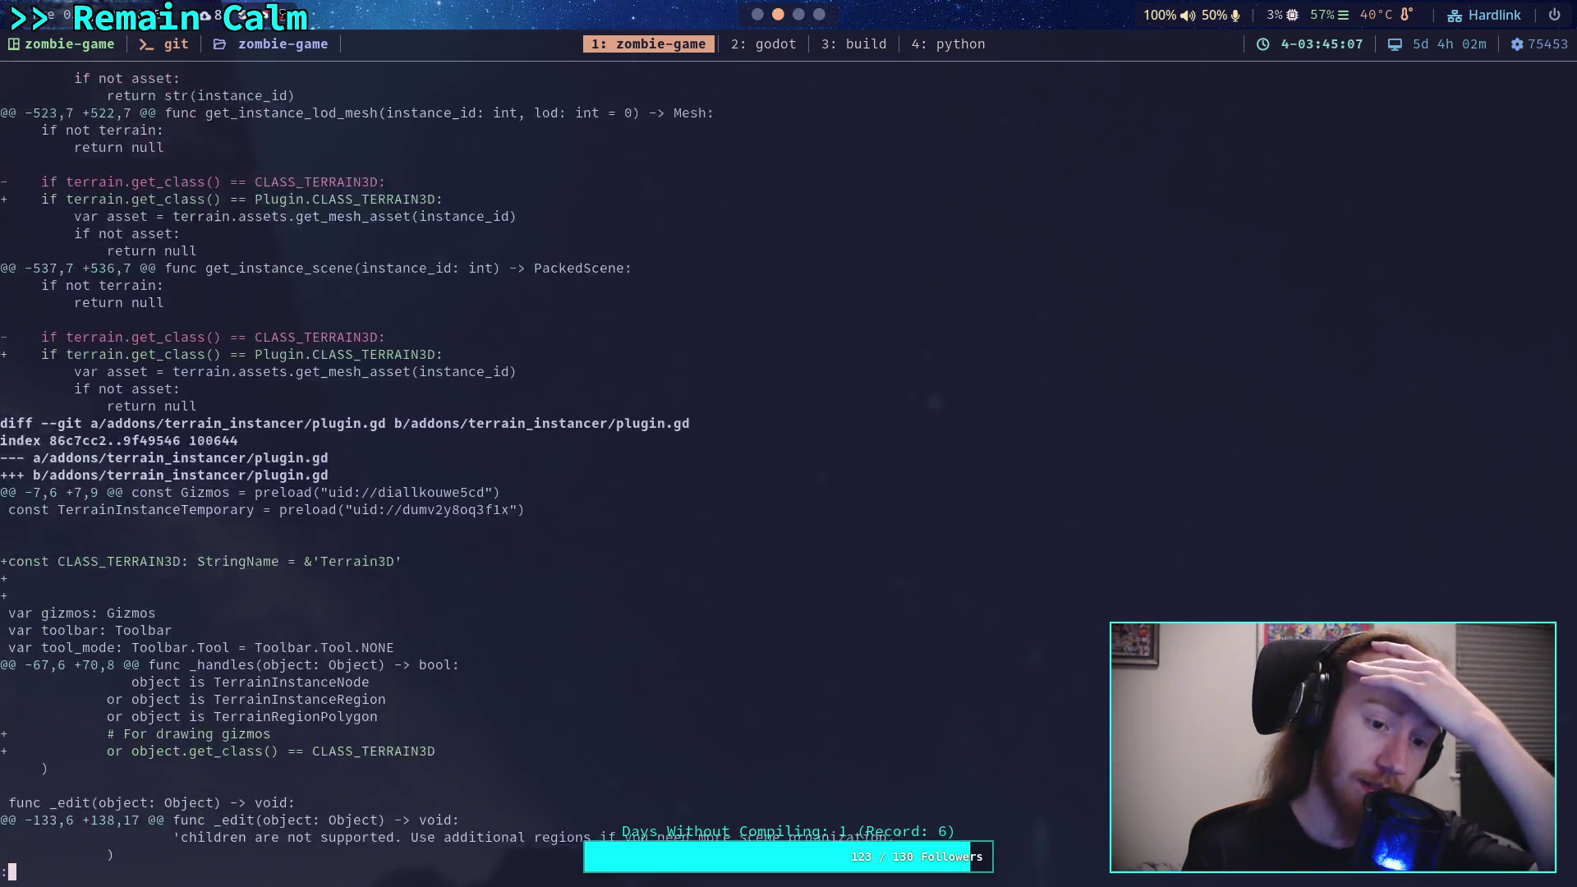
{"action": "key", "text": "space"}
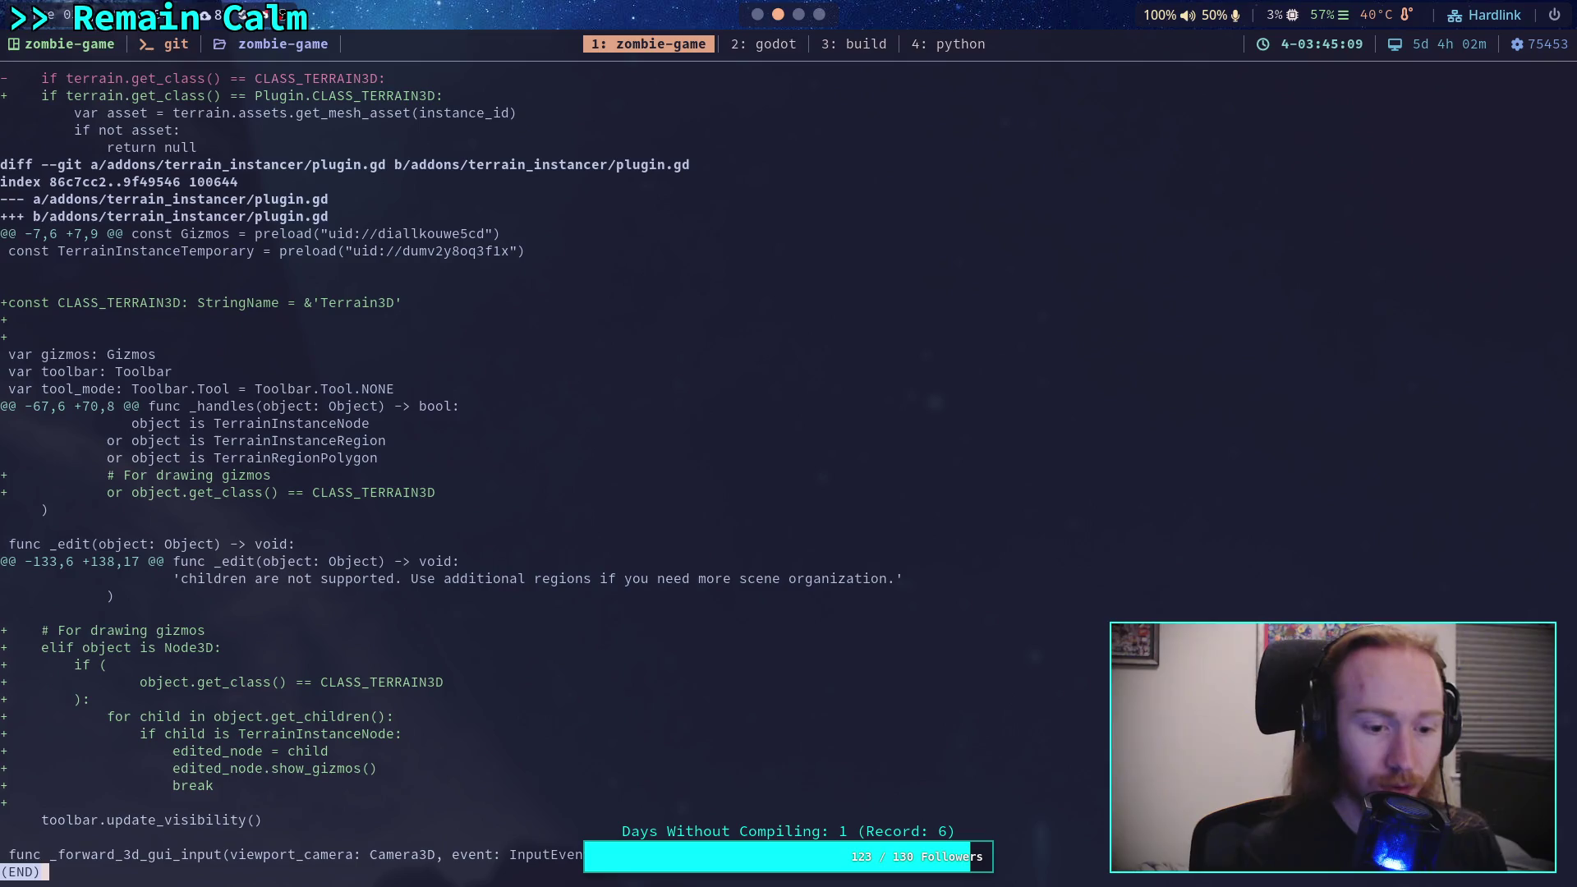
{"action": "type", "text": "qgit status"}
{"action": "key", "text": "Return"}
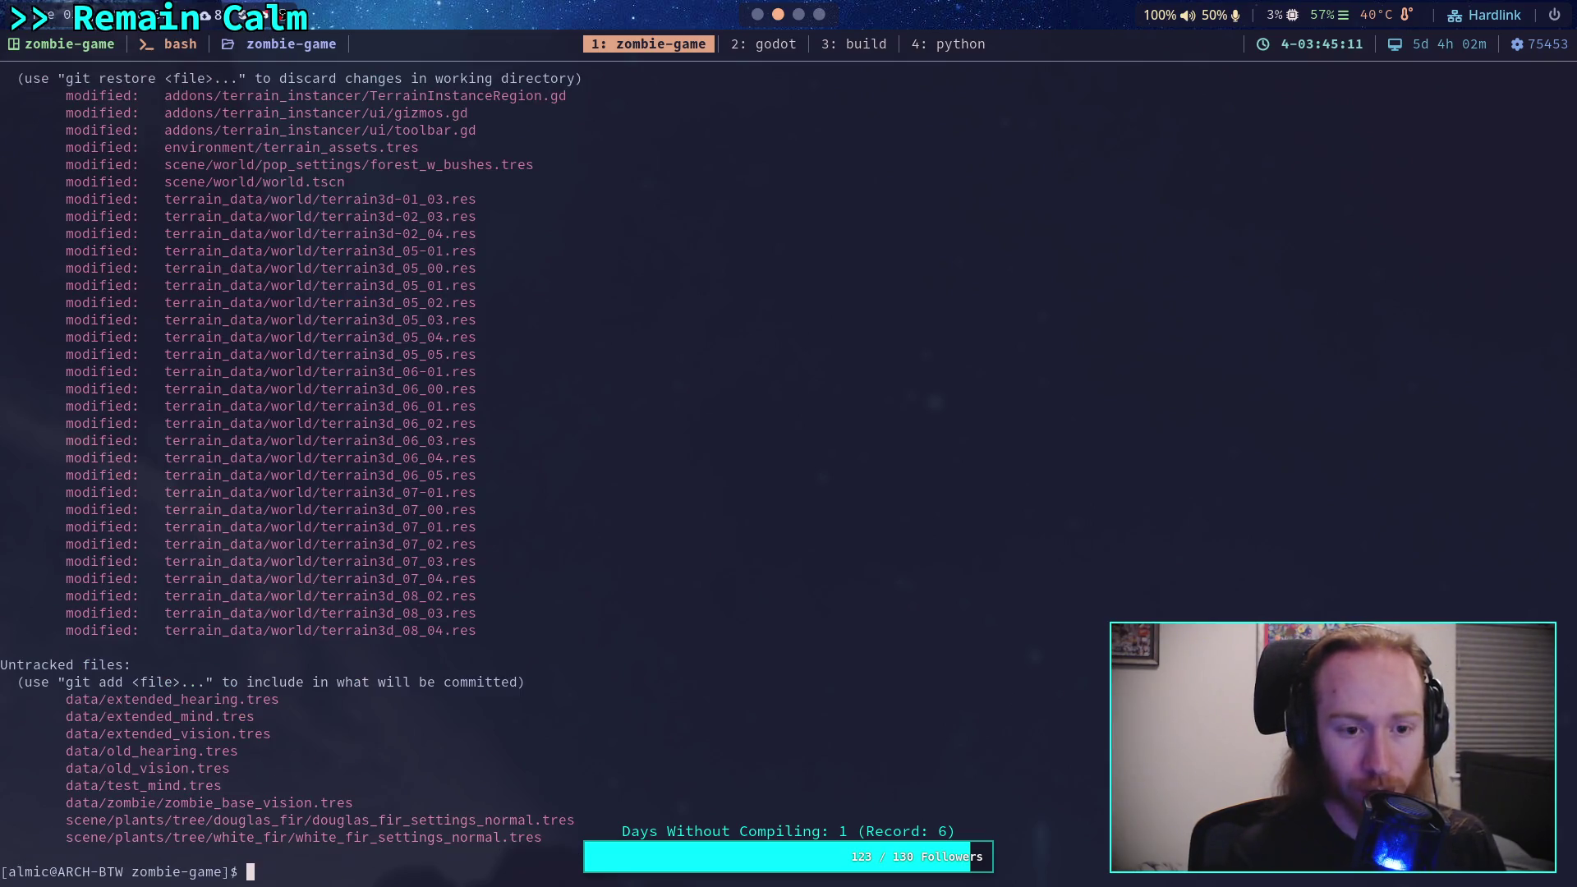
Step: Stage addons/terrain_instancer/ui/ and read the gizmos.gd and toolbar.gd changes with git diff --staged
{"action": "type", "text": "git"}
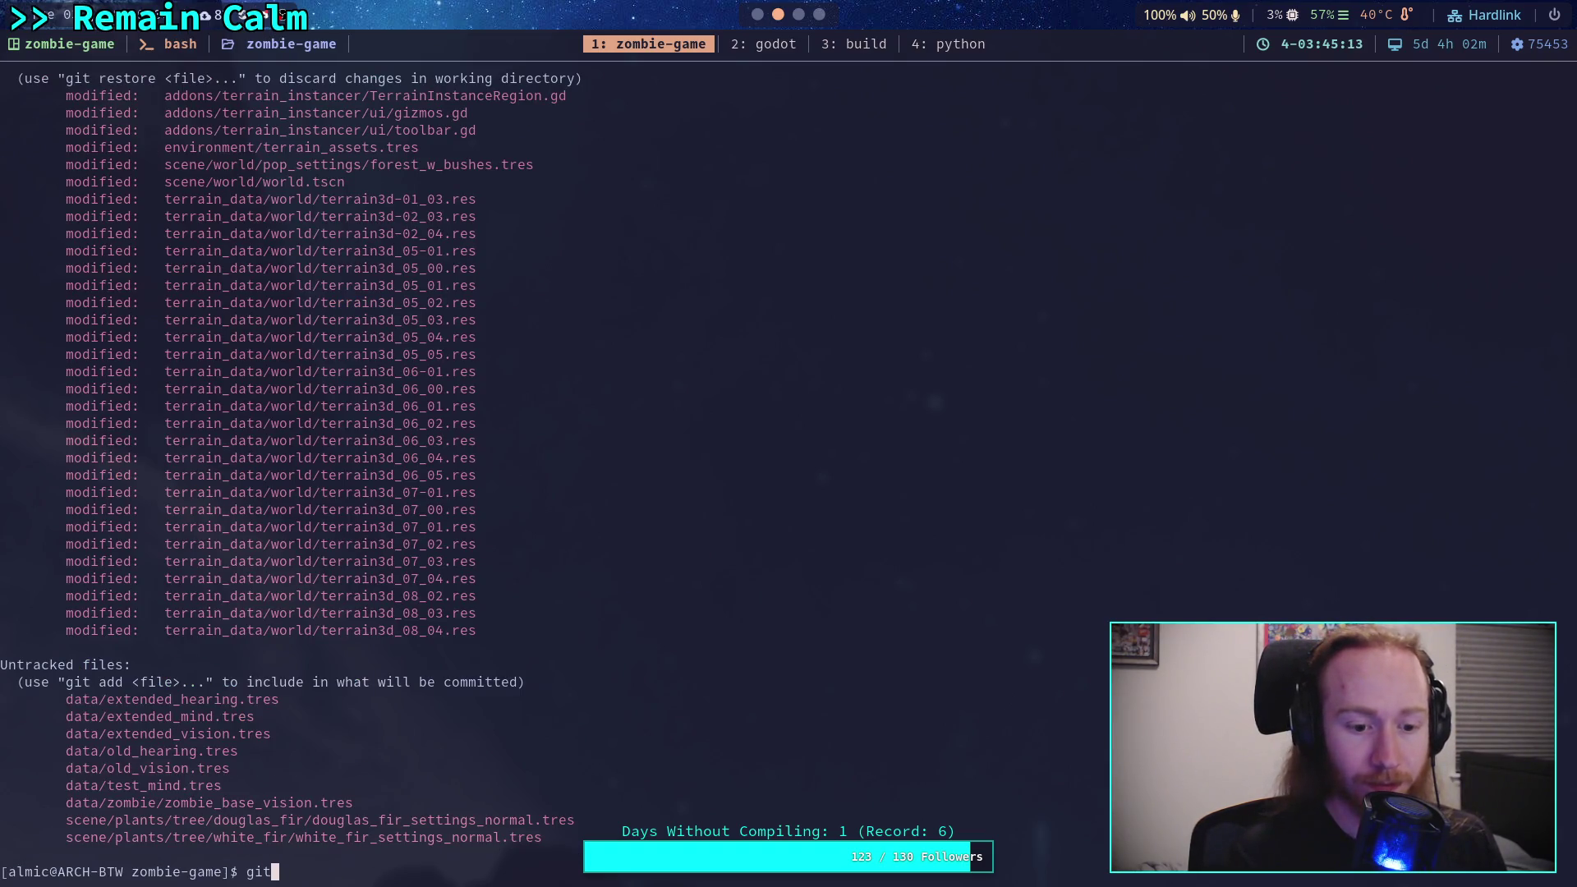
{"action": "type", "text": " add a"}
{"action": "type", "text": "ddons/terrain_"}
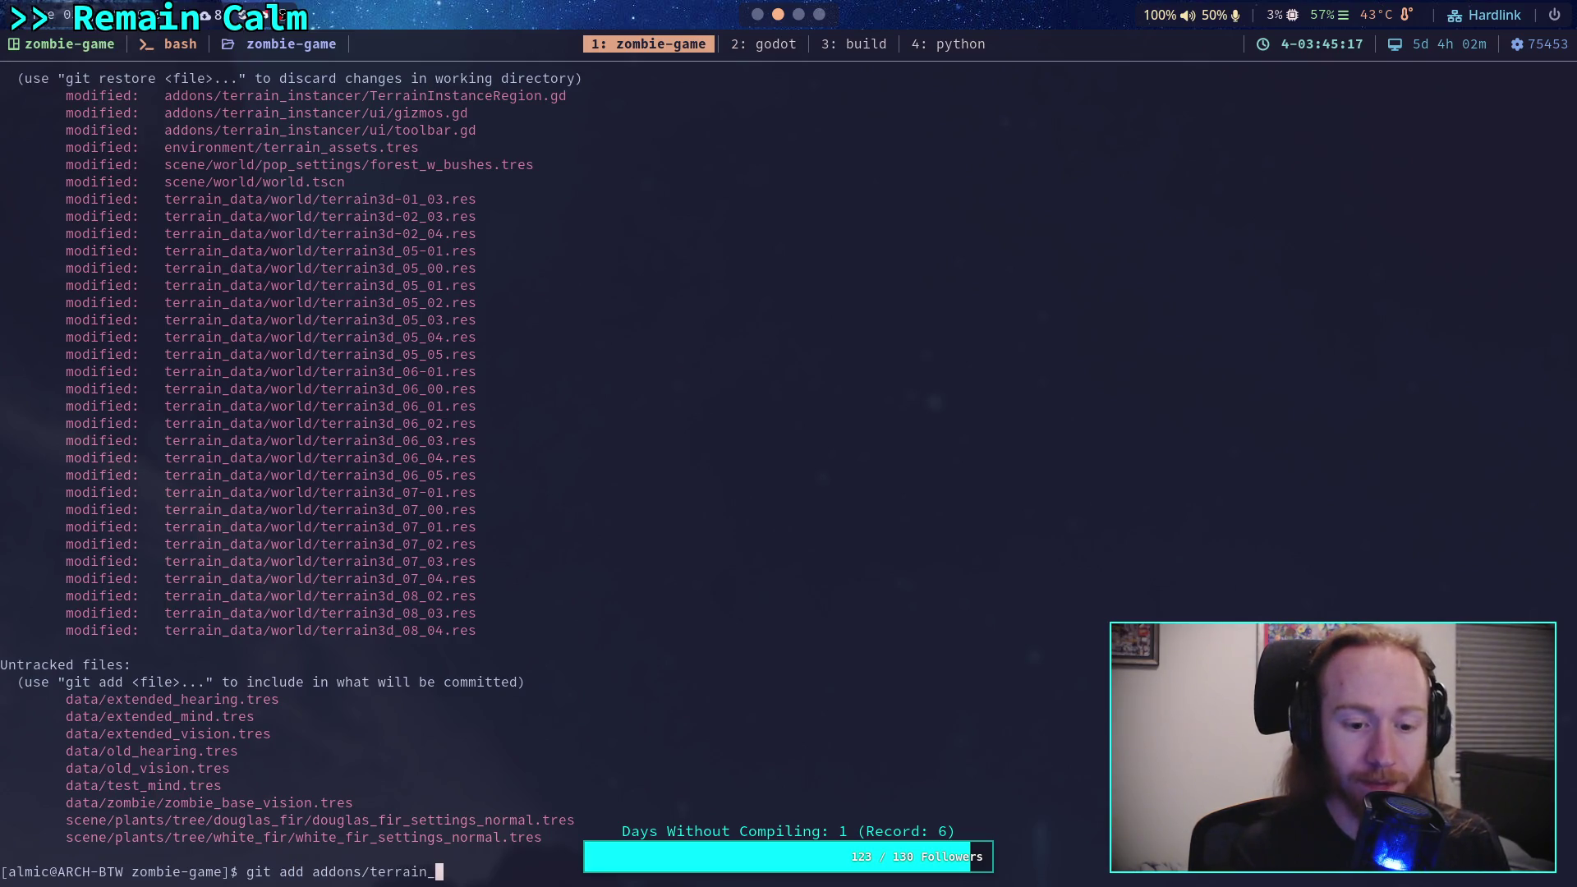
{"action": "type", "text": "instancer/ui/"}
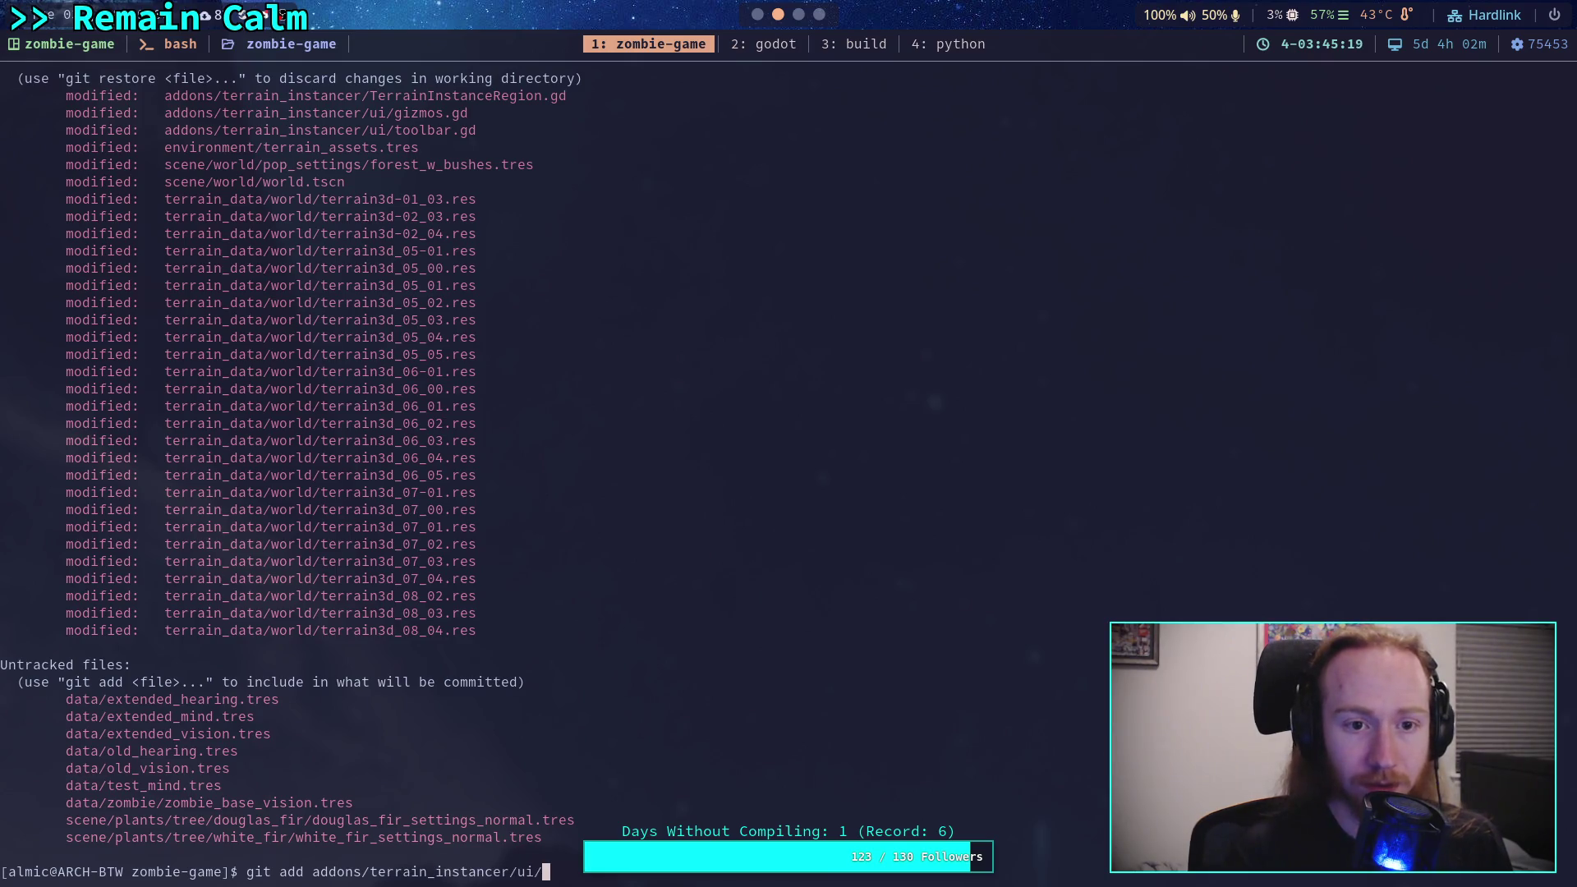
{"action": "key", "text": "Return"}
{"action": "type", "text": "git diff state"}
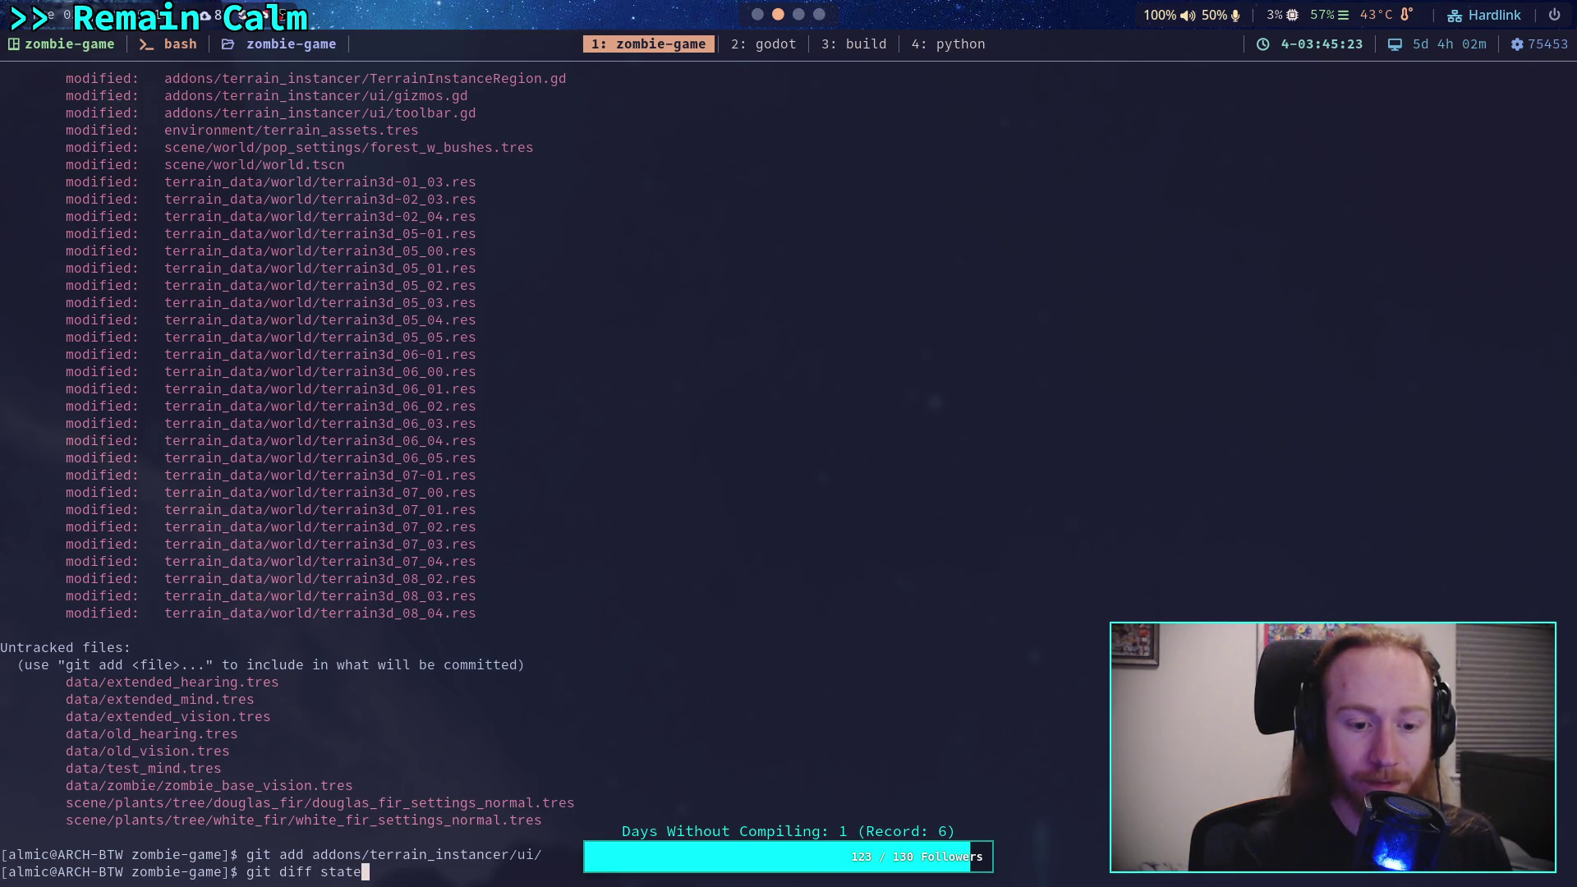
{"action": "key", "text": "BackSpace"}
{"action": "key", "text": "BackSpace"}
{"action": "key", "text": "BackSpace"}
{"action": "type", "text": "--stage"}
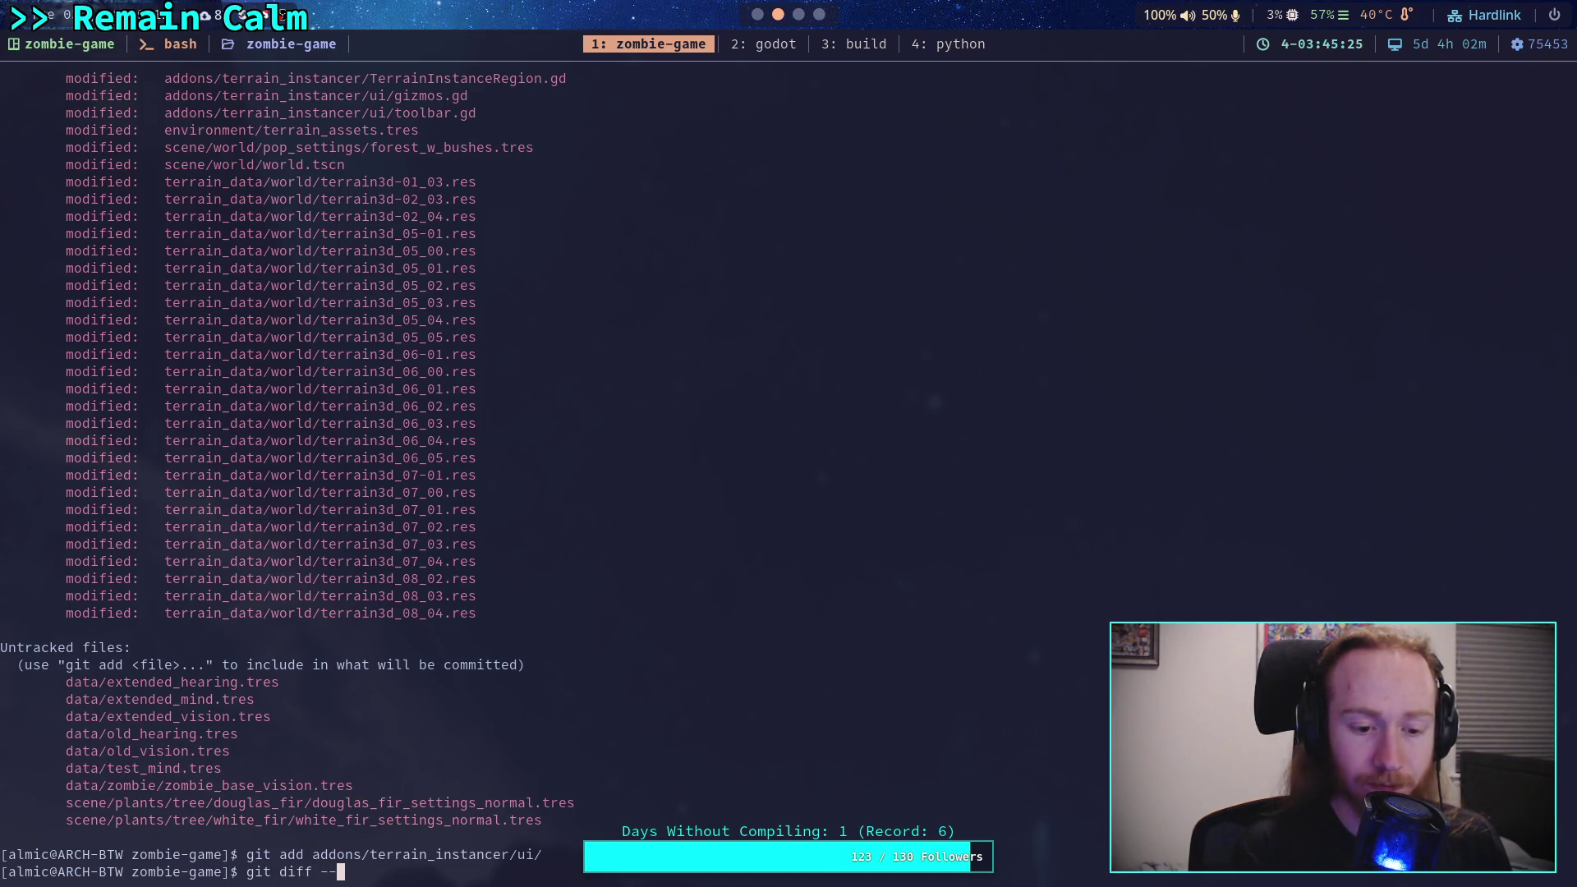
{"action": "key", "text": "Return"}
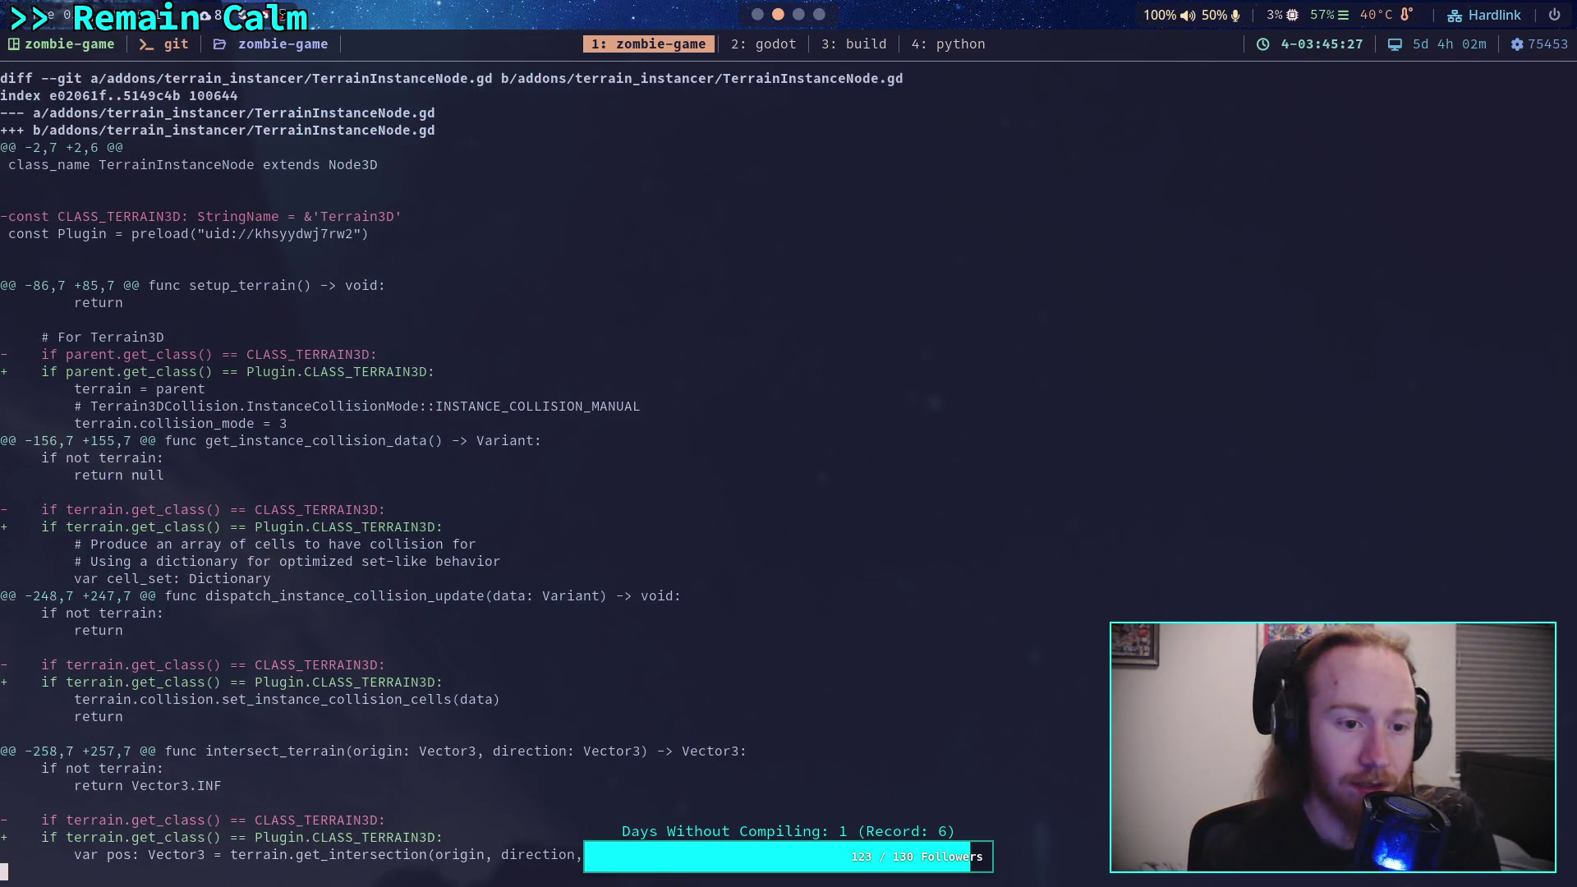
{"action": "key", "text": "space"}
{"action": "key", "text": "space"}
{"action": "scroll", "coordinate": [600, 473], "scroll_direction": "down", "scroll_amount": 20}
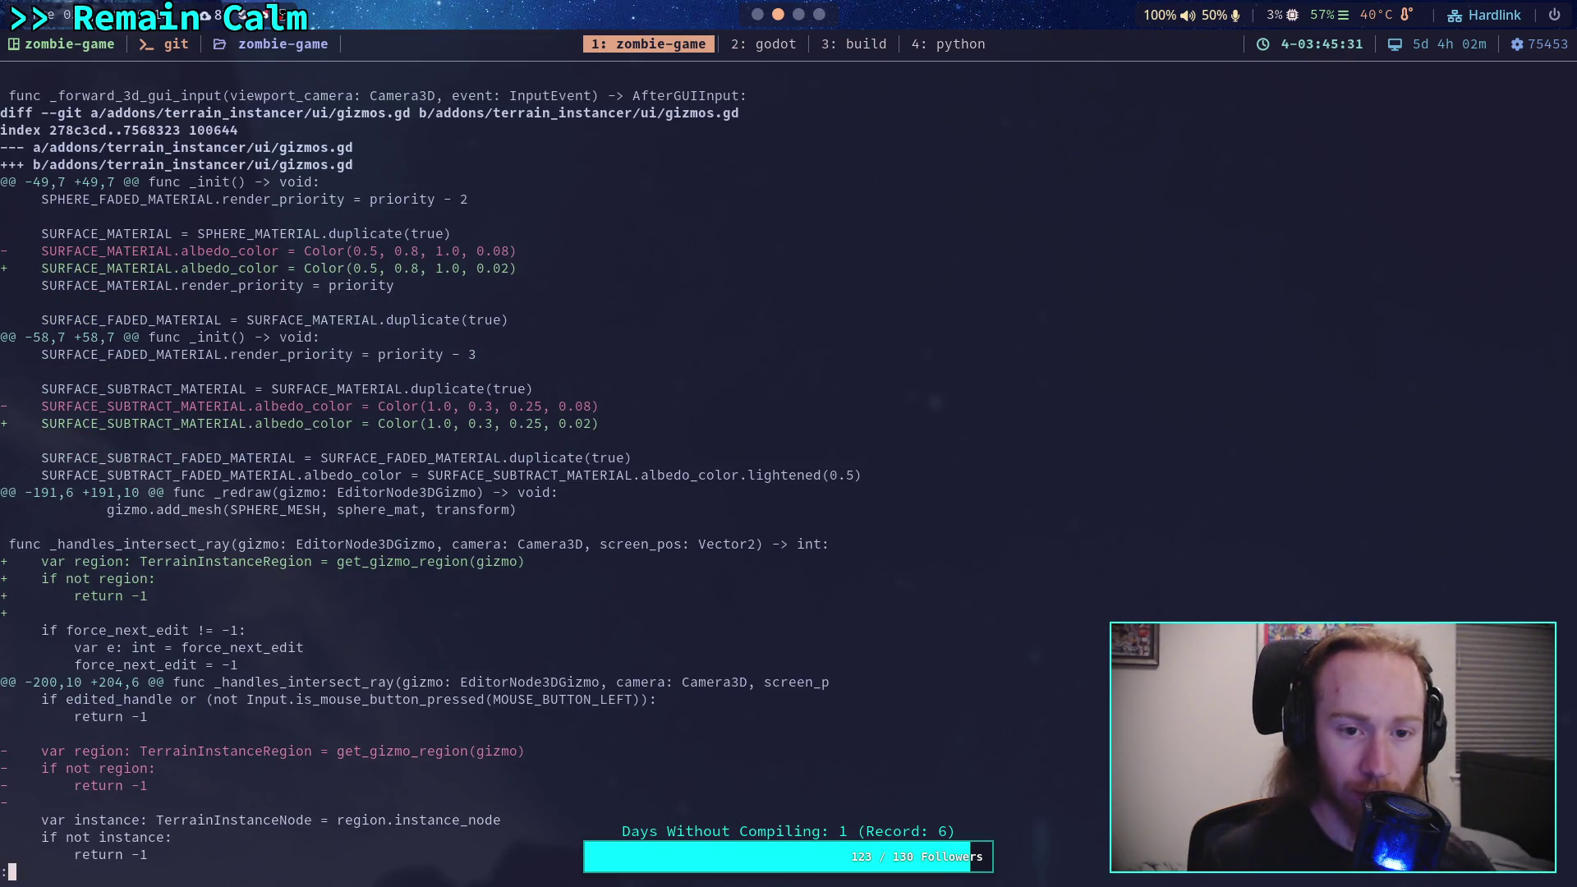
{"action": "scroll", "coordinate": [430, 467], "scroll_direction": "down", "scroll_amount": 2}
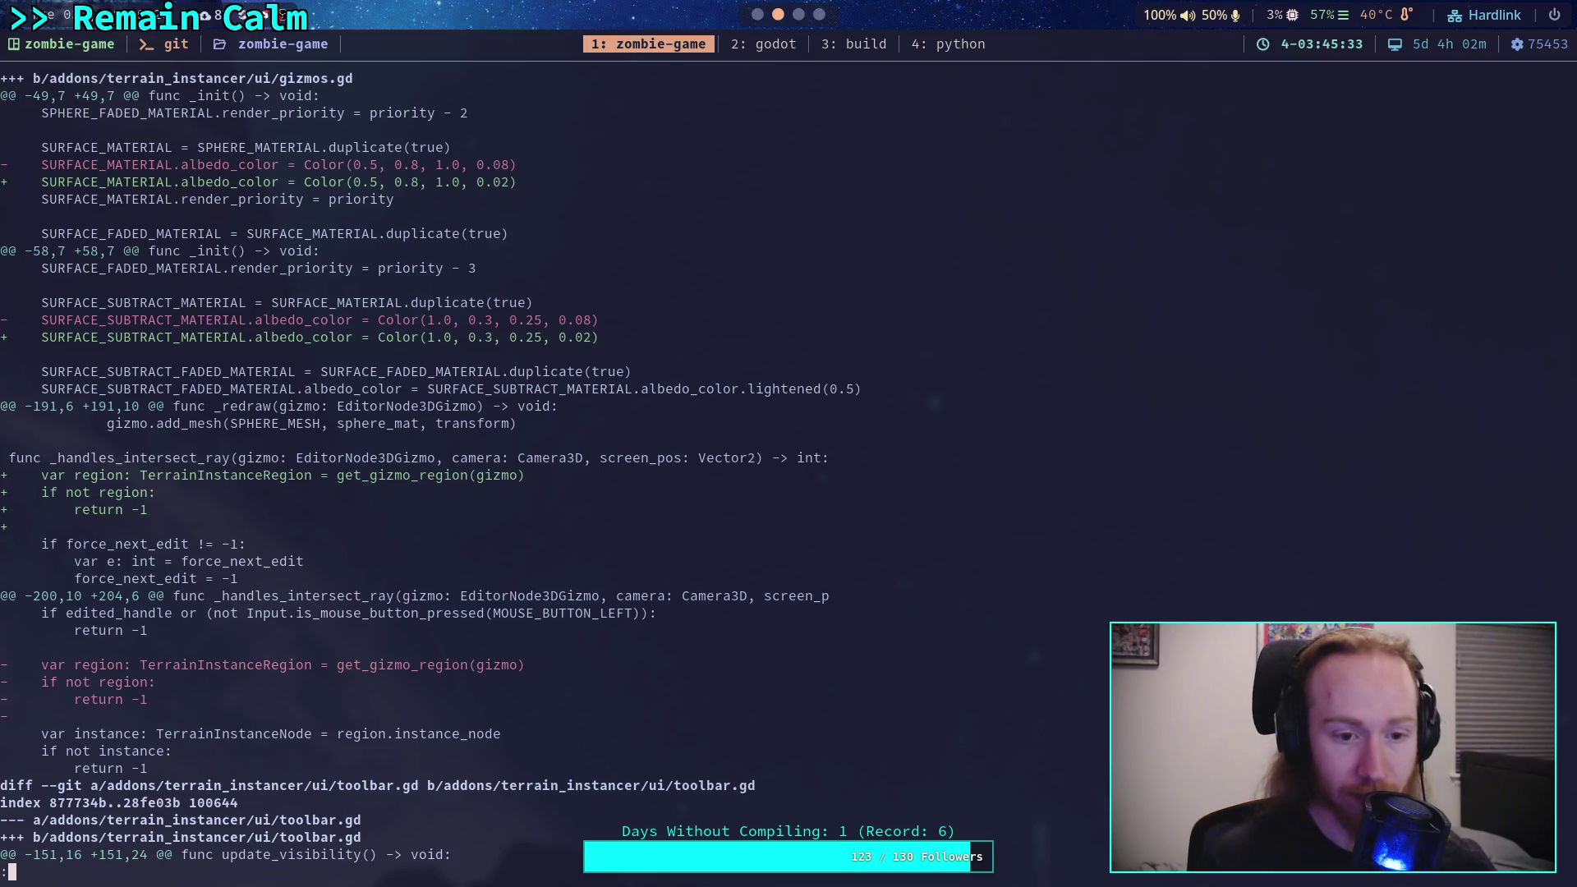
{"action": "scroll", "coordinate": [430, 467], "scroll_direction": "down", "scroll_amount": 3}
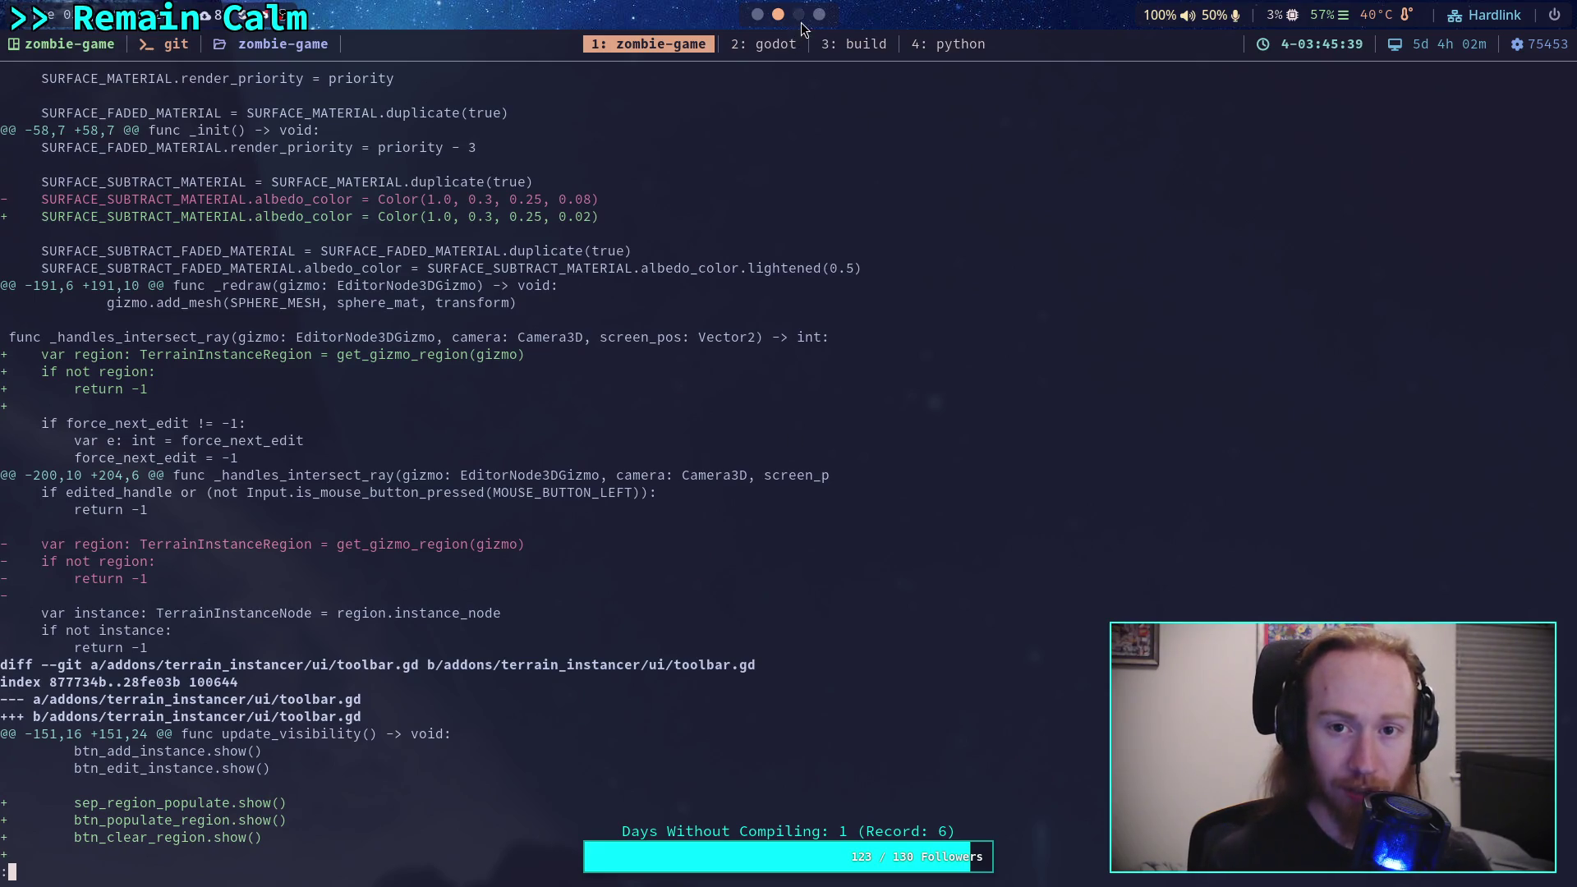
{"action": "scroll", "coordinate": [802, 24], "scroll_direction": "down", "scroll_amount": 2}
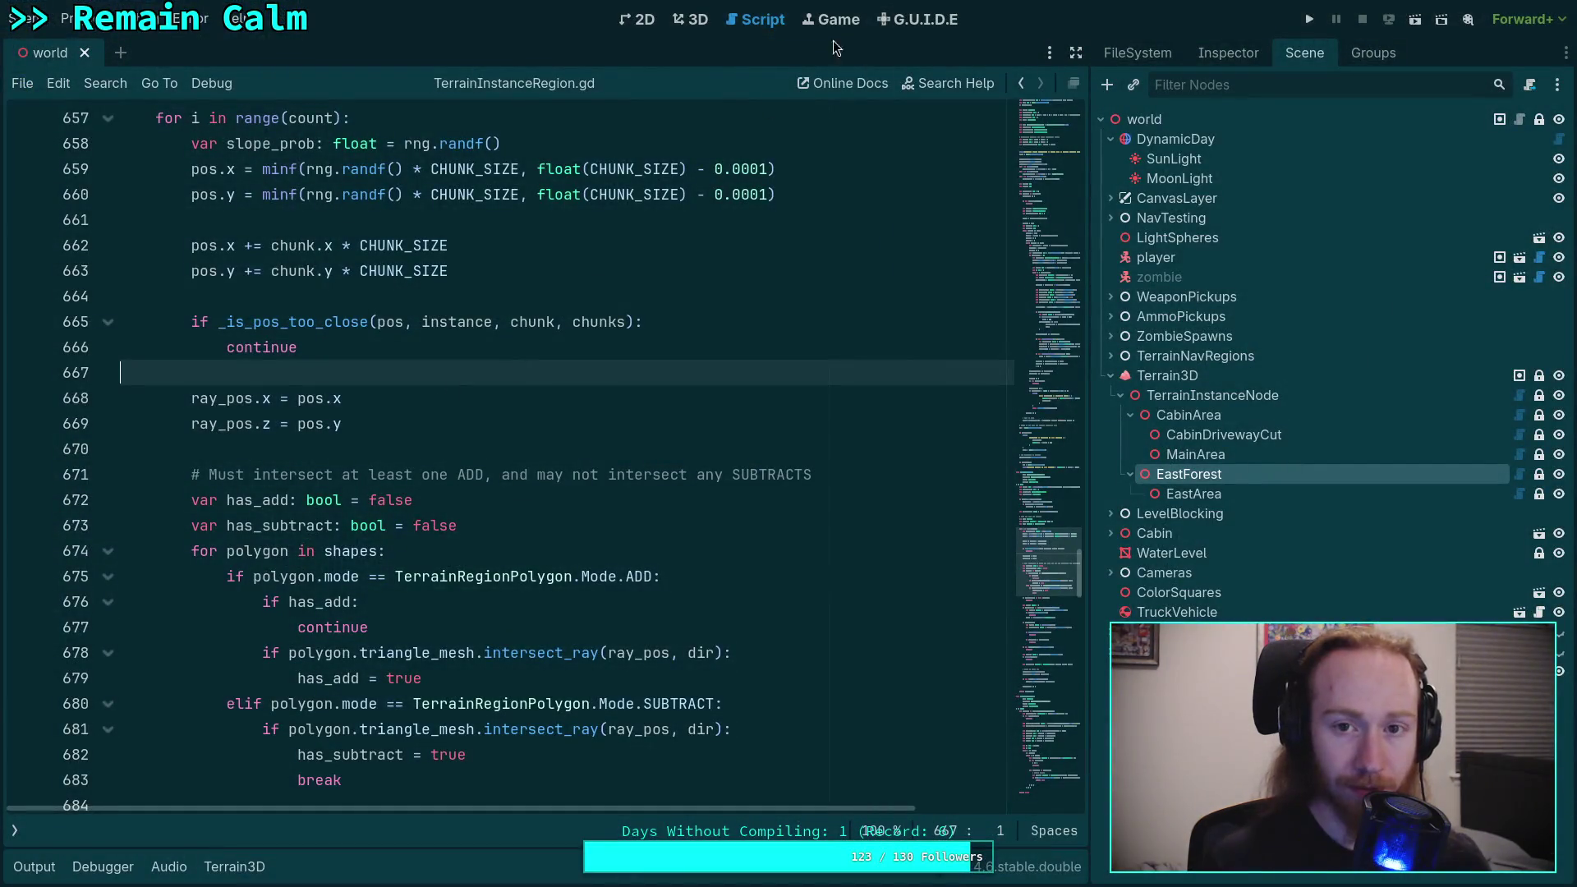
Step: Switch between workspaces and bring the Godot script editor back up
{"action": "key", "text": "super+3"}
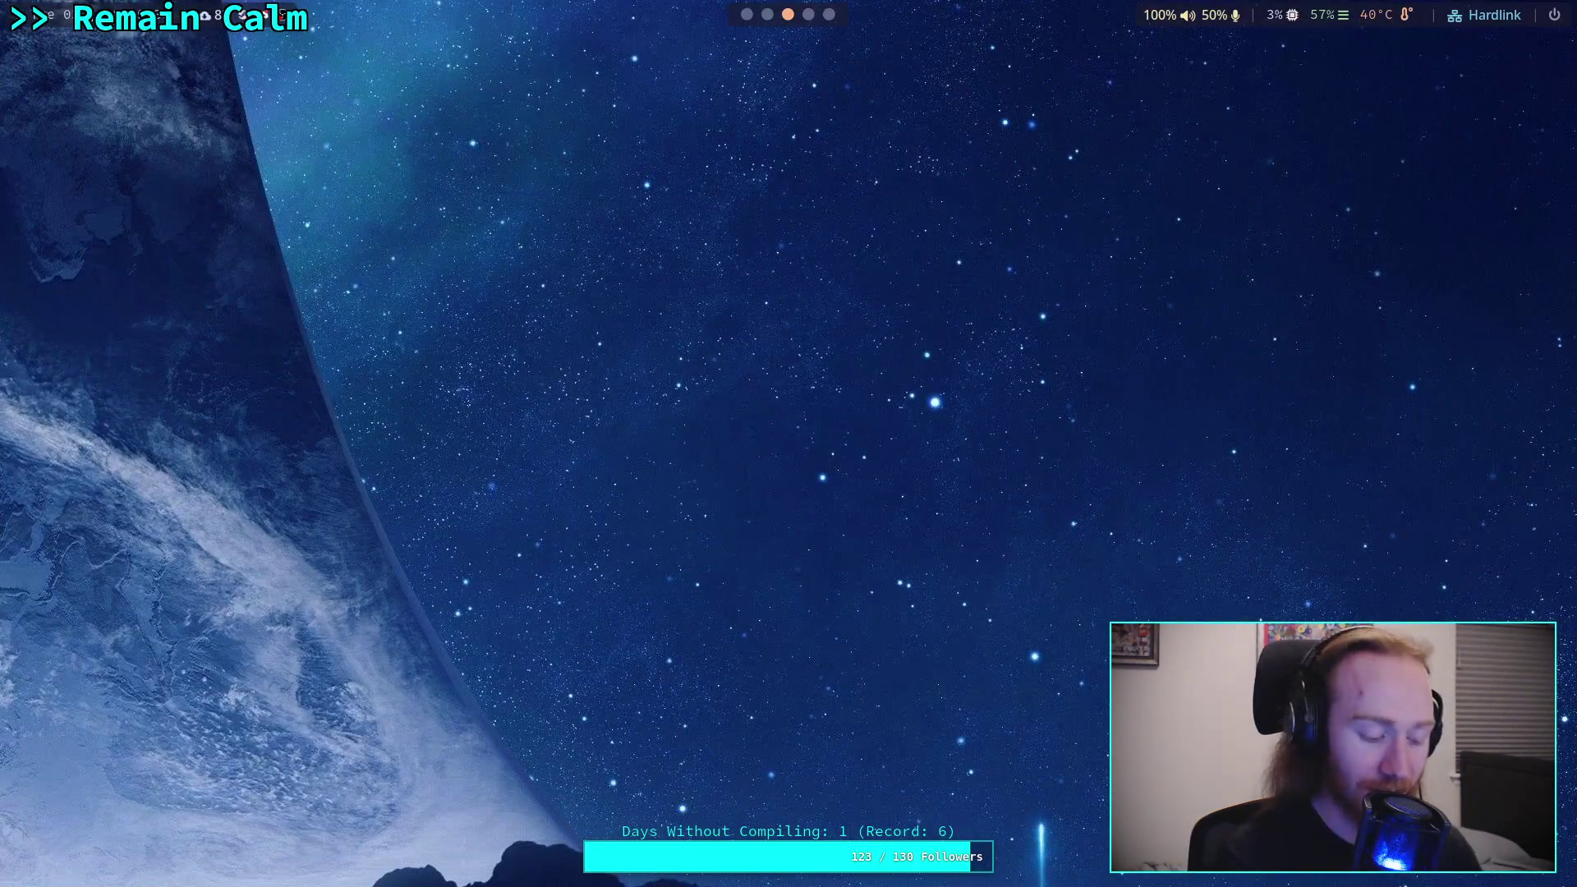
{"action": "key", "text": "super+2"}
{"action": "key", "text": "super+3"}
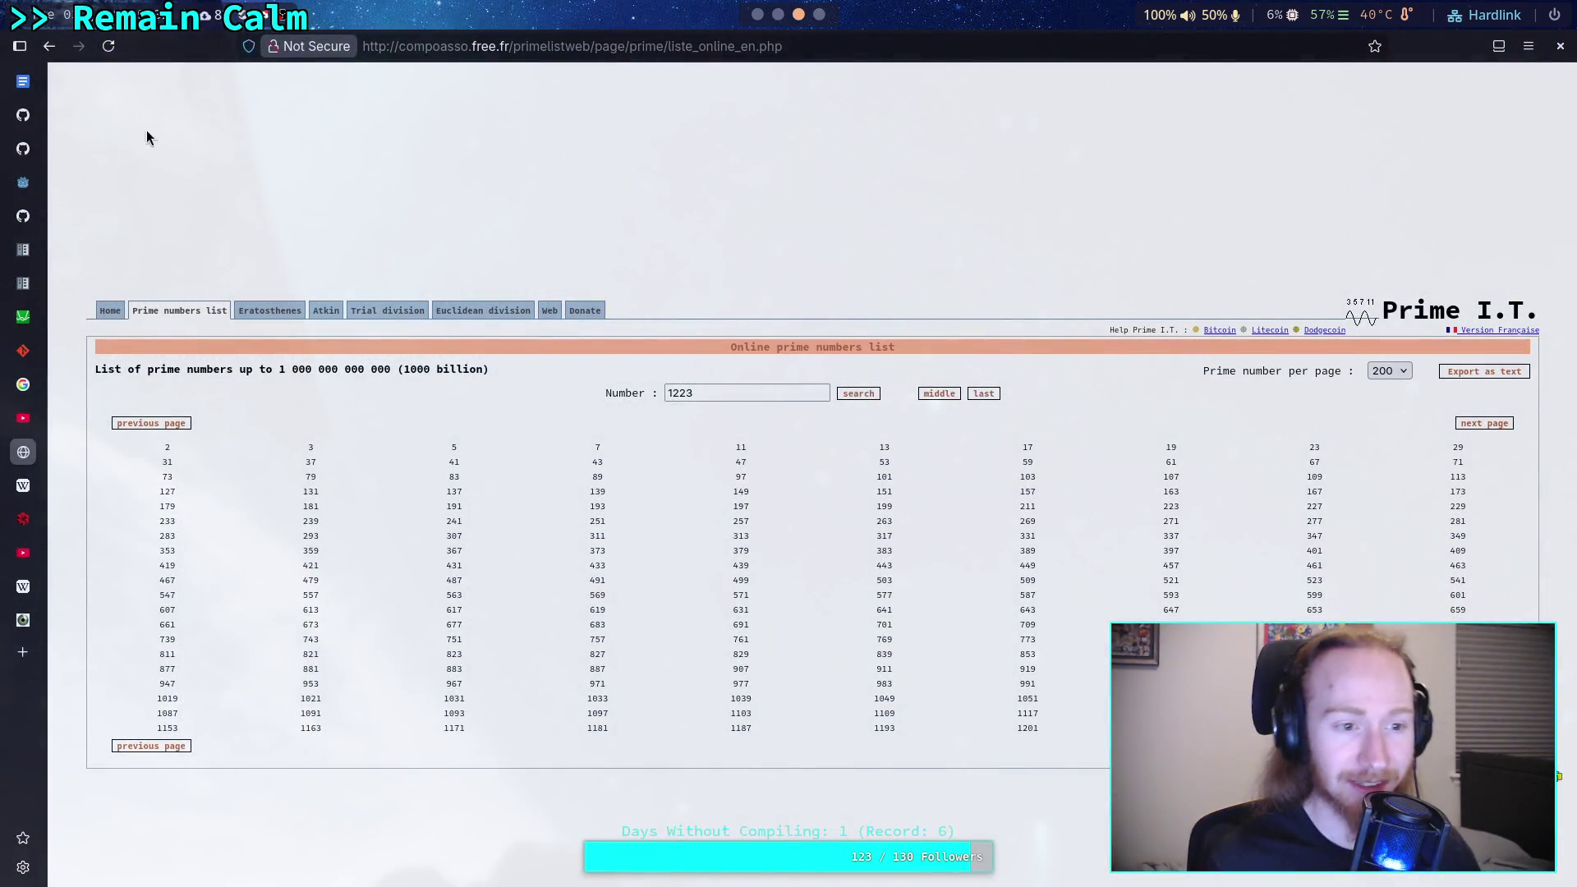
{"action": "key", "text": "ctrl+Tab"}
{"action": "key", "text": "super+2"}
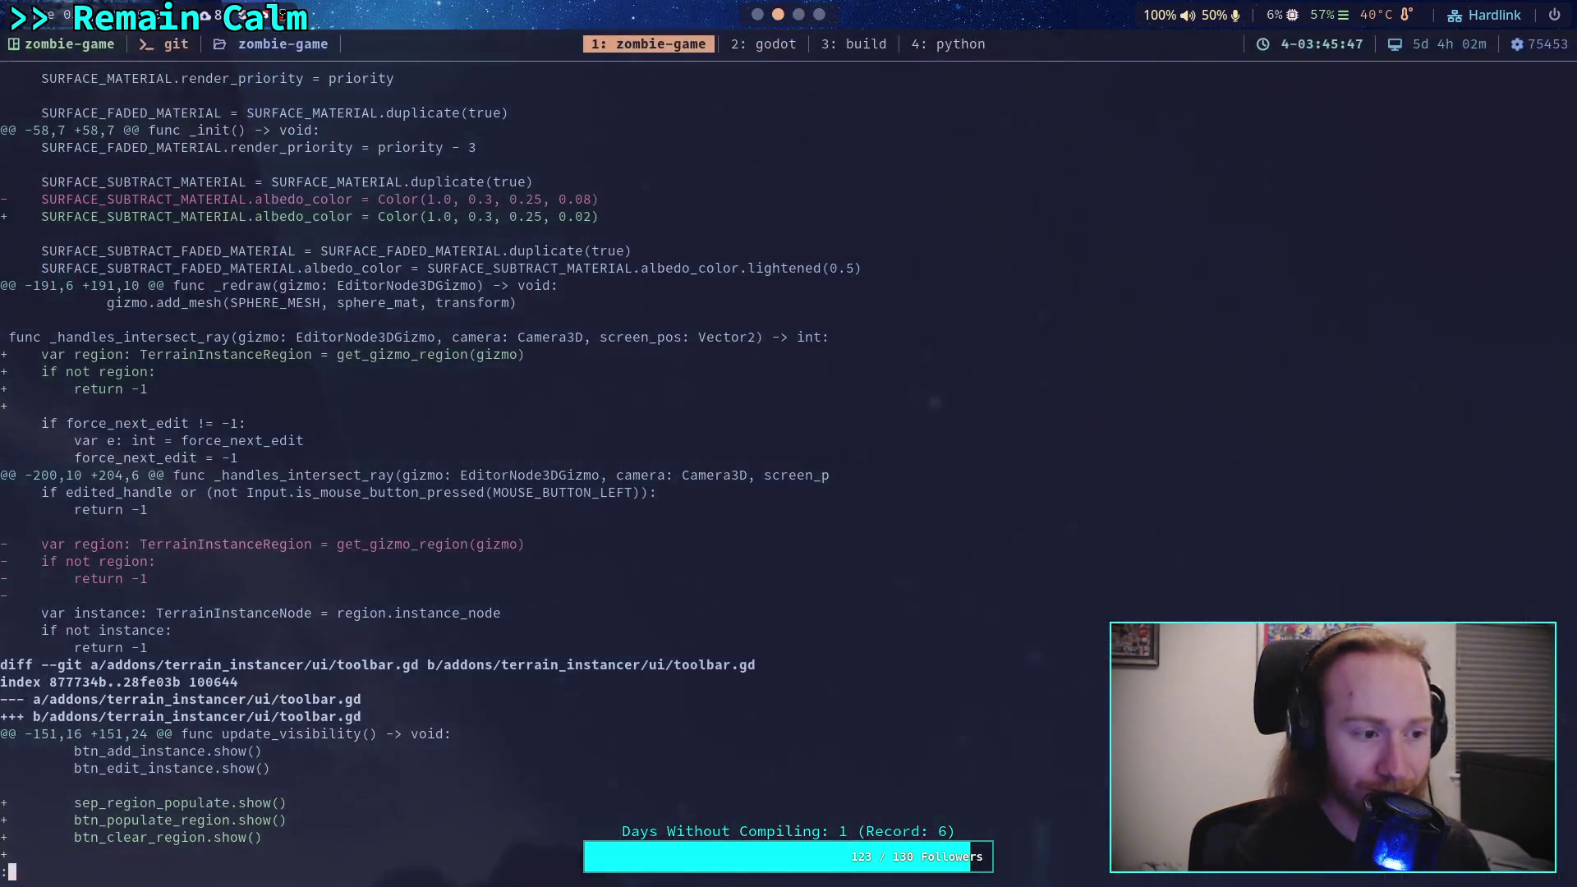
{"action": "left_click", "coordinate": [757, 14]}
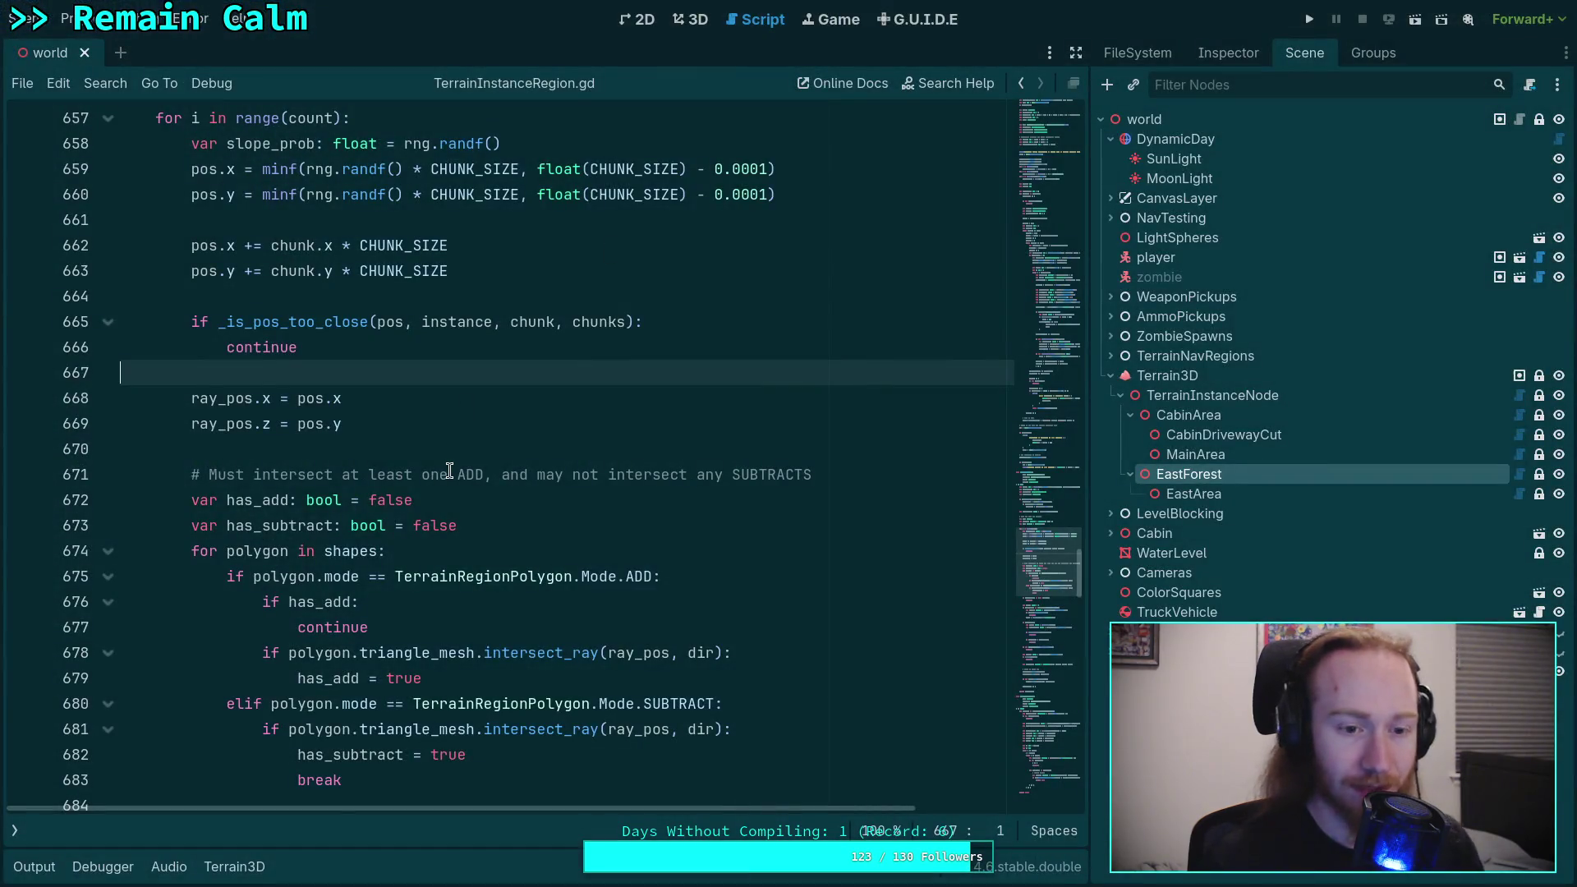
Step: Open gizmos.gd from the script list and collapse the _init function
{"action": "left_click", "coordinate": [14, 830]}
{"action": "left_click", "coordinate": [132, 144]}
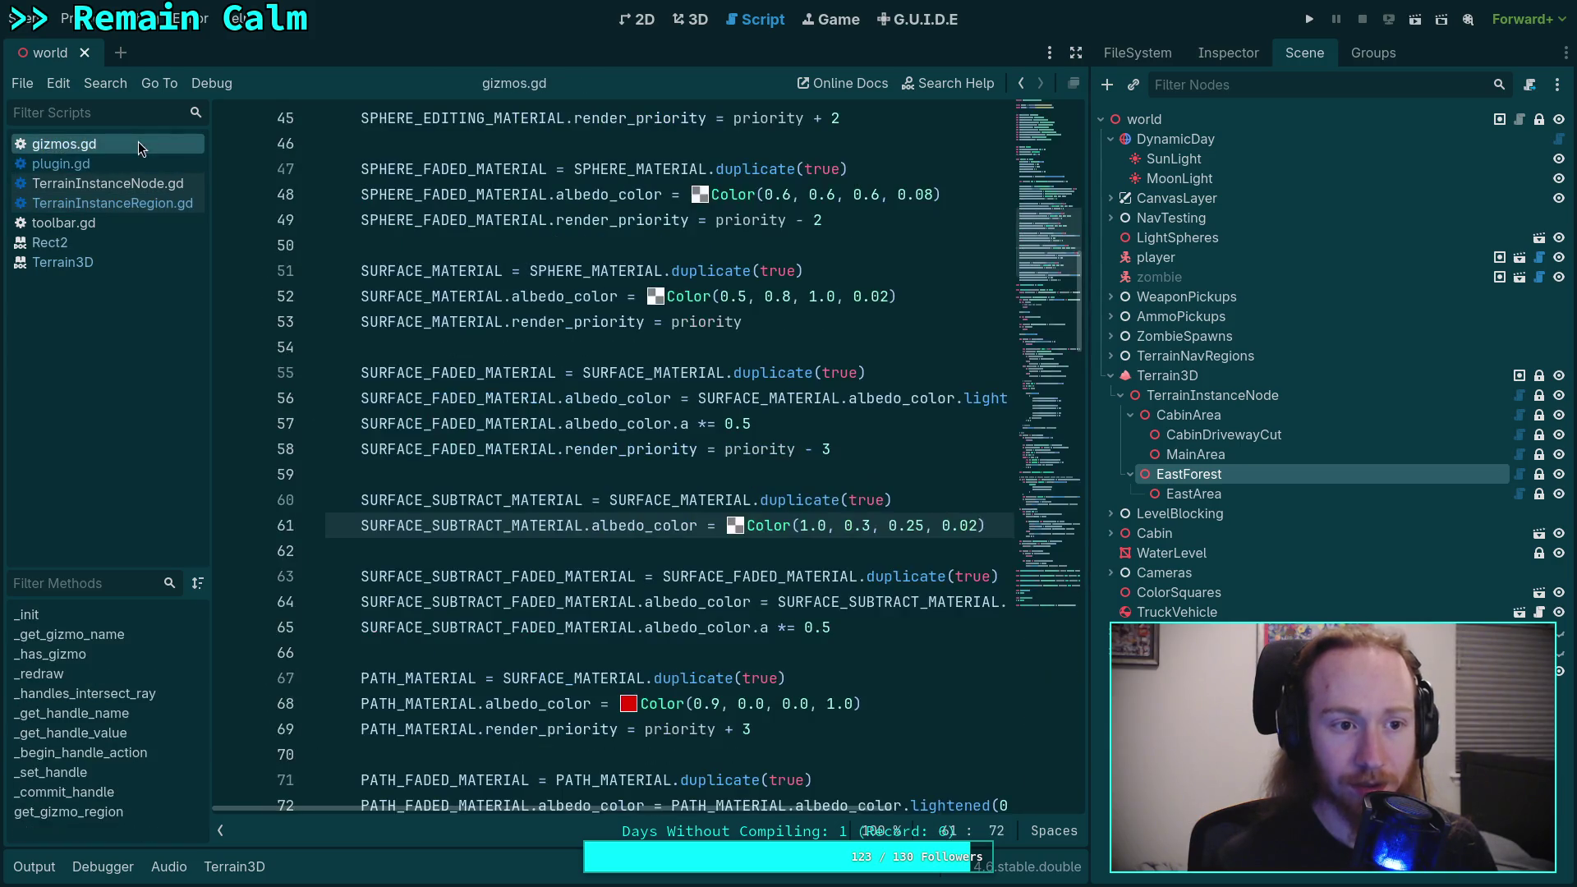
{"action": "left_click", "coordinate": [220, 831]}
{"action": "scroll", "coordinate": [404, 552], "scroll_direction": "up", "scroll_amount": 4}
{"action": "scroll", "coordinate": [247, 328], "scroll_direction": "down", "scroll_amount": 6}
{"action": "scroll", "coordinate": [164, 246], "scroll_direction": "up", "scroll_amount": 3}
{"action": "left_click", "coordinate": [107, 189]}
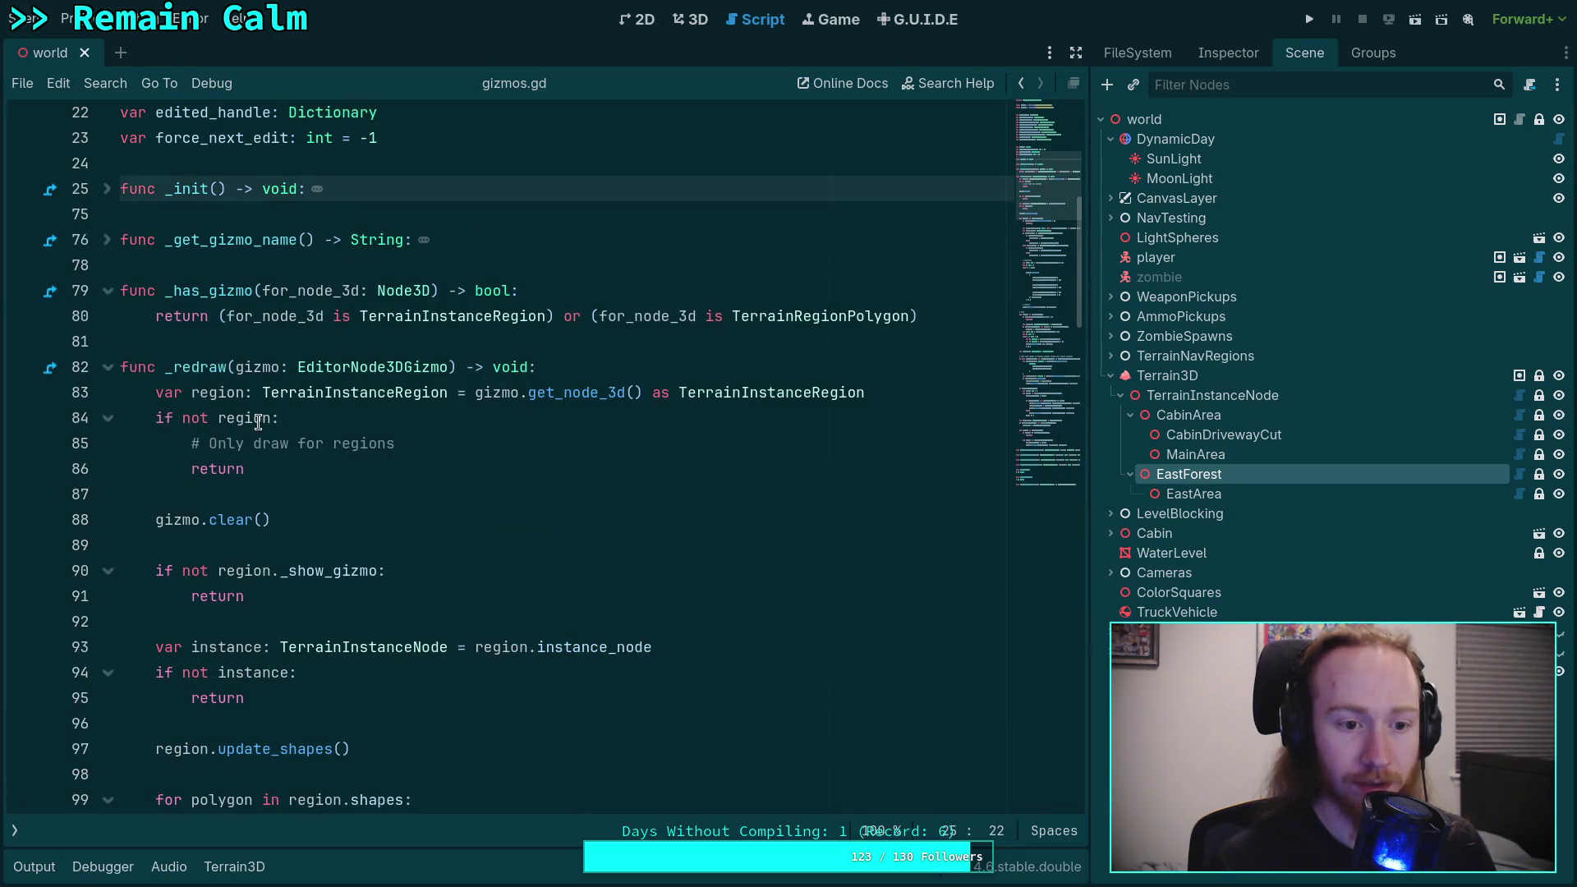
Step: Move the region lookup and its early return down in _handles_intersect_ray and save
{"action": "left_click_drag", "start_coordinate": [142, 392], "coordinate": [380, 469]}
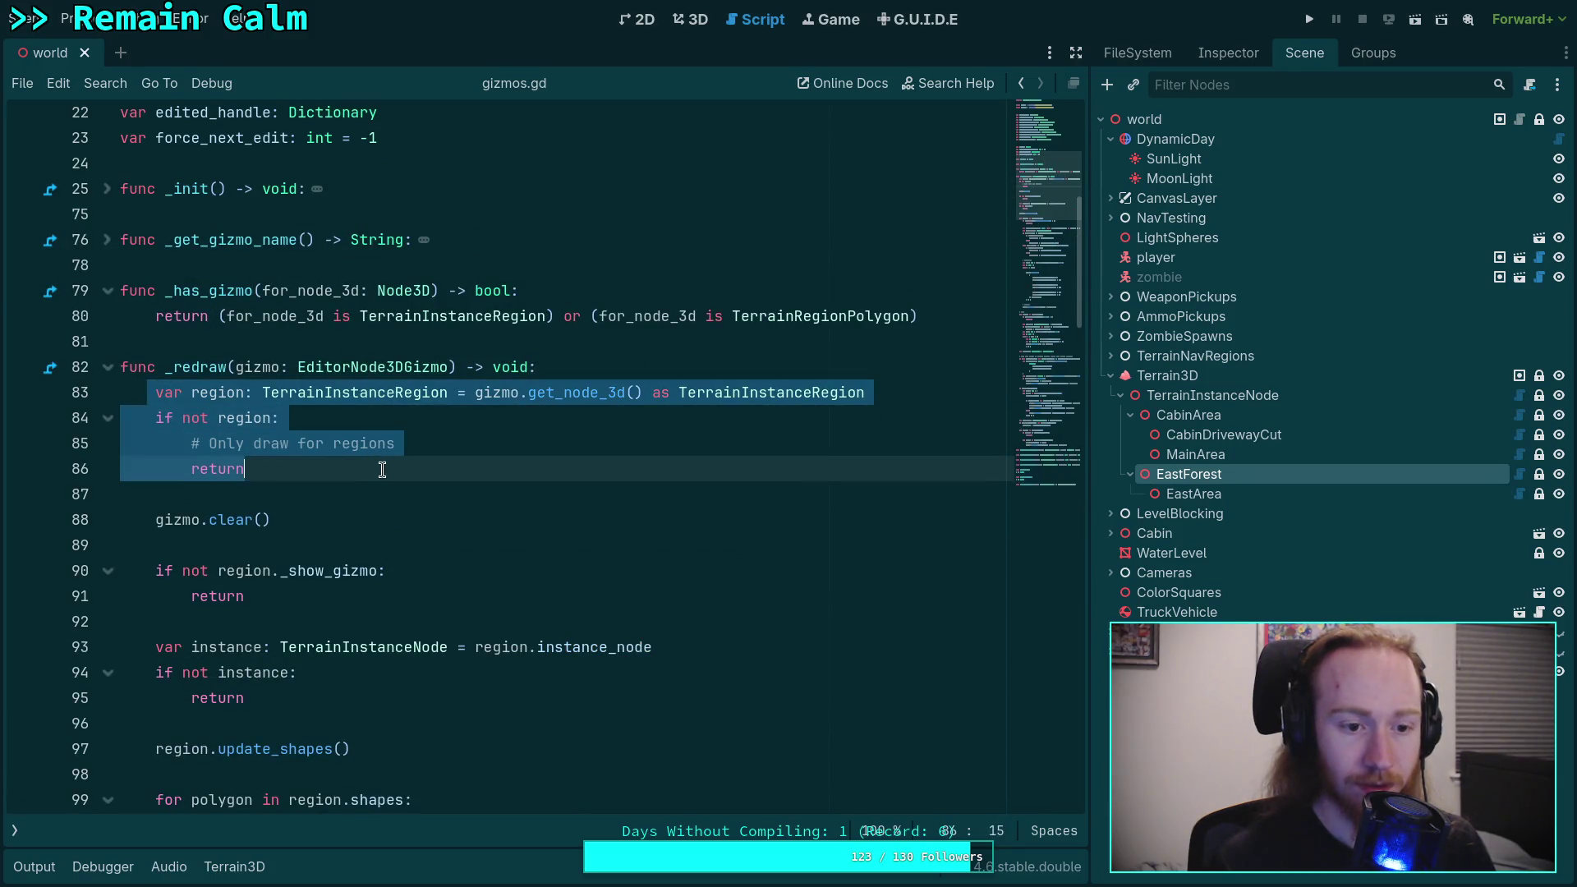
{"action": "scroll", "coordinate": [416, 447], "scroll_direction": "down", "scroll_amount": 3}
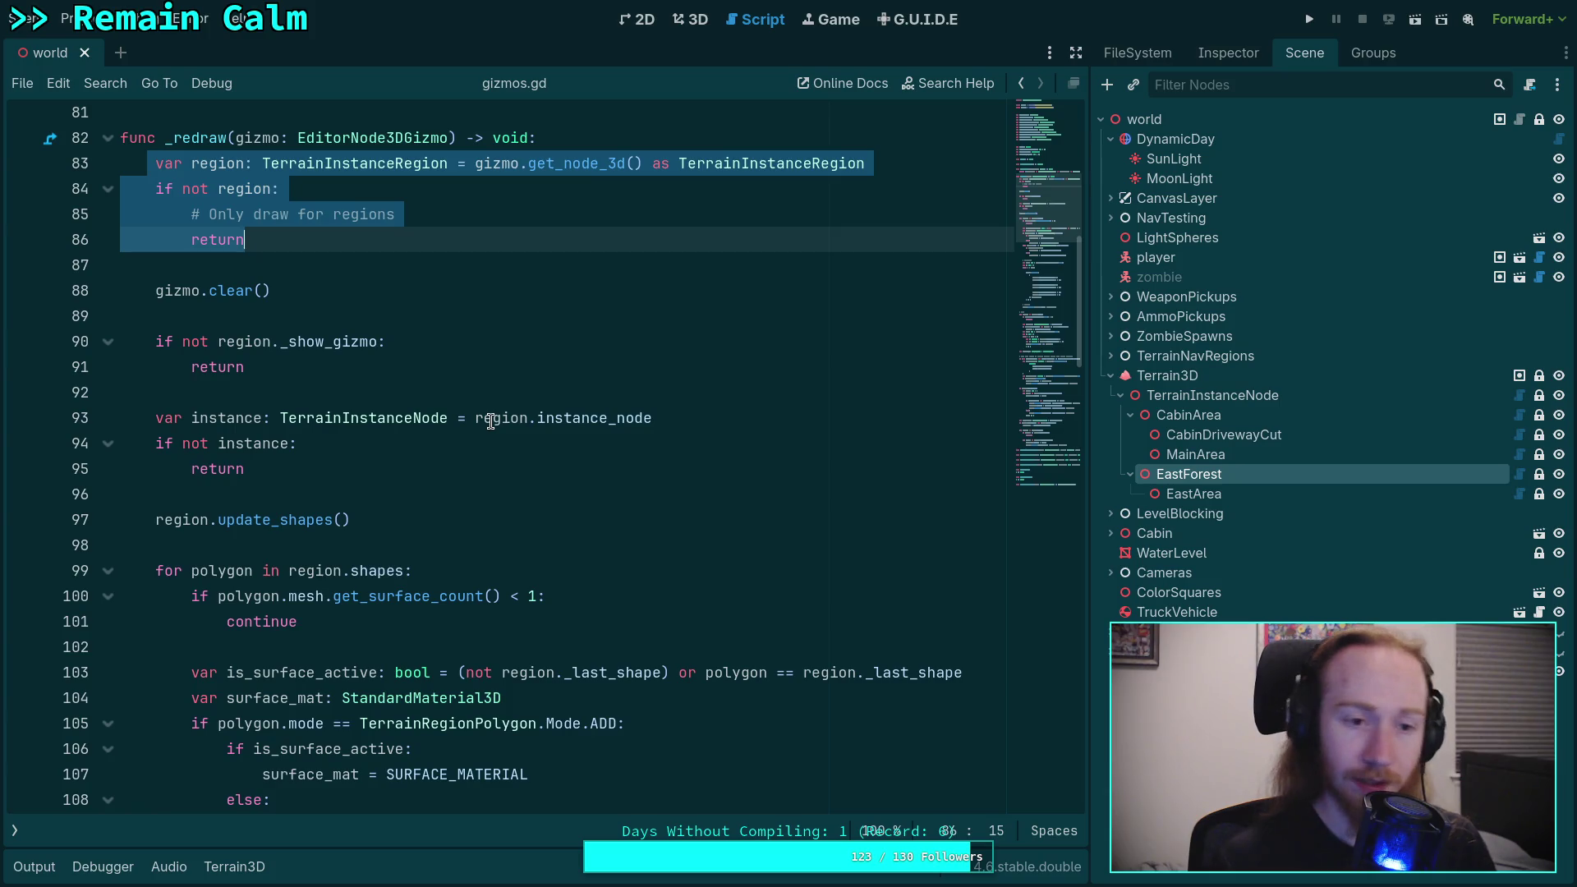
{"action": "left_click", "coordinate": [487, 420]}
{"action": "left_click", "coordinate": [106, 138]}
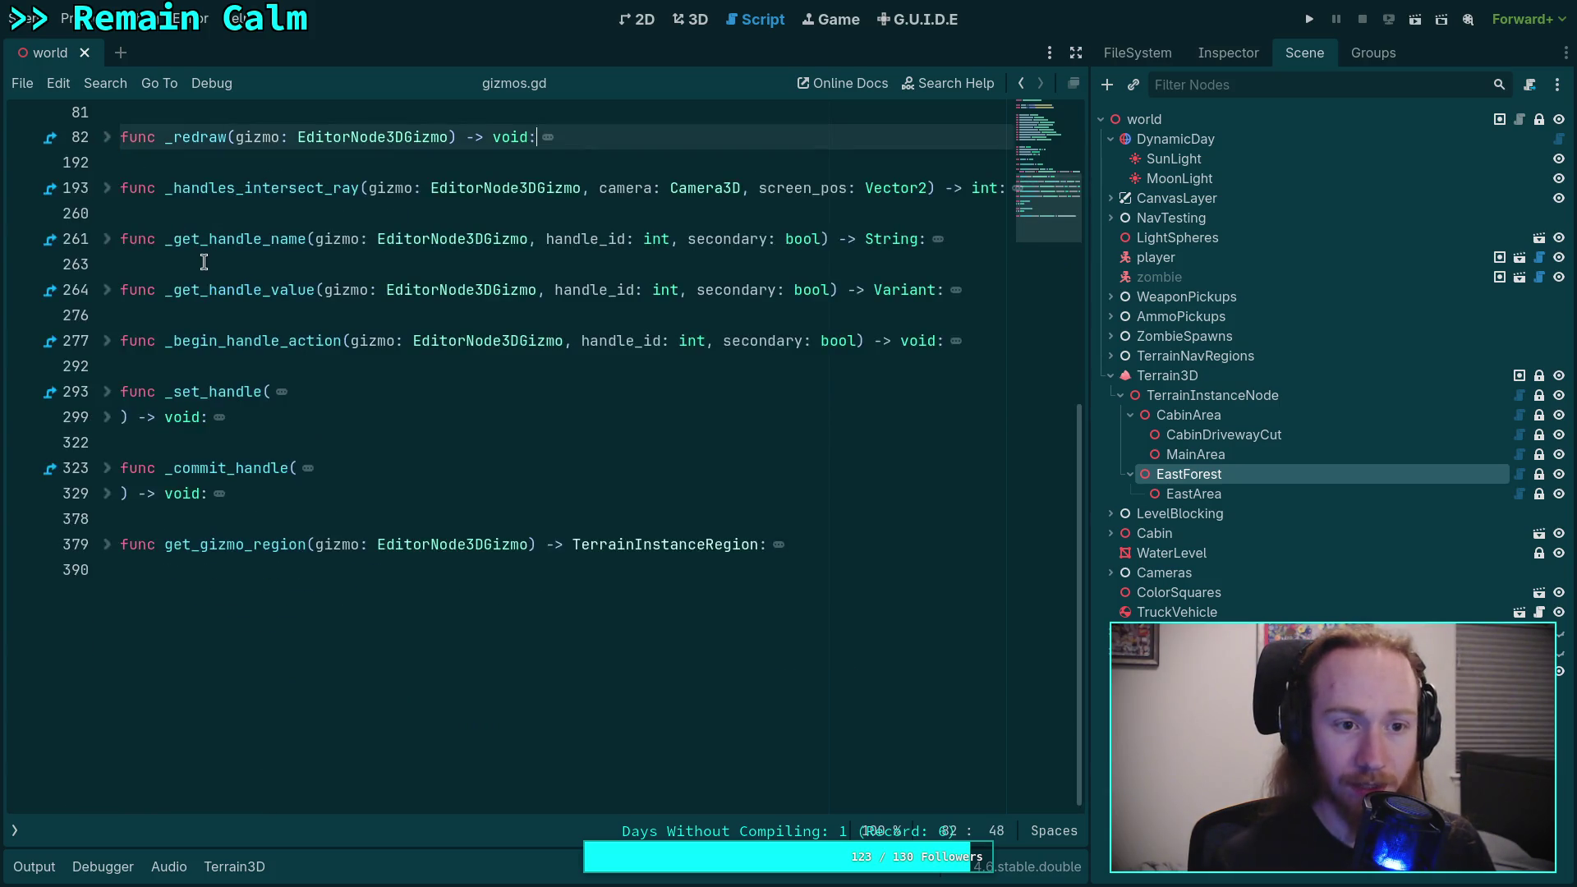
{"action": "left_click", "coordinate": [107, 189]}
{"action": "left_click_drag", "start_coordinate": [156, 212], "coordinate": [216, 265]}
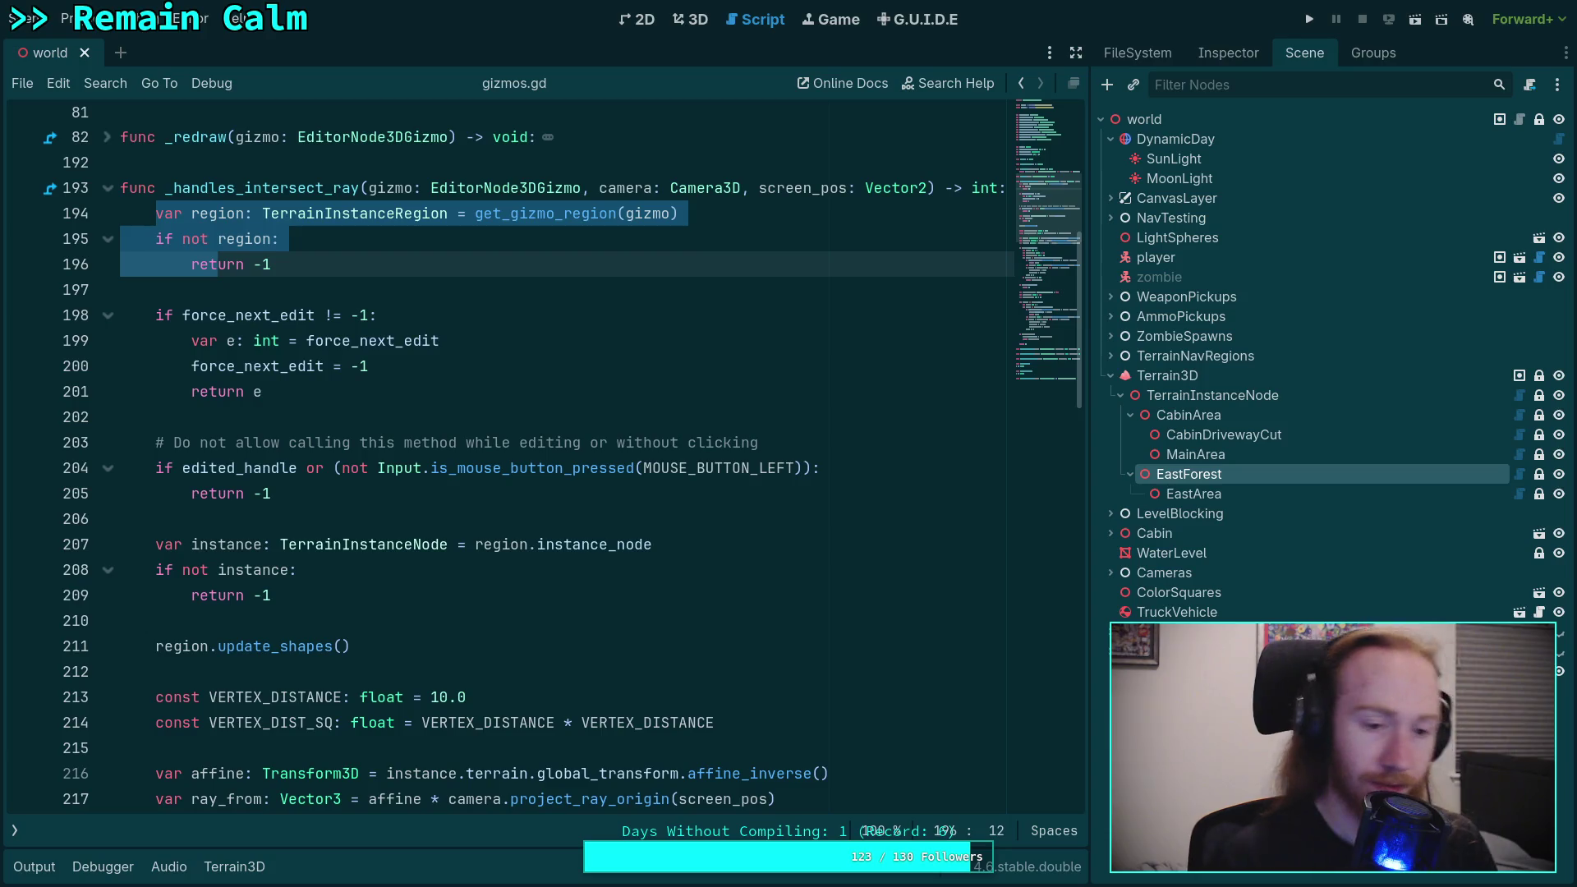
{"action": "key", "text": "alt+Down"}
{"action": "key", "text": "alt+Down"}
{"action": "key", "text": "alt+Down"}
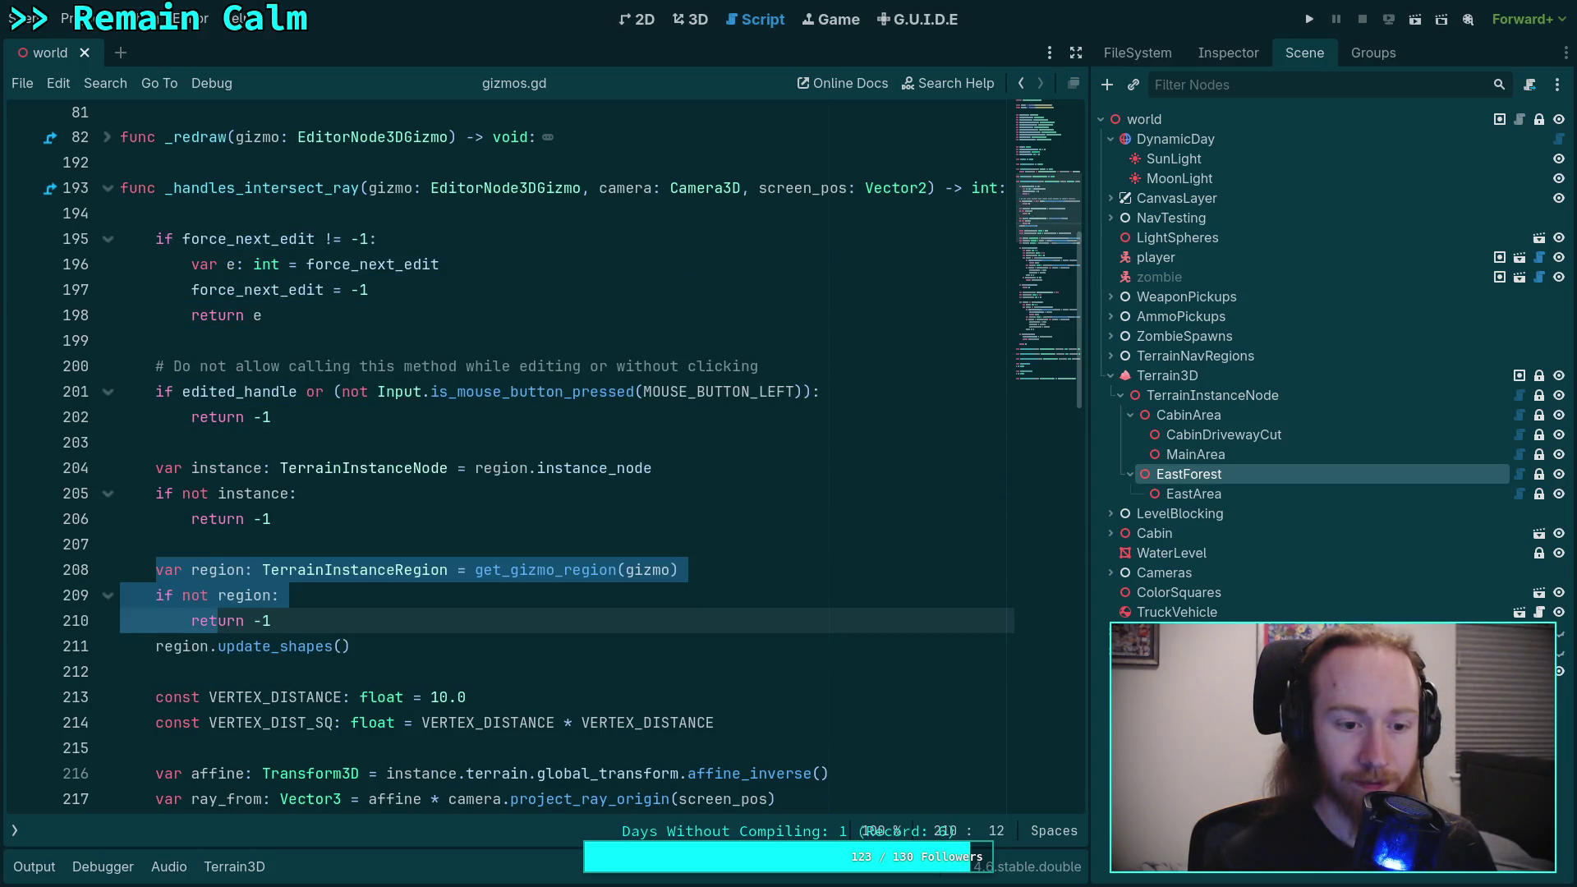
{"action": "left_click", "coordinate": [235, 203]}
{"action": "key", "text": "BackSpace"}
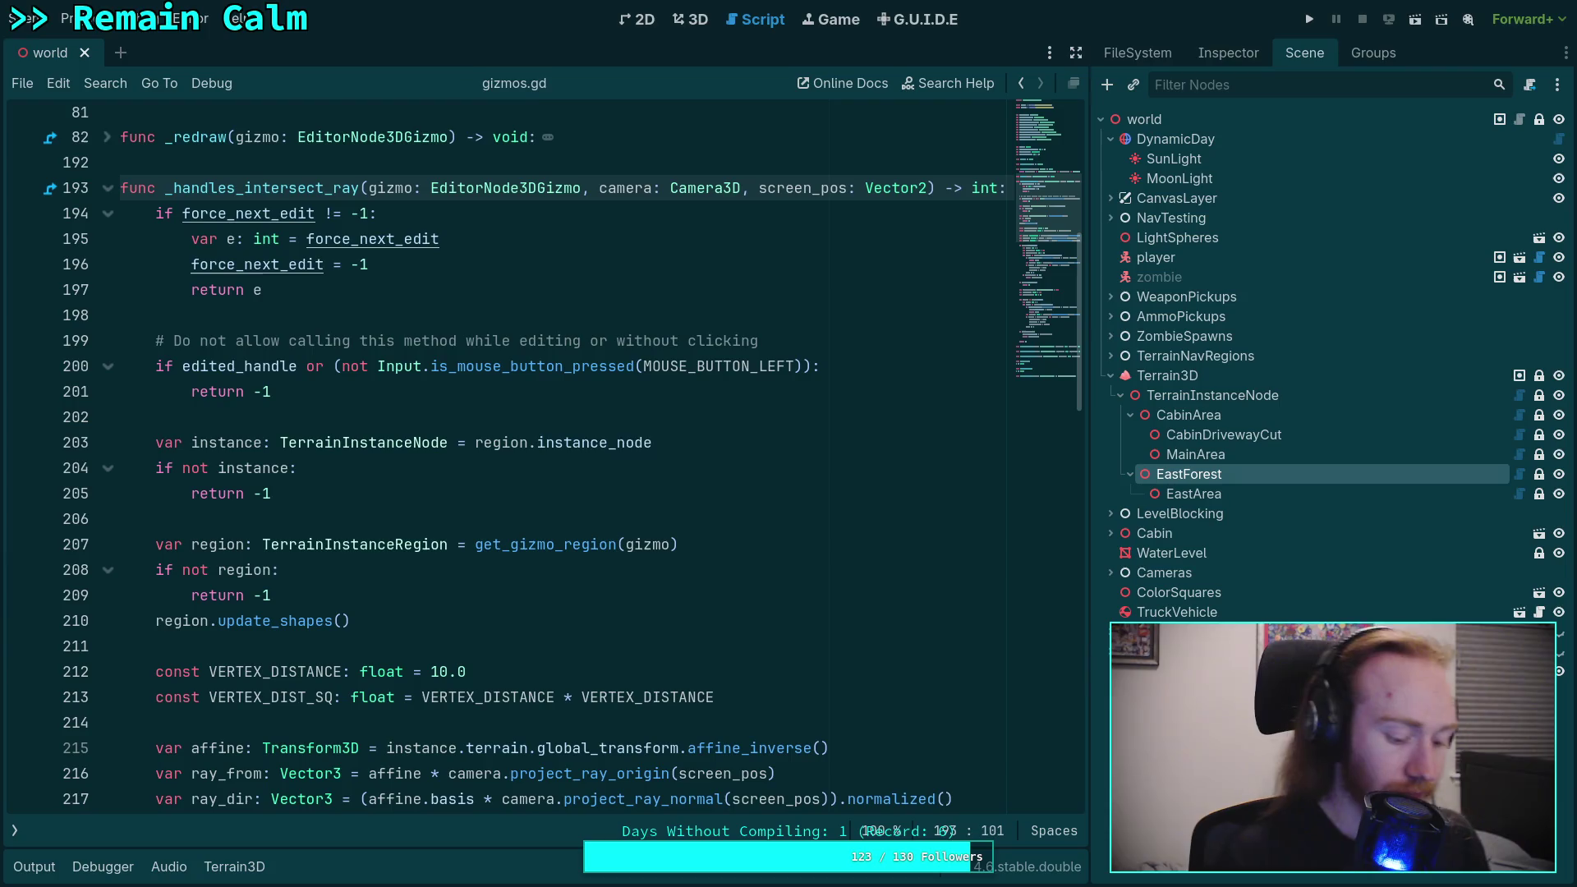
{"action": "key", "text": "ctrl+s"}
Step: Move the region block above the instance lookup, add a blank line after it, and save
{"action": "key", "text": "super+1"}
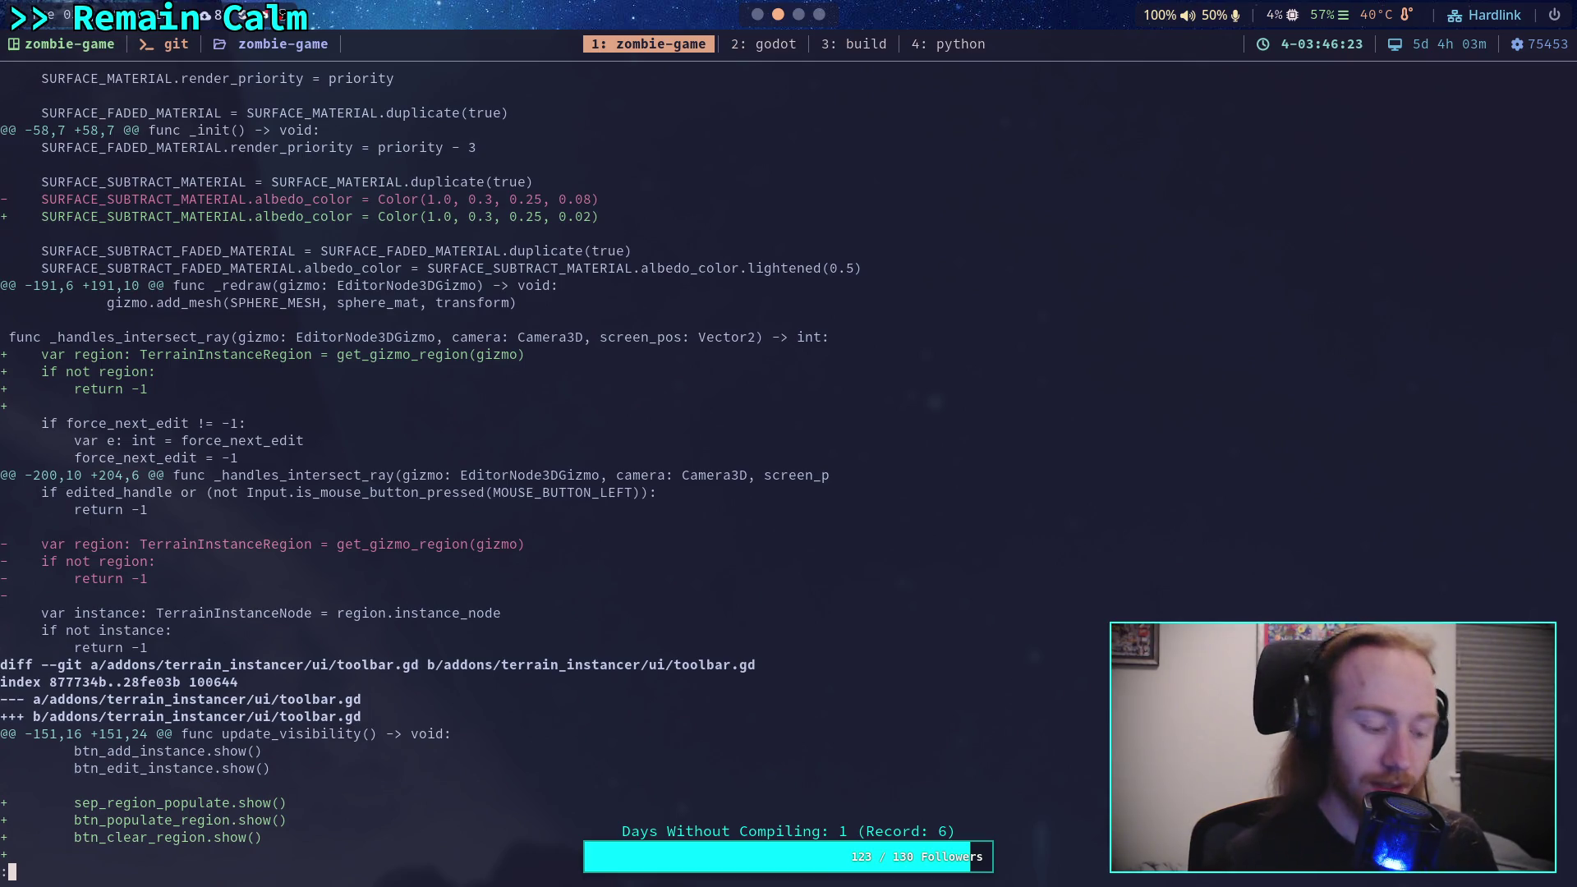
{"action": "key", "text": "super+2"}
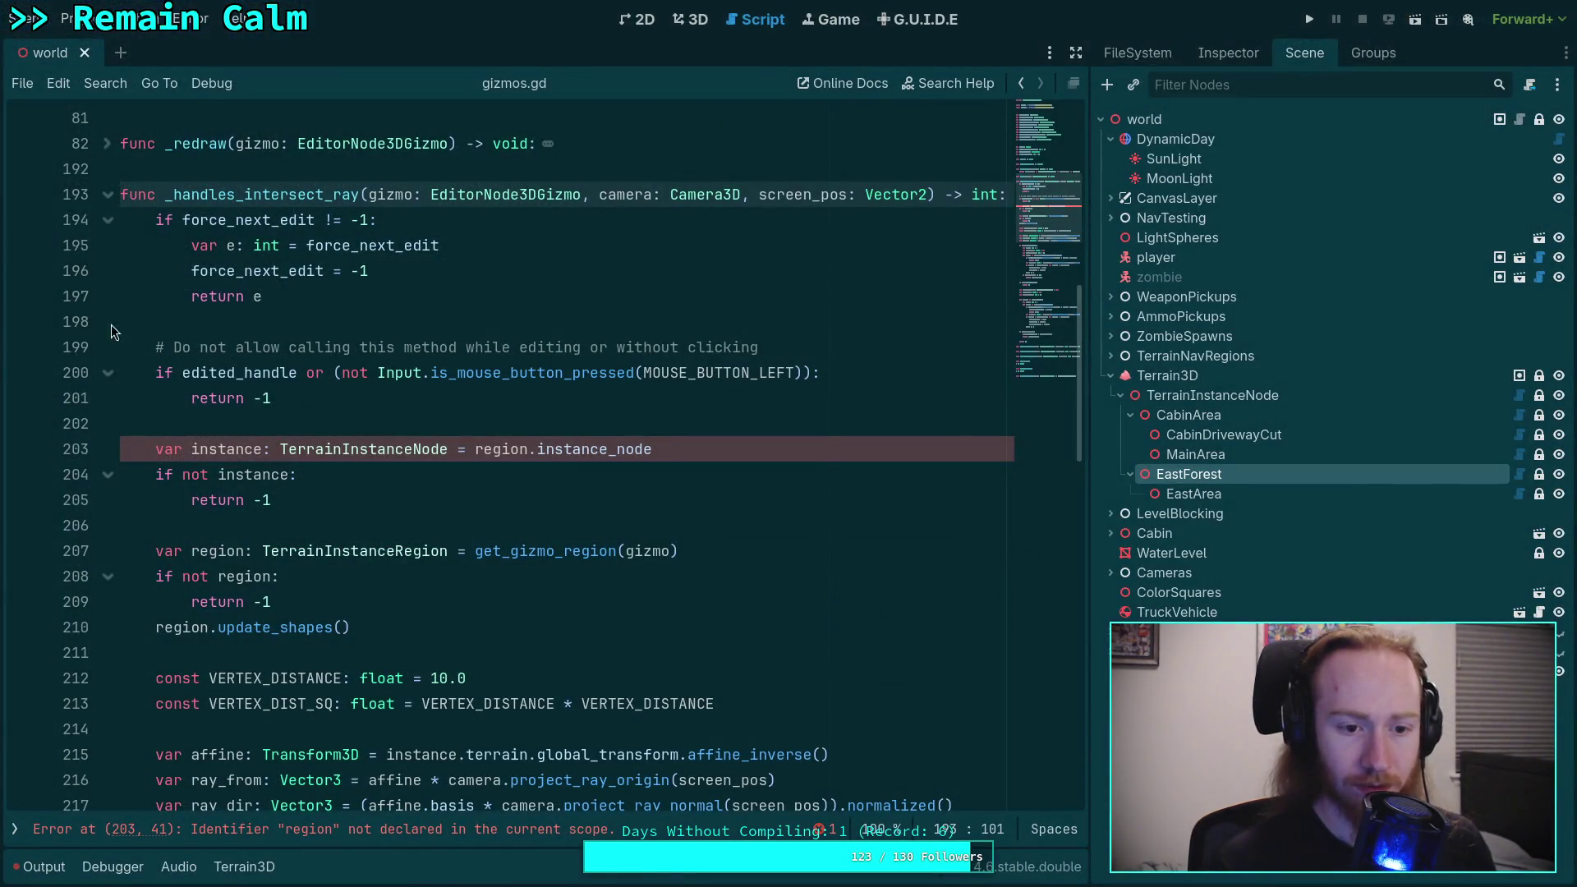
{"action": "left_click_drag", "start_coordinate": [167, 555], "coordinate": [205, 599]}
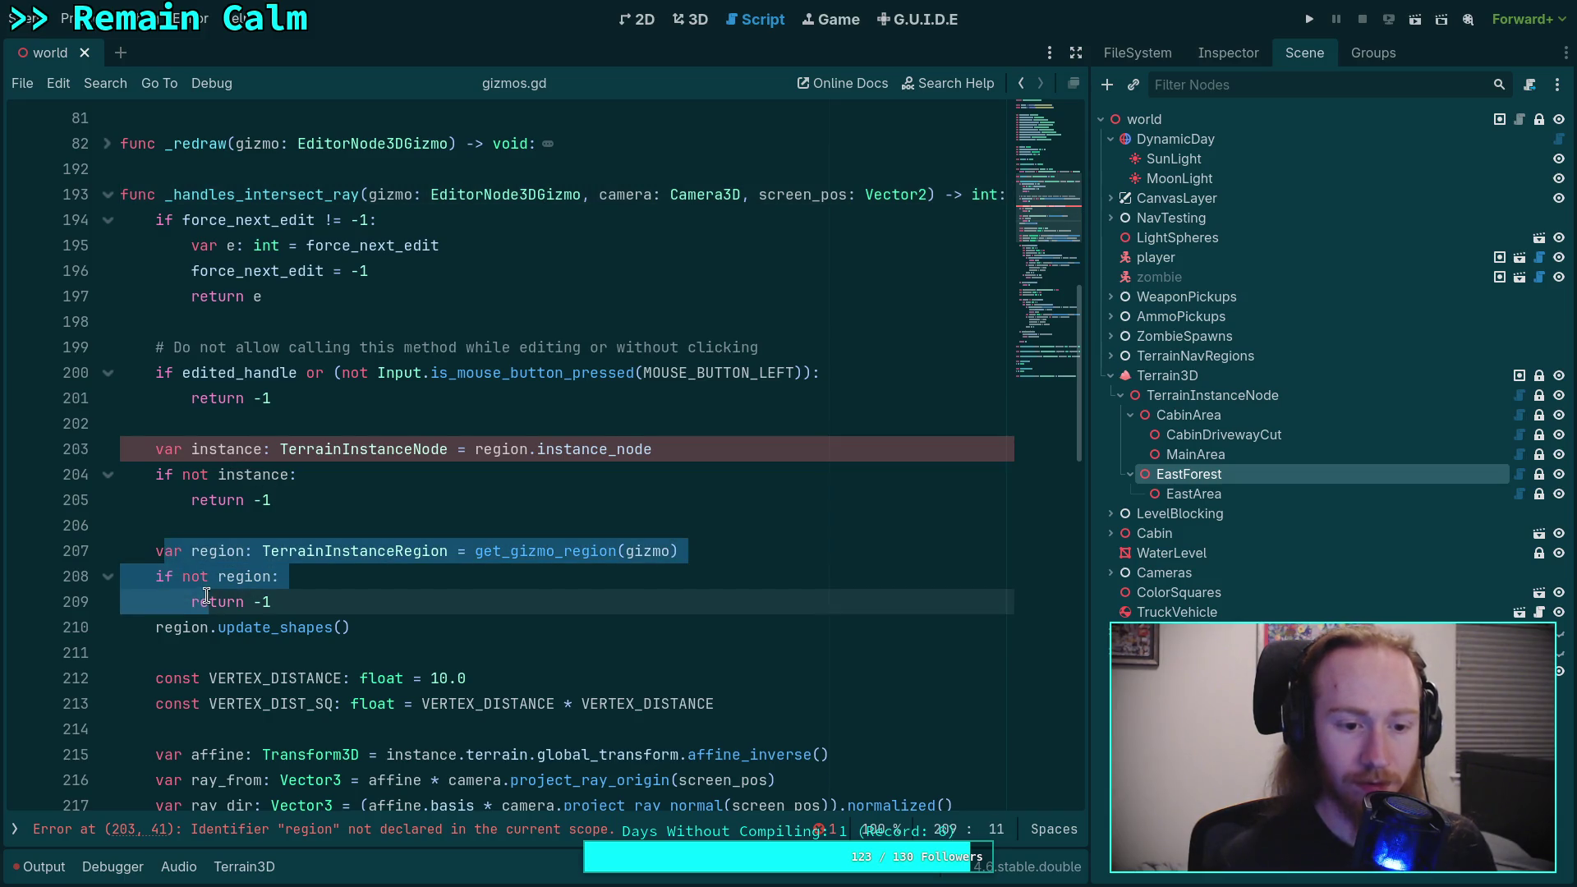
{"action": "key", "text": "alt+Up"}
{"action": "key", "text": "alt+Up"}
{"action": "key", "text": "alt+Up"}
{"action": "left_click", "coordinate": [210, 499]}
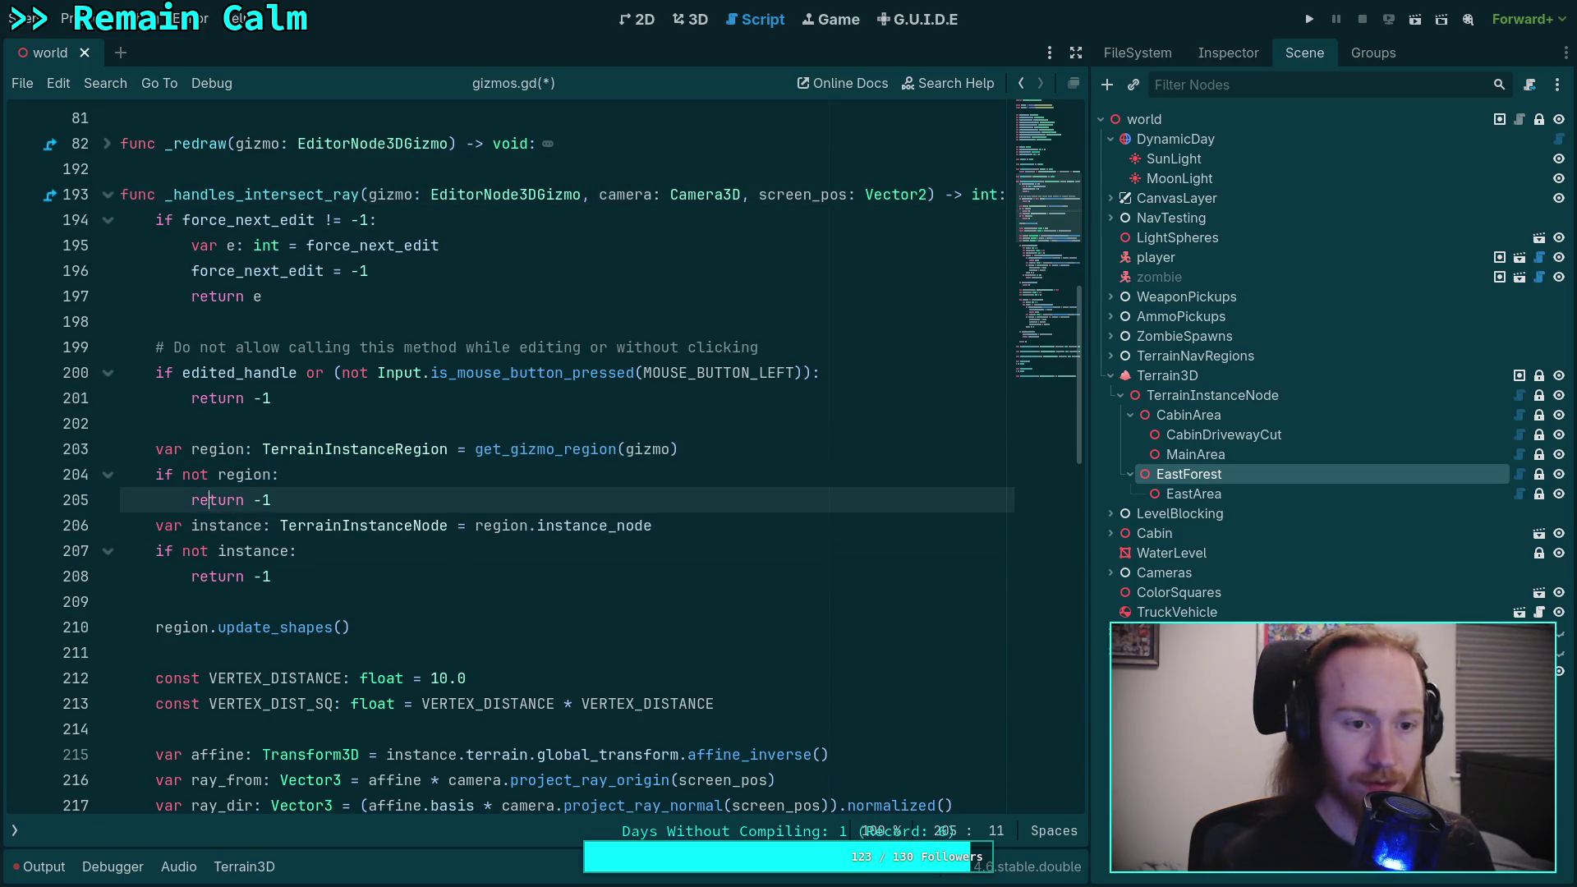
{"action": "key", "text": "End"}
{"action": "key", "text": "Return"}
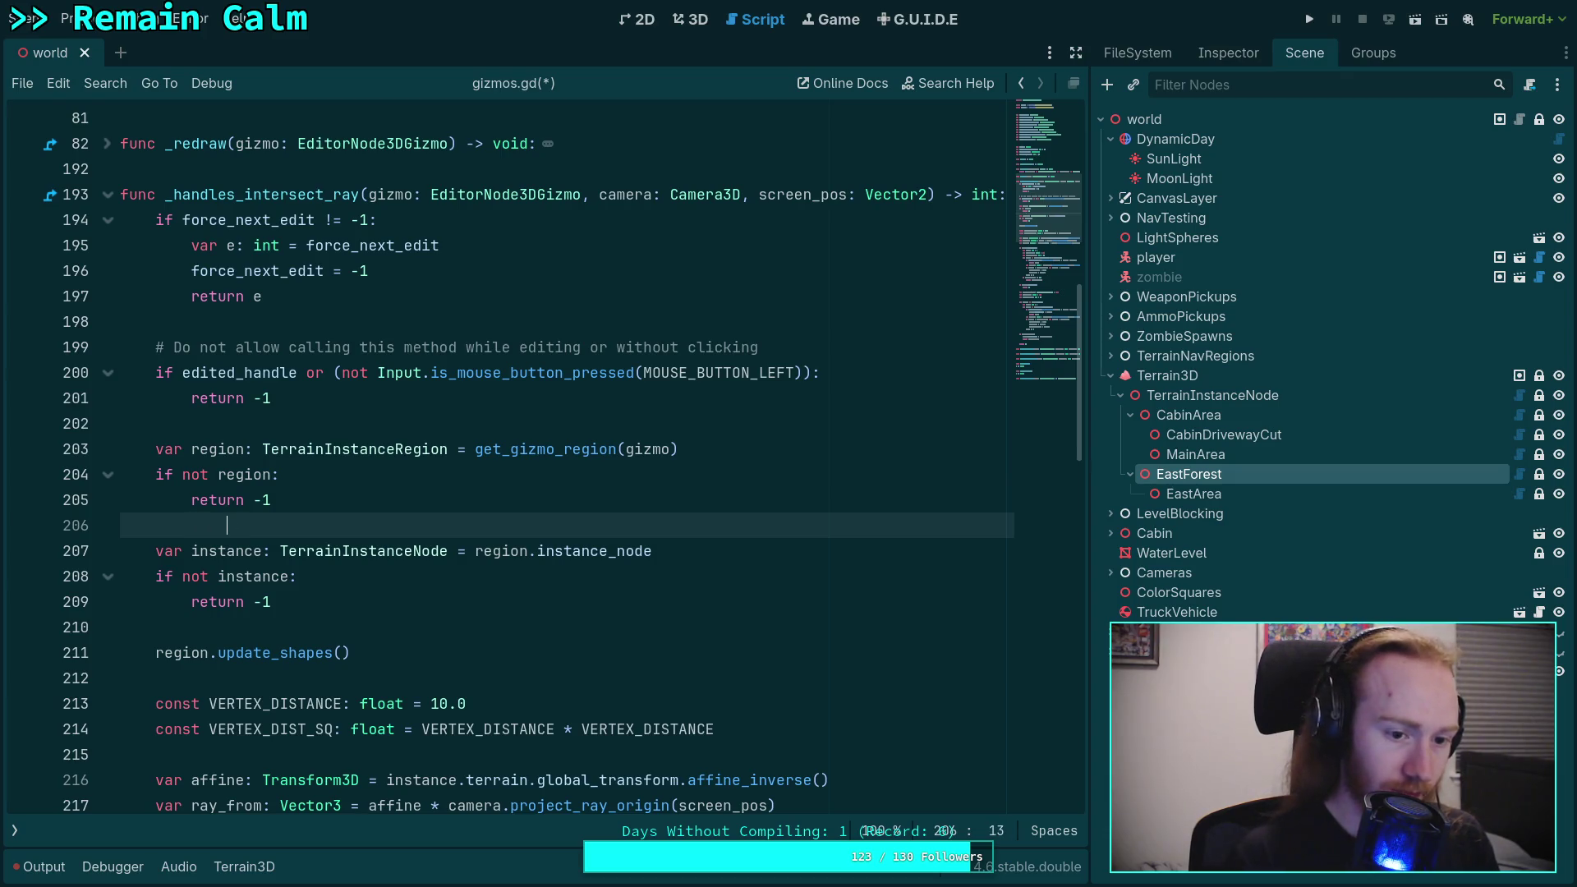
{"action": "key", "text": "ctrl+s"}
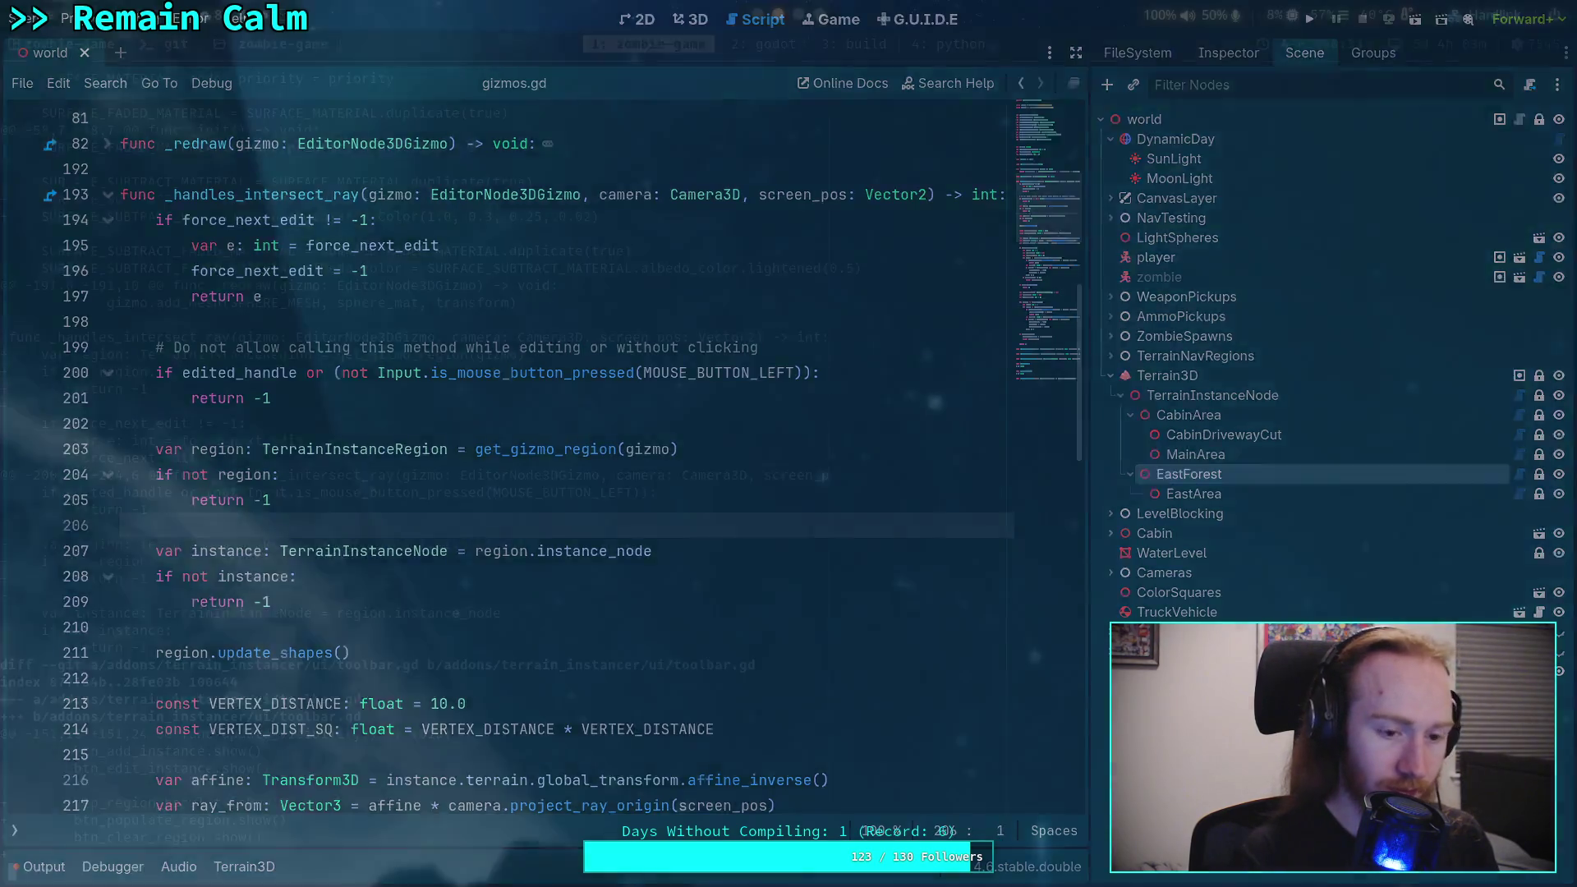
Step: Restage the ui folder and scroll through the staged diff
{"action": "key", "text": "super+1"}
{"action": "key", "text": "Up"}
{"action": "key", "text": "Up"}
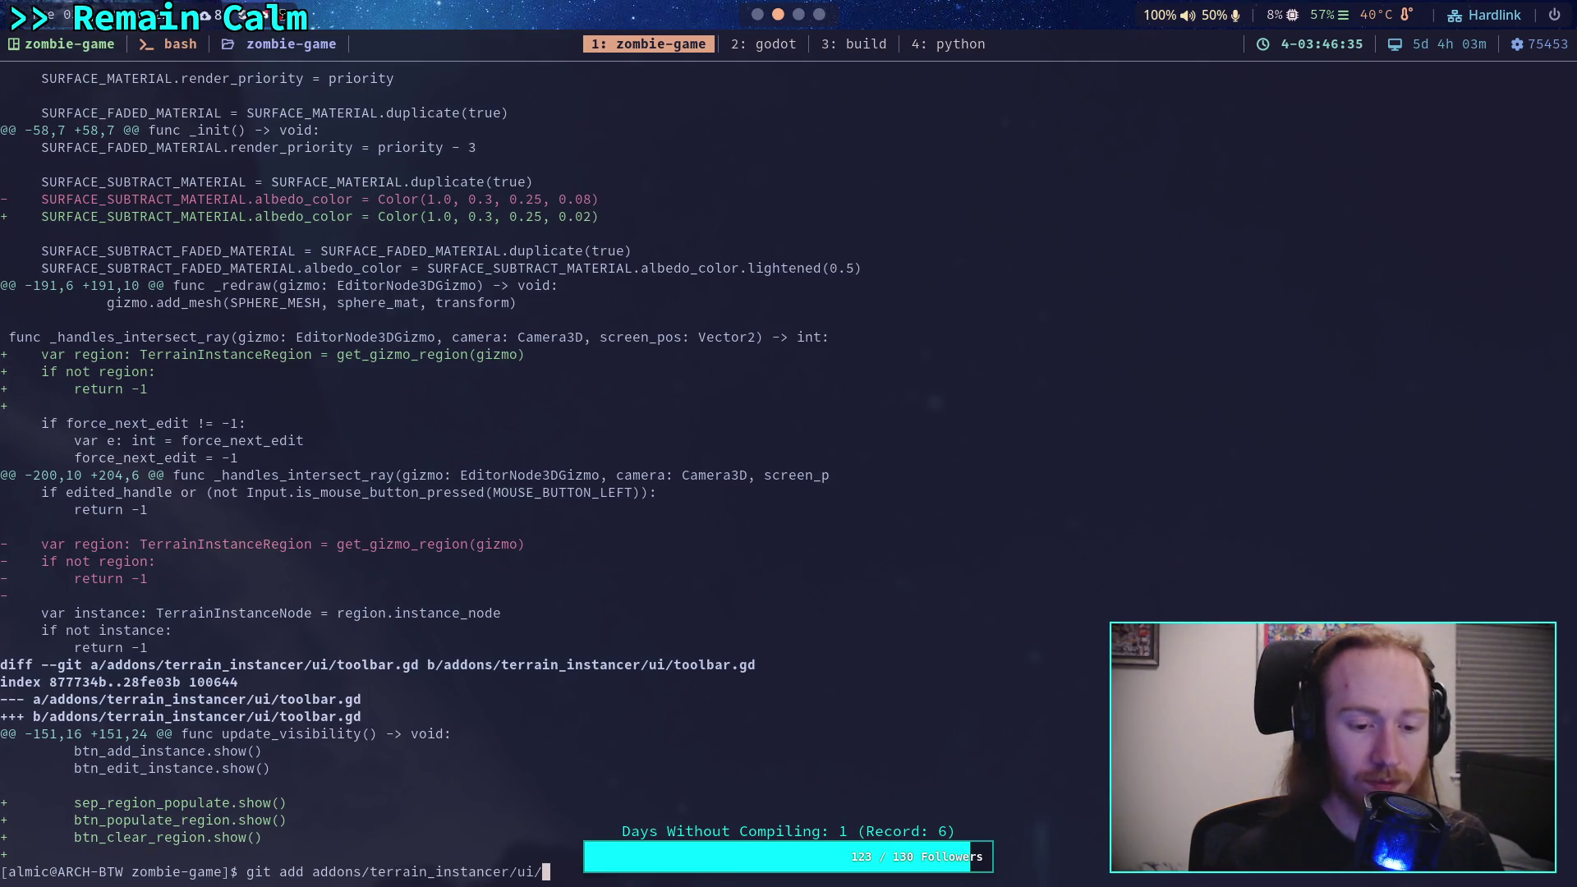
{"action": "key", "text": "Return"}
{"action": "key", "text": "Up"}
{"action": "key", "text": "Up"}
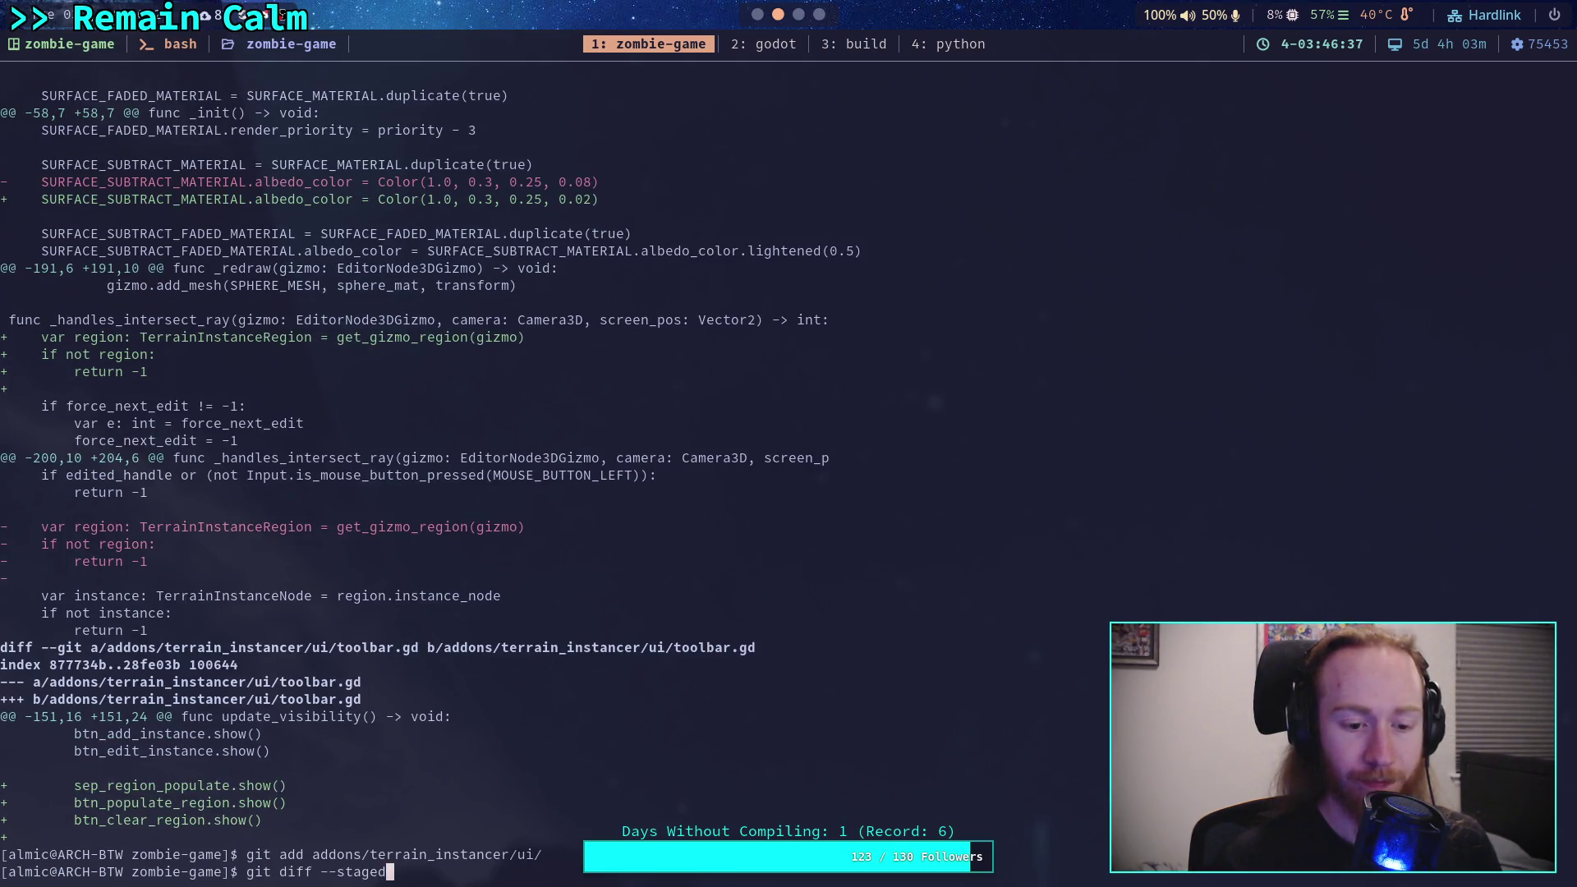
{"action": "key", "text": "Return"}
{"action": "key", "text": "space"}
{"action": "key", "text": "space"}
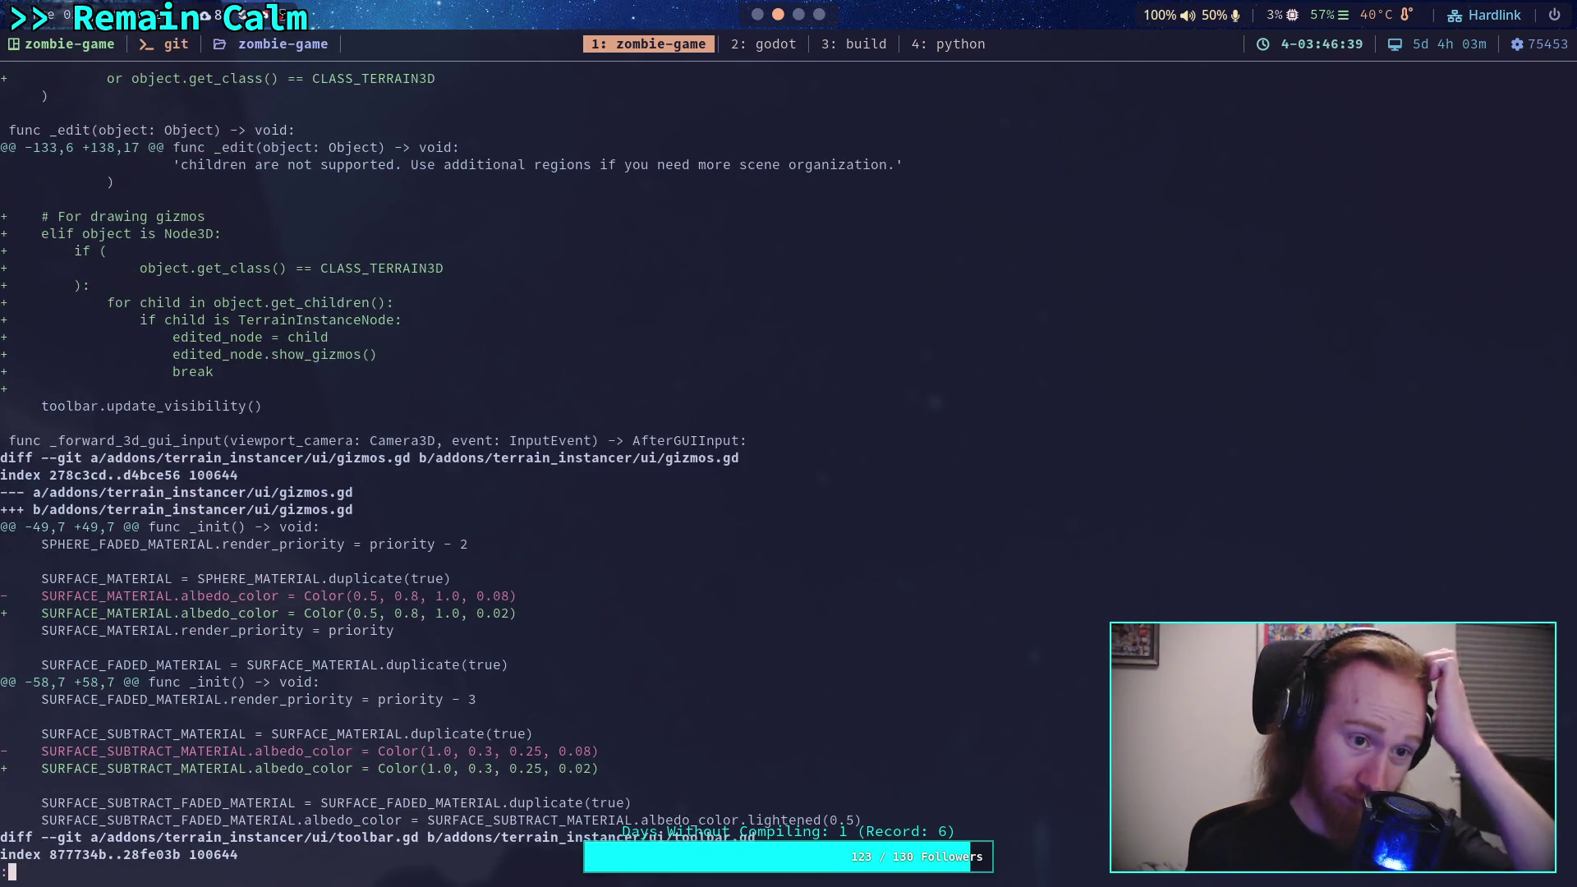
{"action": "scroll", "coordinate": [679, 461], "scroll_direction": "down", "scroll_amount": 1}
{"action": "scroll", "coordinate": [678, 460], "scroll_direction": "down", "scroll_amount": 1}
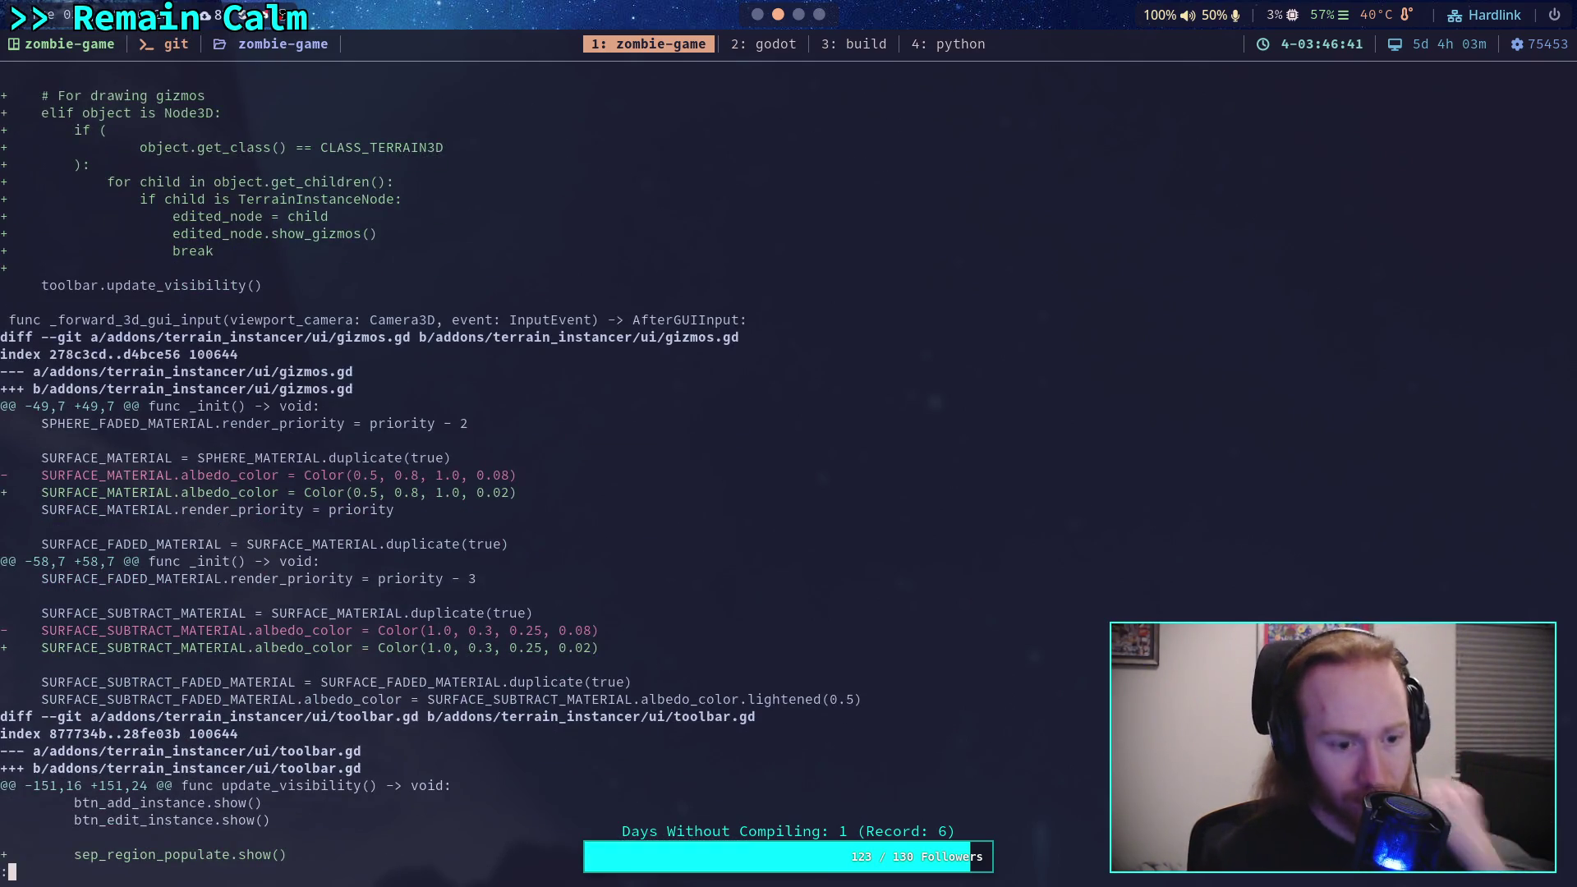
{"action": "scroll", "coordinate": [429, 467], "scroll_direction": "down", "scroll_amount": 6}
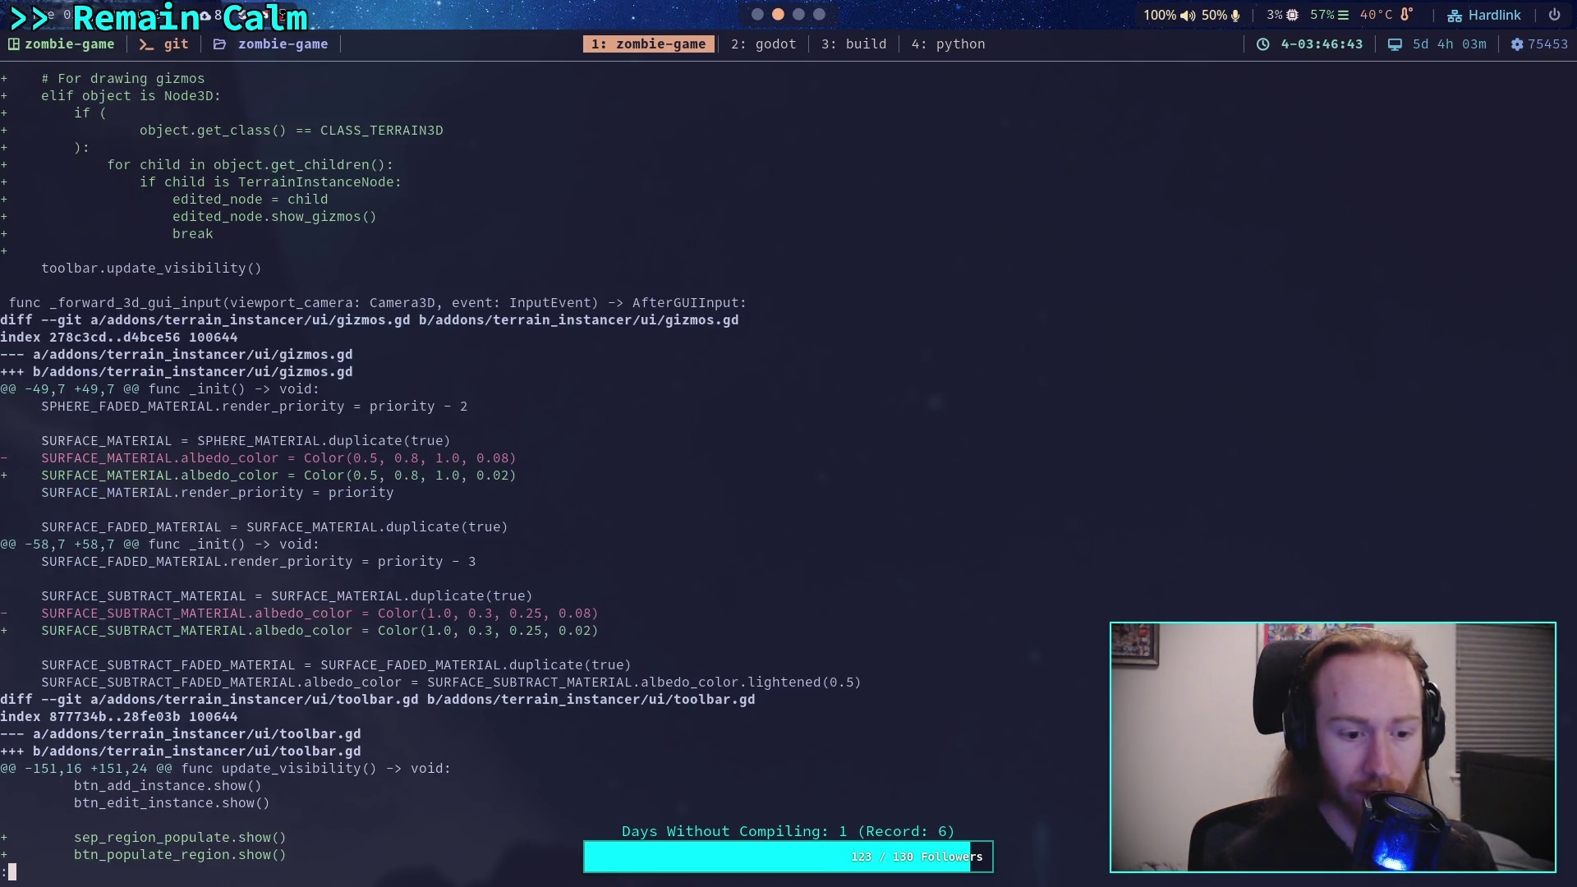
{"action": "scroll", "coordinate": [597, 472], "scroll_direction": "down", "scroll_amount": 2}
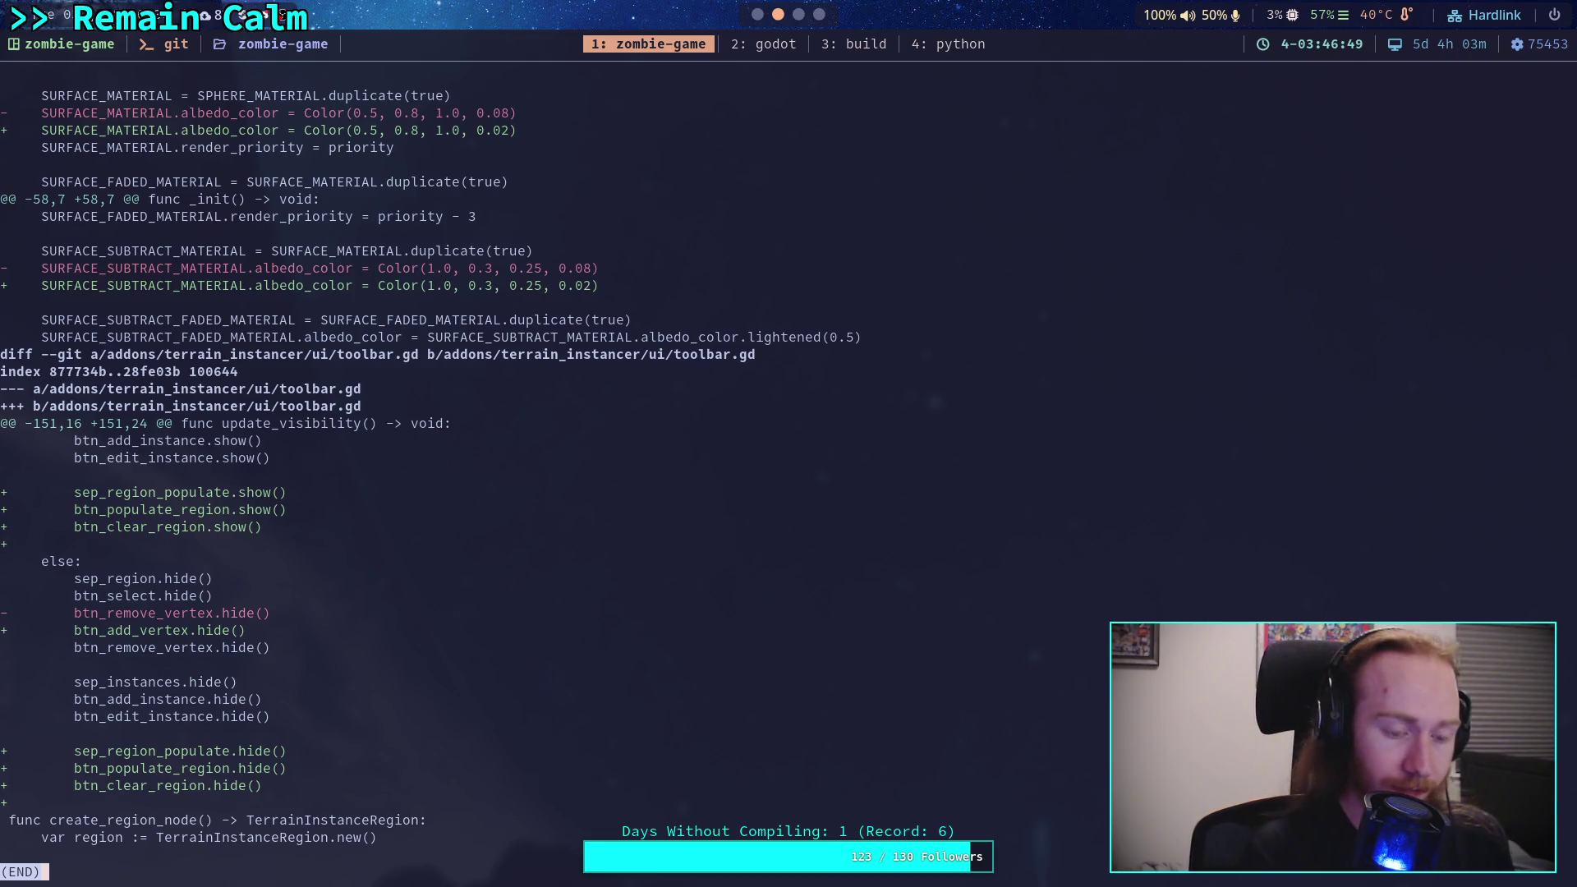
Step: Page the unstaged git diff through populate_region and the terrain_assets.tres lod0_range change
{"action": "type", "text": "qgit commit"}
{"action": "key", "text": "BackSpace"}
{"action": "key", "text": "BackSpace"}
{"action": "key", "text": "BackSpace"}
{"action": "type", "text": "diff"}
{"action": "key", "text": "Return"}
{"action": "key", "text": "j"}
{"action": "key", "text": "j"}
{"action": "key", "text": "j"}
{"action": "key", "text": "j"}
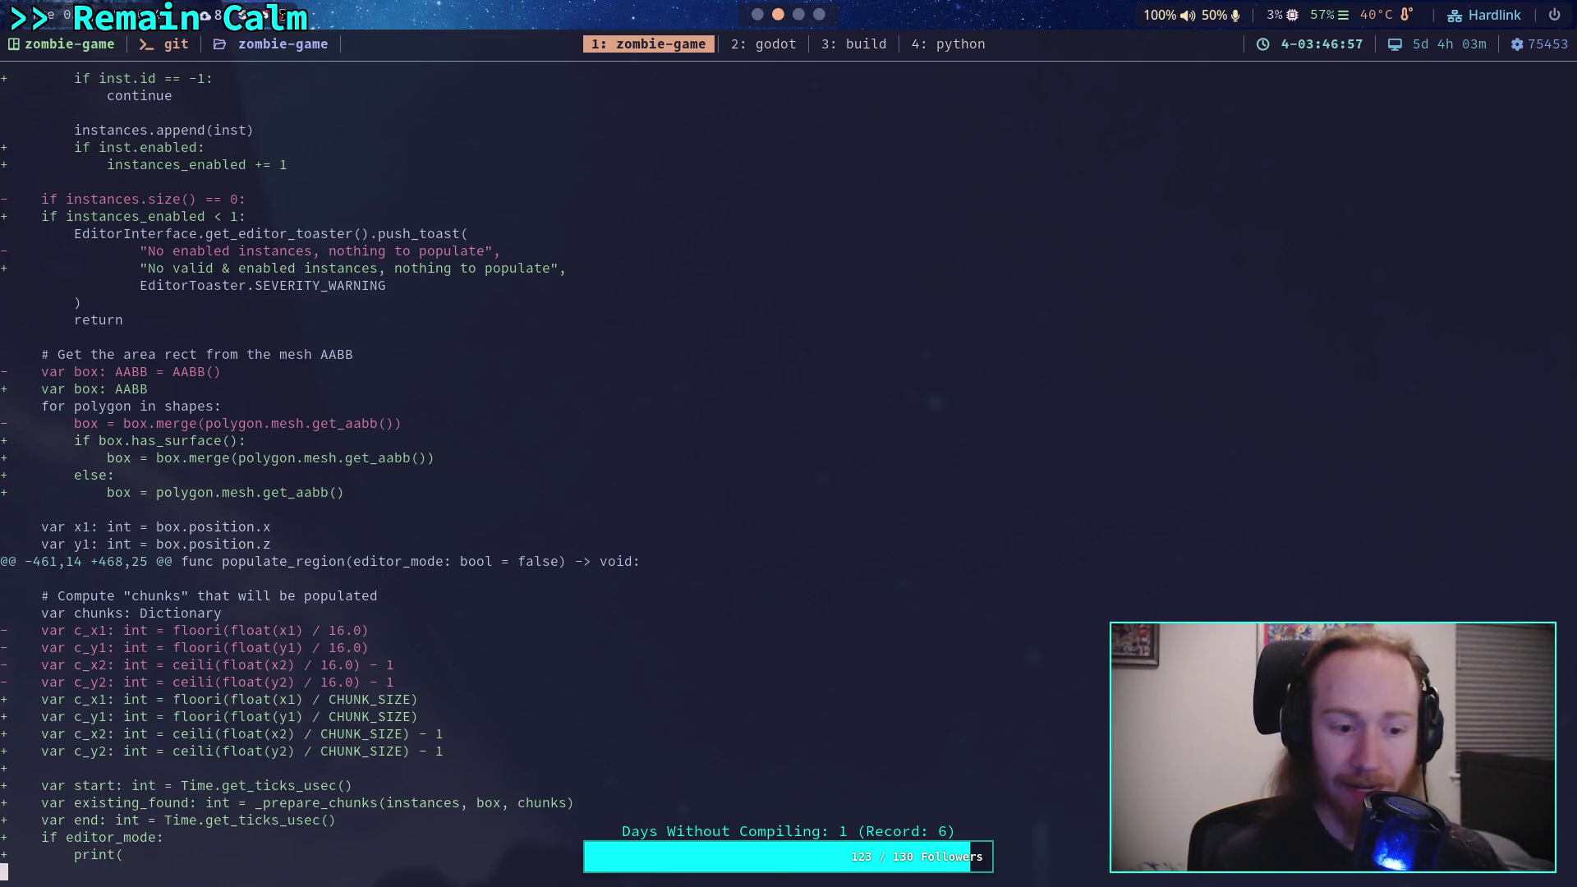
{"action": "key", "text": "space"}
{"action": "key", "text": "space"}
{"action": "key", "text": "j"}
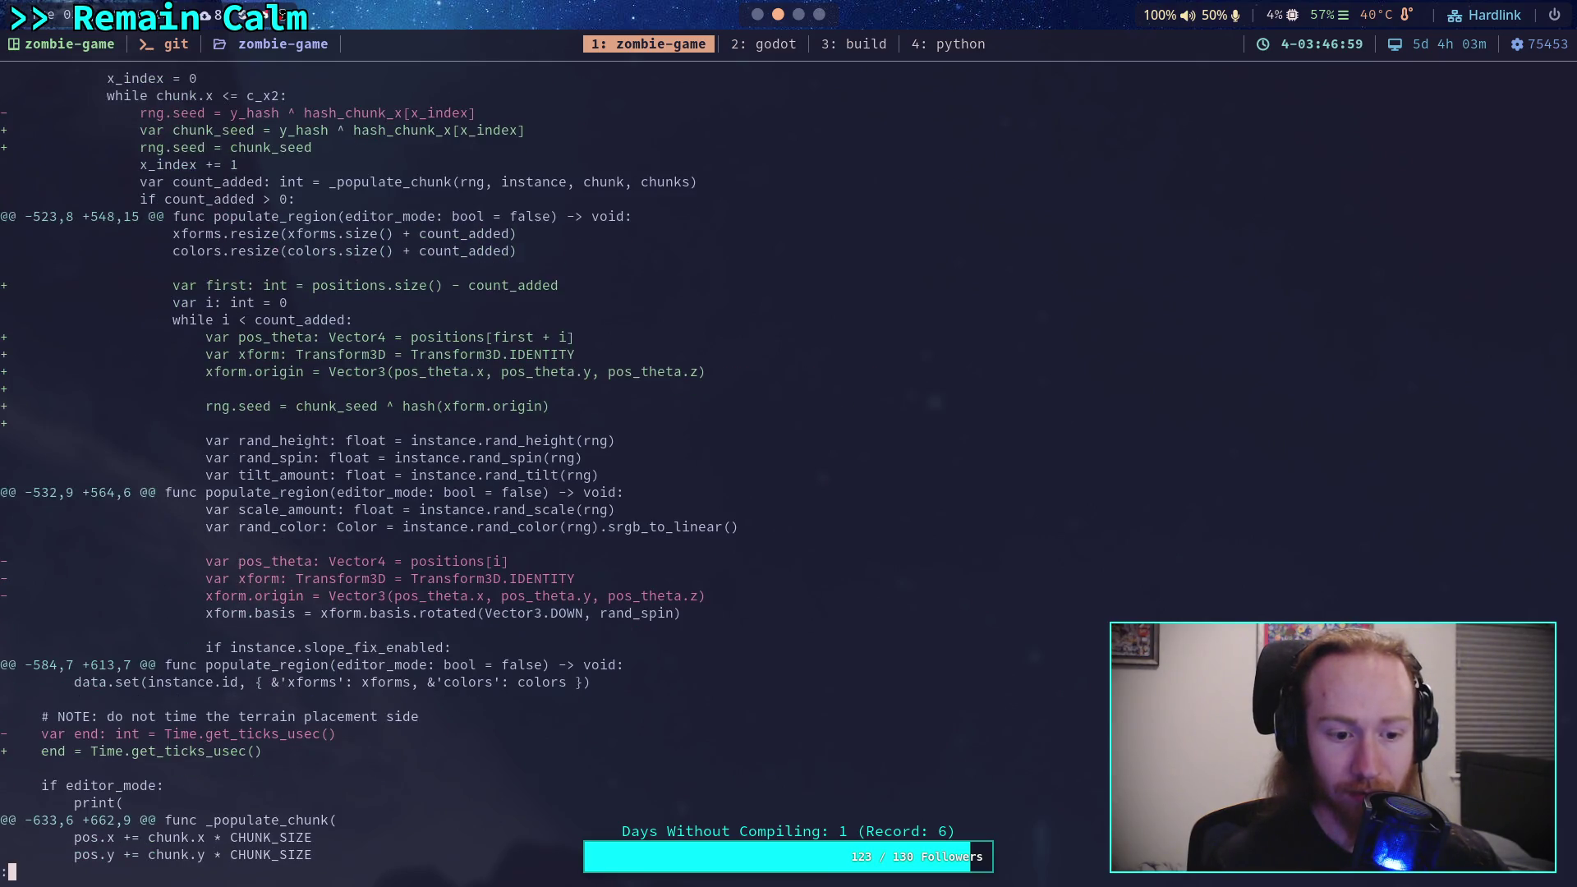
{"action": "key", "text": "space"}
{"action": "key", "text": "space"}
{"action": "key", "text": "space"}
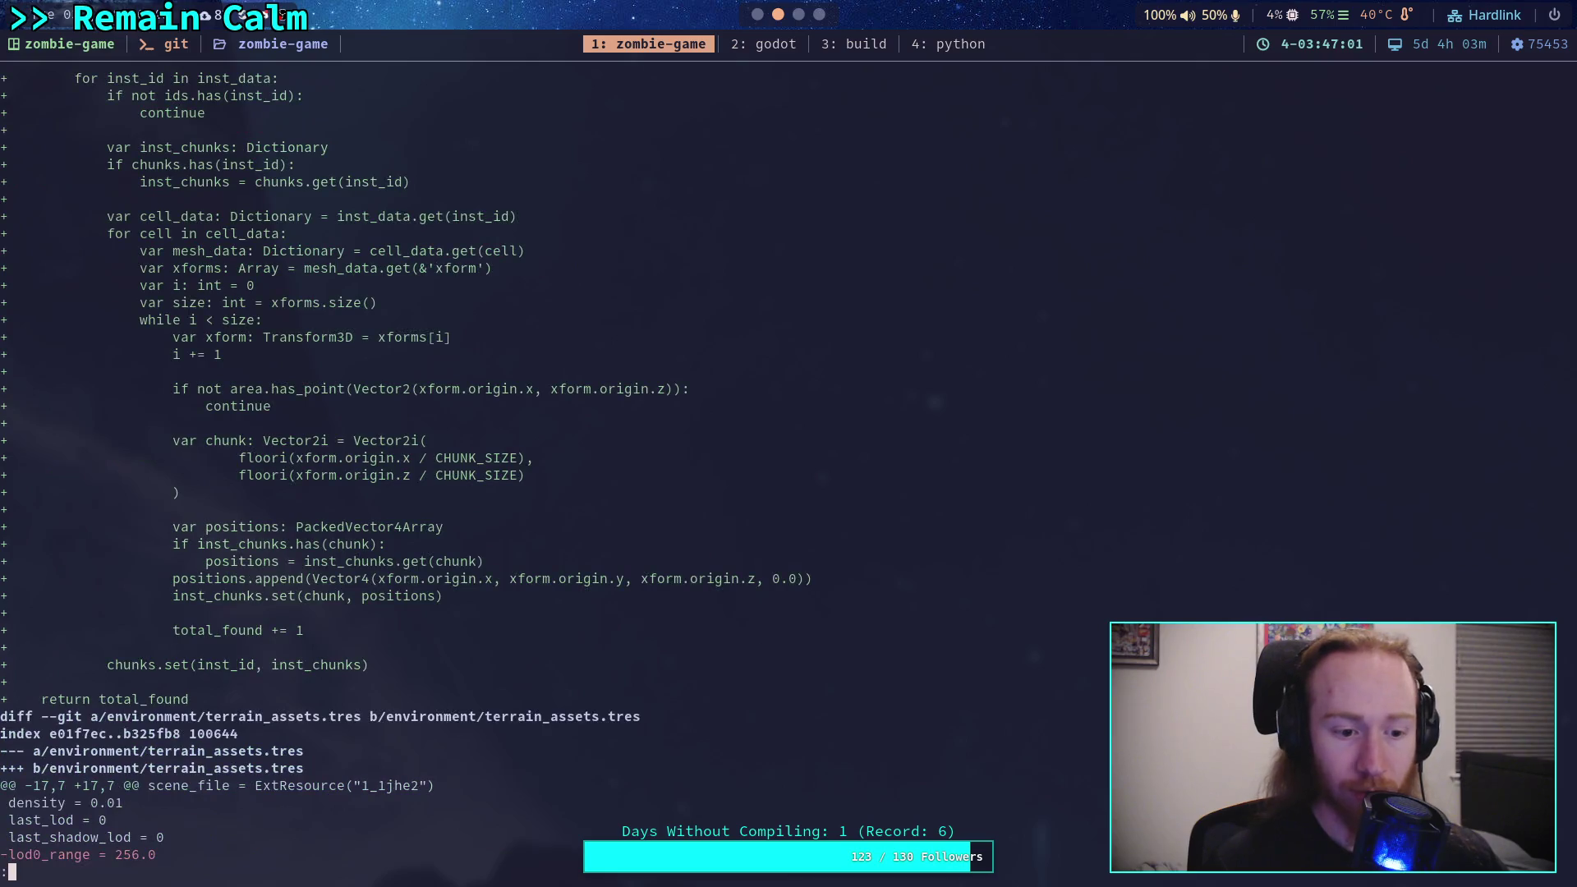
{"action": "key", "text": "space"}
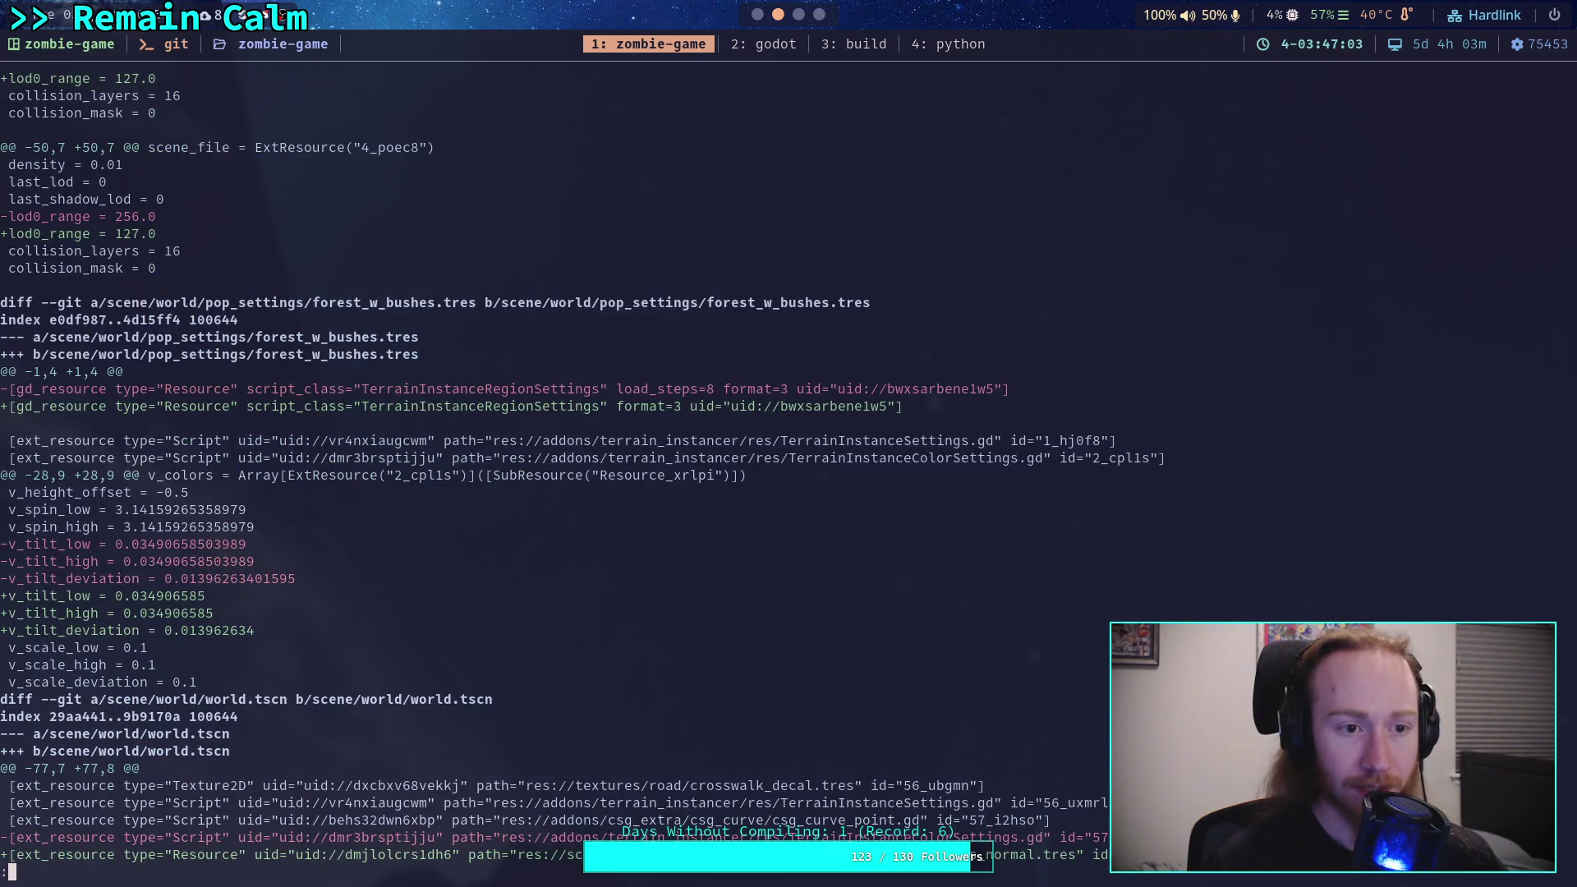
{"action": "scroll", "coordinate": [582, 469], "scroll_direction": "up", "scroll_amount": 7}
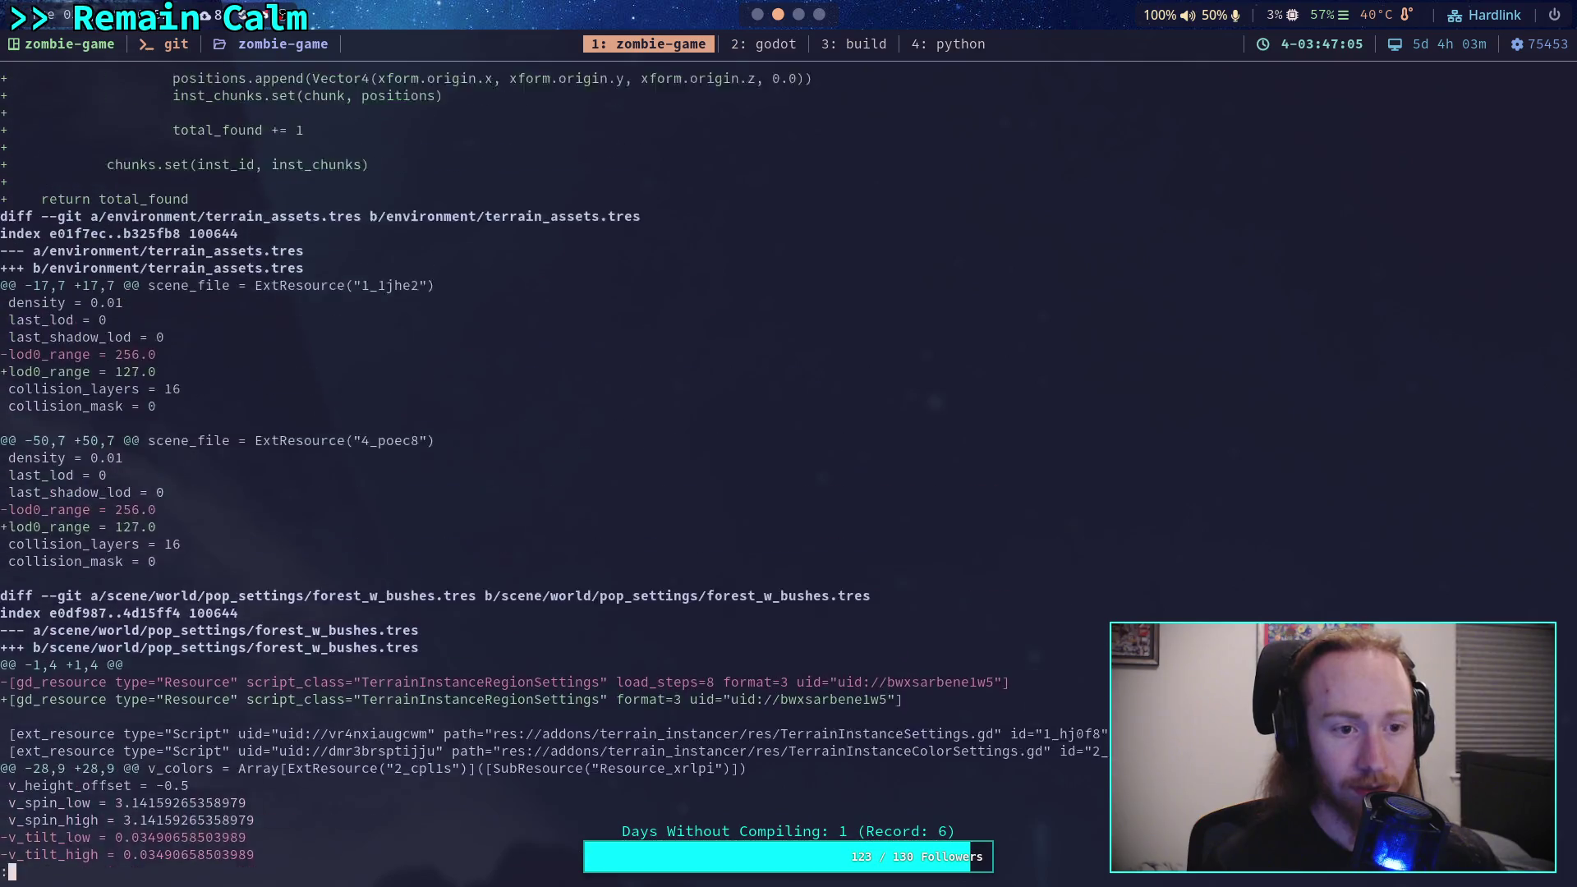
Step: Stage environment/terrain_assets.tres with git add
{"action": "type", "text": "qgit add en"}
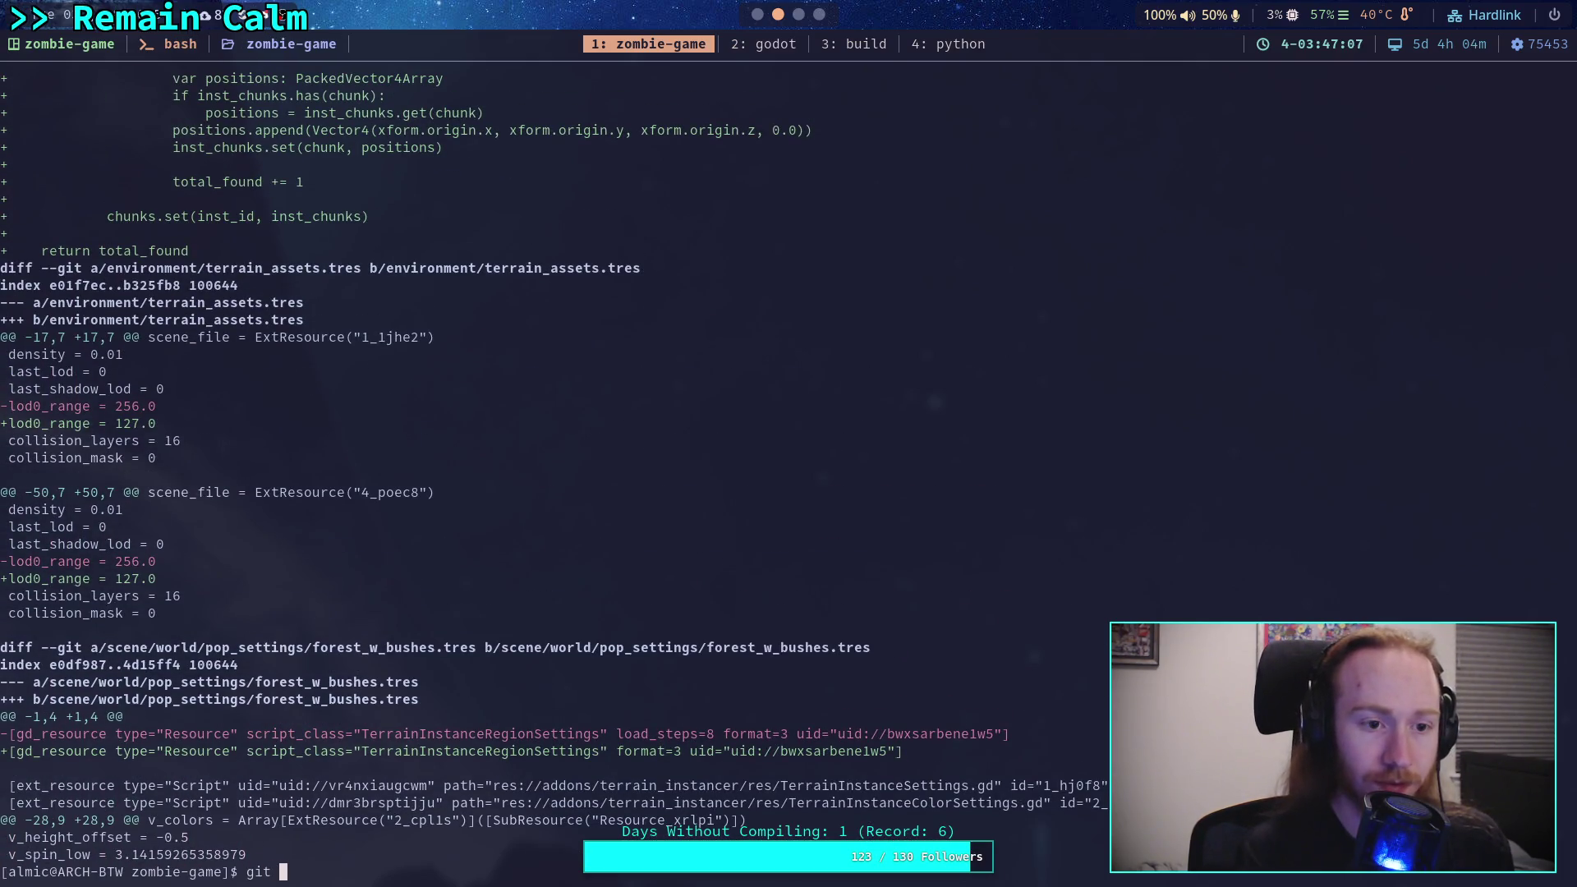
{"action": "key", "text": "Tab"}
{"action": "type", "text": "te"}
{"action": "key", "text": "Tab"}
{"action": "type", "text": "_as"}
{"action": "key", "text": "Tab"}
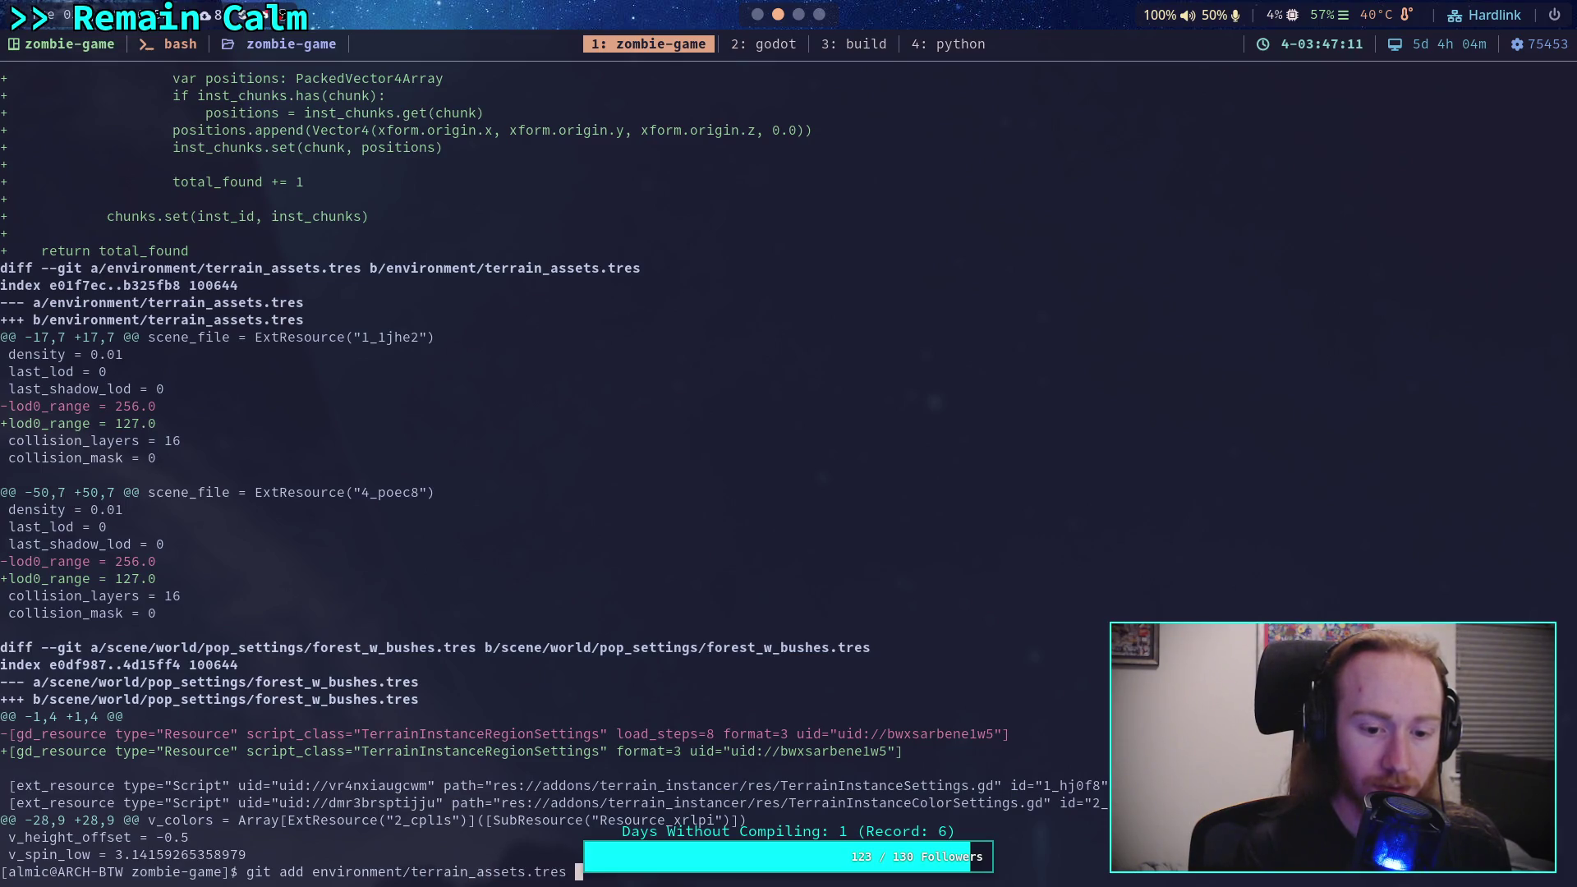
{"action": "key", "text": "Return"}
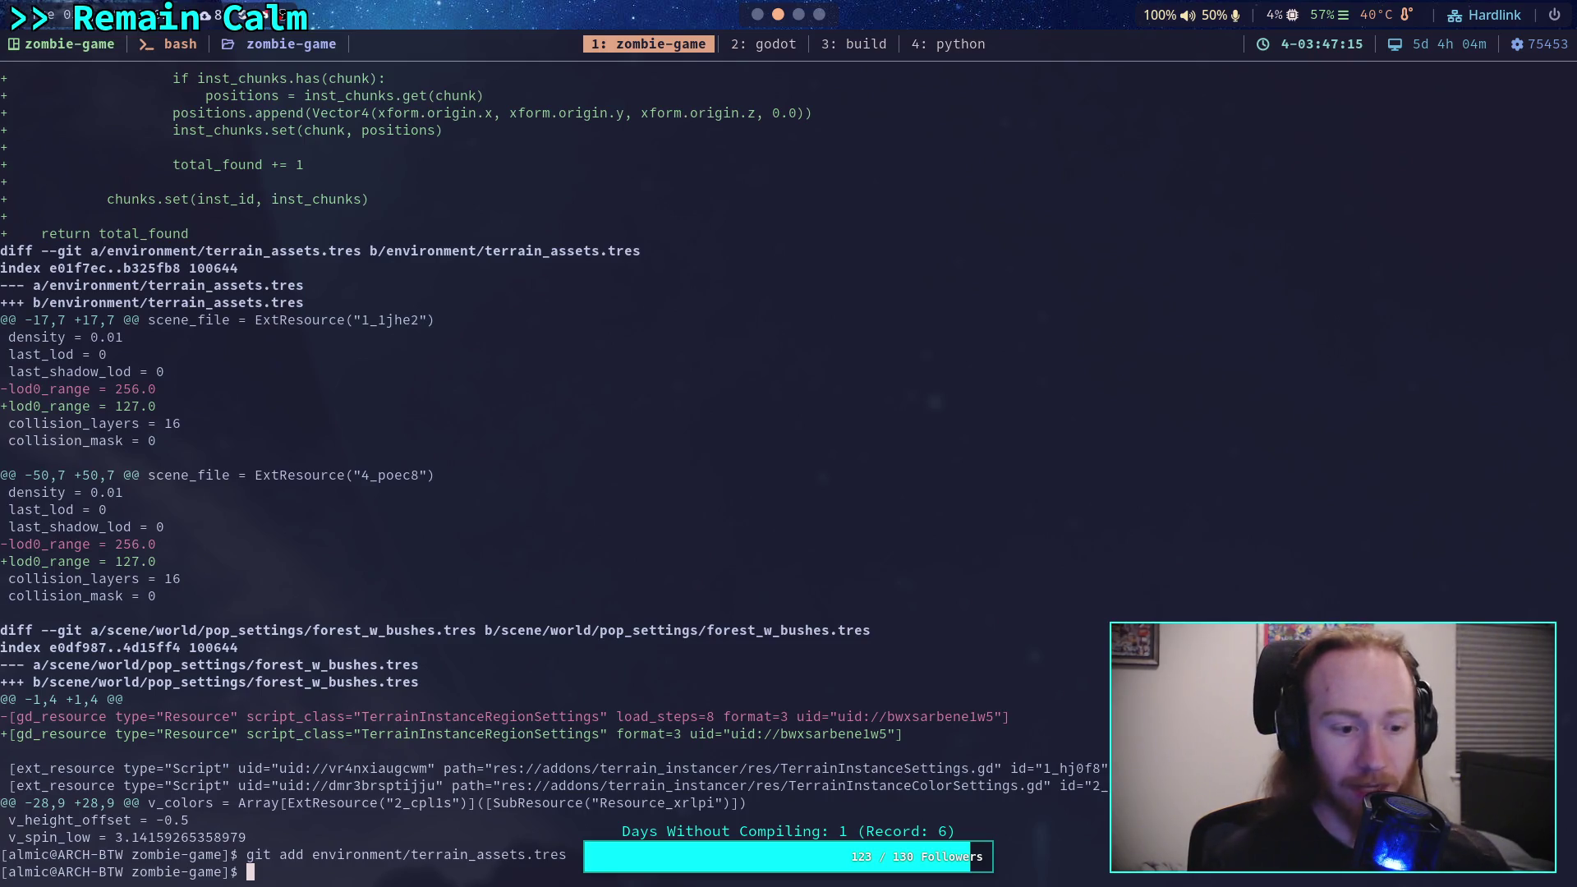
Step: Review the staged changes with git diff --staged
{"action": "type", "text": "git diff --staged"}
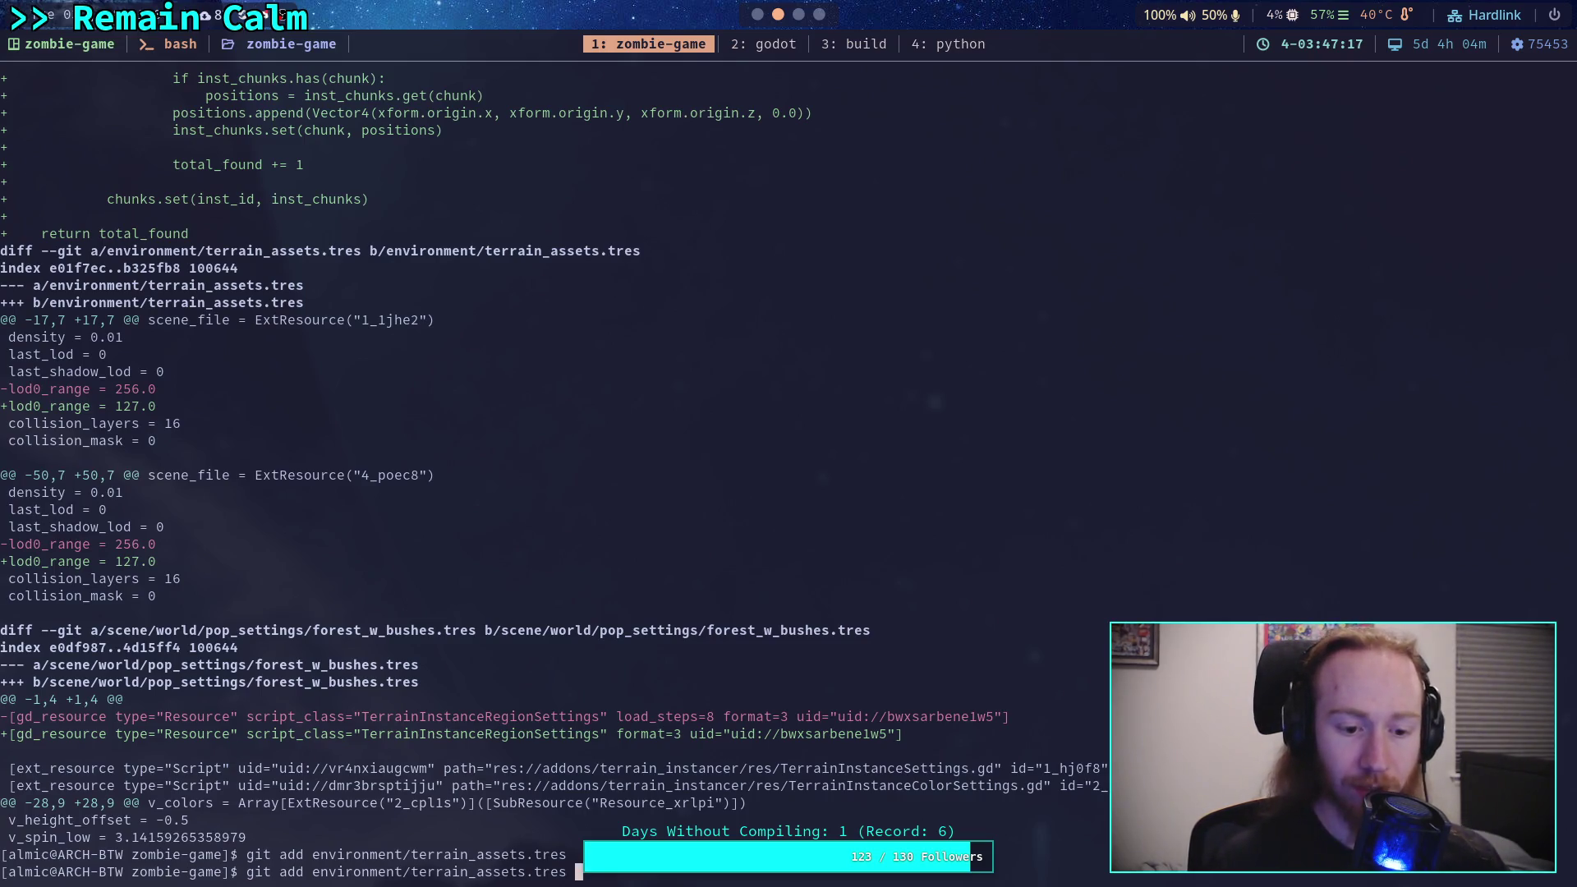
{"action": "key", "text": "Return"}
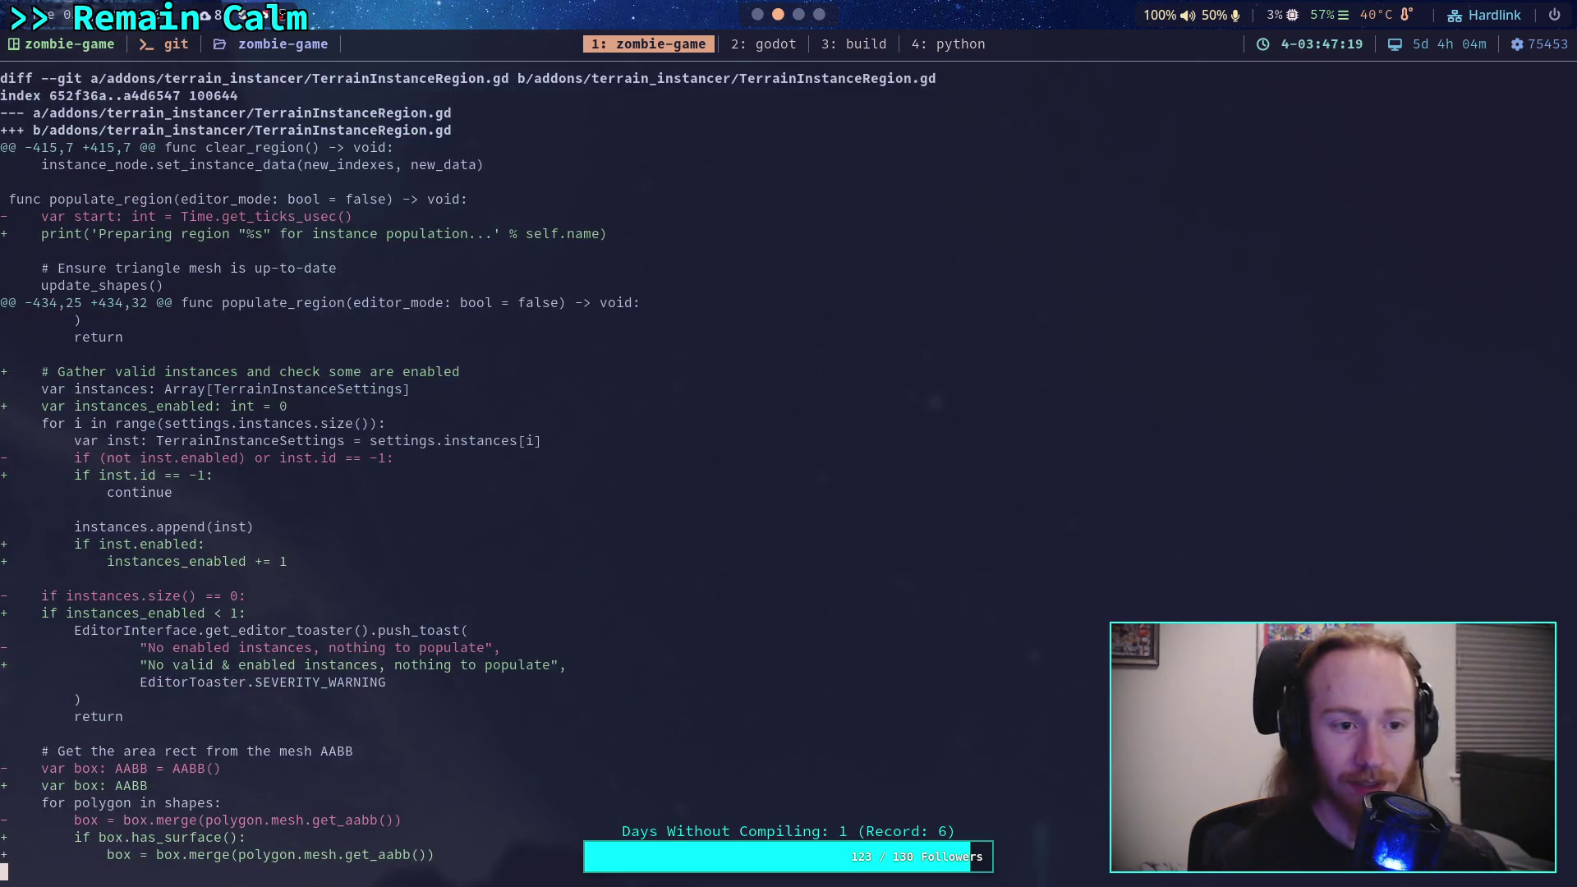
{"action": "scroll", "coordinate": [542, 460], "scroll_direction": "down", "scroll_amount": 15}
{"action": "scroll", "coordinate": [542, 460], "scroll_direction": "up", "scroll_amount": 10}
{"action": "scroll", "coordinate": [542, 460], "scroll_direction": "down", "scroll_amount": 20}
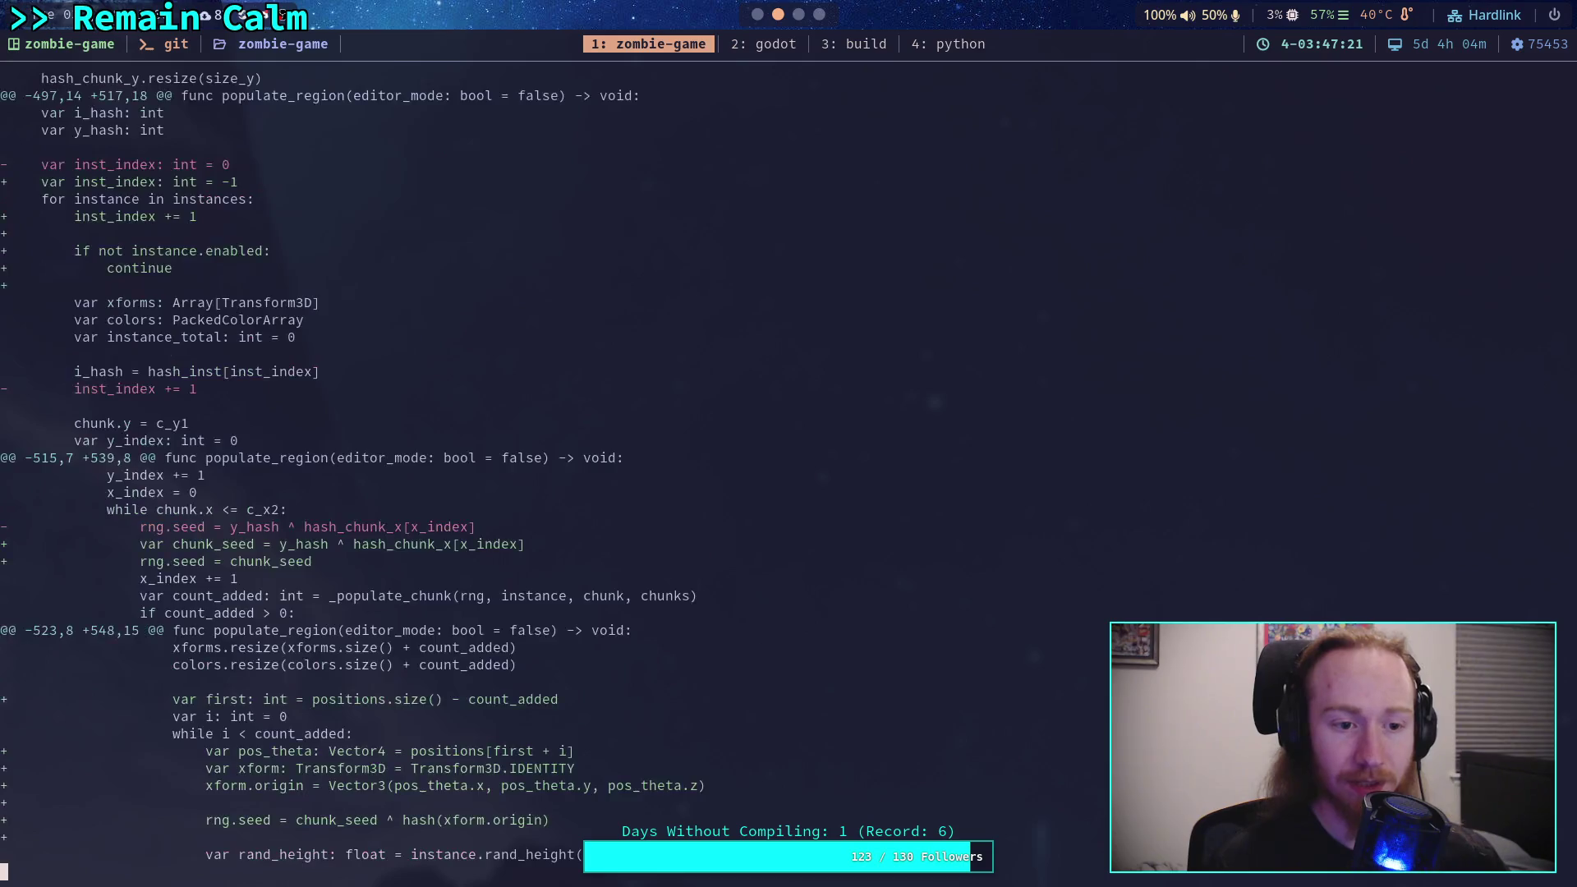
{"action": "key", "text": "space"}
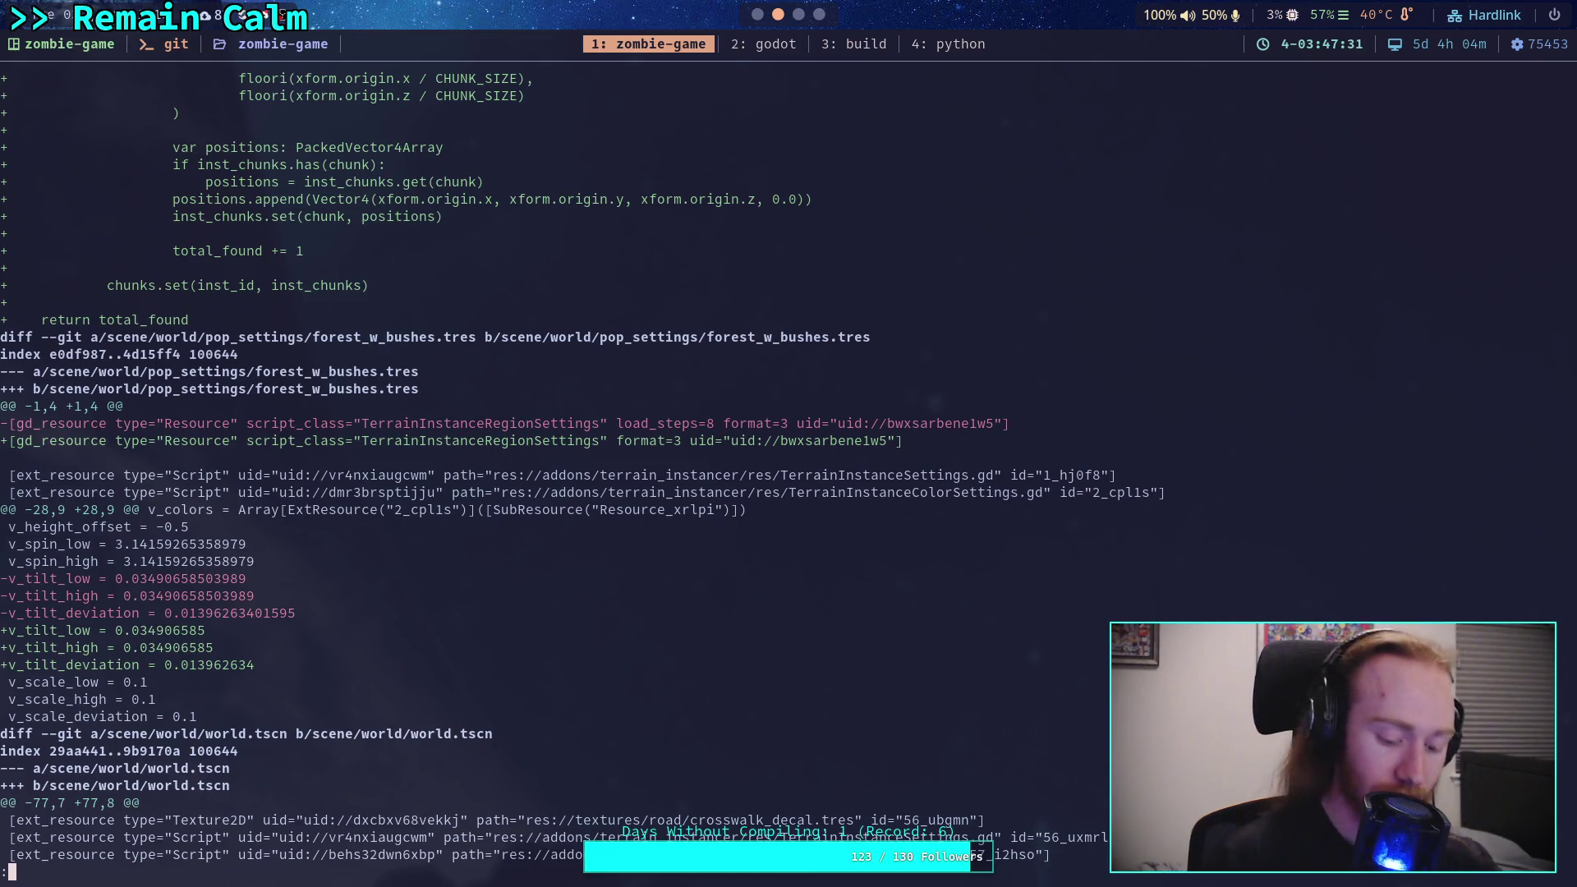
{"action": "scroll", "coordinate": [600, 468], "scroll_direction": "up", "scroll_amount": 4}
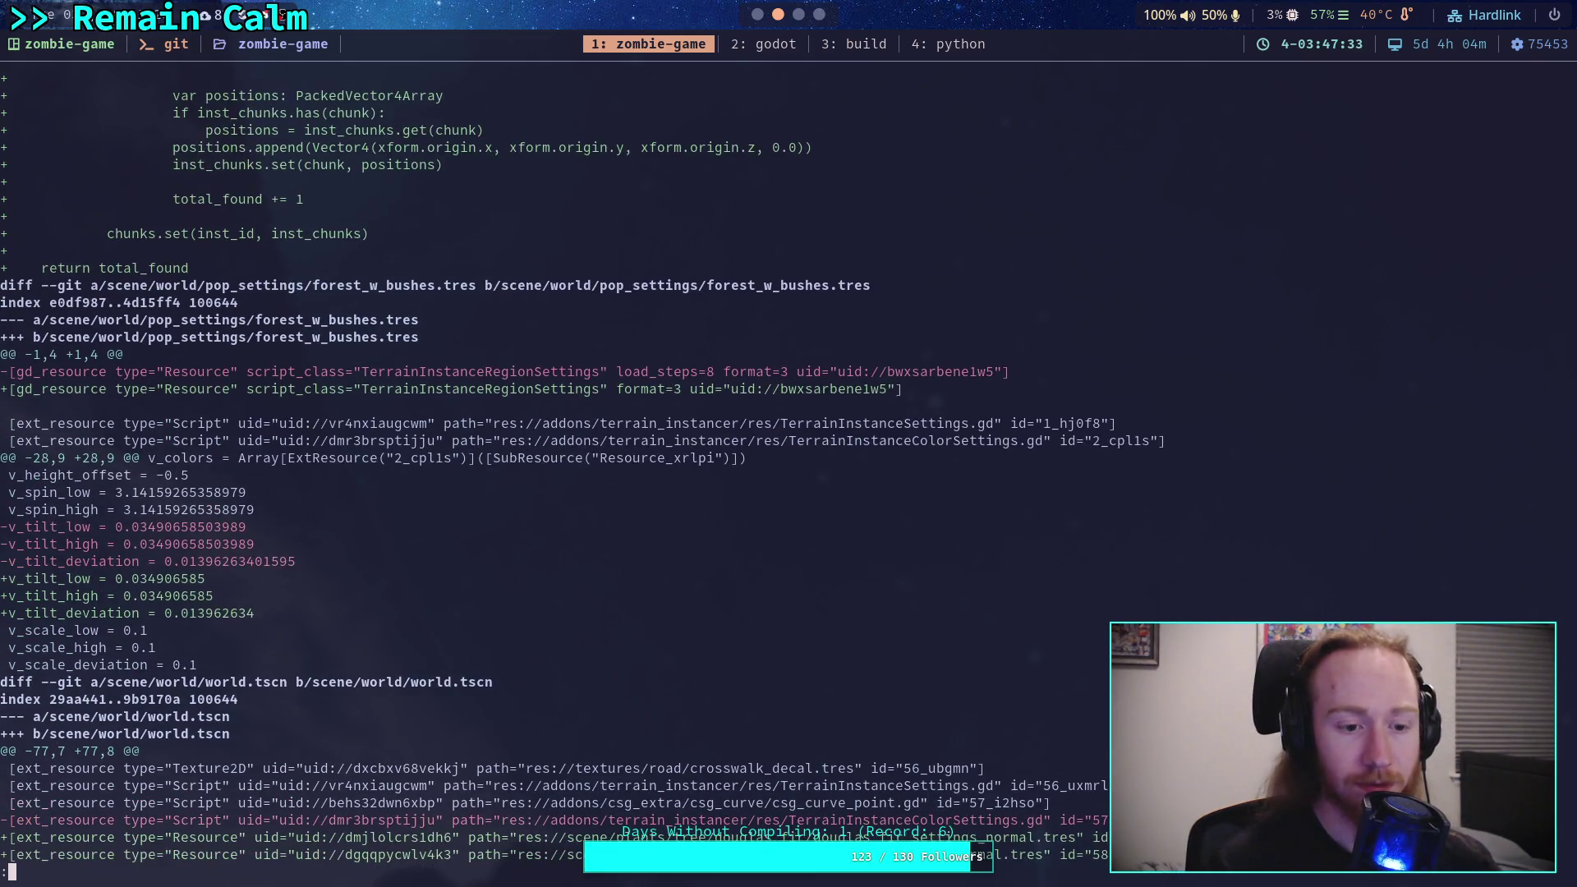
{"action": "scroll", "coordinate": [436, 468], "scroll_direction": "up", "scroll_amount": 7}
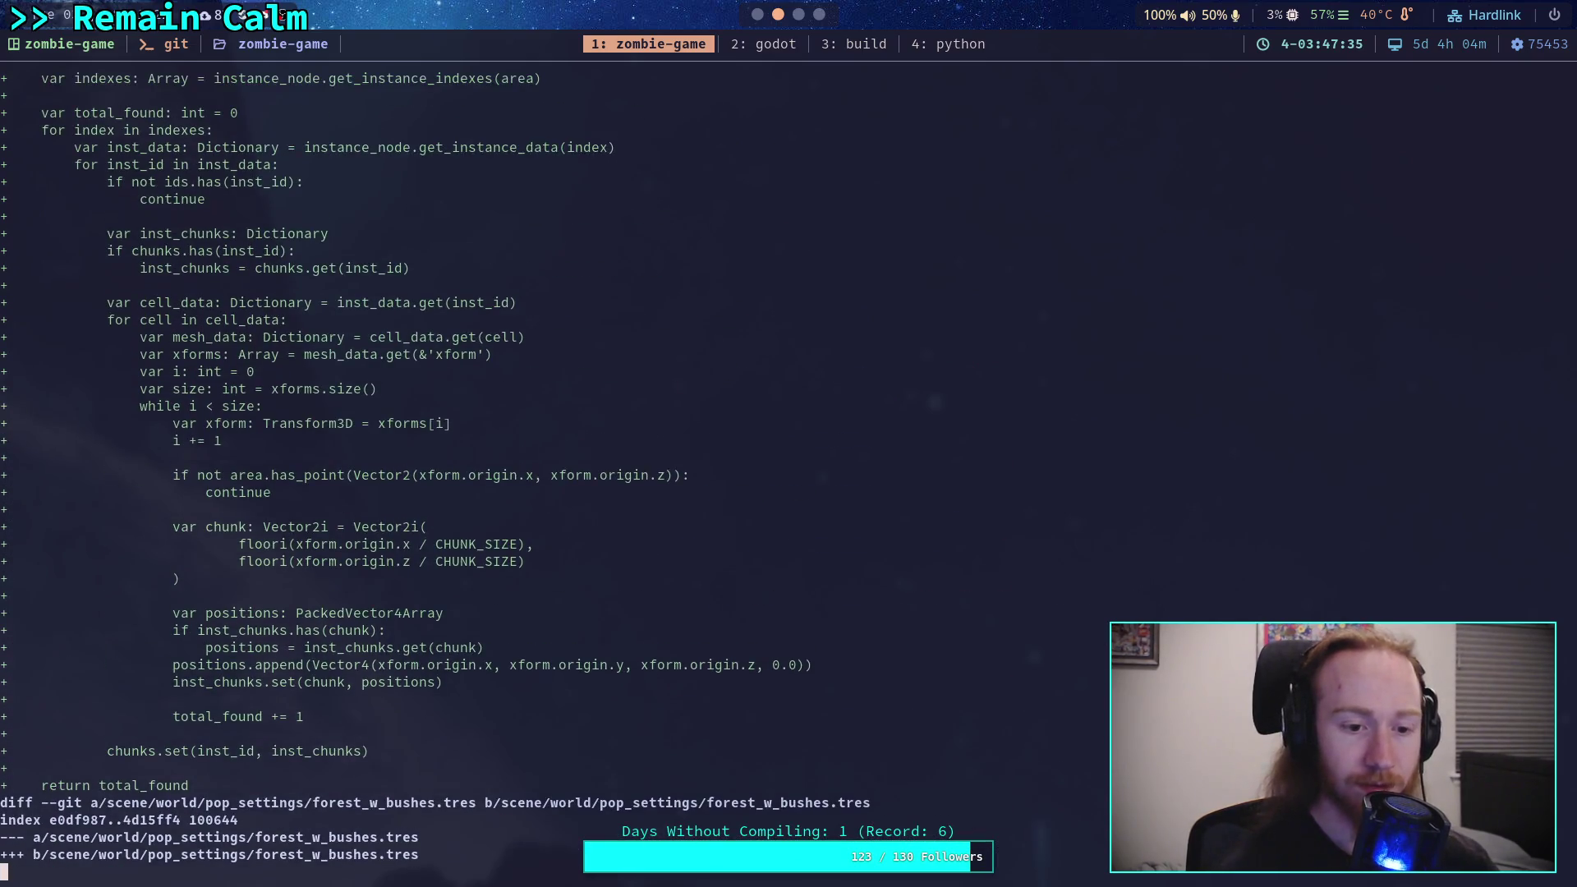
{"action": "scroll", "coordinate": [436, 468], "scroll_direction": "up", "scroll_amount": 8}
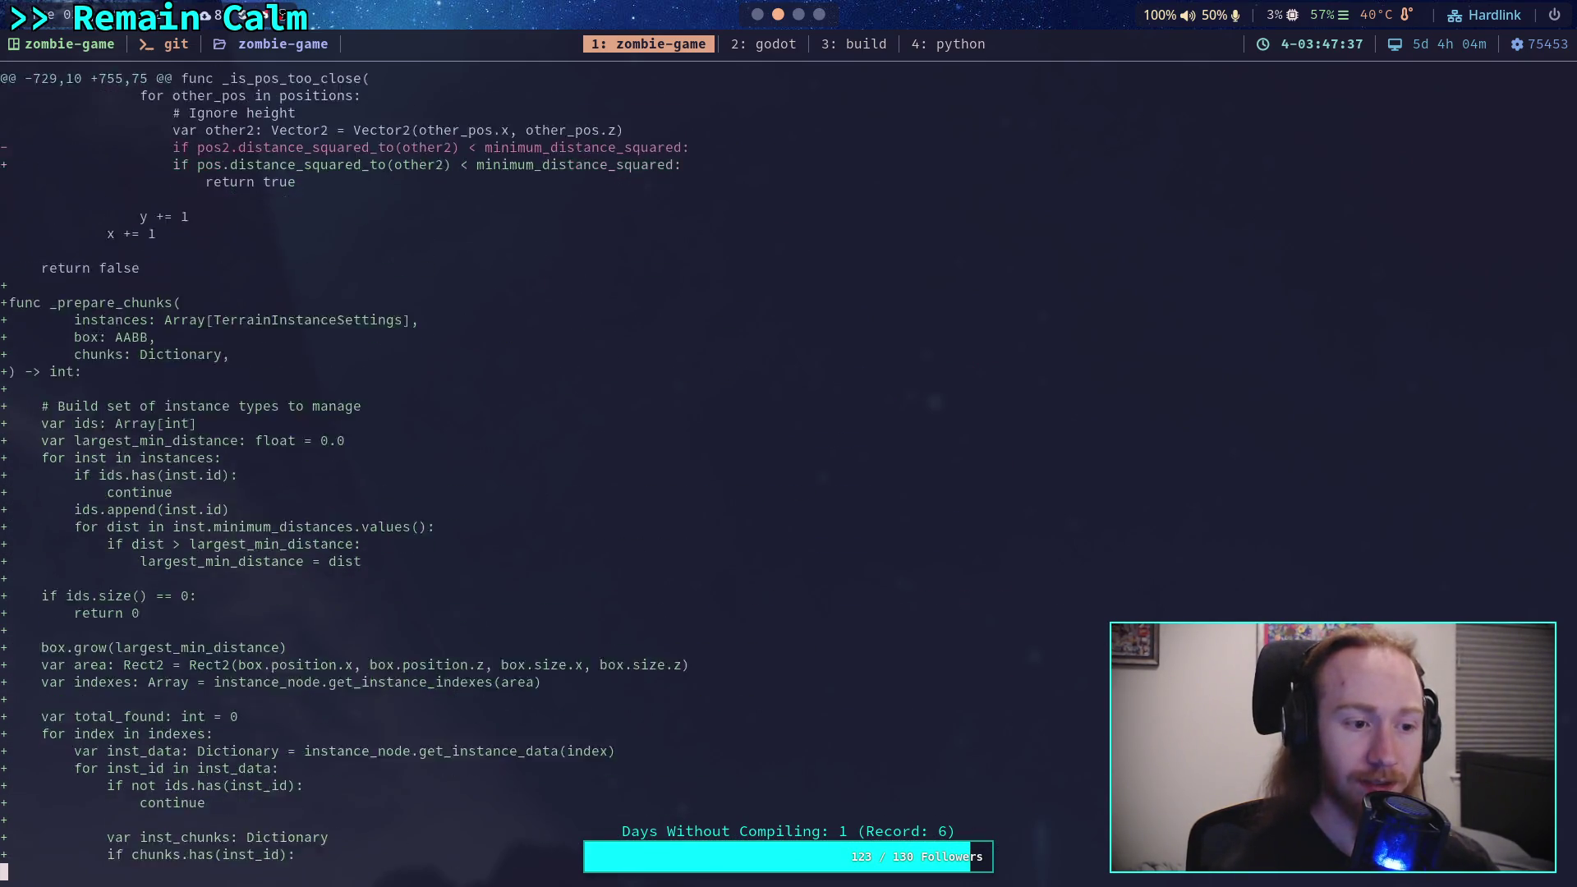
{"action": "scroll", "coordinate": [435, 469], "scroll_direction": "down", "scroll_amount": 5}
{"action": "scroll", "coordinate": [435, 469], "scroll_direction": "down", "scroll_amount": 16}
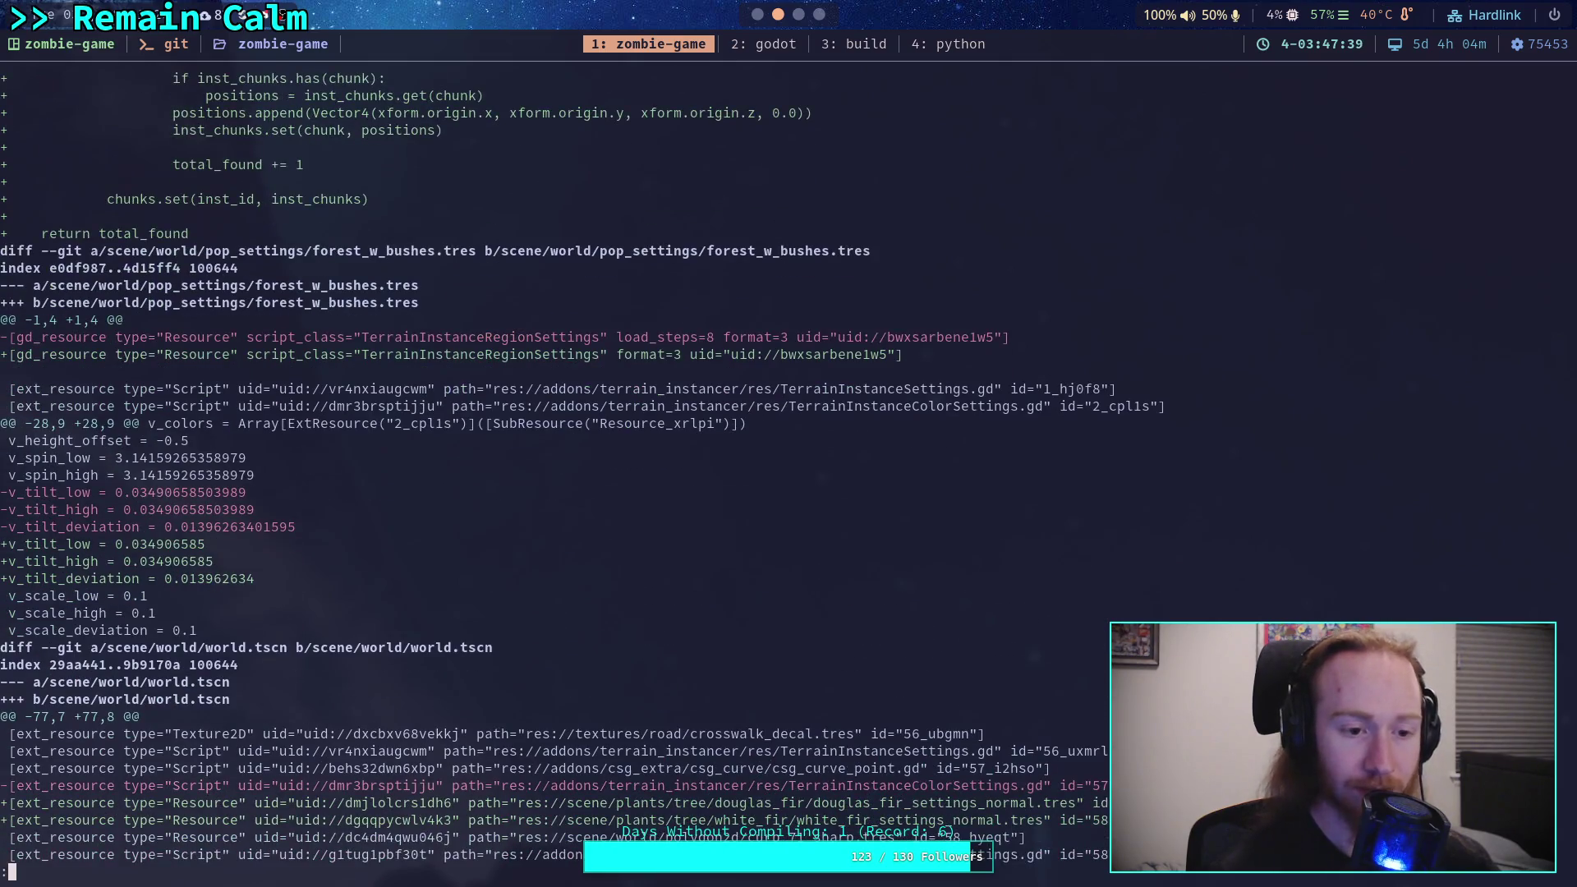
{"action": "scroll", "coordinate": [435, 468], "scroll_direction": "down", "scroll_amount": 1}
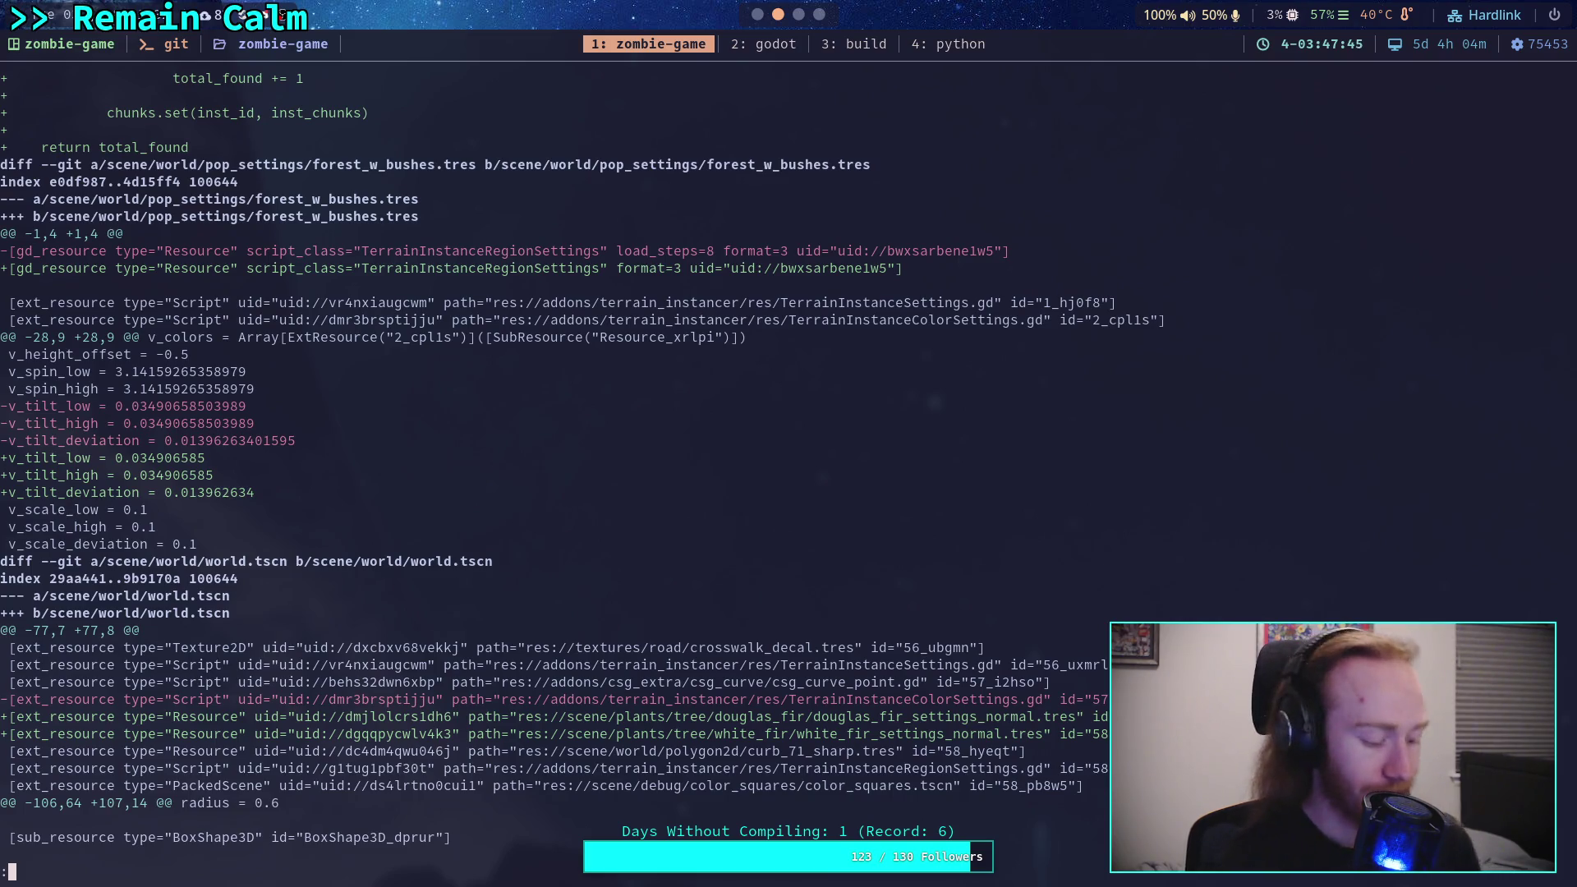
Step: Stage scene/world/pop_settings/forest_w_bushes.tres with git add
{"action": "type", "text": "qgit add environment/terrain_assets.tres"}
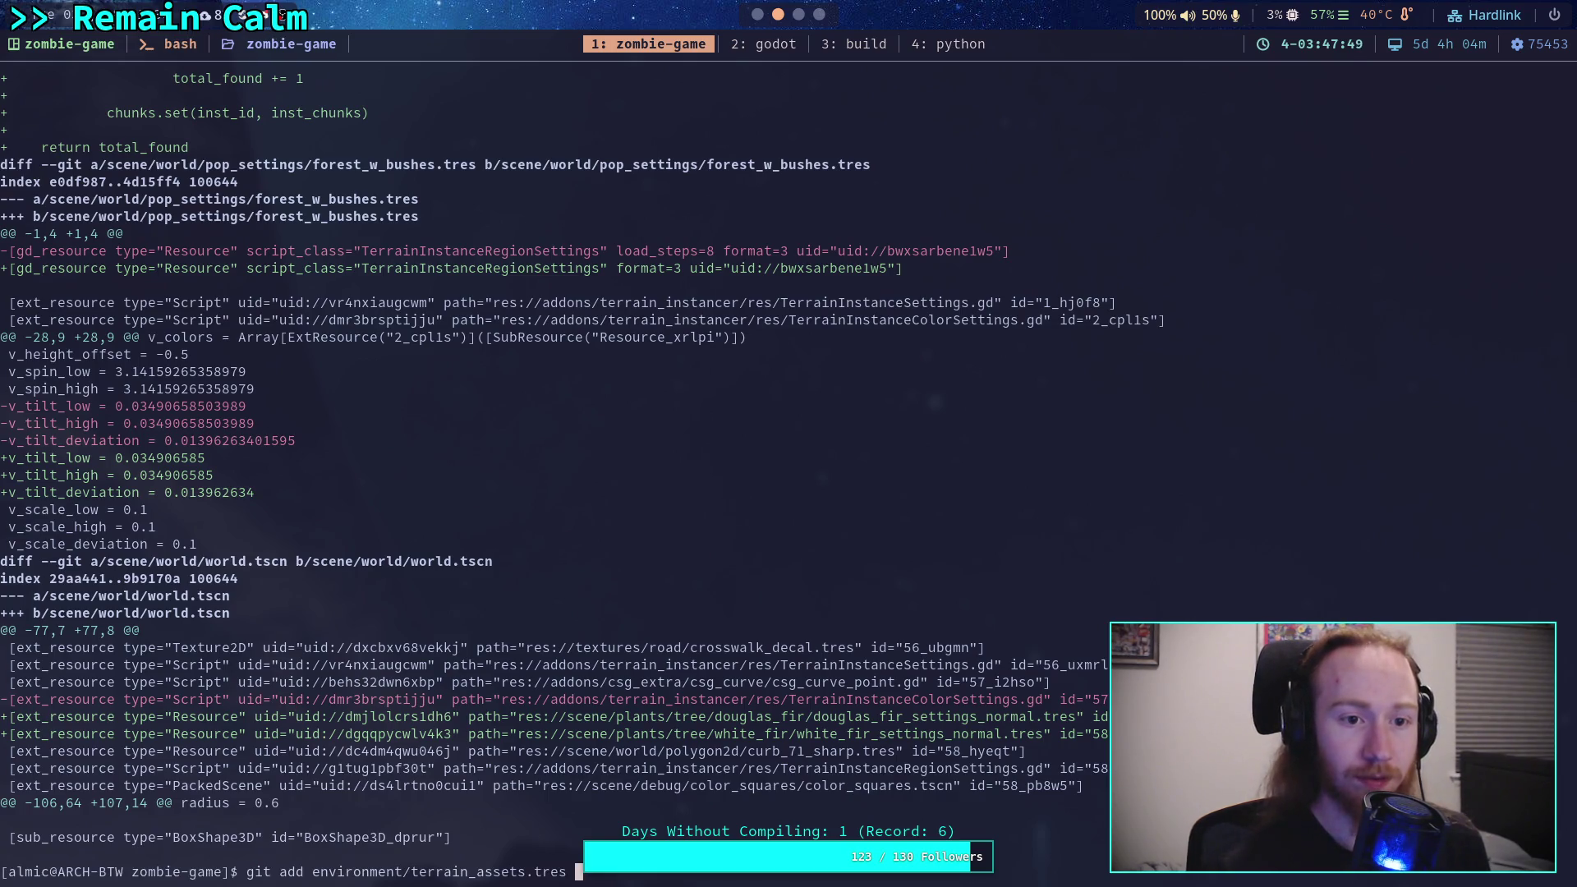
{"action": "key", "text": "BackSpace"}
{"action": "key", "text": "BackSpace"}
{"action": "key", "text": "BackSpace"}
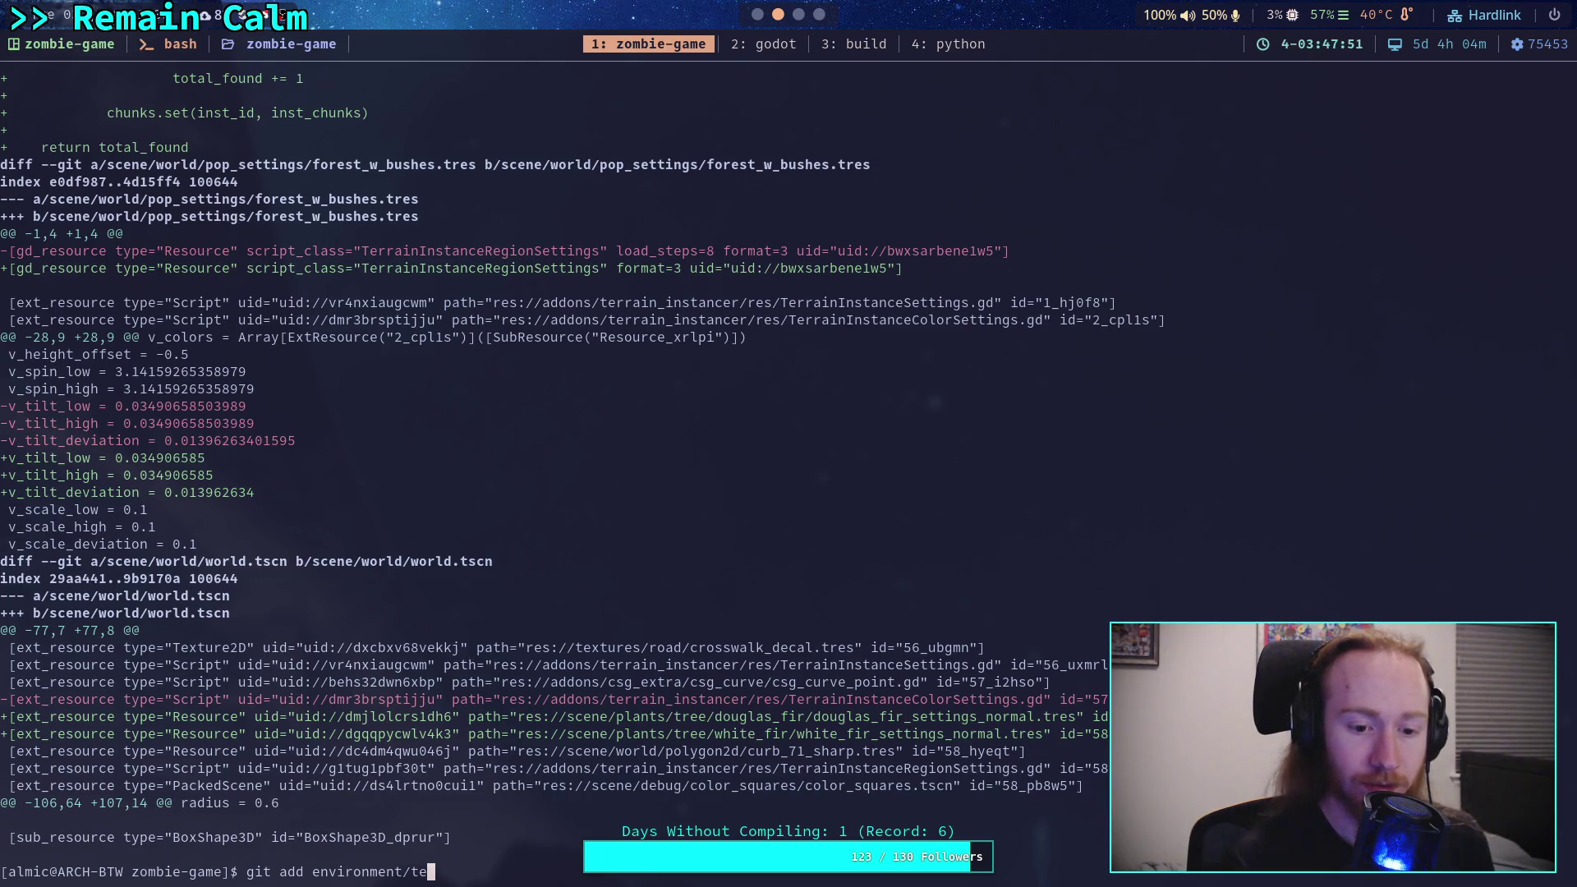
{"action": "key", "text": "BackSpace"}
{"action": "key", "text": "BackSpace"}
{"action": "key", "text": "BackSpace"}
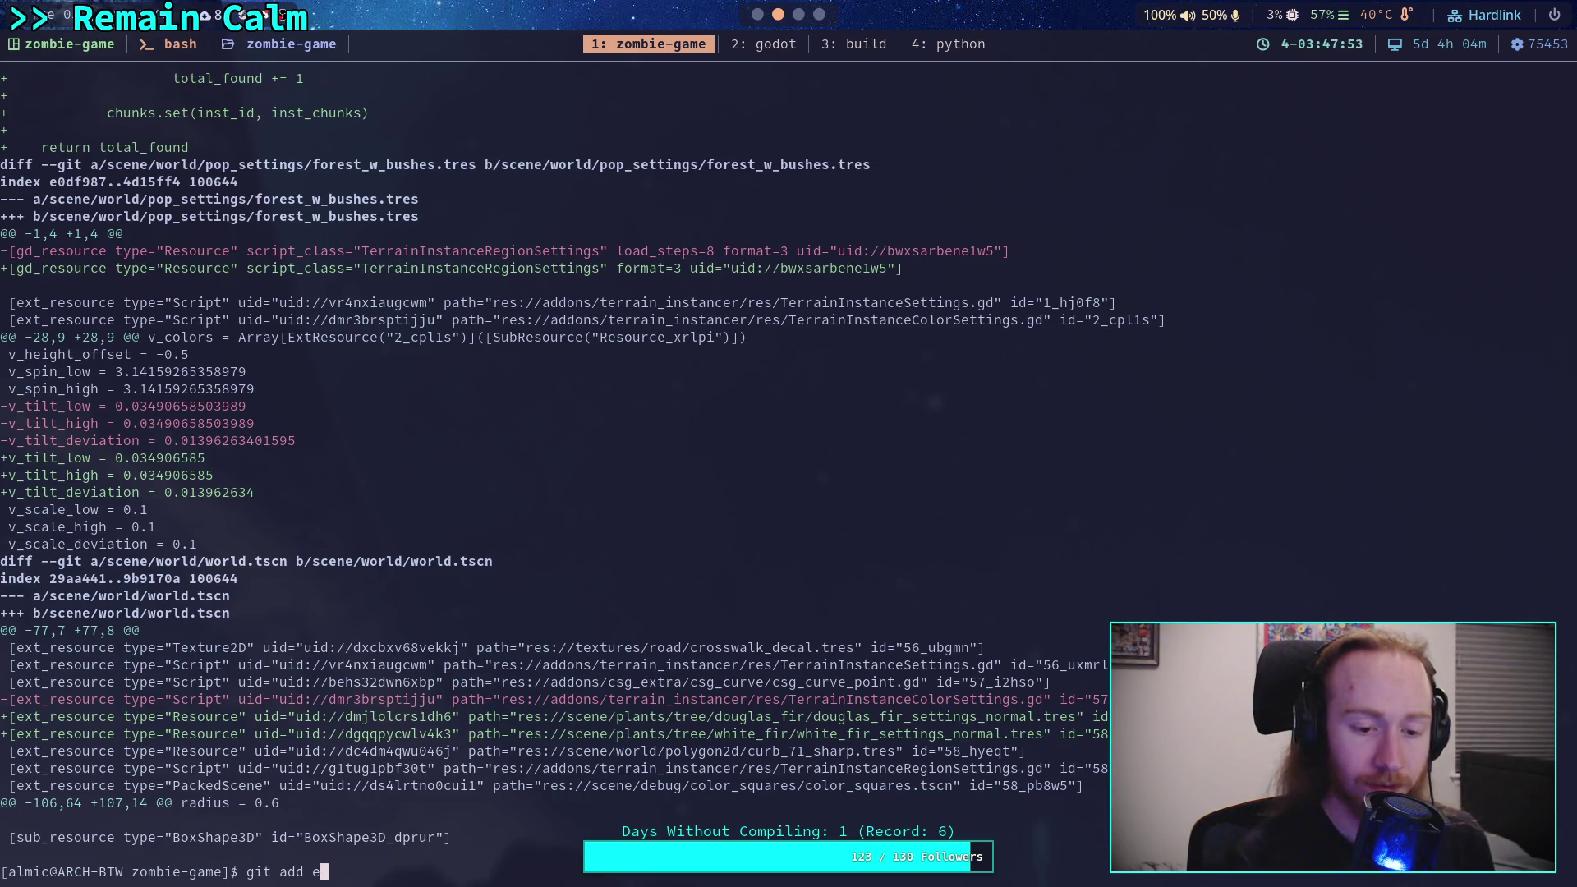
{"action": "type", "text": "scene/world/"}
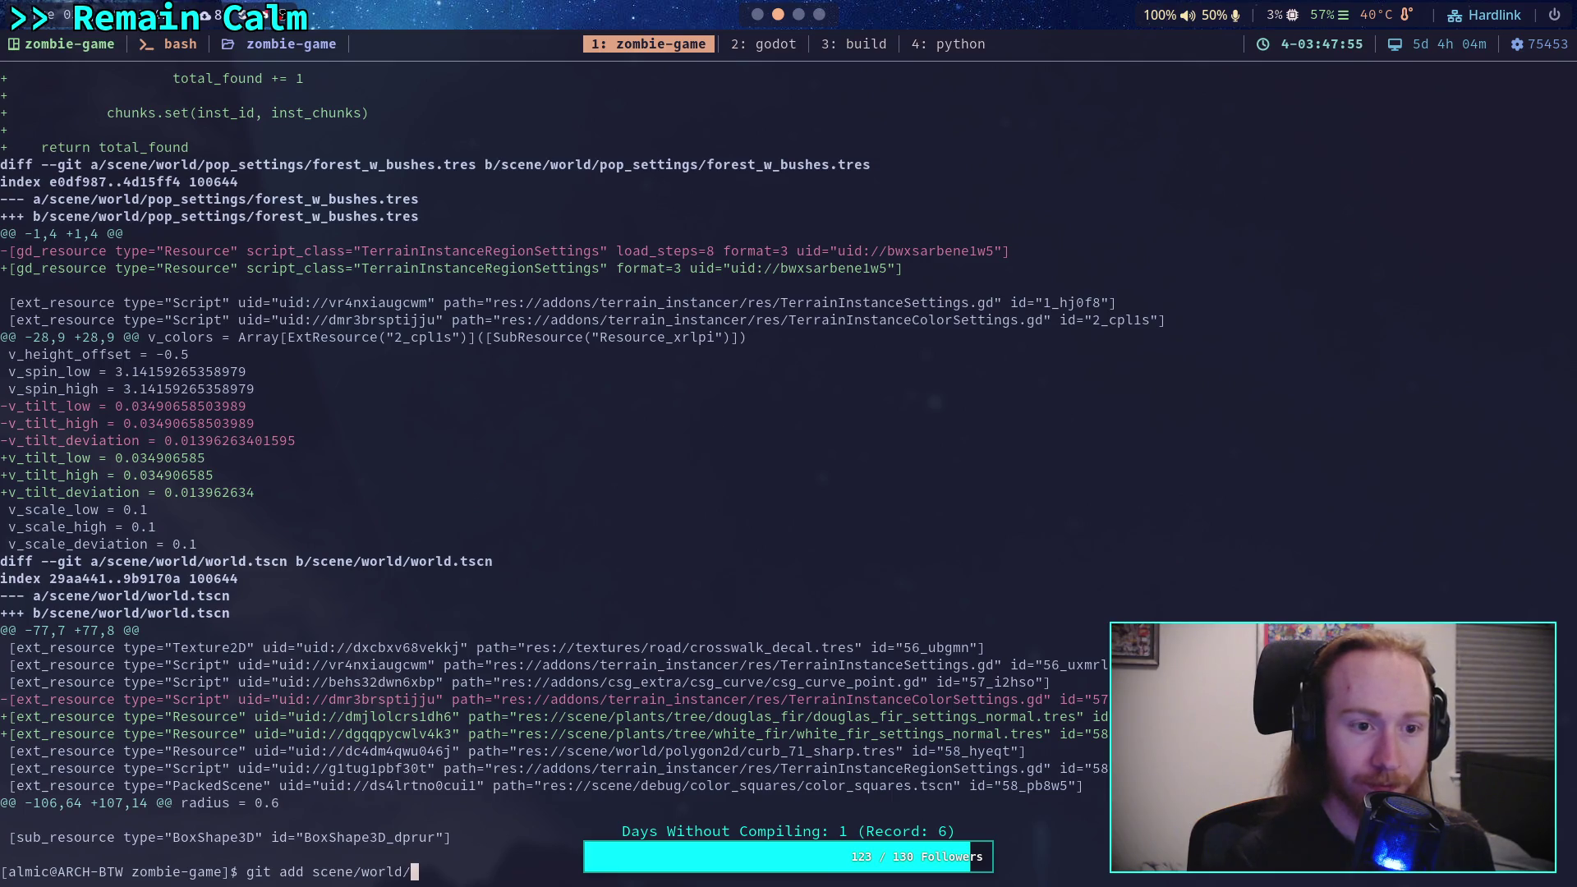
{"action": "type", "text": "pop"}
{"action": "key", "text": "Tab"}
{"action": "type", "text": "fo"}
{"action": "key", "text": "Tab"}
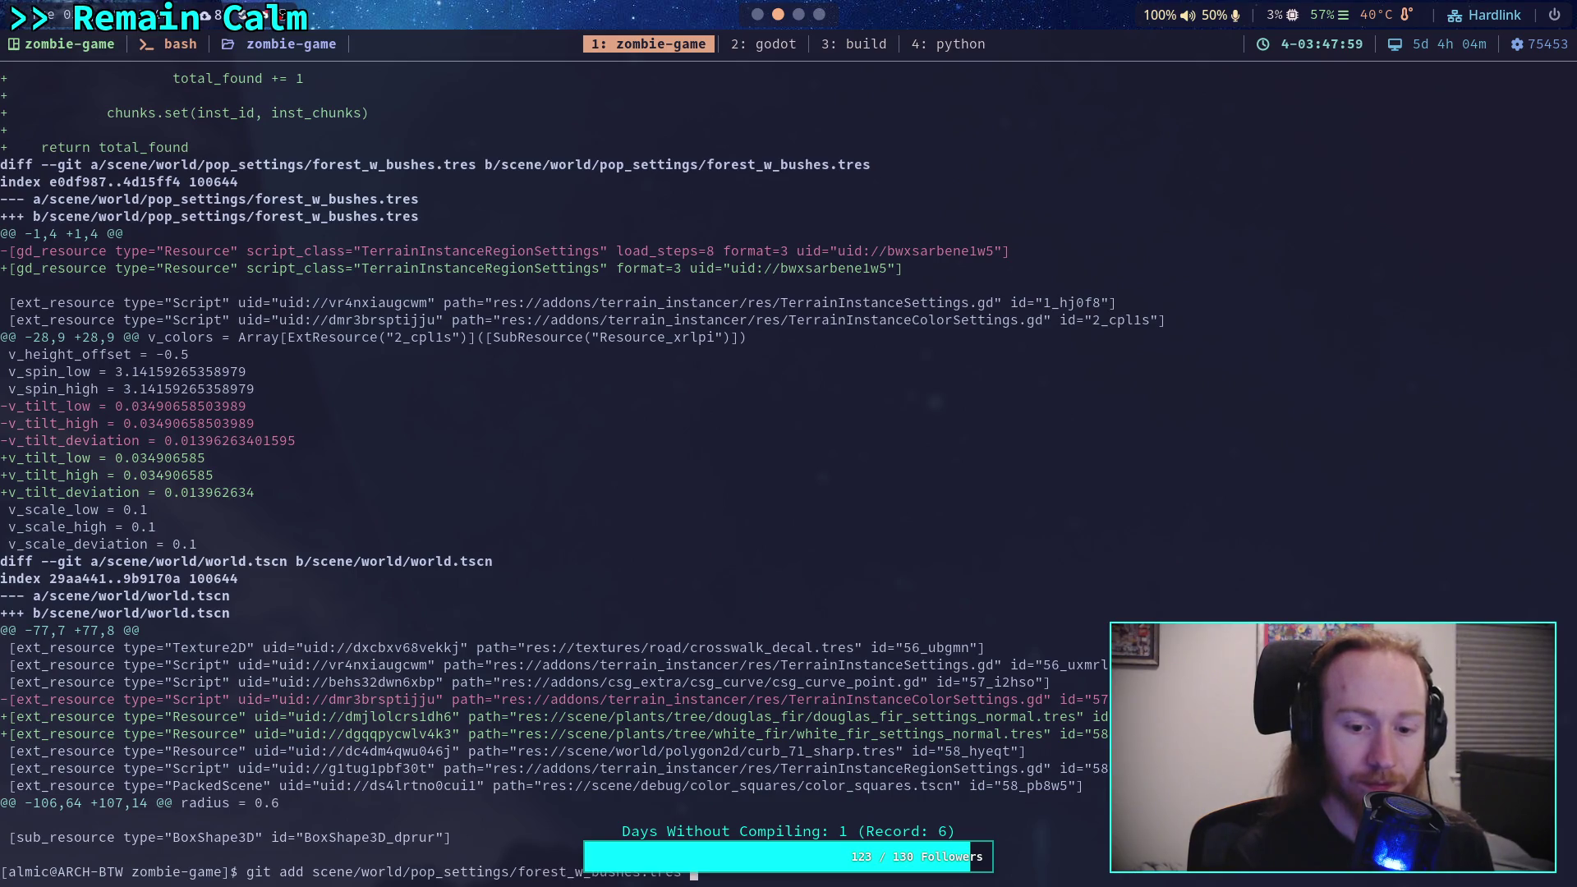
{"action": "key", "text": "Return"}
Step: Review the remaining unstaged changes with git diff, including world.tscn
{"action": "type", "text": "git diff"}
{"action": "key", "text": "Return"}
{"action": "key", "text": "space"}
{"action": "key", "text": "space"}
{"action": "key", "text": "space"}
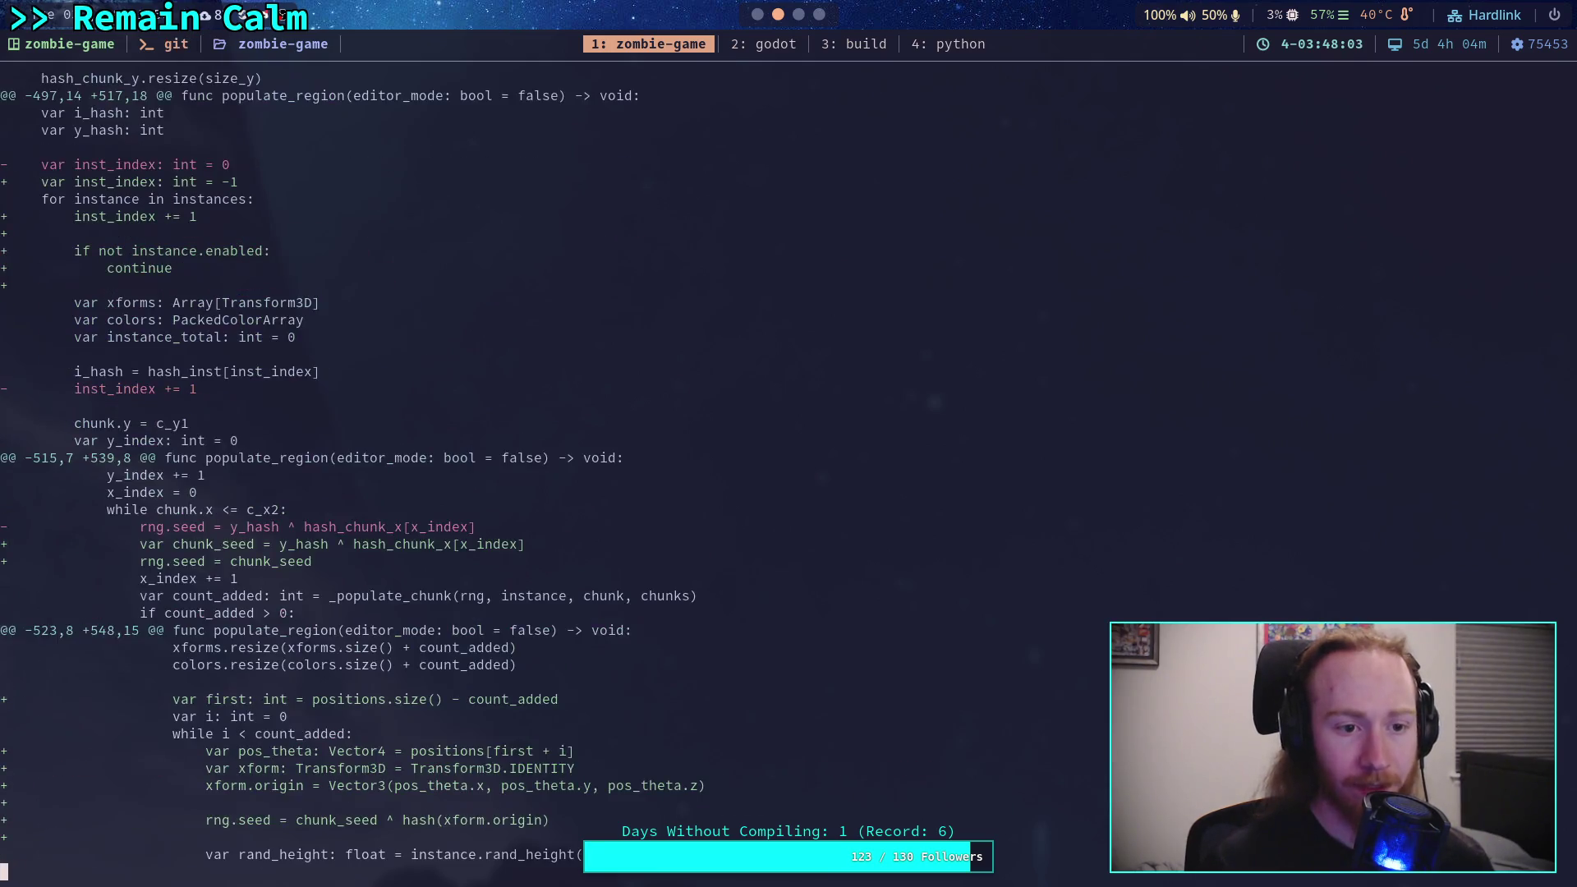
{"action": "key", "text": "space"}
{"action": "key", "text": "space"}
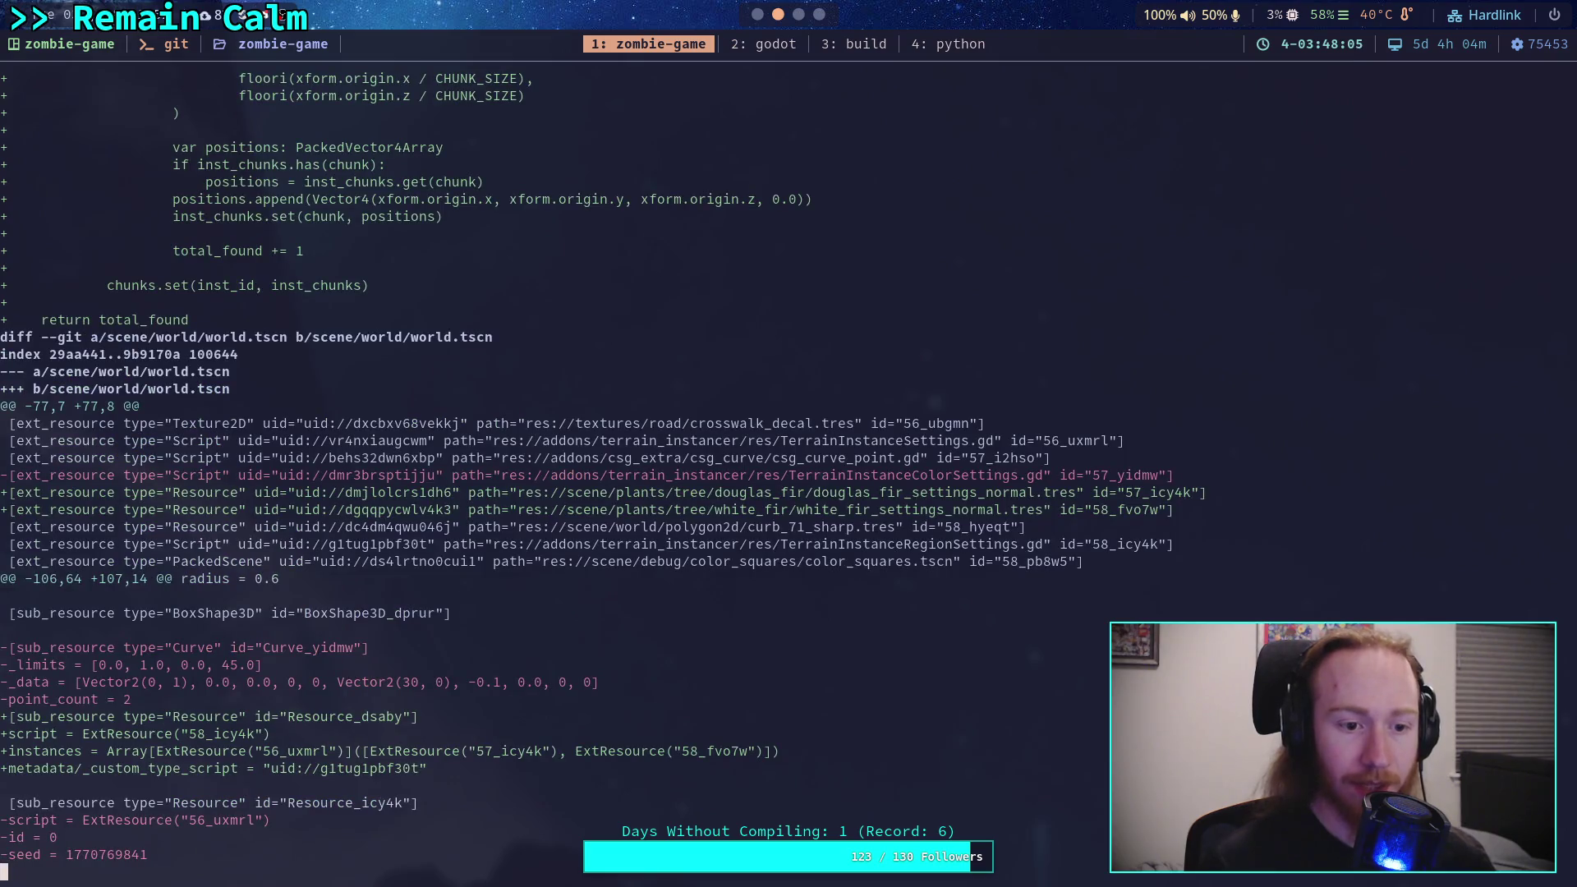
{"action": "scroll", "coordinate": [595, 469], "scroll_direction": "down", "scroll_amount": 7}
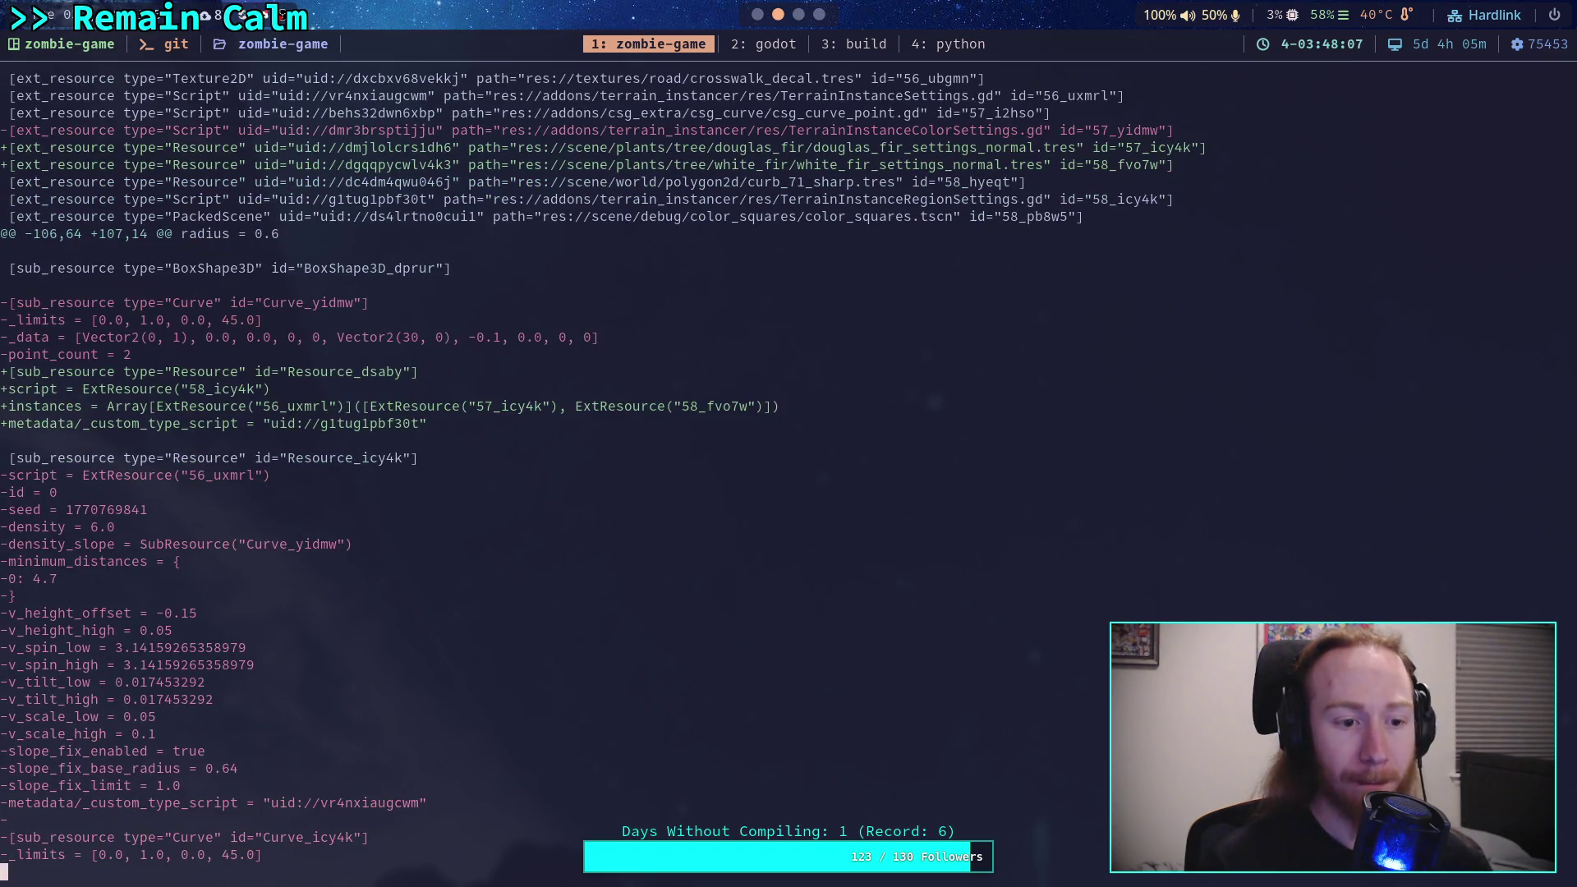
{"action": "scroll", "coordinate": [596, 477], "scroll_direction": "down", "scroll_amount": 1}
{"action": "scroll", "coordinate": [596, 476], "scroll_direction": "down", "scroll_amount": 11}
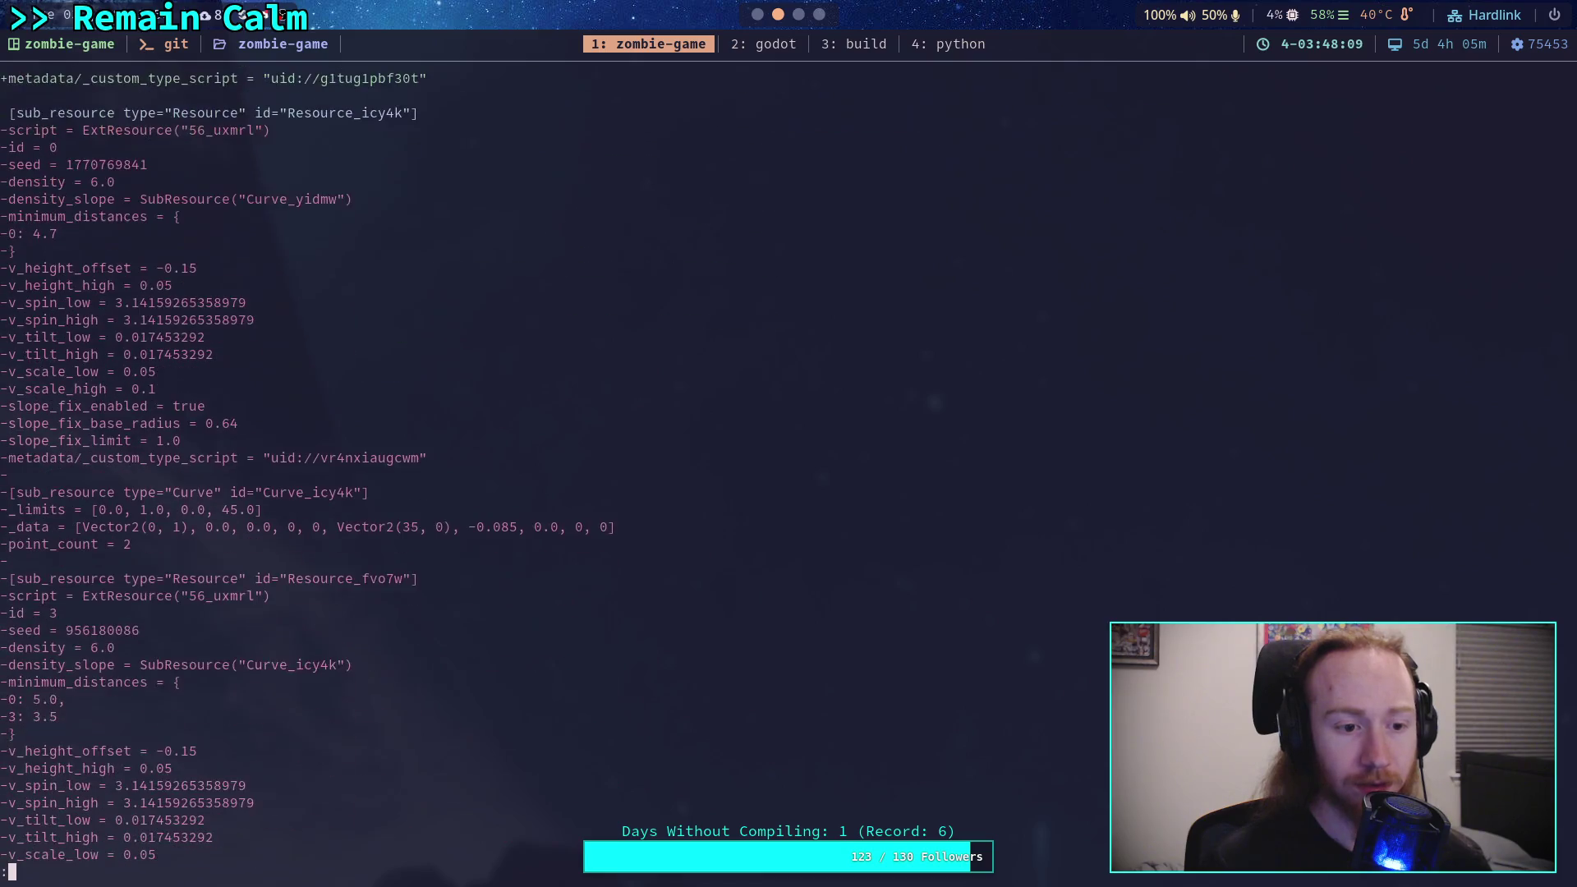
{"action": "scroll", "coordinate": [595, 476], "scroll_direction": "down", "scroll_amount": 4}
{"action": "scroll", "coordinate": [595, 477], "scroll_direction": "up", "scroll_amount": 12}
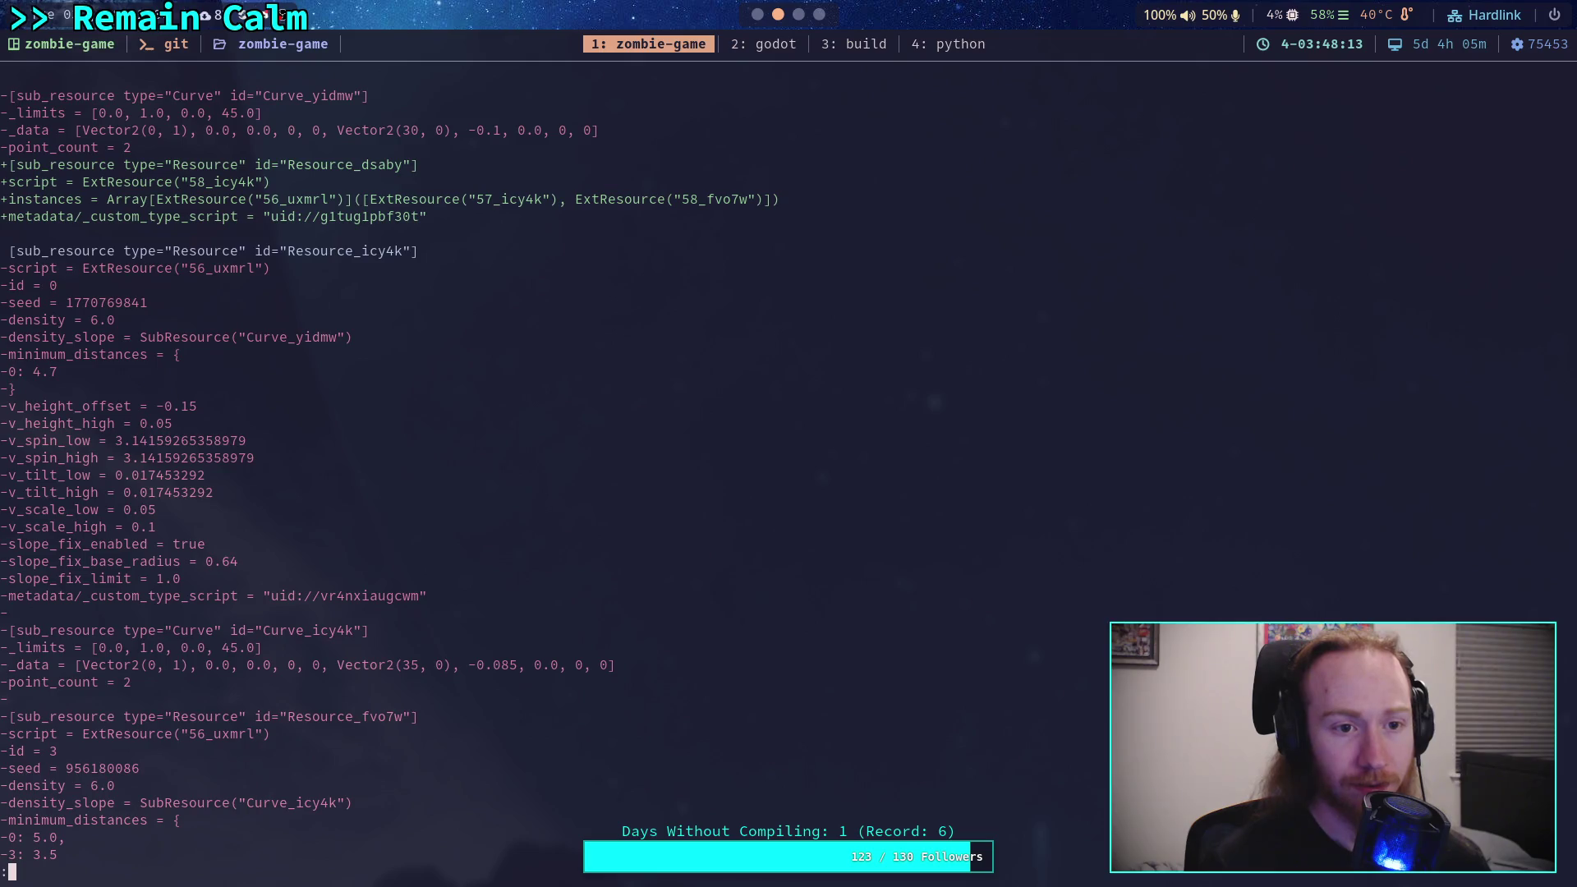
{"action": "scroll", "coordinate": [596, 477], "scroll_direction": "up", "scroll_amount": 4}
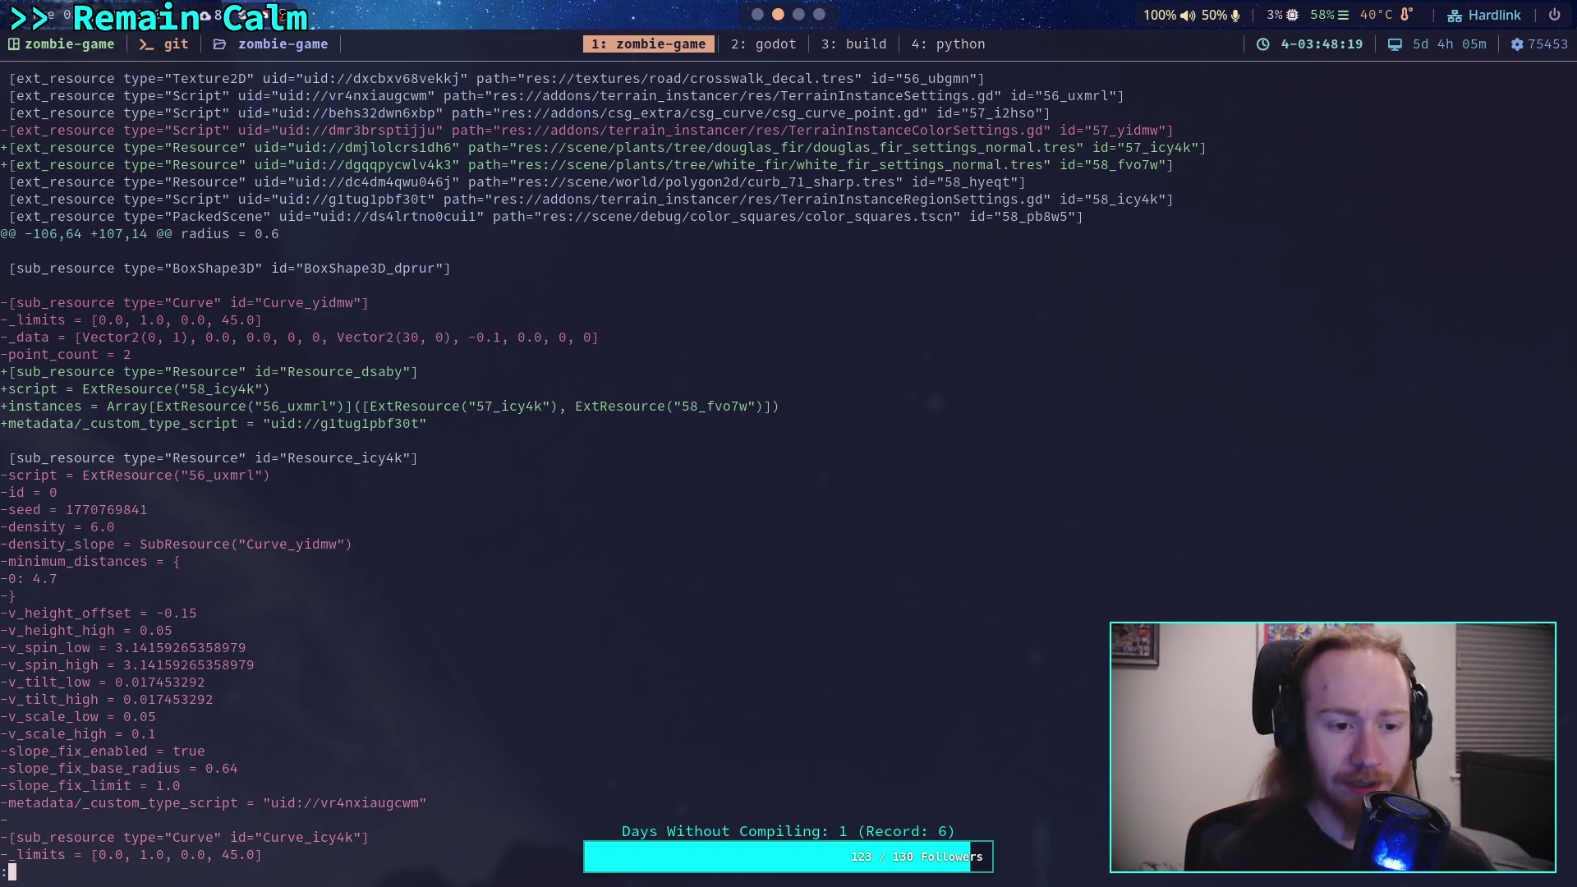
{"action": "scroll", "coordinate": [643, 643], "scroll_direction": "down", "scroll_amount": 1}
Step: Leave the diff and run git commit to open the message editor
{"action": "key", "text": "q"}
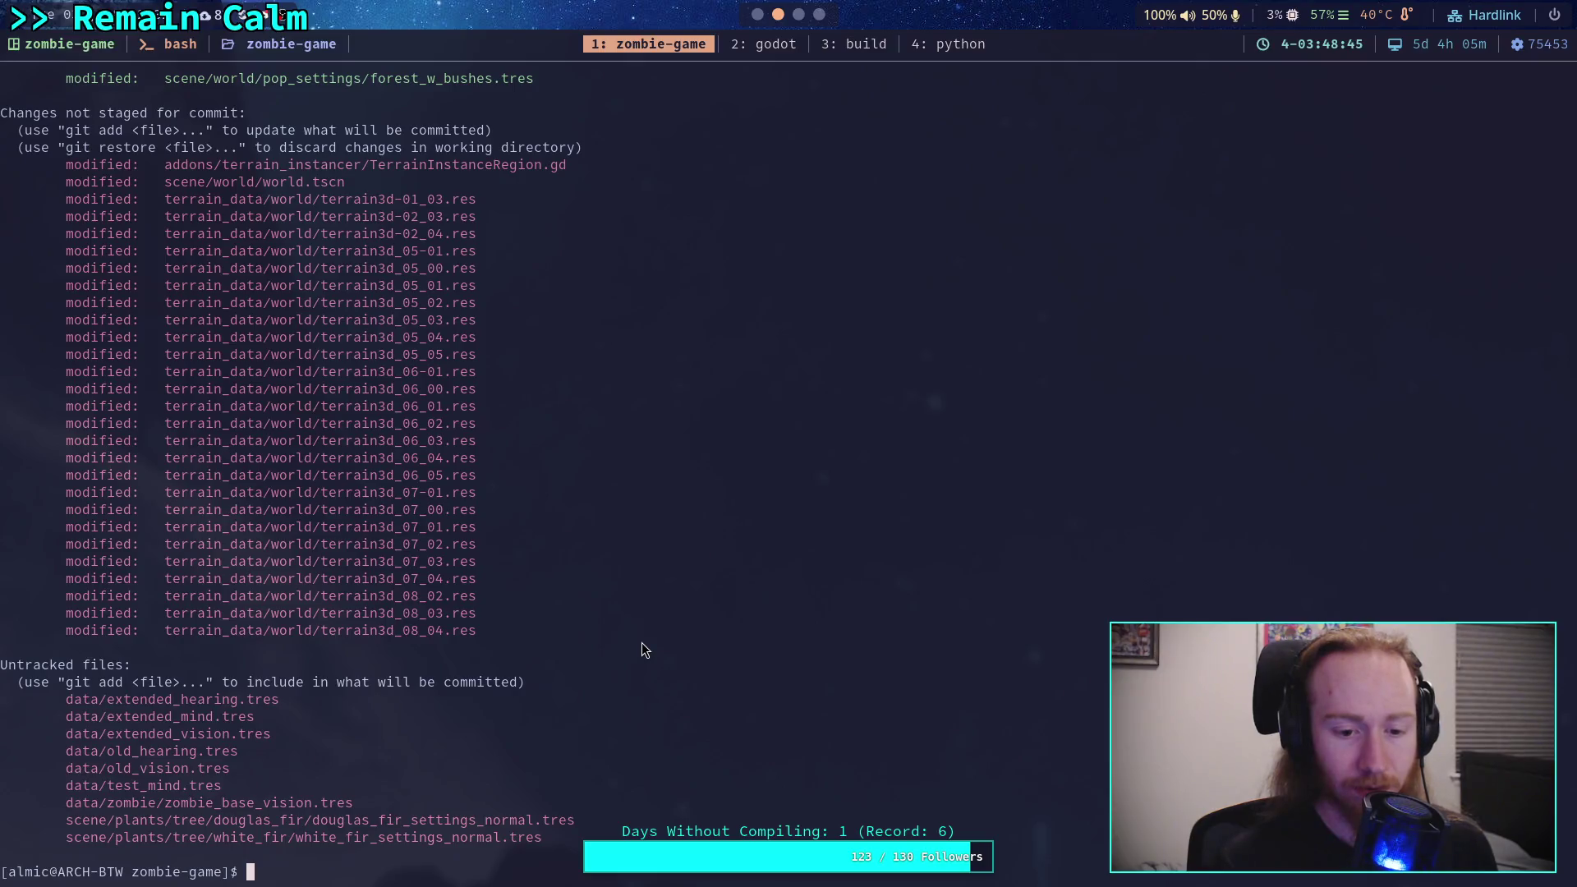
{"action": "scroll", "coordinate": [618, 706], "scroll_direction": "up", "scroll_amount": 4}
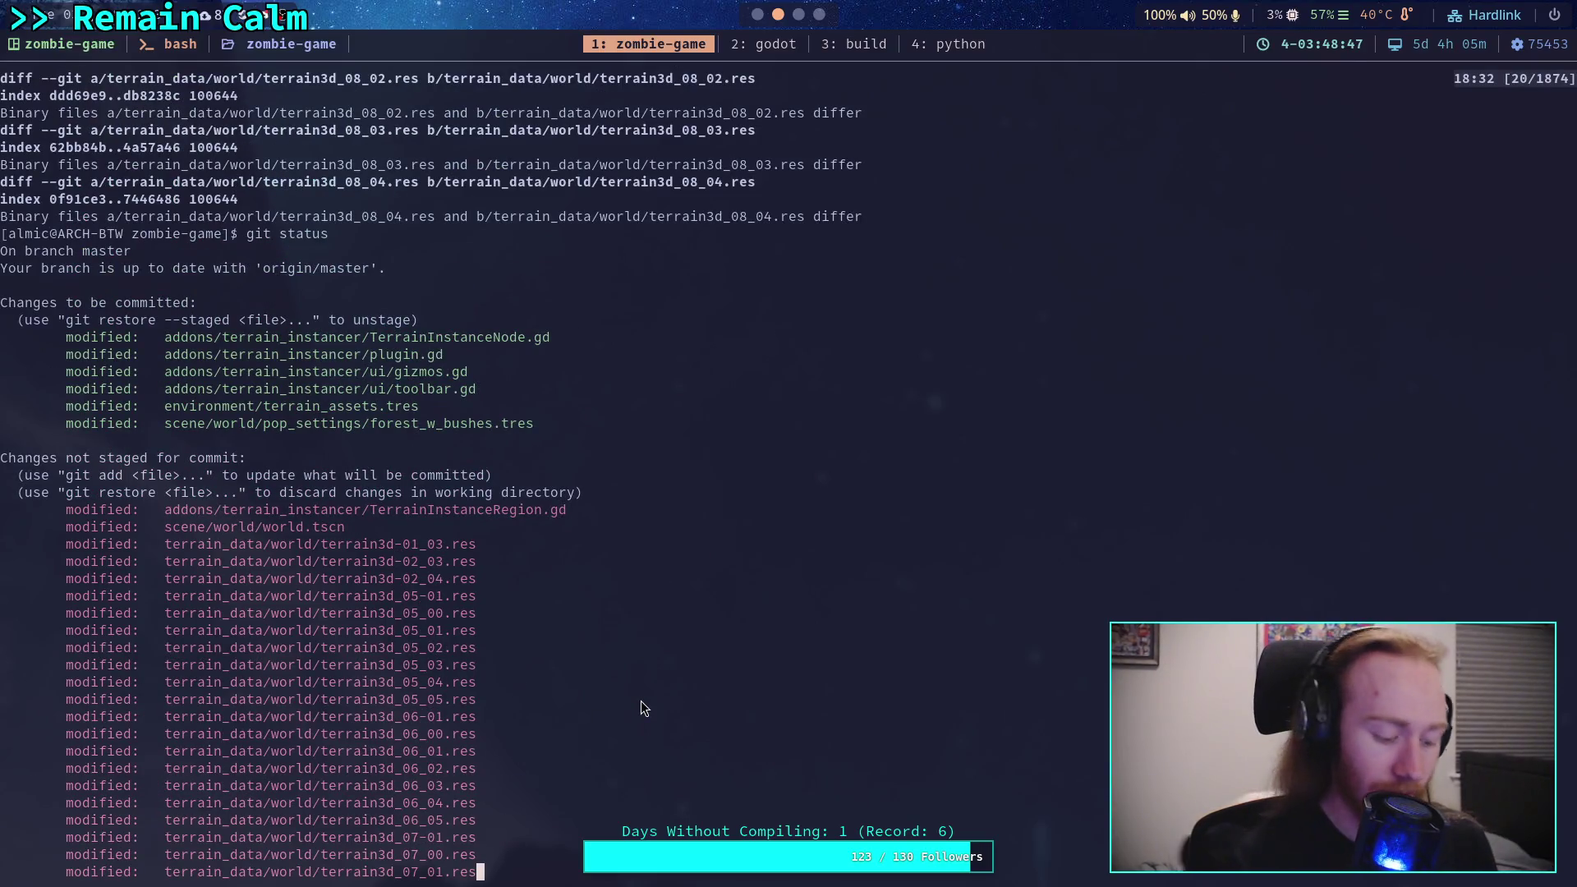
{"action": "type", "text": "qgit commit"}
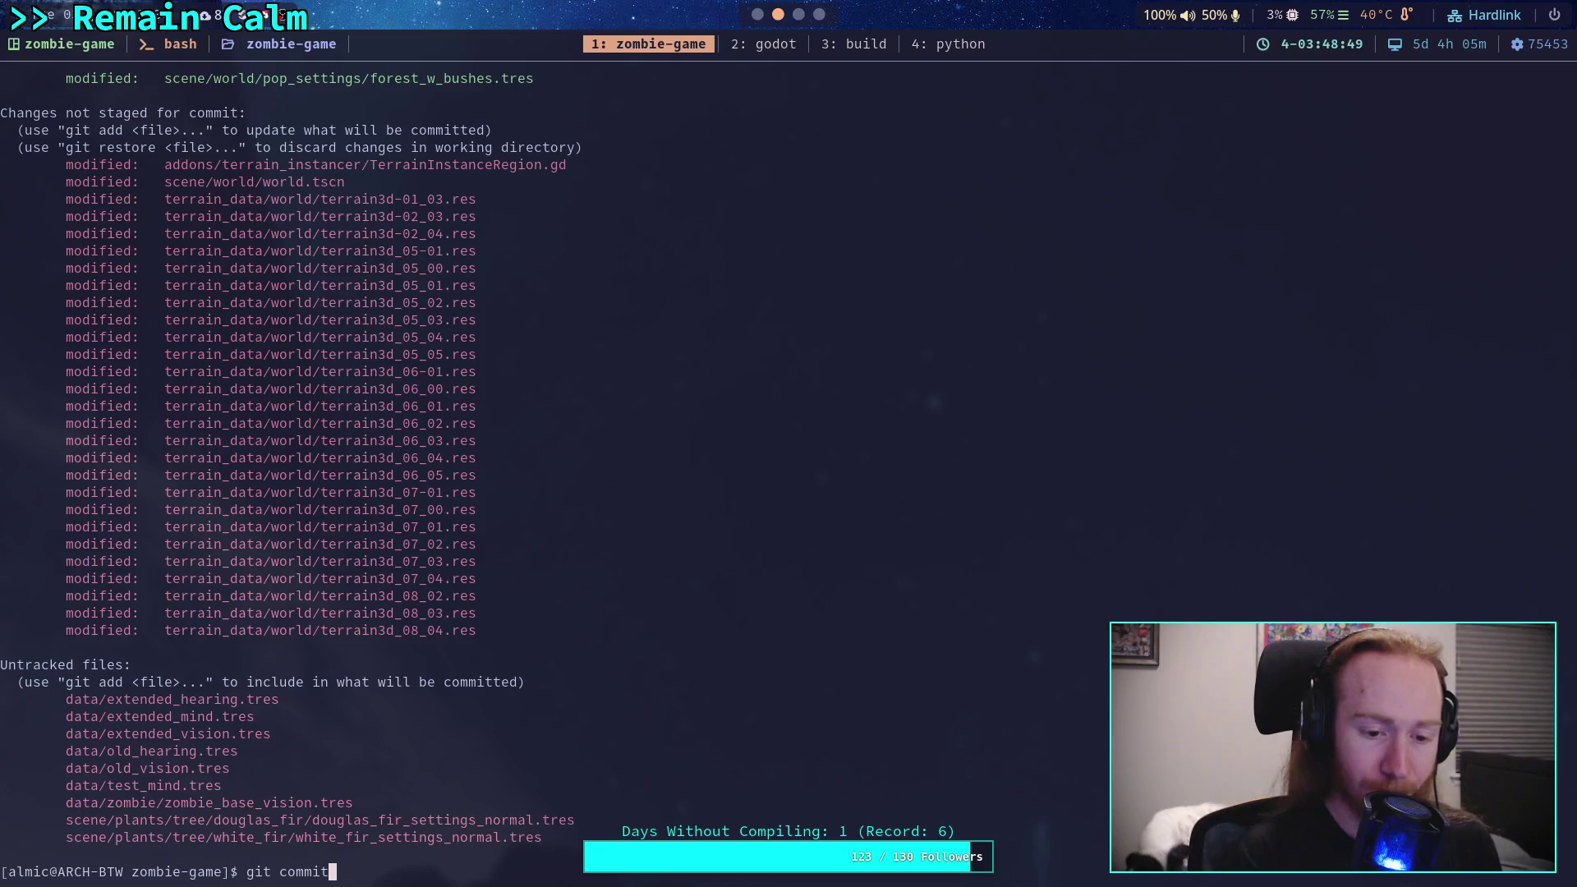
{"action": "key", "text": "Return"}
Step: Write the subject line 'Update instance region gizmo visuals' and start a new line
{"action": "key", "text": "O"}
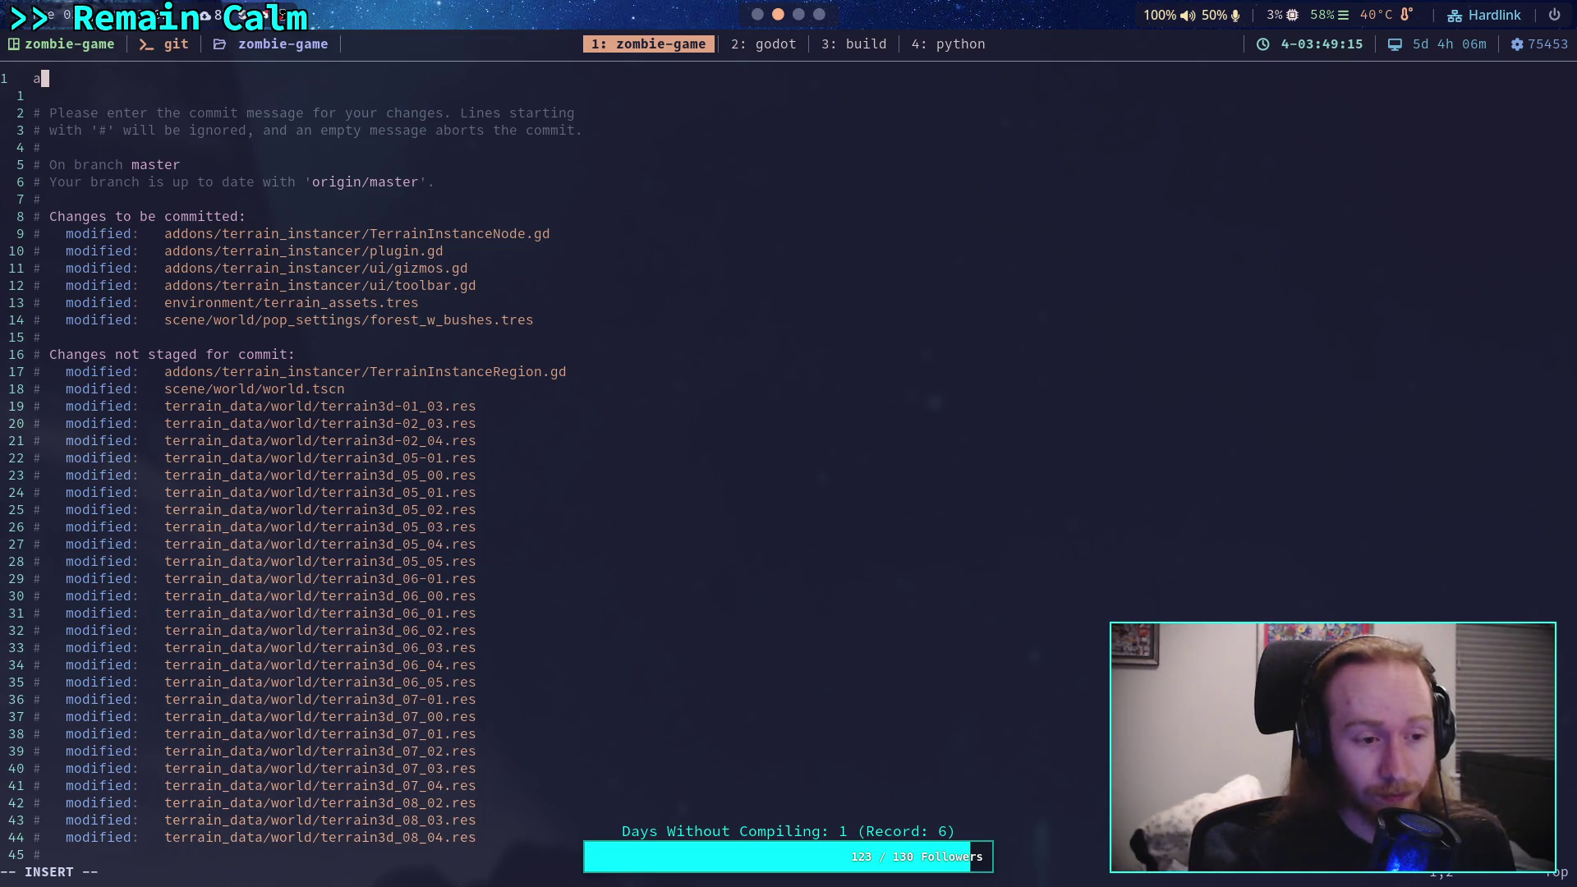
{"action": "type", "text": "Show"}
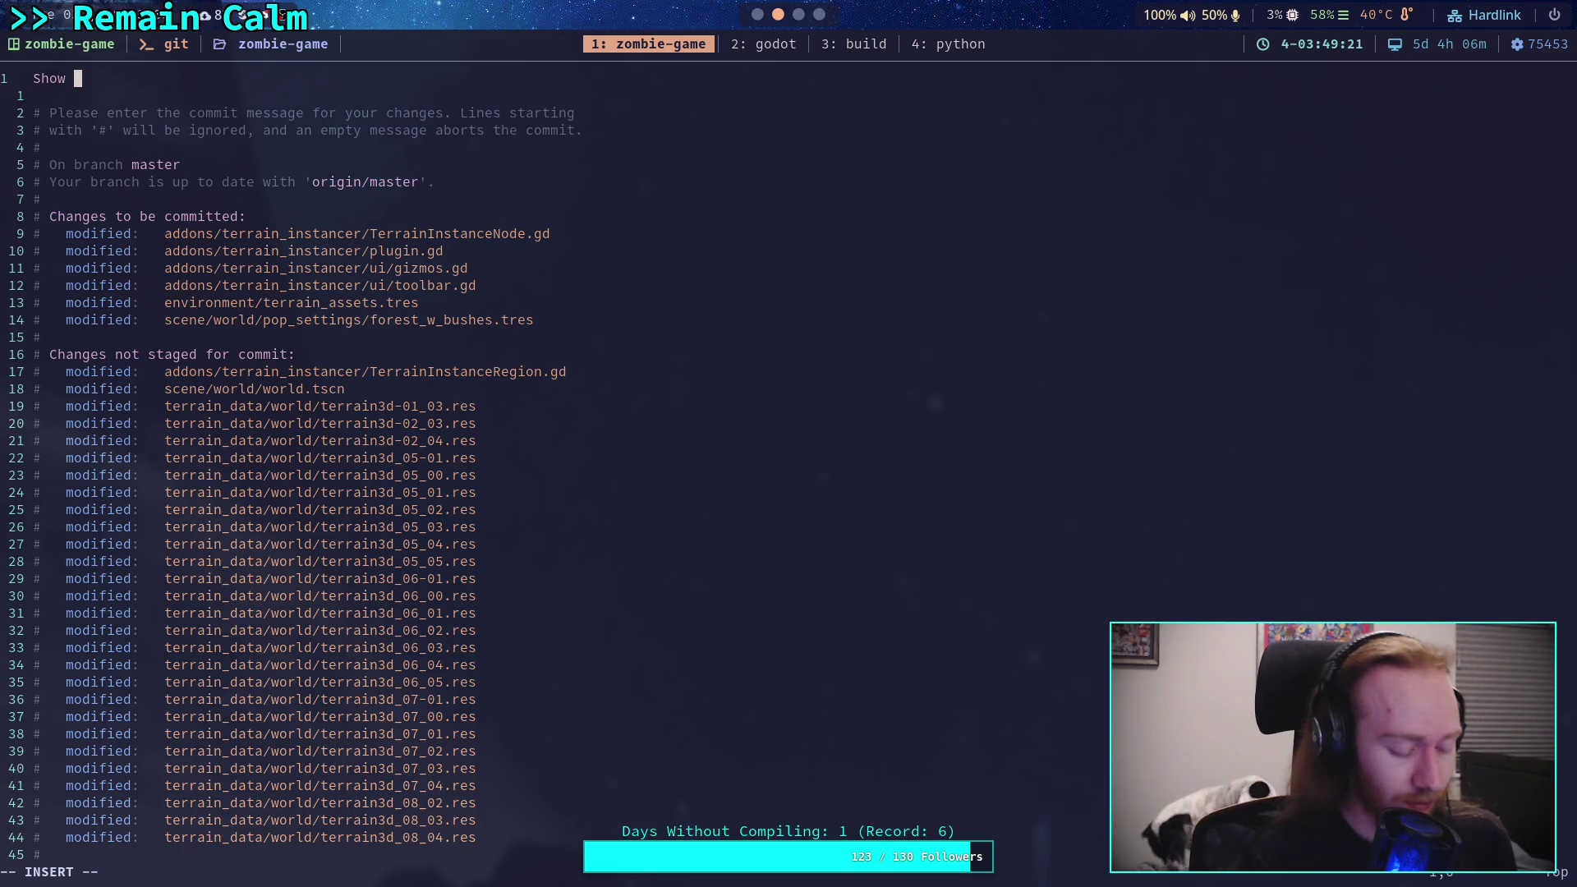
{"action": "type", "text": " instance"}
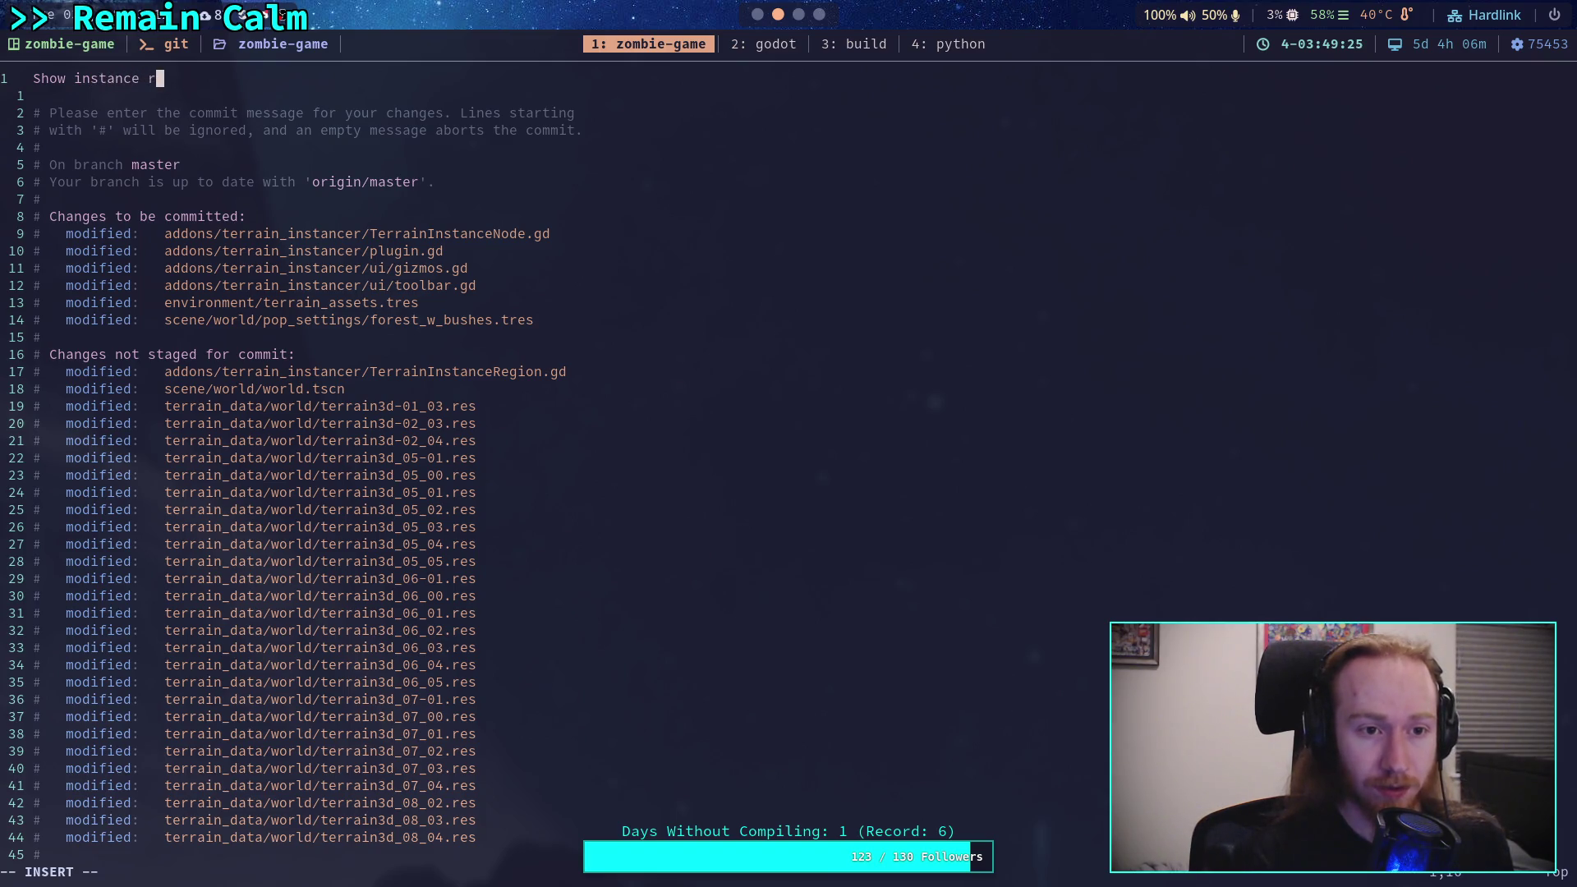
{"action": "key", "text": "ctrl+w"}
{"action": "key", "text": "ctrl+w"}
{"action": "type", "text": "Update"}
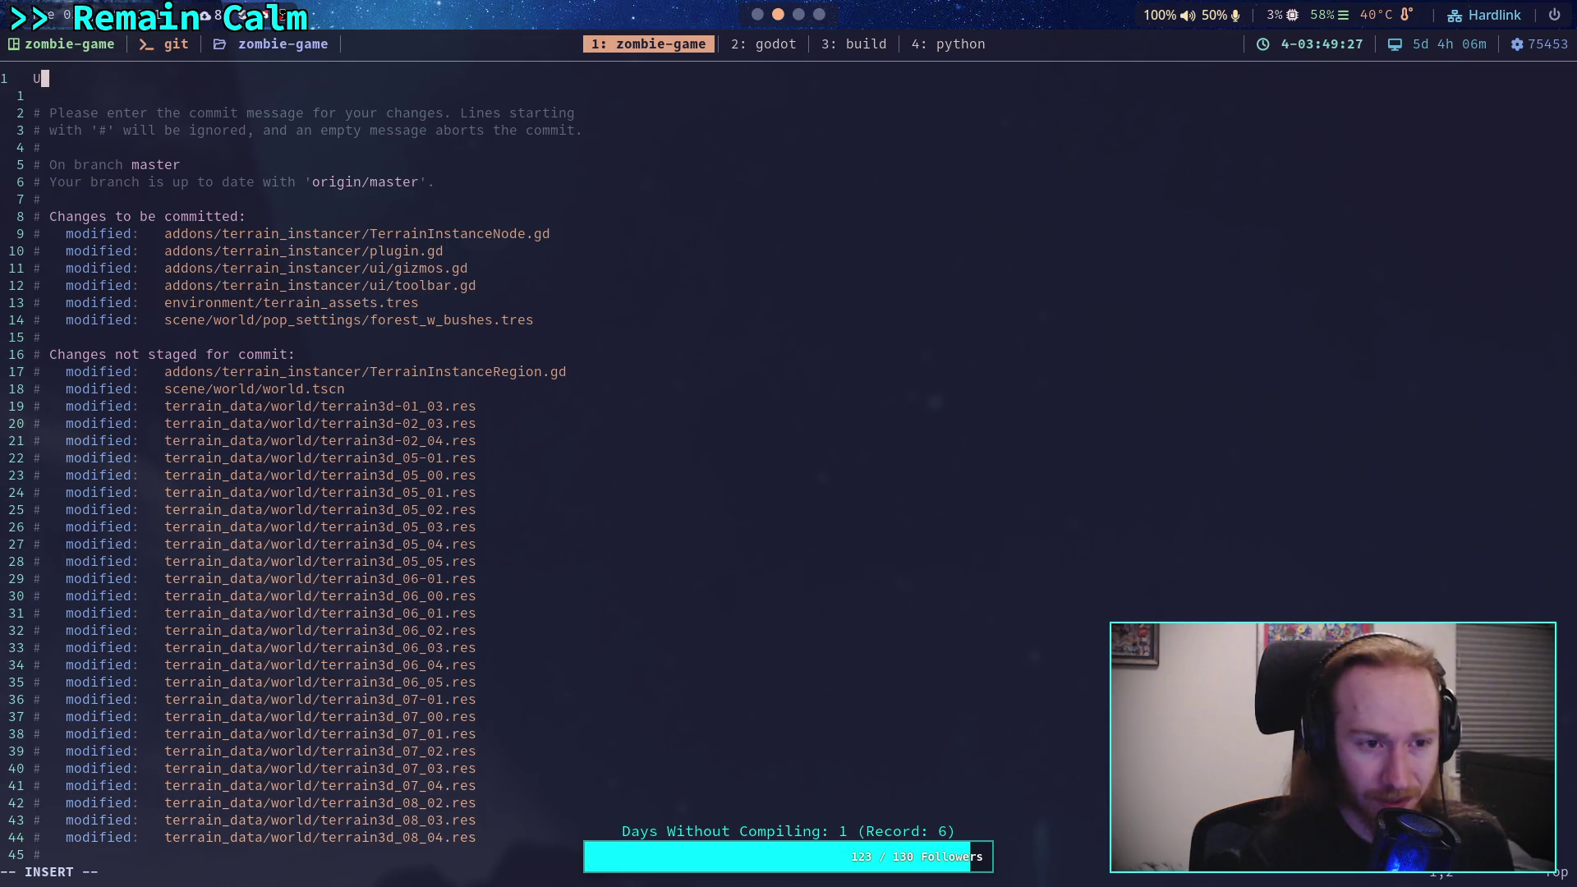
{"action": "key", "text": "BackSpace"}
{"action": "key", "text": "BackSpace"}
{"action": "key", "text": "BackSpace"}
{"action": "type", "text": "ate "}
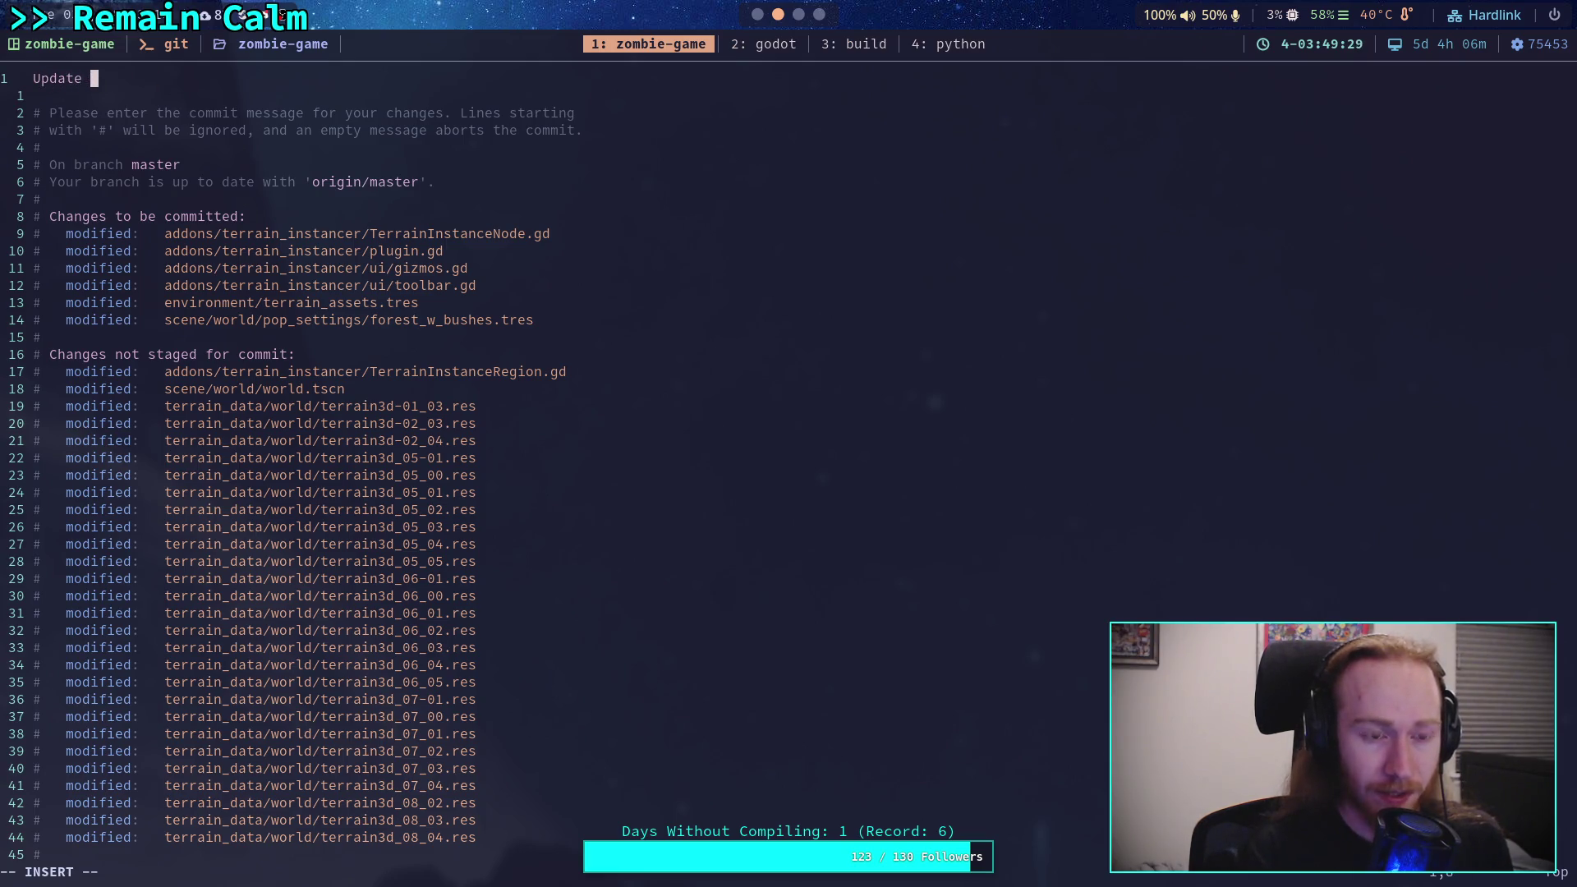
{"action": "type", "text": "instance "}
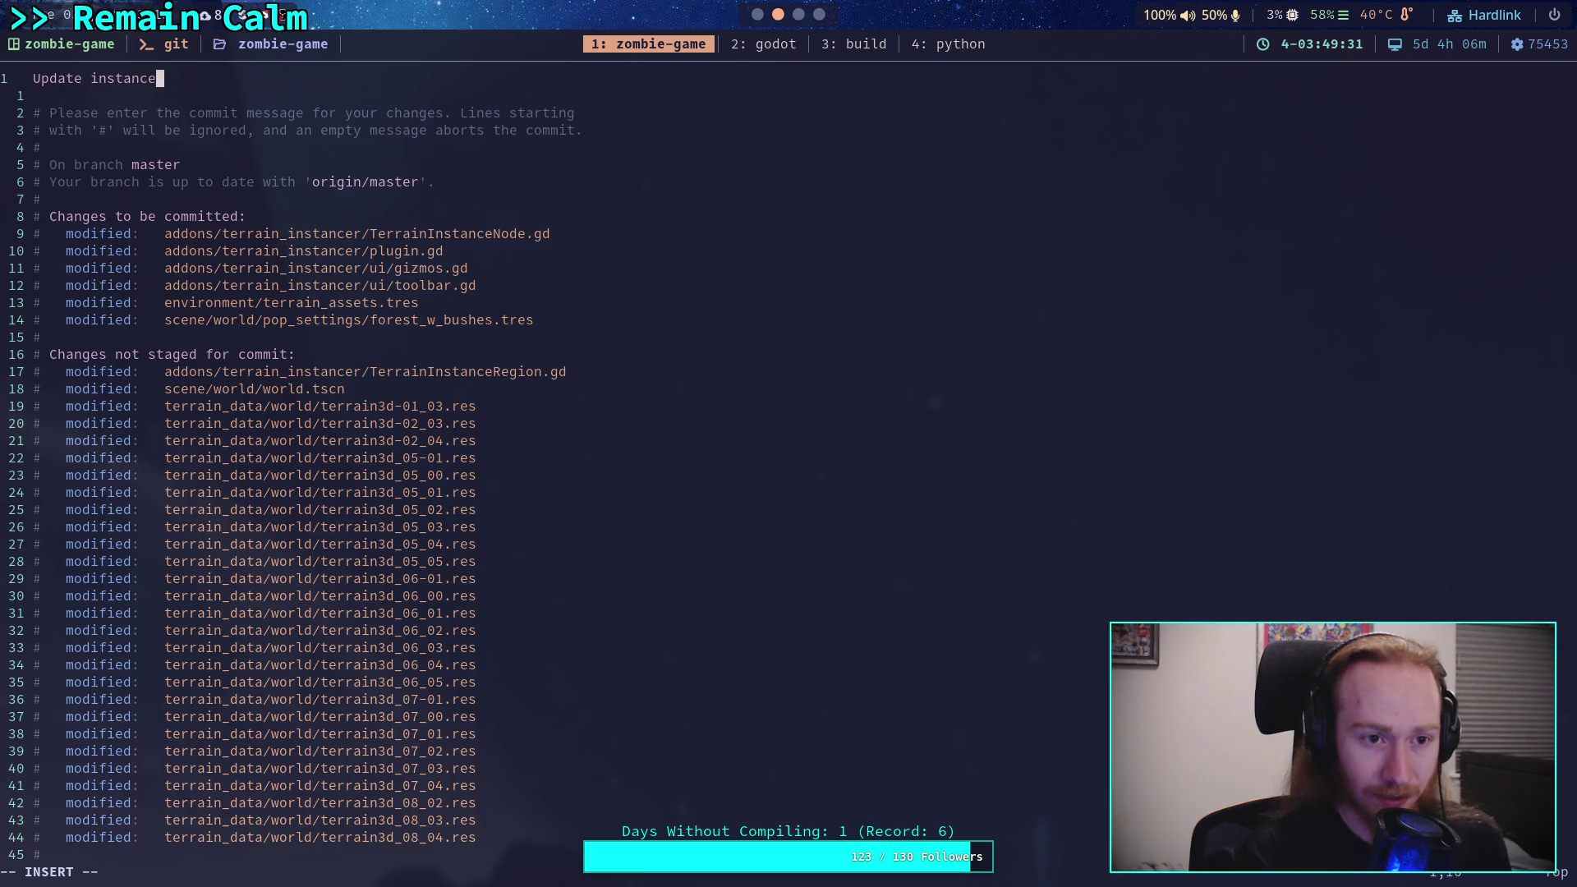
{"action": "type", "text": "giz"}
{"action": "key", "text": "BackSpace"}
{"action": "key", "text": "BackSpace"}
{"action": "key", "text": "BackSpace"}
{"action": "type", "text": "region gizmo"}
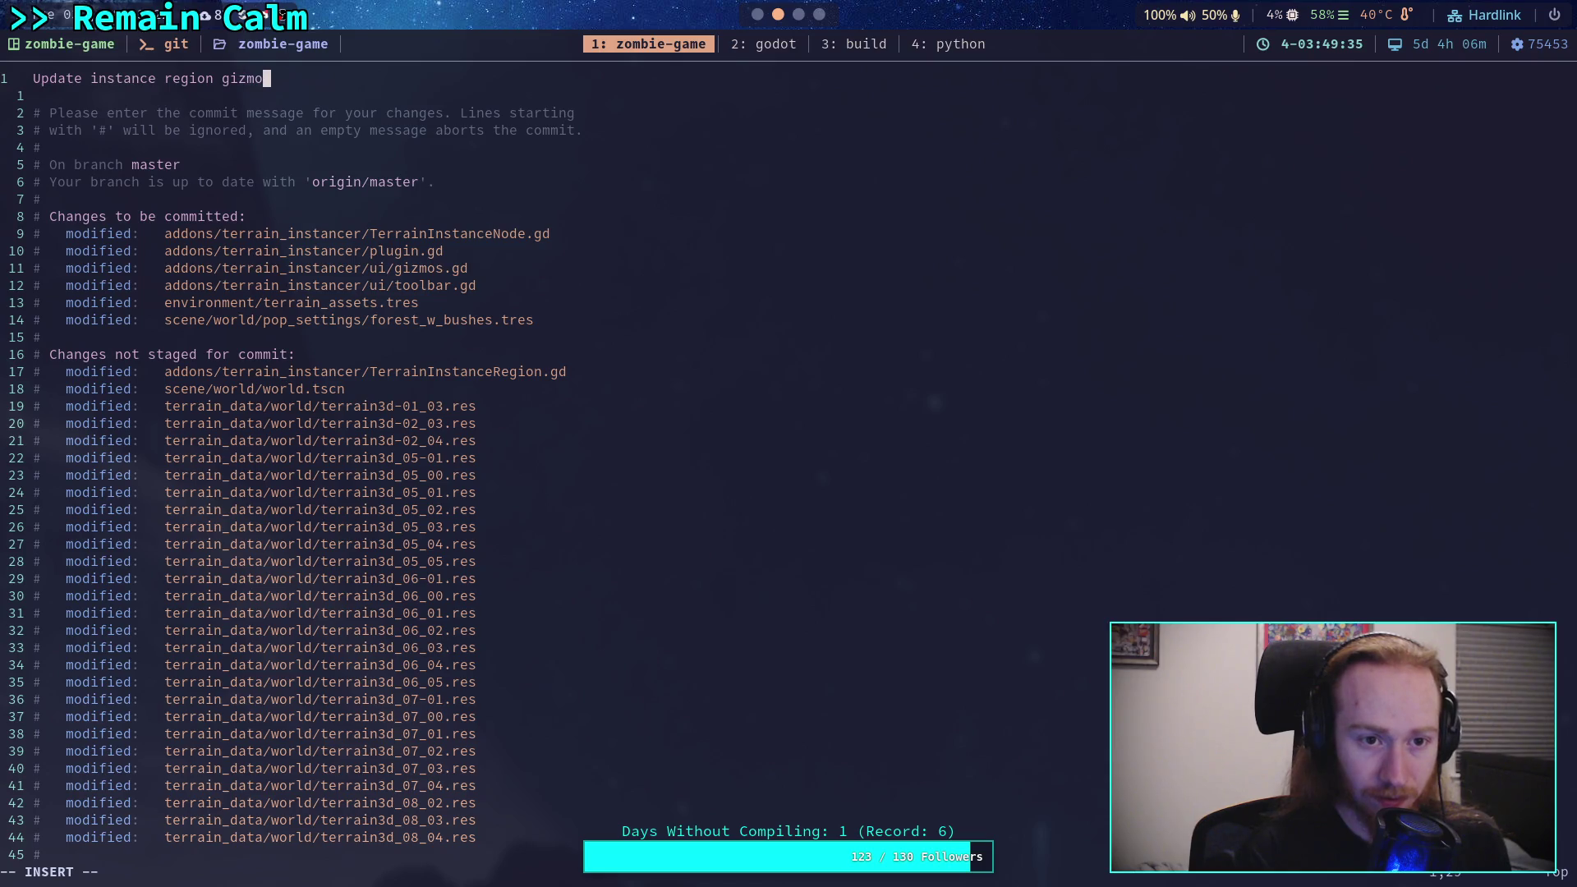
{"action": "type", "text": " visuals"}
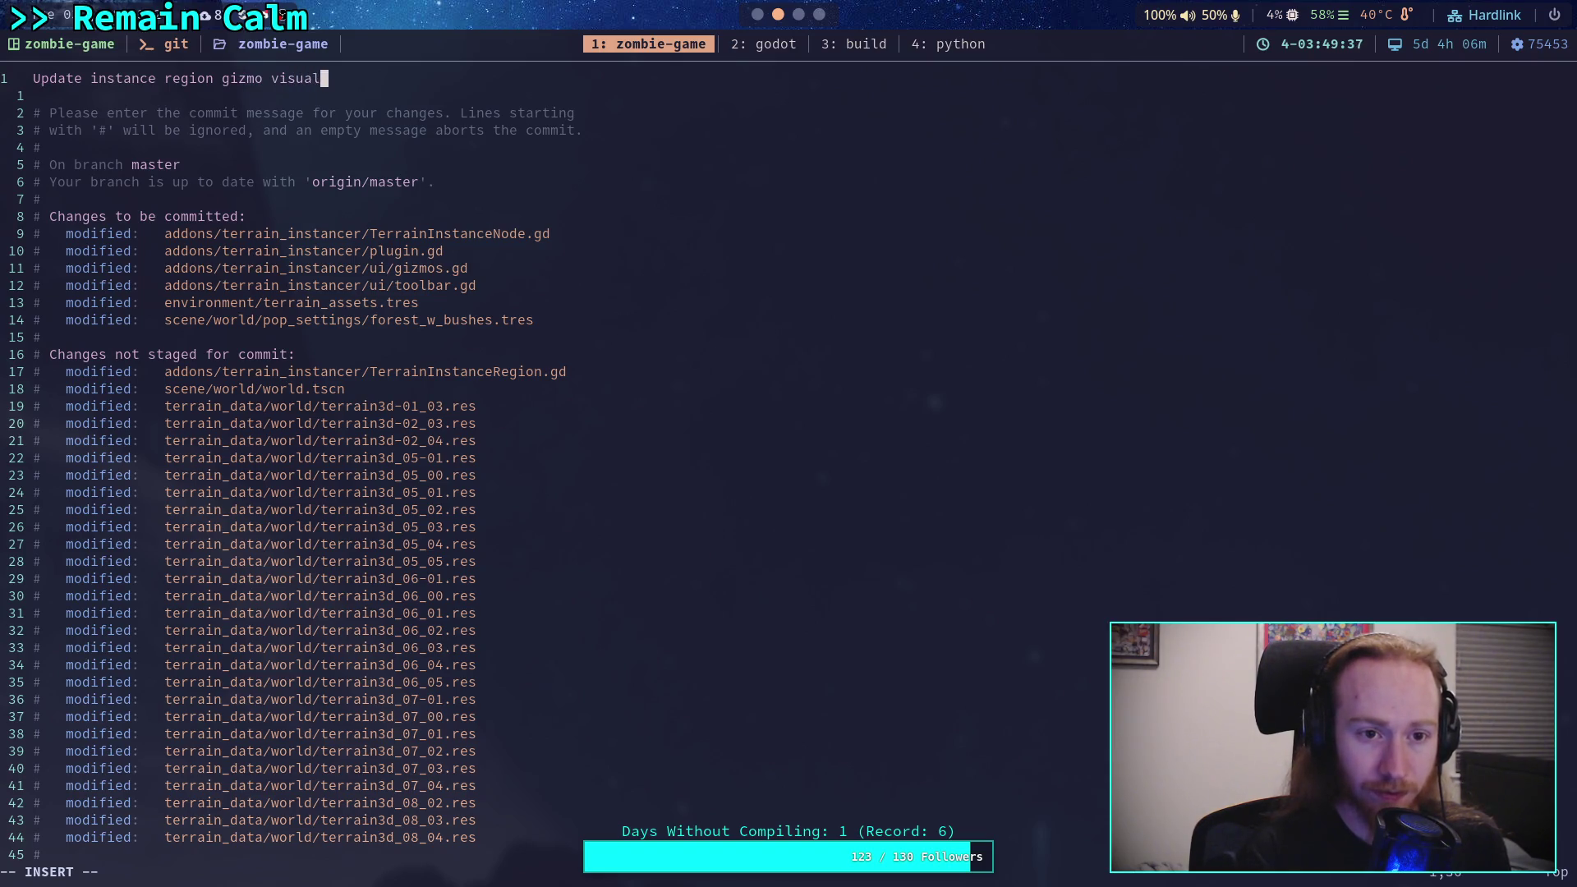
{"action": "key", "text": "Return"}
{"action": "key", "text": "Return"}
Step: Add bullets: region shapes shown on terrain node selection, more transparent shapes, toolbar button visibility fix
{"action": "type", "text": "- Shaws "}
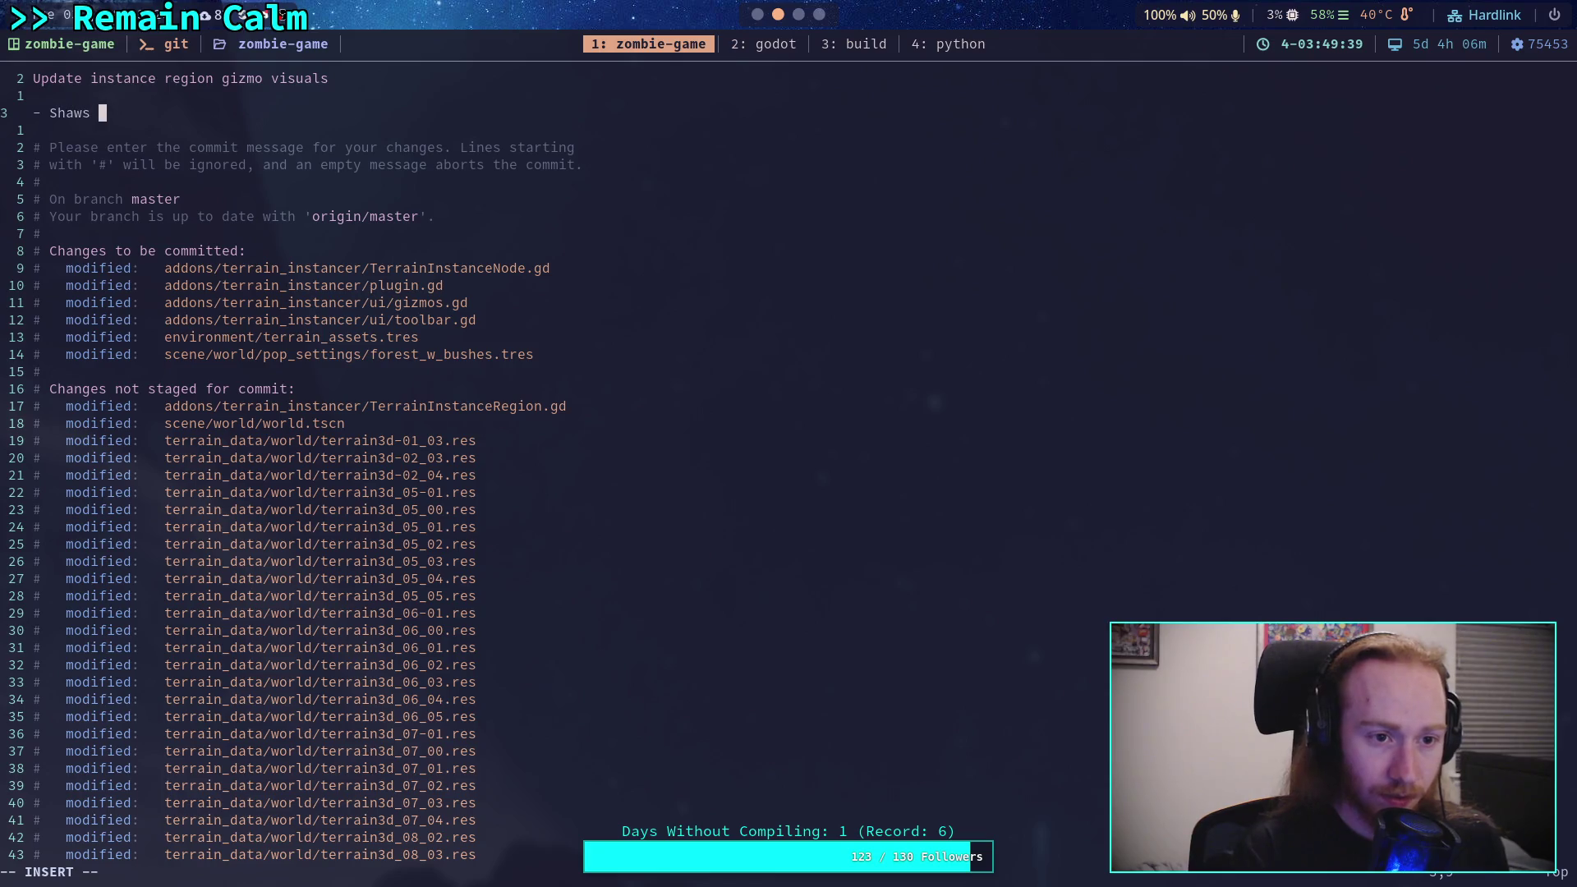
{"action": "key", "text": "BackSpace"}
{"action": "key", "text": "BackSpace"}
{"action": "key", "text": "BackSpace"}
{"action": "key", "text": "BackSpace"}
{"action": "type", "text": "ows "}
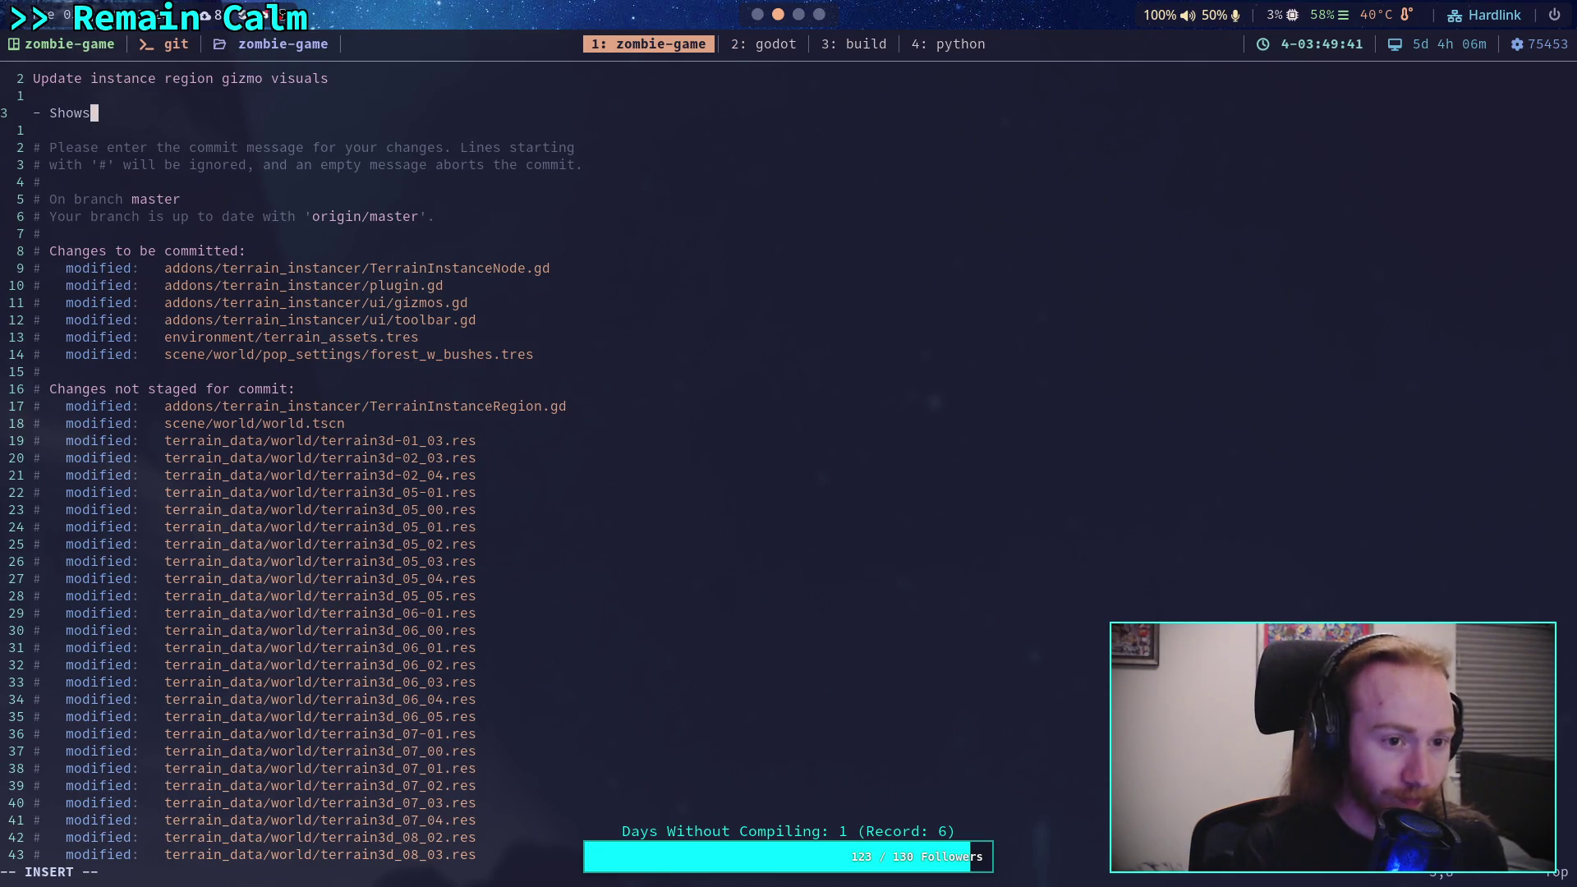
{"action": "type", "text": "region "}
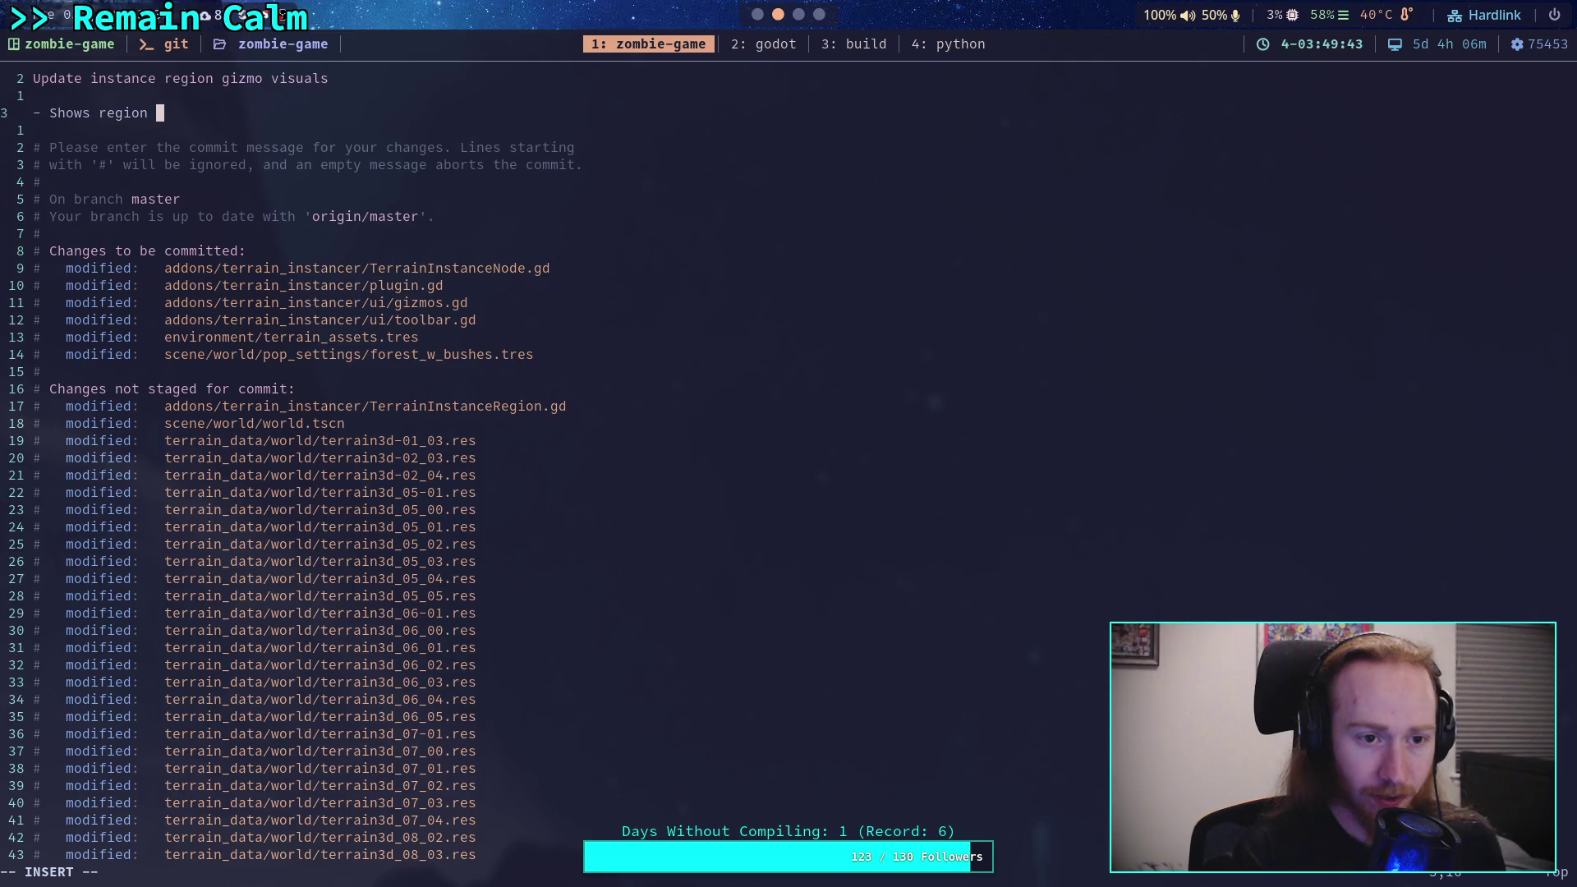
{"action": "type", "text": "shapes when terrain "}
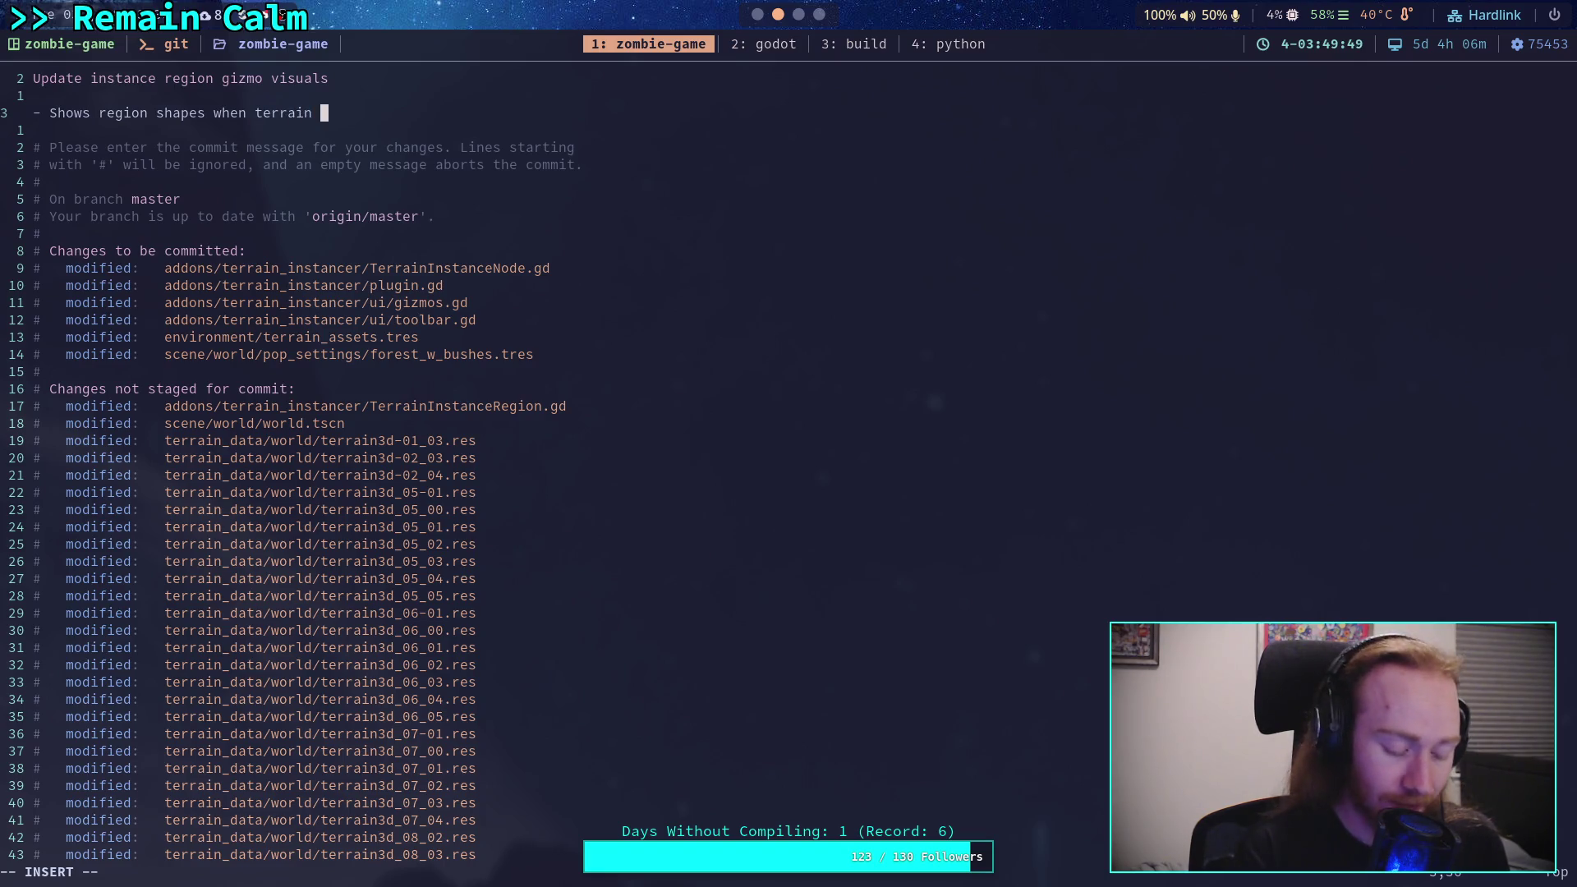
{"action": "type", "text": "node"}
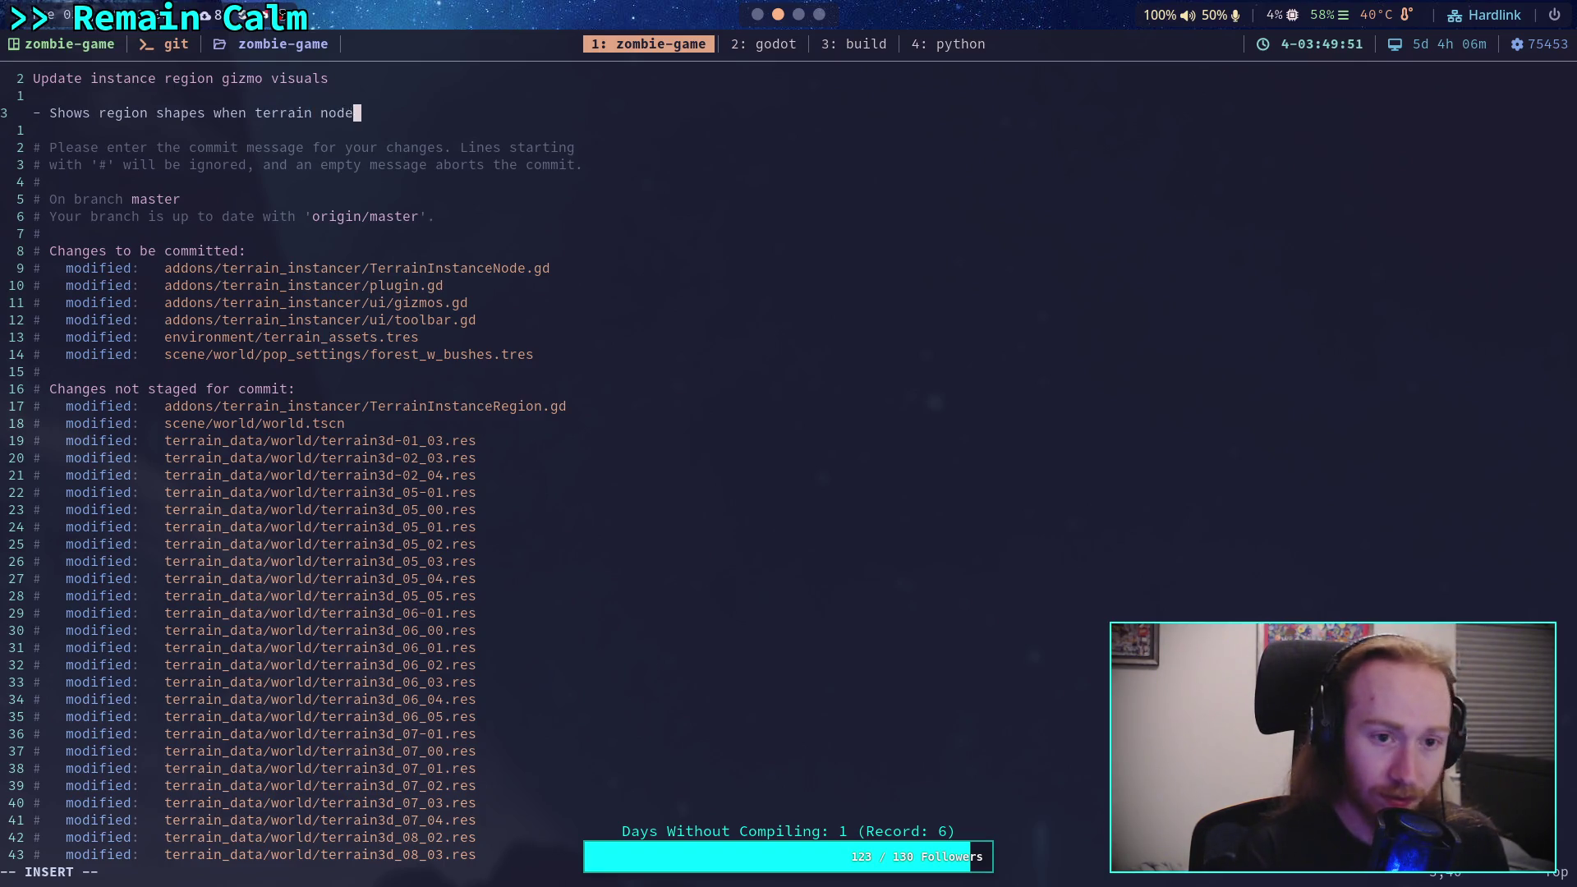
{"action": "type", "text": " is selected"}
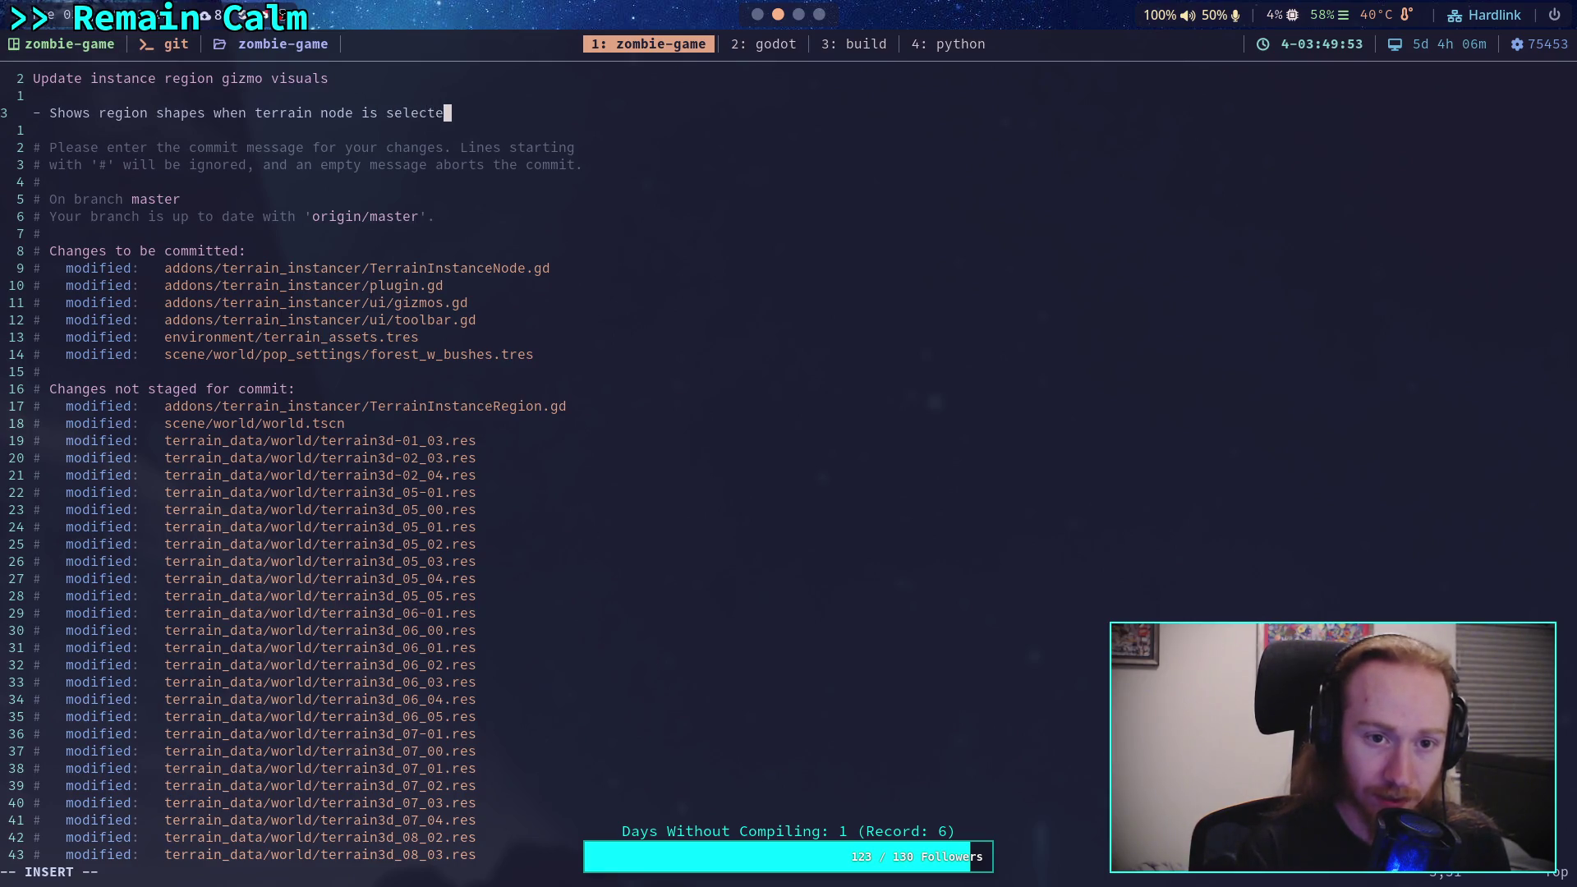
{"action": "key", "text": "Return"}
{"action": "type", "text": "- "}
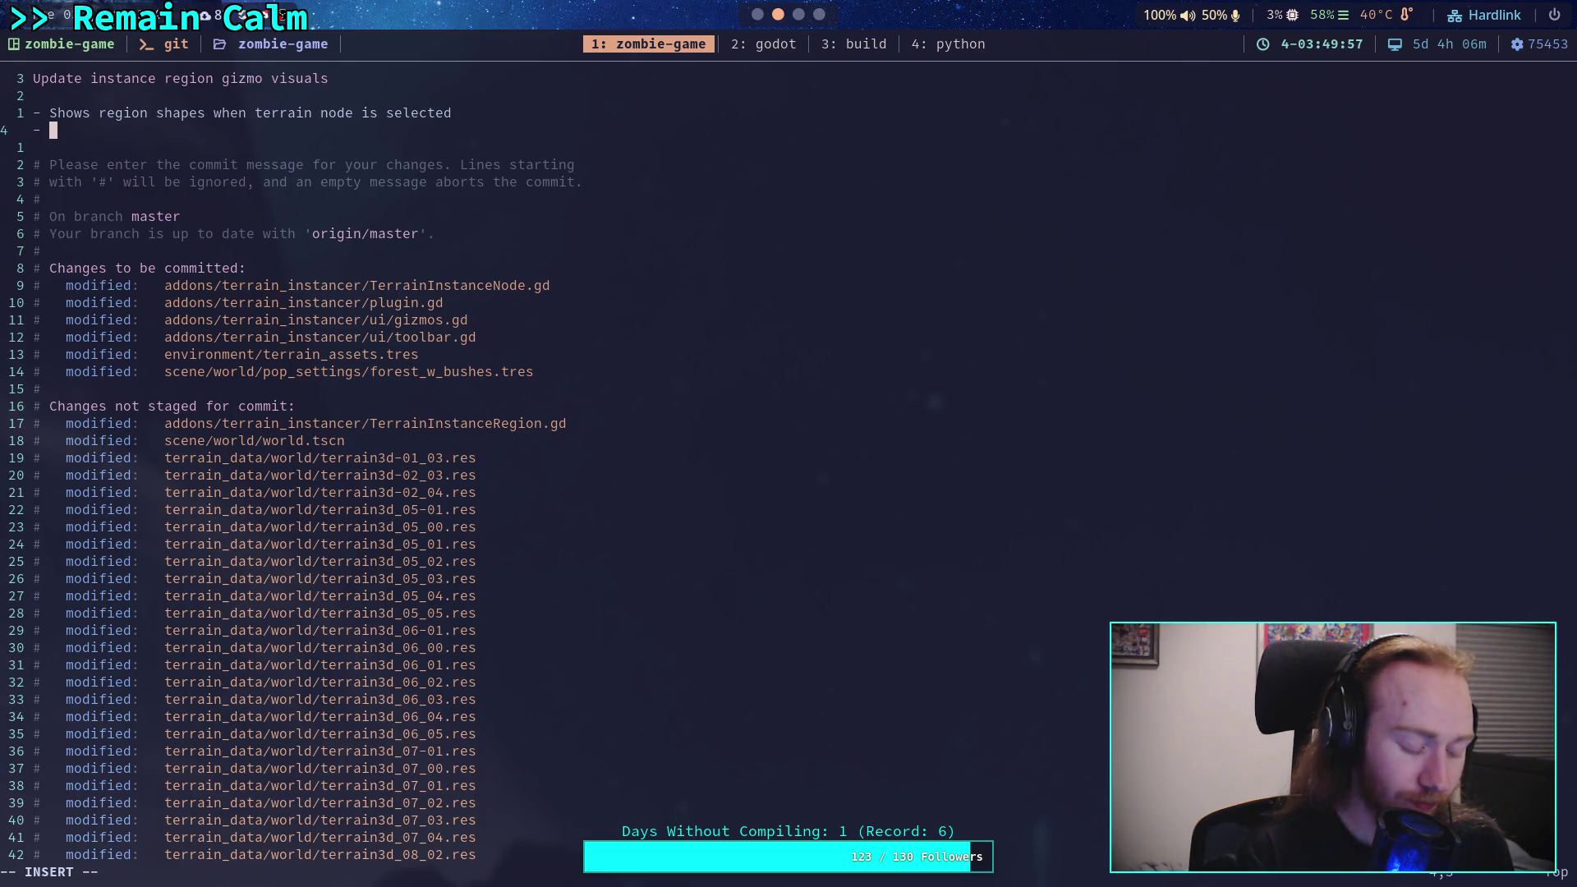
{"action": "type", "text": "Make shaps"}
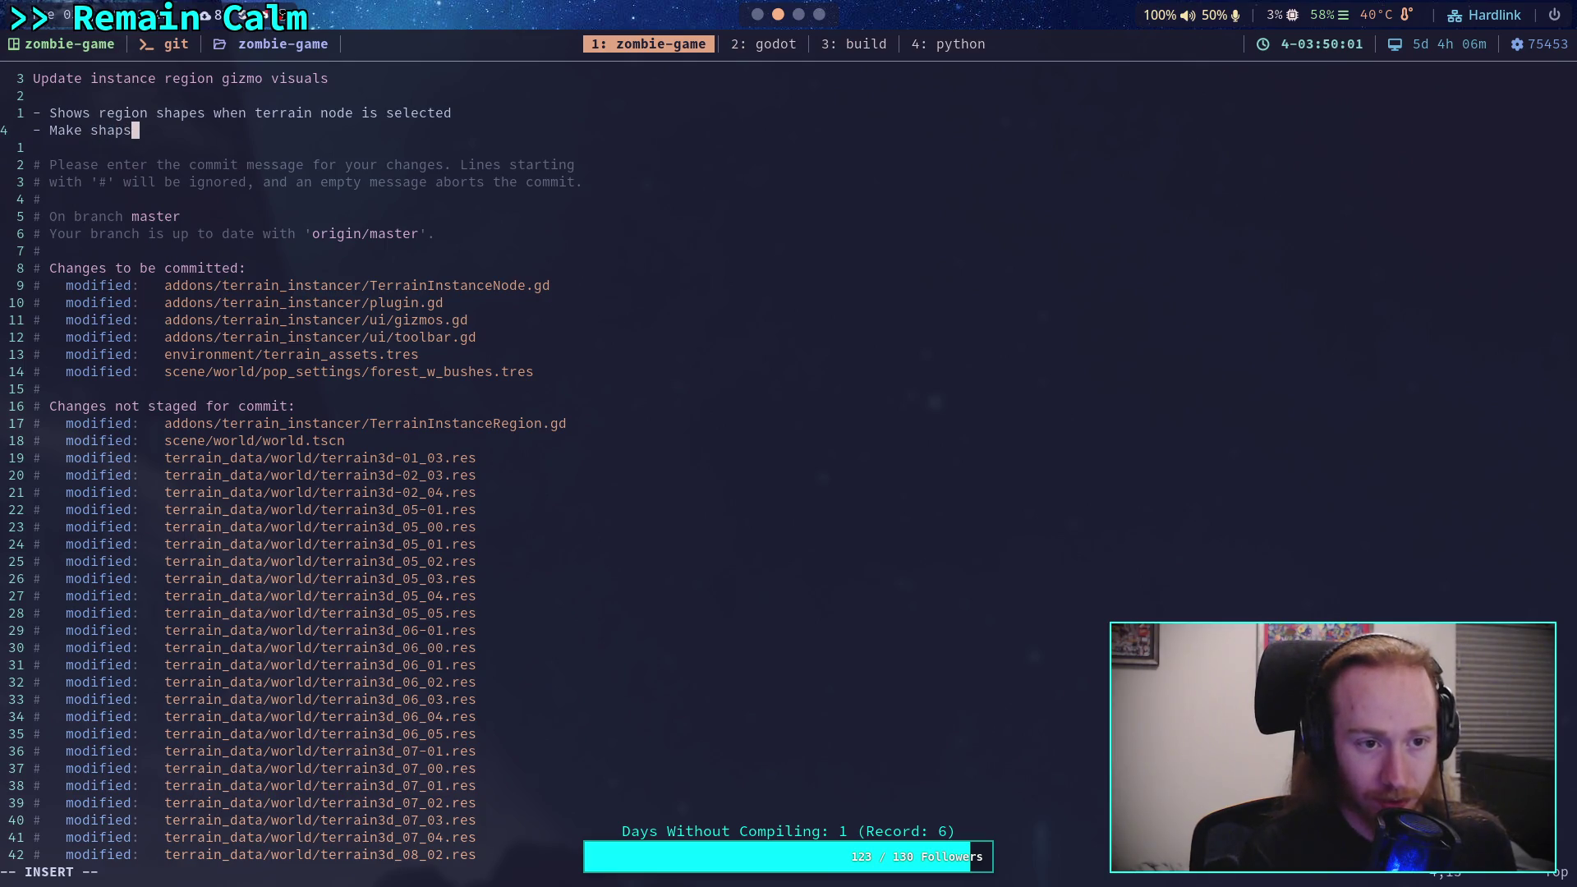
{"action": "key", "text": "BackSpace"}
{"action": "type", "text": "es much m"}
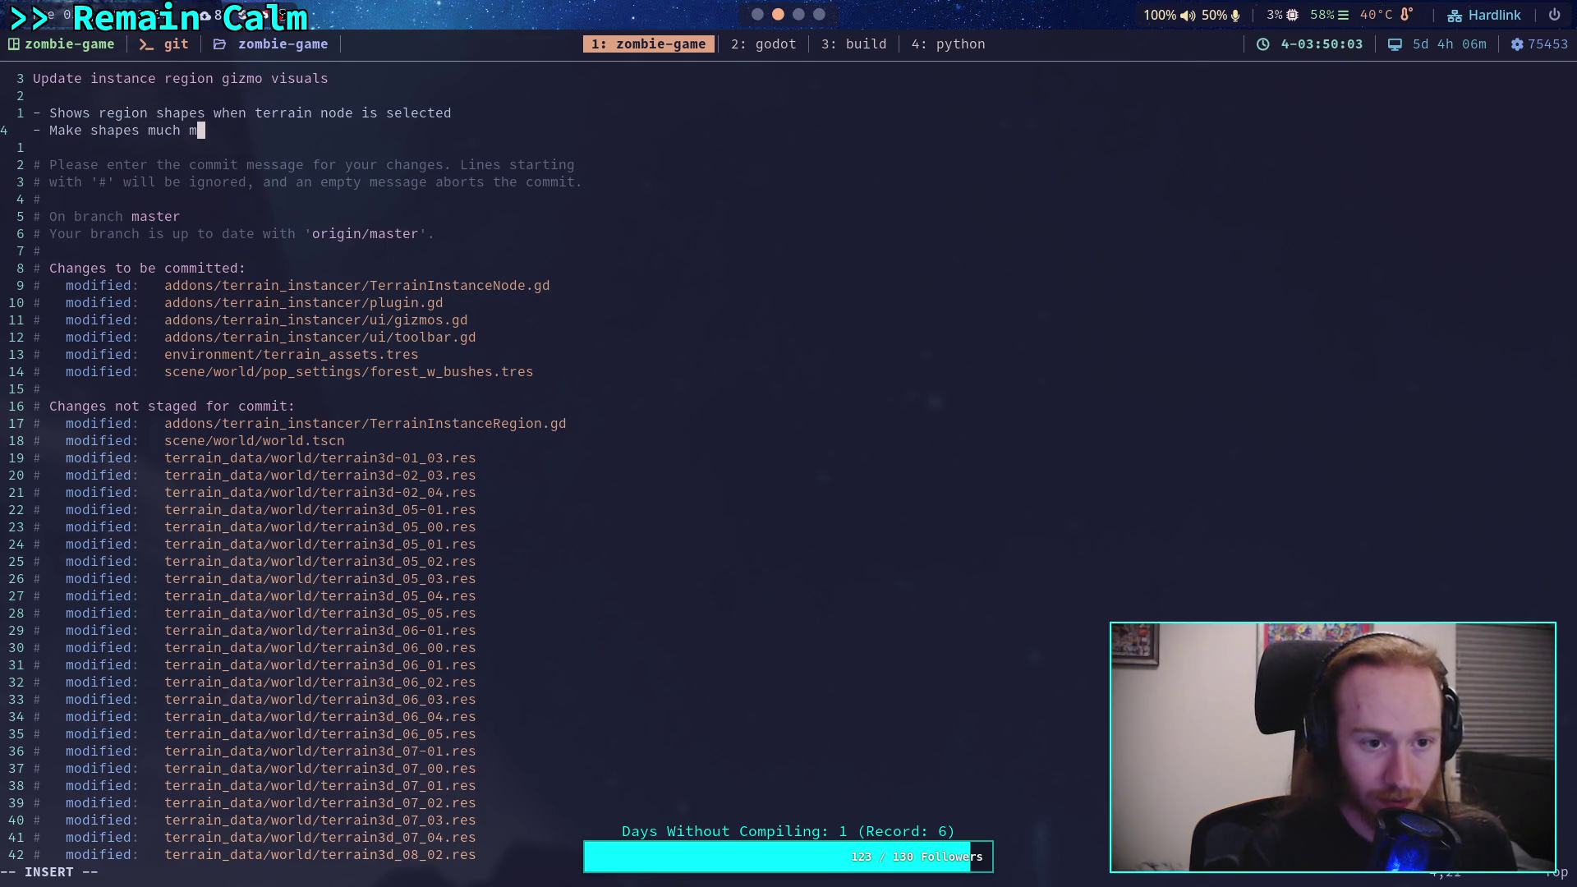
{"action": "type", "text": "ore transparent"}
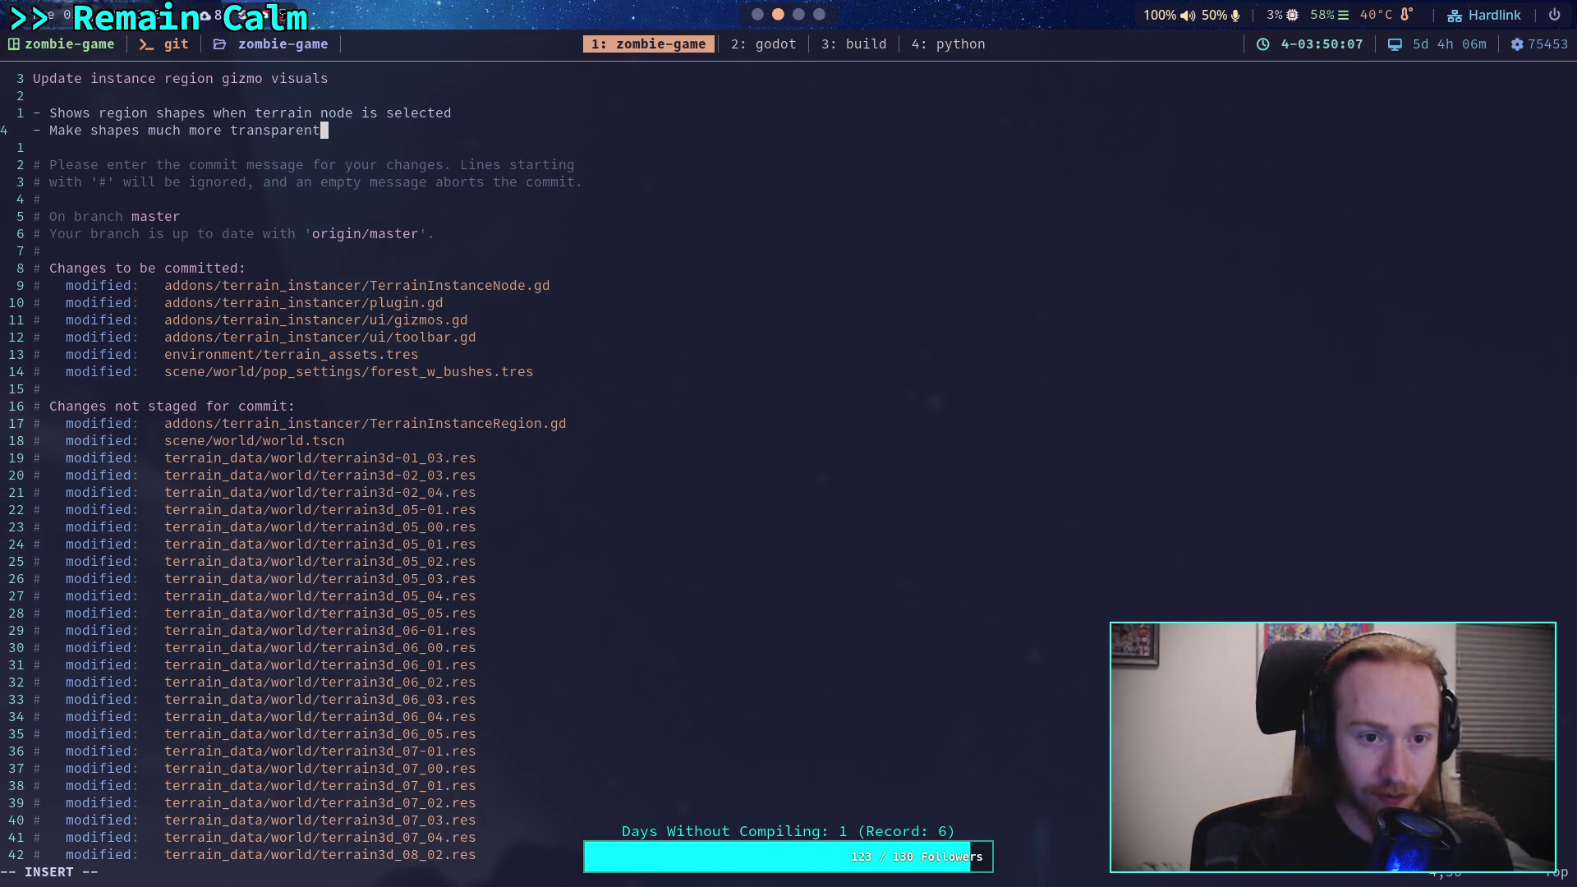
{"action": "key", "text": "Return"}
{"action": "type", "text": "-"}
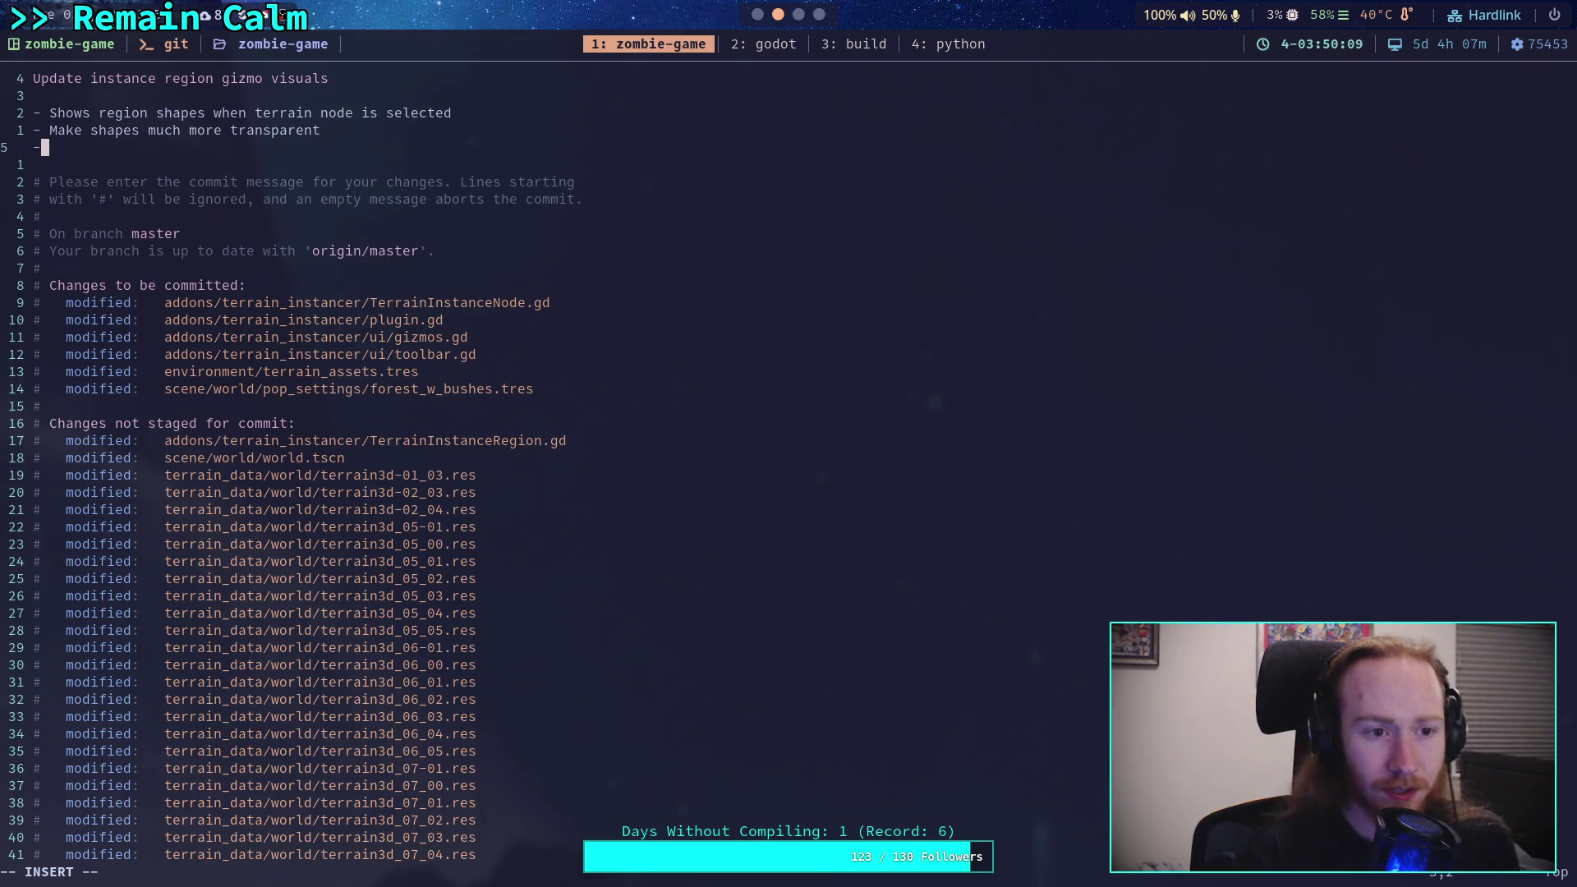
{"action": "type", "text": "Fix "}
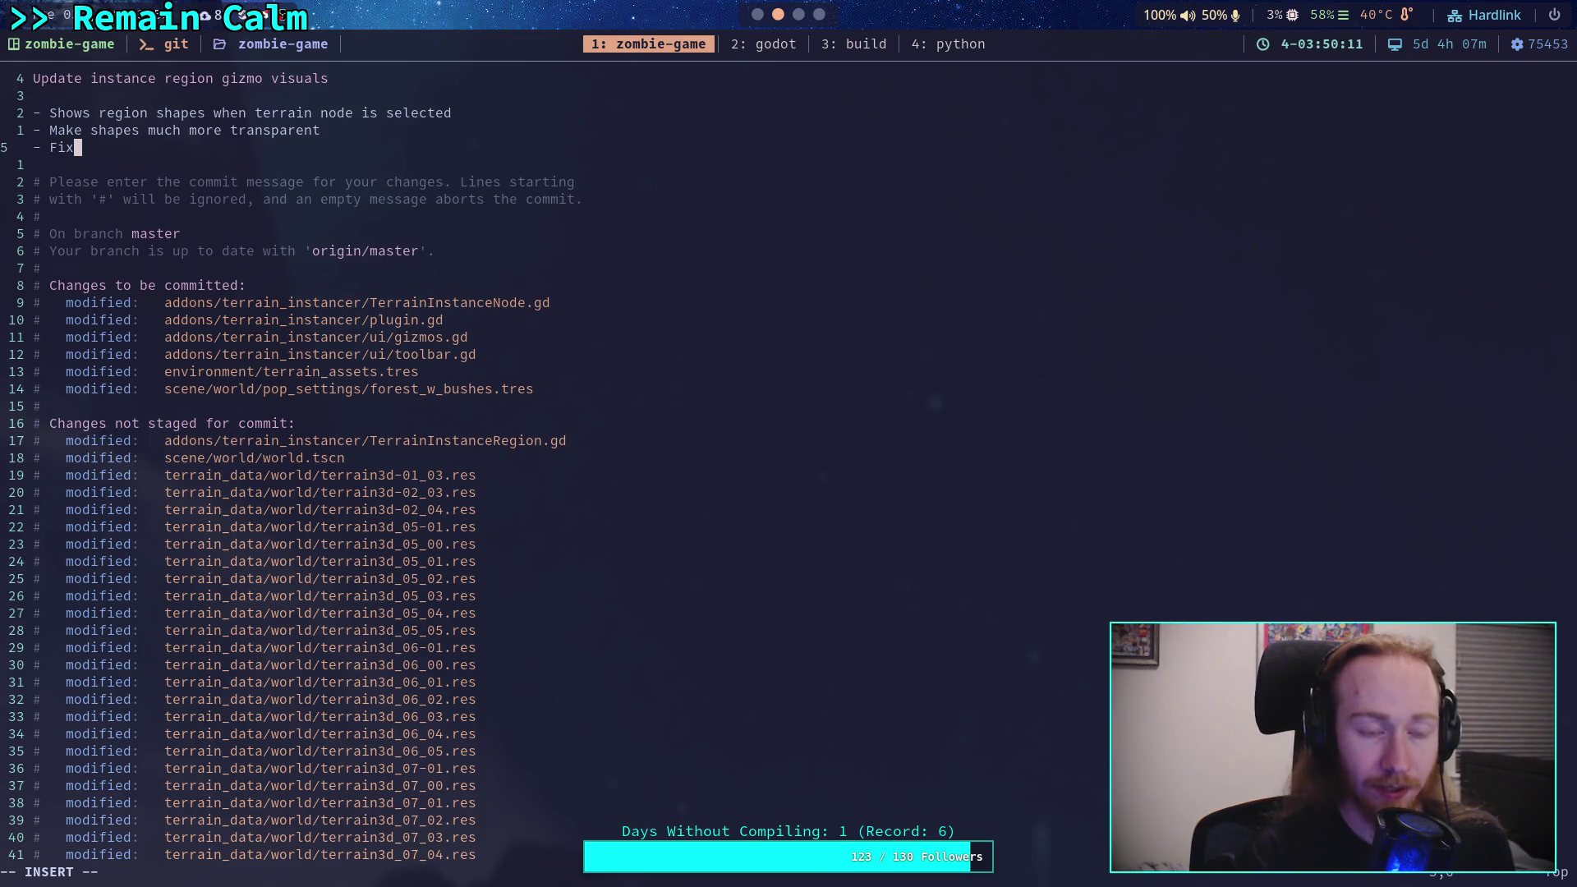
{"action": "type", "text": "toolba"}
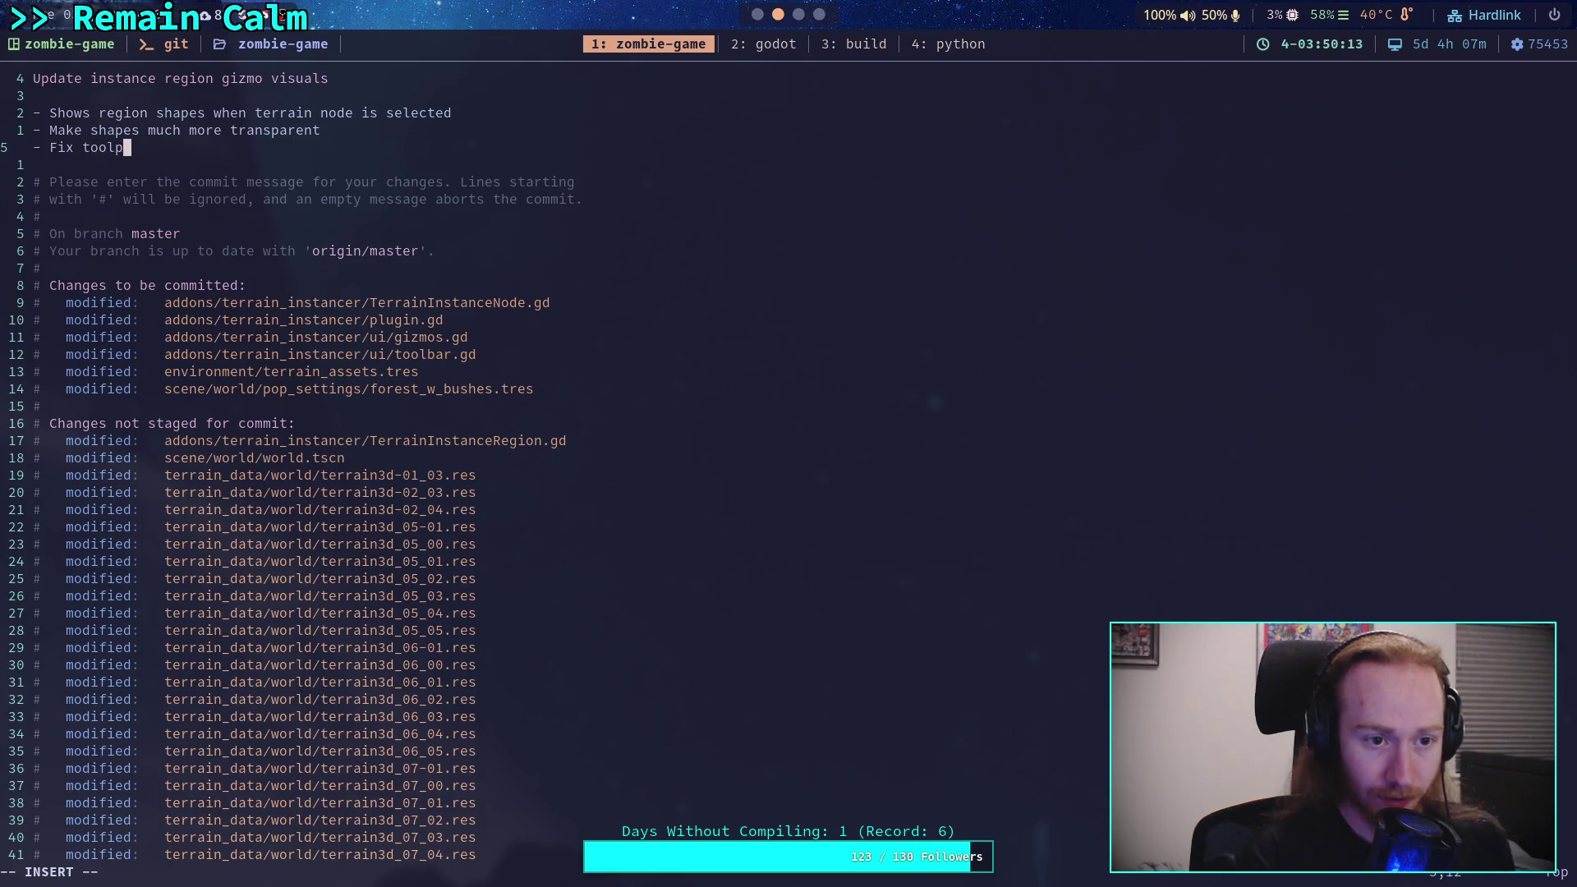
{"action": "type", "text": "r "}
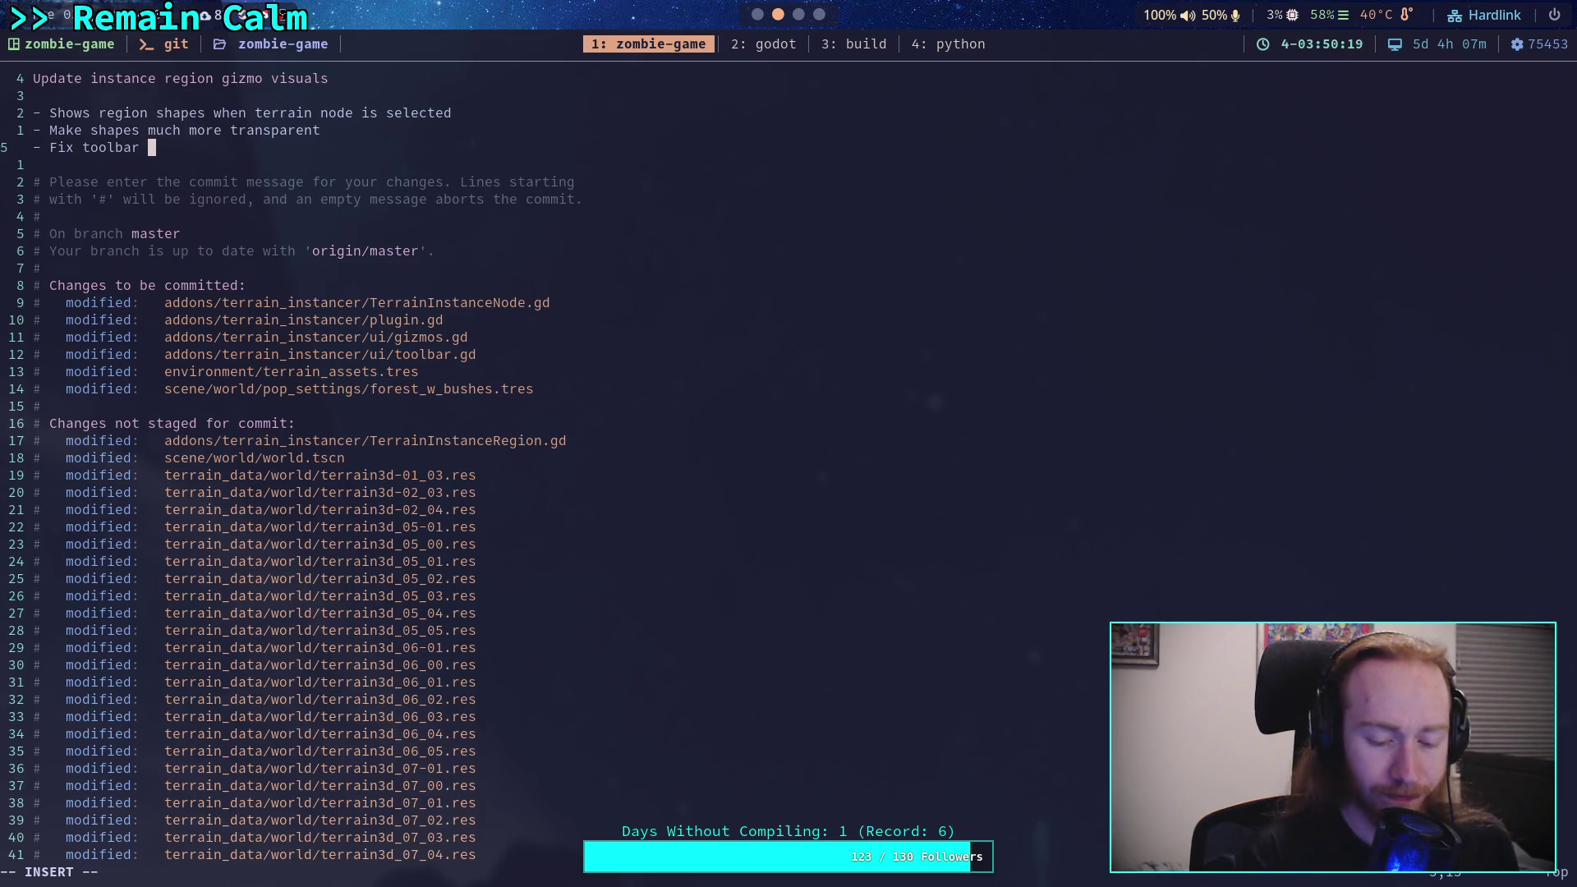
{"action": "type", "text": "vi"}
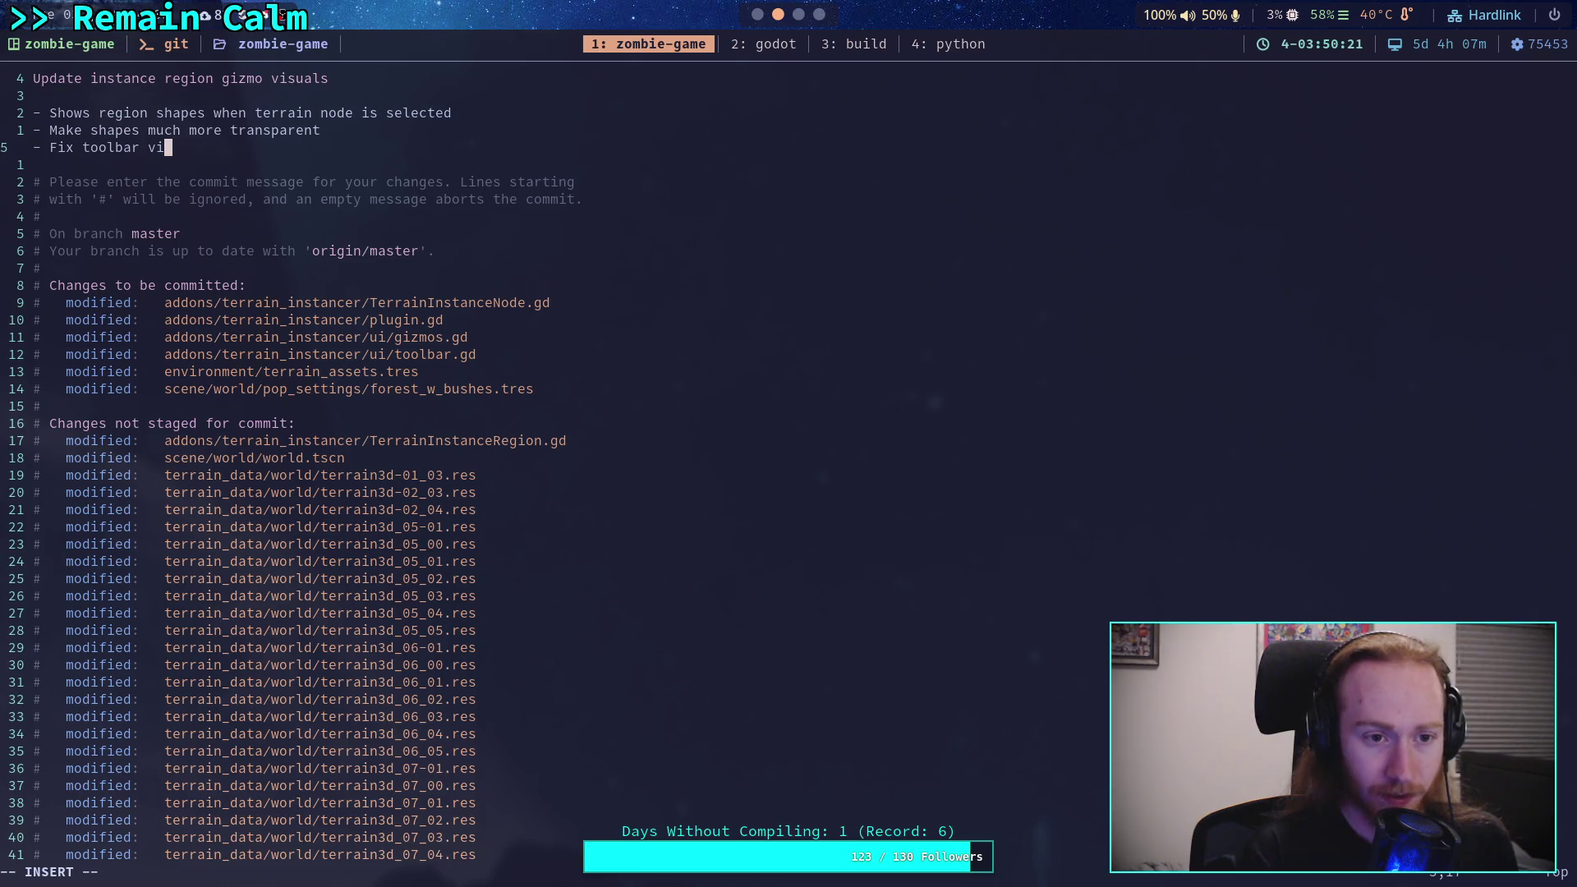
{"action": "type", "text": "sibil"}
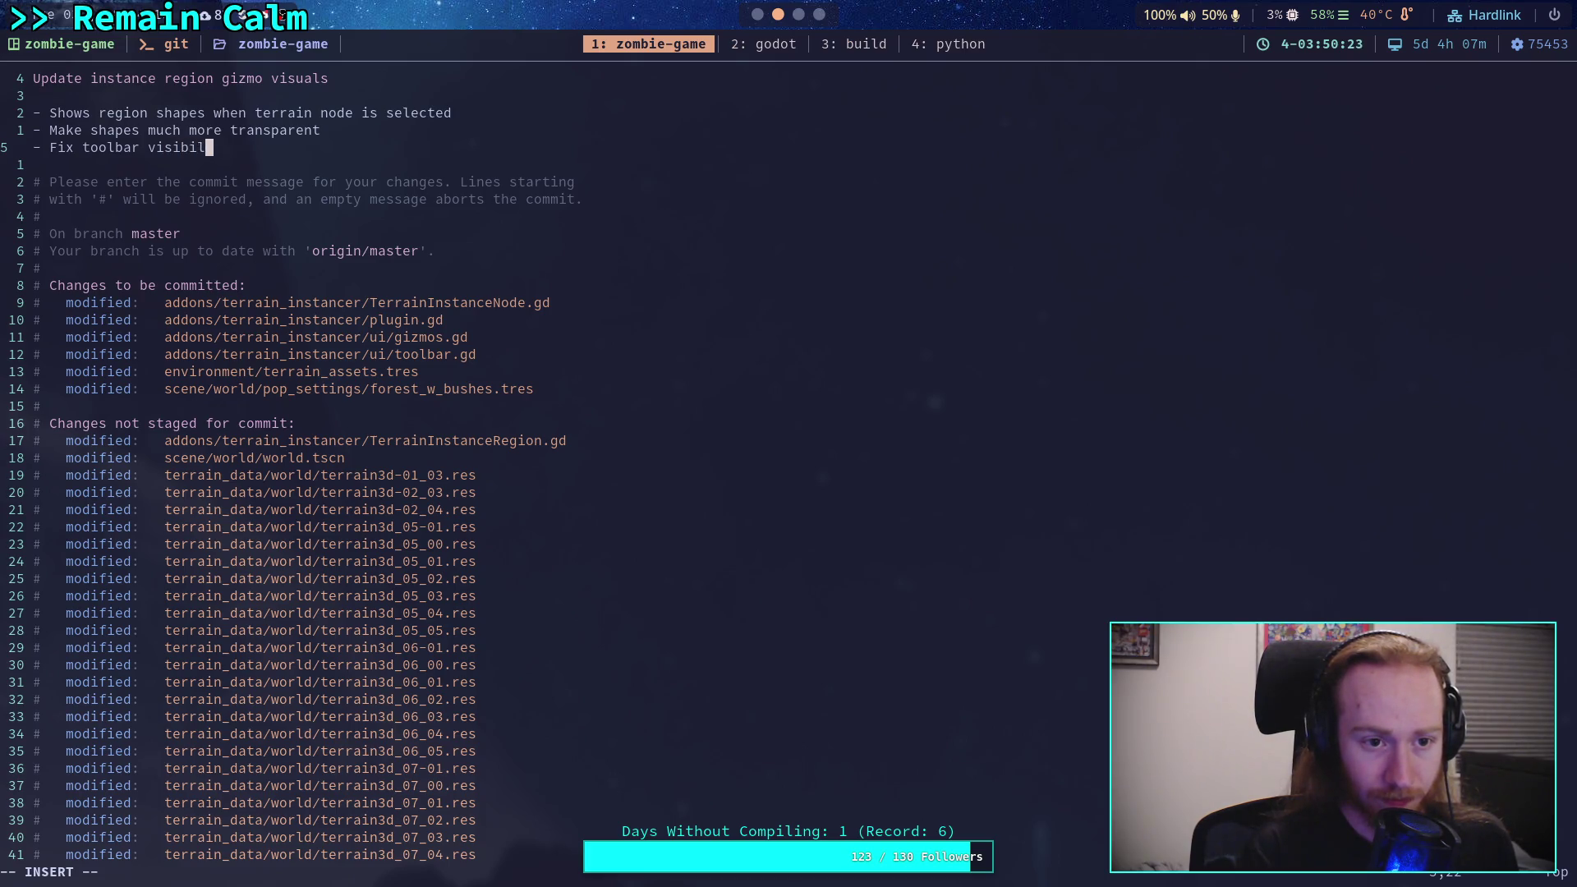
{"action": "type", "text": "ity"}
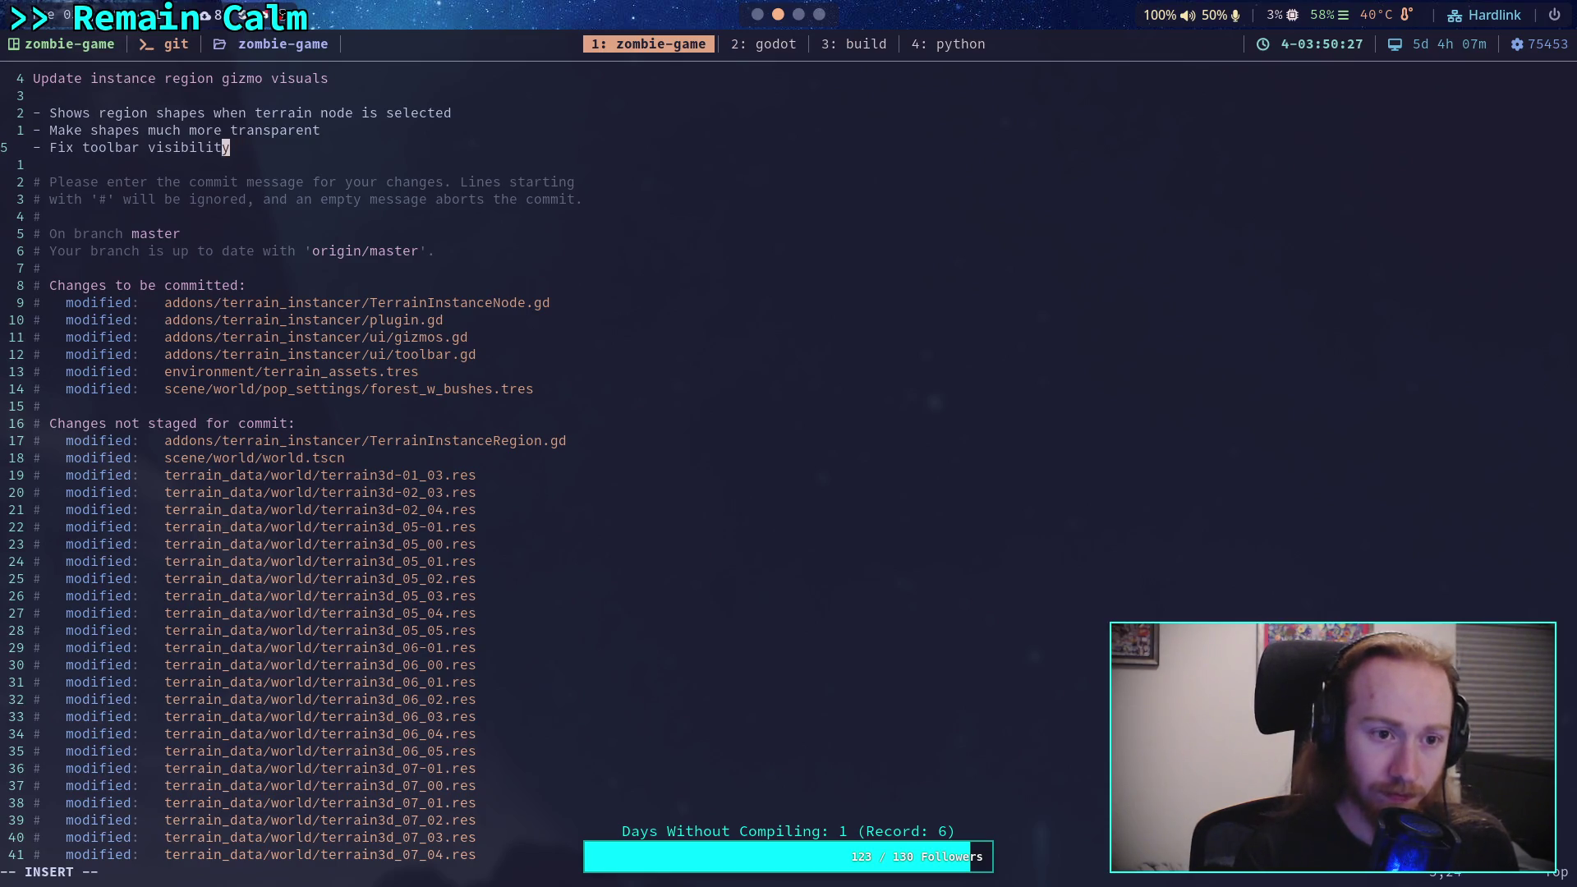
{"action": "type", "text": "button"}
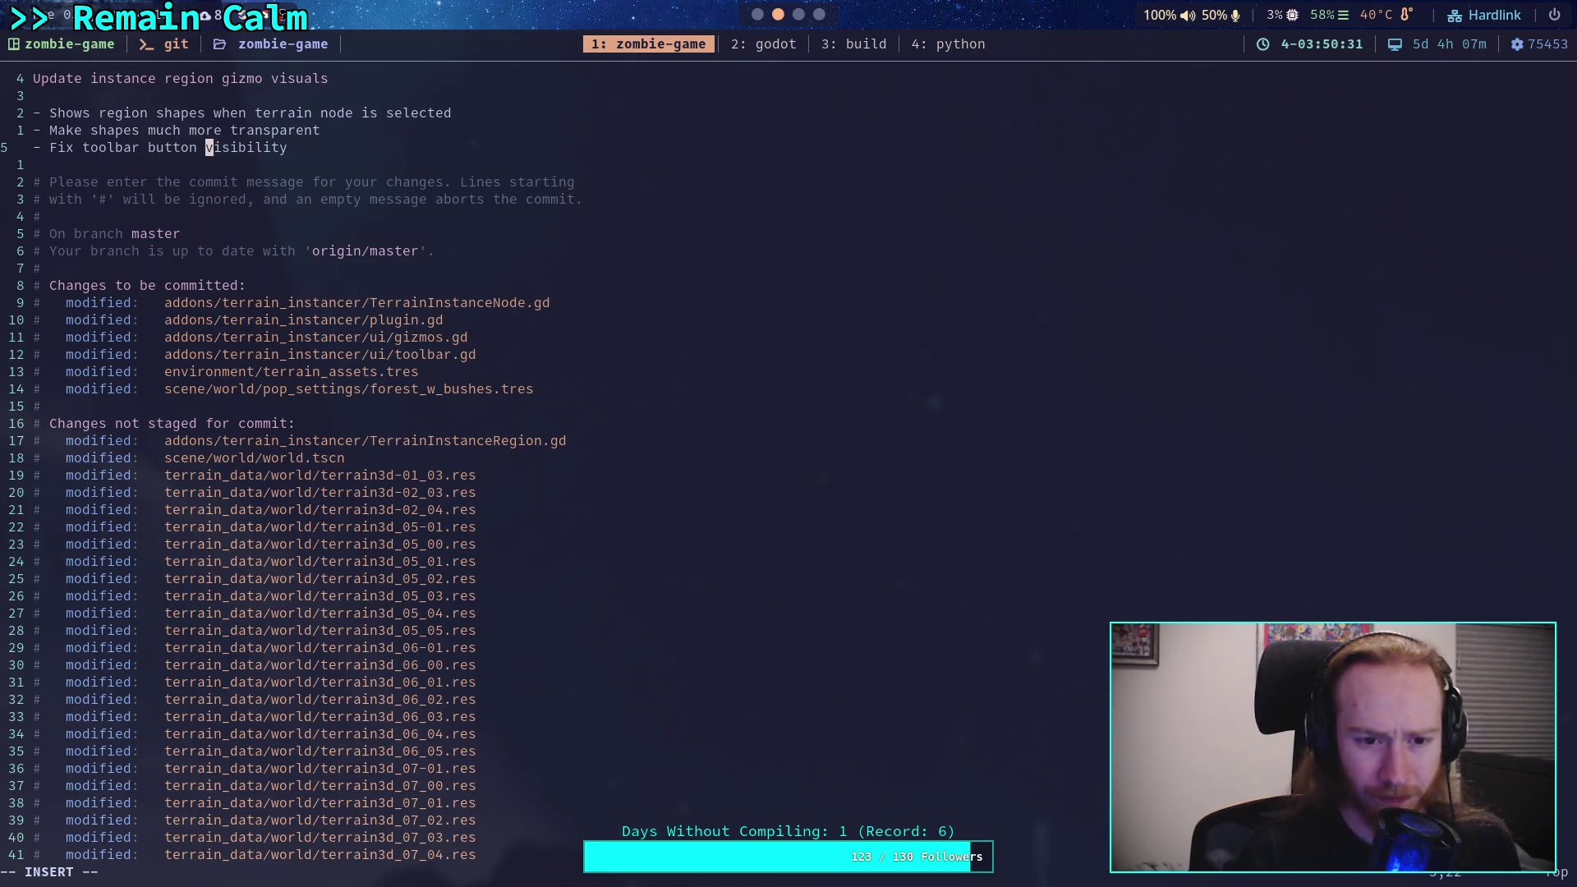
{"action": "key", "text": "Right"}
{"action": "key", "text": "Right"}
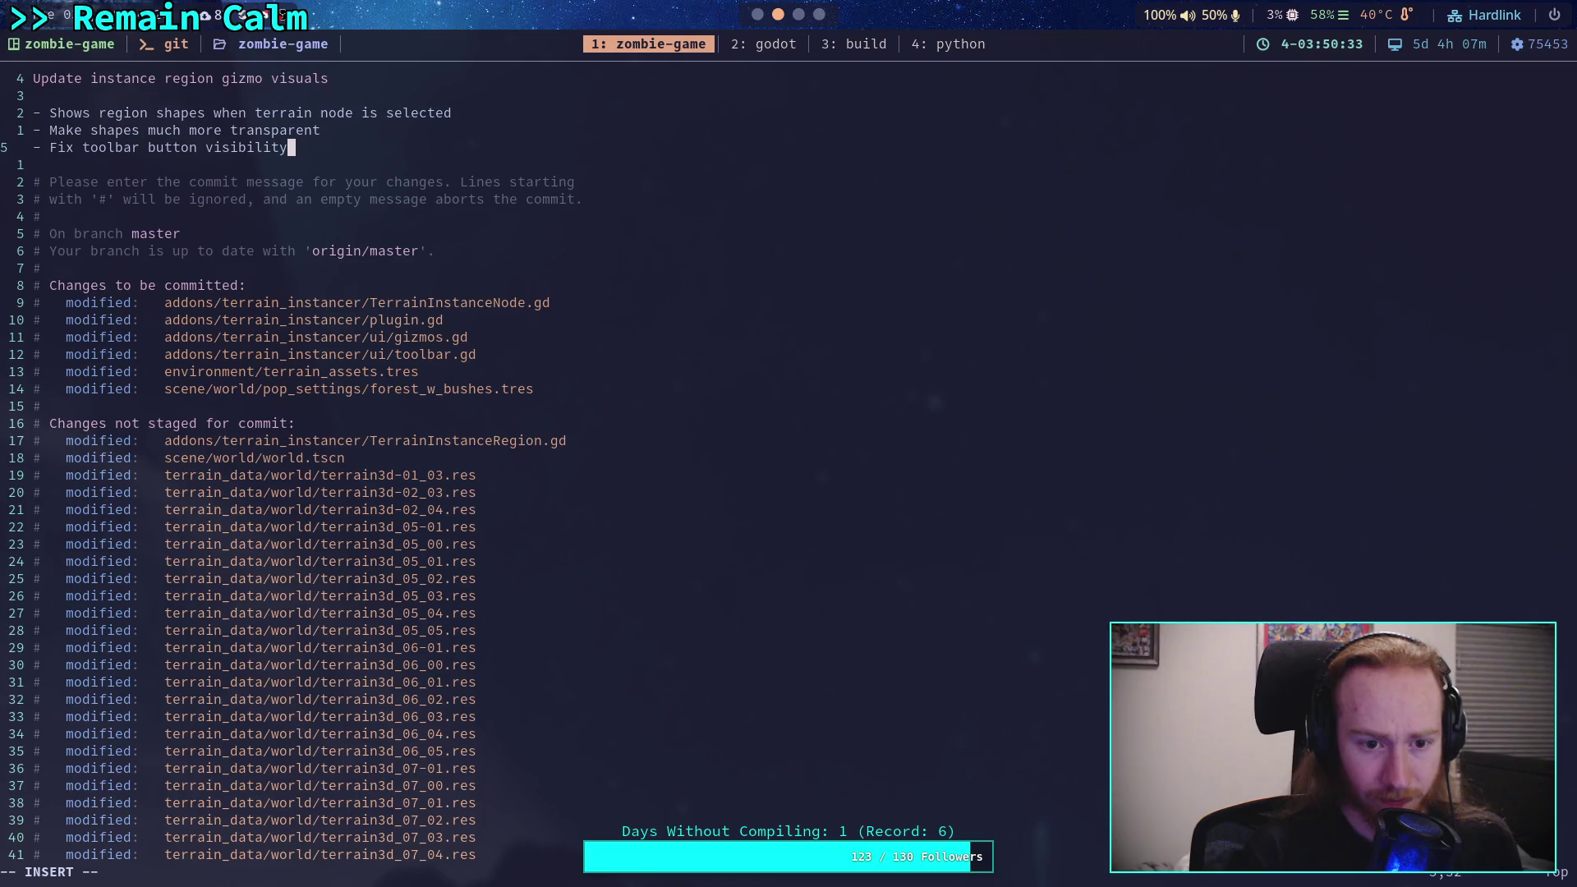
{"action": "key", "text": "Return"}
{"action": "type", "text": "- Also reduce LOD0 distances"}
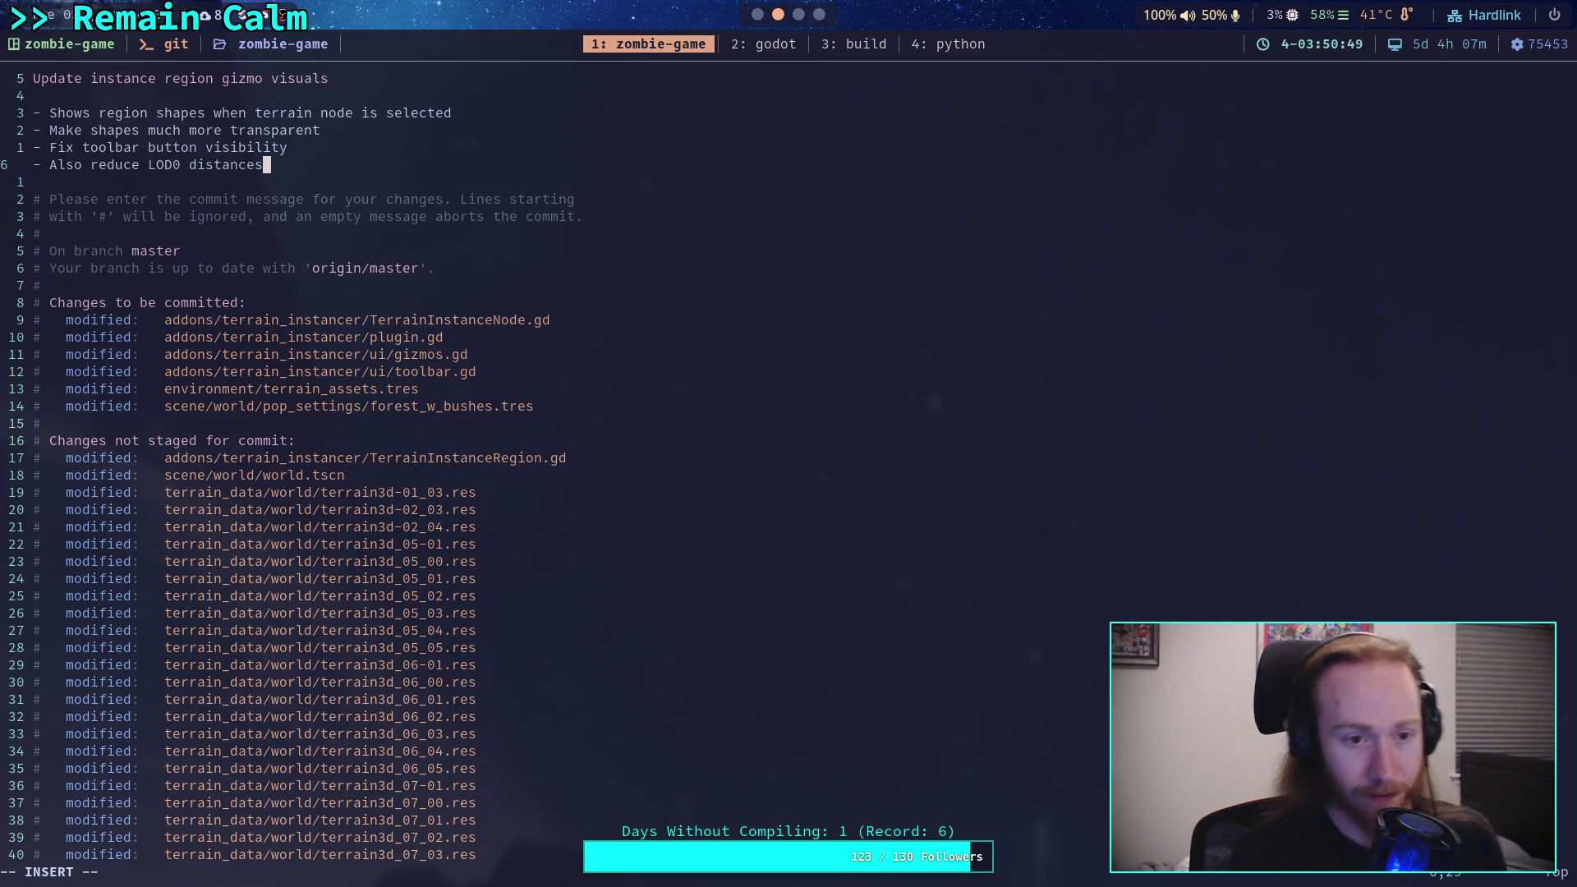
Step: Save the commit message with :wq, push to master, then show Godot's 3D forest scene
{"action": "key", "text": "Escape"}
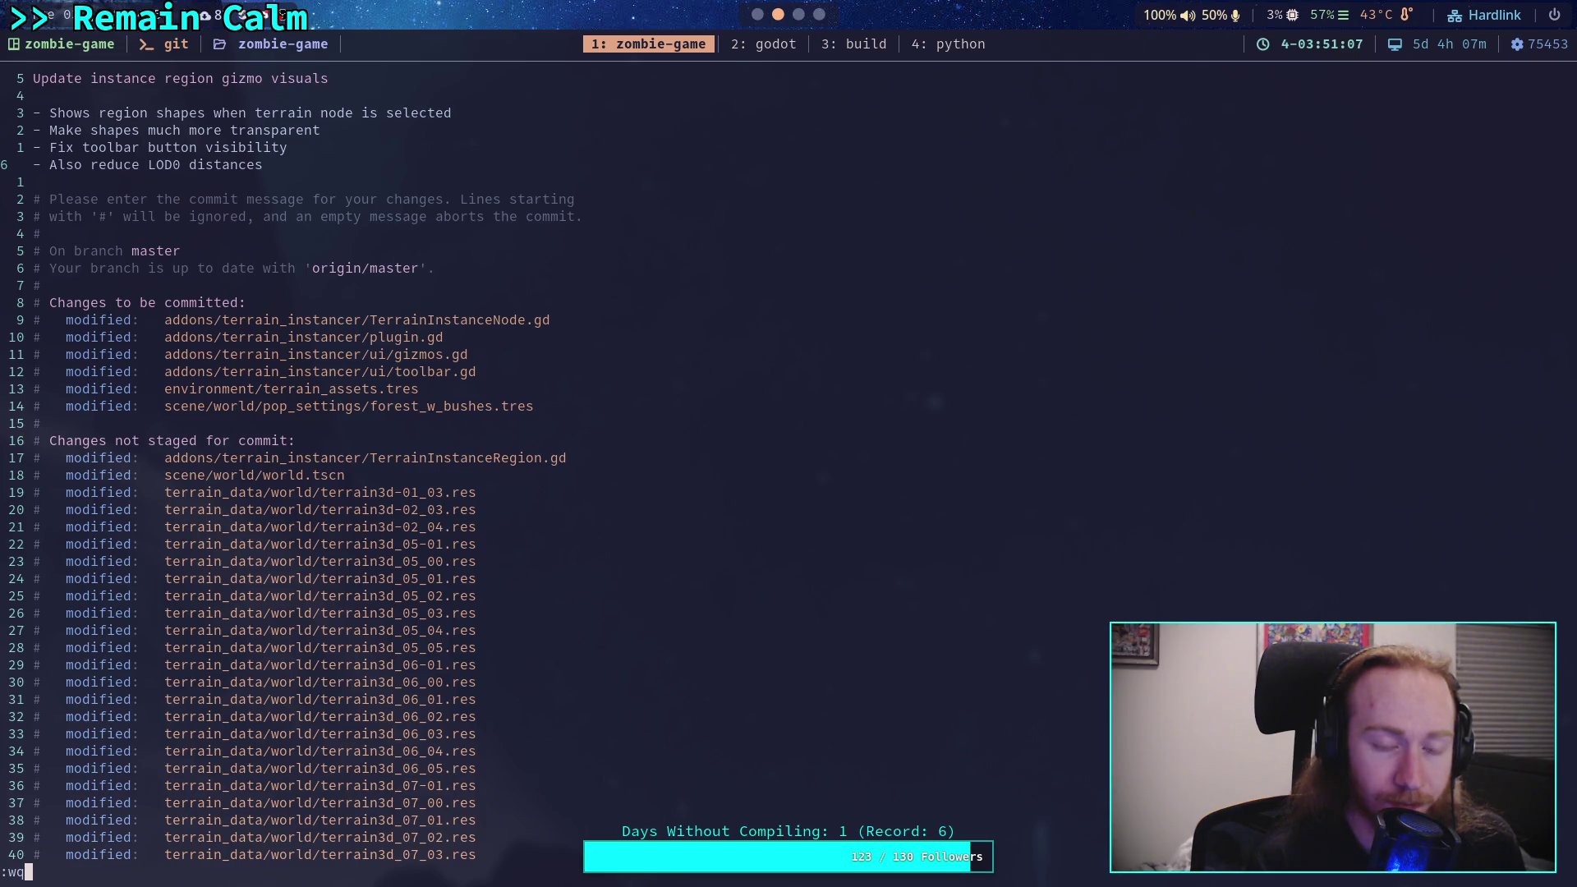
{"action": "key", "text": "Return"}
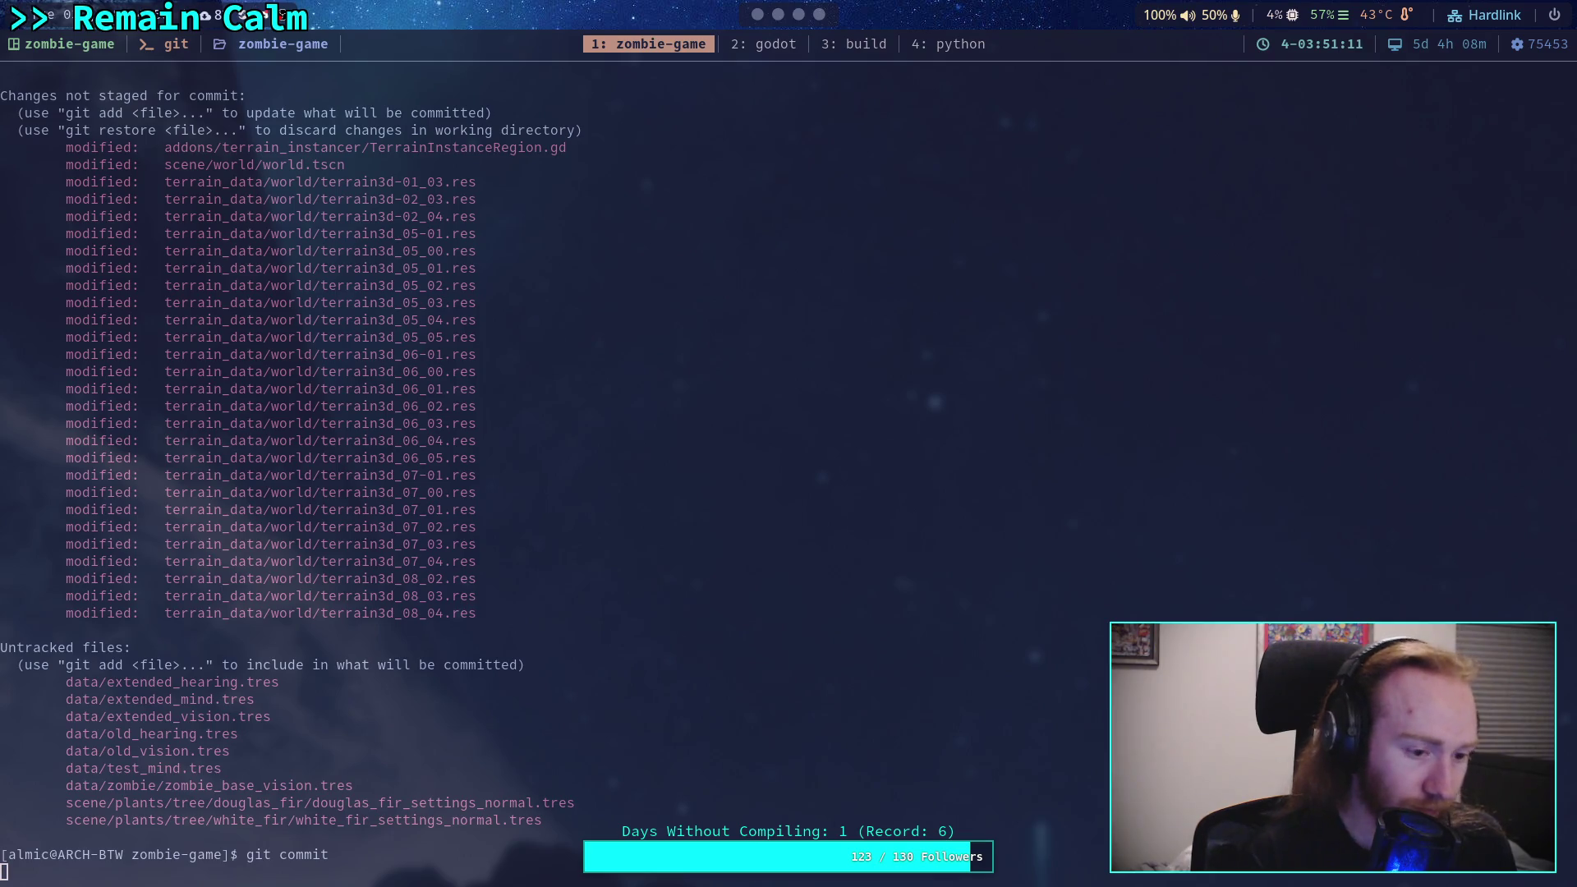
{"action": "type", "text": "git push"}
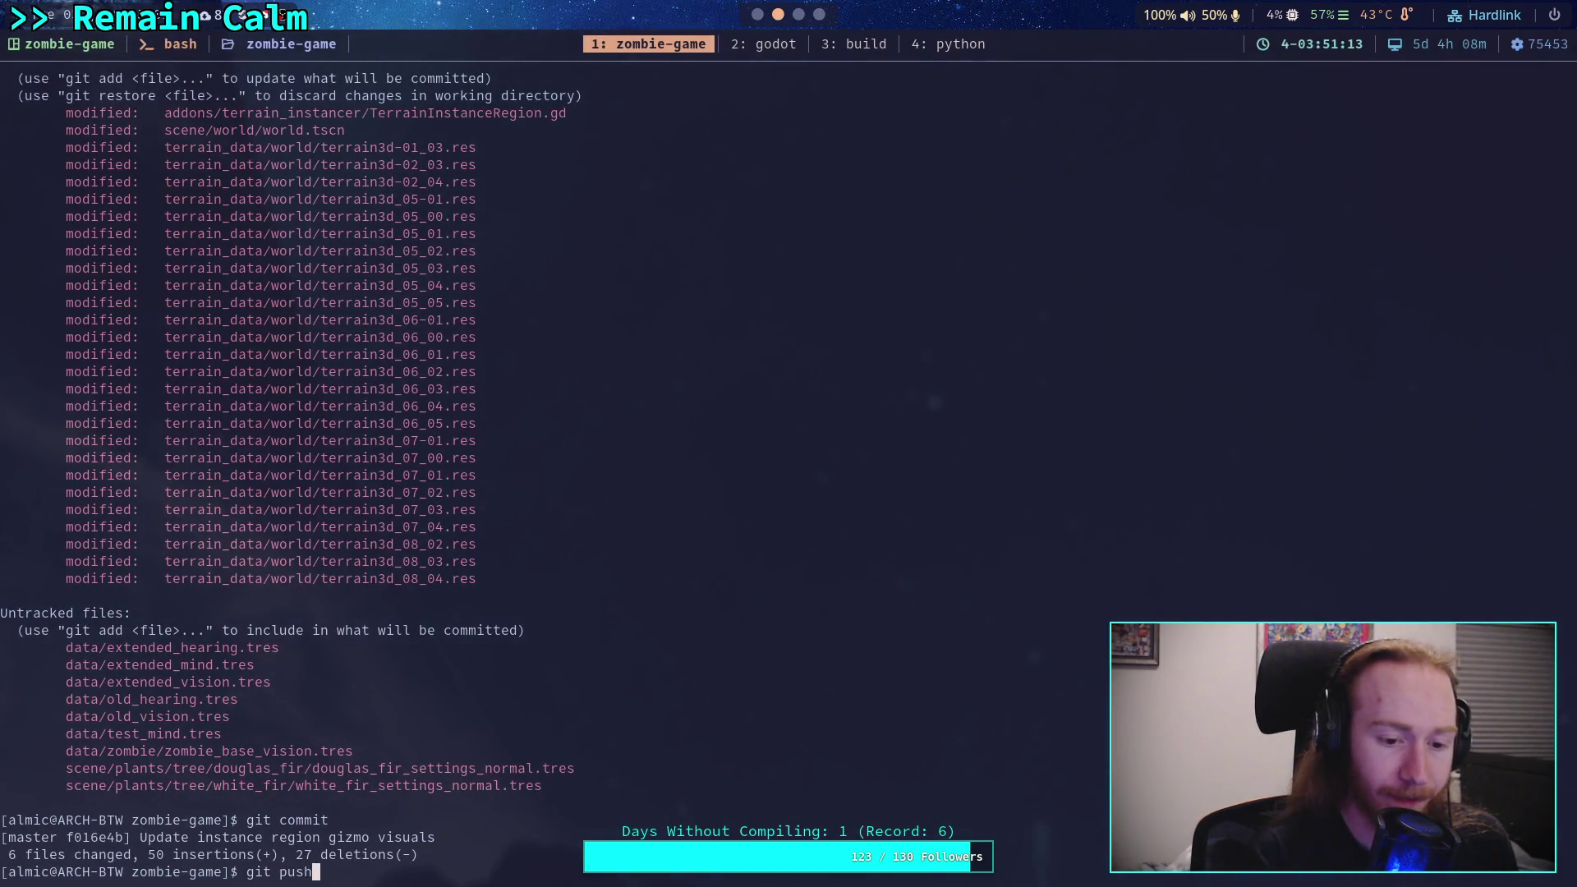
{"action": "key", "text": "Return"}
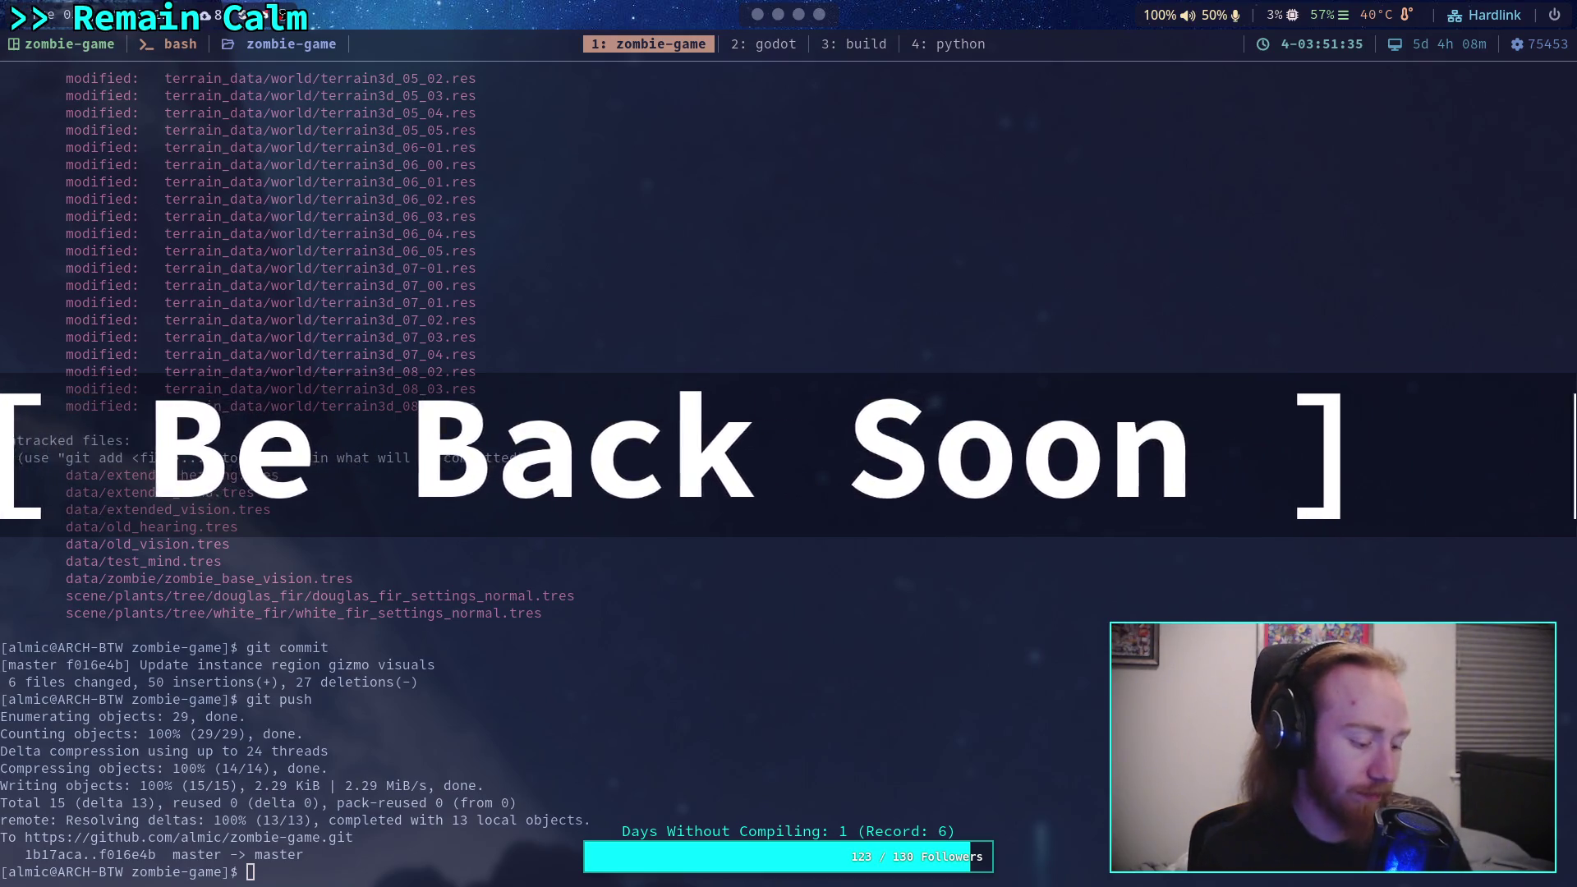
{"action": "key", "text": "super+2"}
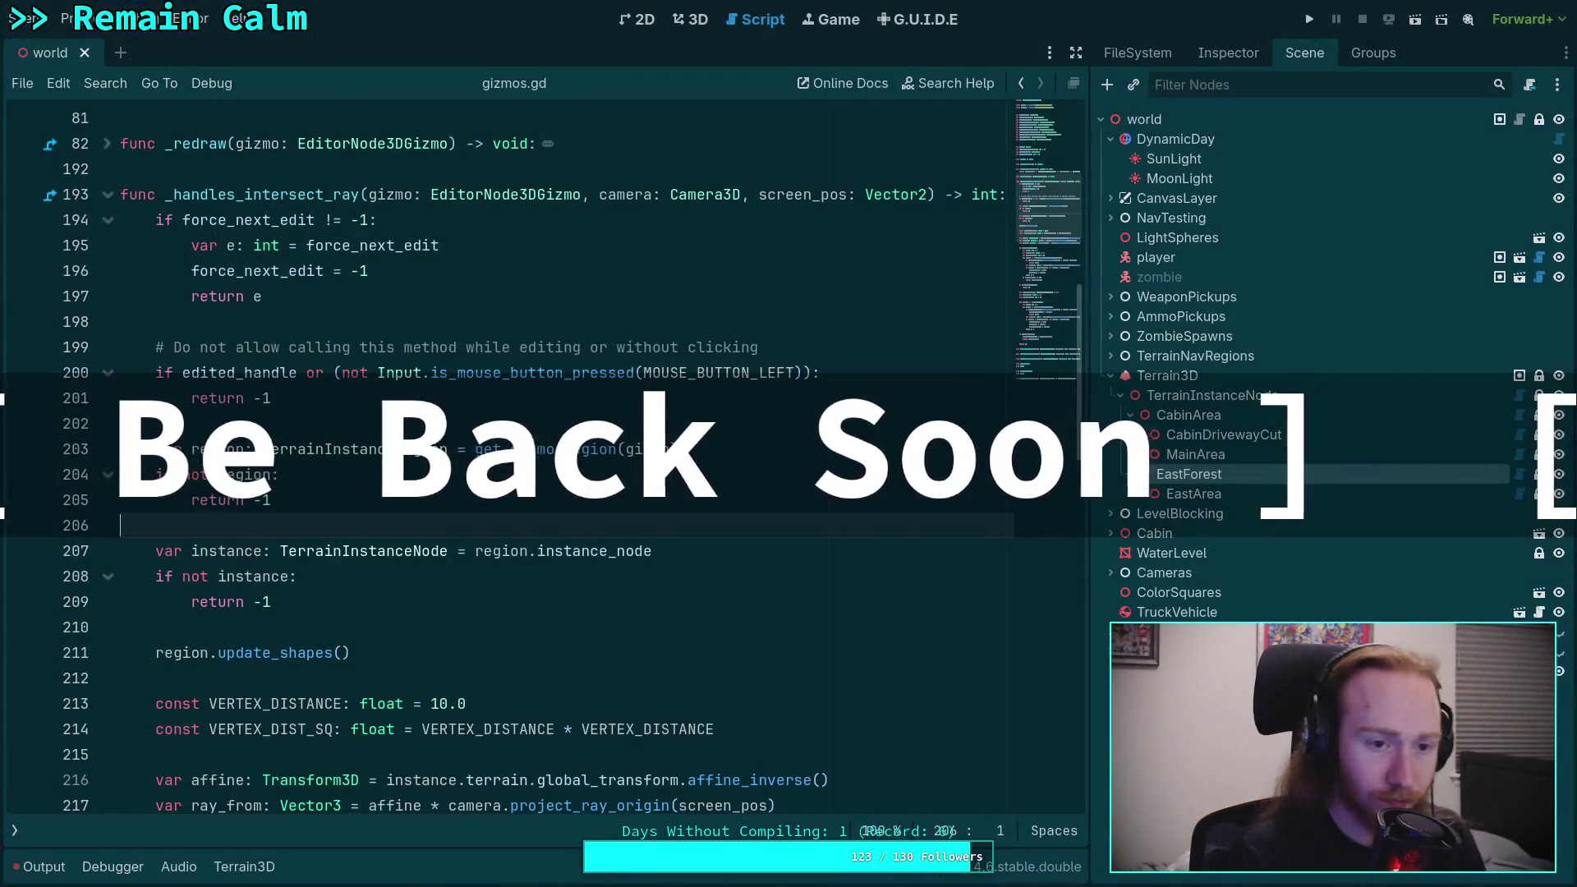
{"action": "left_click", "coordinate": [690, 23]}
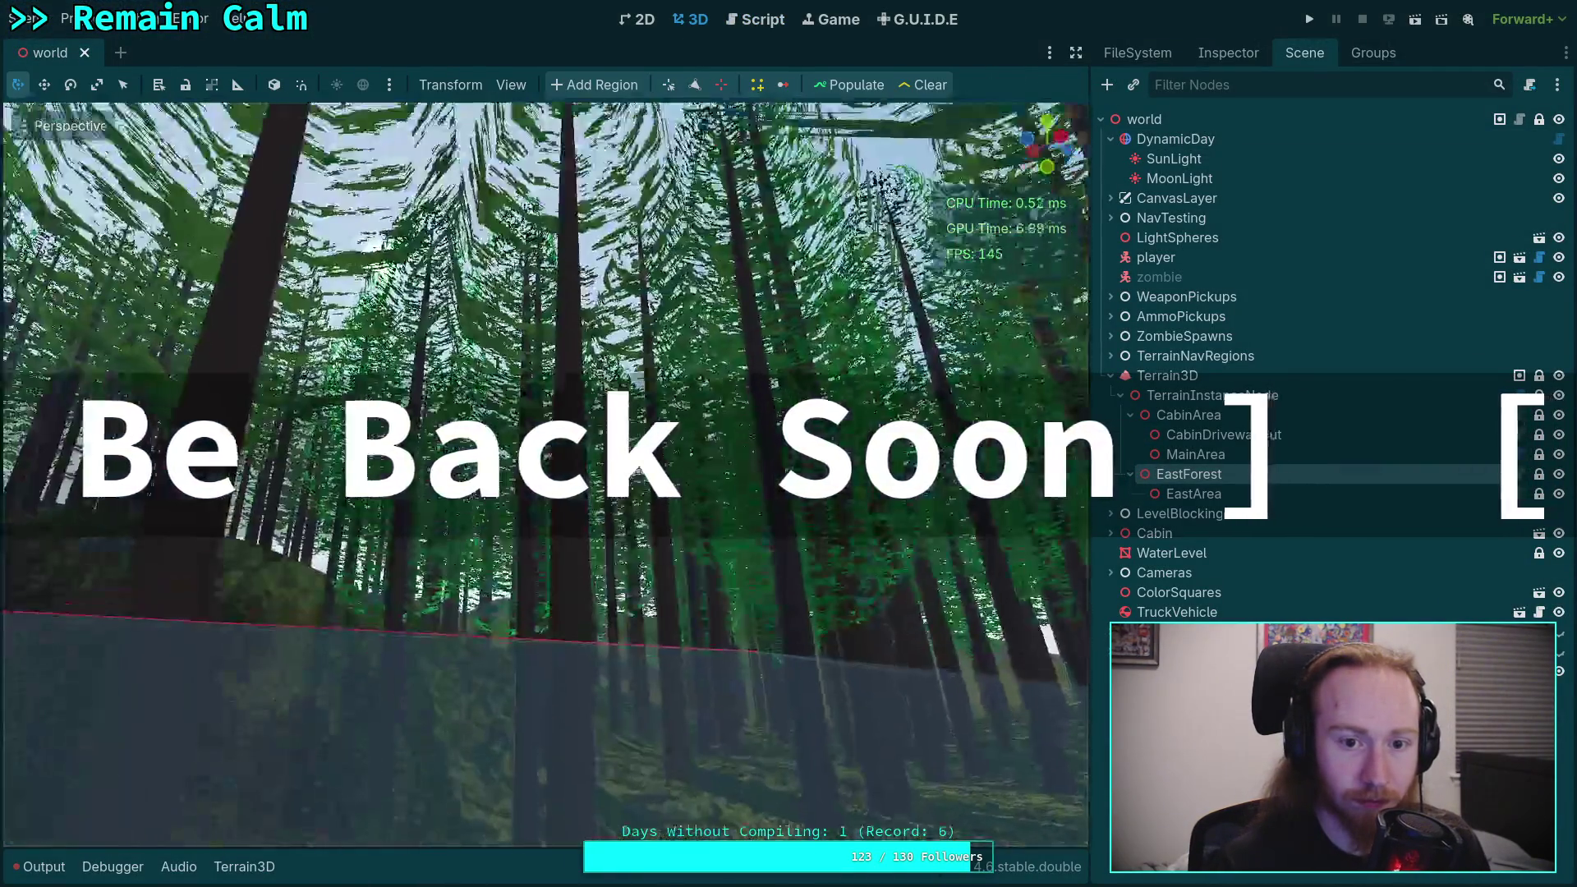
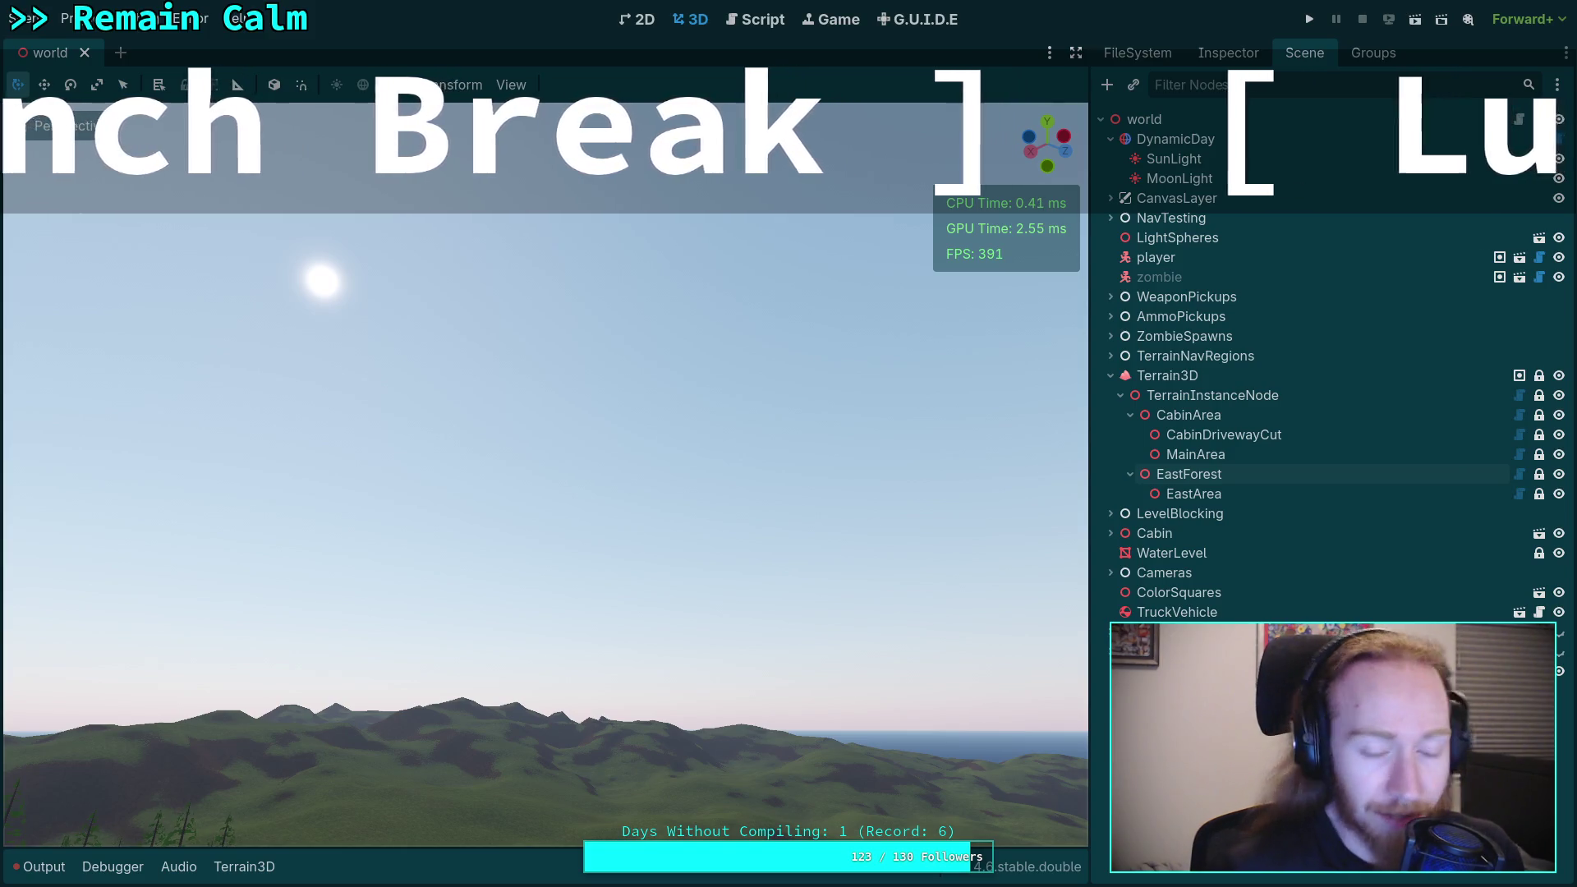
Step: Frame the EastForest trees in the 3D view and launch the project to test the forest
{"action": "key", "text": "f"}
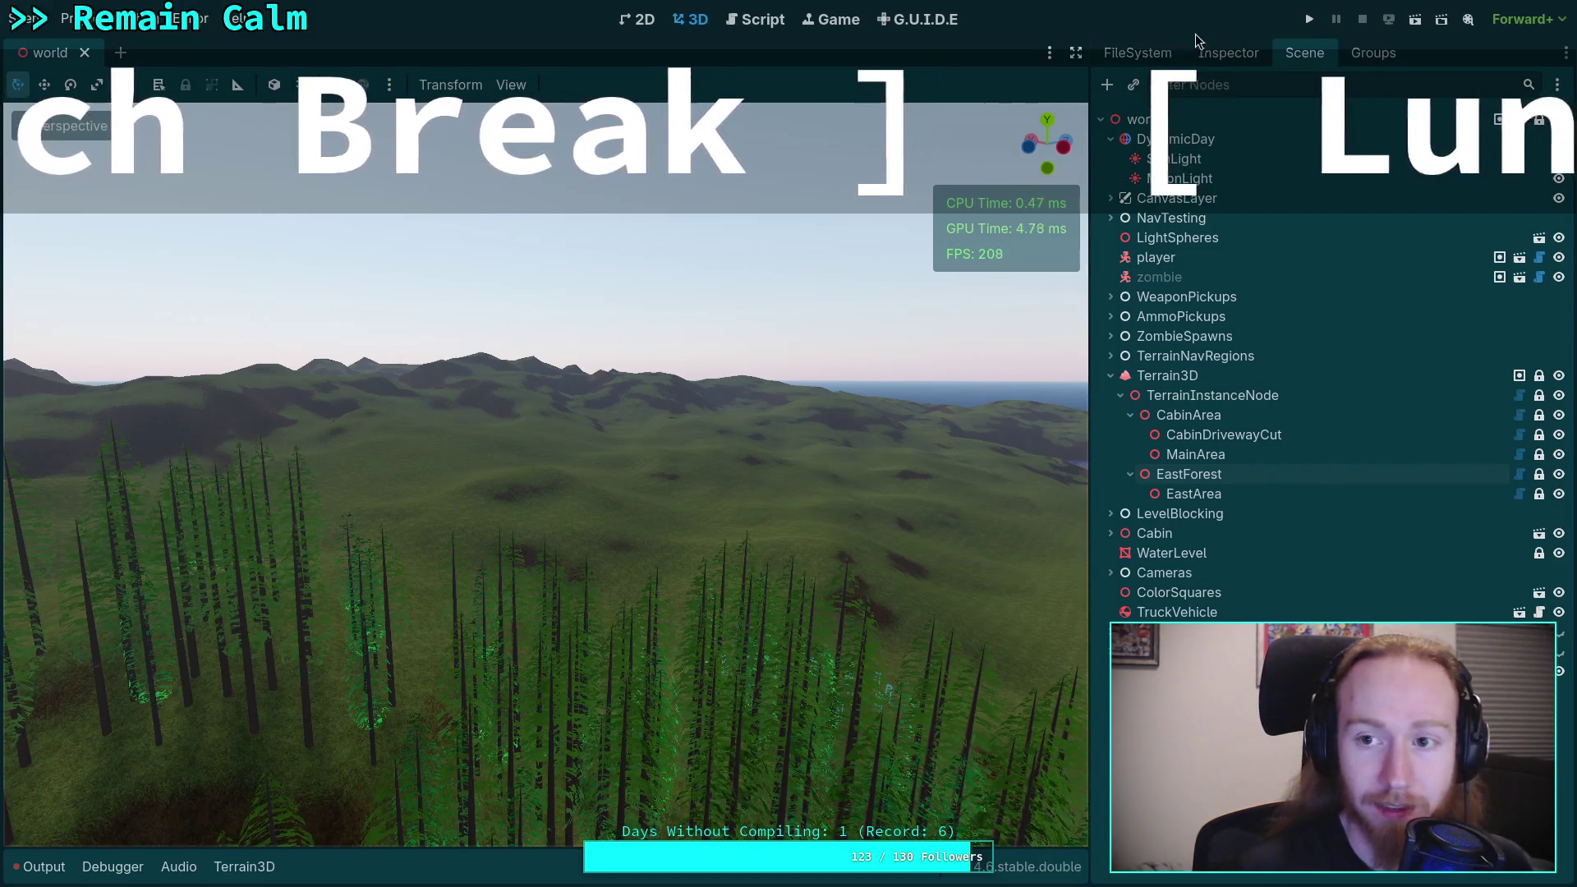
{"action": "left_click", "coordinate": [1309, 21]}
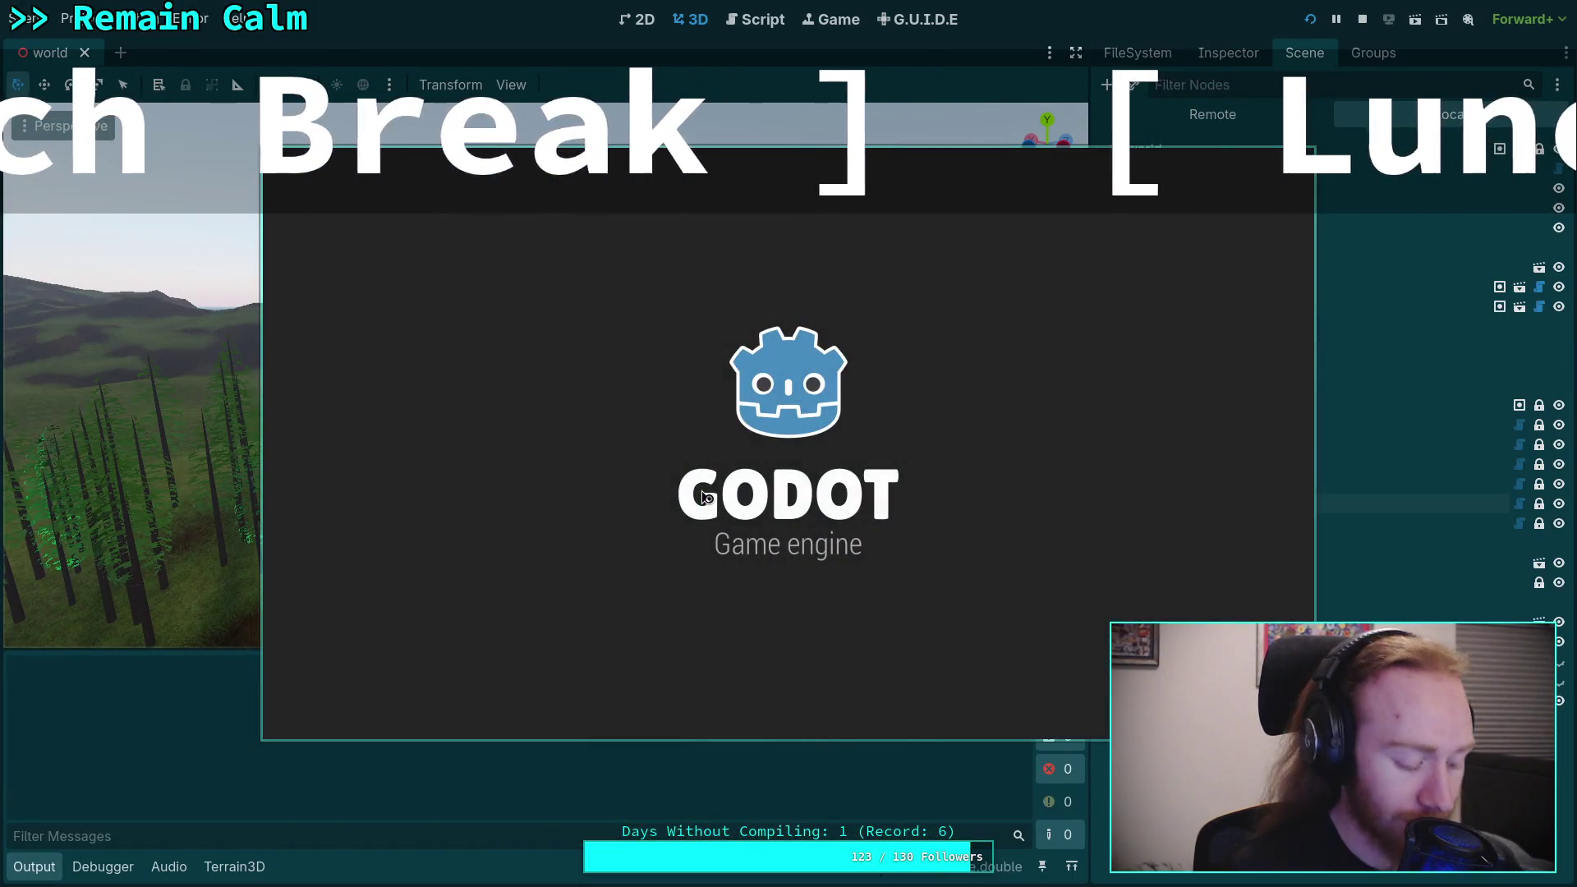
Step: Open a new empty scene tab, stop the running game with F8, and relaunch the project
{"action": "left_click", "coordinate": [118, 53]}
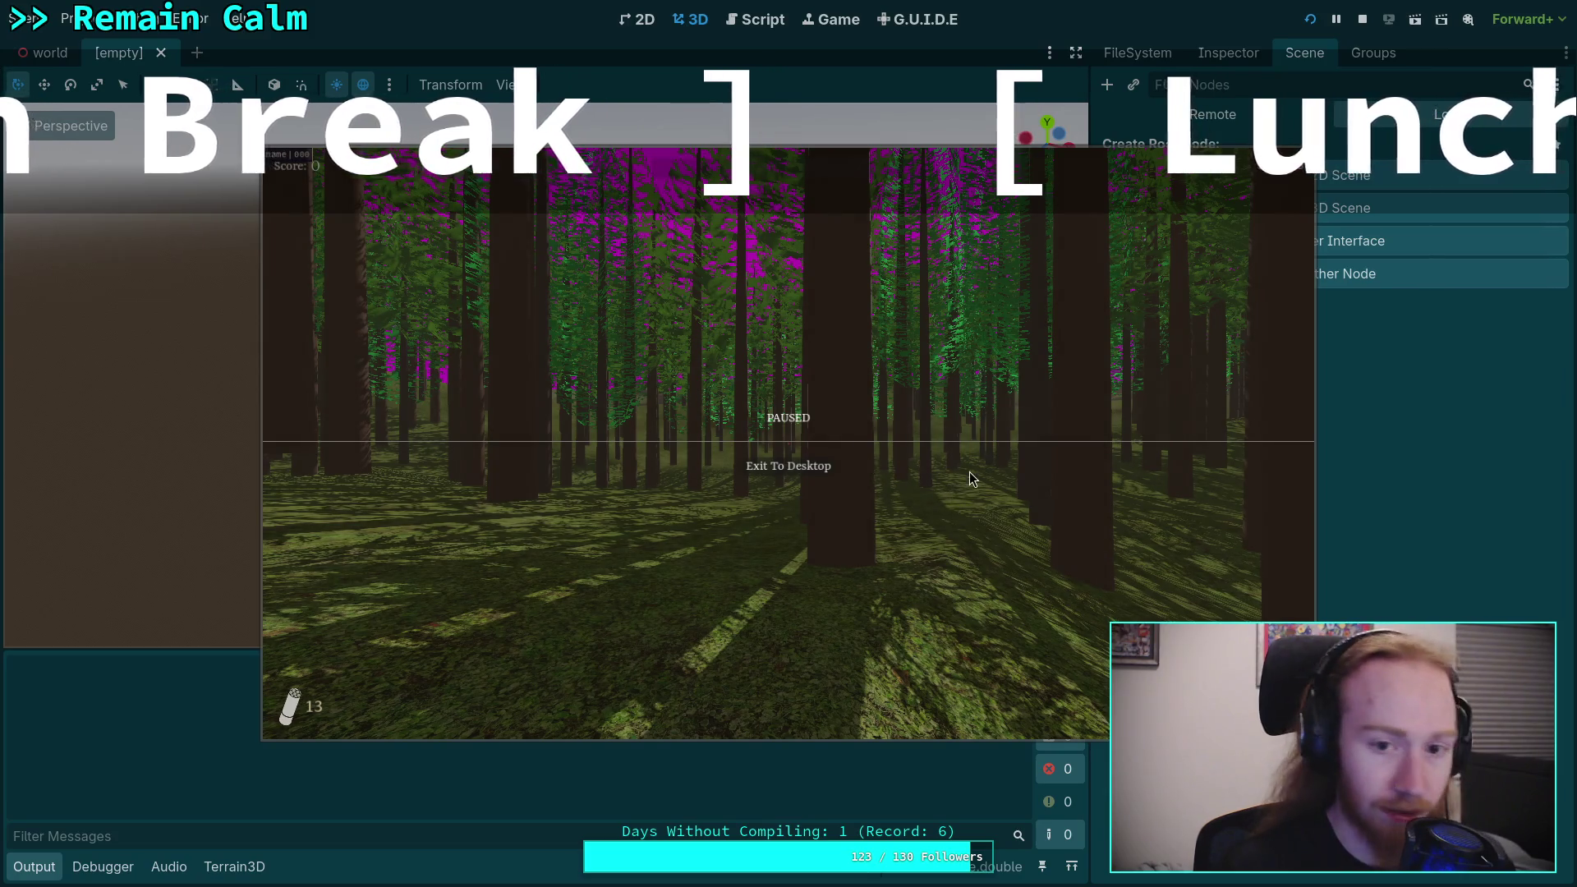
{"action": "mouse_move", "coordinate": [899, 456]}
{"action": "left_mouse_down"}
{"action": "mouse_move", "coordinate": [472, 367]}
{"action": "mouse_move", "coordinate": [564, 407]}
{"action": "left_mouse_up"}
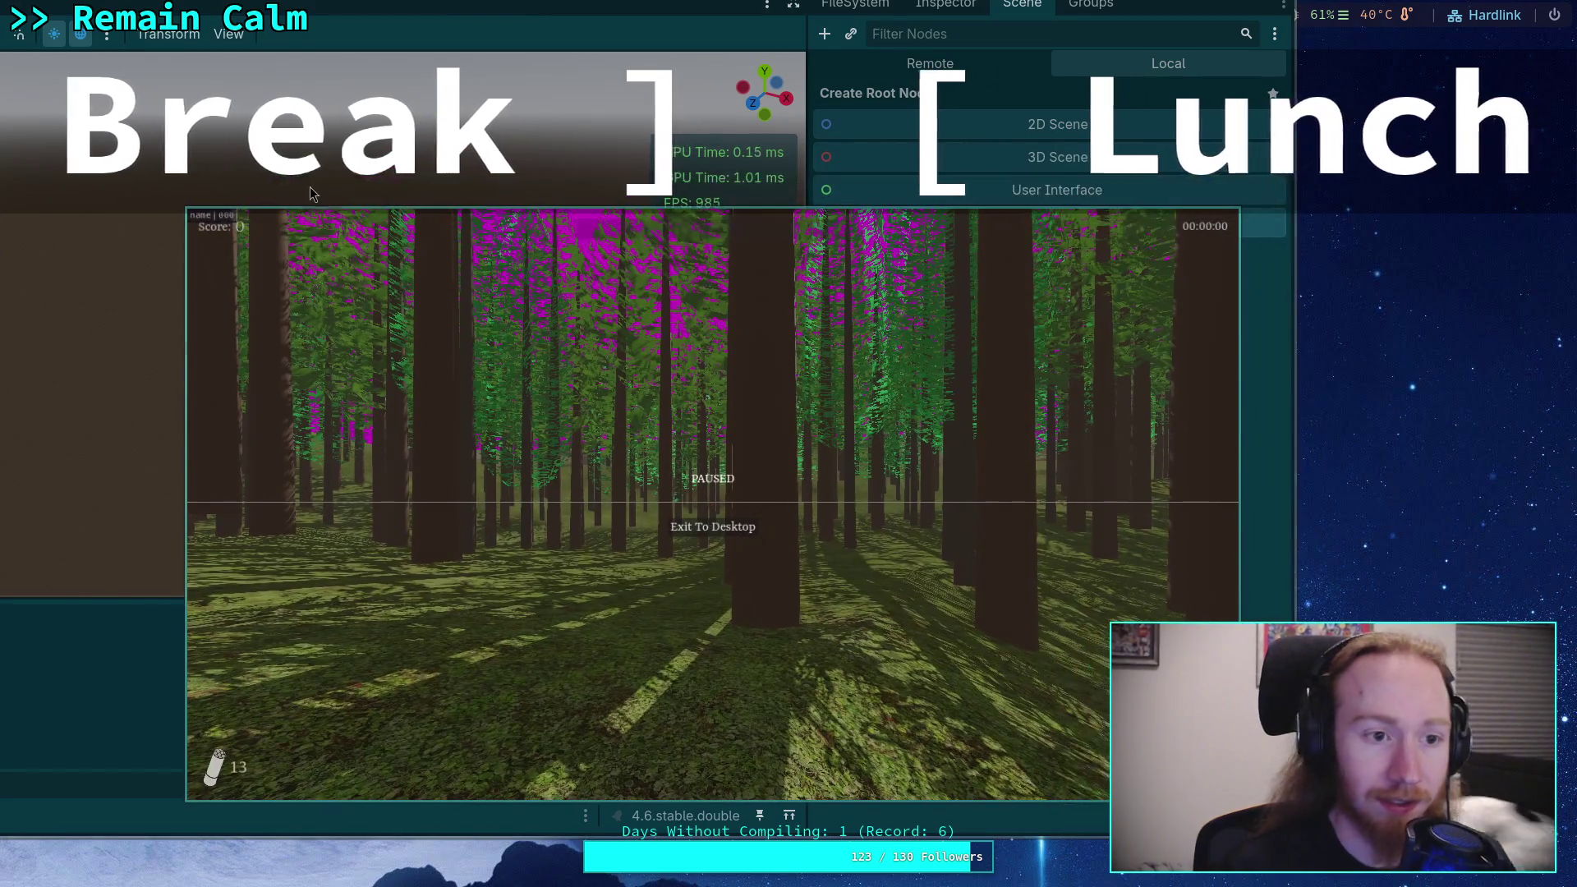
{"action": "key", "text": "F8"}
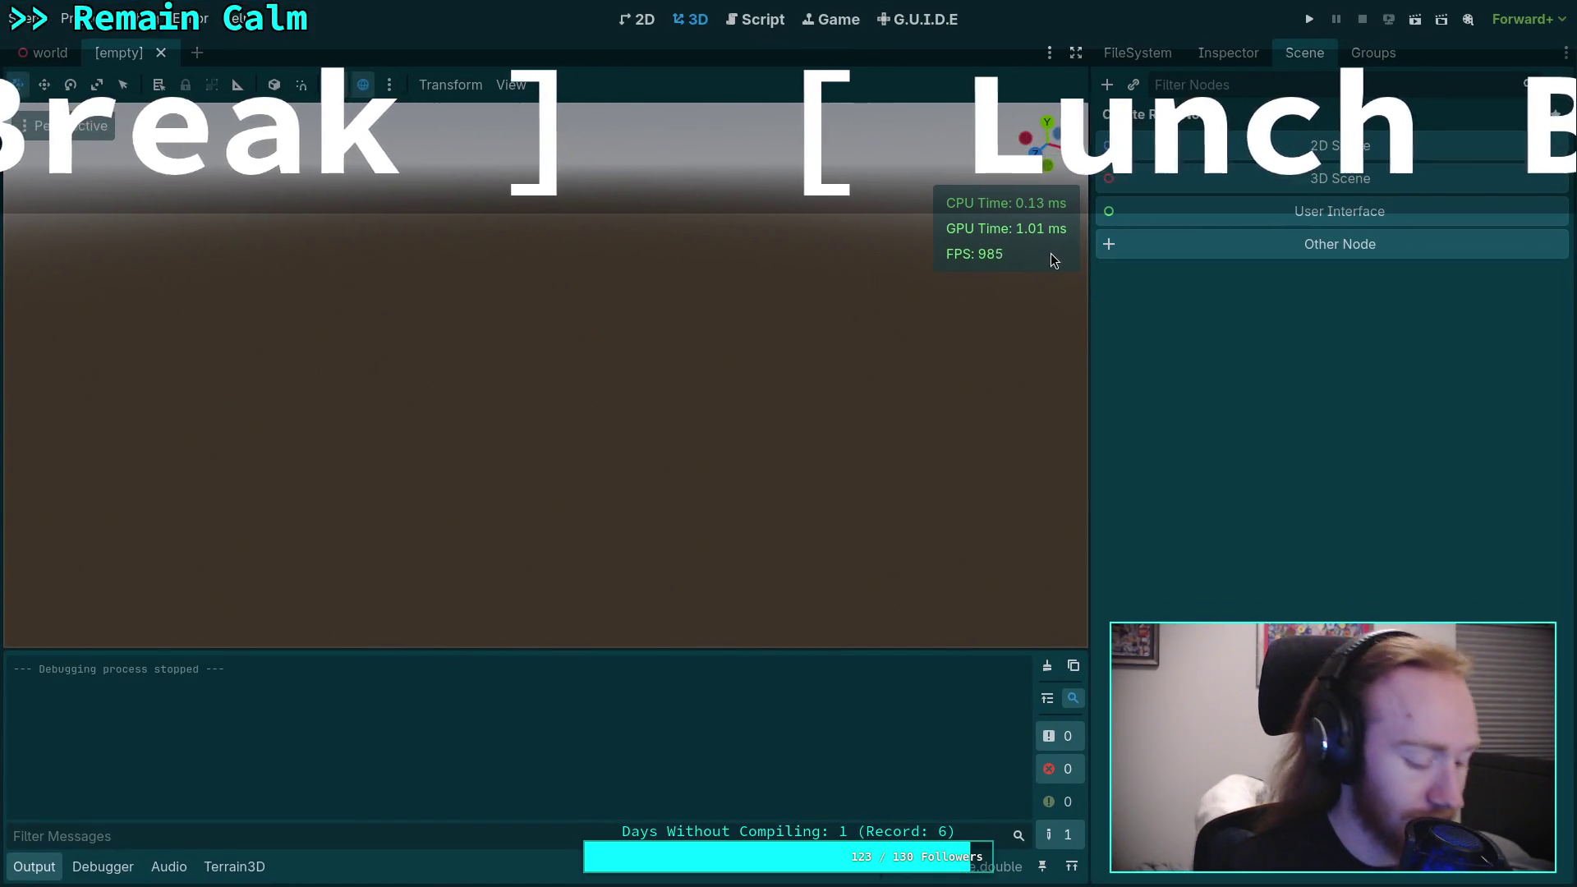
{"action": "left_click", "coordinate": [1309, 19]}
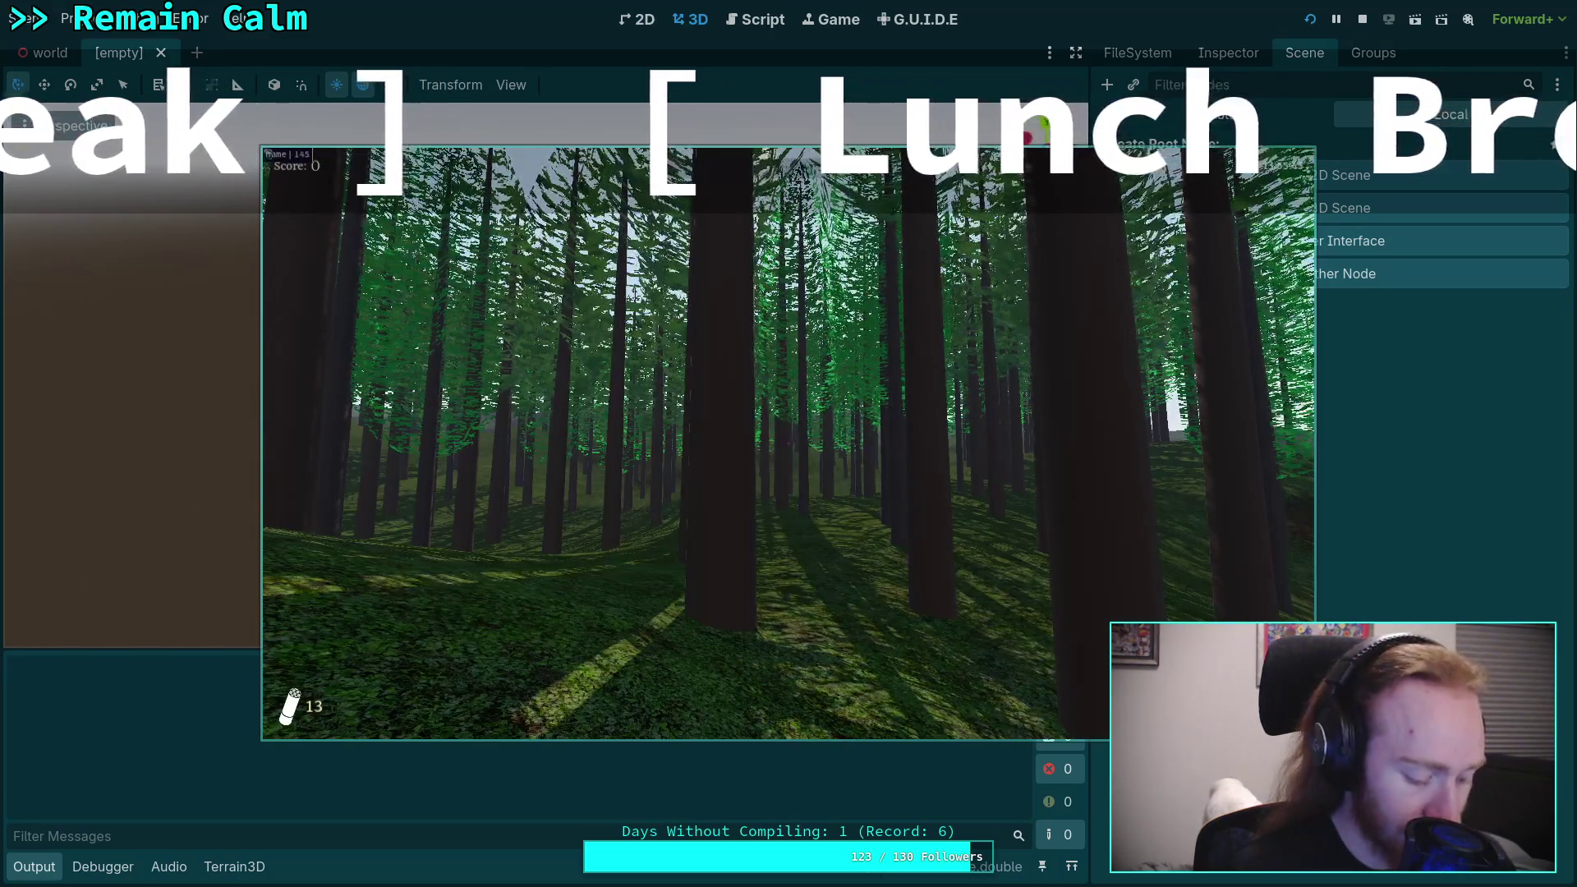
Step: Switch the running game to fullscreen with F11
{"action": "key", "text": "F11"}
Step: Walk the player forward through the dense pine forest and up the grassy slope
{"action": "mouse_move", "coordinate": [789, 443]}
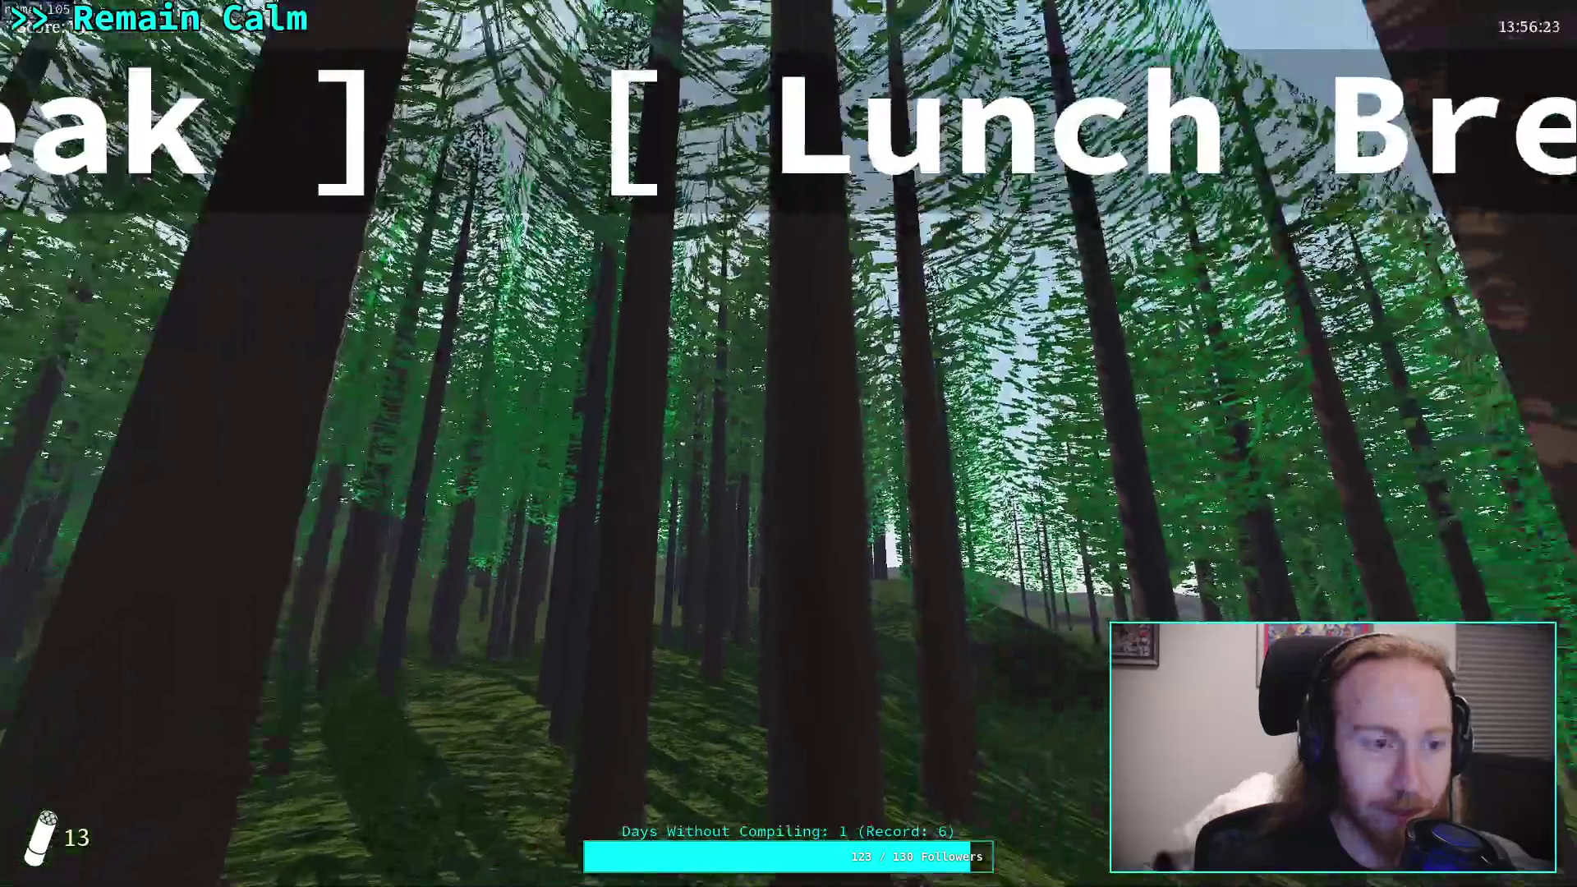
{"action": "key", "text": "w"}
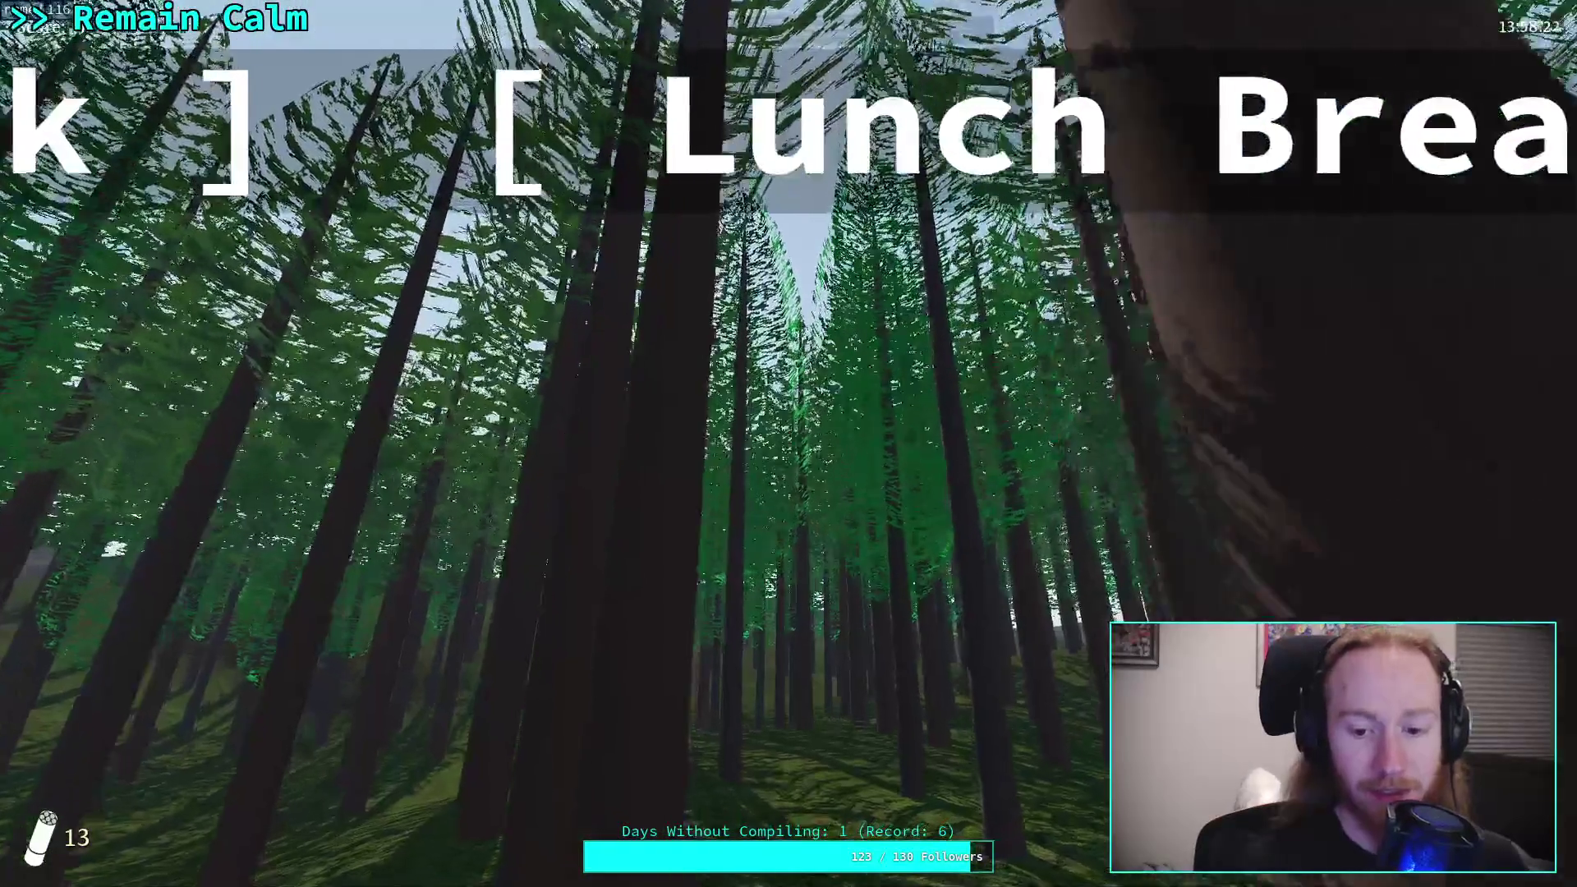
{"action": "key", "text": "w"}
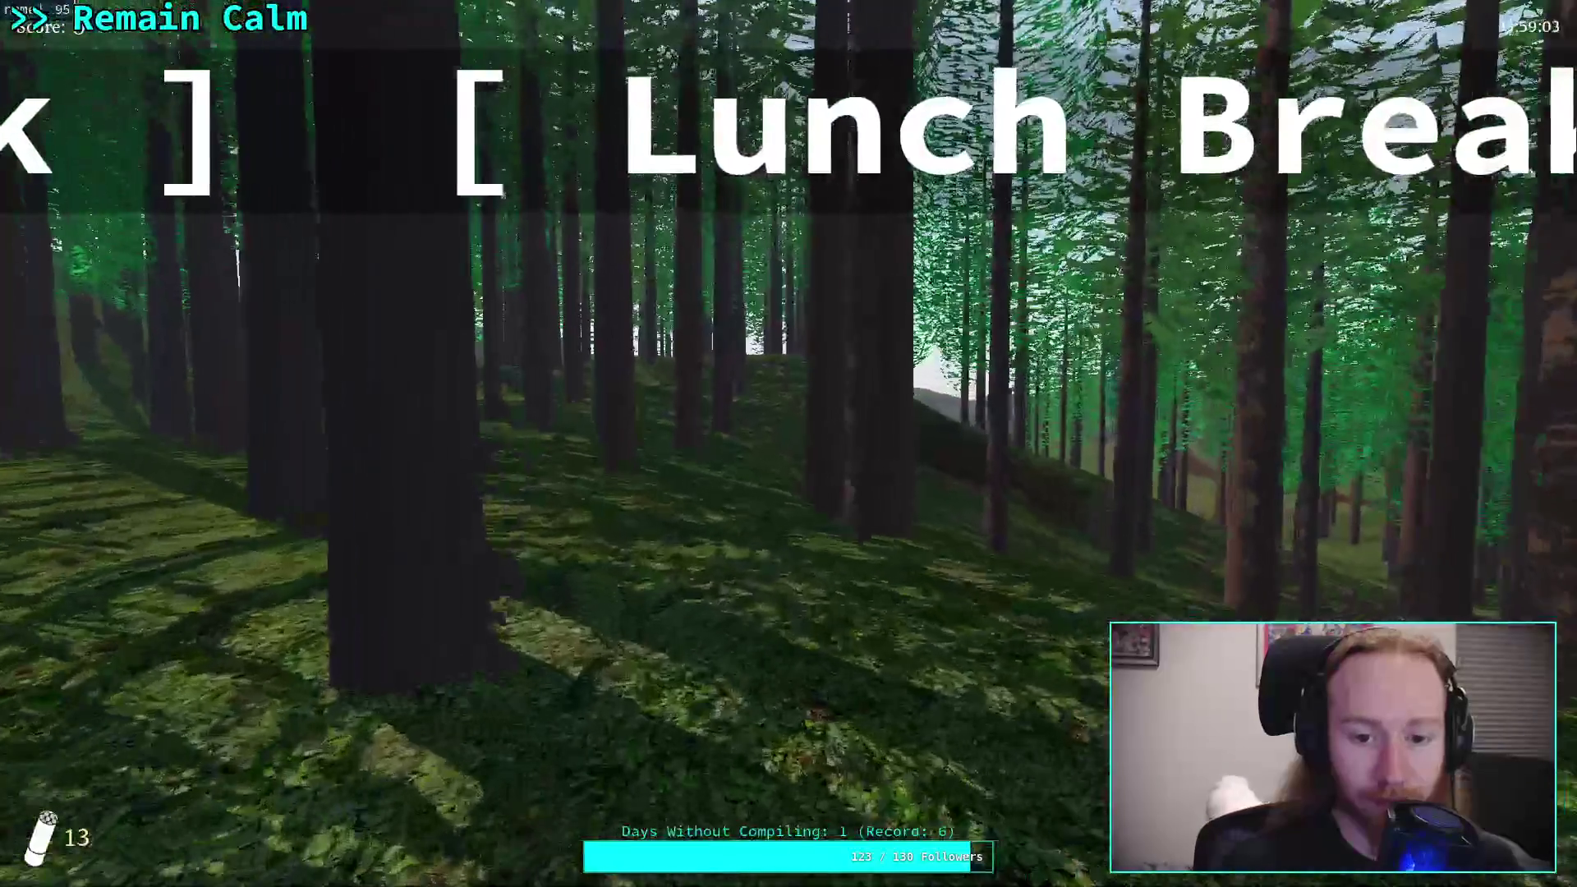
{"action": "key", "text": "w"}
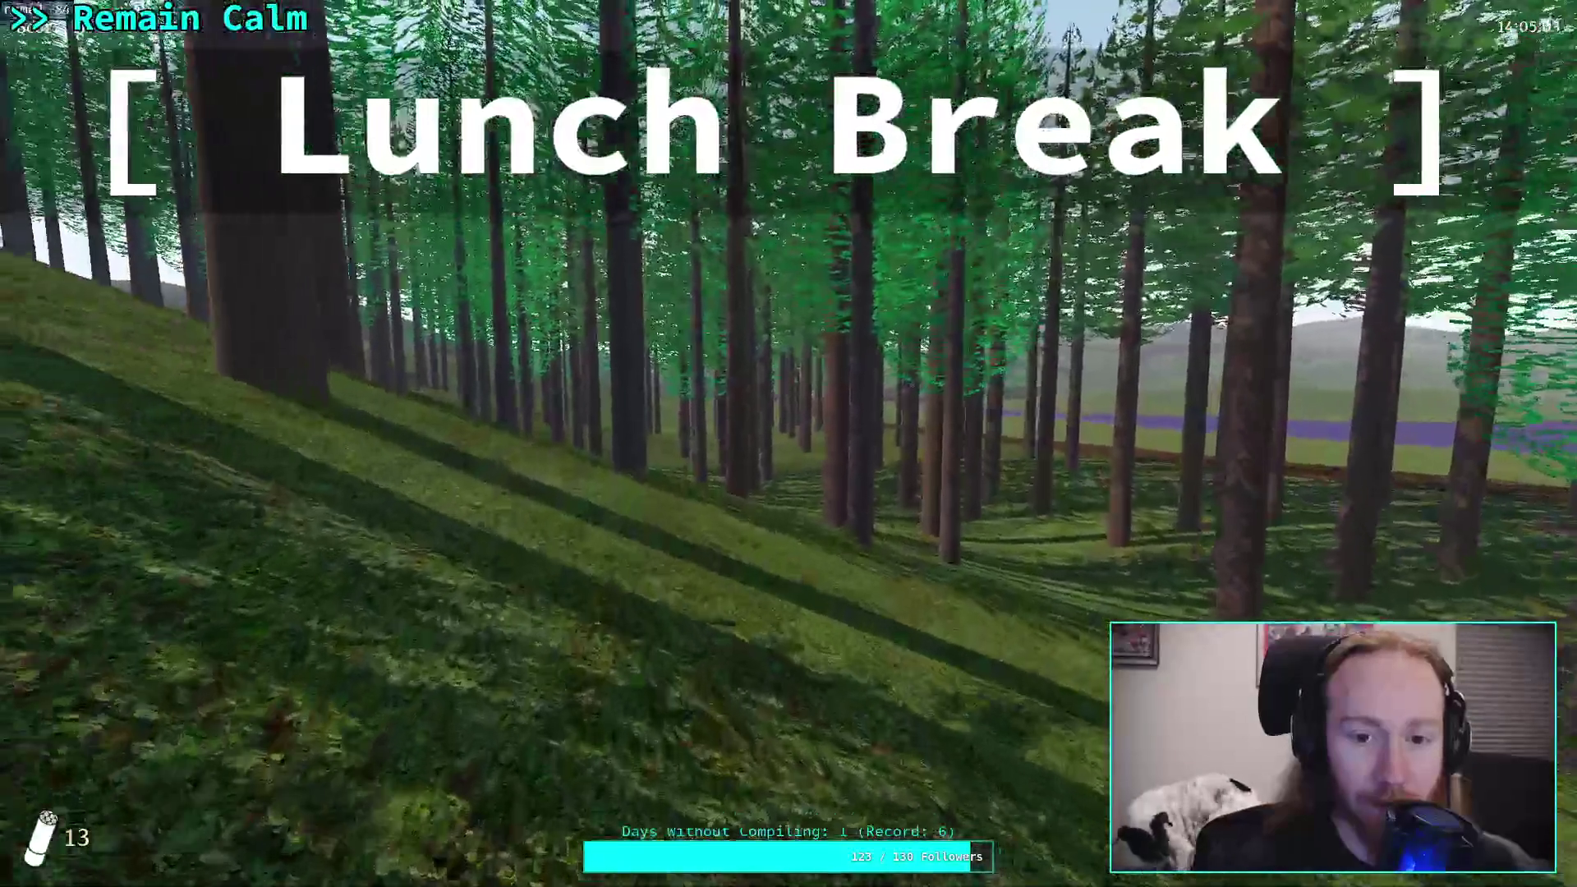
{"action": "key", "text": "w"}
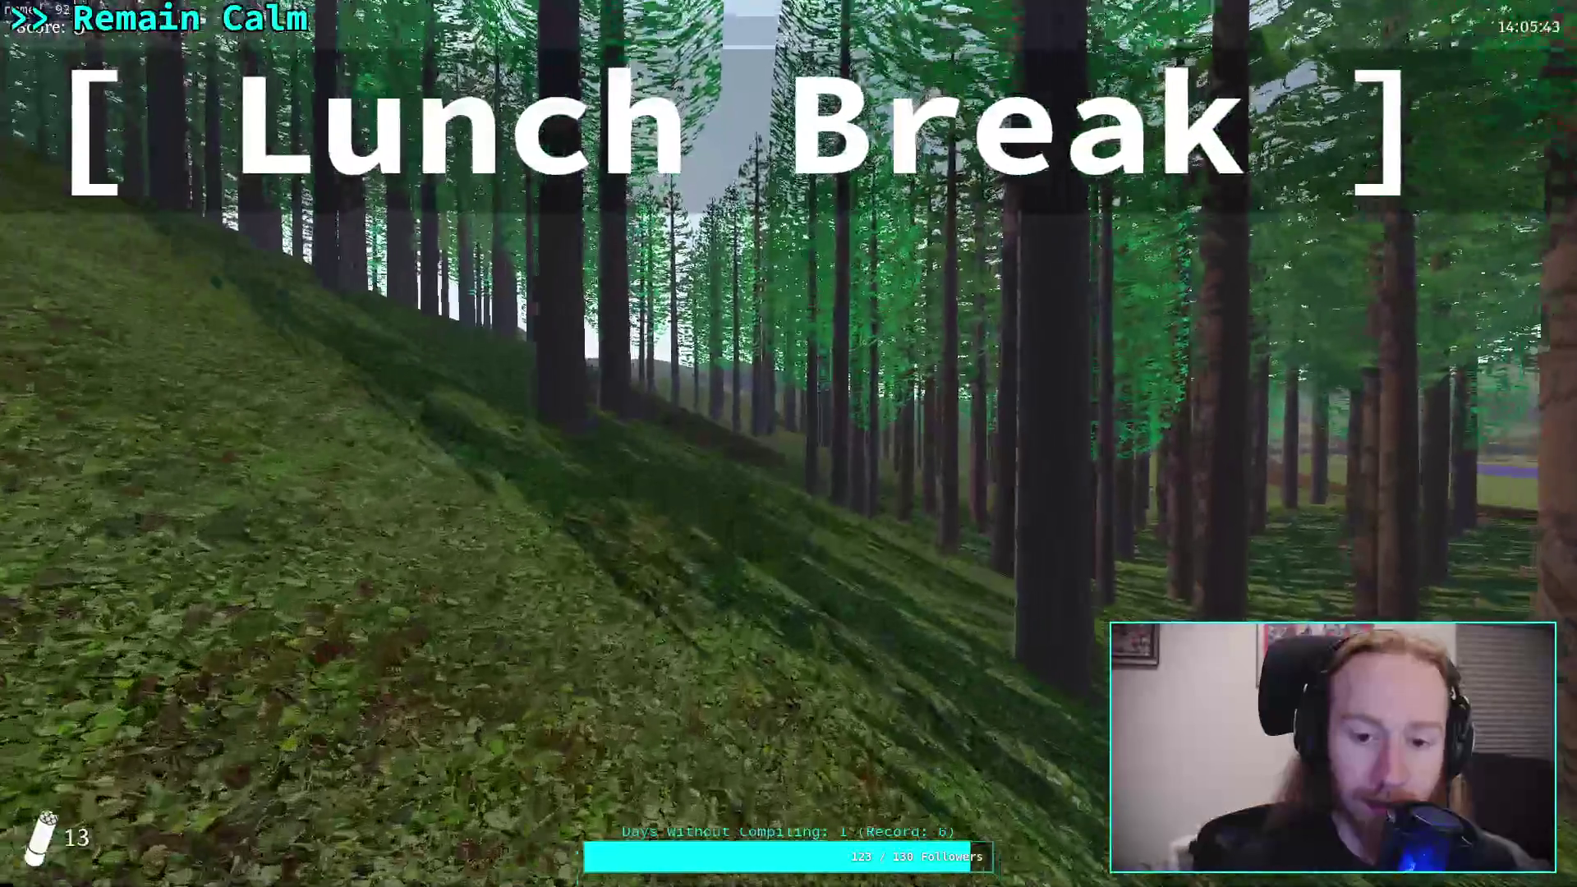
{"action": "key", "text": "w"}
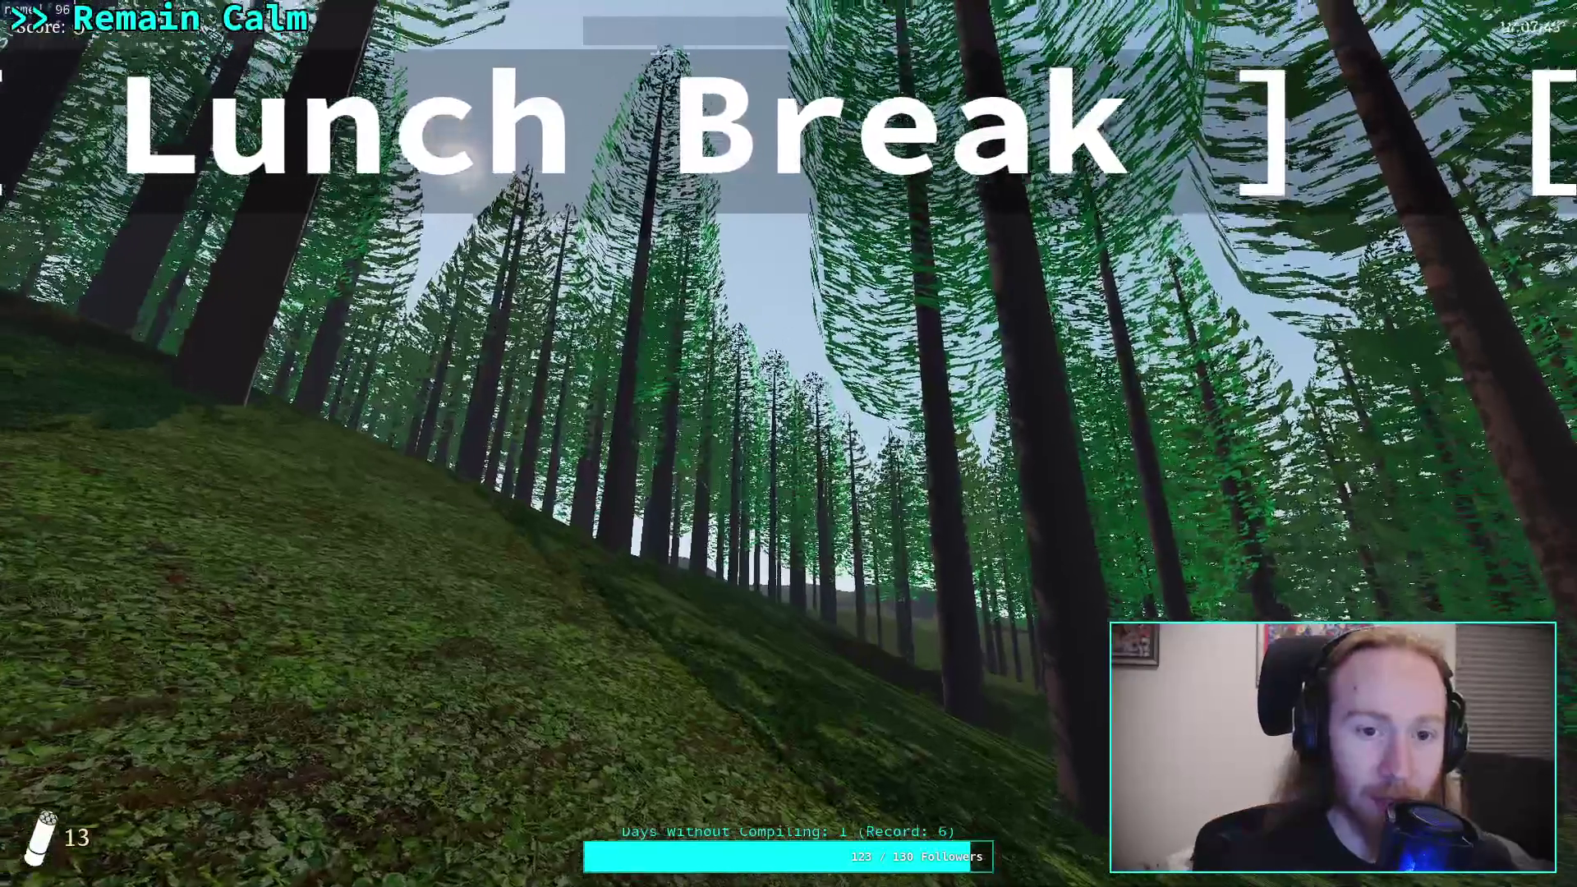
{"action": "key", "text": "w"}
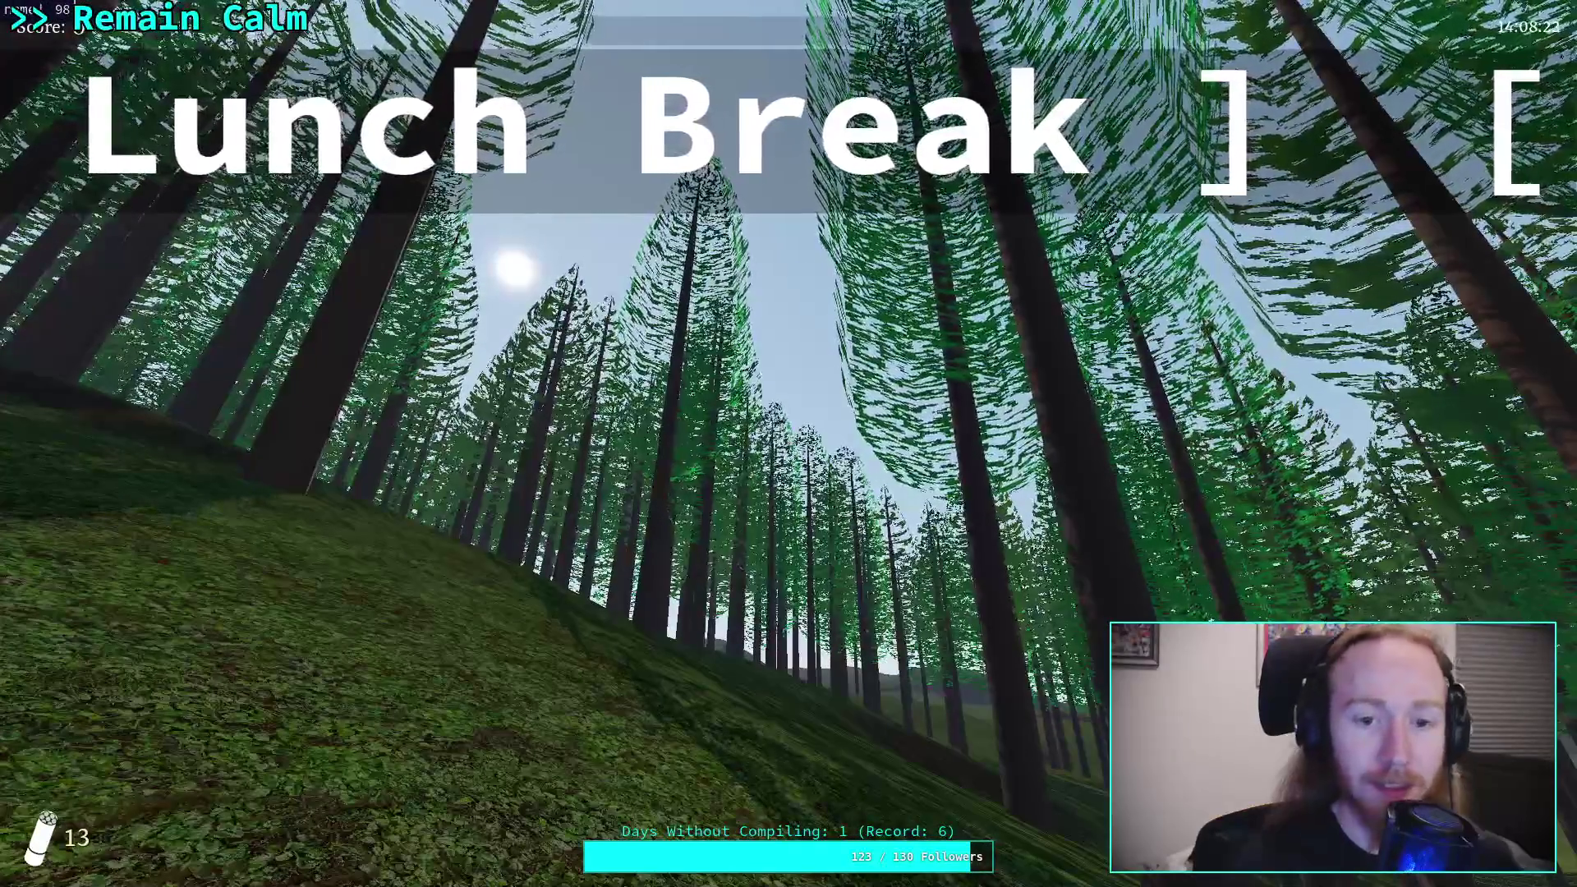